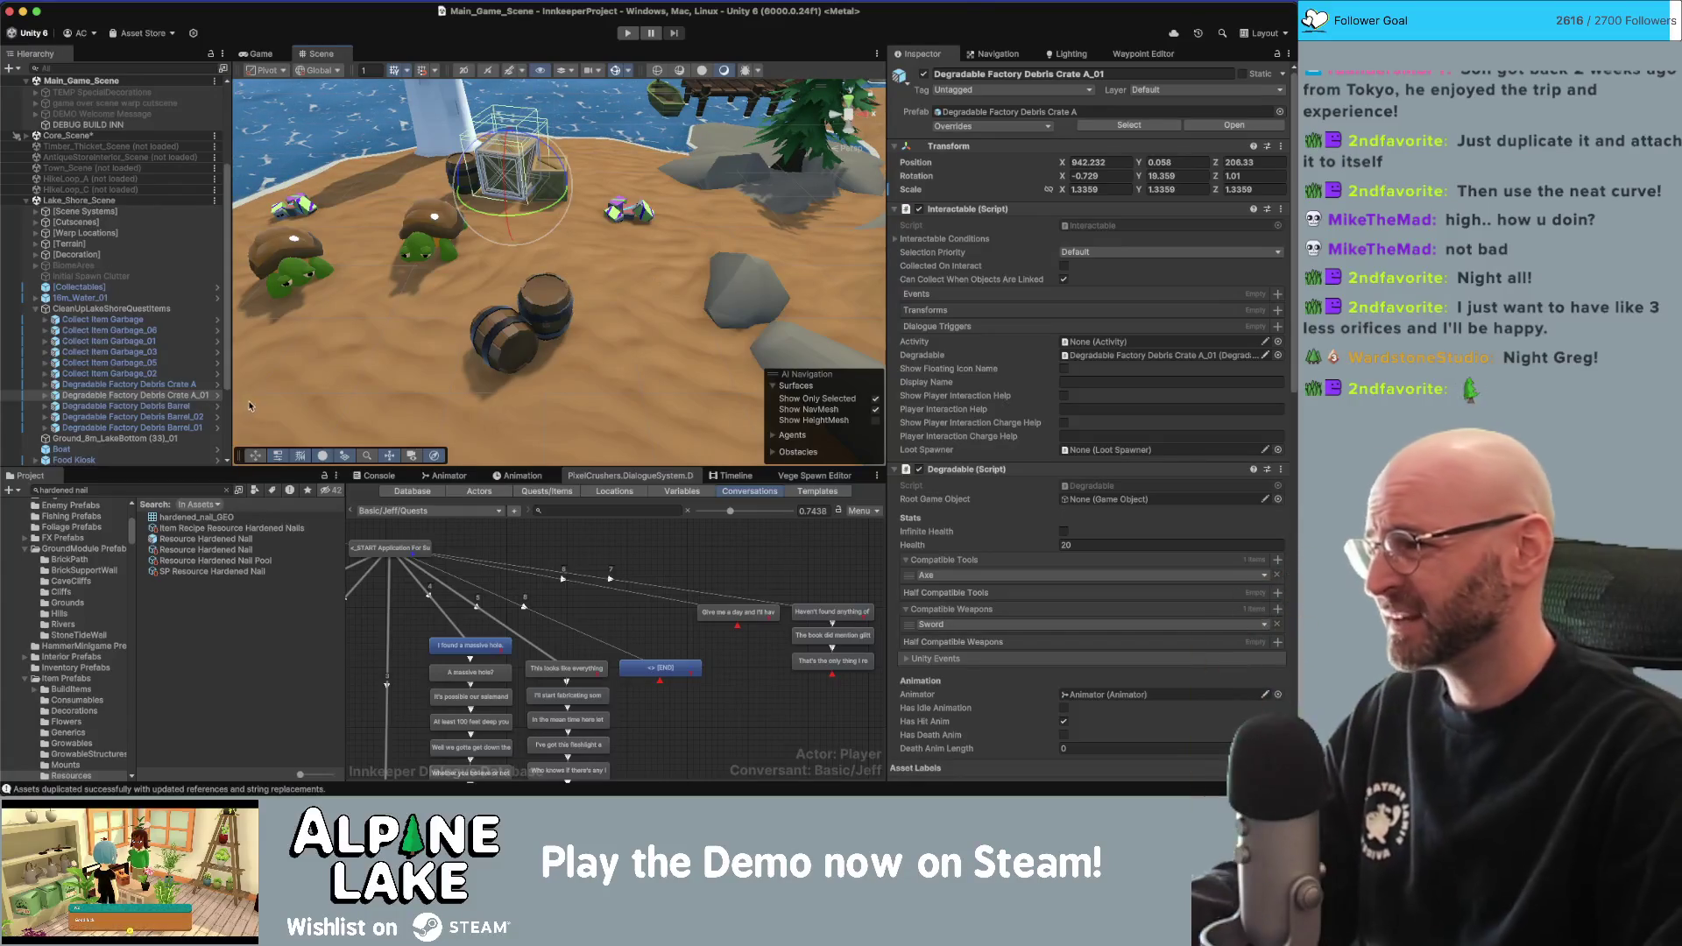
Leave Unity's Project search and close Maya's Warnings and Errors window on Resources_v01.mb.
left_click(106, 491)
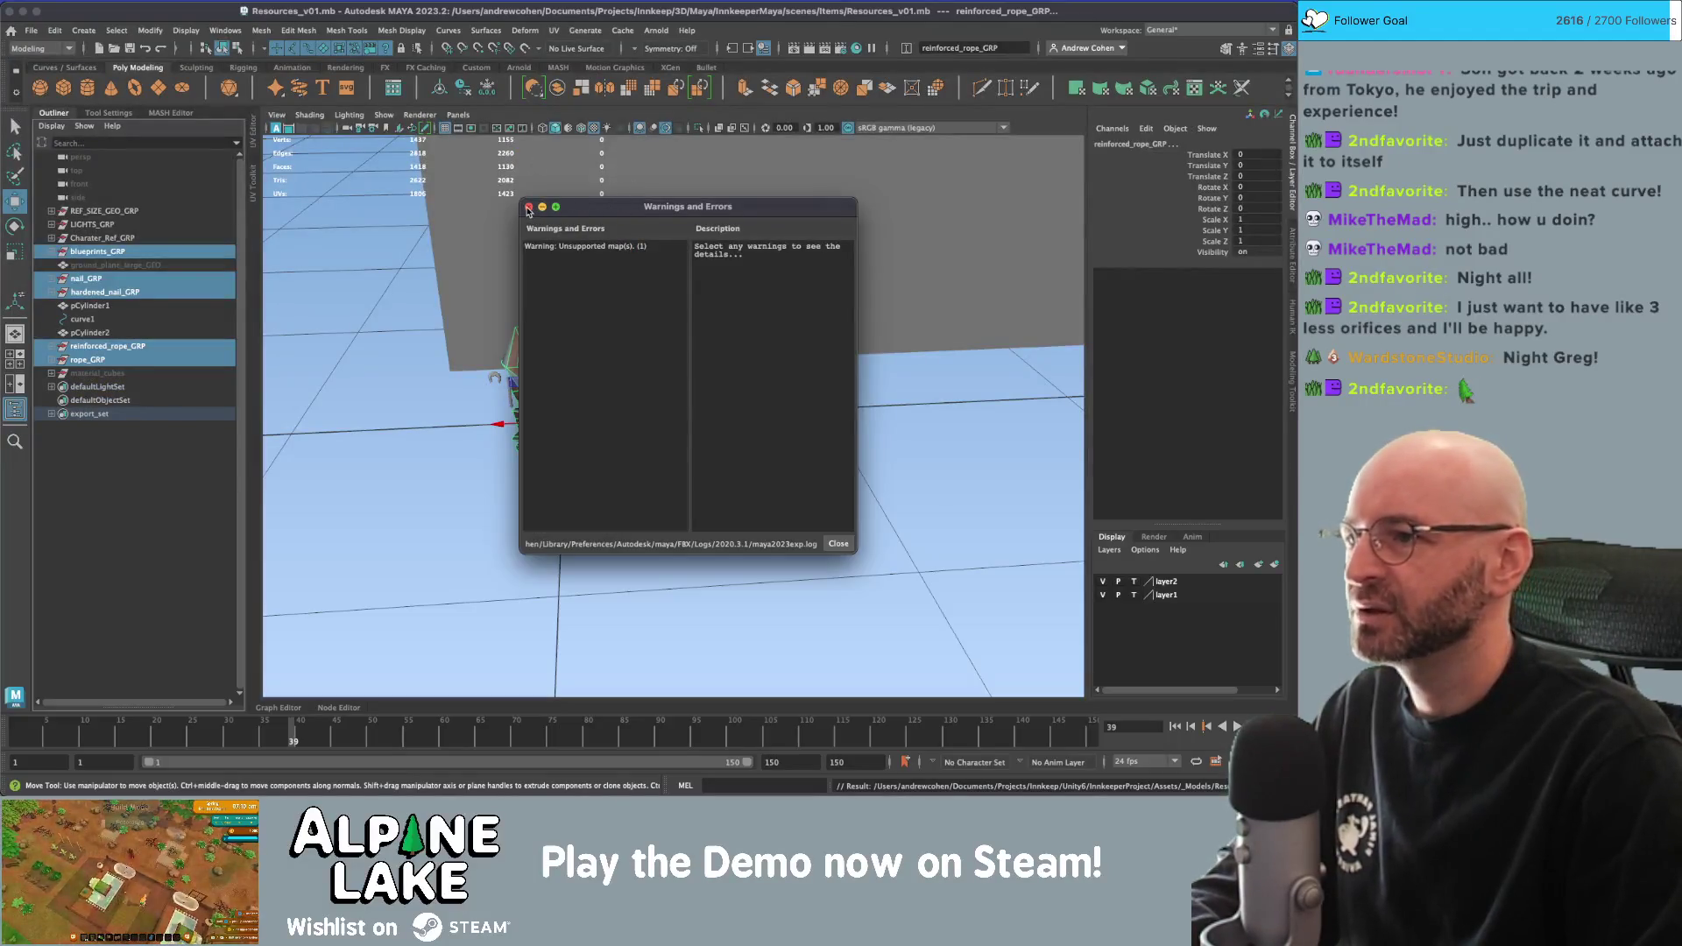
left_click(528, 207)
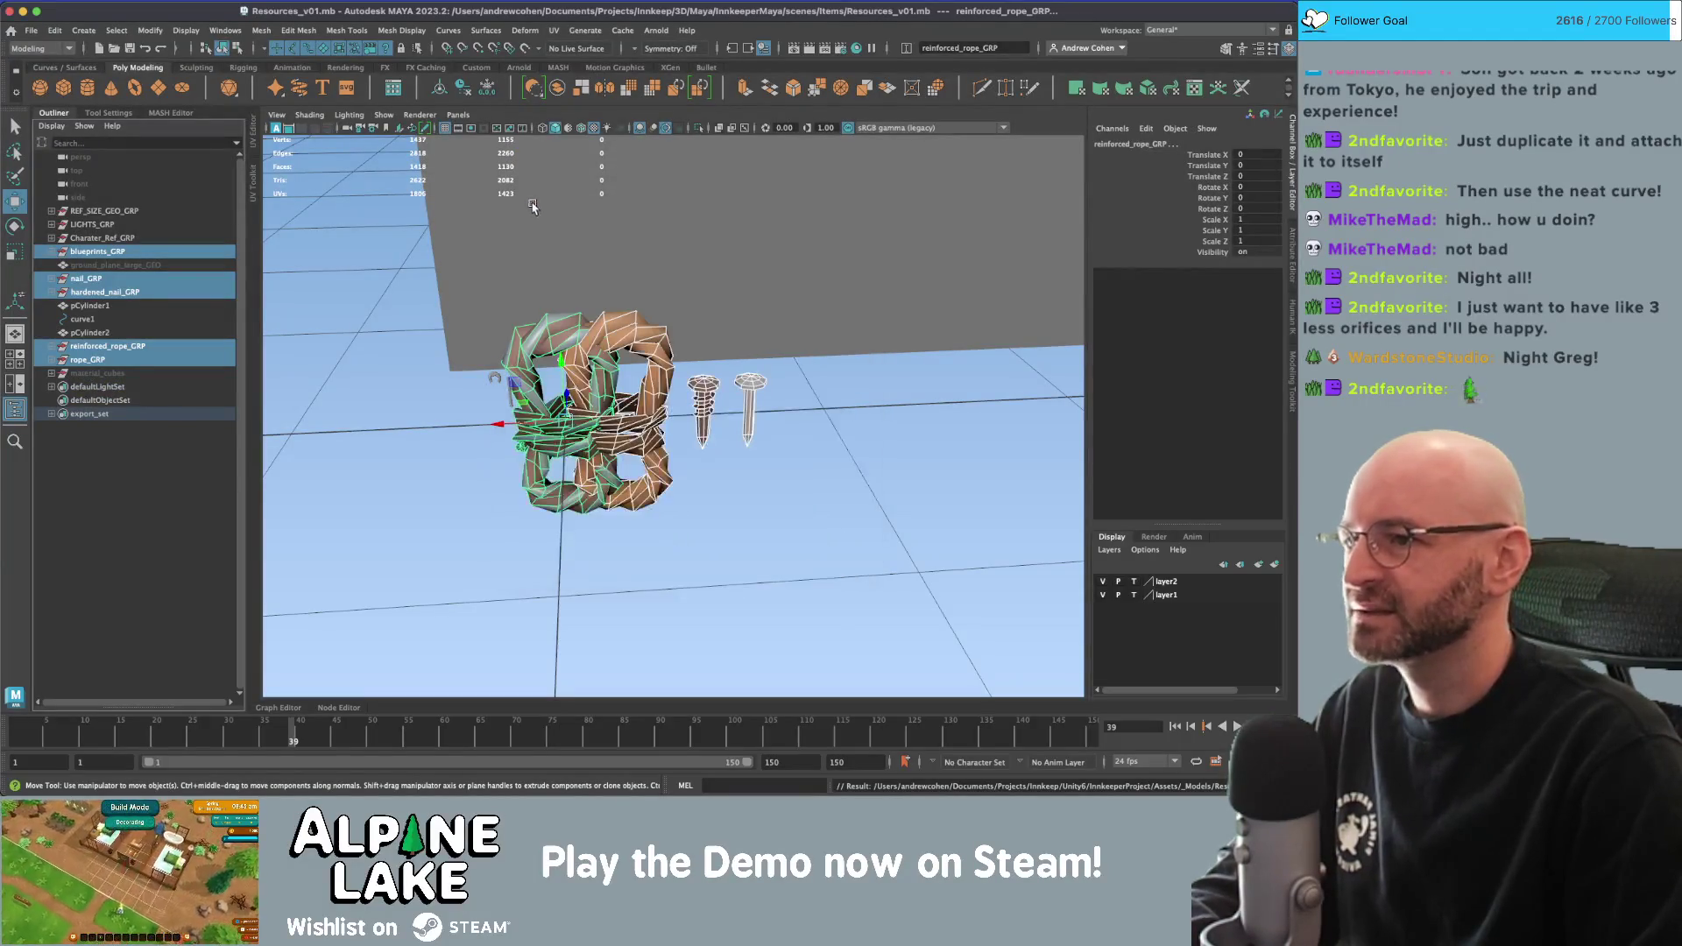
Replace the rope icon query with 'wood plank' and show Google Images results.
key("super+Tab")
left_click(834, 179)
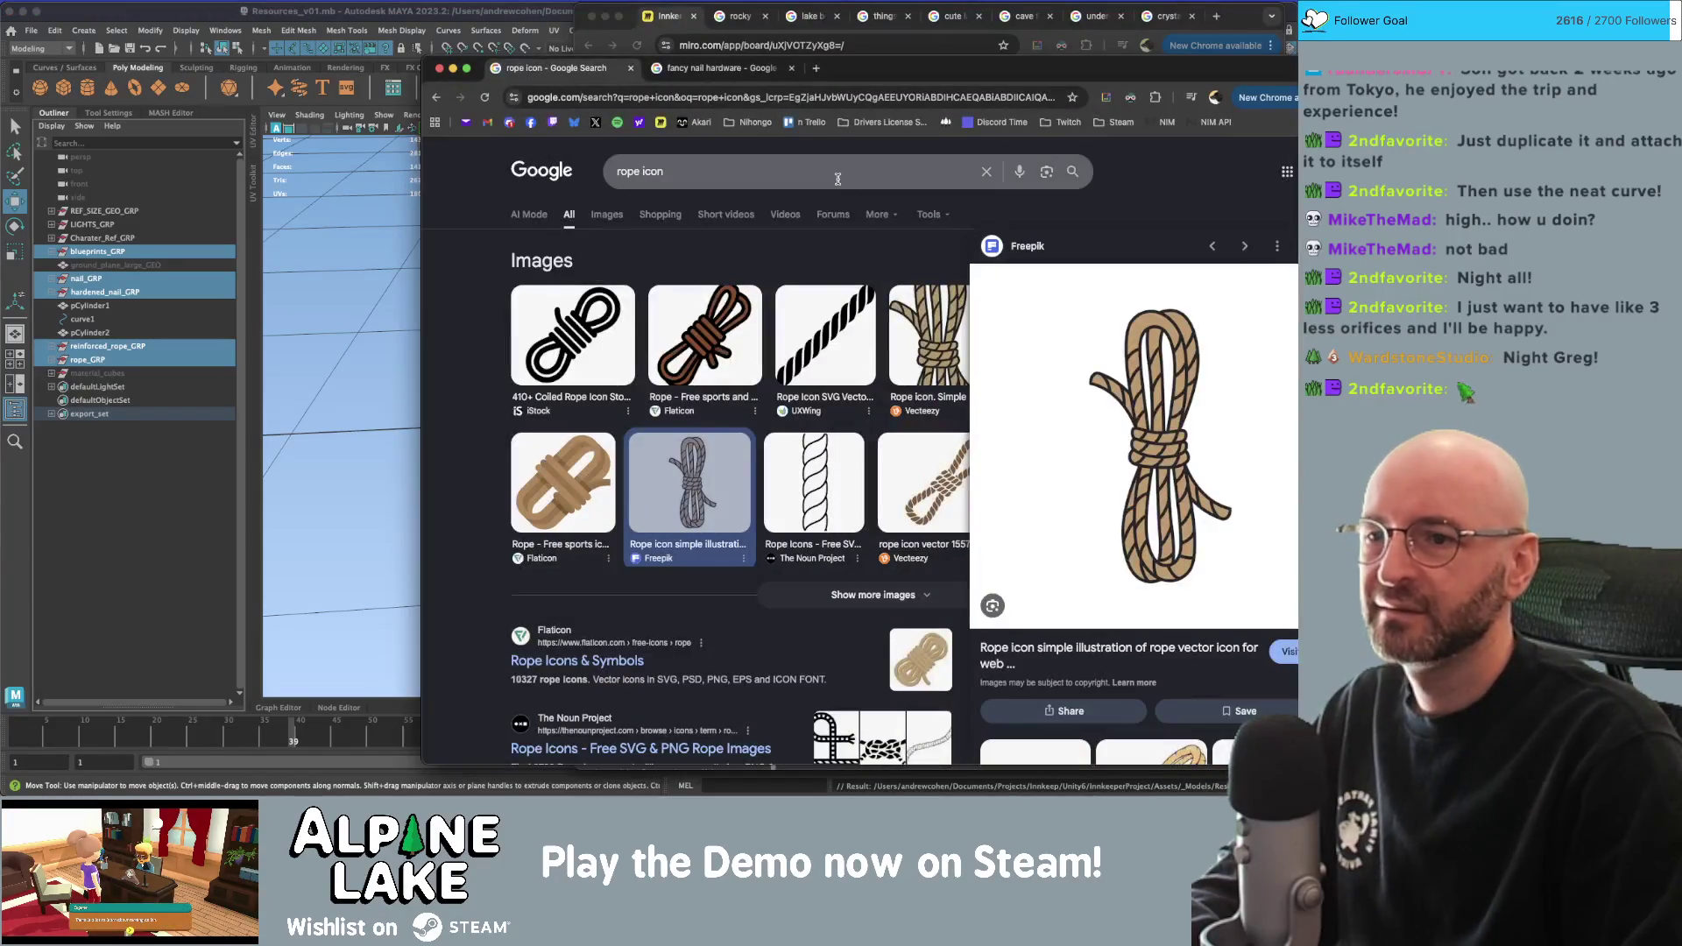
key("super+a")
type("wood plank")
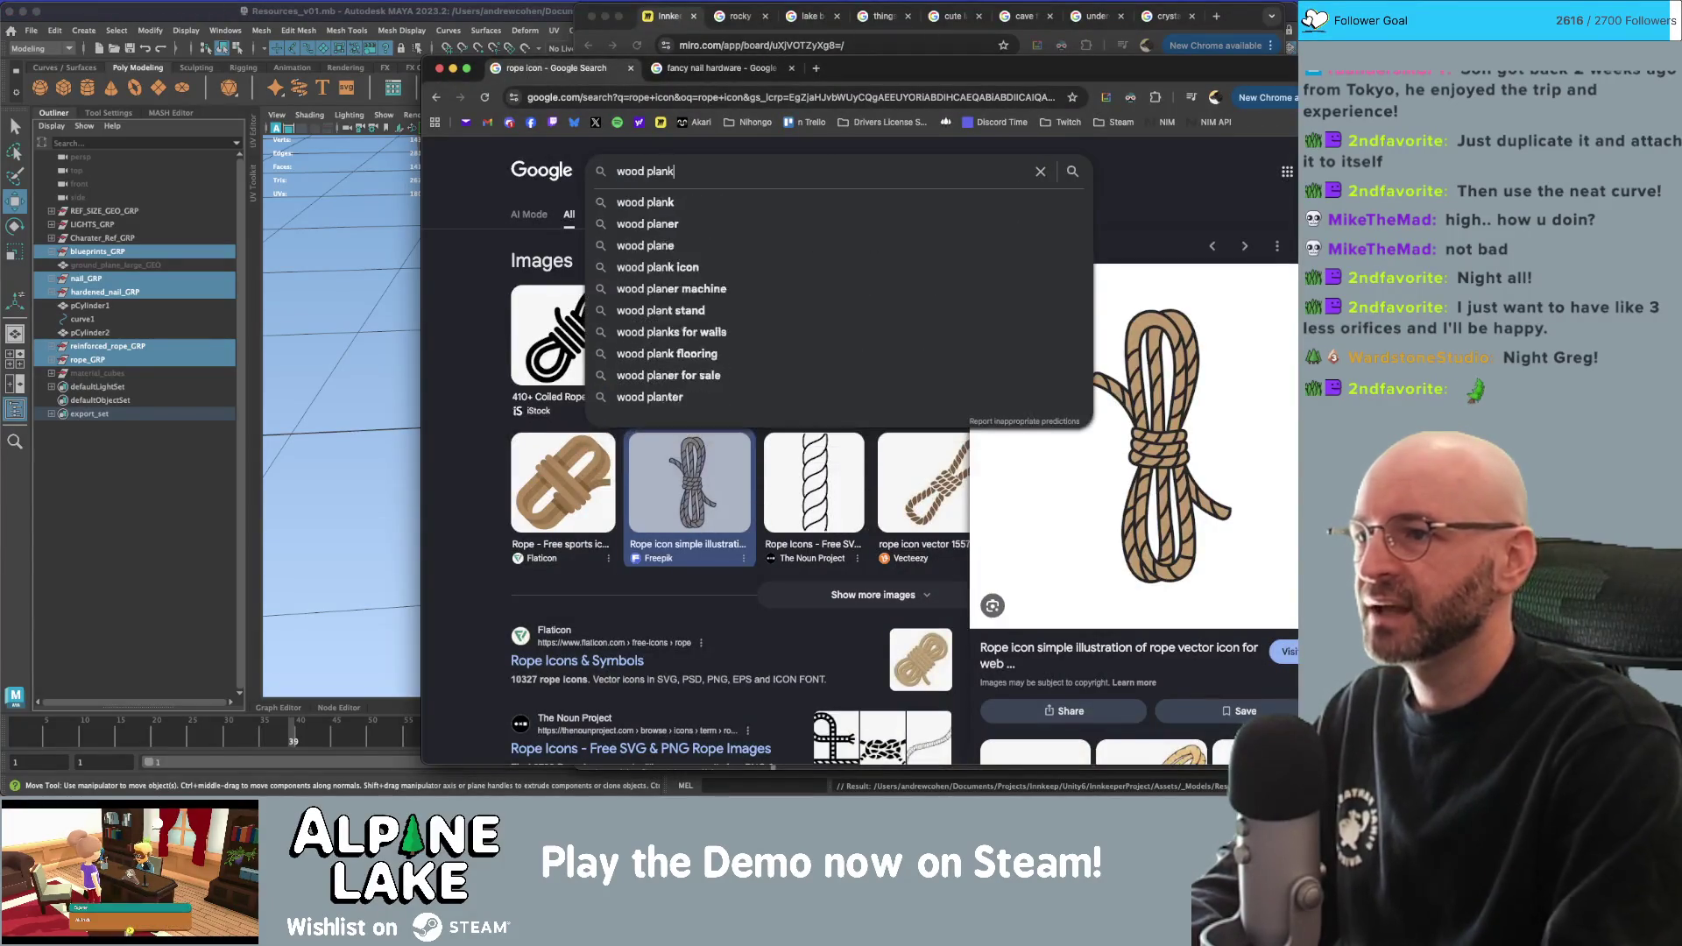
key("Return")
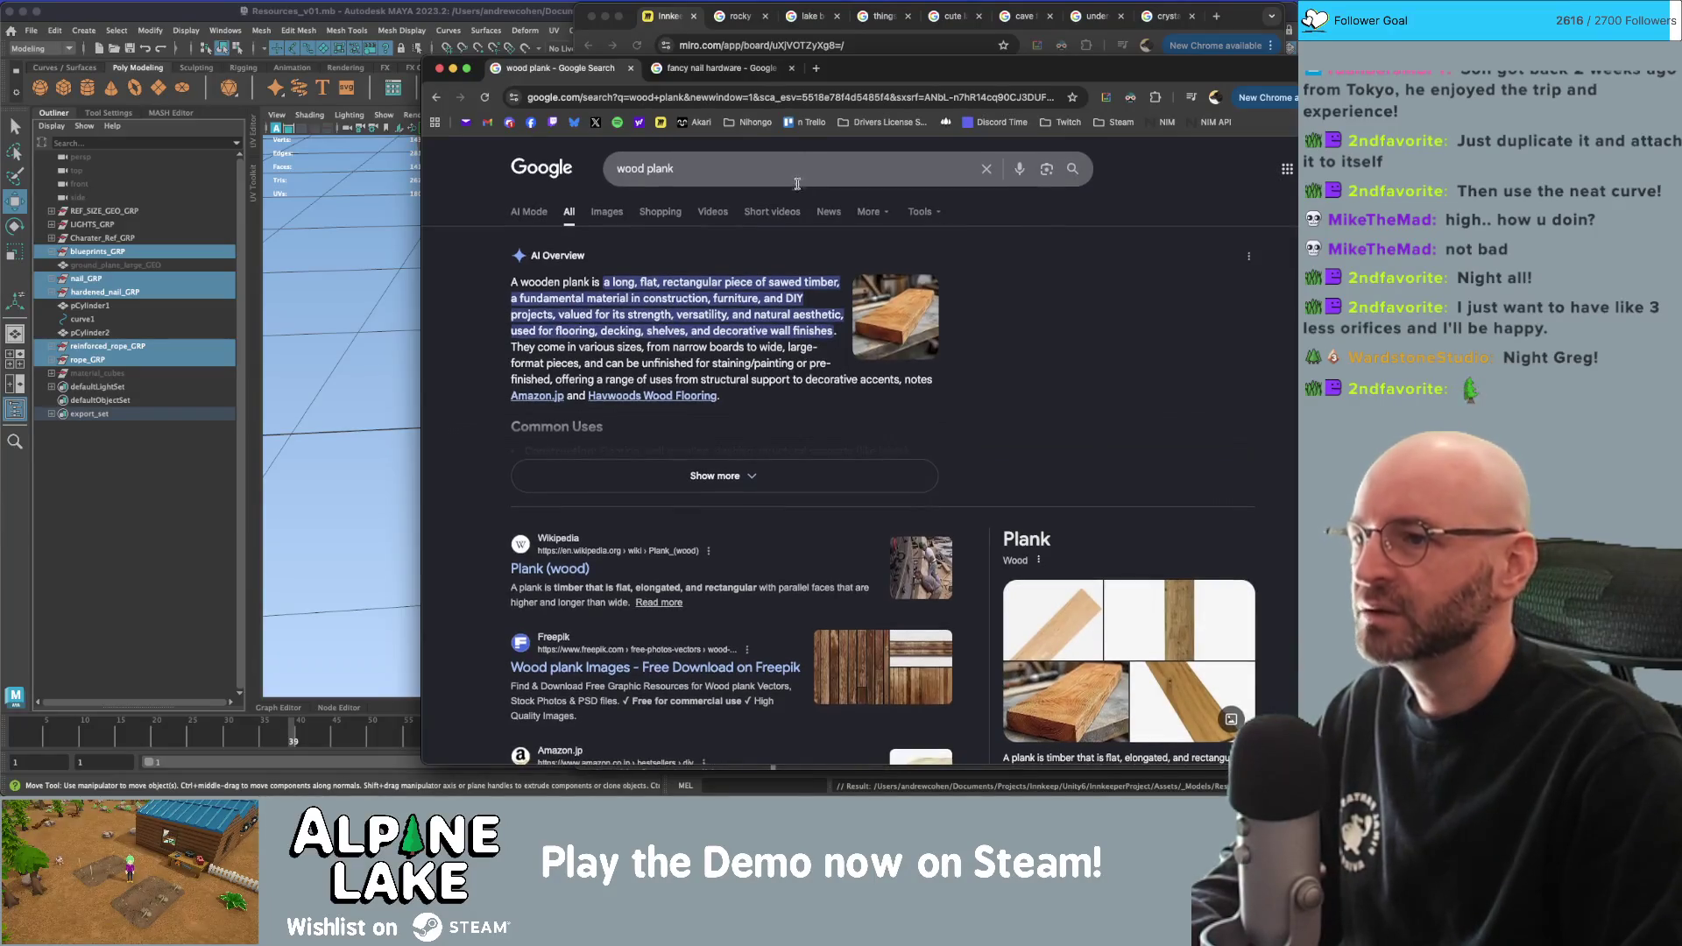
left_click(606, 212)
Browse the wood plank photos, then refine the search to 'wood plank icon'.
scroll(674, 292, "down", 3)
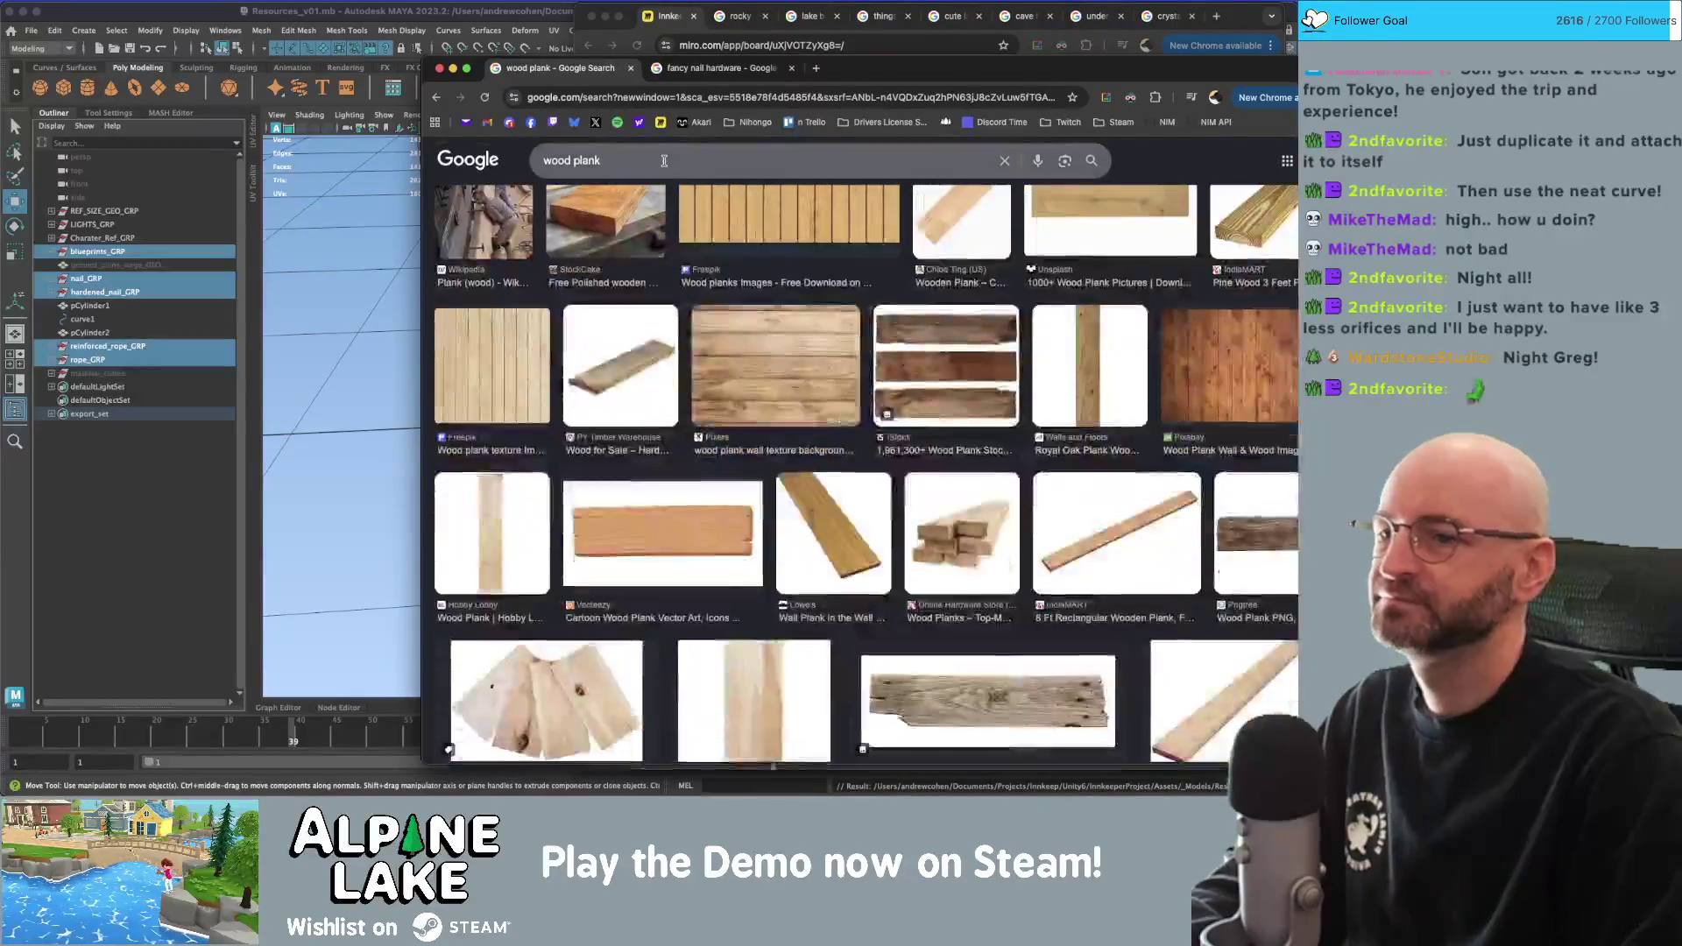
scroll(674, 292, "down", 5)
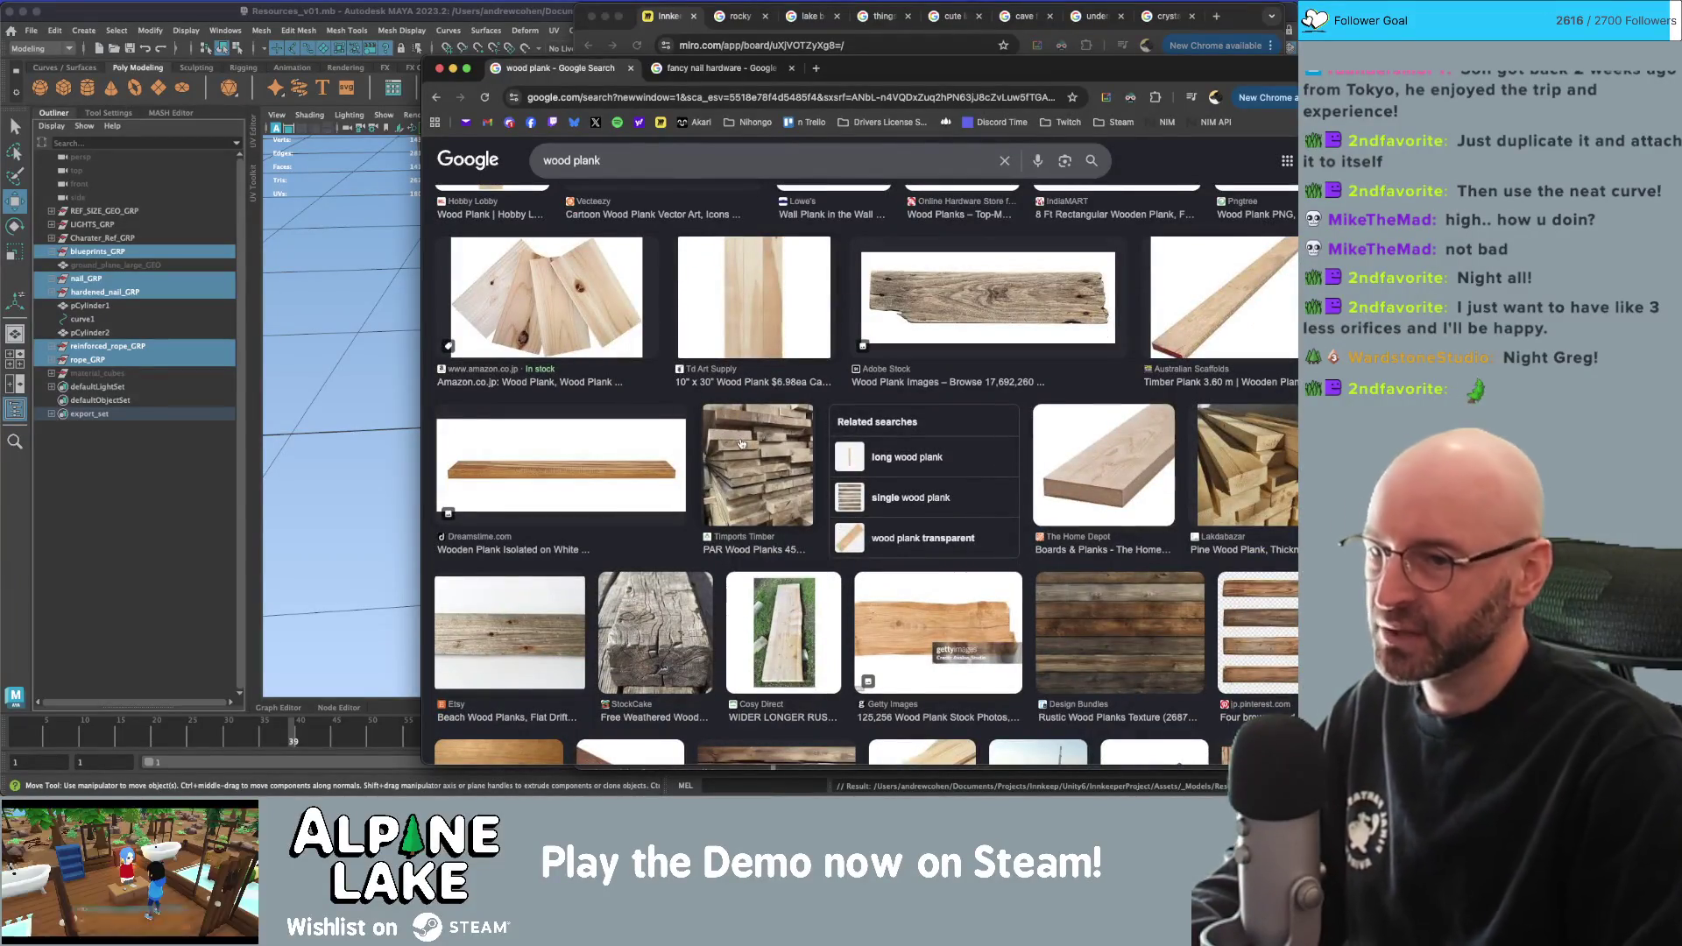
scroll(742, 440, "down", 2)
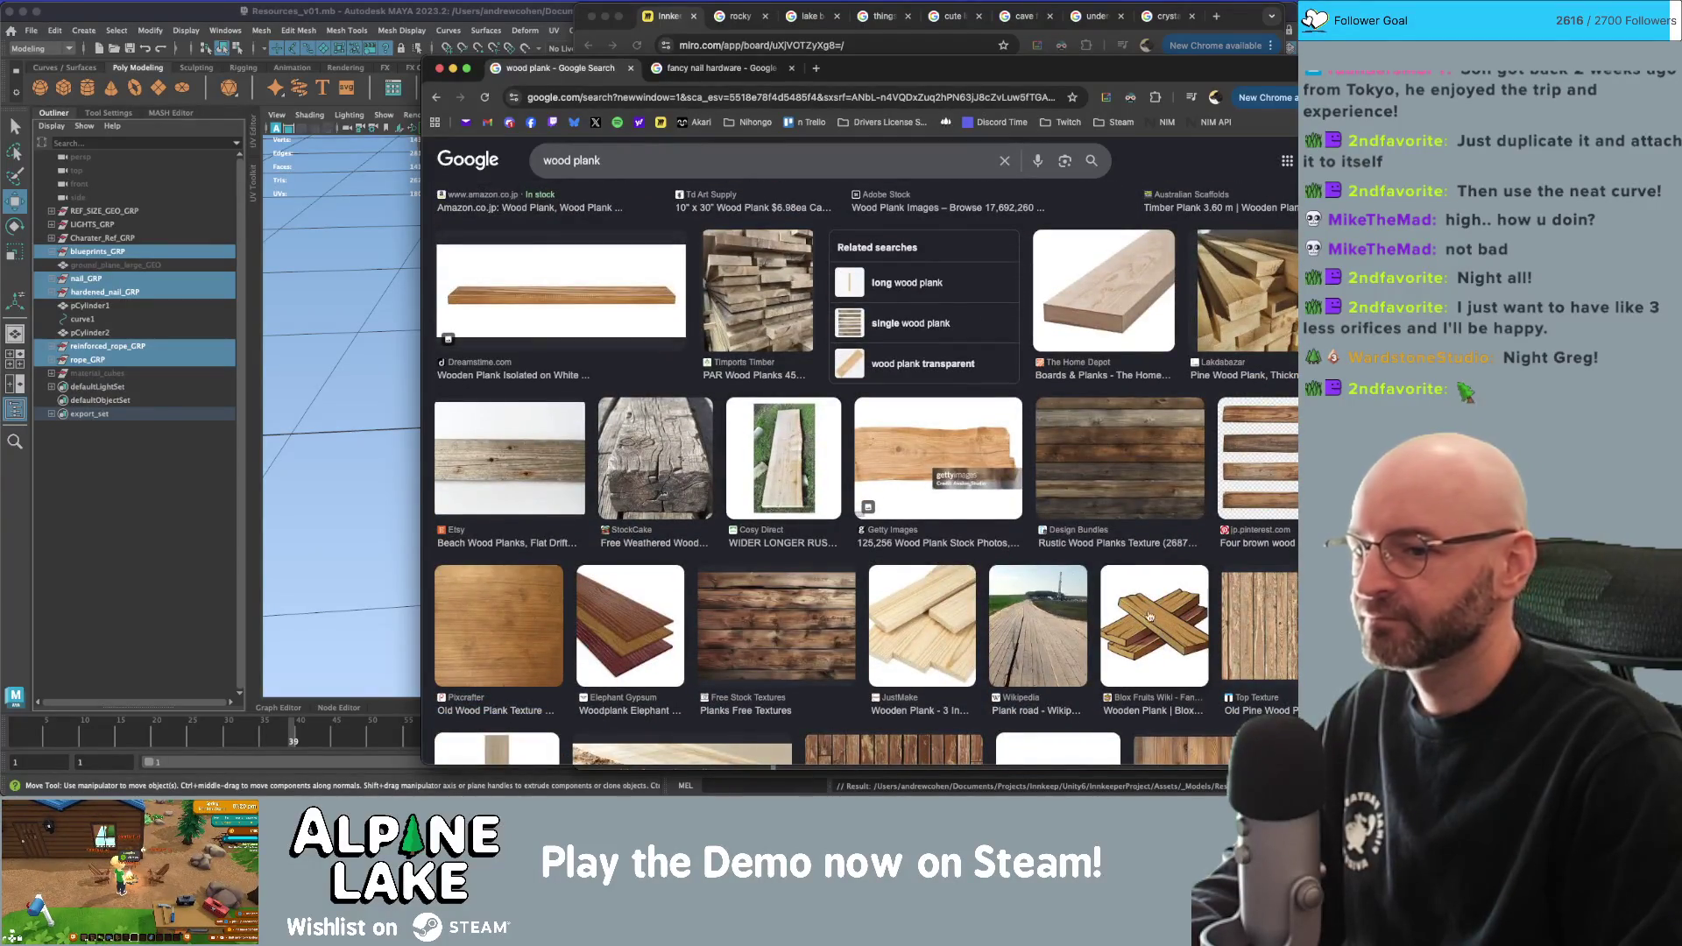
scroll(1156, 605, "down", 1)
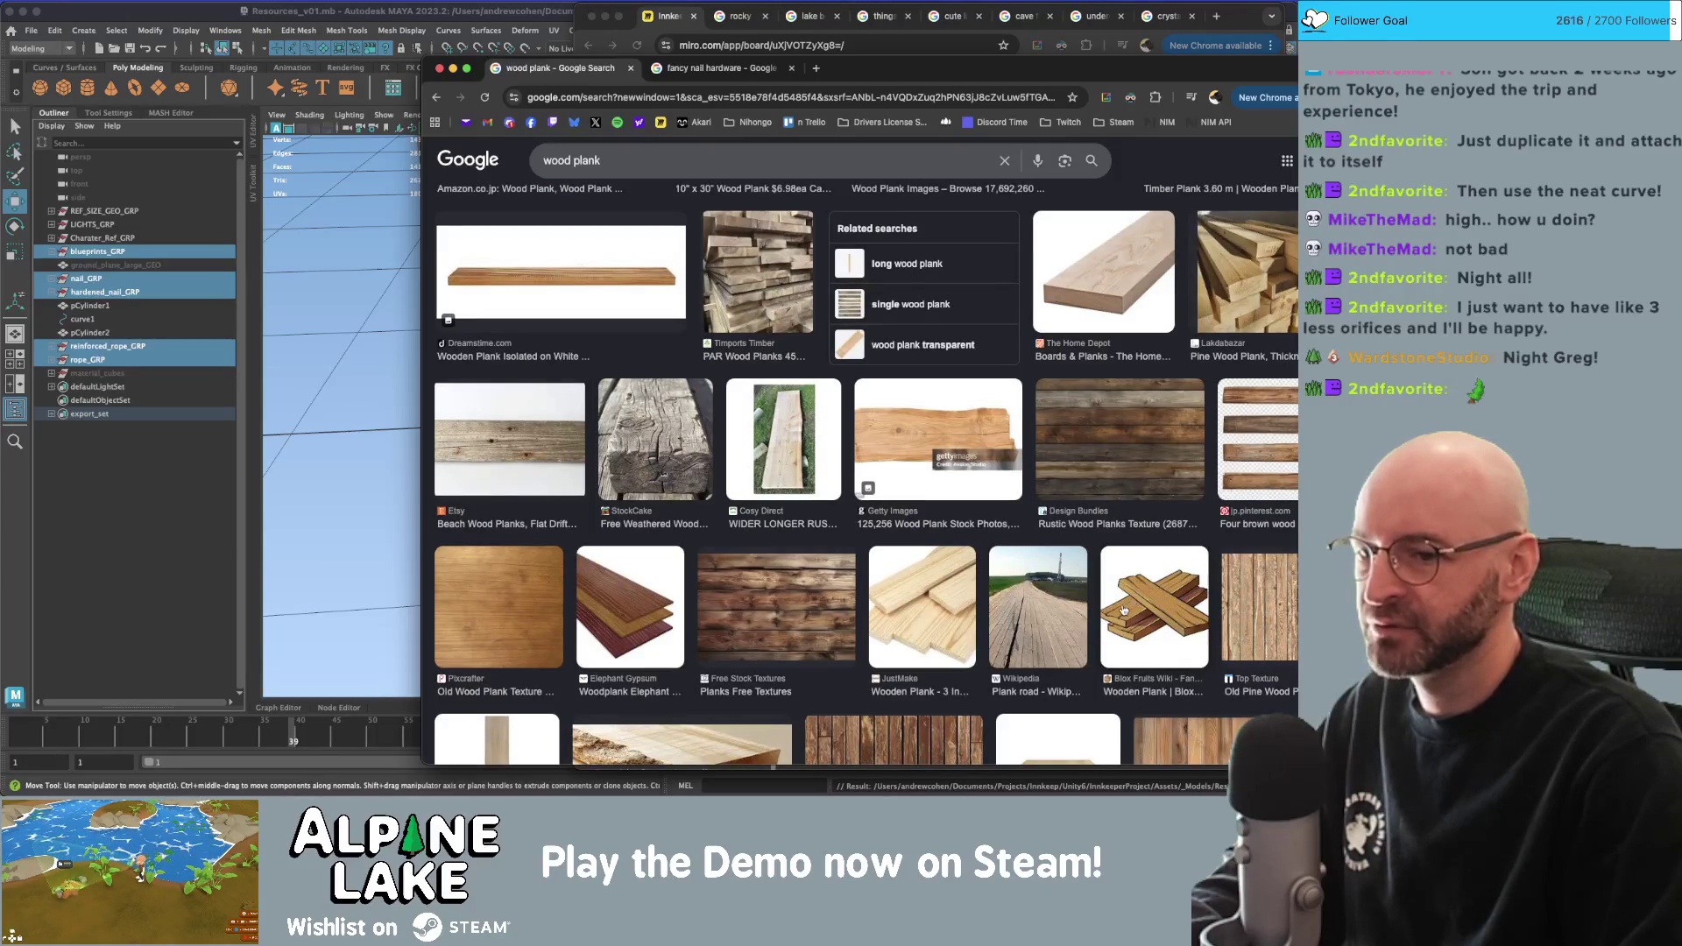
scroll(1130, 633, "down", 2)
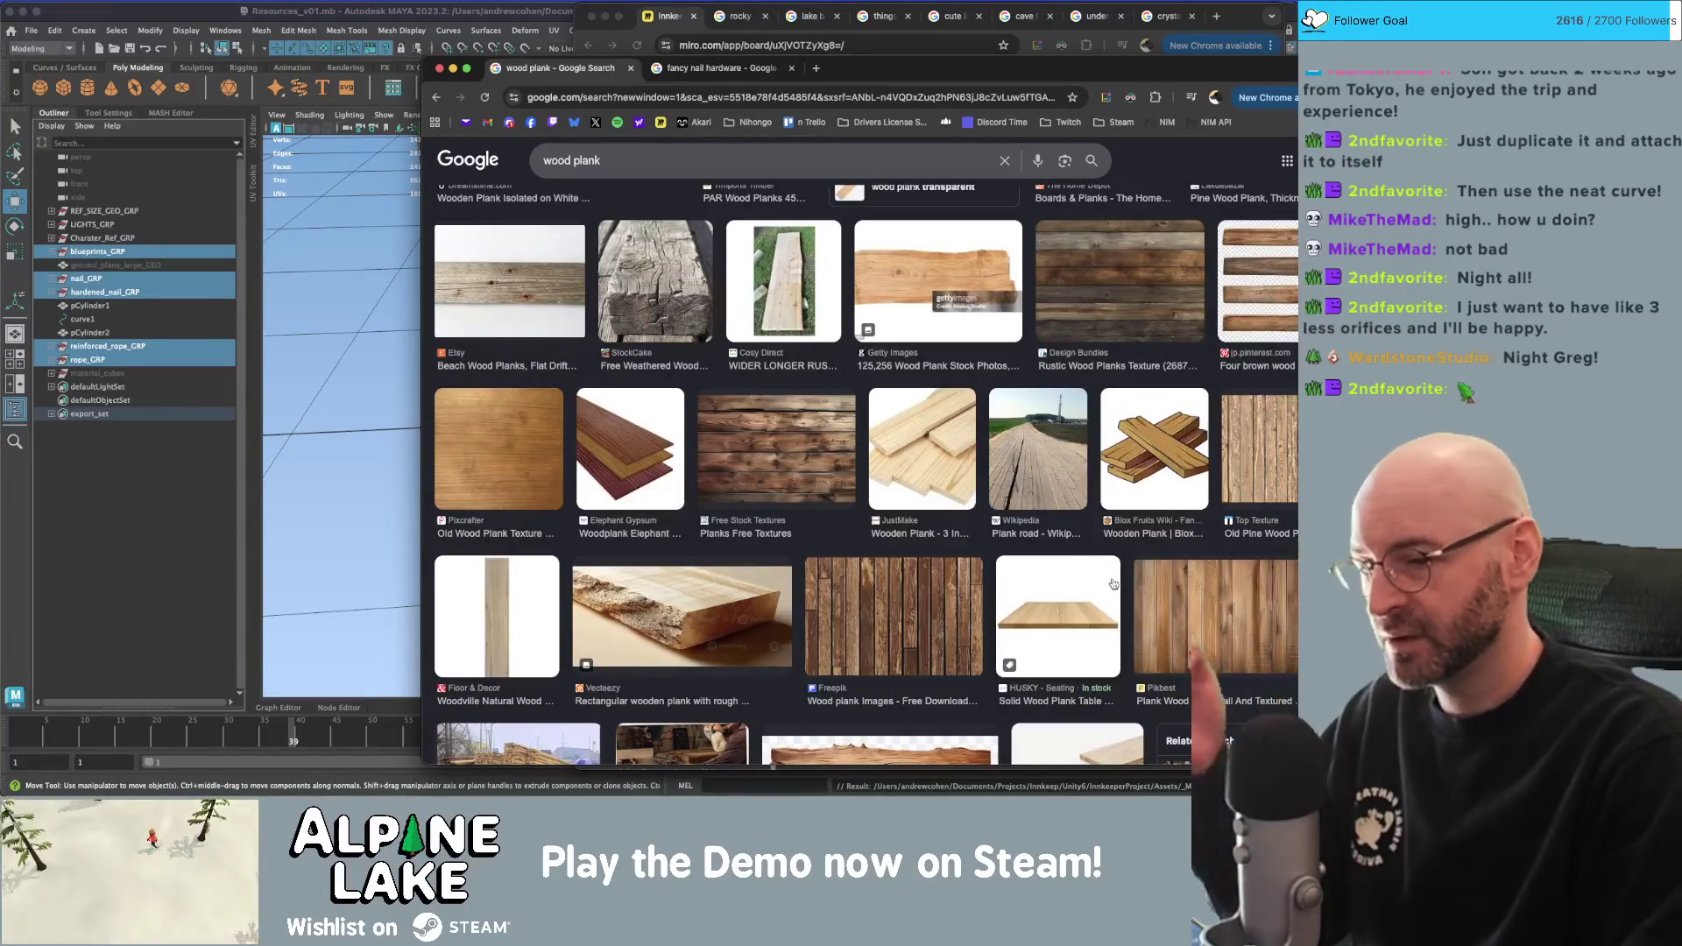
scroll(1117, 584, "down", 2)
scroll(1109, 582, "down", 2)
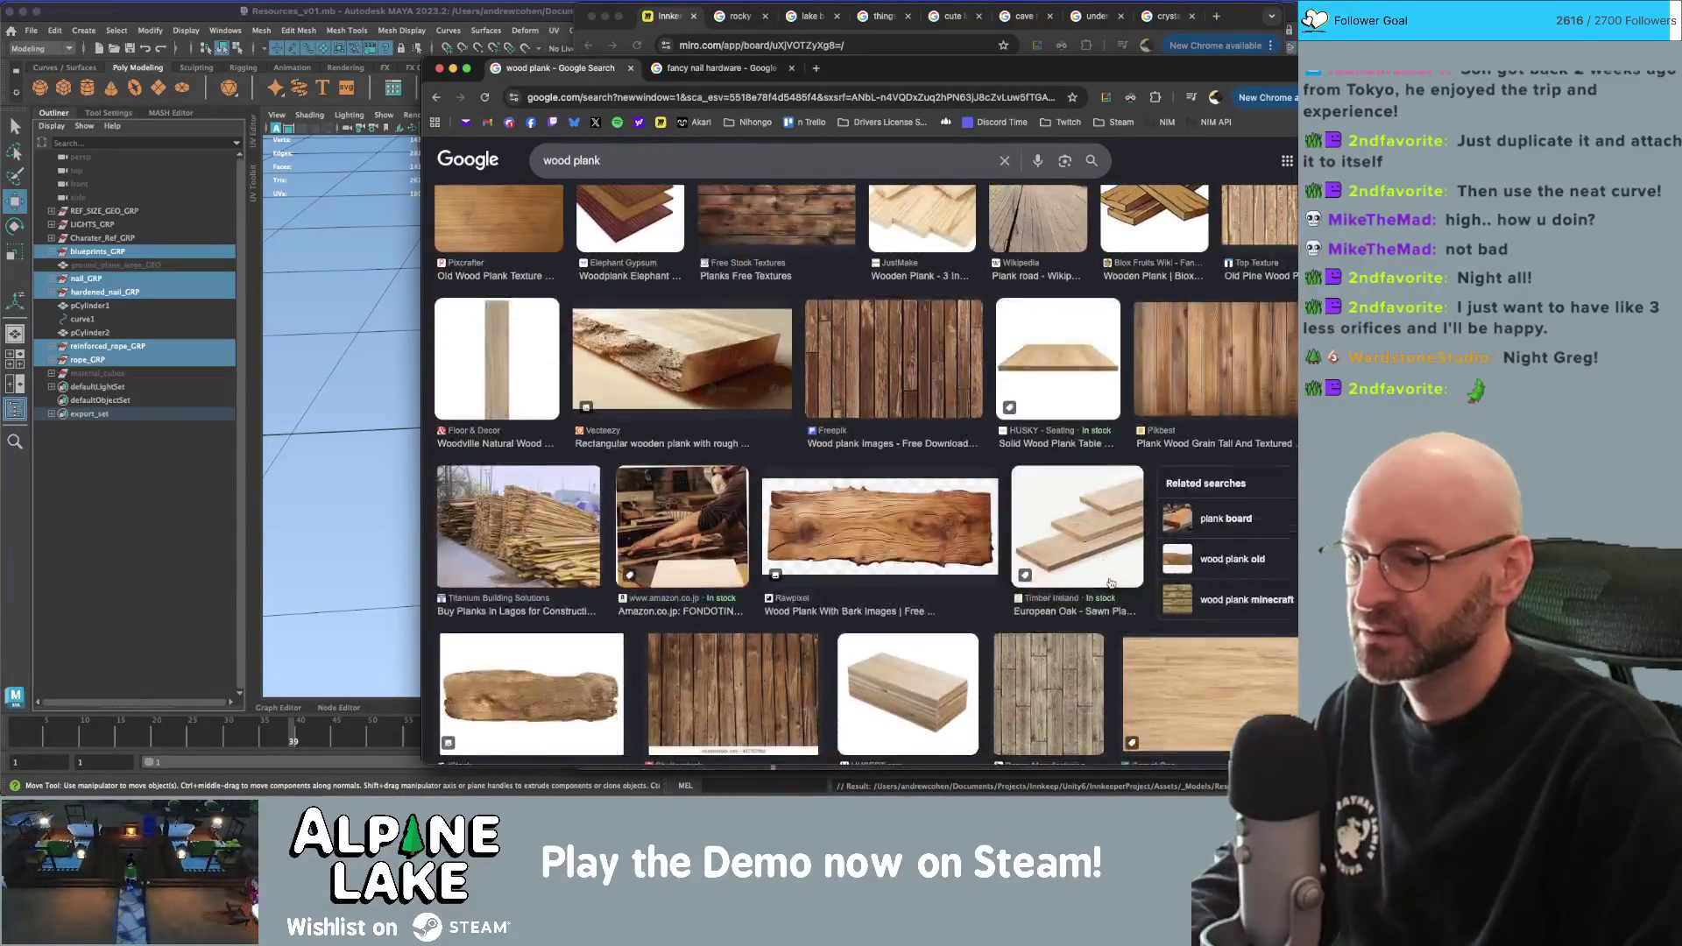
key("slash")
type("i")
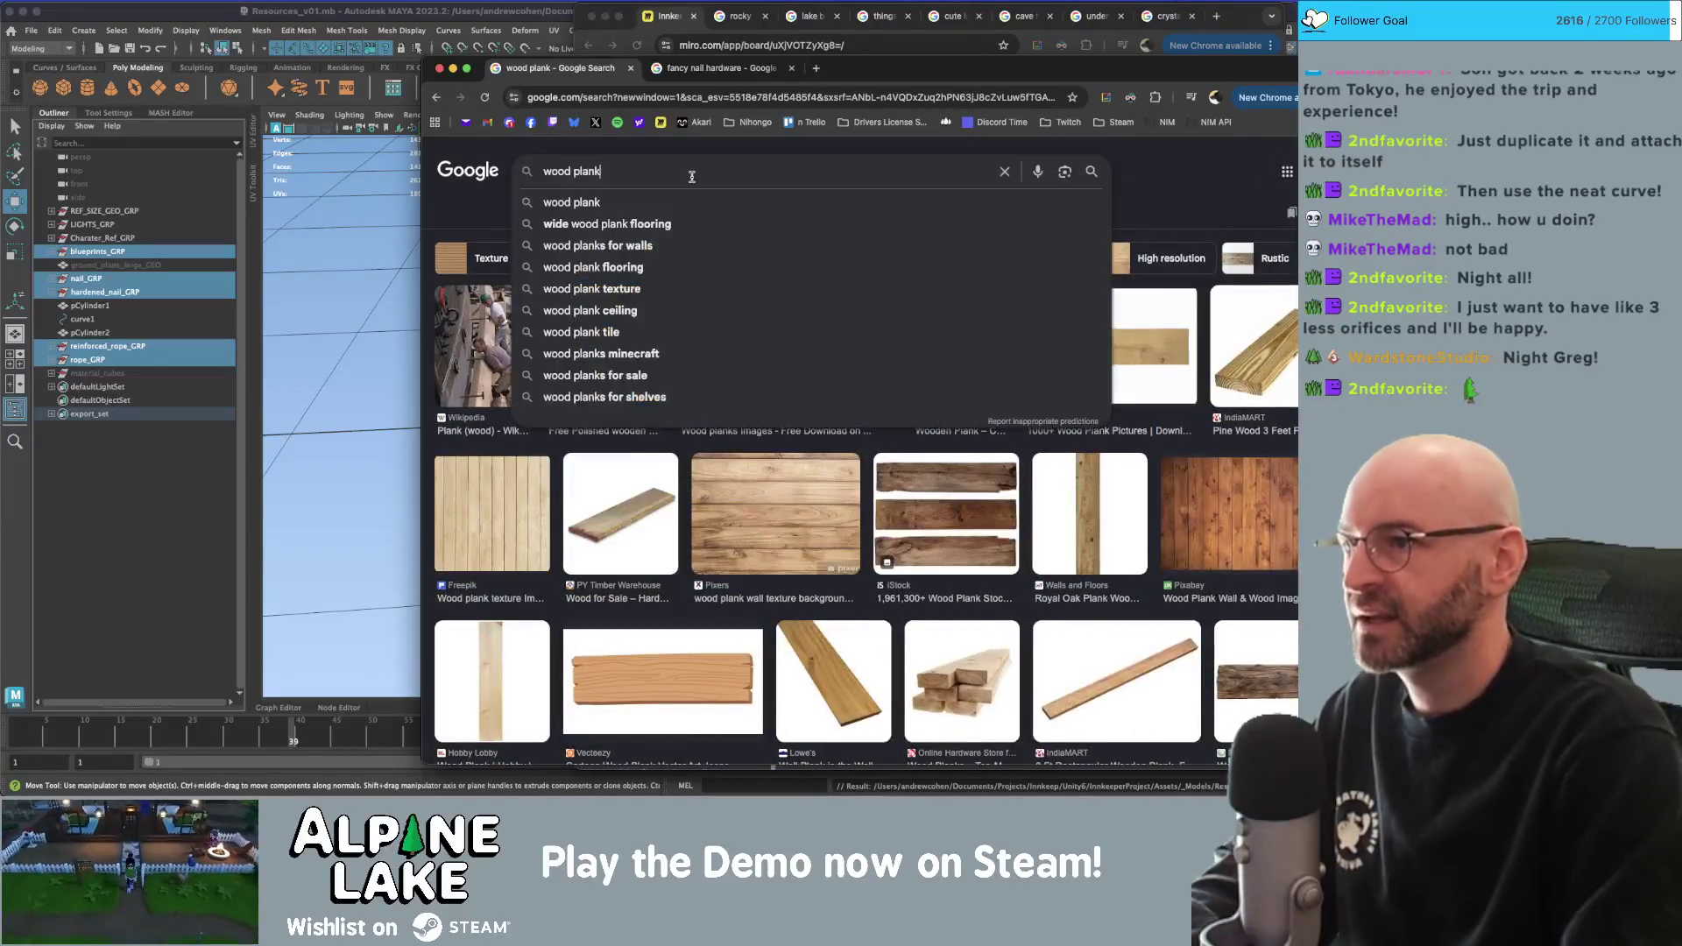
type("con")
key("Return")
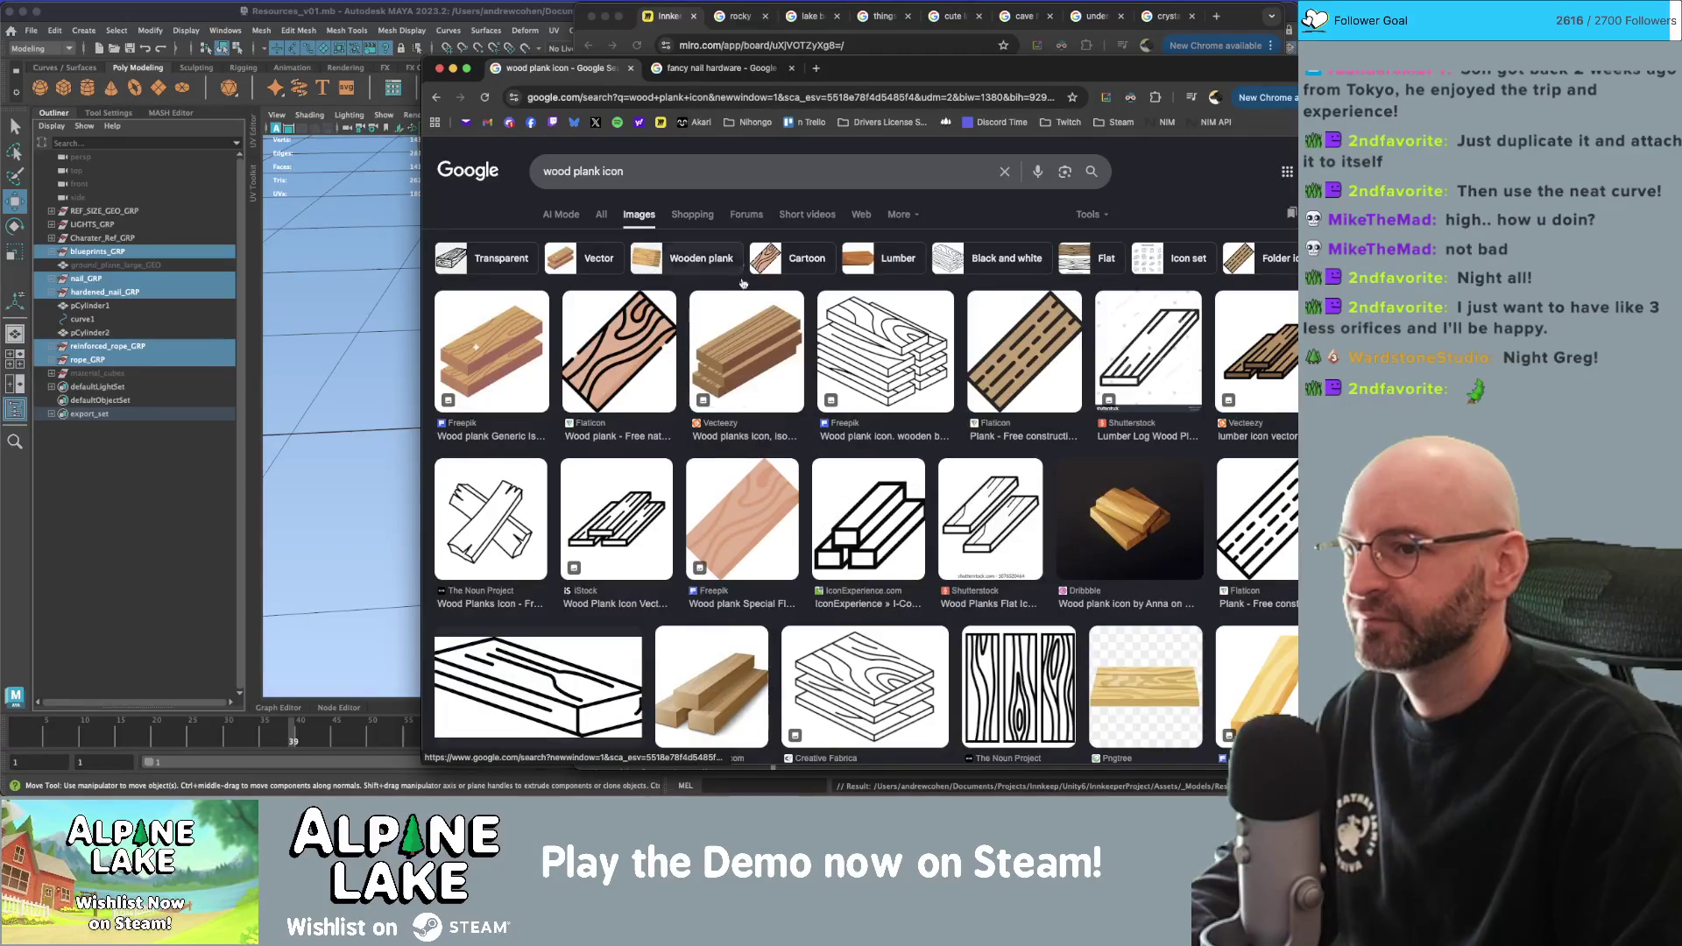
Browse the 'wood plank icon' results for cartoon, flat and line-art plank styles.
scroll(697, 371, "down", 2)
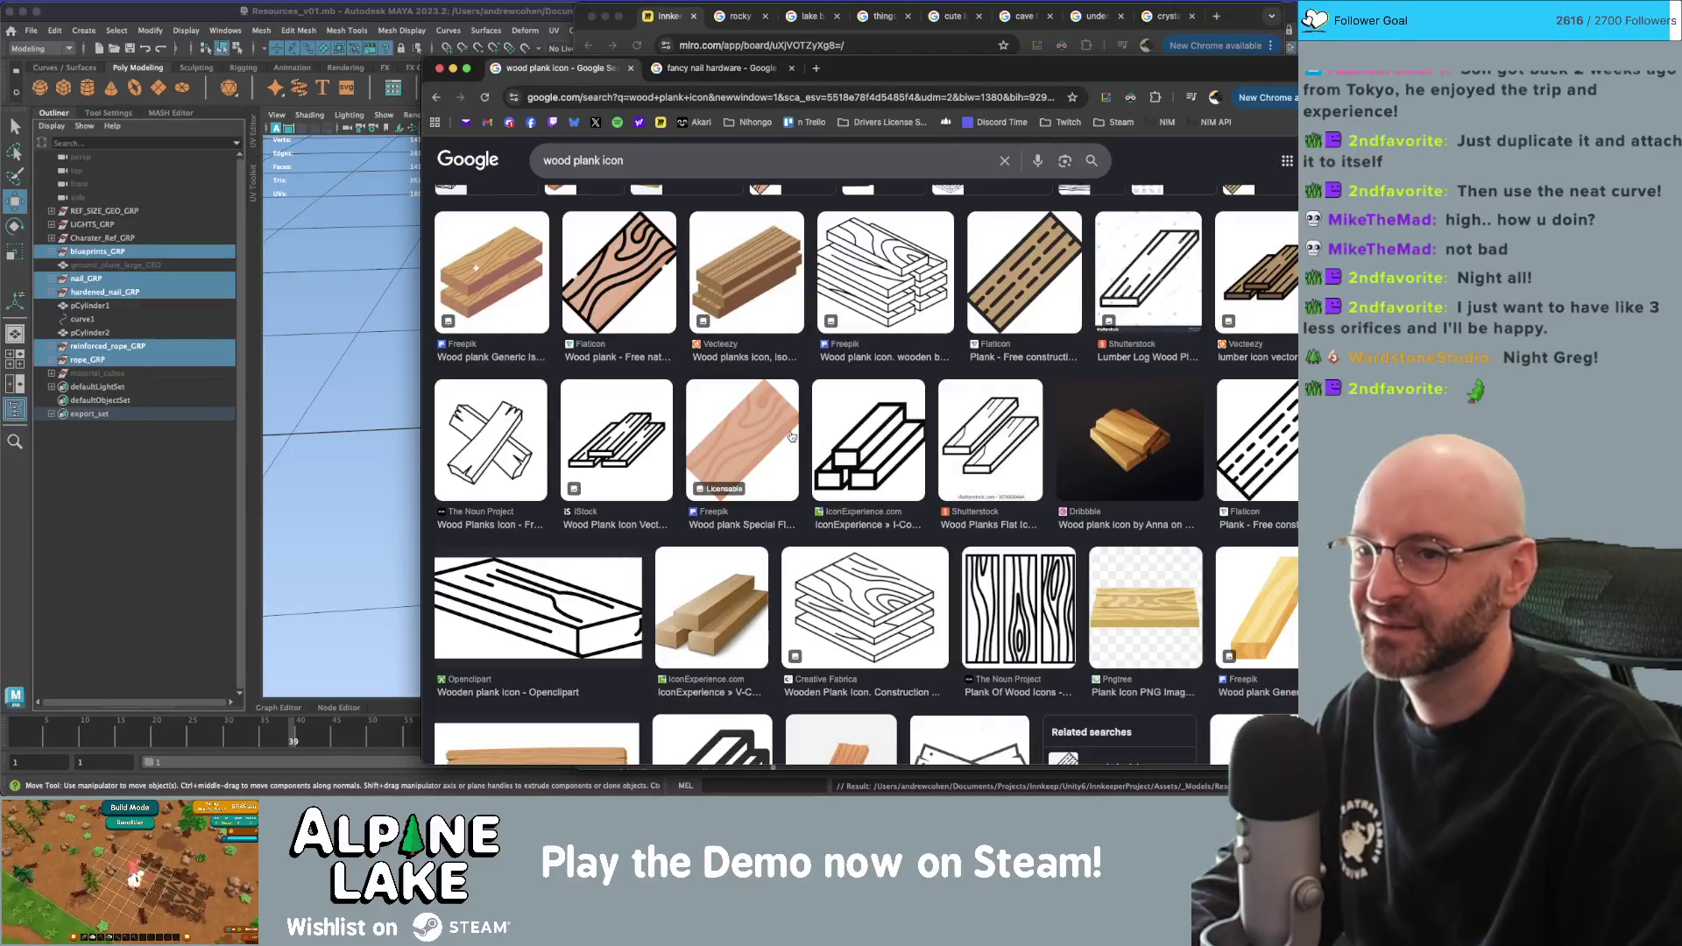
scroll(791, 436, "down", 1)
scroll(791, 436, "down", 2)
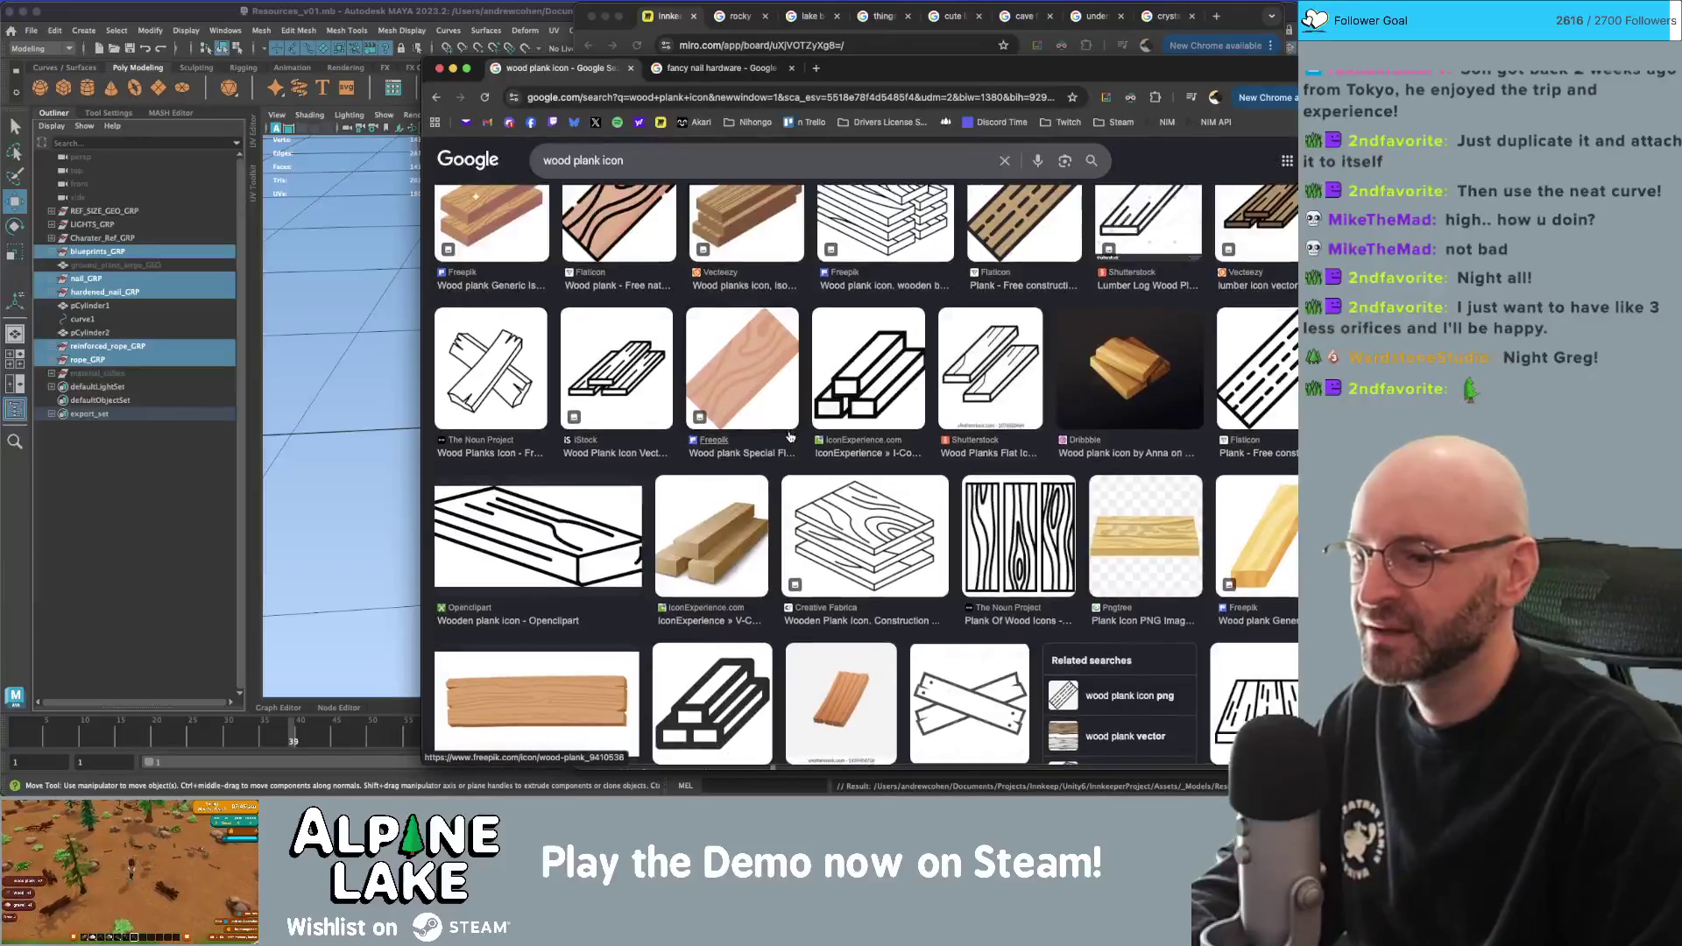
scroll(789, 437, "down", 5)
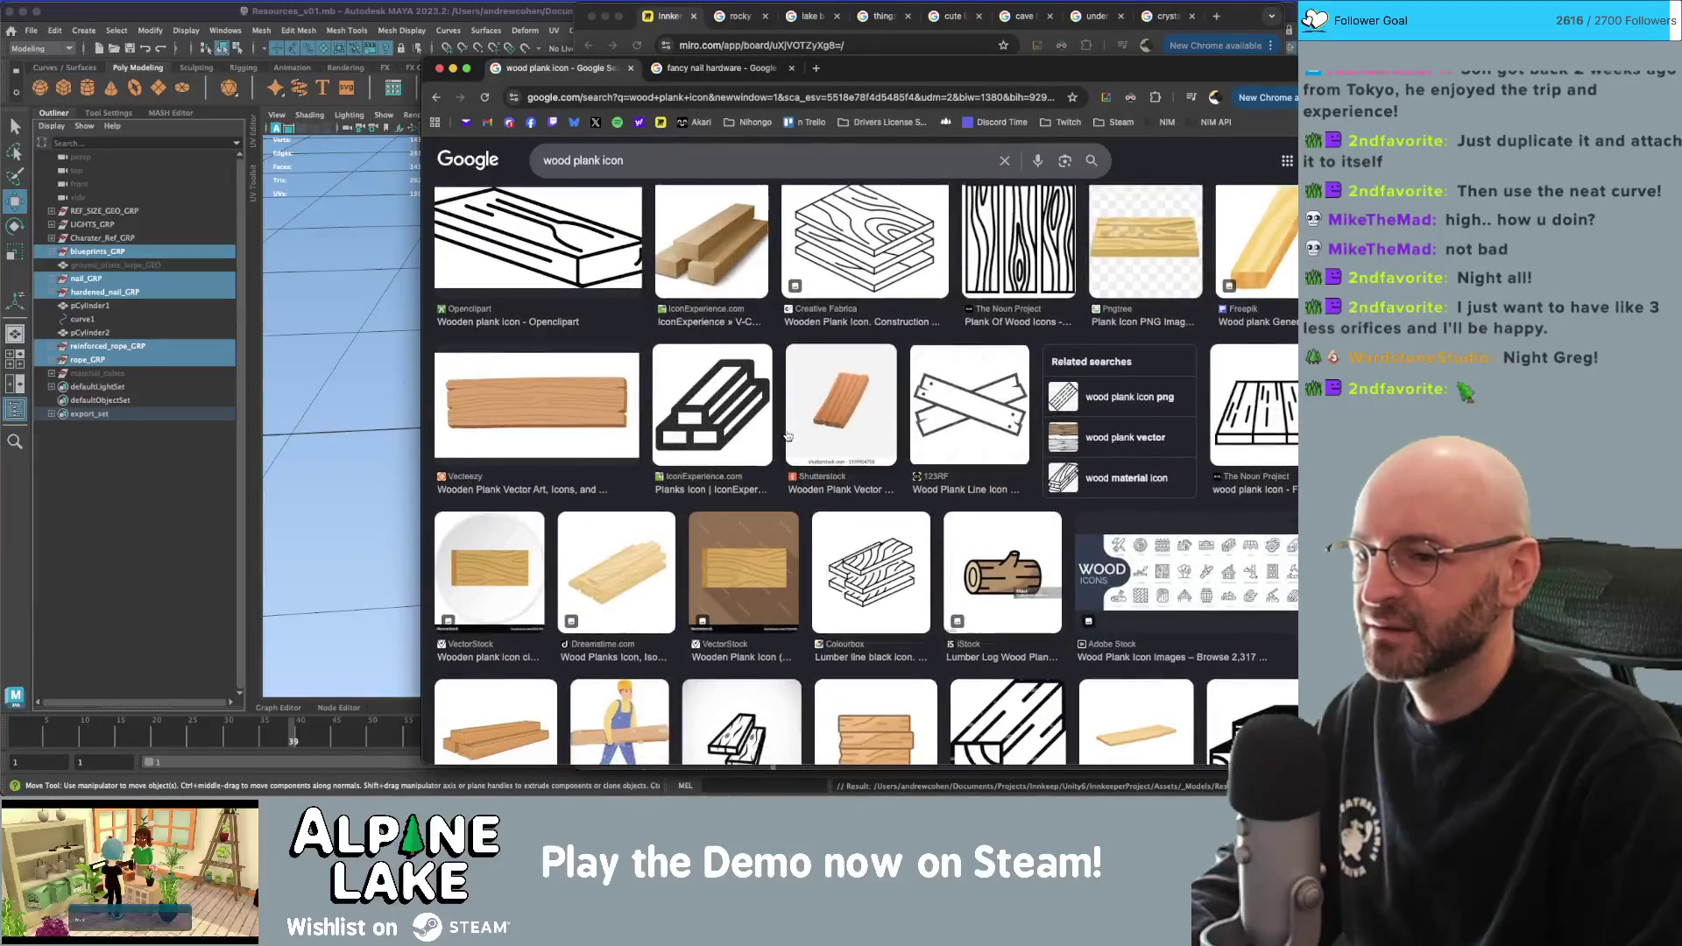
scroll(786, 435, "down", 2)
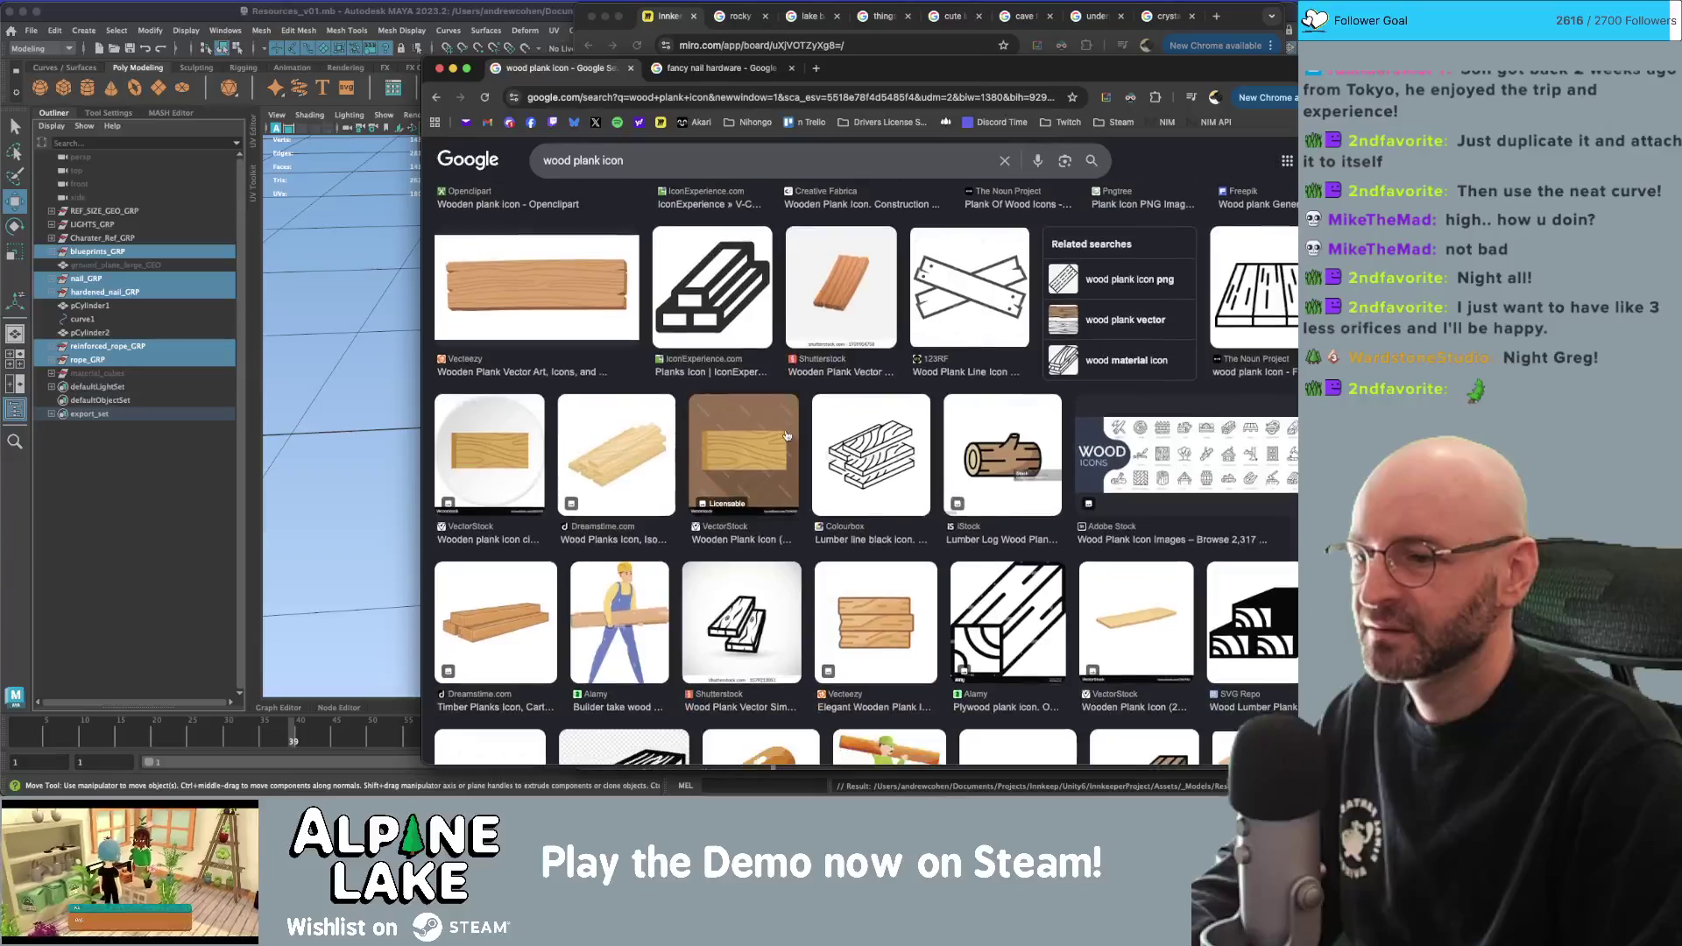
scroll(786, 436, "down", 1)
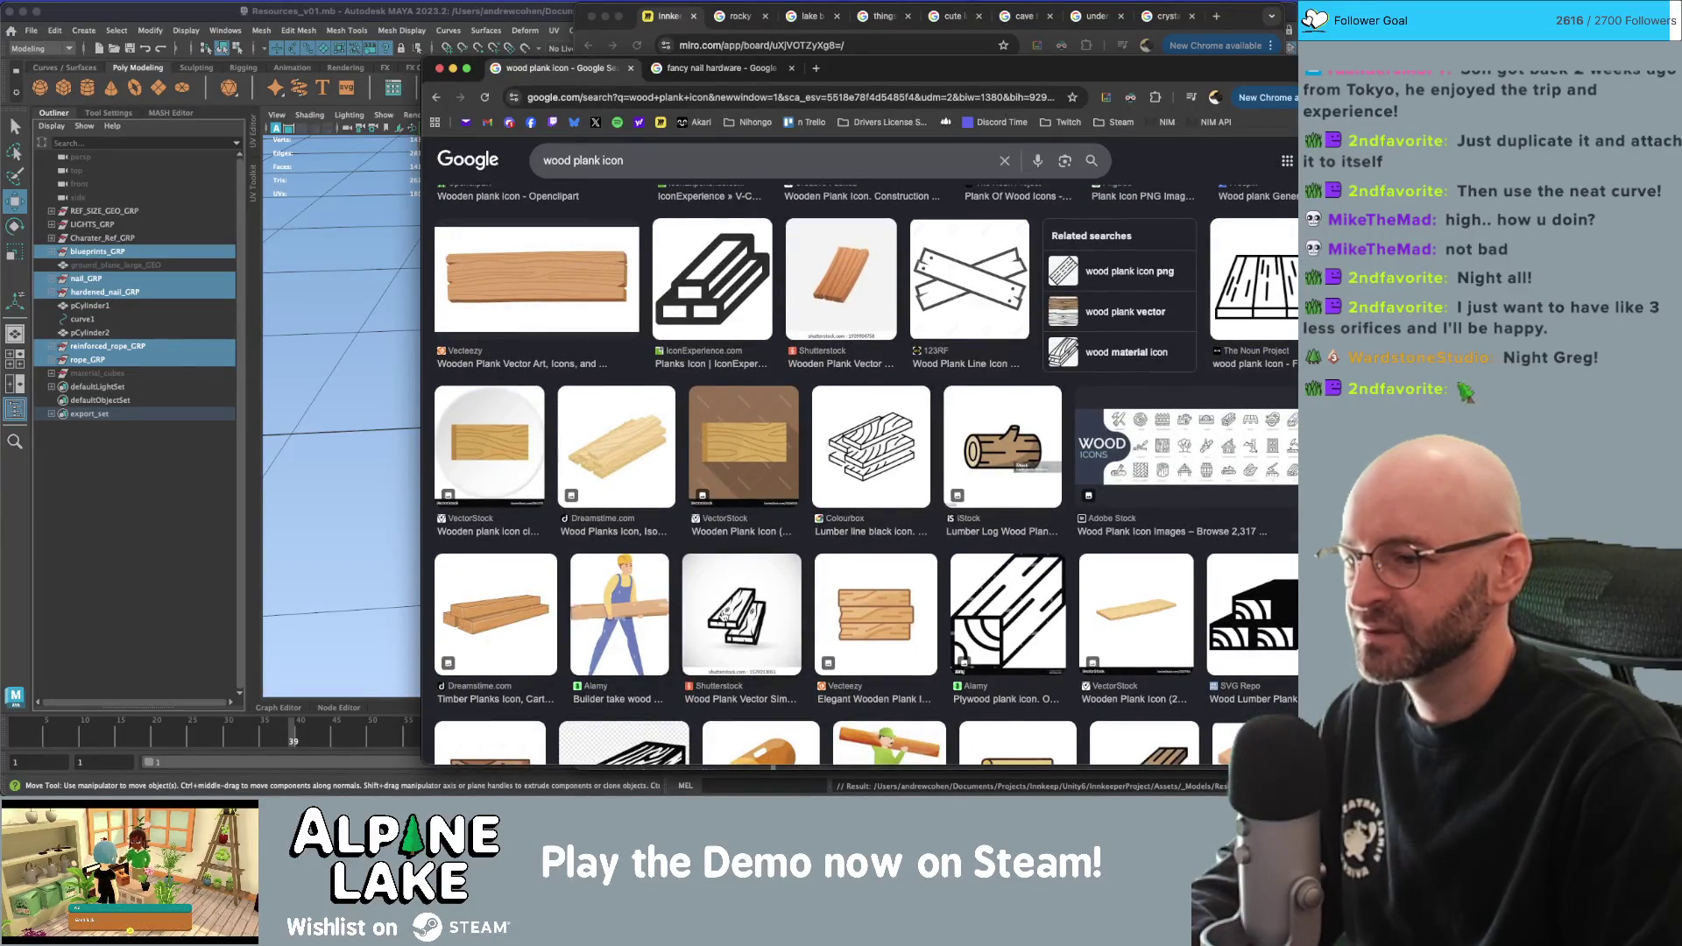
scroll(678, 609, "down", 2)
scroll(676, 609, "down", 7)
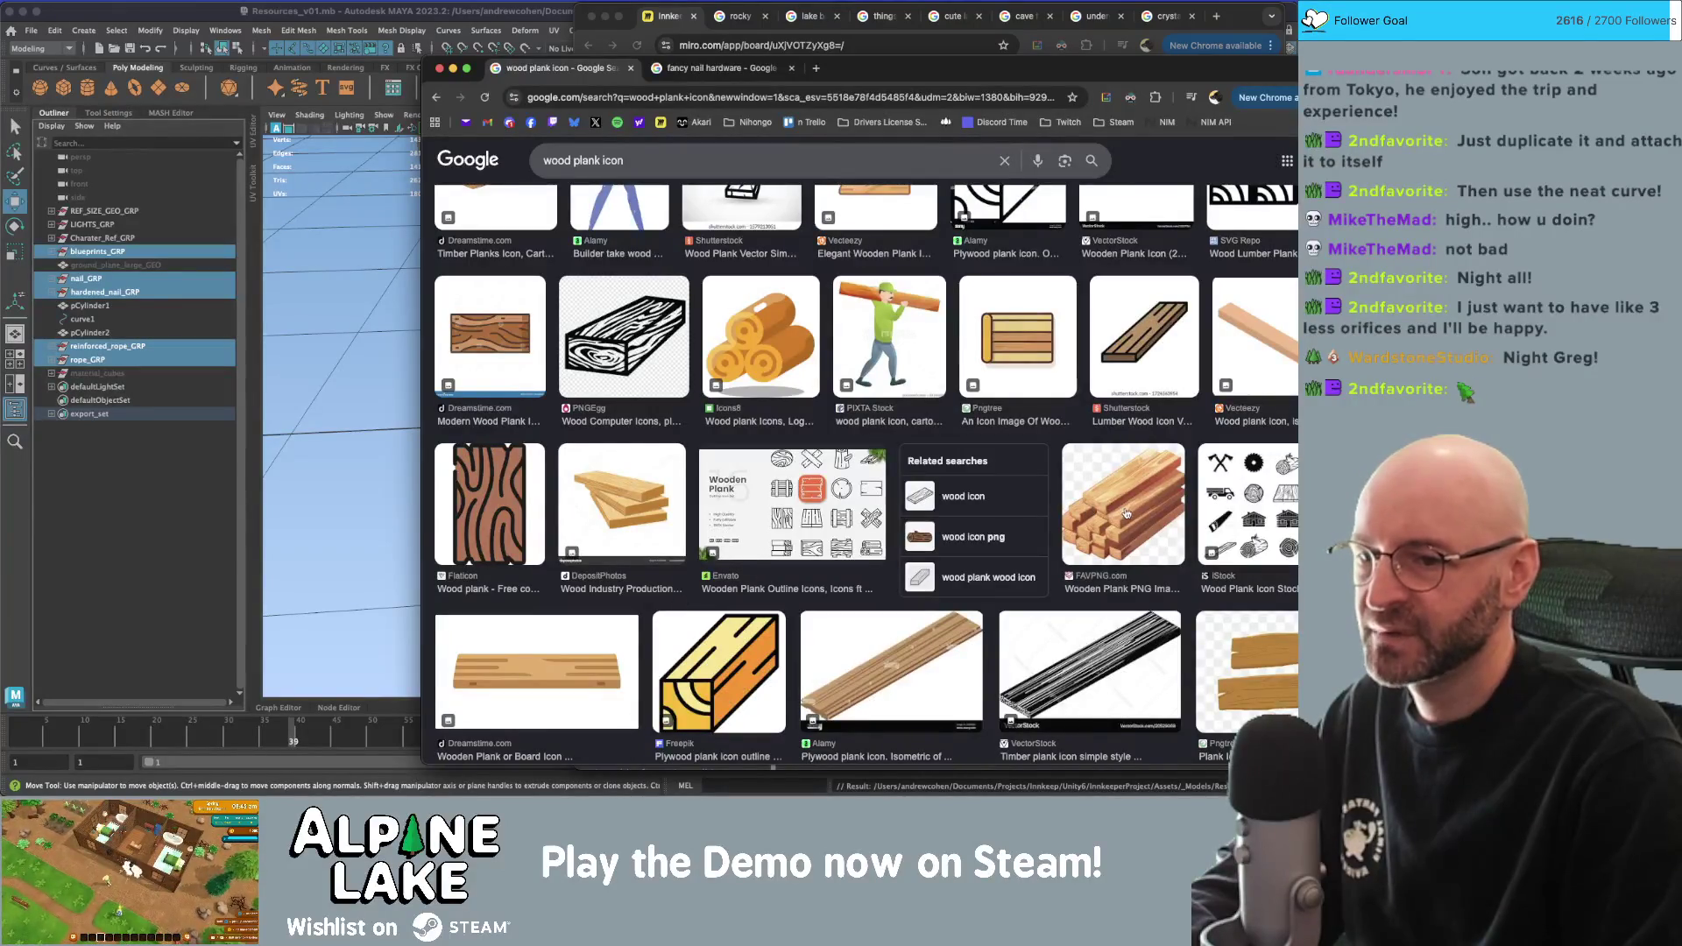
scroll(1119, 479, "down", 7)
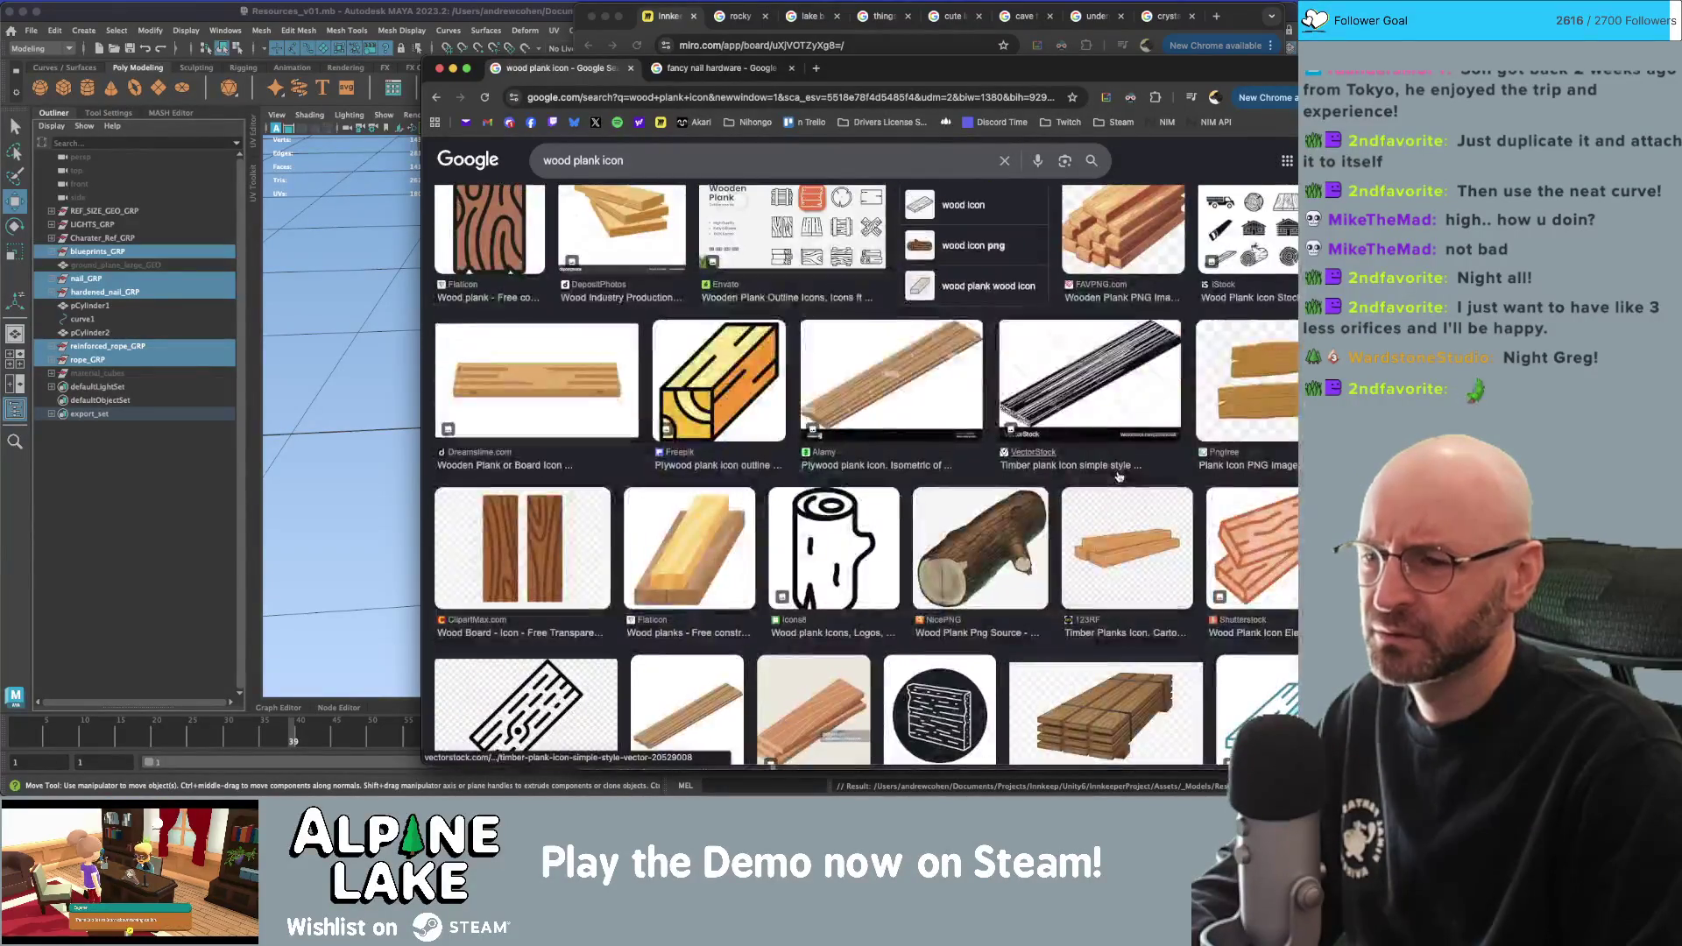
scroll(1113, 478, "down", 9)
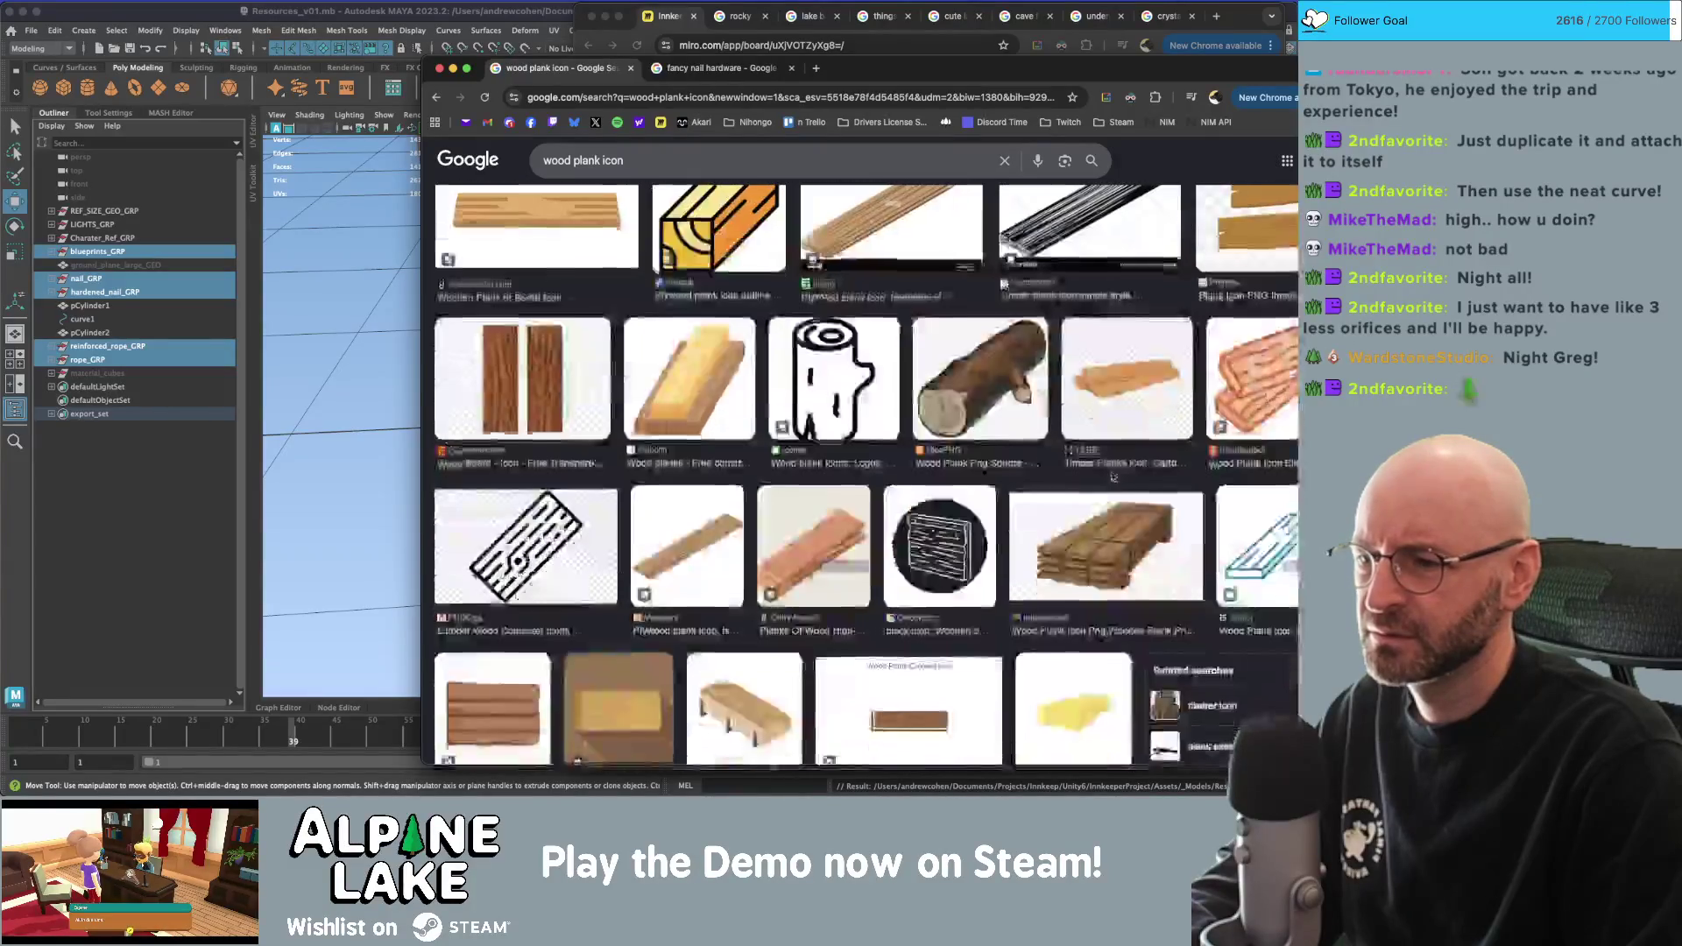
scroll(1111, 478, "down", 10)
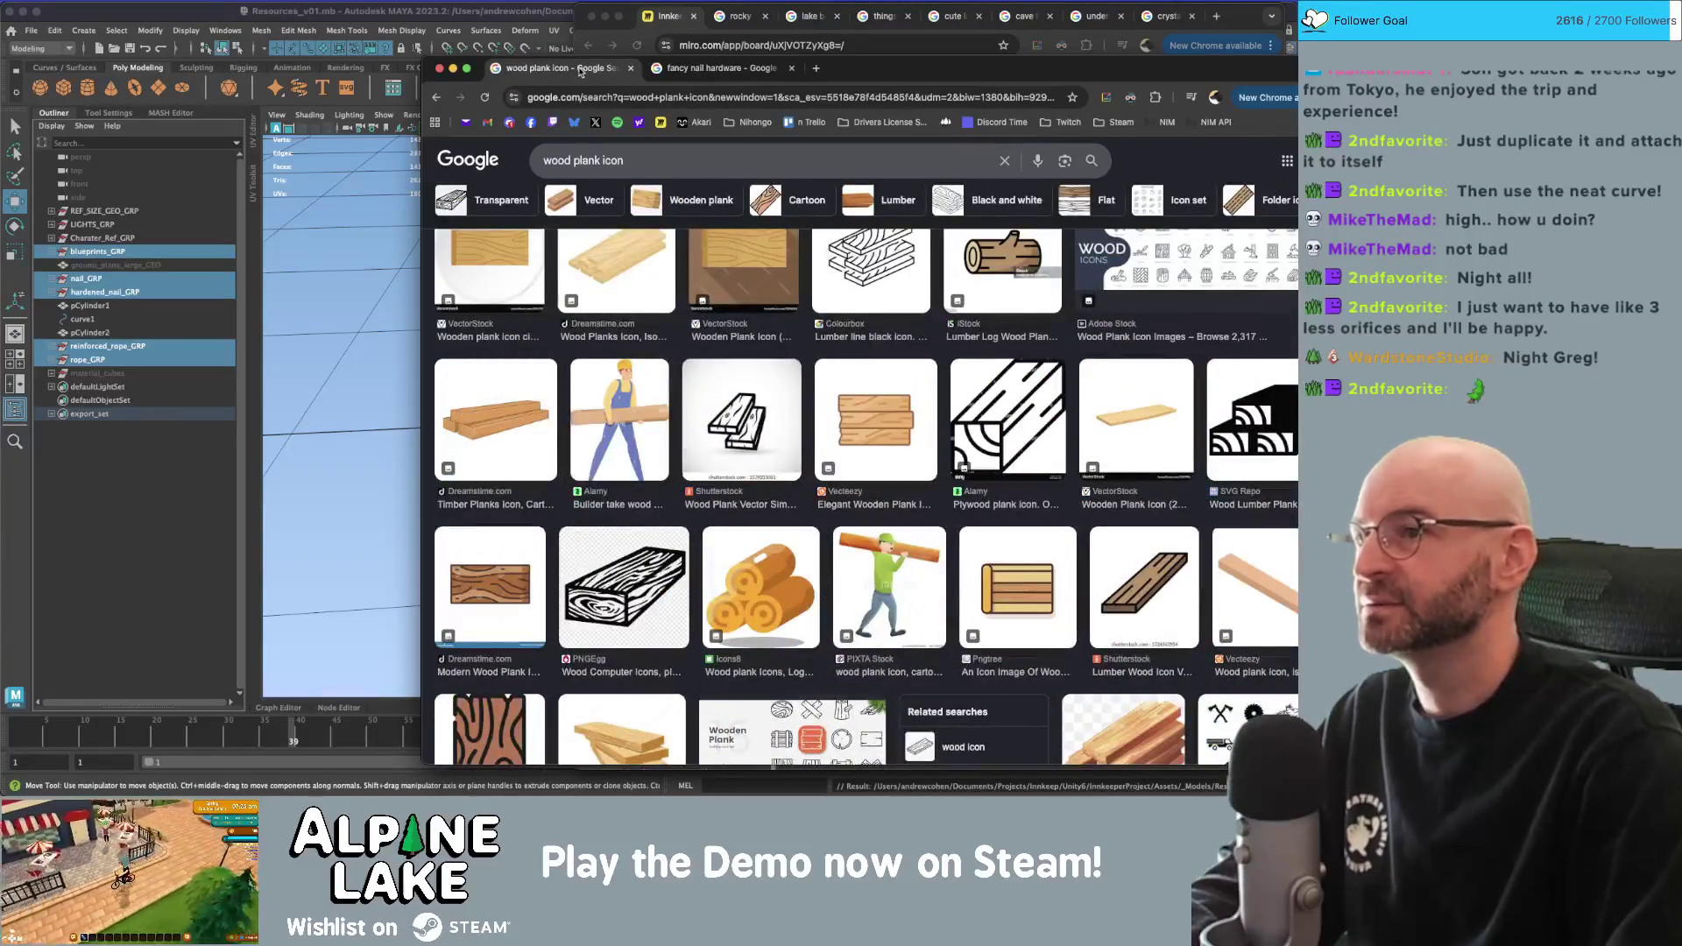
left_click(718, 68)
Slide reinforced_rope_GRP left beside the other rope in the Maya scene.
left_click(593, 26)
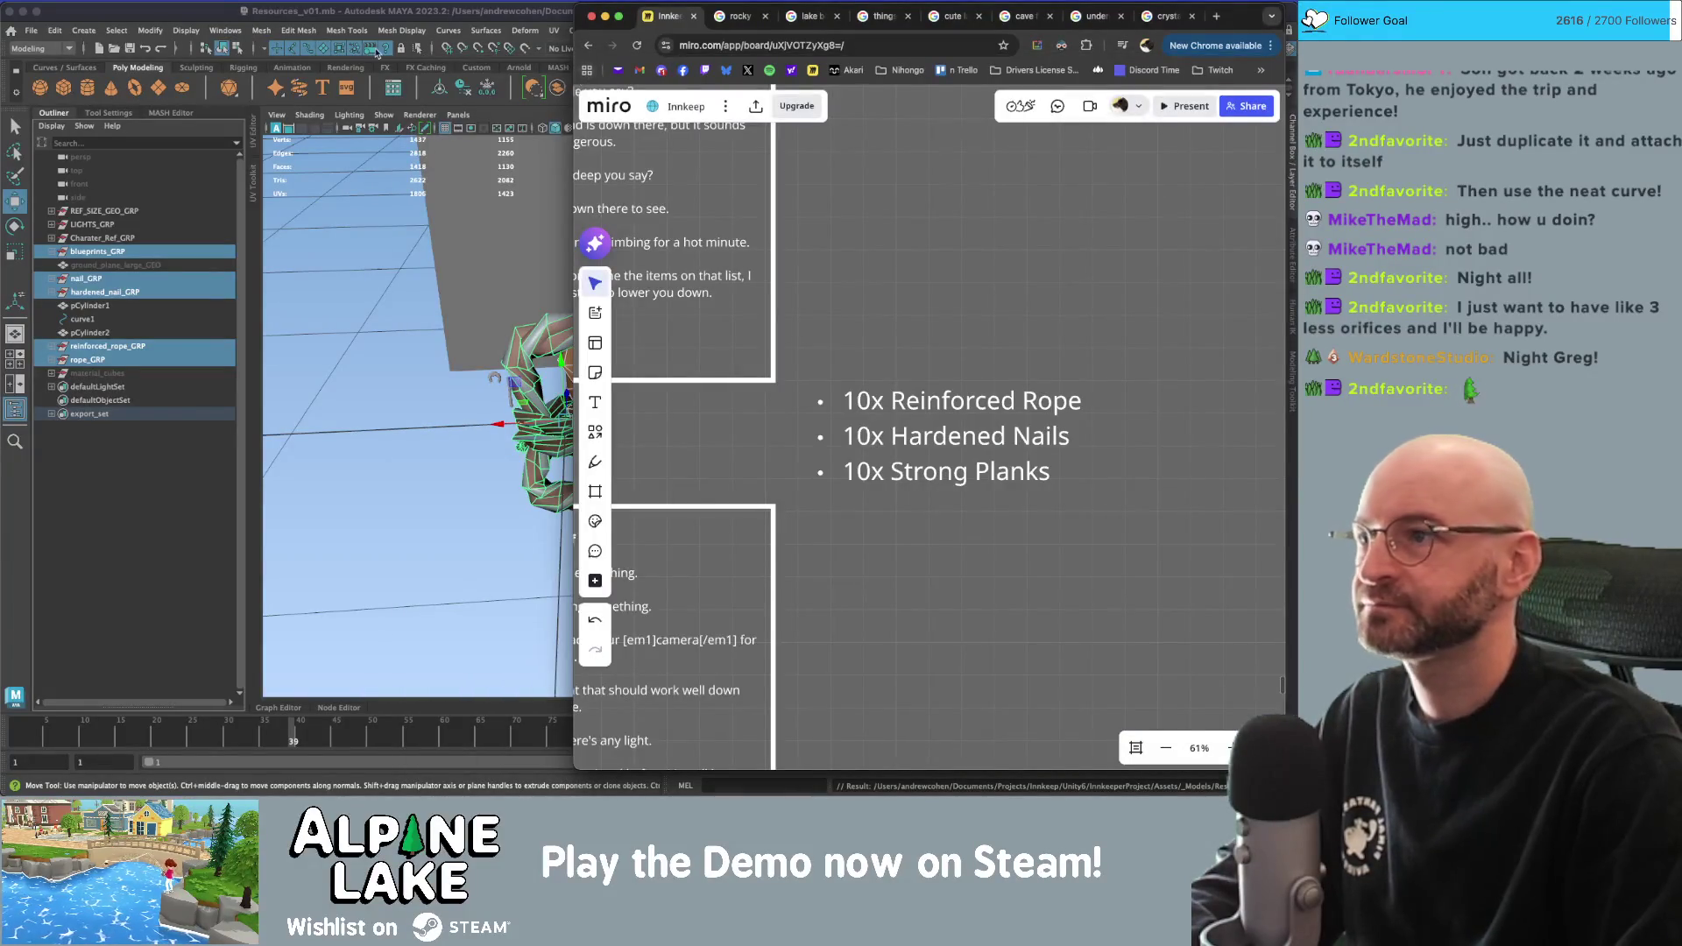
left_click(526, 262)
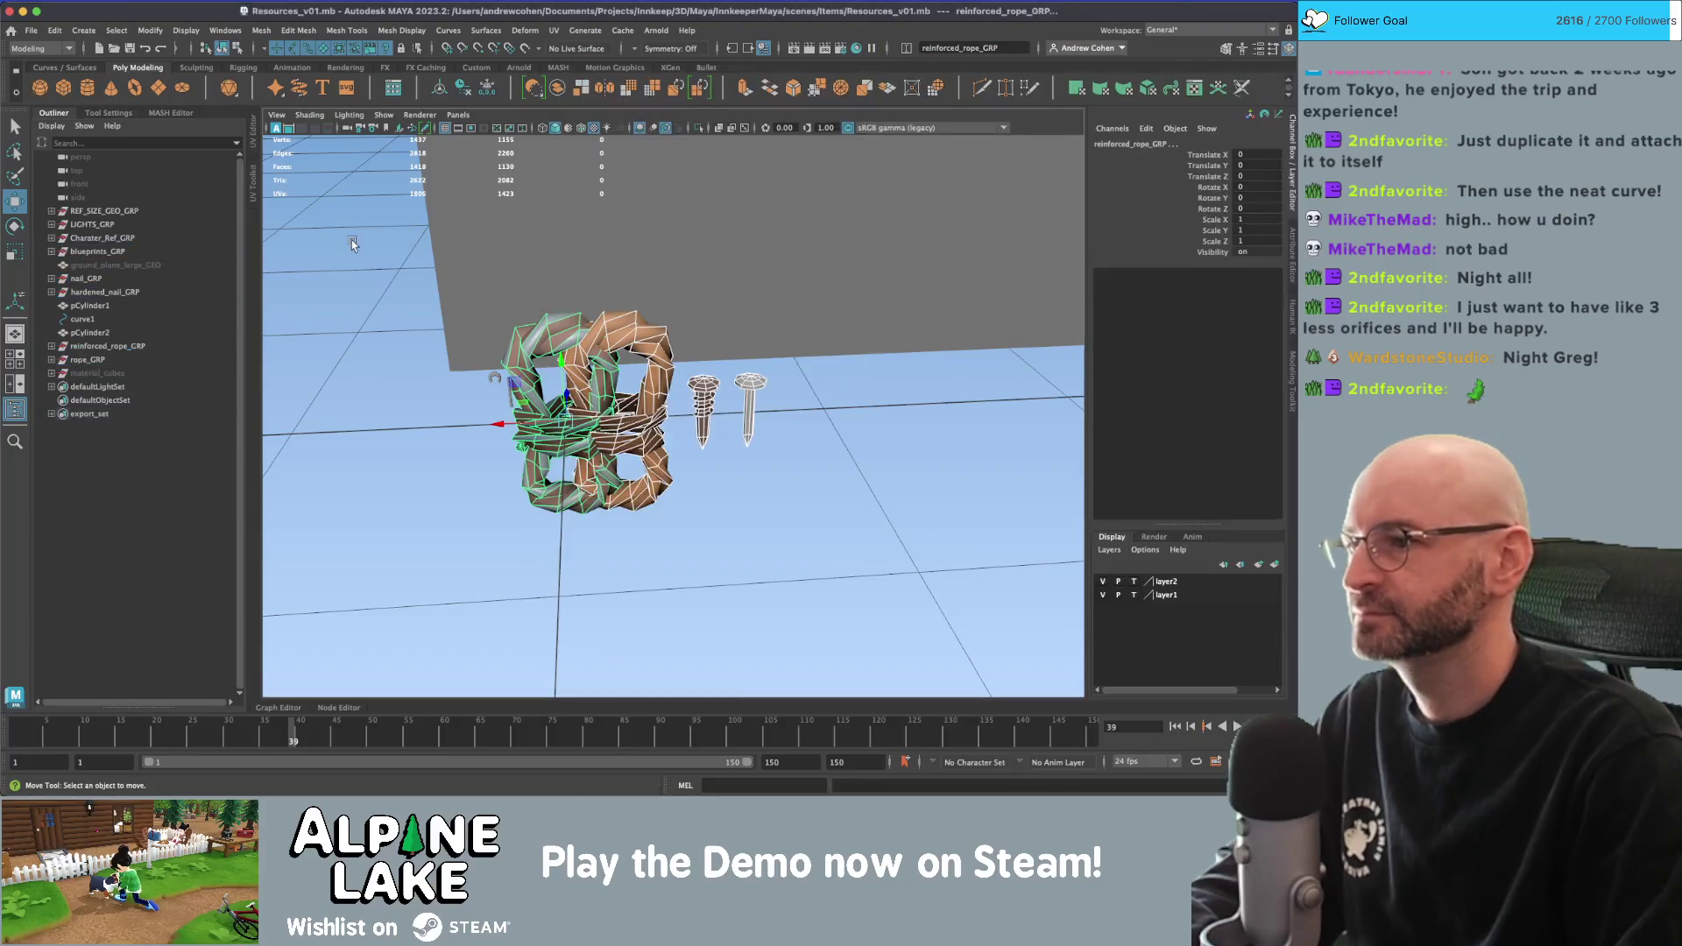
left_click(540, 348)
left_click_drag(558, 424, 461, 424)
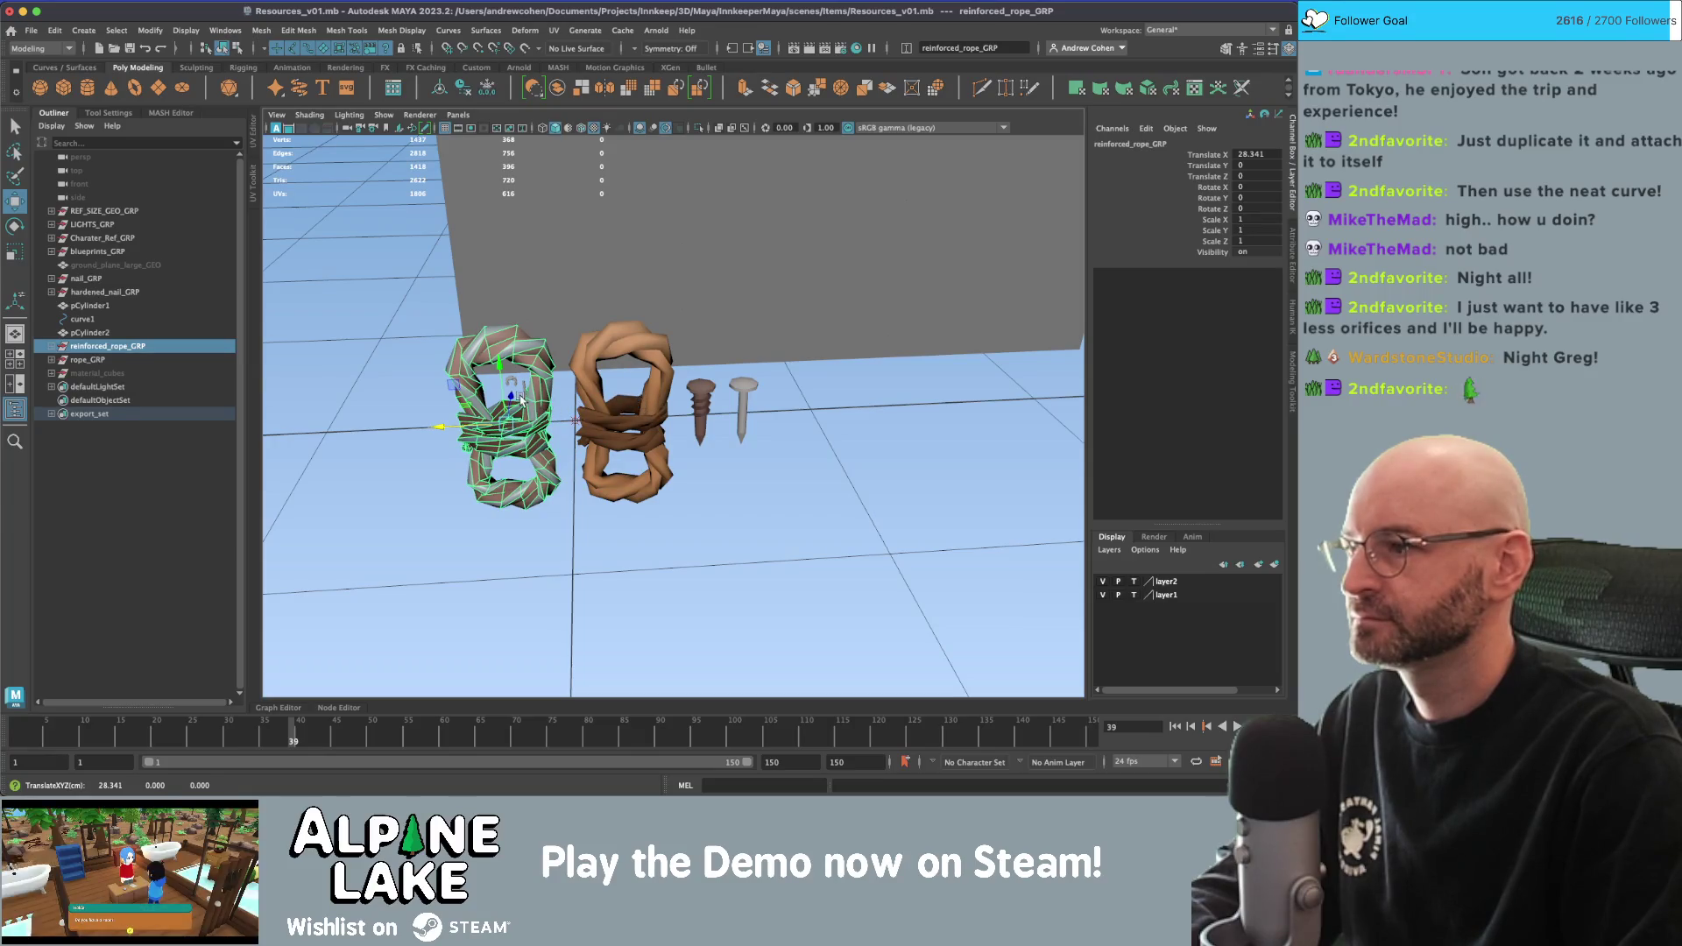
Select all export_set members and move the ropes and nails together along X.
left_click(88, 360)
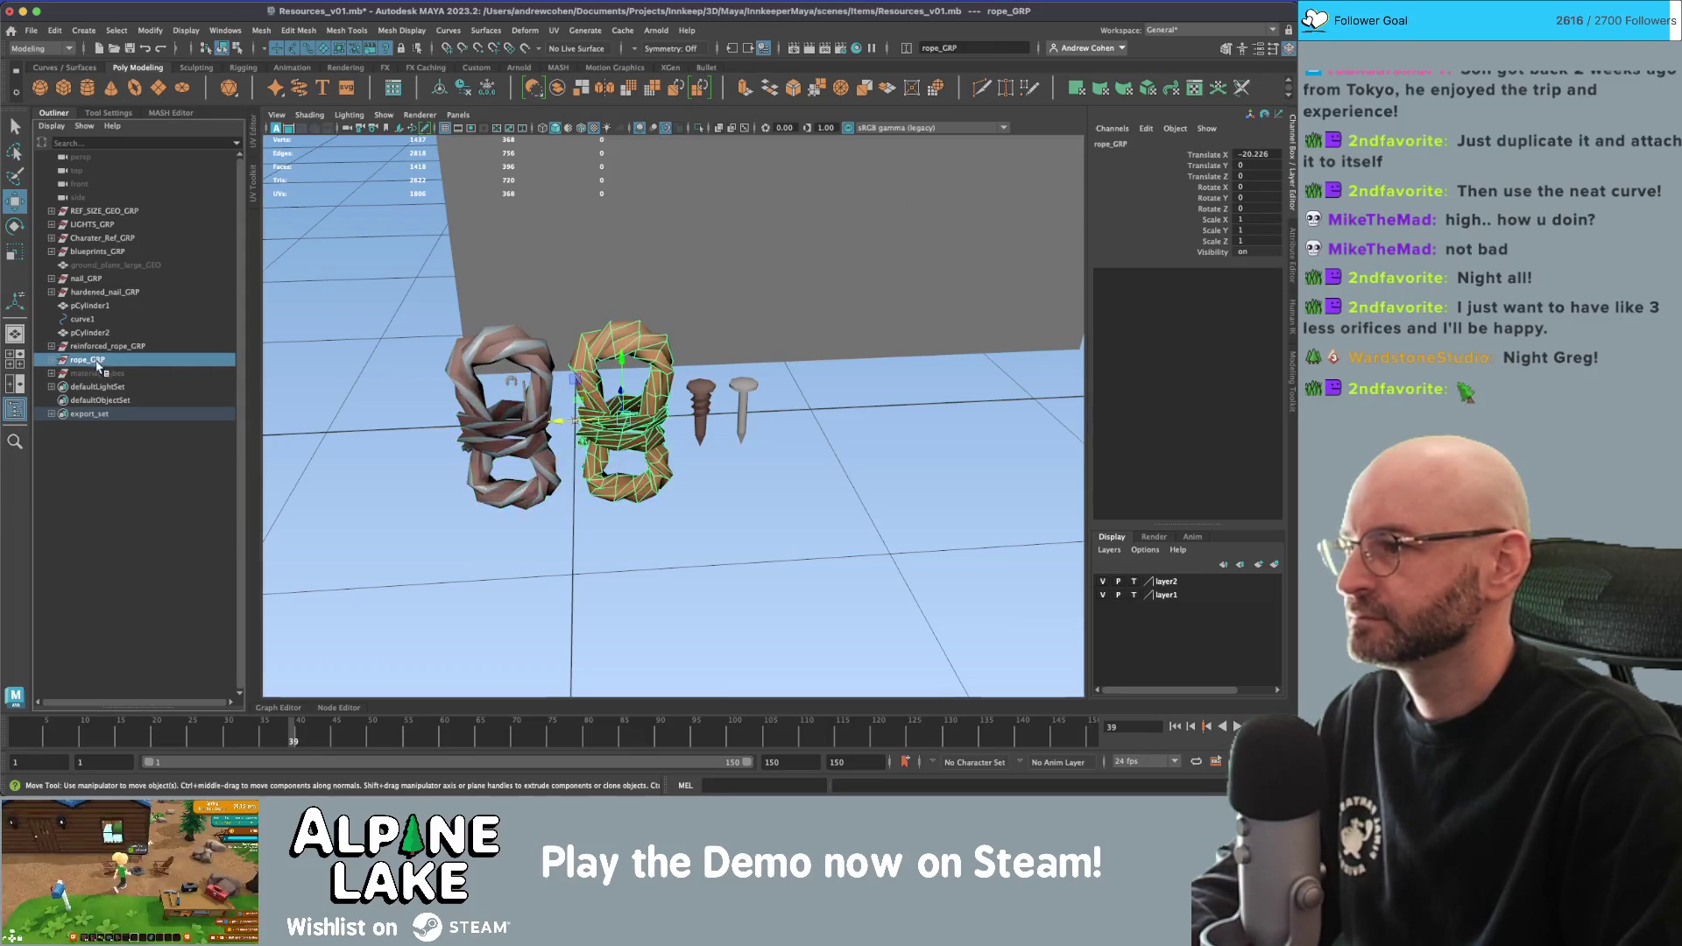
left_click(96, 415)
right_click(97, 415)
left_click(112, 436)
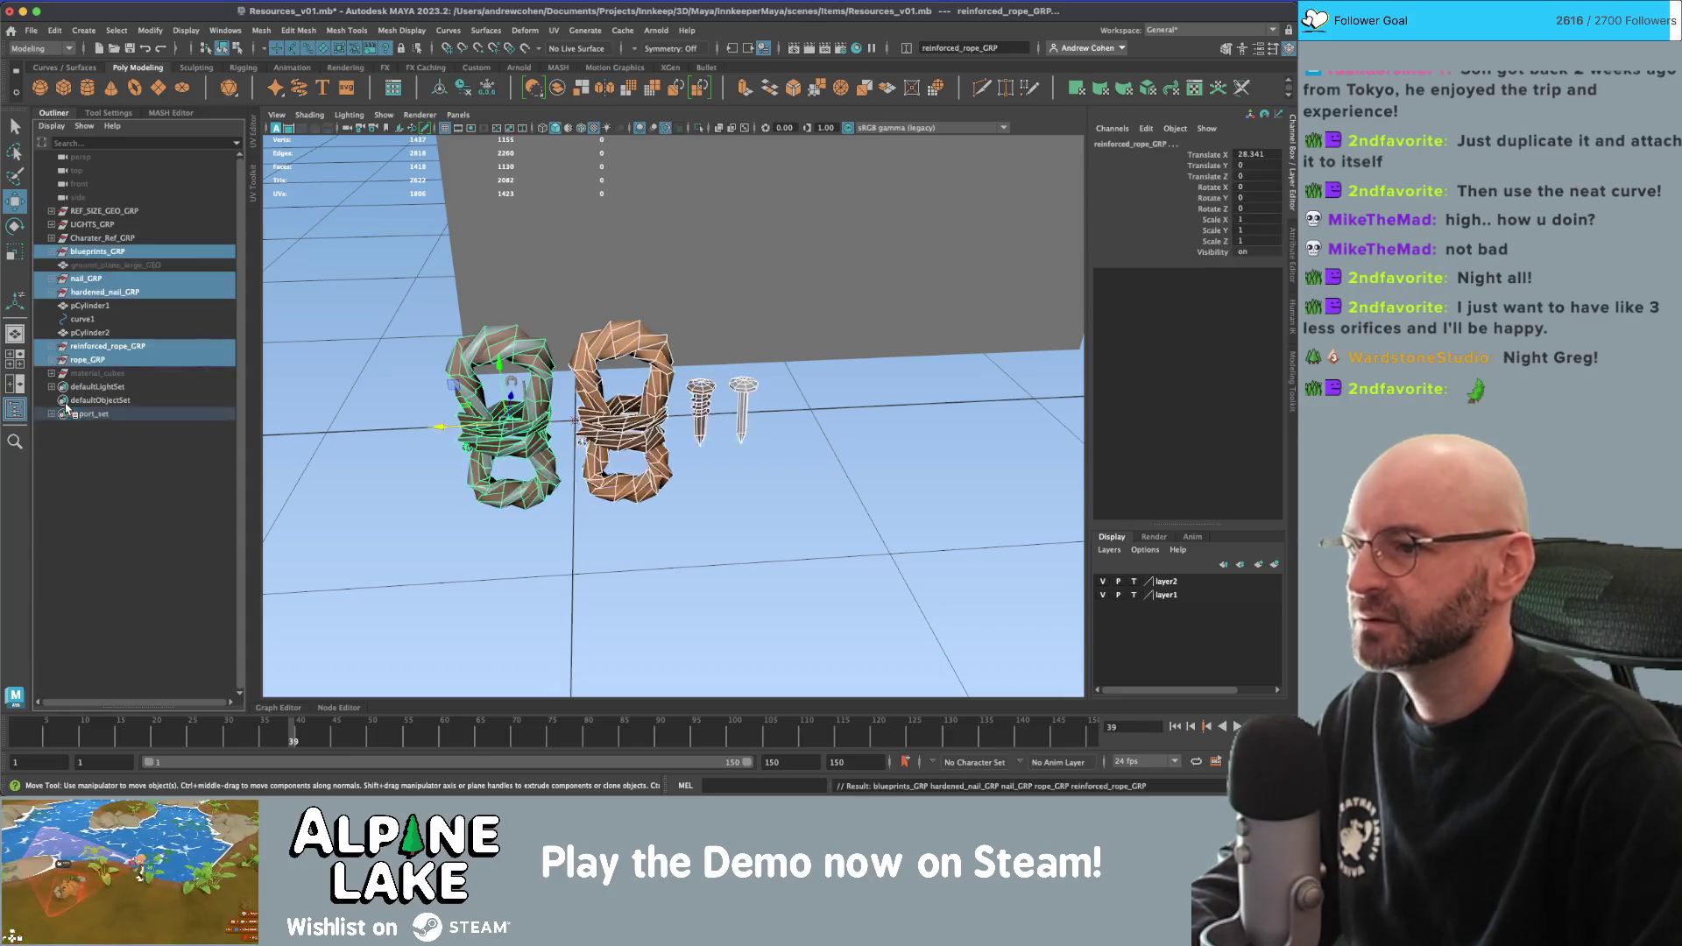
left_click_drag(437, 442, 666, 433)
Delete the leftover pCylinder1, curve1 and pCylinder2 and begin saving a new version.
key("q")
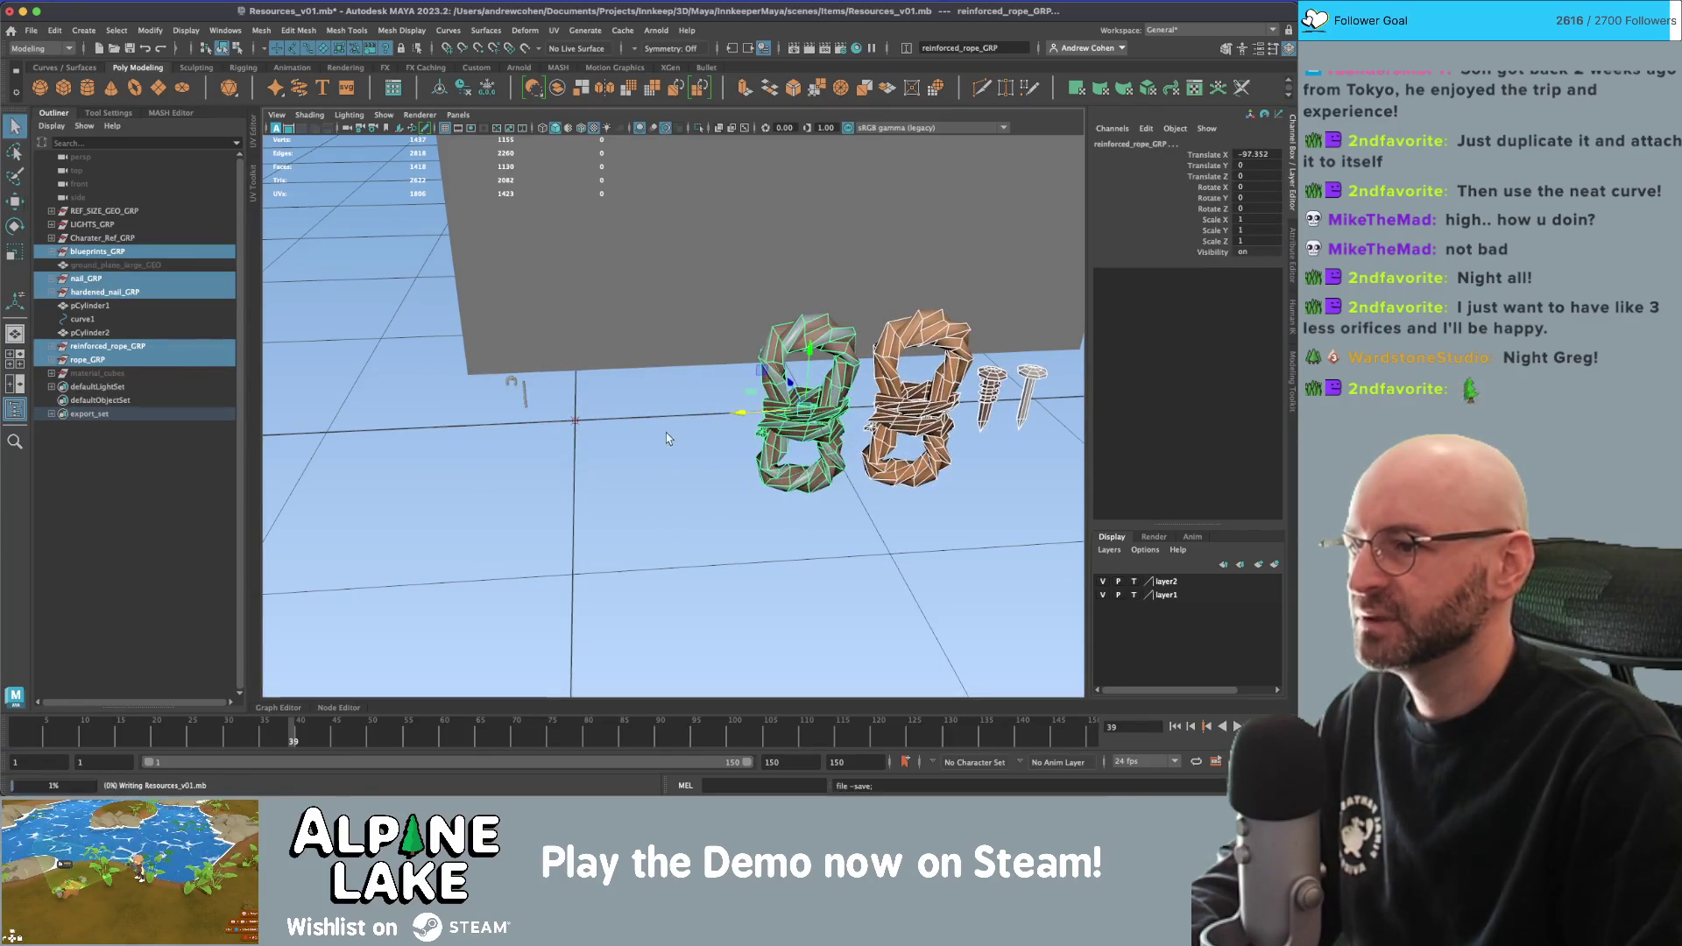
left_click_drag(90, 306, 93, 333)
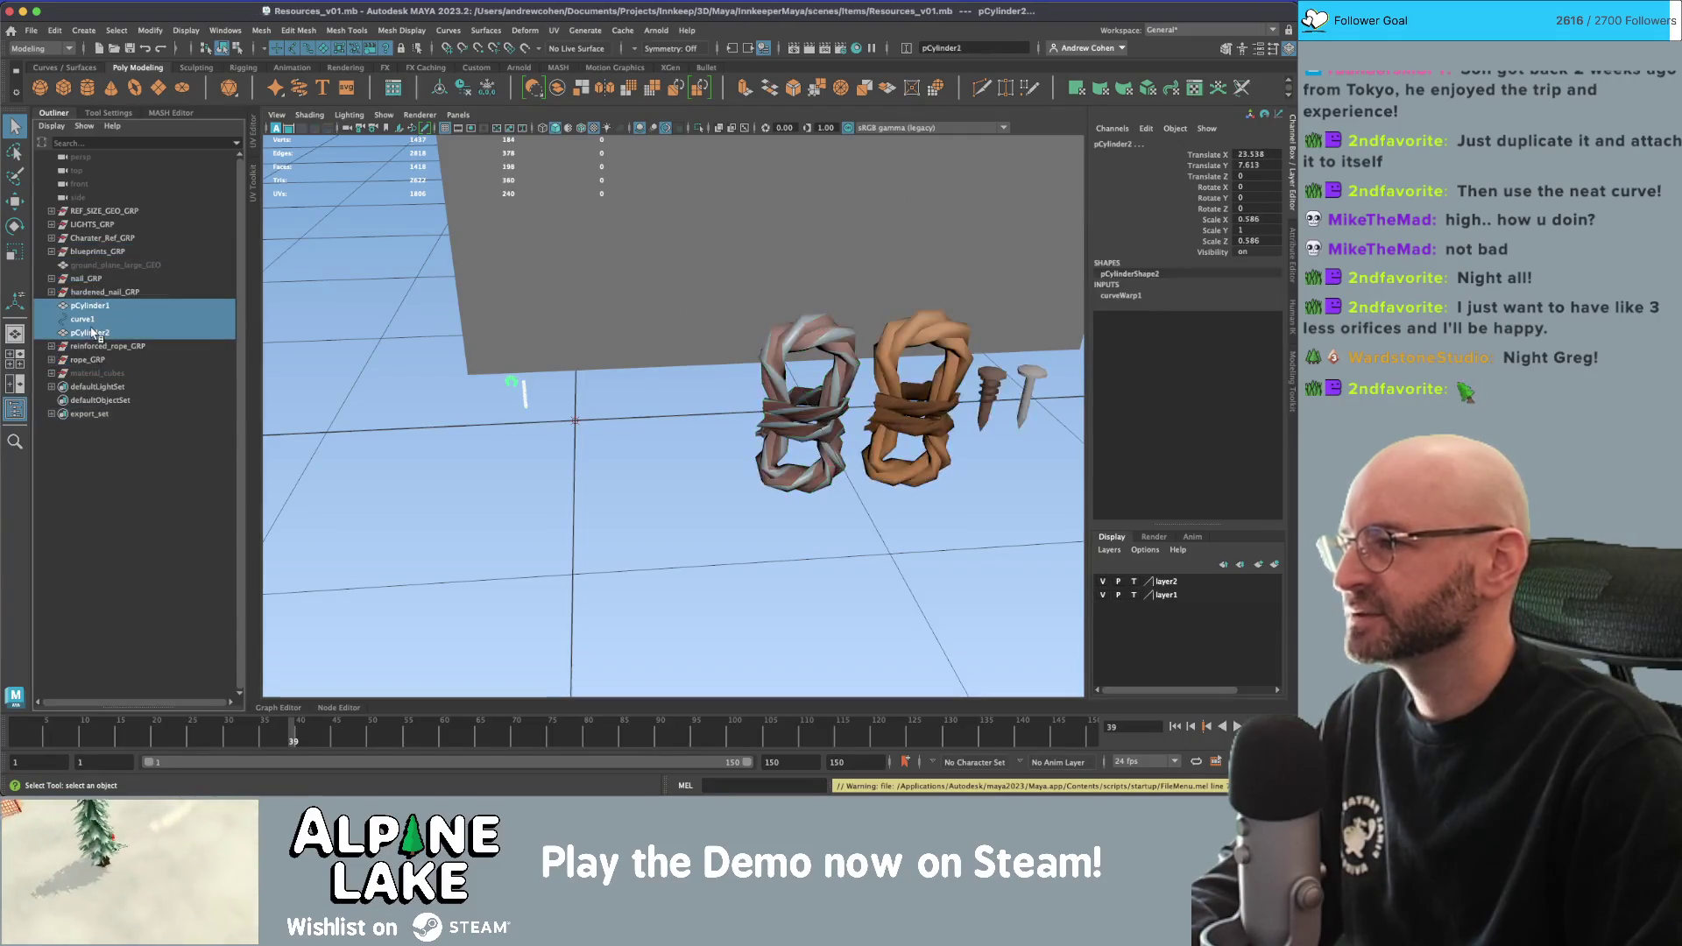
key("Delete")
mouse_move(463, 496)
left_mouse_down("alt")
mouse_move(523, 406)
mouse_move(533, 428)
left_mouse_up("alt")
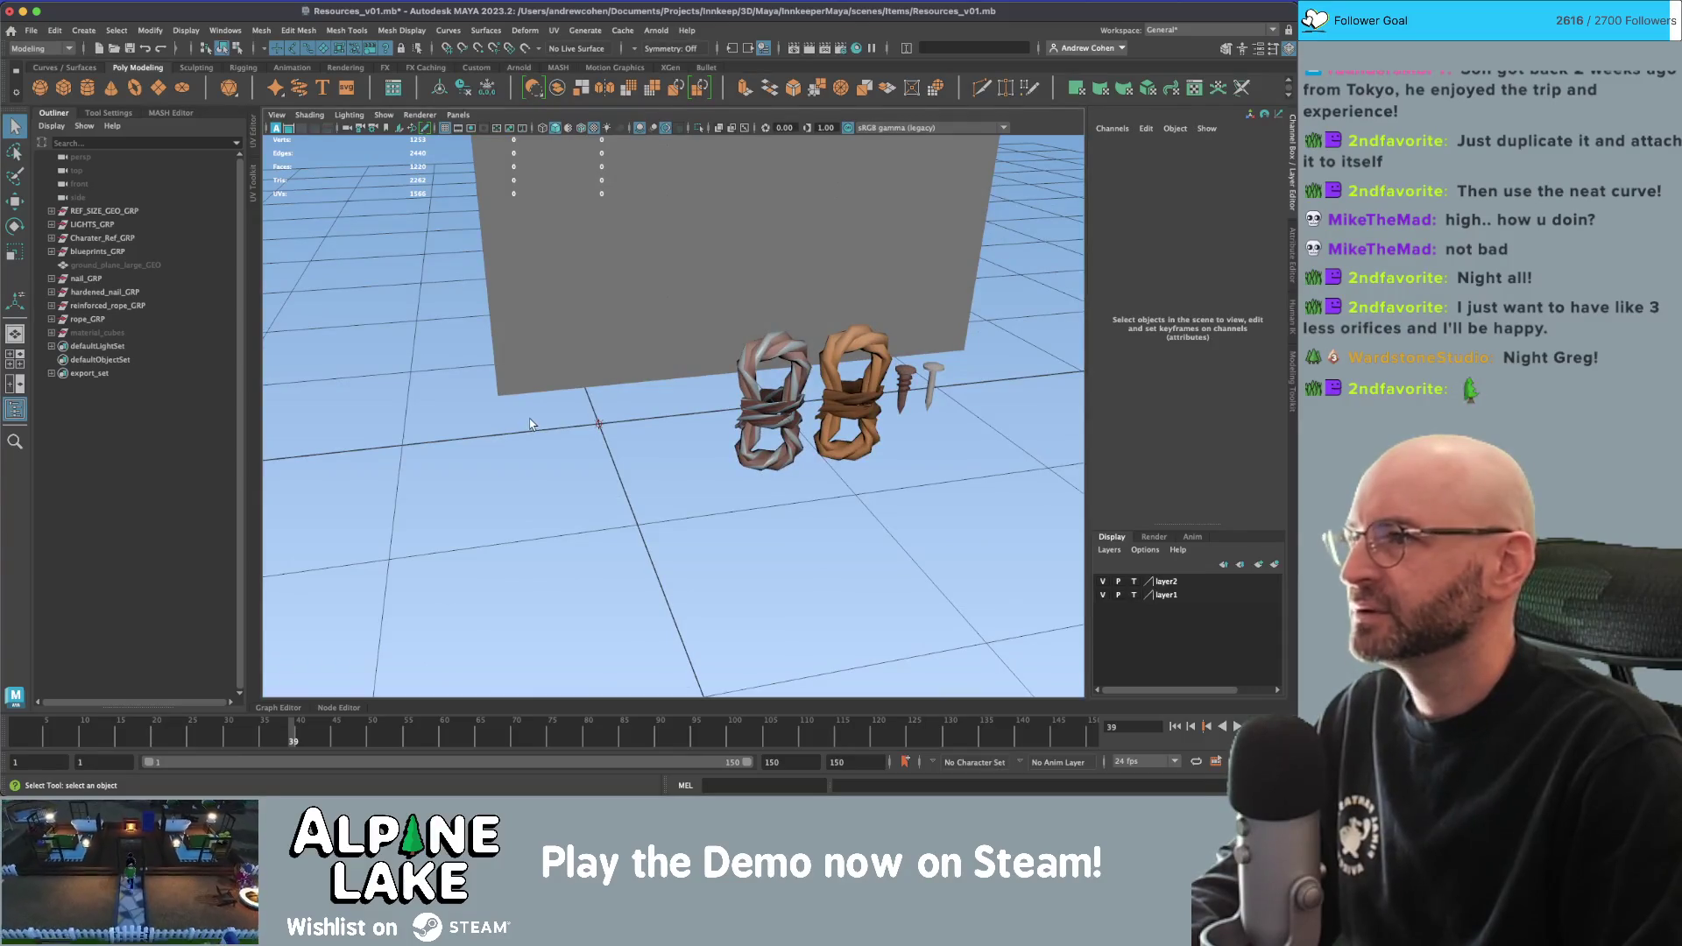
key("super+shift+s")
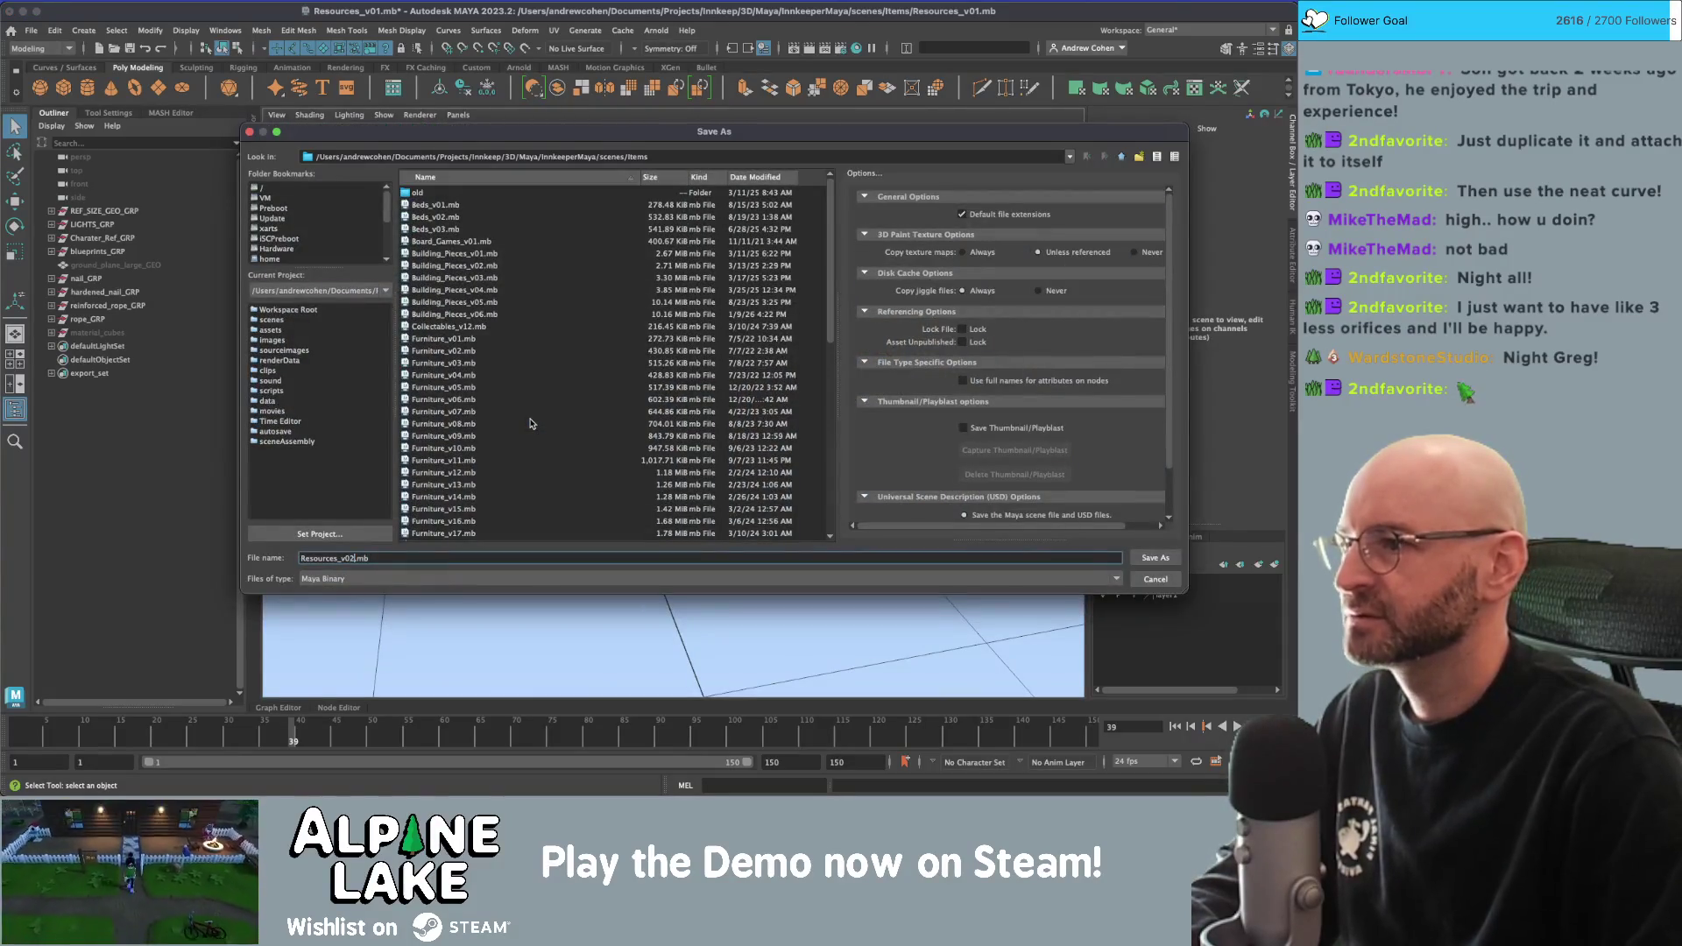
Save the scene as Resources_v02.mb and return to the Unity editor.
type("2")
key("Return")
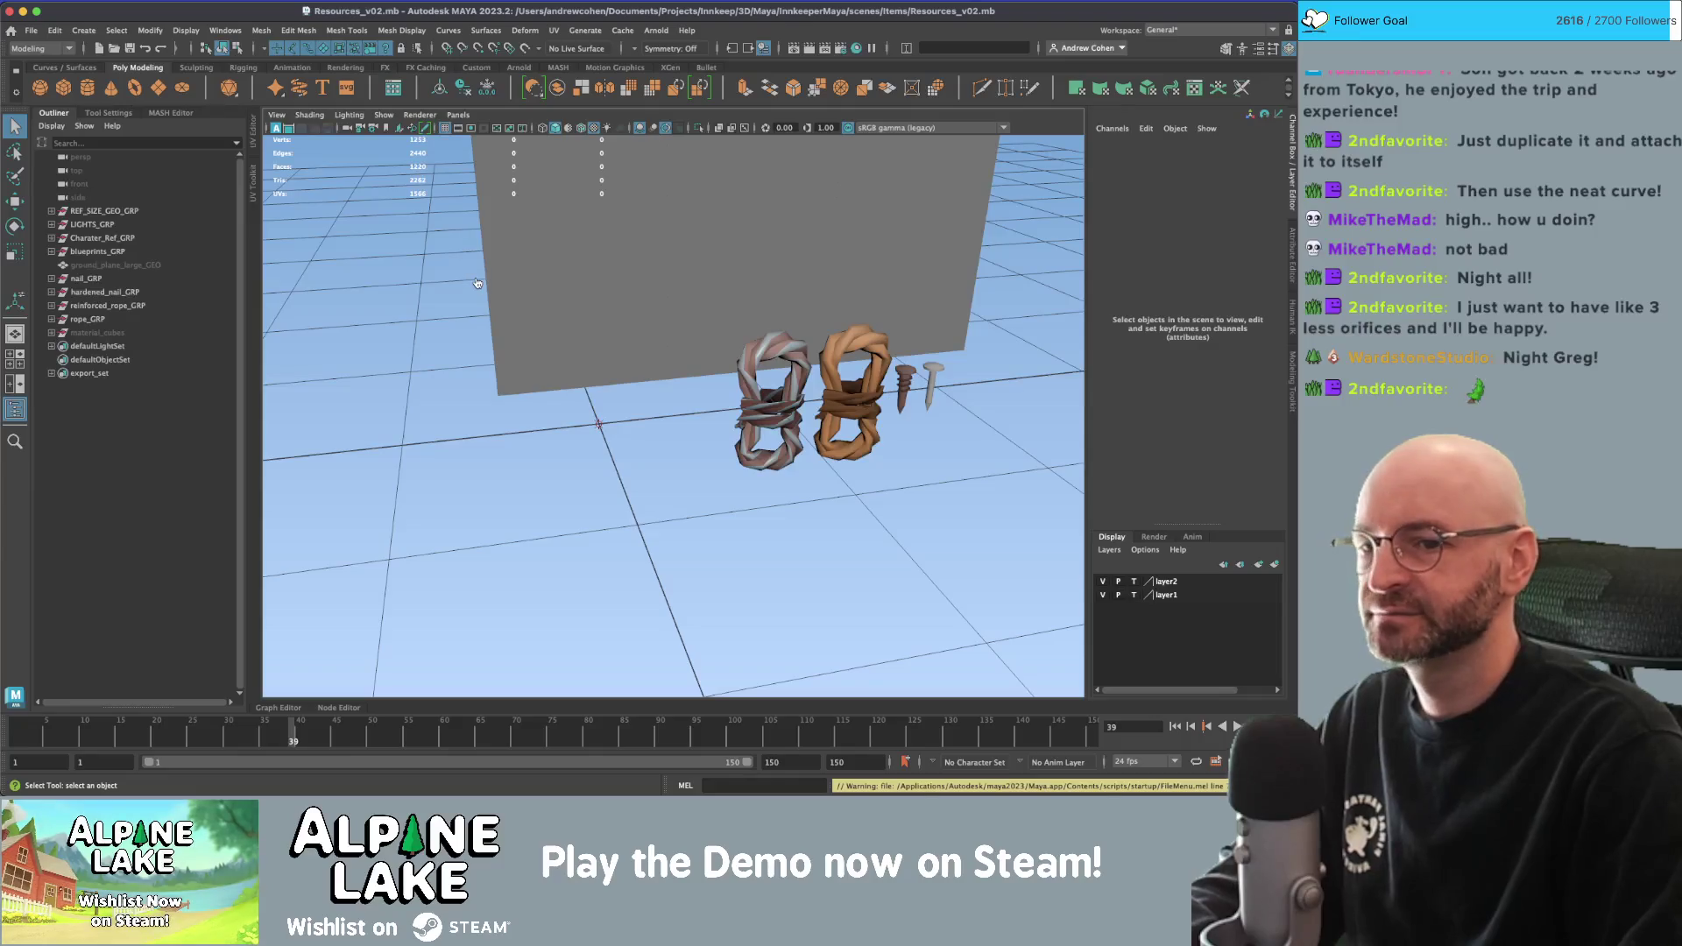
key("super+Tab")
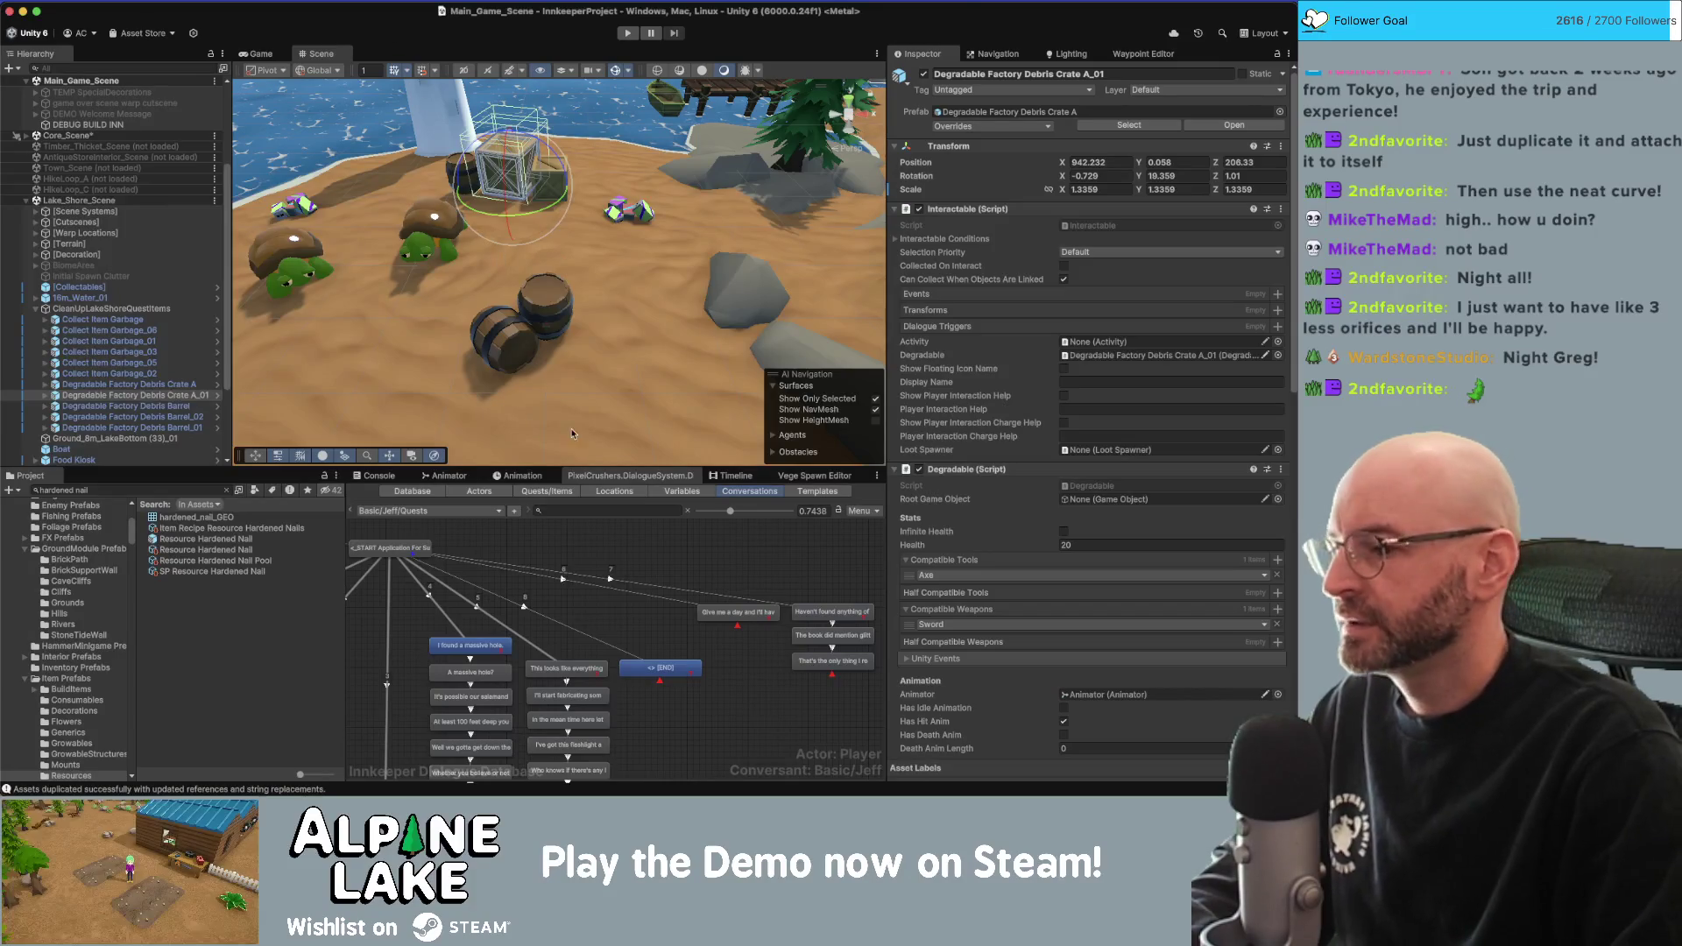
Add a Custom mmGetQuantity condition to the 'This looks like everything.' entry.
left_click(702, 587)
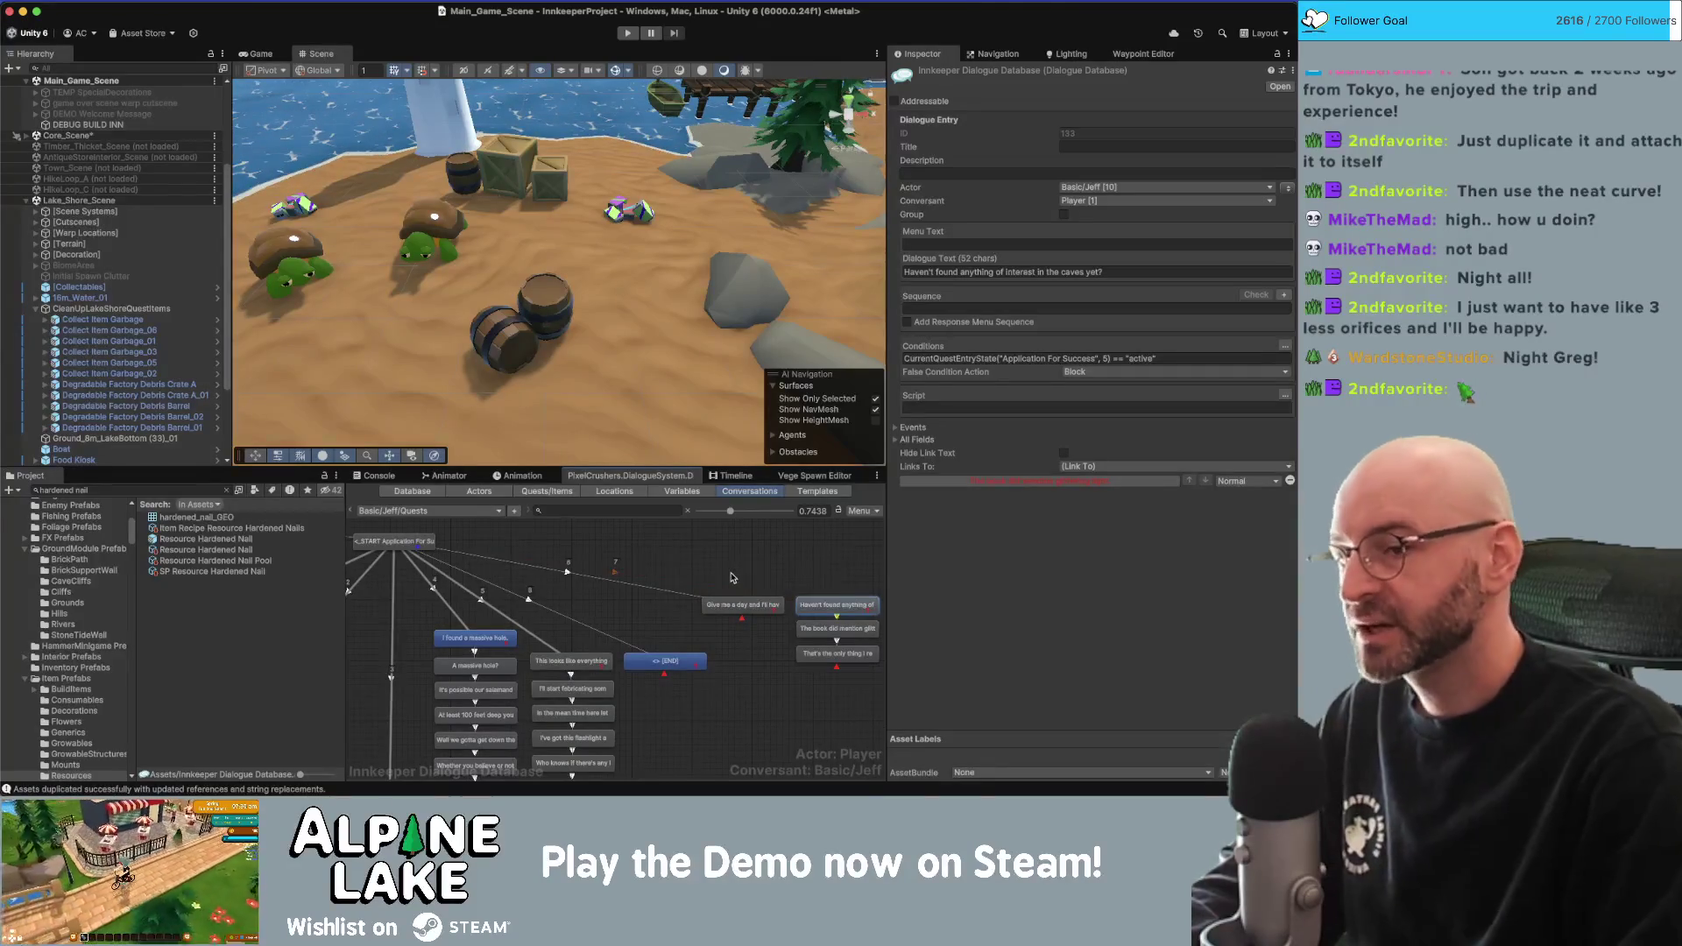
left_click(570, 660)
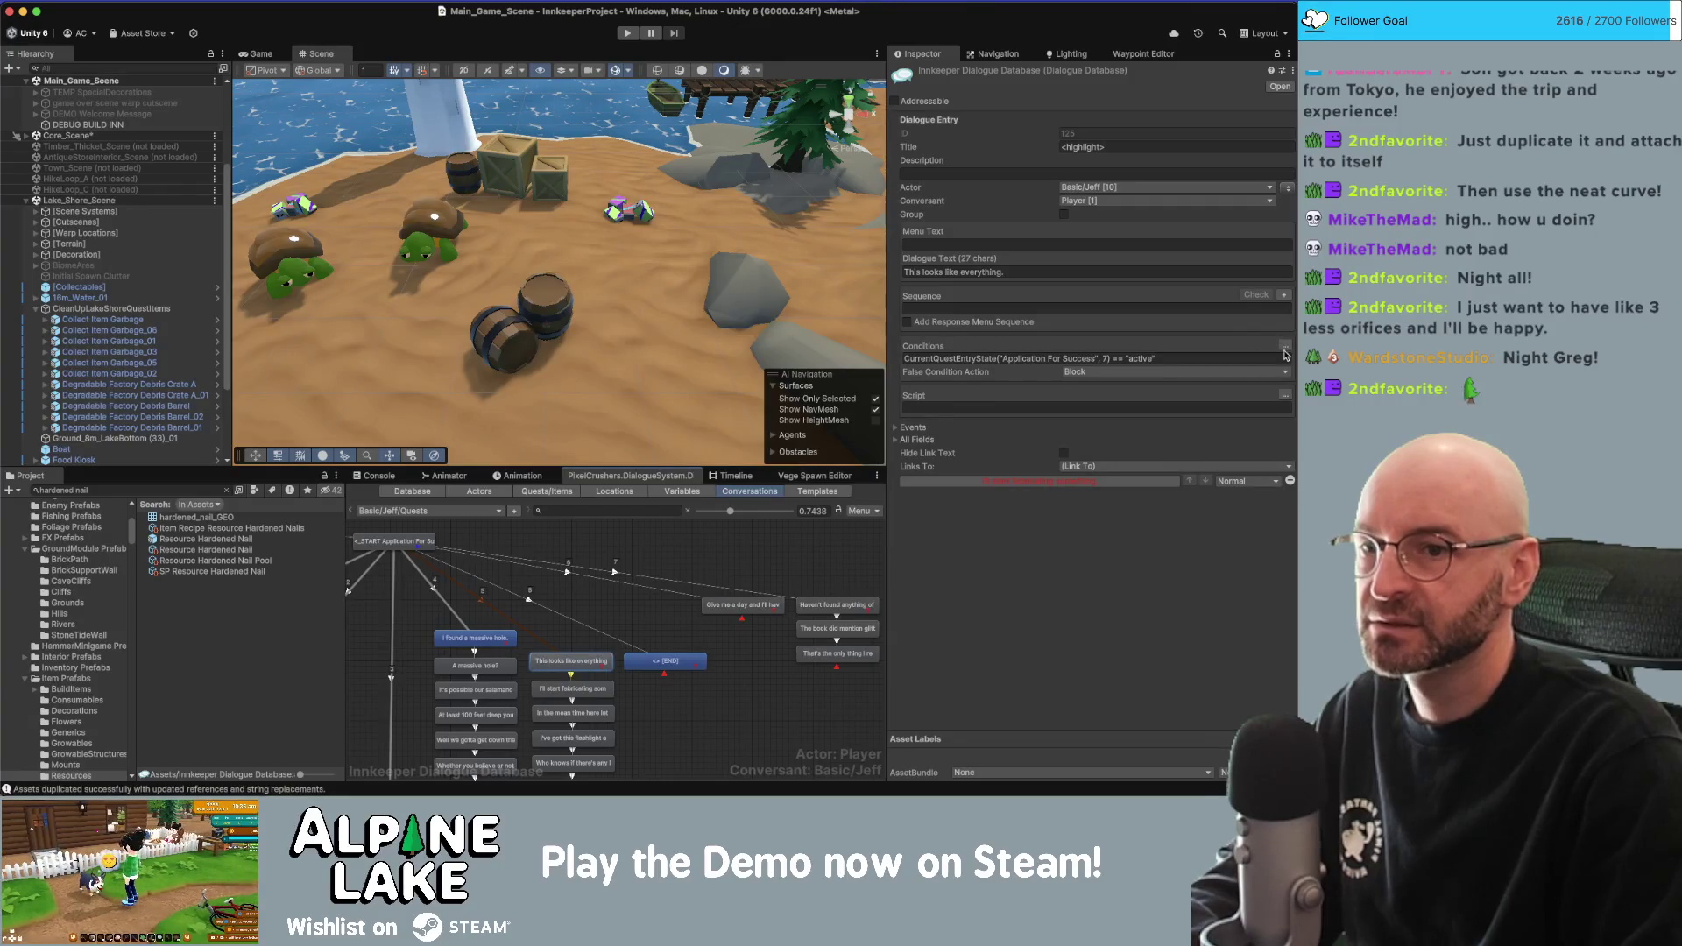
left_click(1285, 345)
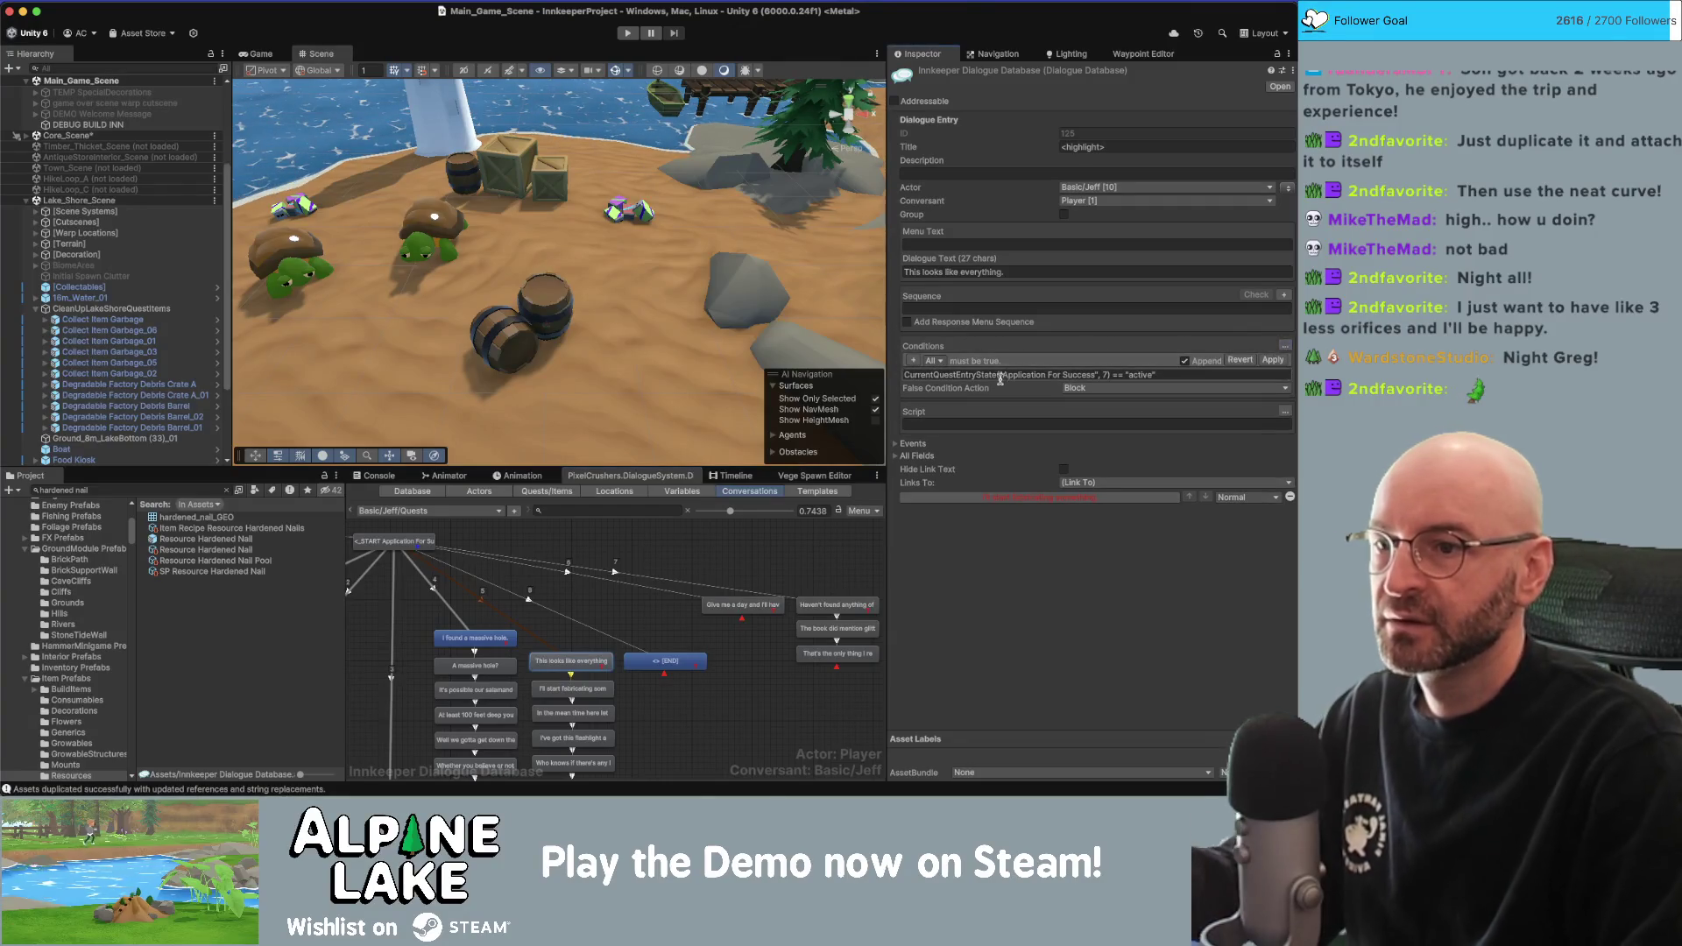
left_click(912, 360)
left_click(942, 365)
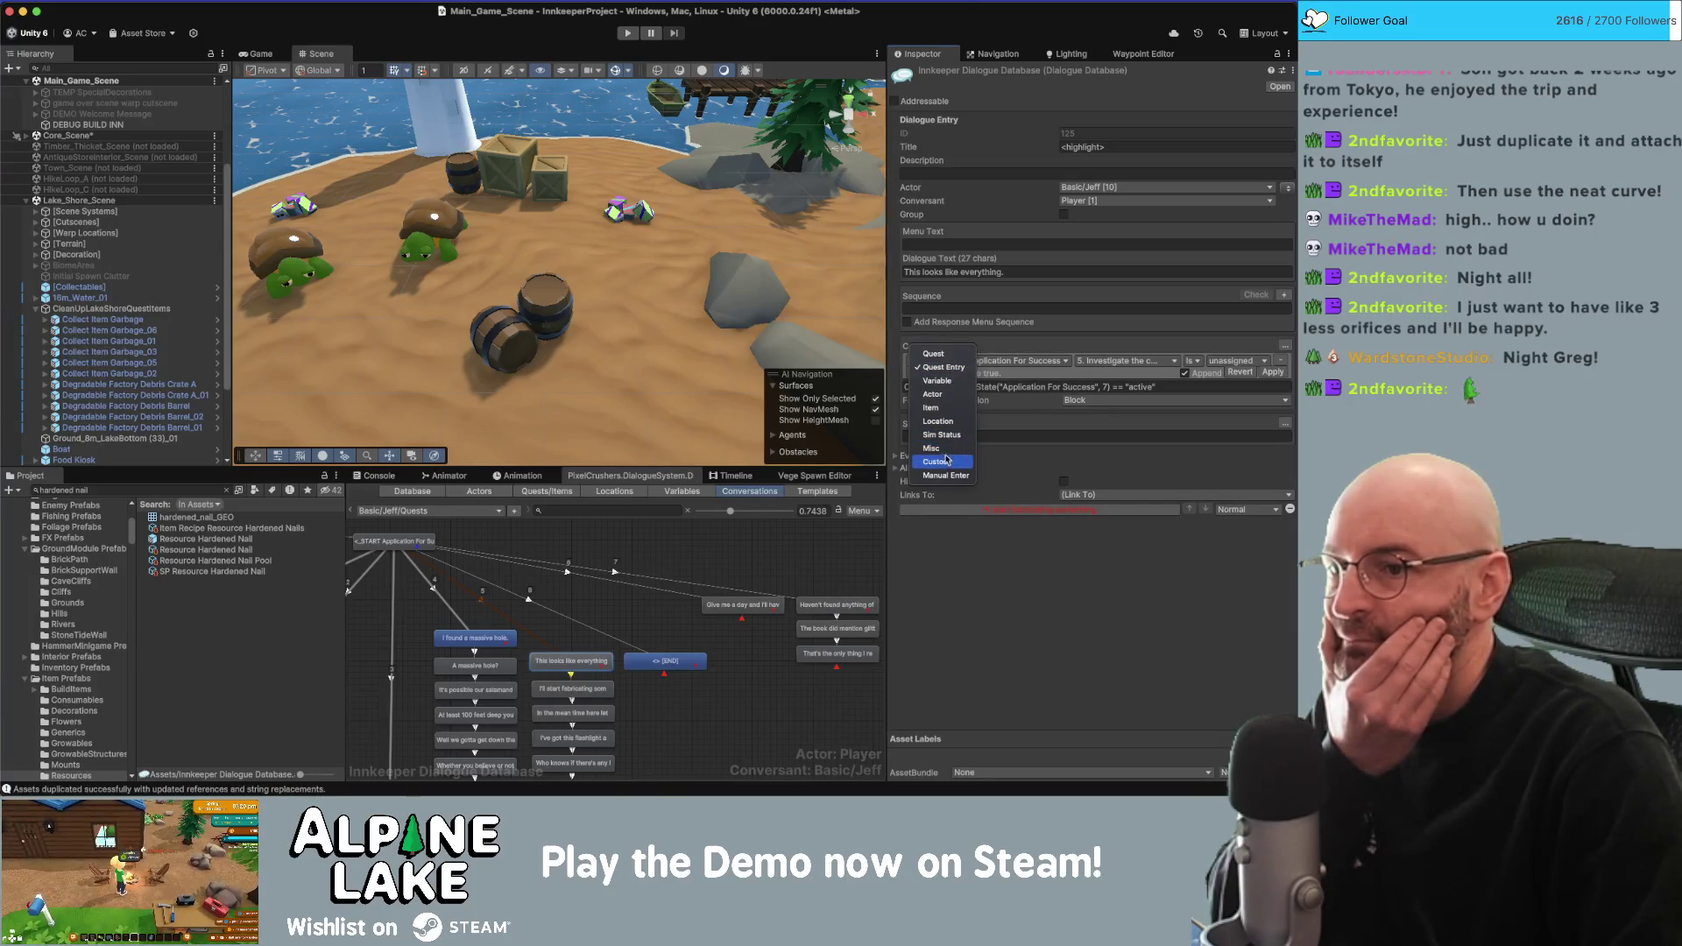
left_click(979, 368)
mouse_move(999, 513)
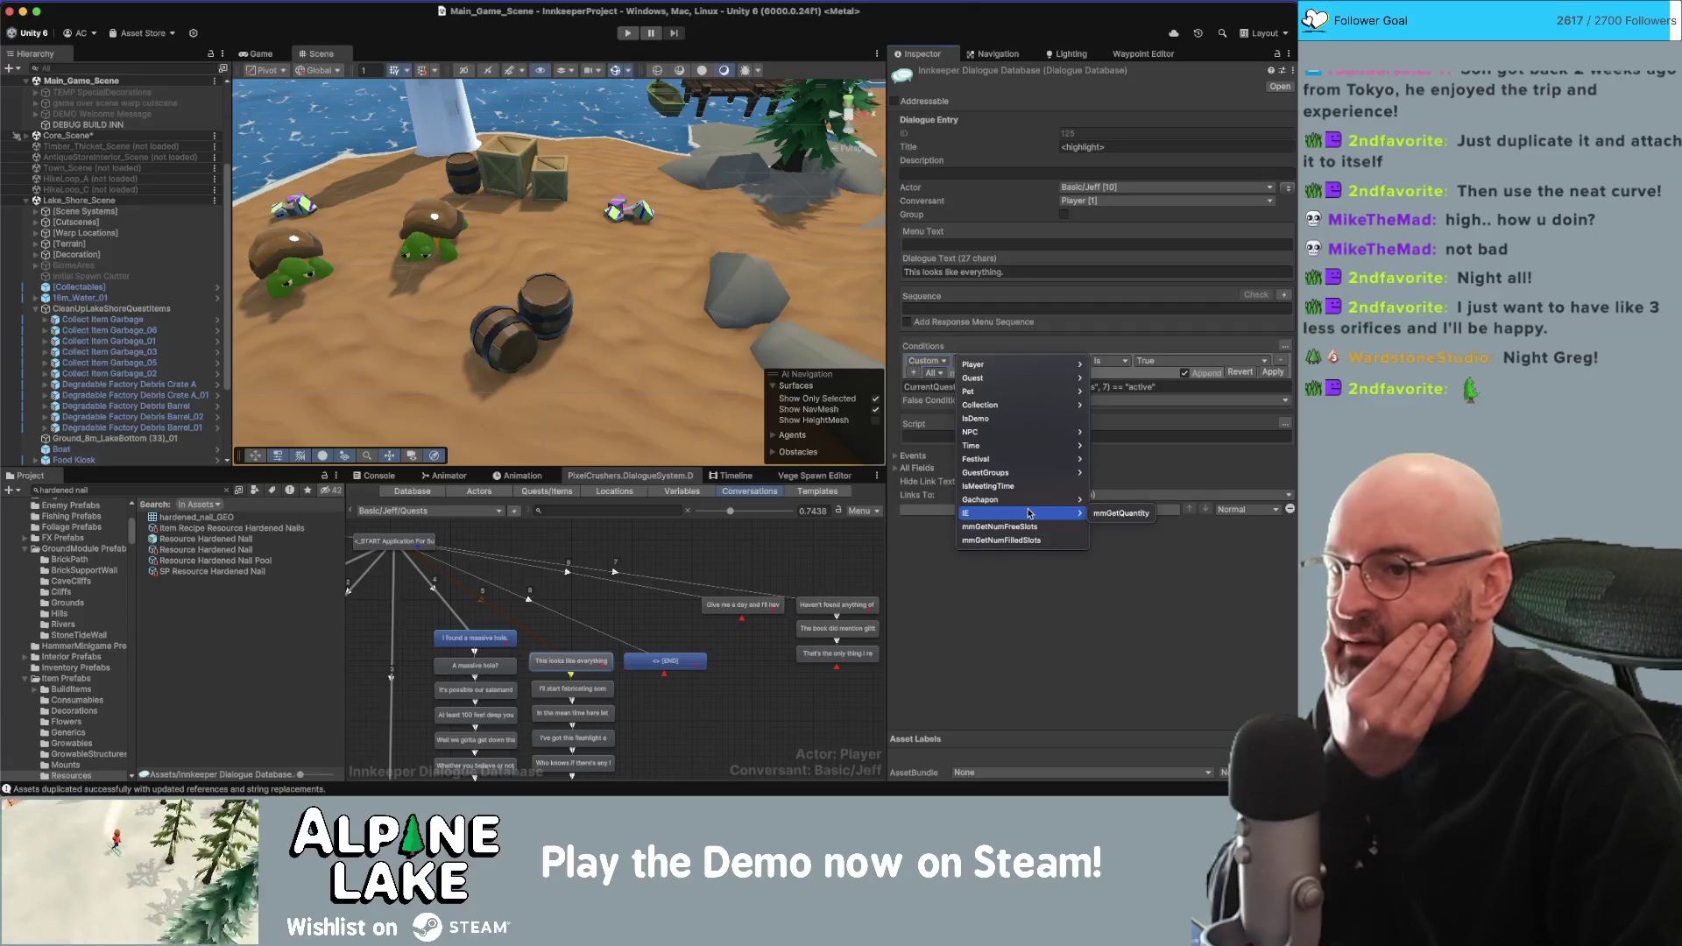
left_click(1121, 513)
Set the first condition to MainInventory rope, Greater Equal 10.
left_click(1070, 362)
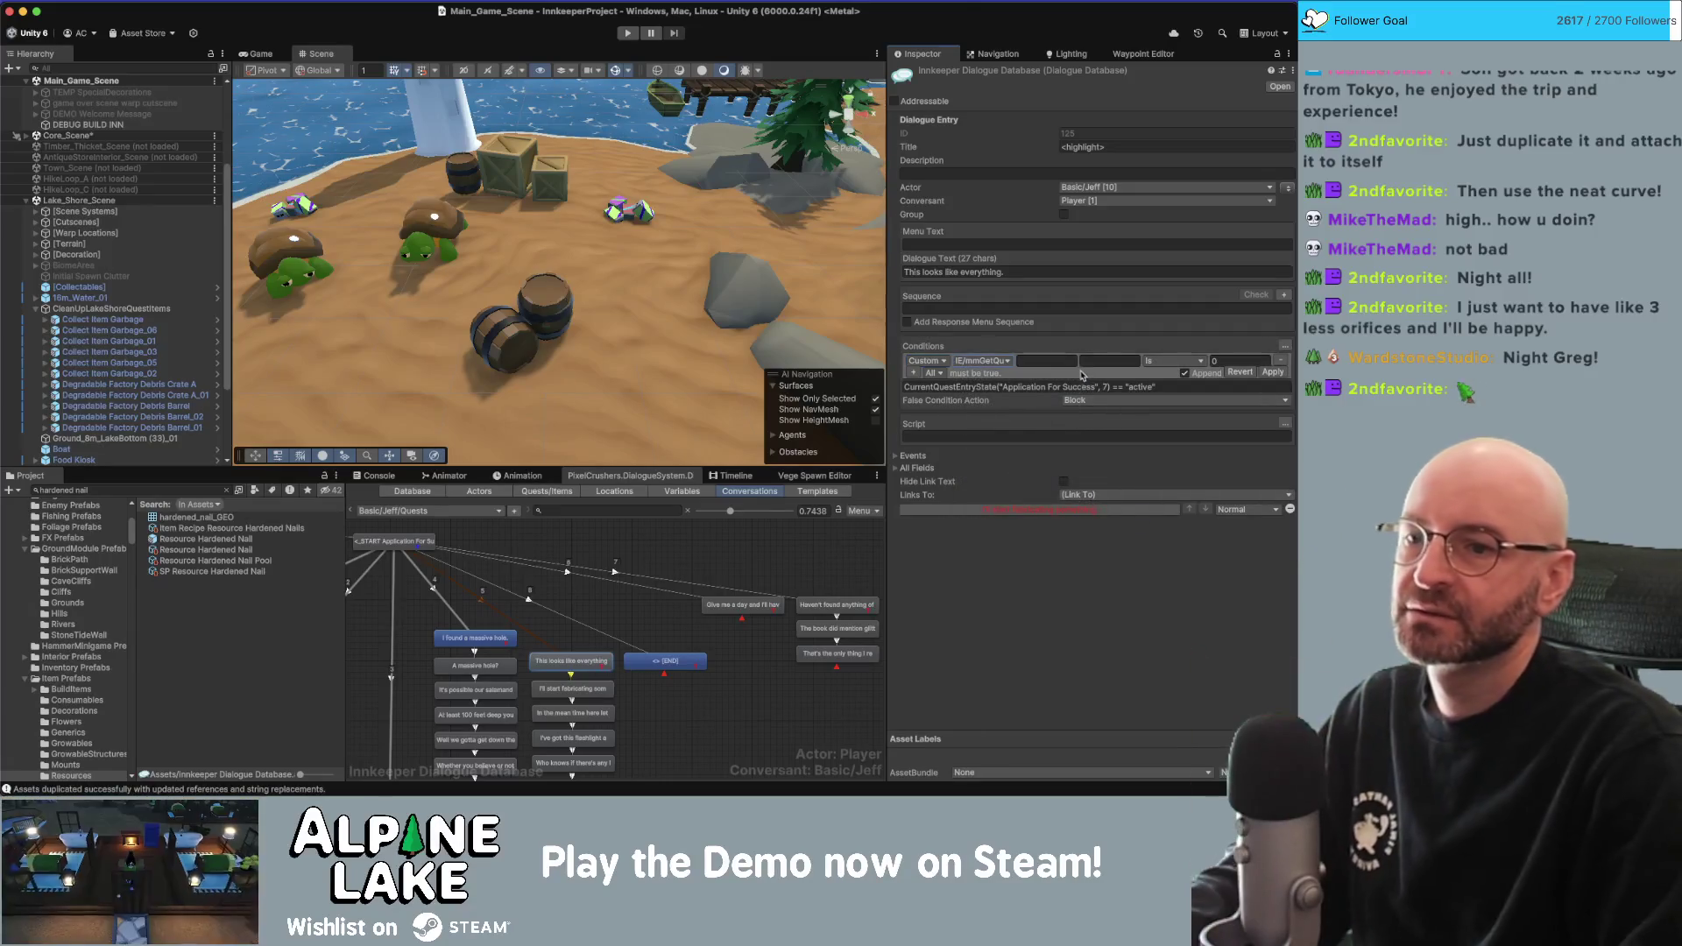
type("Mai")
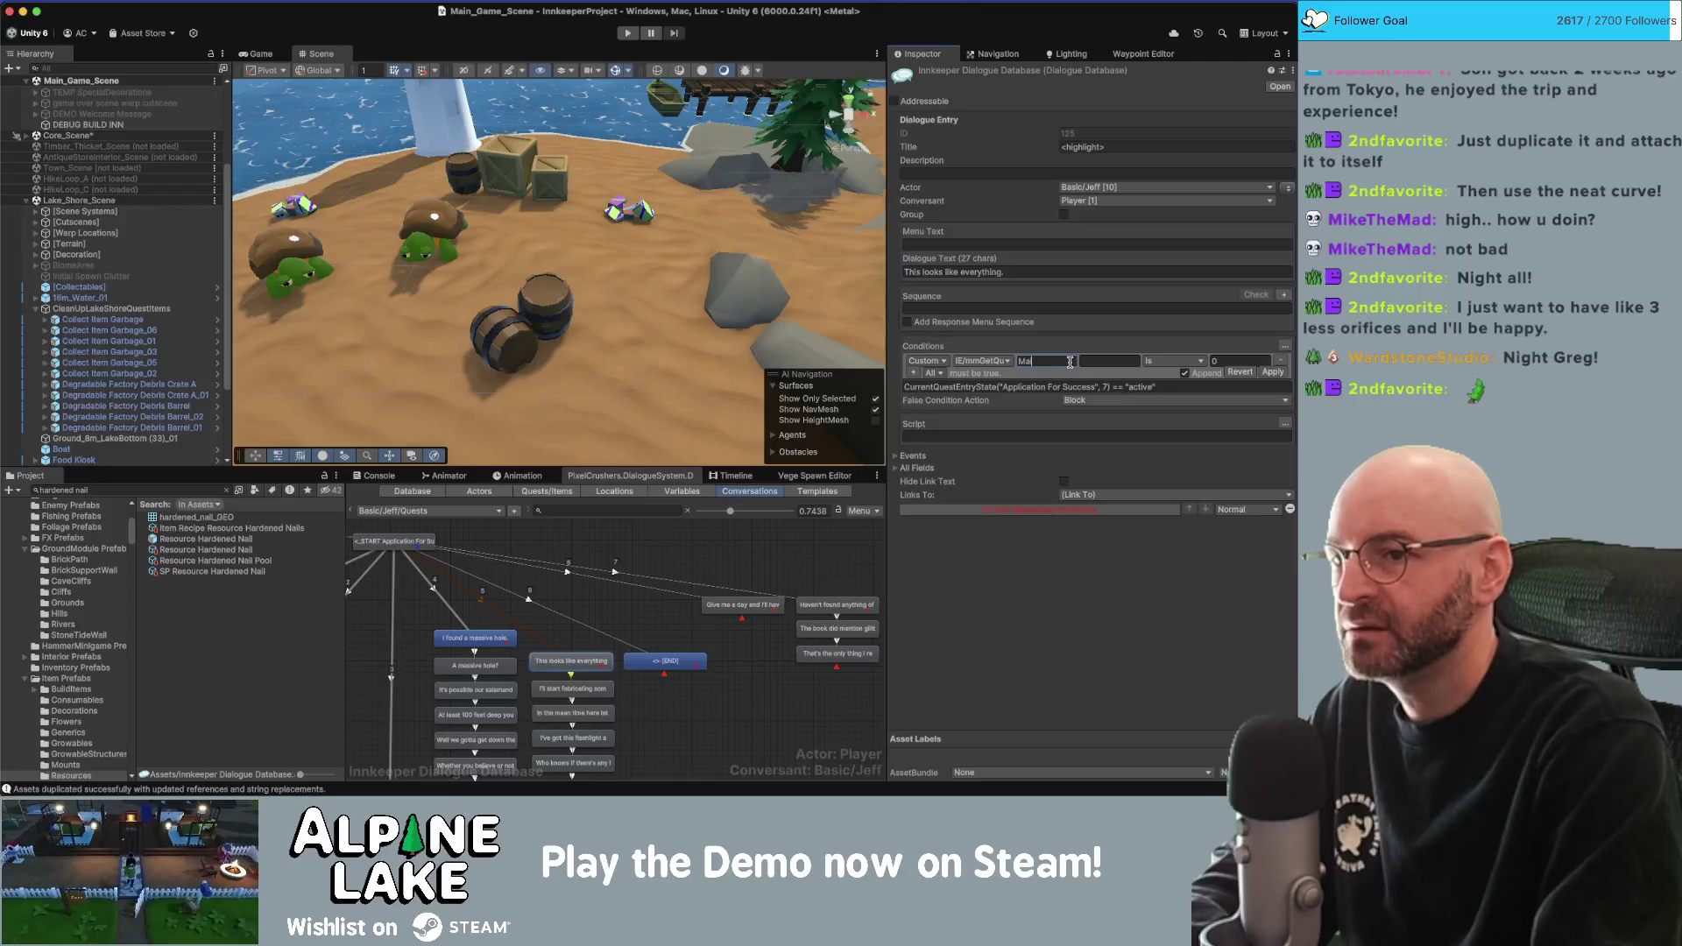
type("nInventor")
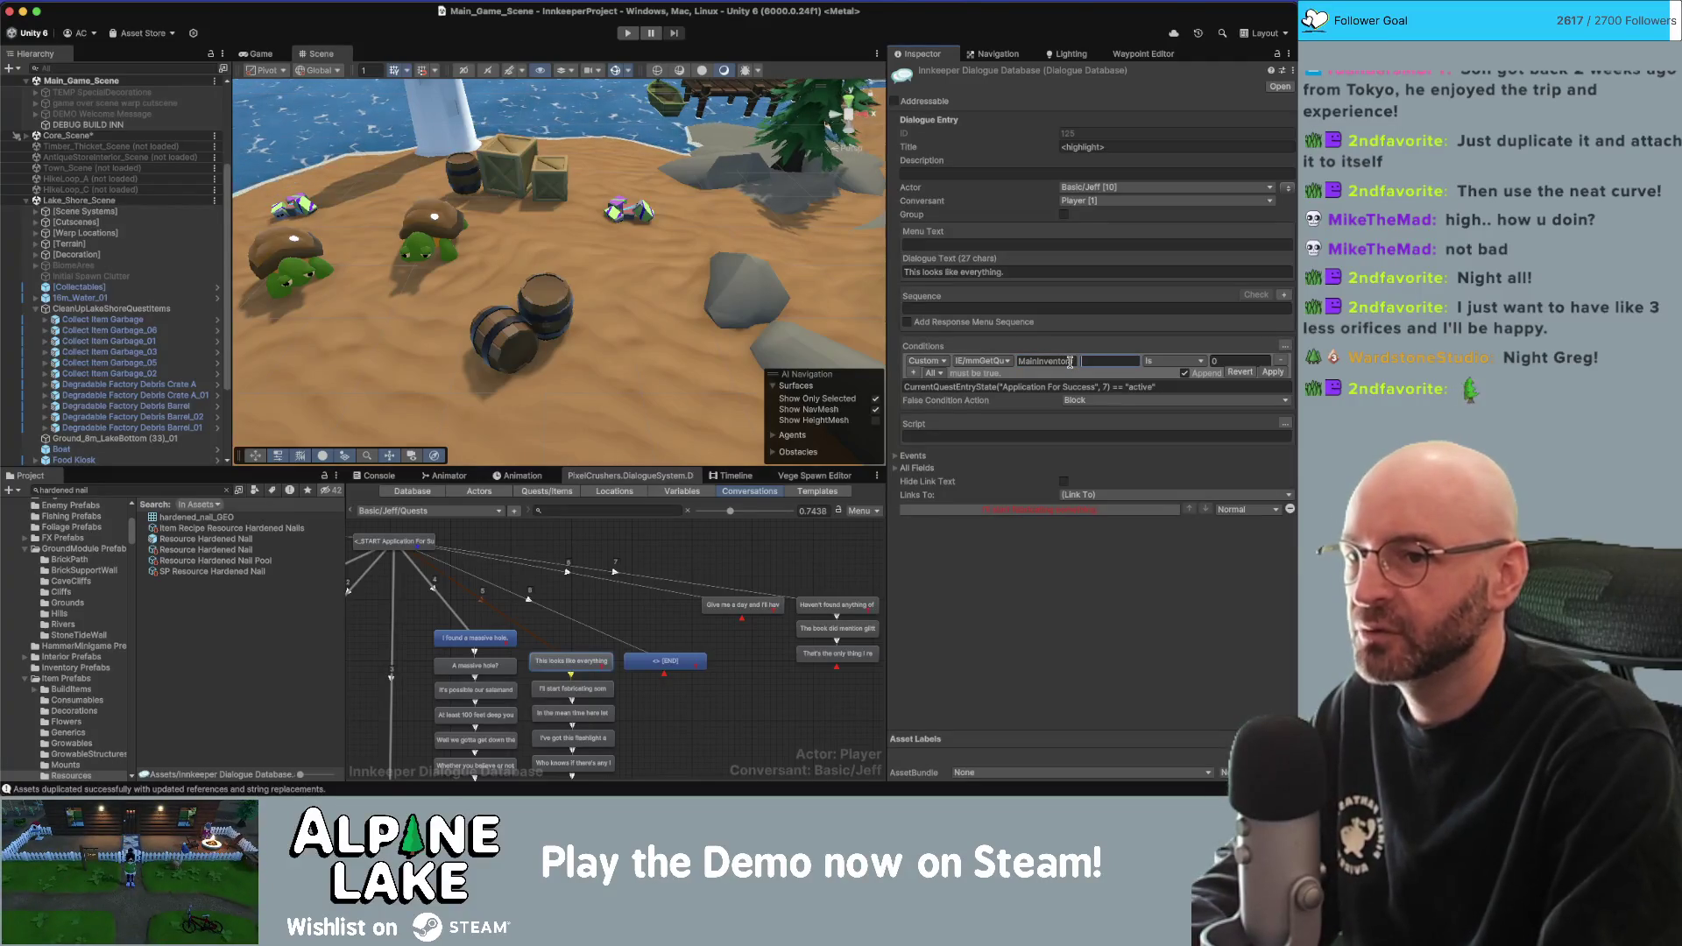
type("Resource")
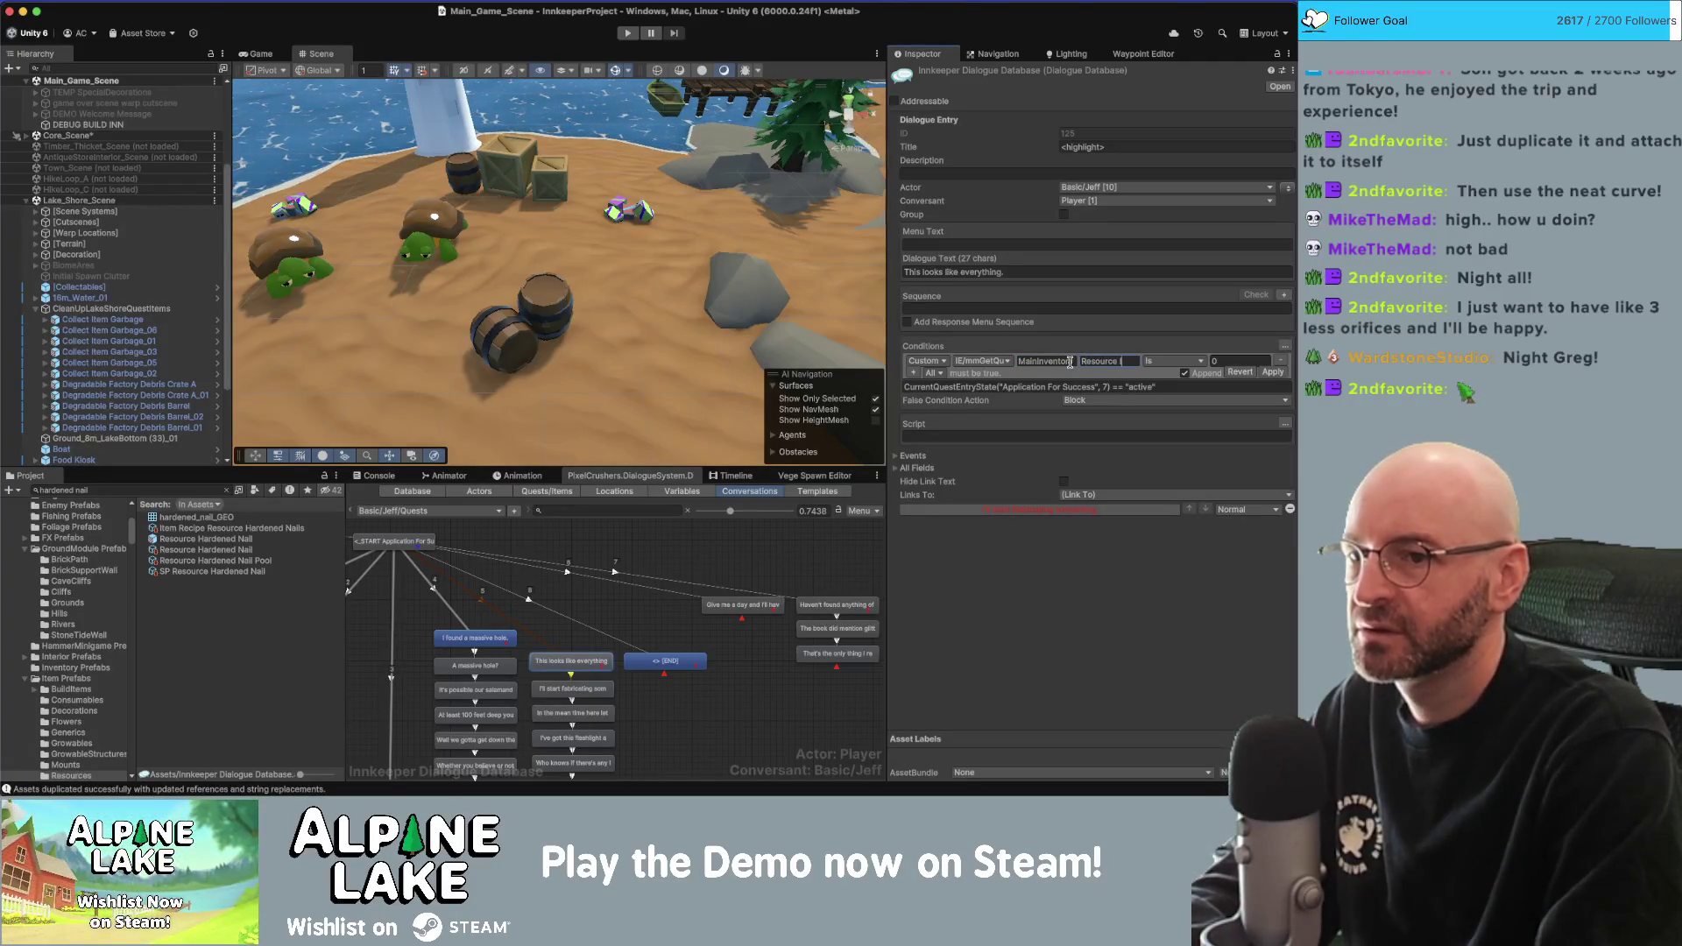
key("BackSpace")
key("BackSpace")
key("BackSpace")
type("inforce")
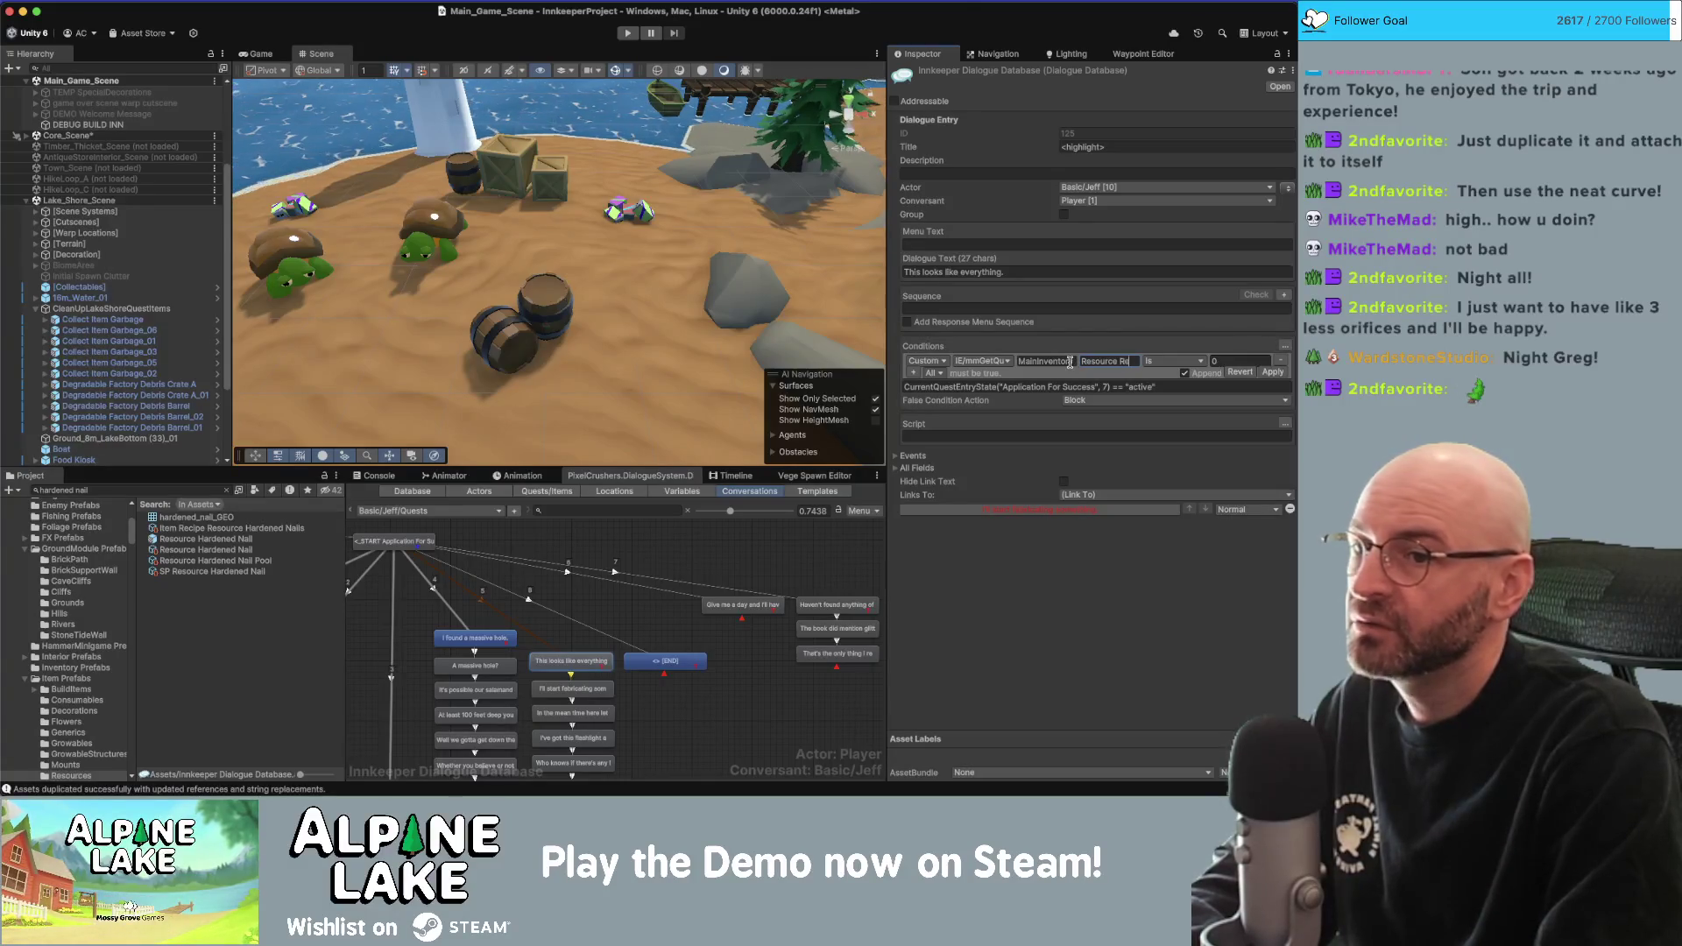
key("BackSpace")
key("BackSpace")
key("BackSpace")
type("ope")
left_click(1153, 359)
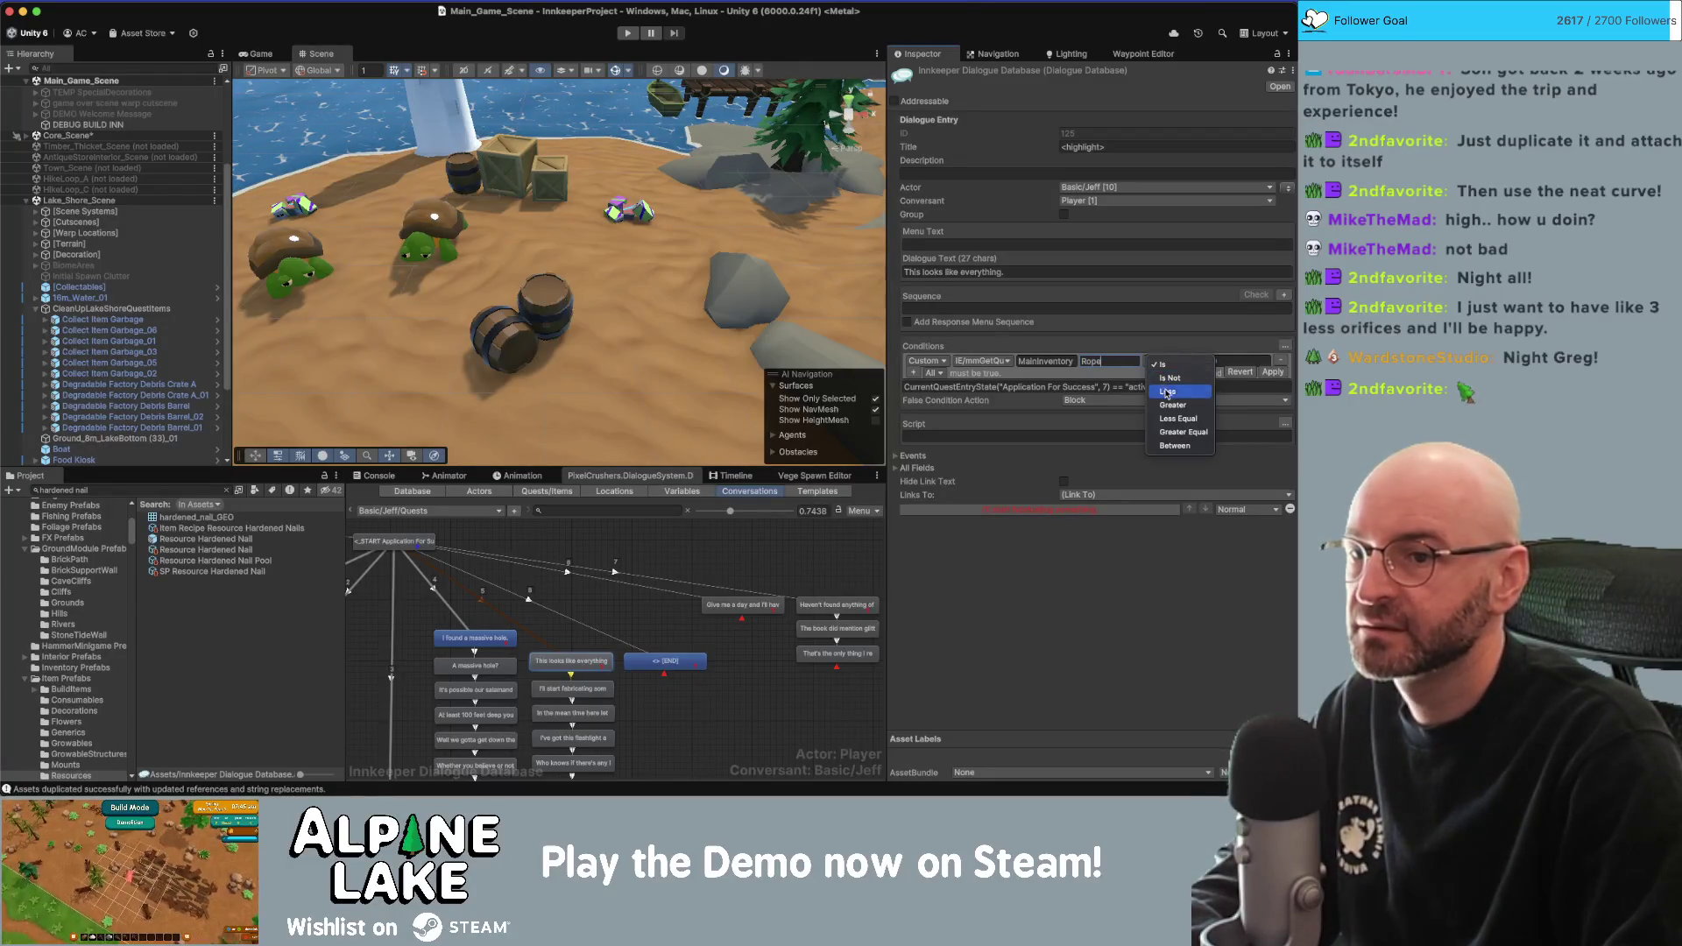
left_click(1182, 432)
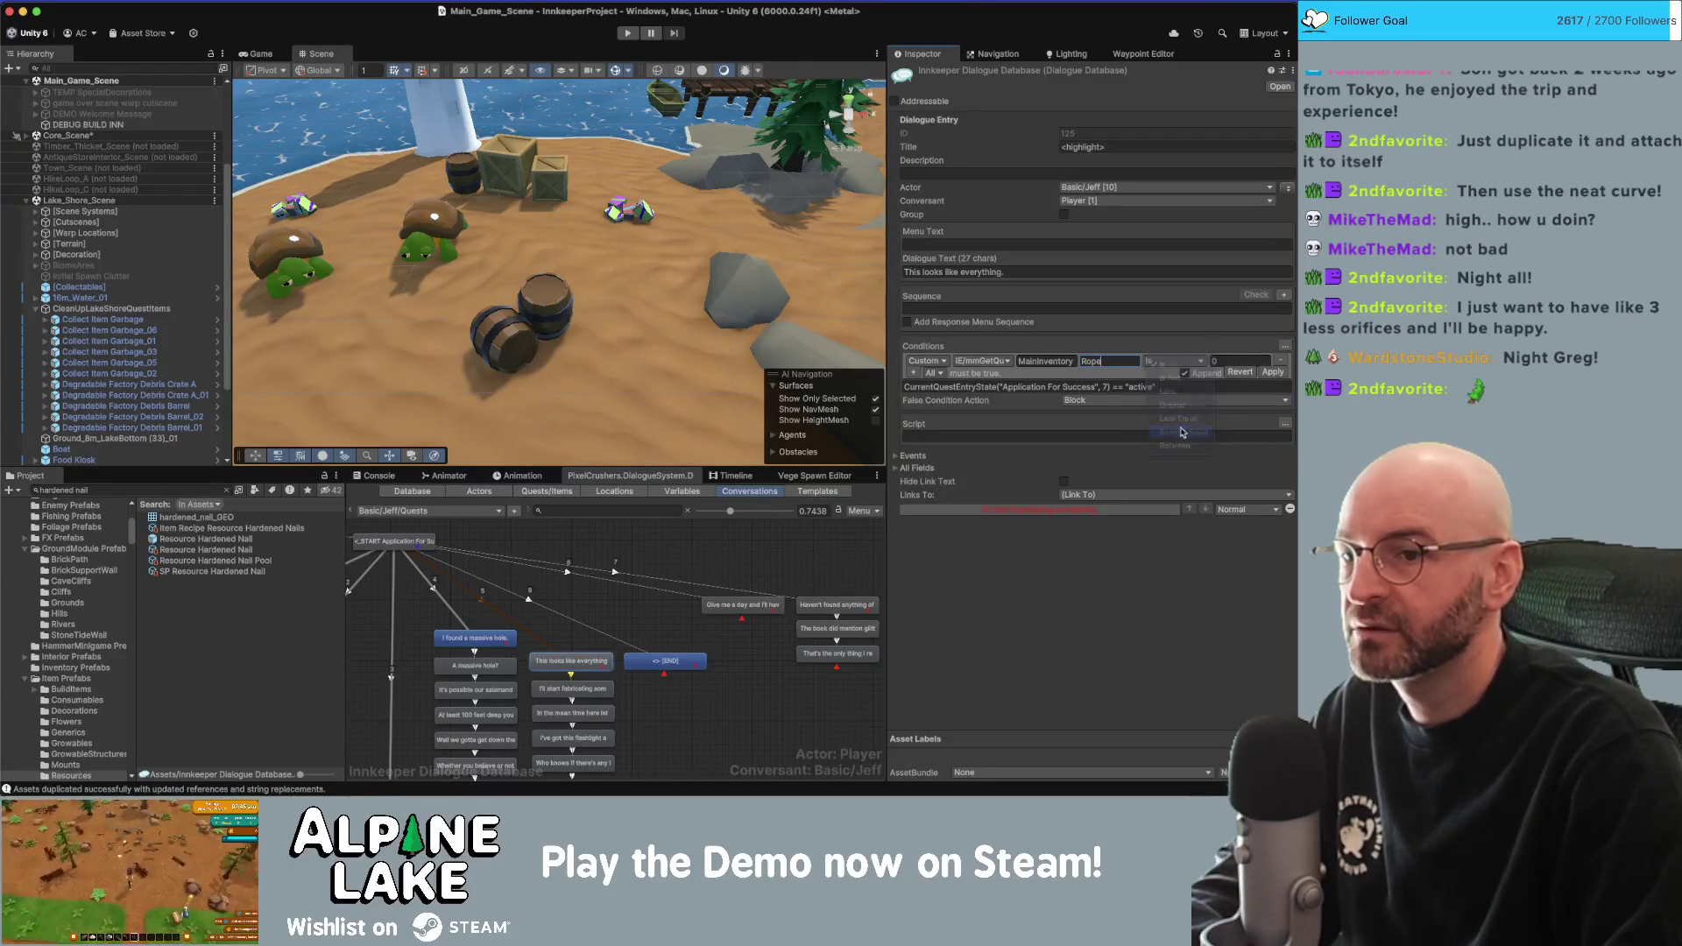
left_click(1219, 361)
type("1")
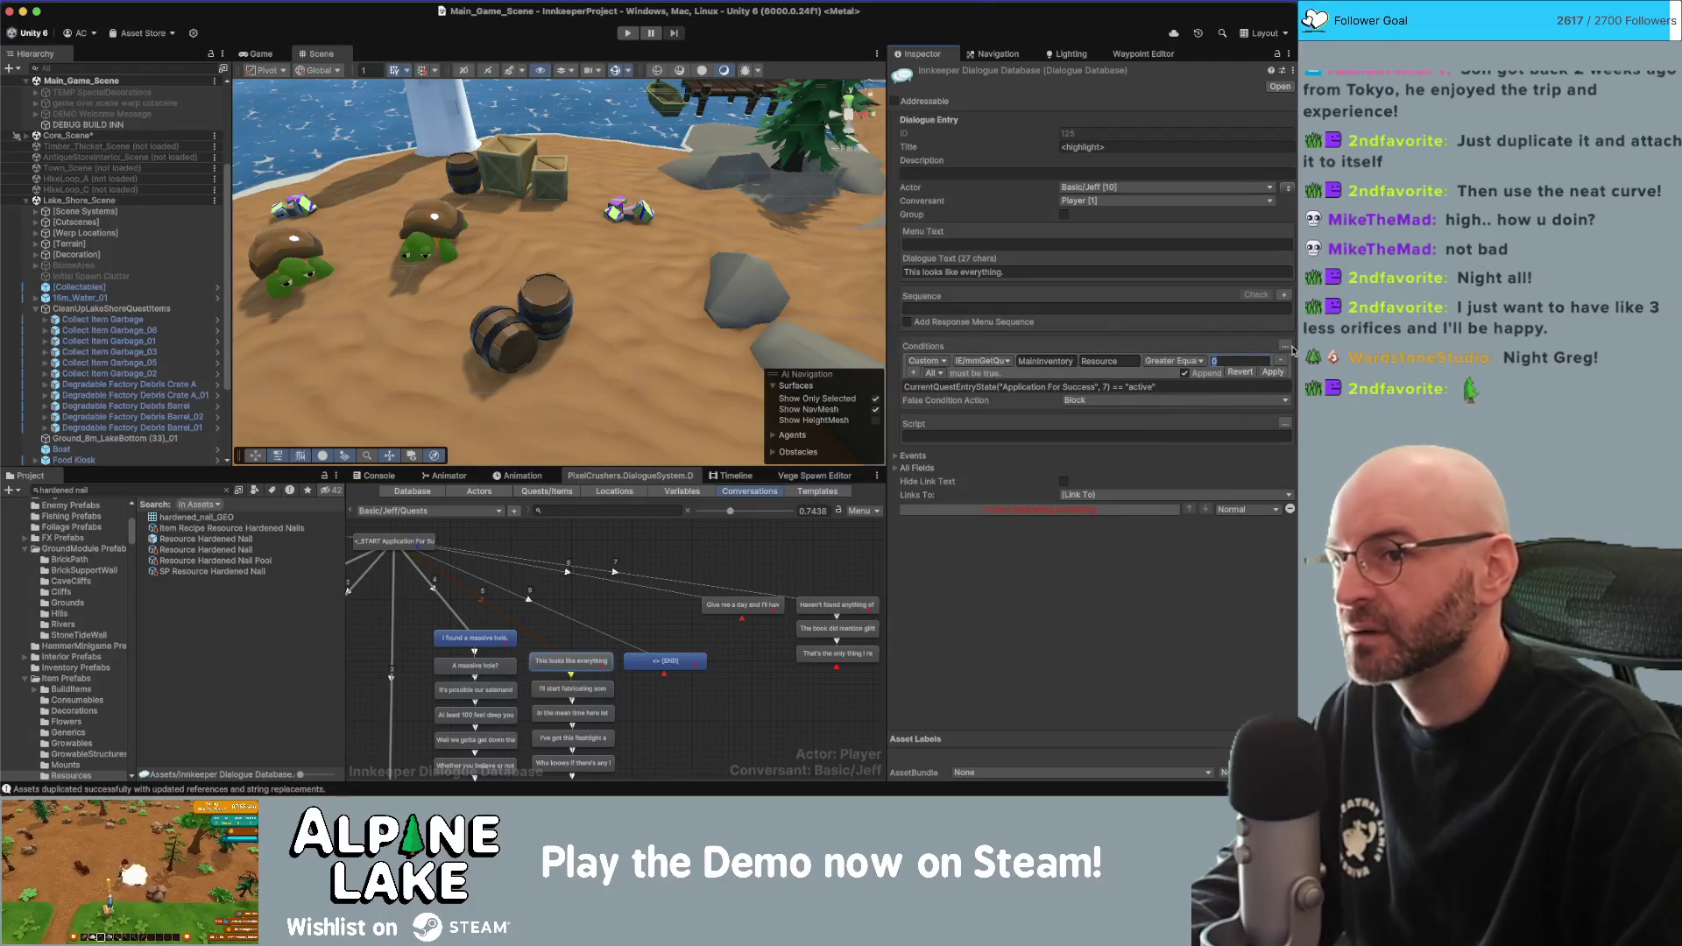
type("0")
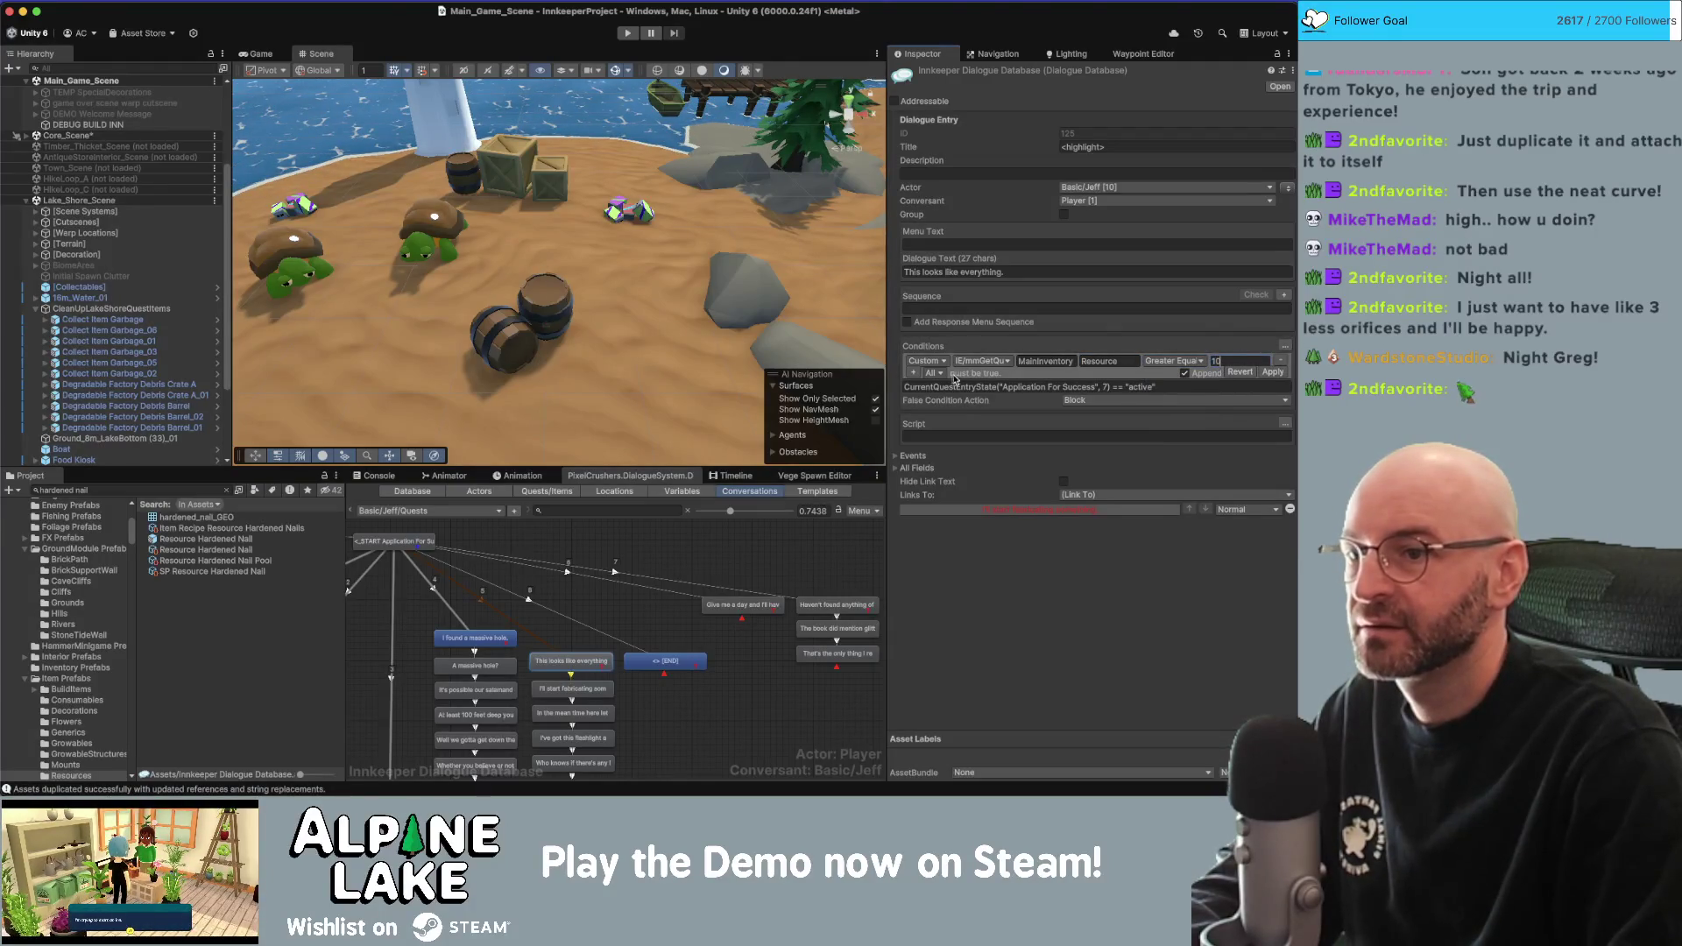
Add a second mmGetQuantity condition for MainInventory strong wood planks, quantity 5.
left_click(913, 374)
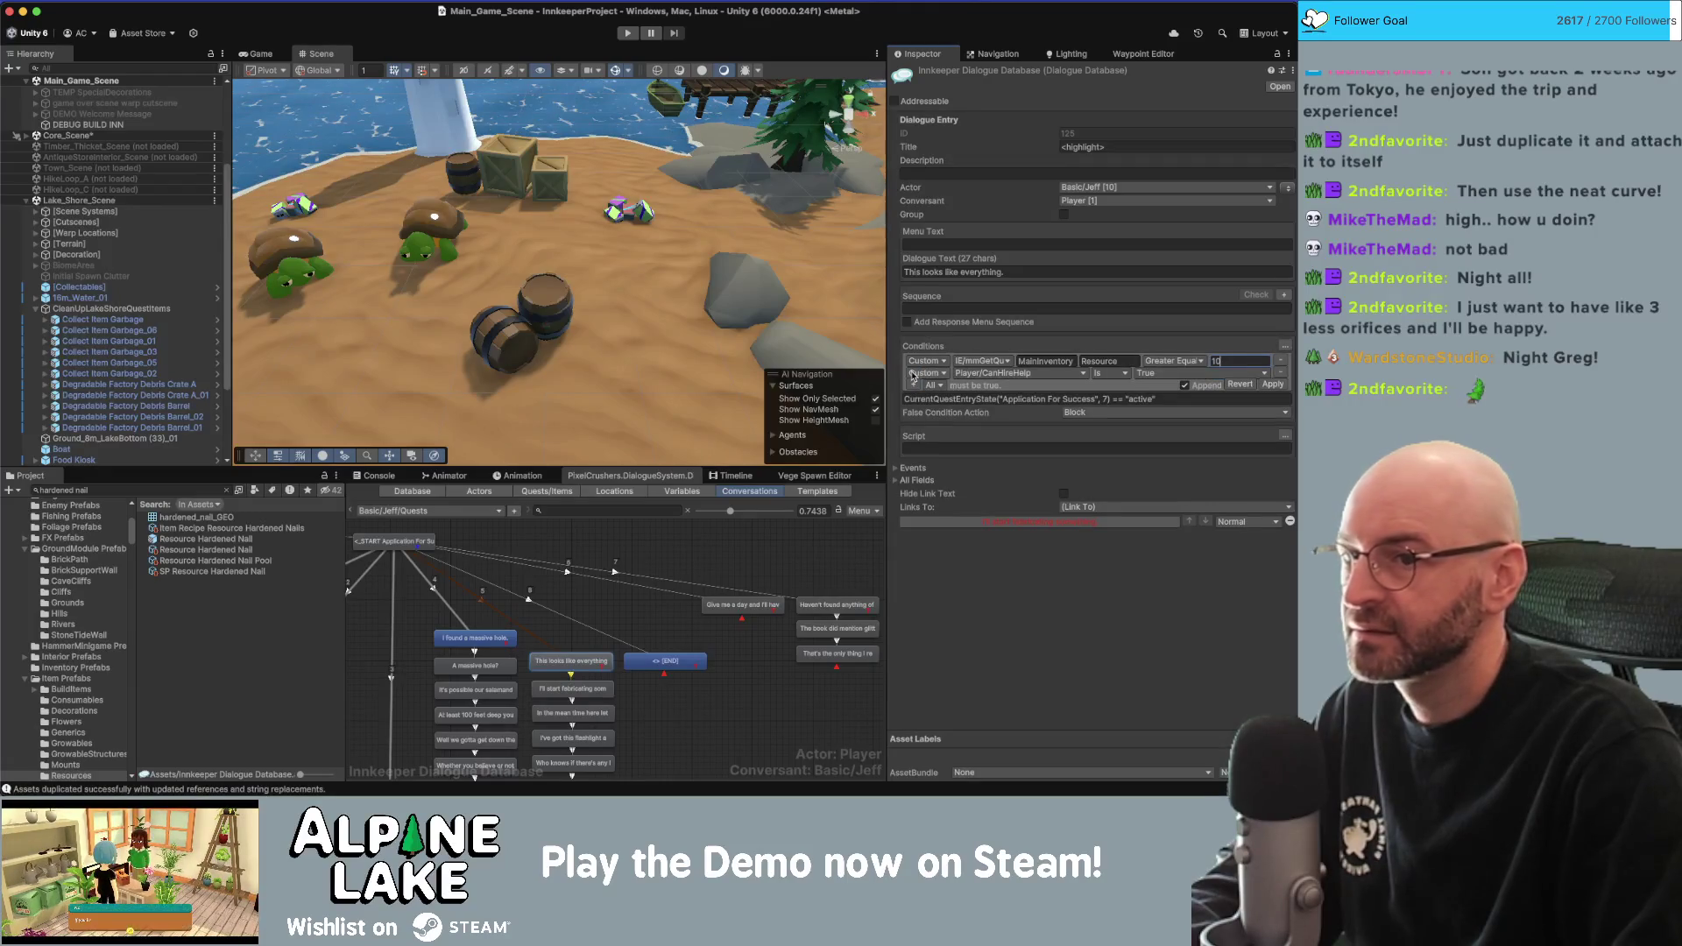
left_click(992, 377)
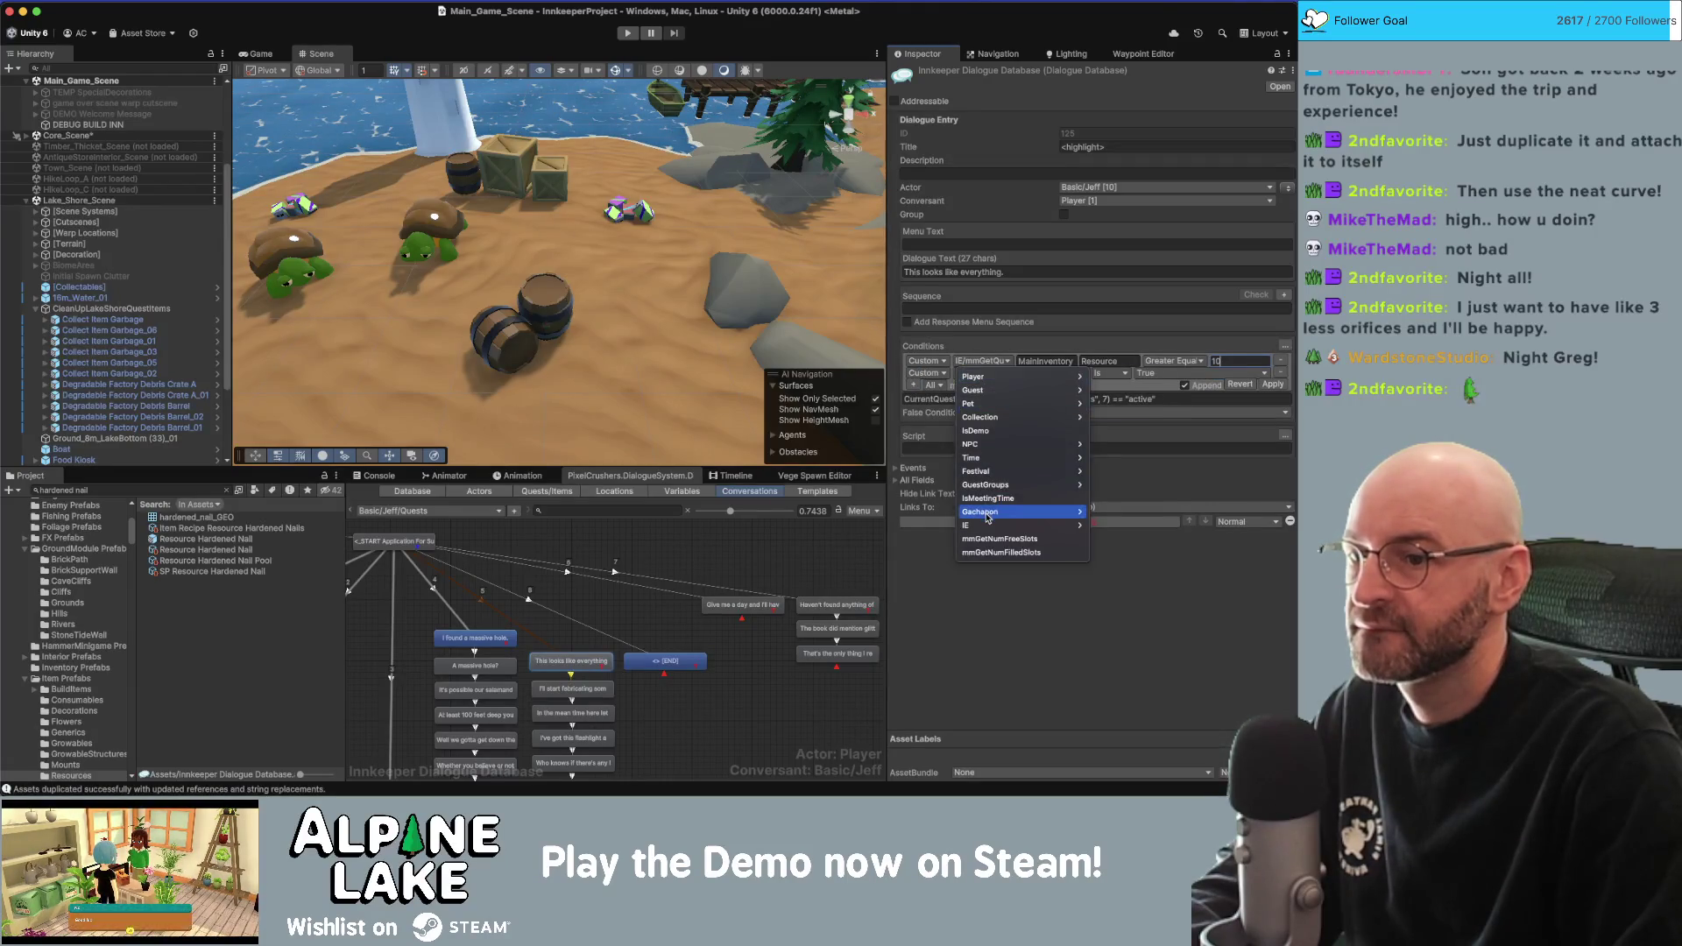
left_click(1095, 526)
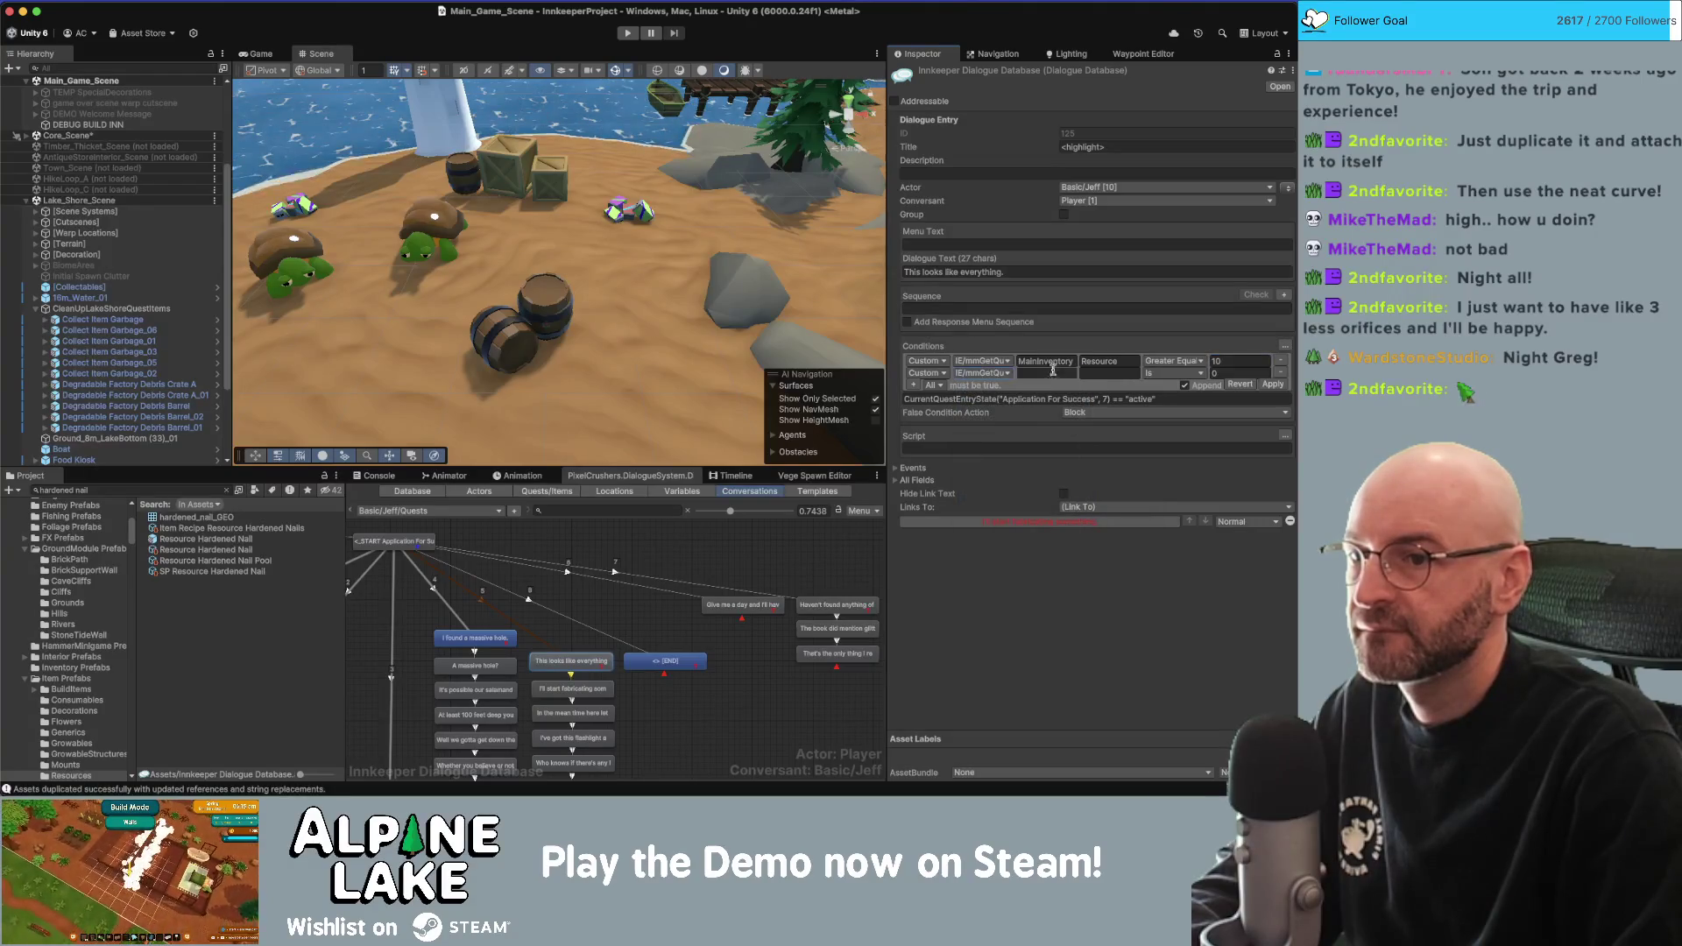
type("MainInventory")
key("Tab")
type("Resource")
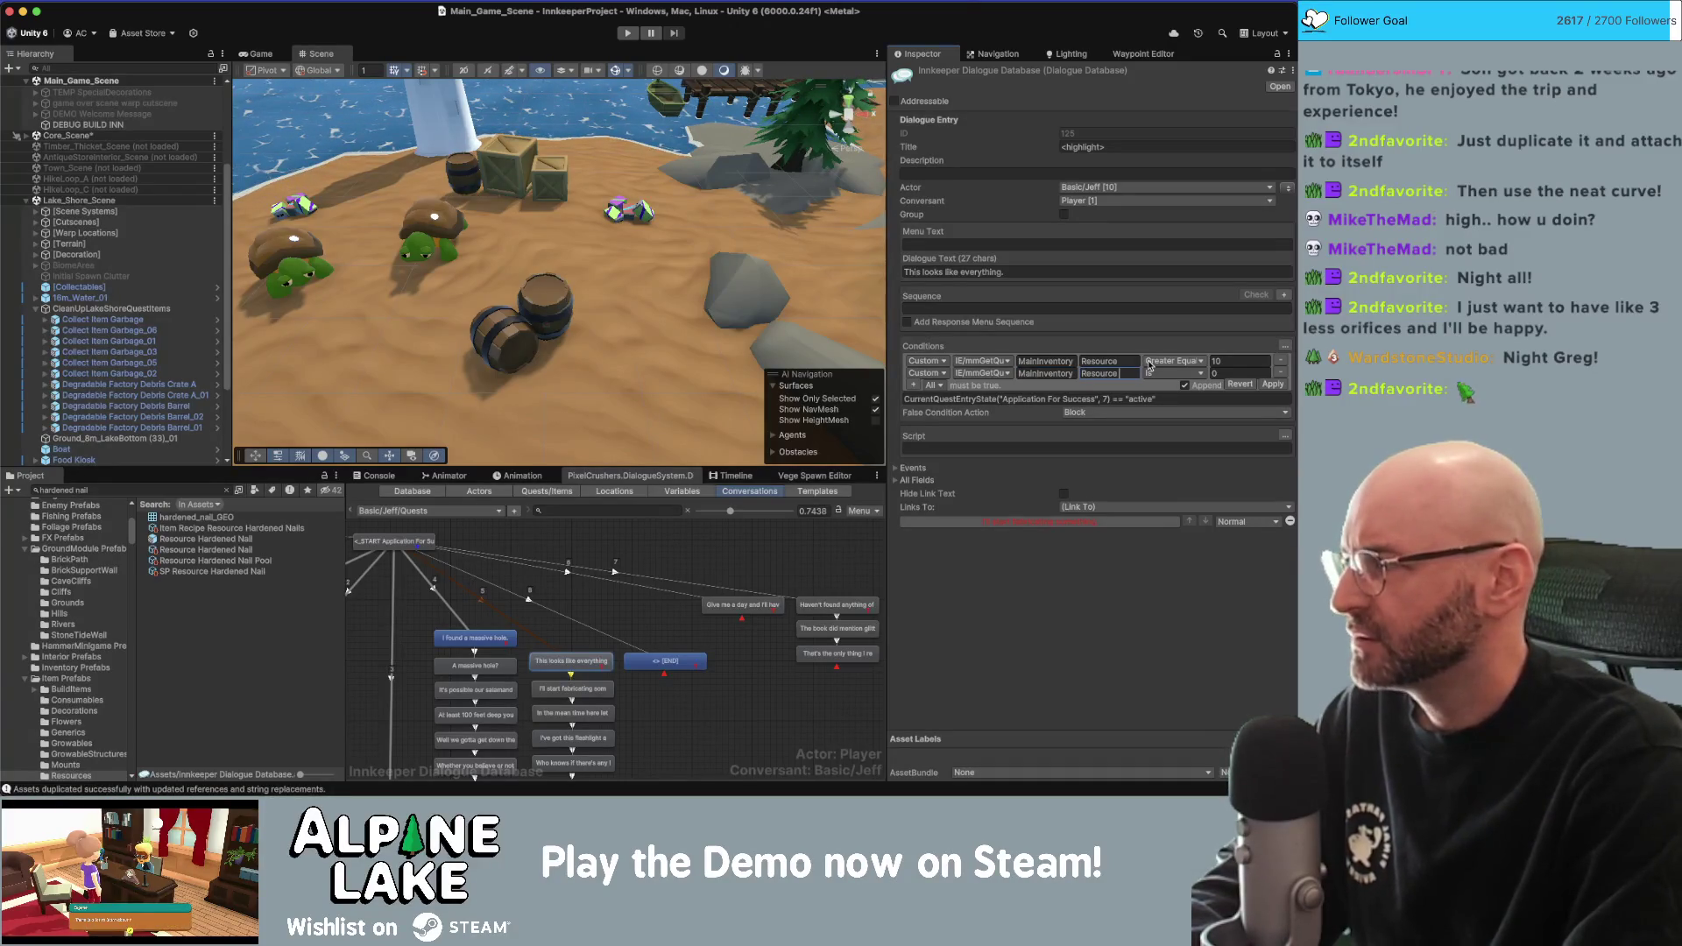
type(" Strong")
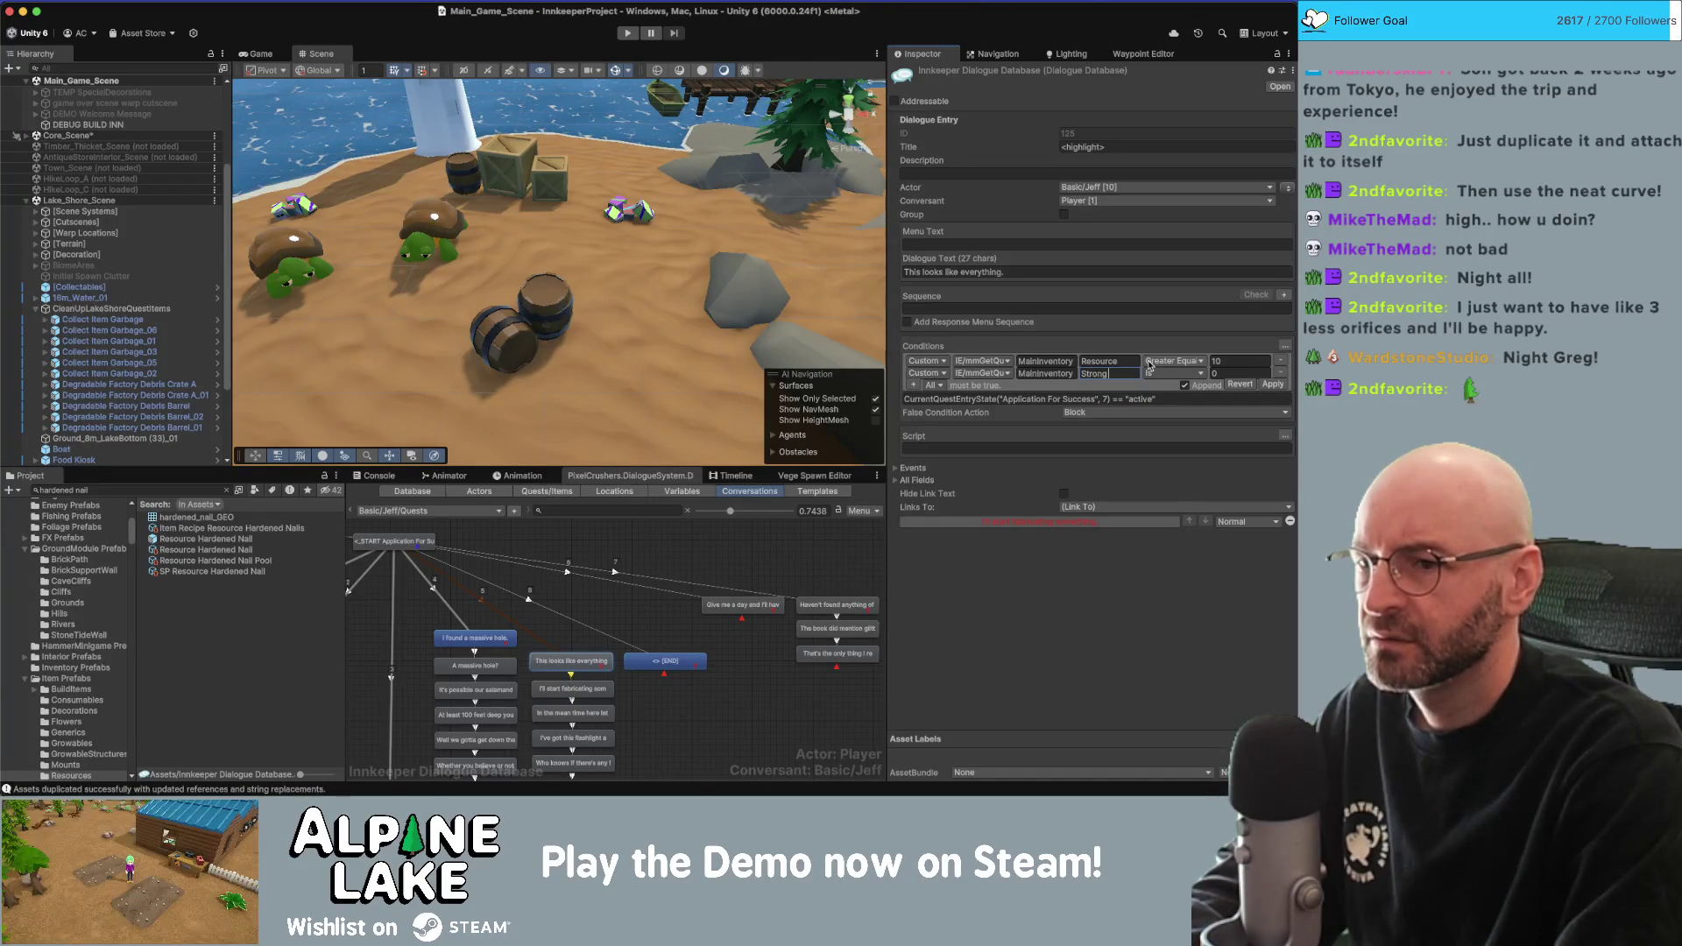
type(" Woode")
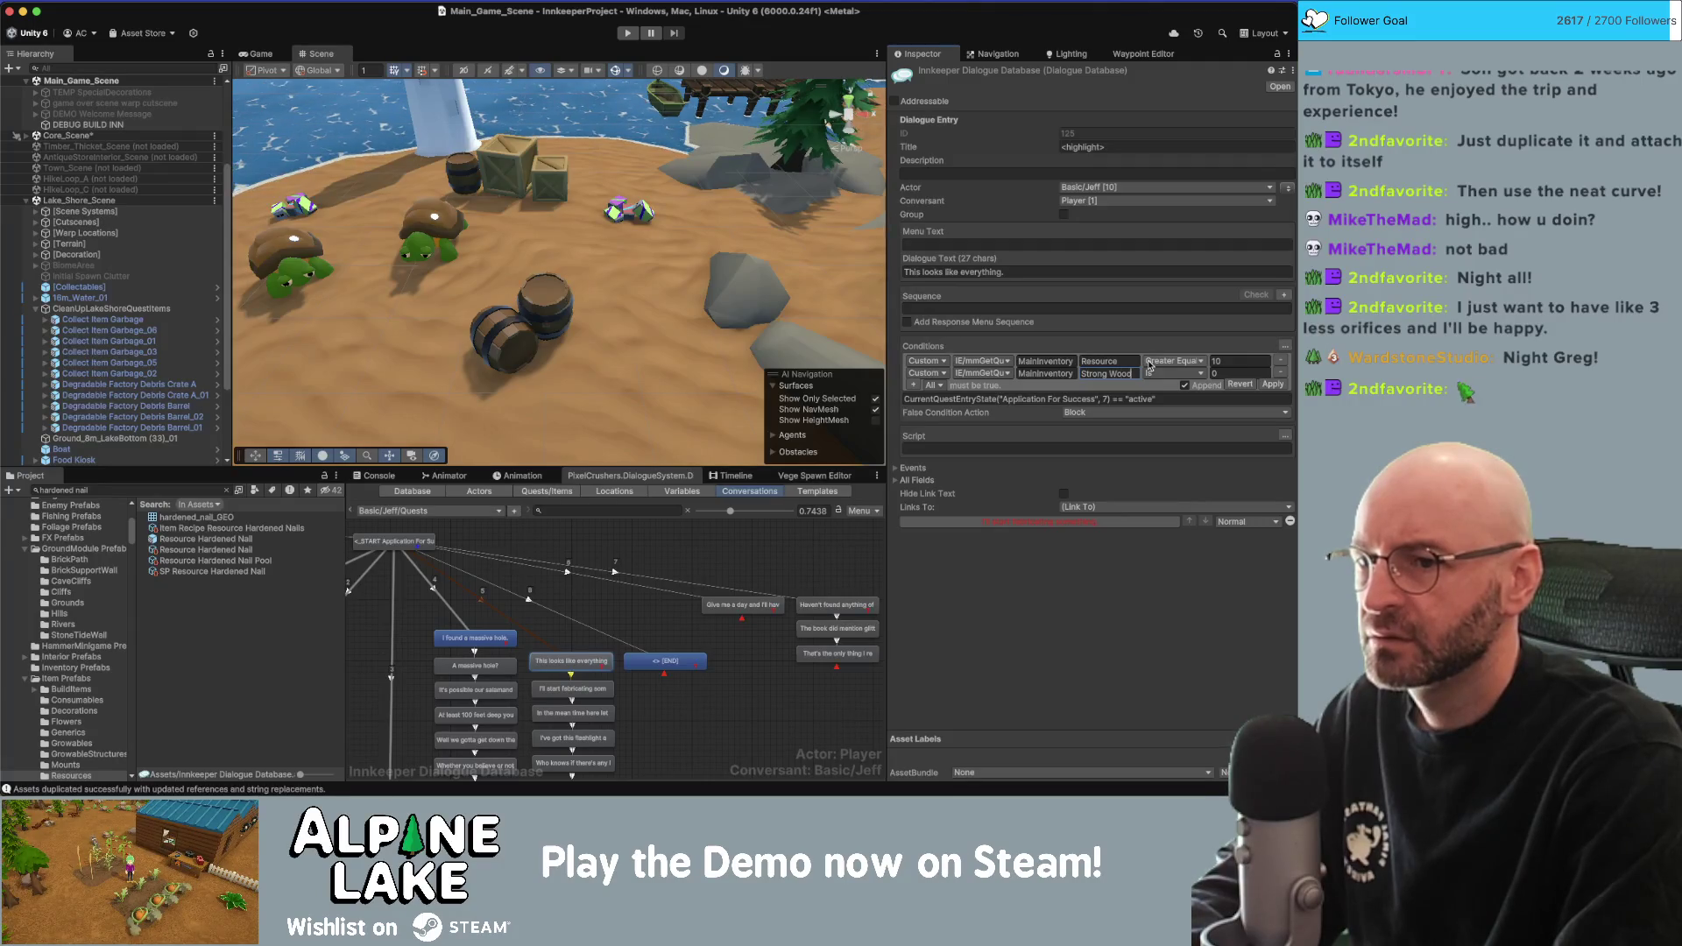
key("super+a")
type("Plank")
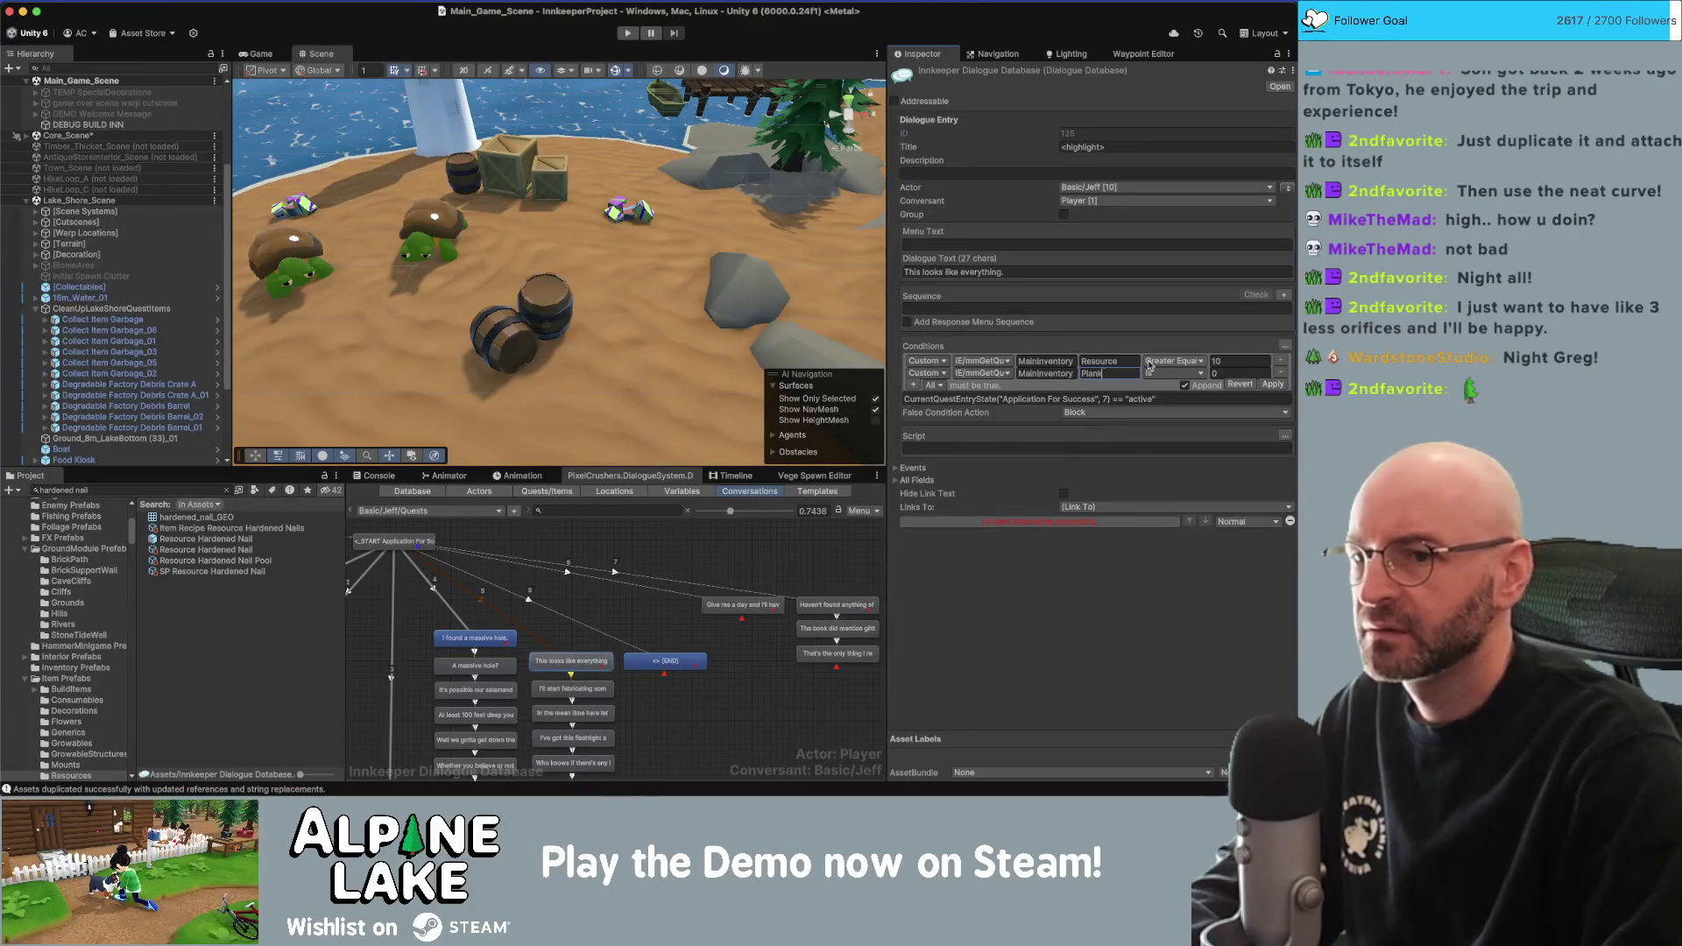
type("5")
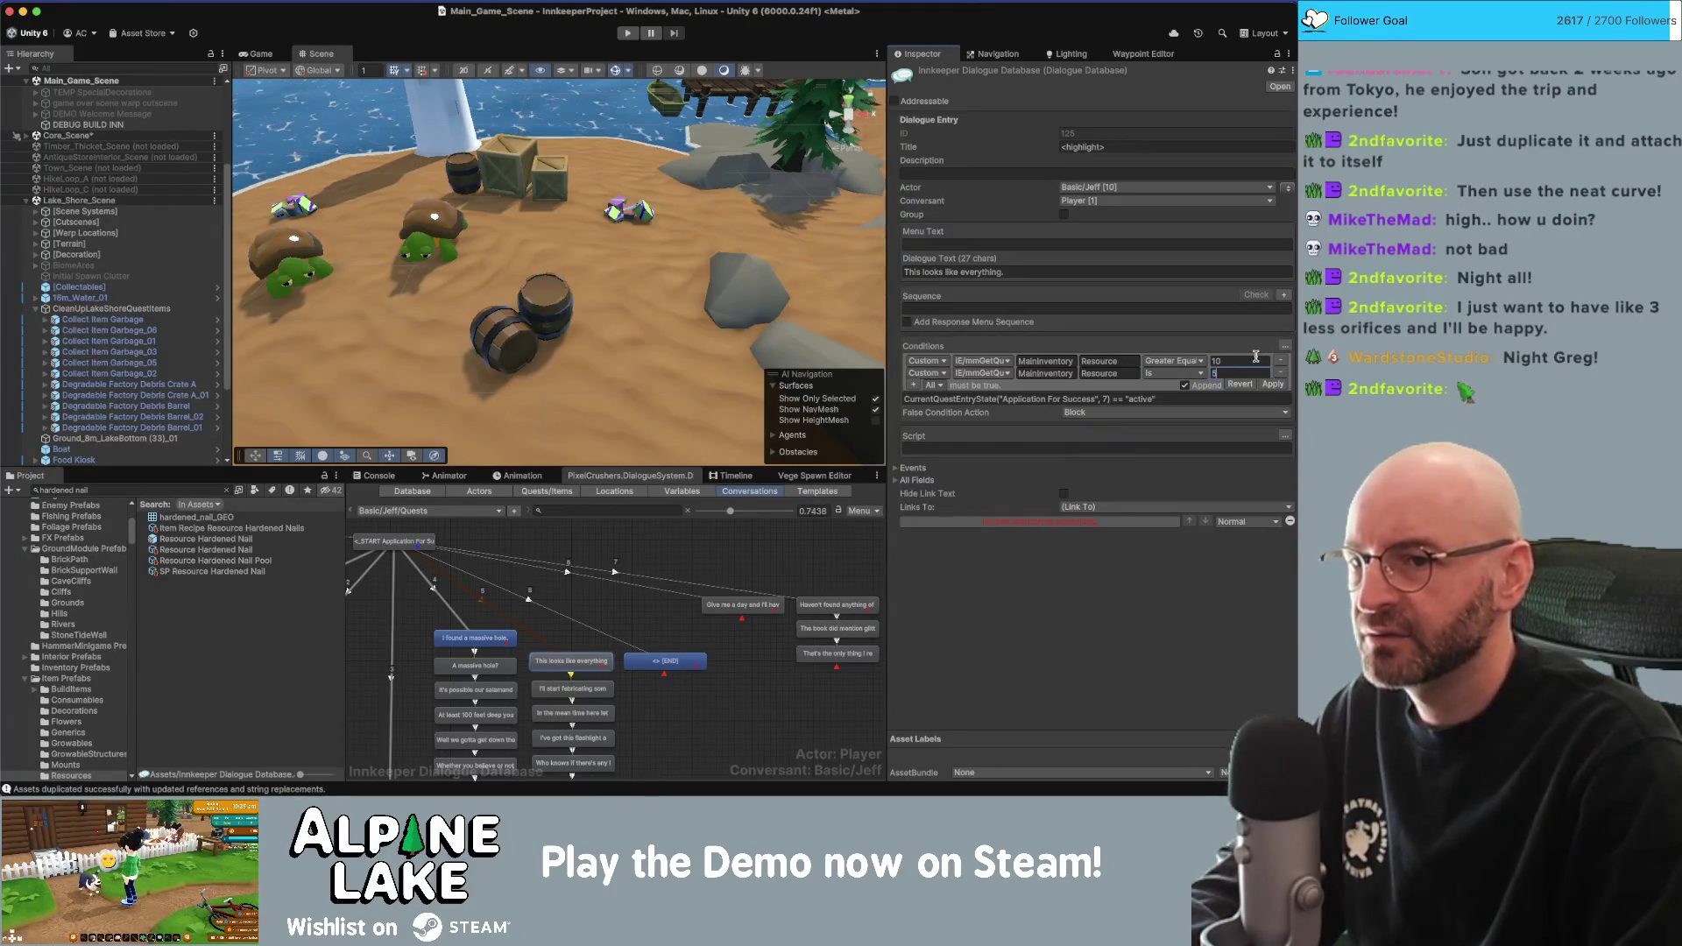
left_click(913, 385)
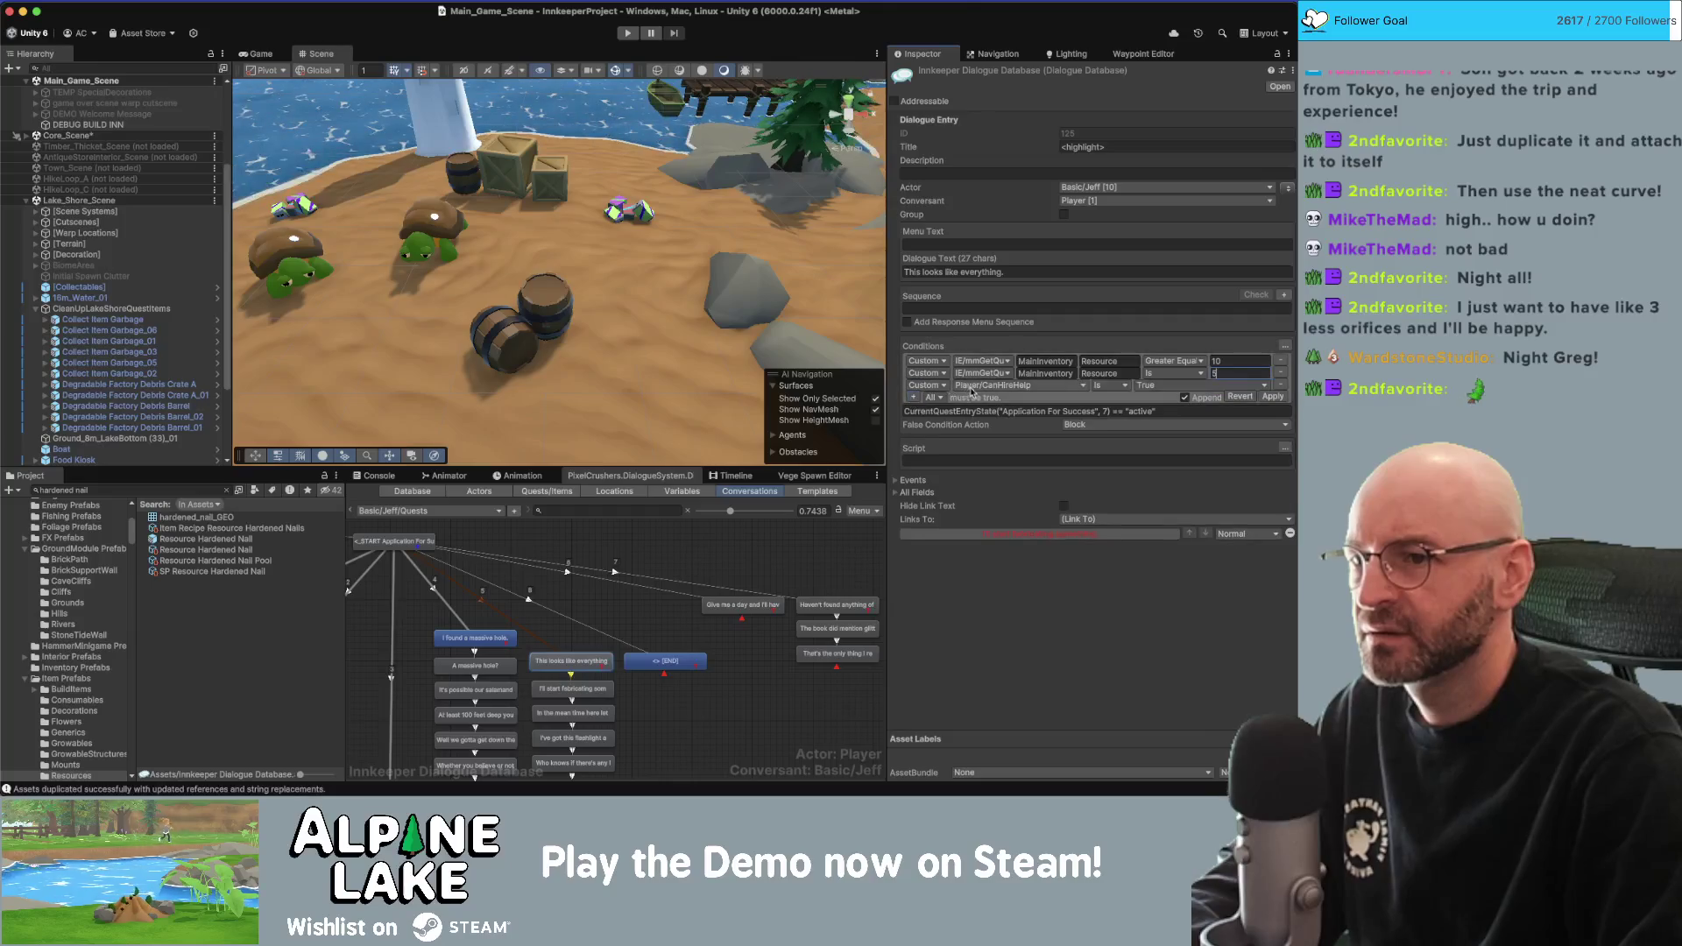
Make the third condition an mmGetQuantity check on a MainInventory Resource item.
left_click(981, 385)
mouse_move(1008, 539)
left_click(1121, 538)
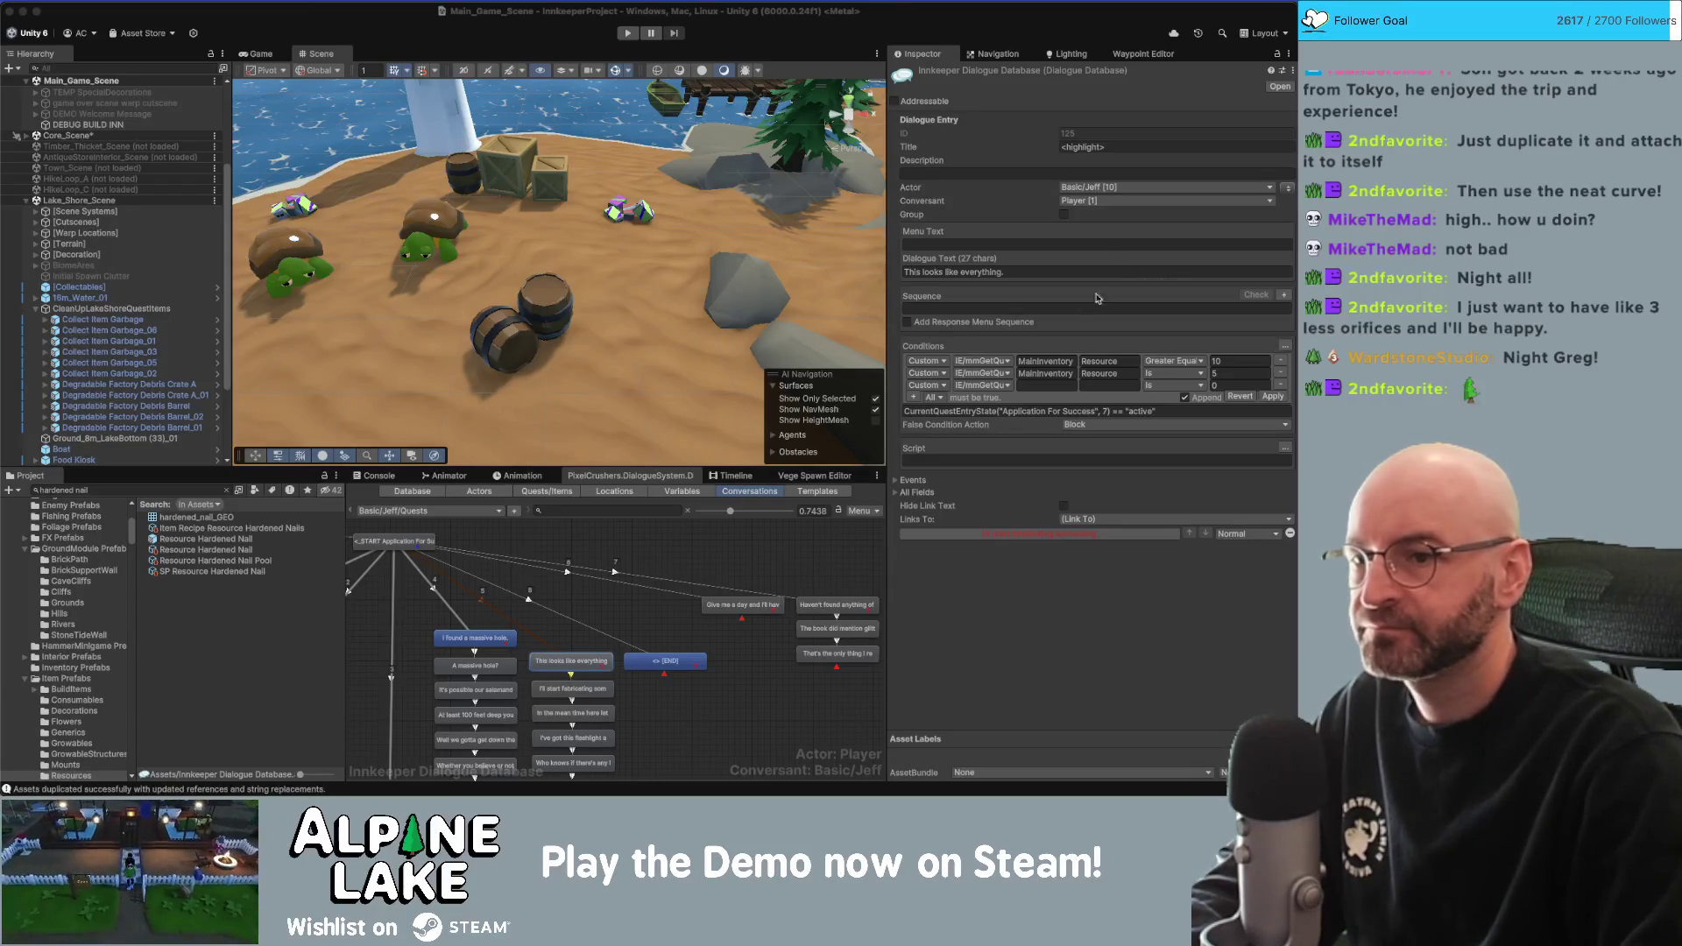
left_click(1046, 374)
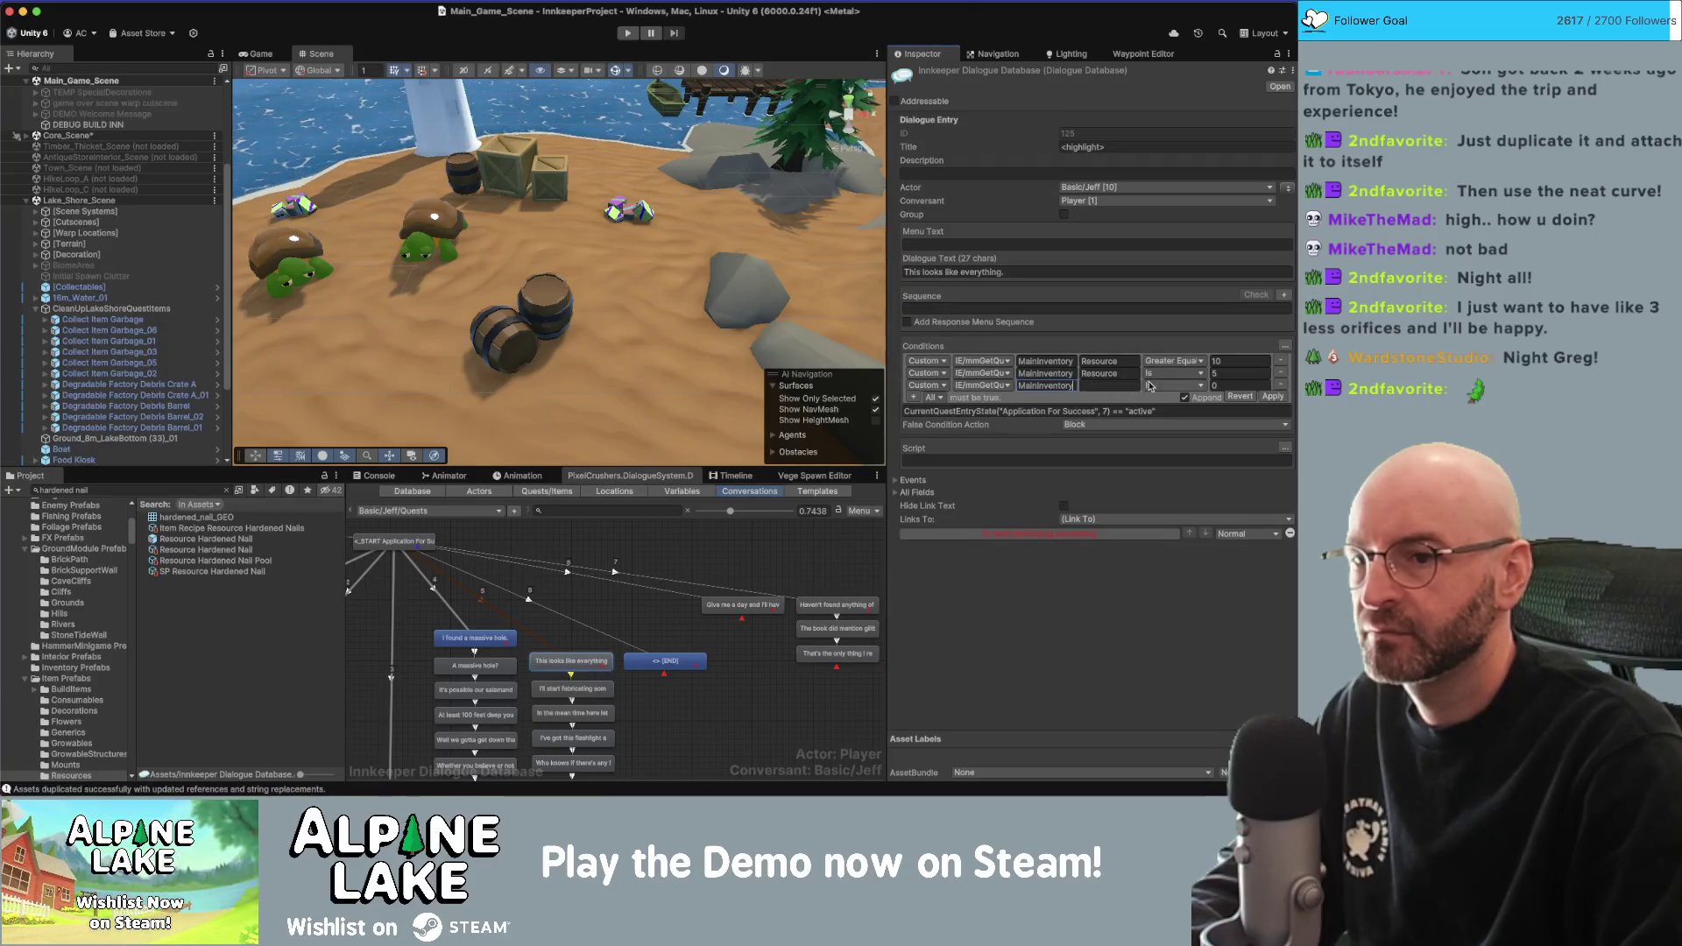
left_click(1104, 375)
left_click(1106, 386)
type("R")
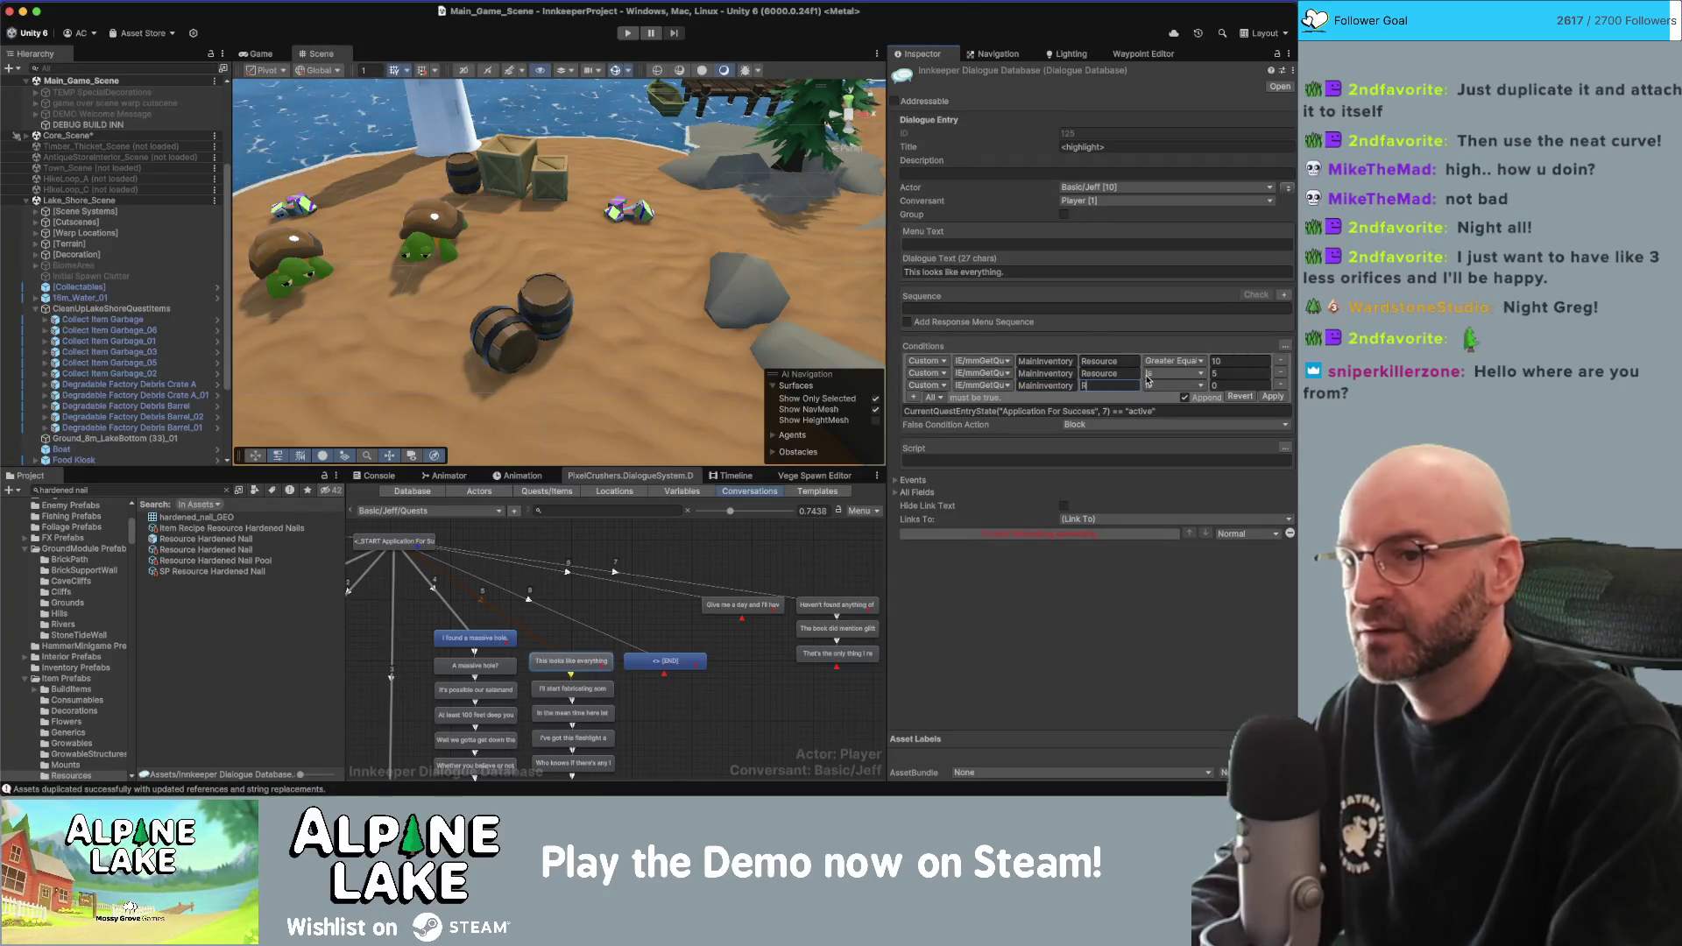
type("esource")
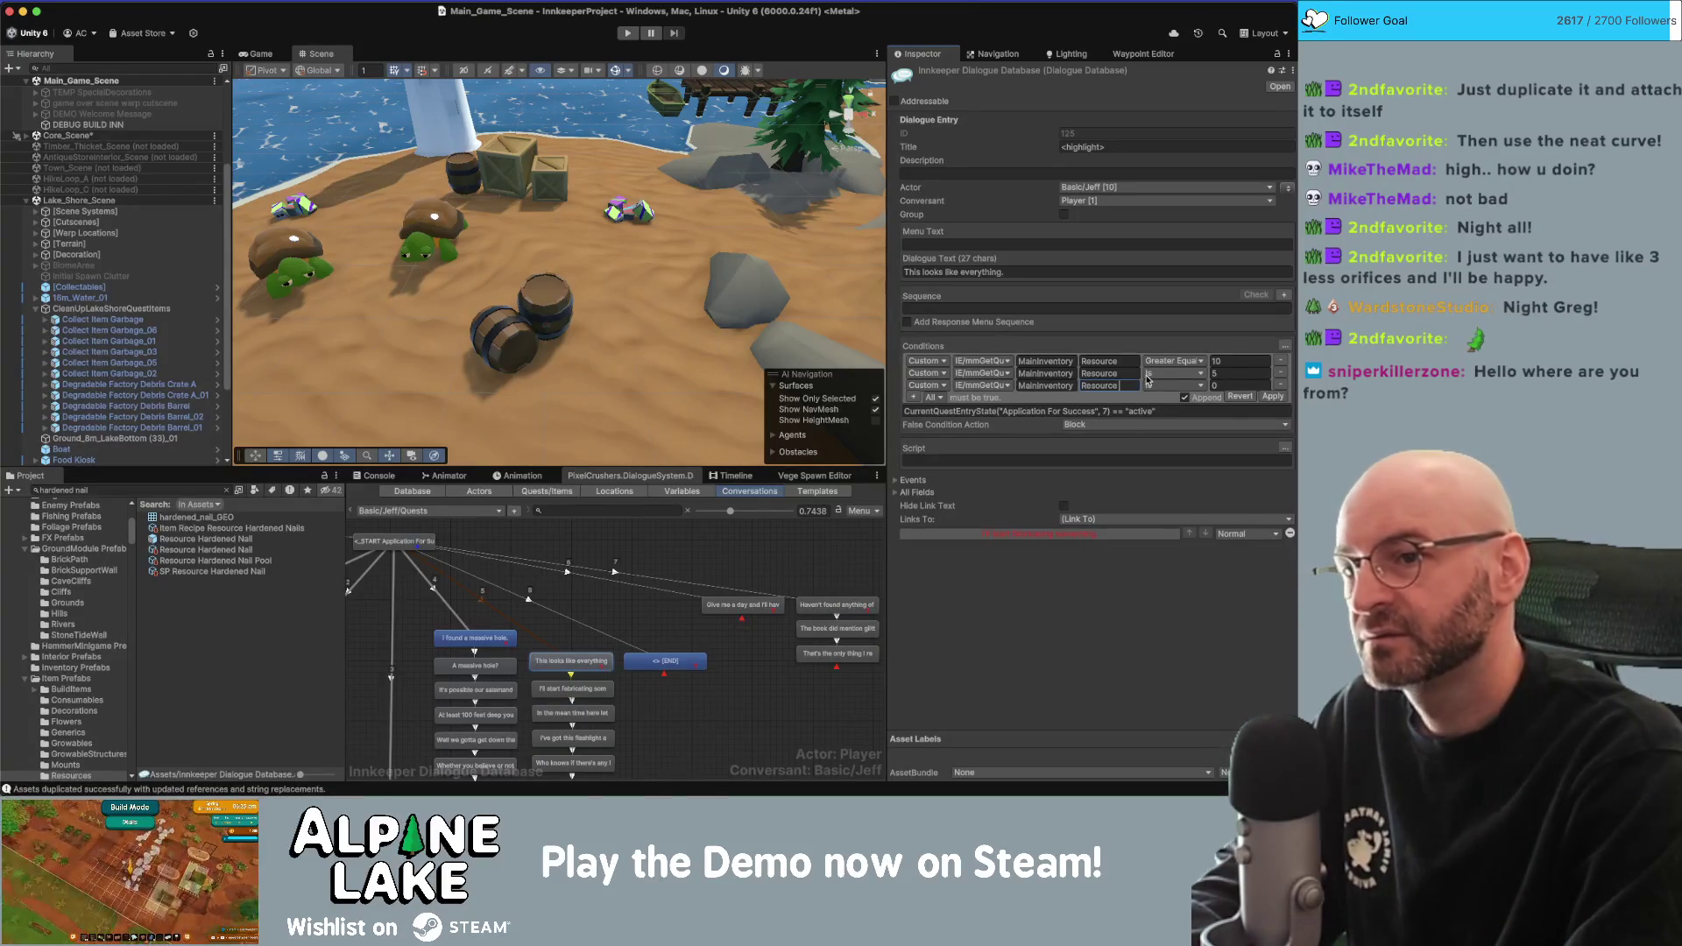
Use Greater Equal for the plank and nail rows, require 10 Hardened Nails, and apply.
left_click(1149, 375)
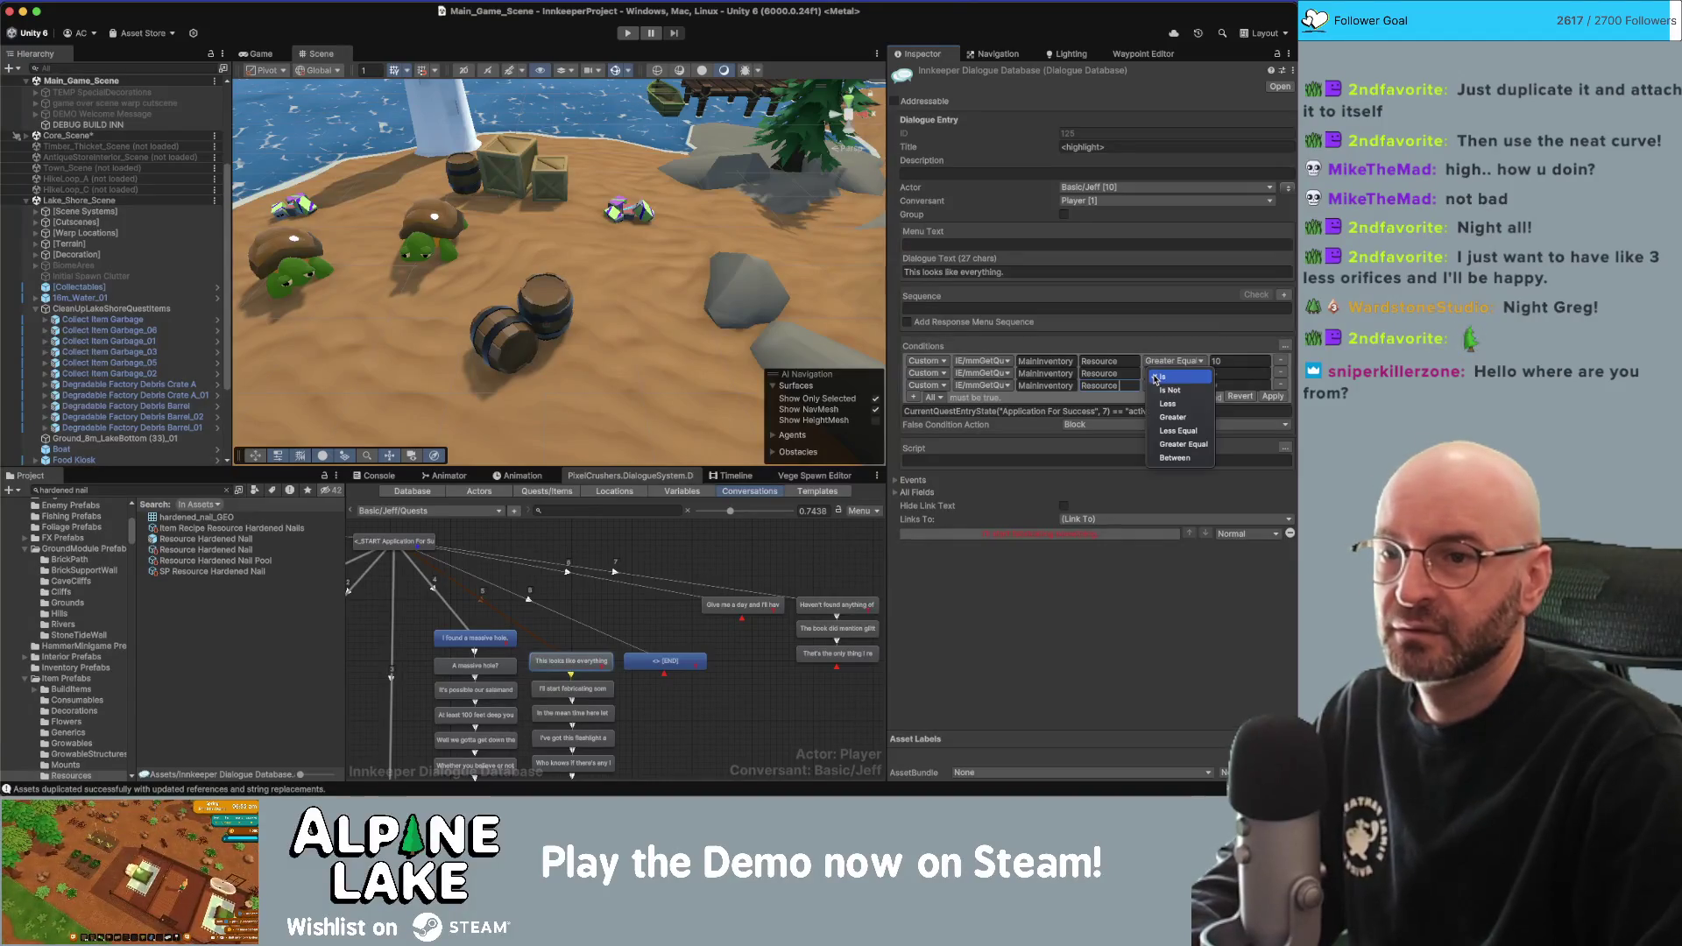
left_click(1183, 445)
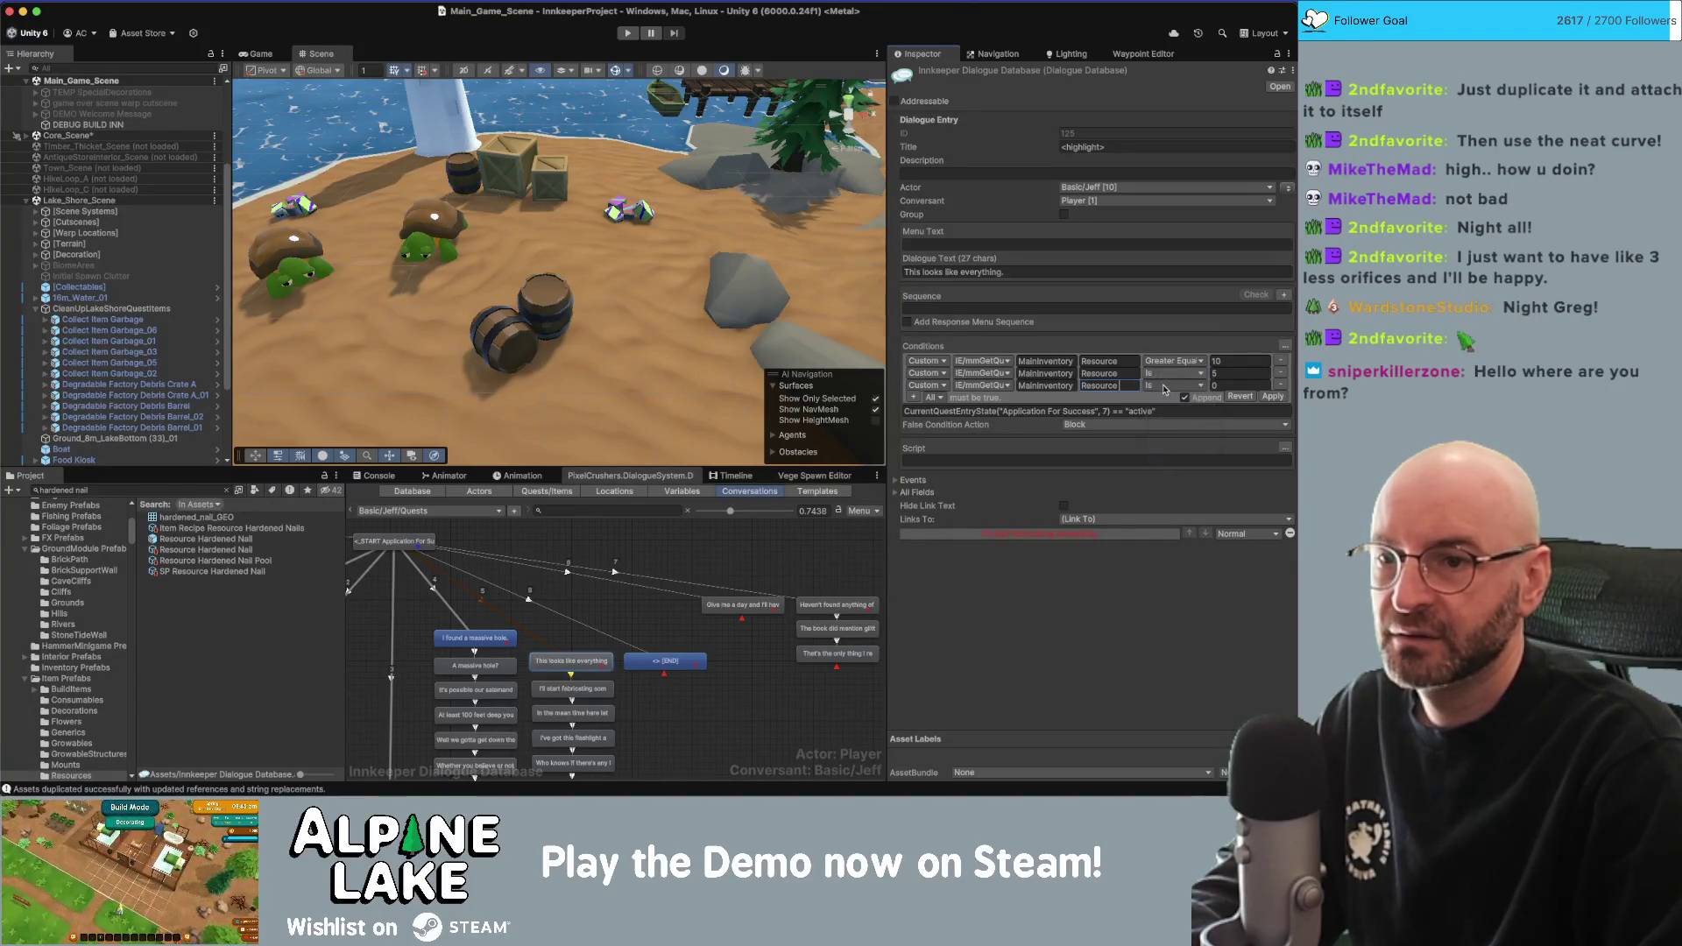
left_click(1170, 385)
left_click(1183, 456)
left_click(1124, 385)
type("Harde")
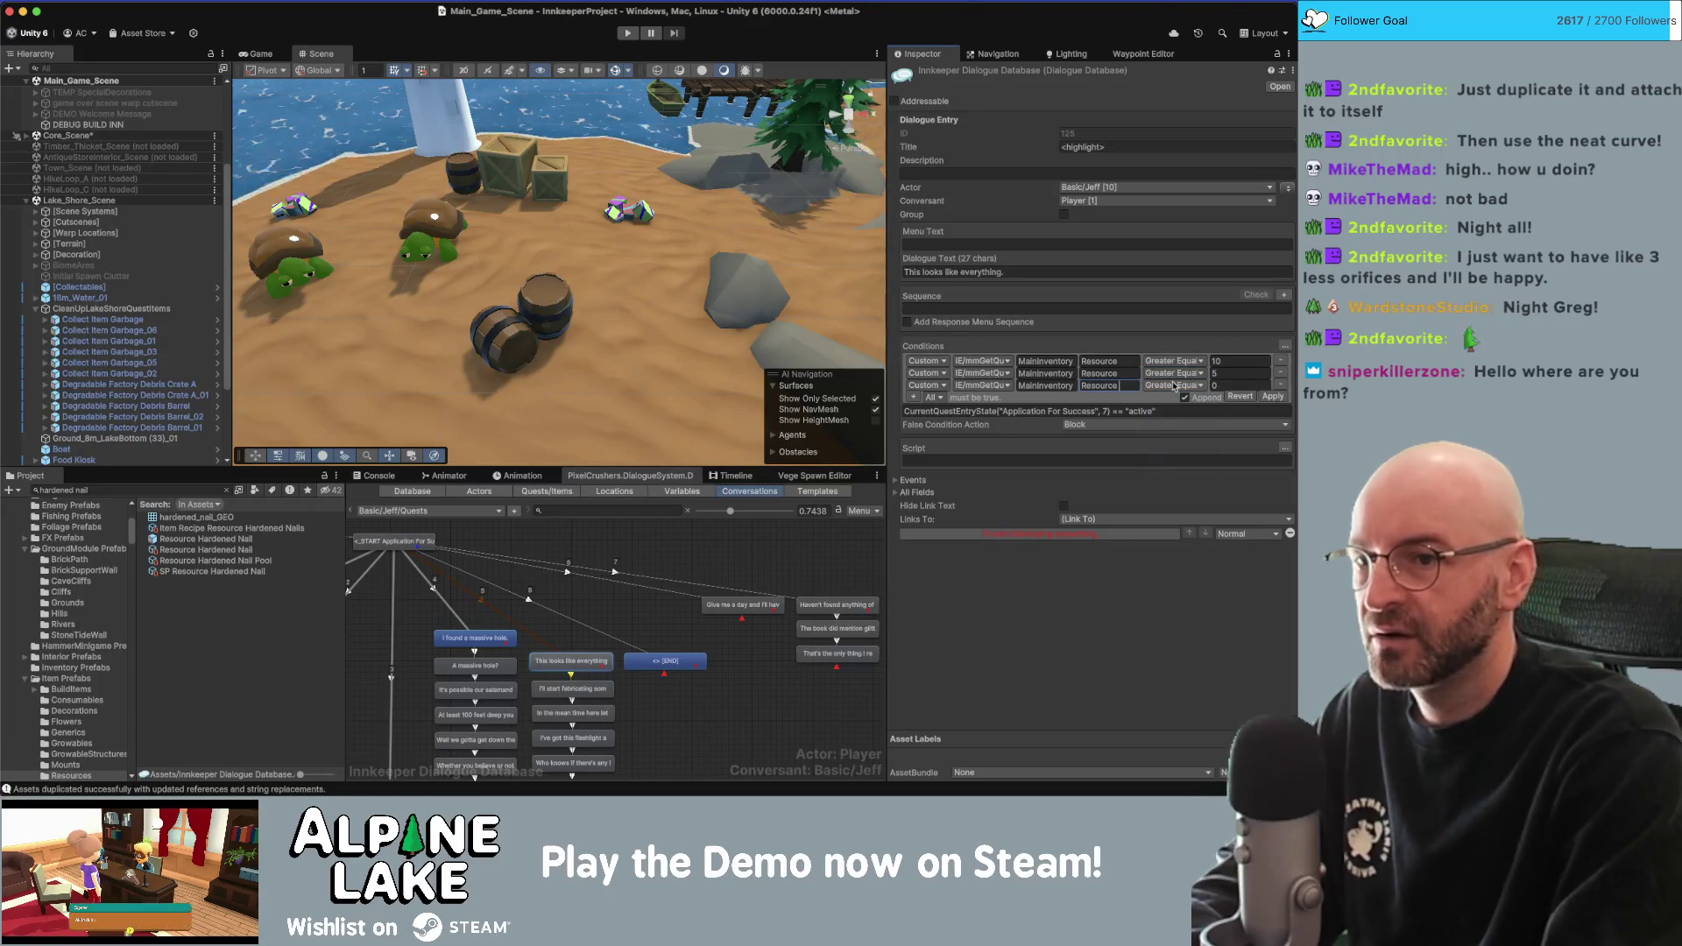
type("ned Na")
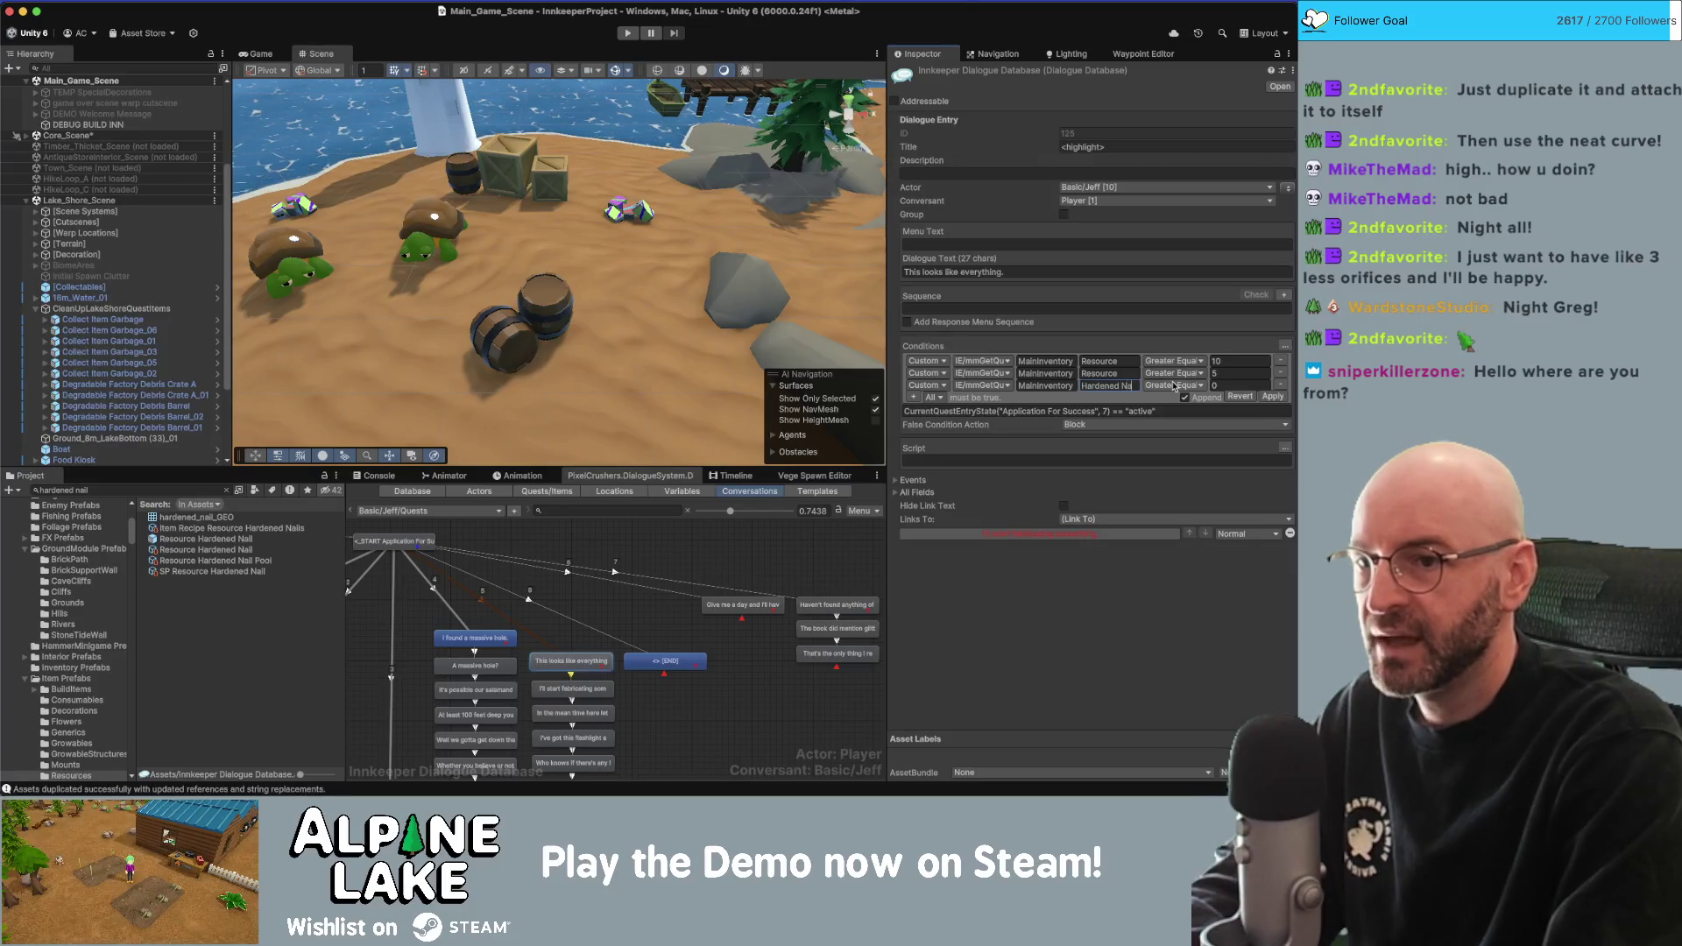
type("il10")
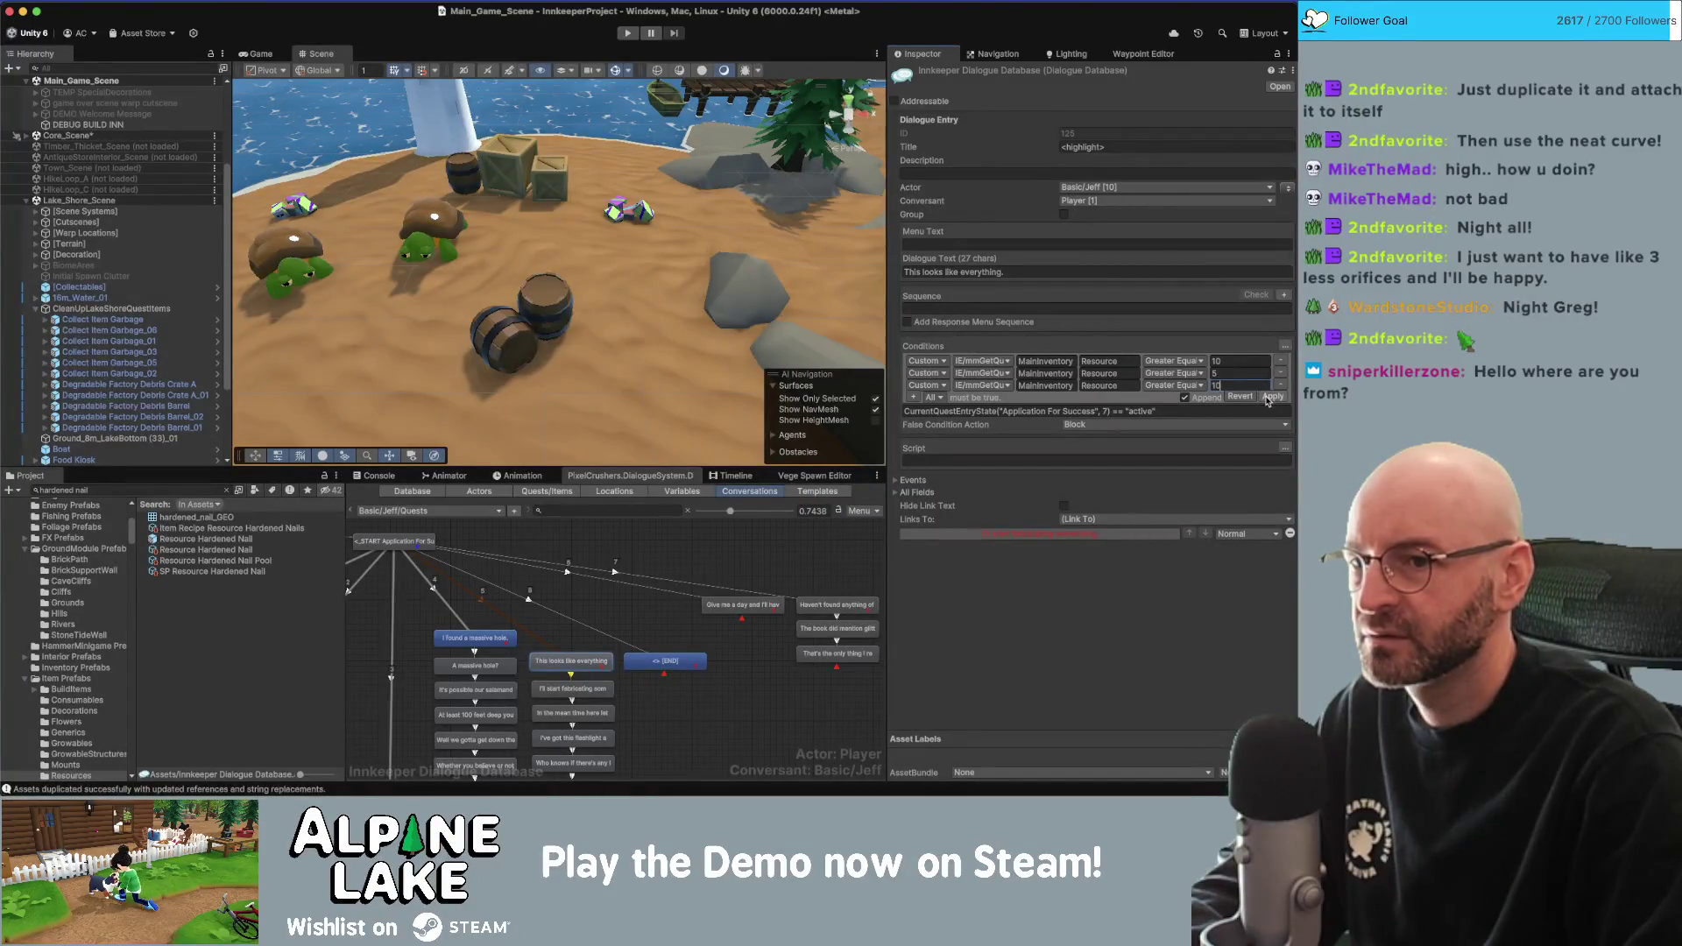
left_click(1270, 397)
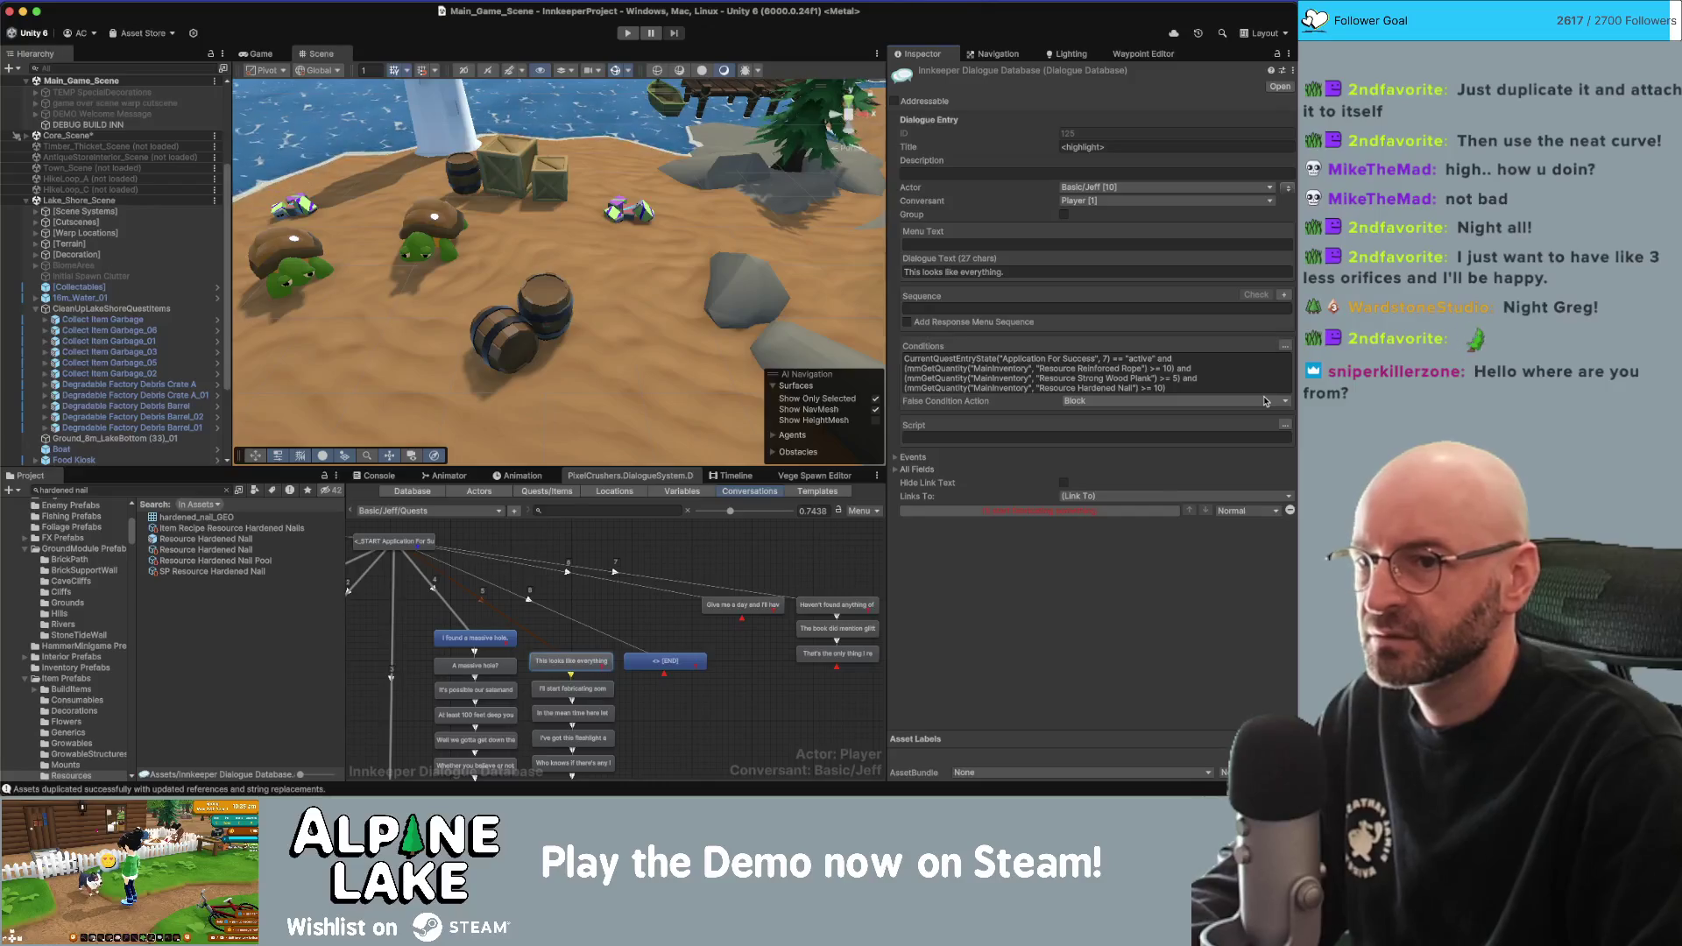
key("super+Tab")
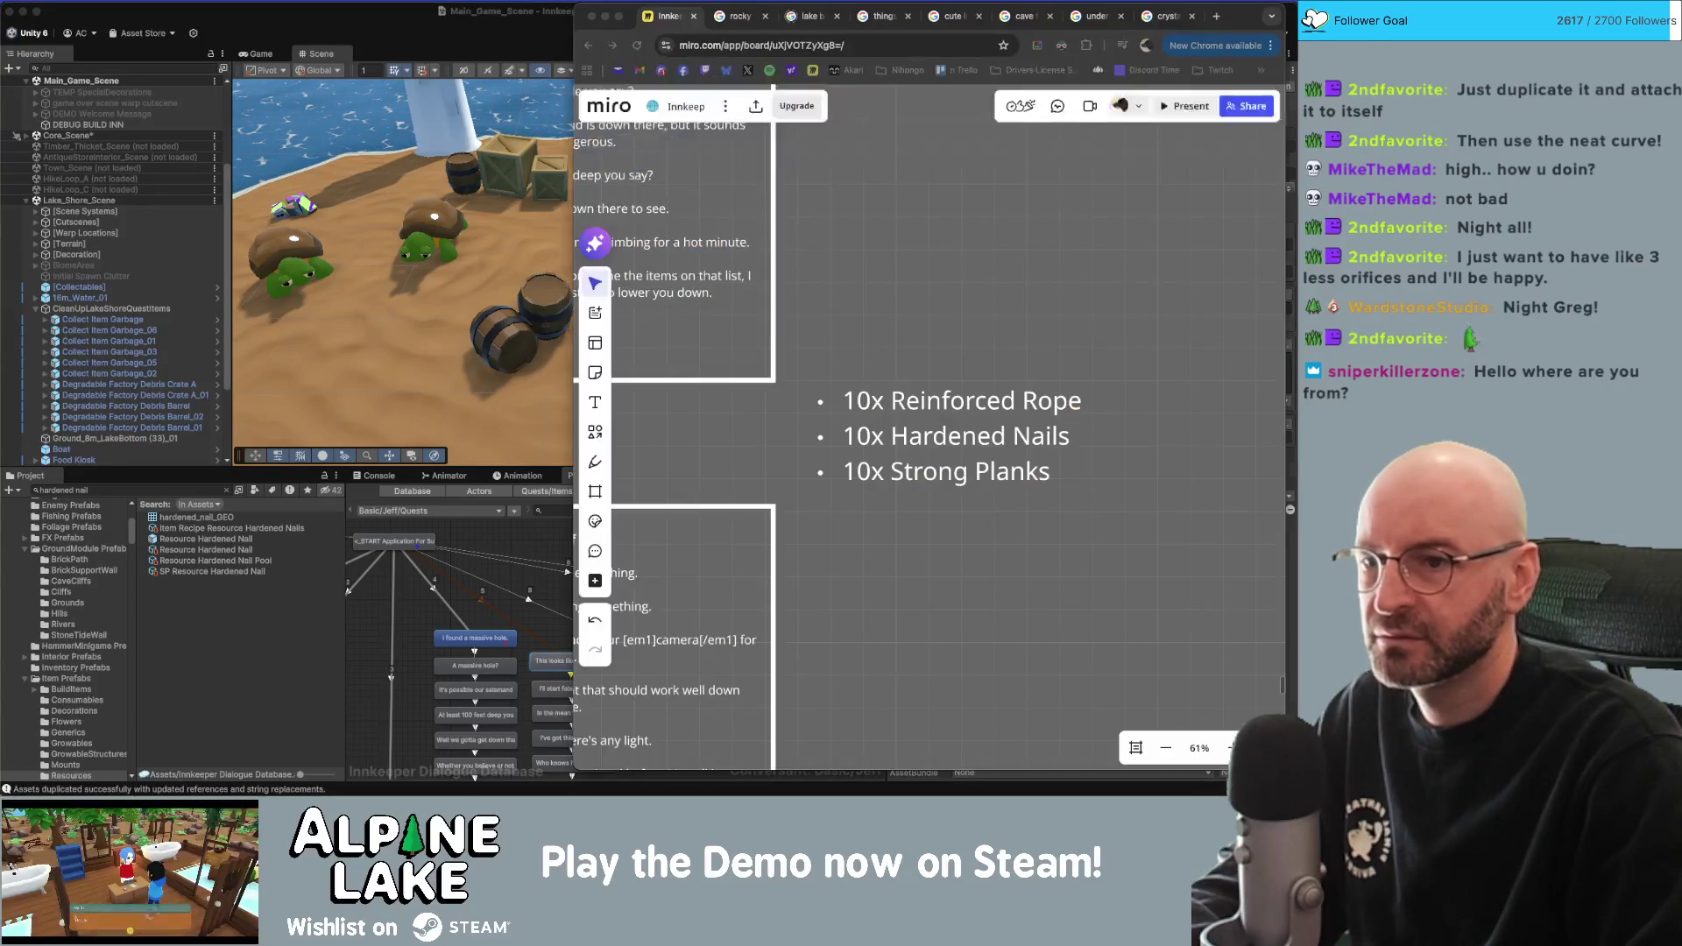
left_click(925, 435)
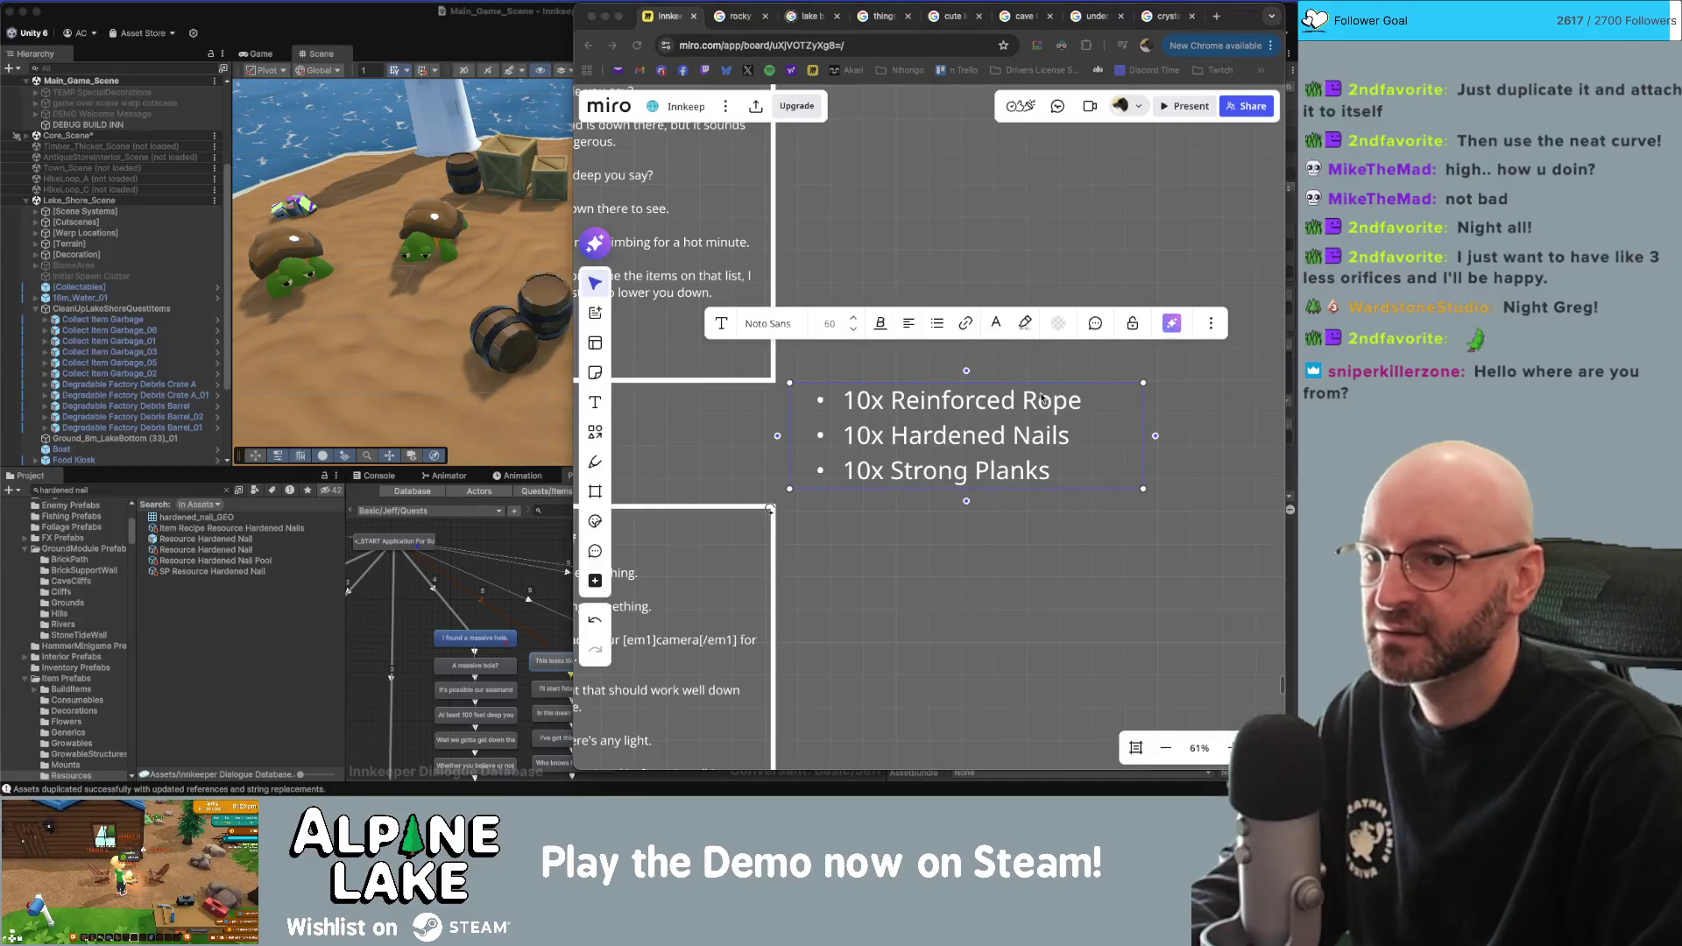
key("super+Tab")
left_click(1107, 376)
key("super+a")
left_click(1170, 379)
key("Delete")
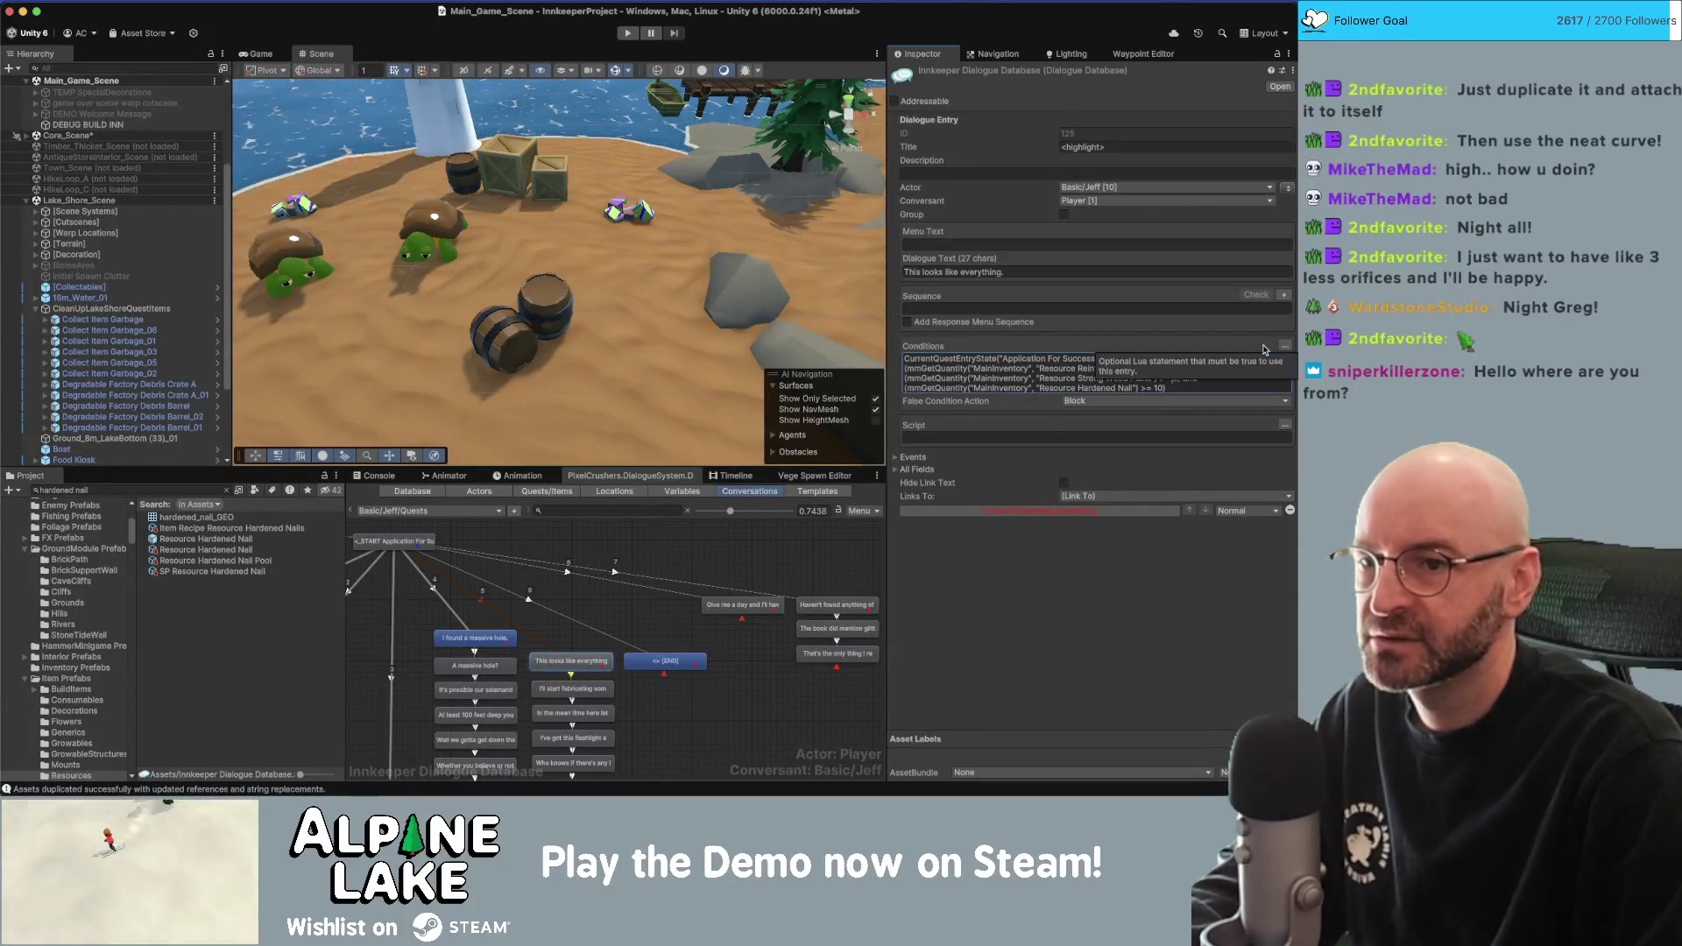
Replace 5 with 10 in the Strong Wood Plank '>=' condition.
type("10")
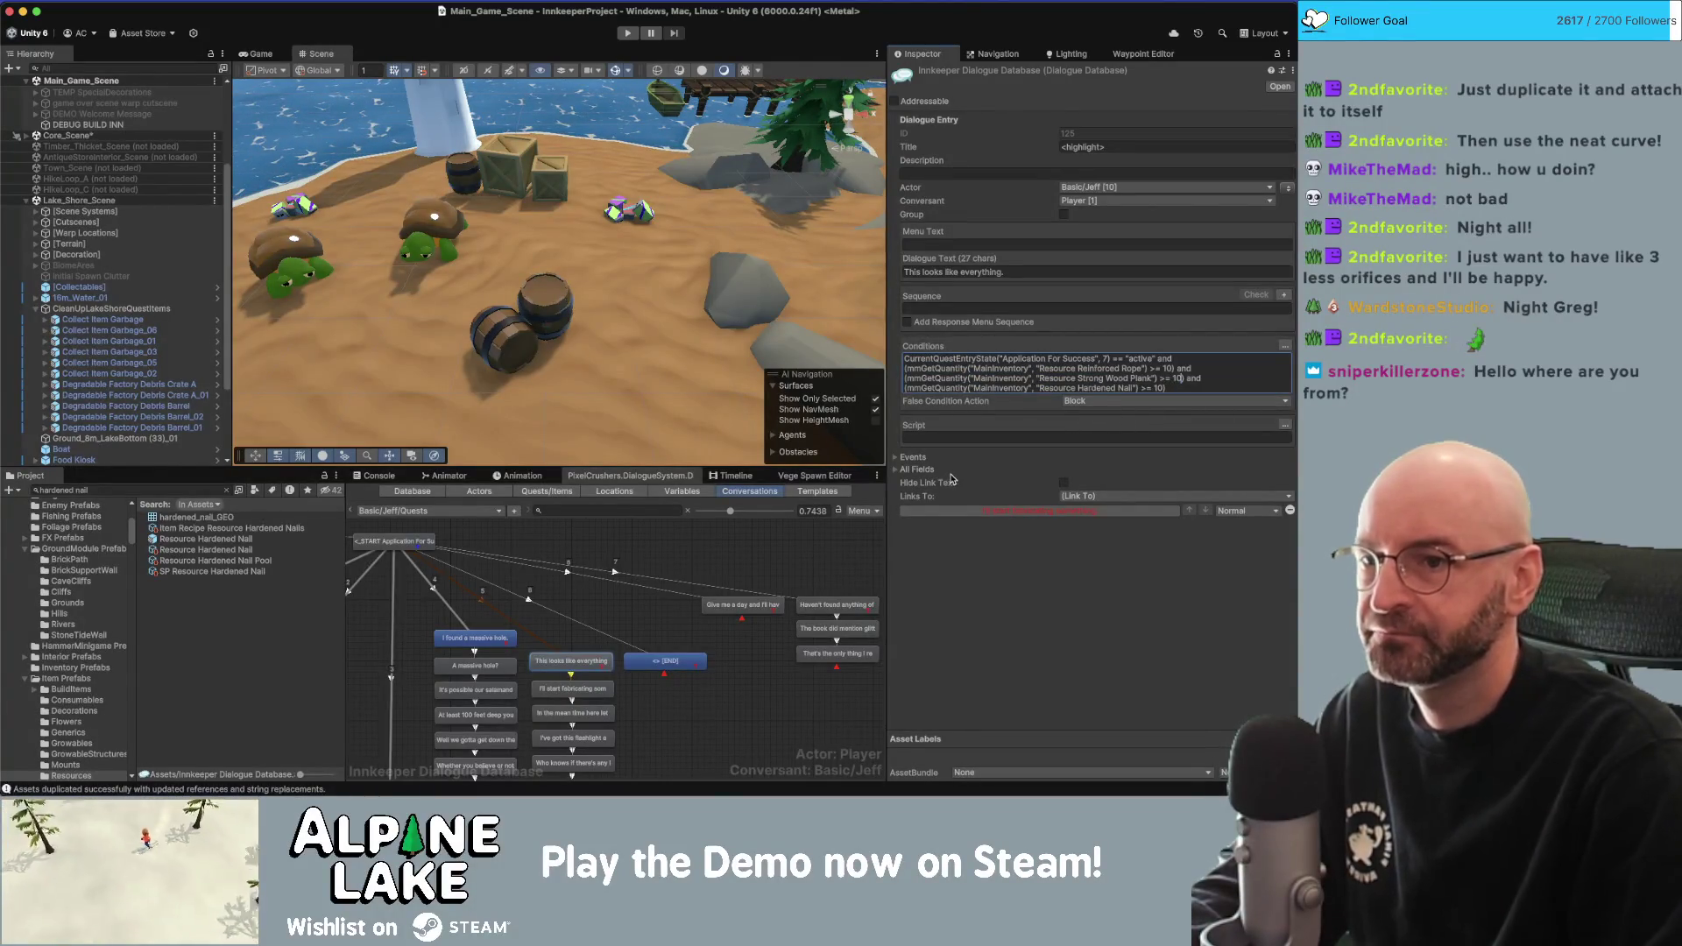
key("super+Tab")
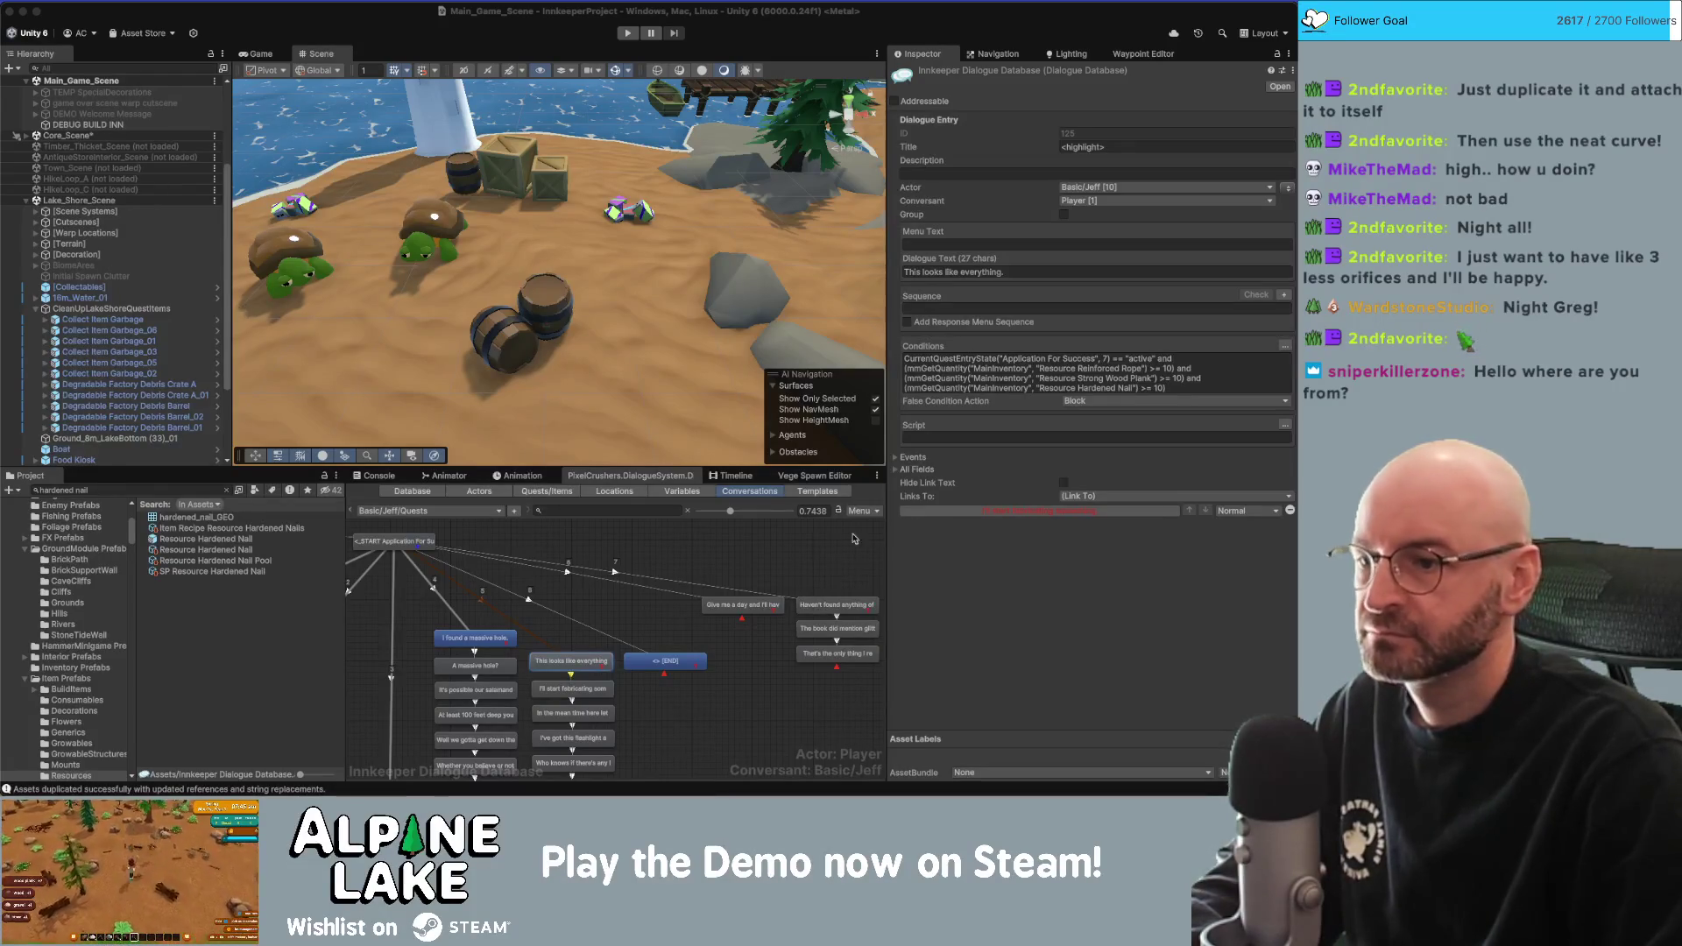
Go to the Quests/Items list and select the Application For Success quest.
left_click(704, 563)
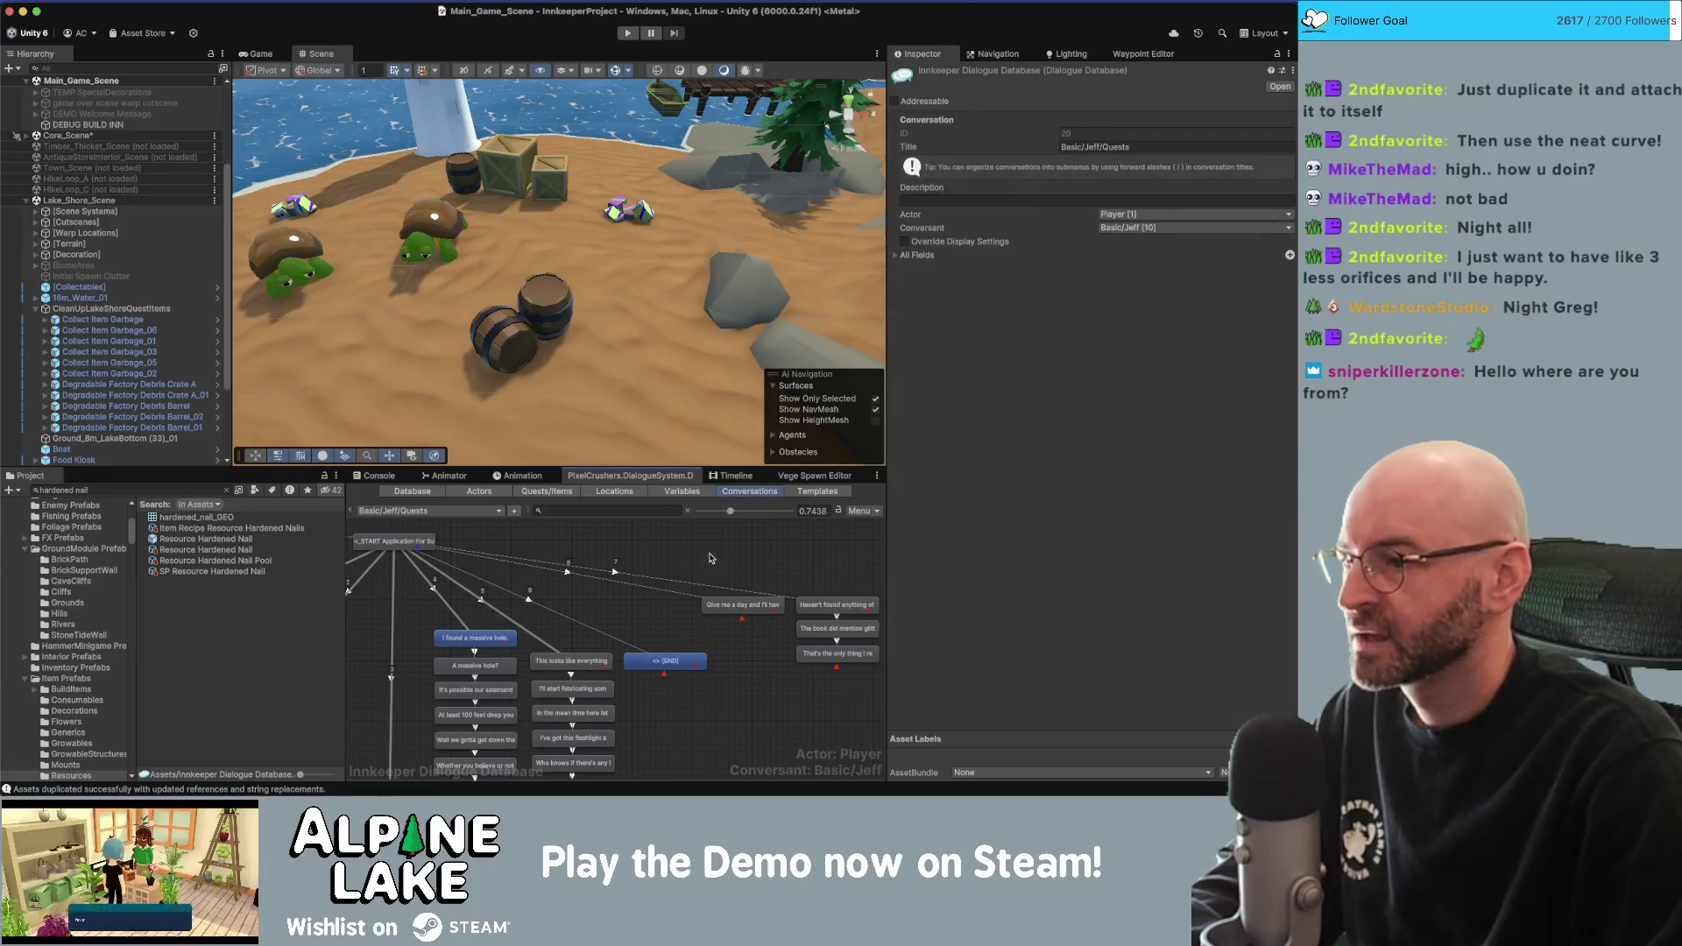
scroll(614, 613, "down", 1)
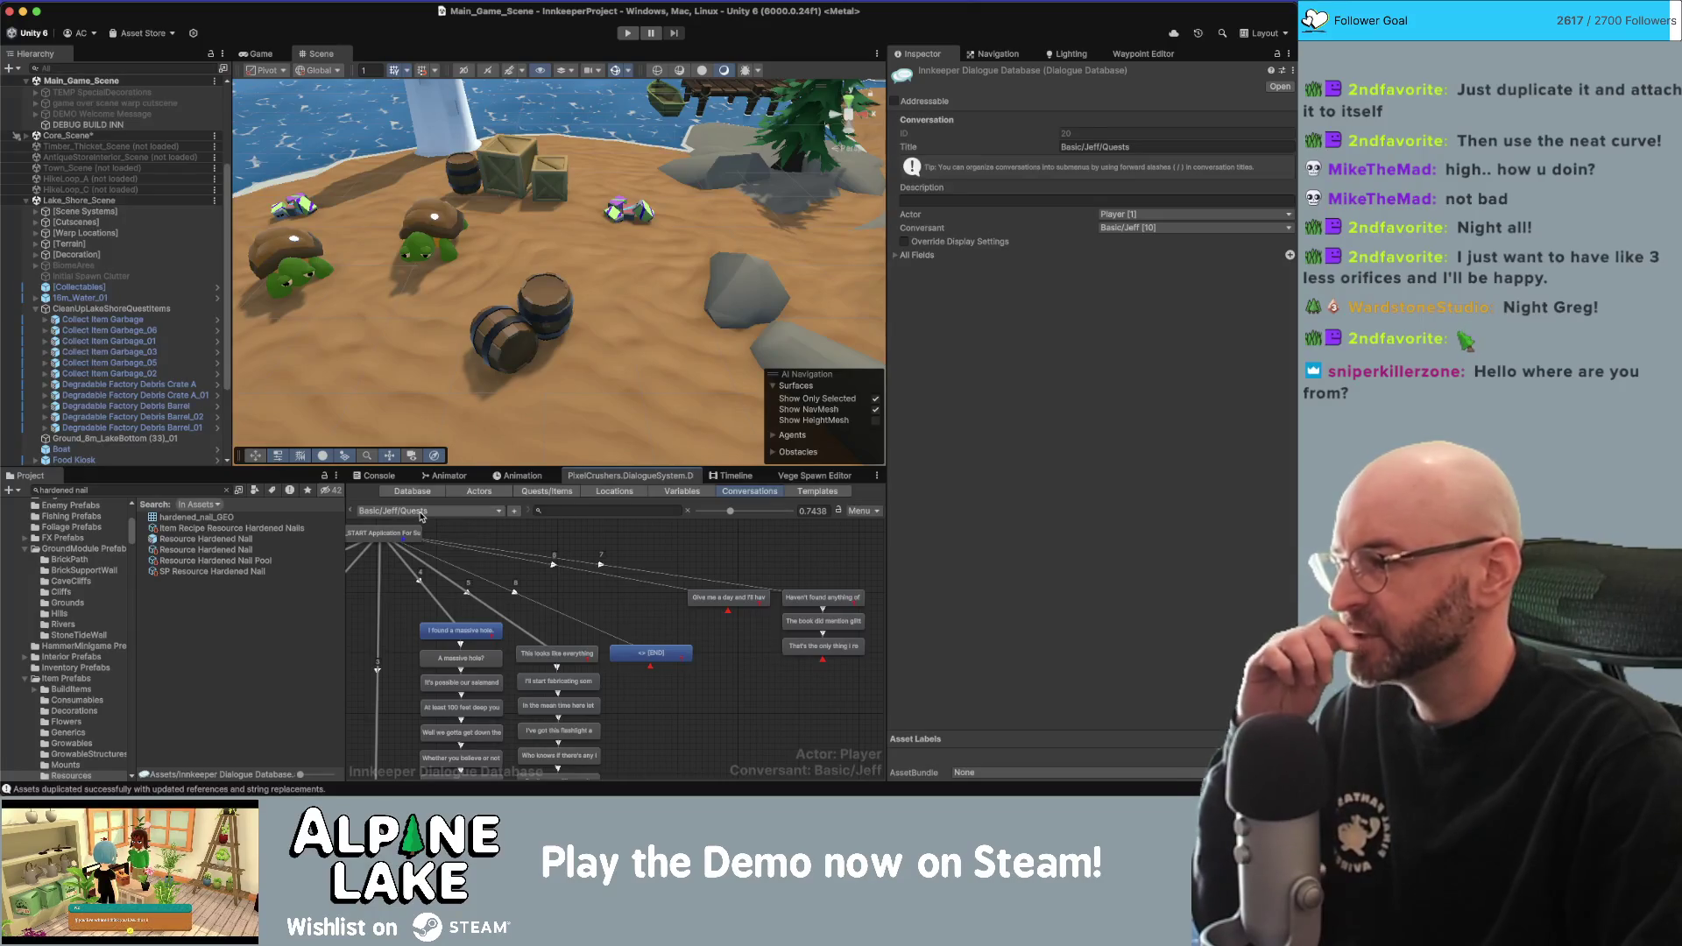
left_click(421, 517)
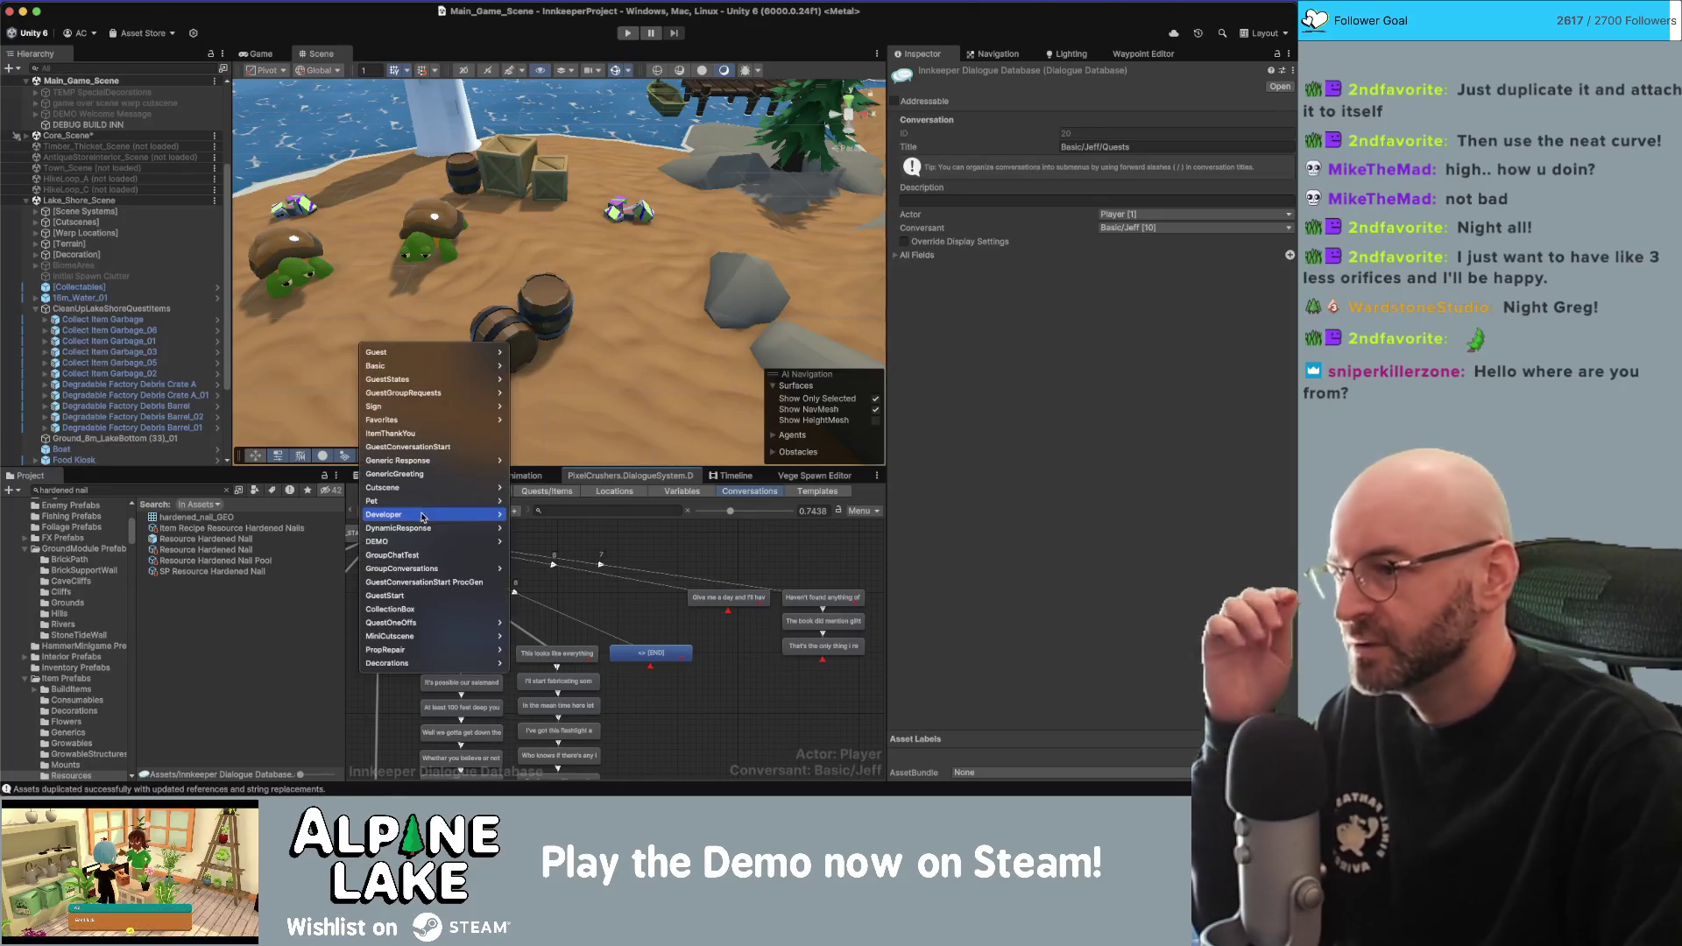
left_click(603, 603)
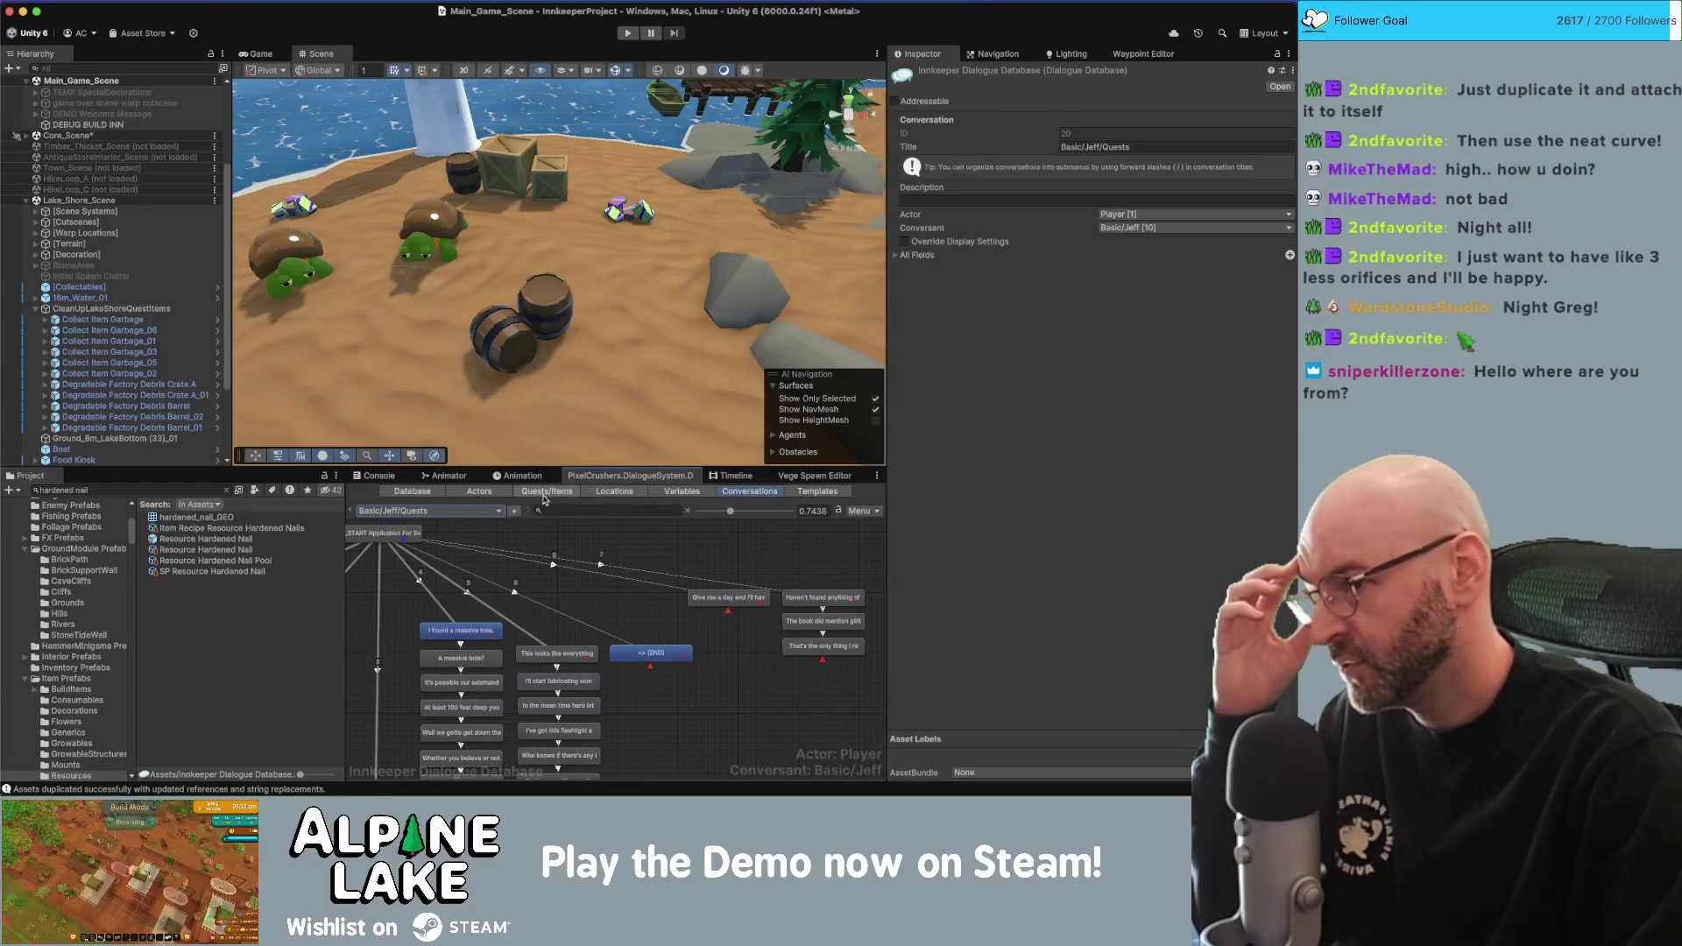
left_click(547, 490)
left_click(380, 759)
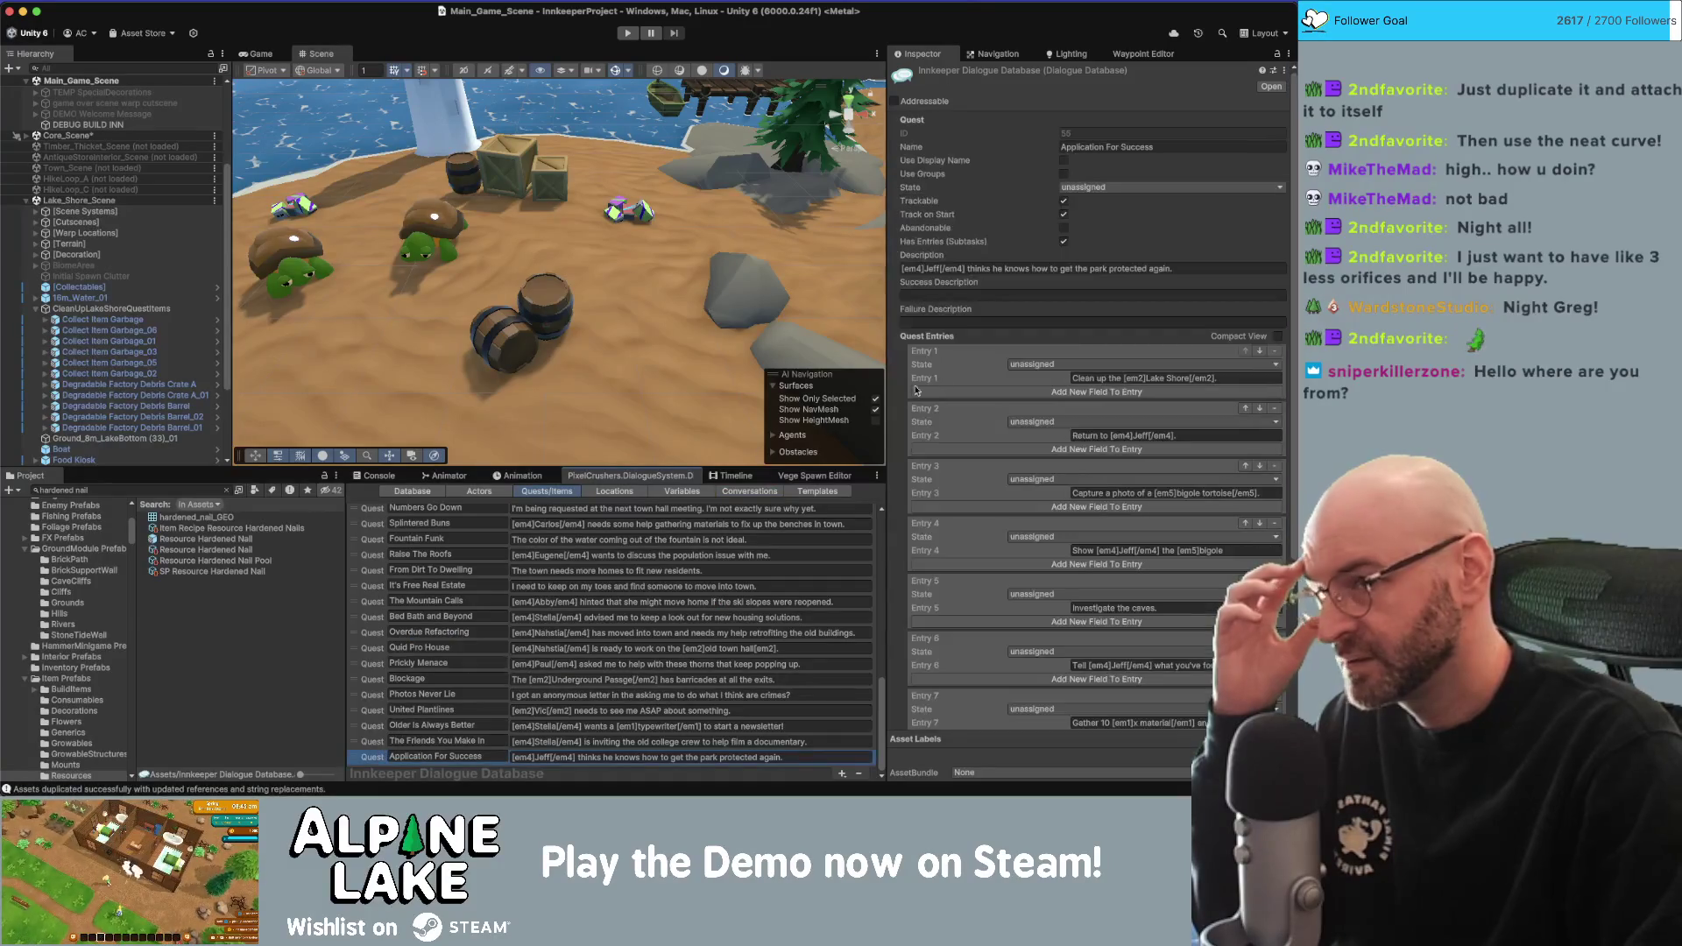
scroll(1033, 562, "down", 3)
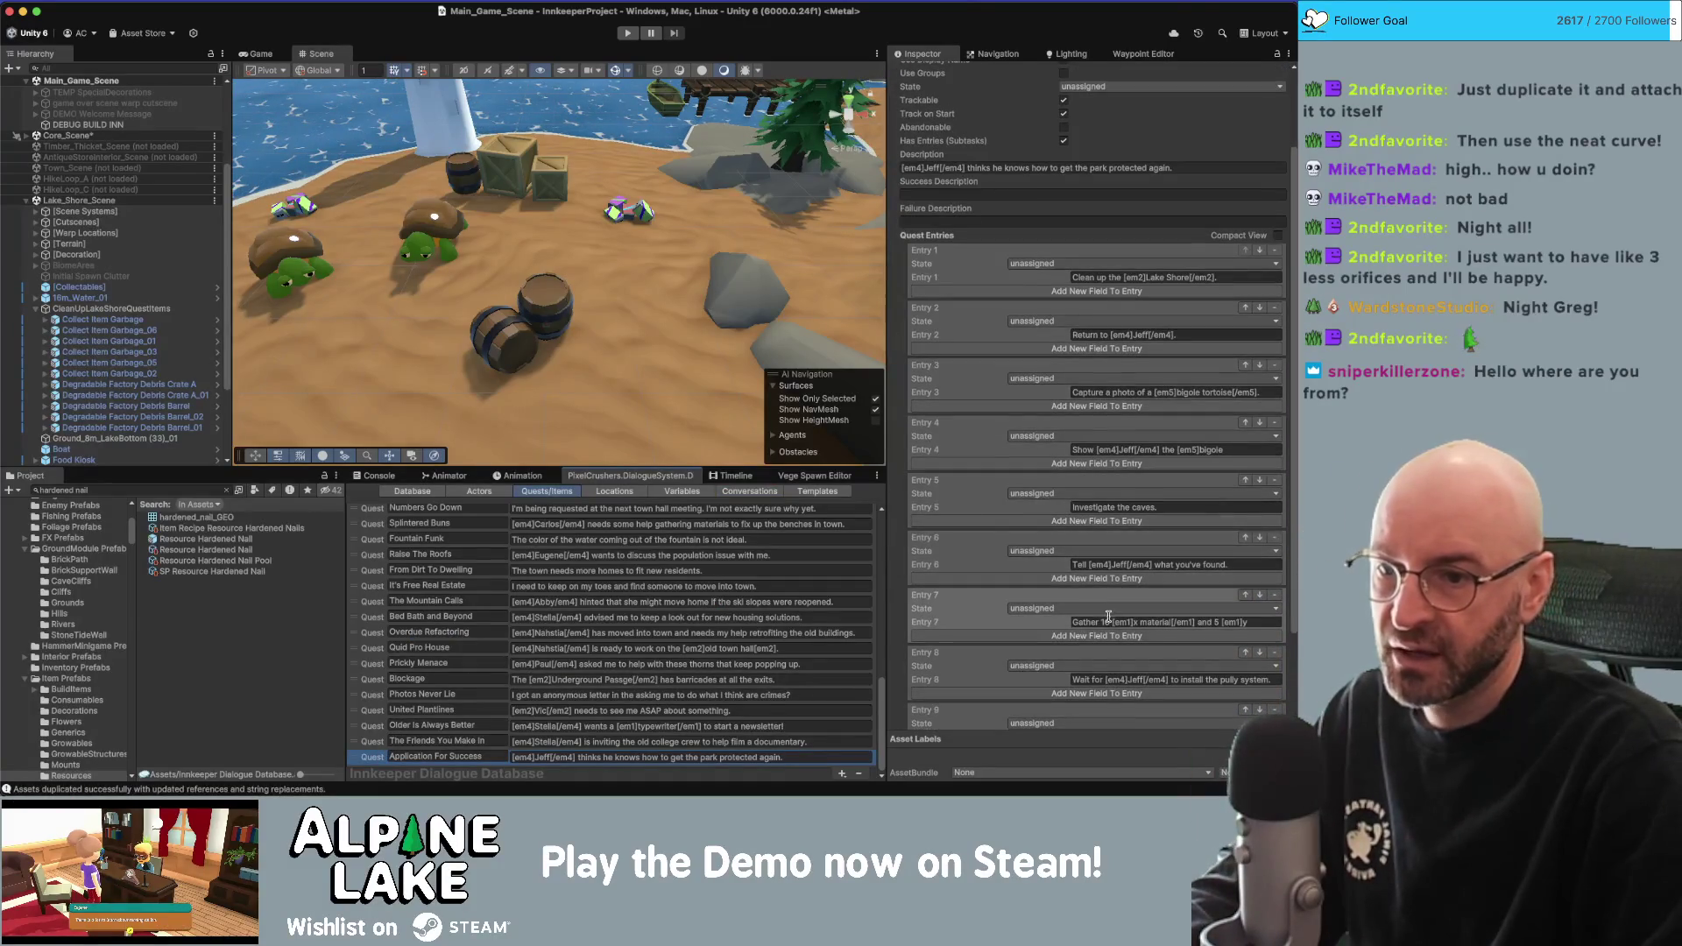
Change Entry 7's 'x' to 'reinforced ropes' and fix its [em] tag to [em1].
left_click(1137, 620)
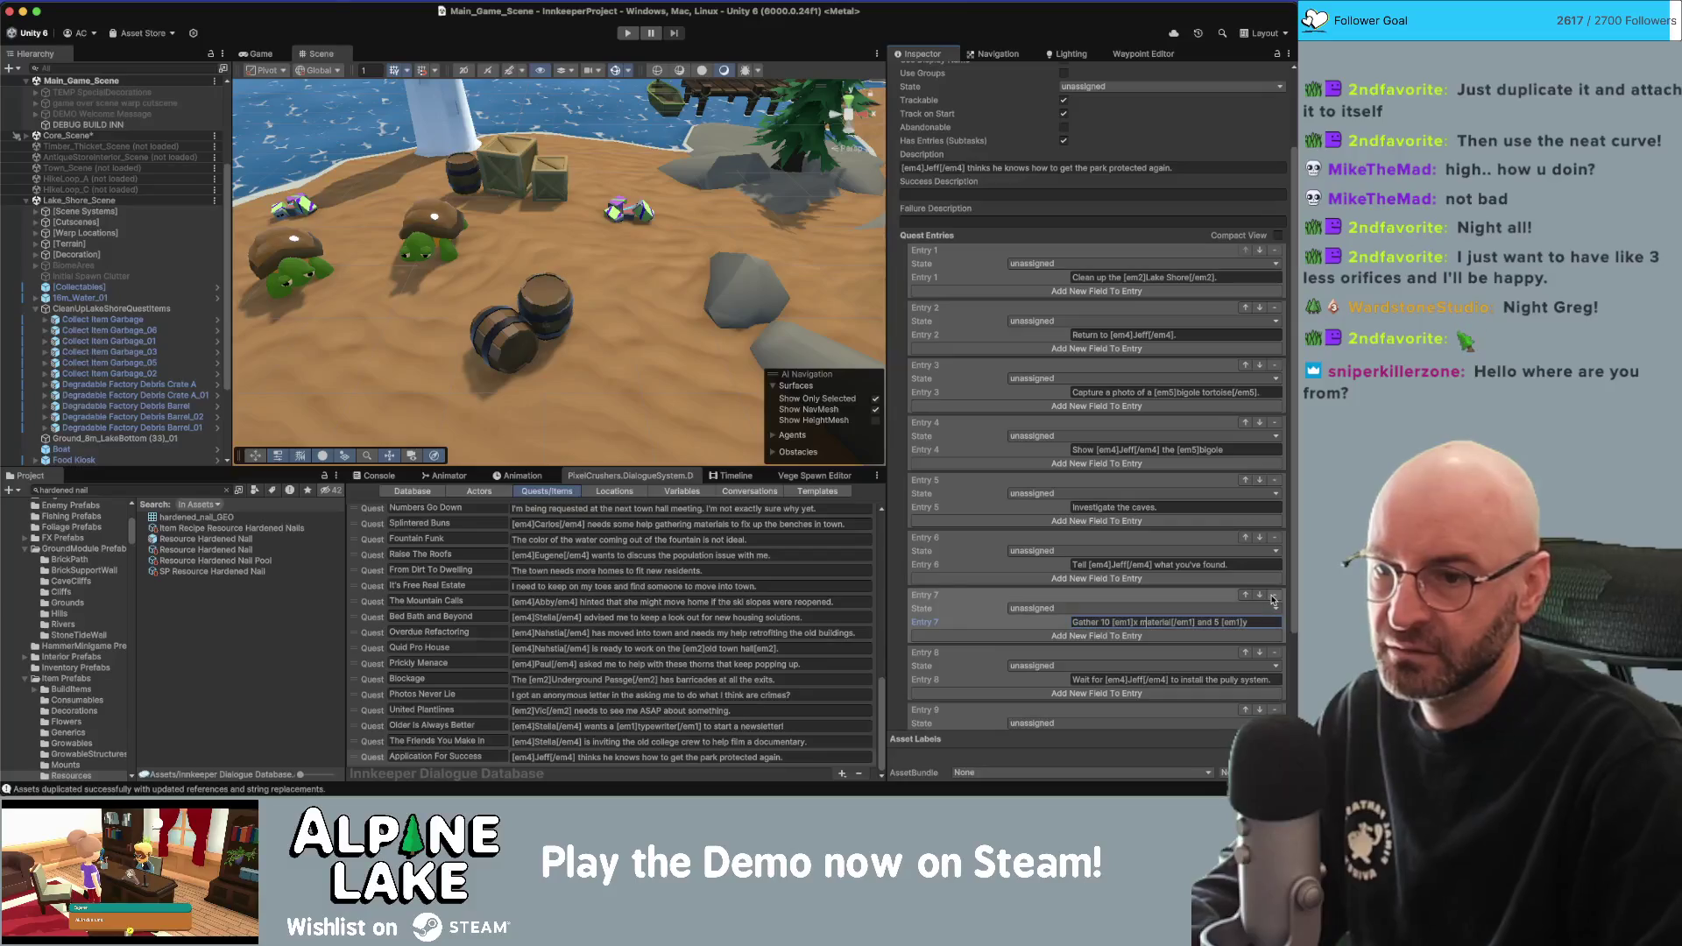
key("Delete")
key("Delete")
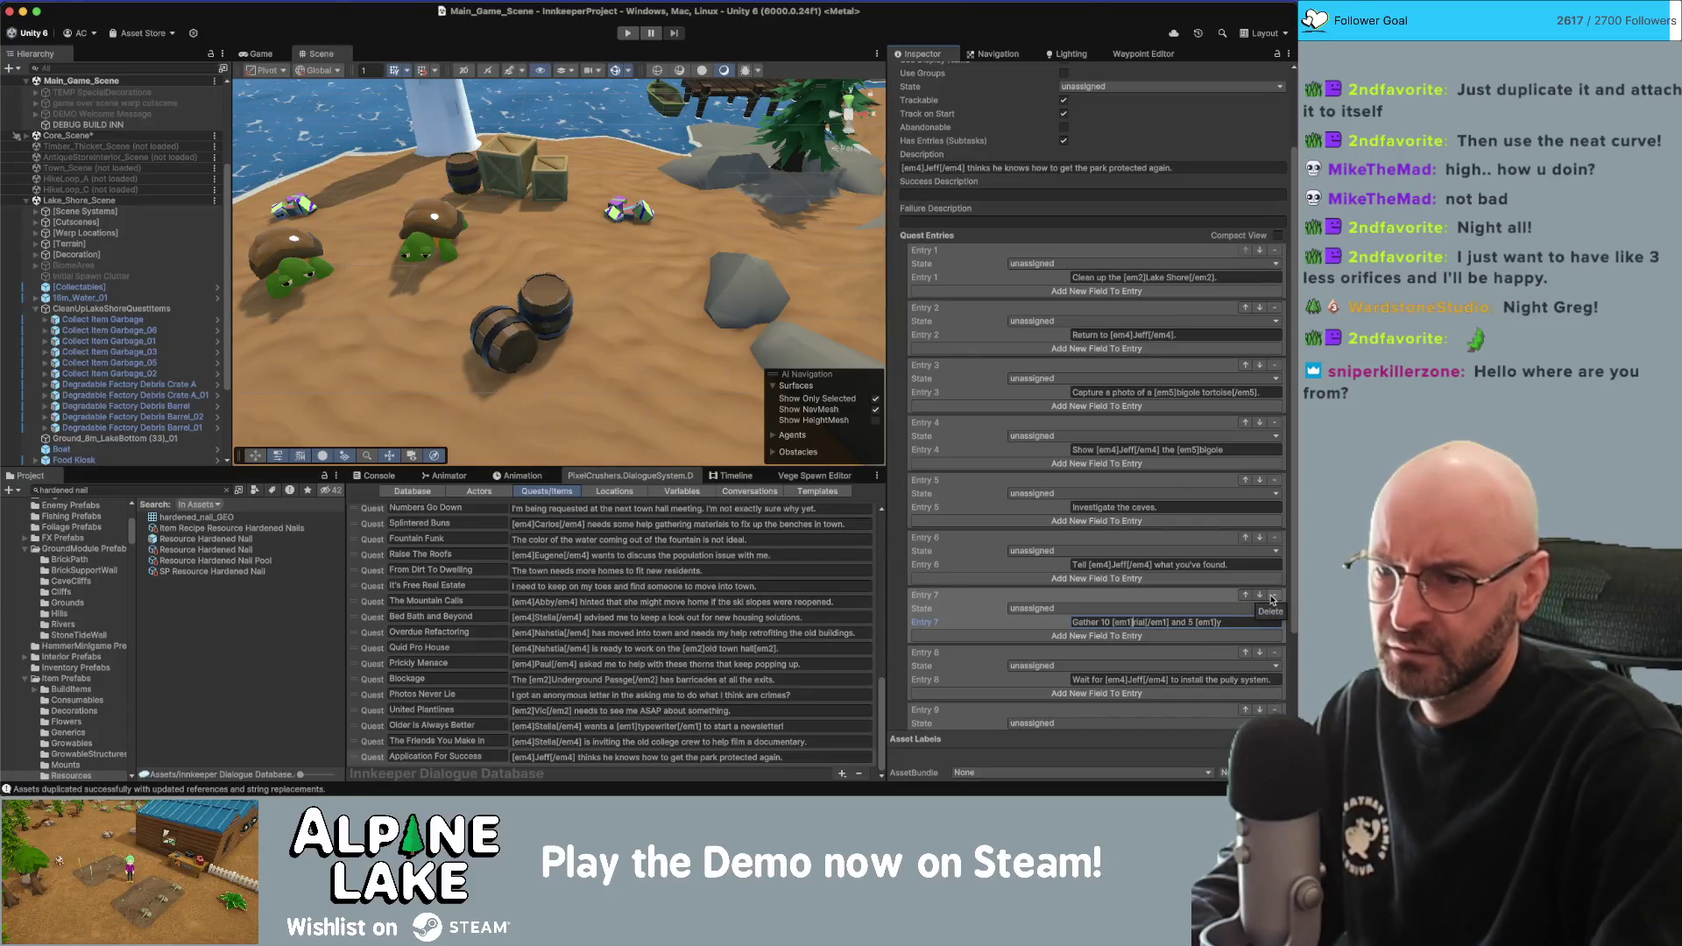
type("reinforce")
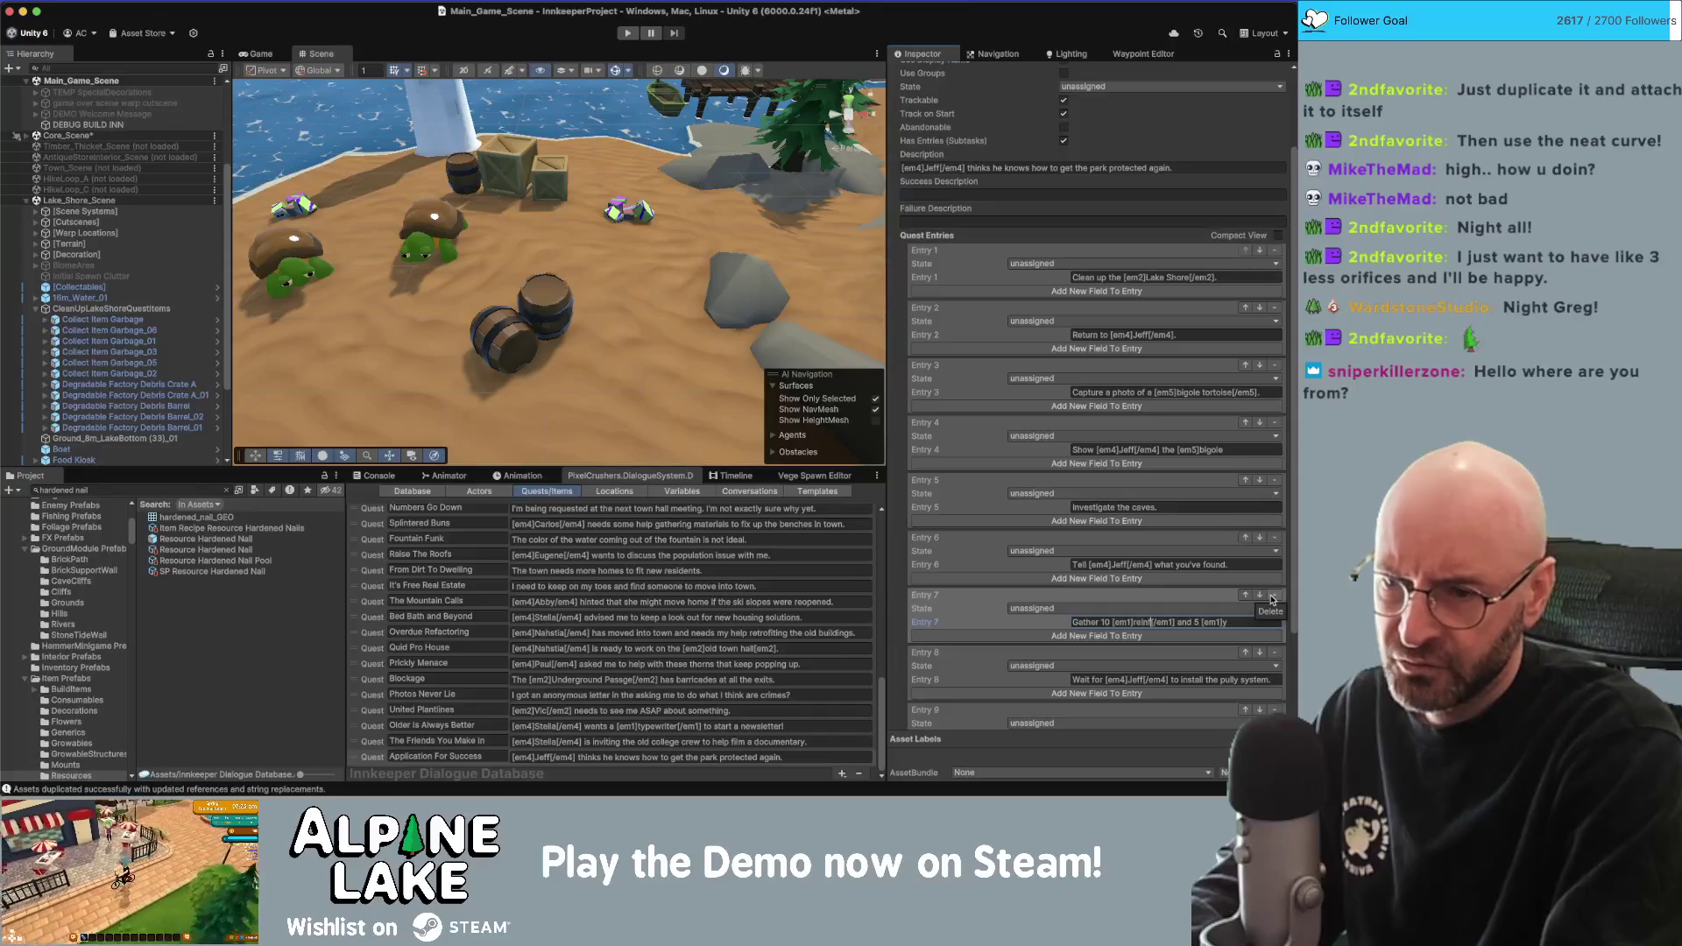
type("d ropes")
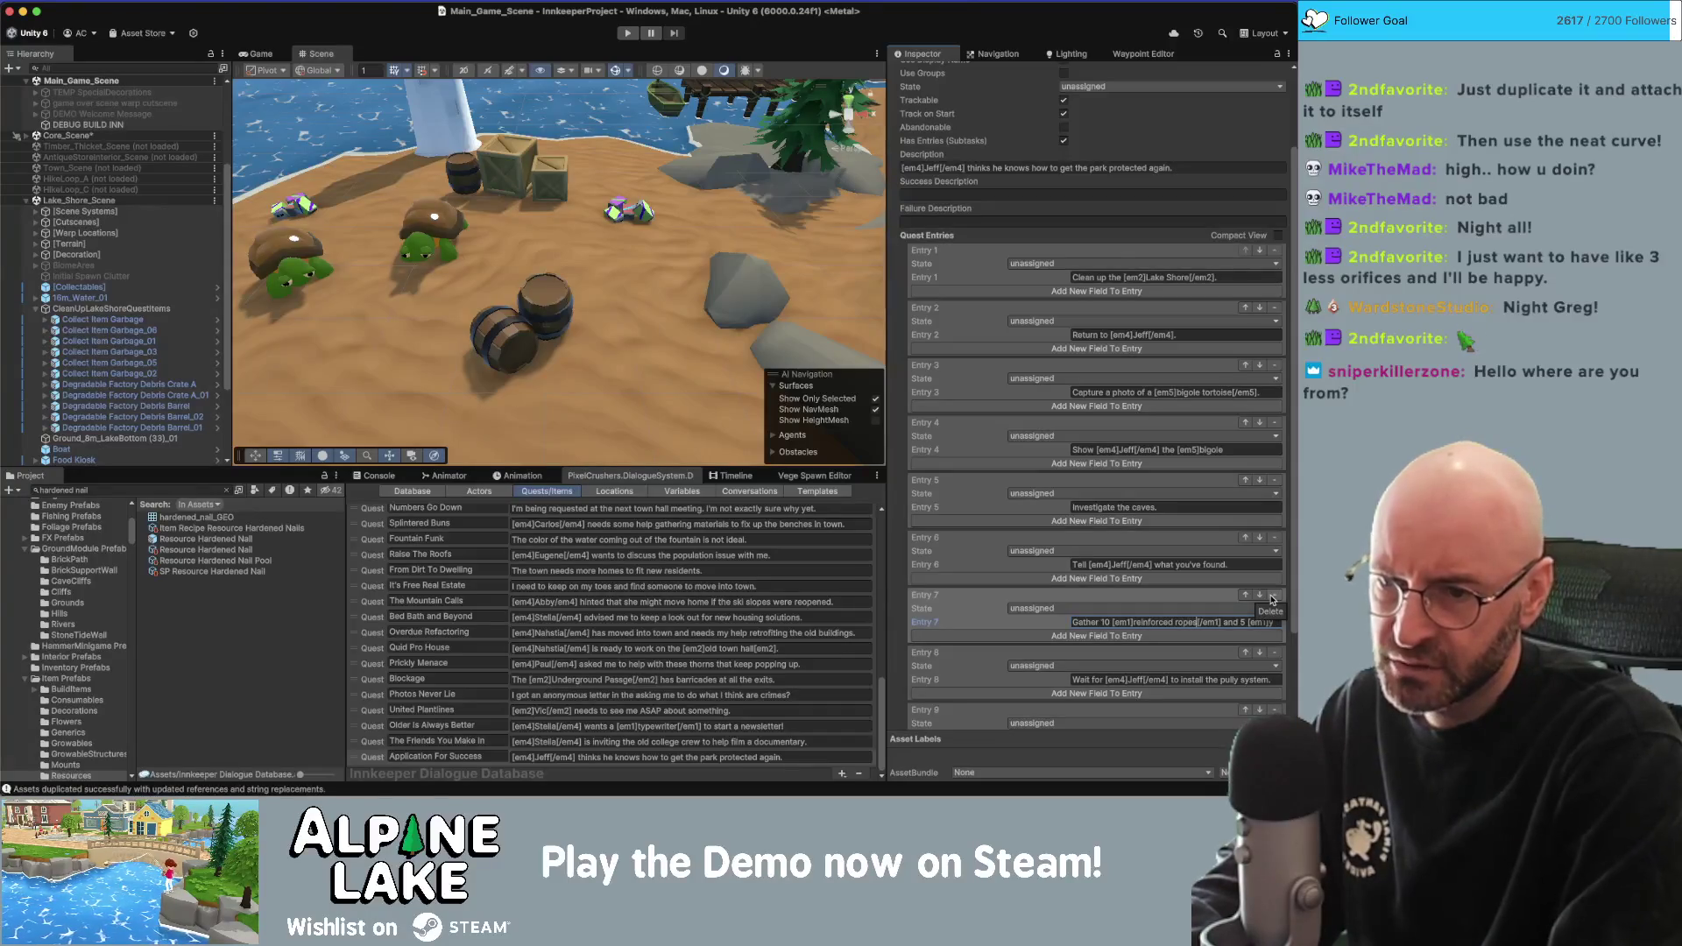
key("Right")
key("Right")
key("Right")
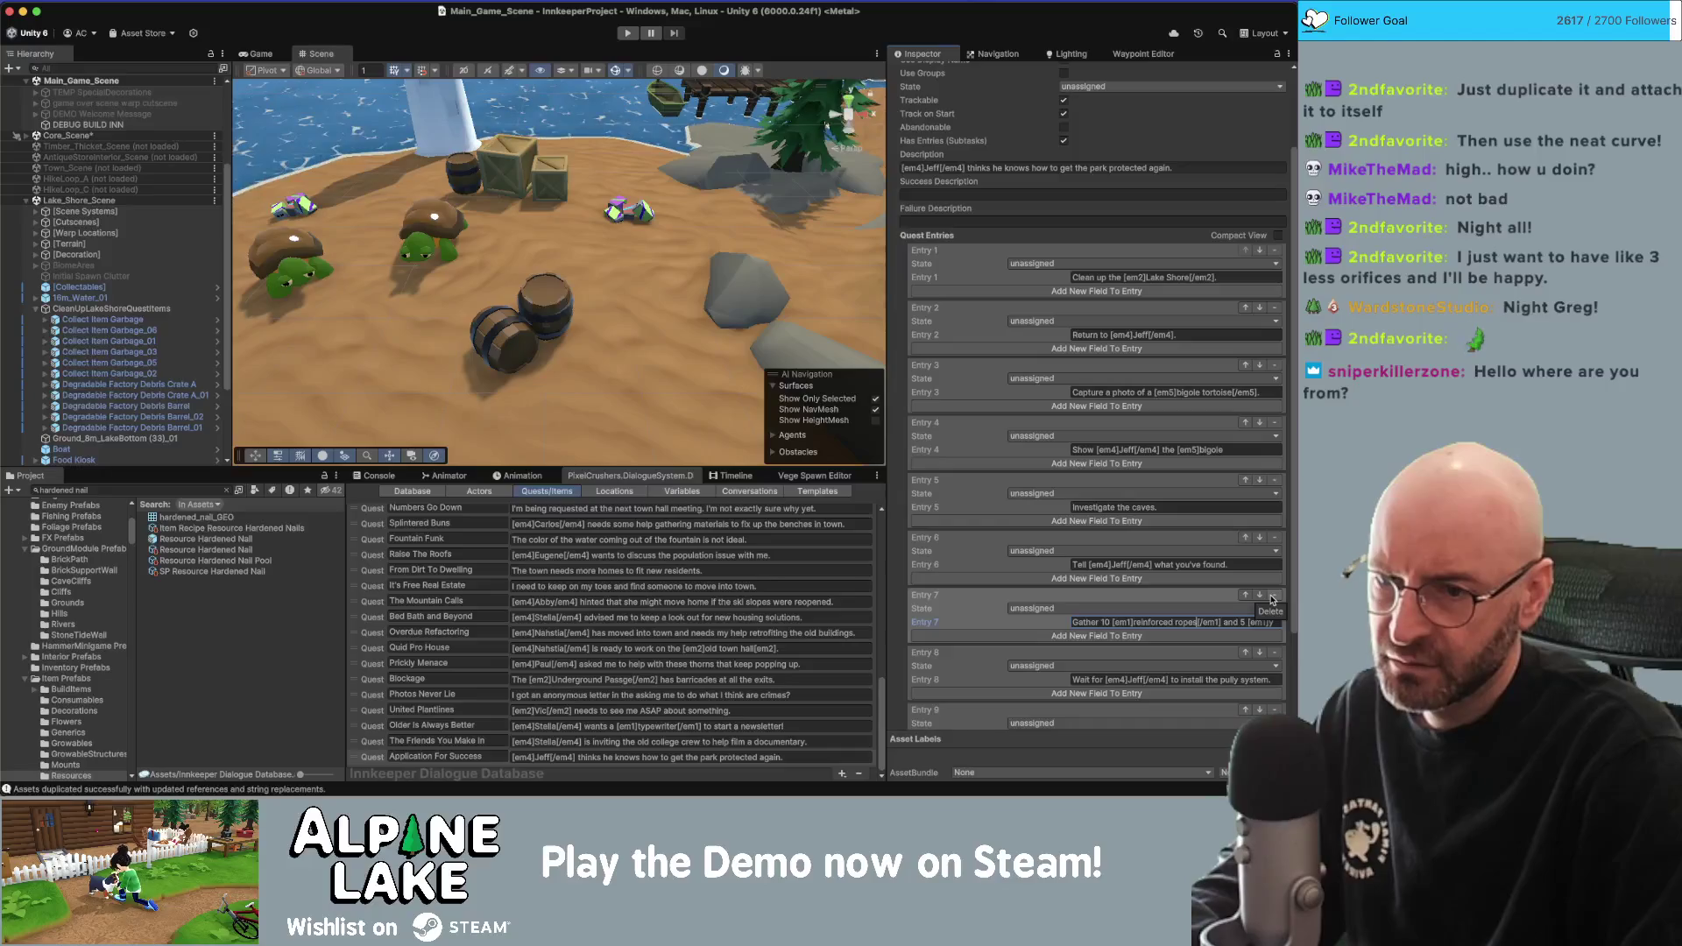
type("1")
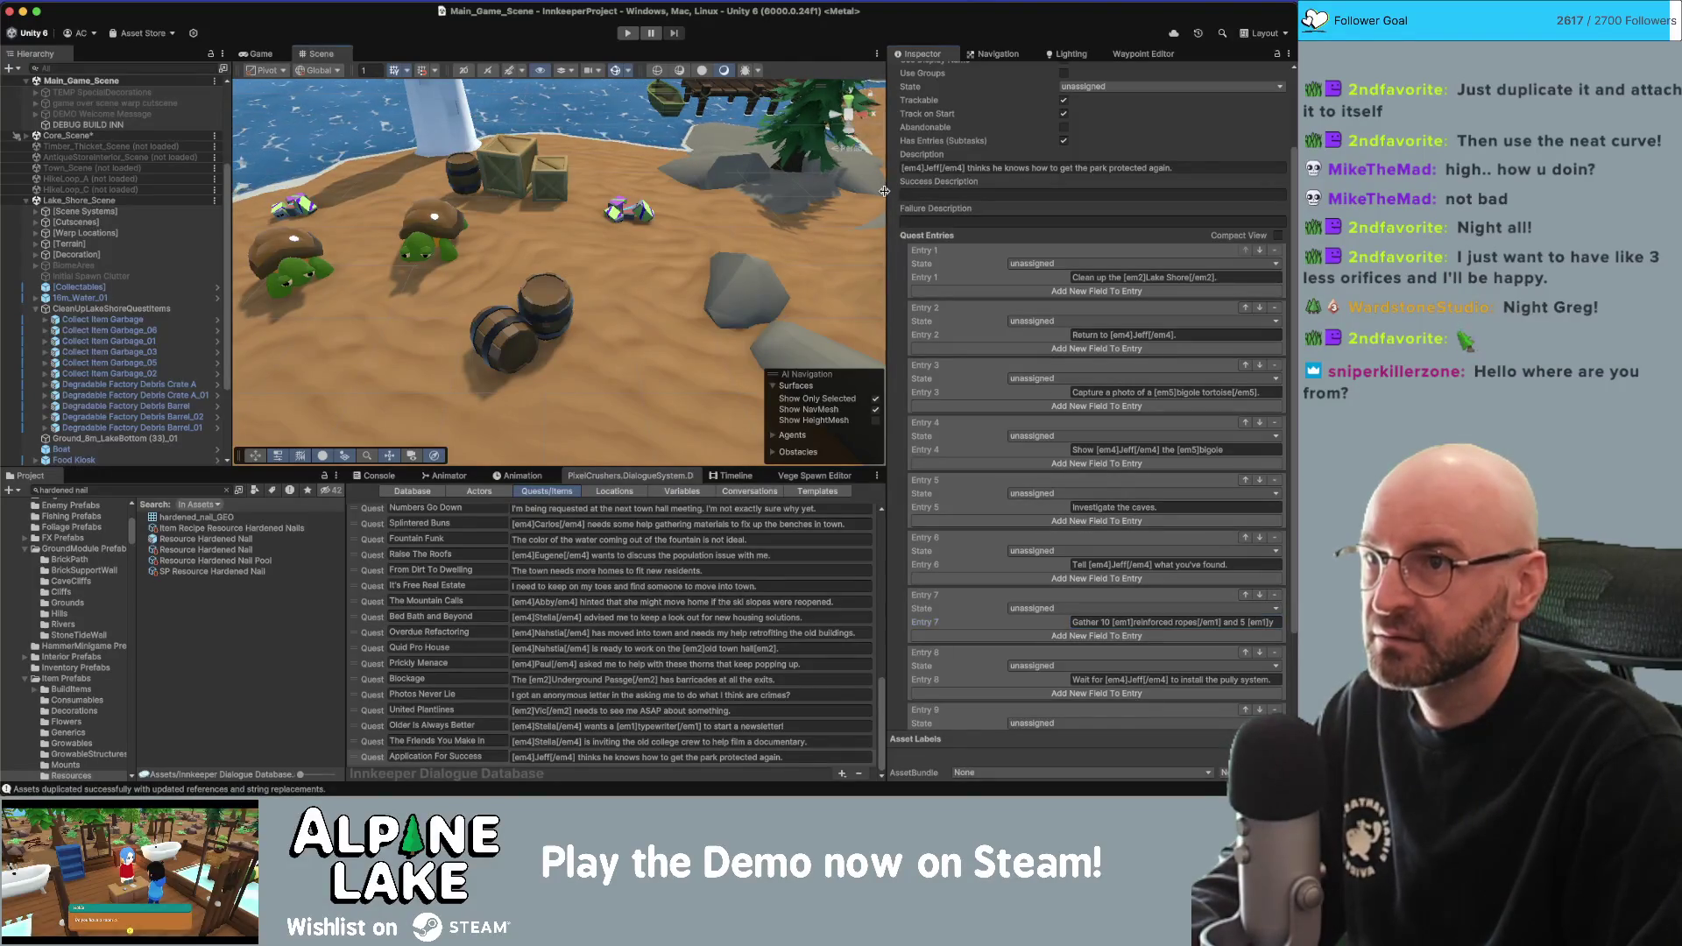
left_click(914, 57)
double_click(913, 58)
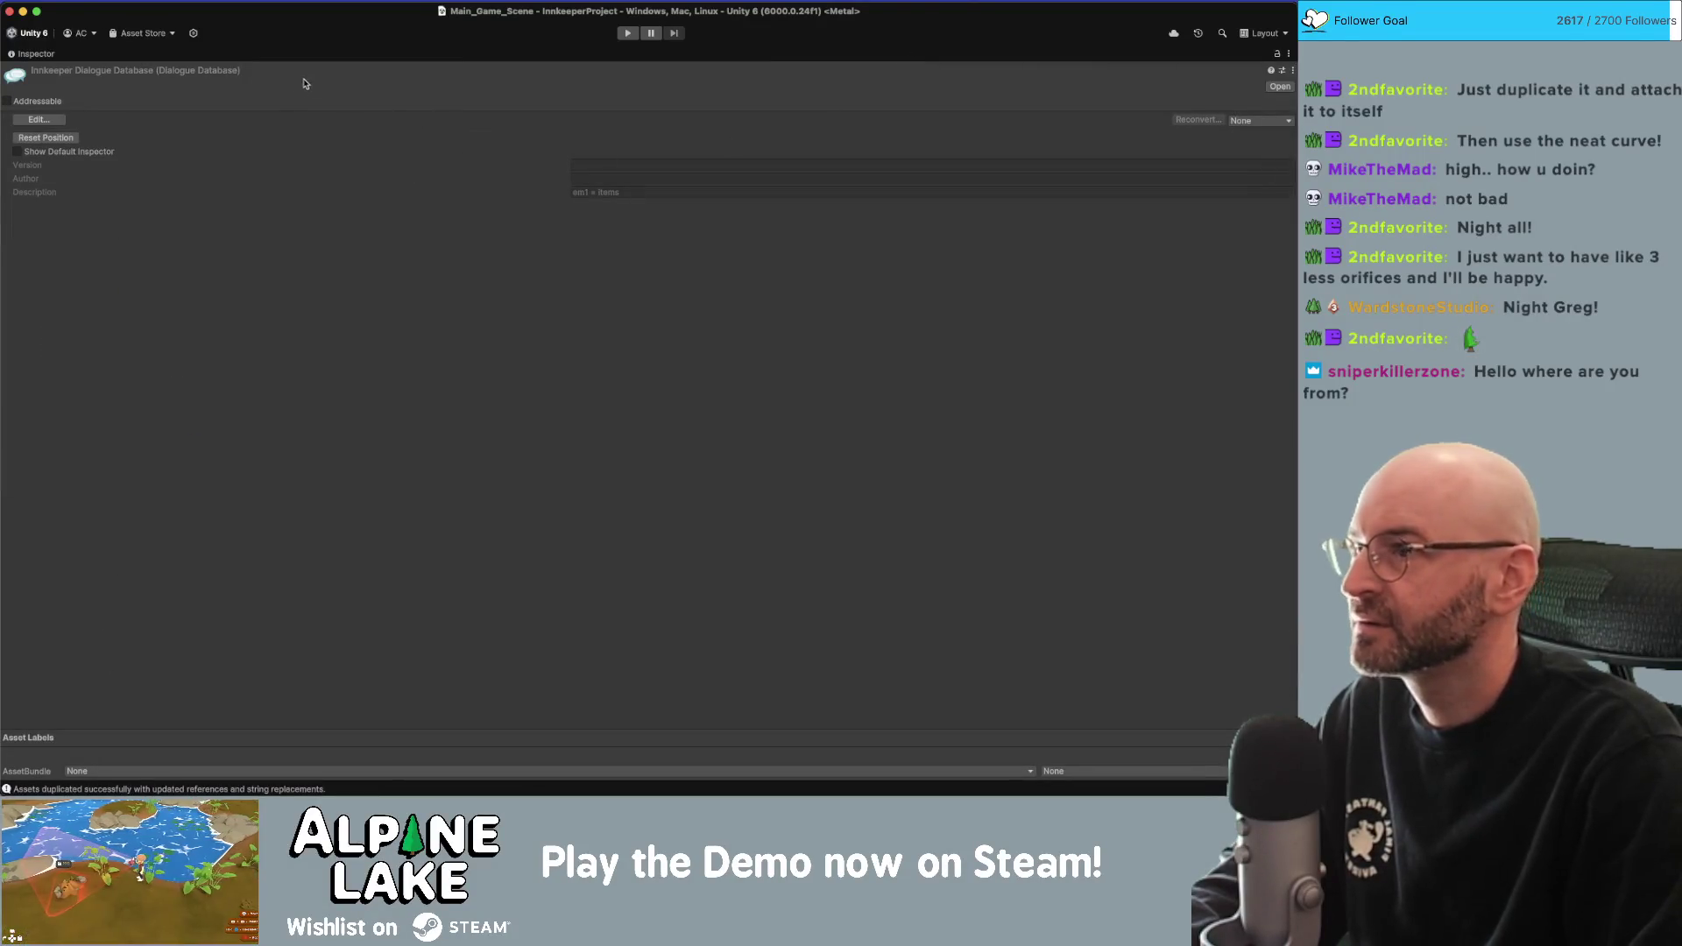
Restore the layout, widen the Inspector, and expand All Fields of Application For Success.
double_click(50, 56)
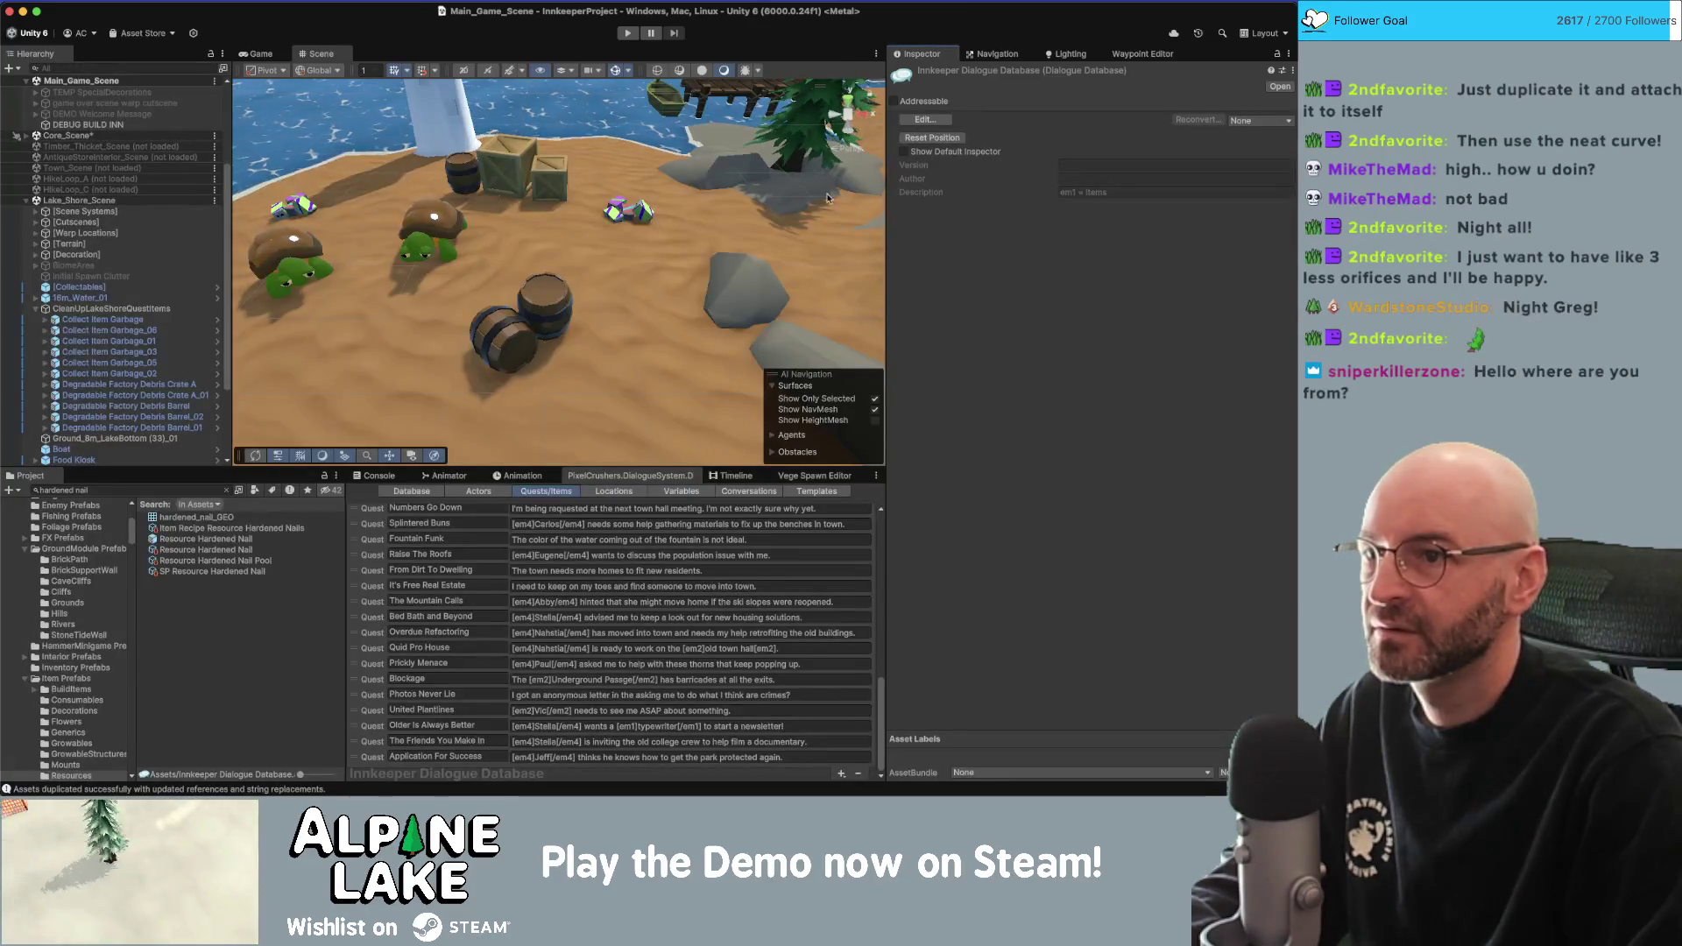
left_click_drag(889, 307, 631, 319)
left_click(315, 756)
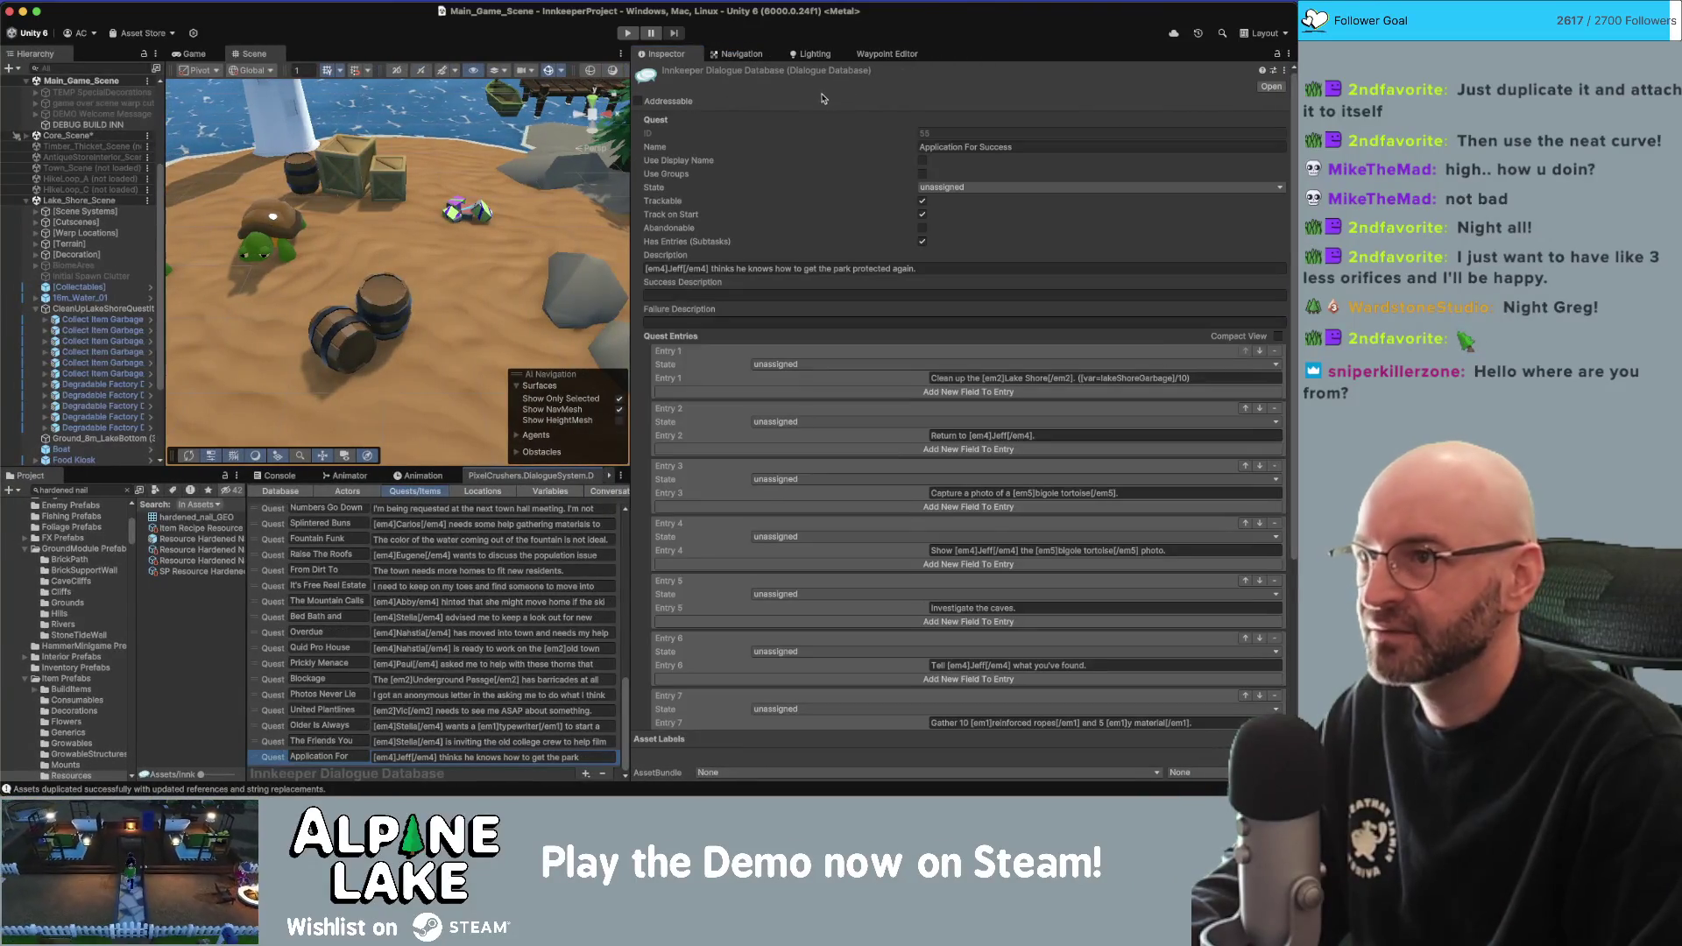
scroll(866, 530, "down", 5)
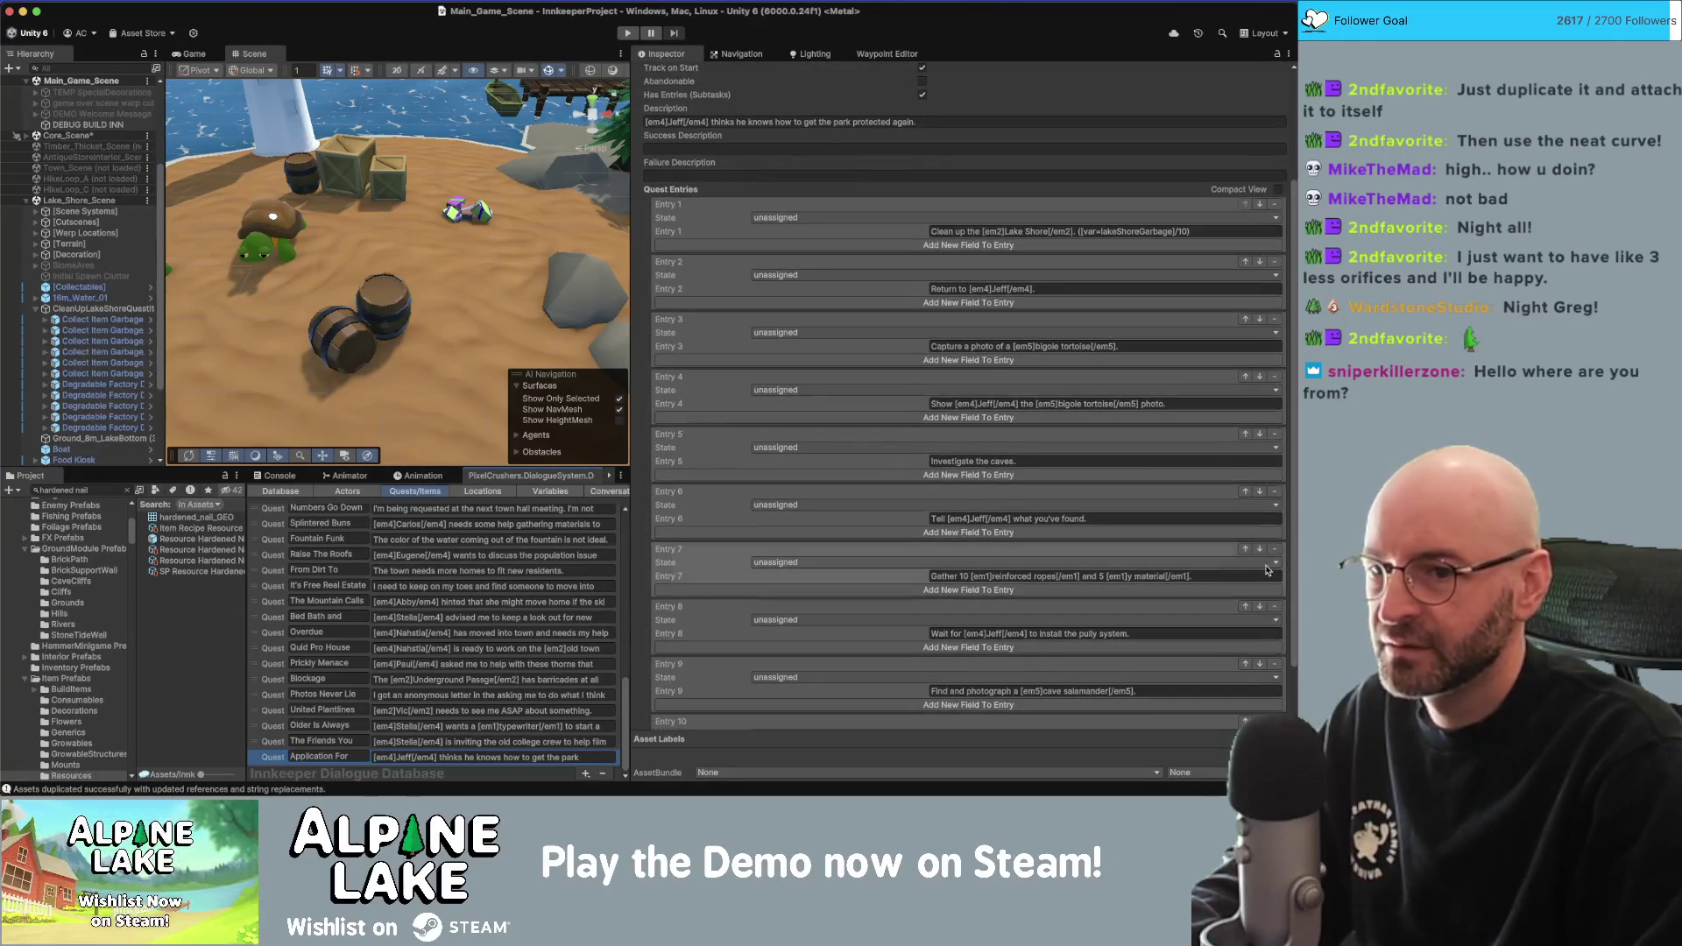
scroll(924, 567, "down", 3)
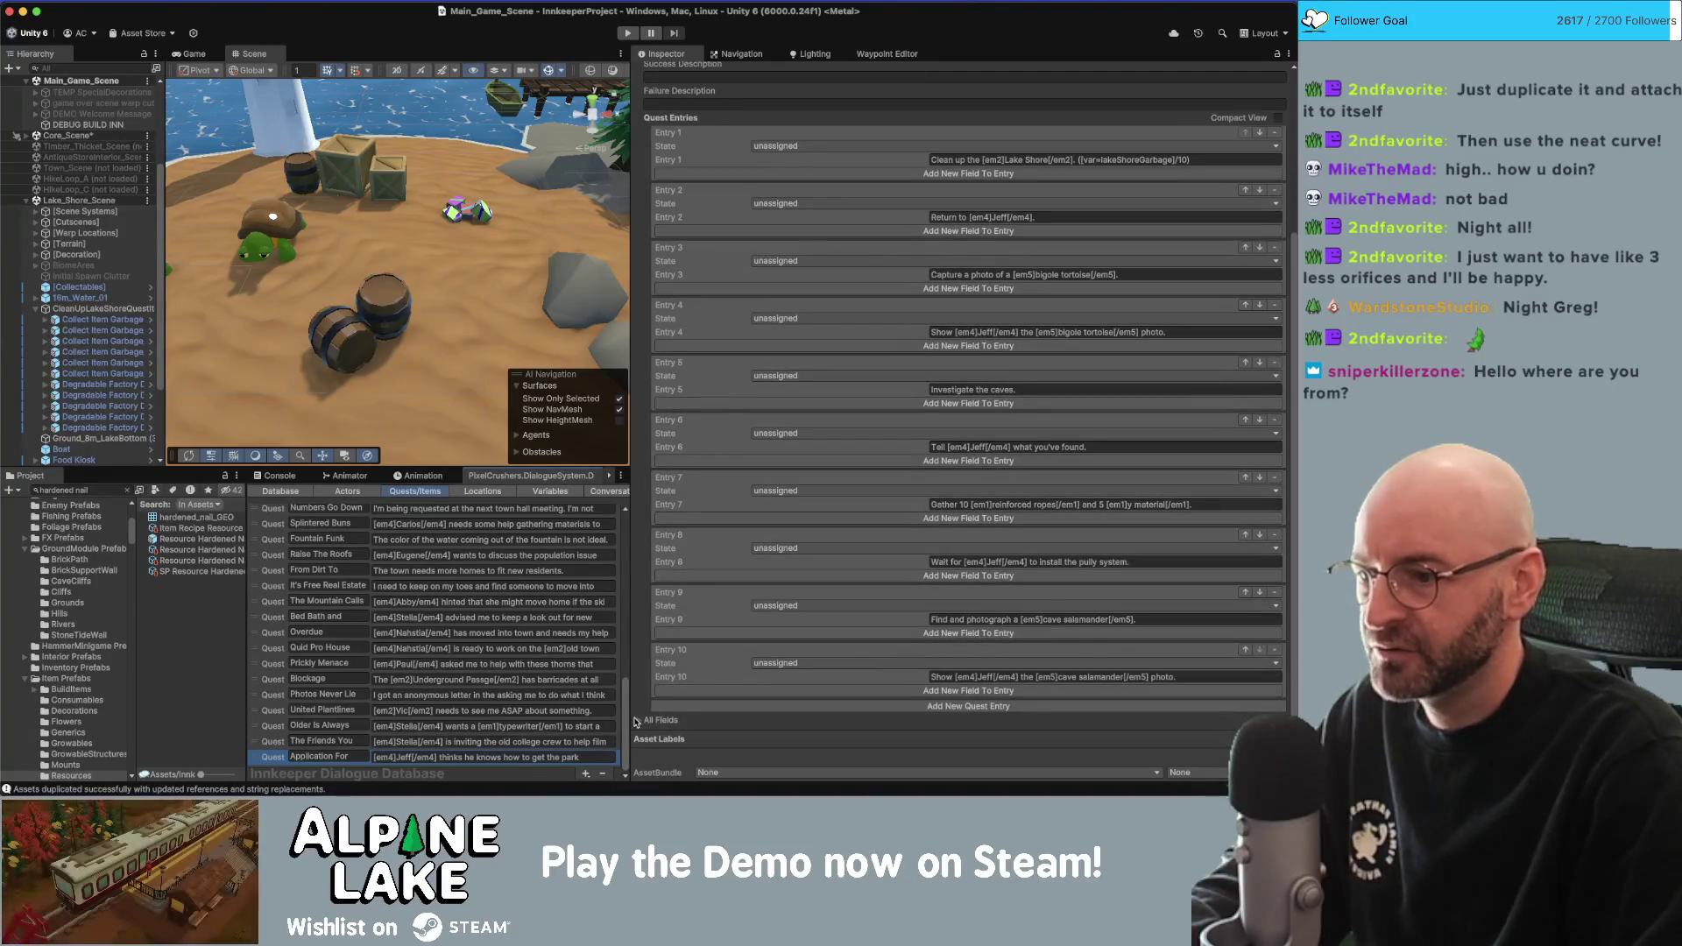
left_click(638, 720)
scroll(726, 601, "down", 10)
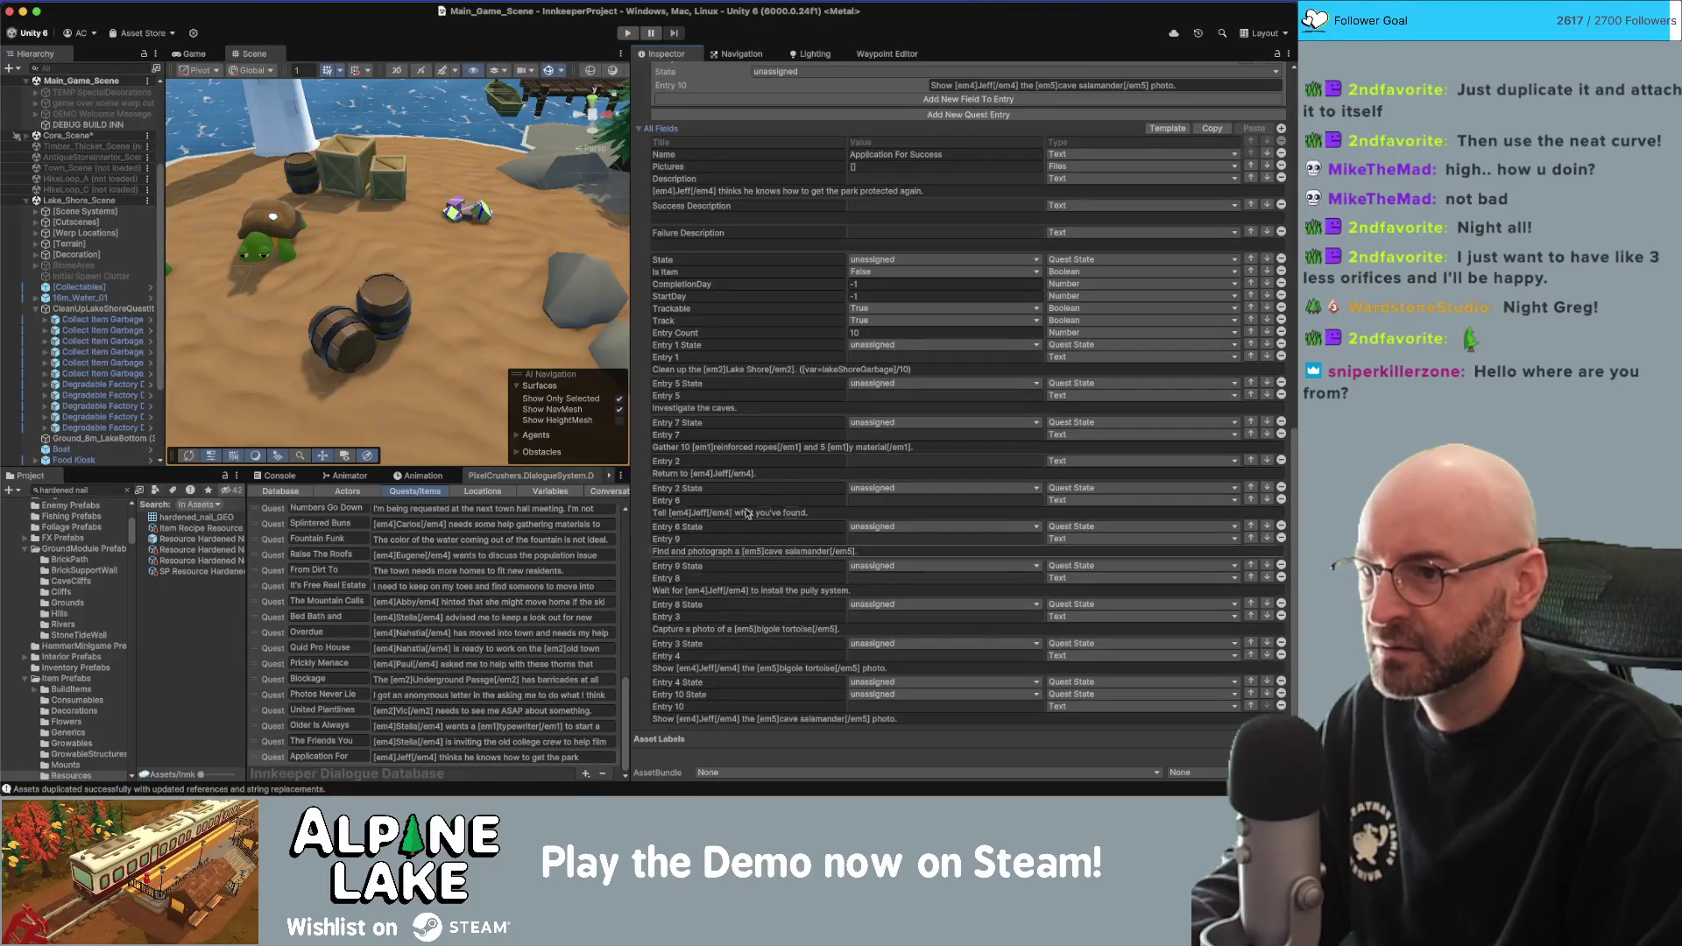
Change Entry 7's gather line to start with 10 reinforced ropes, followed by a comma.
left_click(840, 447)
left_click(878, 448)
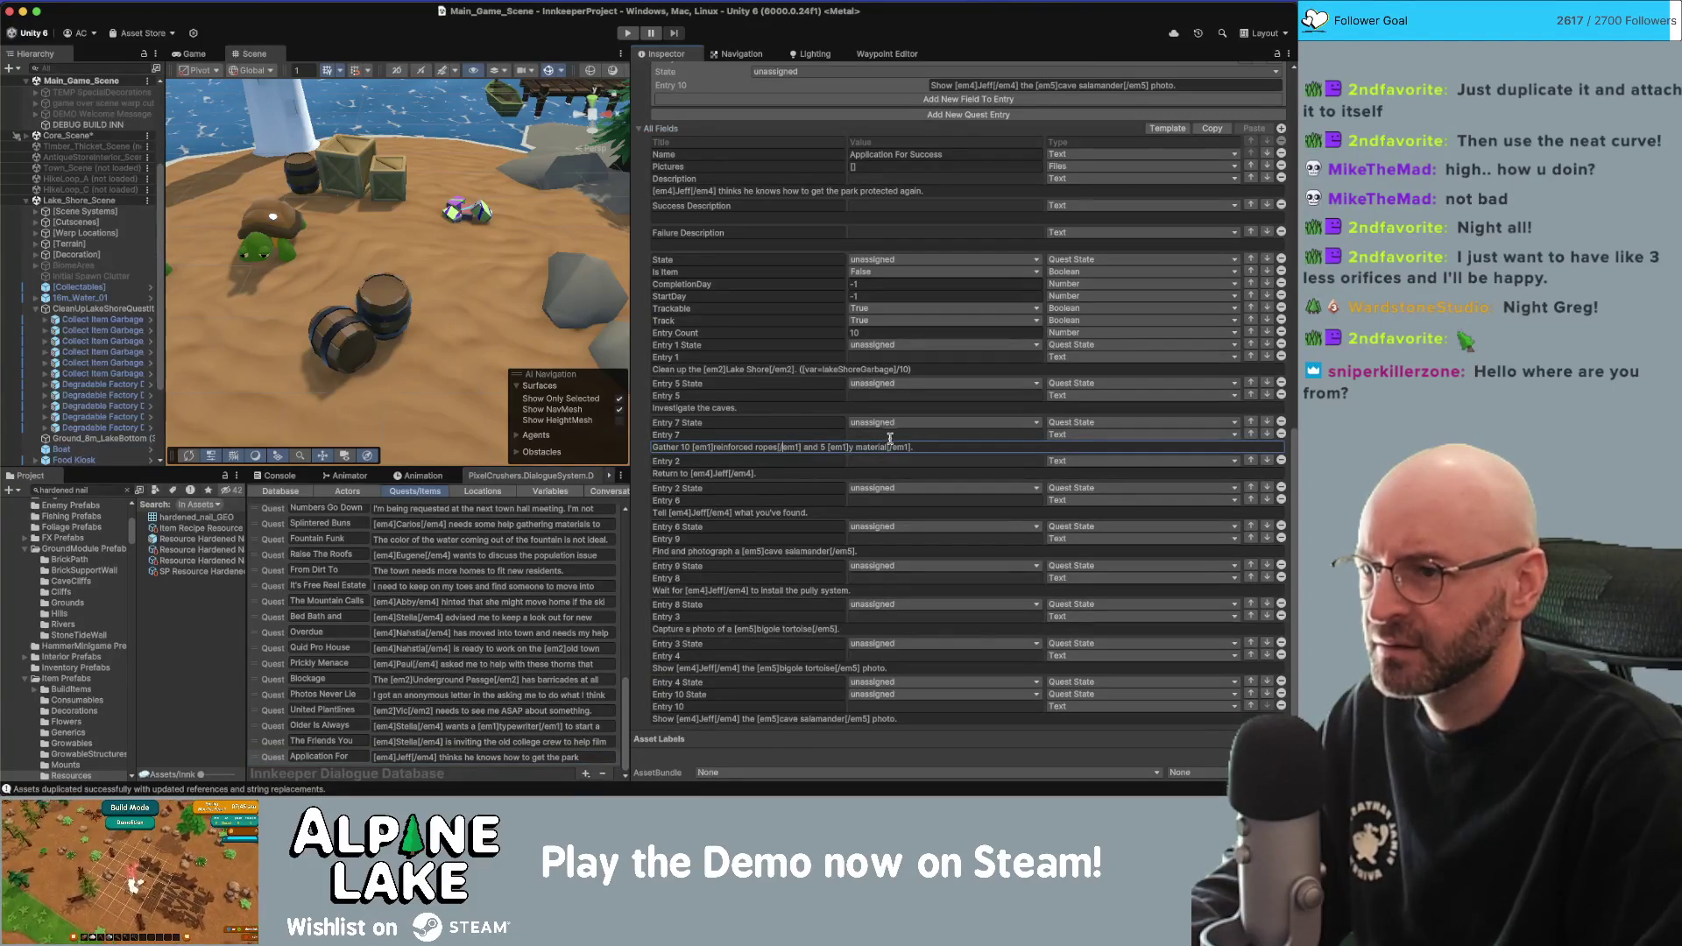
key("alt+Left")
key("alt+Left")
key("alt+Left")
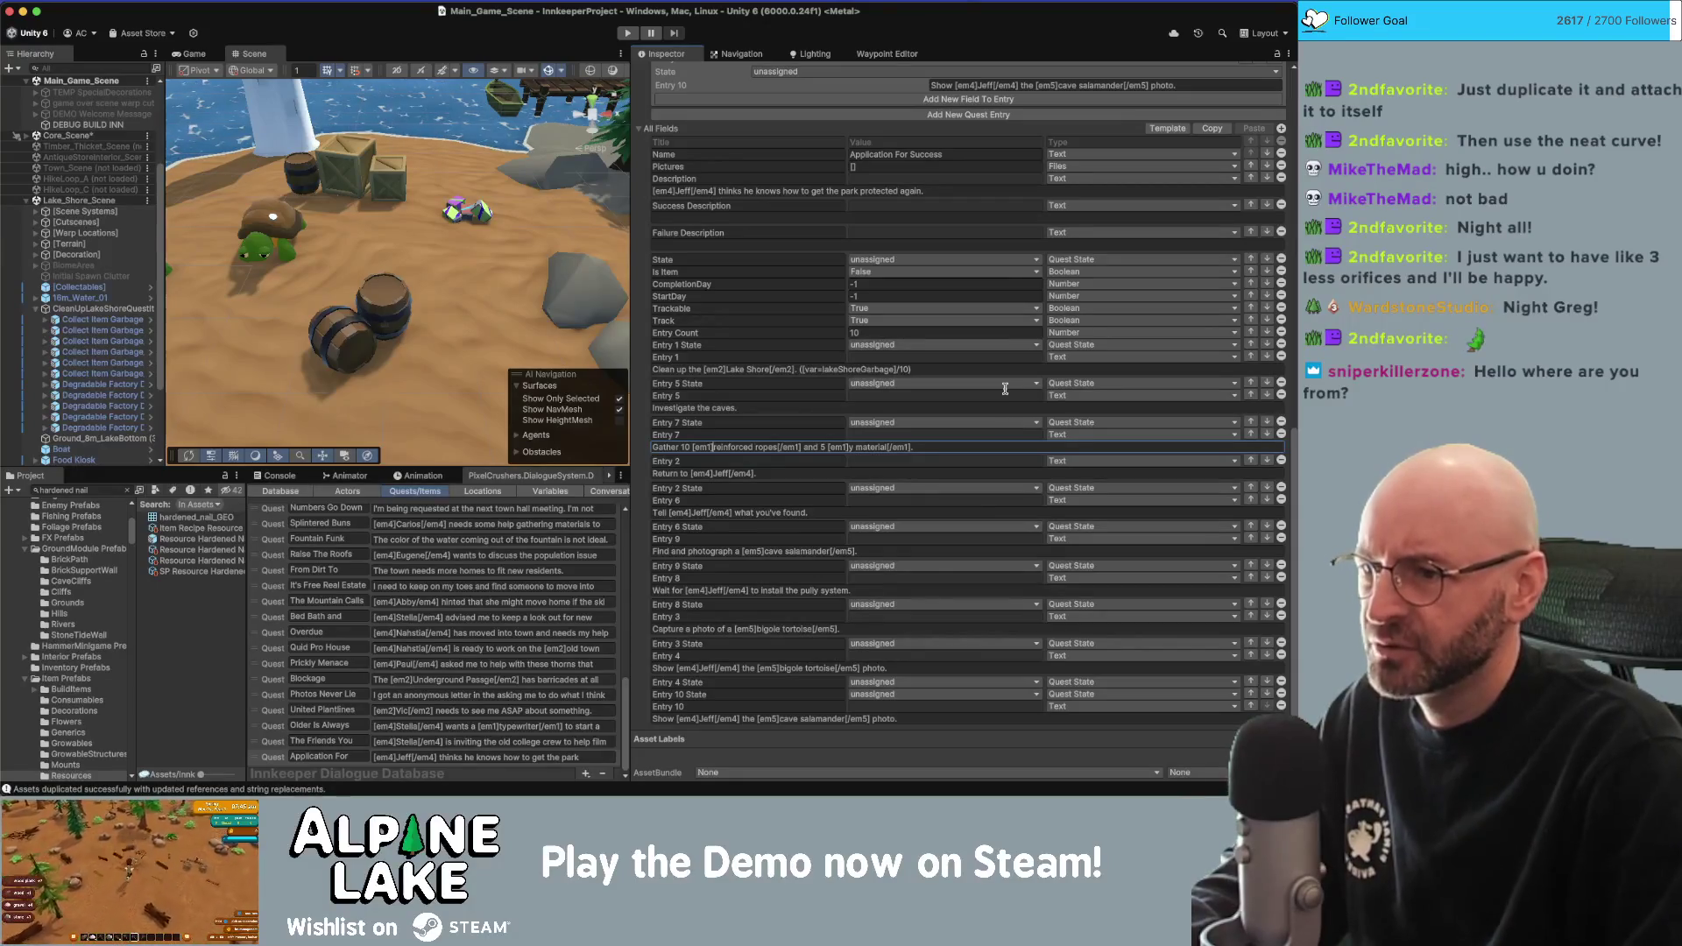
key("alt+Right")
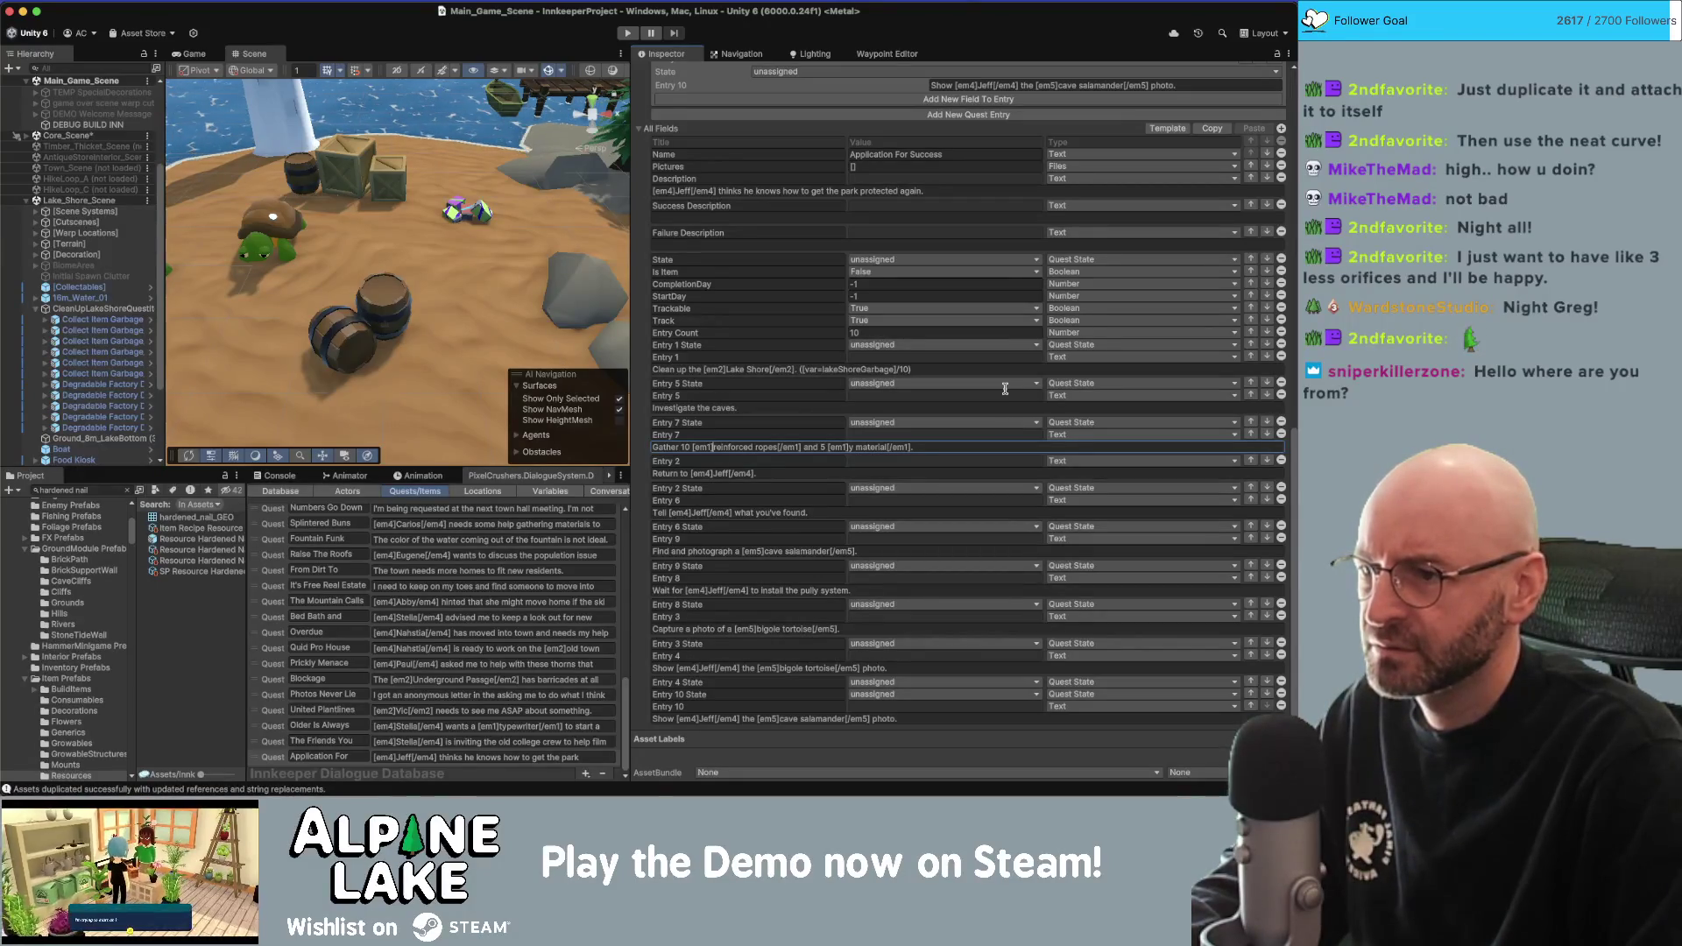
key("alt+Right")
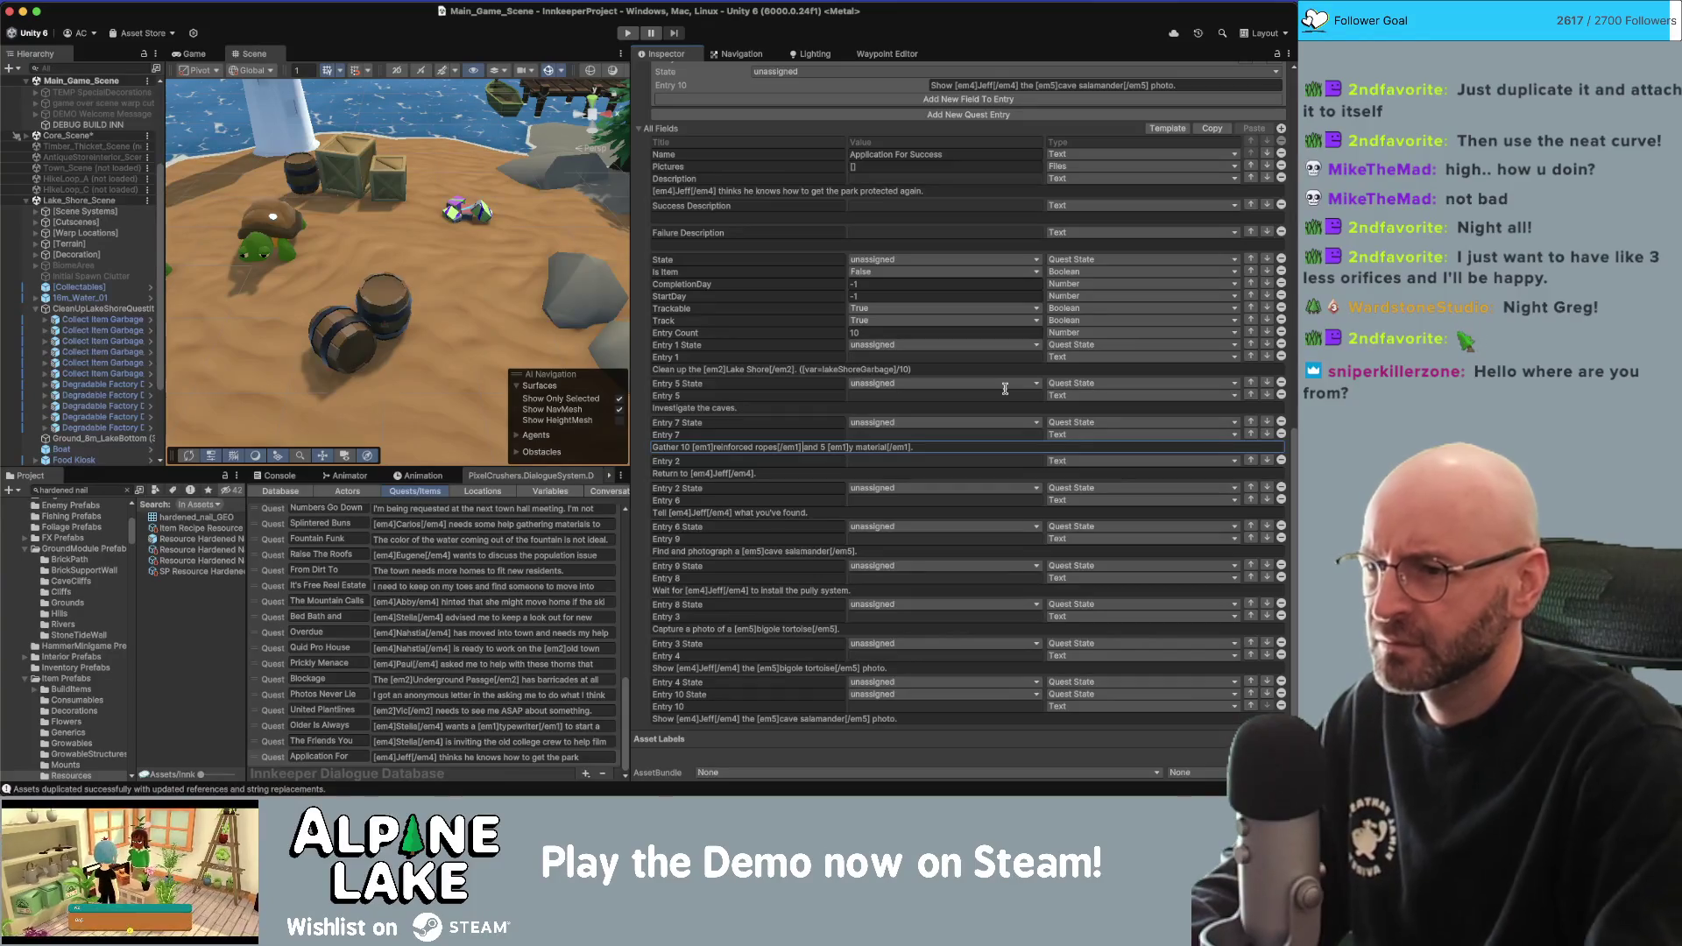
type("[em1]")
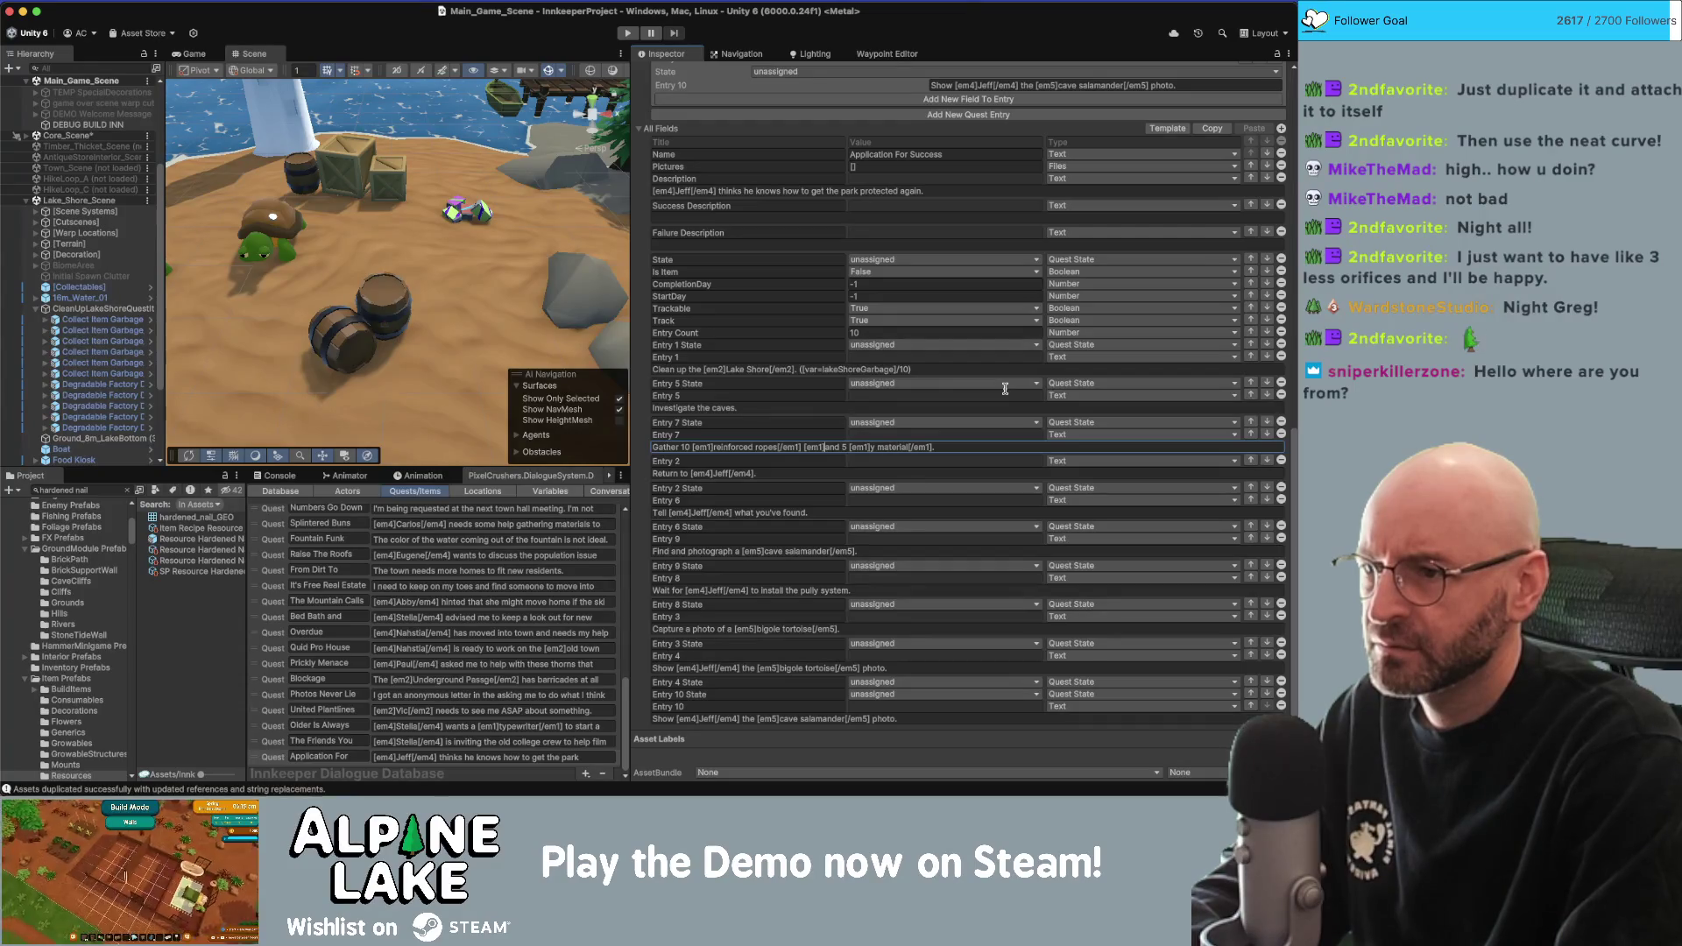
key("alt+Left")
key("alt+Left")
key("alt+Left")
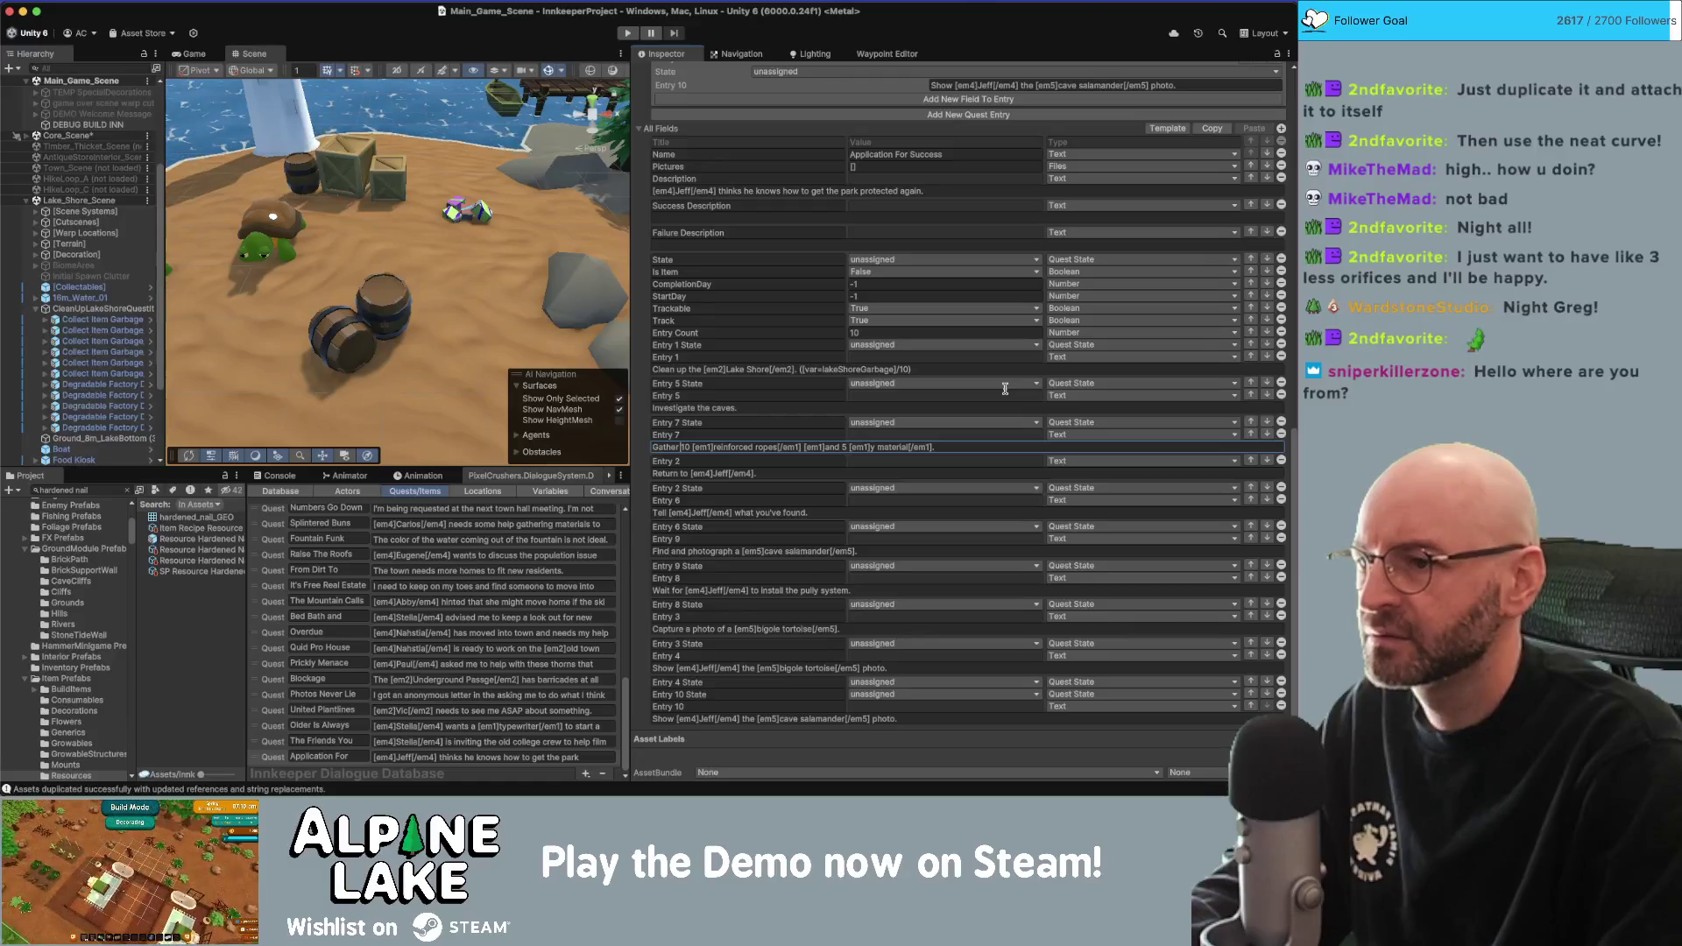
key("Delete")
key("Delete")
key("Delete")
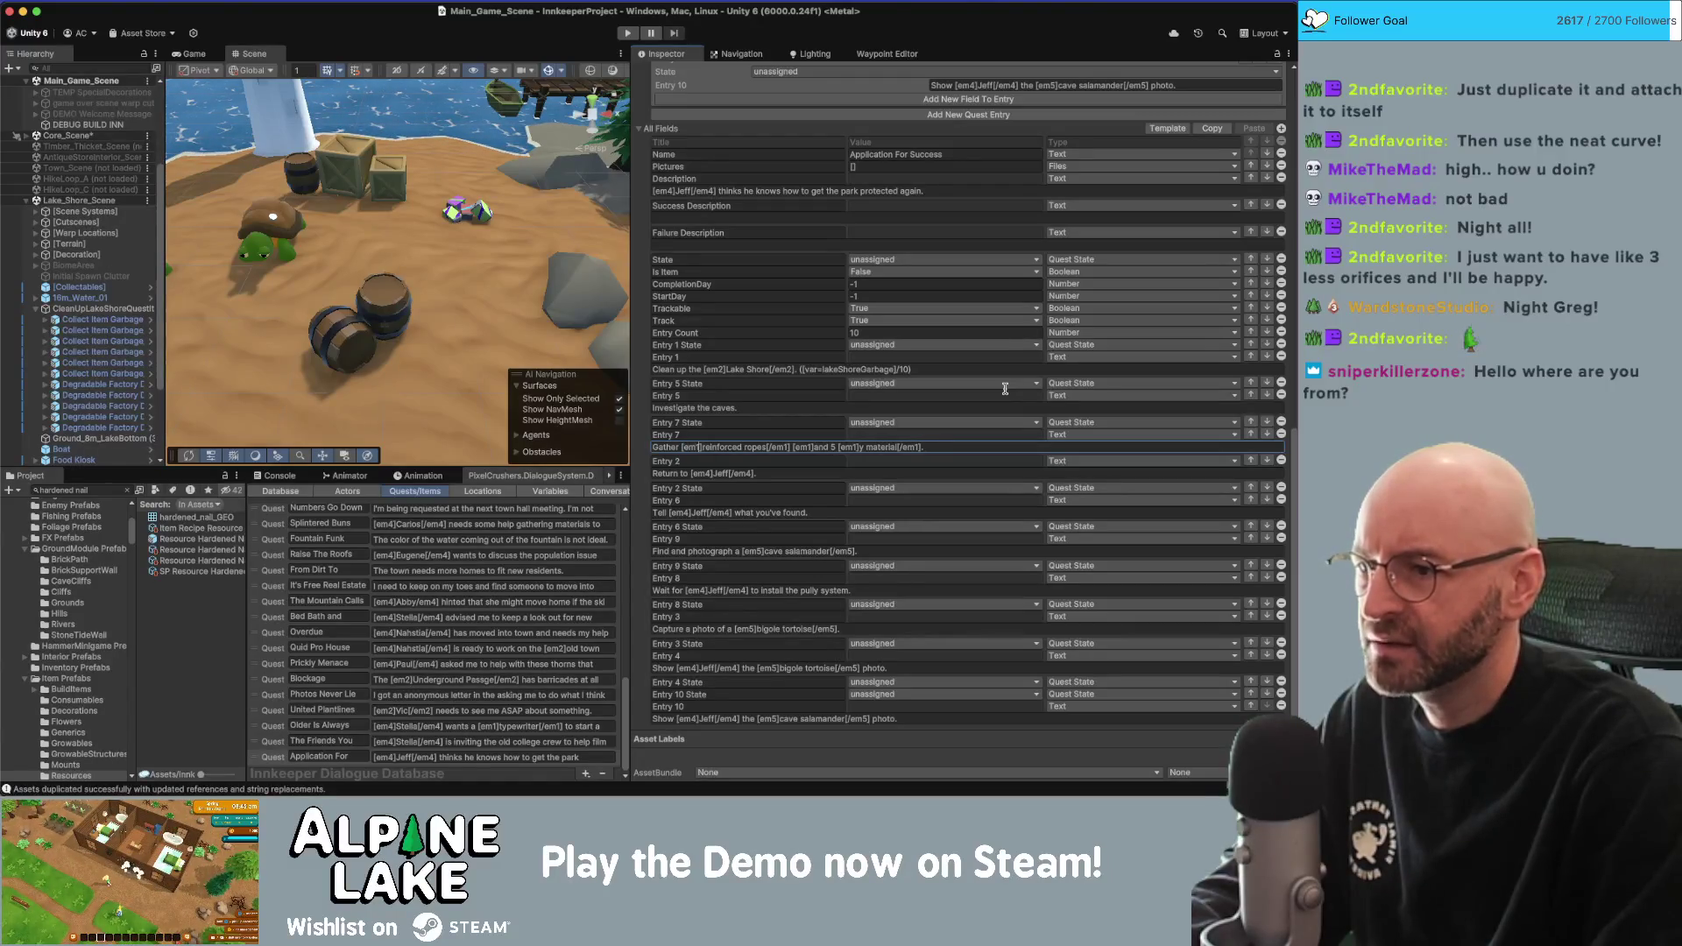
type("10")
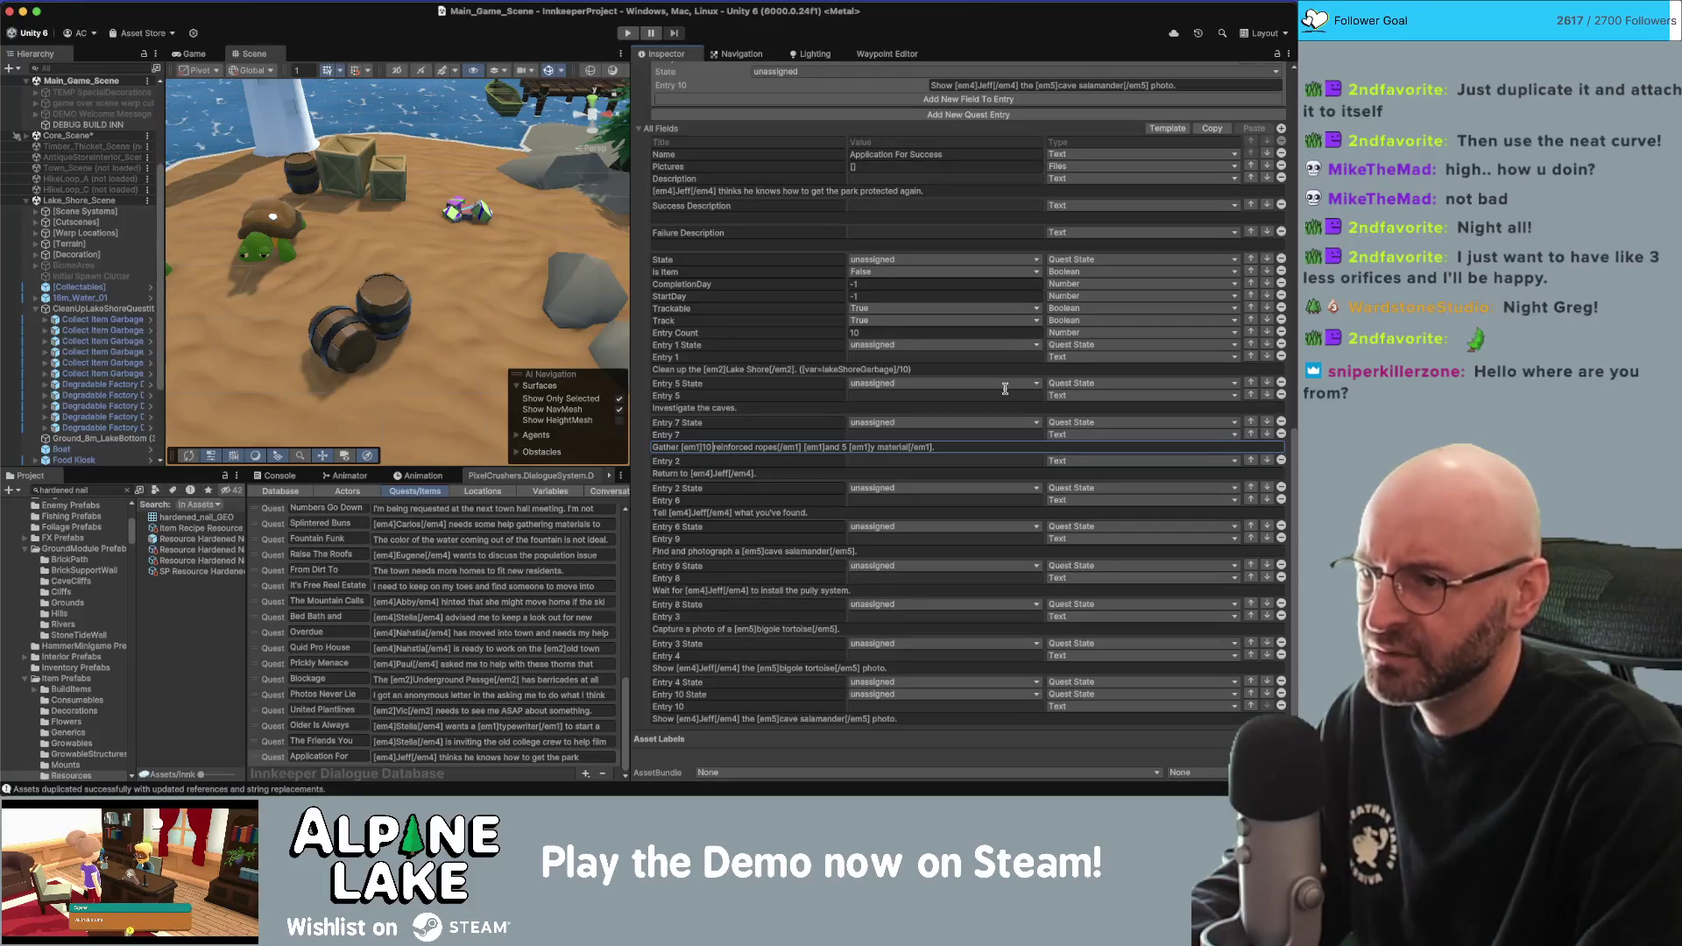
key("alt+Right")
key("alt+Right")
key("alt+Right")
type(",")
key("alt+Right")
key("alt+Right")
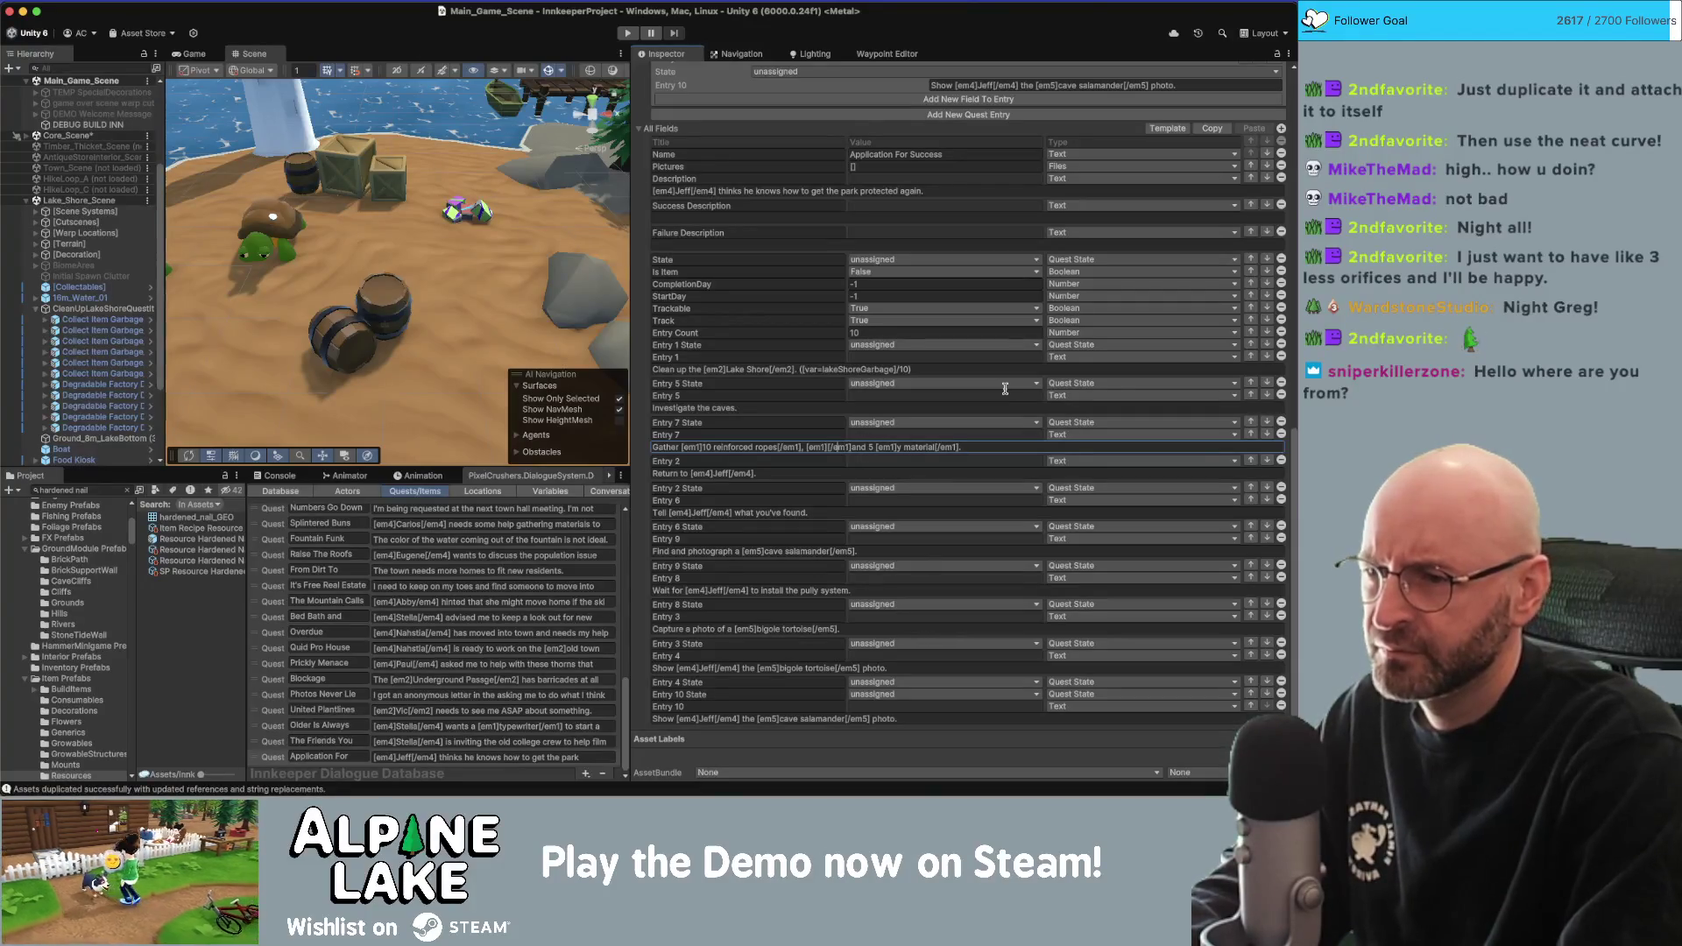
Change the remaining Entry 7 items to 10 strong wood planks and 10 hardened nails.
type("10")
type("ng wo")
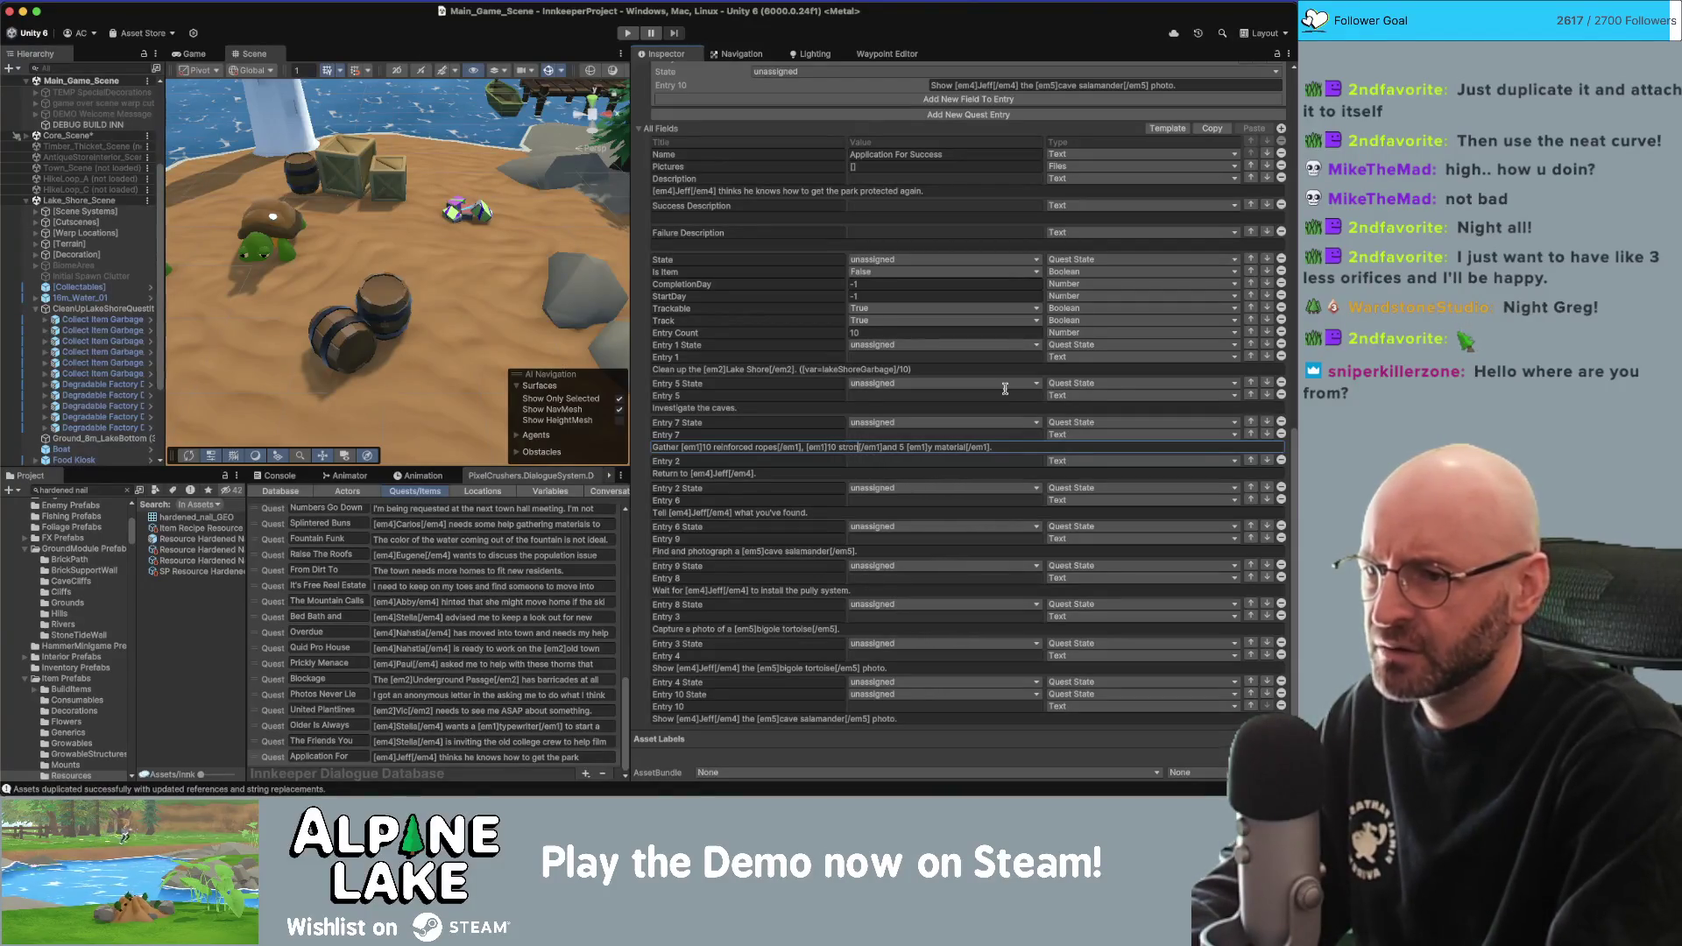
key("BackSpace")
key("BackSpace")
type("planks")
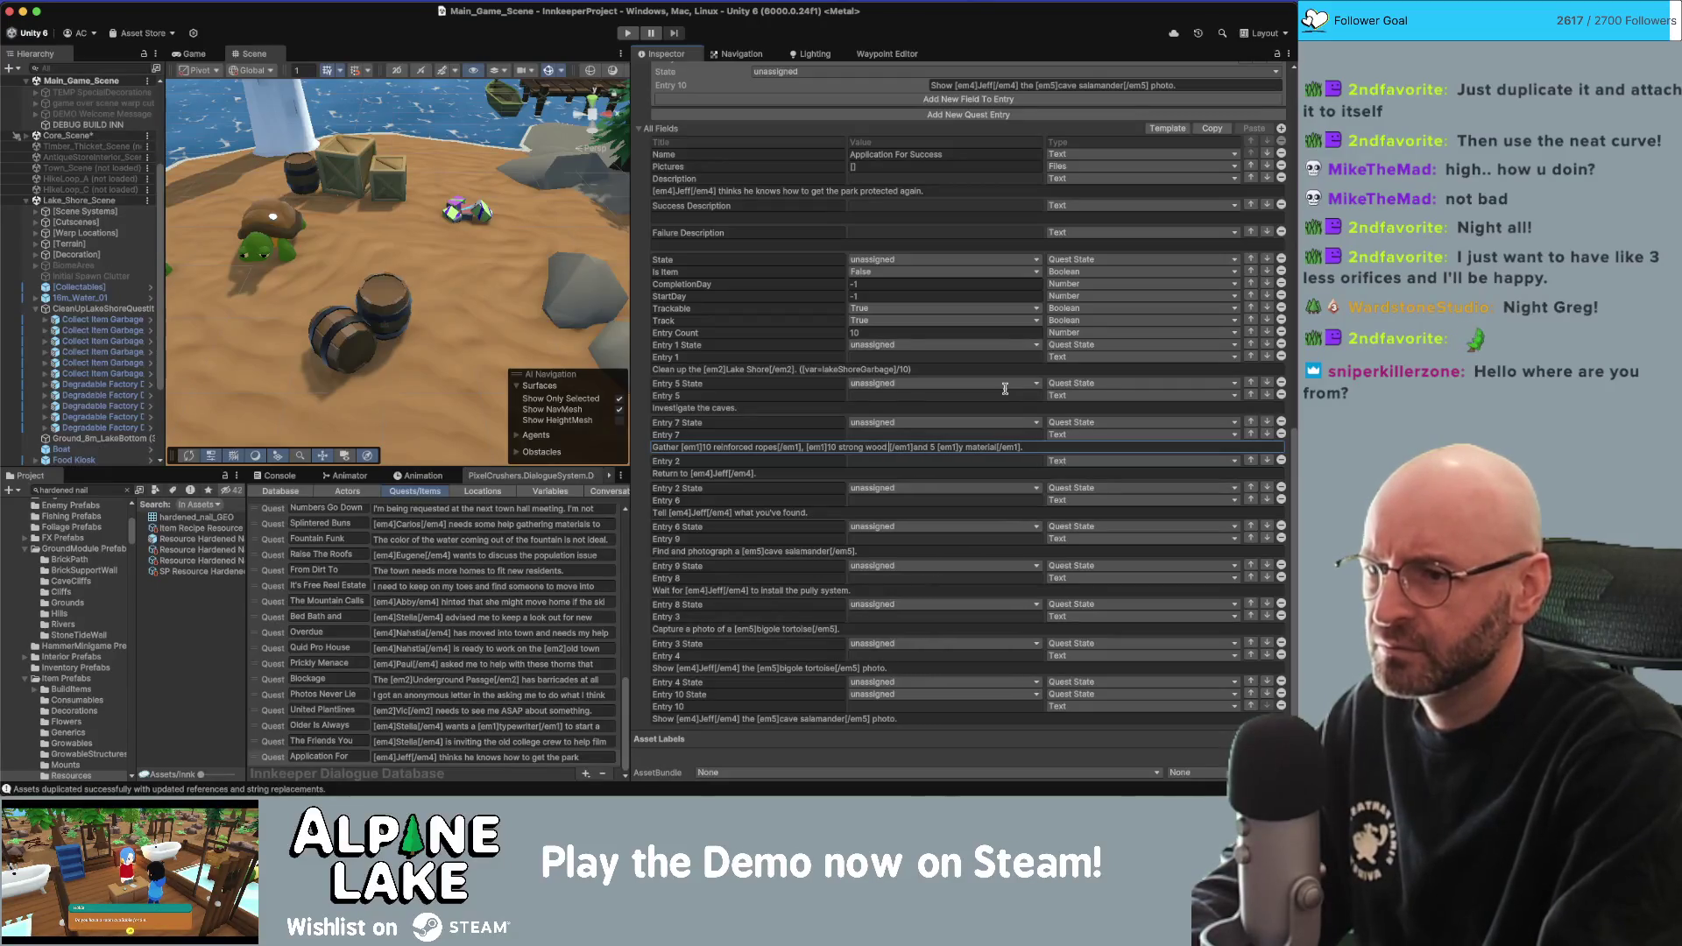
key("Right")
key("Right")
key("Right")
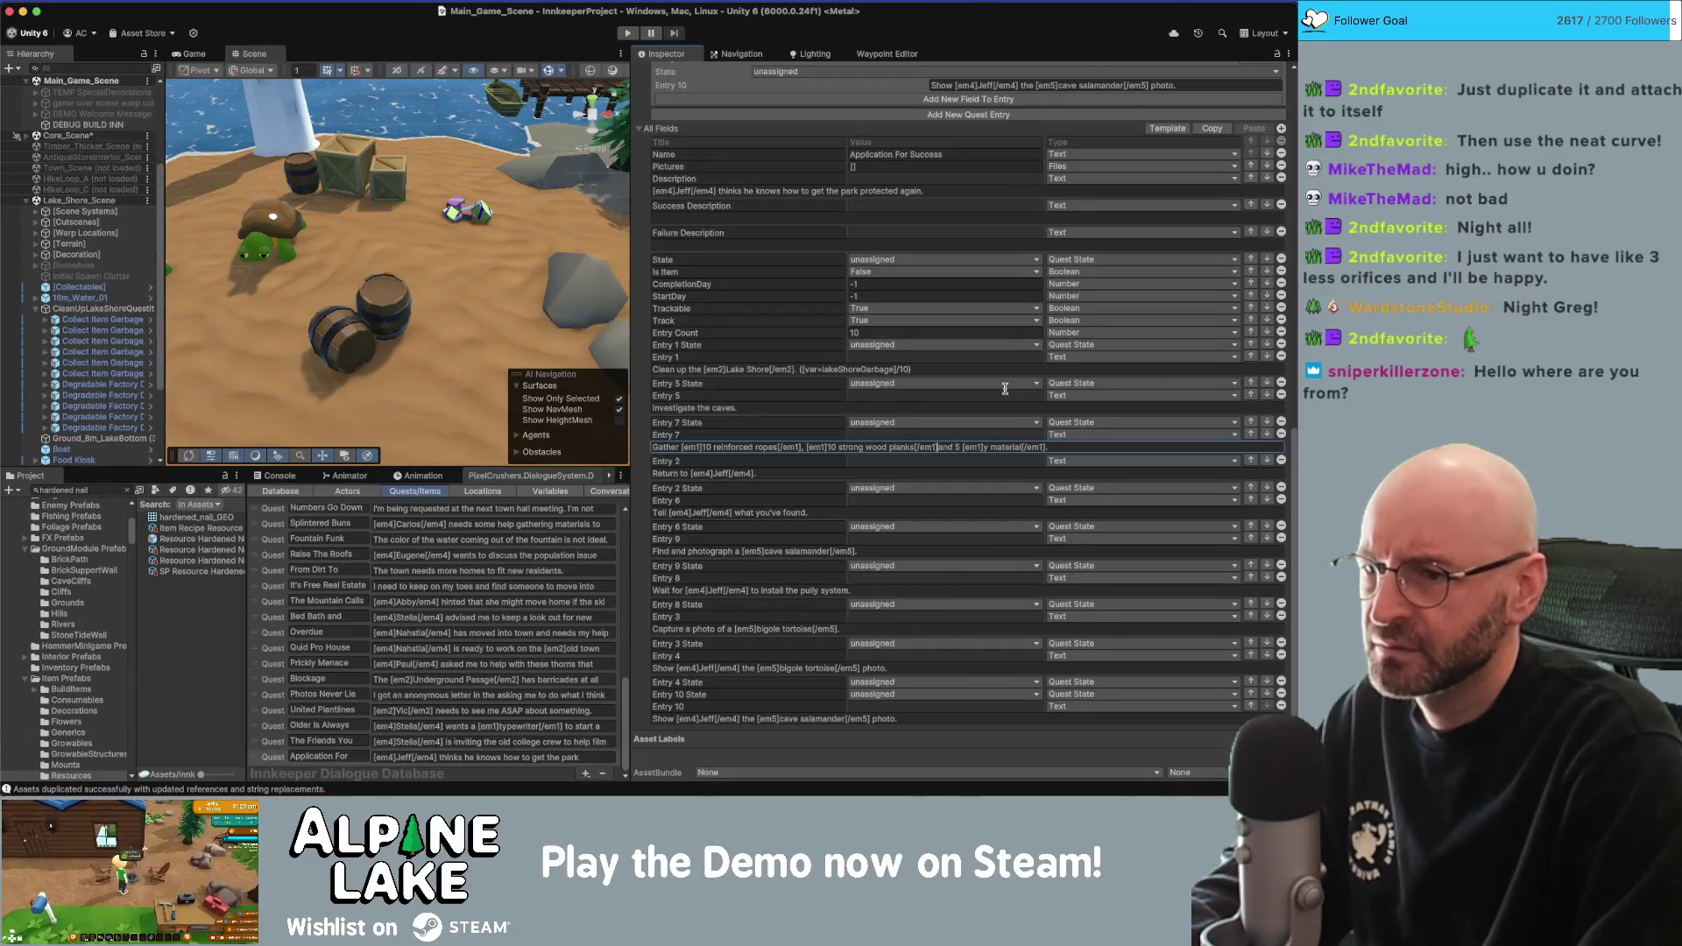
key("Right")
key("Right")
key("Right")
key("BackSpace")
type("10")
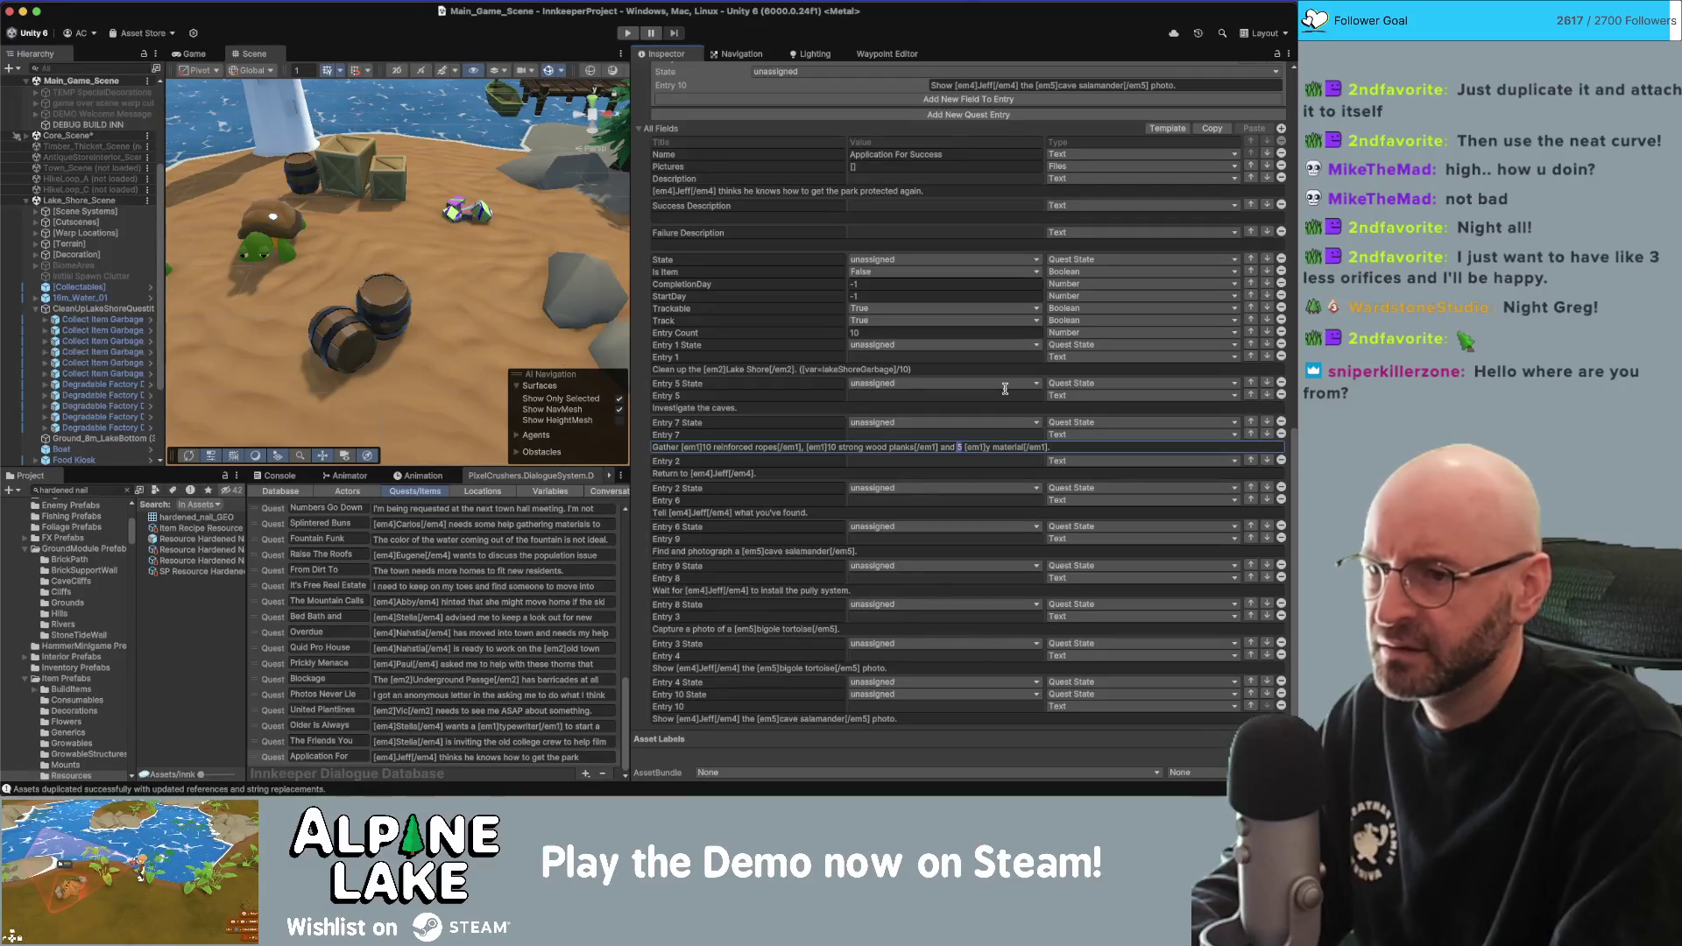
key("Right")
key("Right")
key("Right")
key("shift+alt+Right")
key("shift+alt+Right")
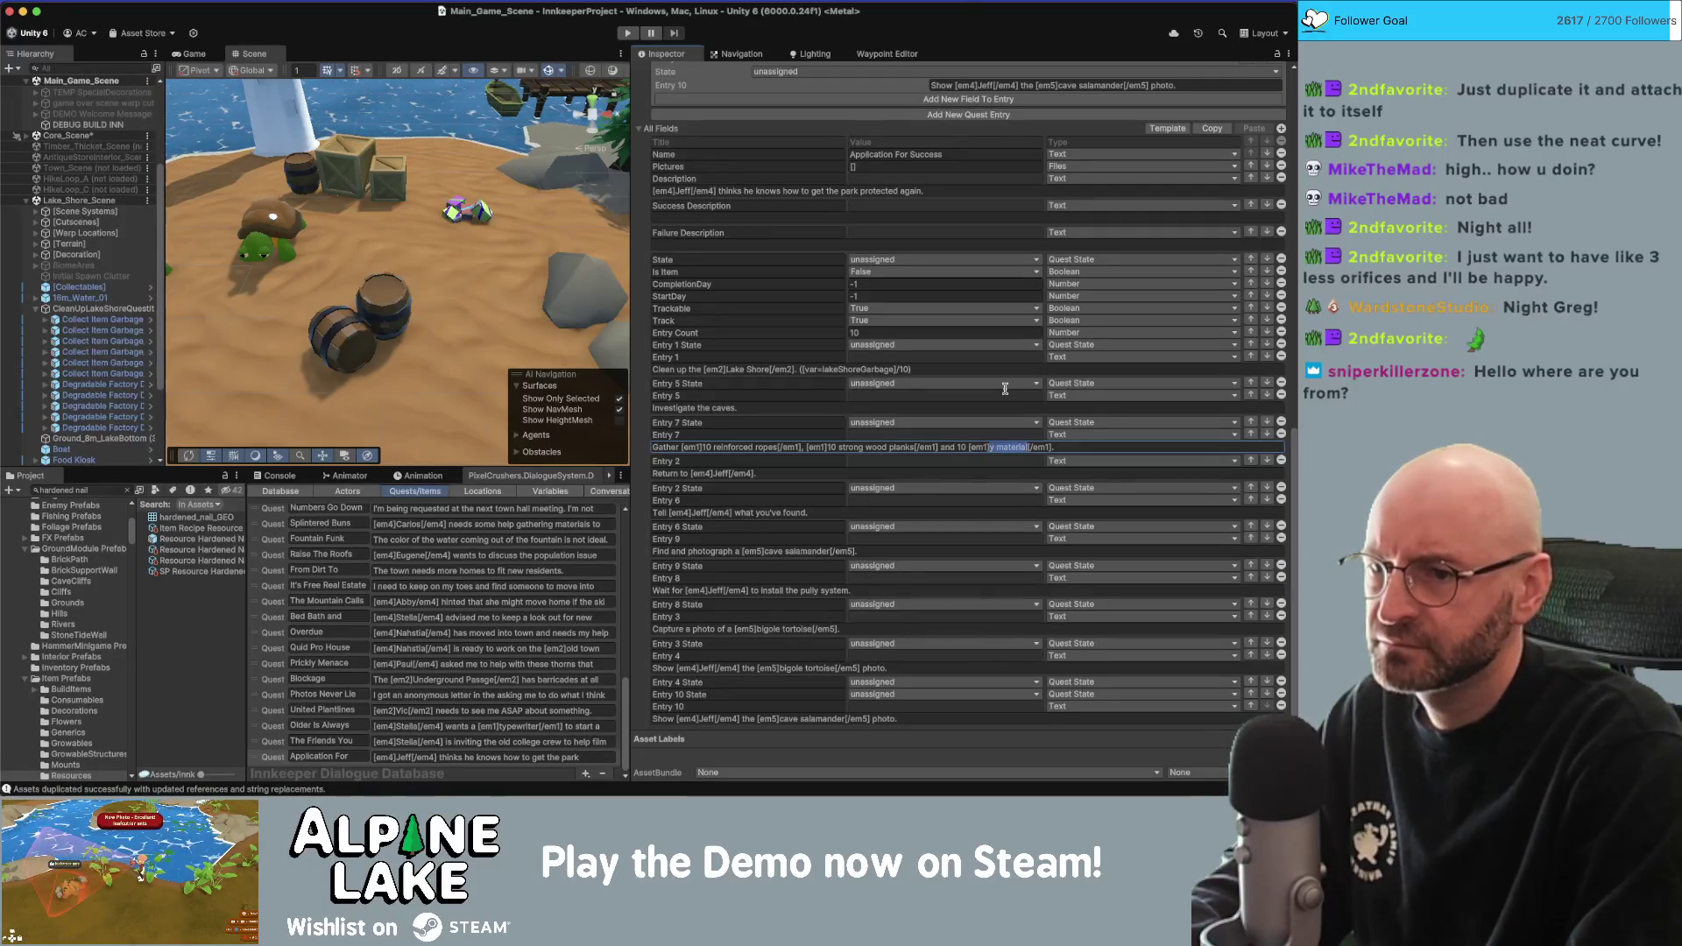
type("hardened nails")
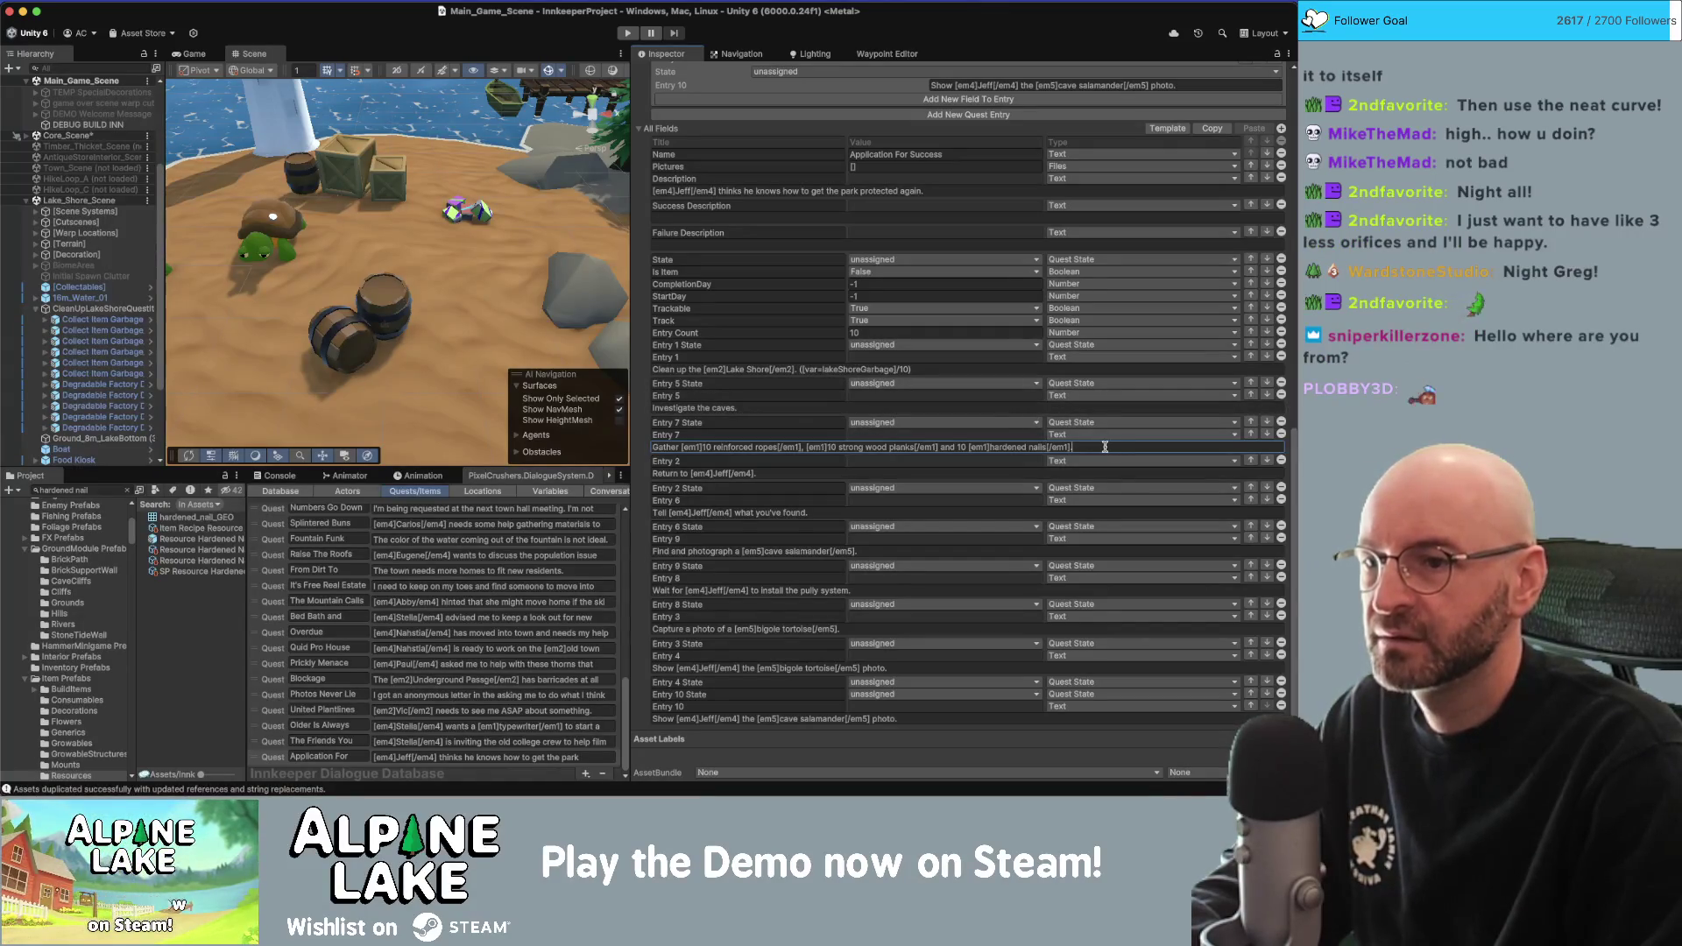
left_click(941, 369)
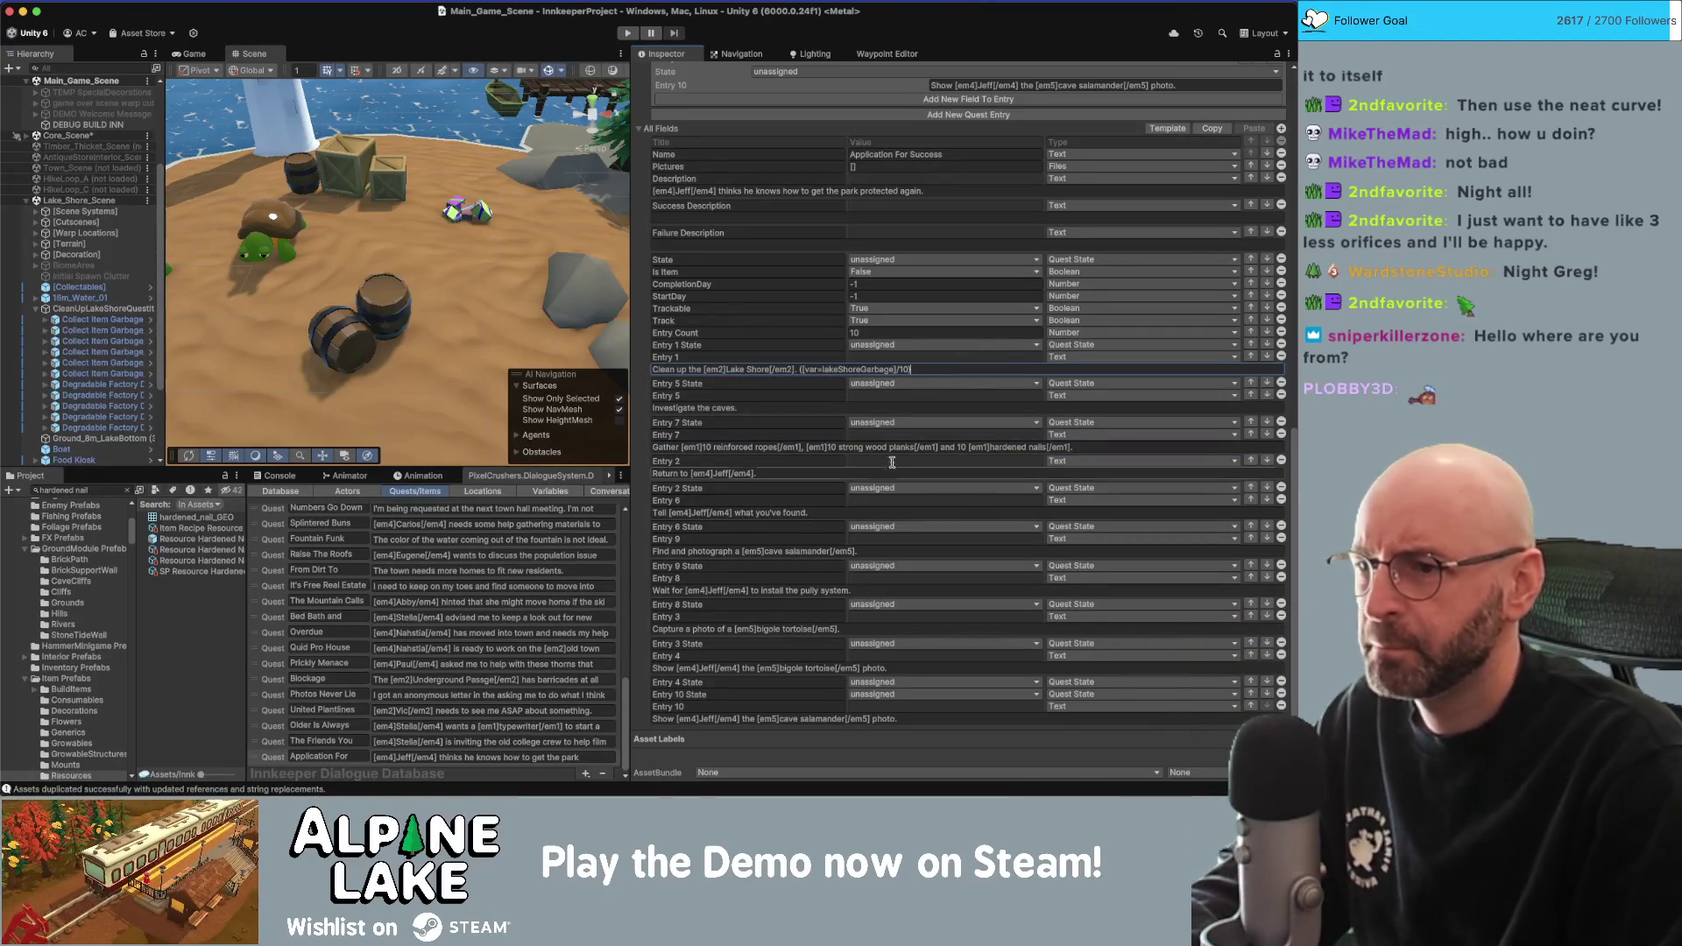
Insert 'garbage and destroy the litter at the' after 'Clean up the' in Entry 1.
triple_click(692, 370)
left_click(678, 370)
key("alt+Right")
key("alt+Right")
type("ga")
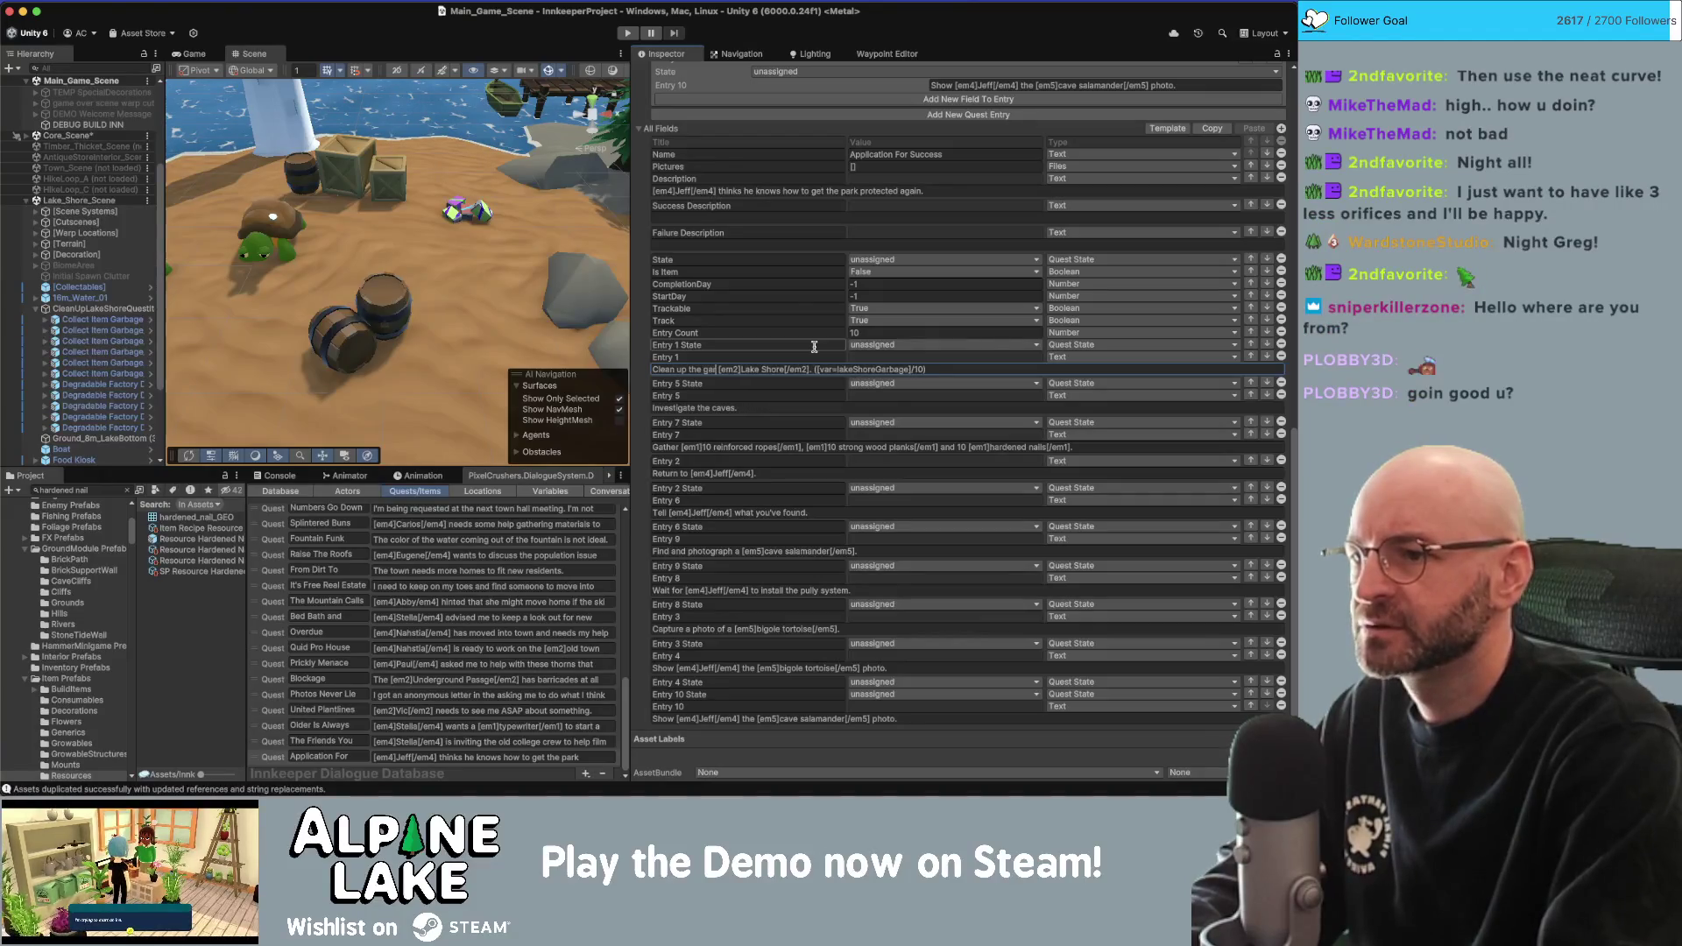
type("rbage and destroy the")
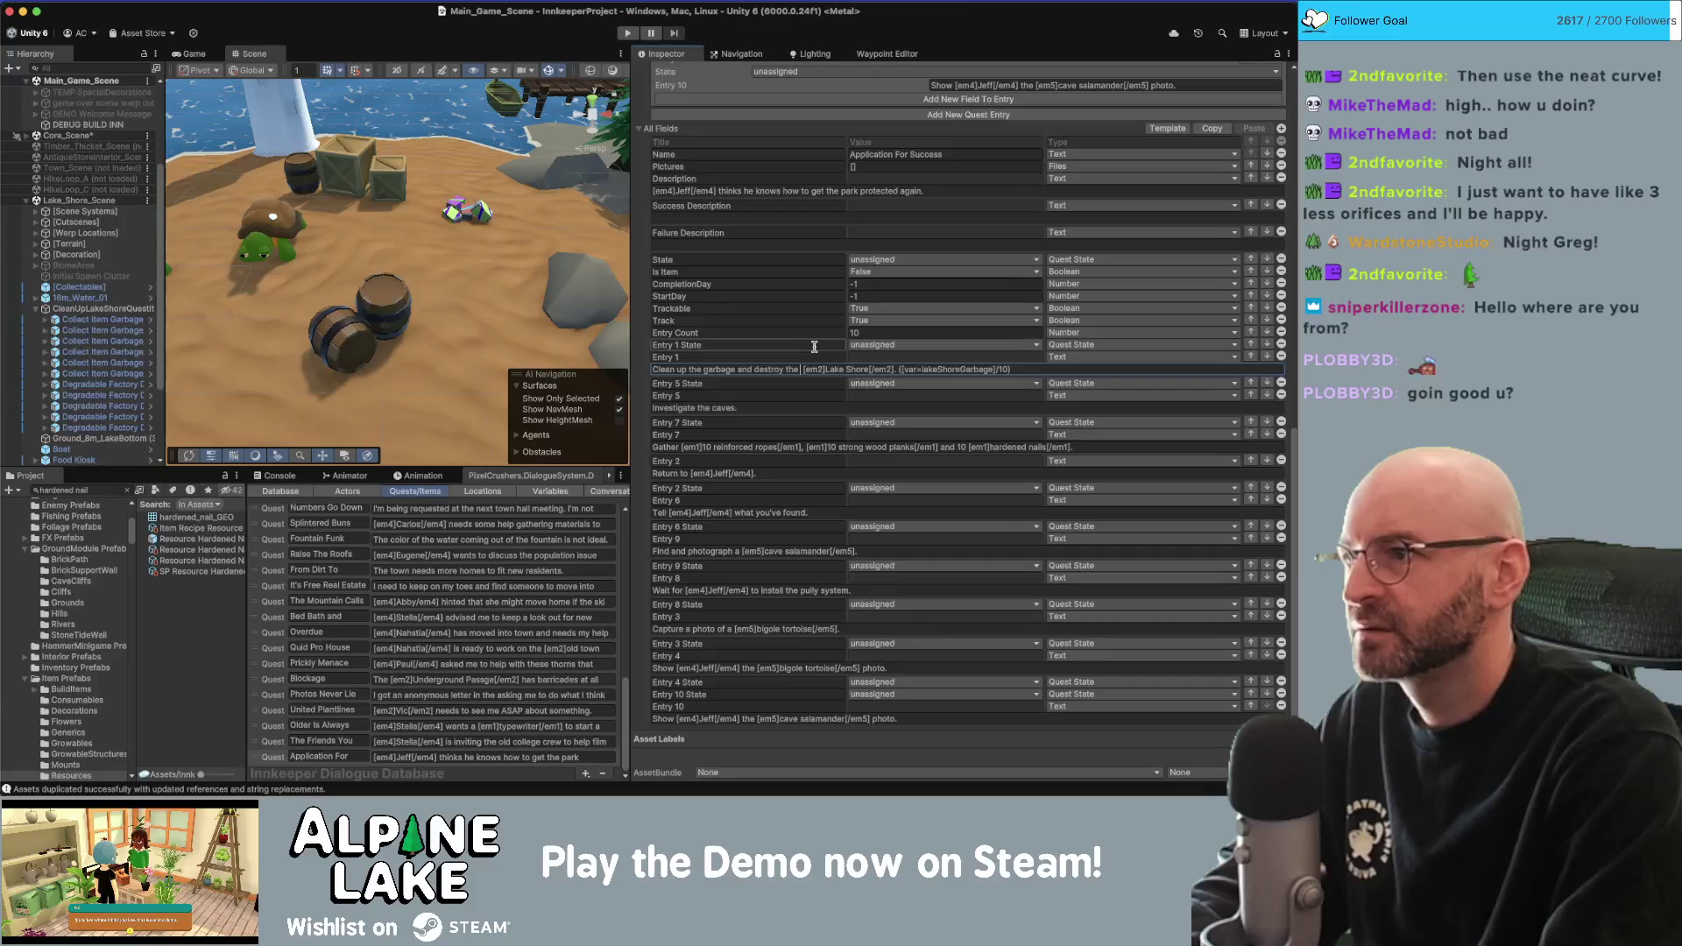
type(" litter")
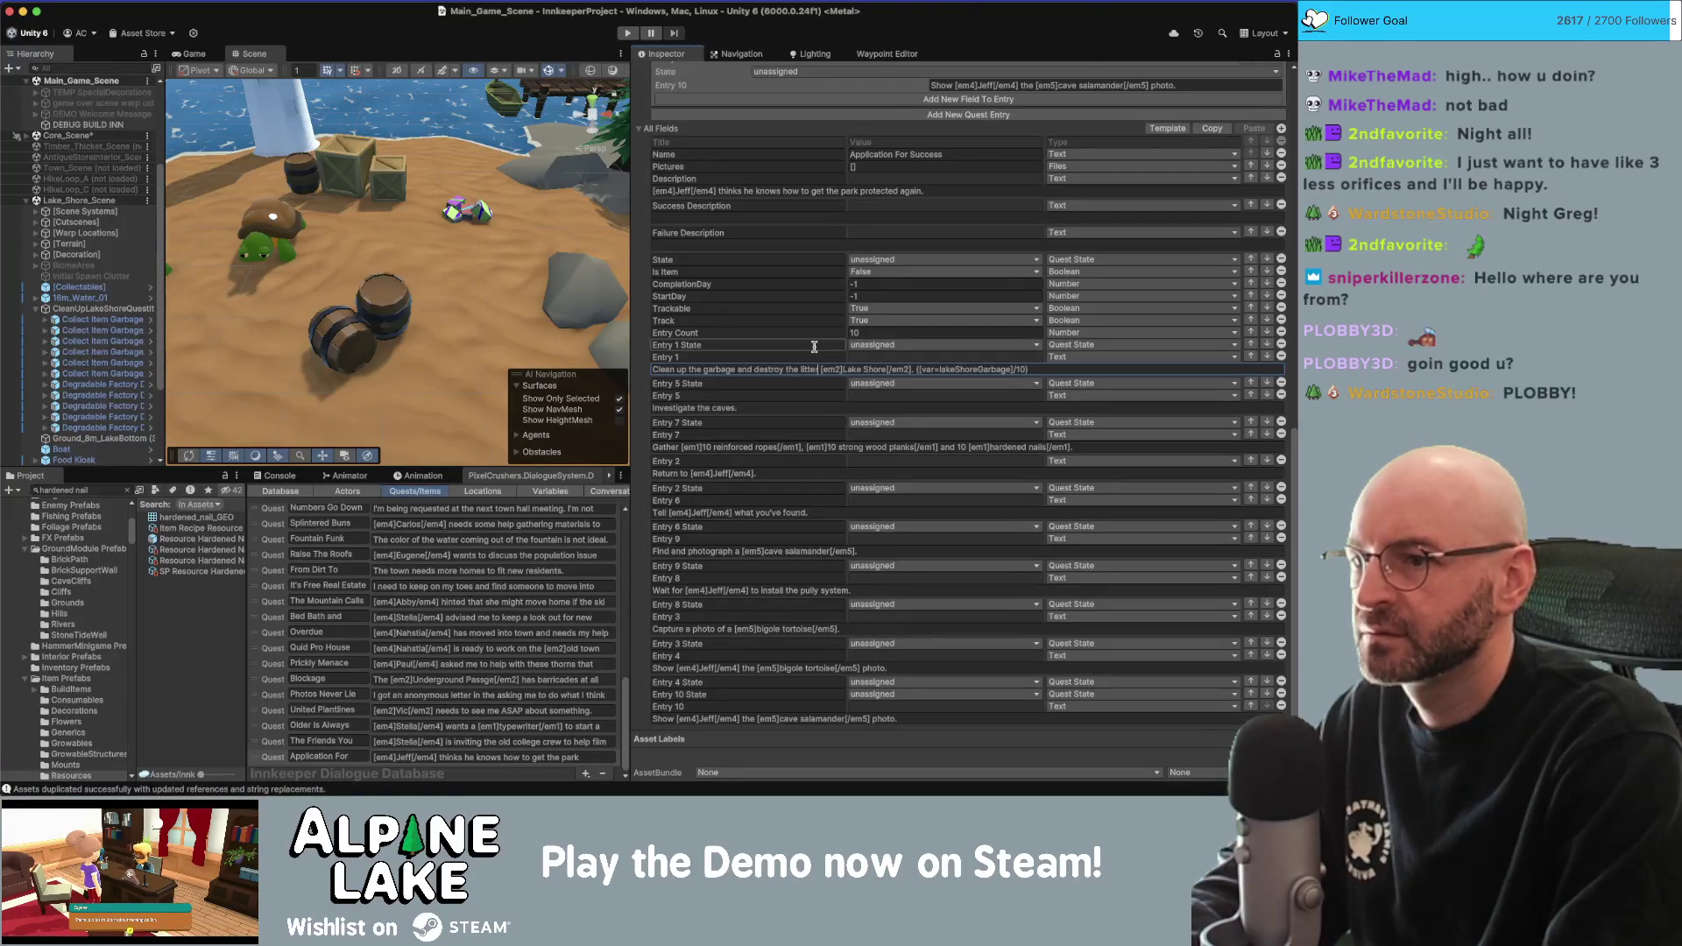
type("in the")
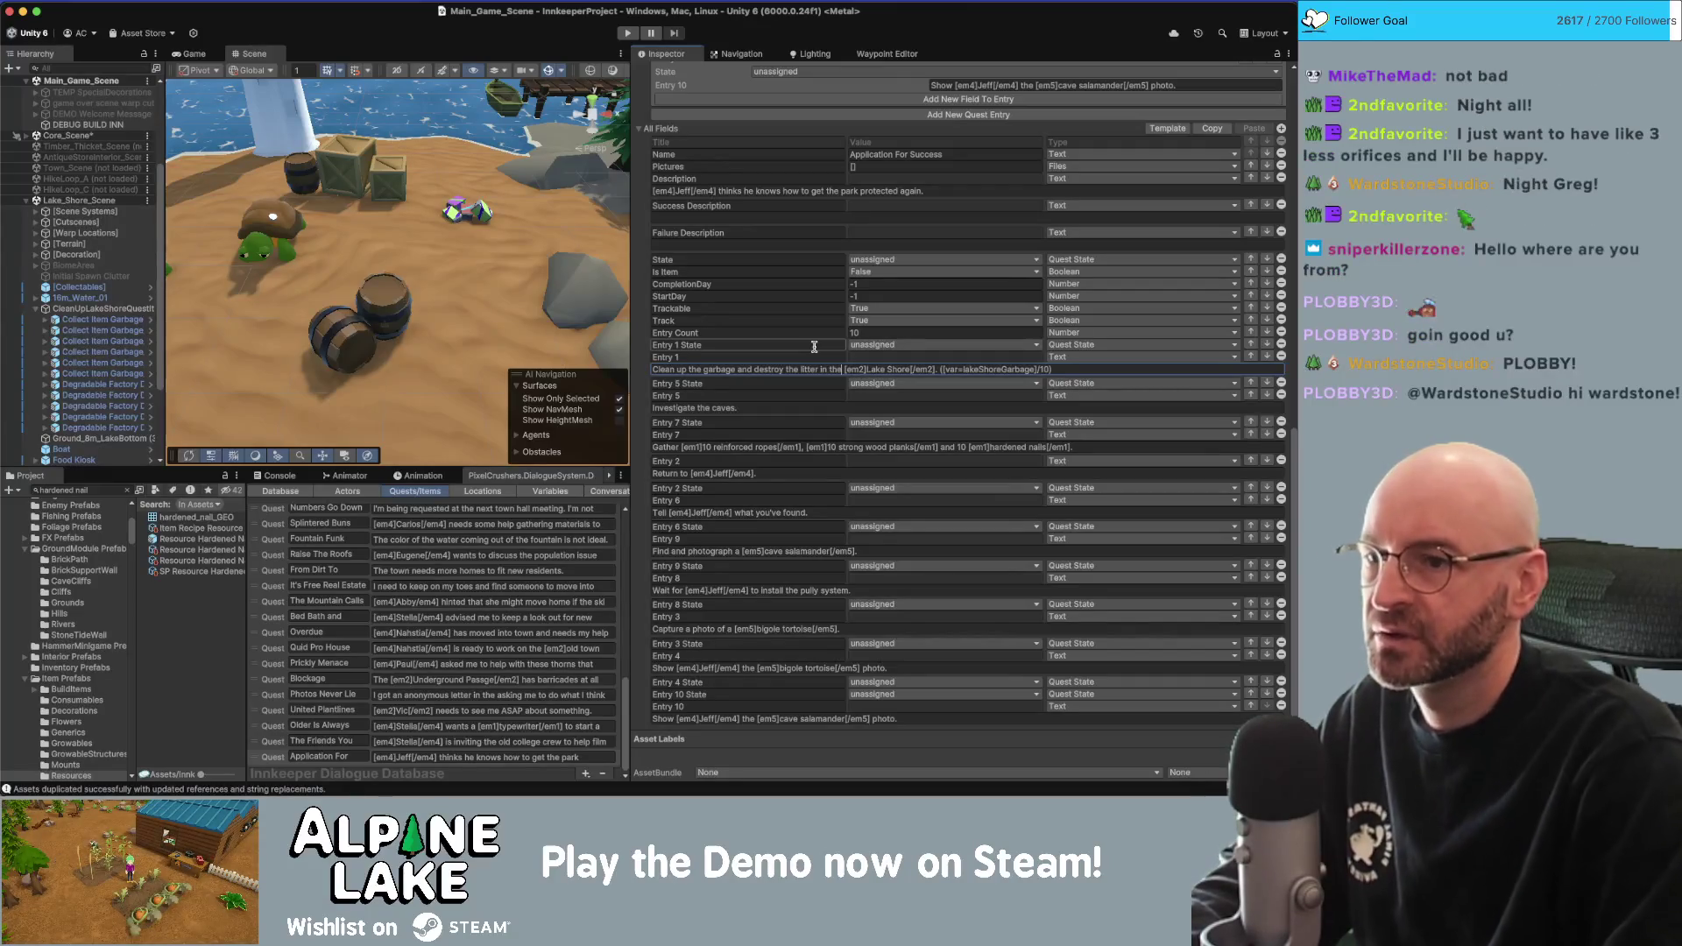
key("BackSpace")
key("BackSpace")
key("BackSpace")
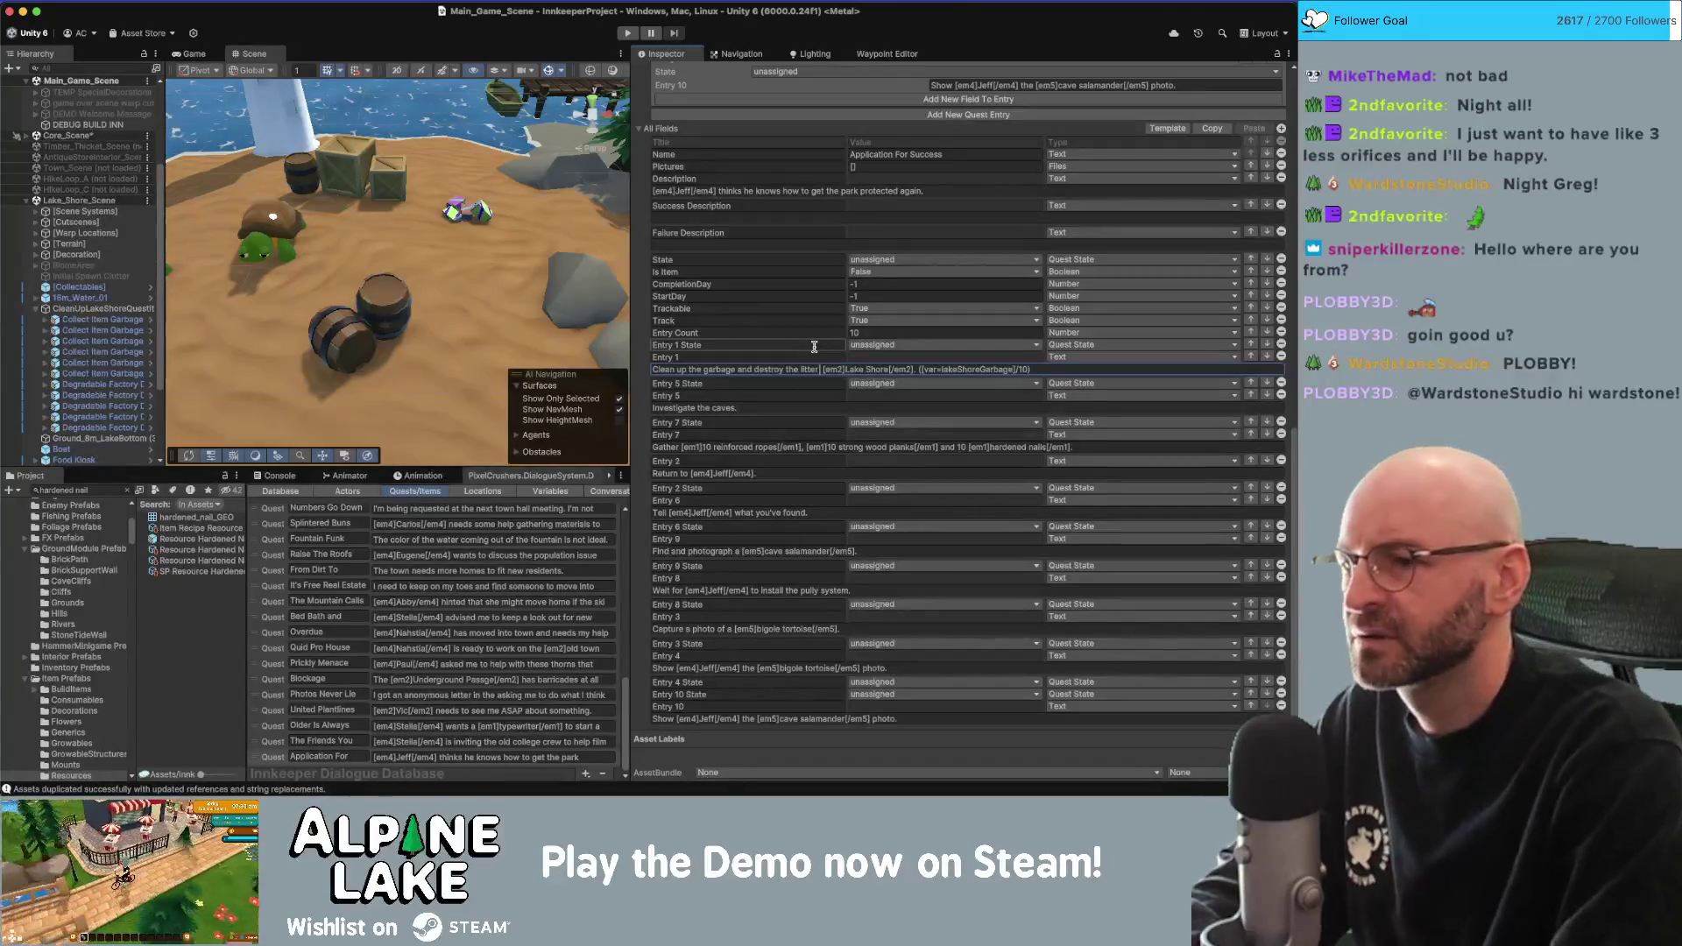
type("at the")
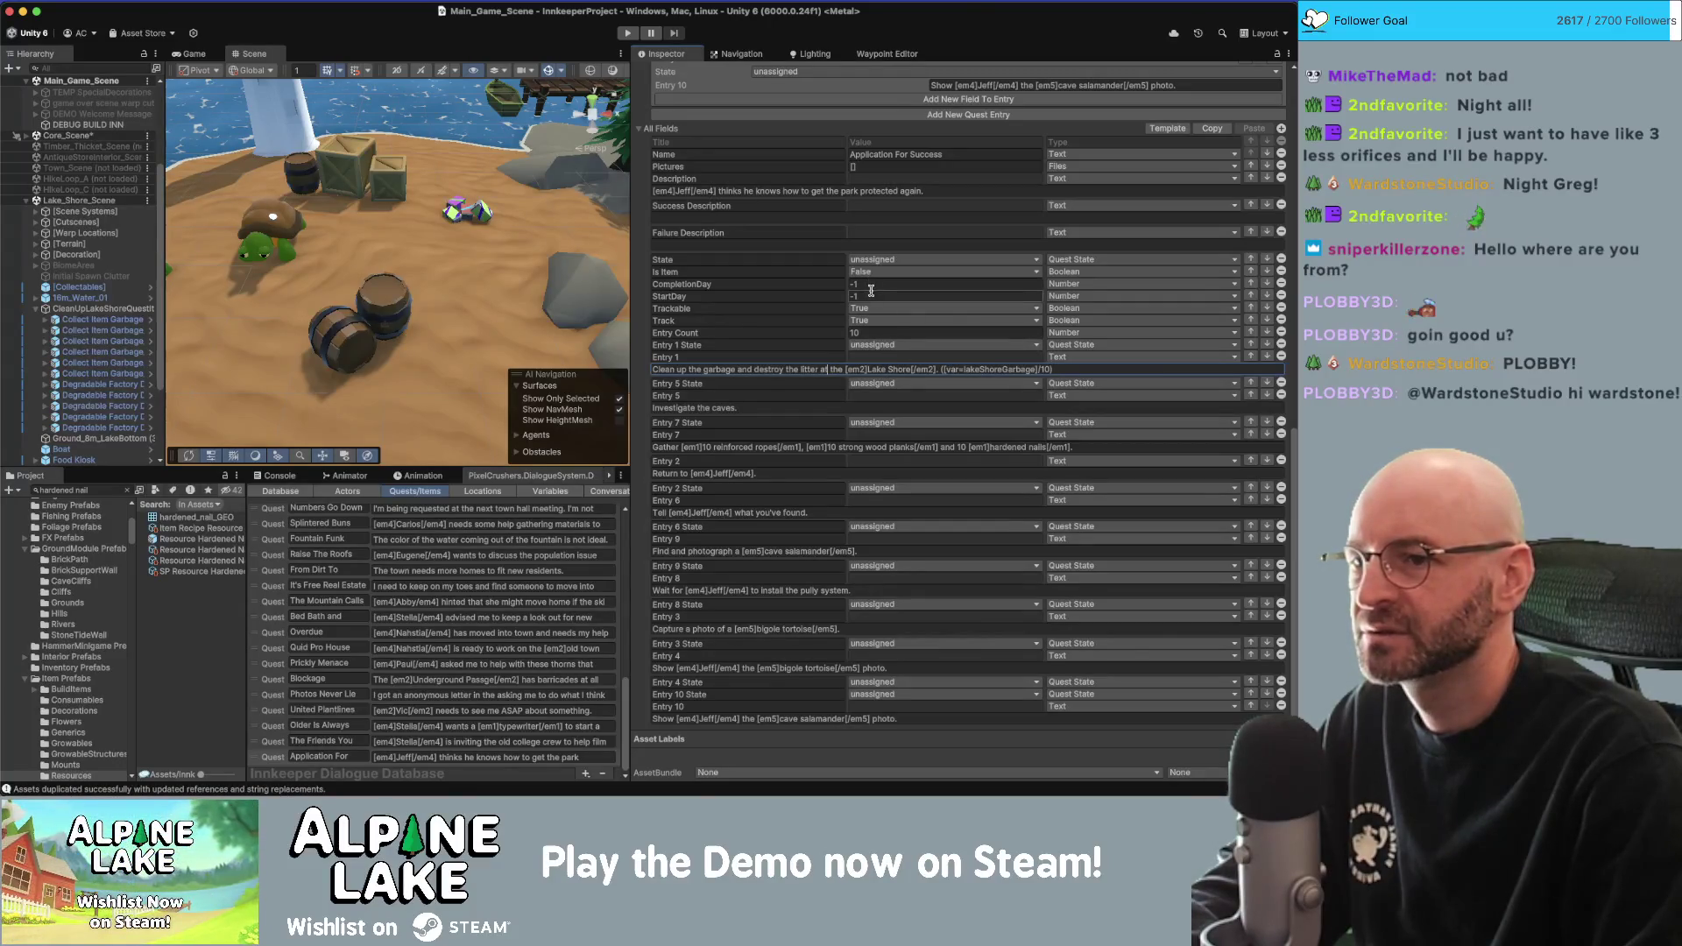
left_click(406, 42)
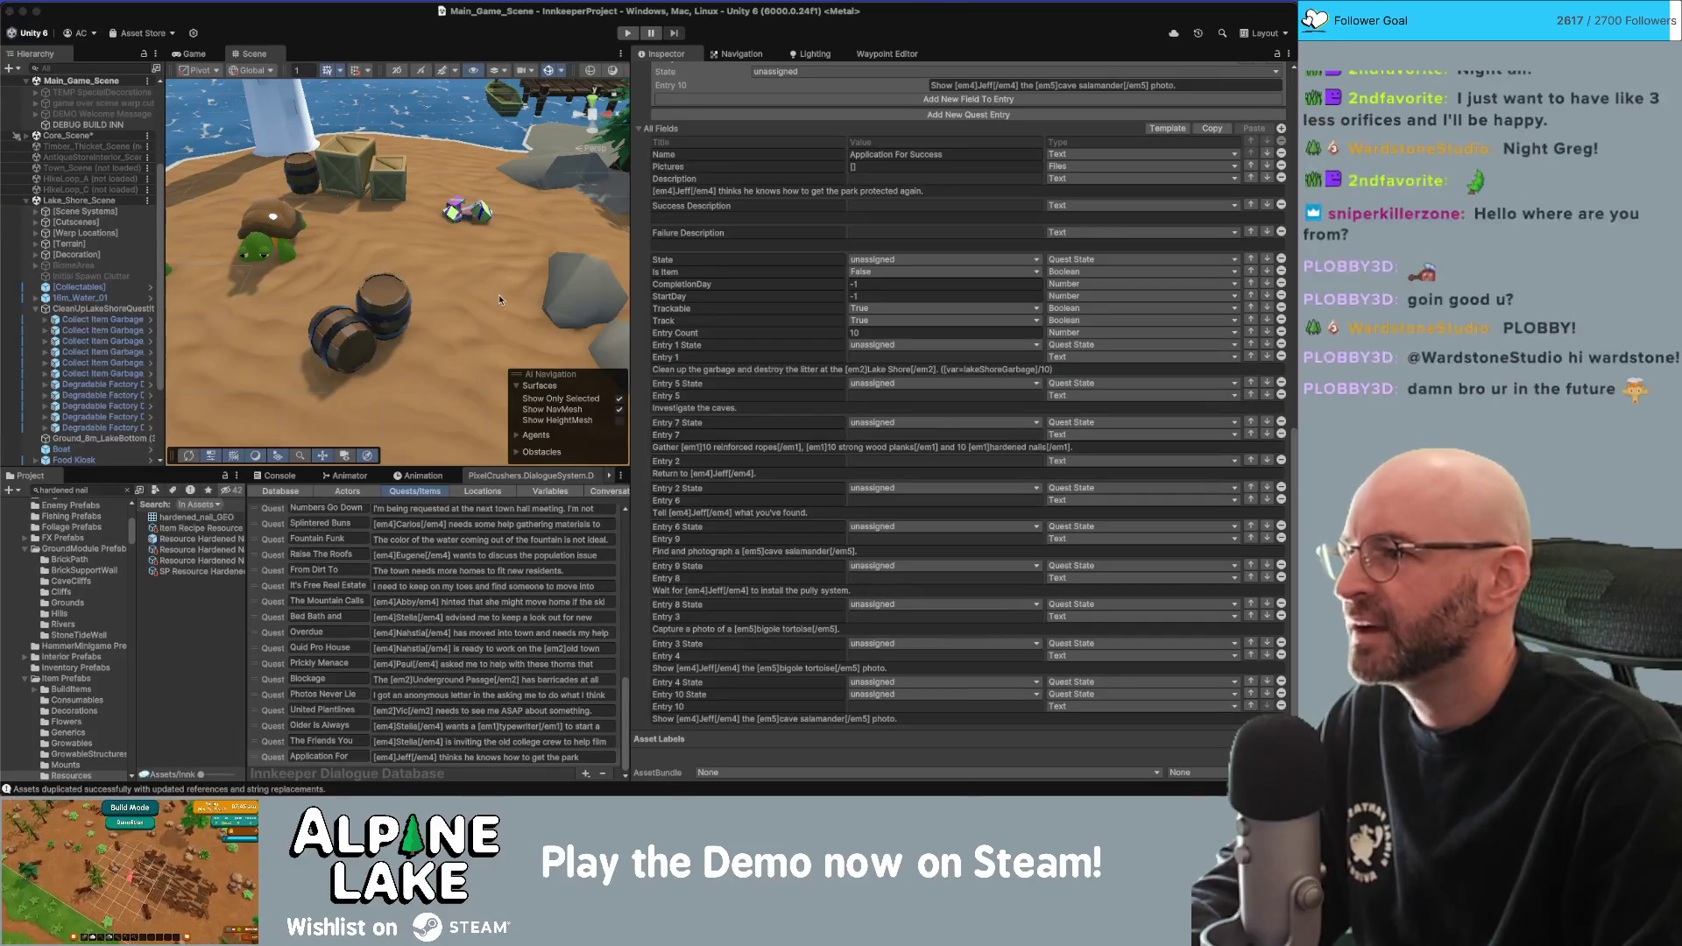
Delete the Collect Item Garbage_05 pickup from the lakeshore island.
scroll(497, 288, "down", 10)
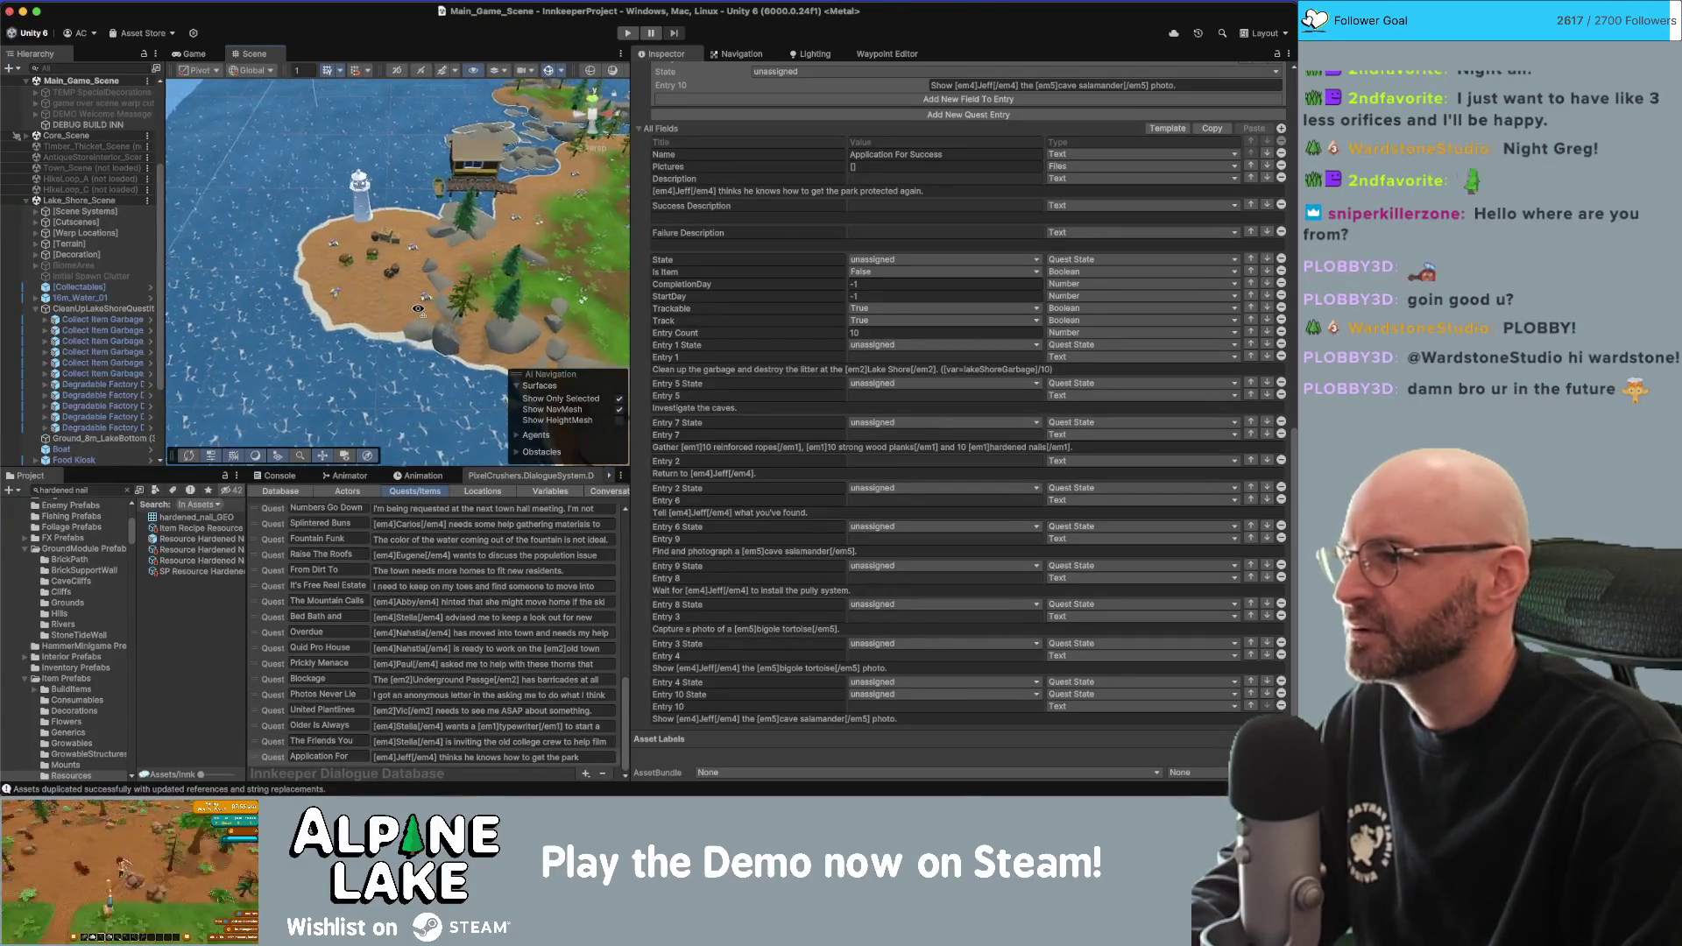
scroll(382, 234, "up", 3)
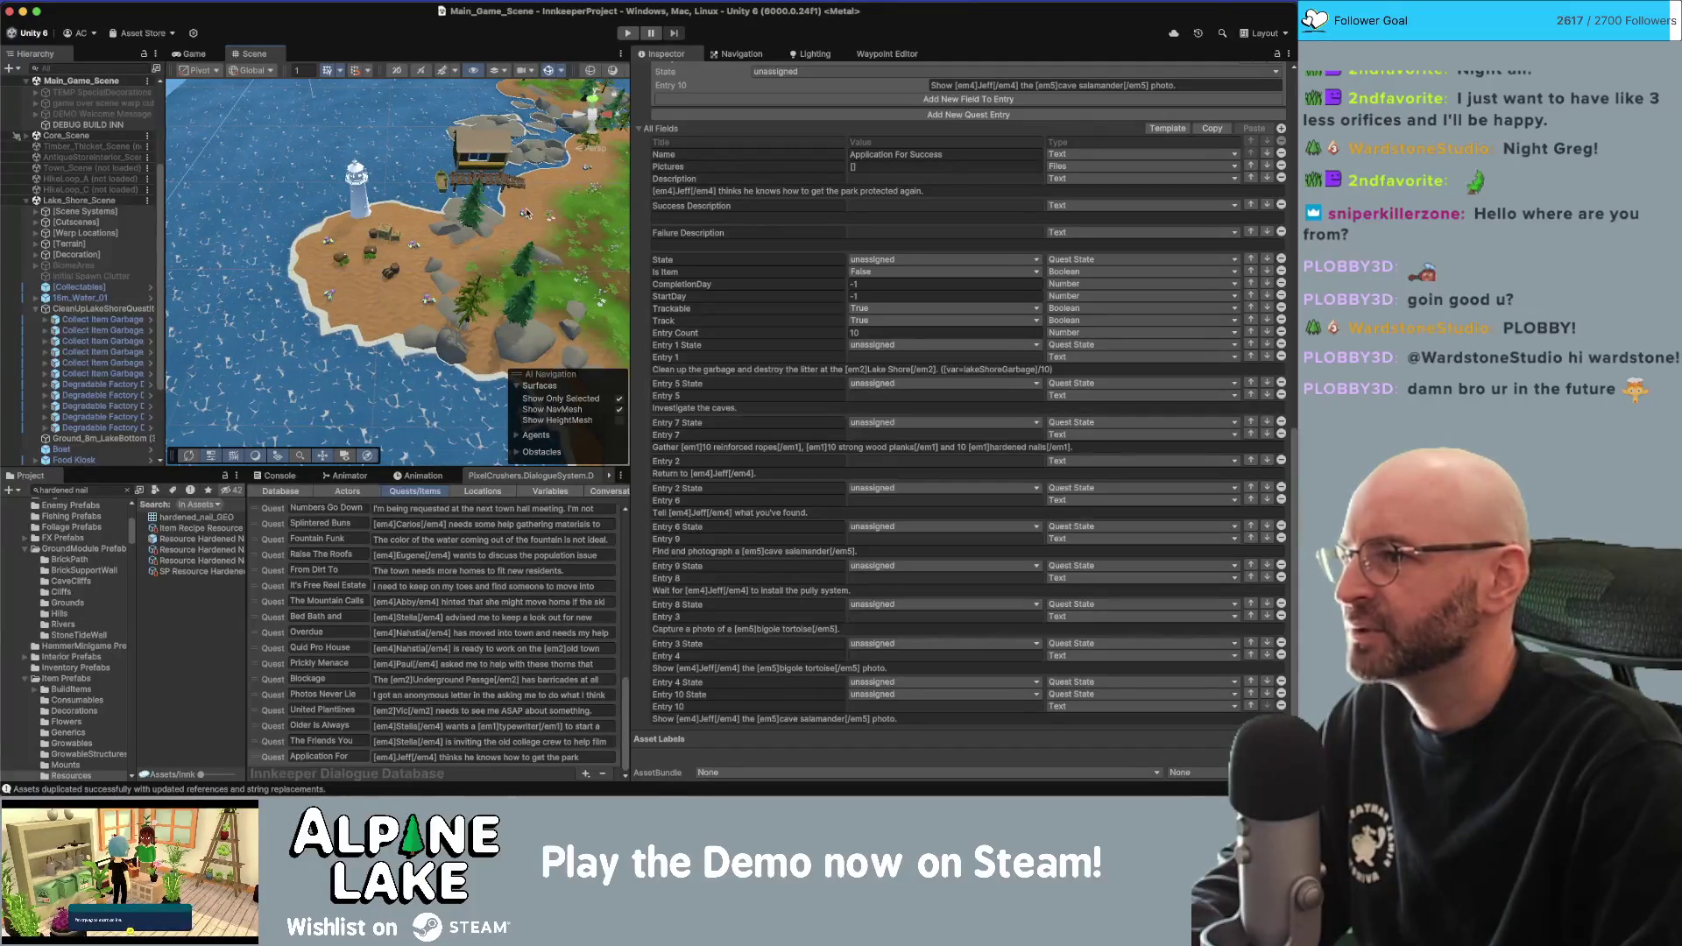
left_click(585, 173)
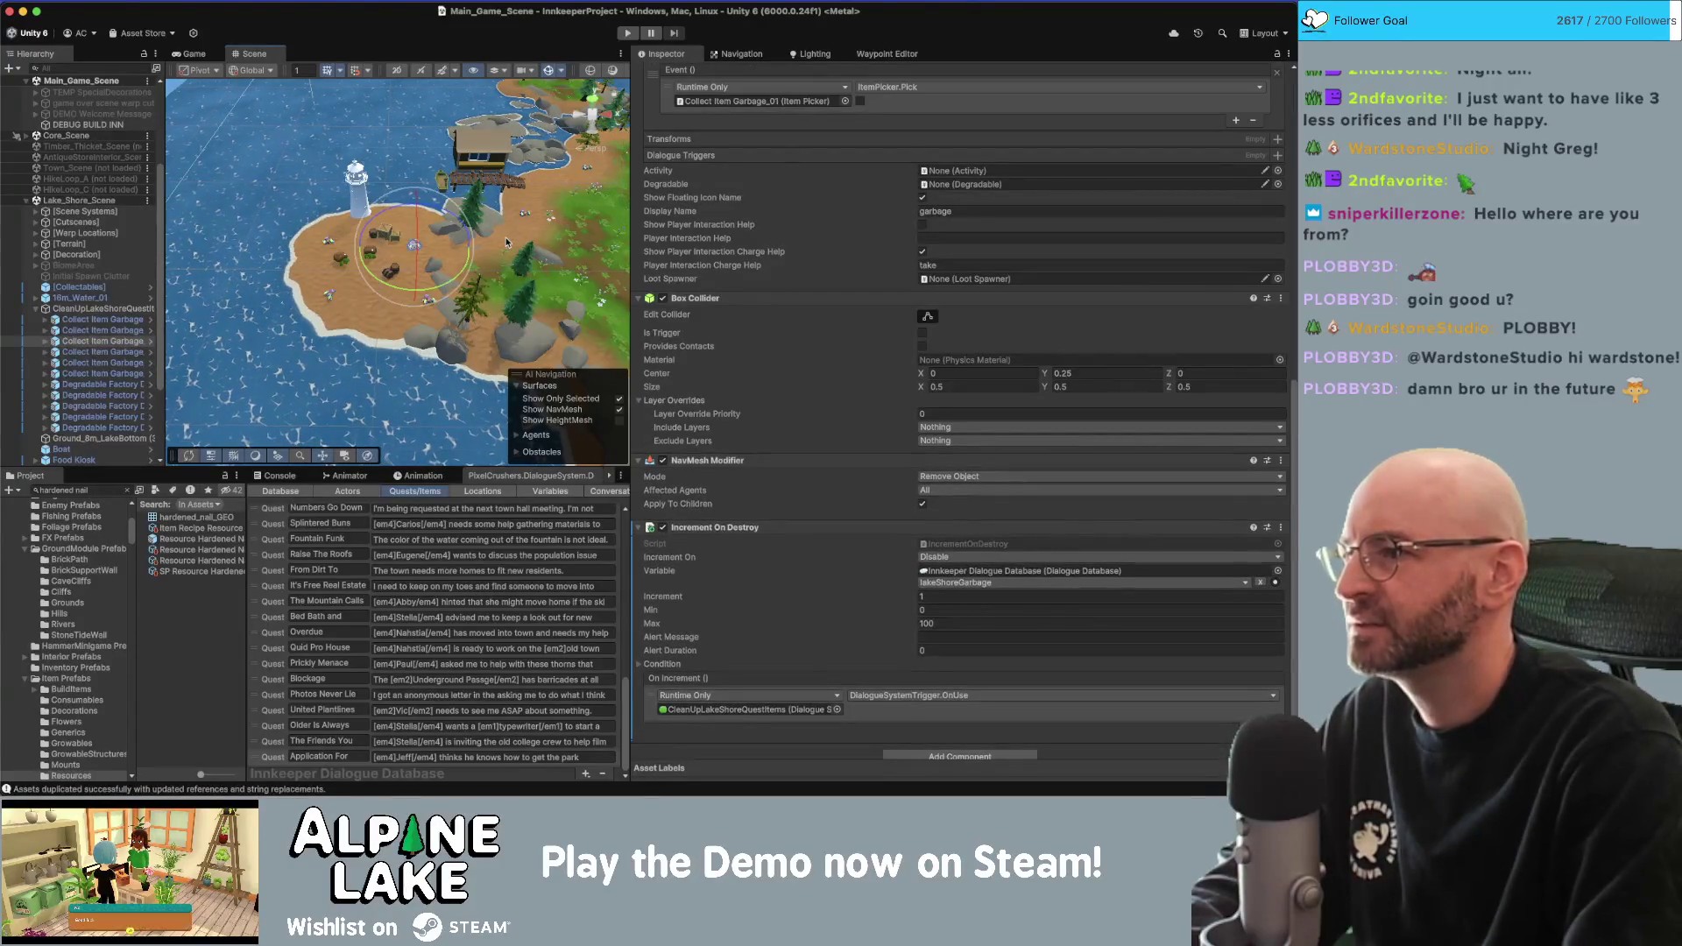
key("Delete")
Move Debris Barrel_02 to the island's left edge and frame it.
scroll(388, 259, "up", 5)
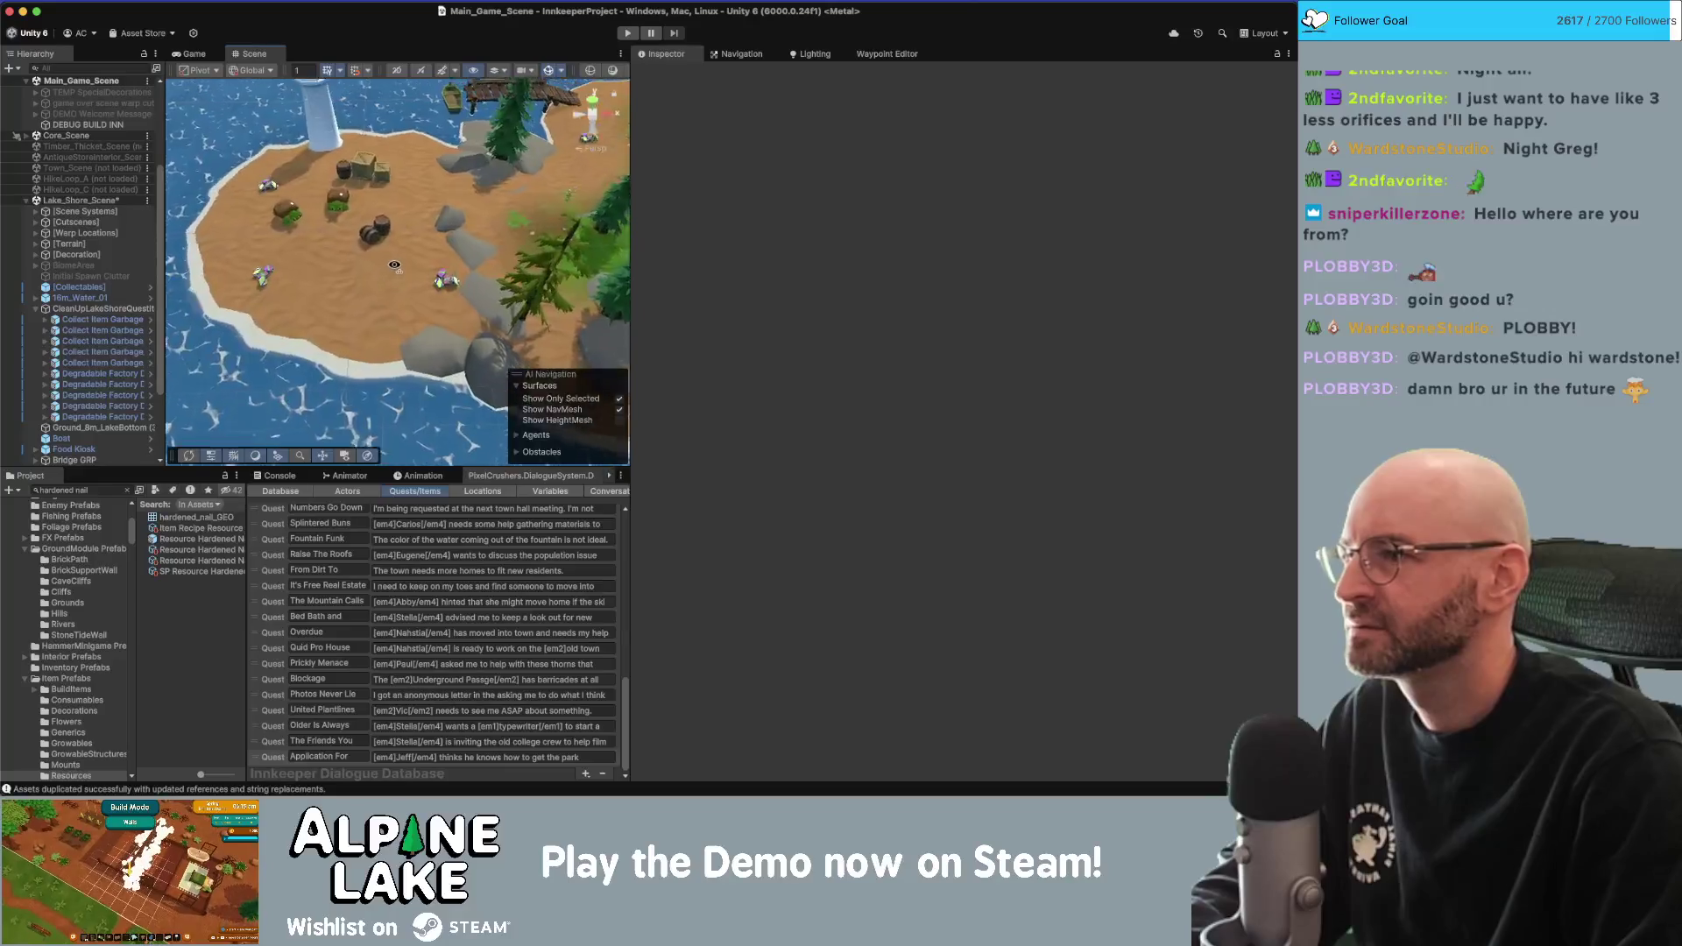
left_click_drag(396, 264, 406, 169)
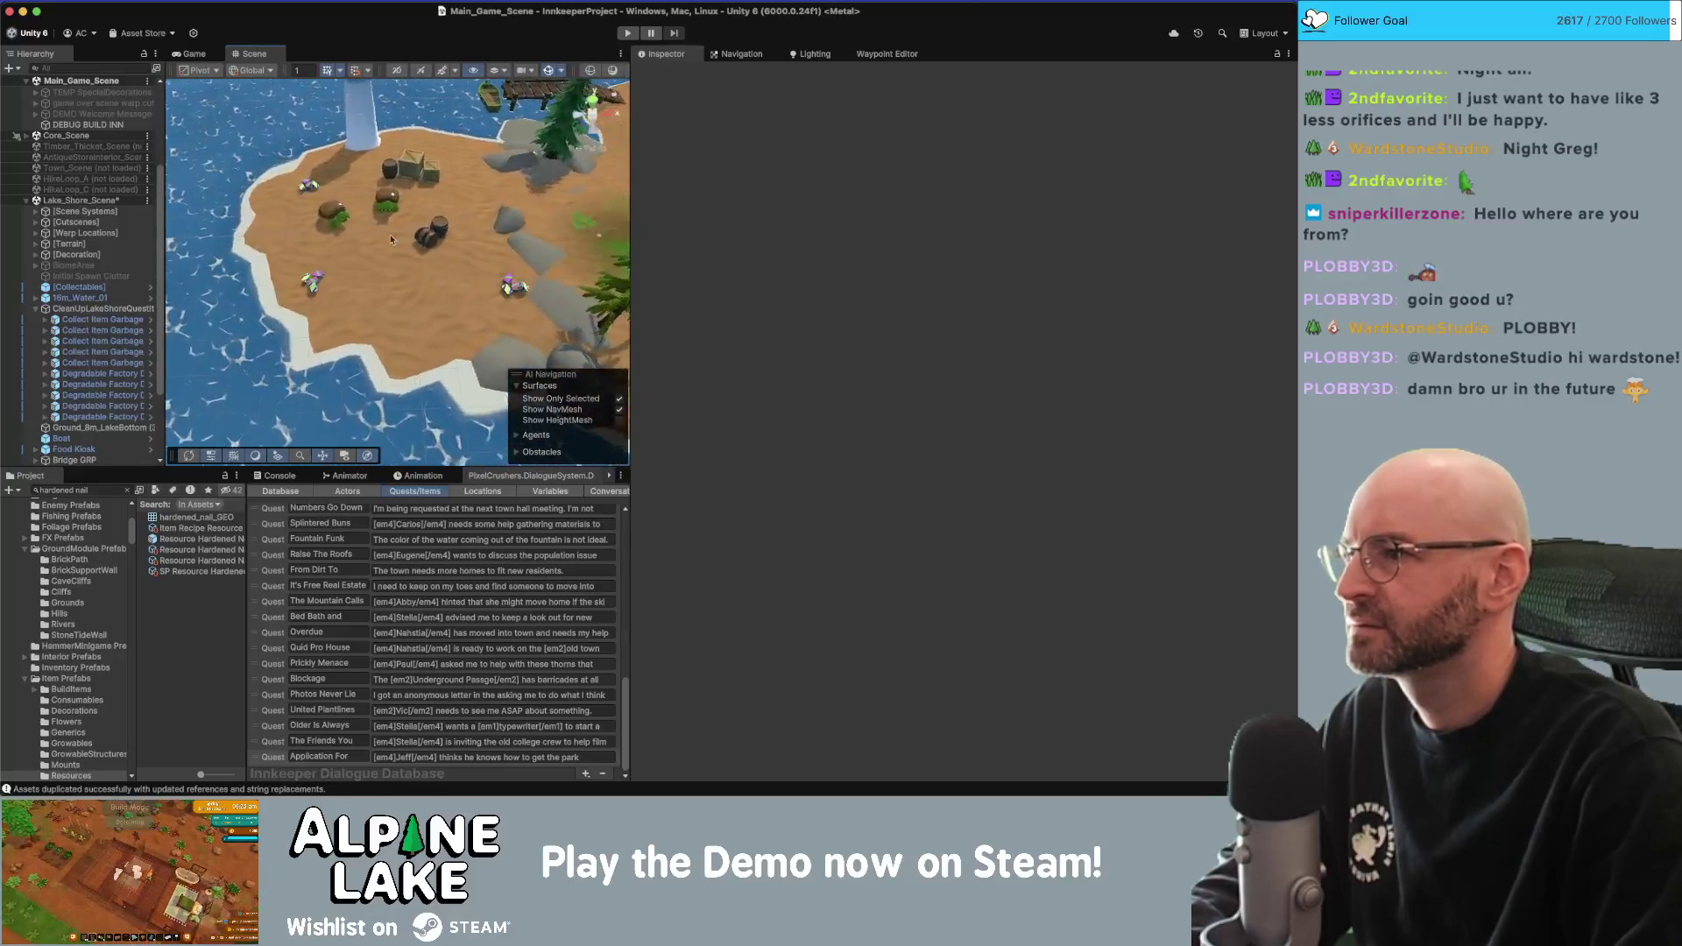
left_click(396, 172)
mouse_move(399, 182)
left_mouse_down()
mouse_move(277, 224)
mouse_move(310, 214)
mouse_move(401, 283)
mouse_move(396, 331)
mouse_move(429, 317)
left_mouse_up()
key("f")
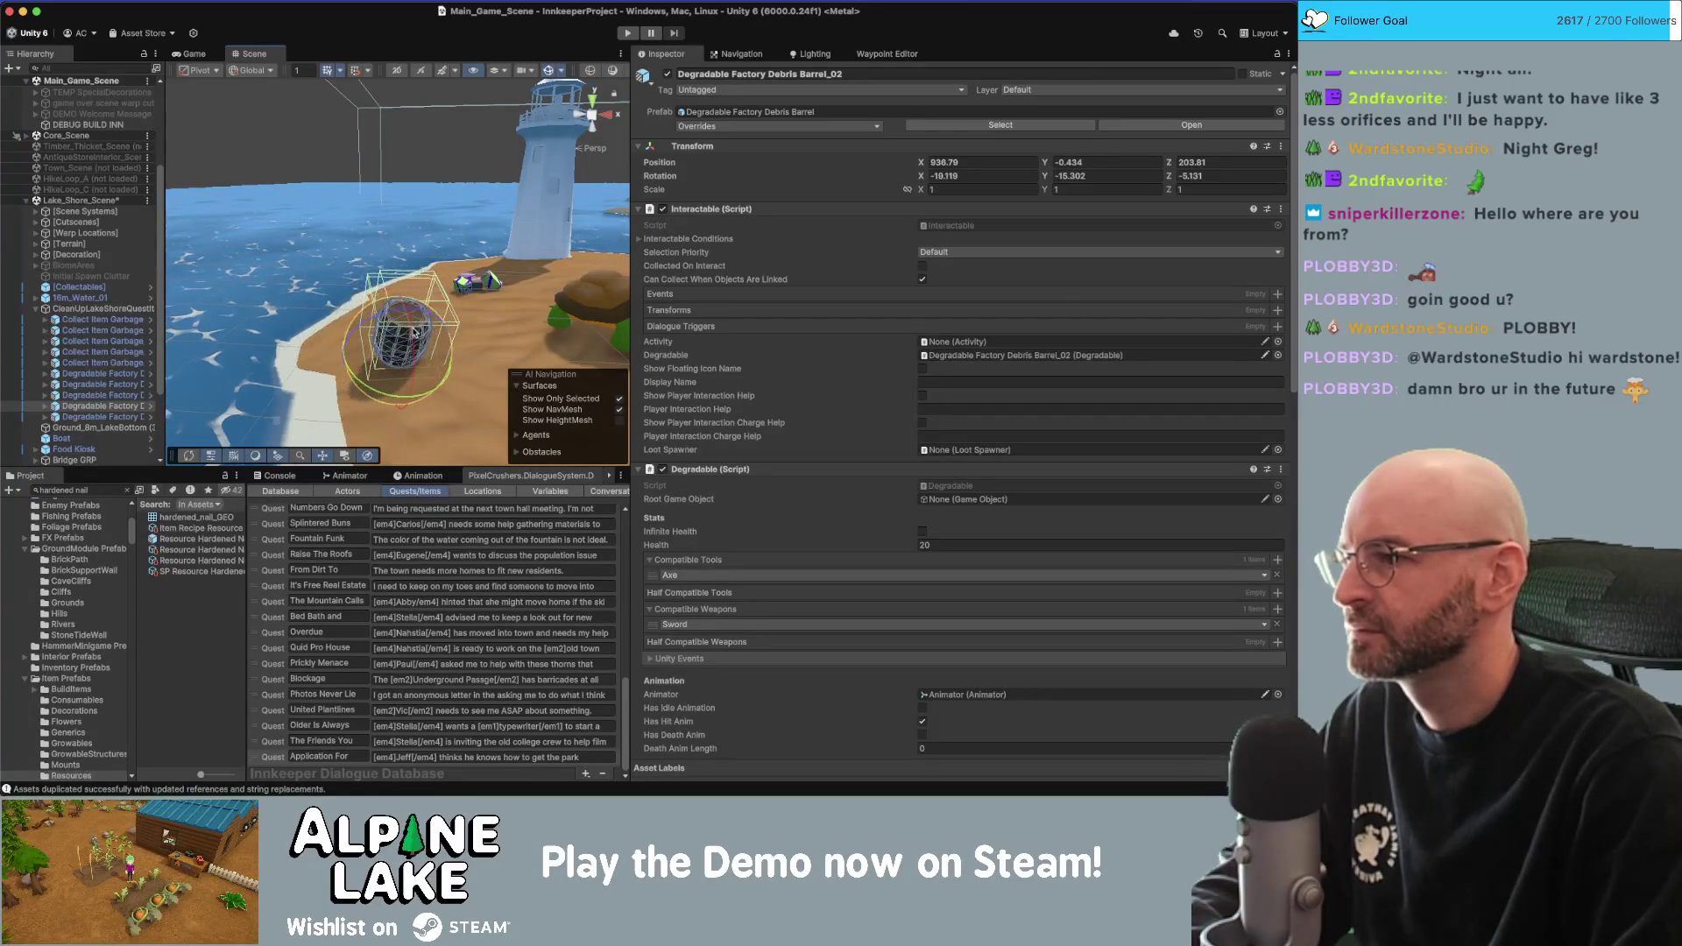
Tilt Debris Barrel_02 to a leaning angle on the island.
key("w")
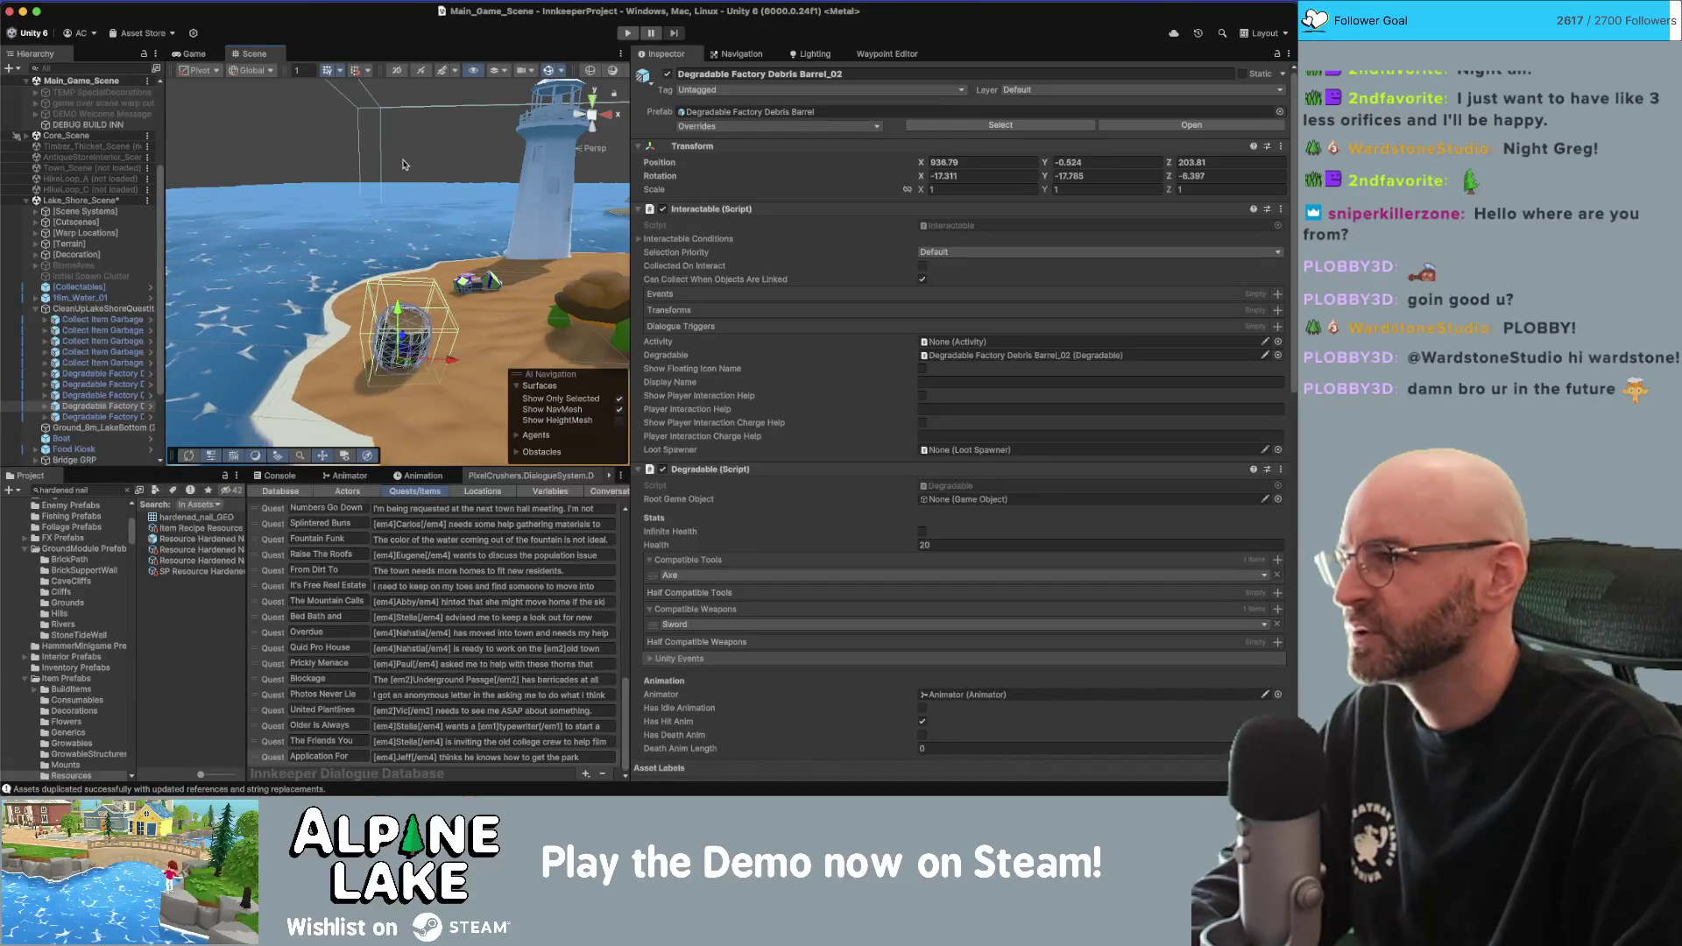
left_click(411, 351)
mouse_move(412, 350)
left_mouse_down()
mouse_move(396, 226)
mouse_move(429, 282)
mouse_move(411, 251)
mouse_move(465, 139)
left_mouse_up()
left_click(434, 289)
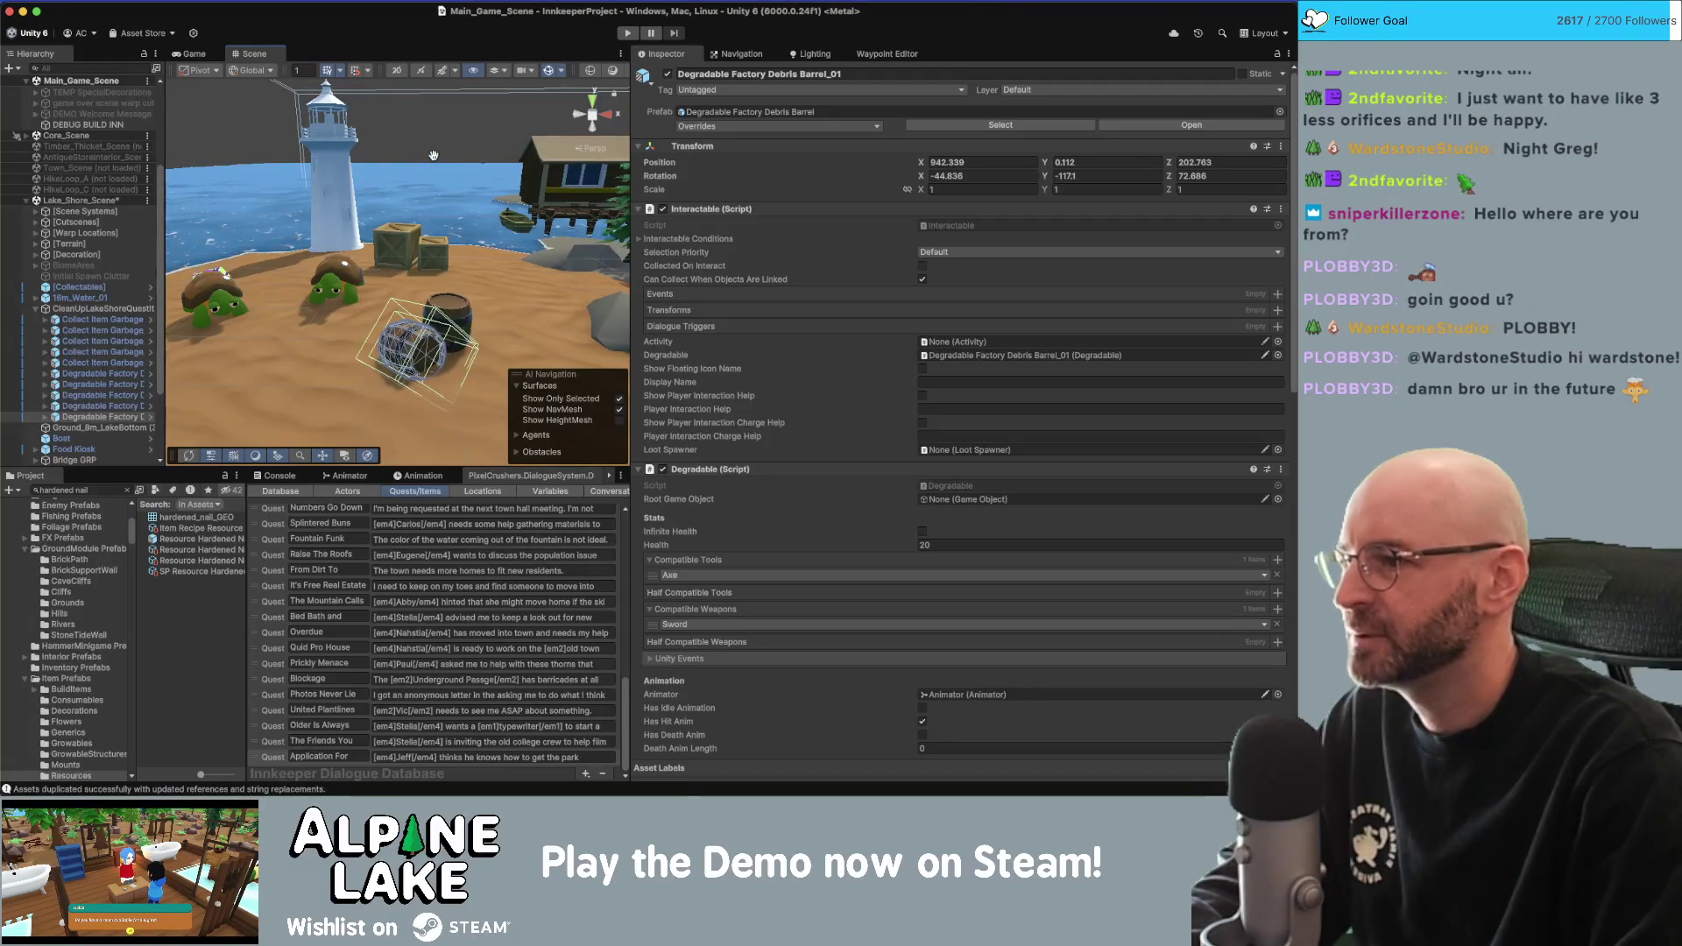
left_click(234, 122)
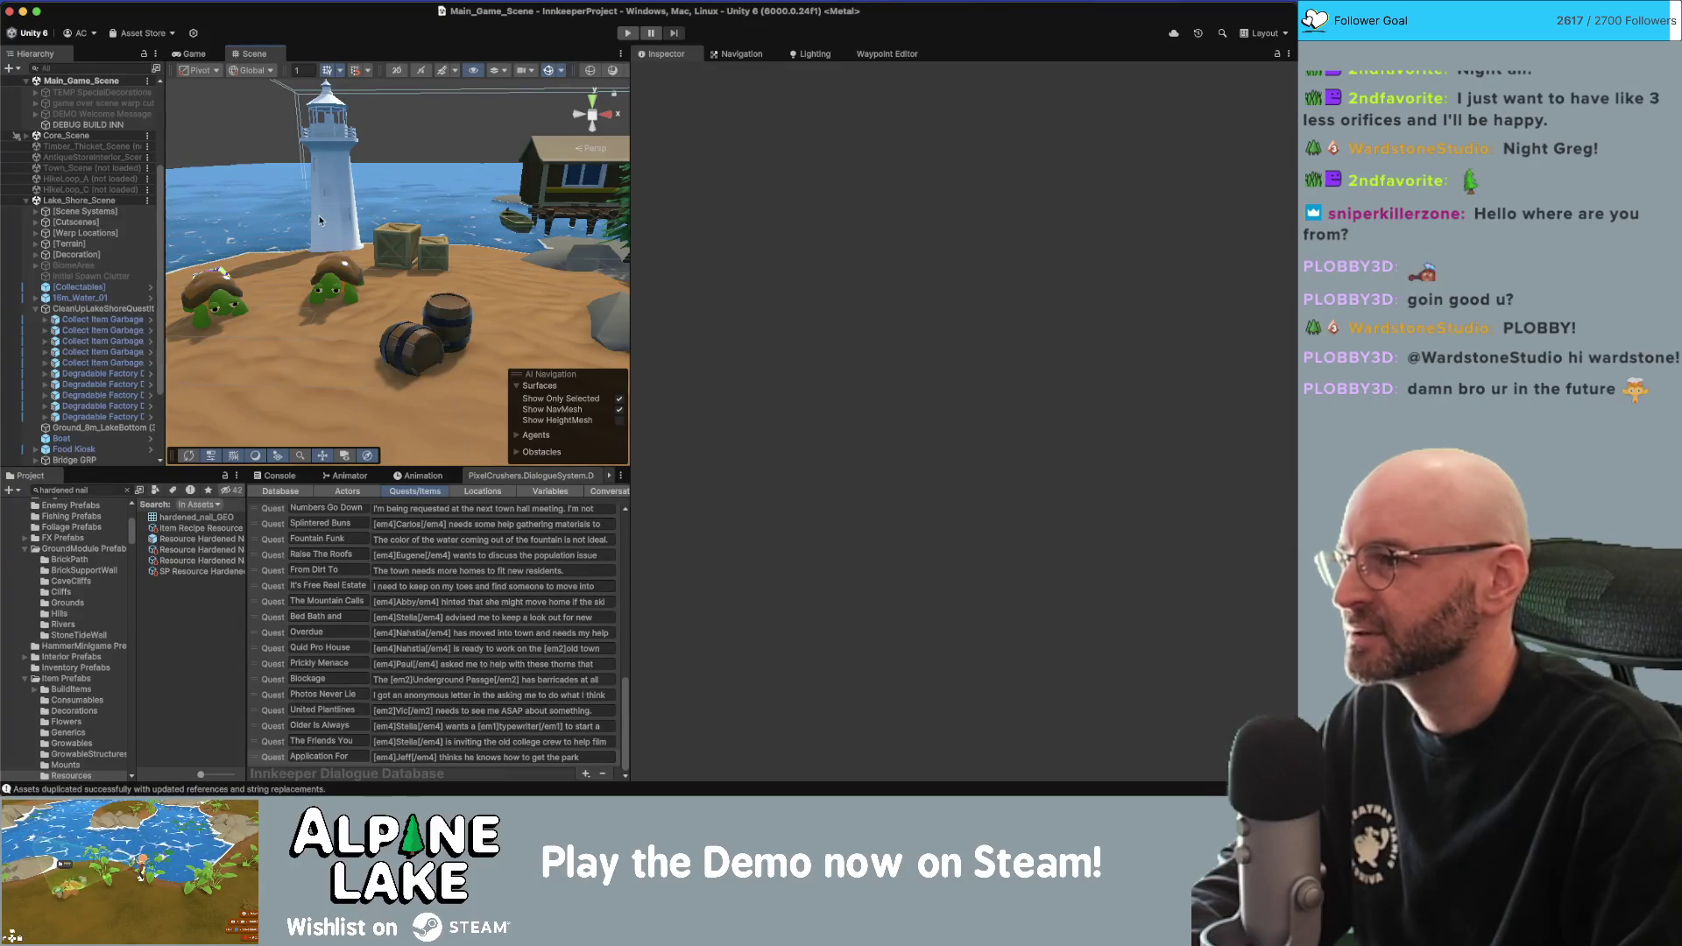
Tilt Crate A_01 and the neighbouring Crate A at leaning angles.
left_click(400, 250)
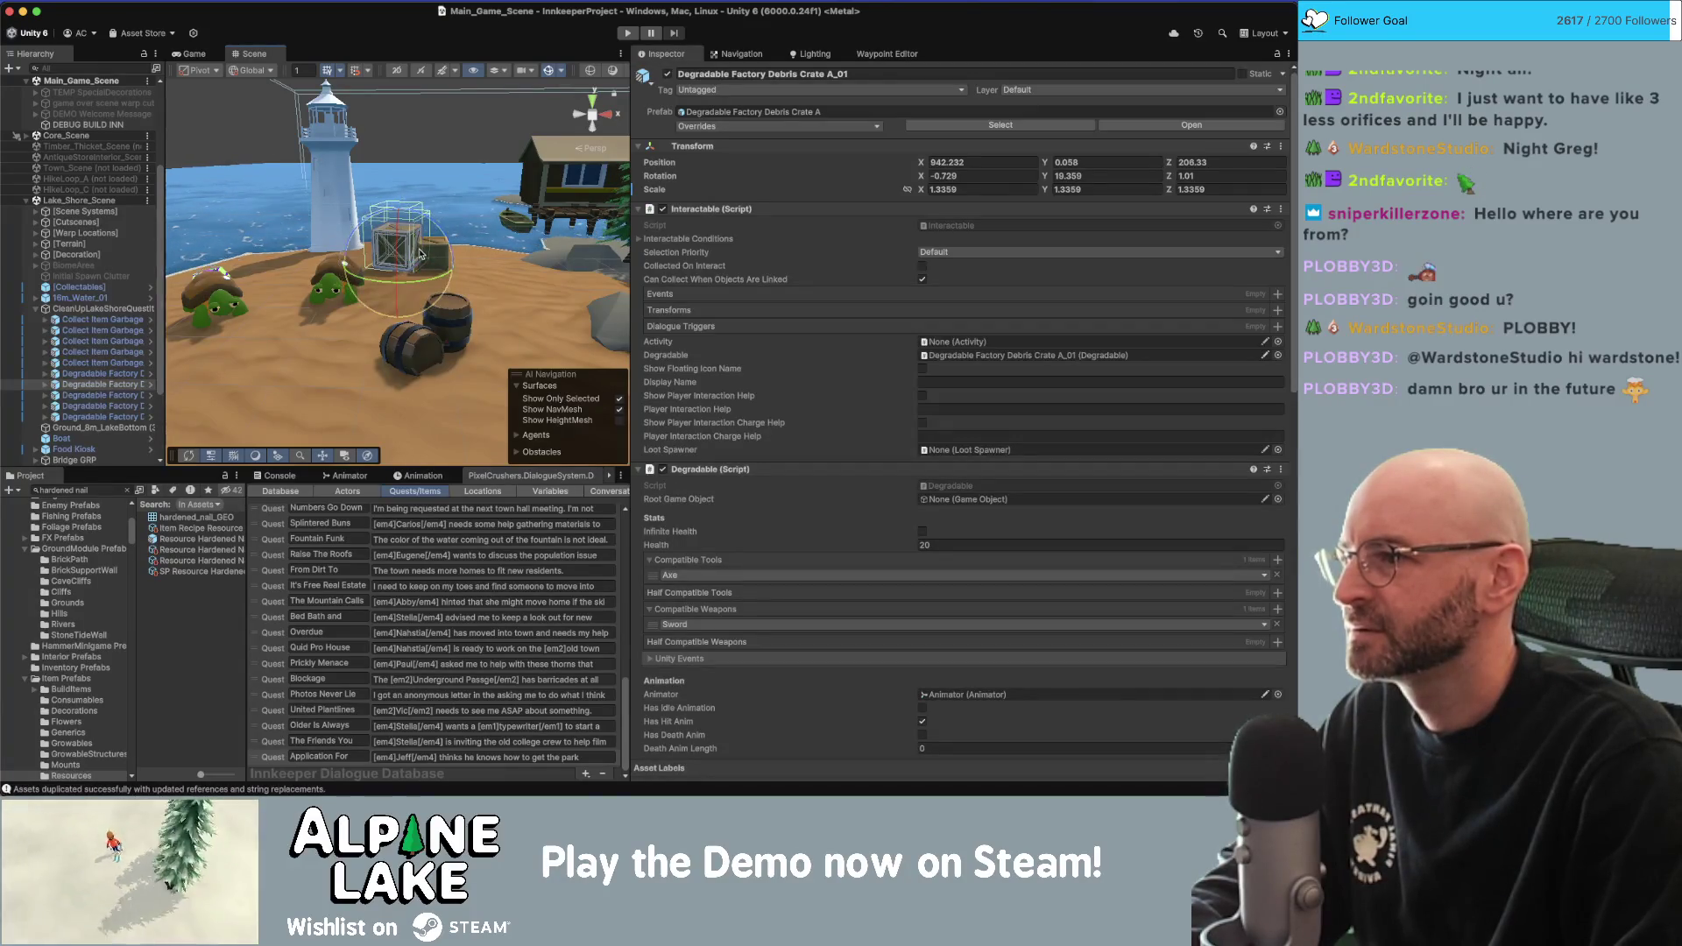
key("f")
left_click_drag(423, 359, 545, 358)
left_click(544, 357)
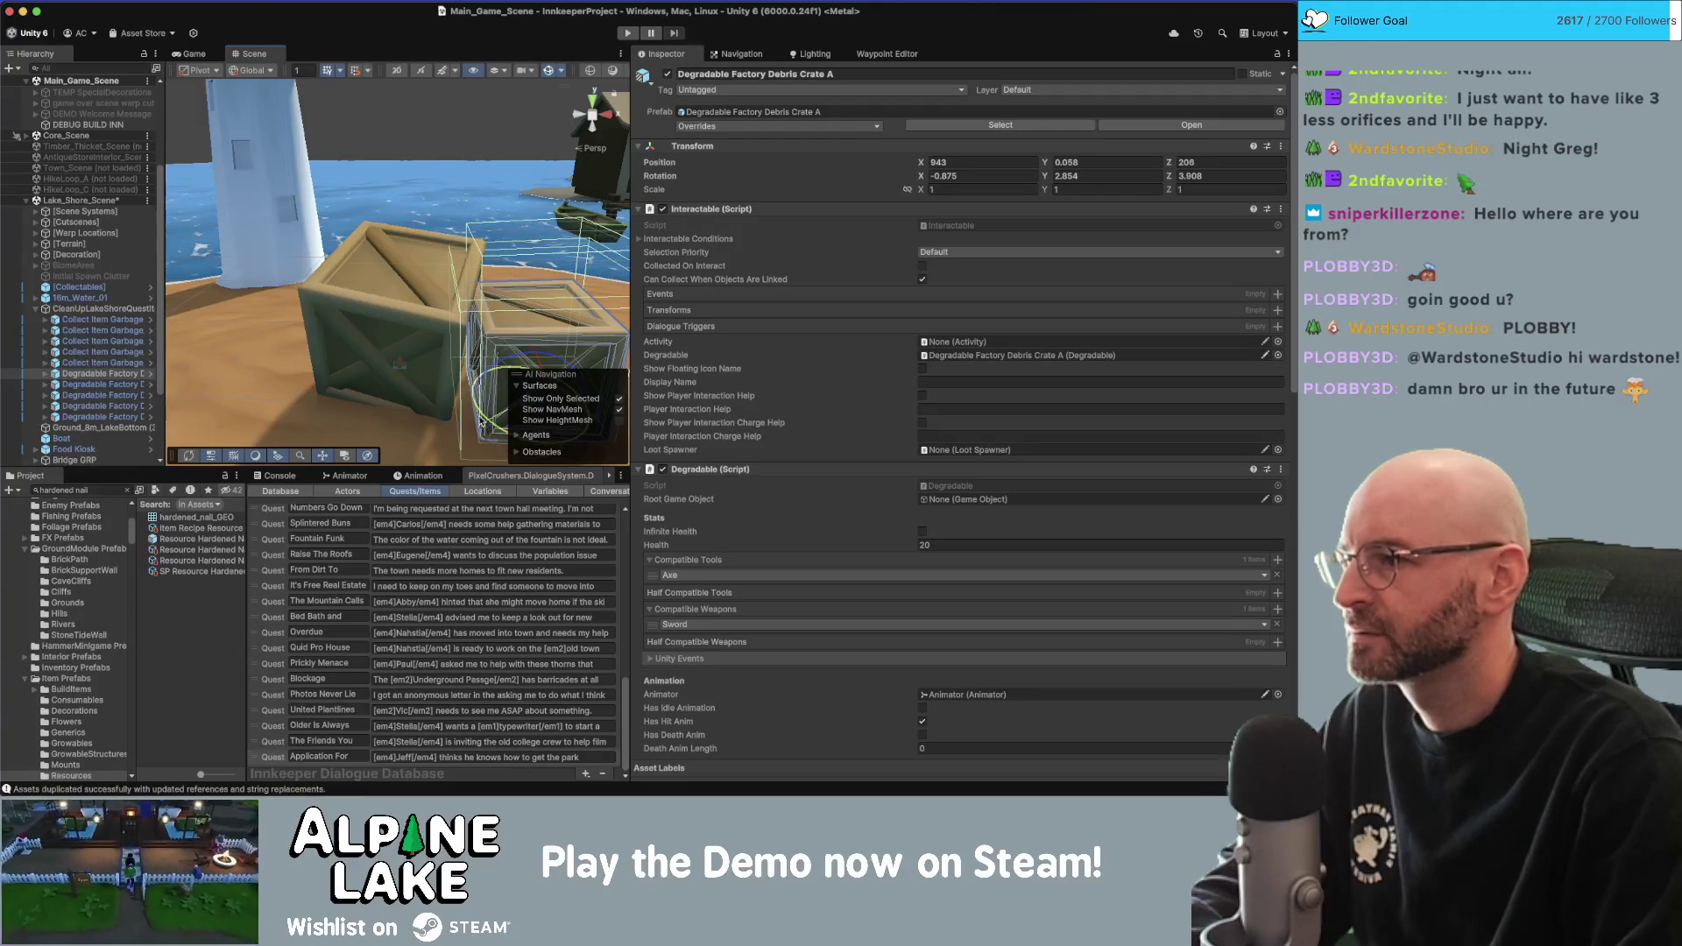
left_click_drag(484, 419, 478, 421)
left_click(420, 210)
mouse_move(420, 210)
left_mouse_down()
mouse_move(383, 208)
mouse_move(399, 178)
left_mouse_up()
scroll(383, 209, "down", 10)
scroll(398, 178, "up", 5)
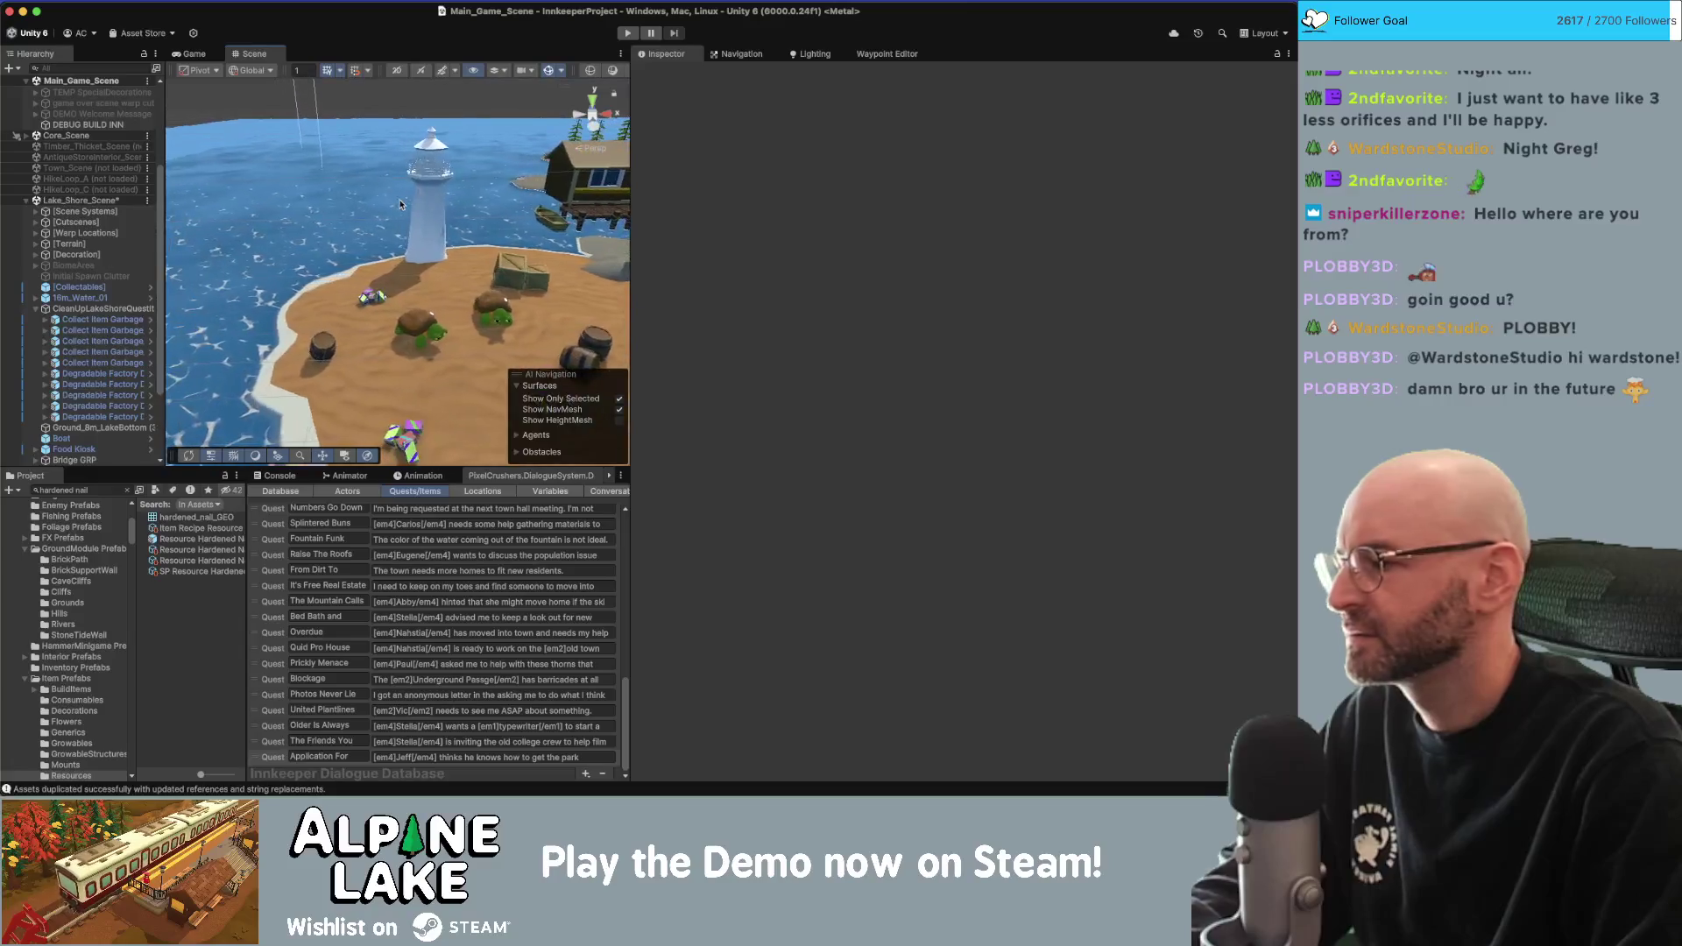
Save the lake shore scene.
key("super+s")
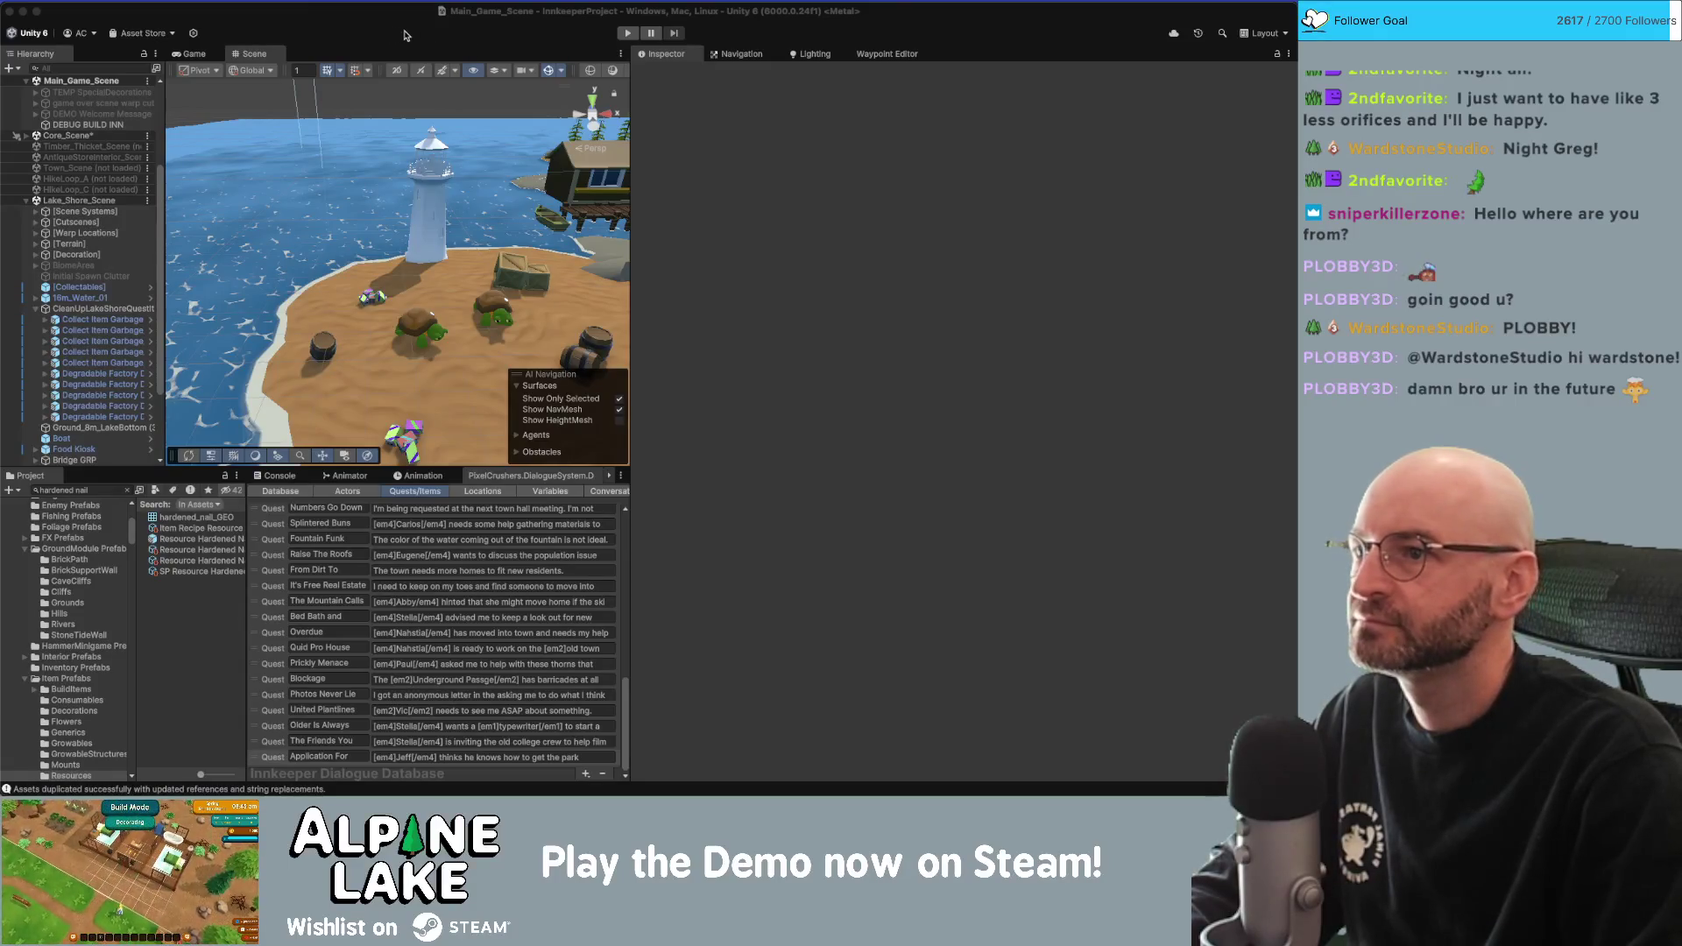
left_click(628, 118)
left_click_drag(630, 119, 645, 114)
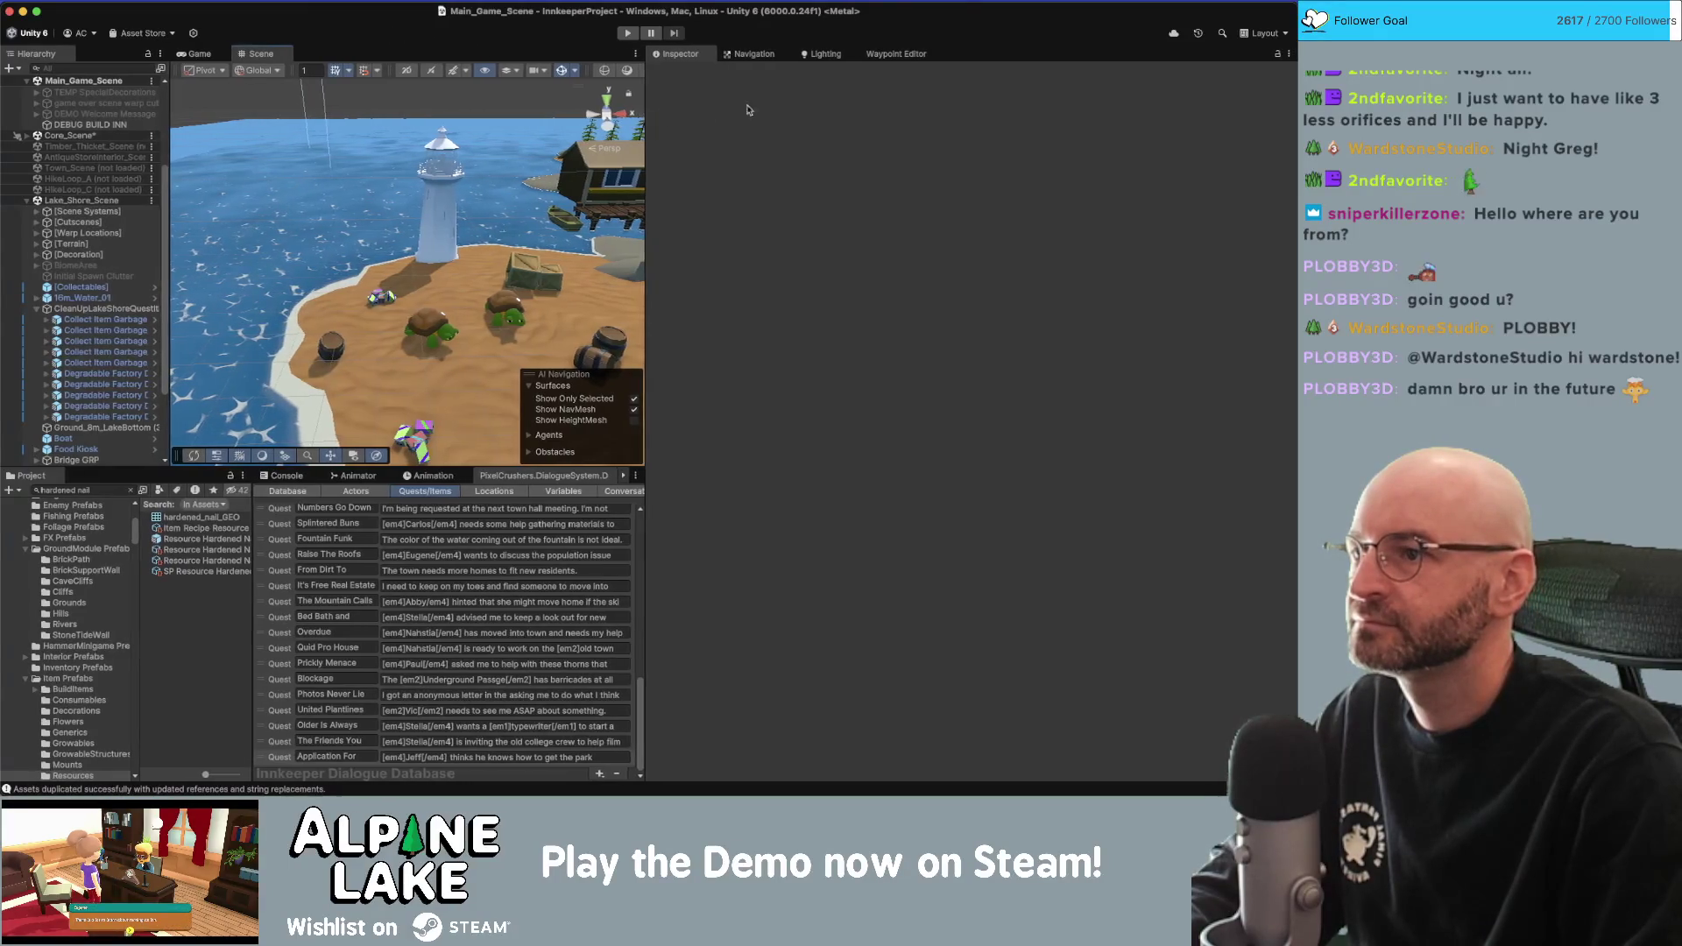
Widen the scene view and quest list panels, saving the core scene.
left_click_drag(791, 106, 794, 100)
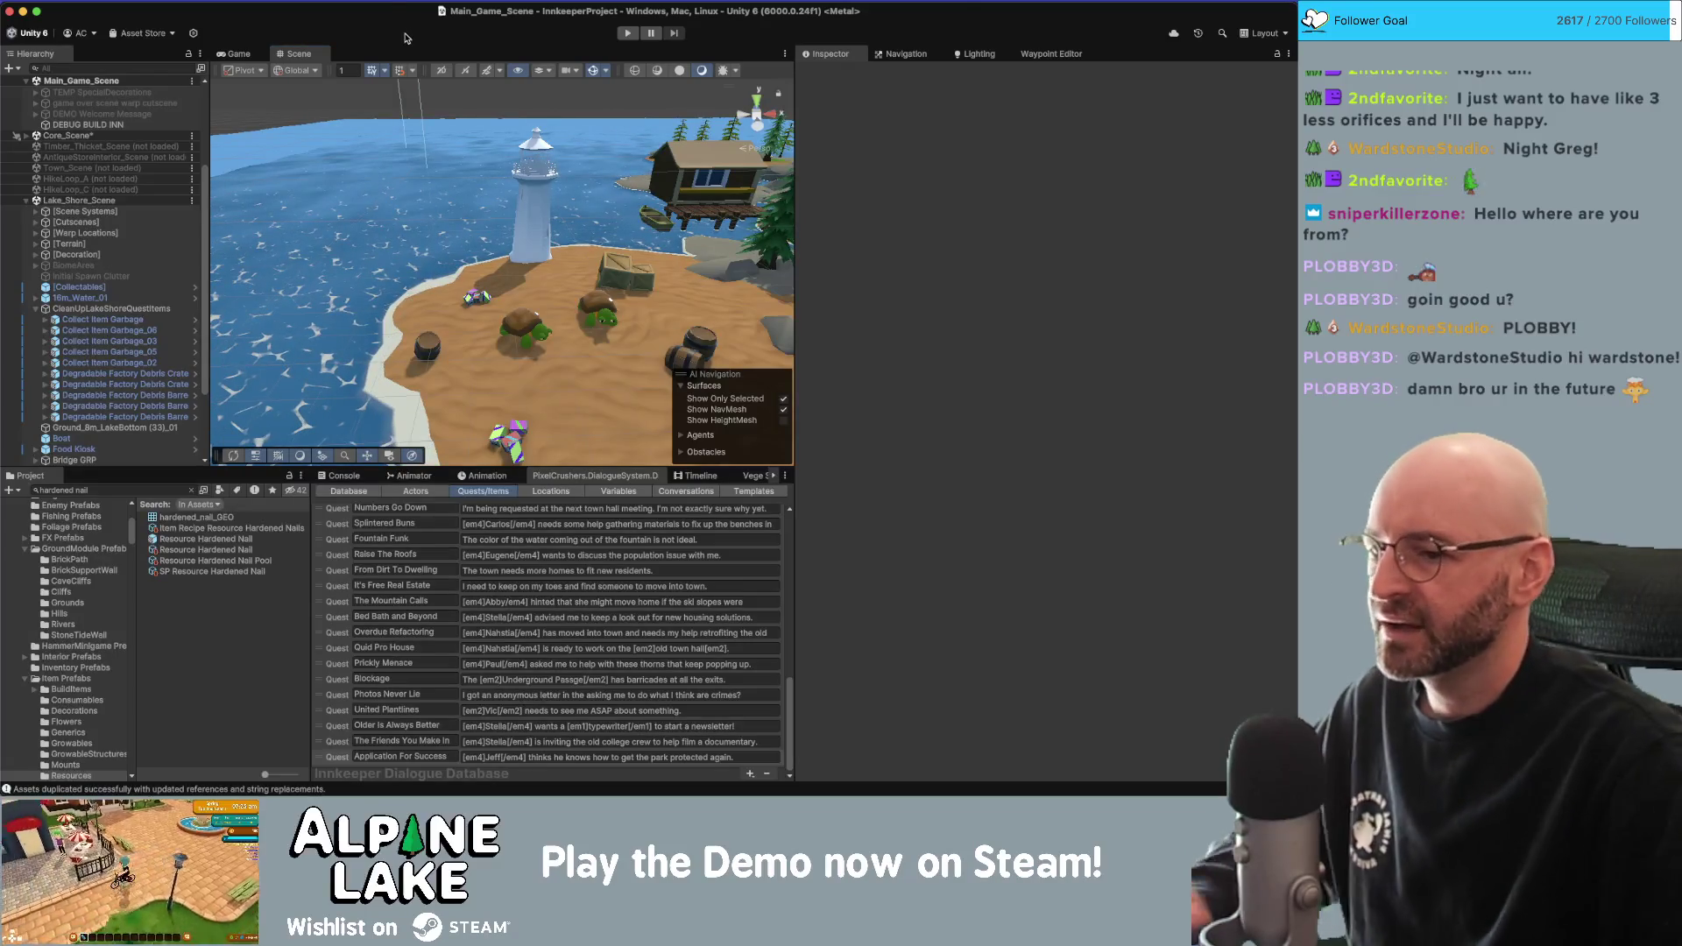
key("super+s")
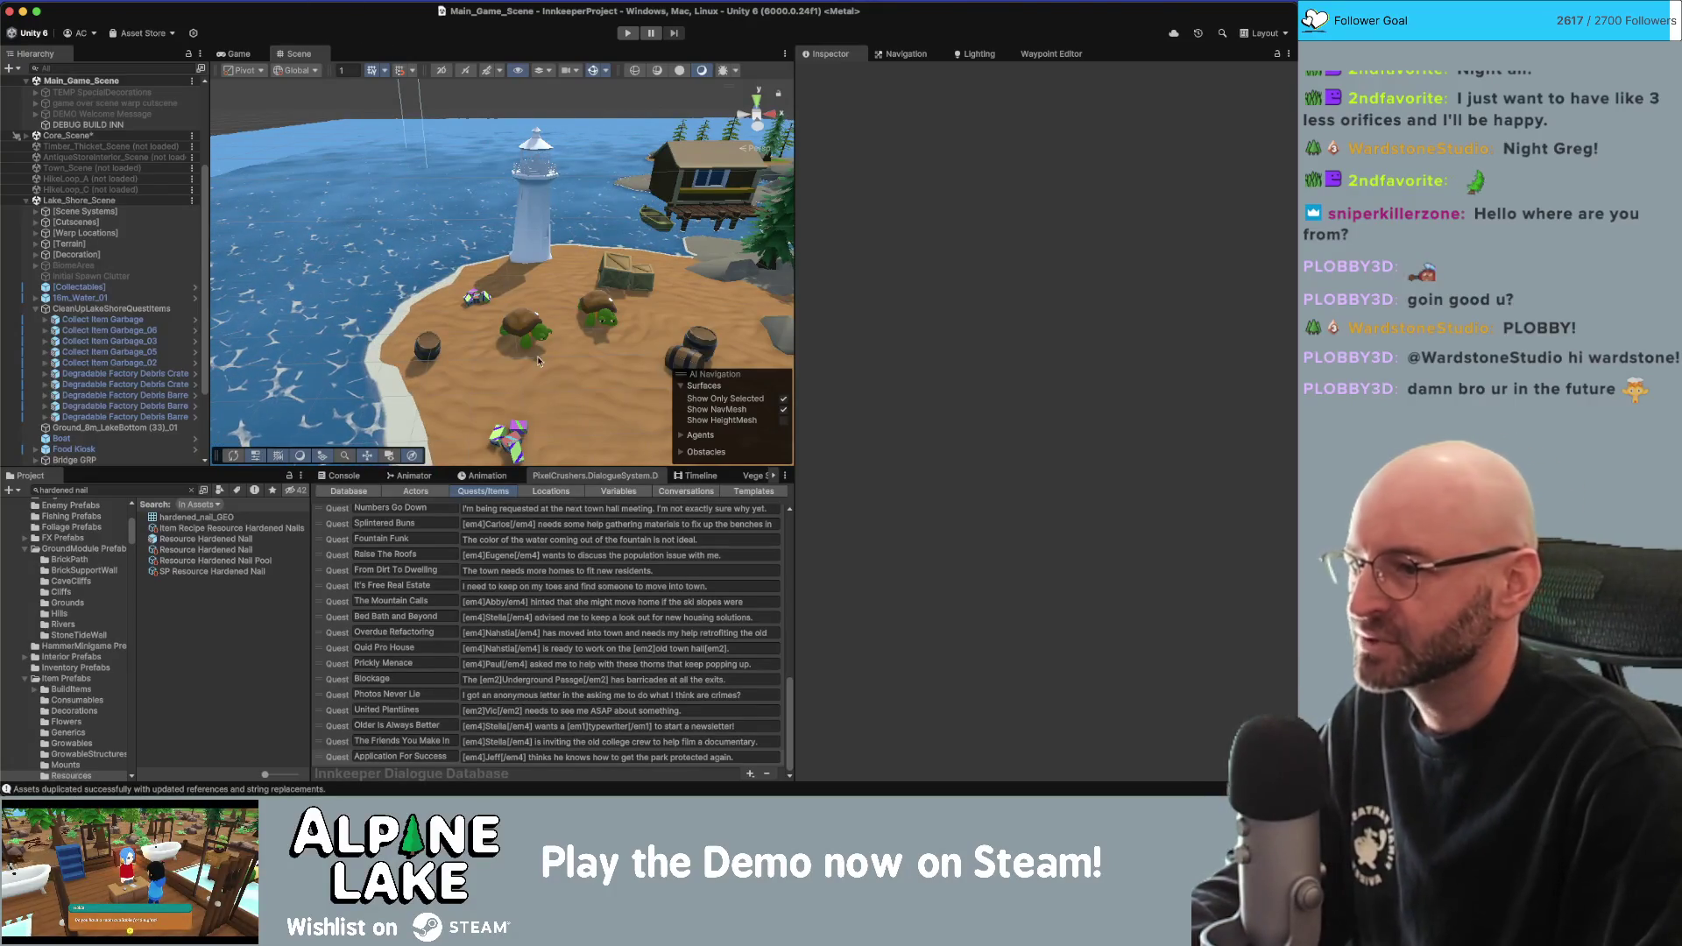
left_click_drag(792, 511, 810, 510)
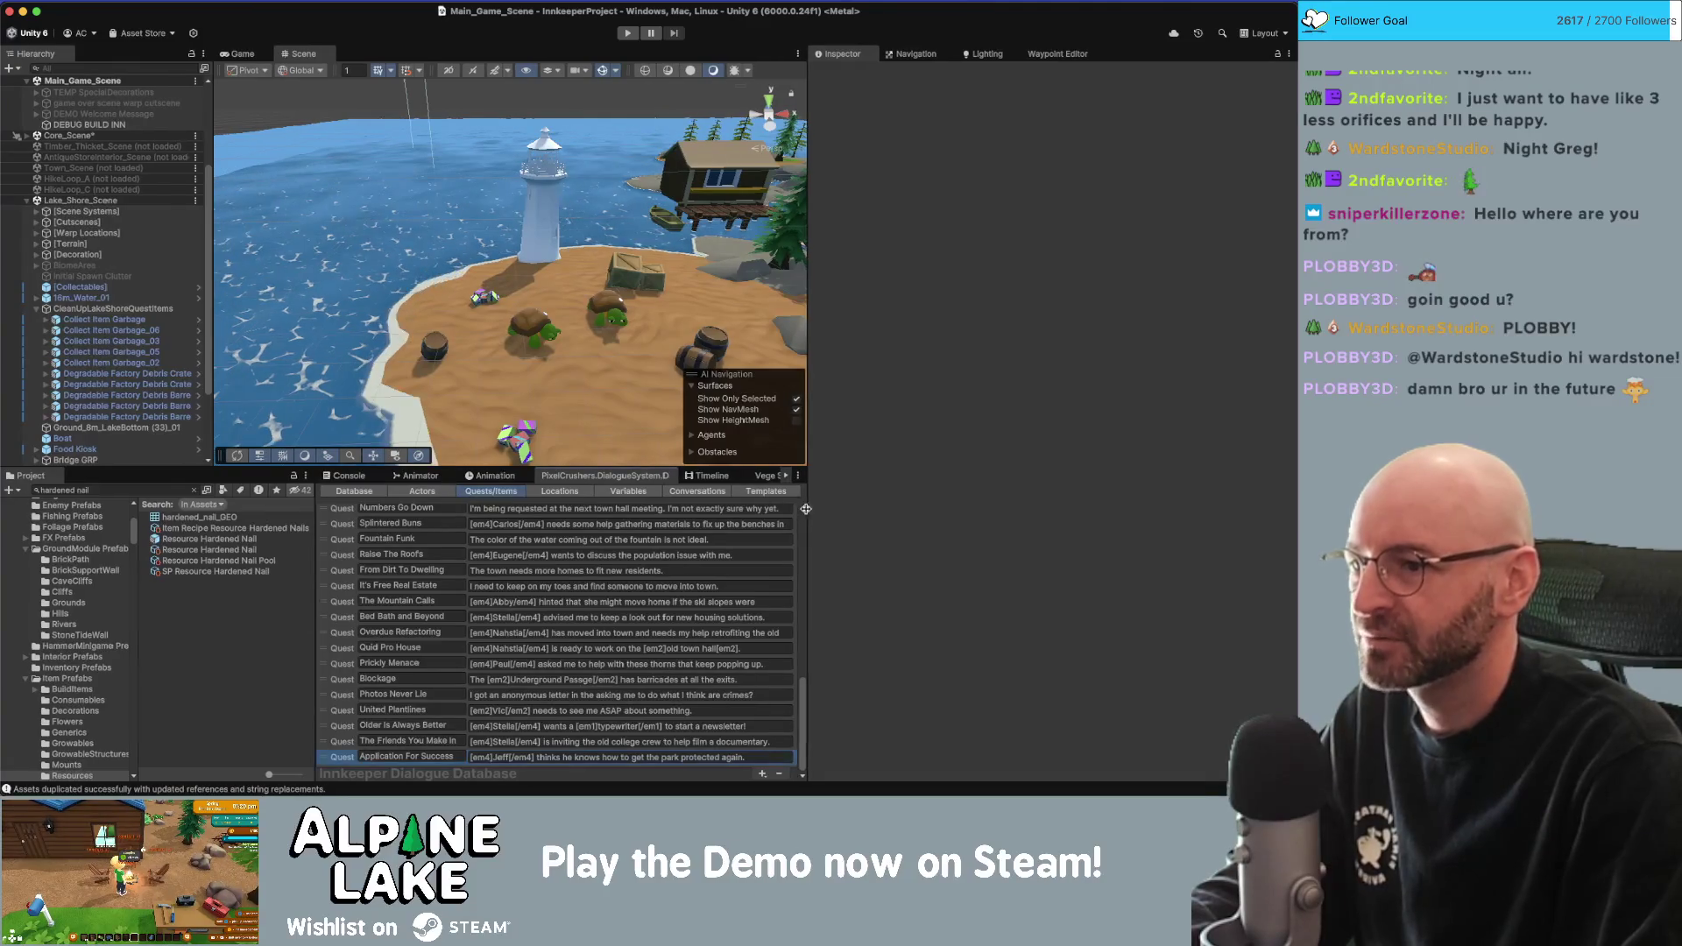
left_click(689, 491)
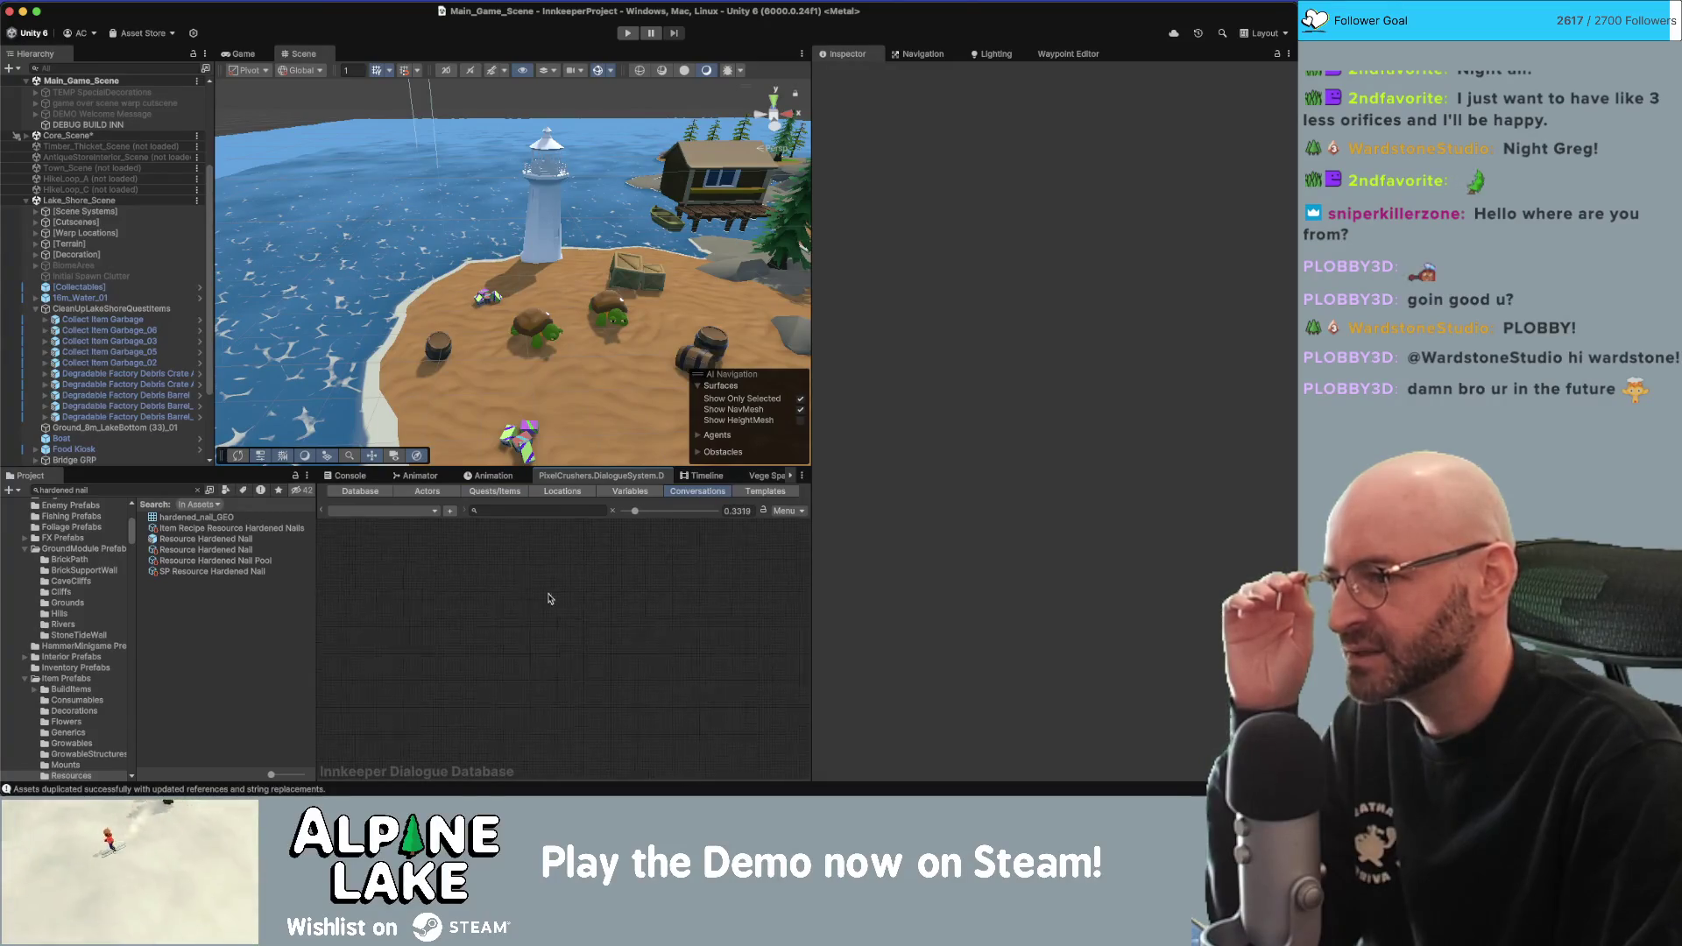
Open the Basic/Jeff/Quests conversation in the dialogue database.
left_click(432, 511)
mouse_move(464, 449)
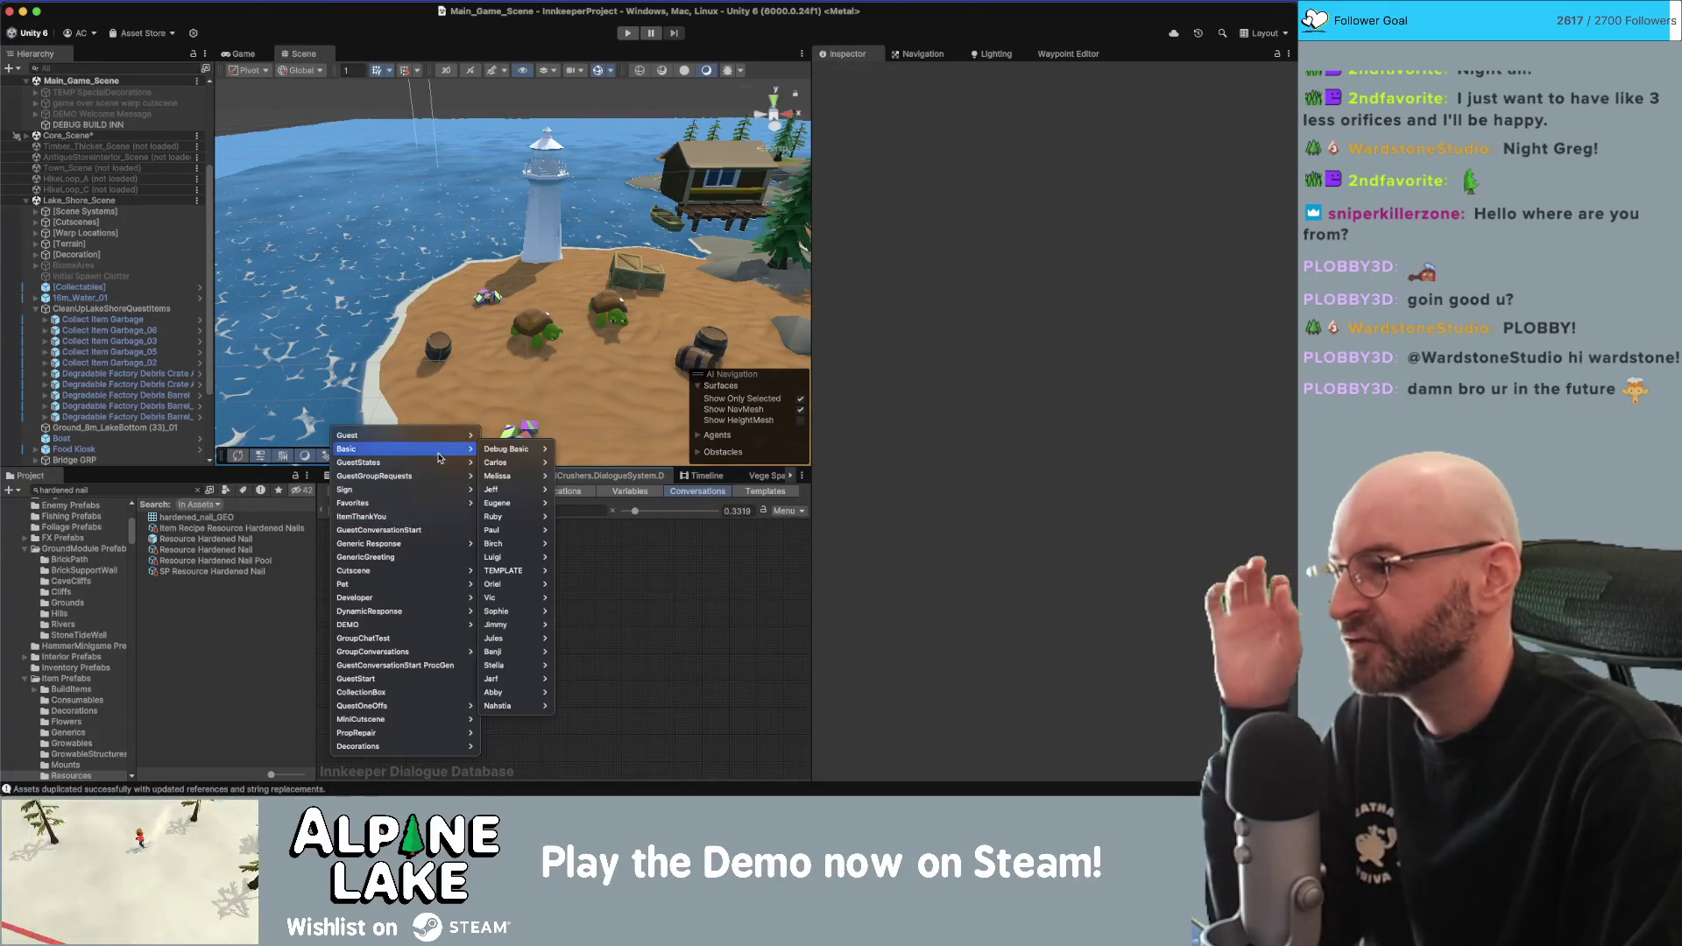
mouse_move(518, 490)
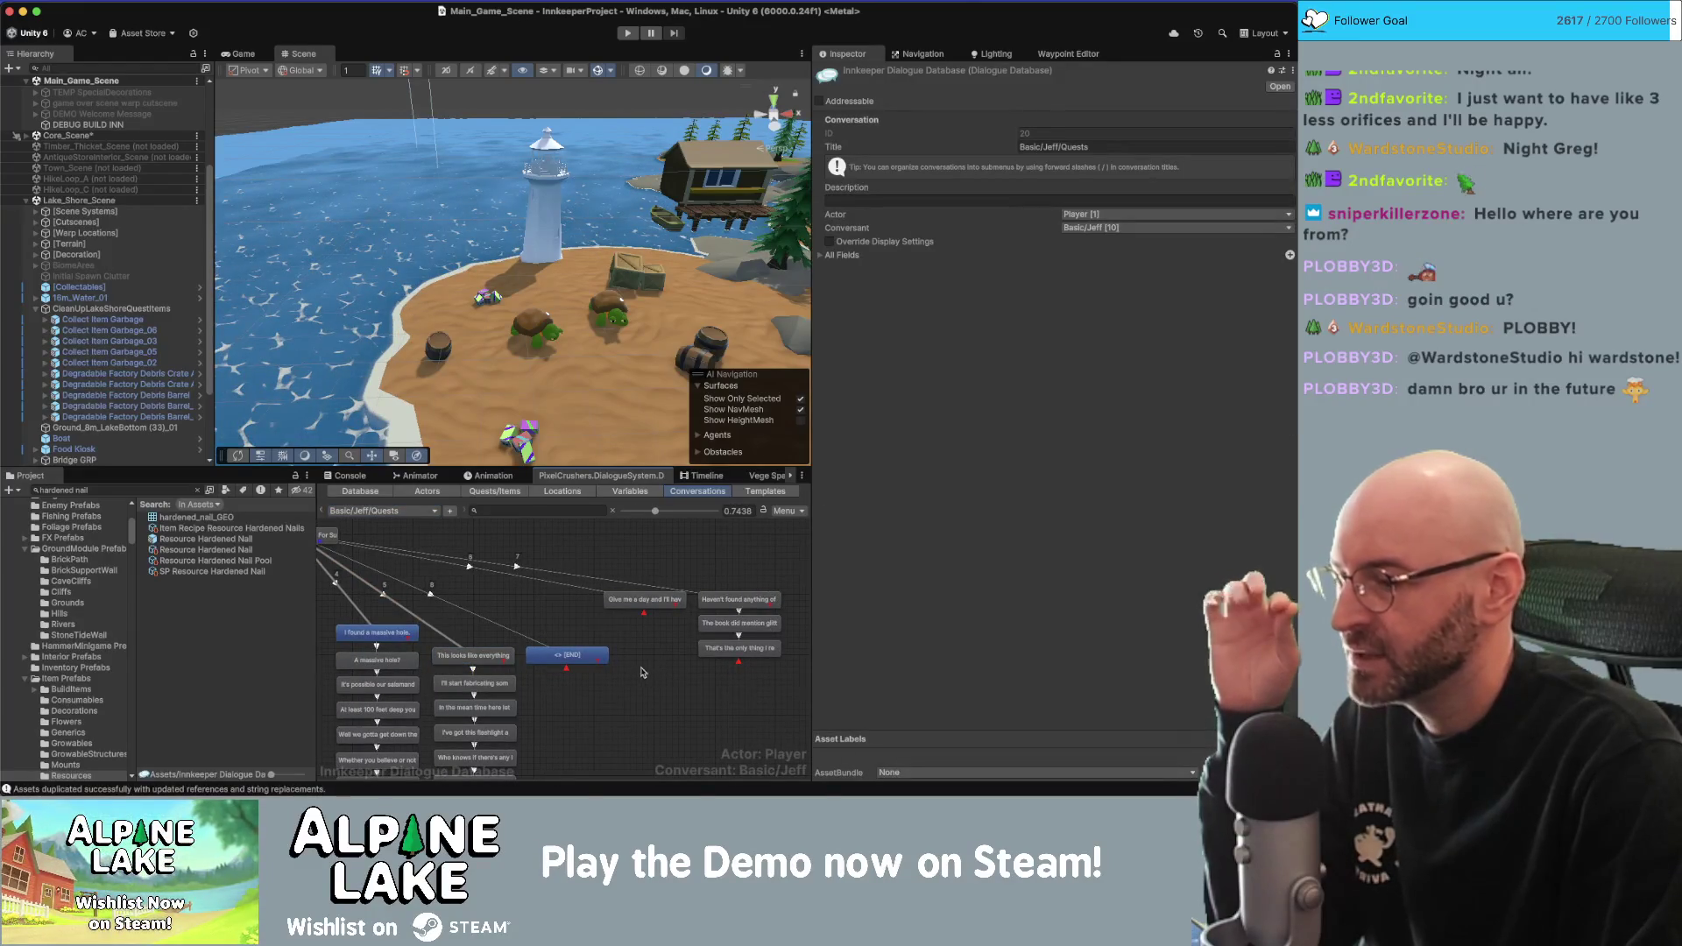
Inspect the end node, the 'This looks like everything' line and a link's priority.
left_click(576, 665)
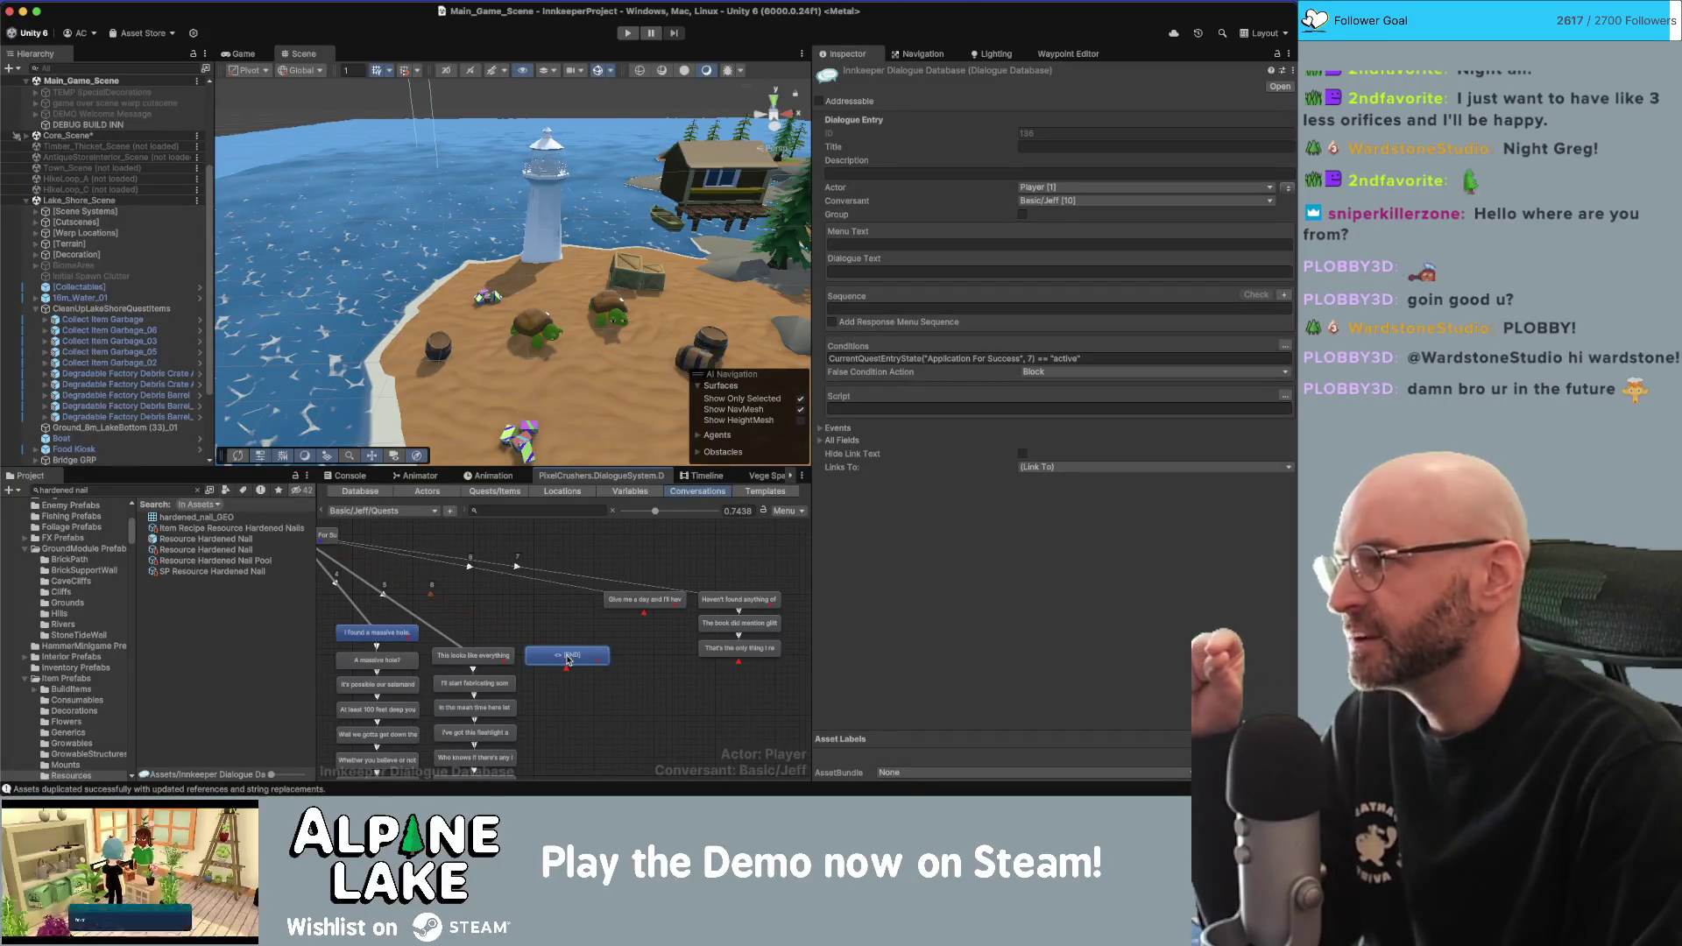
left_click(473, 655)
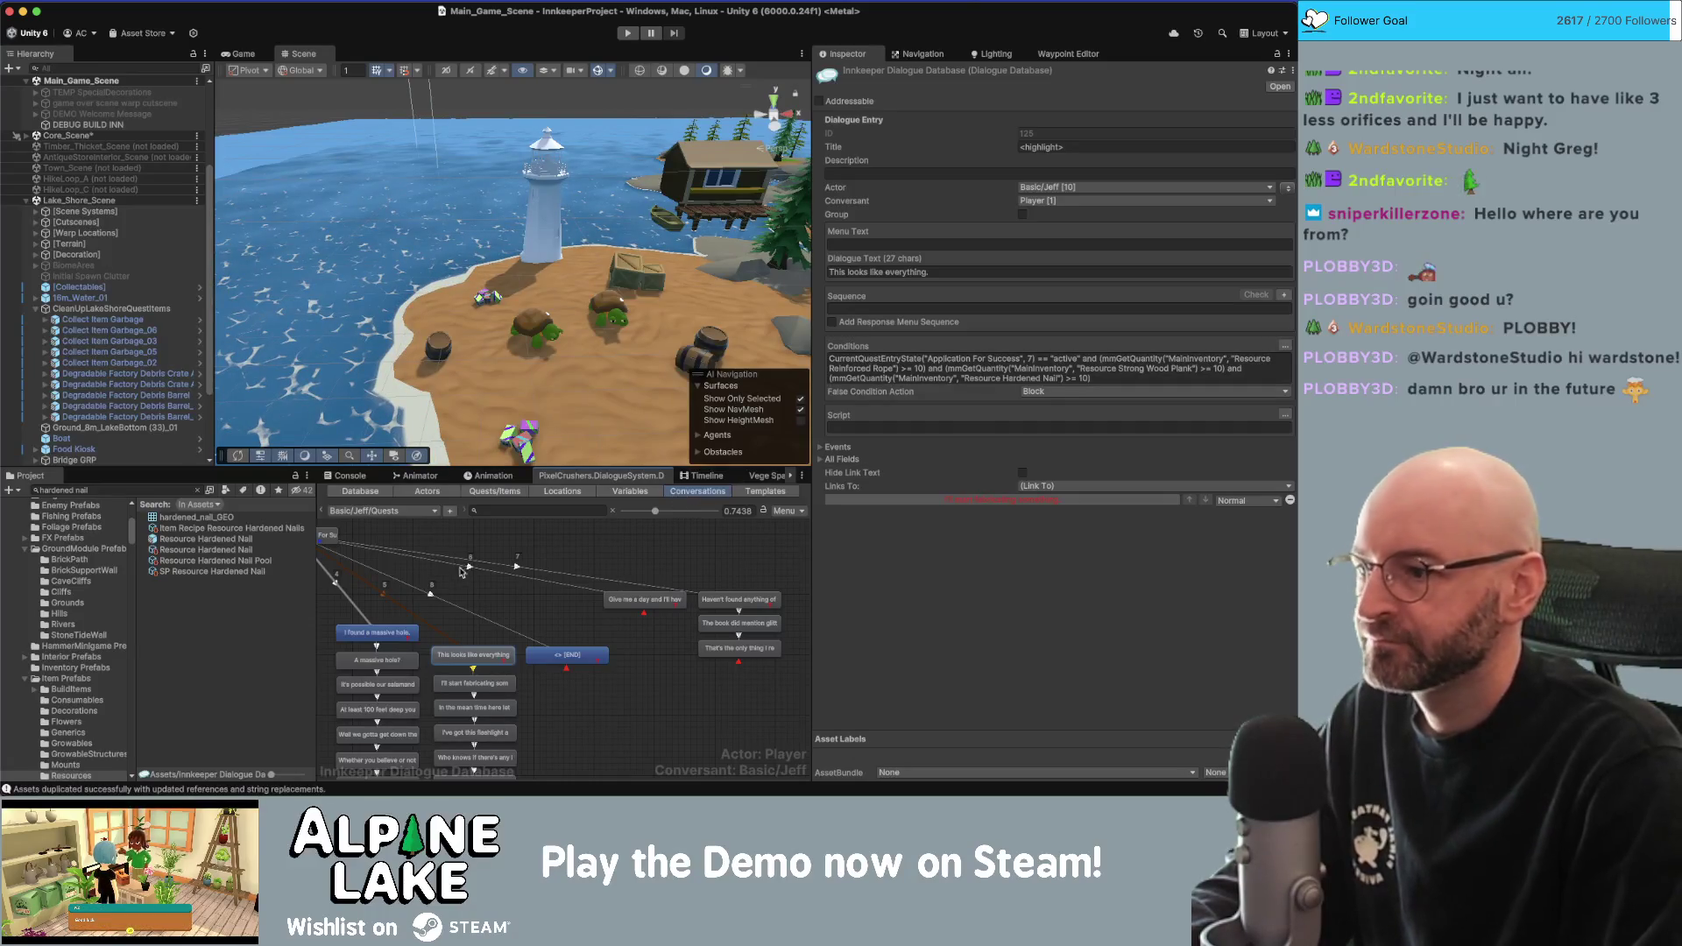
left_click(489, 620)
left_click(407, 612)
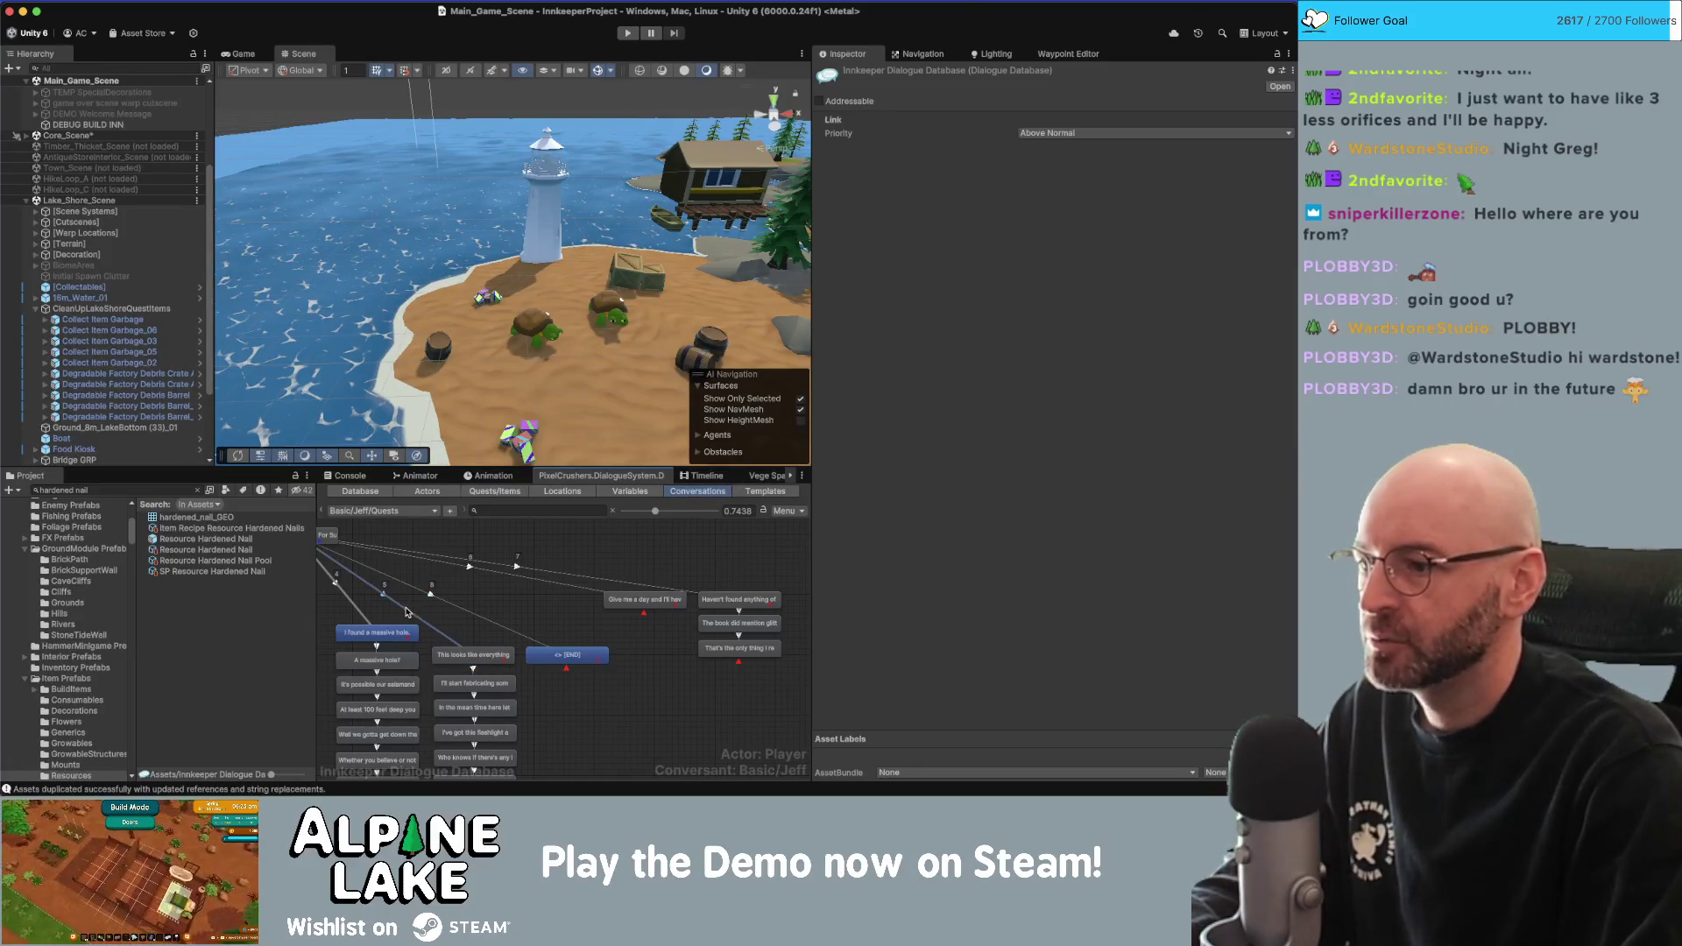
left_click(1063, 132)
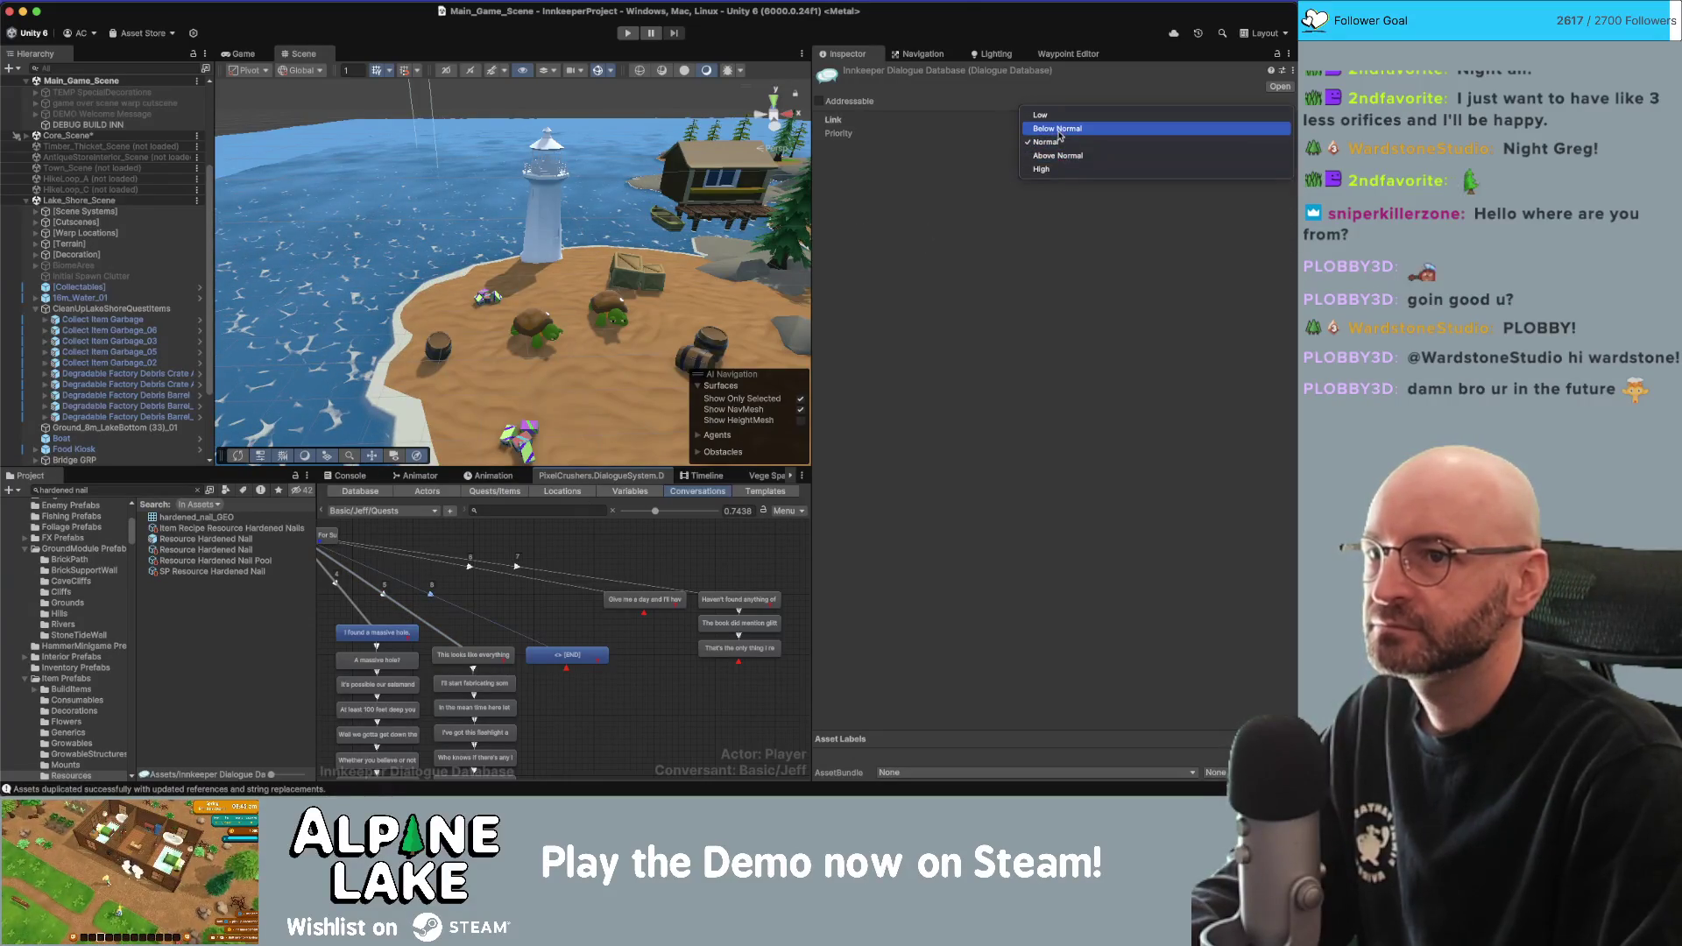
left_click(1058, 130)
left_click(474, 657)
left_click(561, 657)
left_click_drag(560, 657, 580, 648)
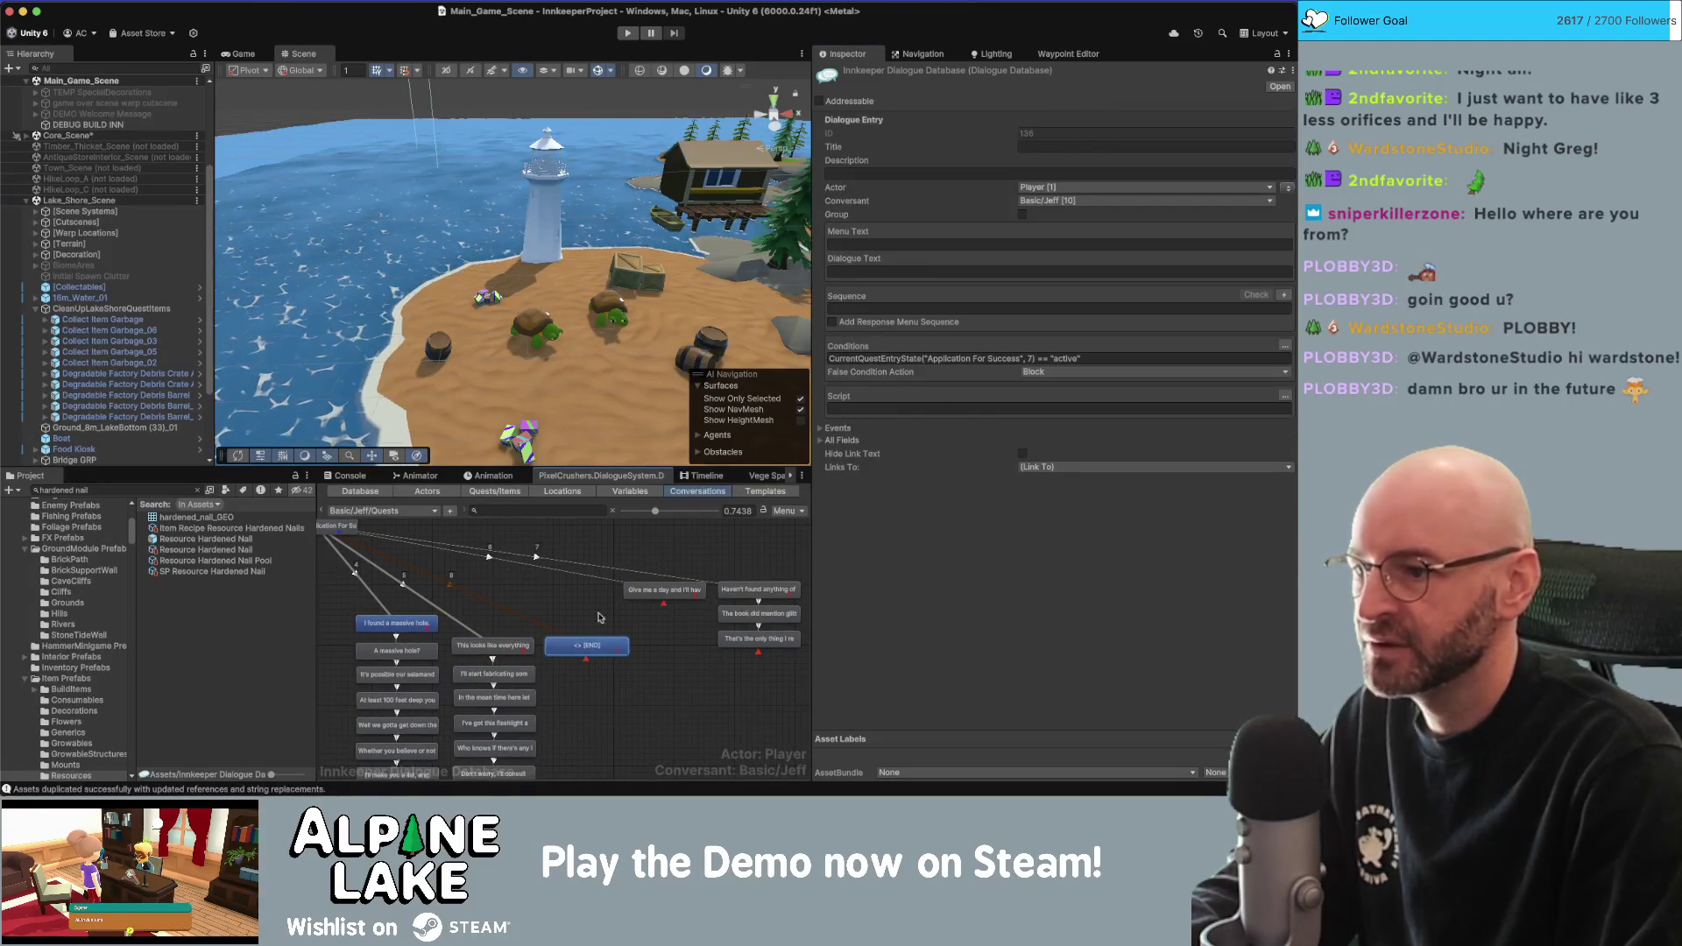
Make Jeff say 'I know some of those items are difficult to get.' and add a child node.
left_click(1287, 187)
left_click(1004, 272)
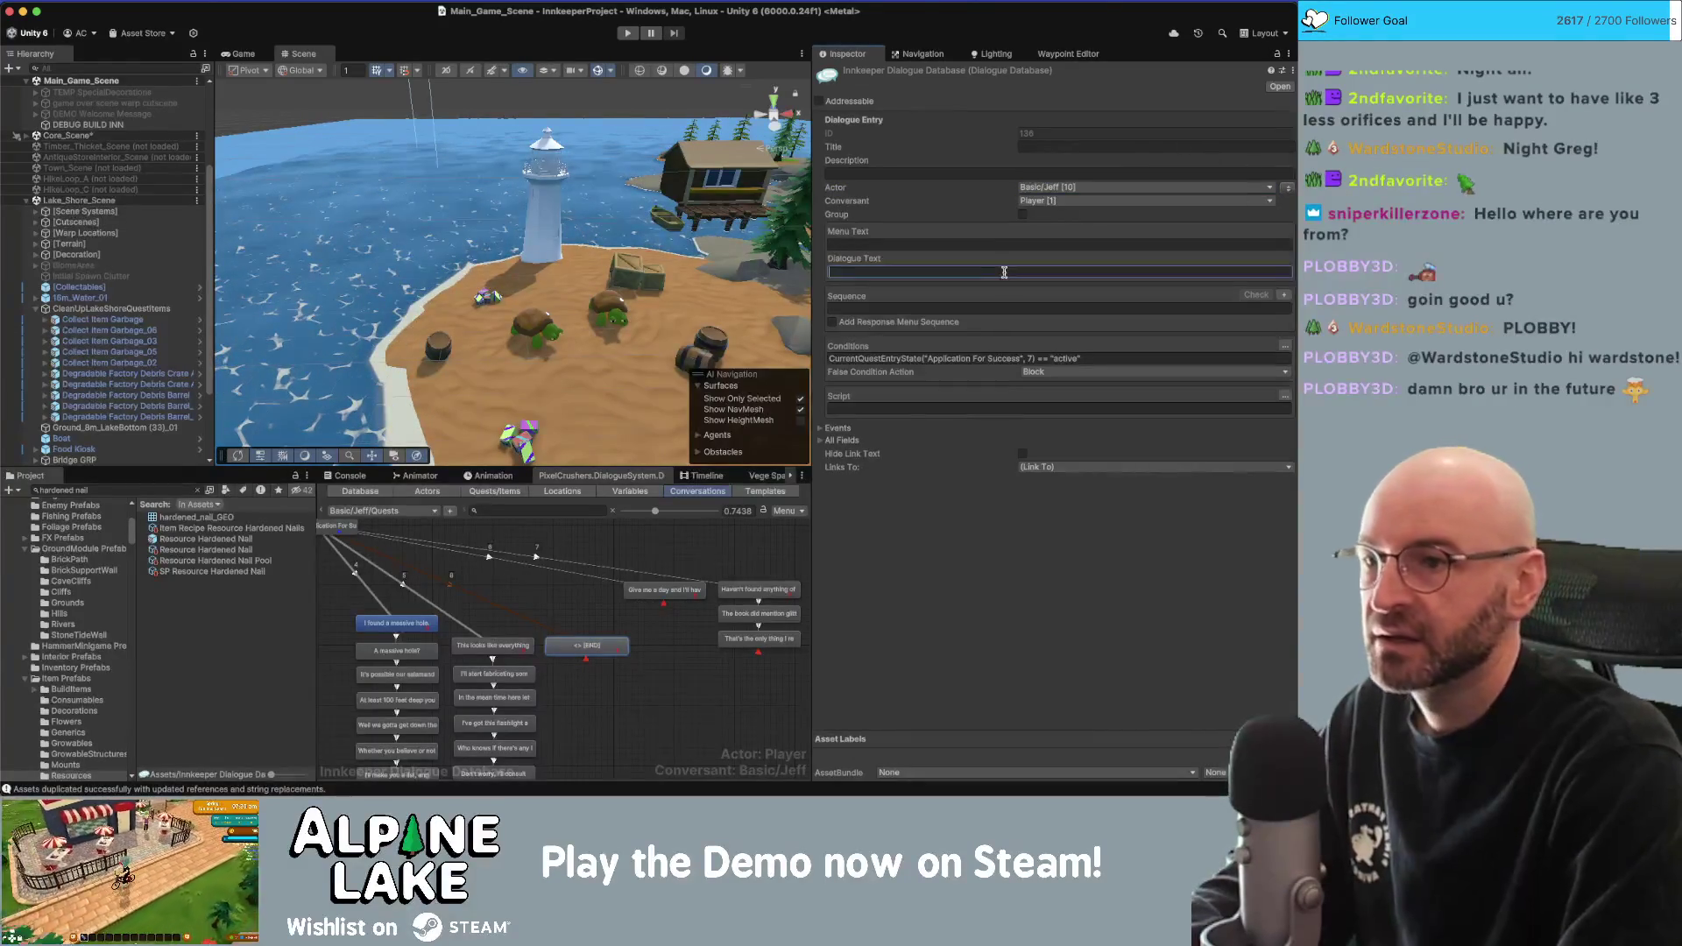
type("I know some ")
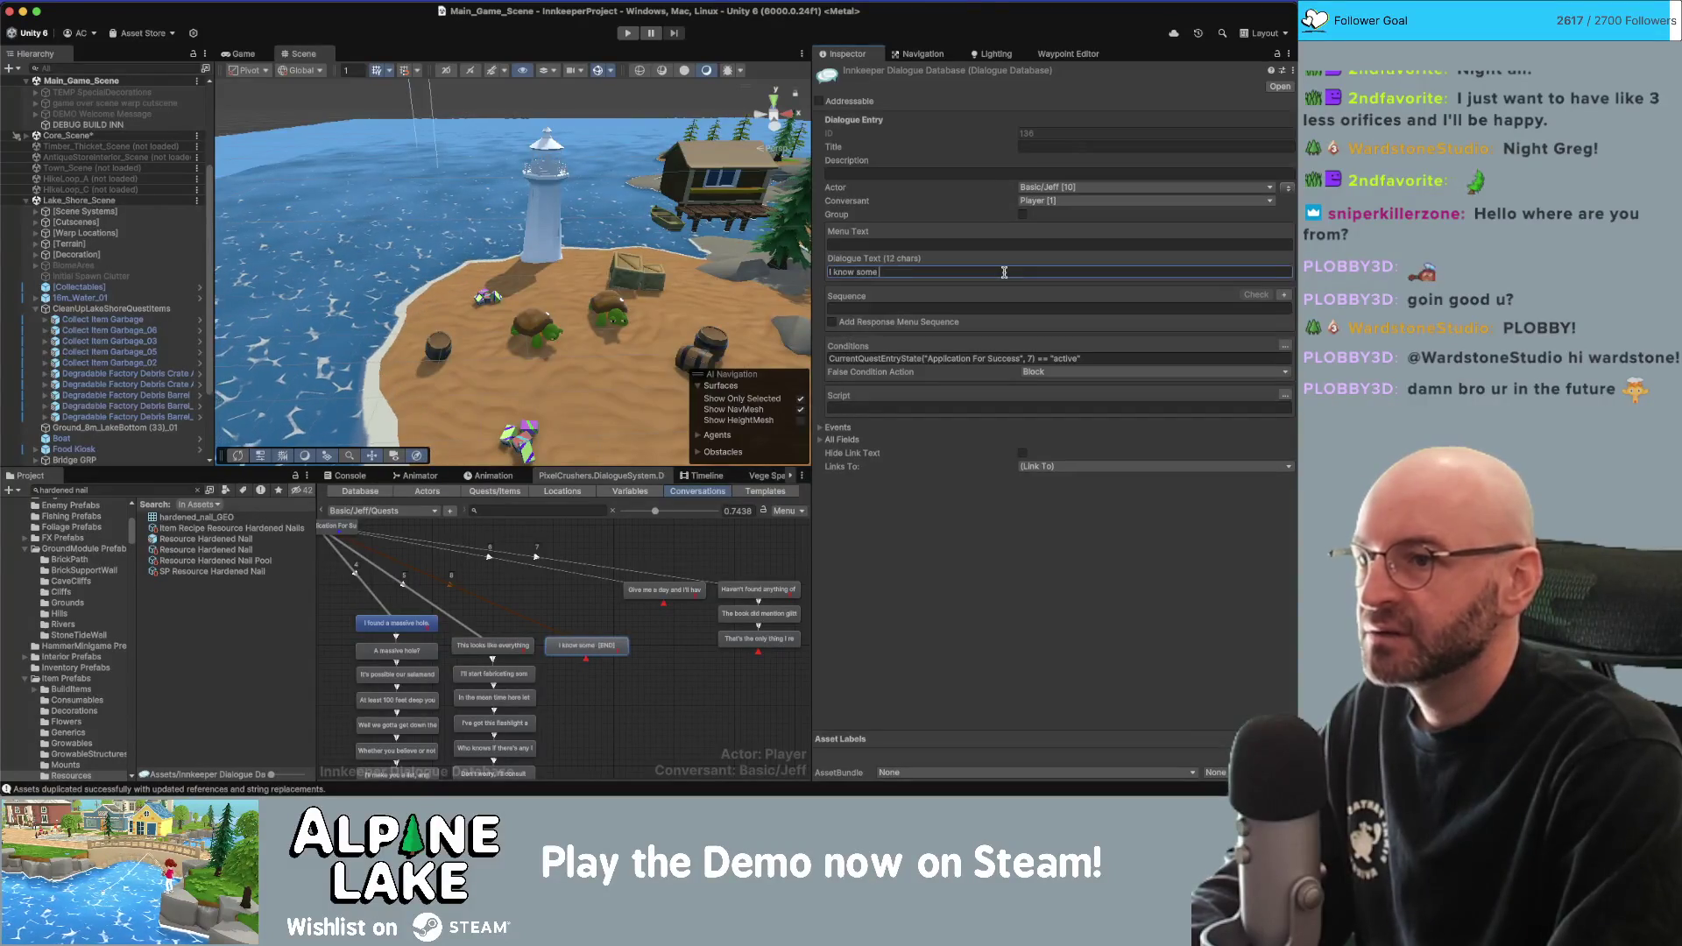
type("of those items are ")
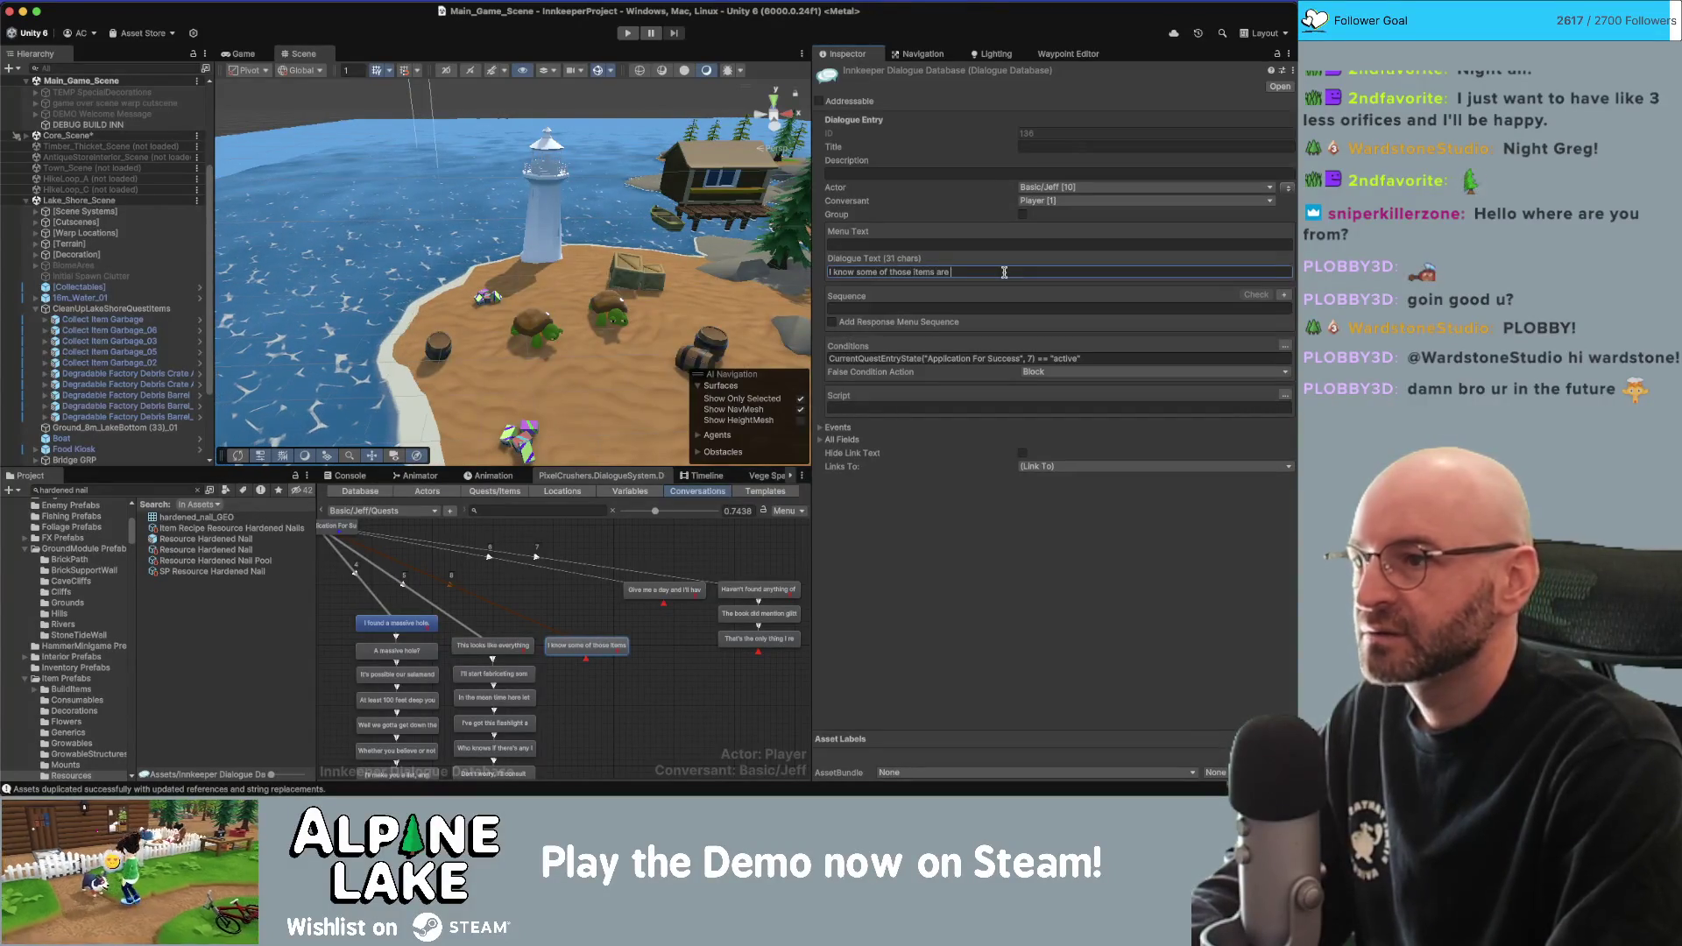
type("difficul")
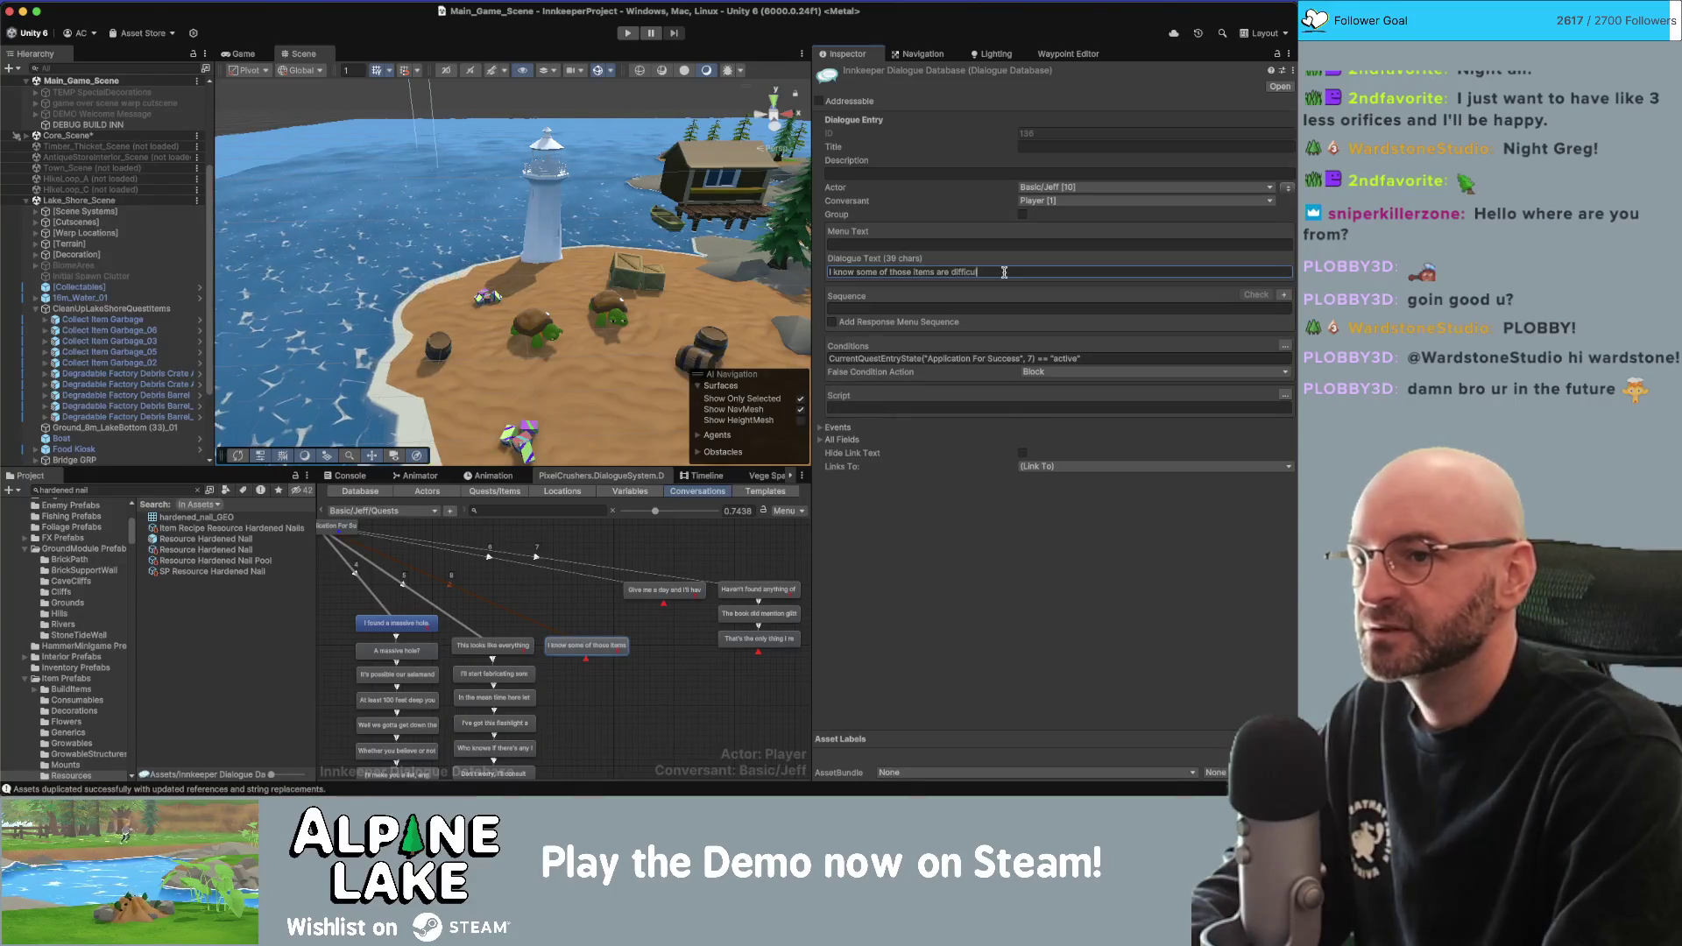
type("t to get.")
left_click(587, 648)
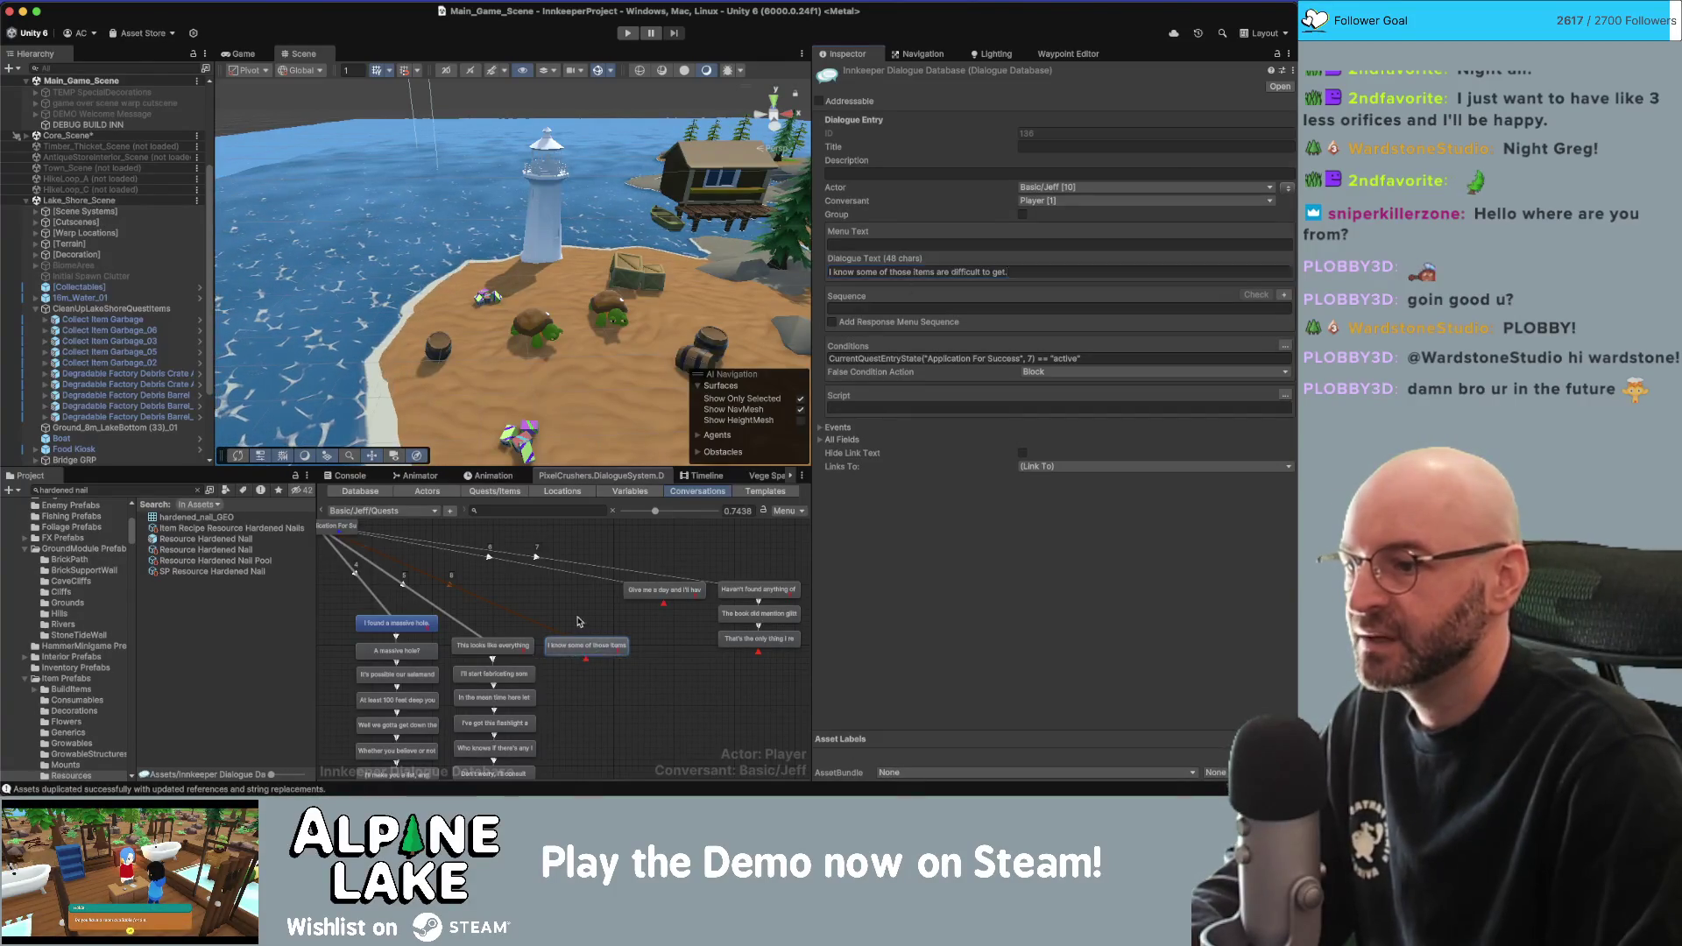
right_click(587, 648)
left_click(629, 636)
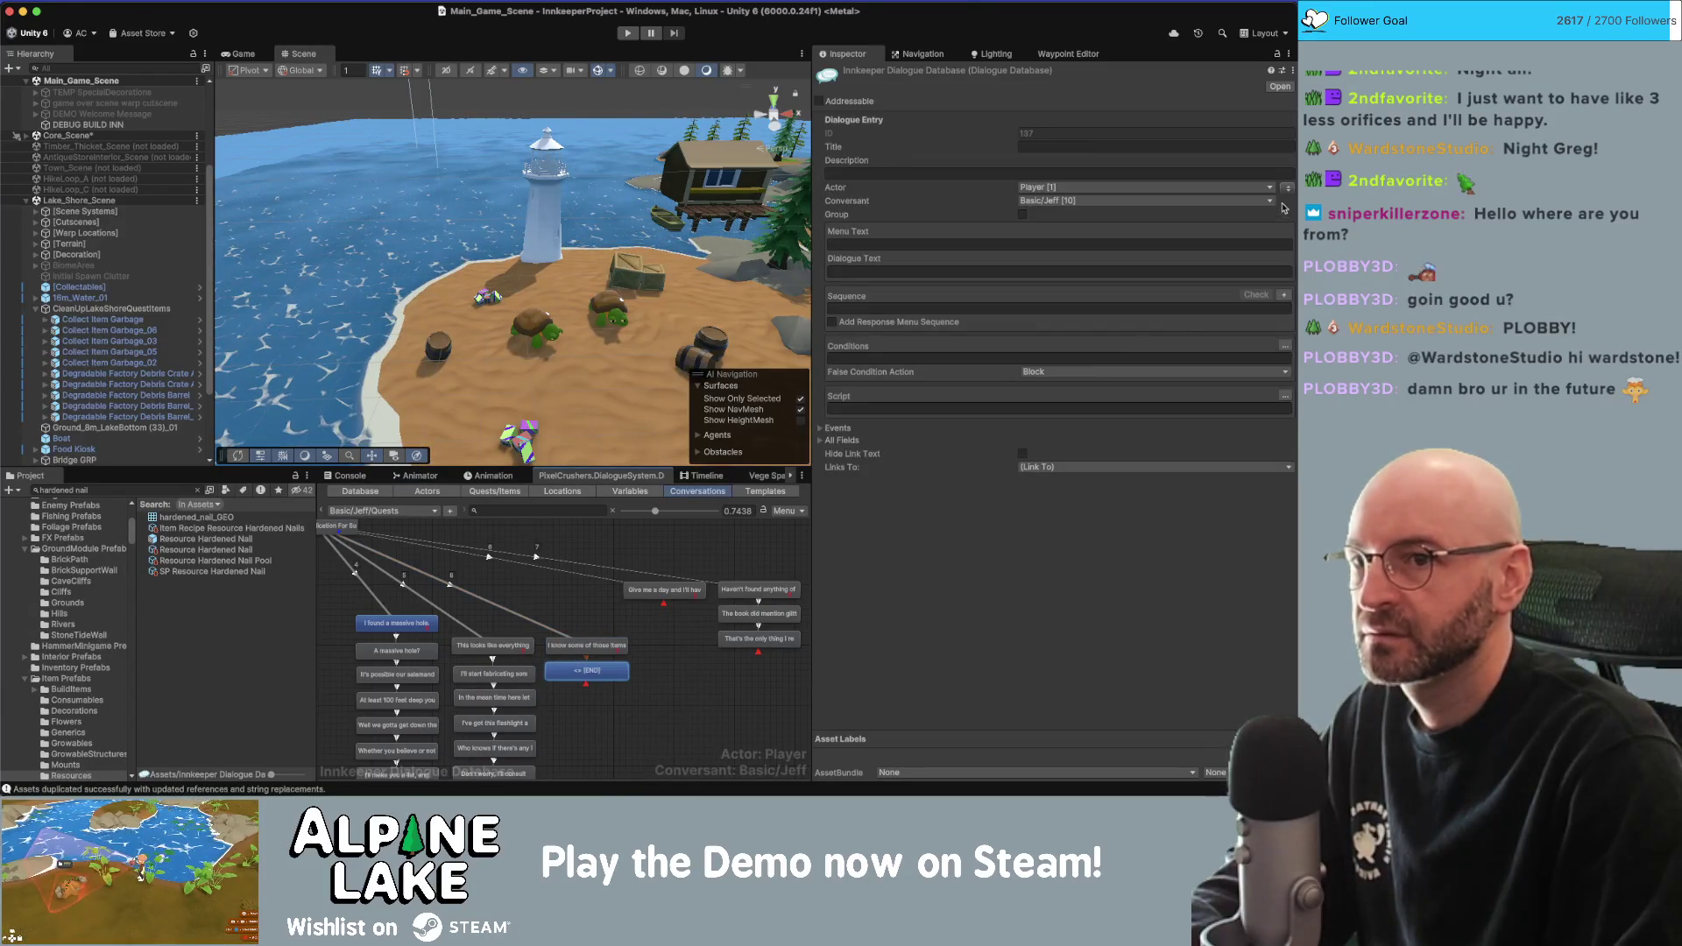
Give the child node Jeff's line that Carlos may sell them, then add another child node.
left_click(1286, 188)
left_click(974, 273)
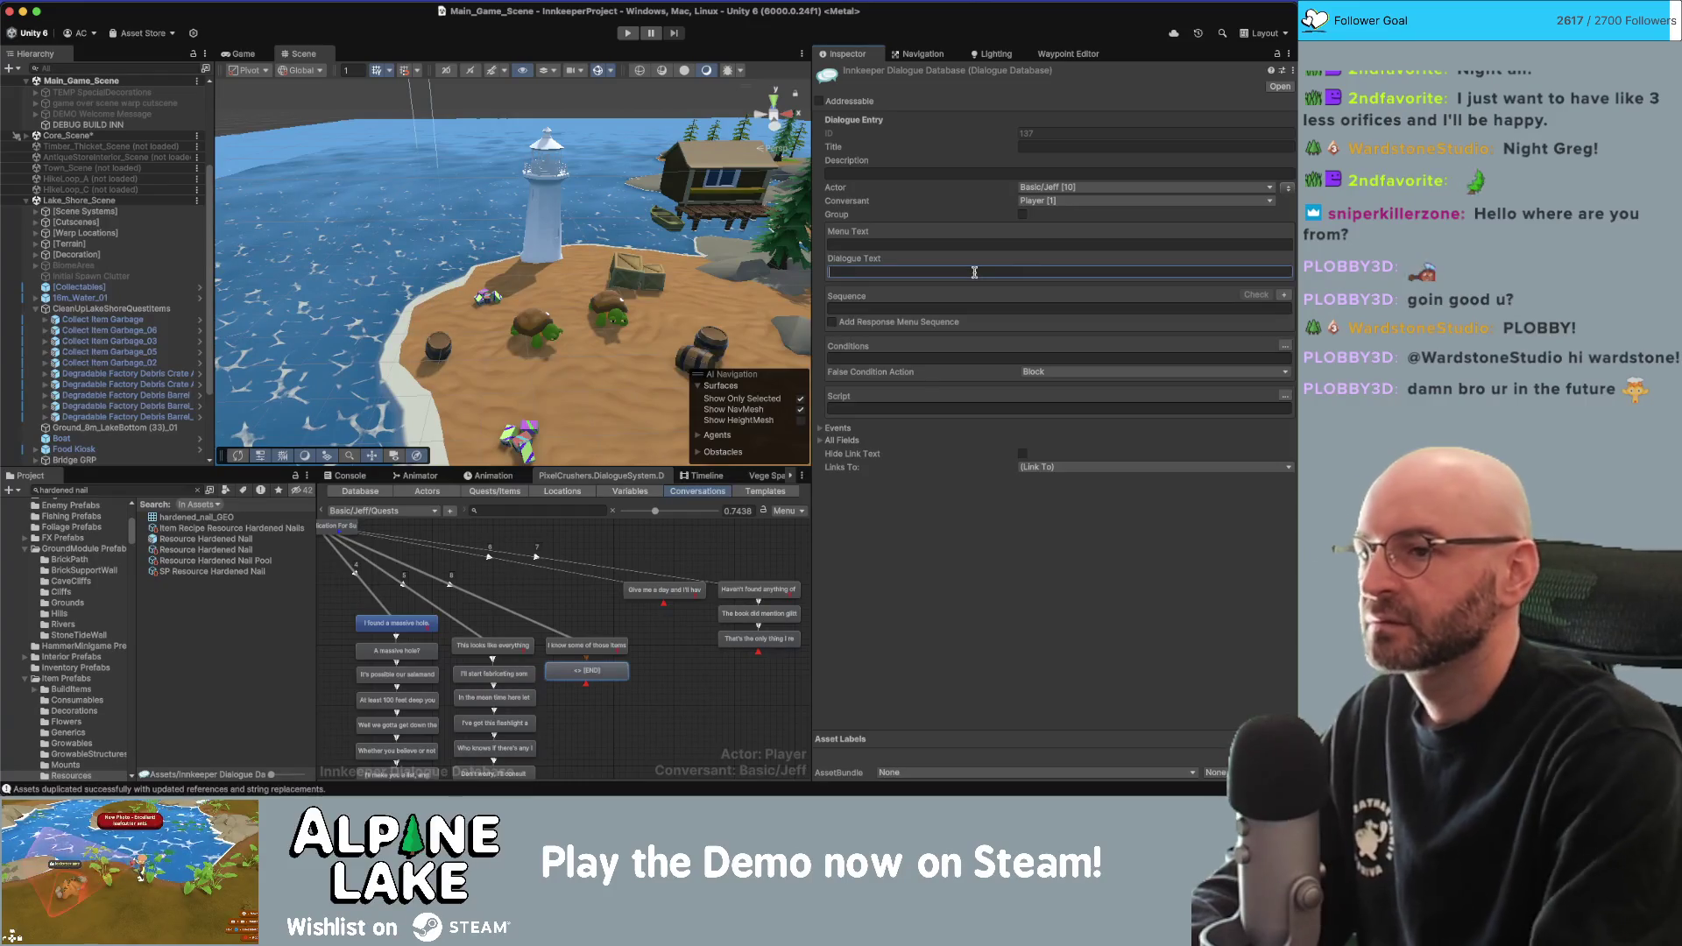
type("It's possible ")
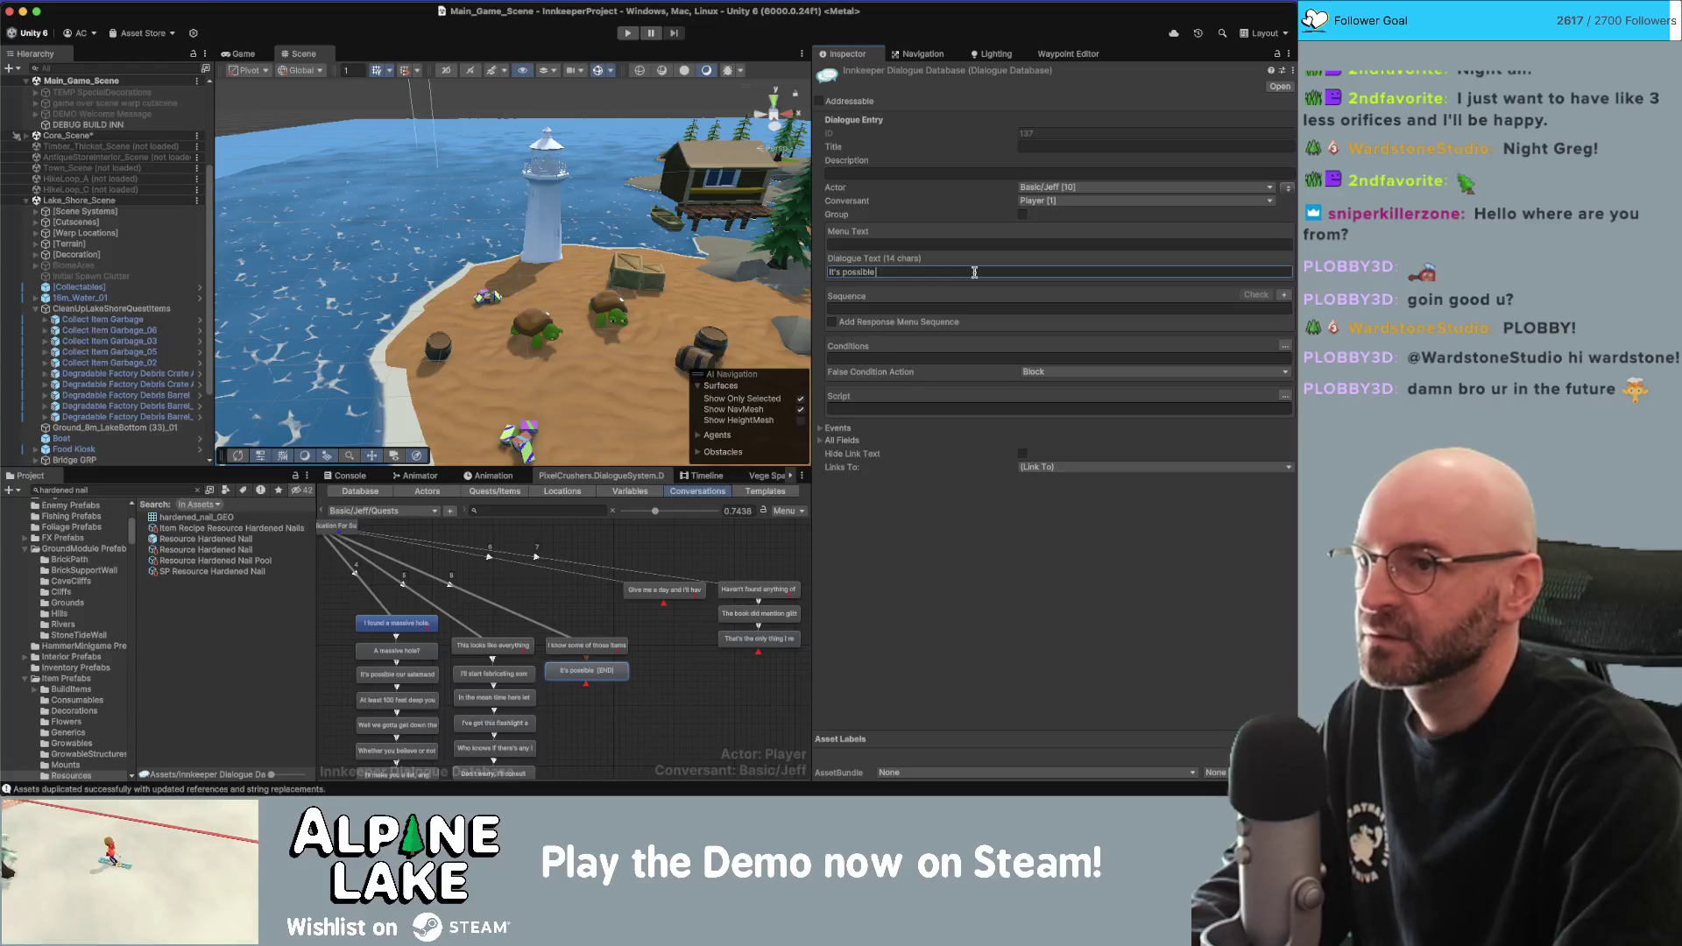
type("[")
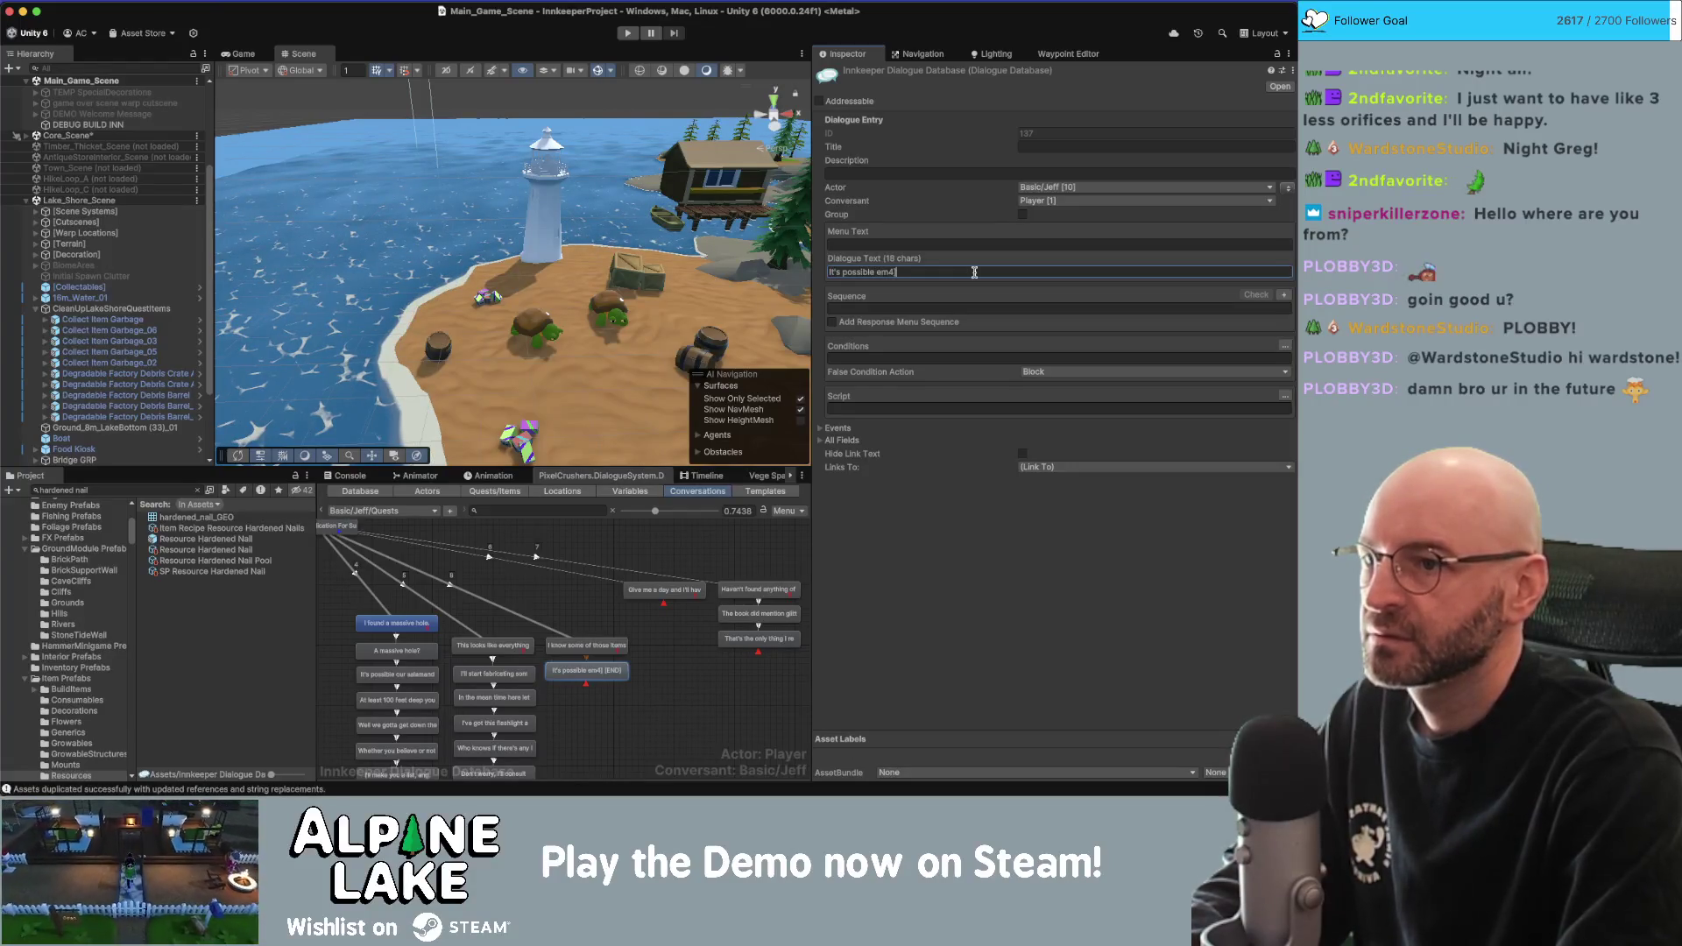
type("em4]Cal")
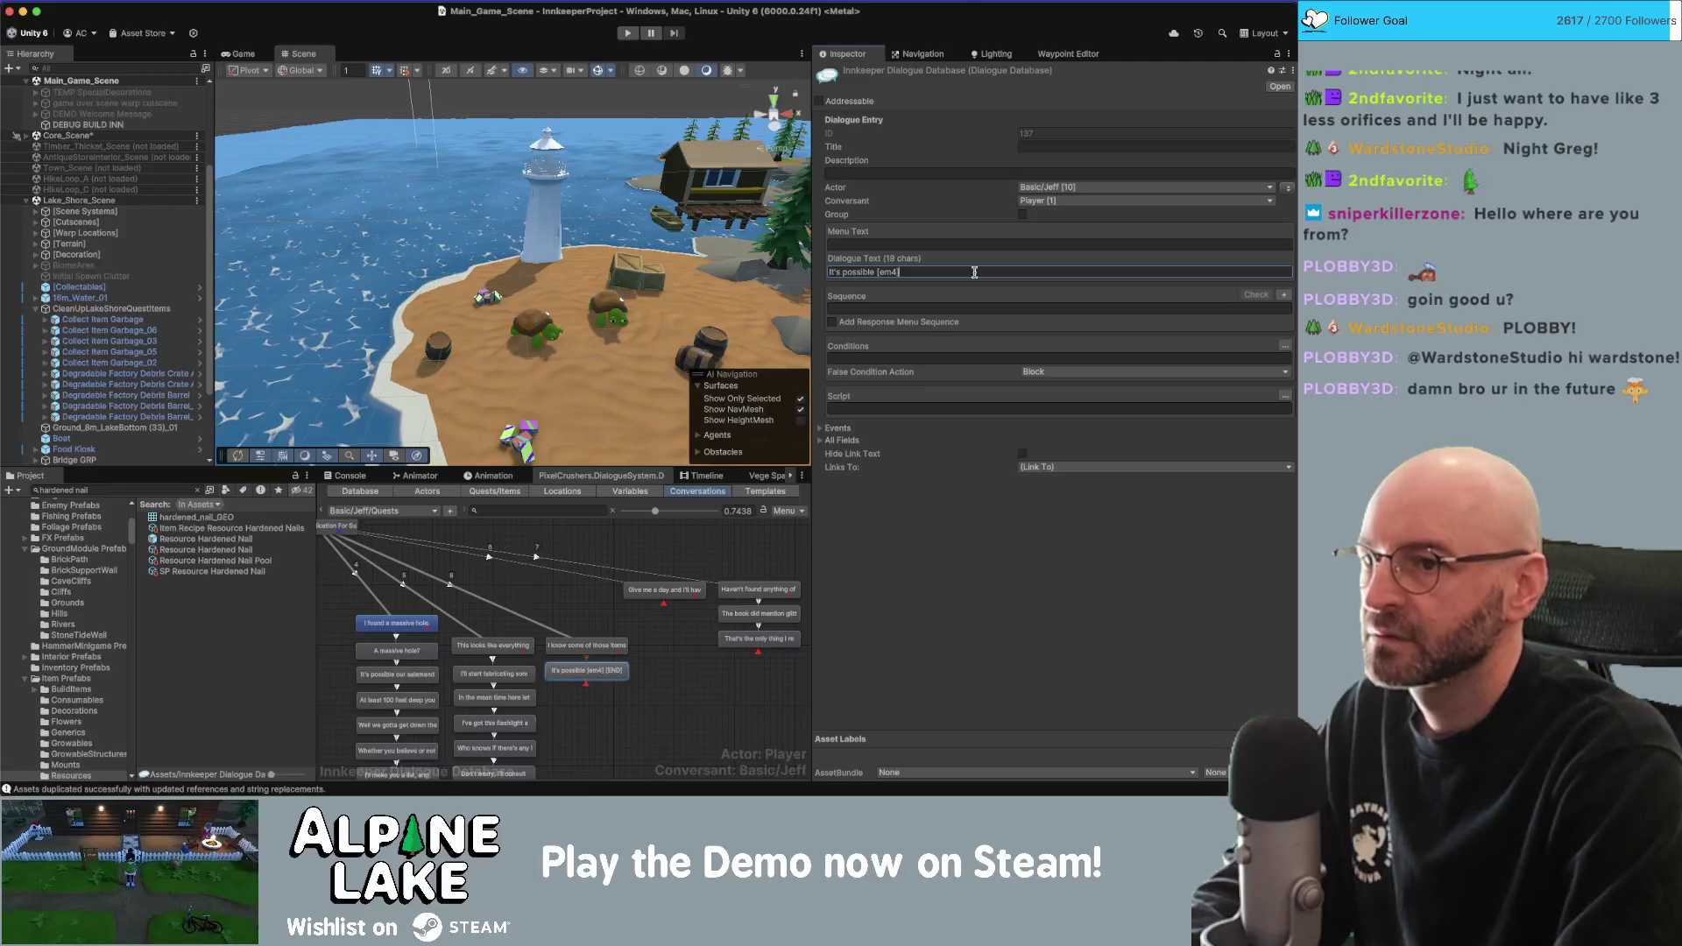
key("BackSpace")
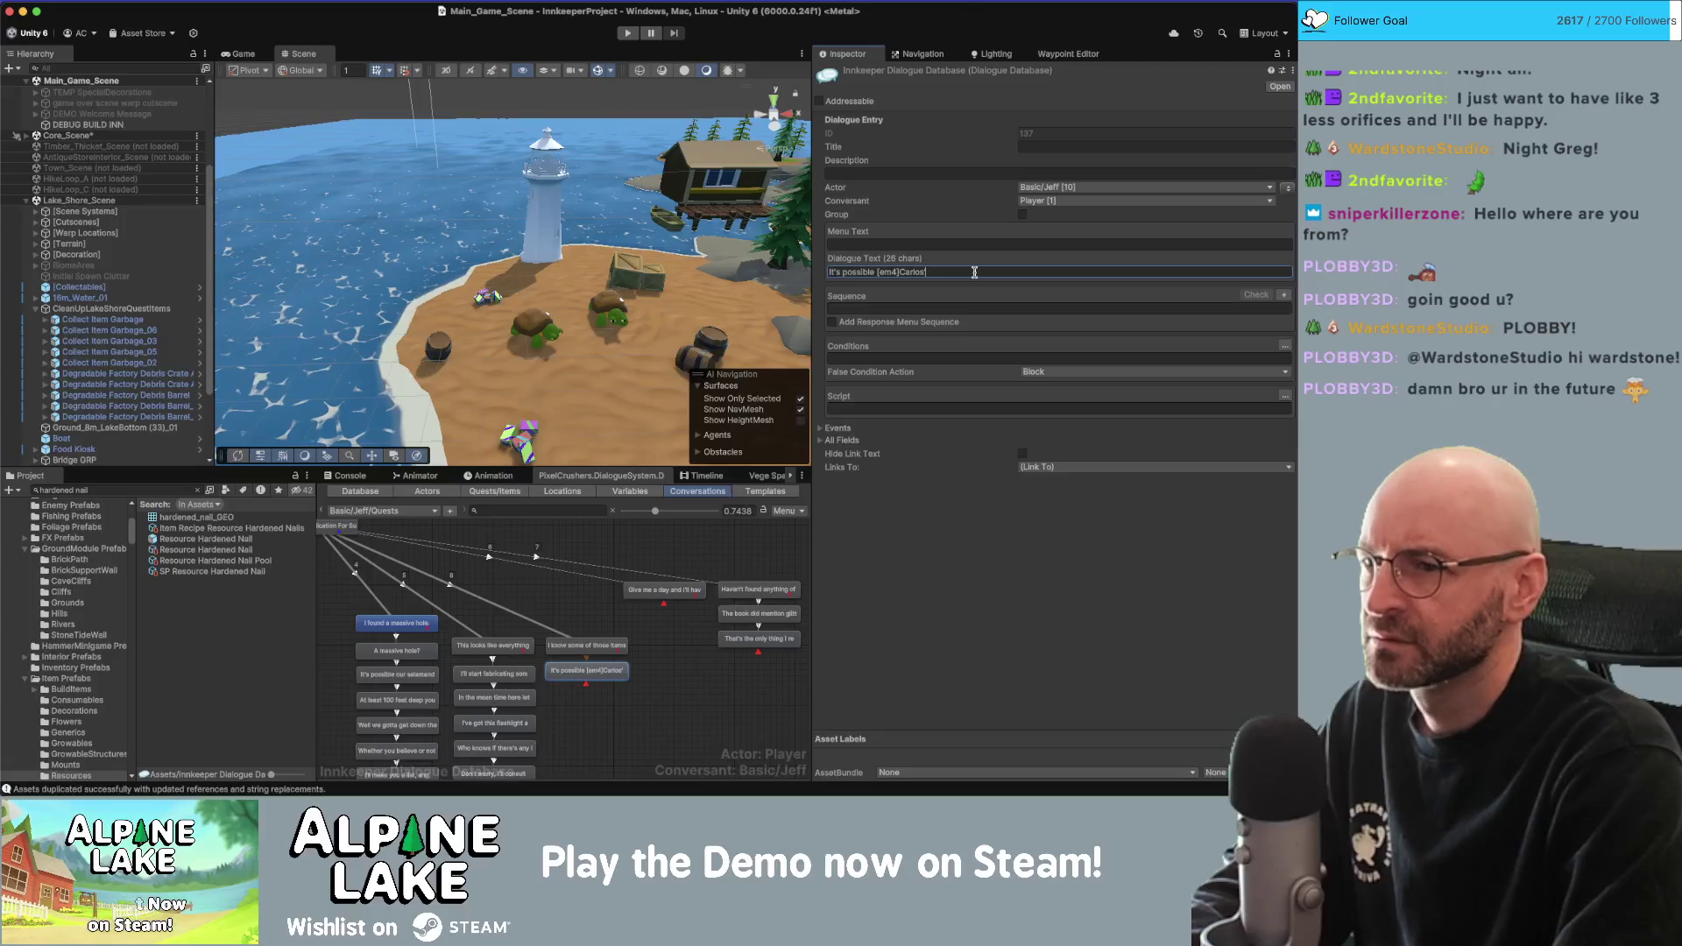
type("/em4] sells them.")
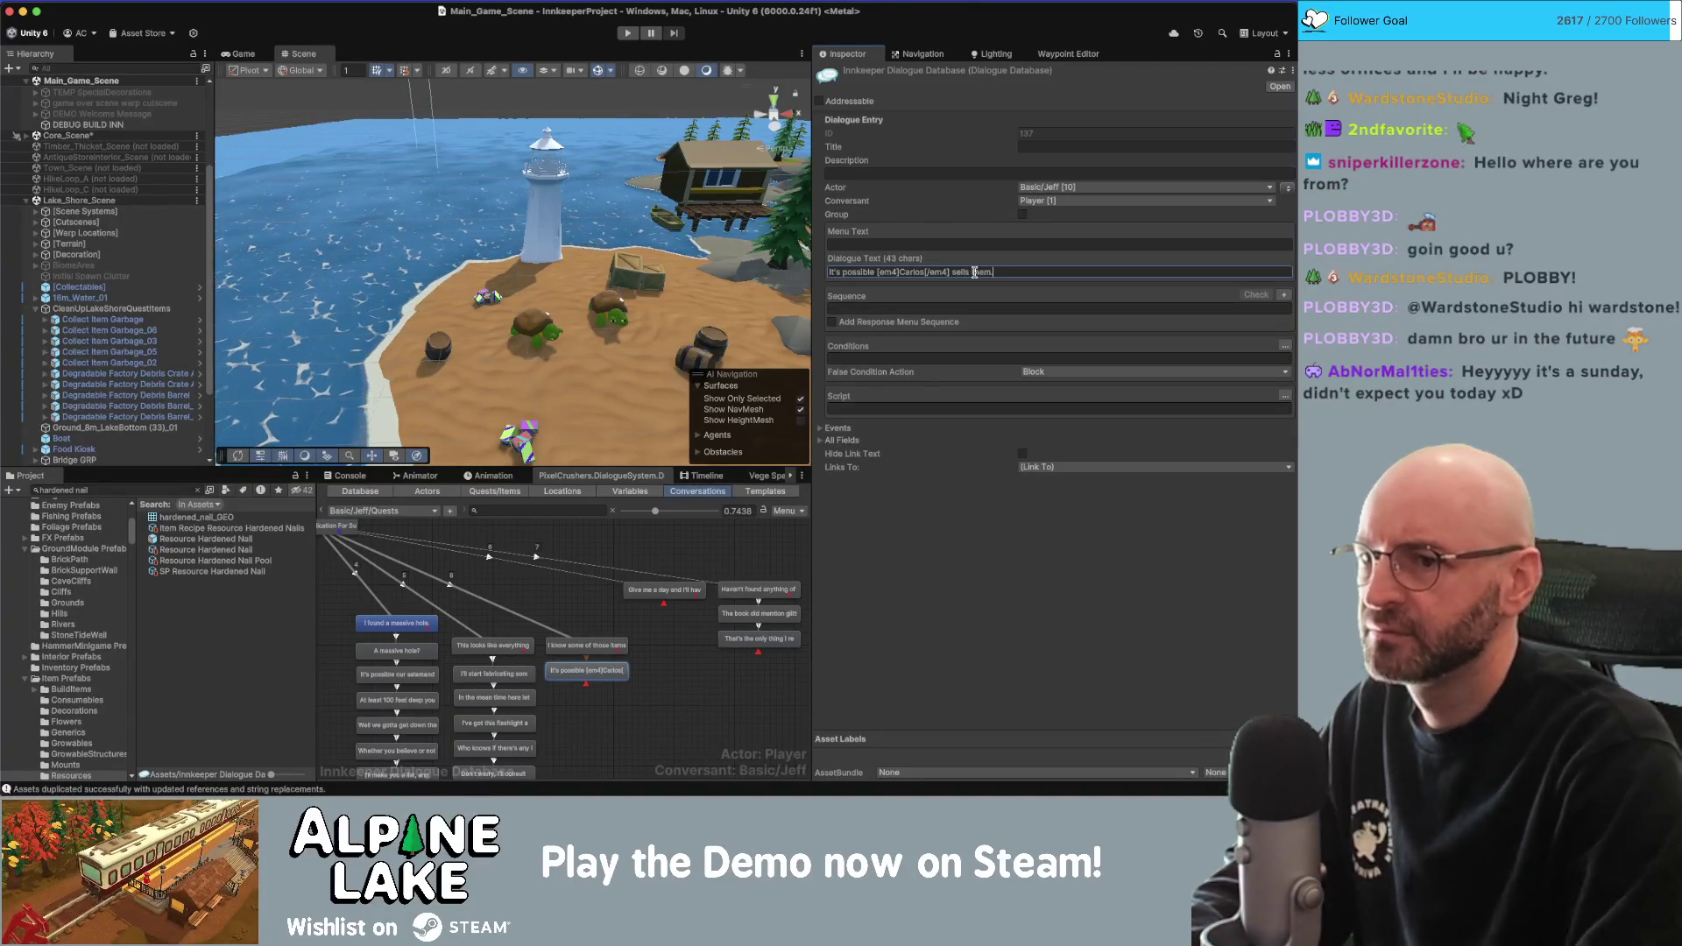
left_click(628, 667)
right_click(628, 668)
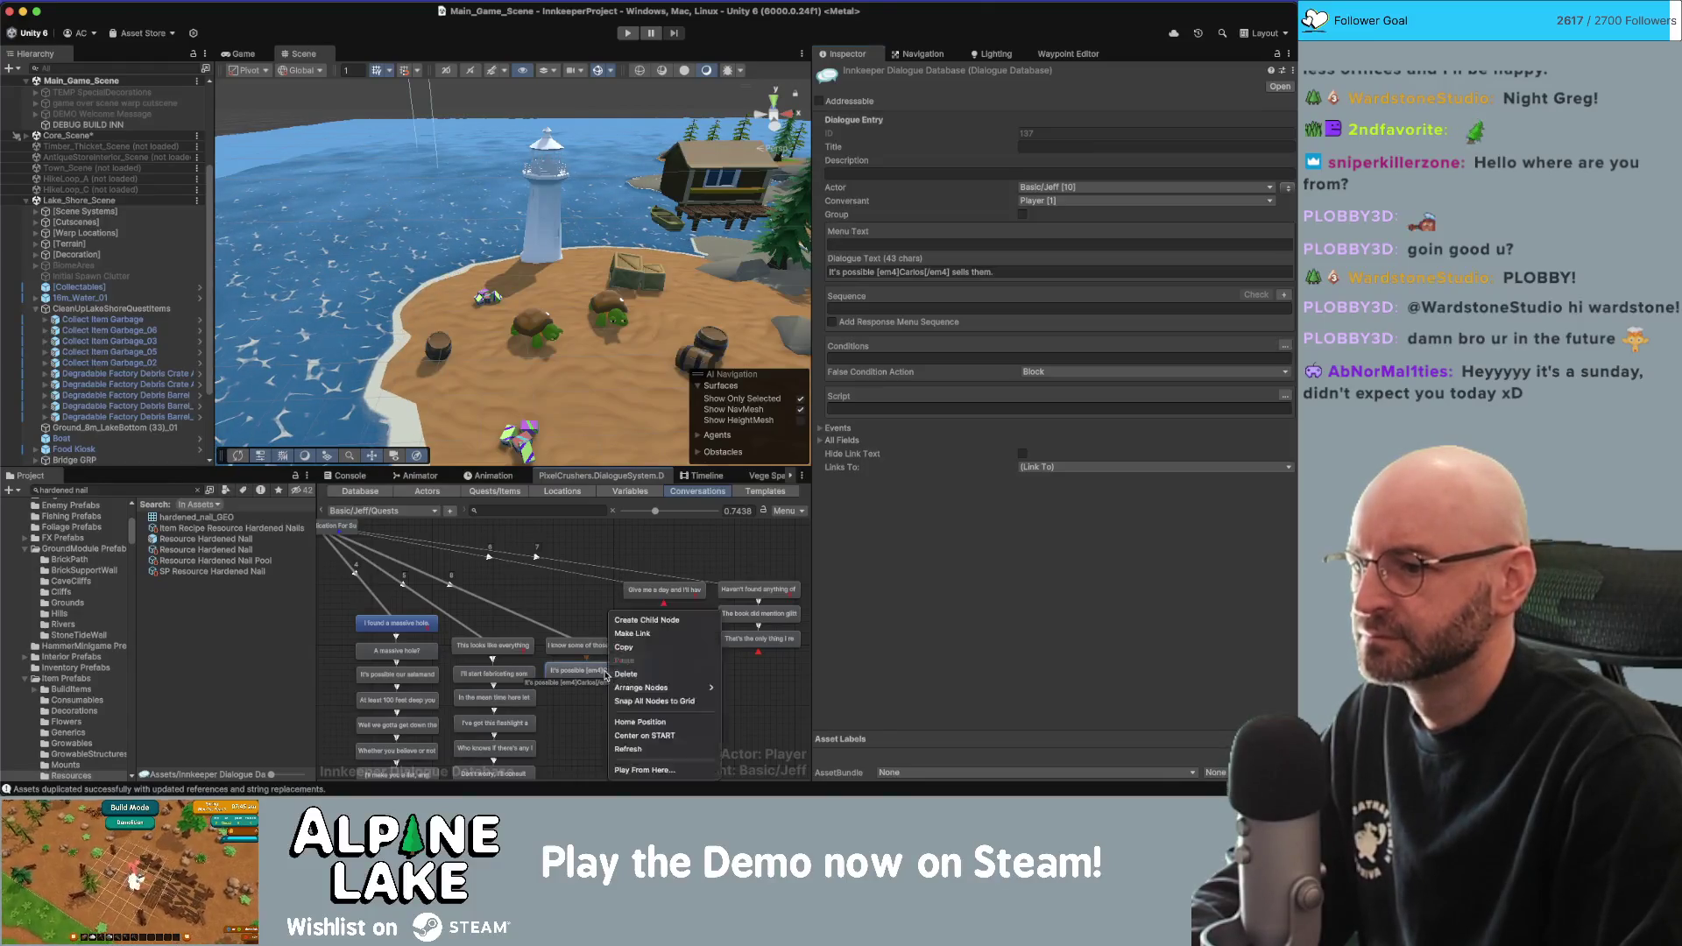
left_click(648, 624)
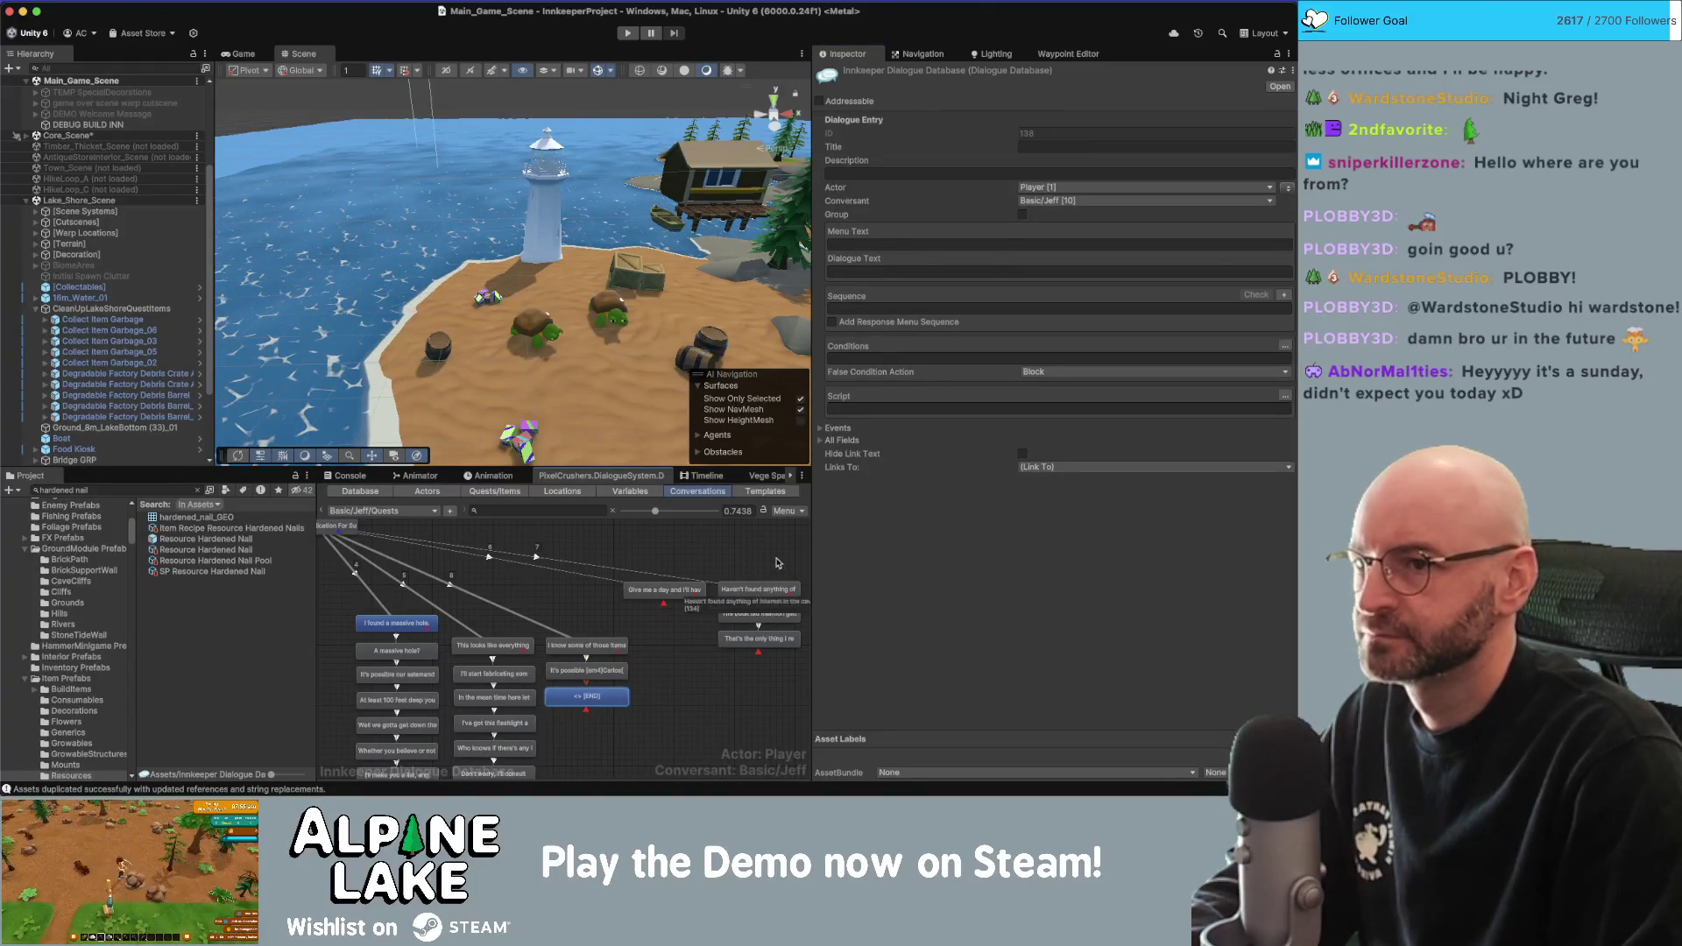
left_click(1287, 187)
left_click(1186, 271)
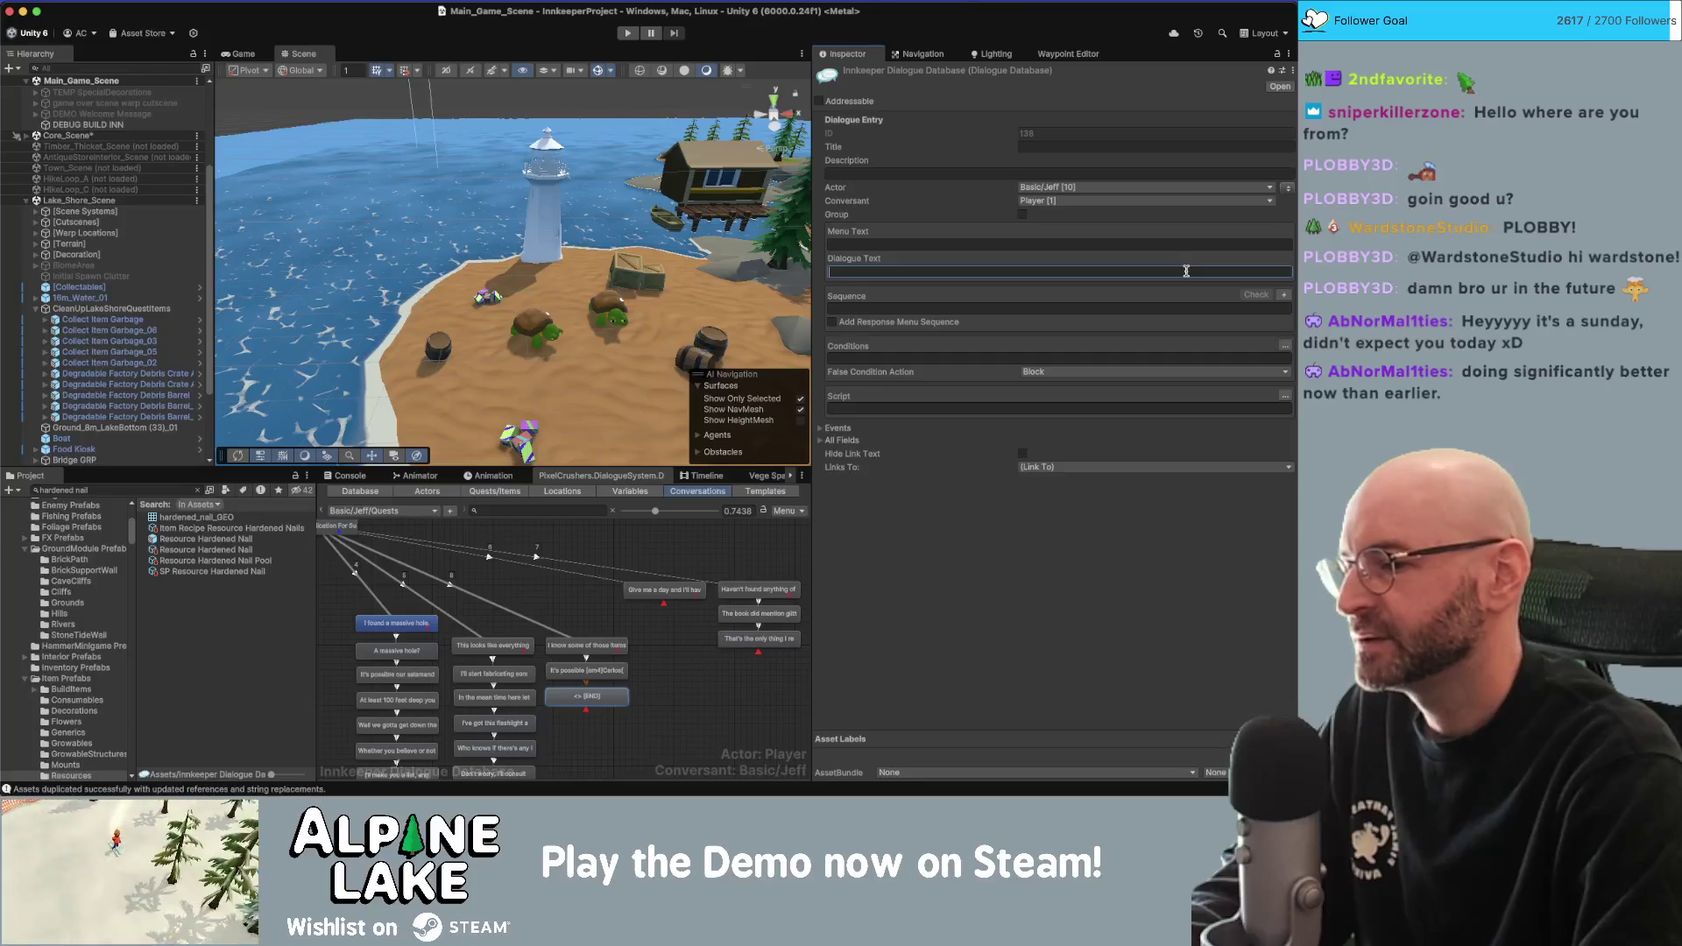
Deselect the new empty node once Jeff is set as its speaker.
left_click(632, 674)
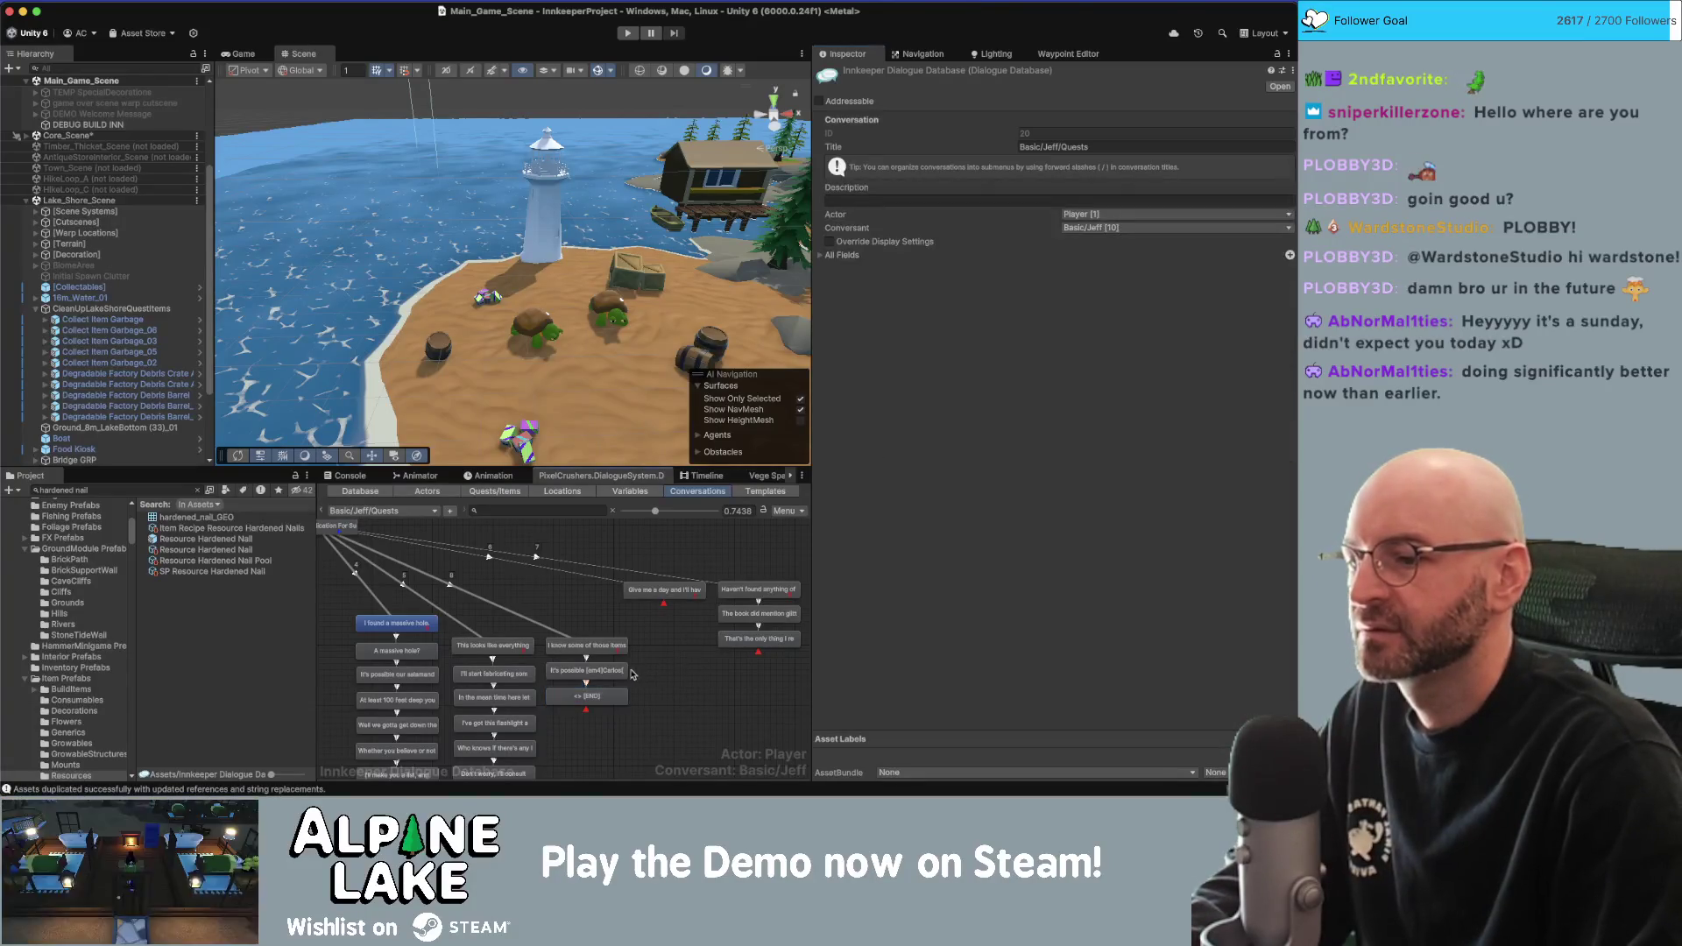
Review the Carlos line, then give the new node 'He may even be able to teach you how to make them.'.
left_click(604, 670)
left_click(1007, 272)
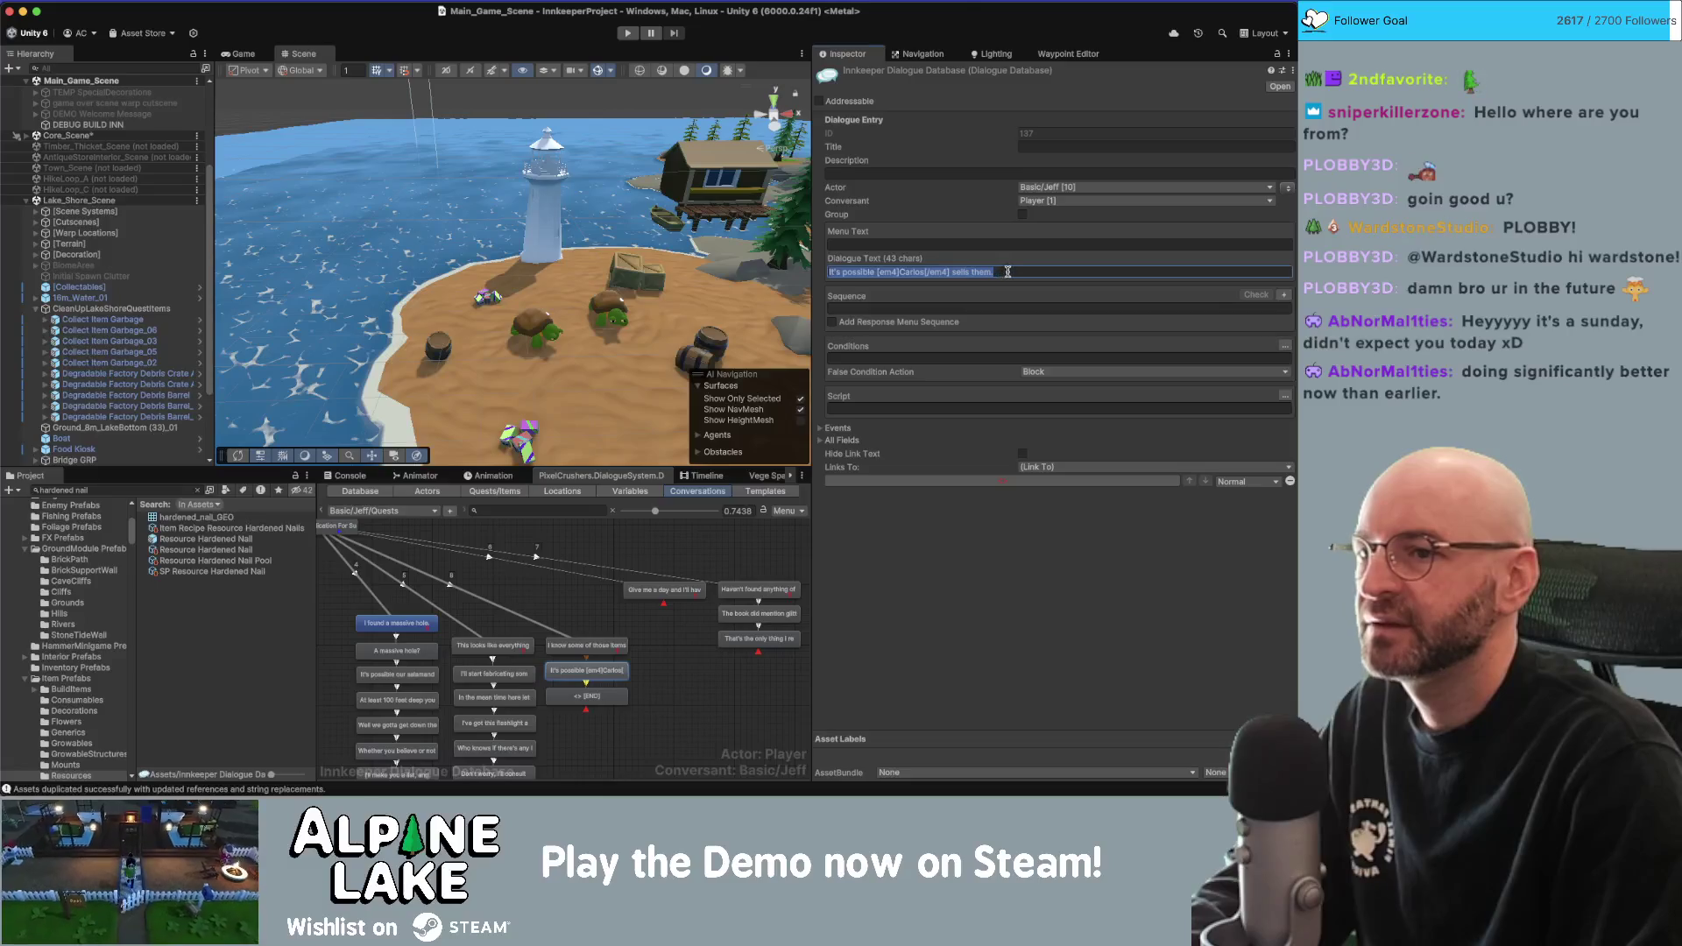
left_click(1039, 267)
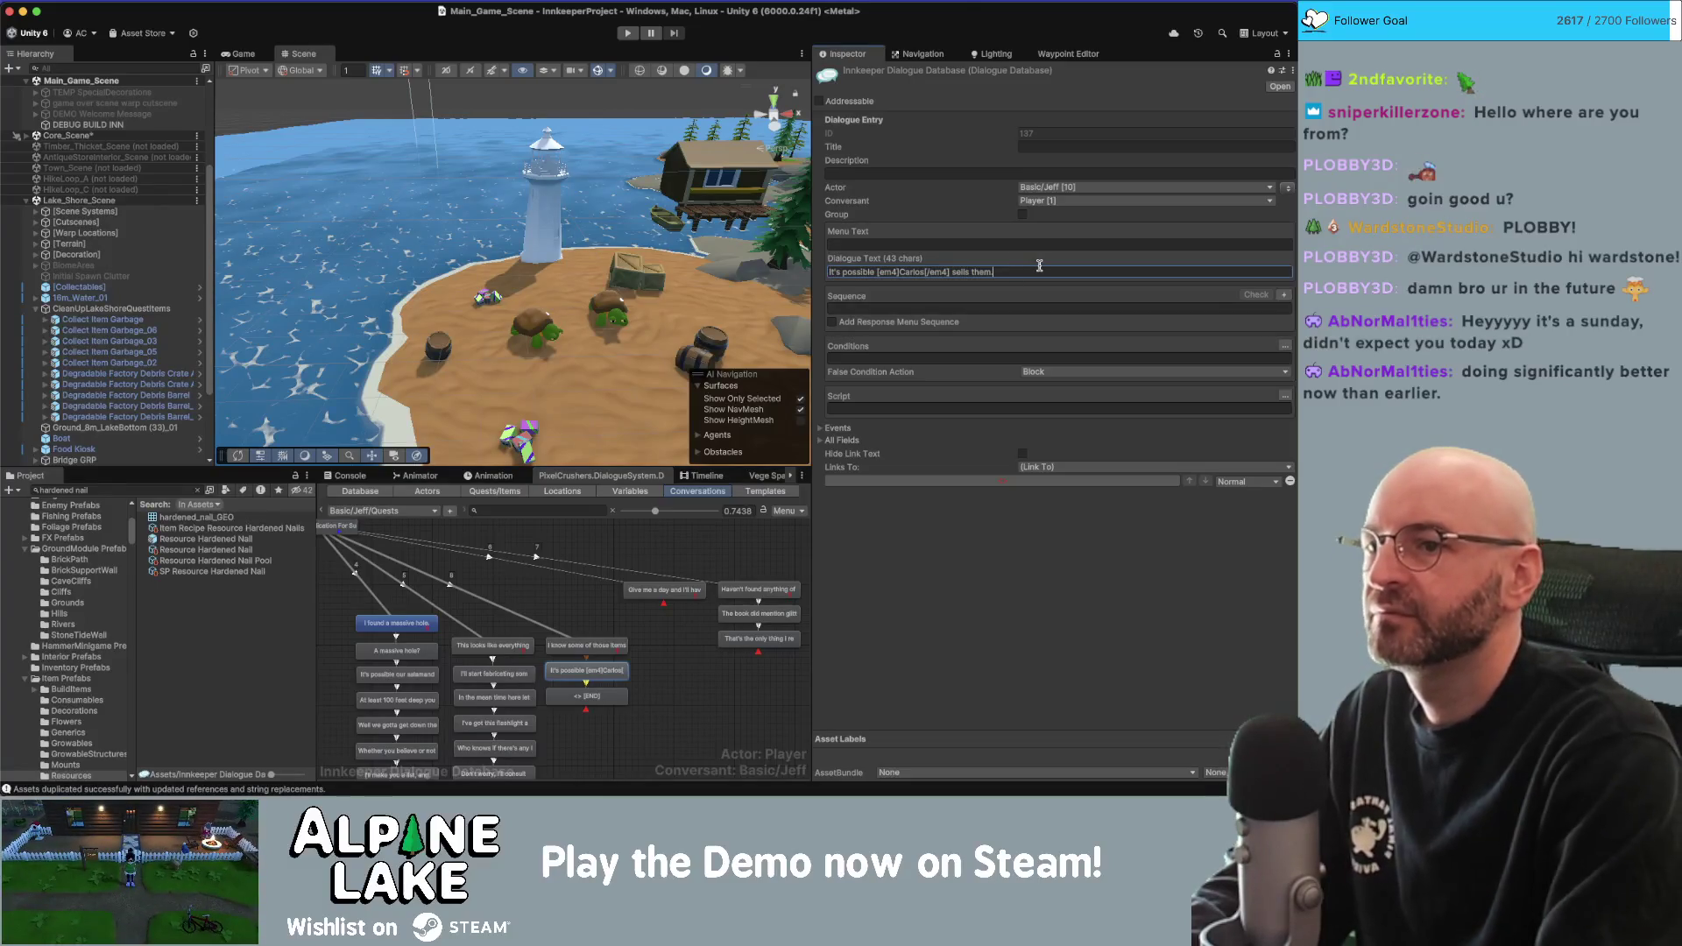
left_click(605, 699)
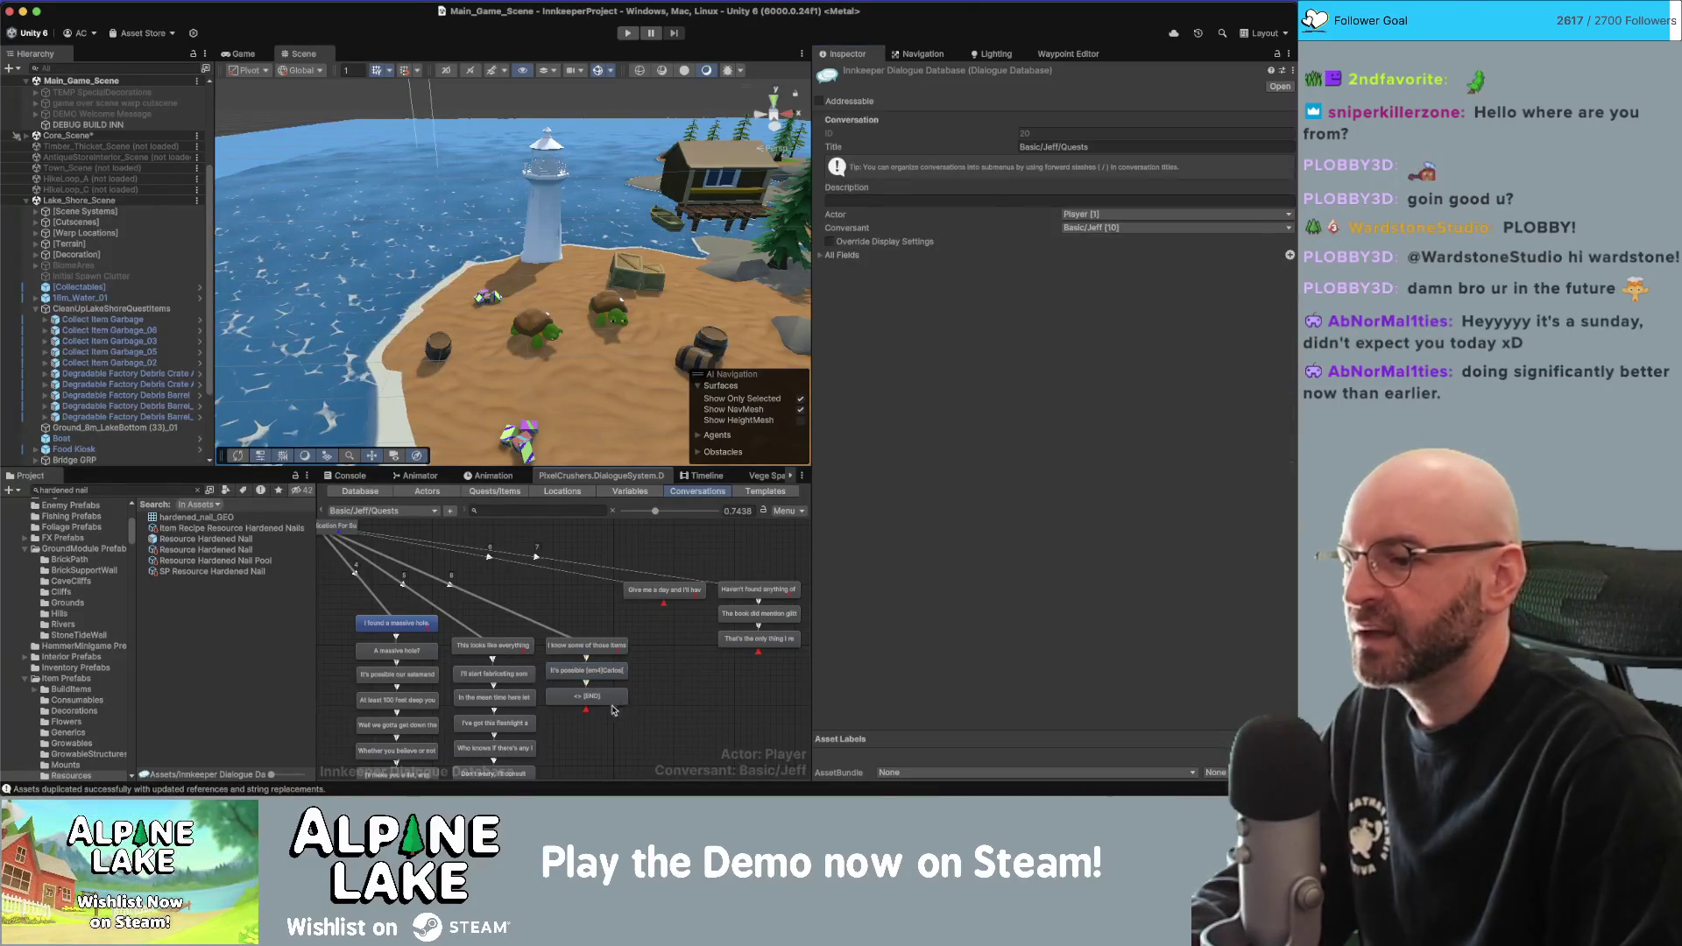
left_click(883, 273)
type("He")
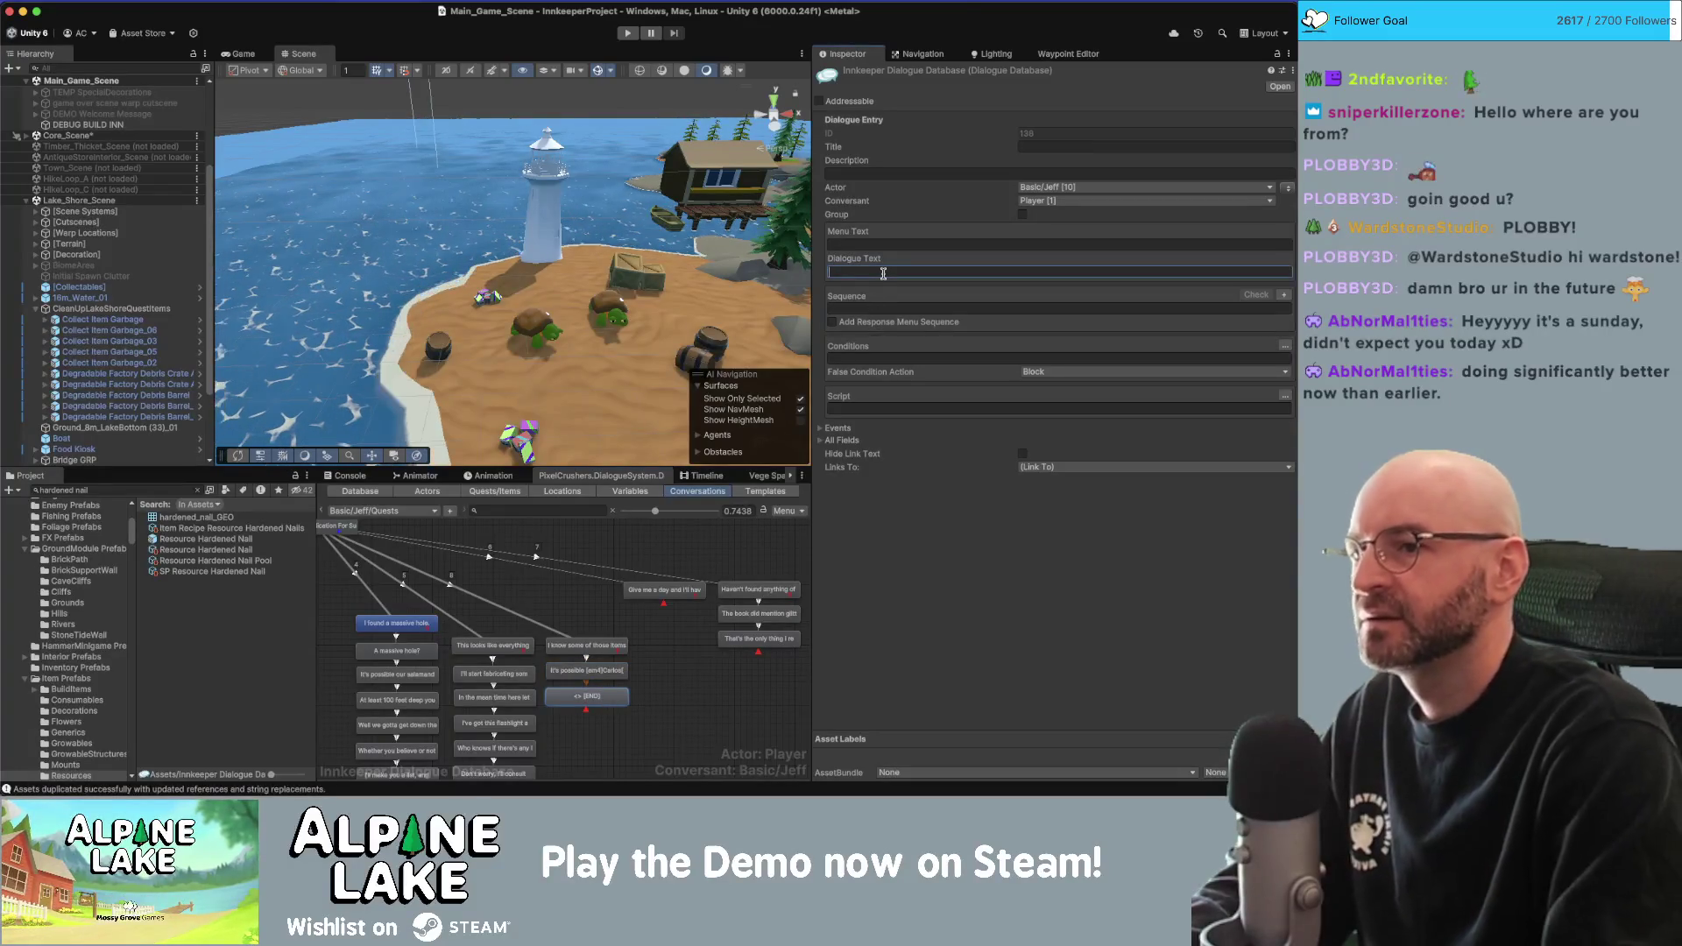
type(" may even b")
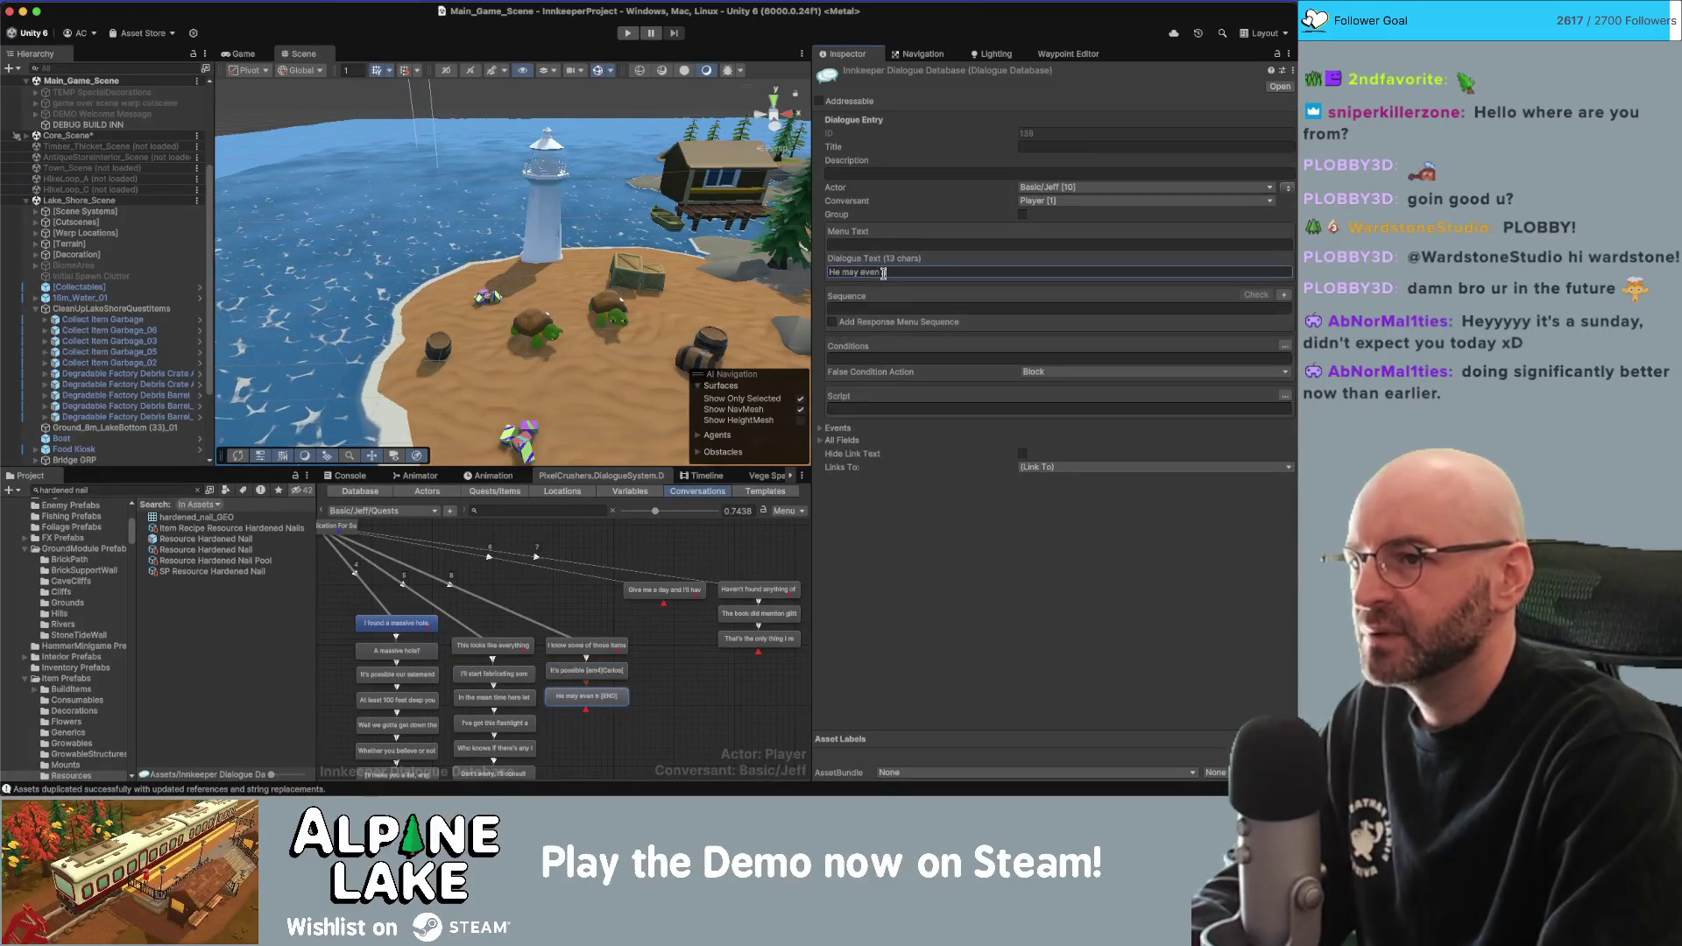
type("e able to teach you ")
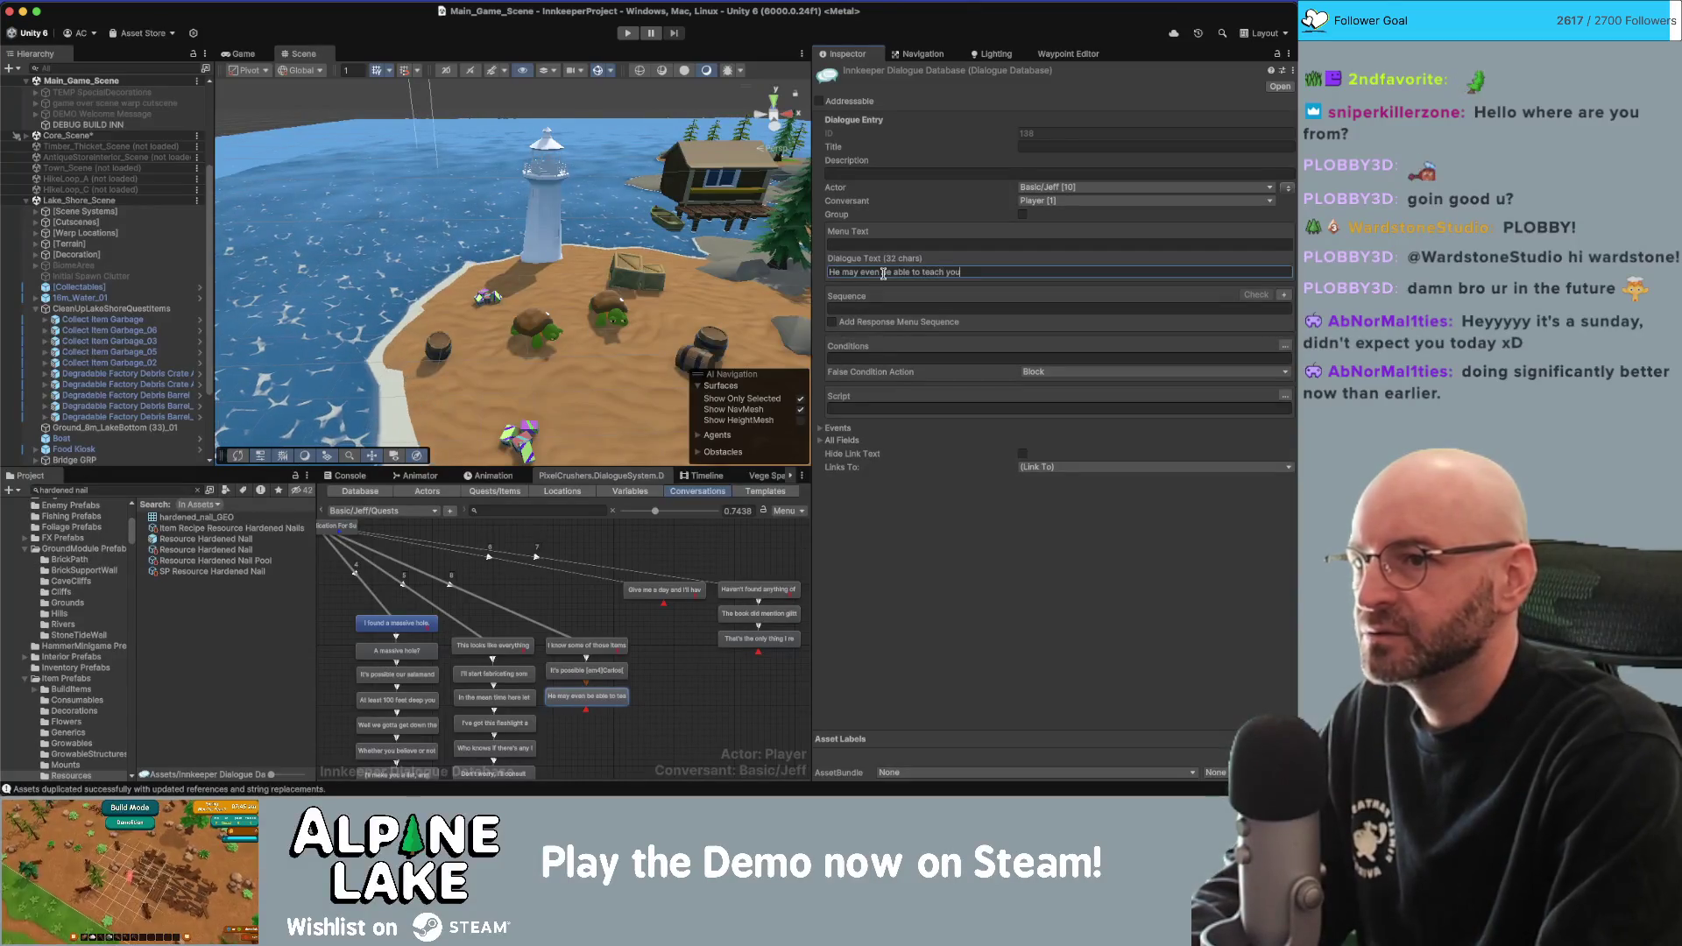
type("how to make them.")
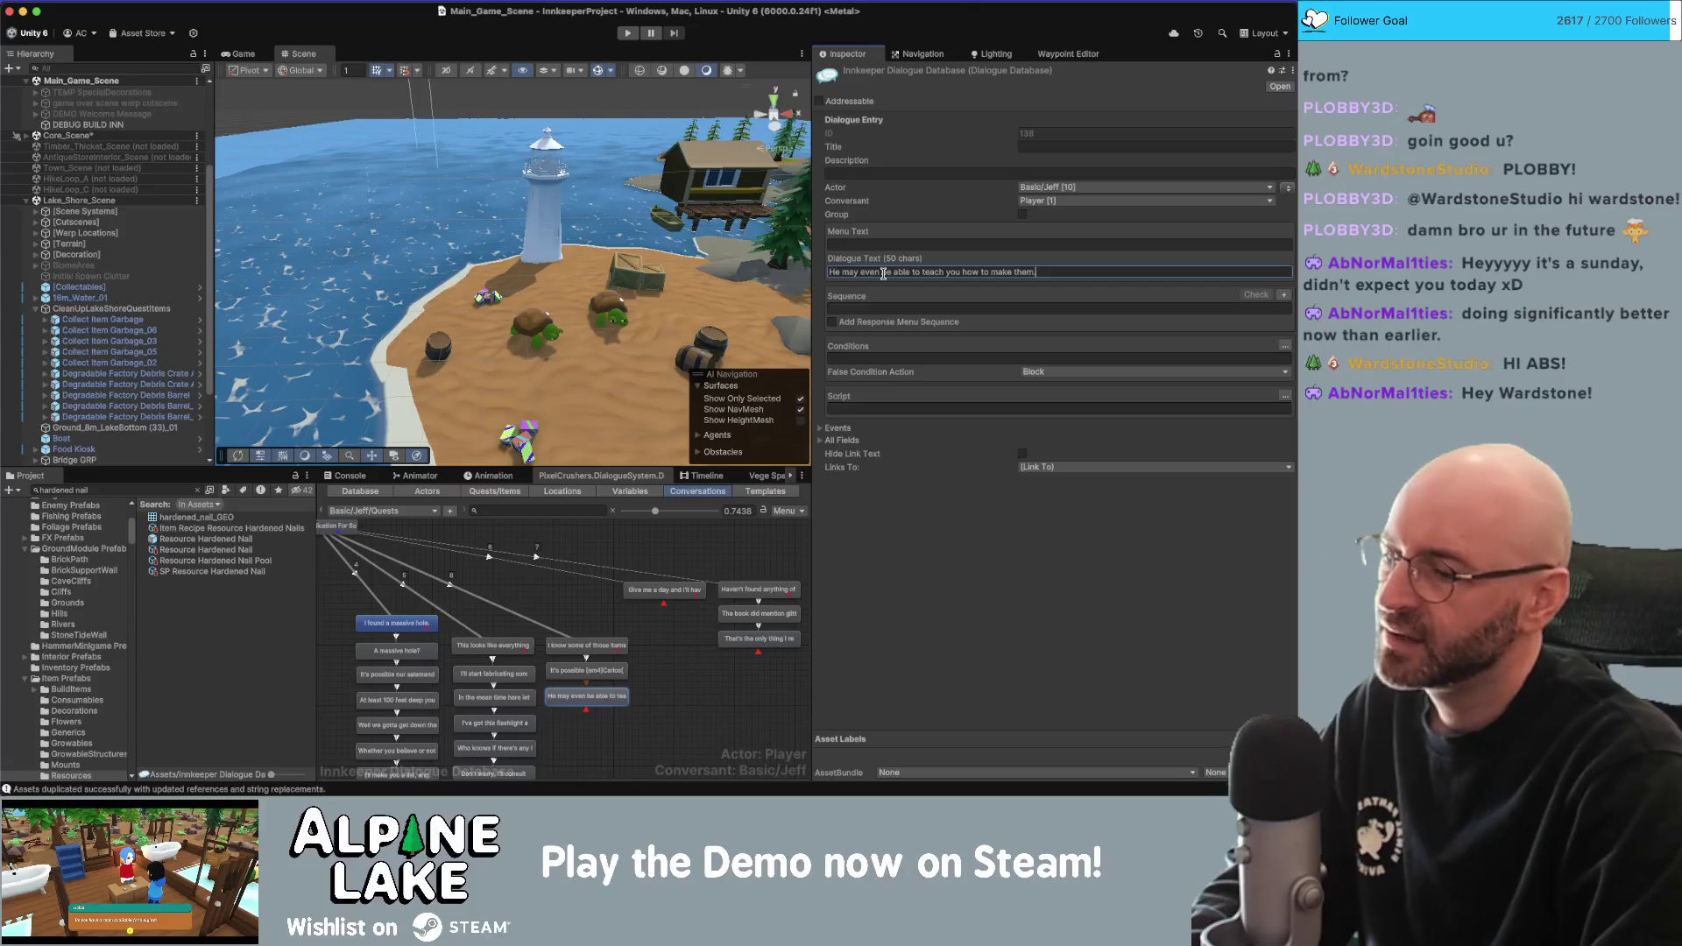
left_click(666, 620)
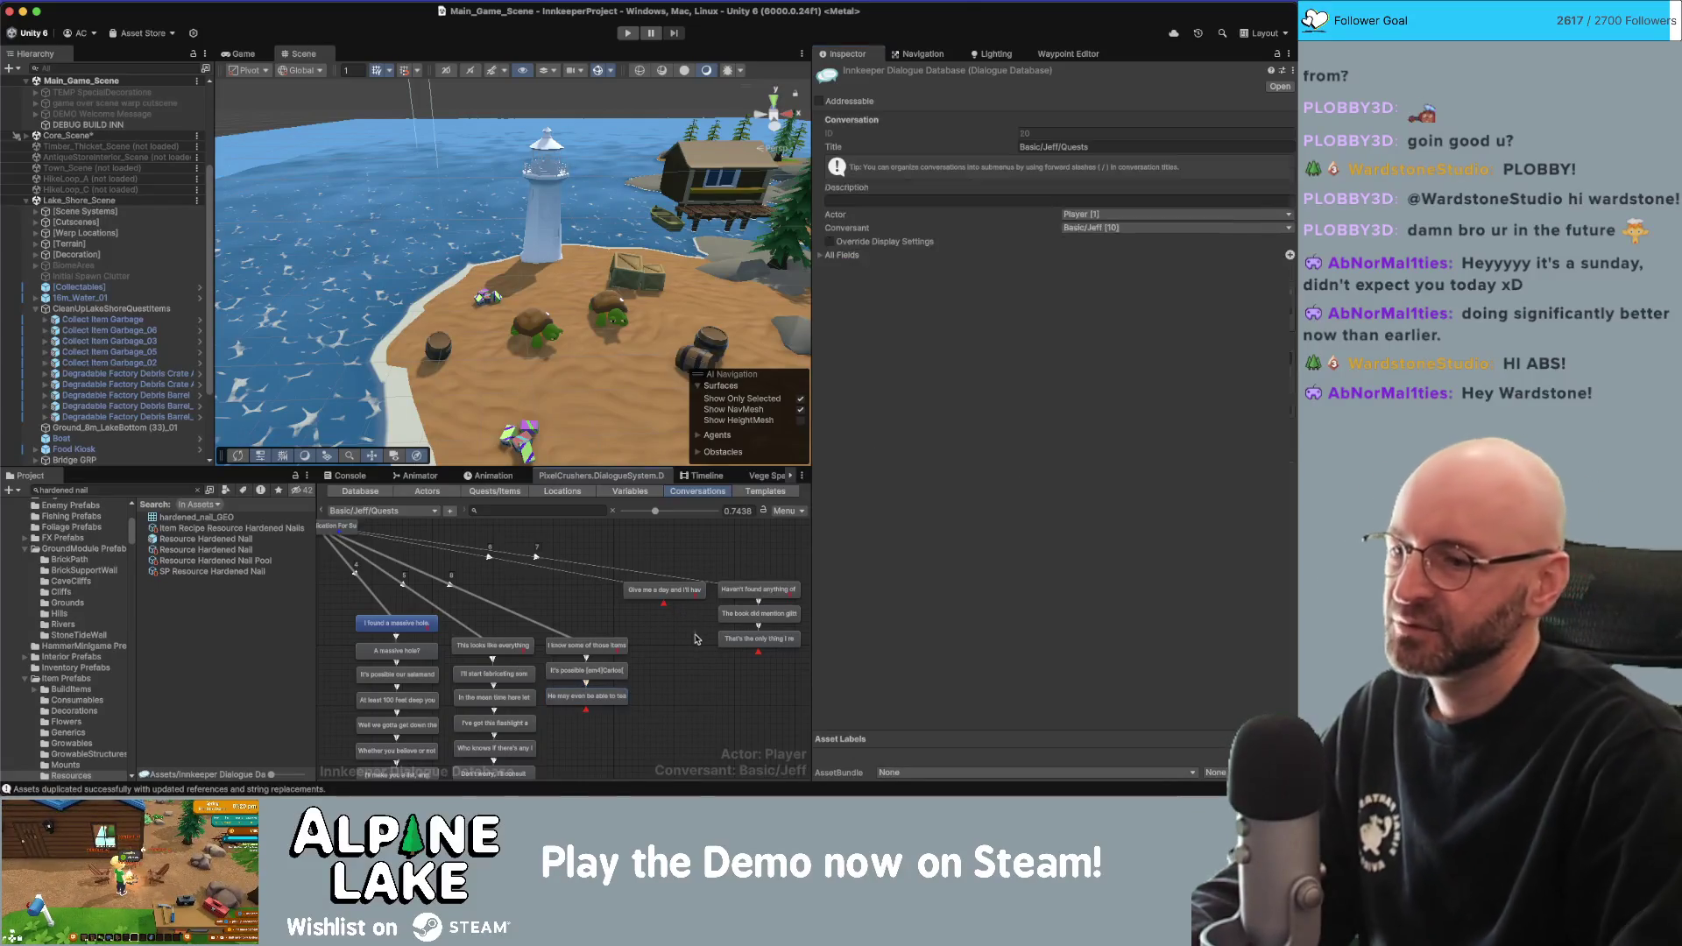
Create a child node under START and move it down beside the lower nodes.
scroll(664, 587, "left", 4)
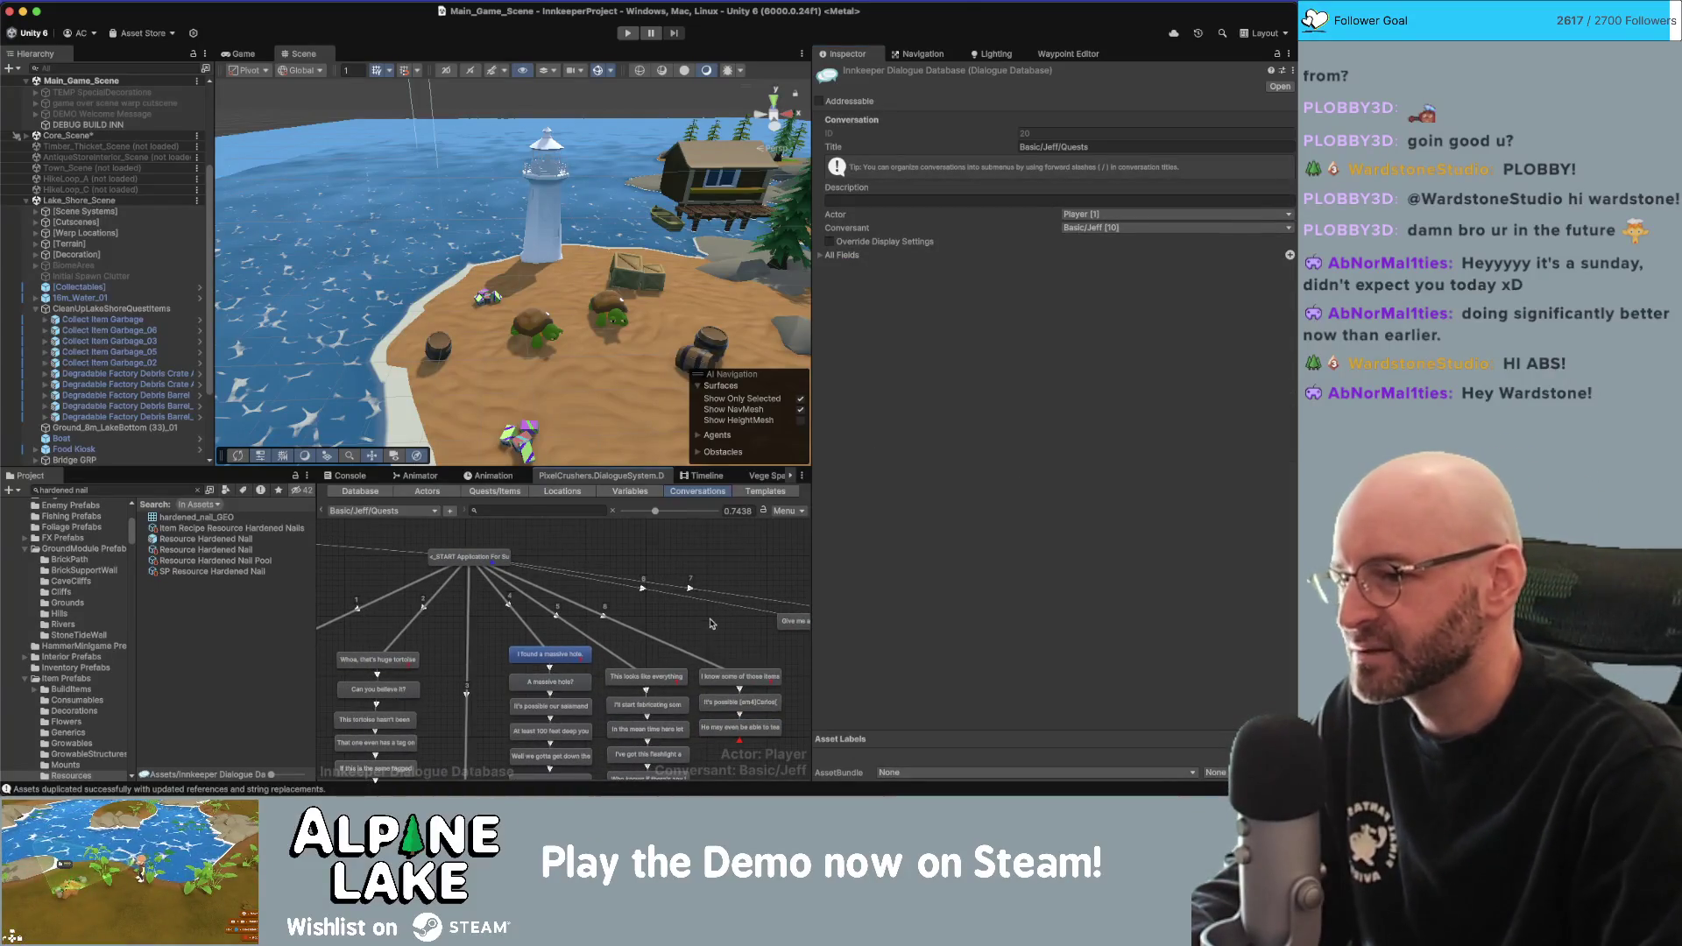
scroll(586, 596, "left", 6)
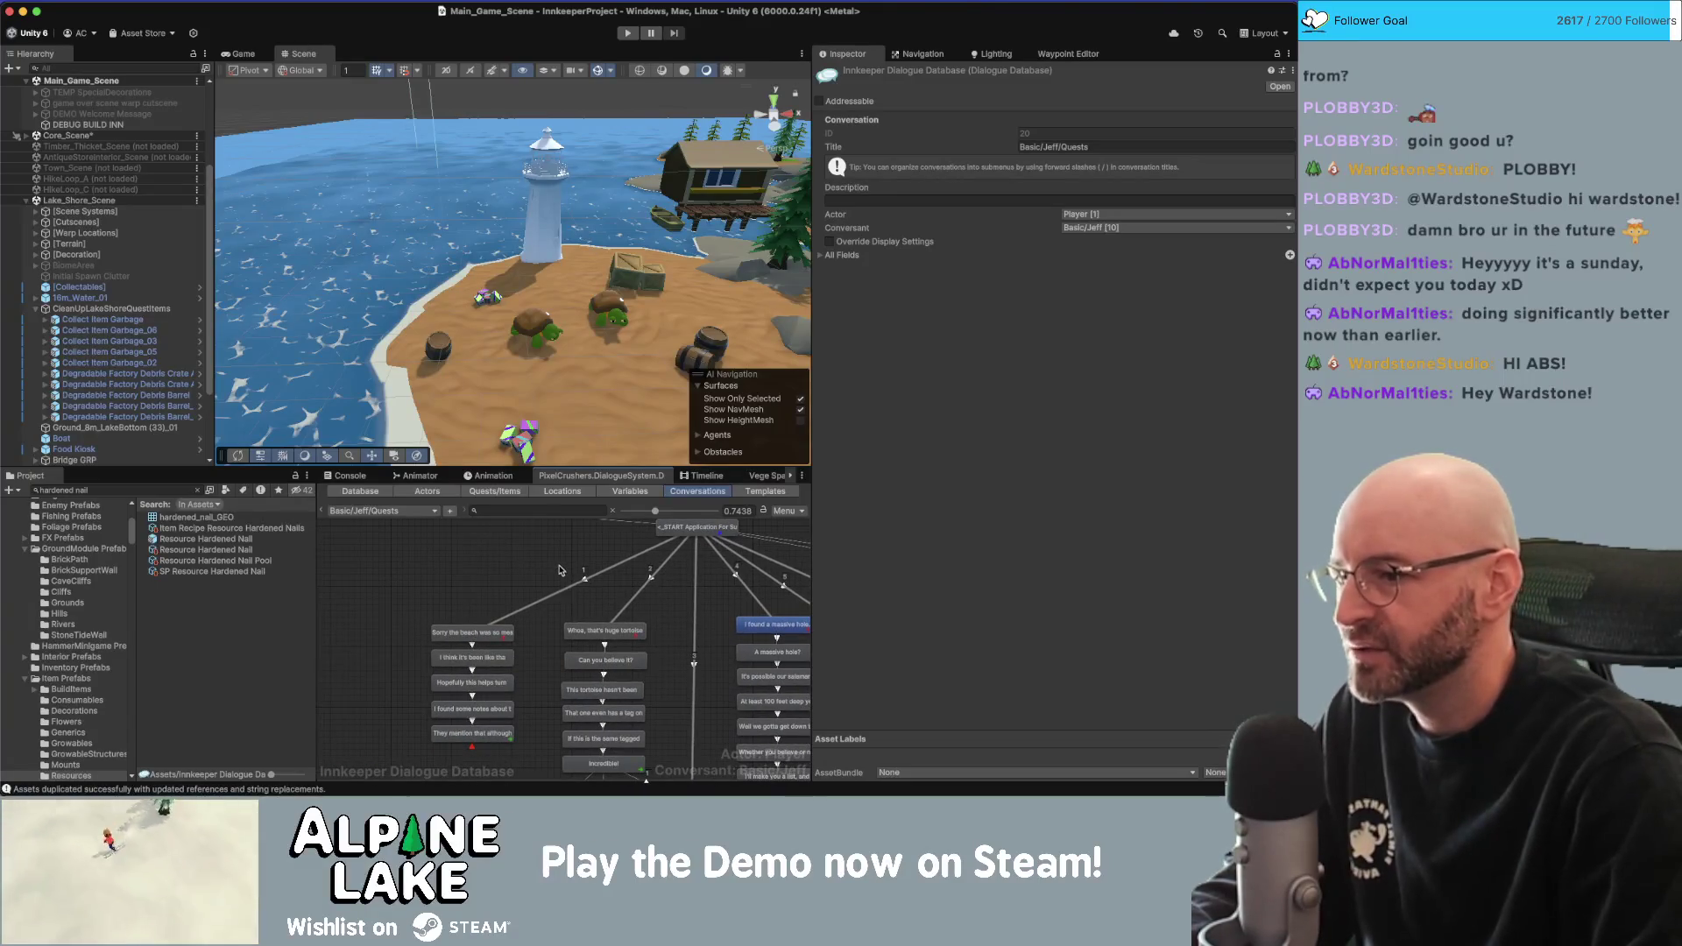
left_click(682, 544)
right_click(684, 540)
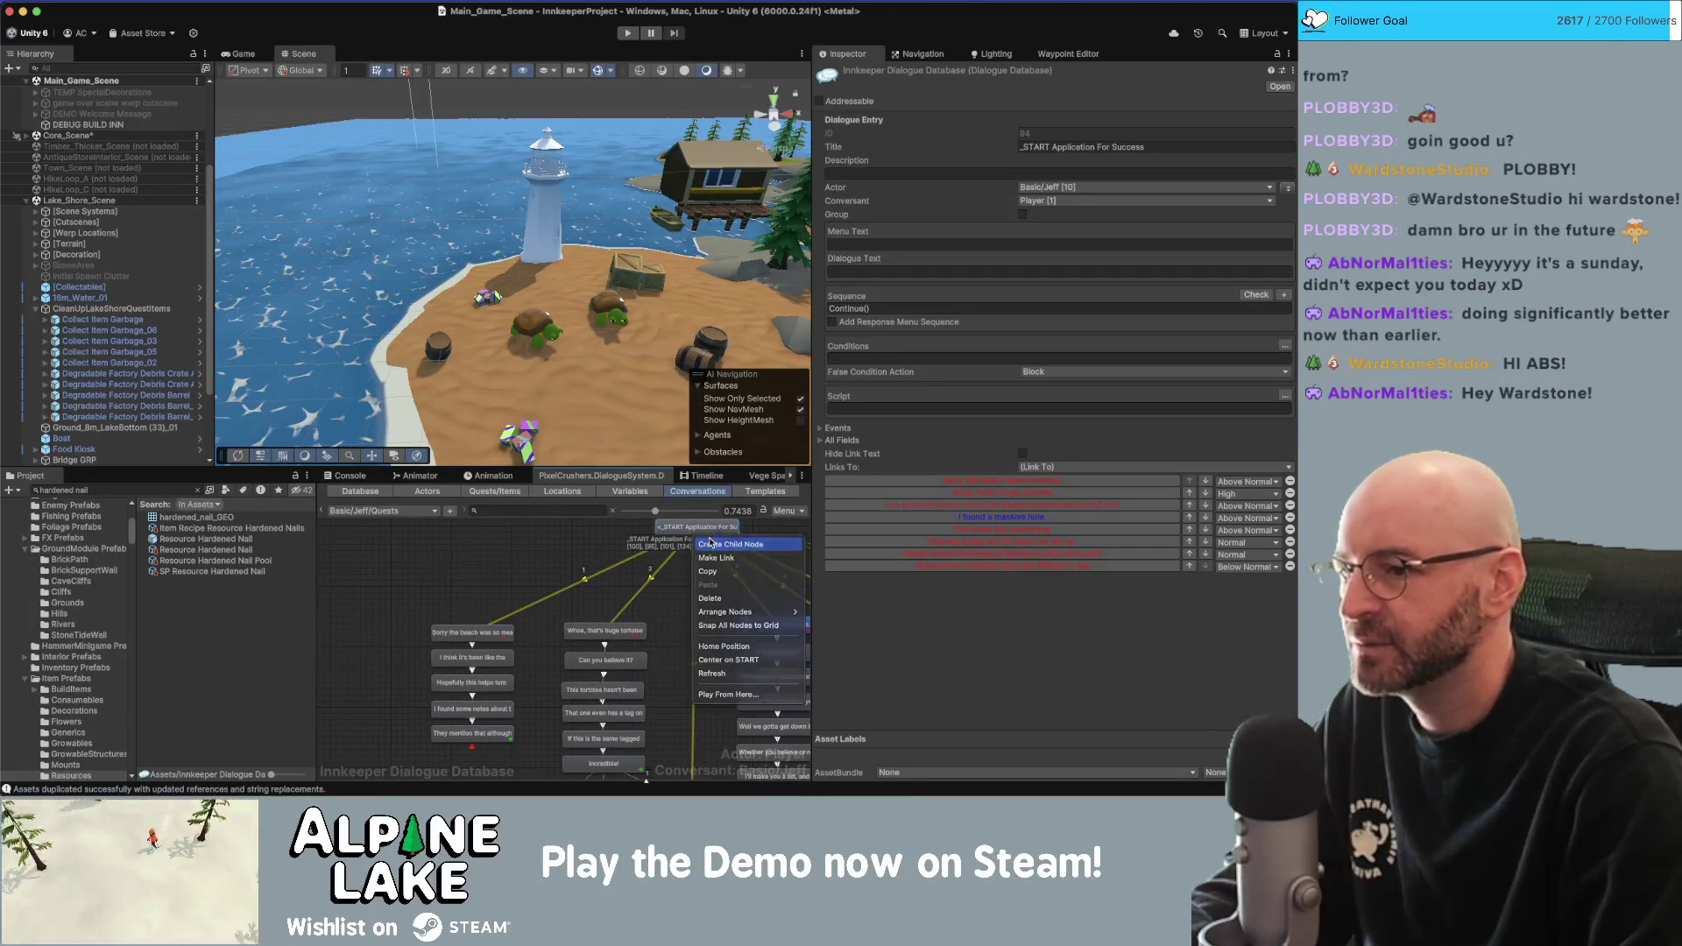
left_click(708, 542)
scroll(704, 570, "down", 1)
mouse_move(703, 571)
left_mouse_down()
mouse_move(458, 590)
mouse_move(406, 656)
mouse_move(675, 613)
left_mouse_up()
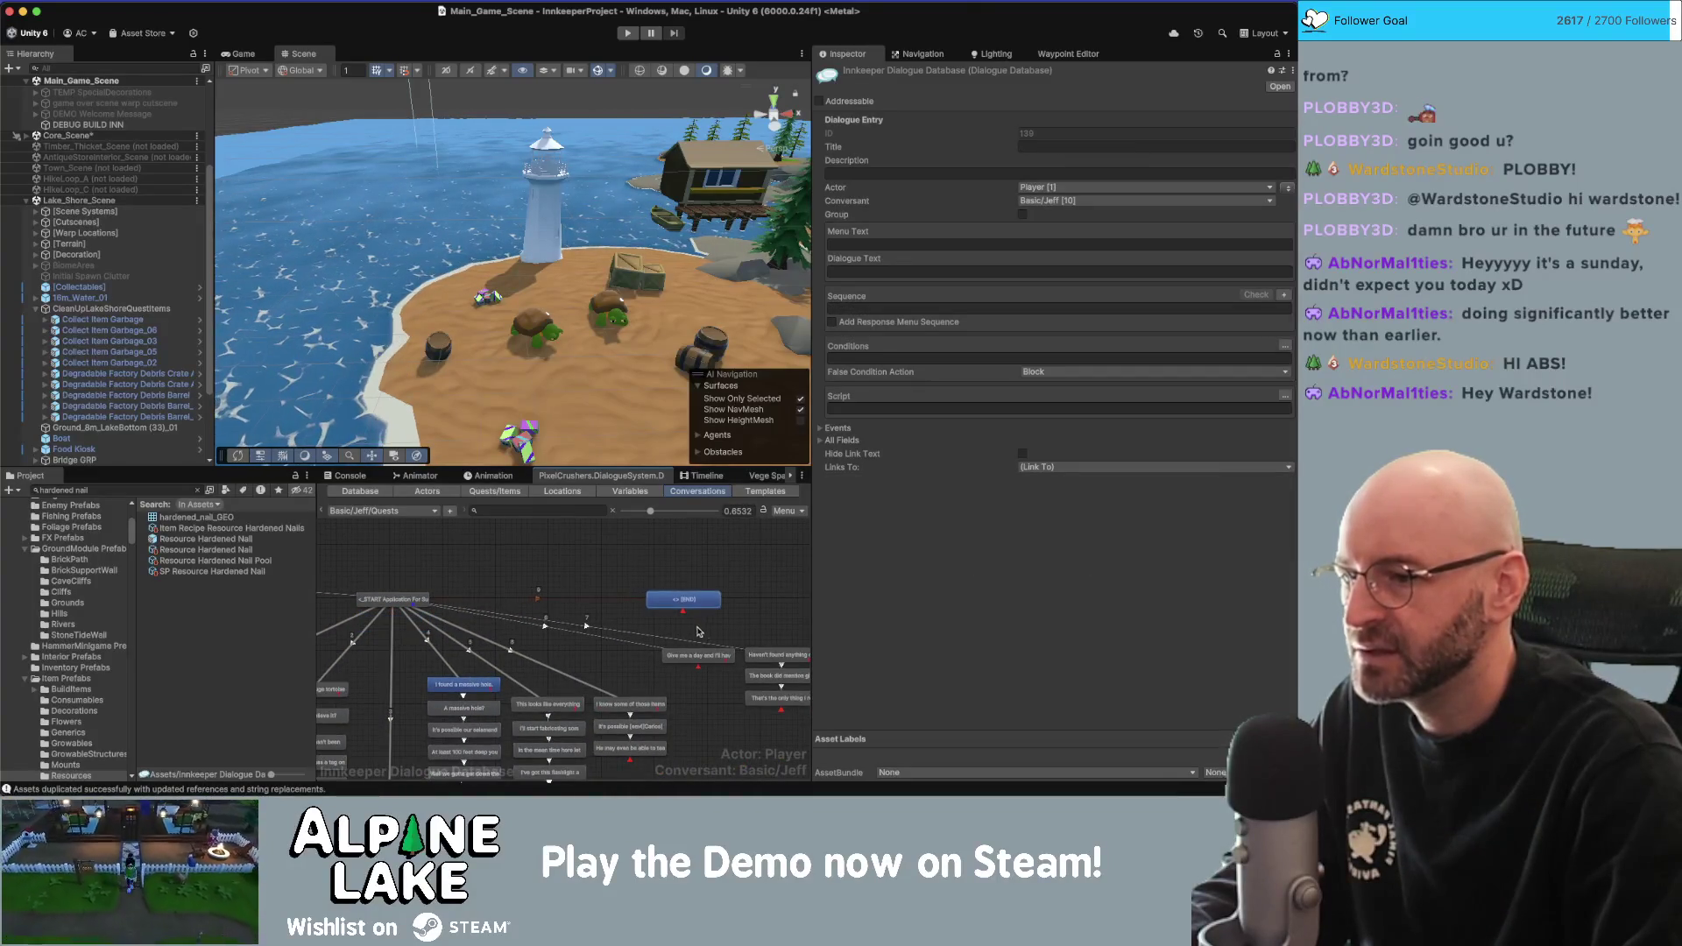
scroll(674, 614, "up", 1)
scroll(614, 648, "right", 5)
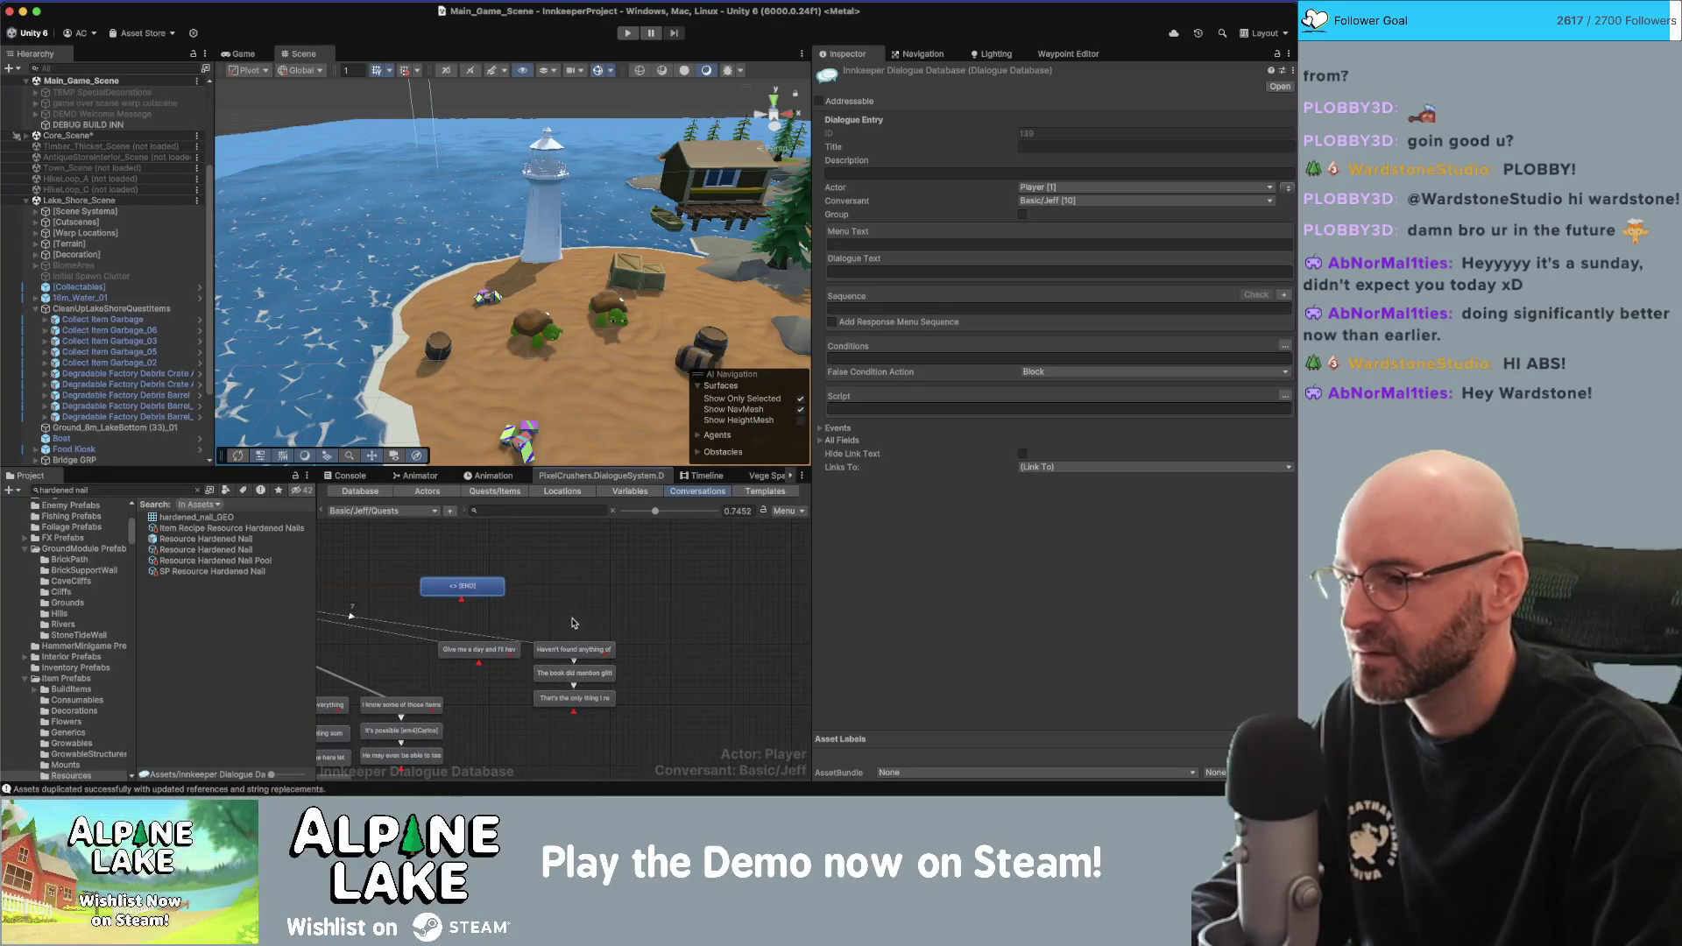
left_click_drag(484, 598, 506, 717)
Shift neighbouring nodes aside, place the new node, and check its link's priority.
mouse_move(629, 617)
left_mouse_down()
mouse_move(517, 683)
mouse_move(543, 646)
mouse_move(586, 638)
left_mouse_up()
left_click(543, 670)
left_click_drag(502, 696, 540, 690)
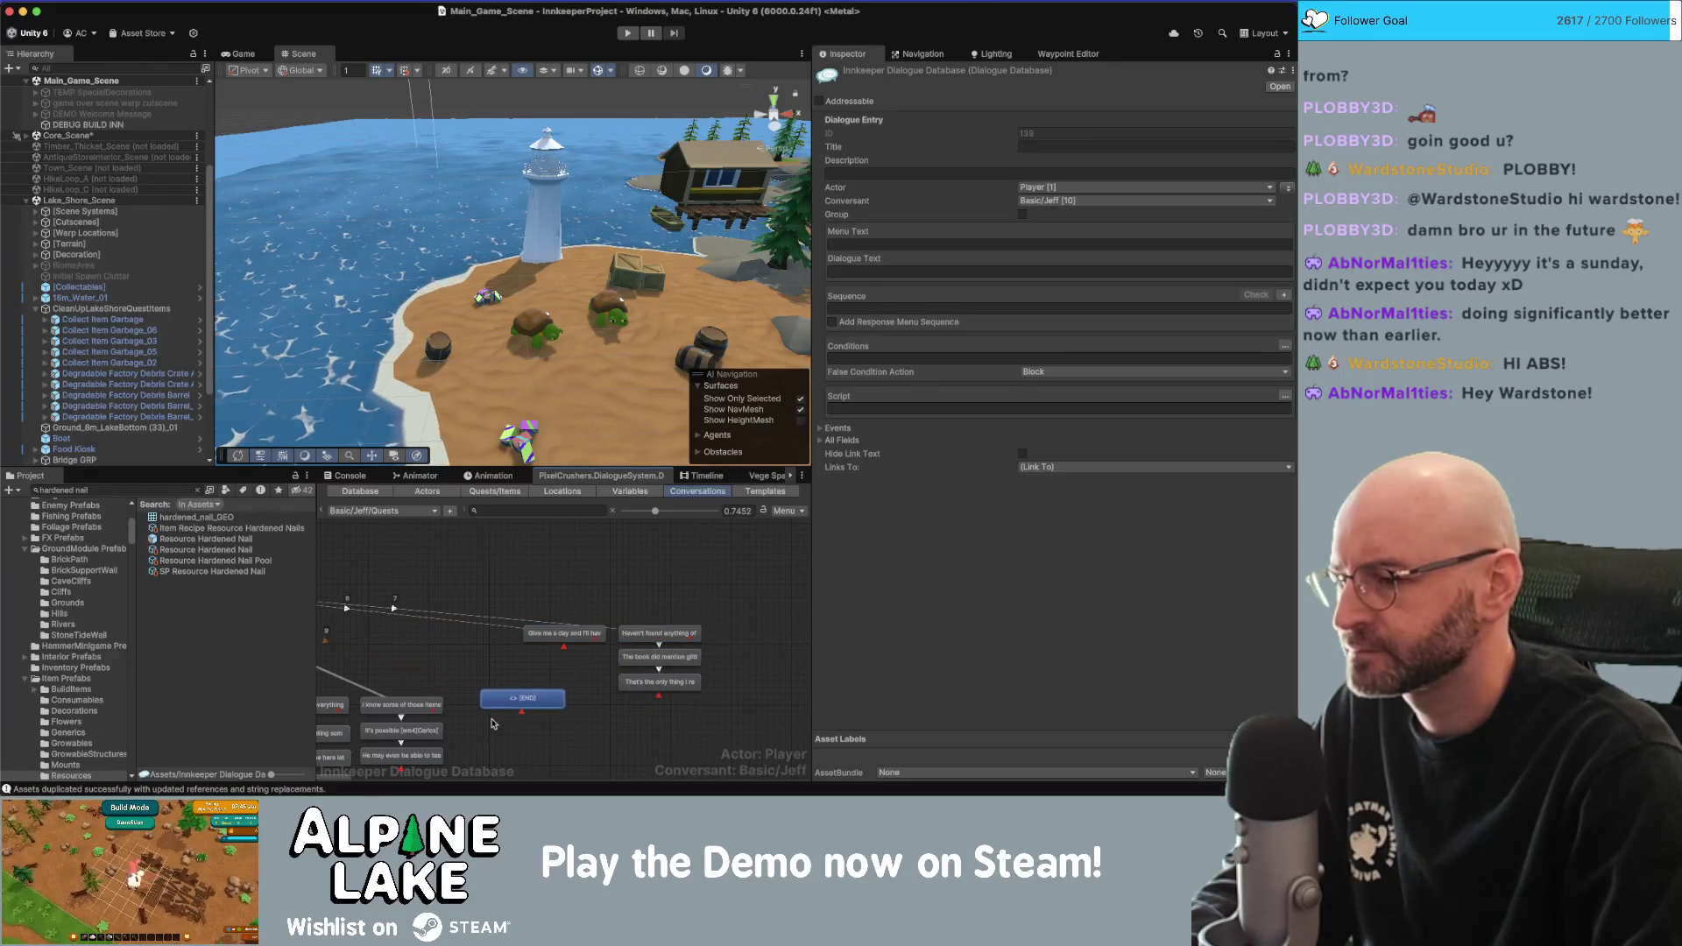
scroll(537, 653, "down", 3)
left_click_drag(557, 620, 560, 624)
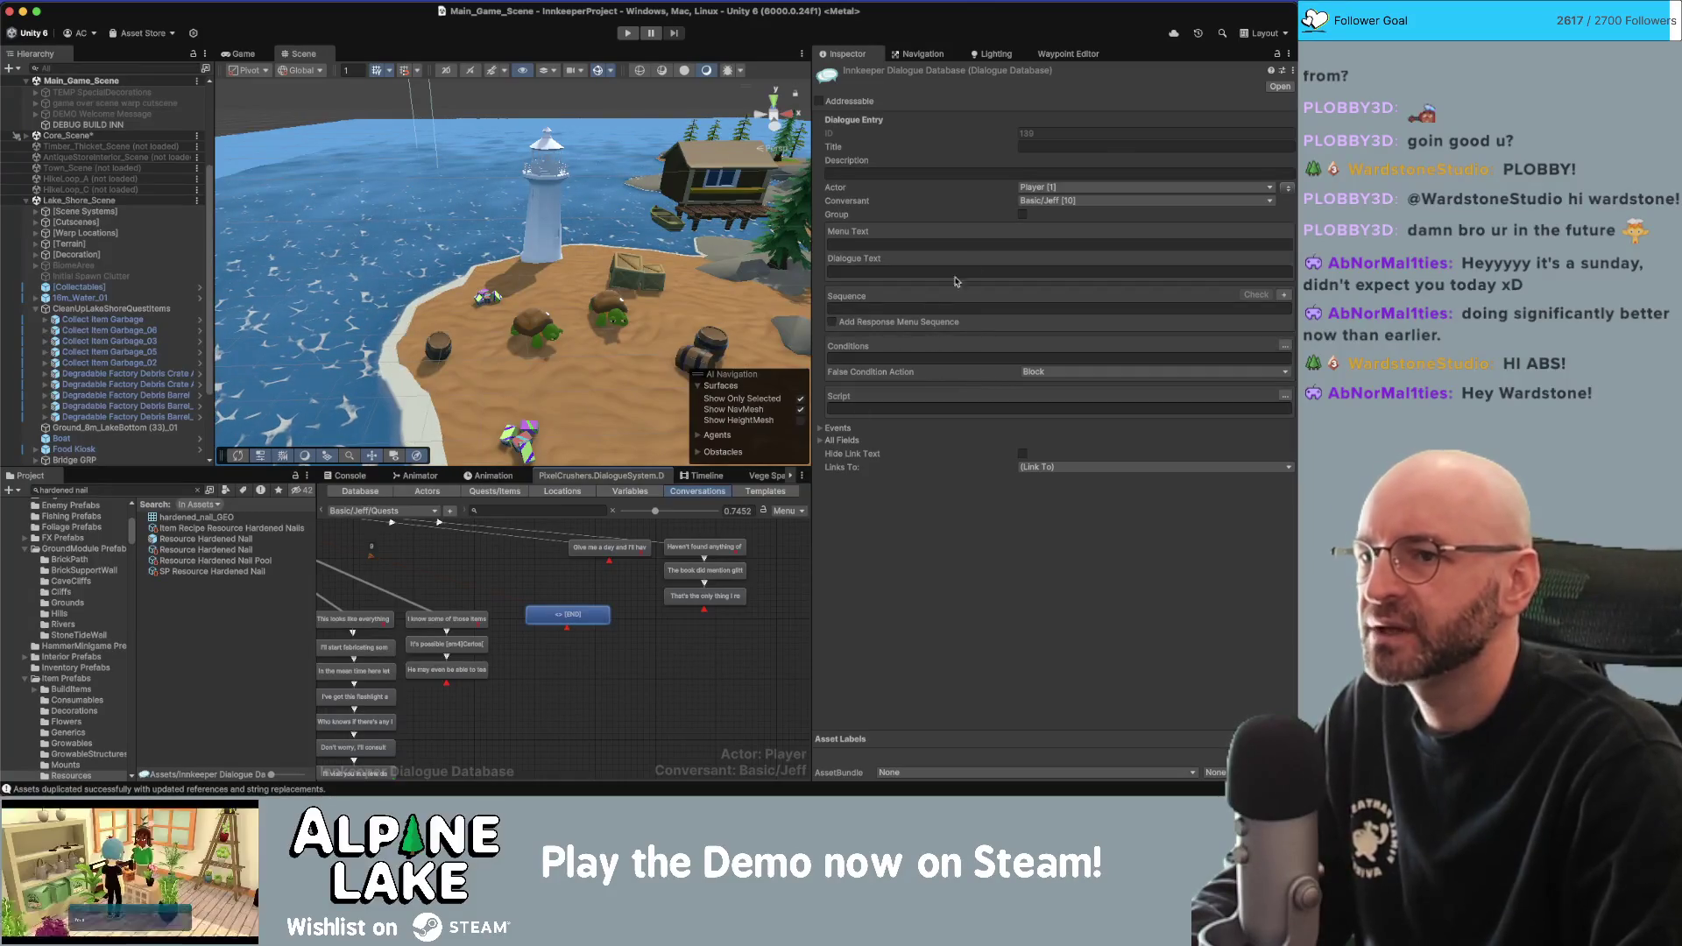
left_click(417, 581)
left_click(418, 574)
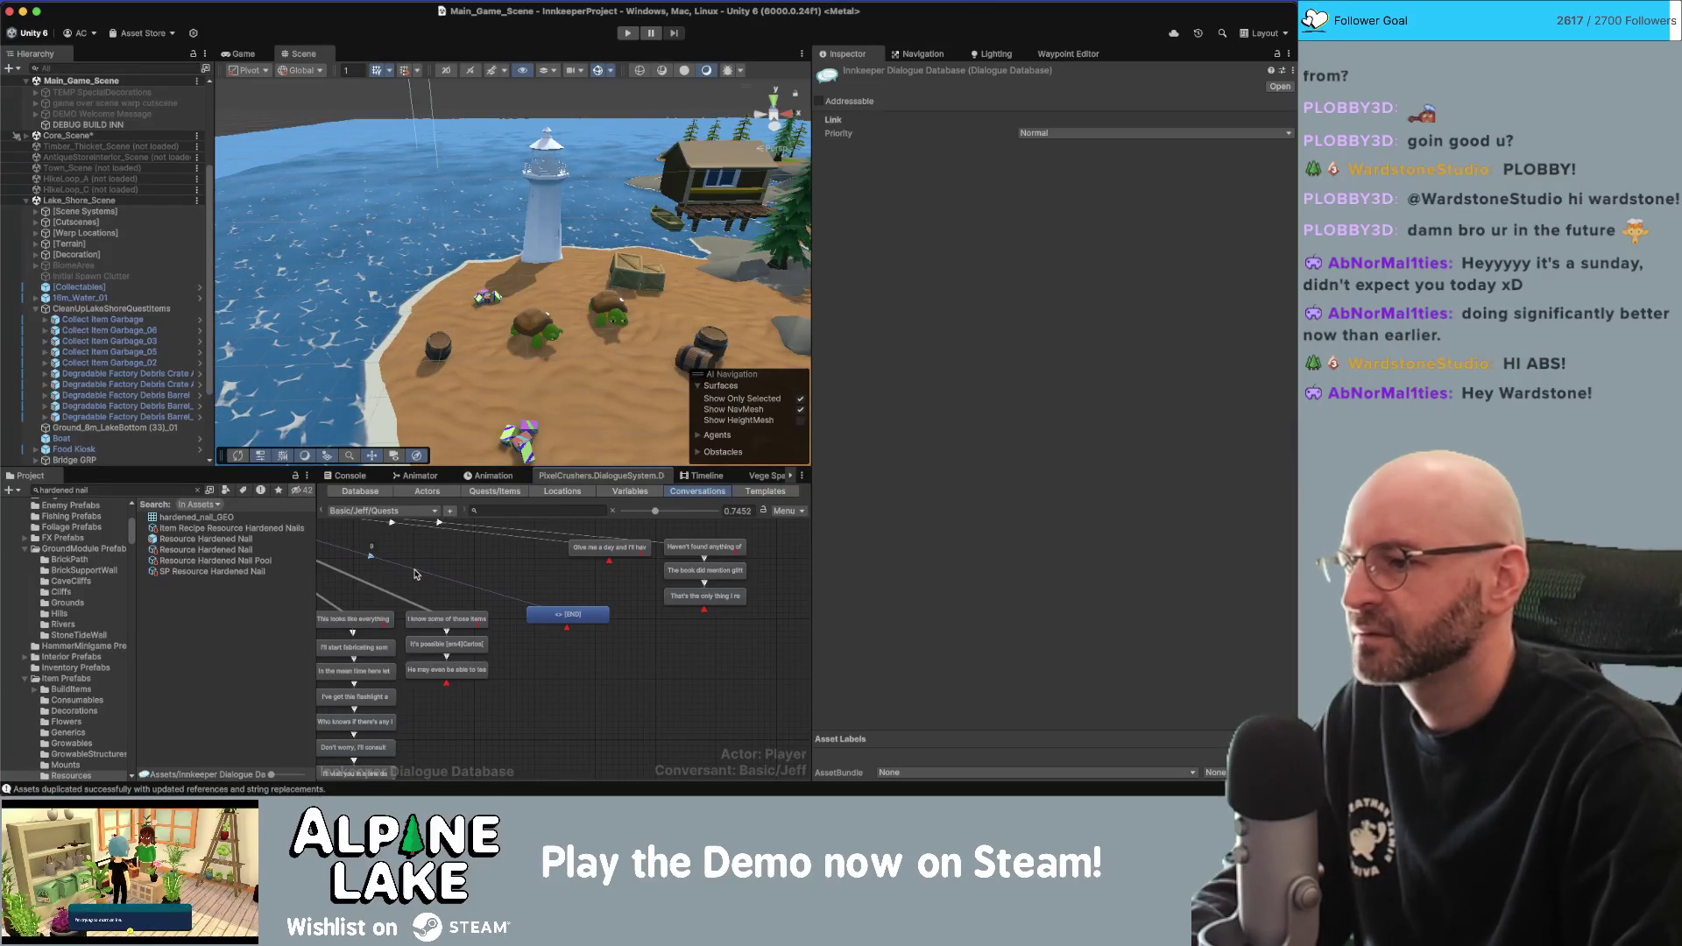
left_click(1064, 135)
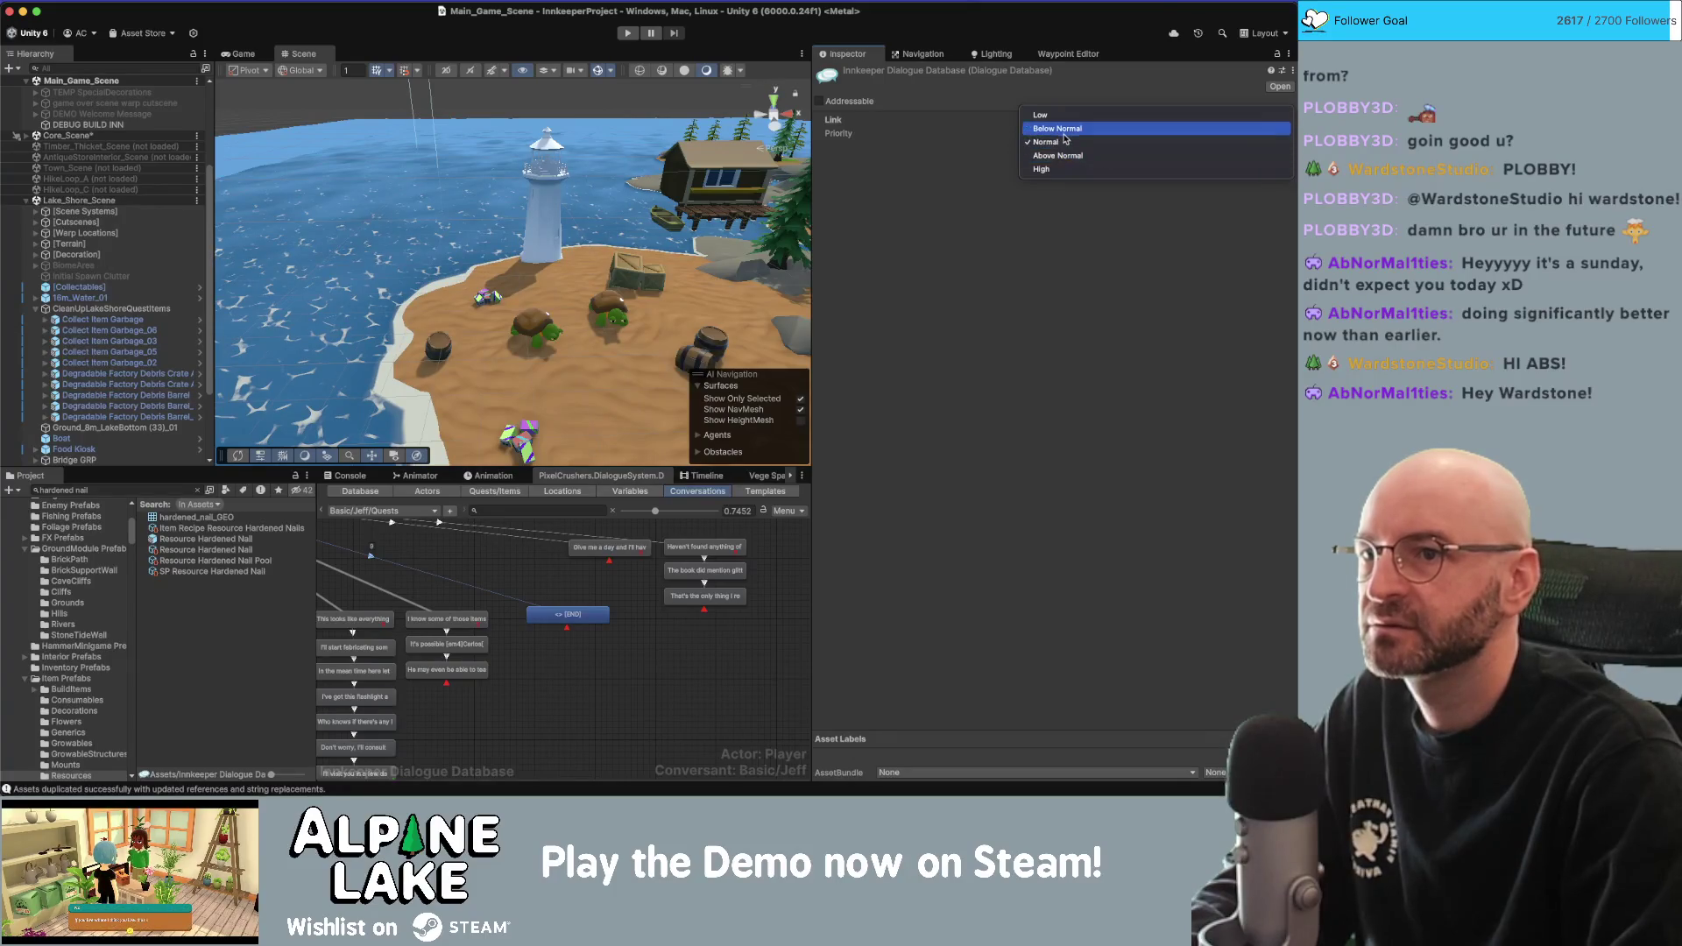
Make Jeff say 'Sorry there is so much garbage on the [em2]lake shore[/em2]'.
left_click(567, 624)
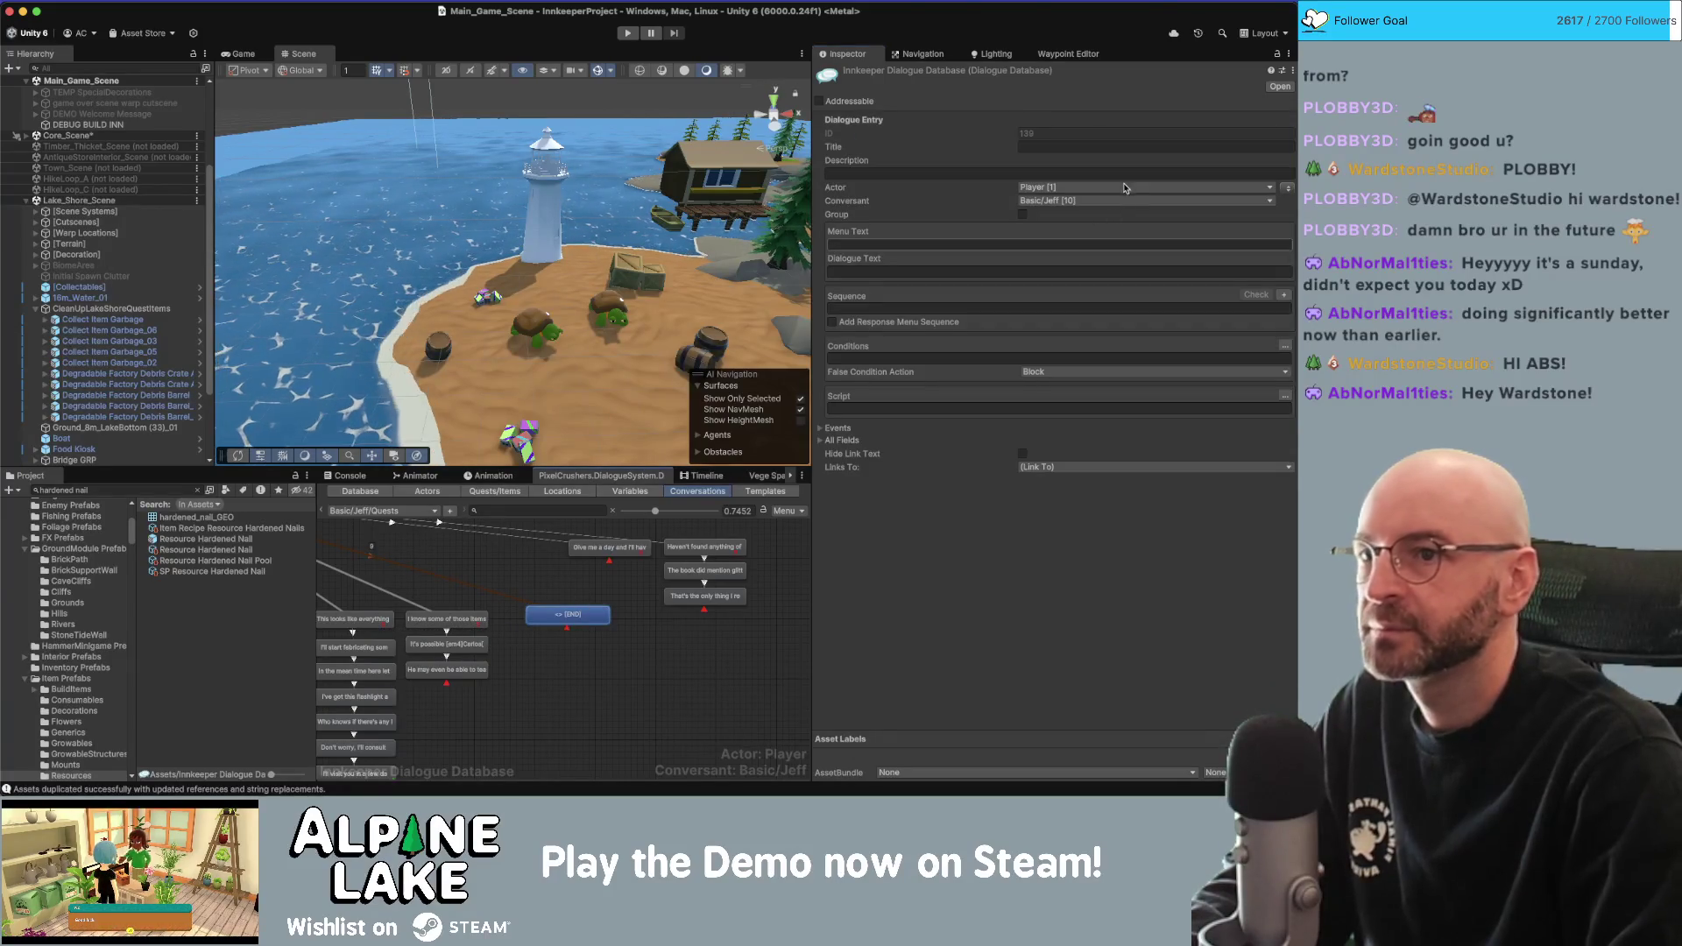
left_click(1286, 188)
left_click(960, 273)
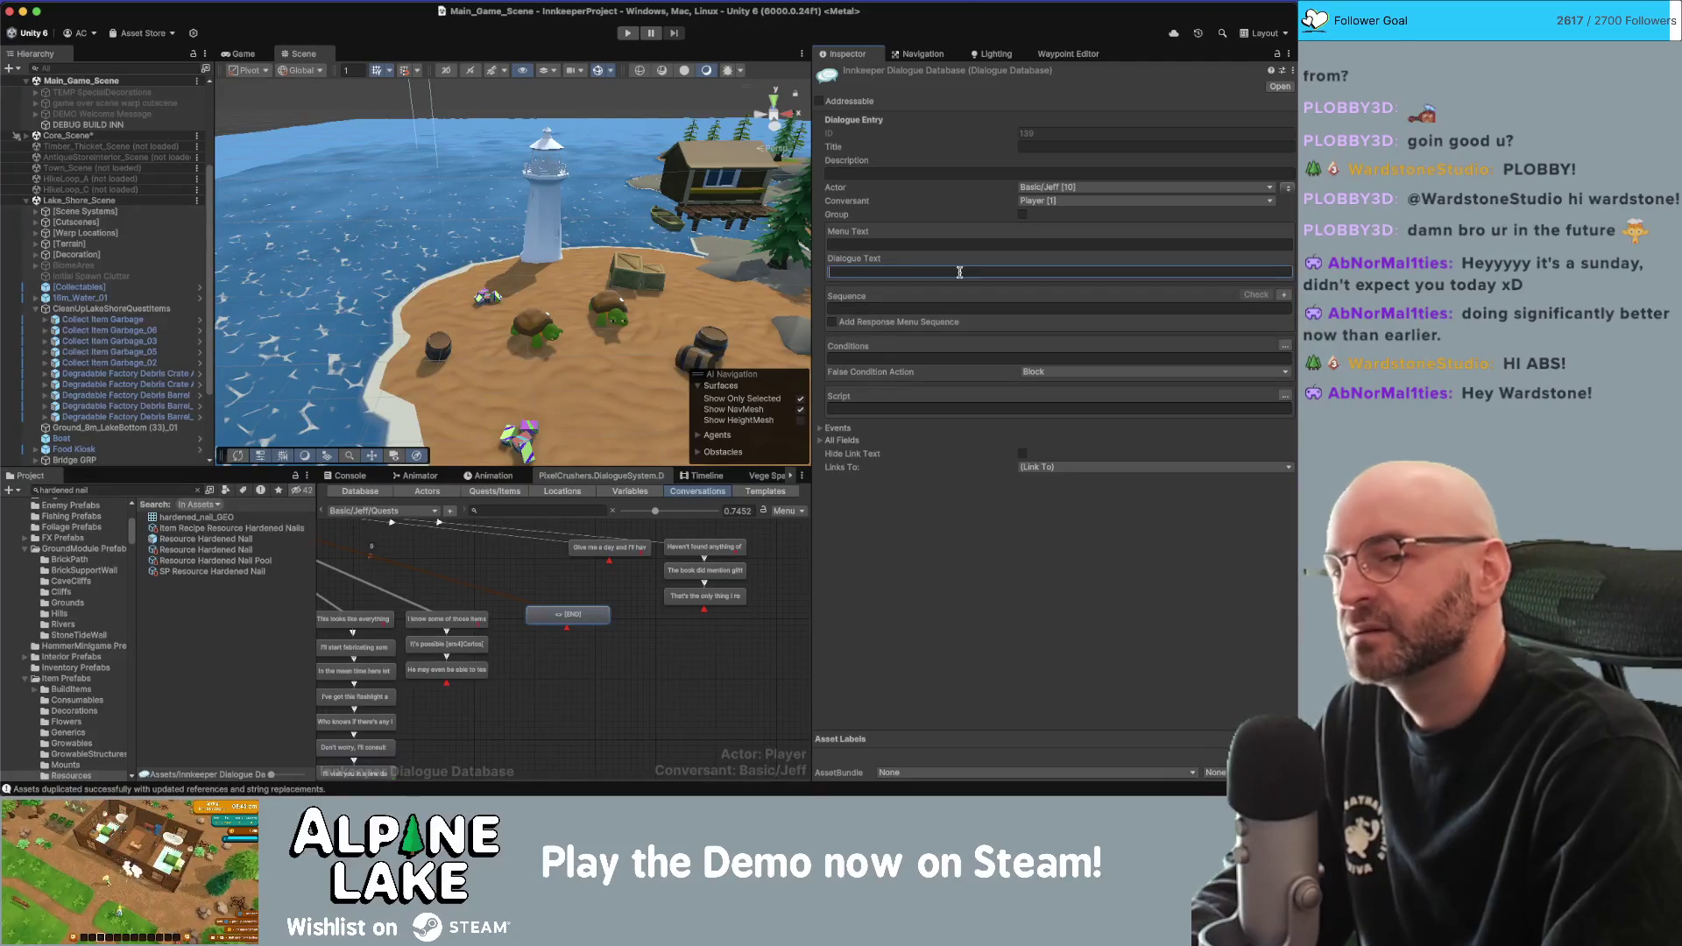
type("ISorry t")
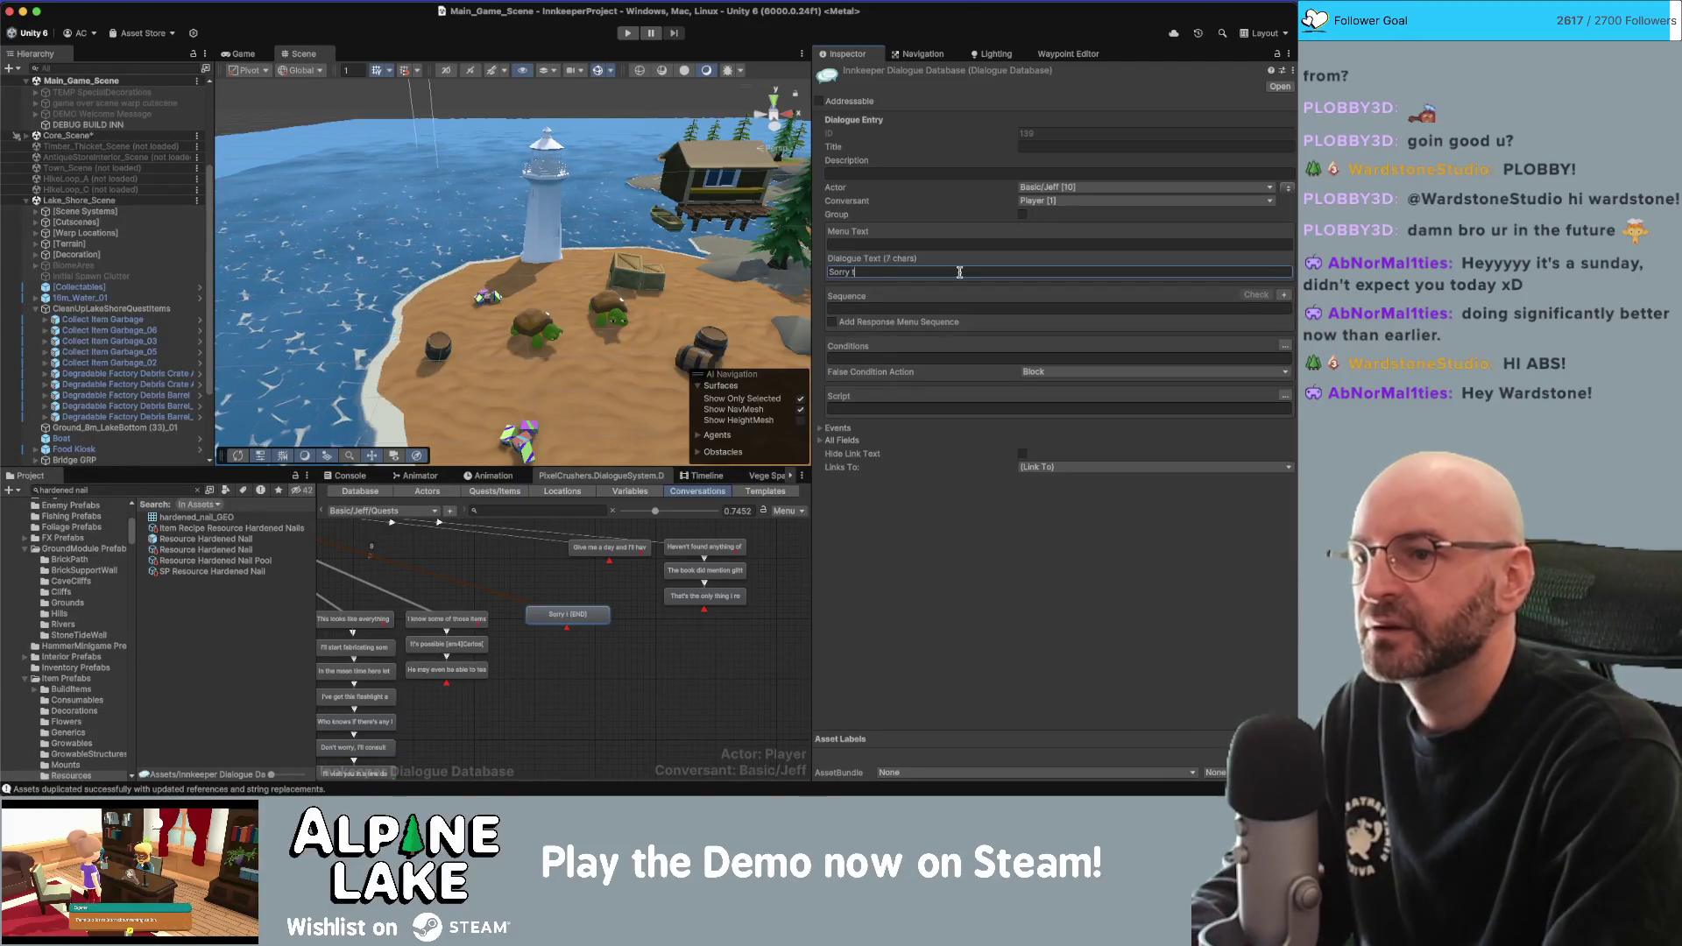
type("uch gar")
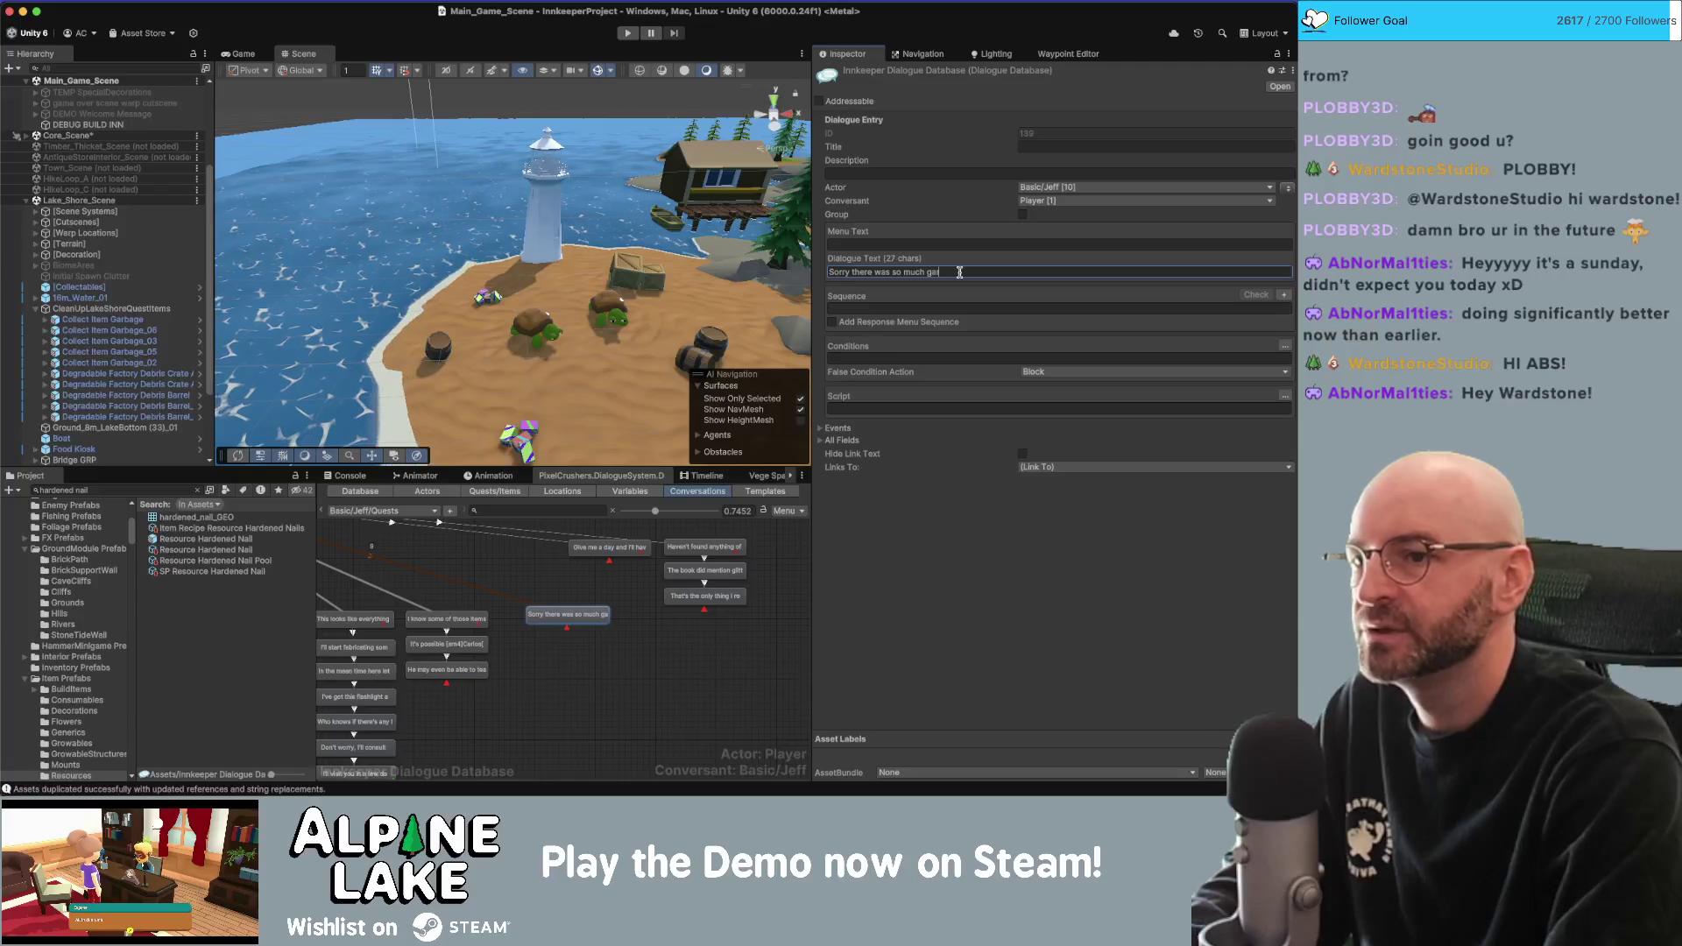
type(" on thesho")
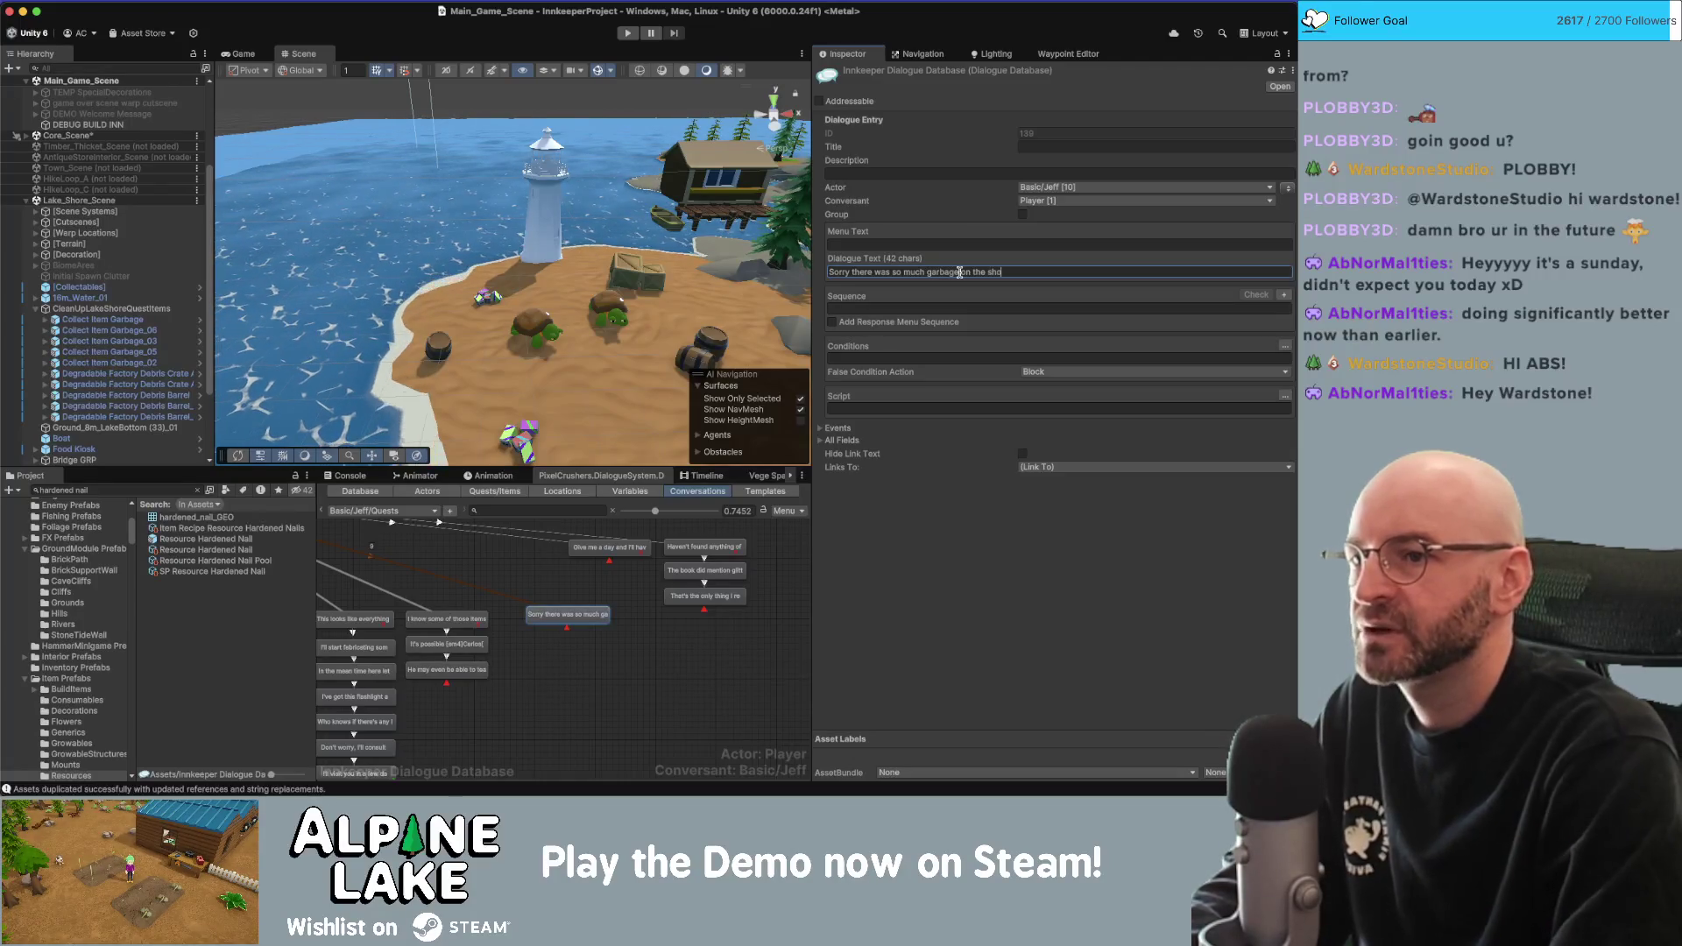
key("BackSpace")
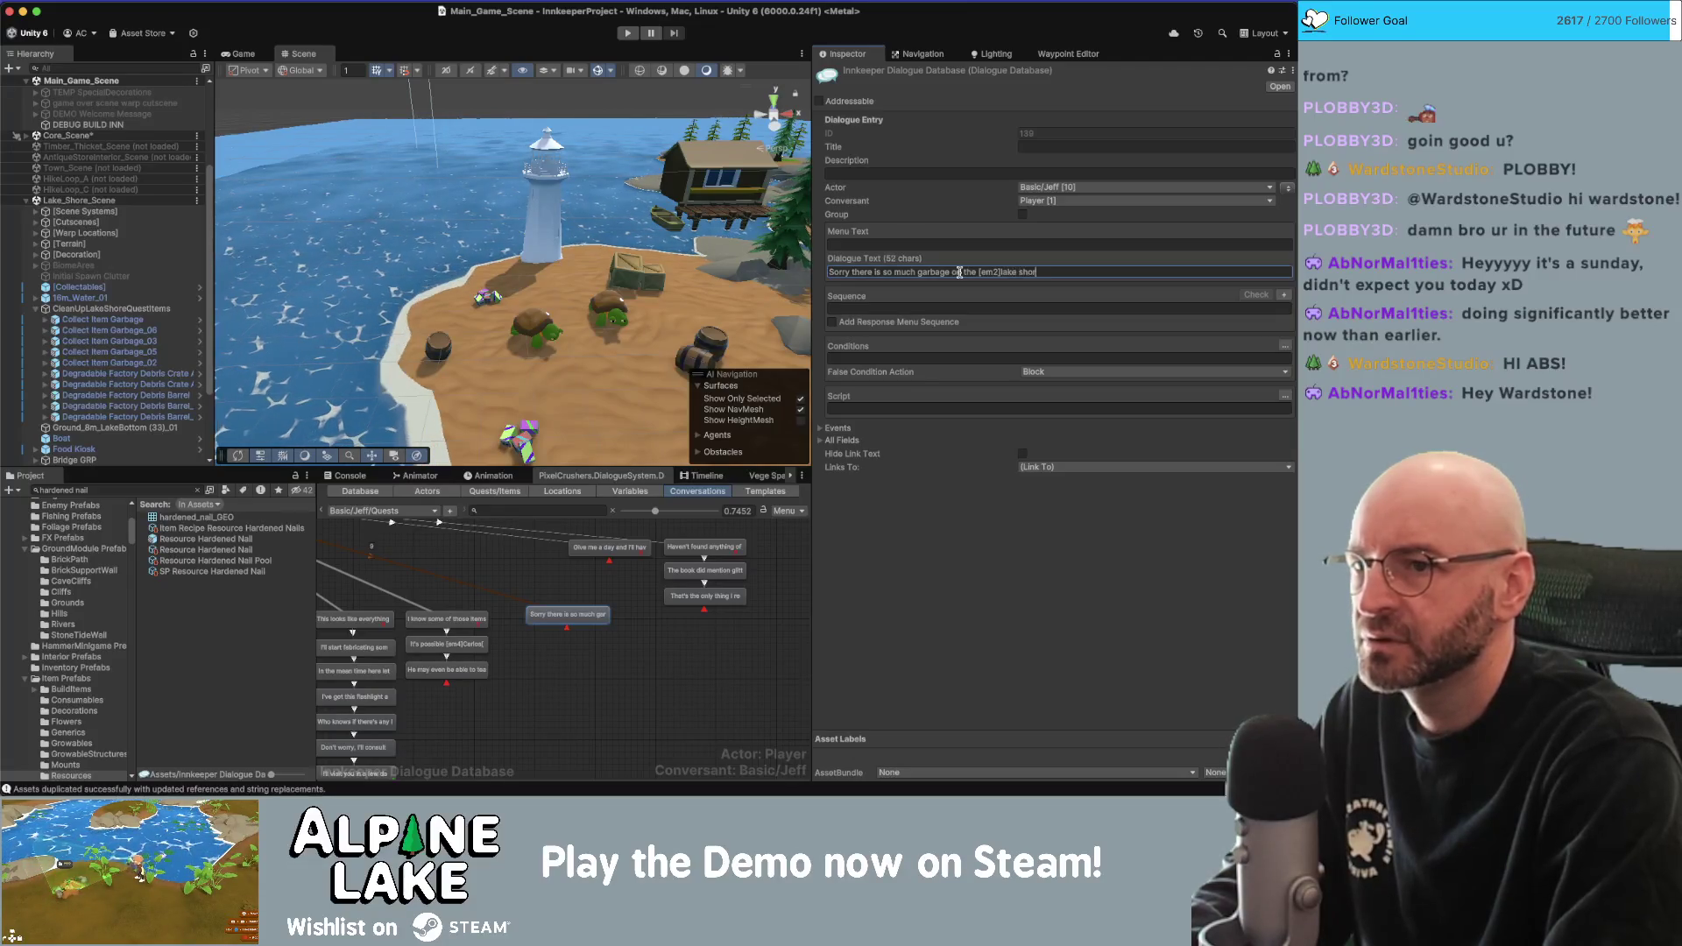
Add a child Jeff node under the garbage line: 'A few swings with your [em1]axe[/em1] or [em1]machete[/em1] should take care of those boxes and barrels.'.
type("e[/em2].")
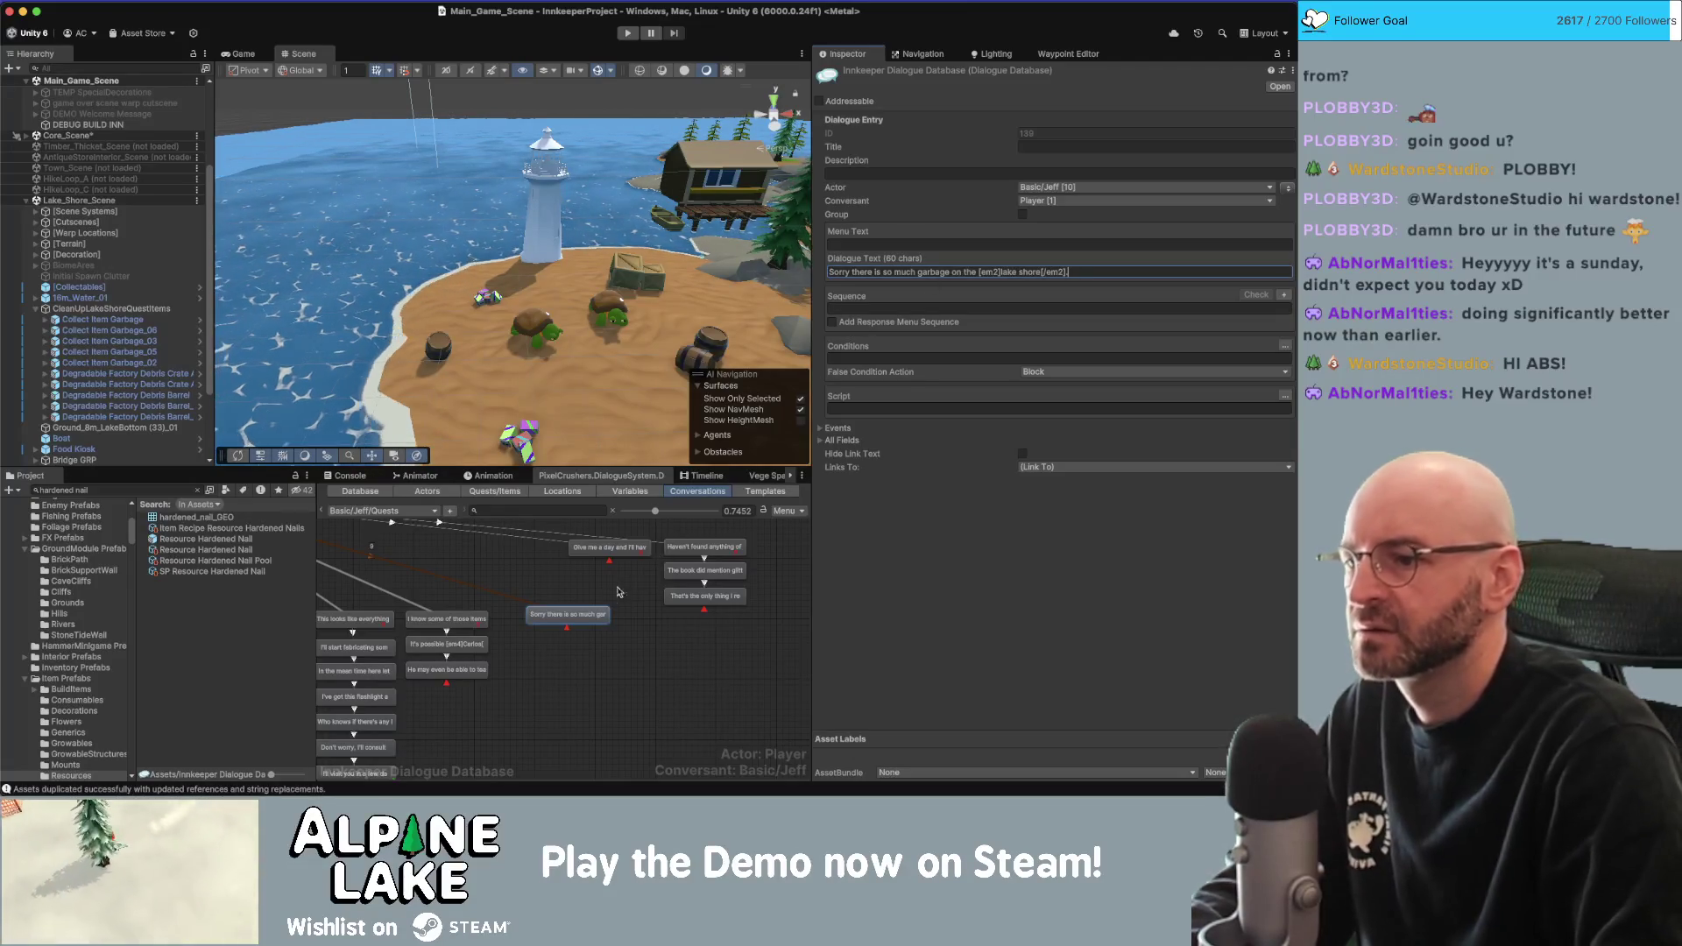
right_click(610, 617)
left_click(611, 619)
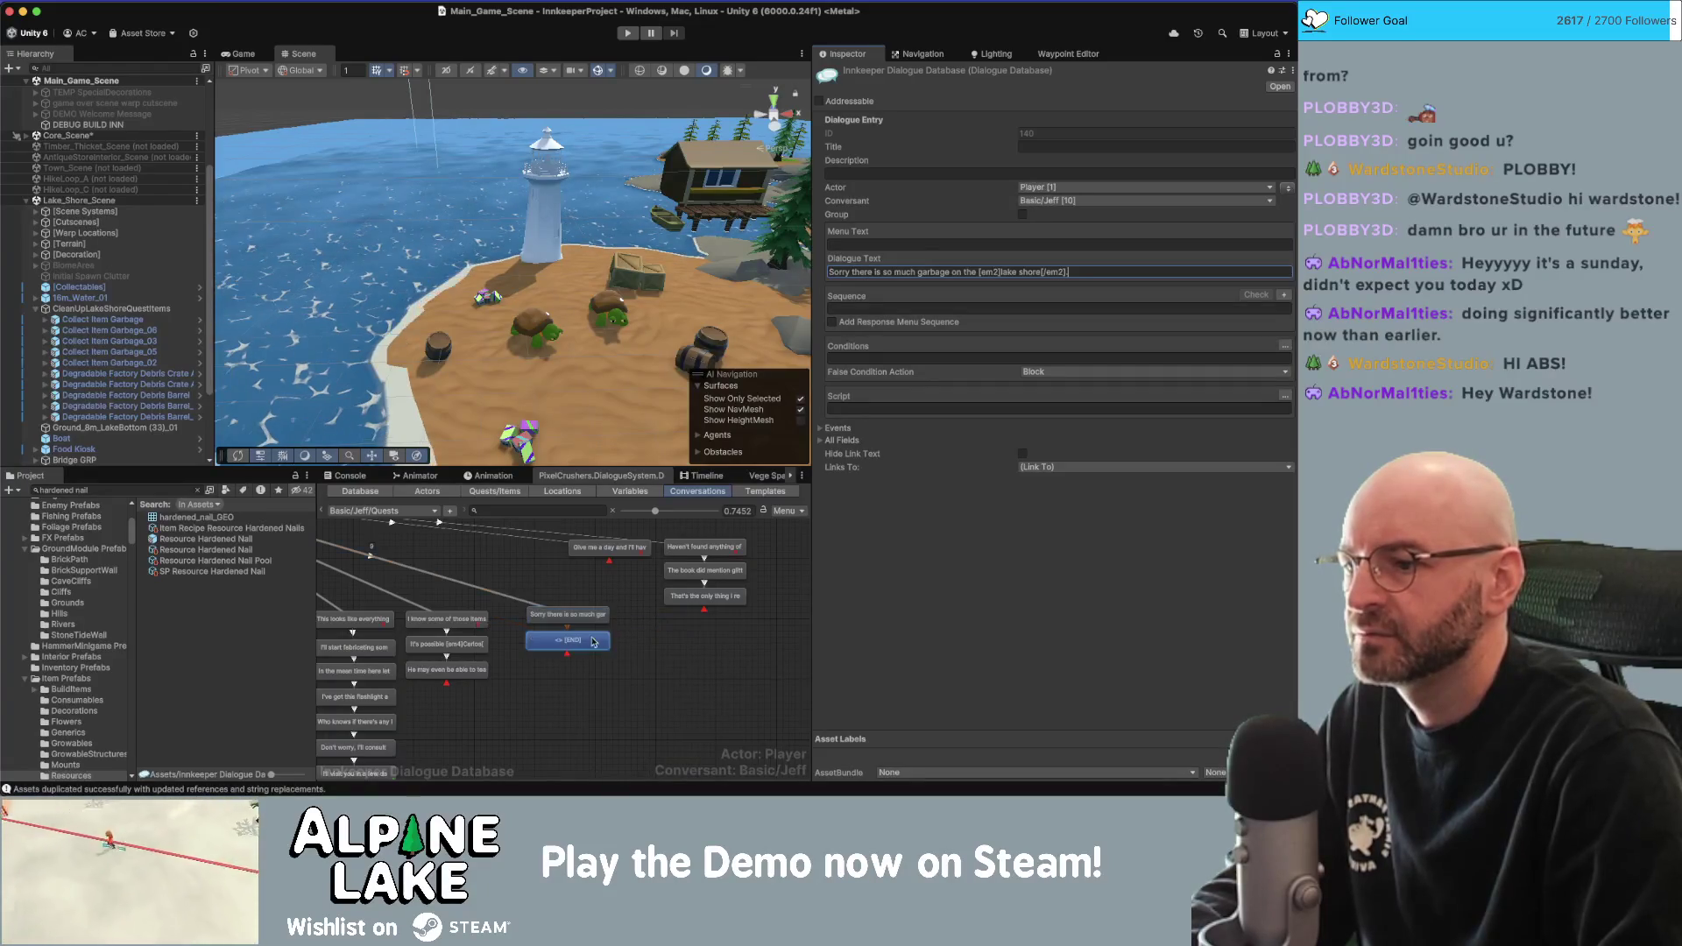
left_click(1293, 189)
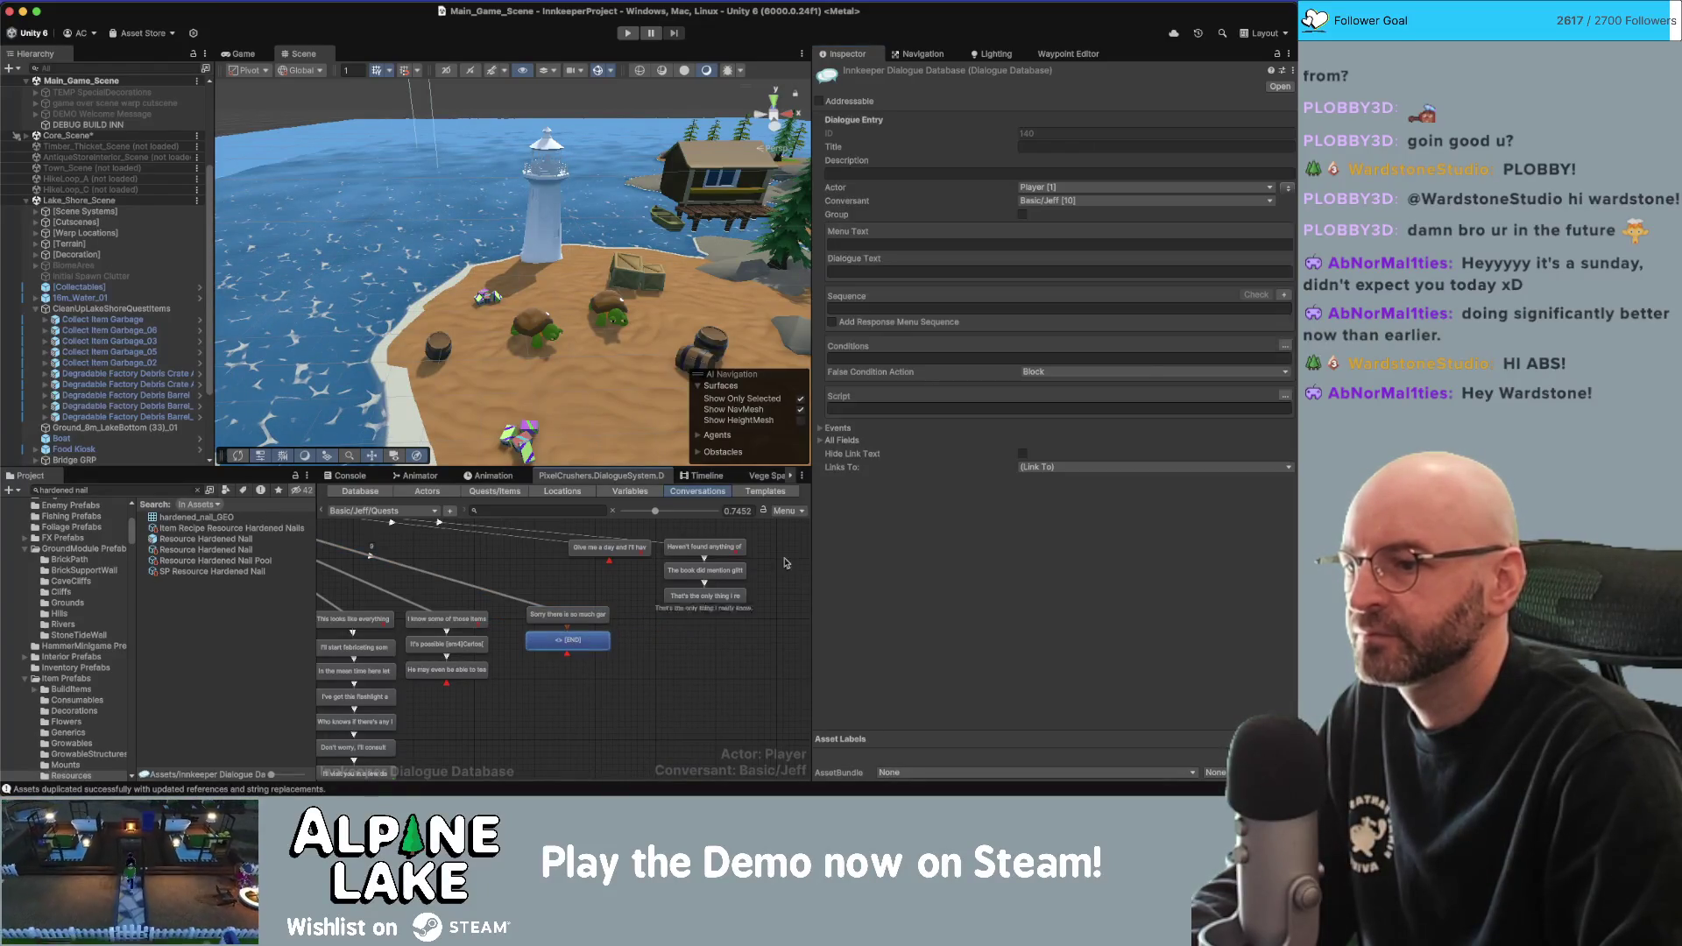
type("a")
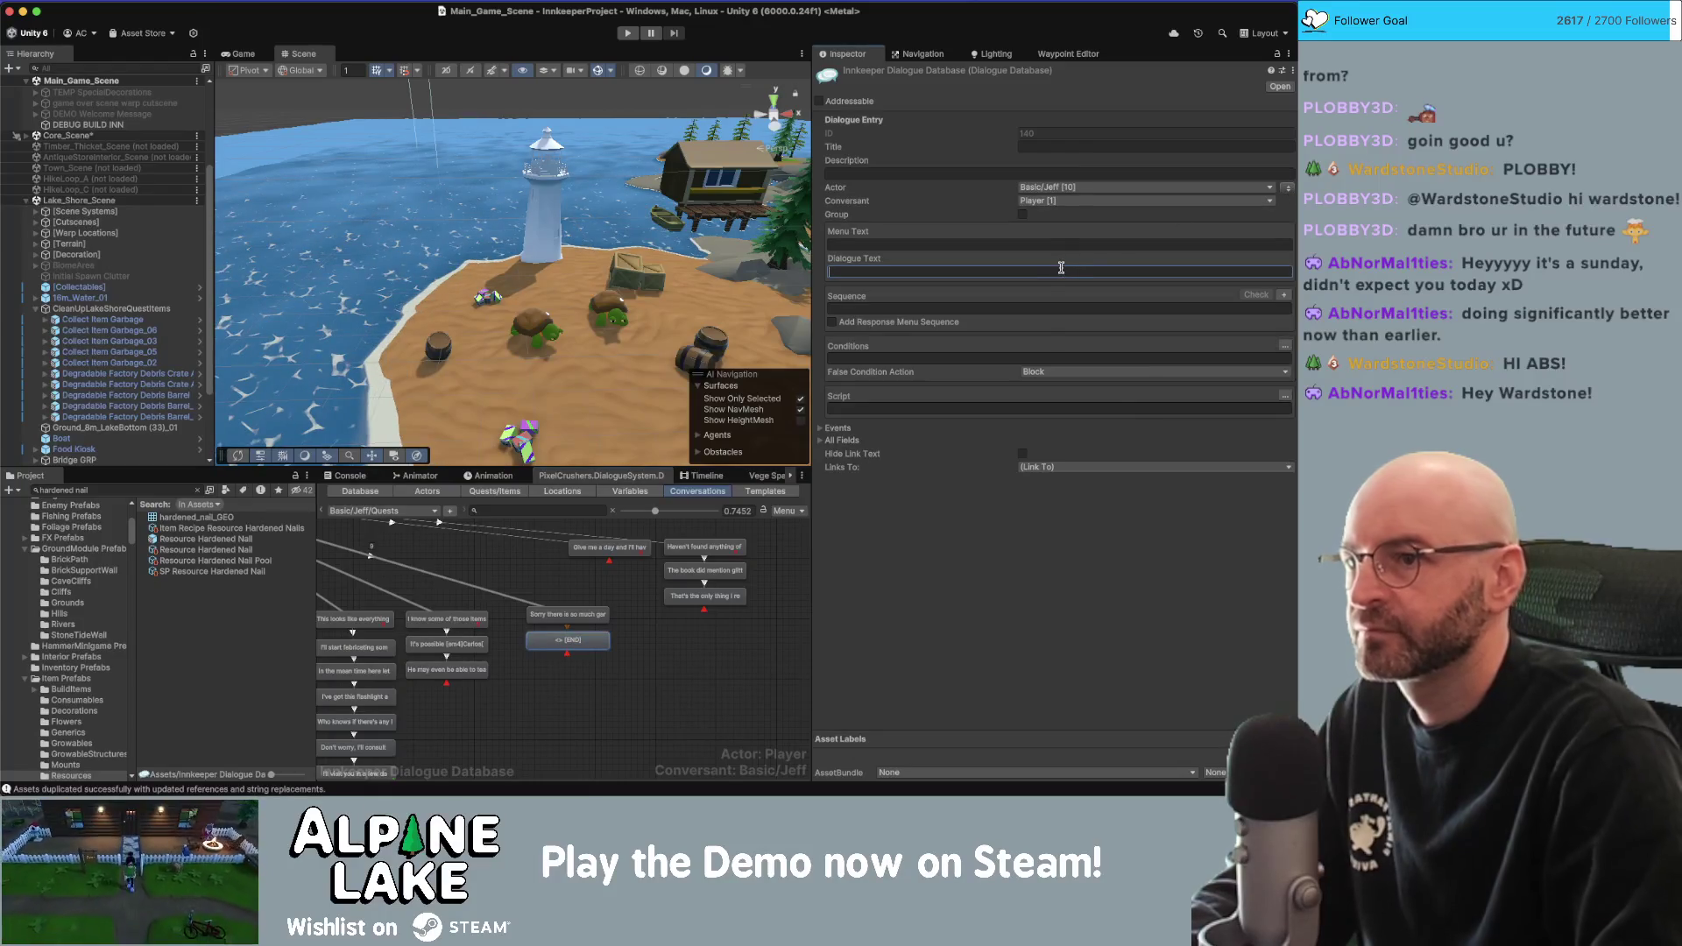
type("swi")
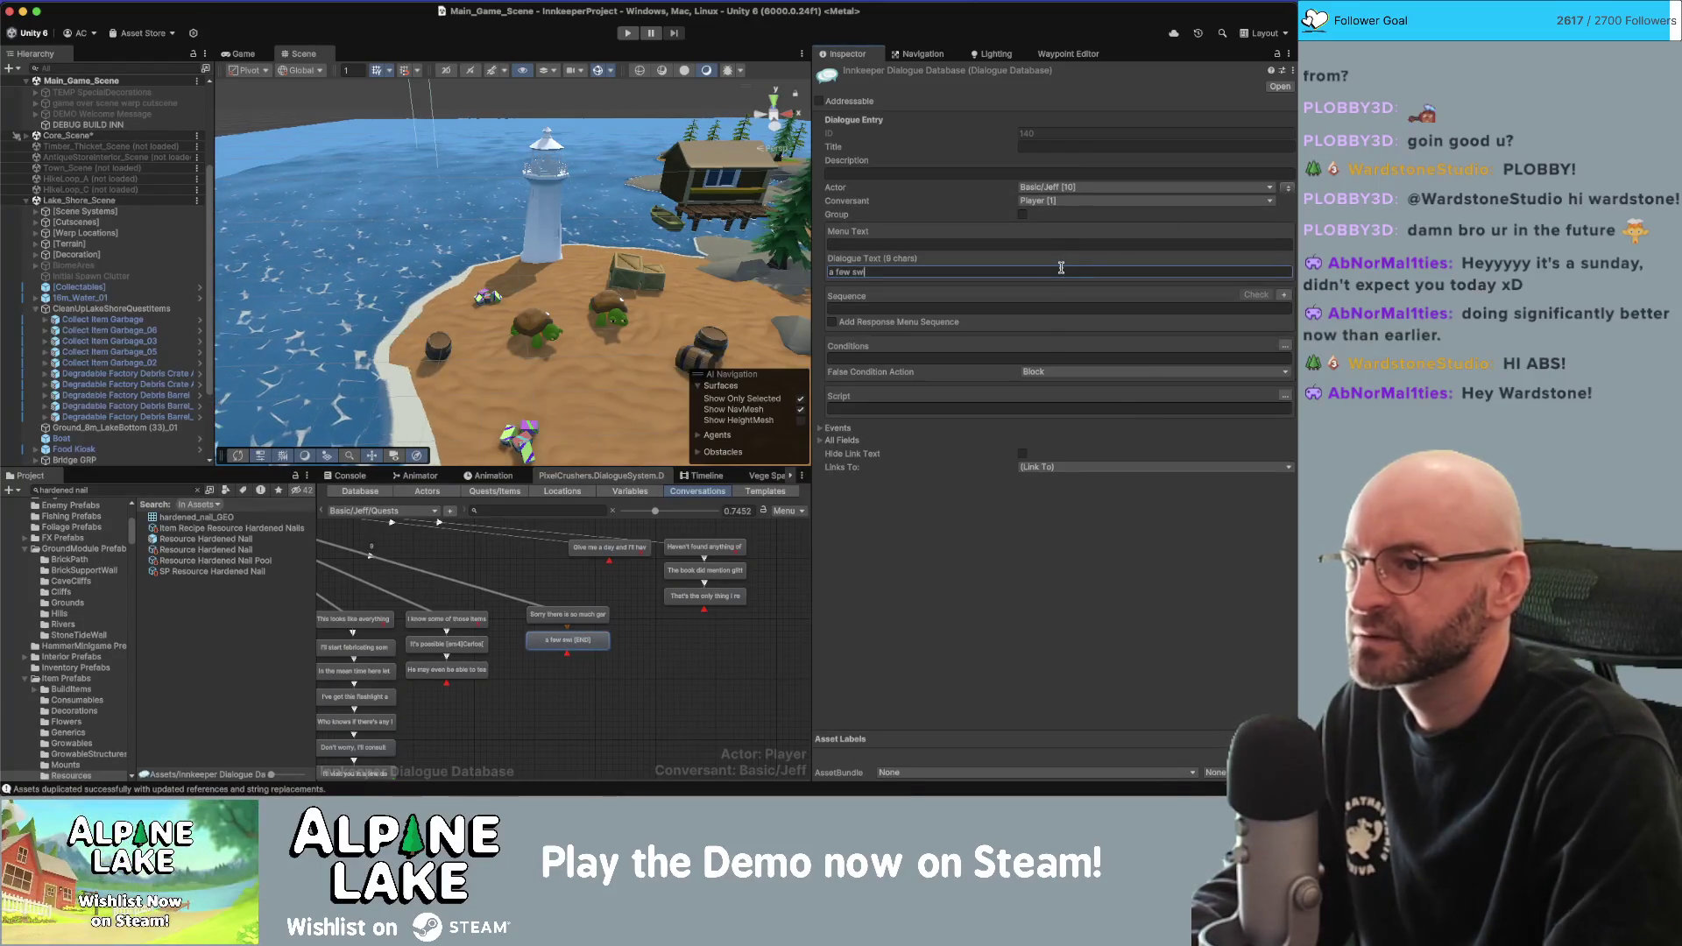
type(" few")
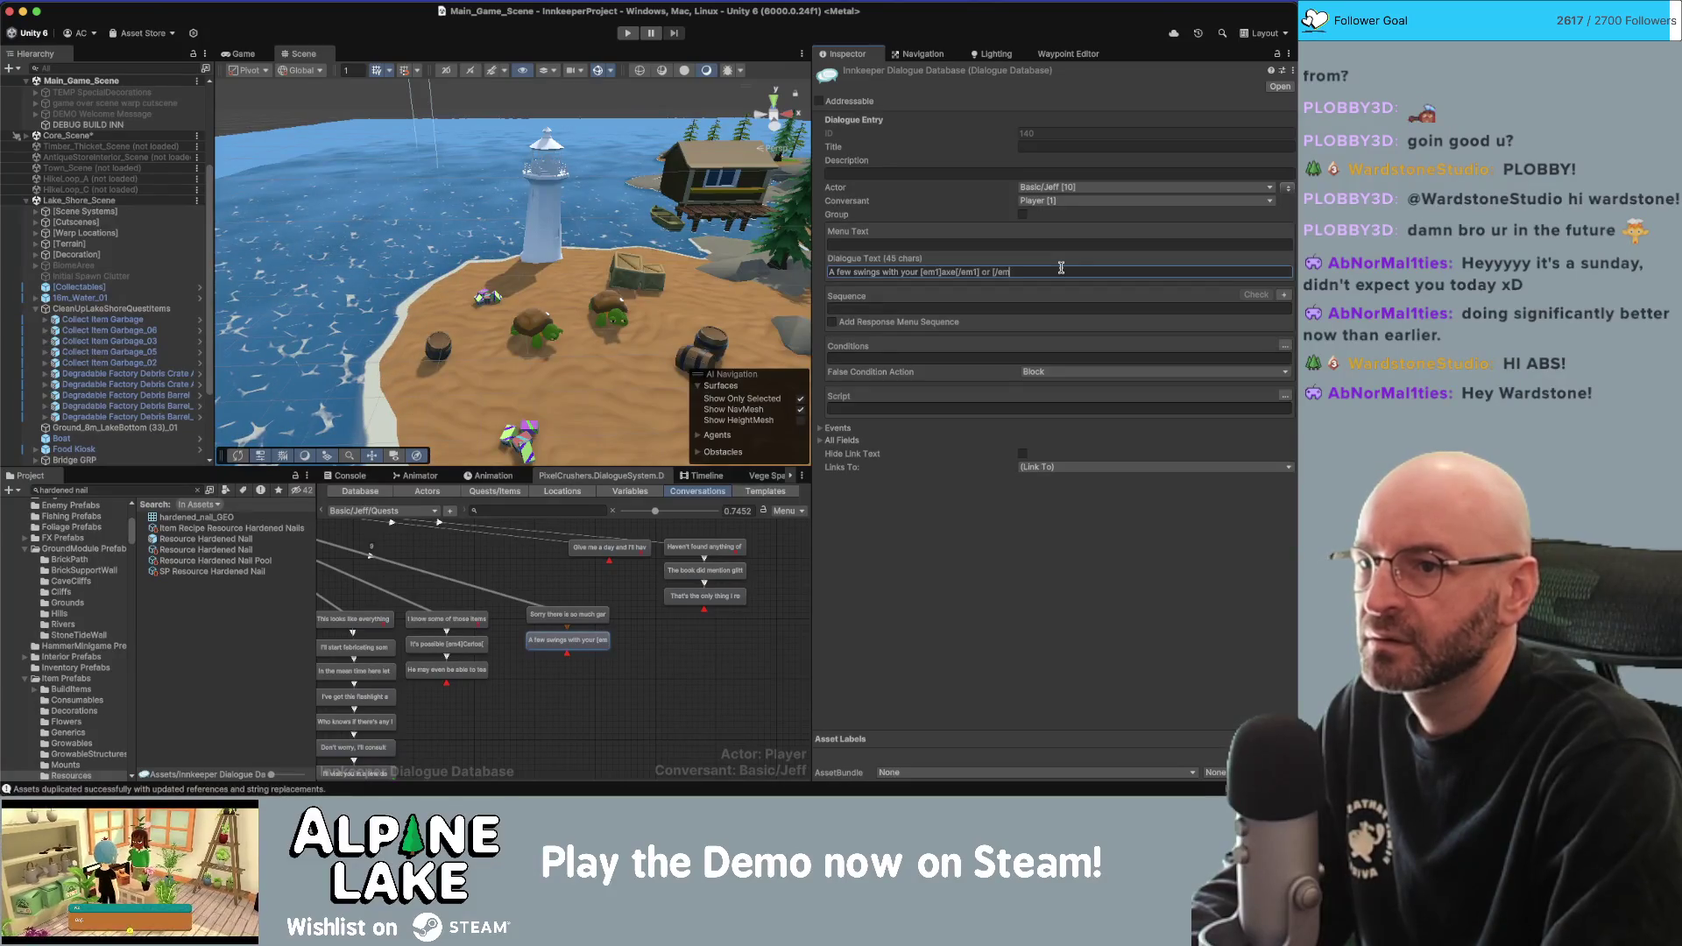
key("BackSpace")
key("BackSpace")
key("BackSpace")
type("1]machete")
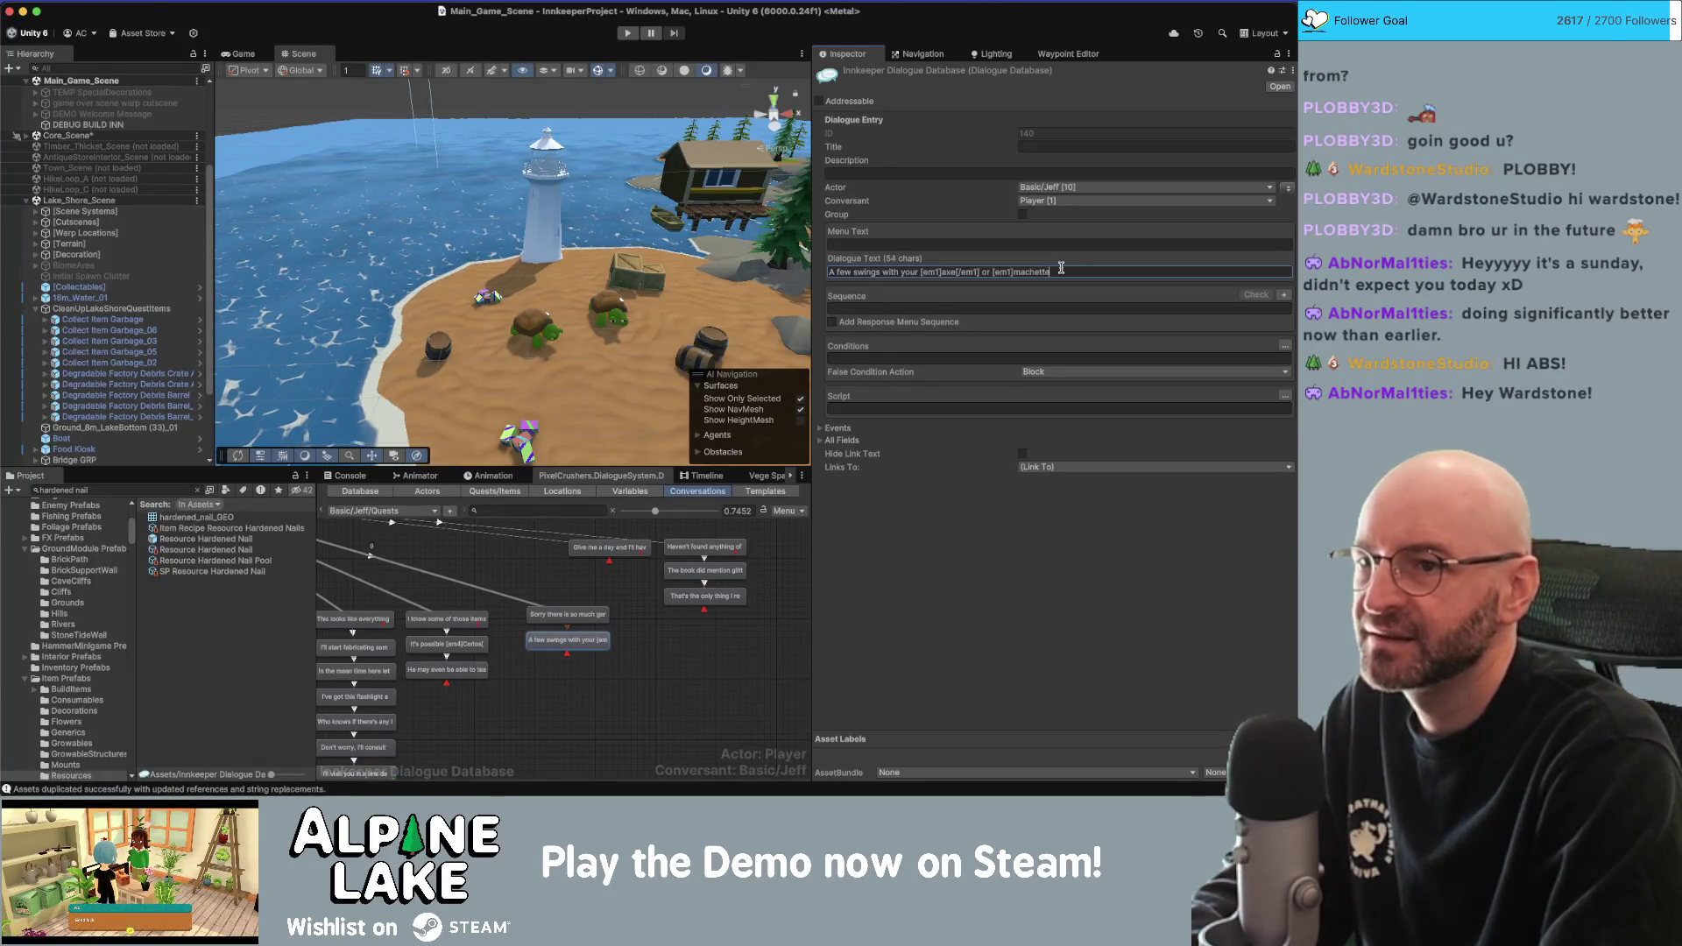
key("BackSpace")
key("BackSpace")
type("ete")
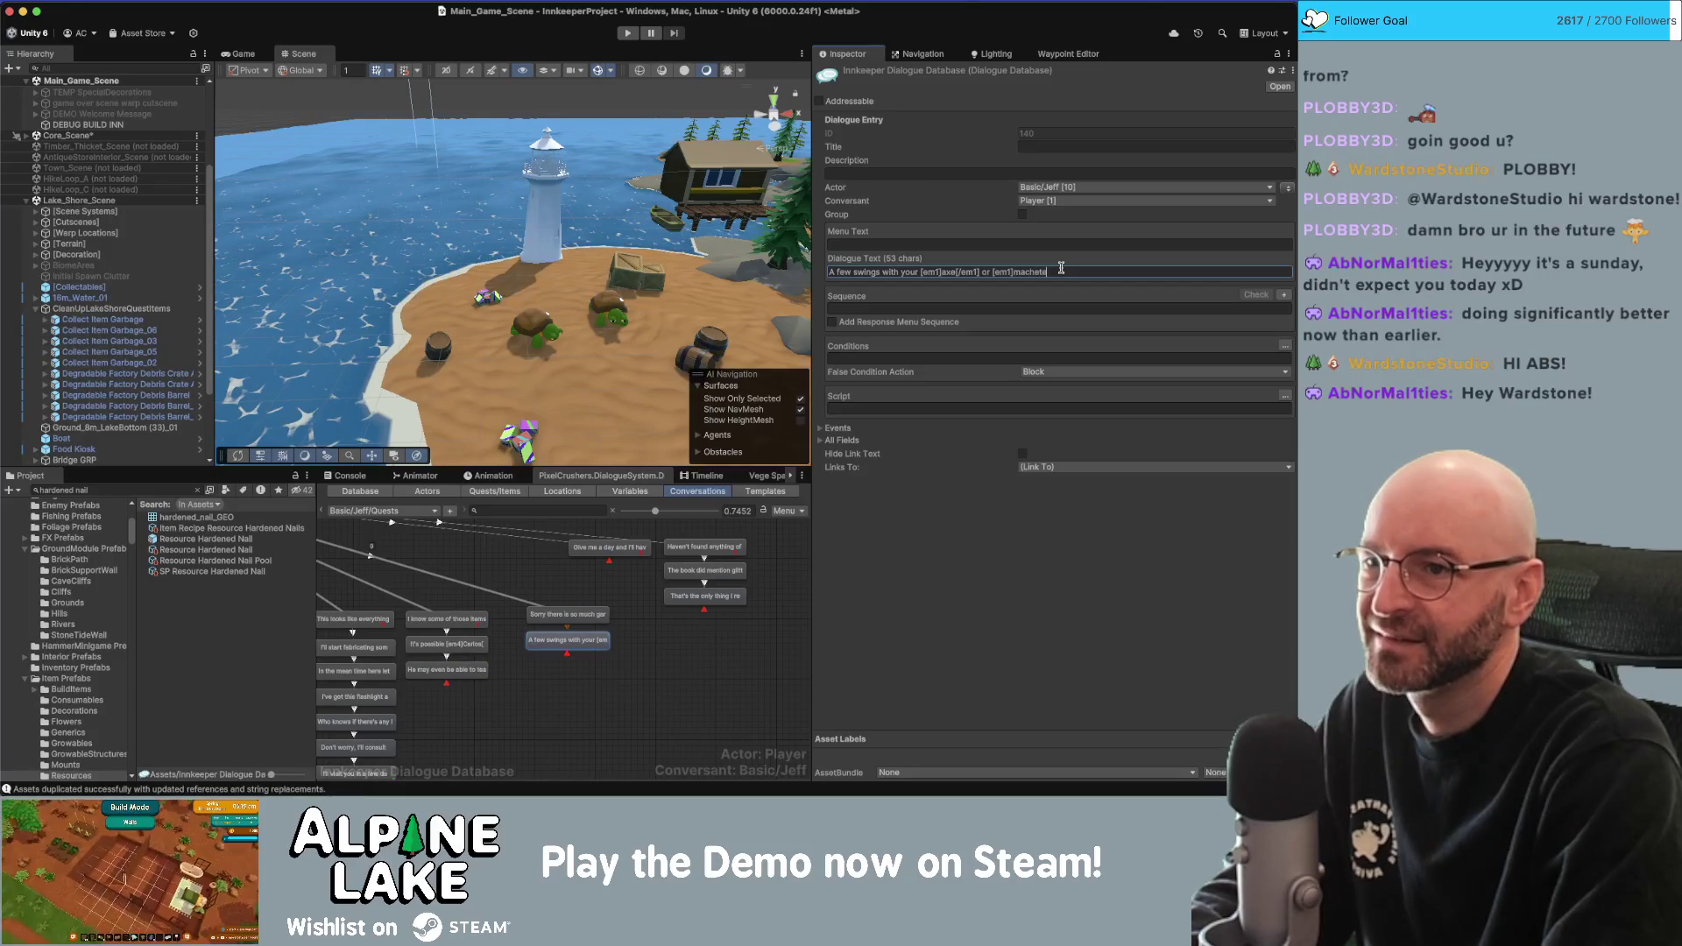
type("[/em1] should take care of those boxes an")
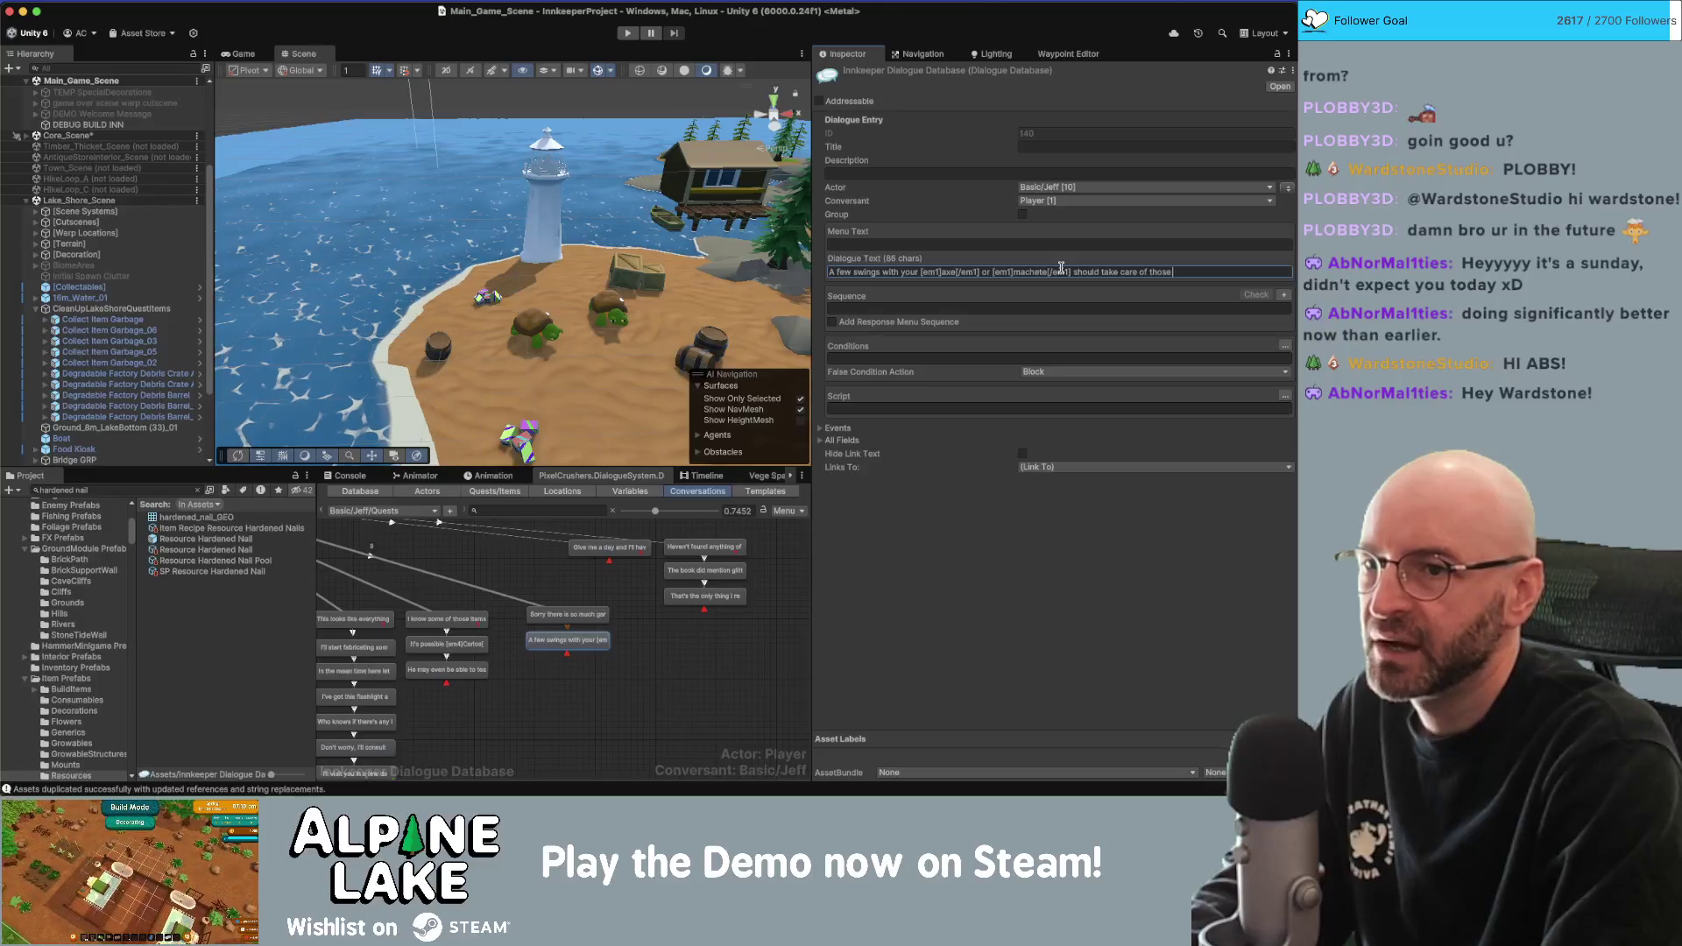
type("d barrels.")
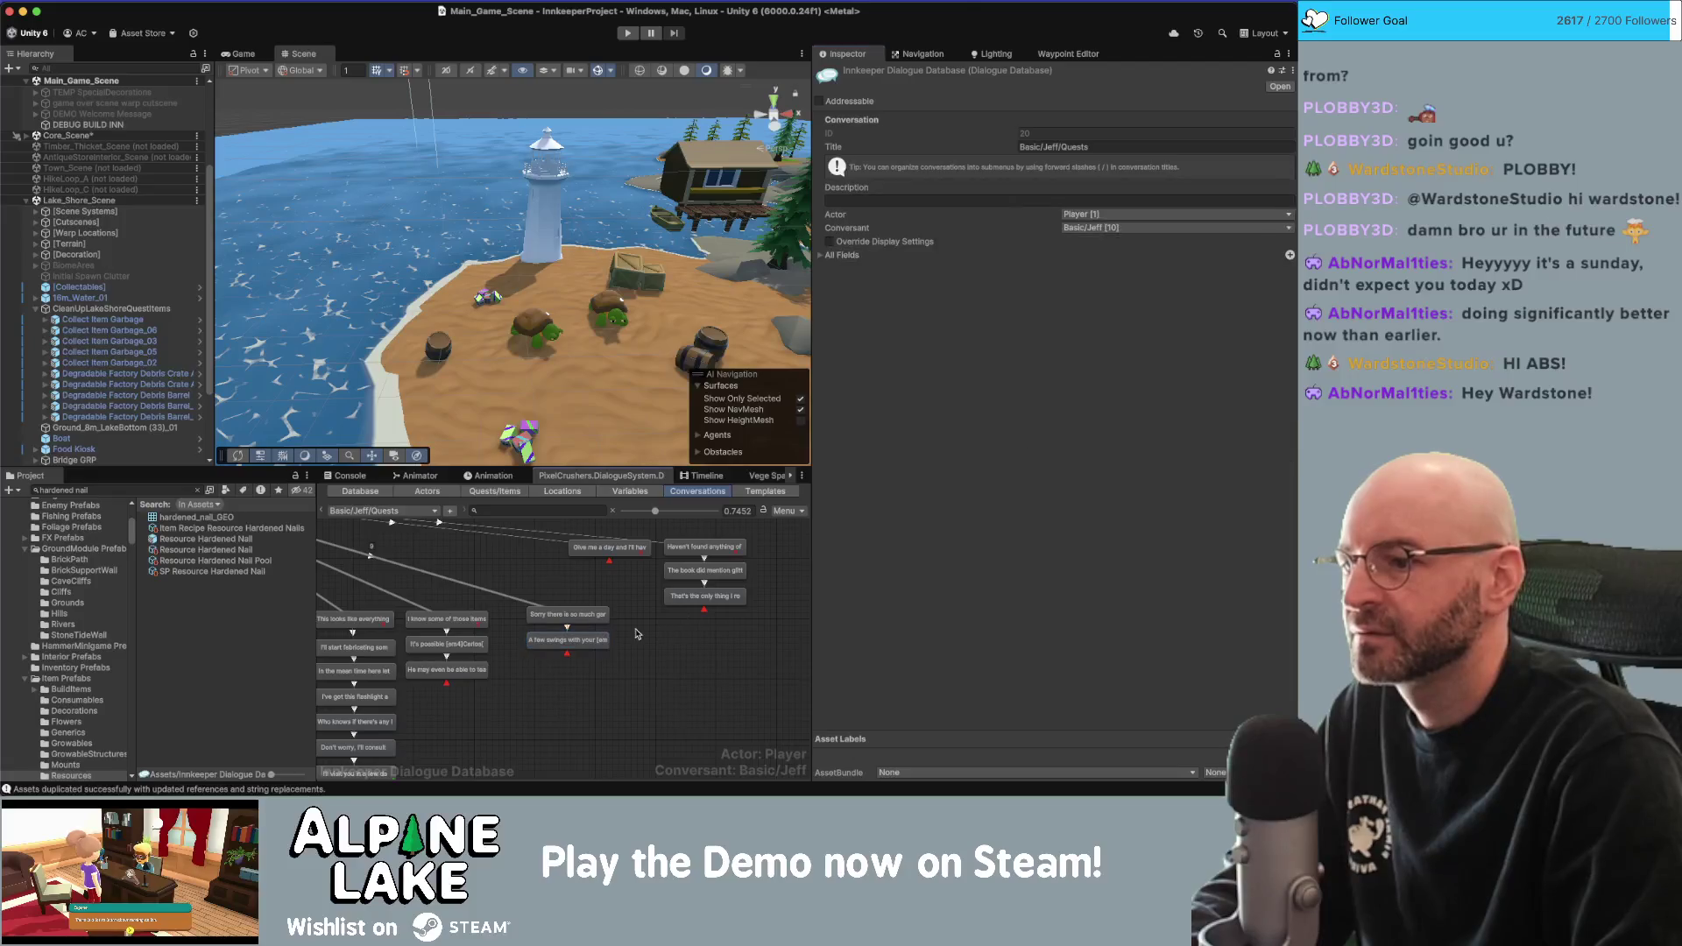
right_click(605, 615)
left_click(620, 621)
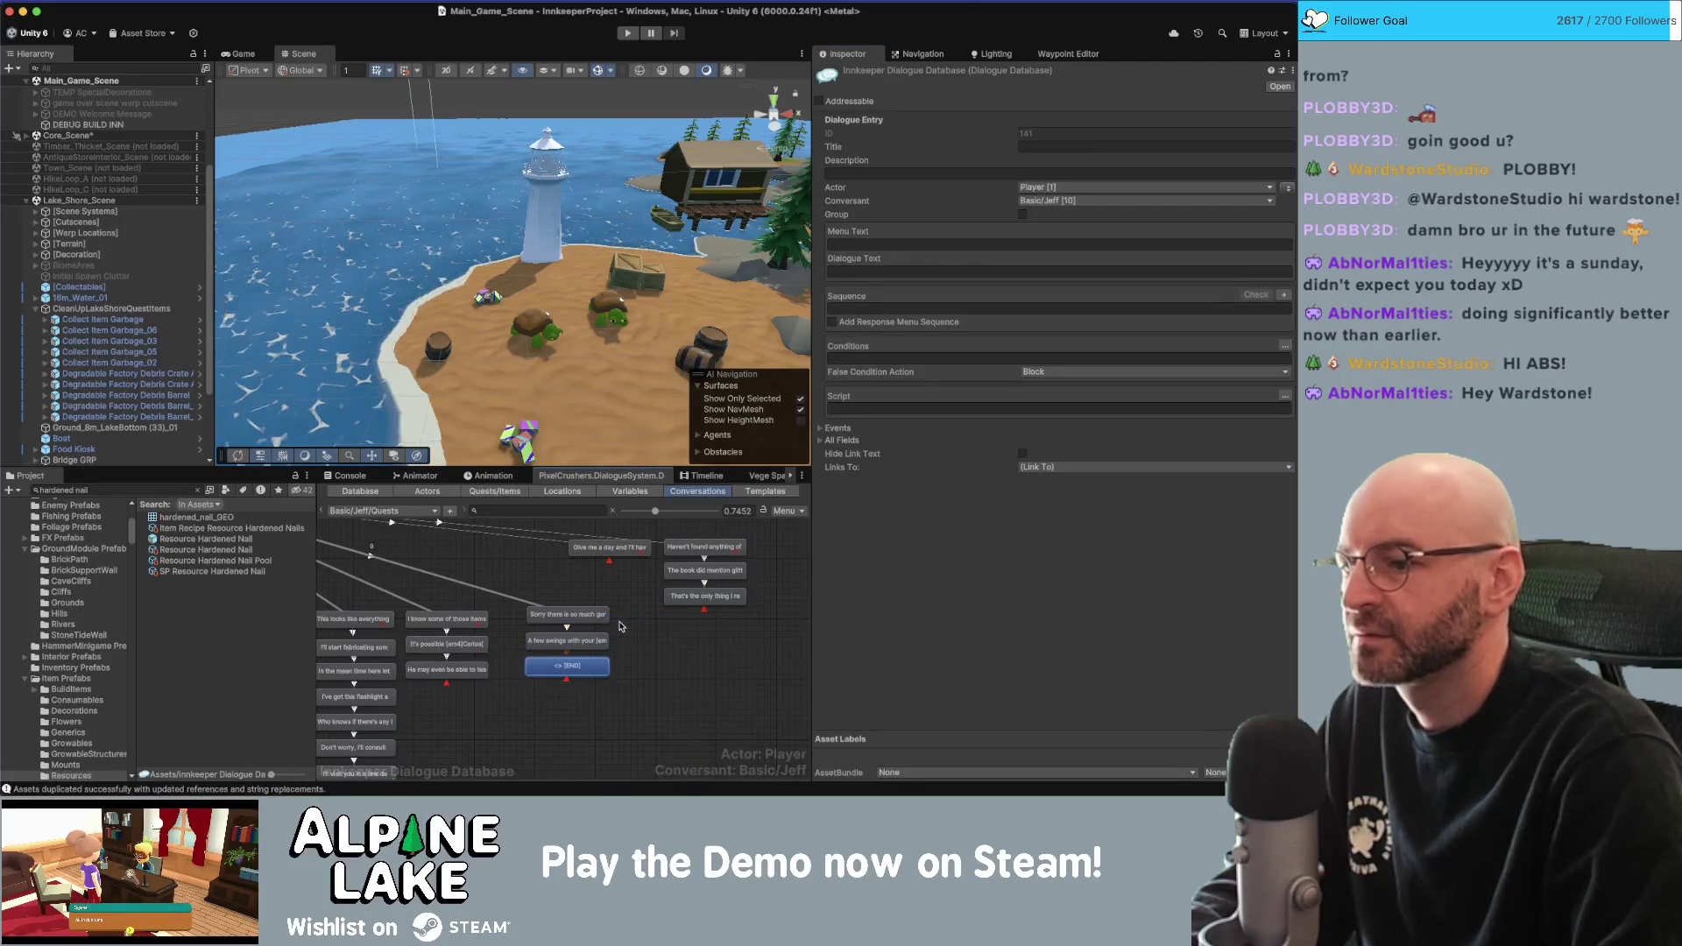
left_click(600, 668)
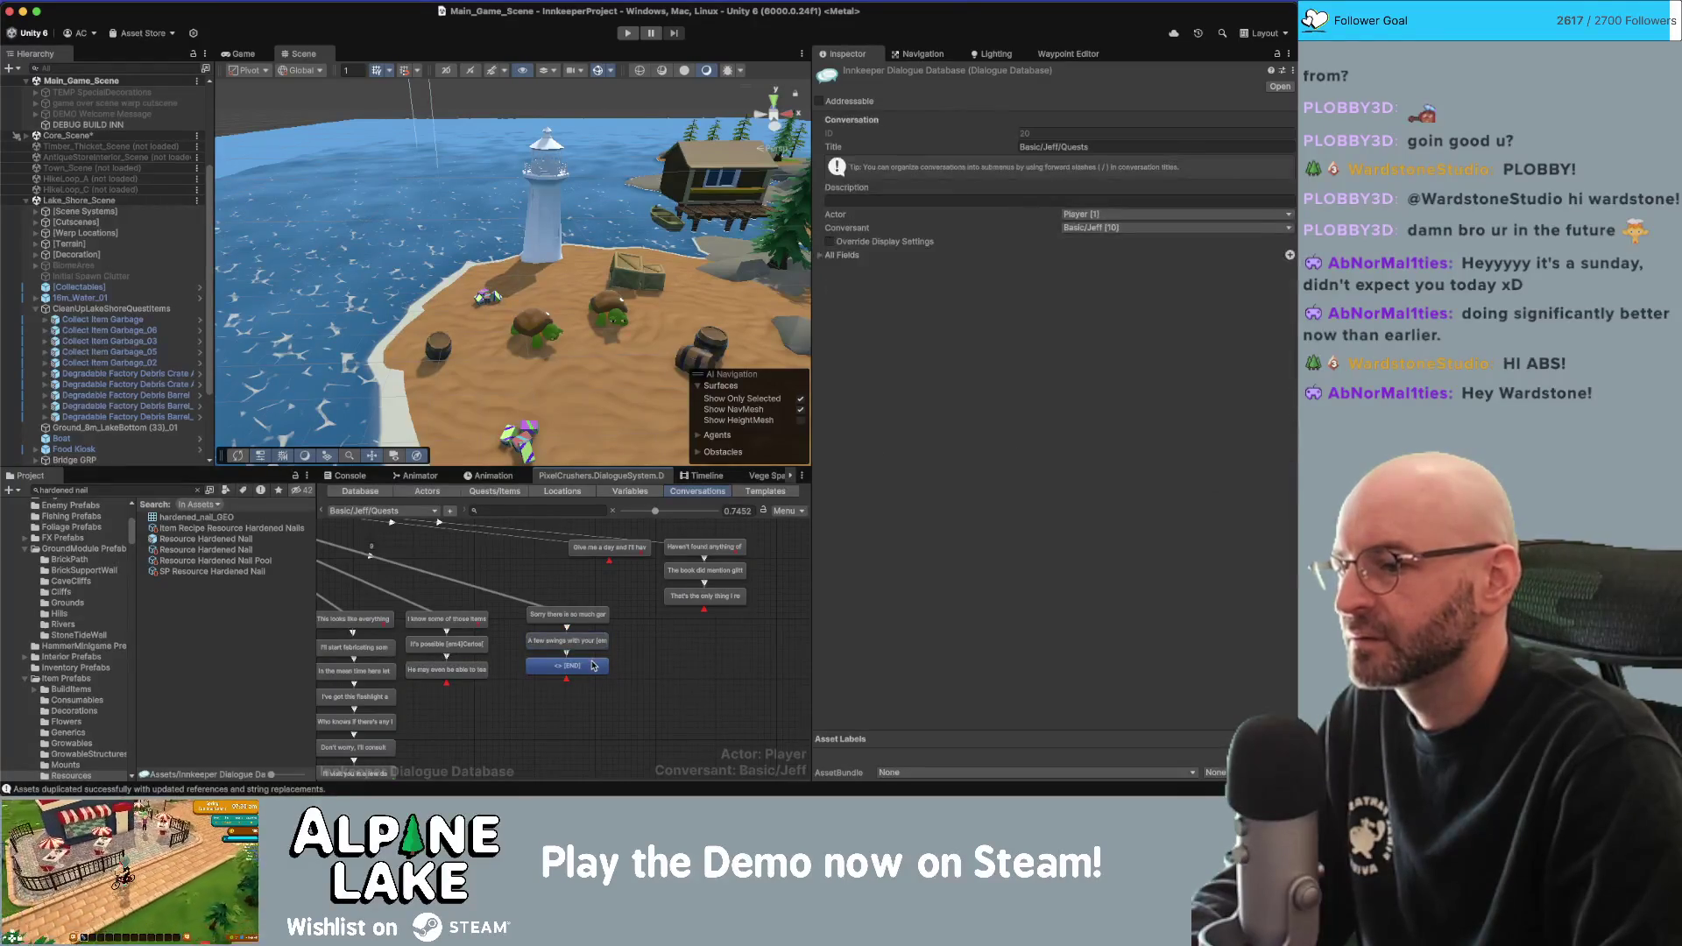
key("Delete")
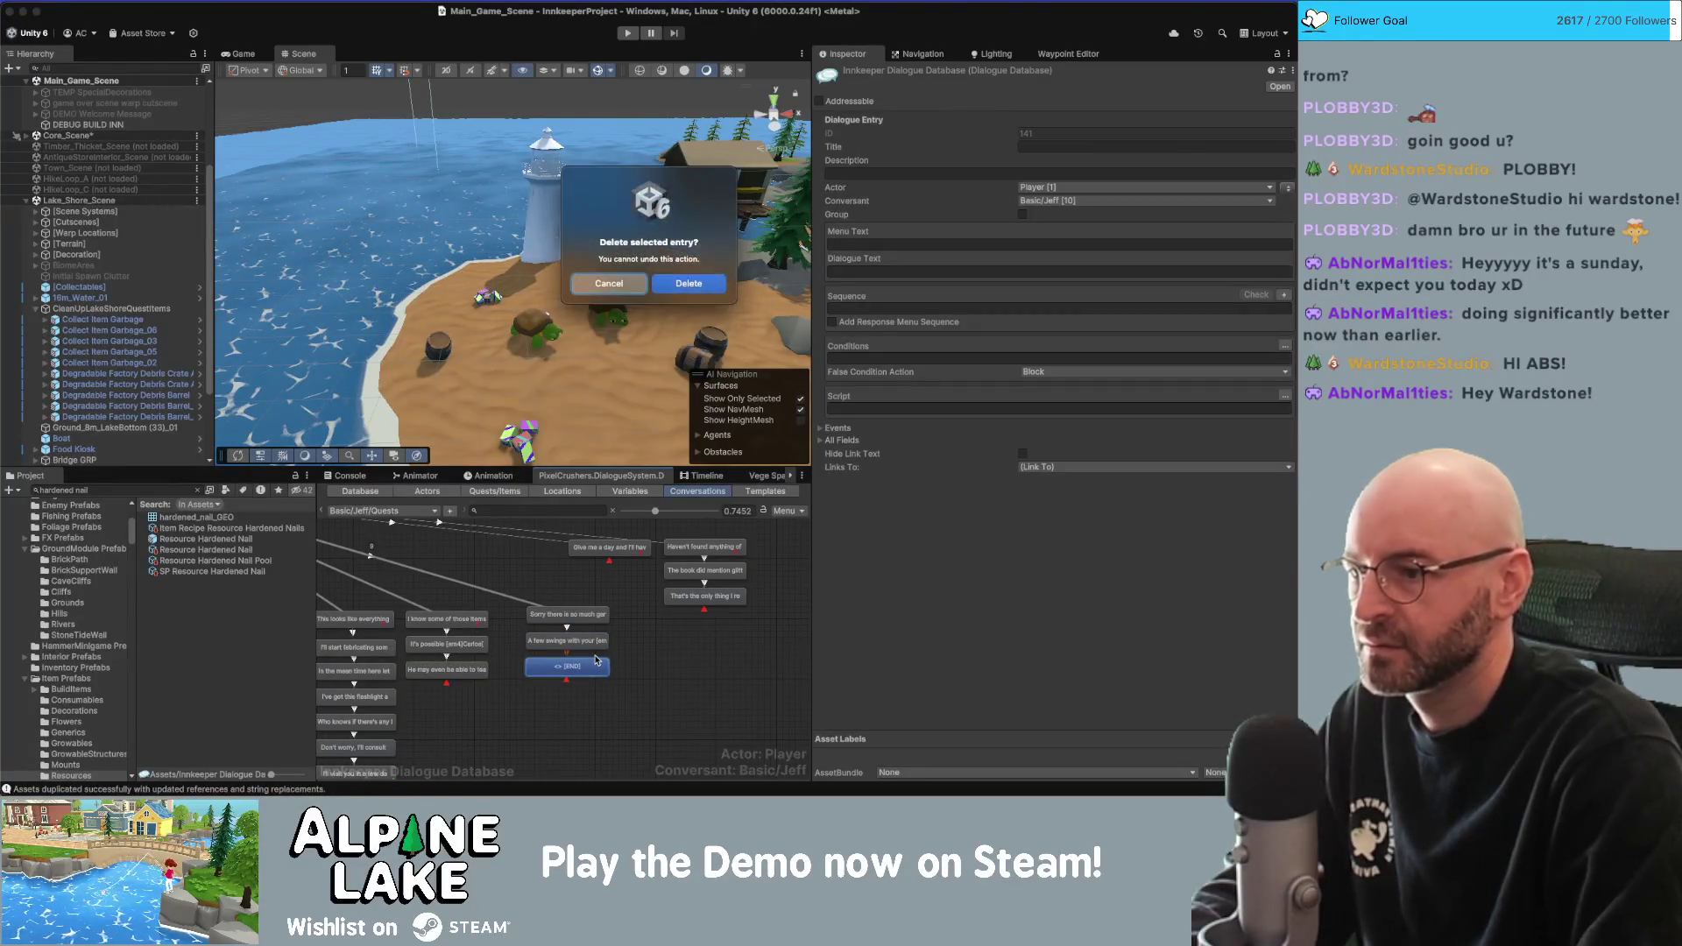
key("Return")
mouse_move(506, 619)
left_mouse_down()
mouse_move(519, 630)
mouse_move(607, 605)
left_mouse_up()
left_click(496, 627)
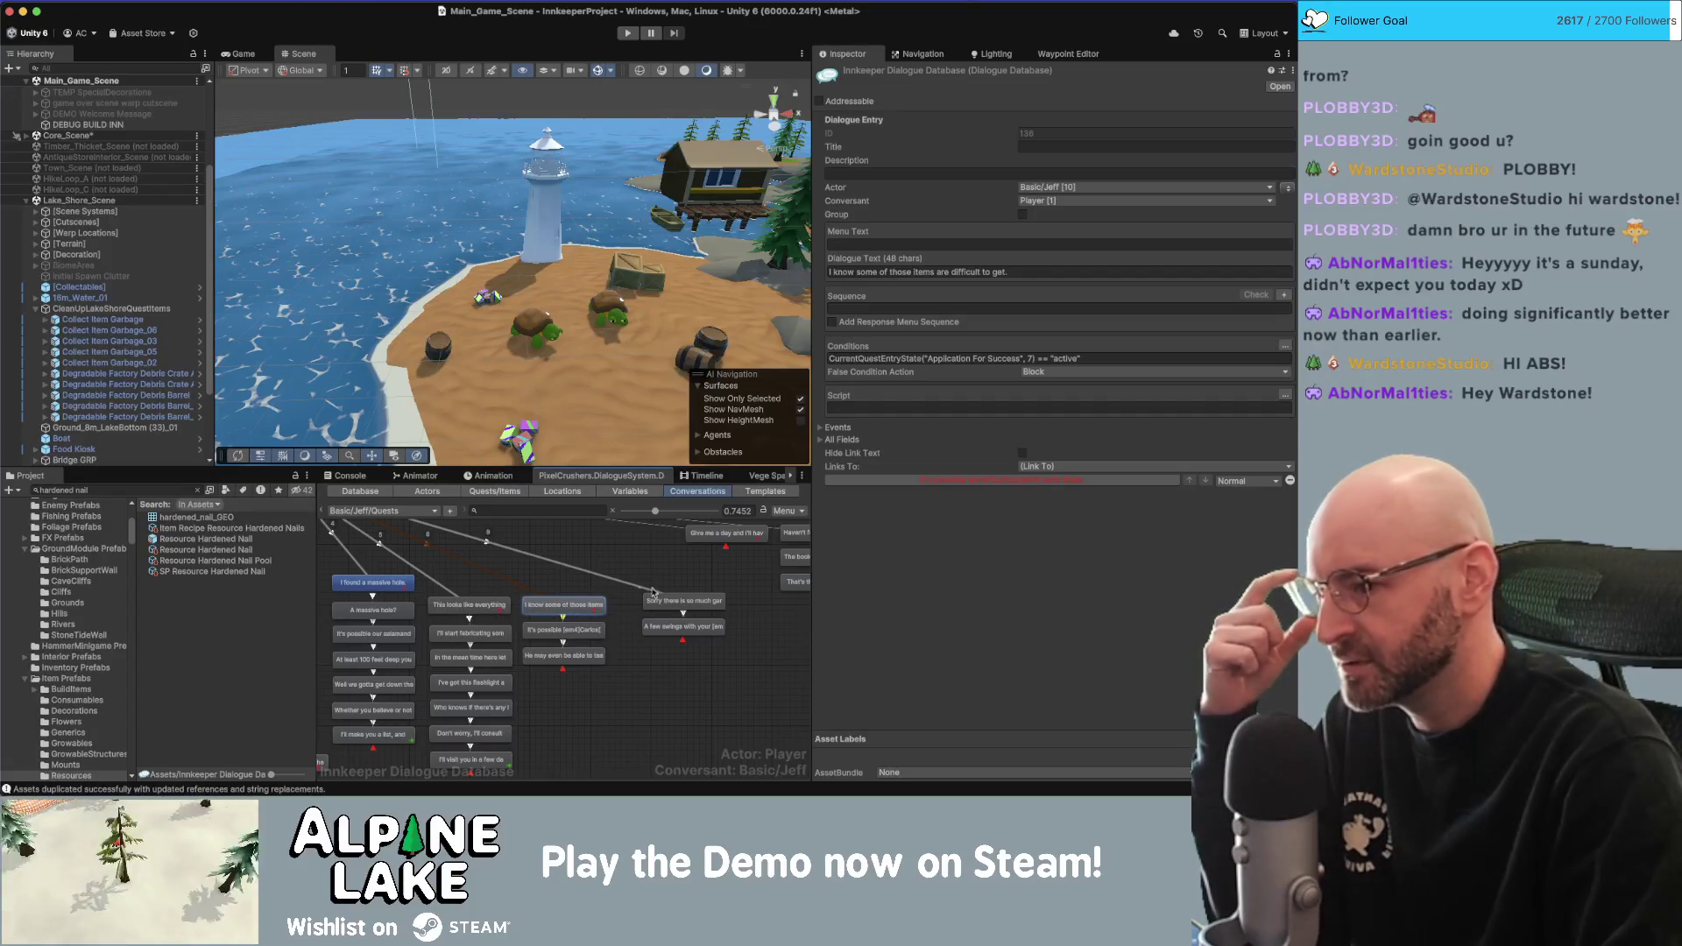
Create an [END] child node under Jeff's 'He may even be able to teach you' line and place it below.
left_click(644, 666)
left_click(603, 658)
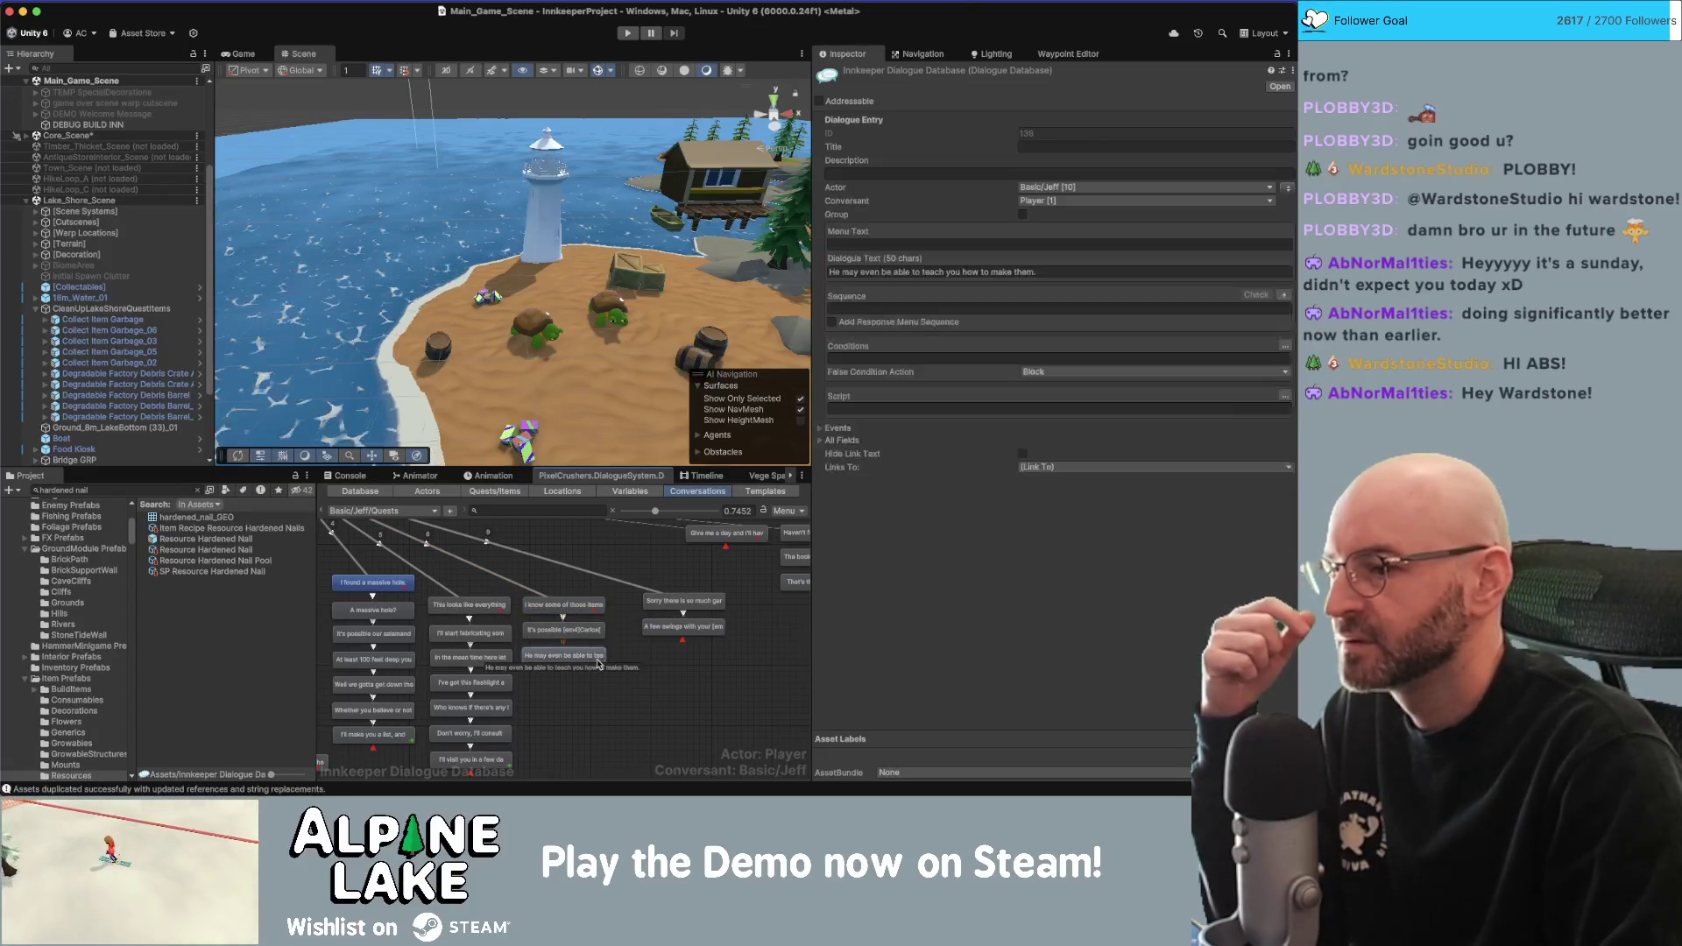
right_click(603, 659)
left_click(617, 620)
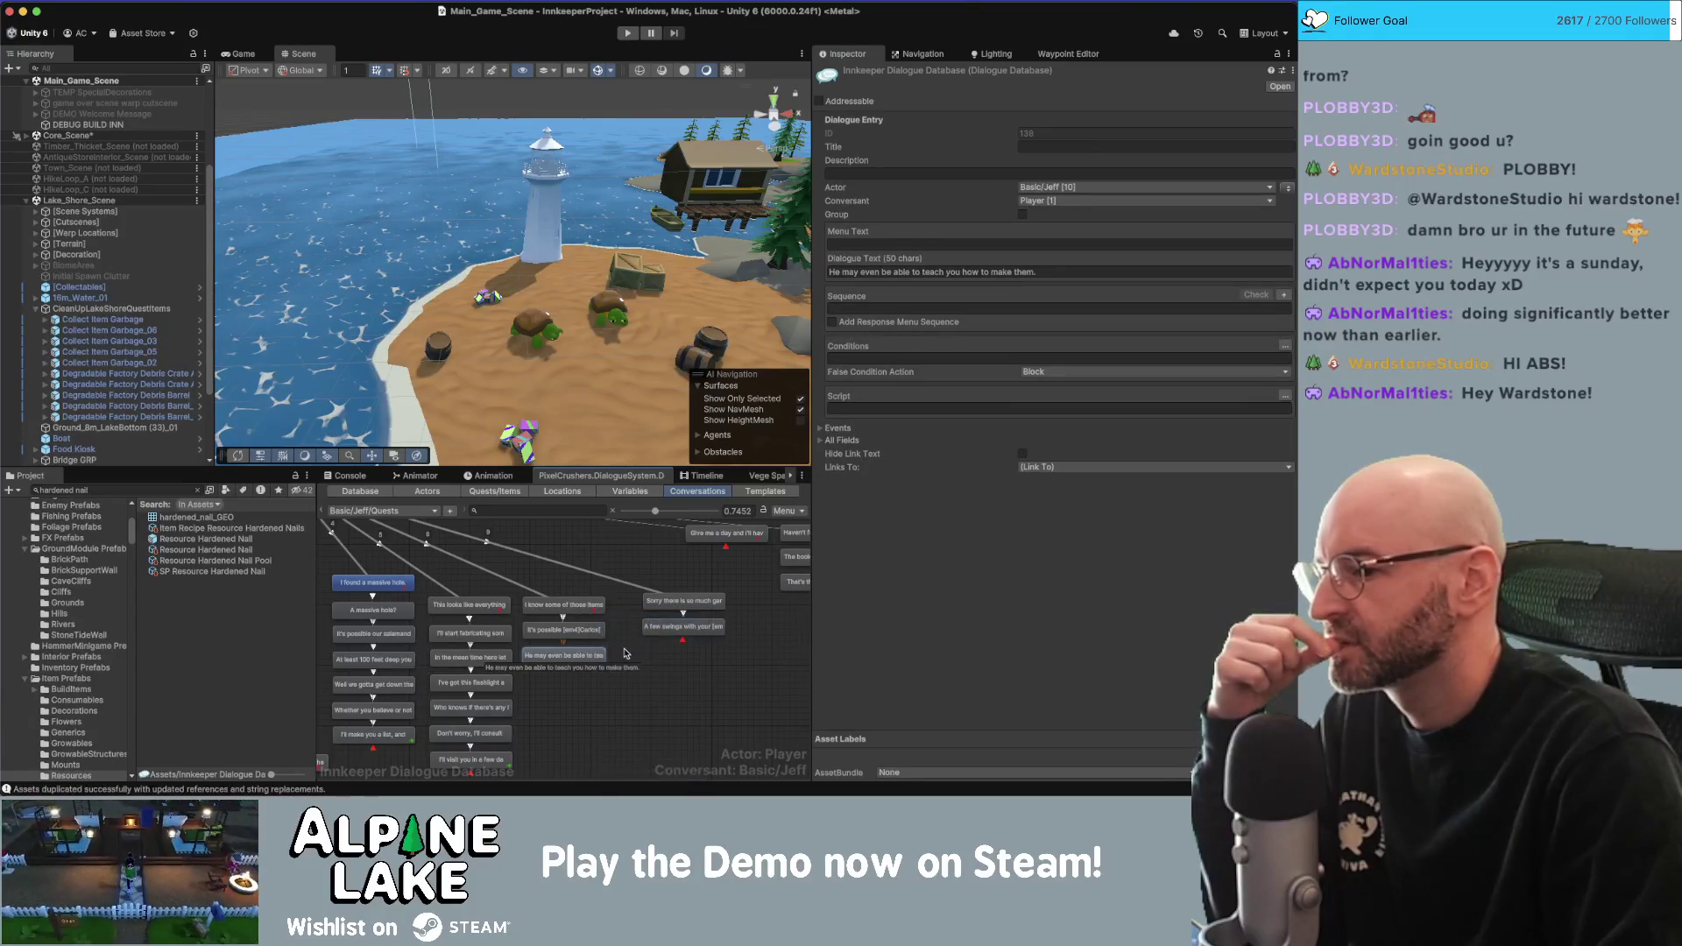
left_click_drag(577, 686, 631, 696)
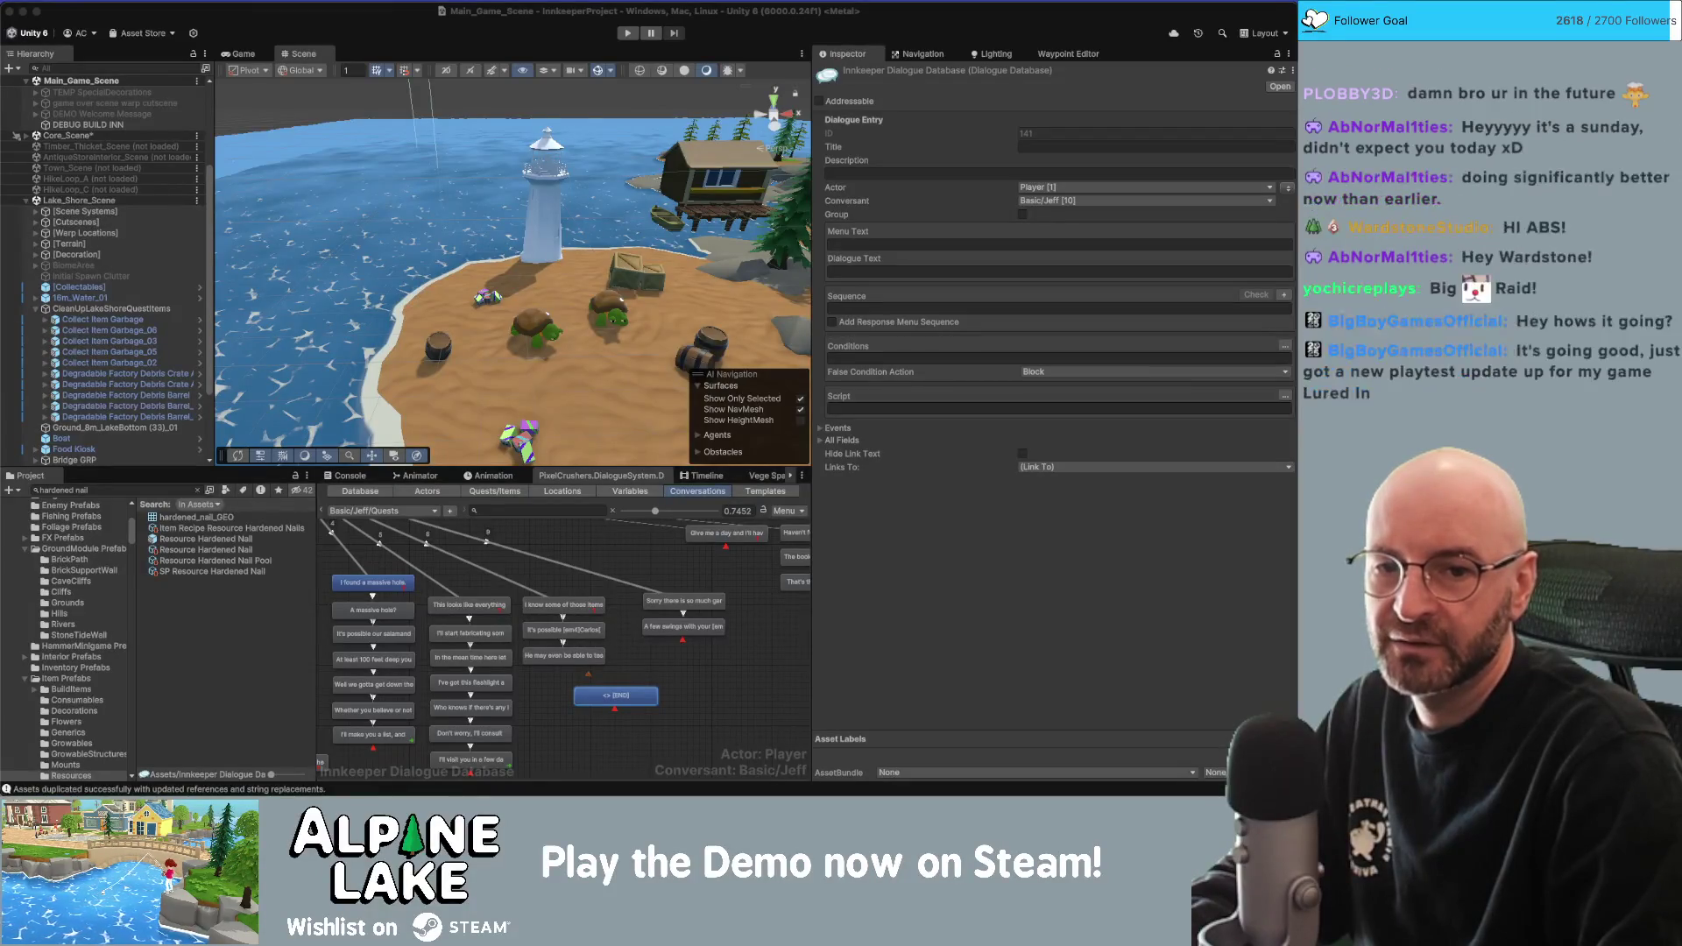
key("super+Tab")
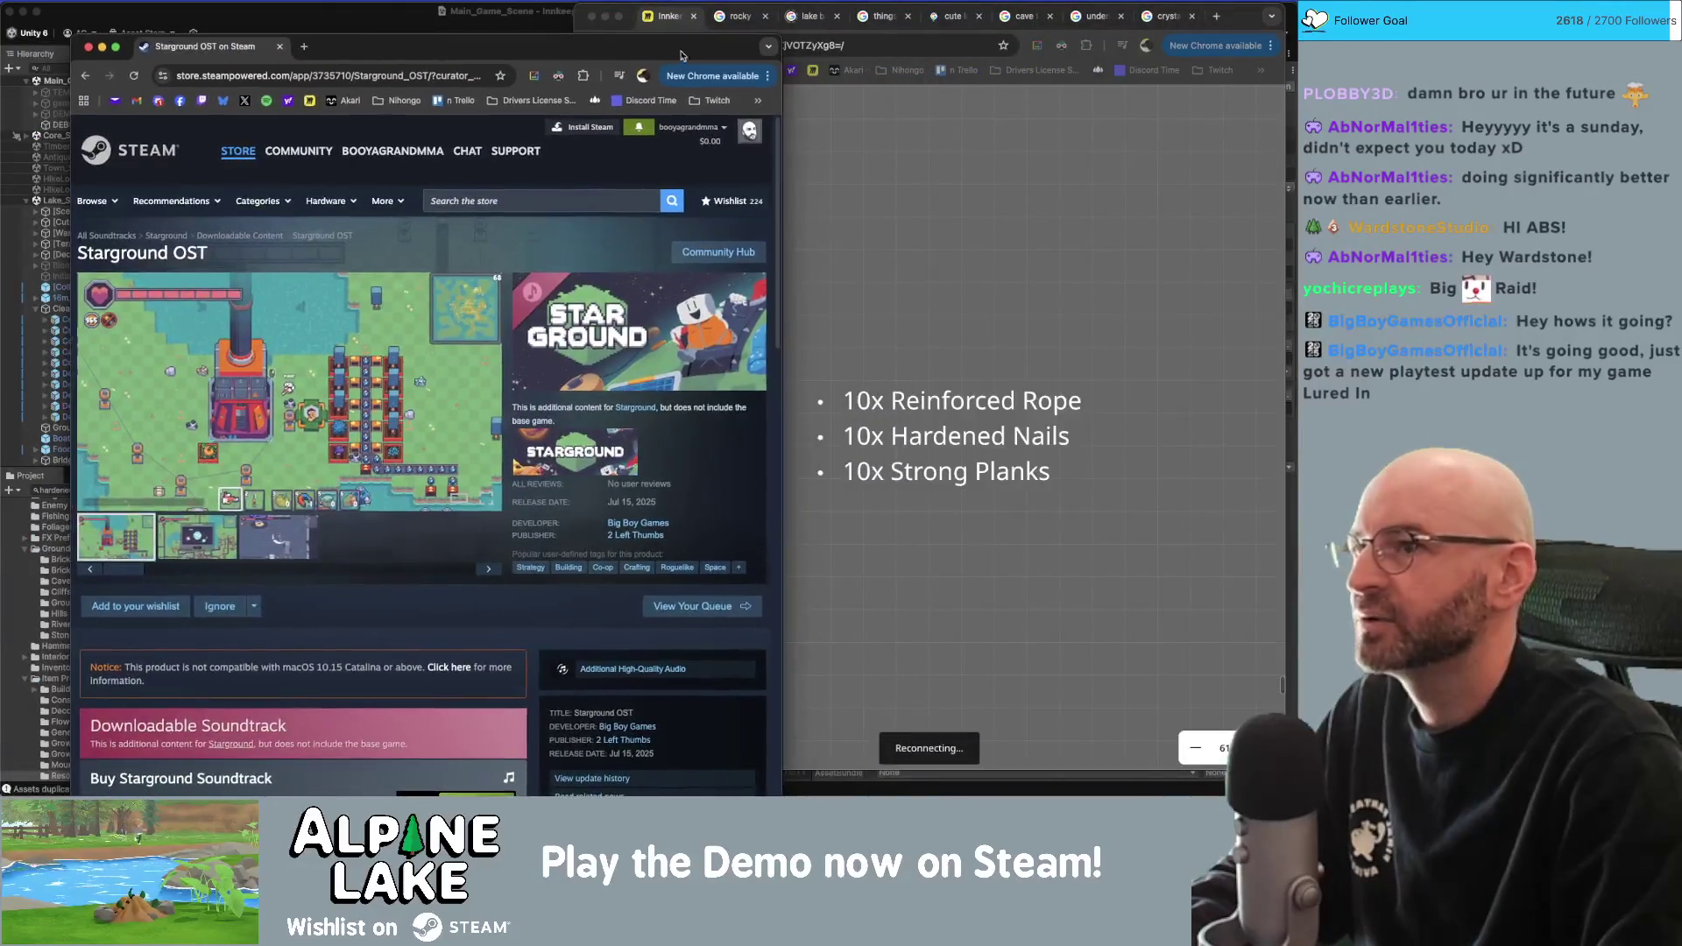
Widen and raise the Chrome window, then scroll the Starground OST page showing $7.99 and the $19.78 bundle.
left_click_drag(793, 54, 1057, 54)
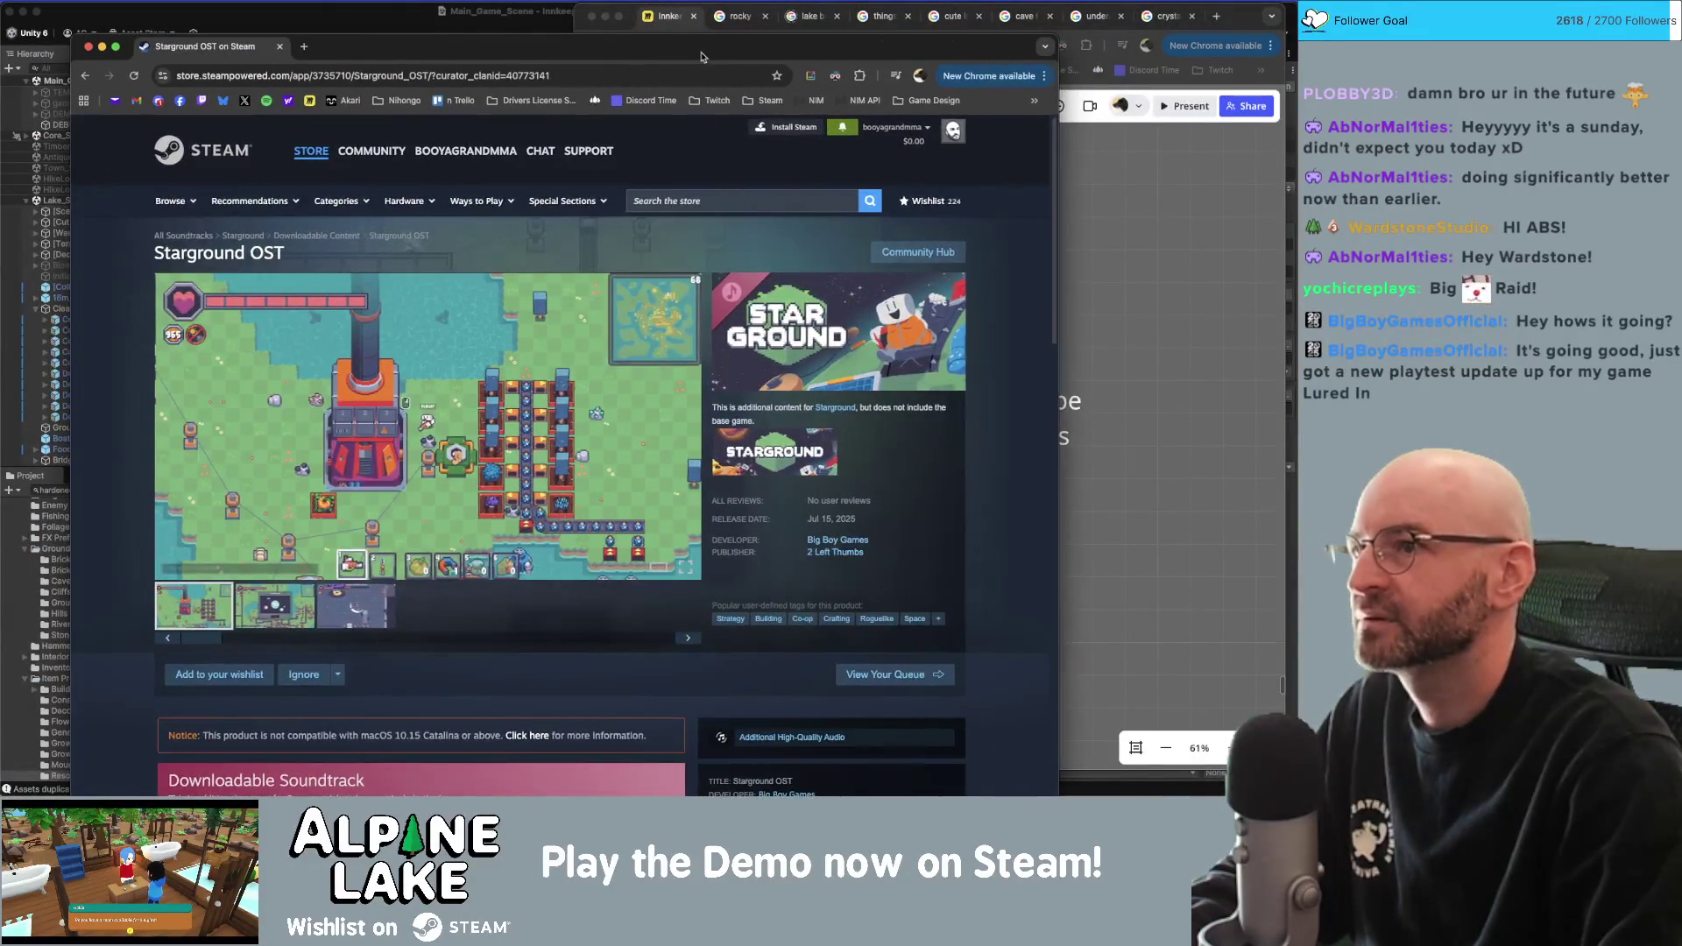
left_click_drag(702, 55, 701, 42)
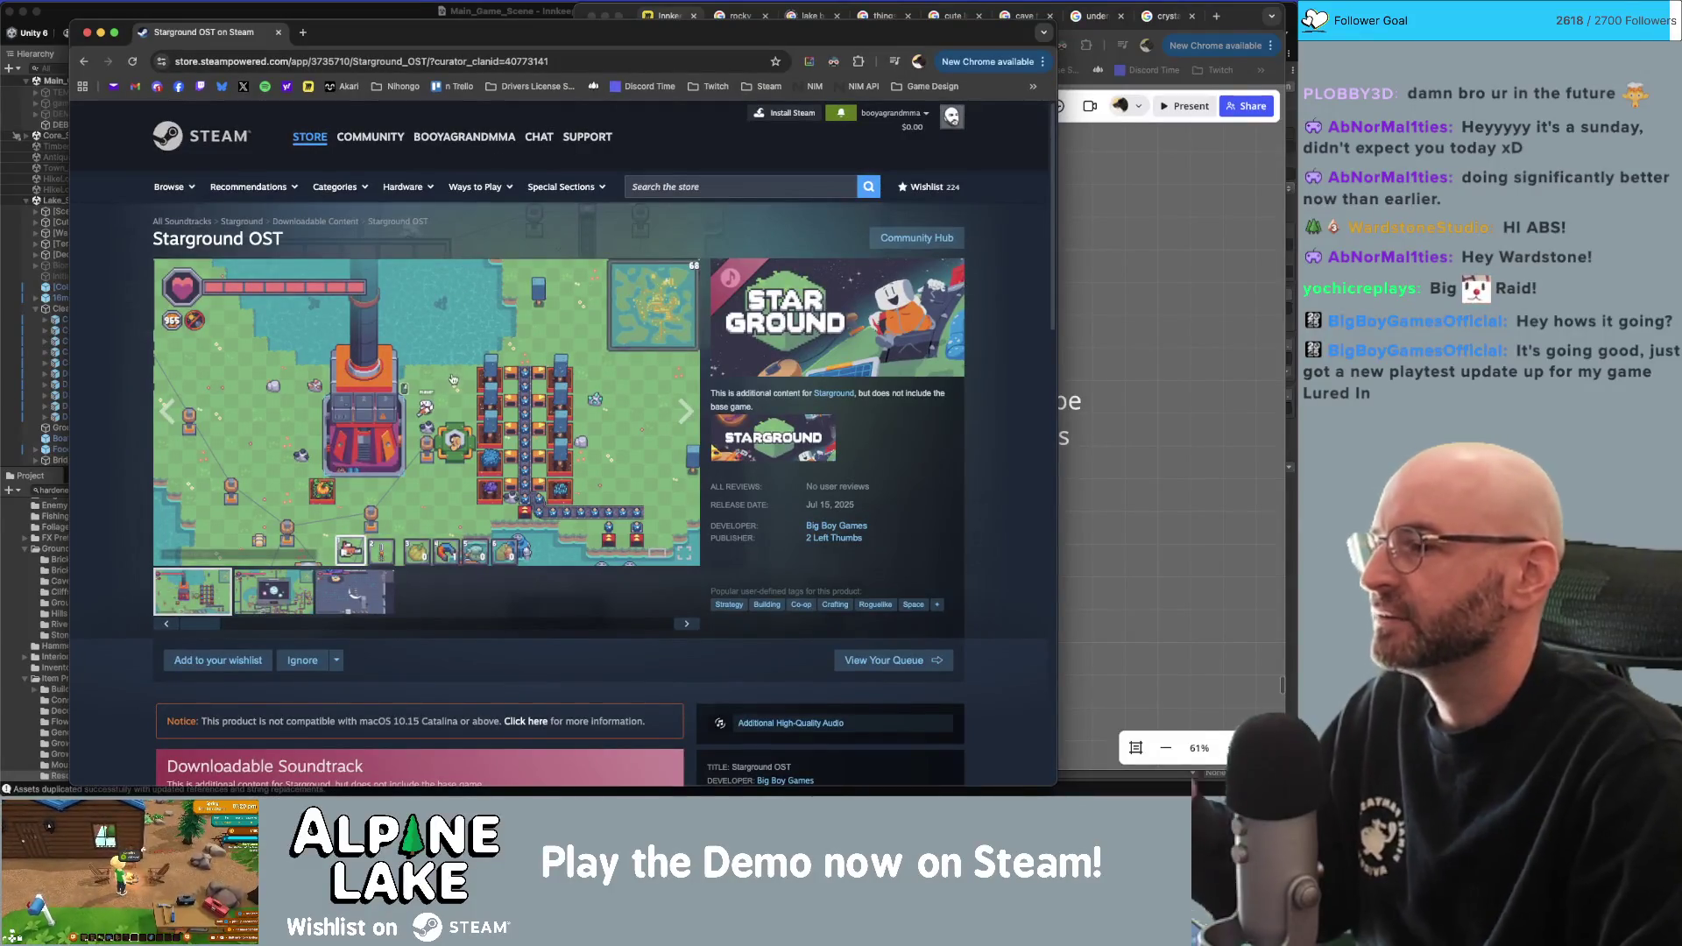
scroll(445, 390, "down", 3)
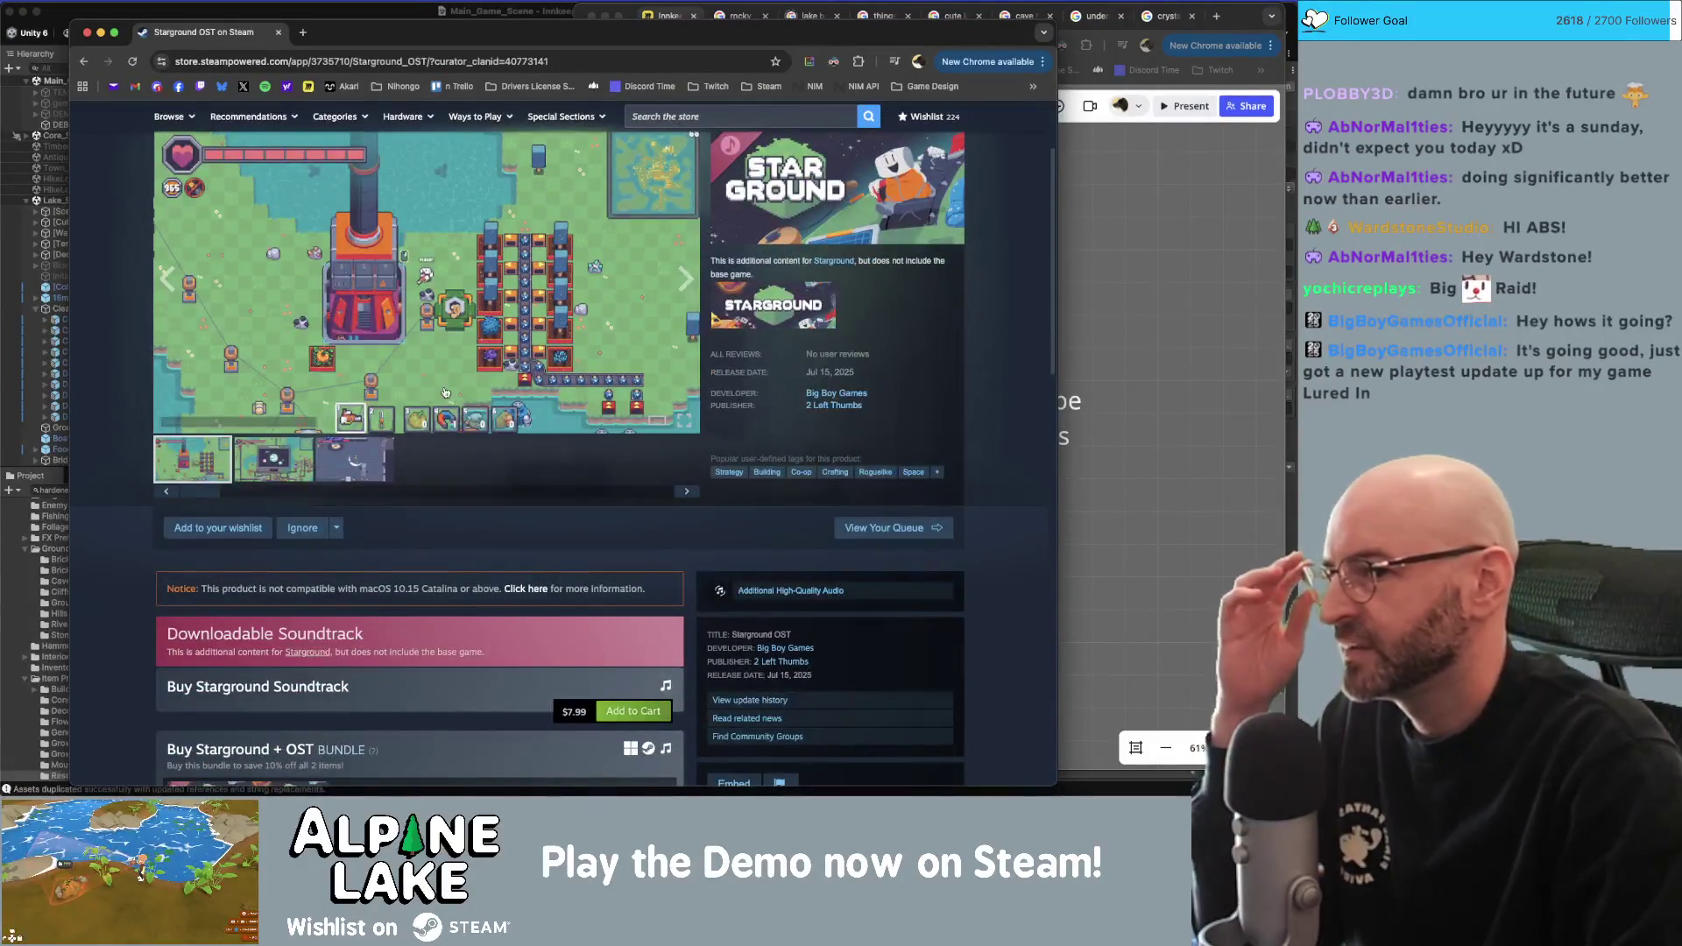
scroll(447, 391, "up", 1)
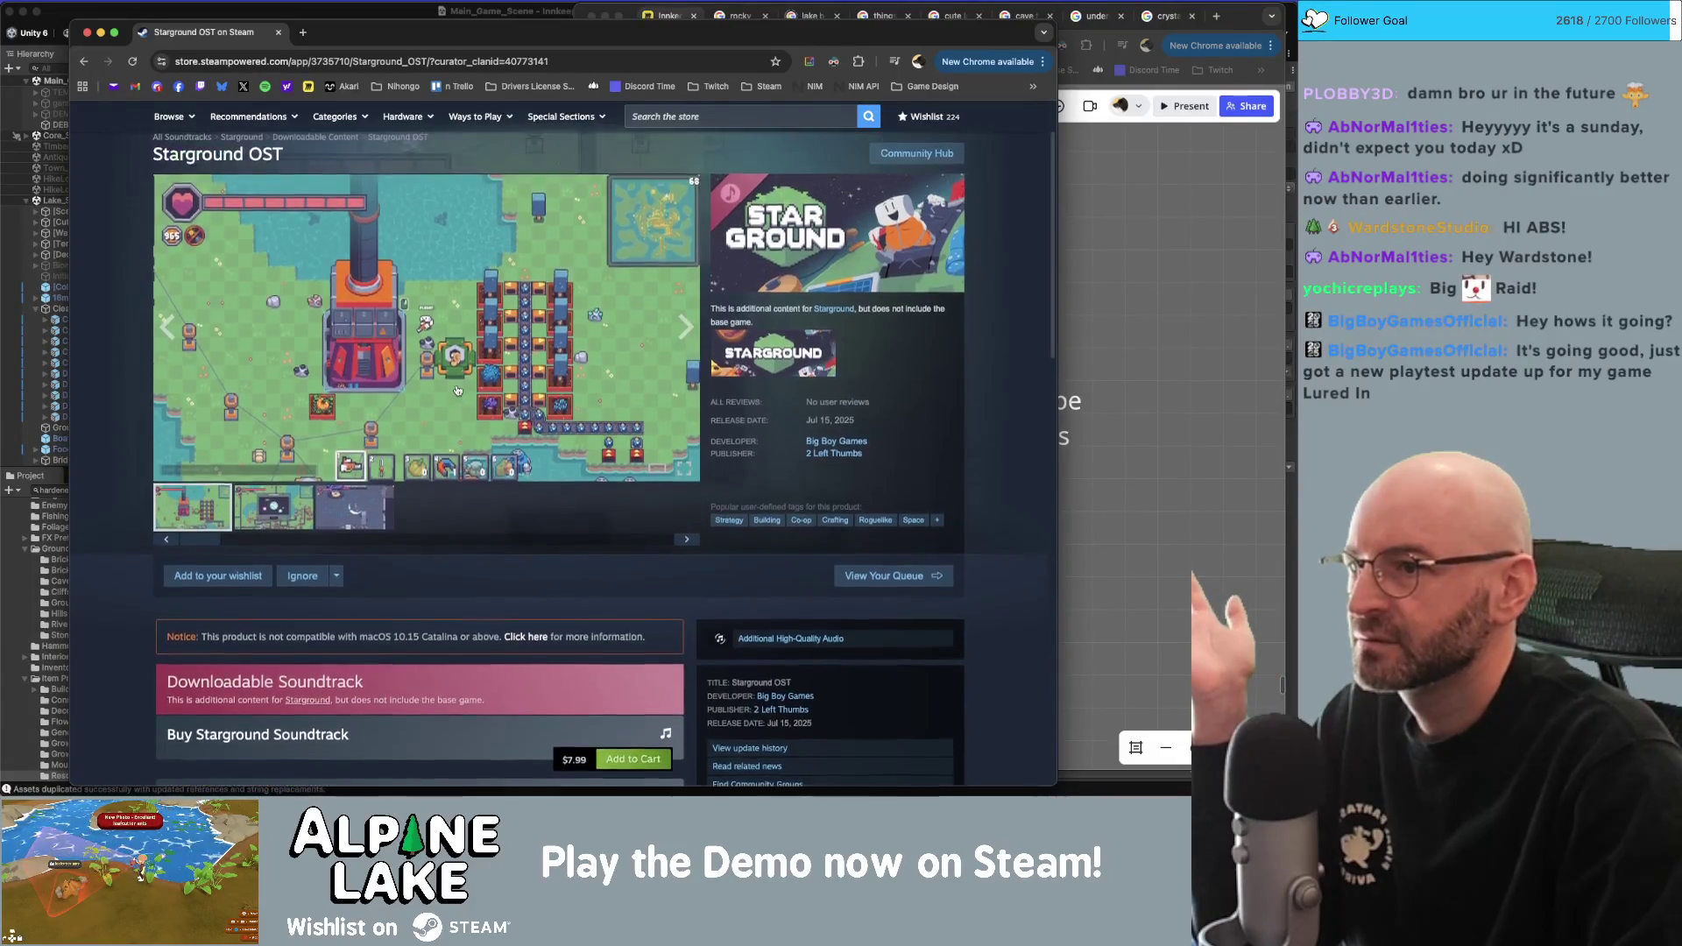
scroll(457, 390, "up", 1)
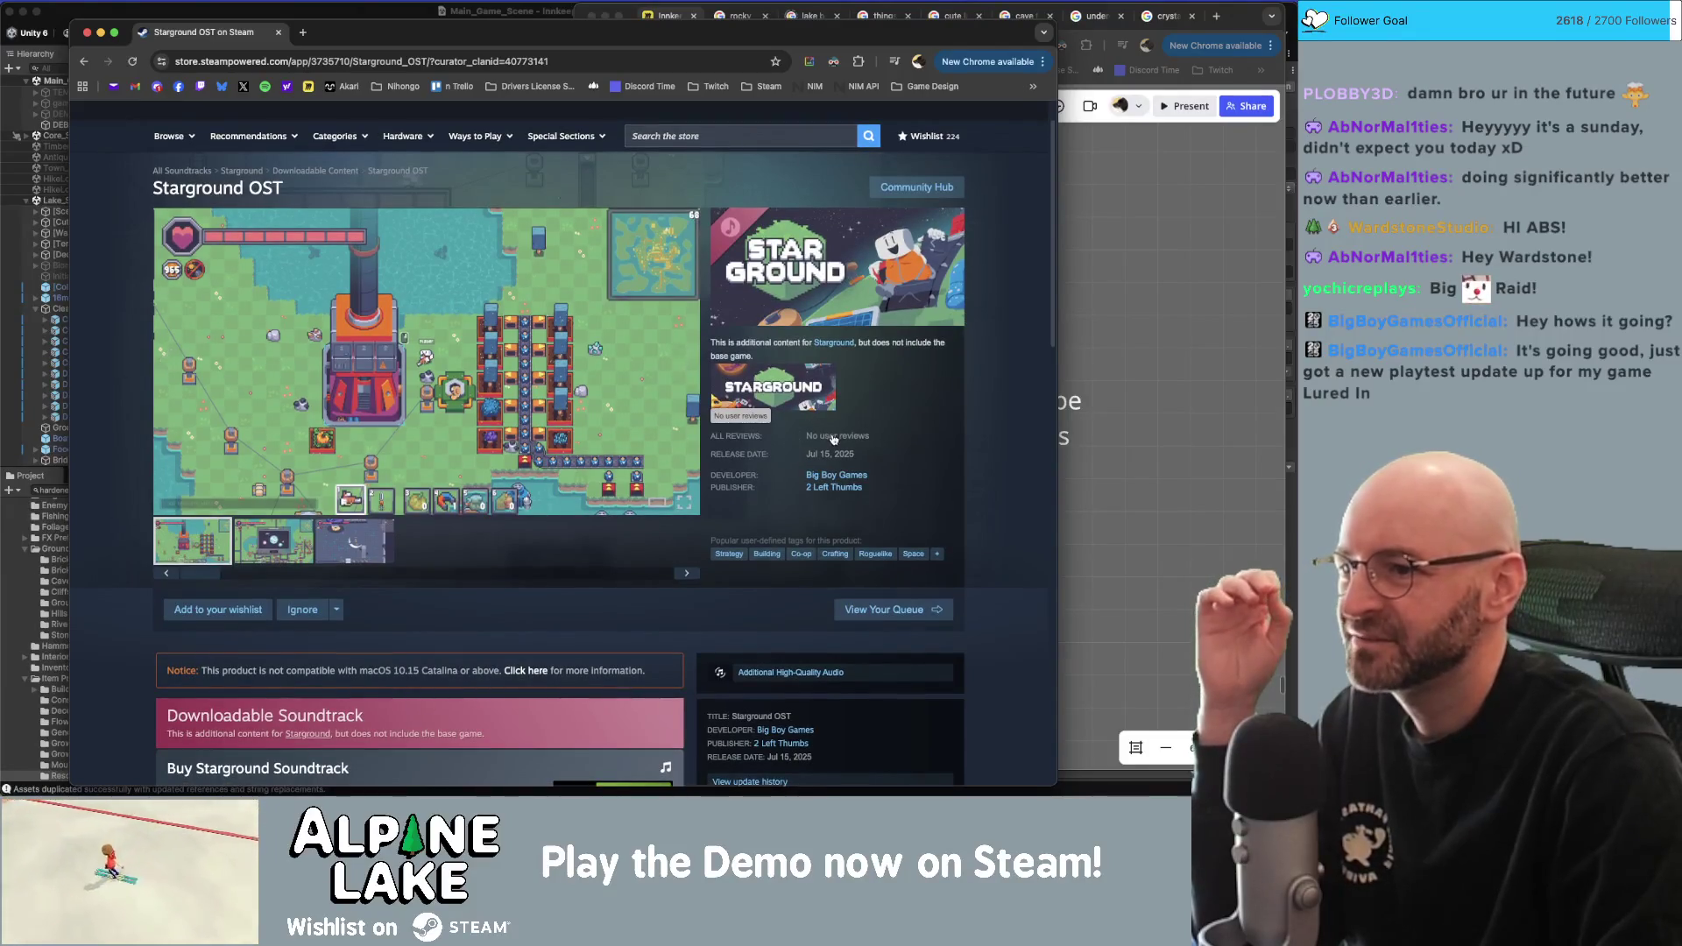
scroll(646, 431, "down", 4)
scroll(650, 430, "down", 5)
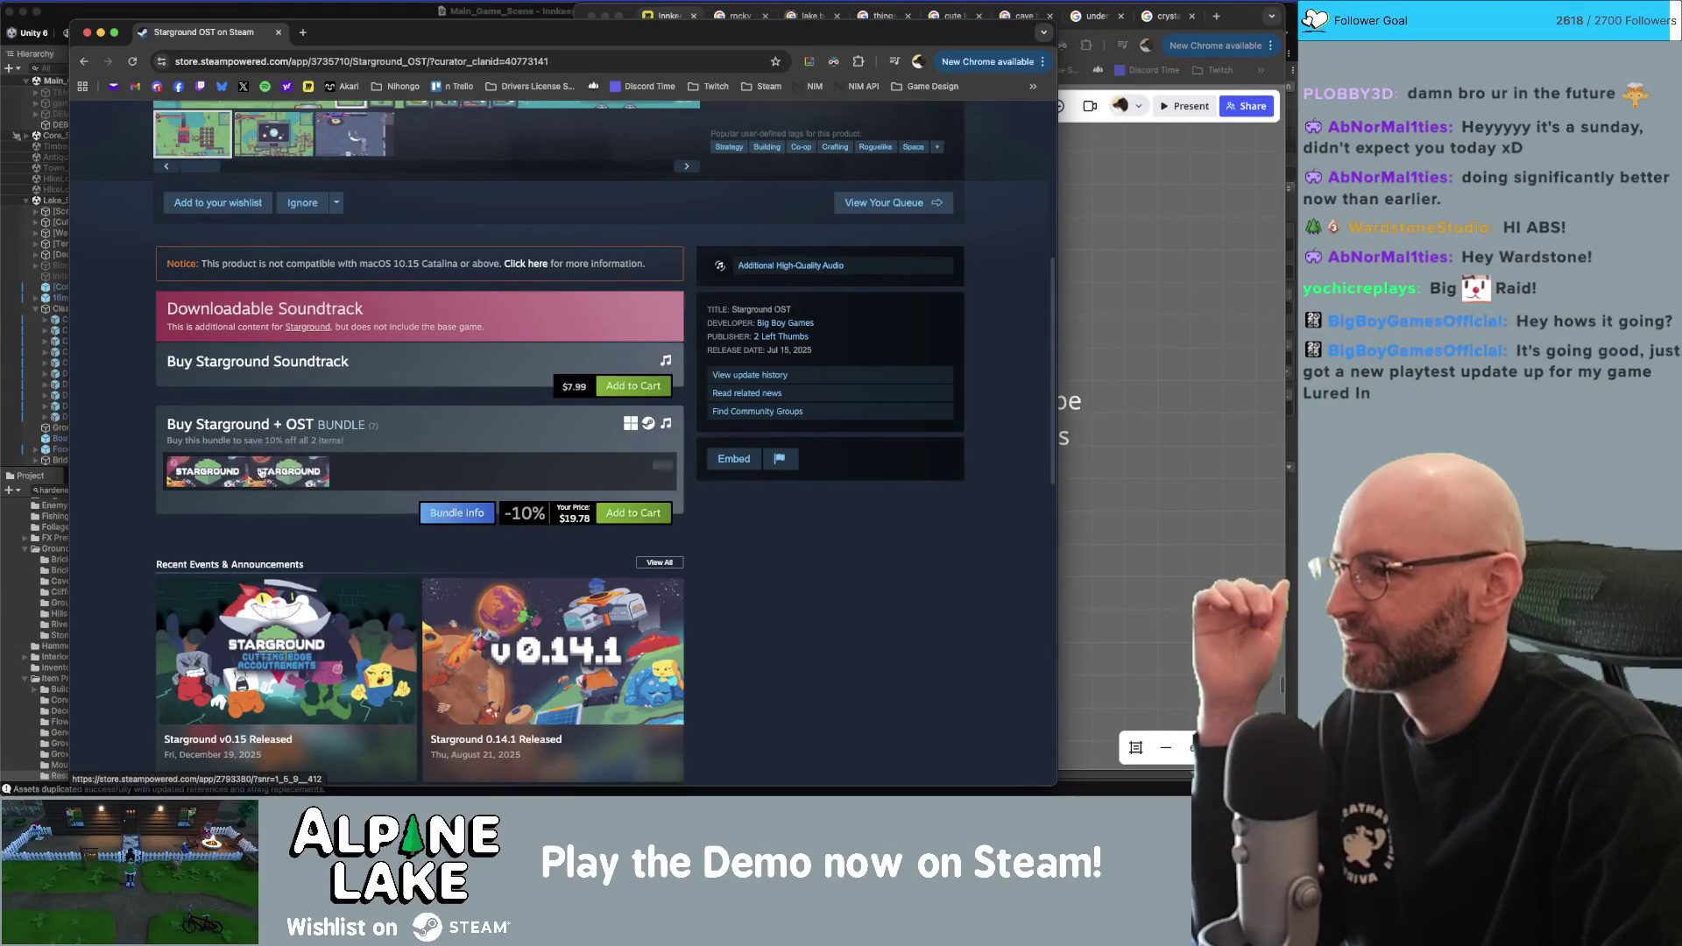
Open the main Starground Steam store page, scroll through it and play its gameplay trailer.
left_click(284, 471)
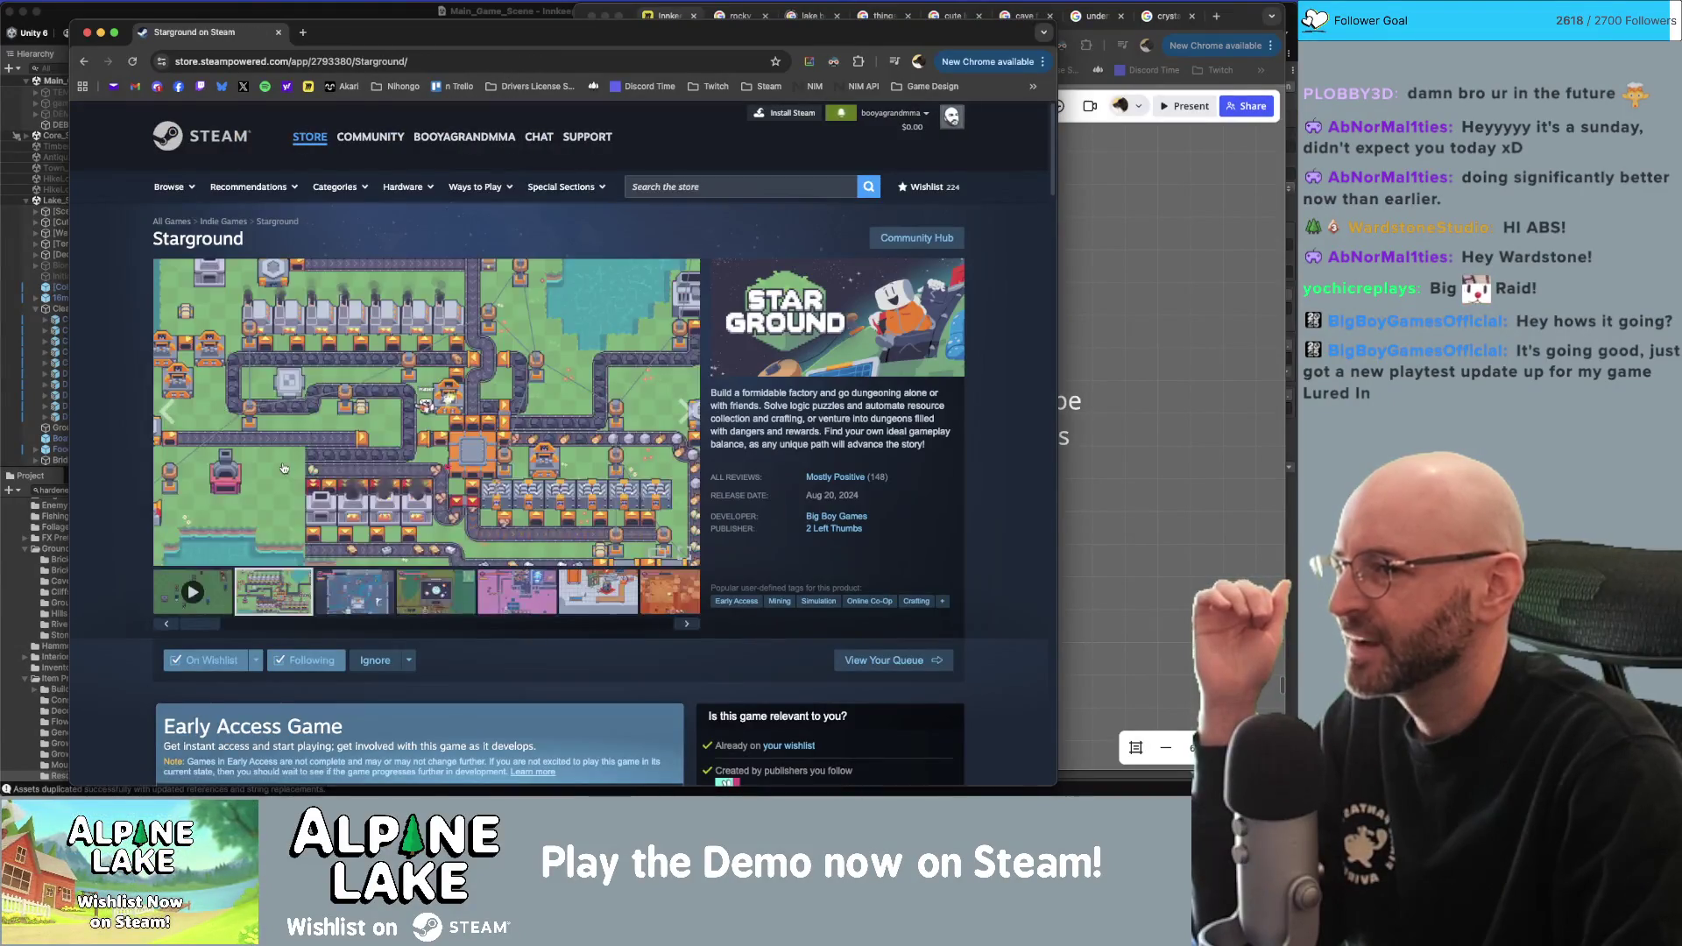
scroll(374, 482, "down", 2)
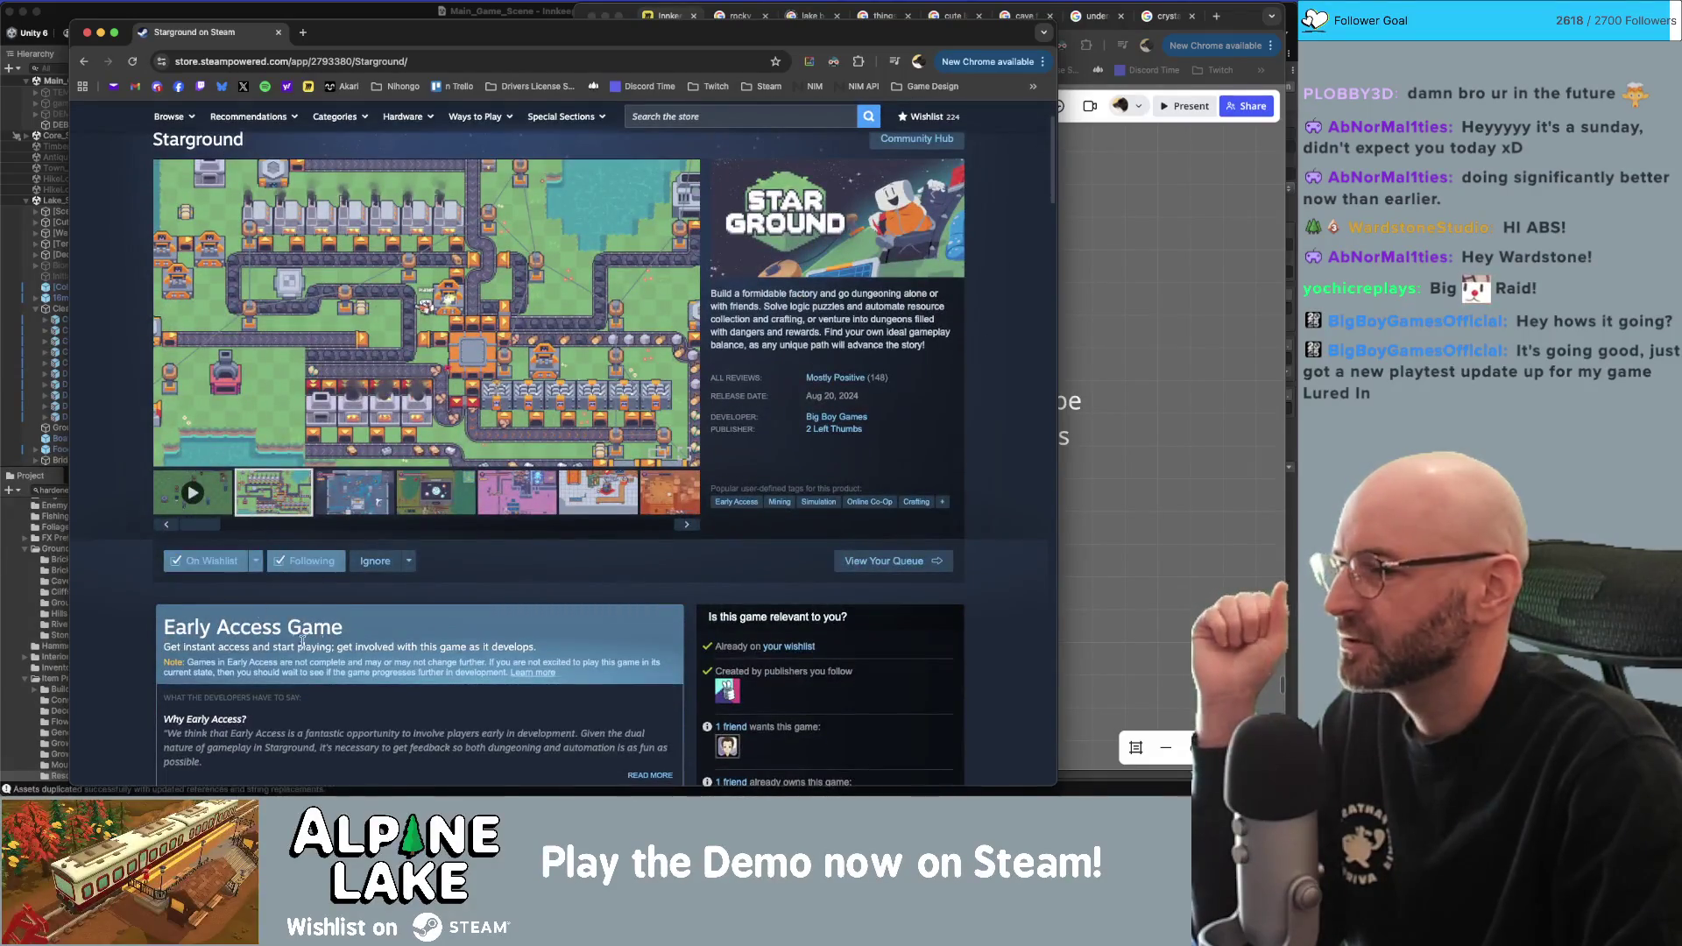
scroll(424, 514, "down", 1)
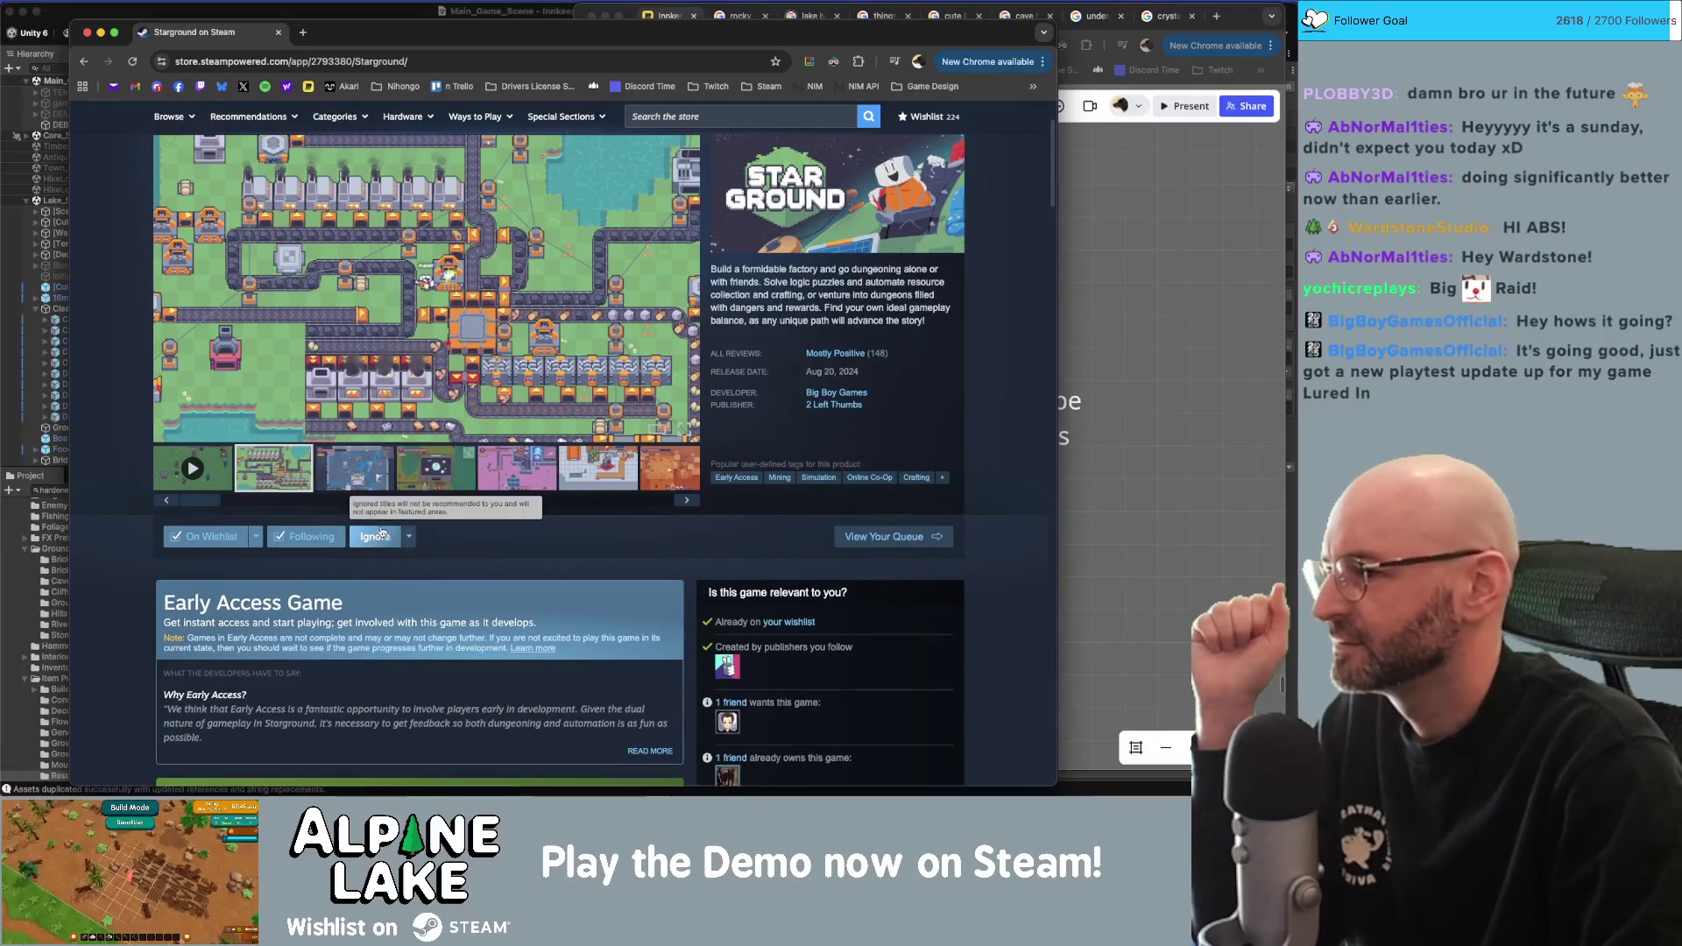
scroll(386, 215, "up", 1)
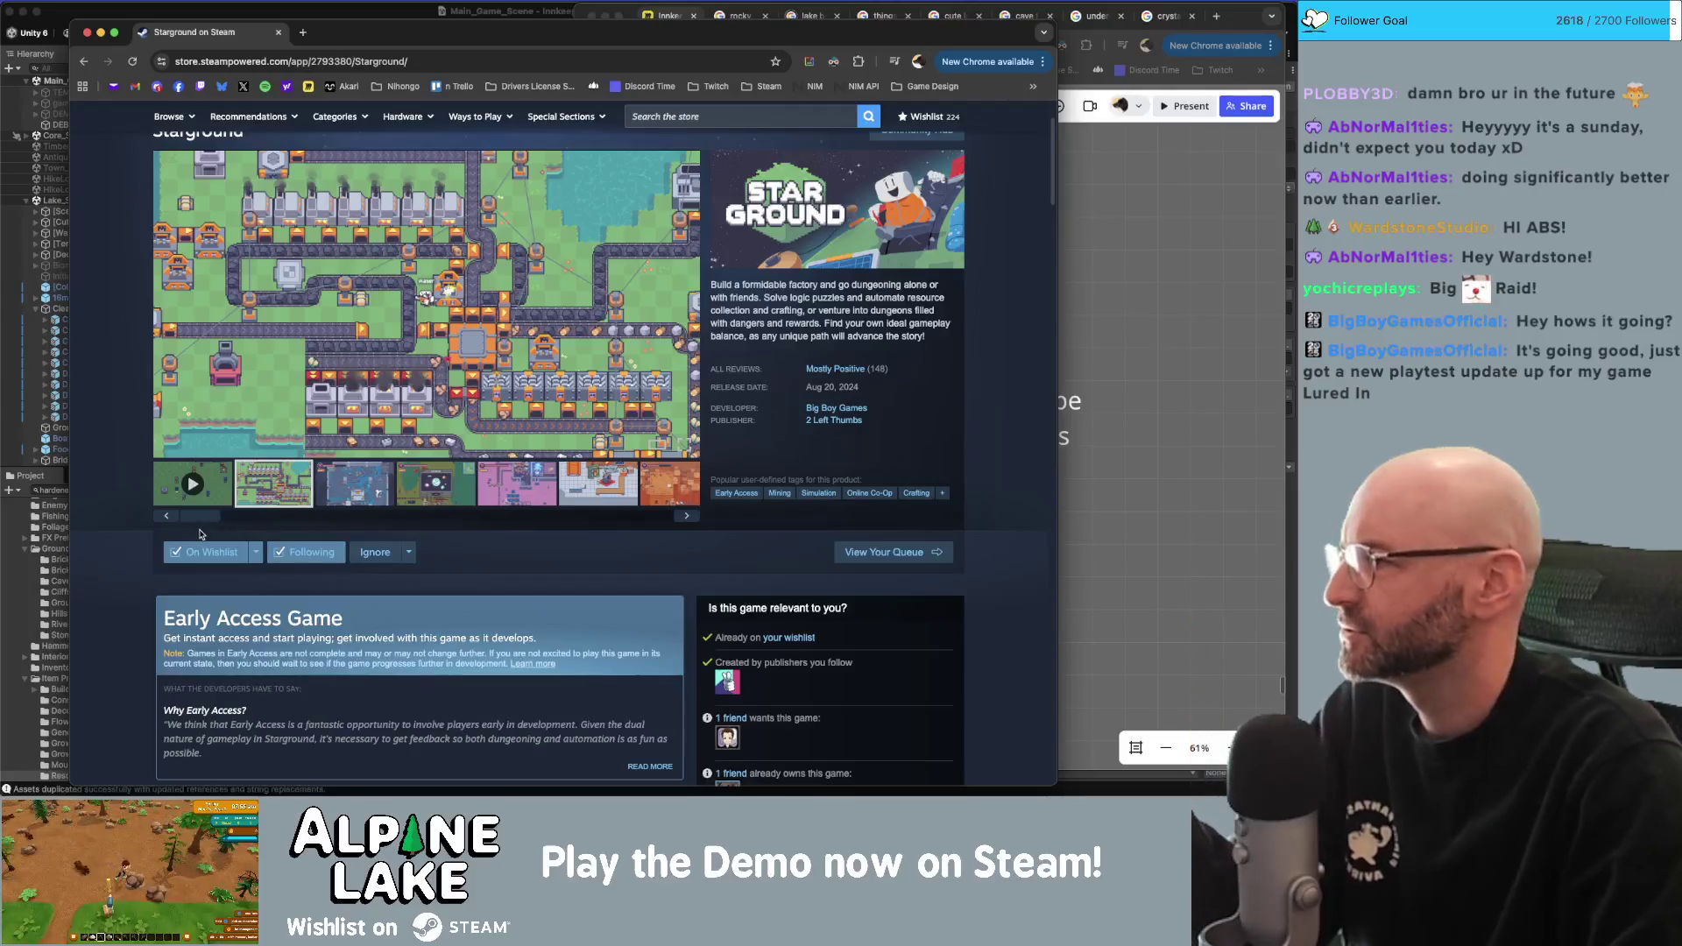
scroll(219, 517, "up", 3)
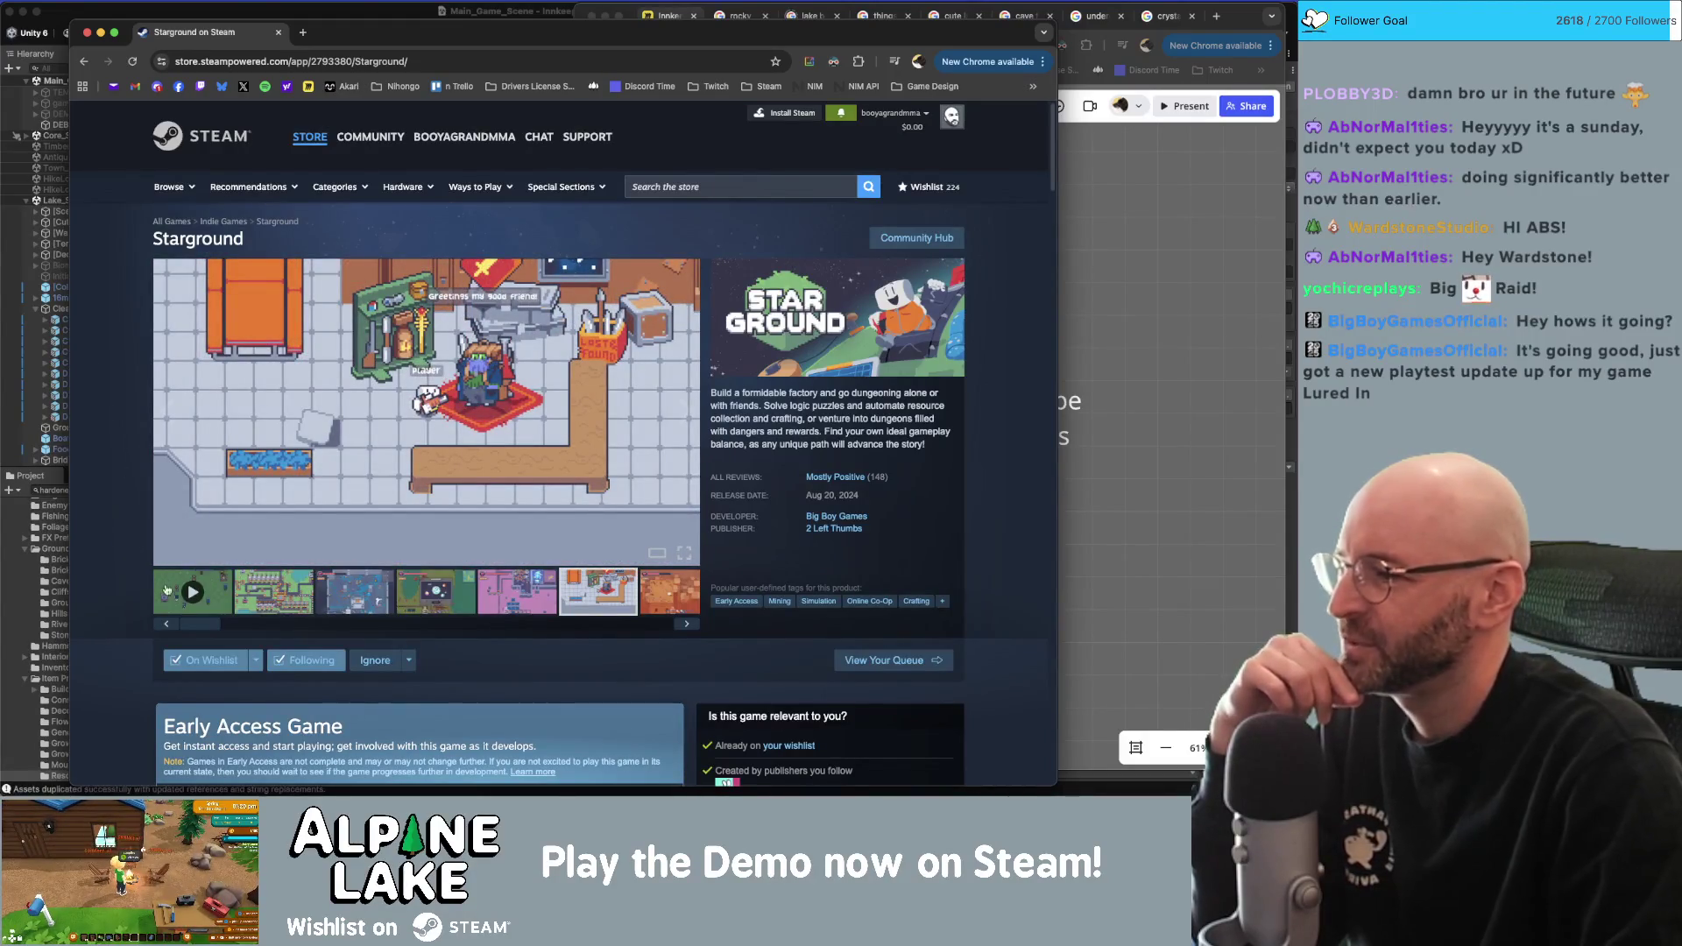
left_click(169, 590)
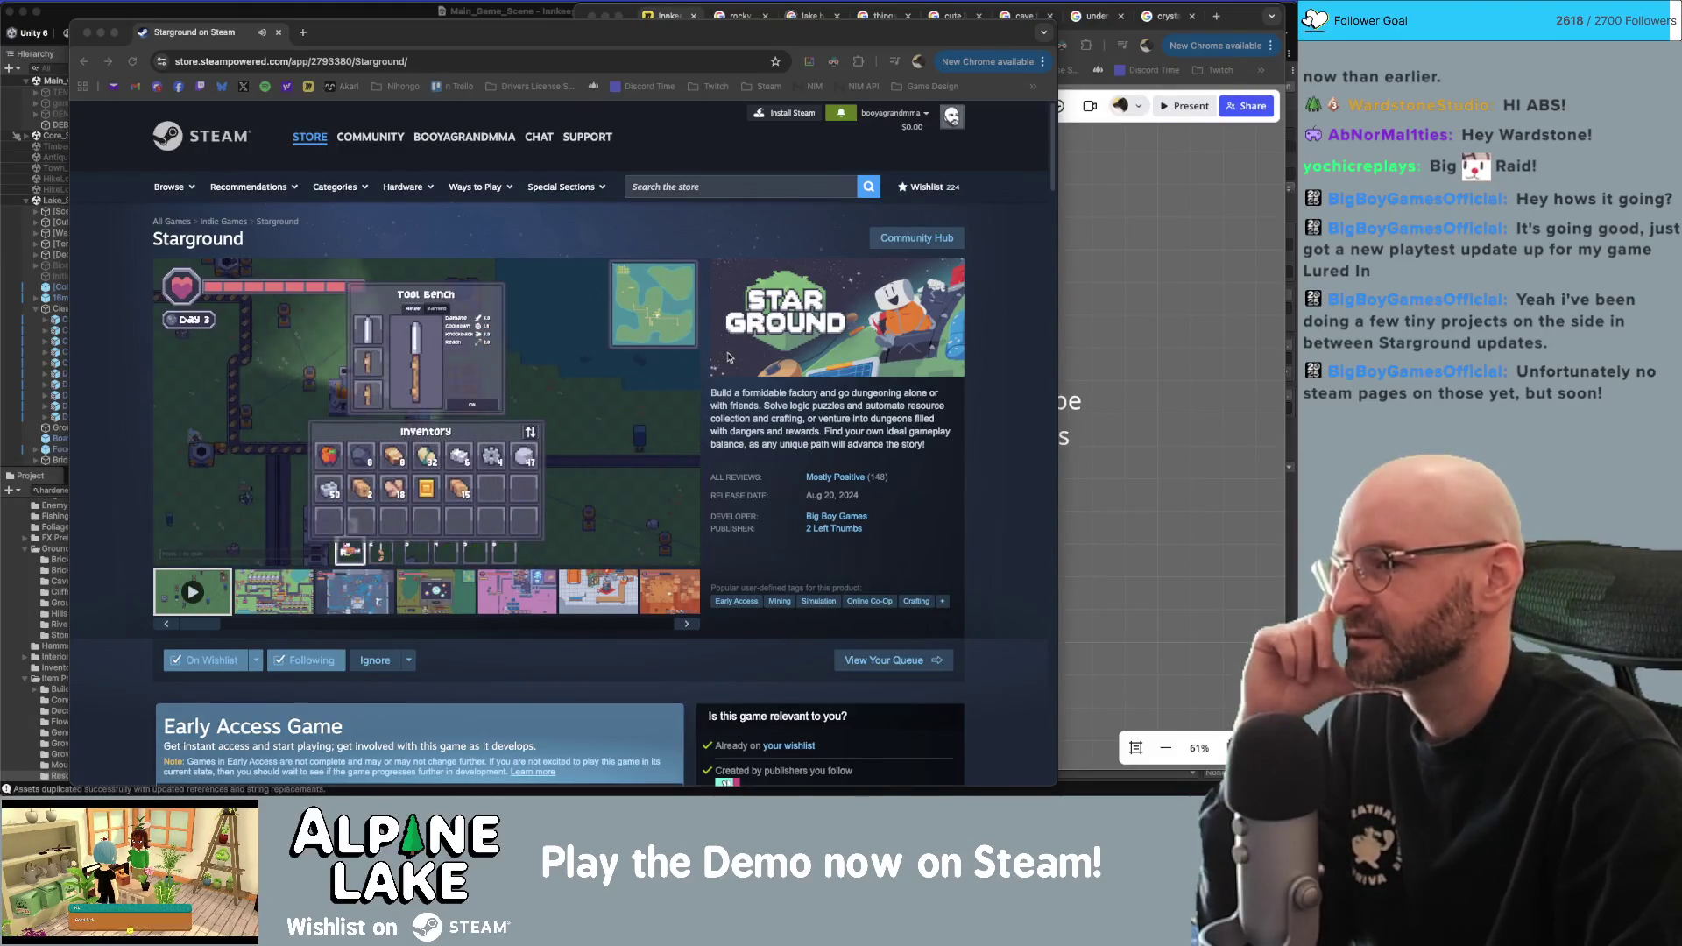
left_click(995, 347)
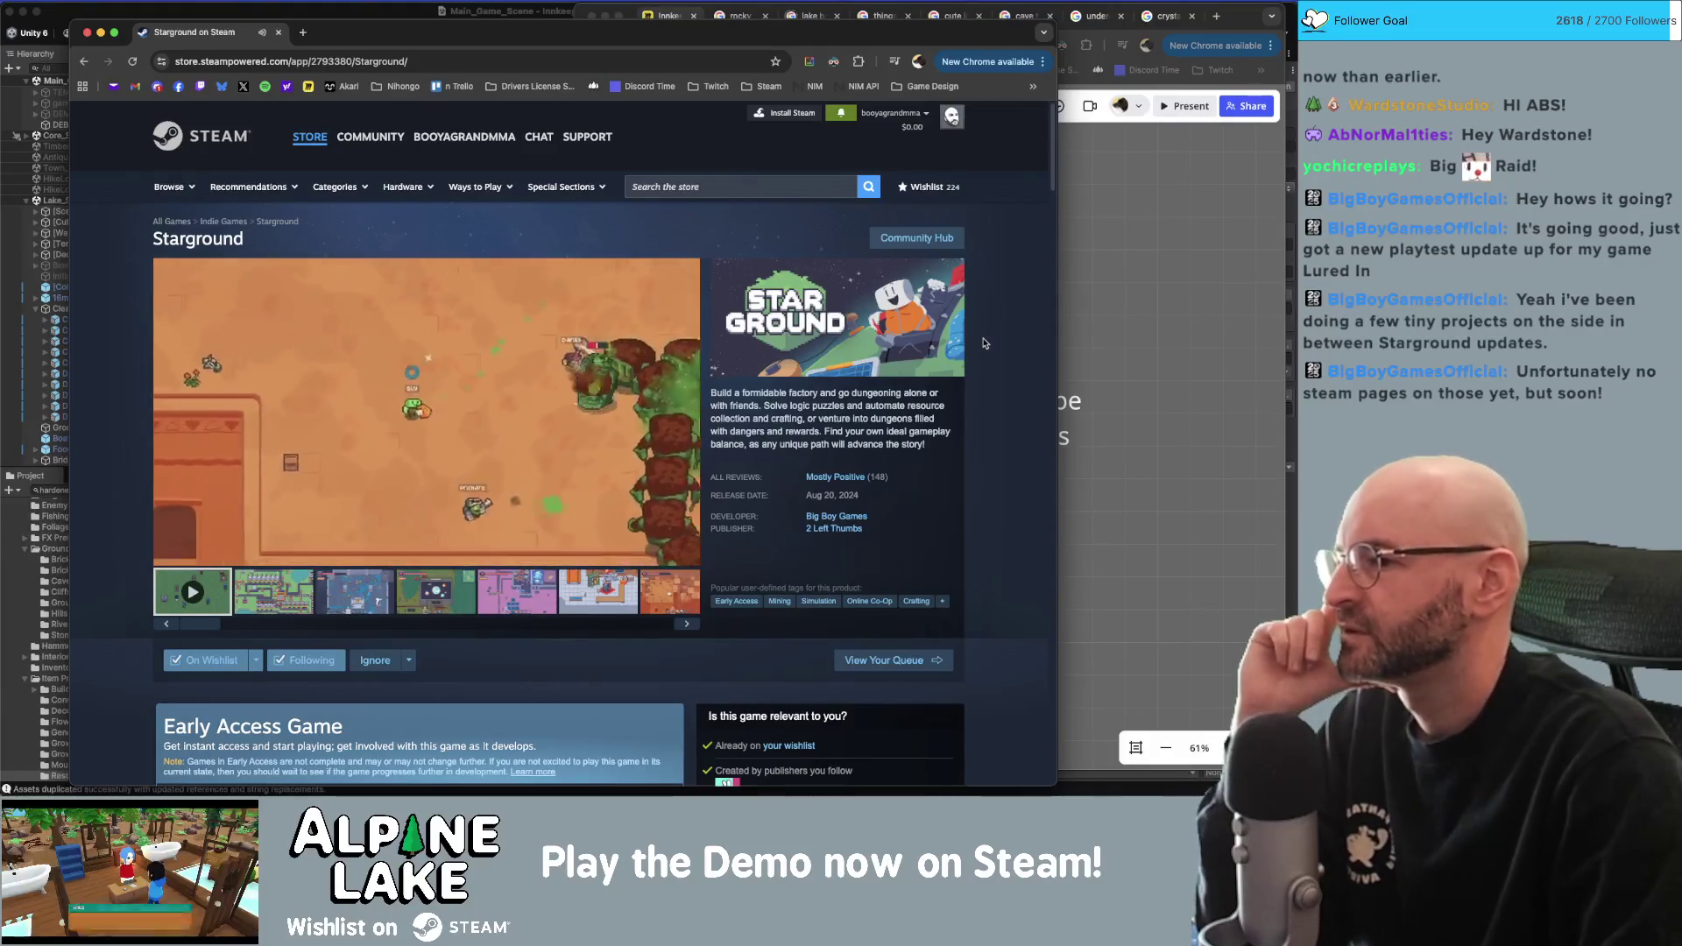
Copy the Starground page address, search 'alpine' to open the Alpine Lake store page, then hide the window.
left_click(412, 62)
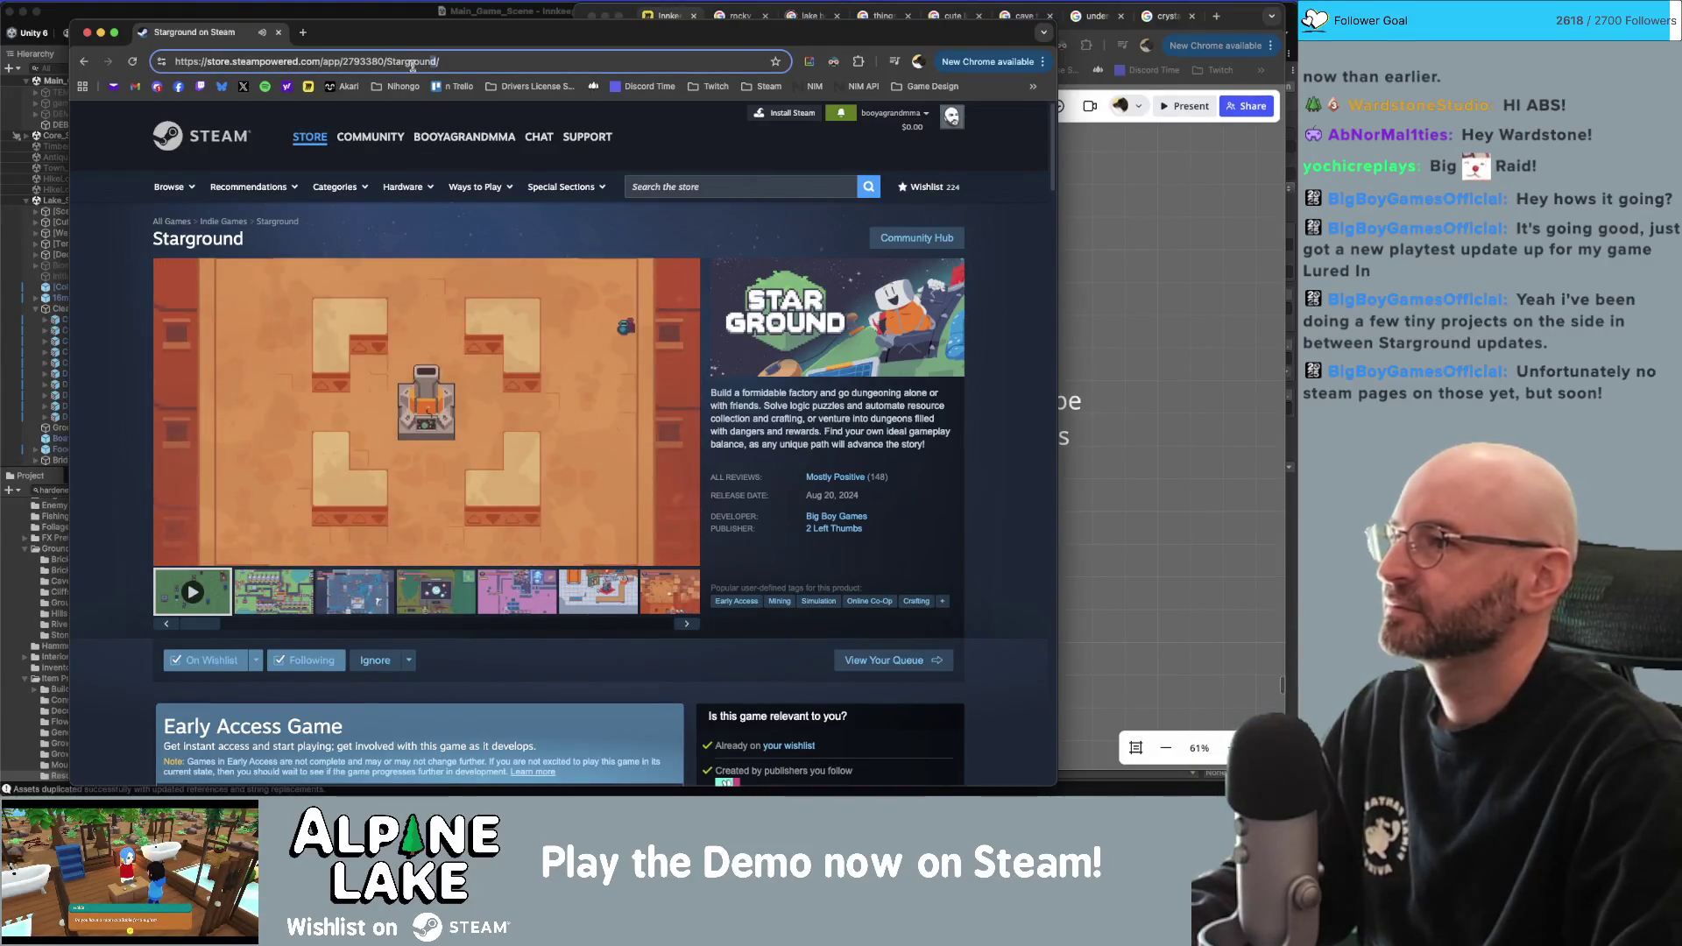
key("super+Tab")
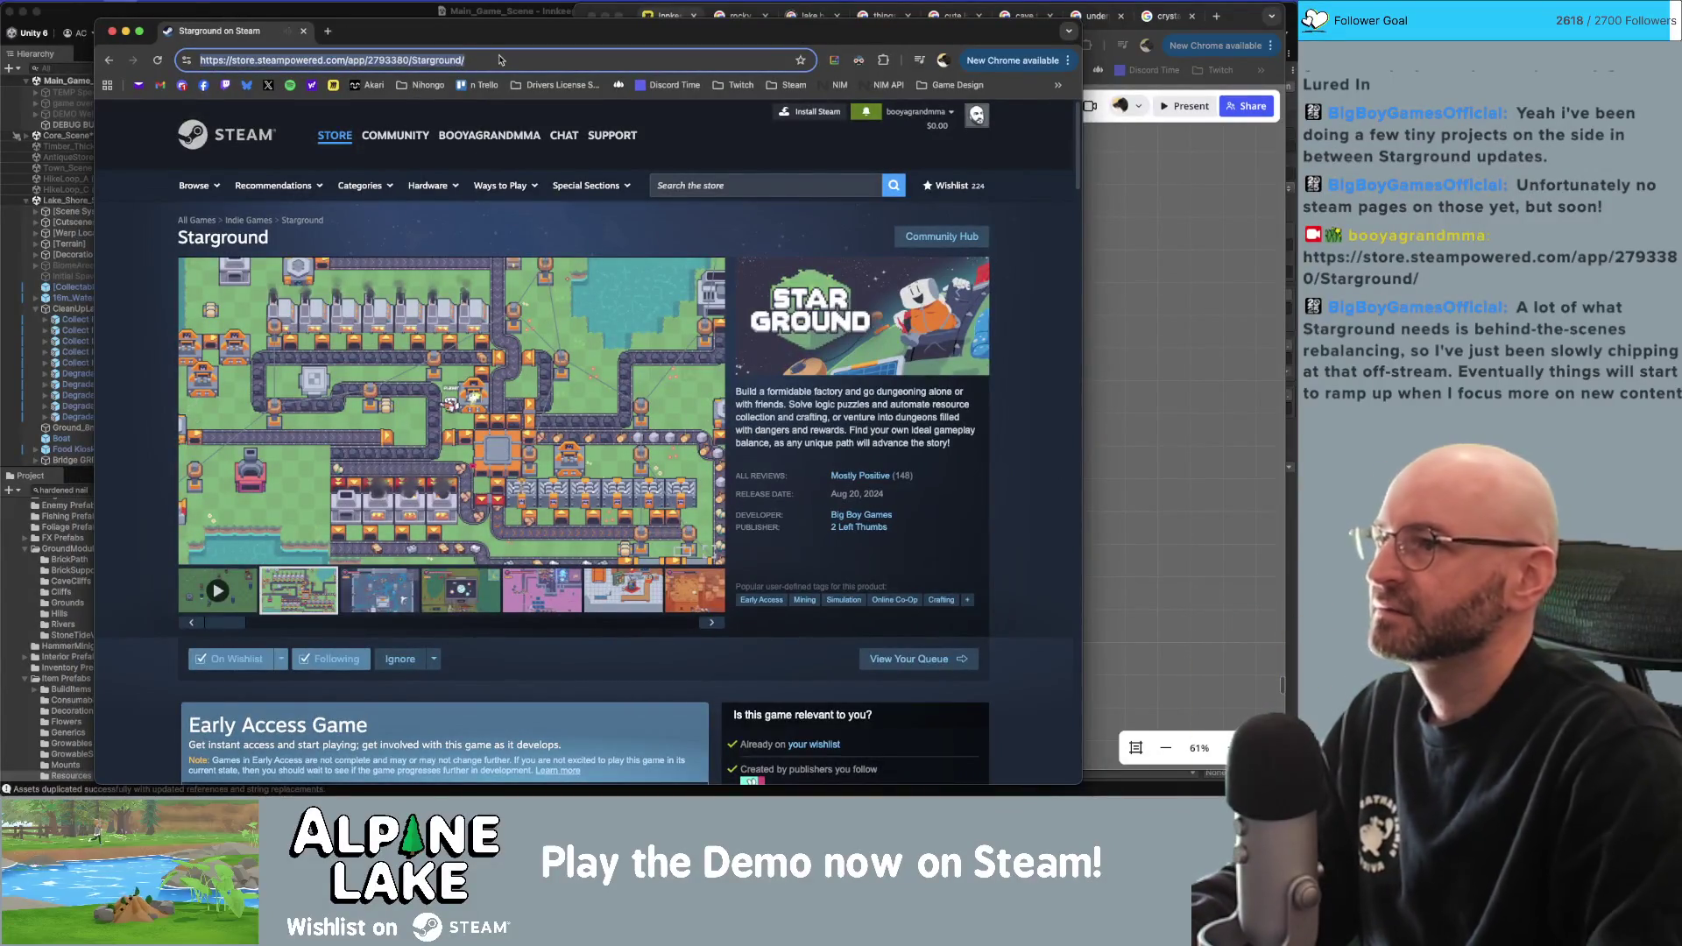
type("alpine")
key("Return")
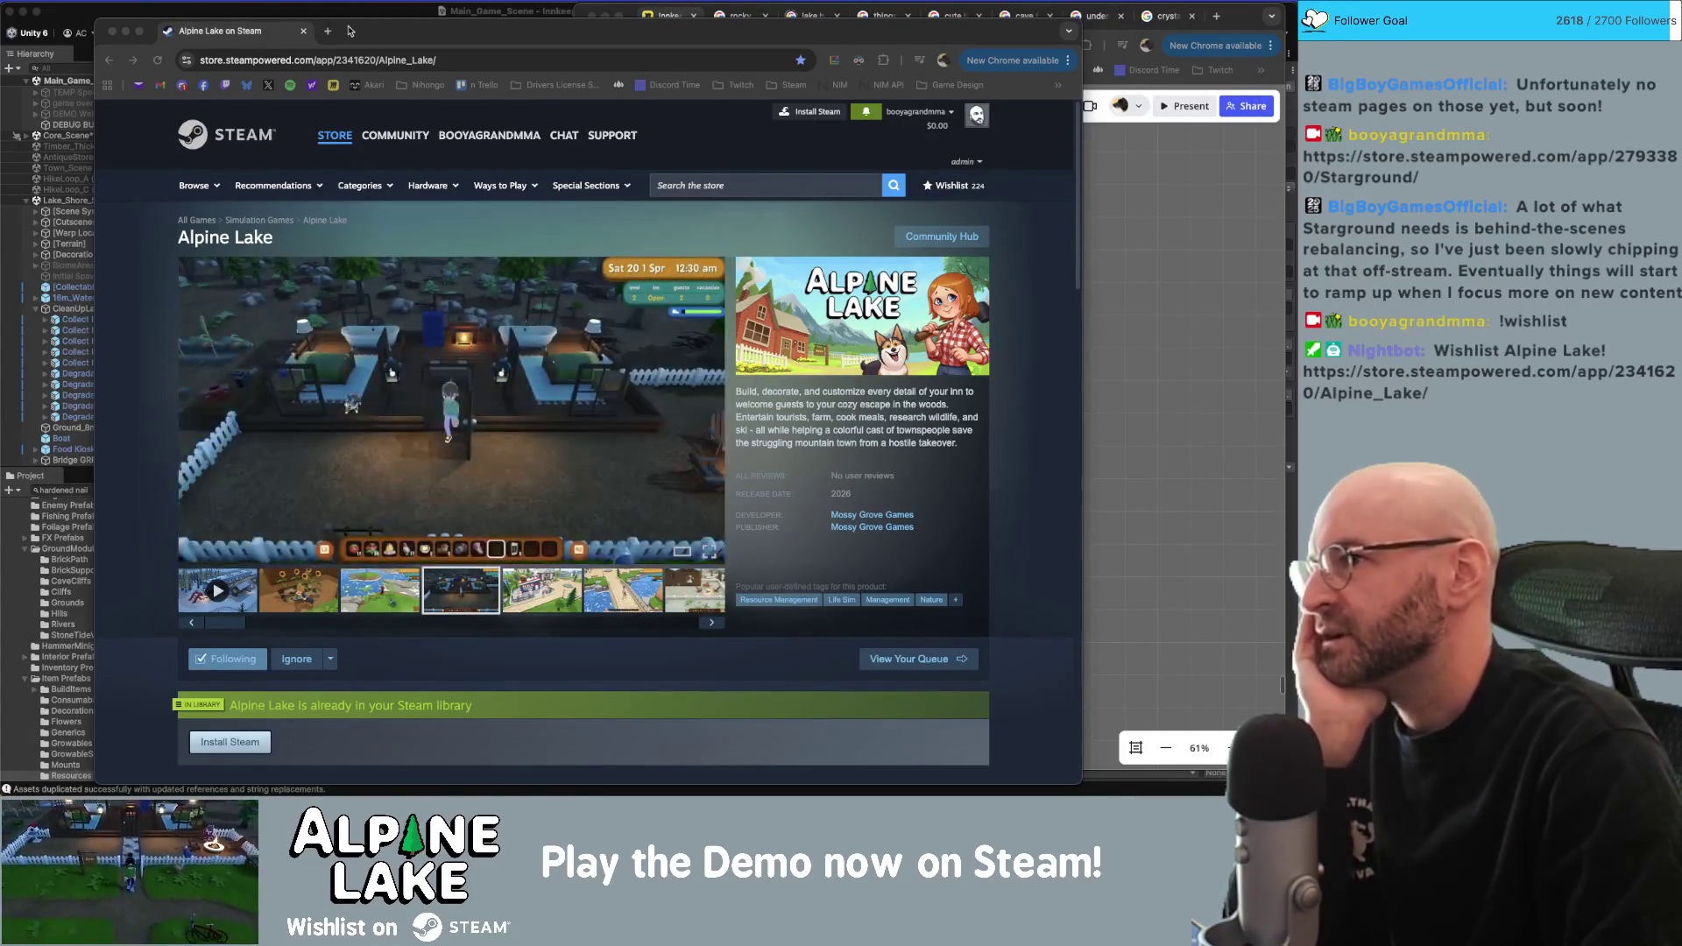
left_click_drag(243, 32, 242, 29)
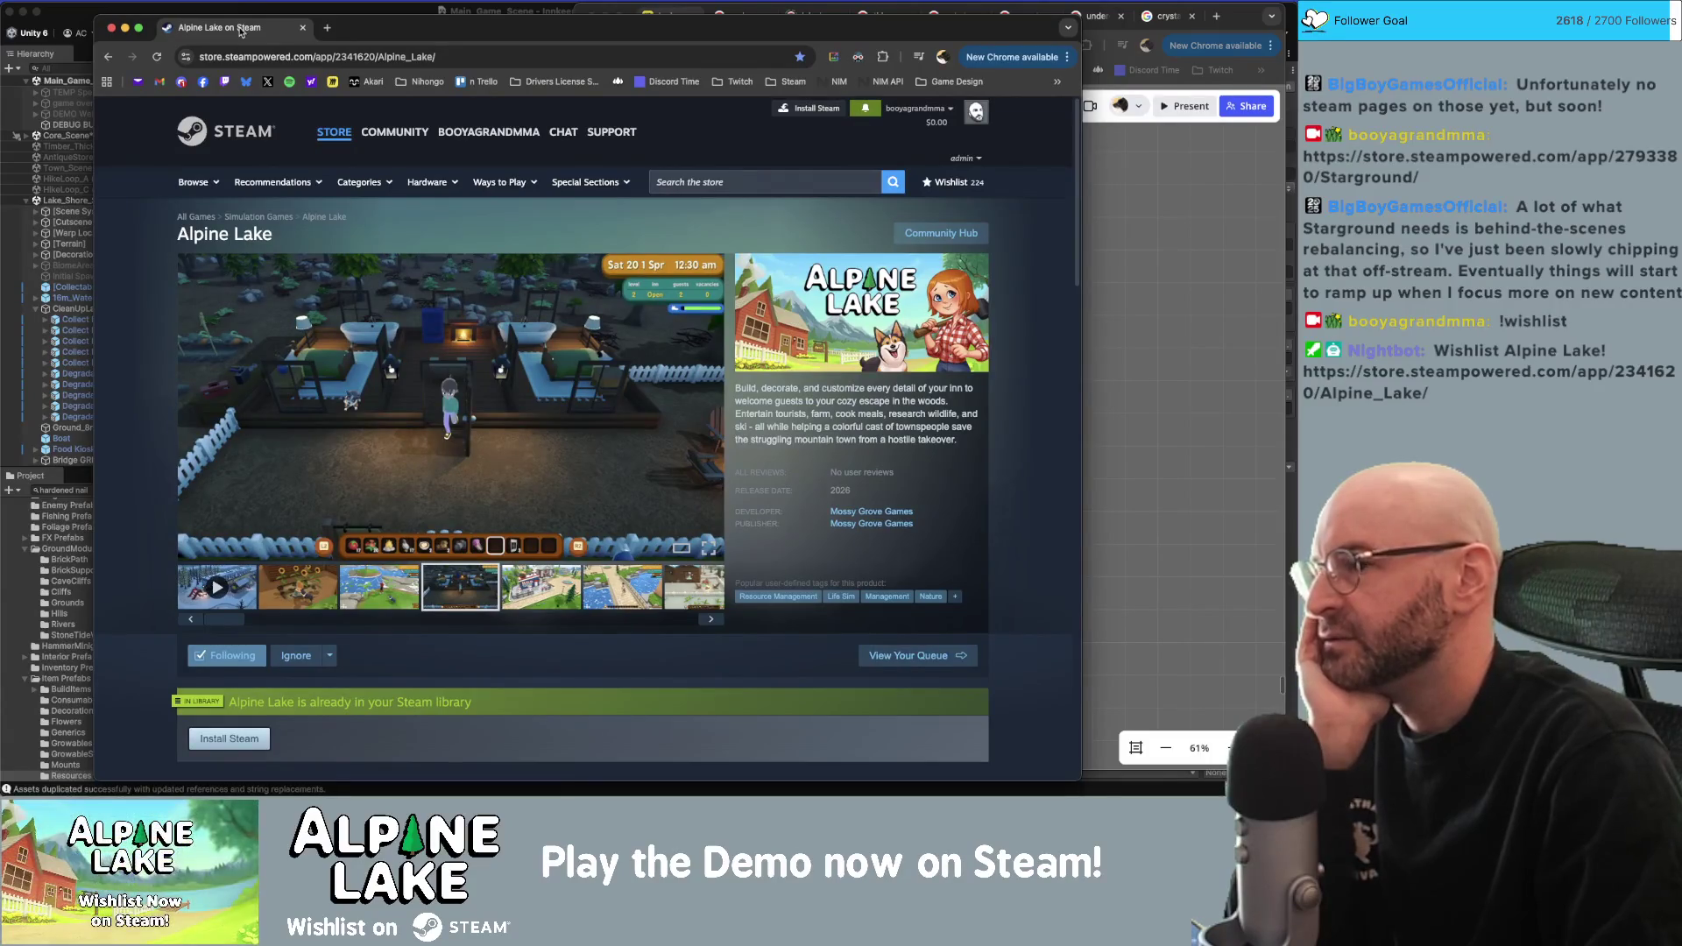
key("super+w")
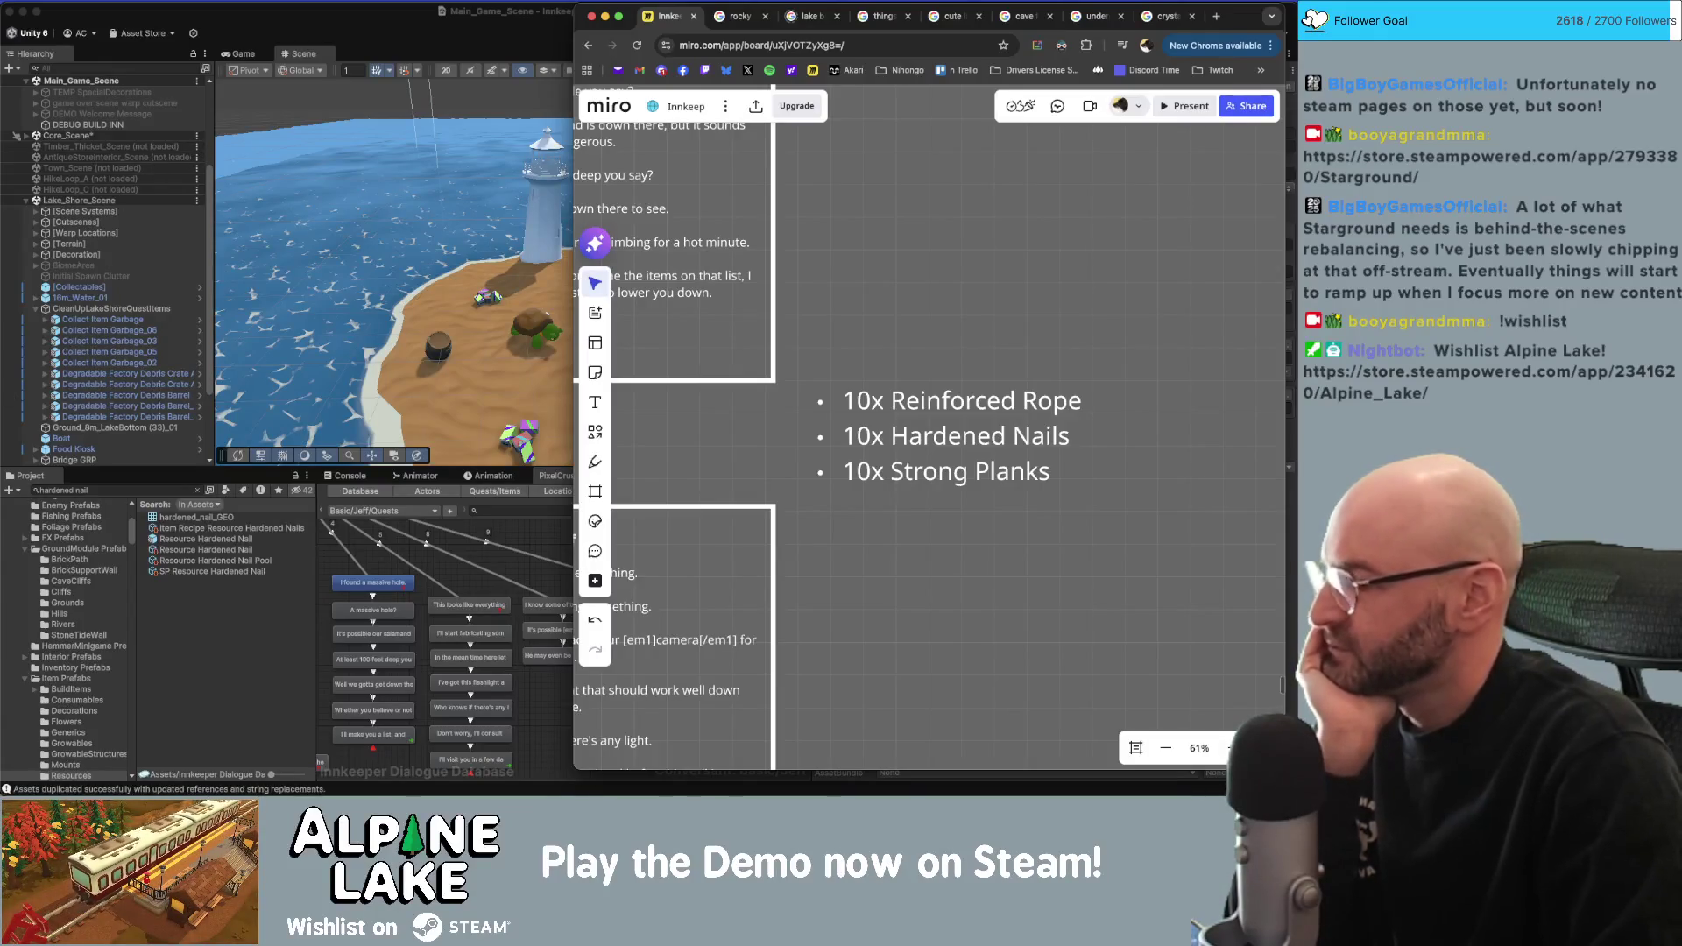
Review the Miro list of Reinforced Rope, Hardened Nails and Strong Planks, then go back to Unity.
left_click(17, 137)
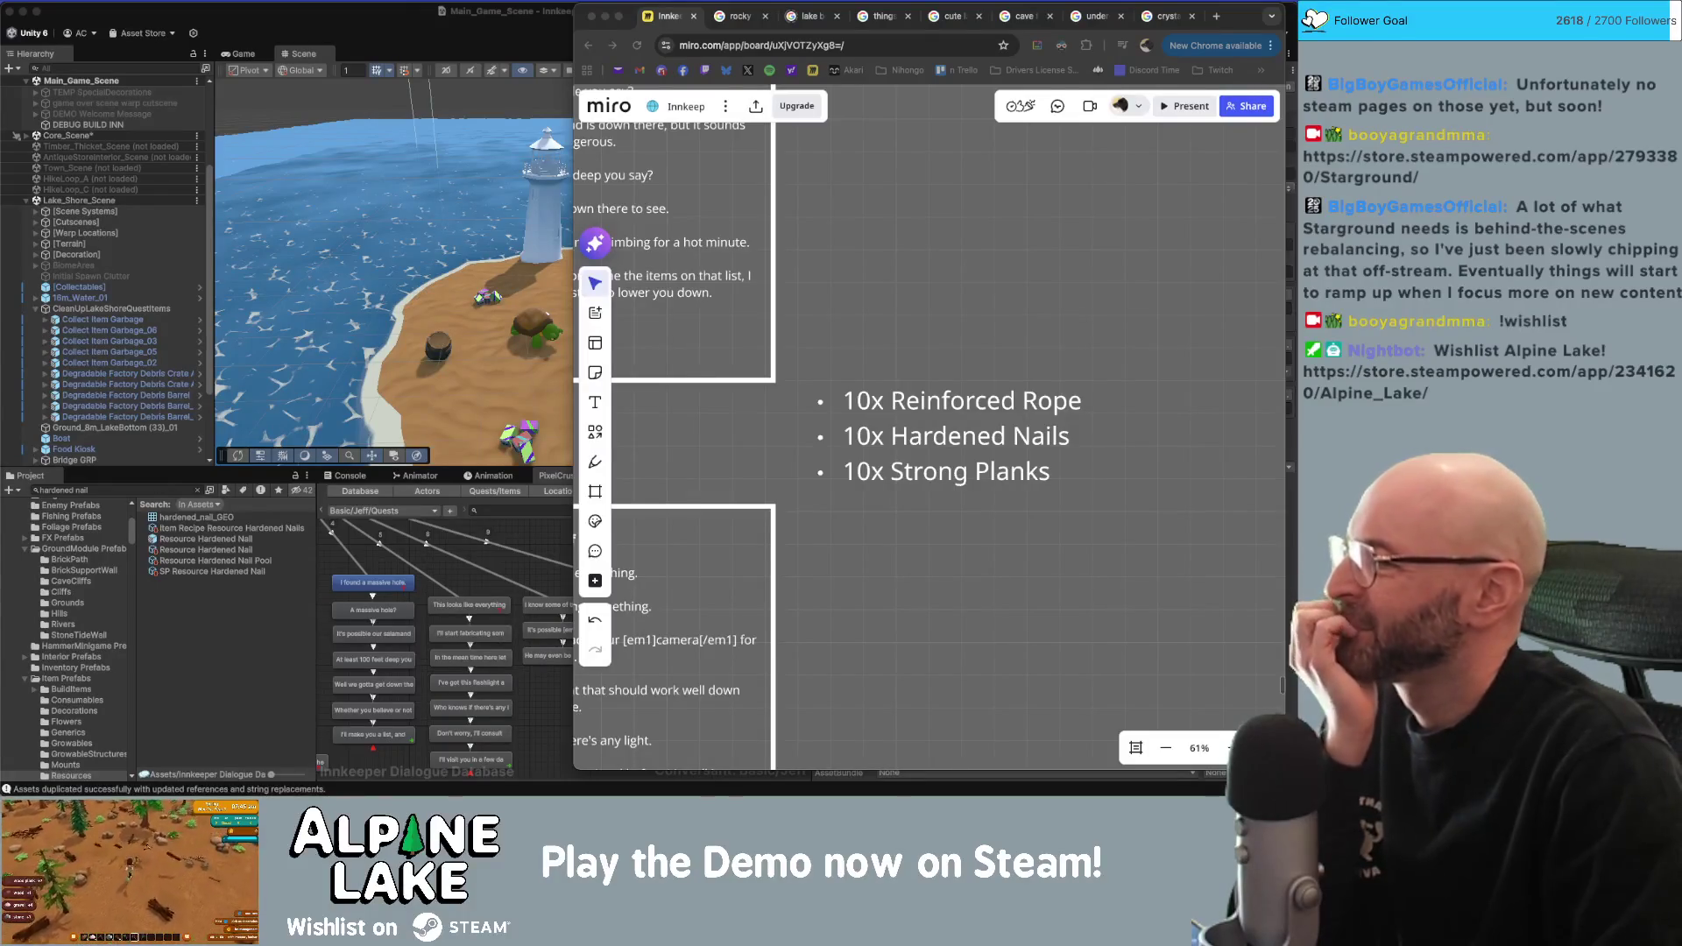
left_click(898, 545)
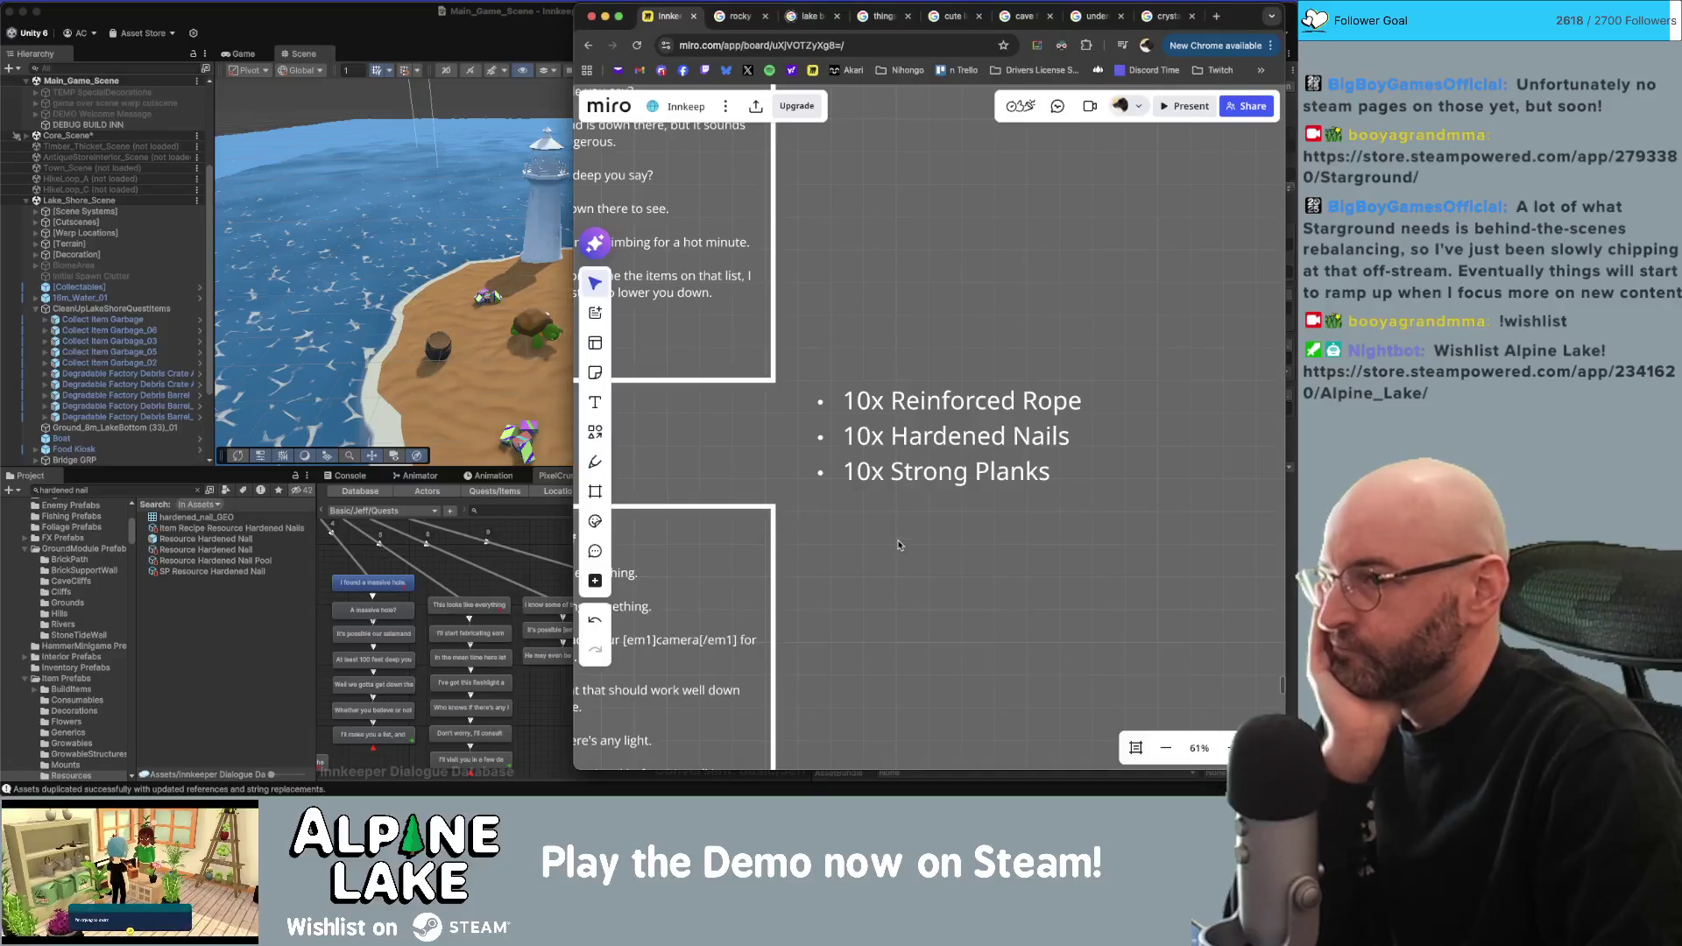
scroll(950, 325, "right", 1)
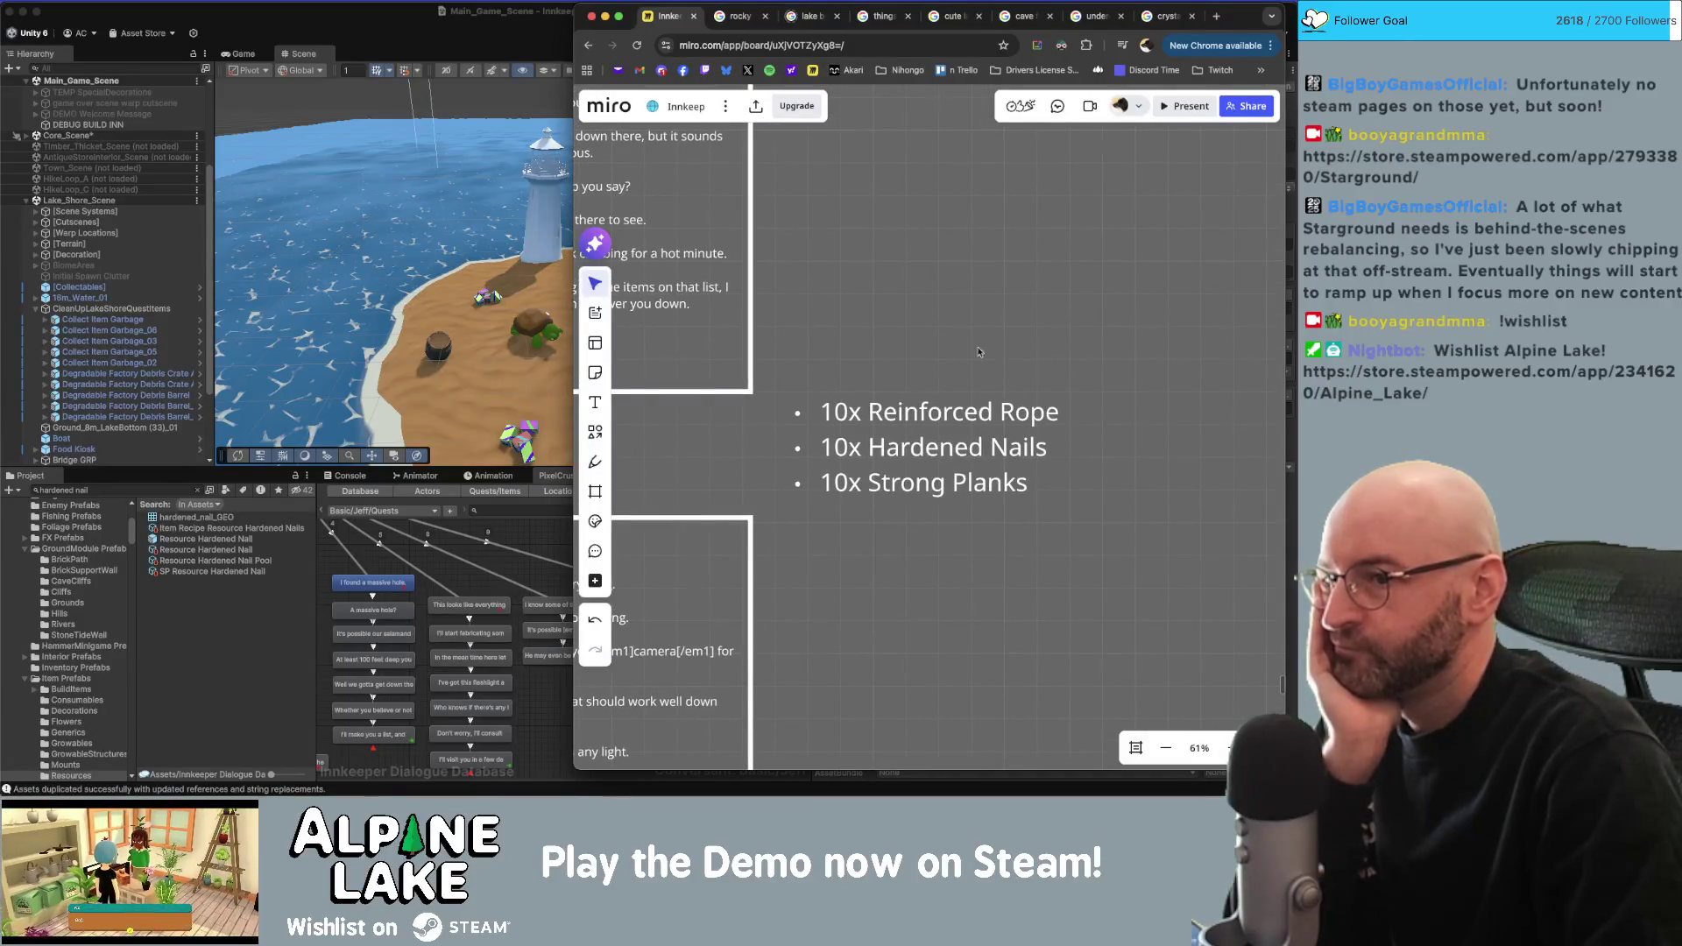
left_click(1023, 416)
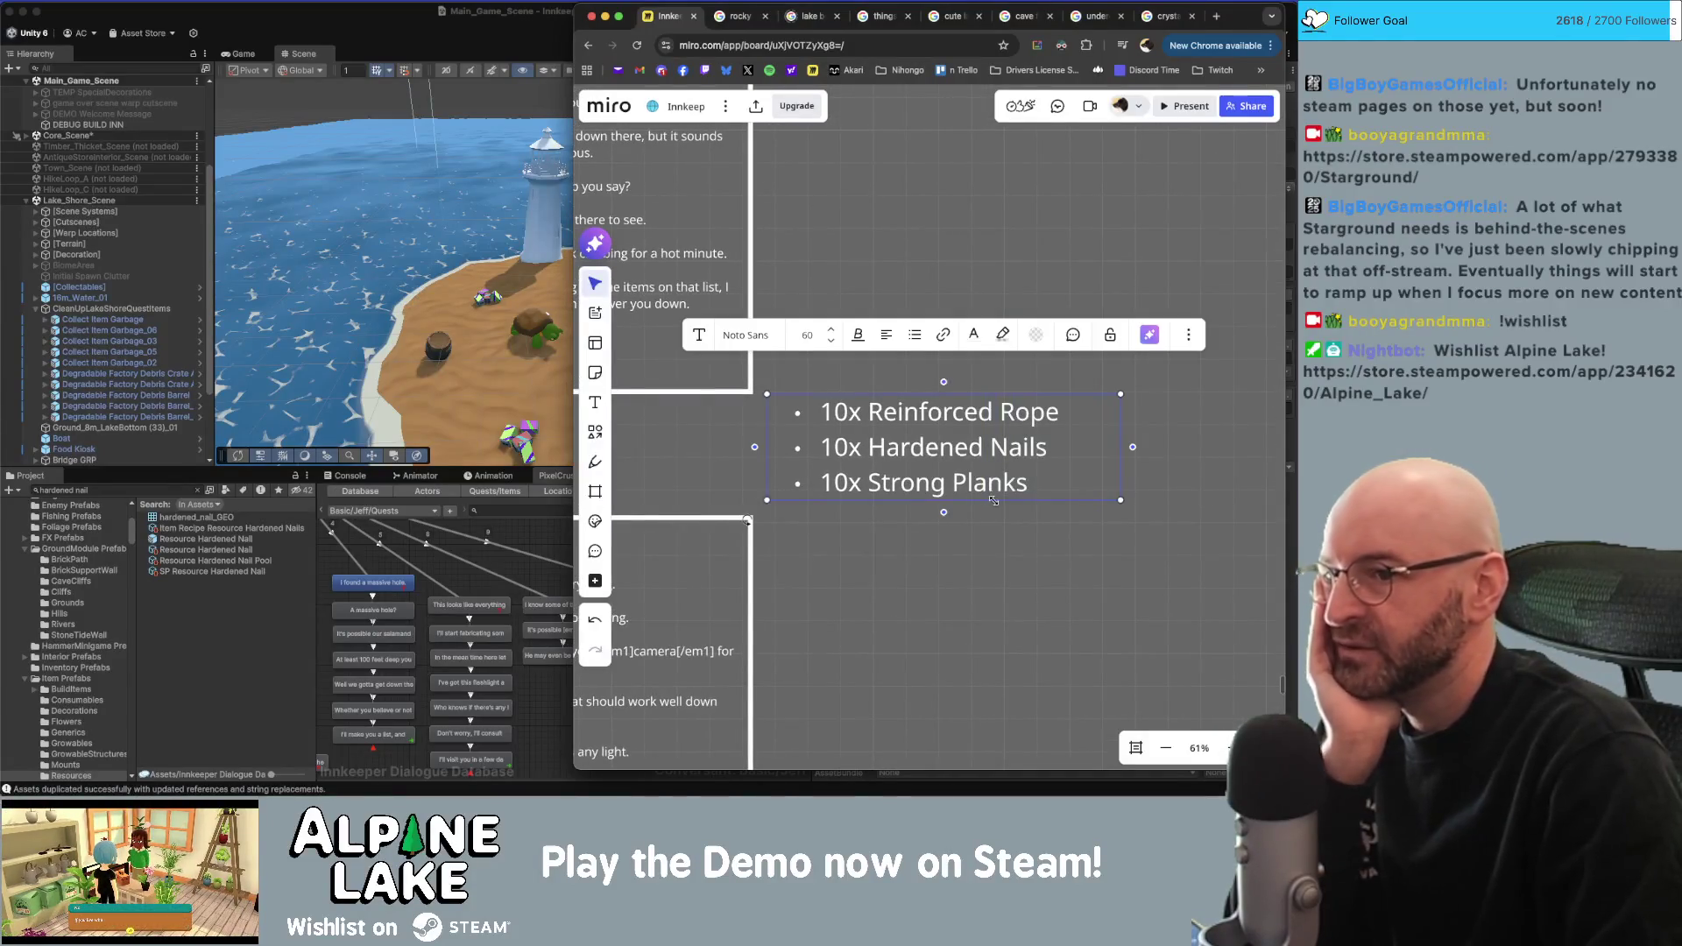
left_click(1150, 458)
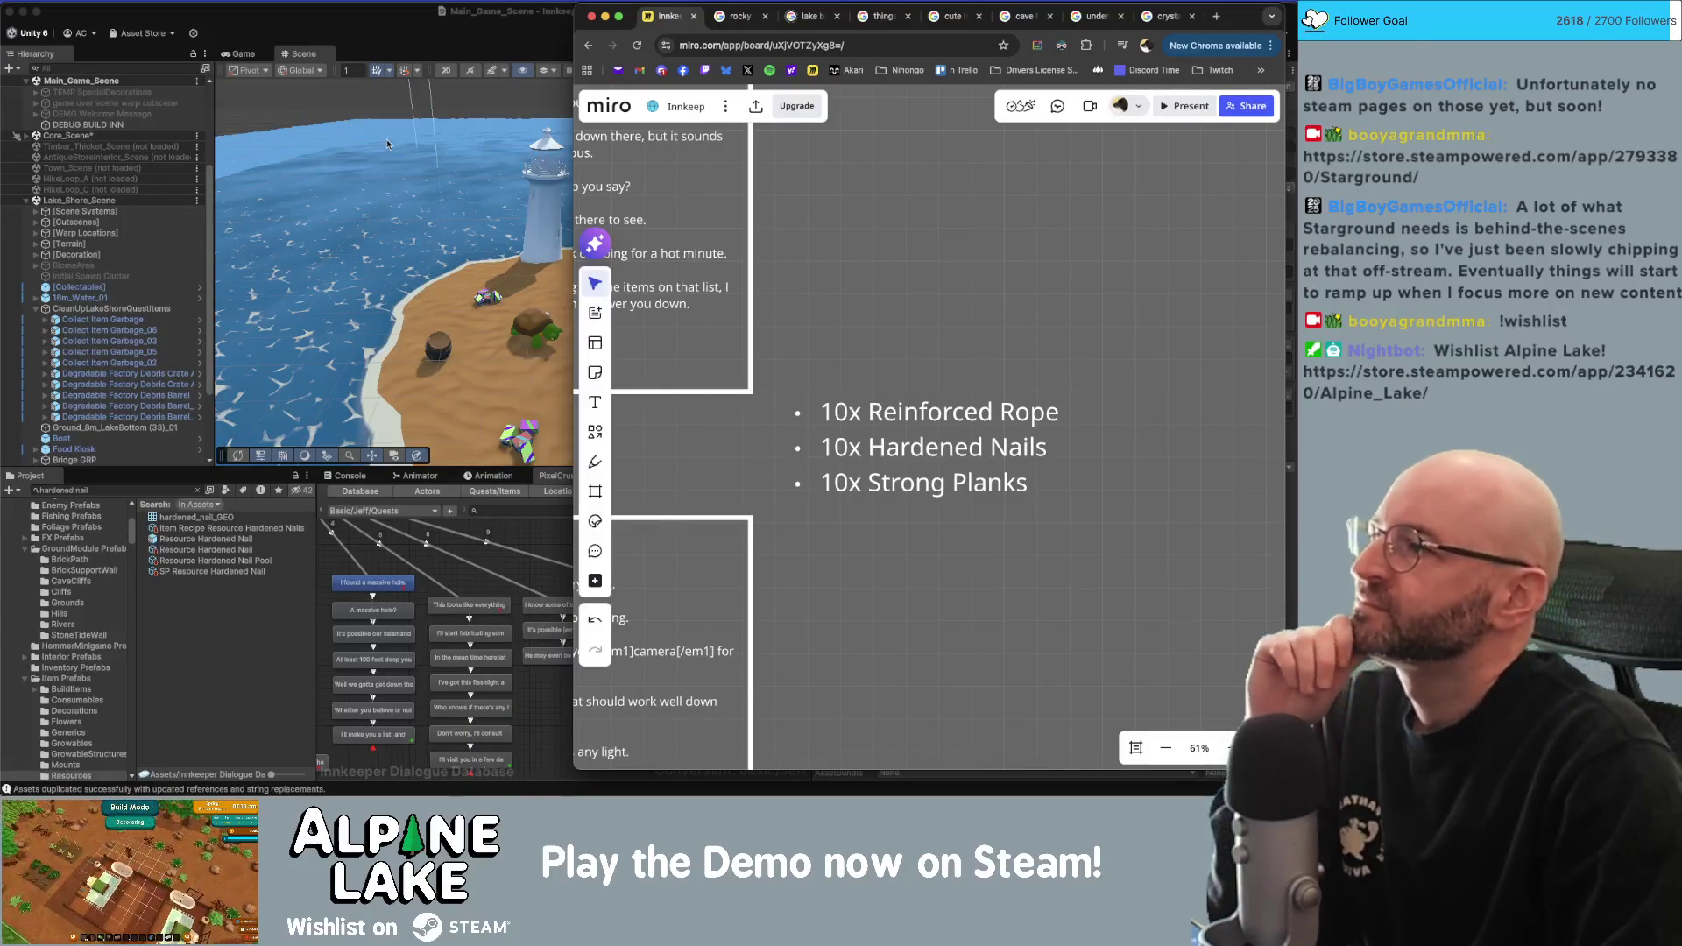
left_click(383, 31)
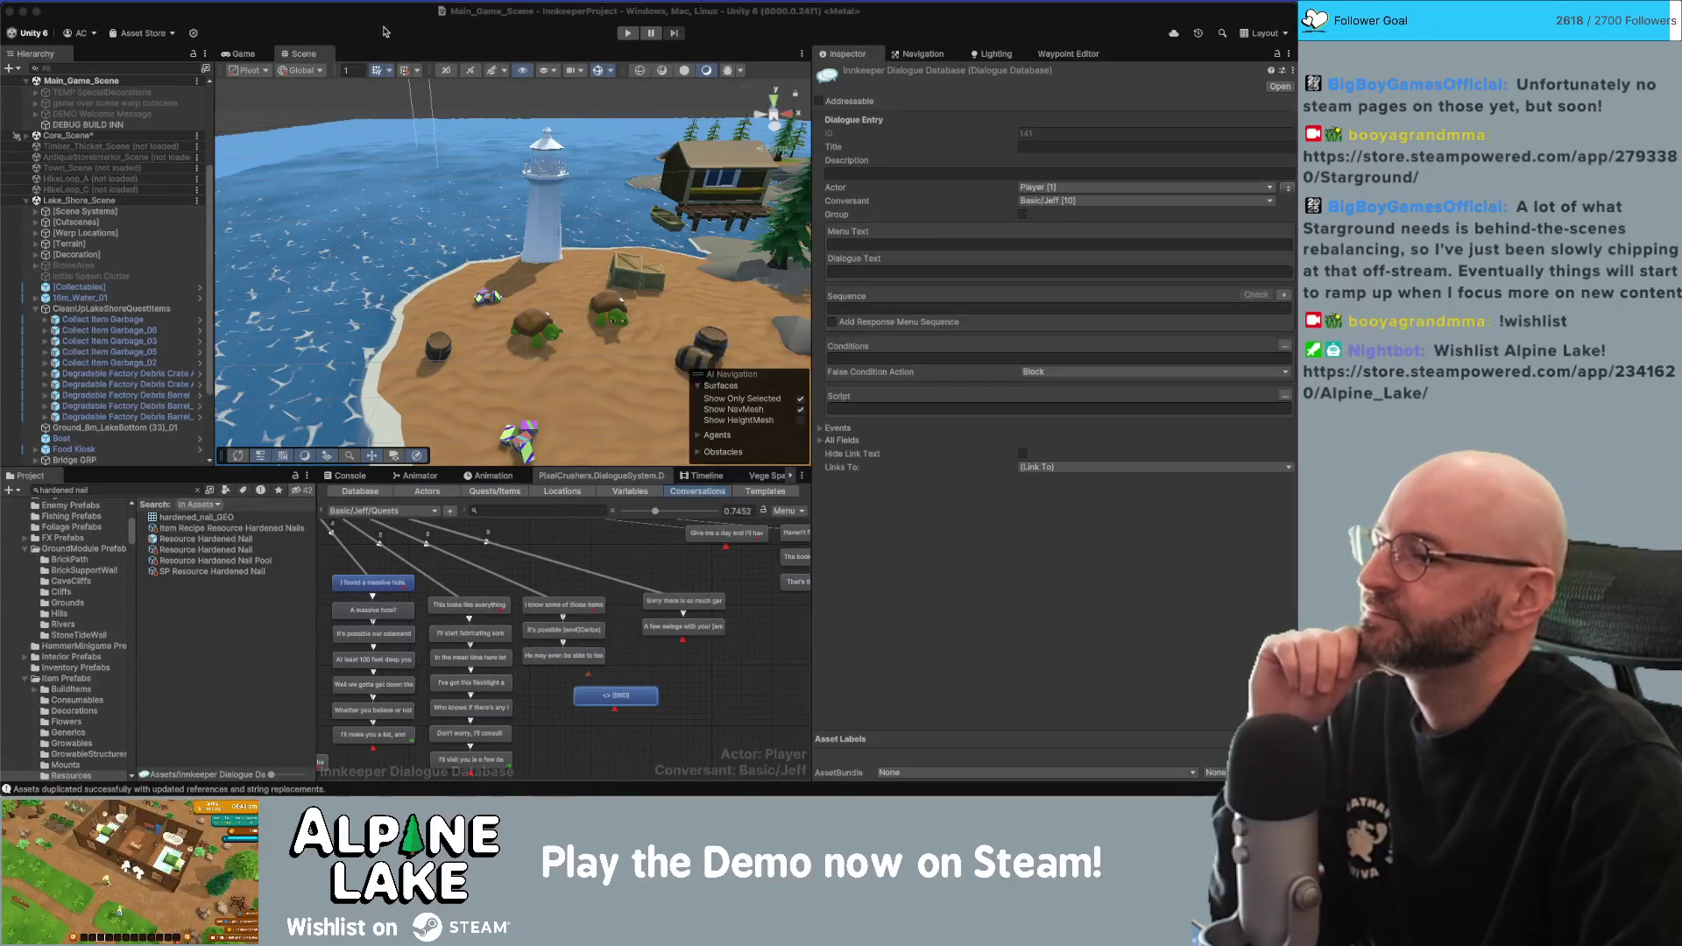
Nudge the END node lower in Jeff's Quests graph and zoom the graph view to review it.
left_click_drag(636, 708, 637, 712)
left_click(658, 668)
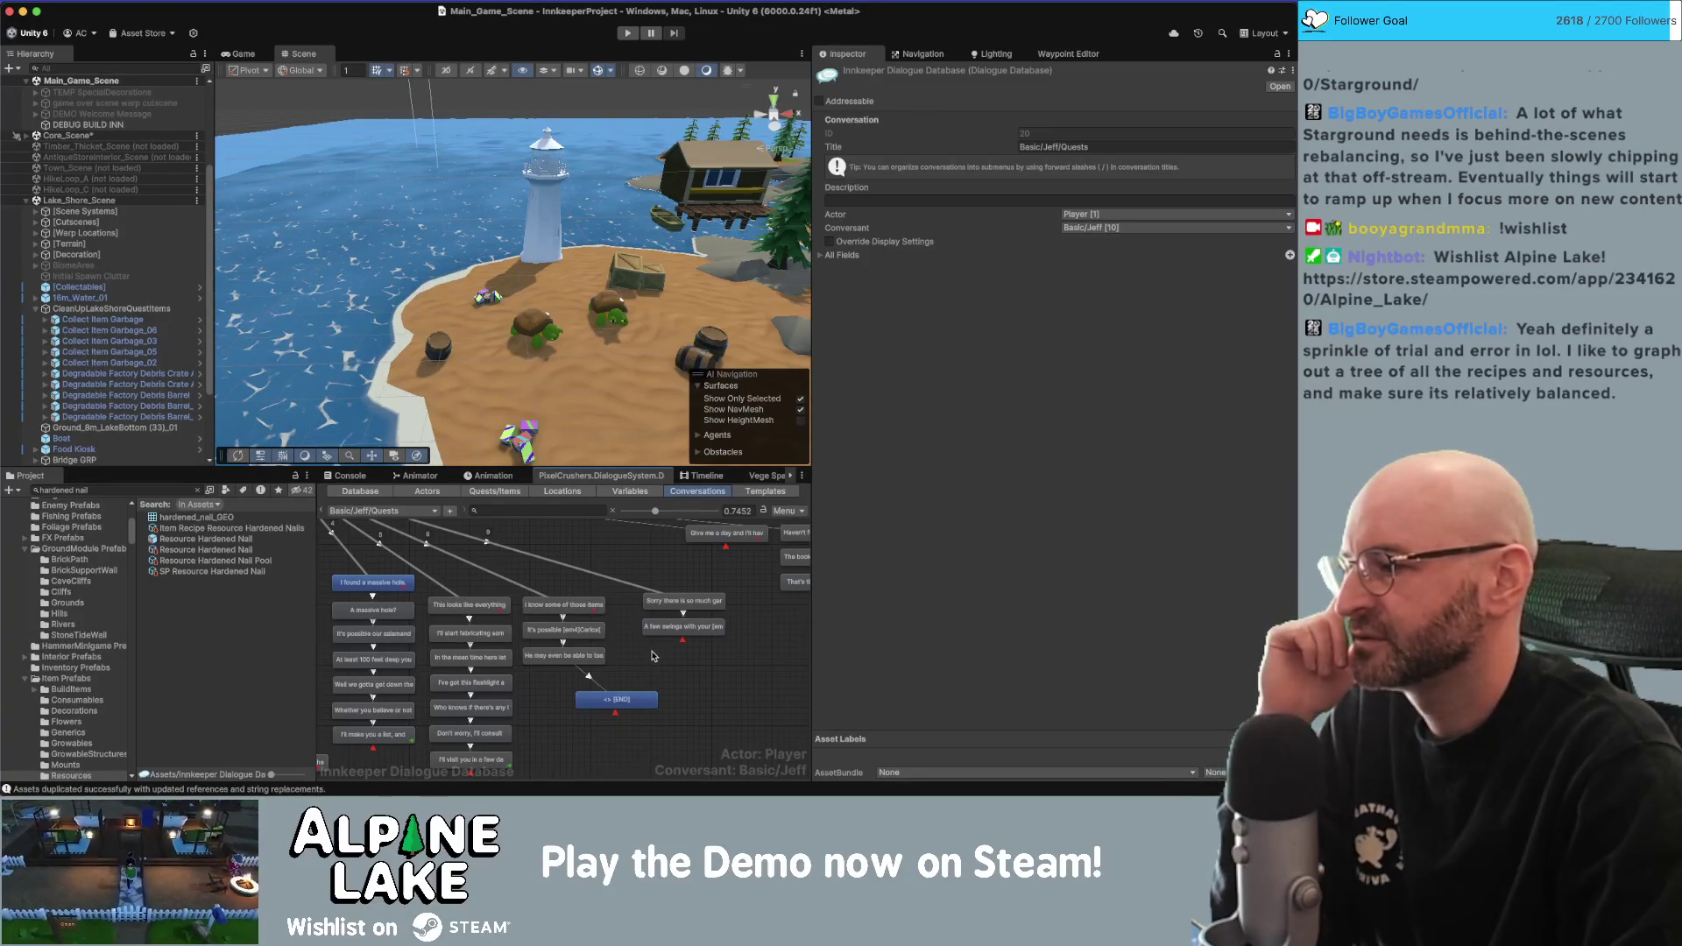
left_click(633, 701)
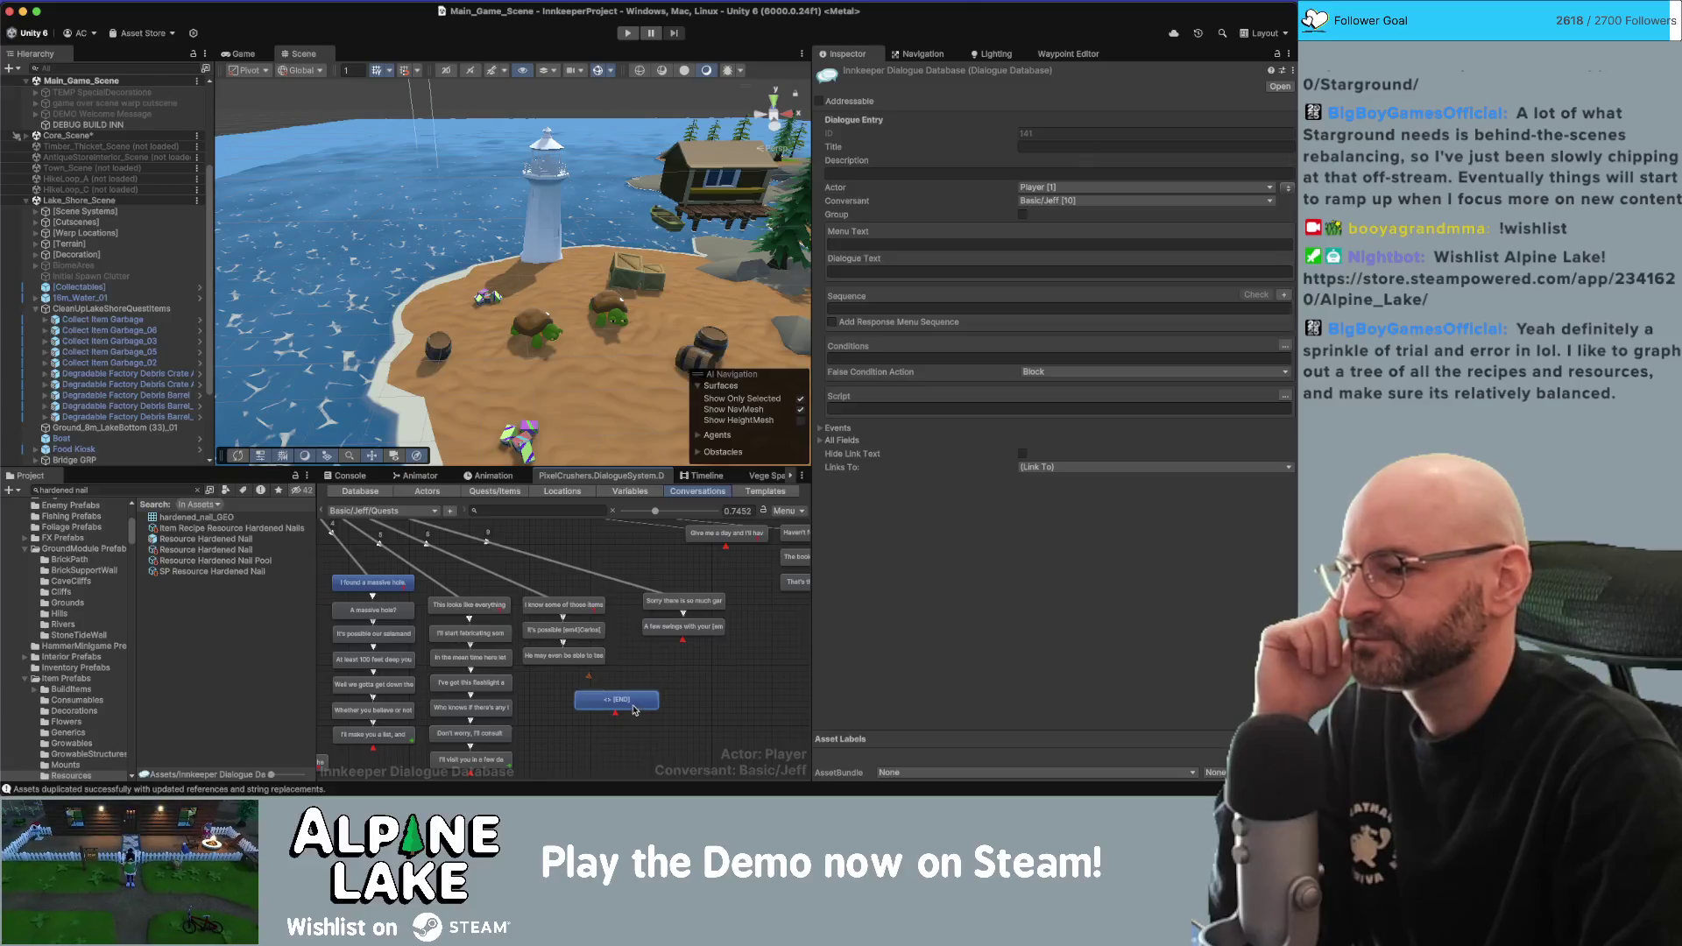
left_click(624, 663)
scroll(665, 657, "down", 2)
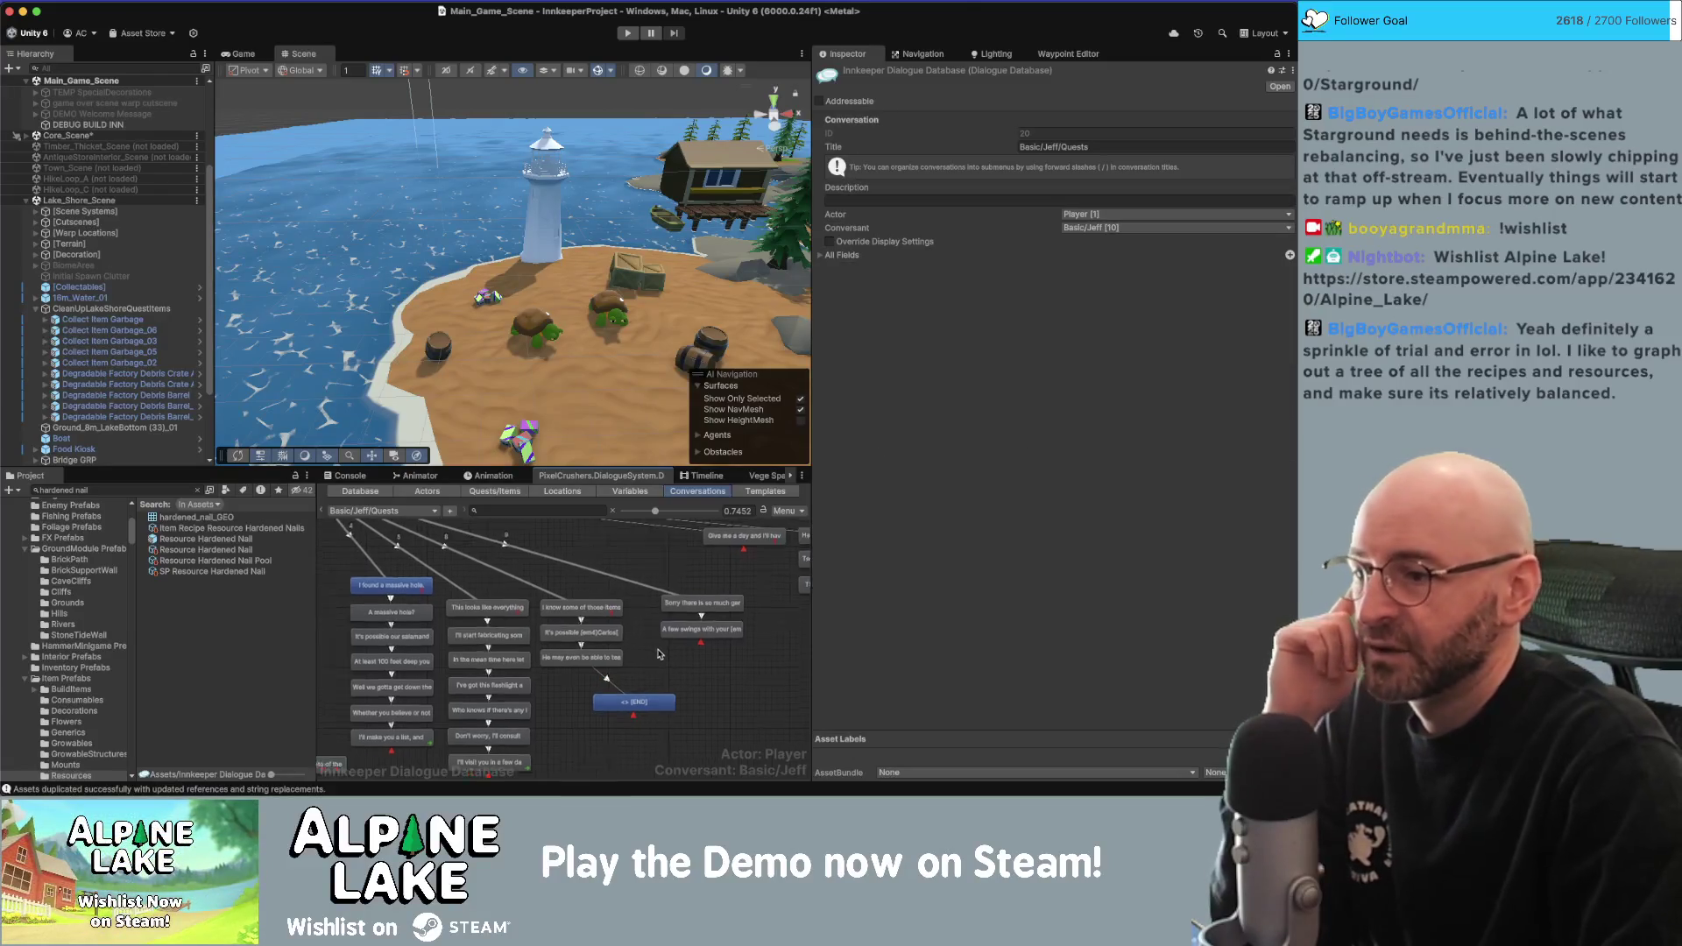
scroll(670, 662, "down", 3)
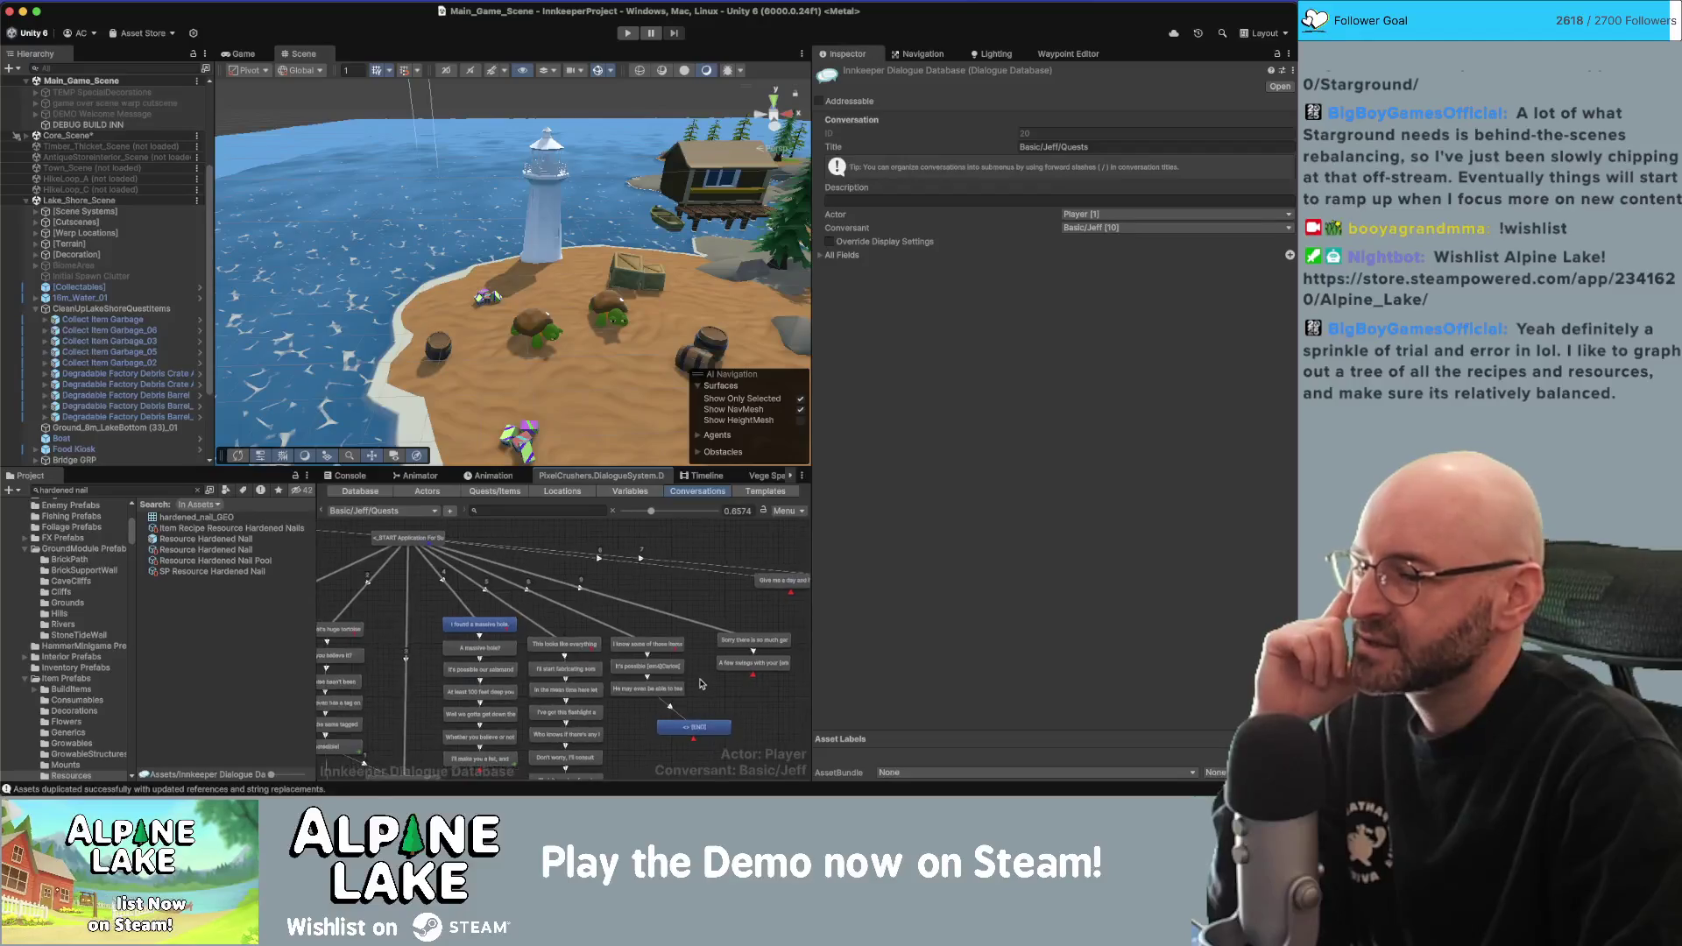
scroll(696, 681, "down", 4)
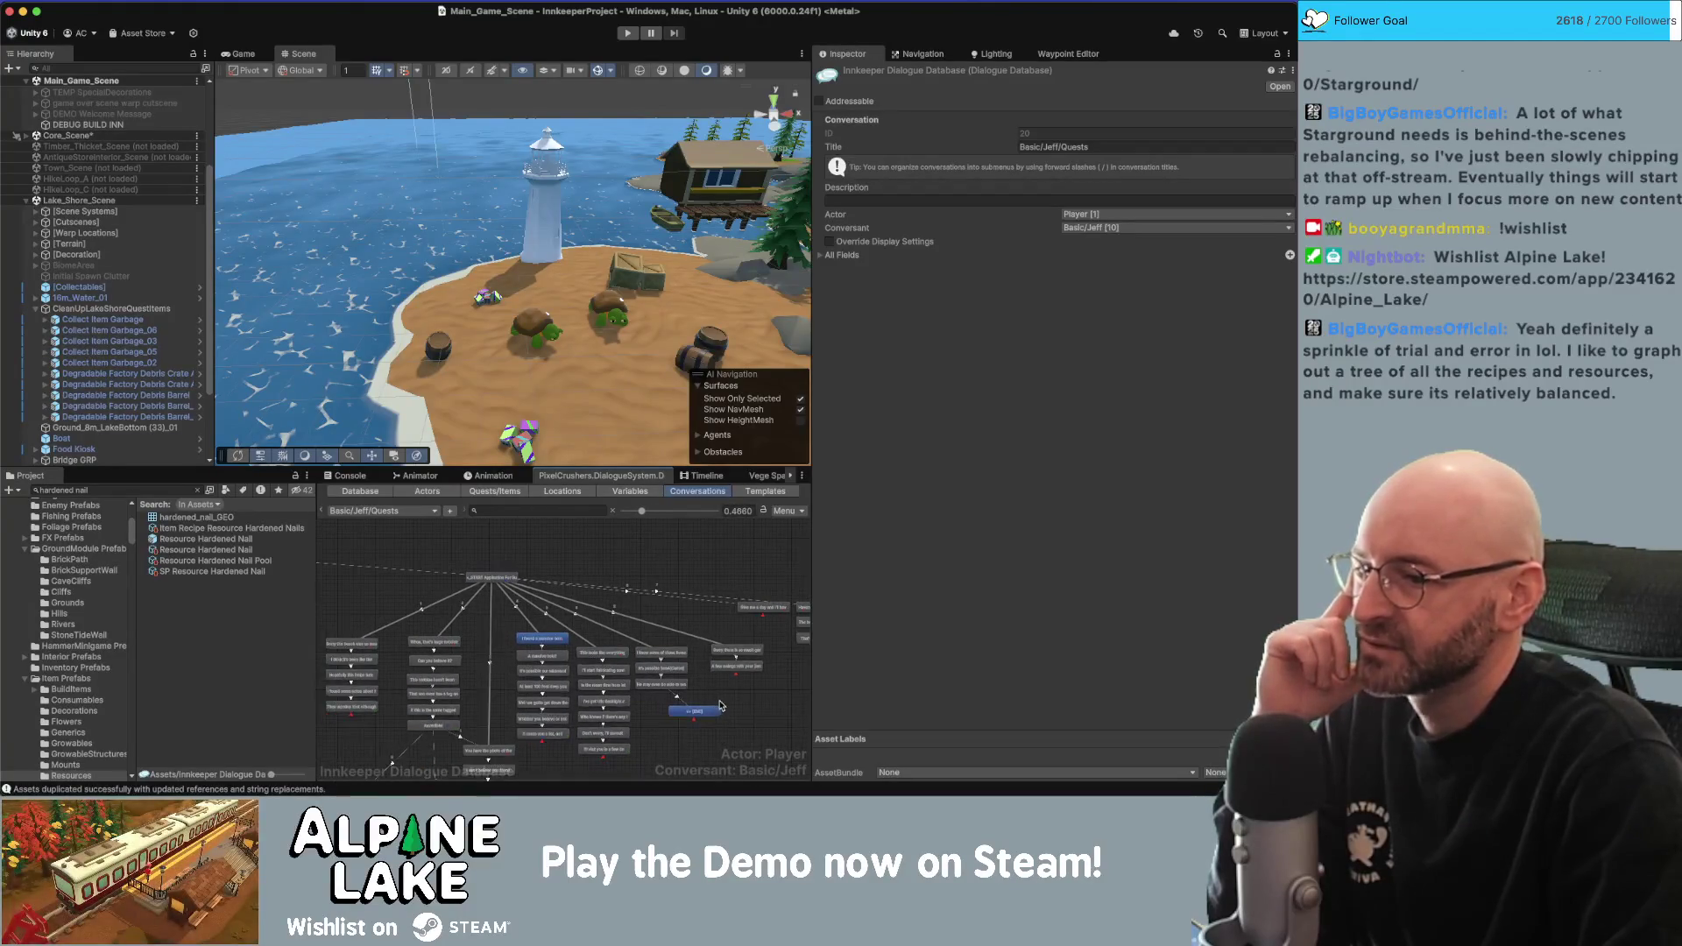
scroll(693, 653, "down", 4)
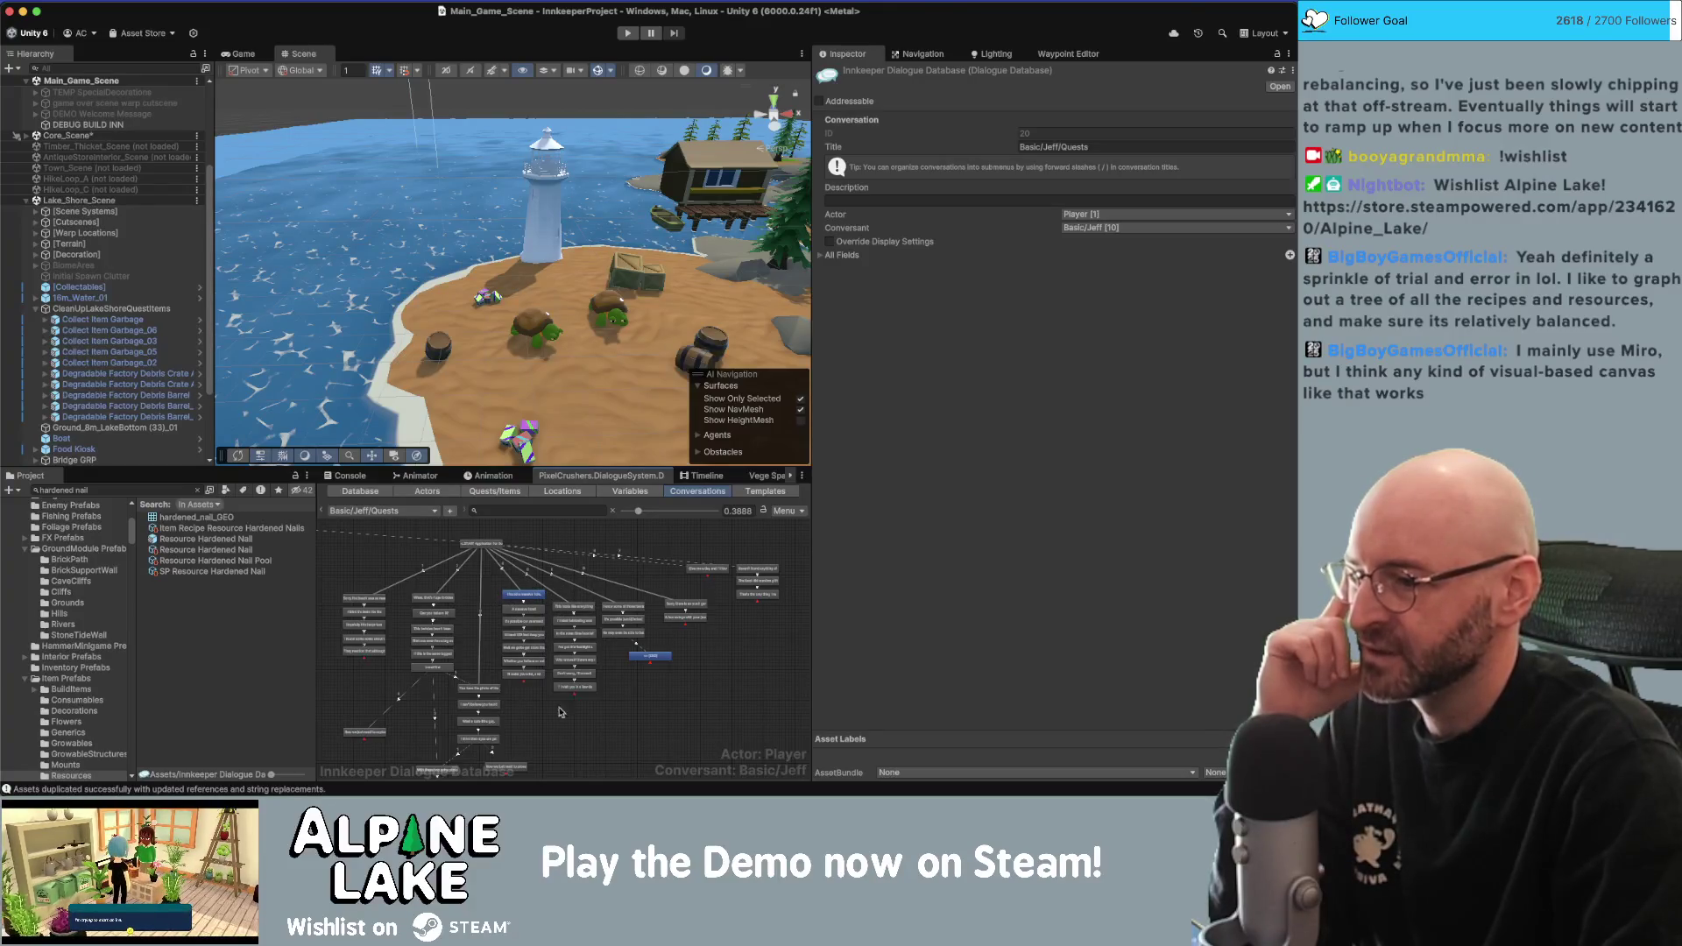
scroll(652, 665, "up", 1)
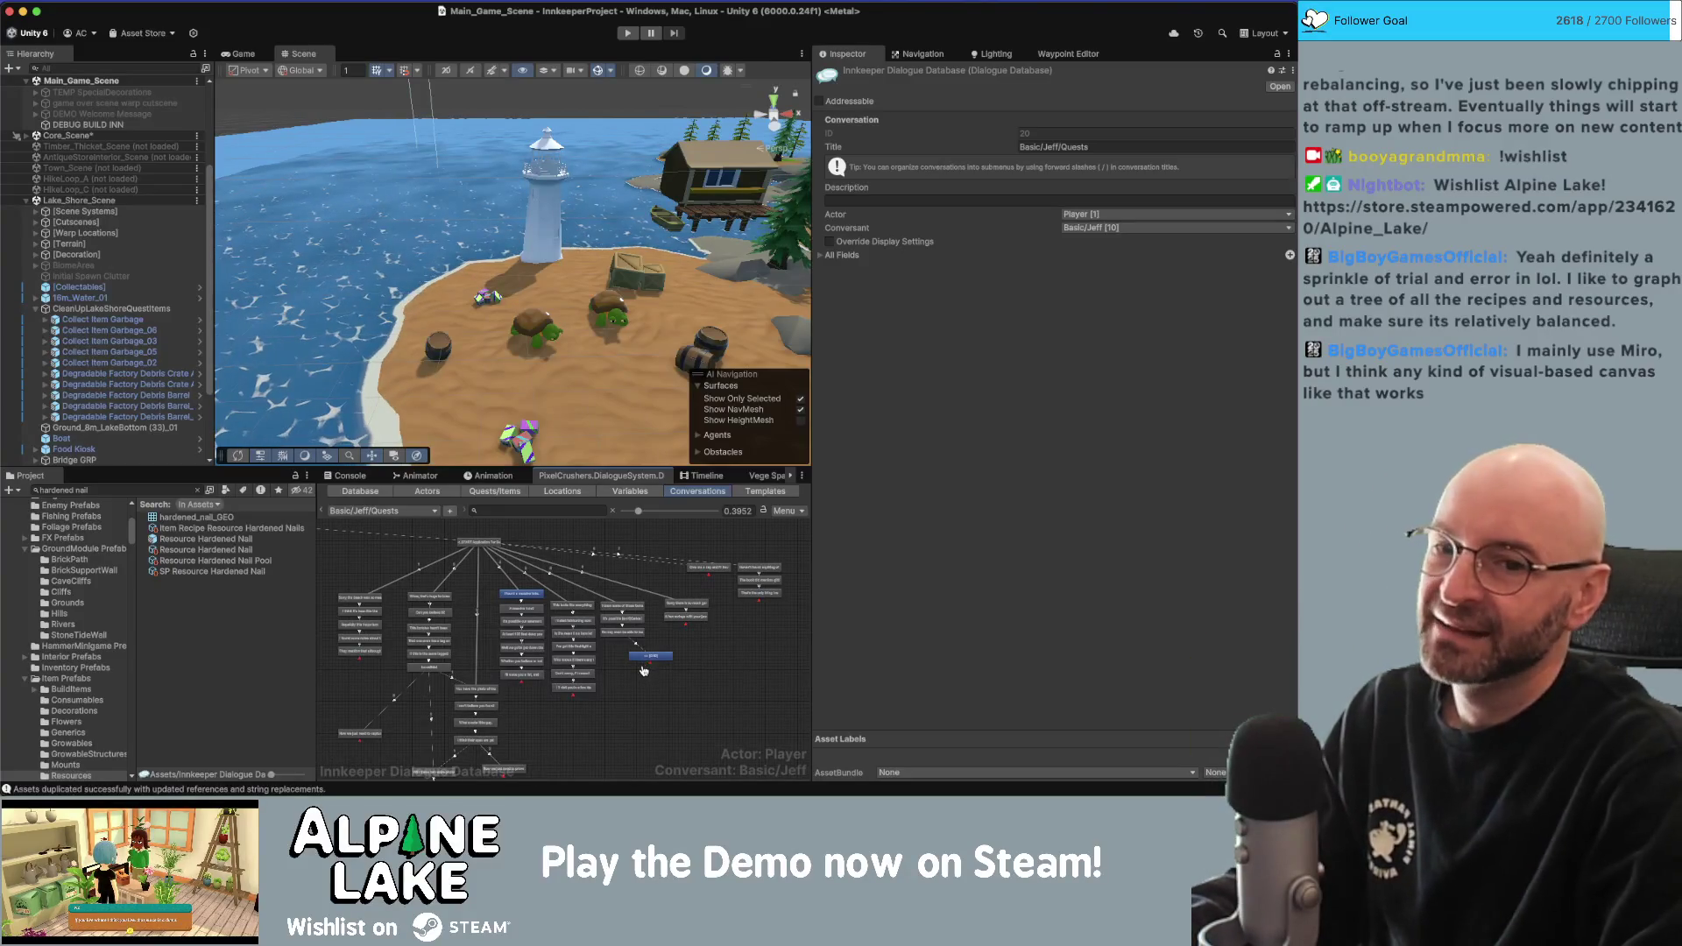
key("super+Tab")
scroll(815, 475, "down", 5)
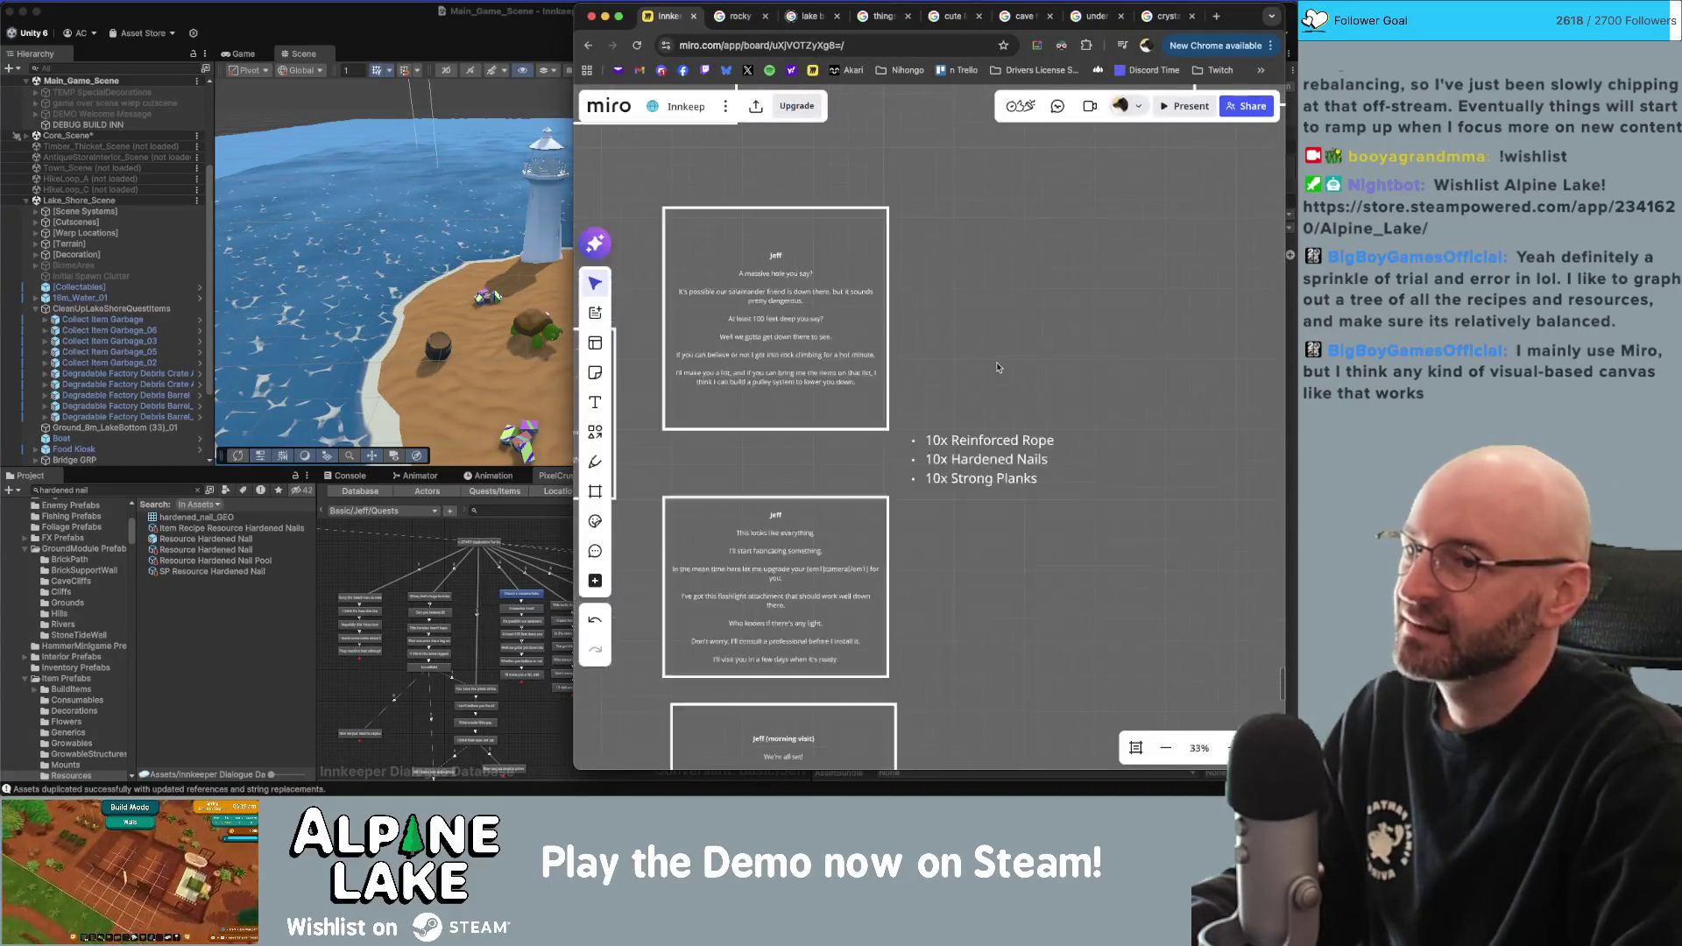
scroll(811, 469, "down", 5)
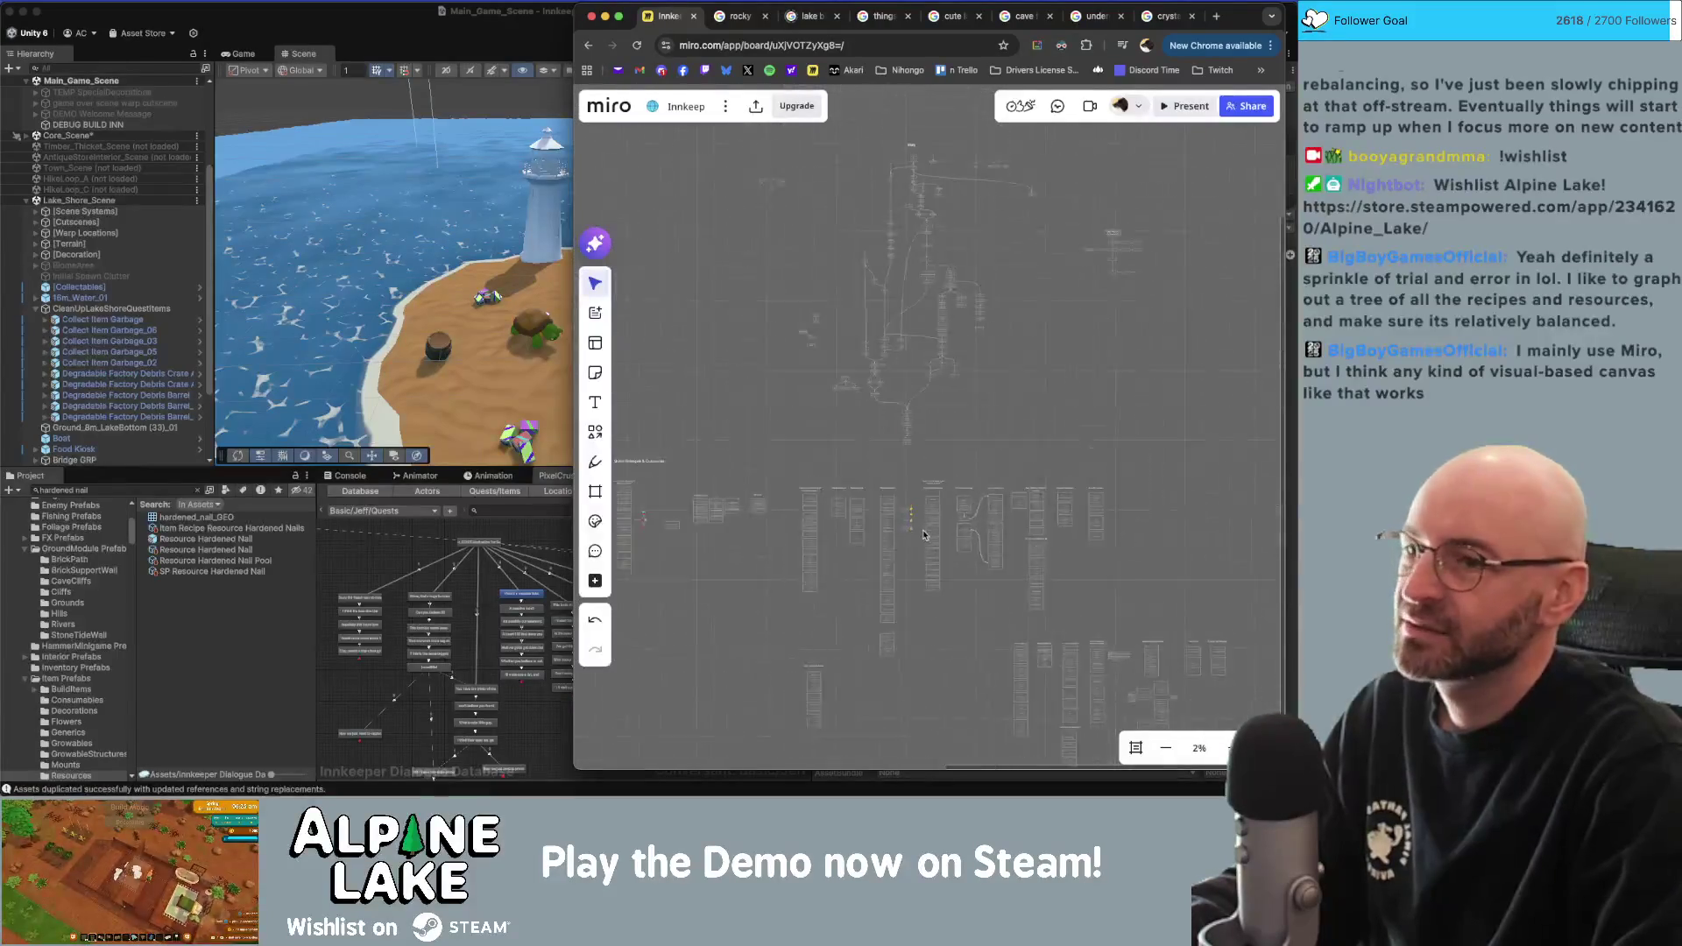
scroll(867, 417, "up", 2)
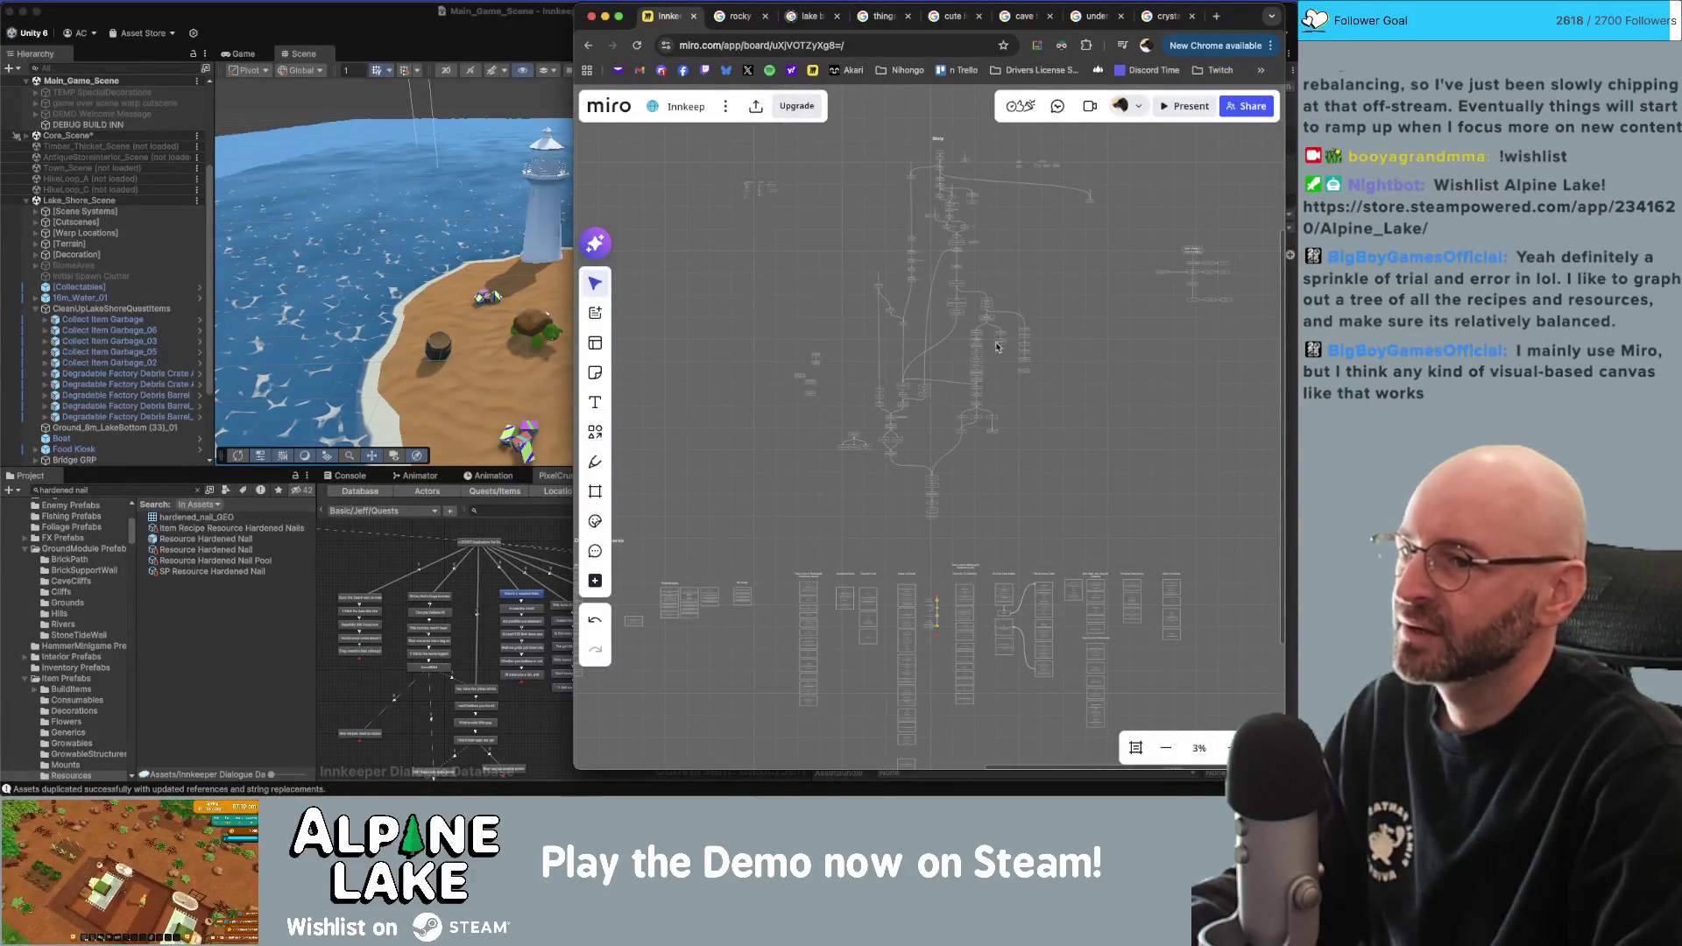
scroll(957, 149, "down", 2)
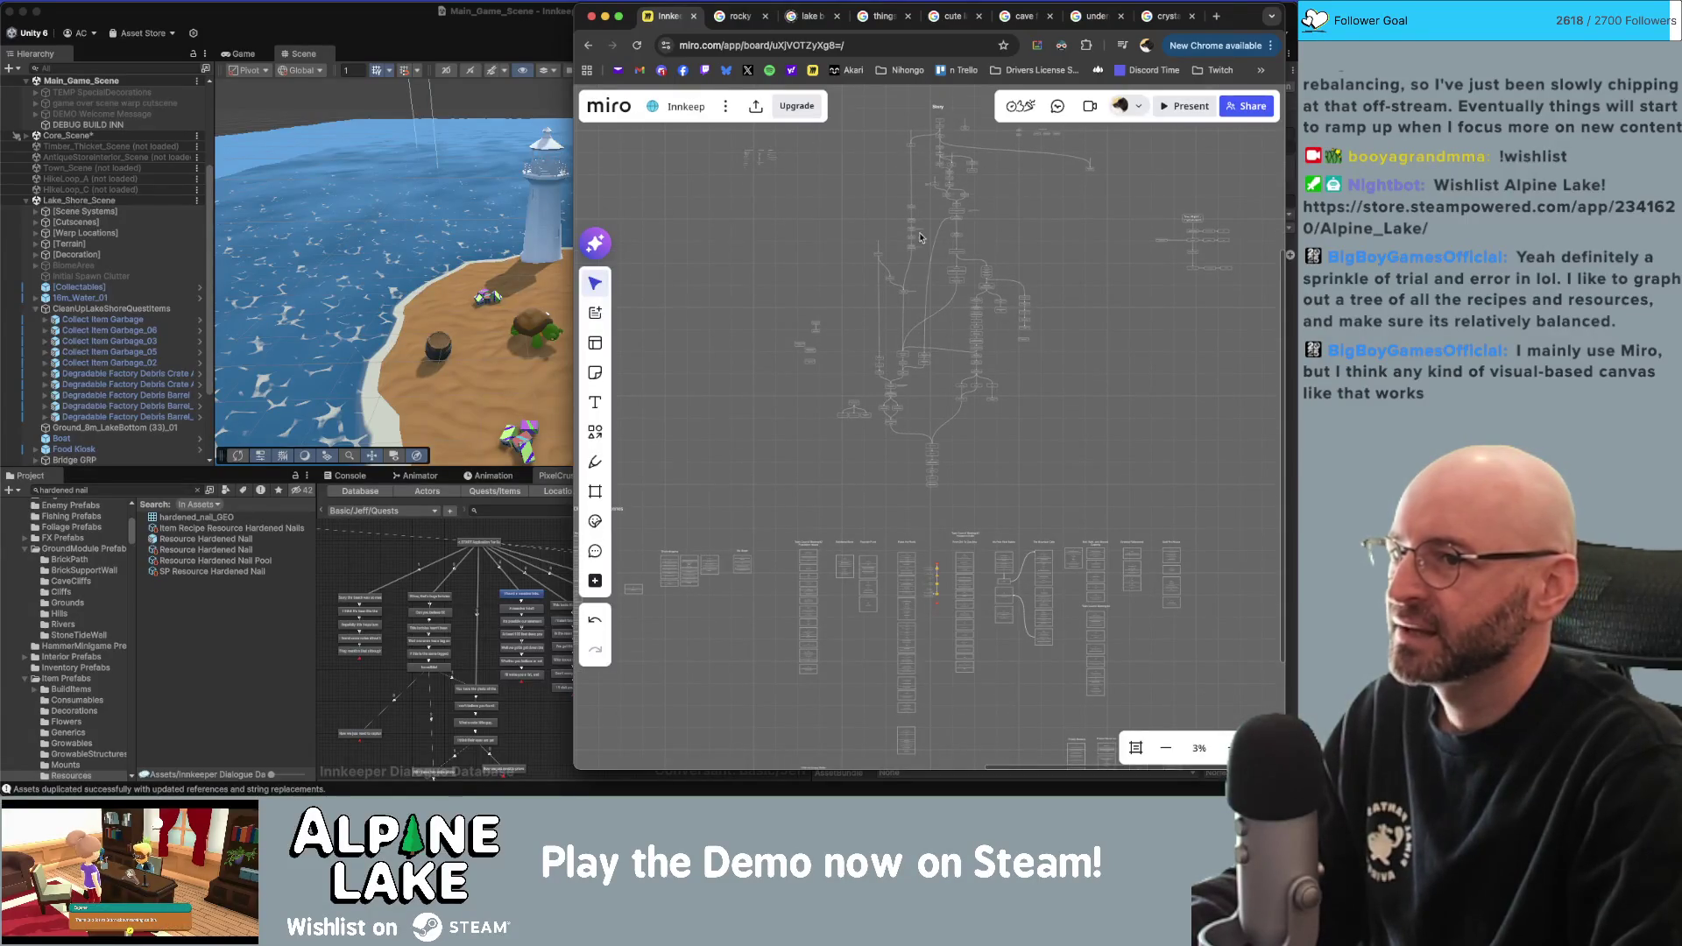
scroll(1068, 461, "down", 3)
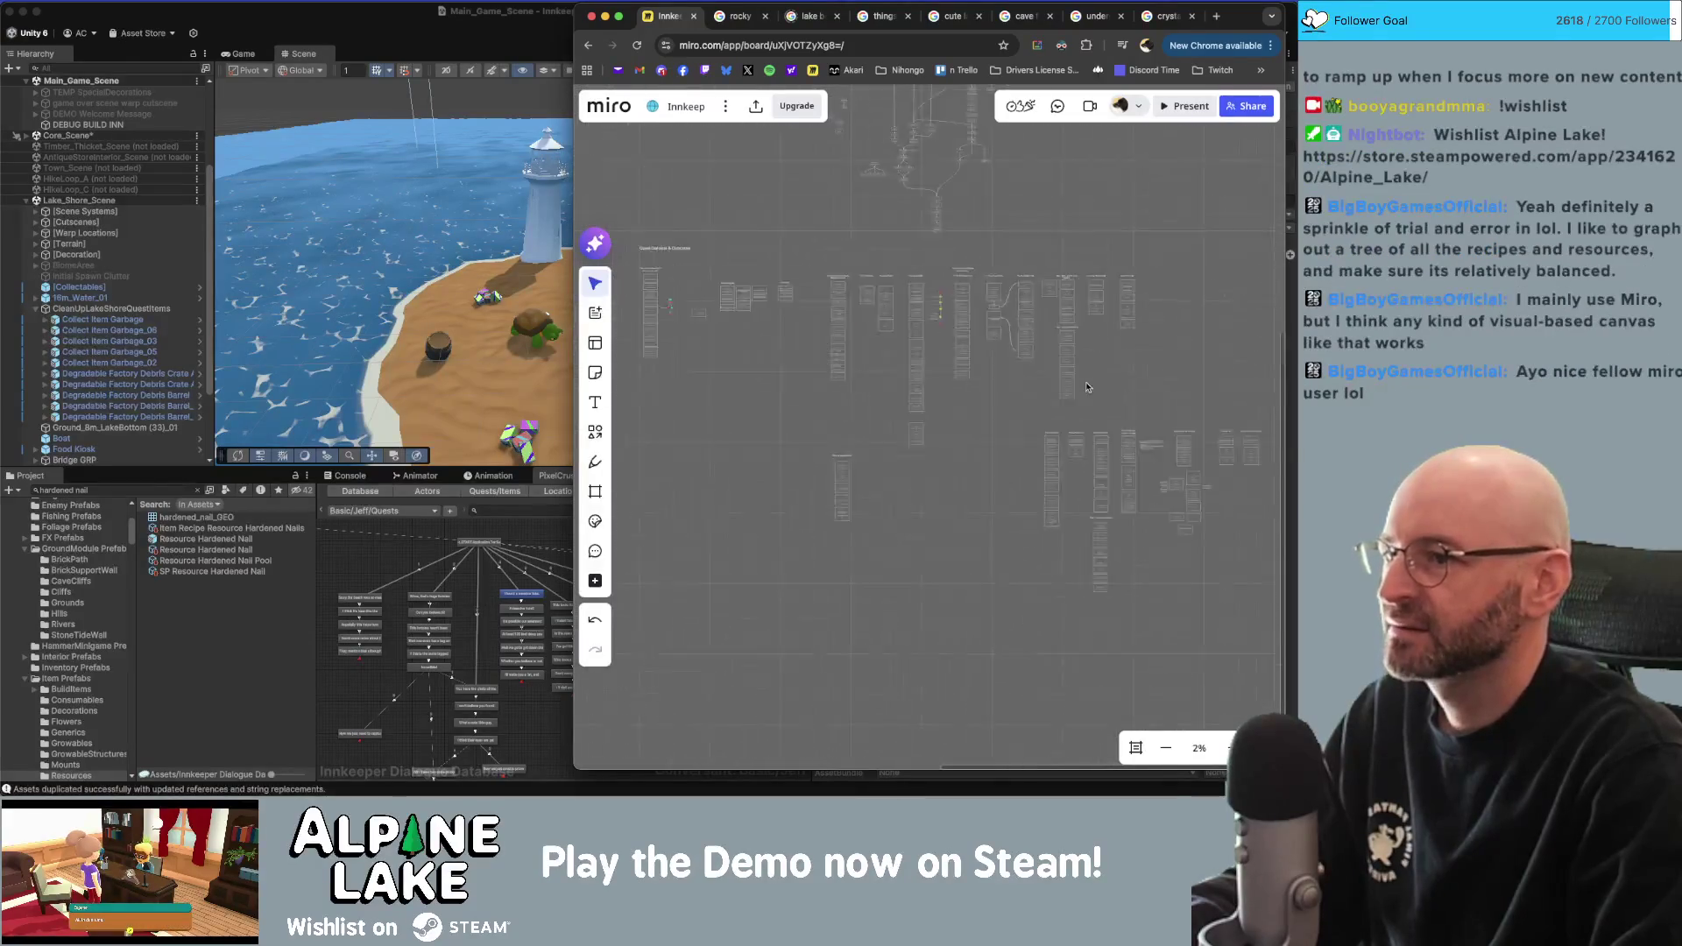
scroll(932, 406, "up", 5)
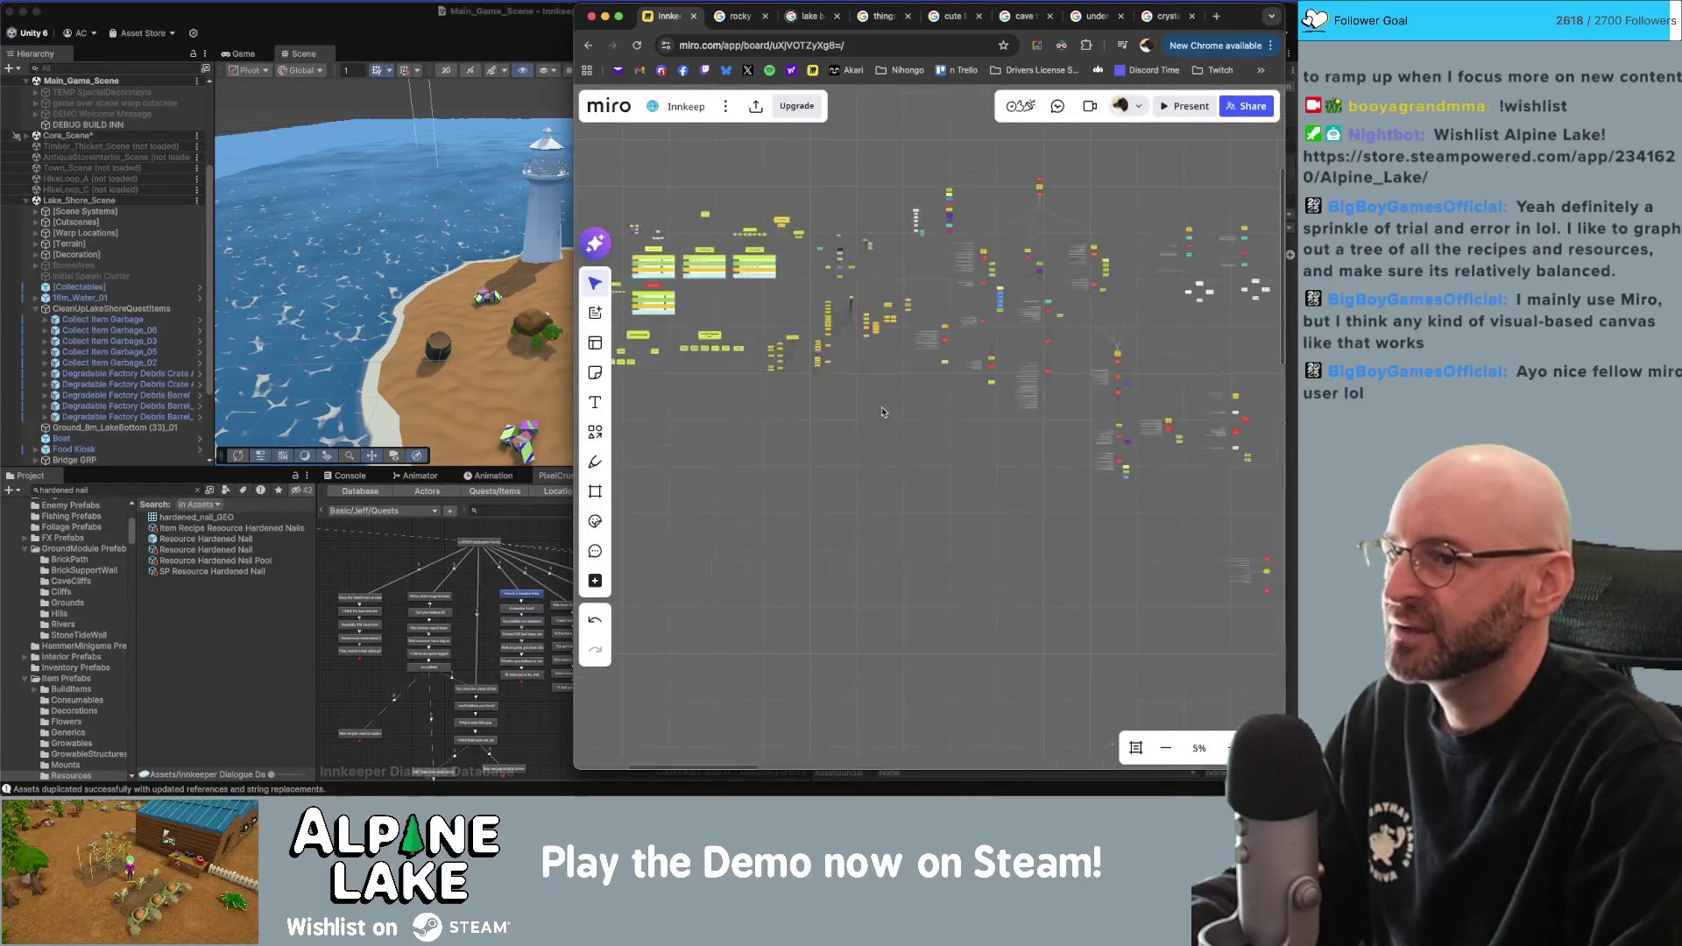
scroll(853, 429, "up", 3)
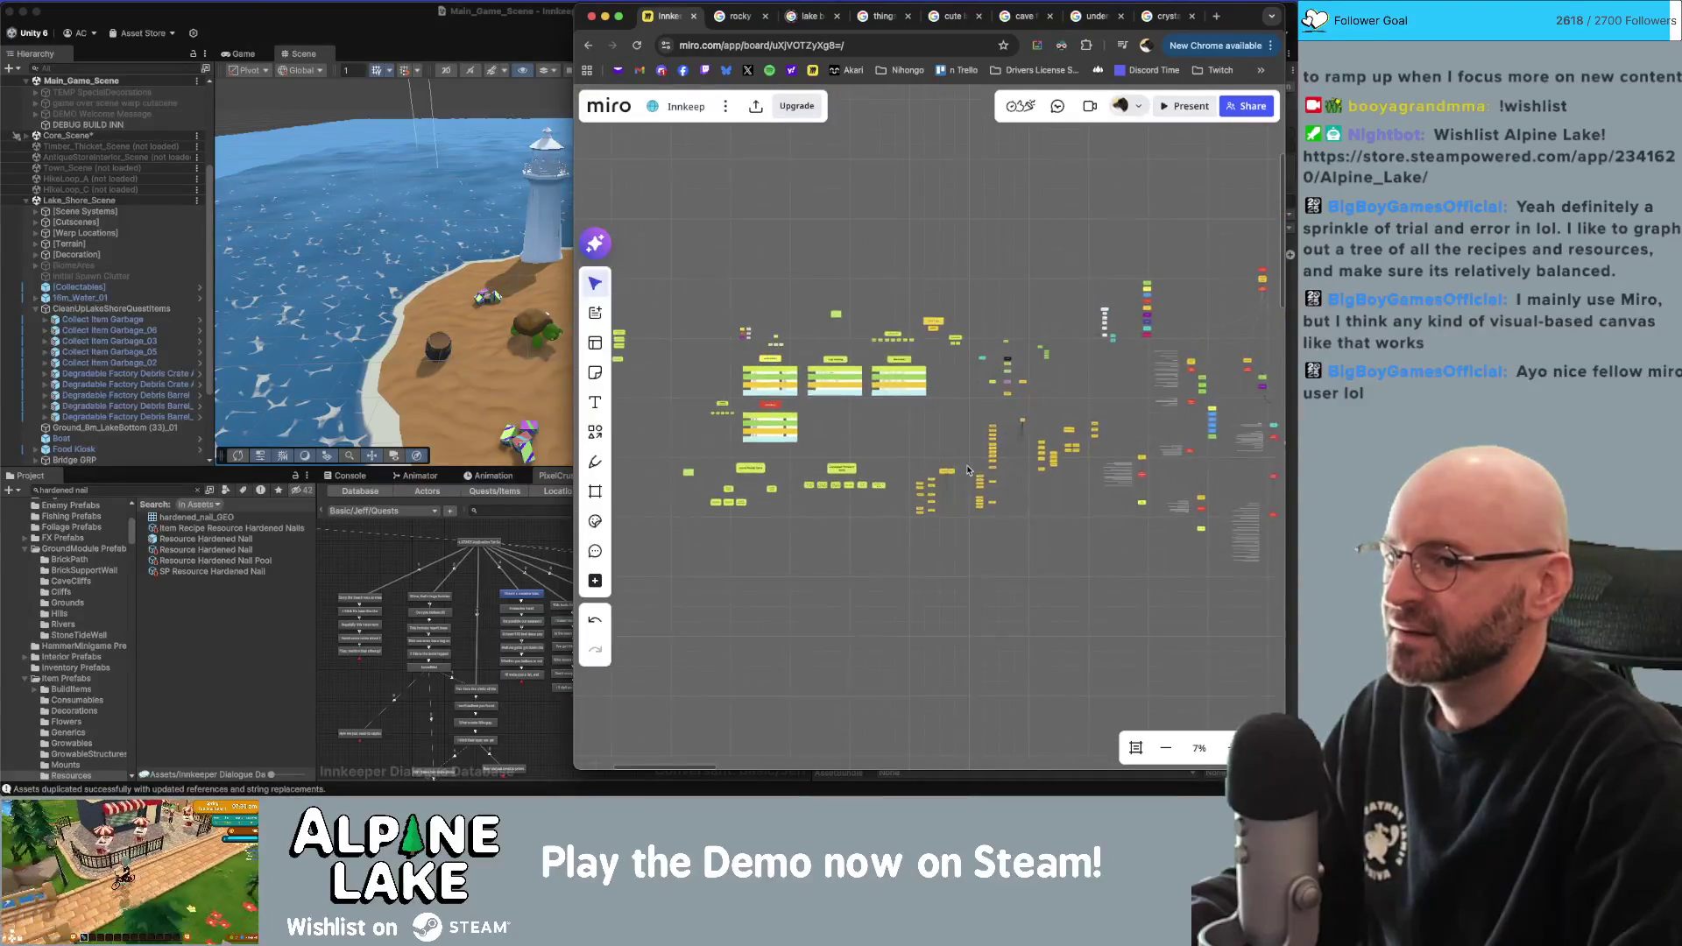
scroll(980, 447, "down", 3)
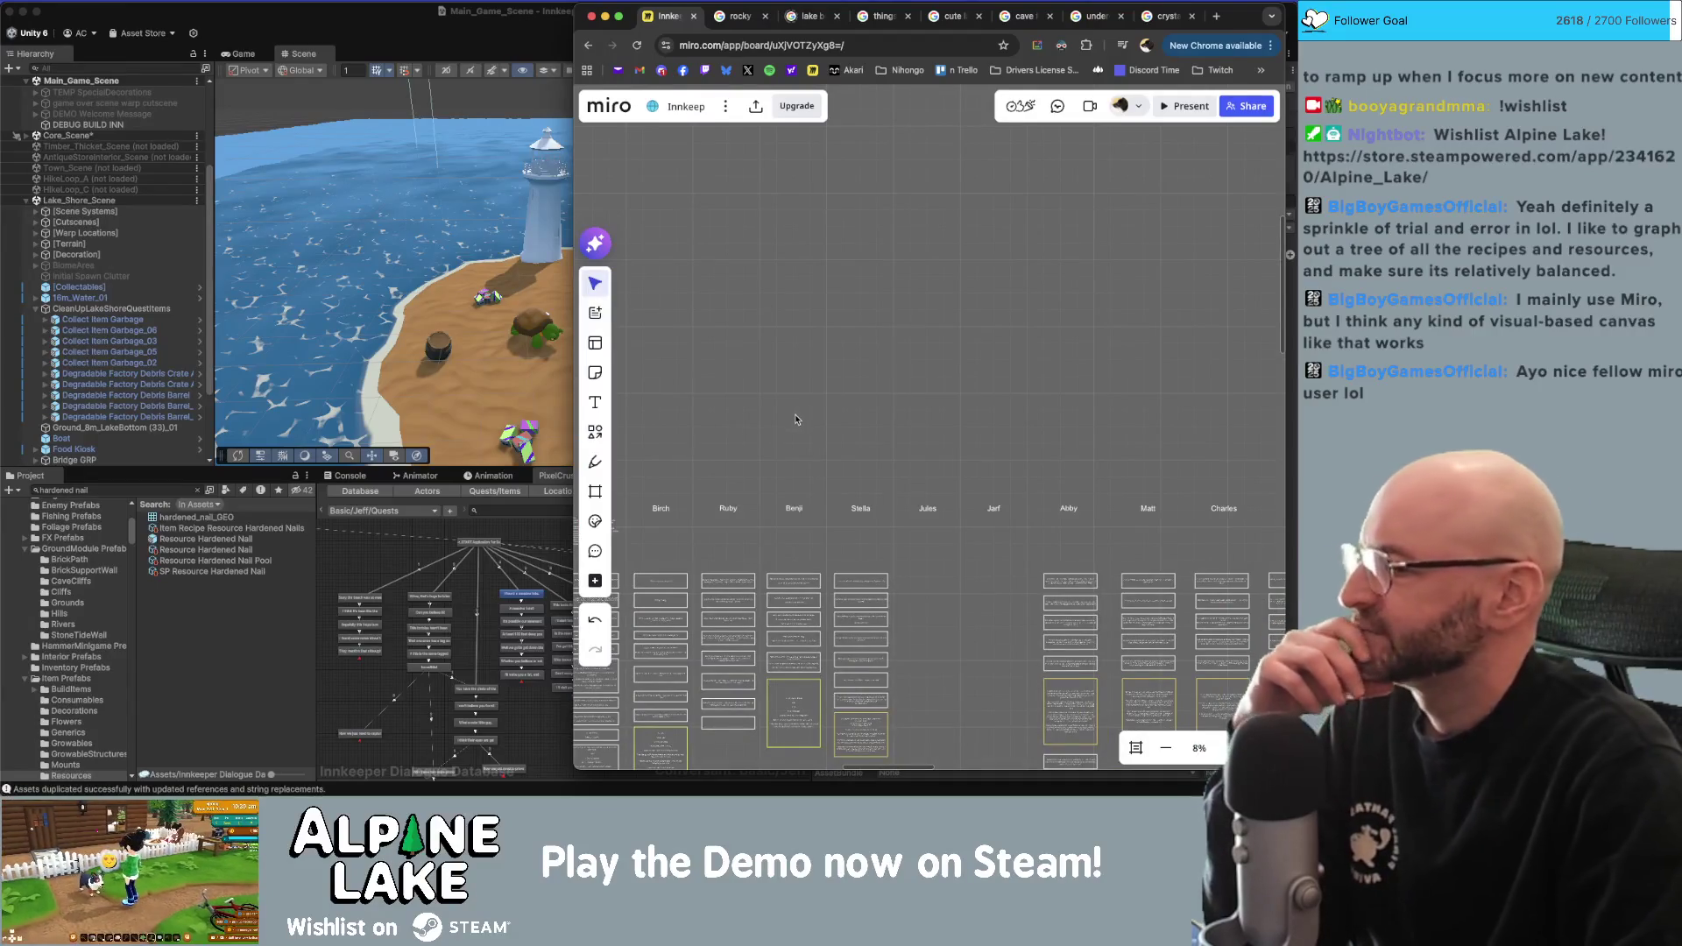
scroll(736, 416, "down", 1)
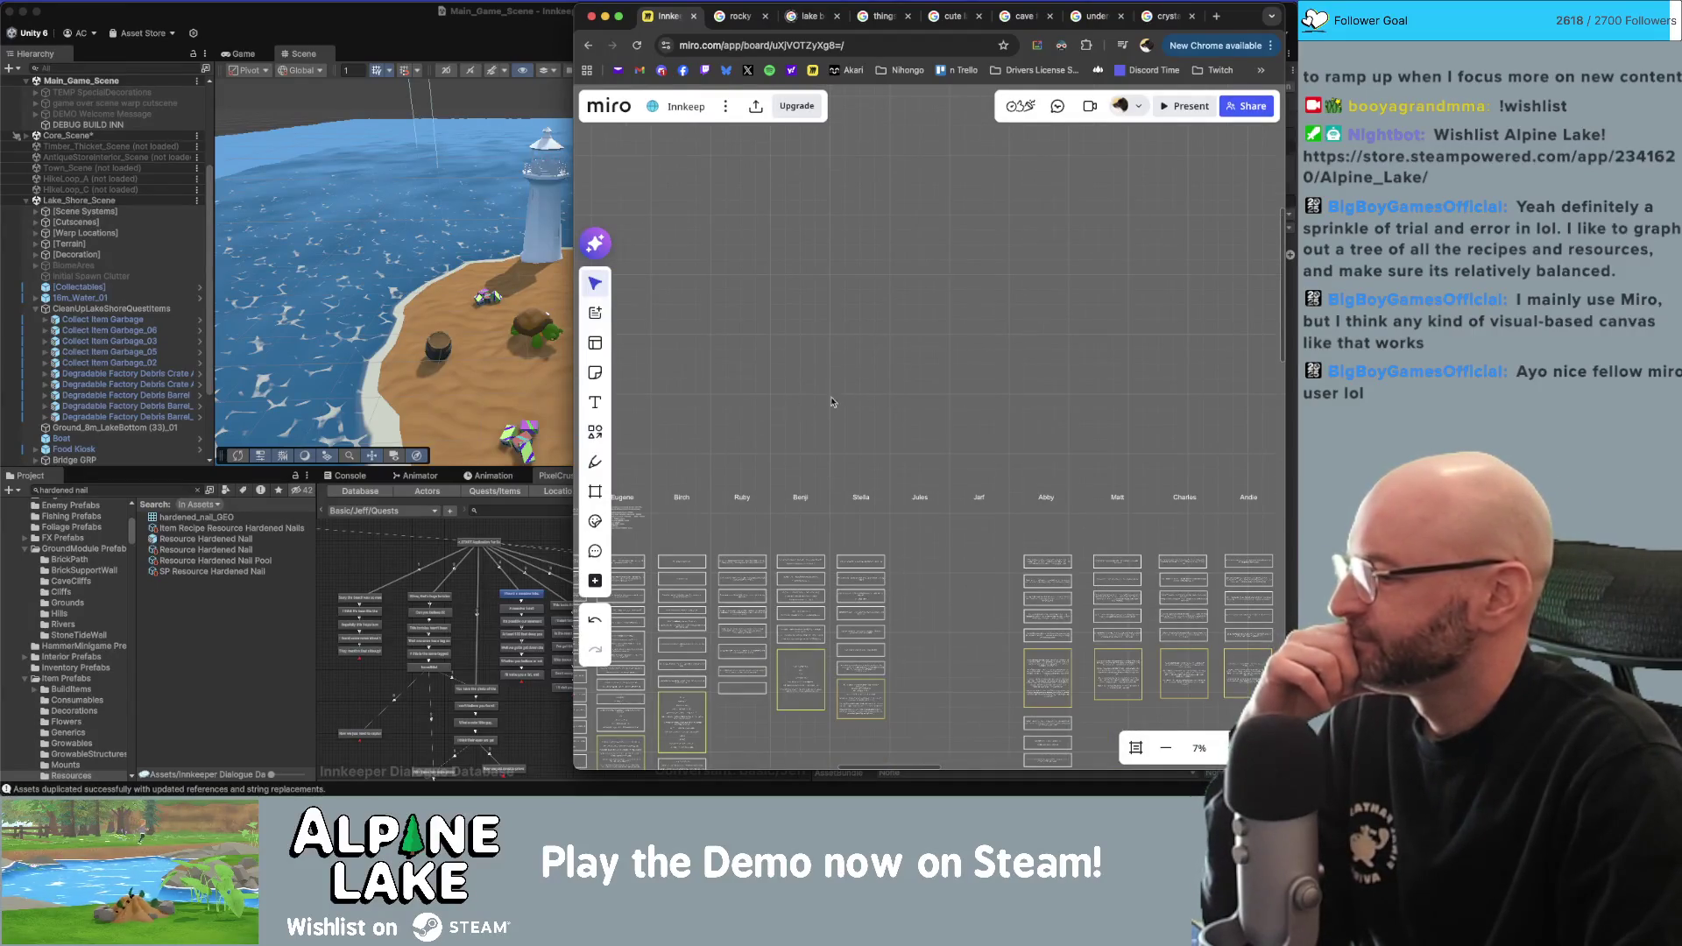
scroll(884, 438, "right", 5)
scroll(885, 438, "down", 3)
scroll(951, 482, "down", 5)
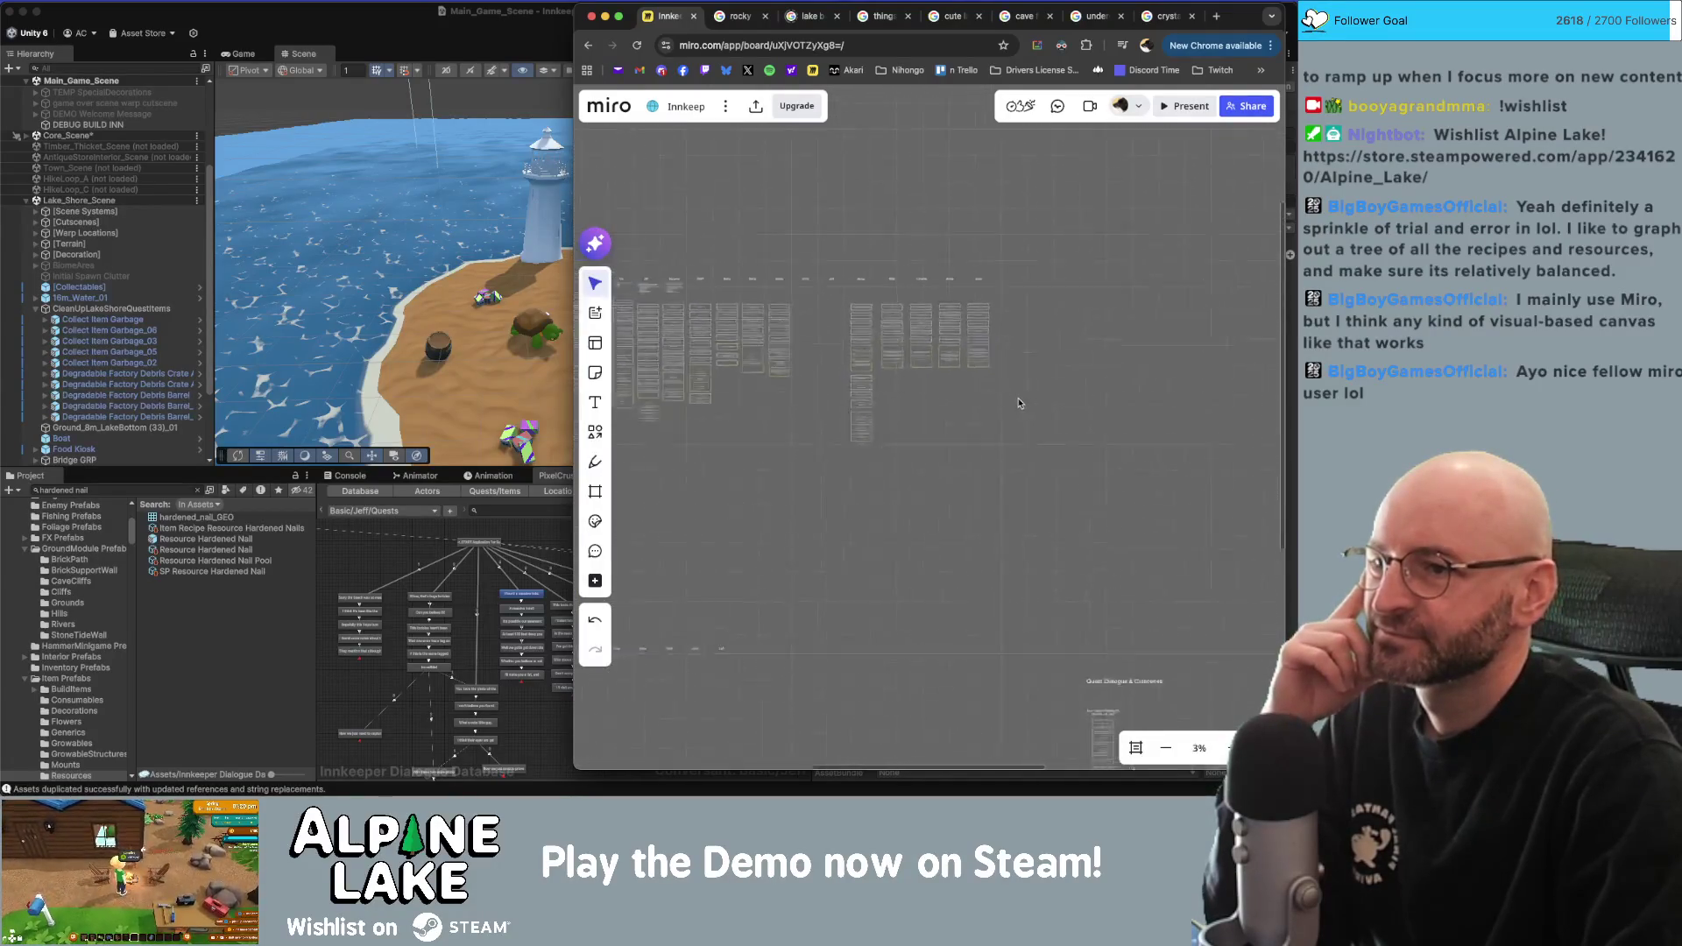
scroll(1016, 402, "up", 5)
scroll(981, 395, "down", 1)
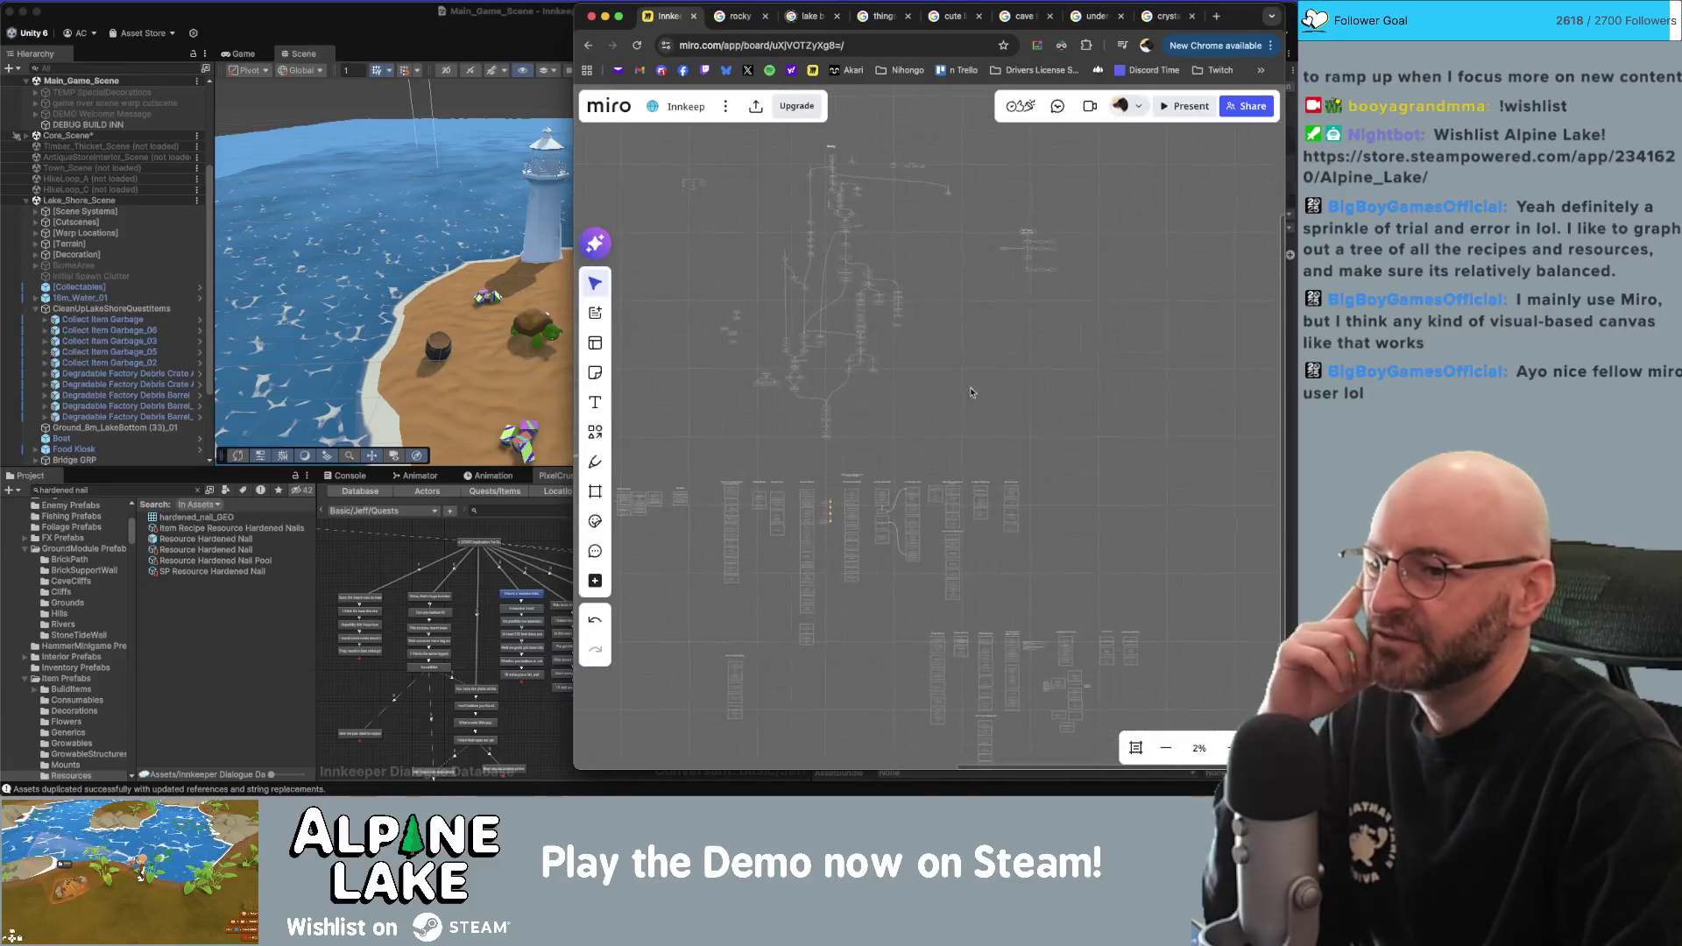
scroll(1116, 548, "down", 5)
scroll(979, 401, "up", 2)
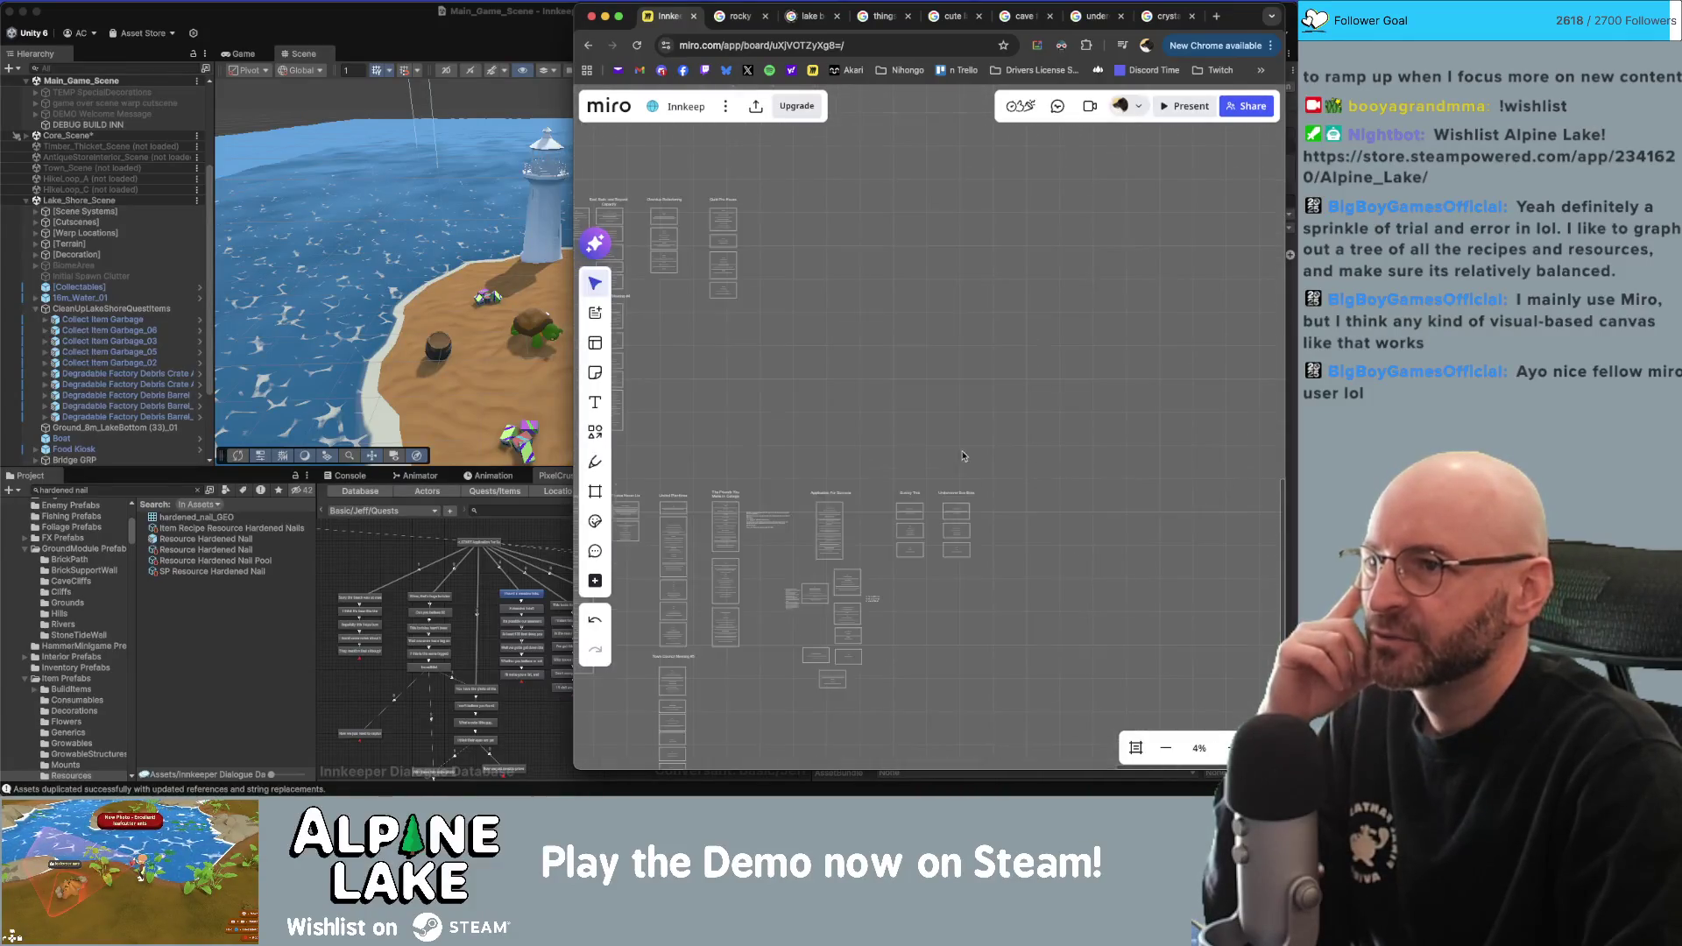
scroll(978, 401, "up", 2)
scroll(981, 390, "up", 2)
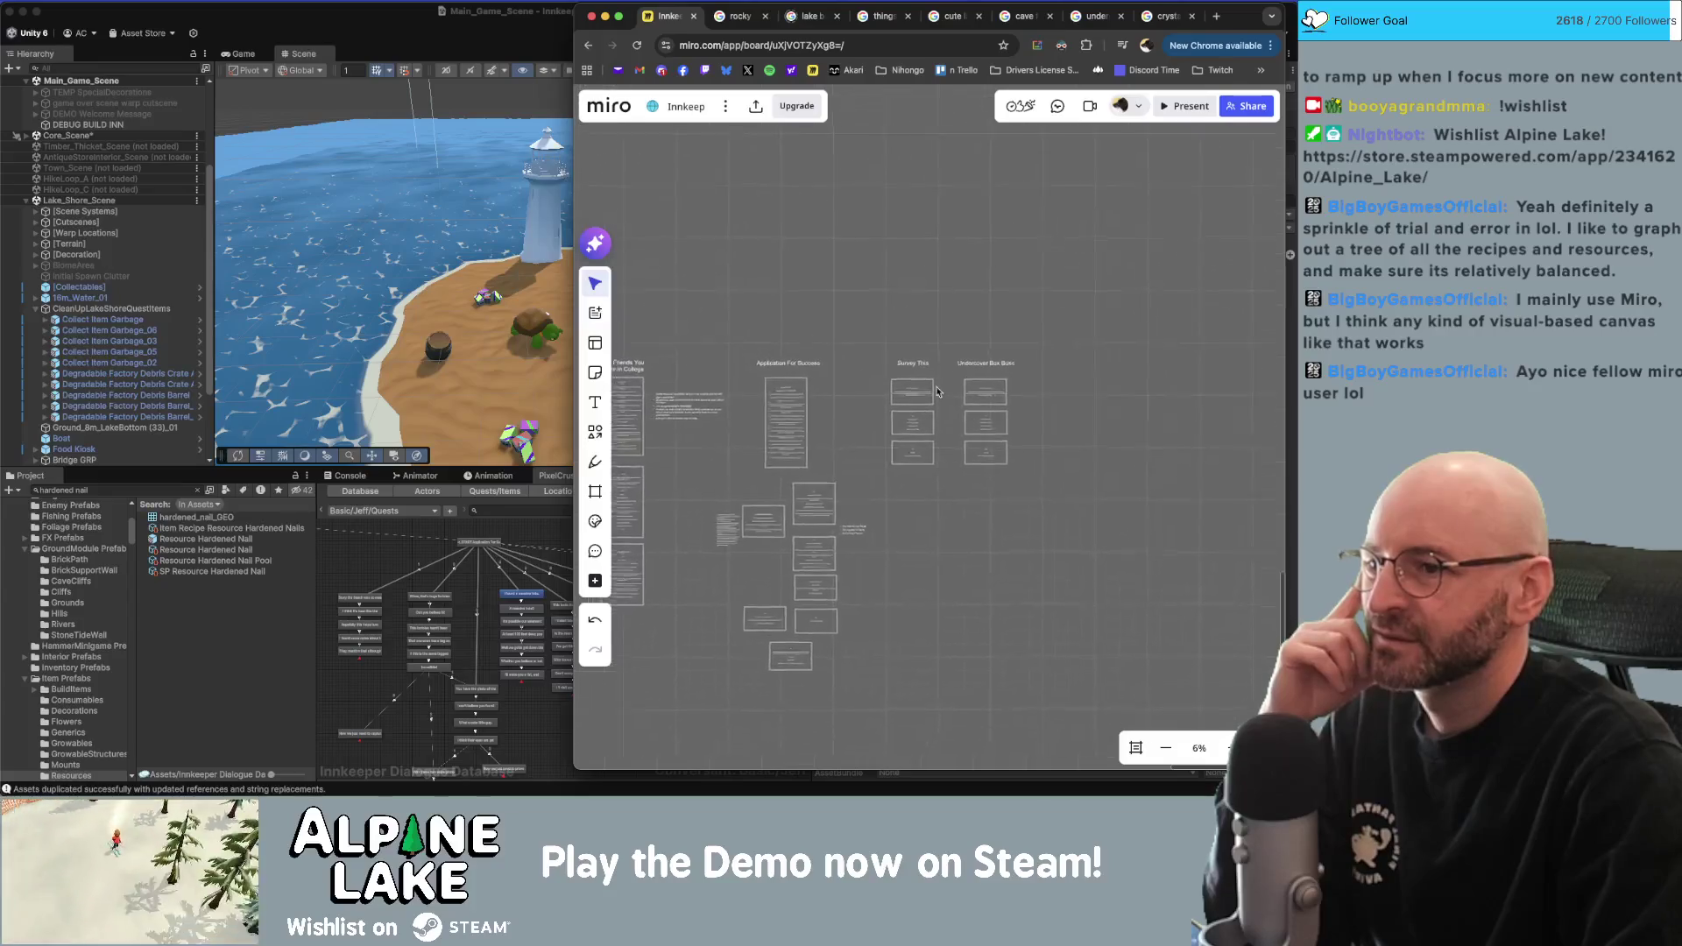
scroll(931, 328, "up", 5)
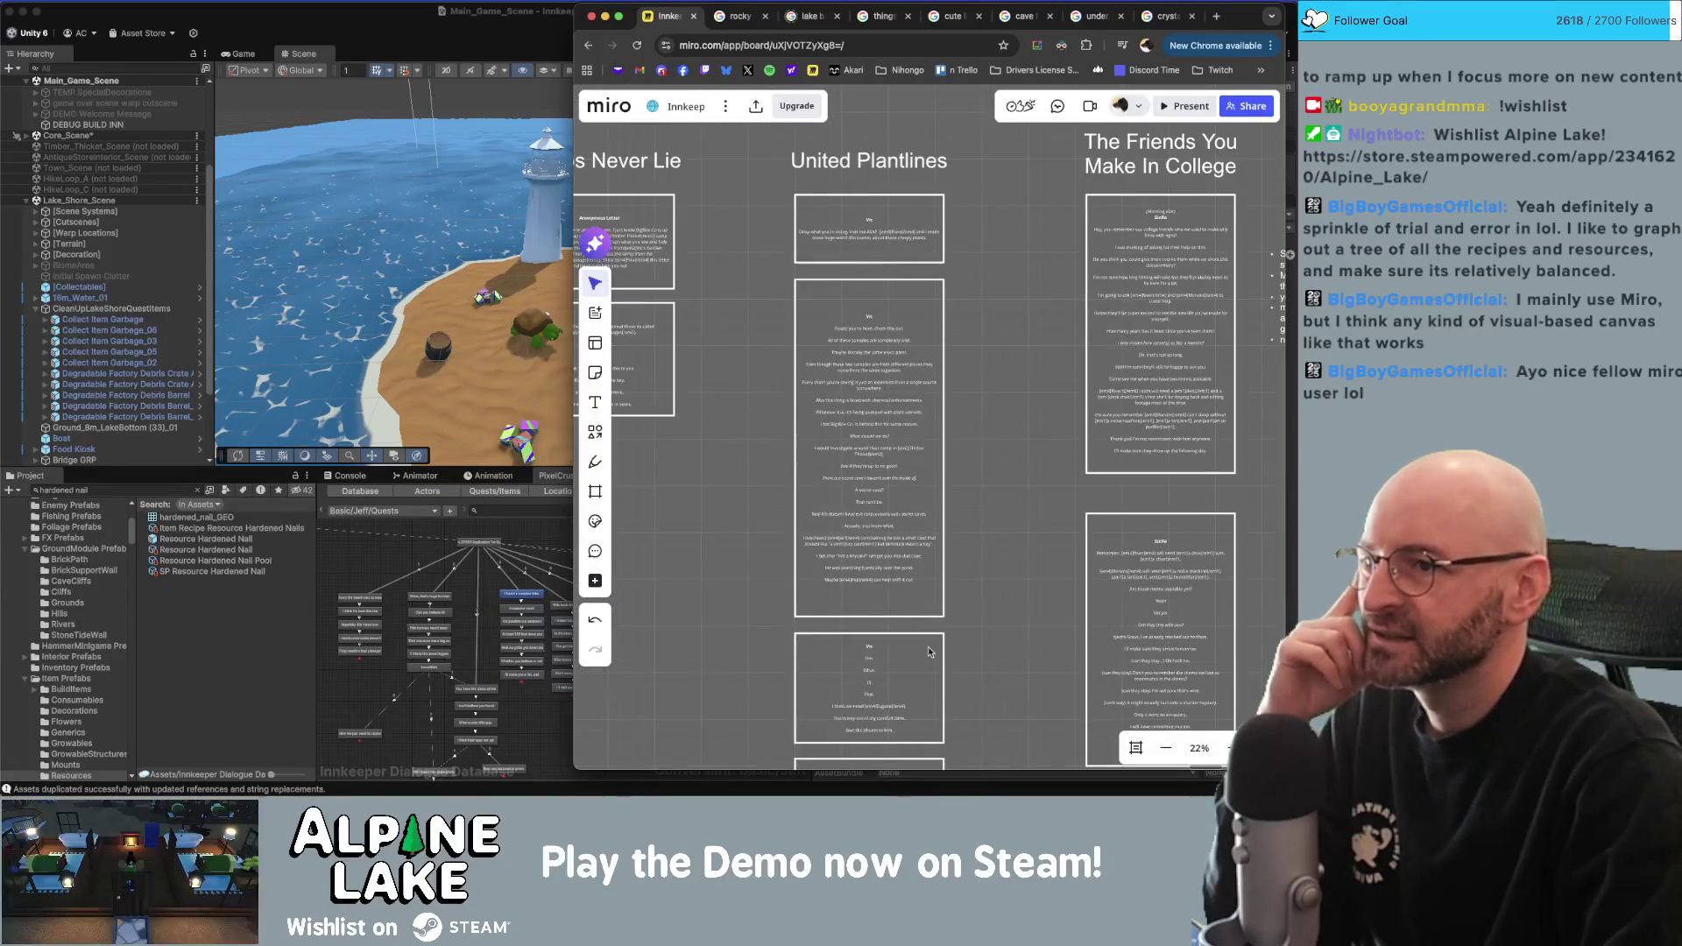
scroll(930, 651, "down", 3)
scroll(926, 491, "down", 2)
scroll(893, 321, "up", 3)
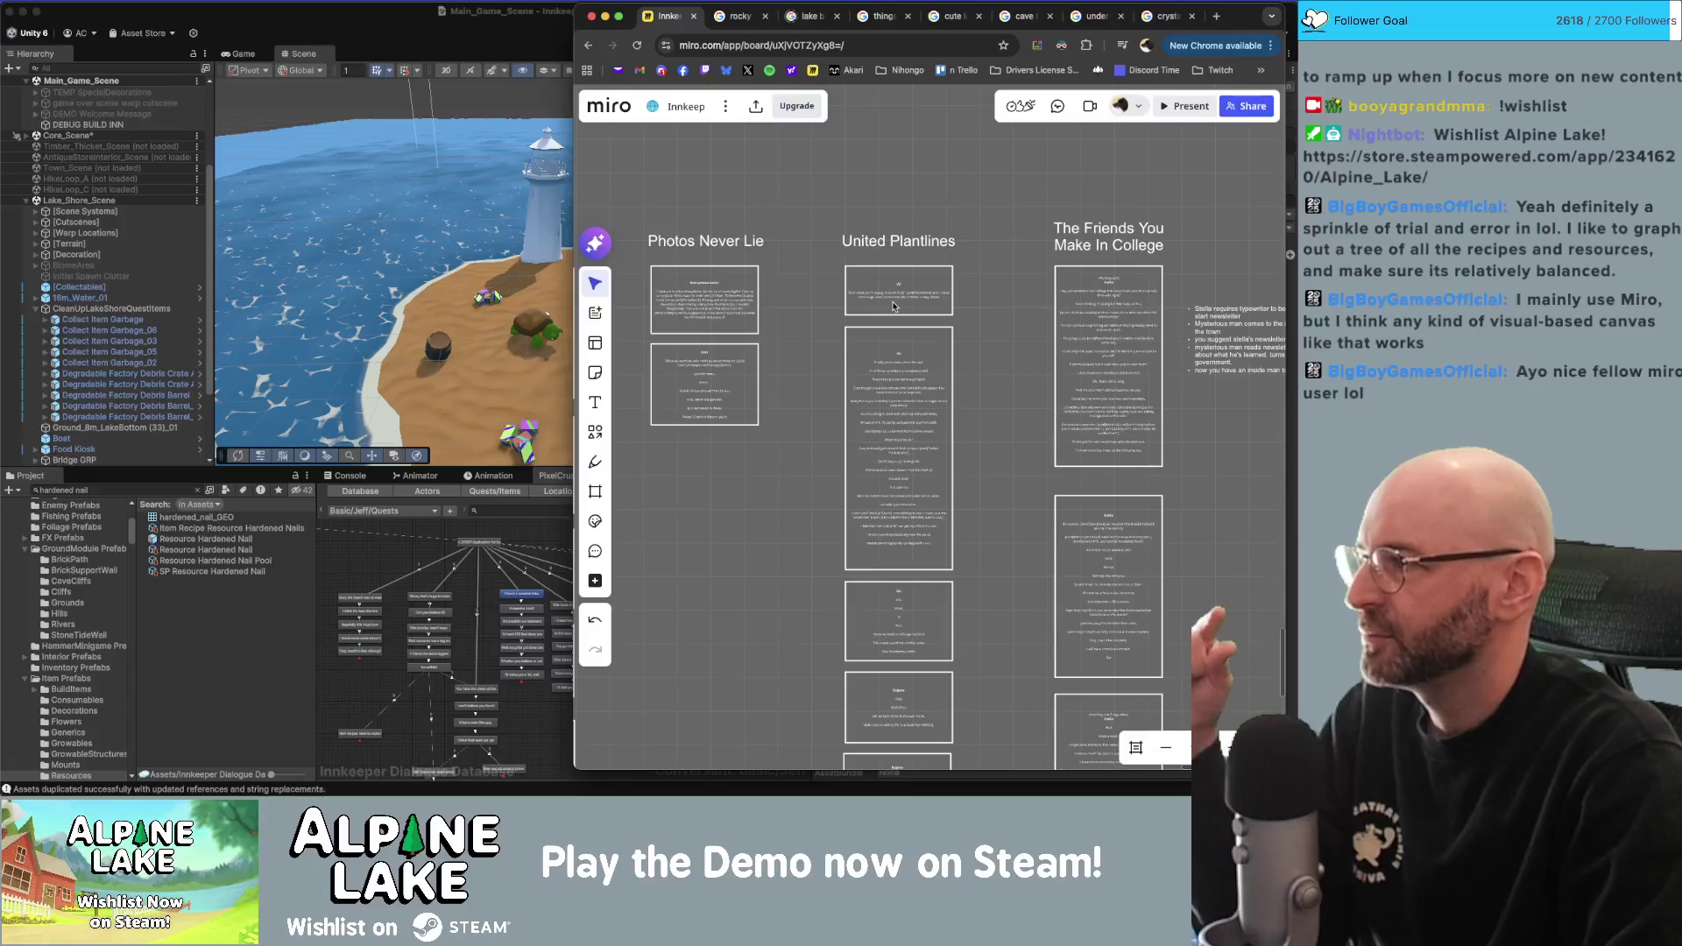
scroll(975, 322, "down", 3)
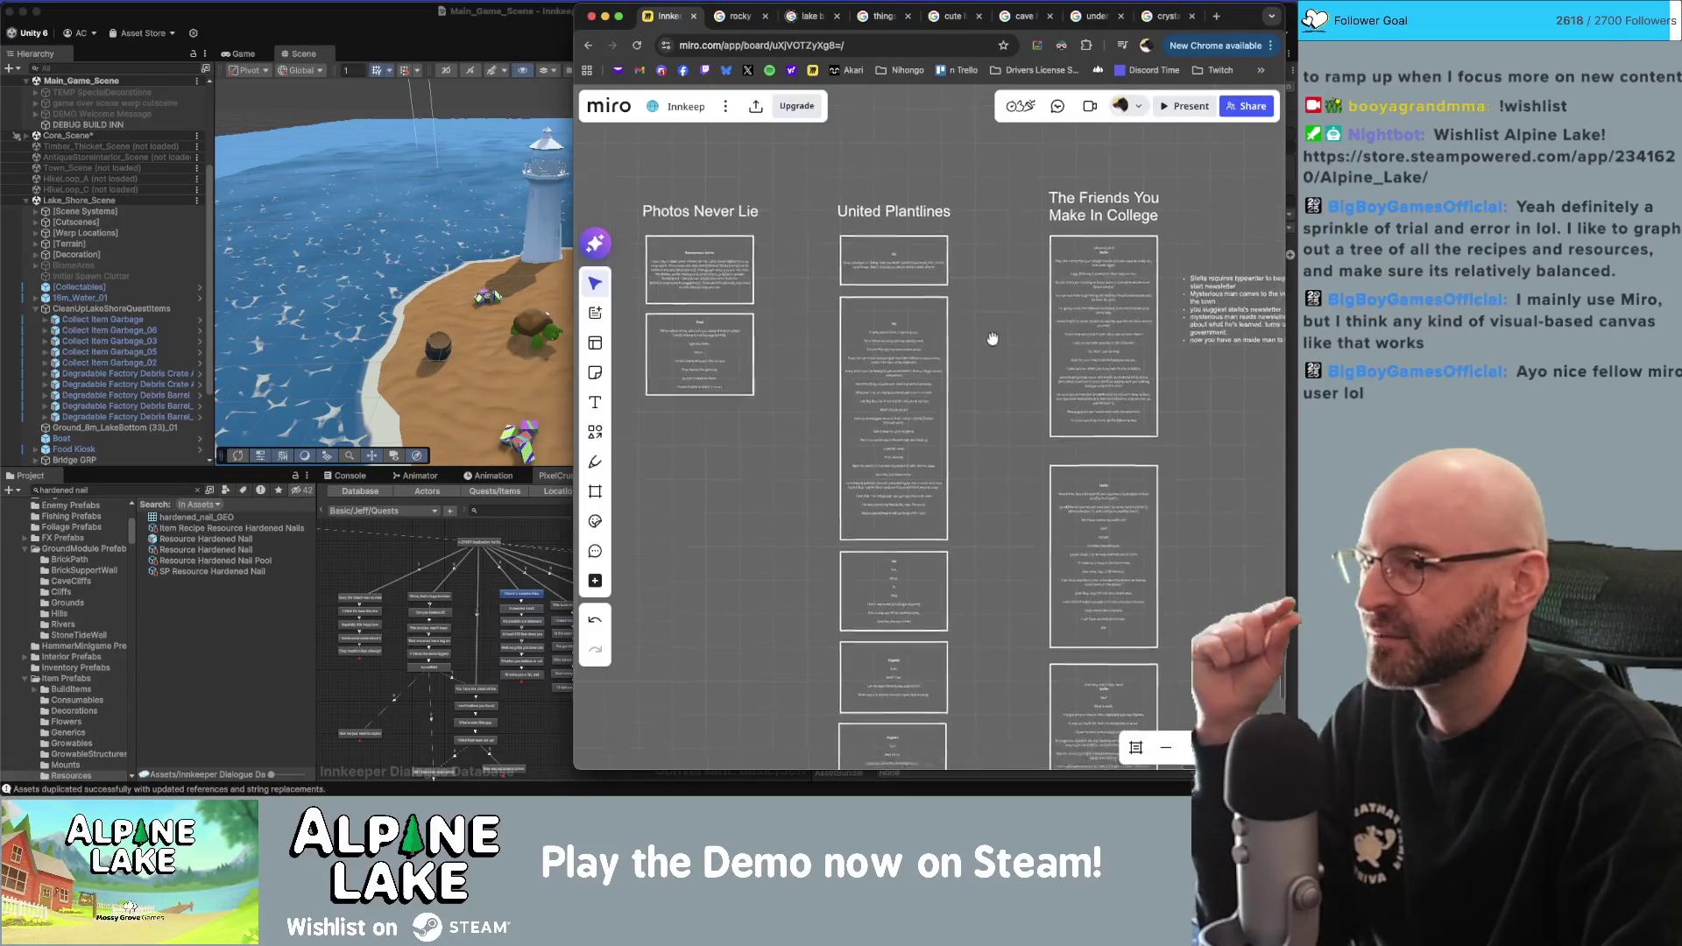
scroll(899, 227, "up", 3)
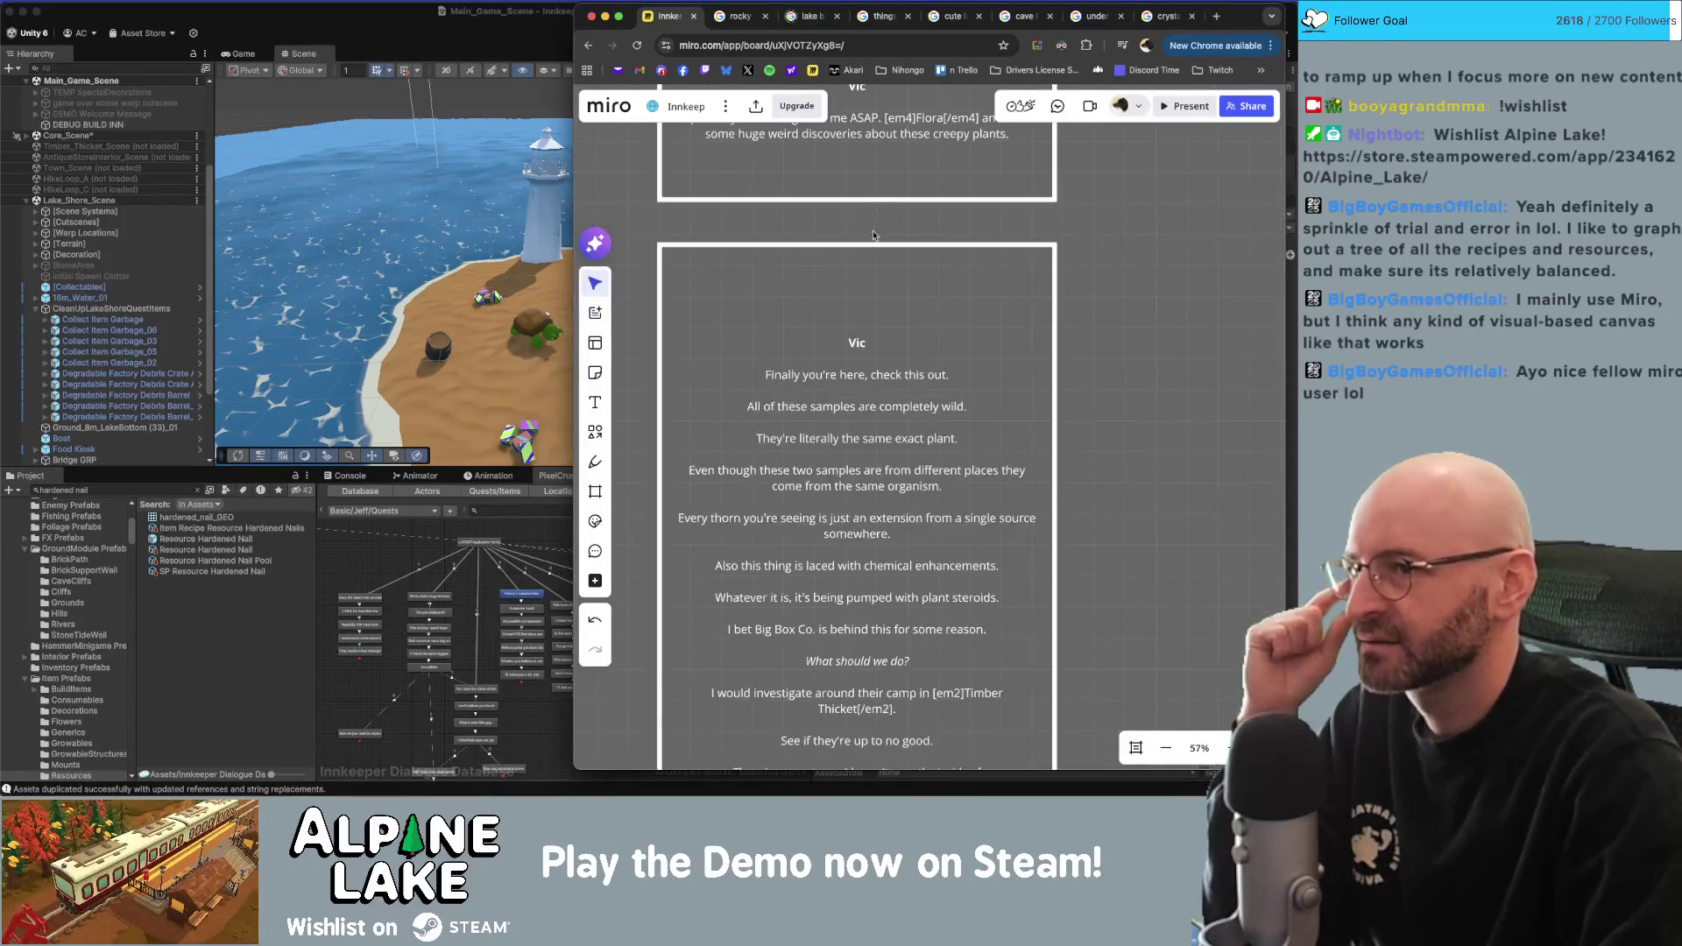
scroll(1008, 333, "down", 2)
scroll(1008, 333, "down", 5)
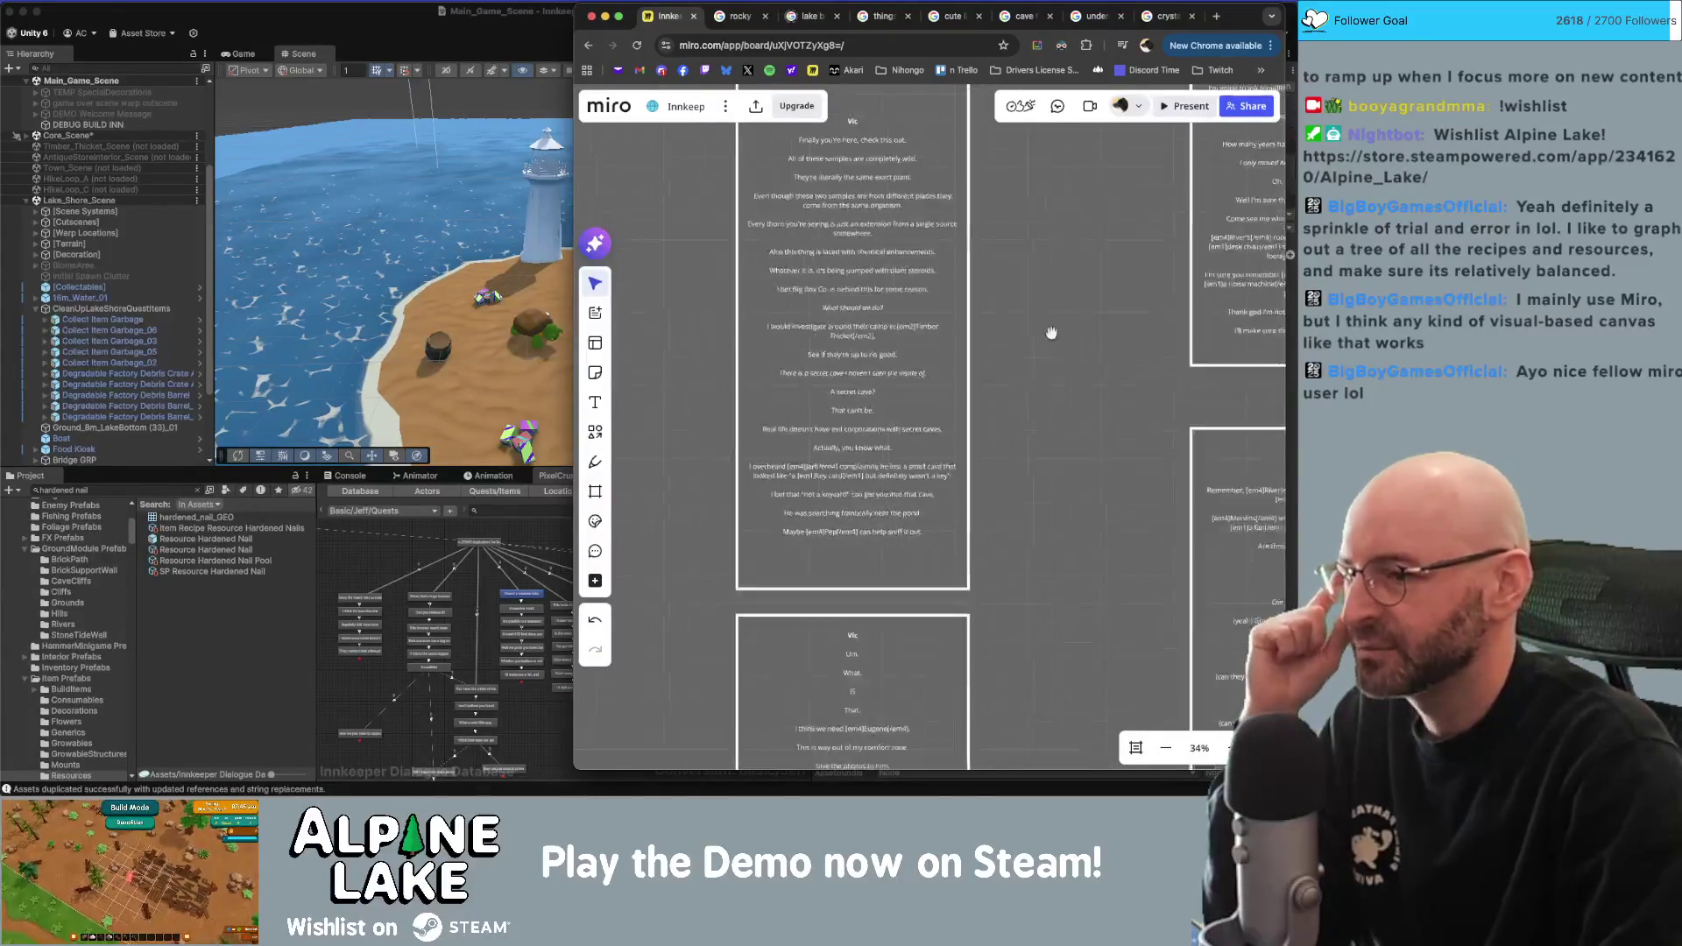
scroll(867, 372, "down", 3)
scroll(963, 403, "up", 5)
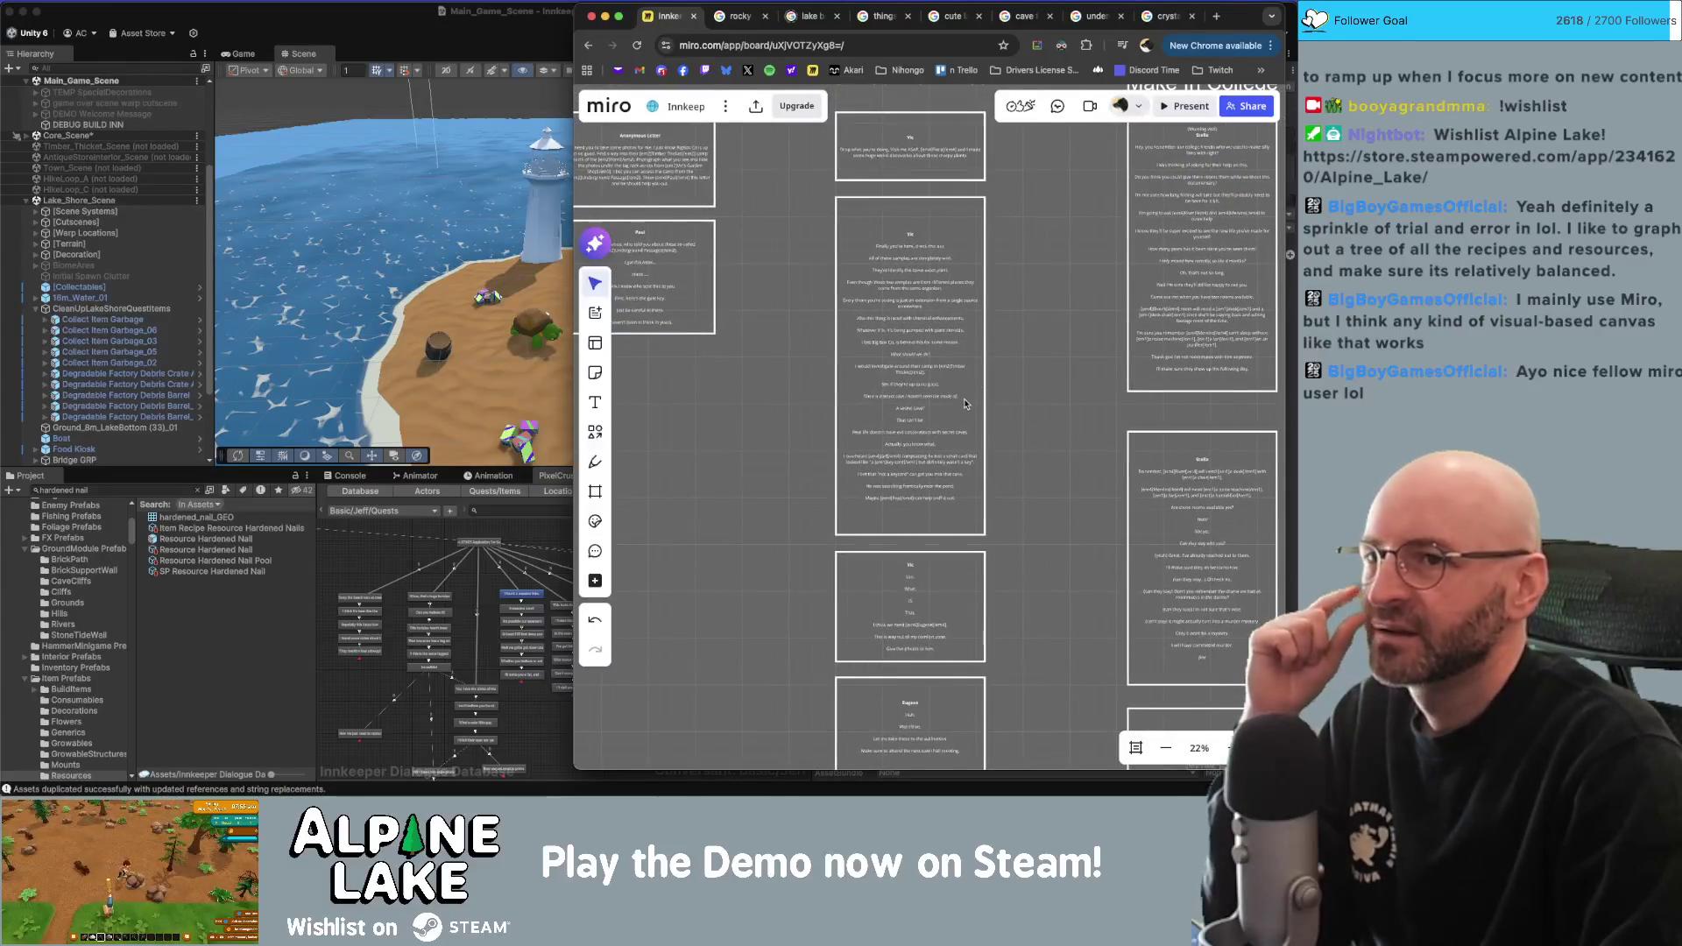
left_click(928, 253)
left_click(1027, 228)
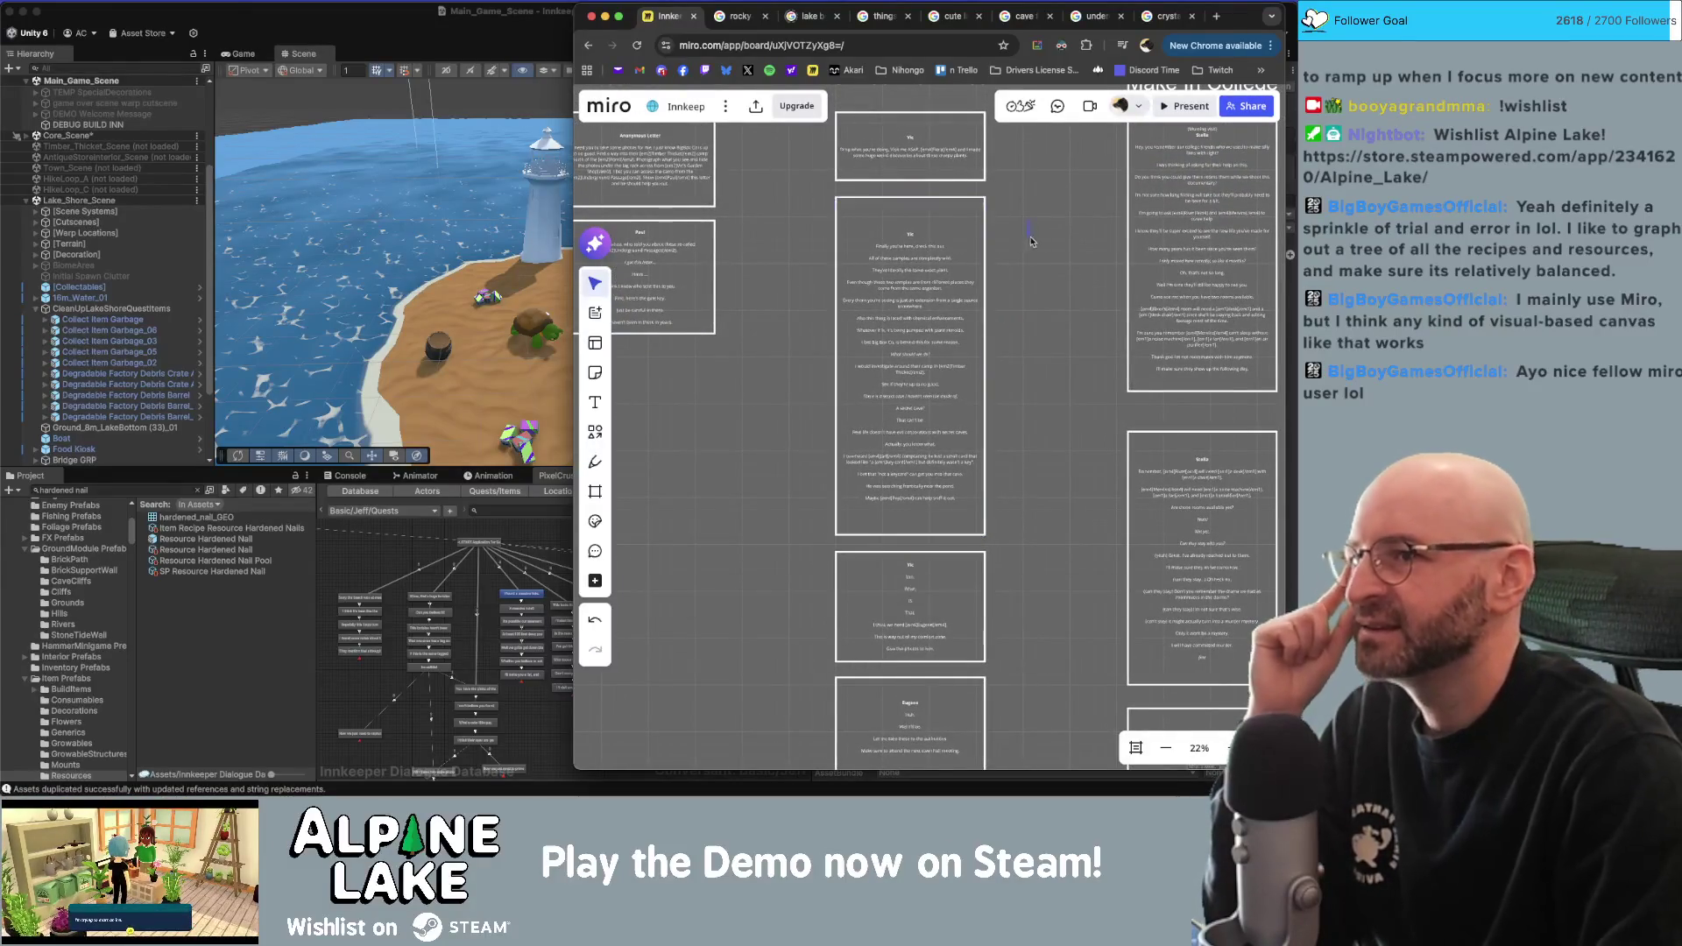
left_click(368, 560)
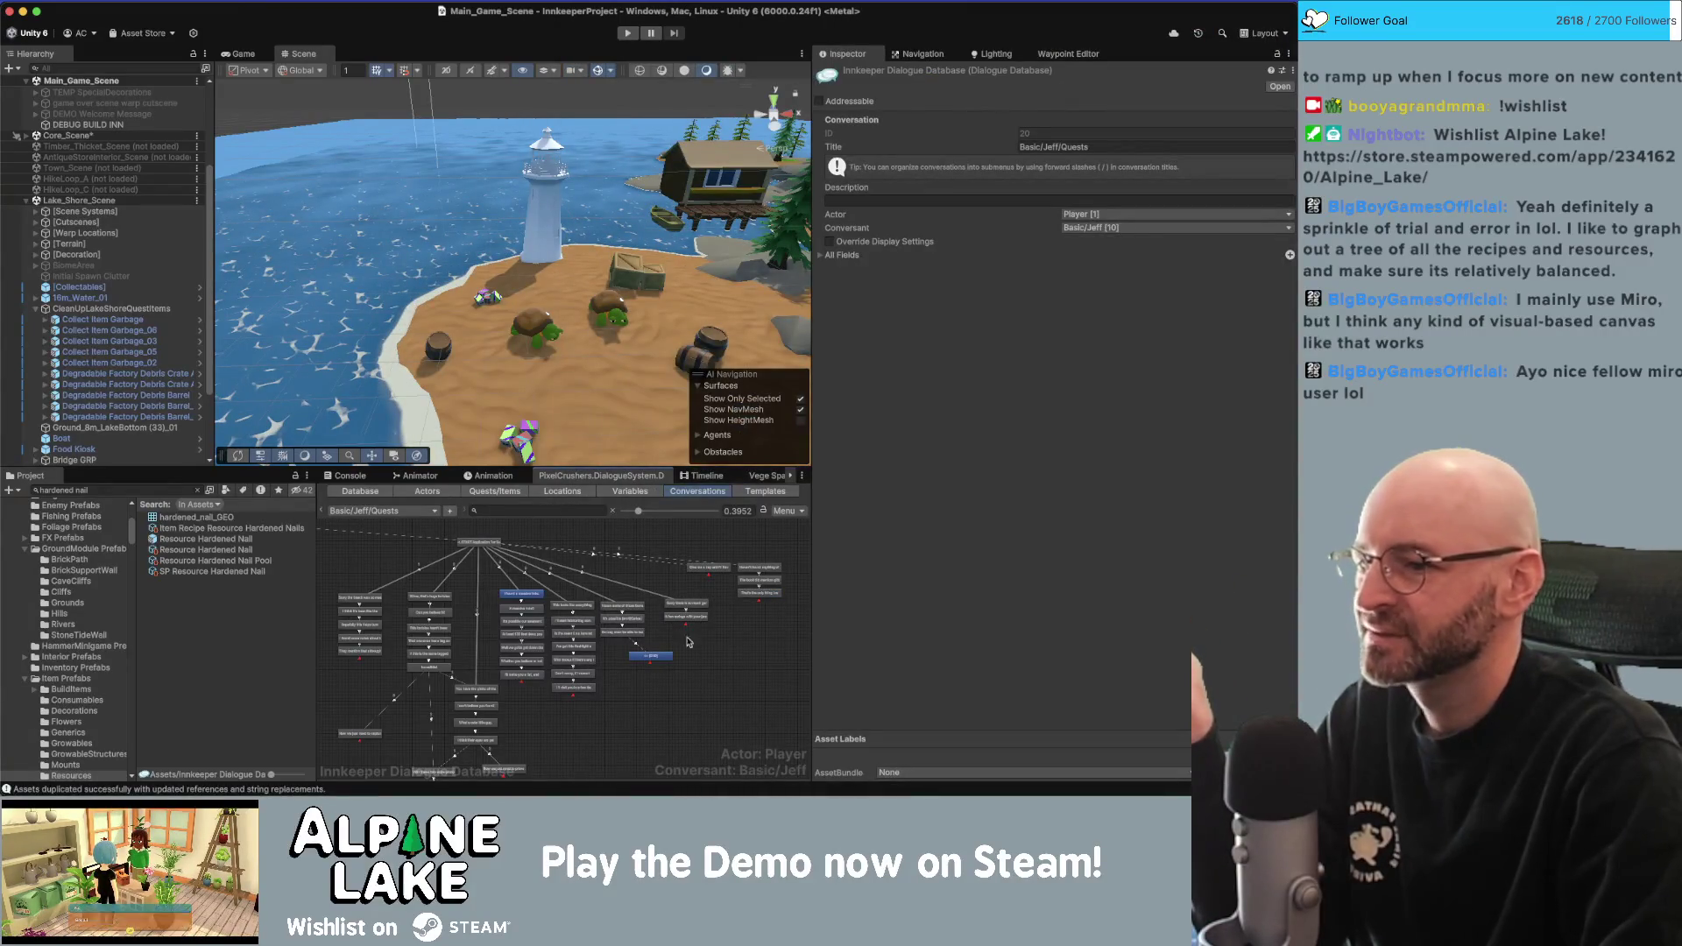
scroll(734, 641, "up", 5)
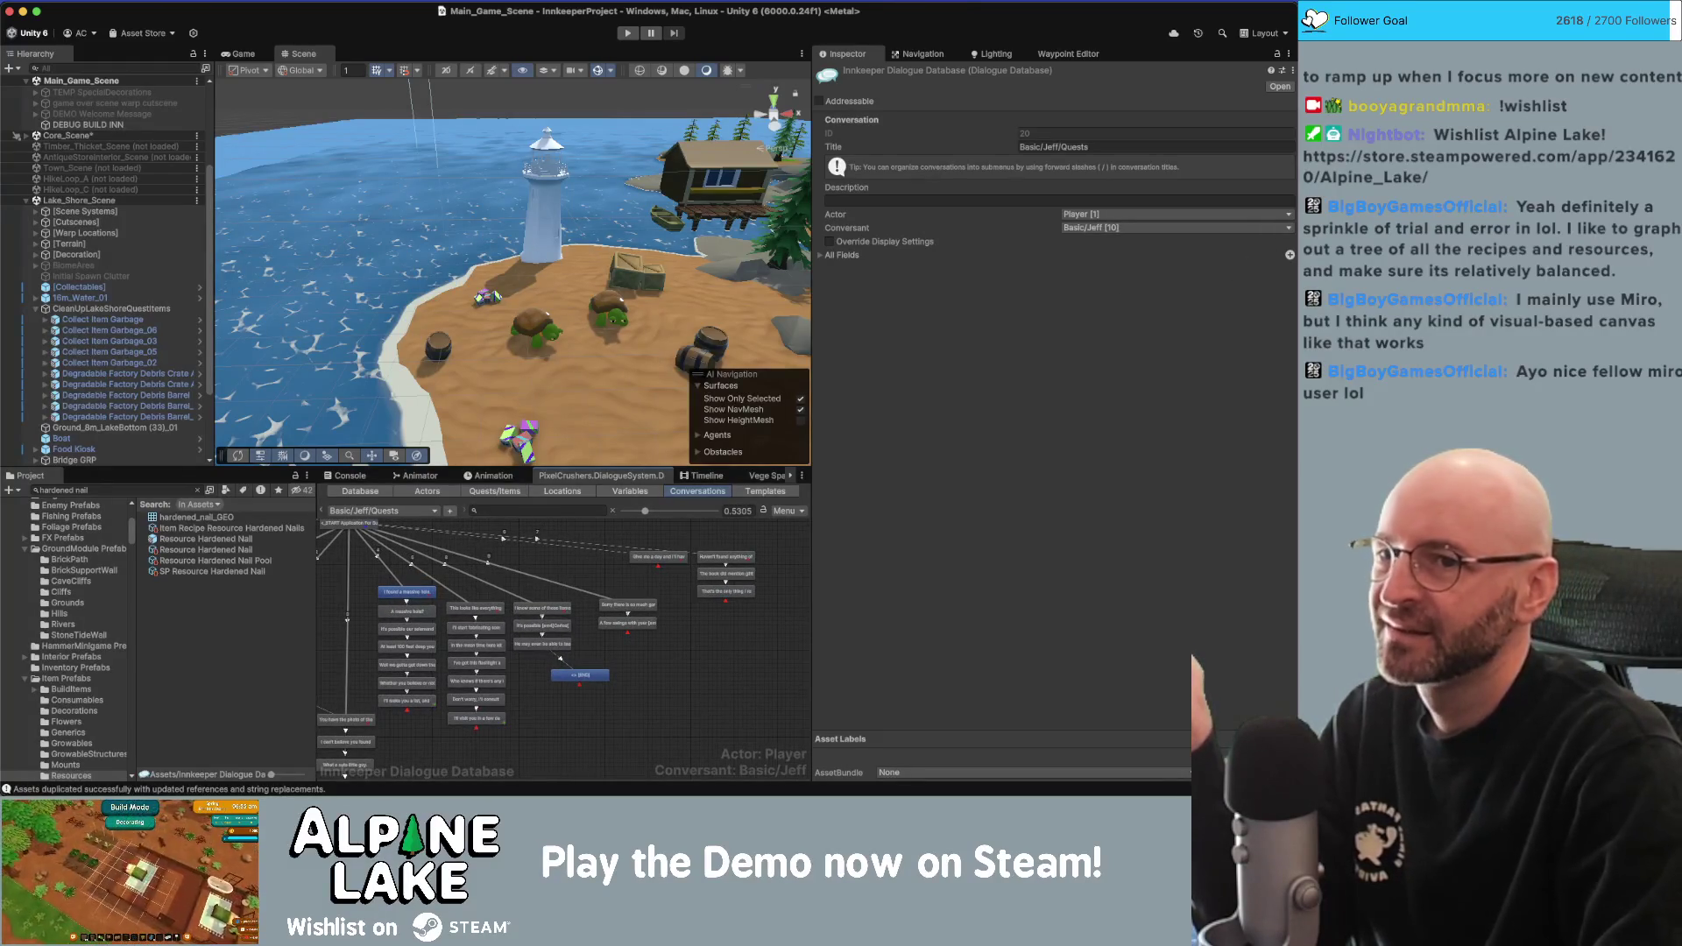
left_click_drag(1296, 302, 904, 337)
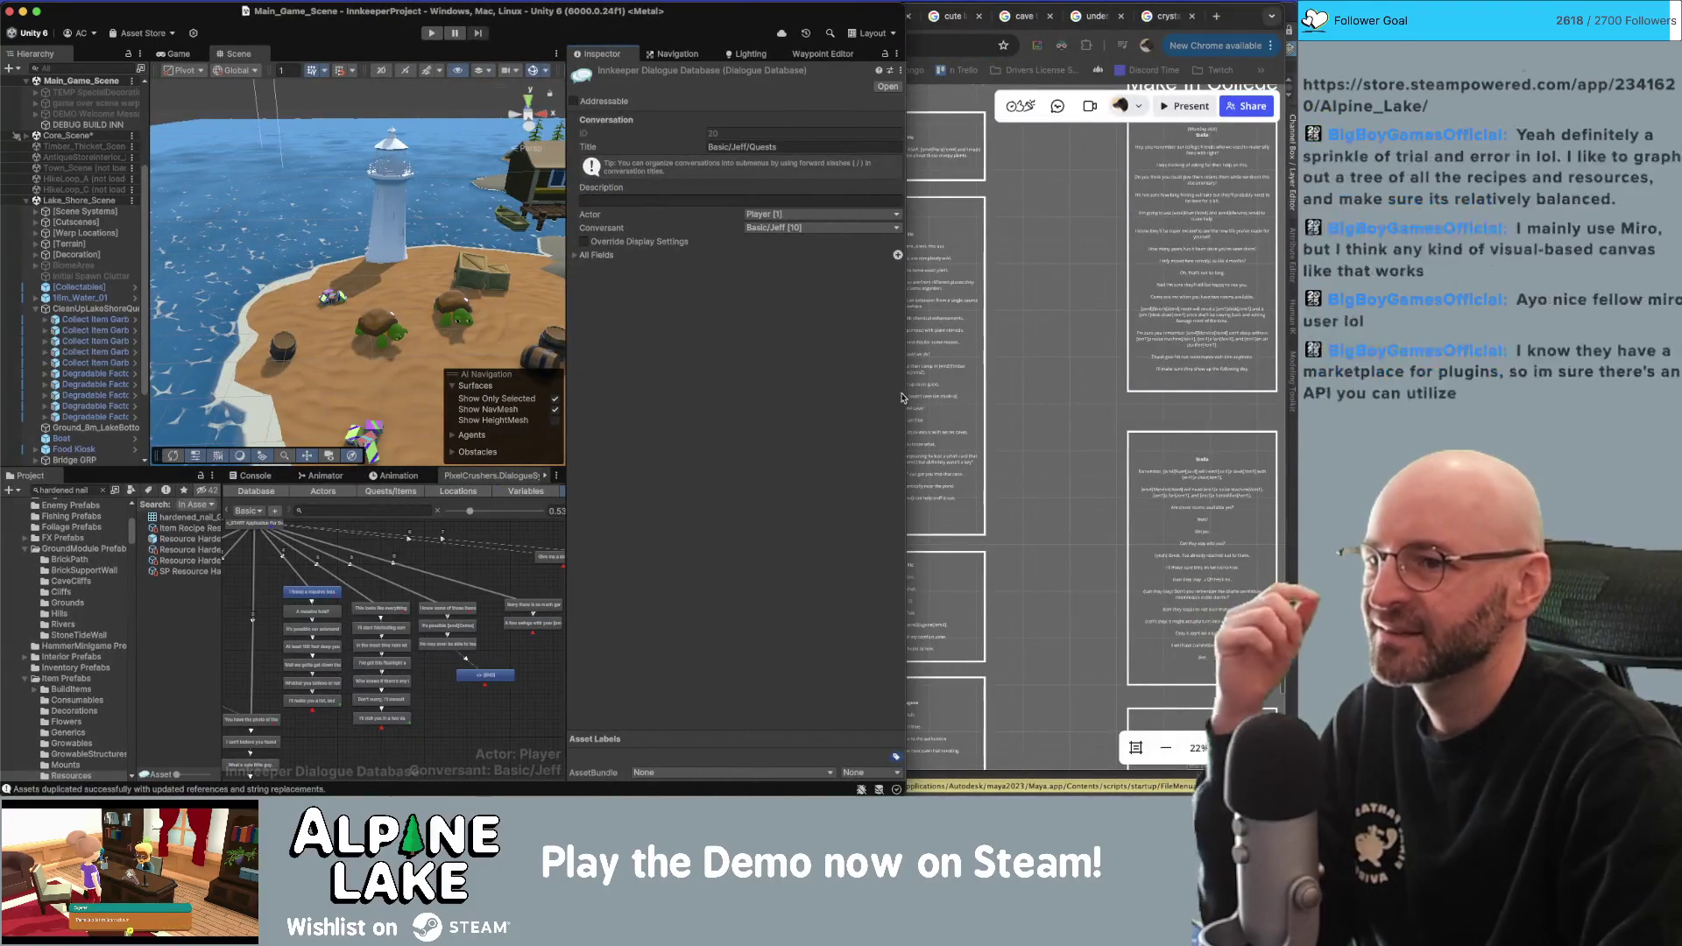
left_click_drag(905, 391, 1297, 354)
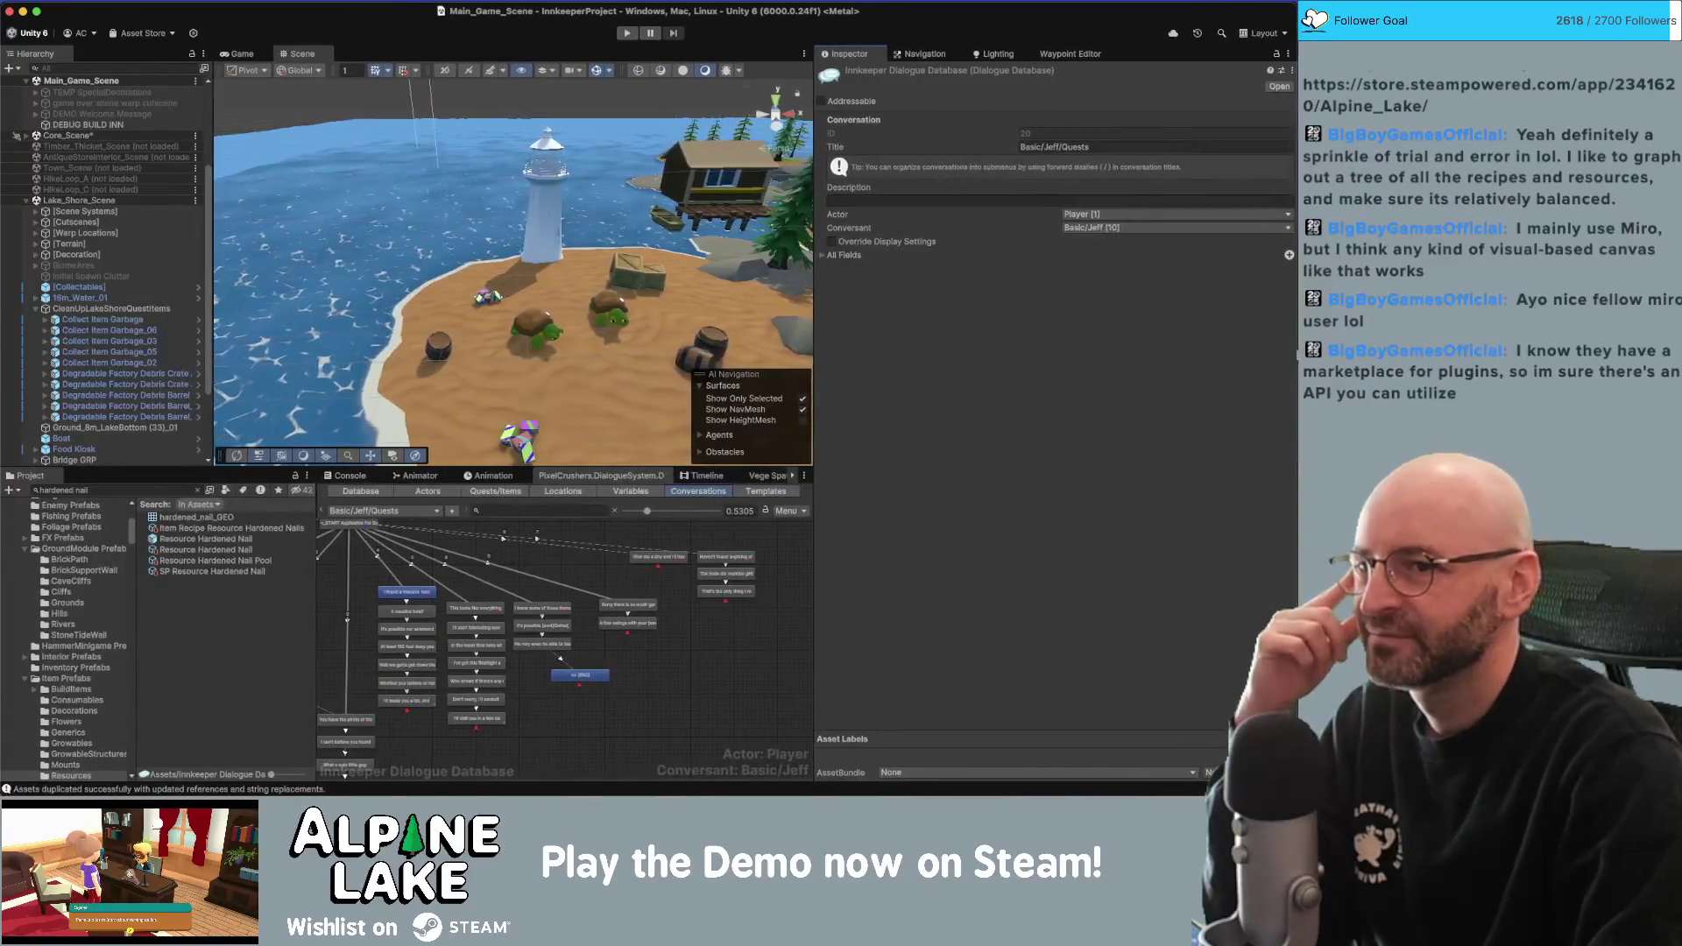
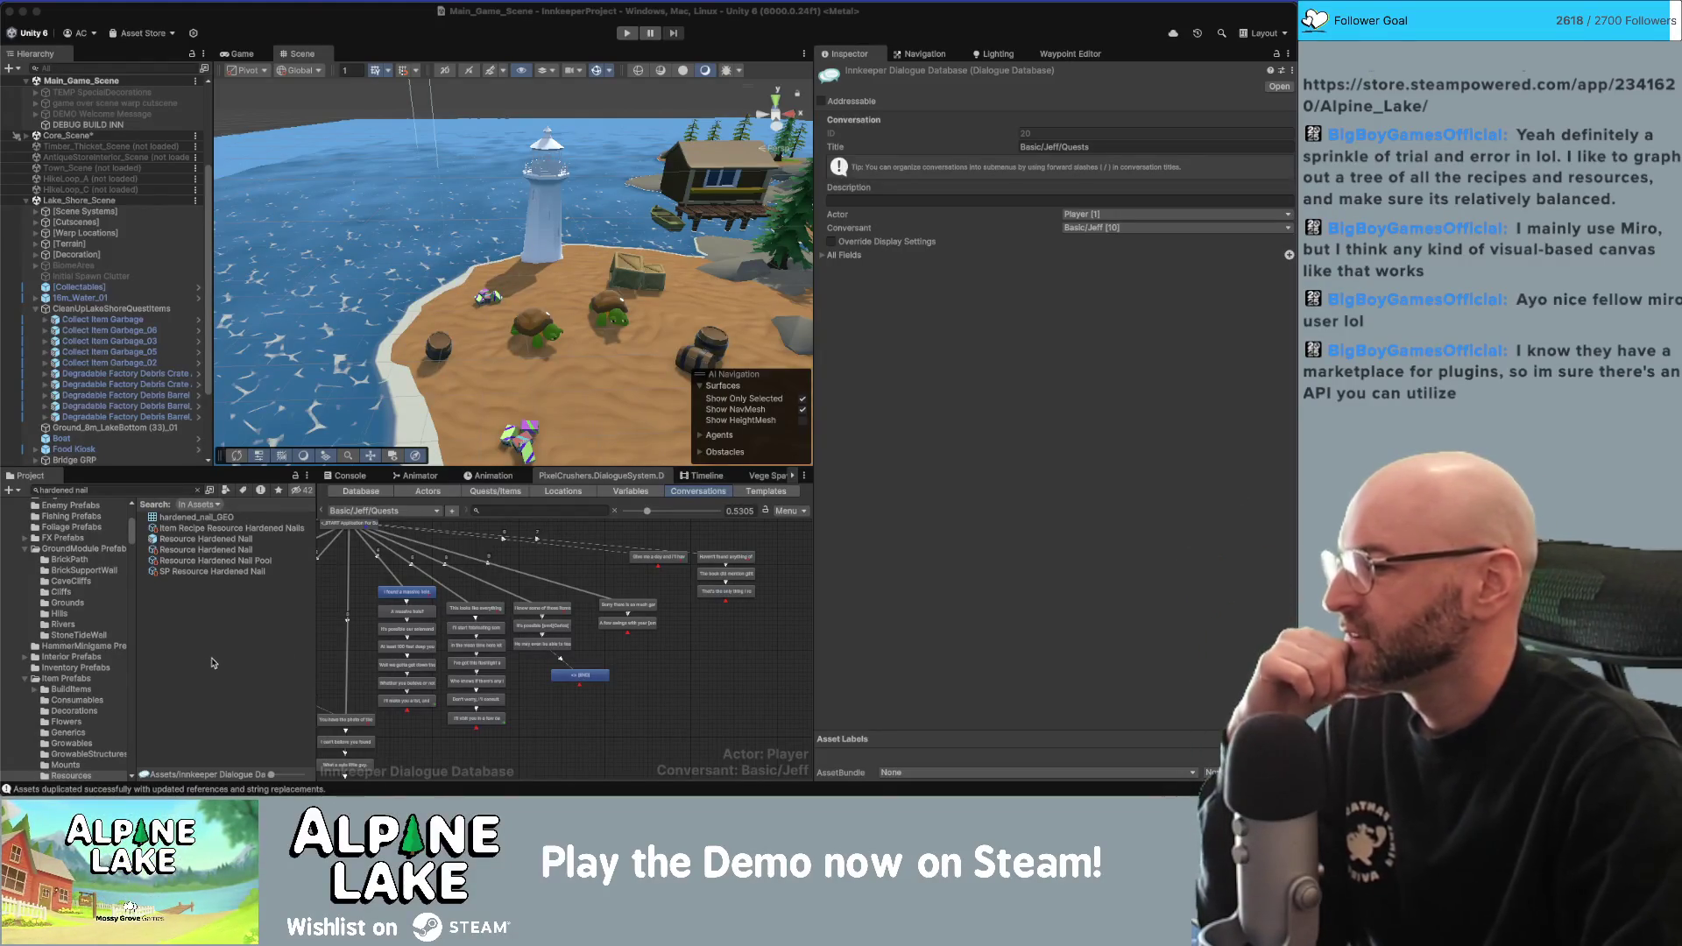
Pan the conversation graph and inspect the START entry and the garbage reply.
left_click(571, 677)
scroll(571, 677, "up", 3)
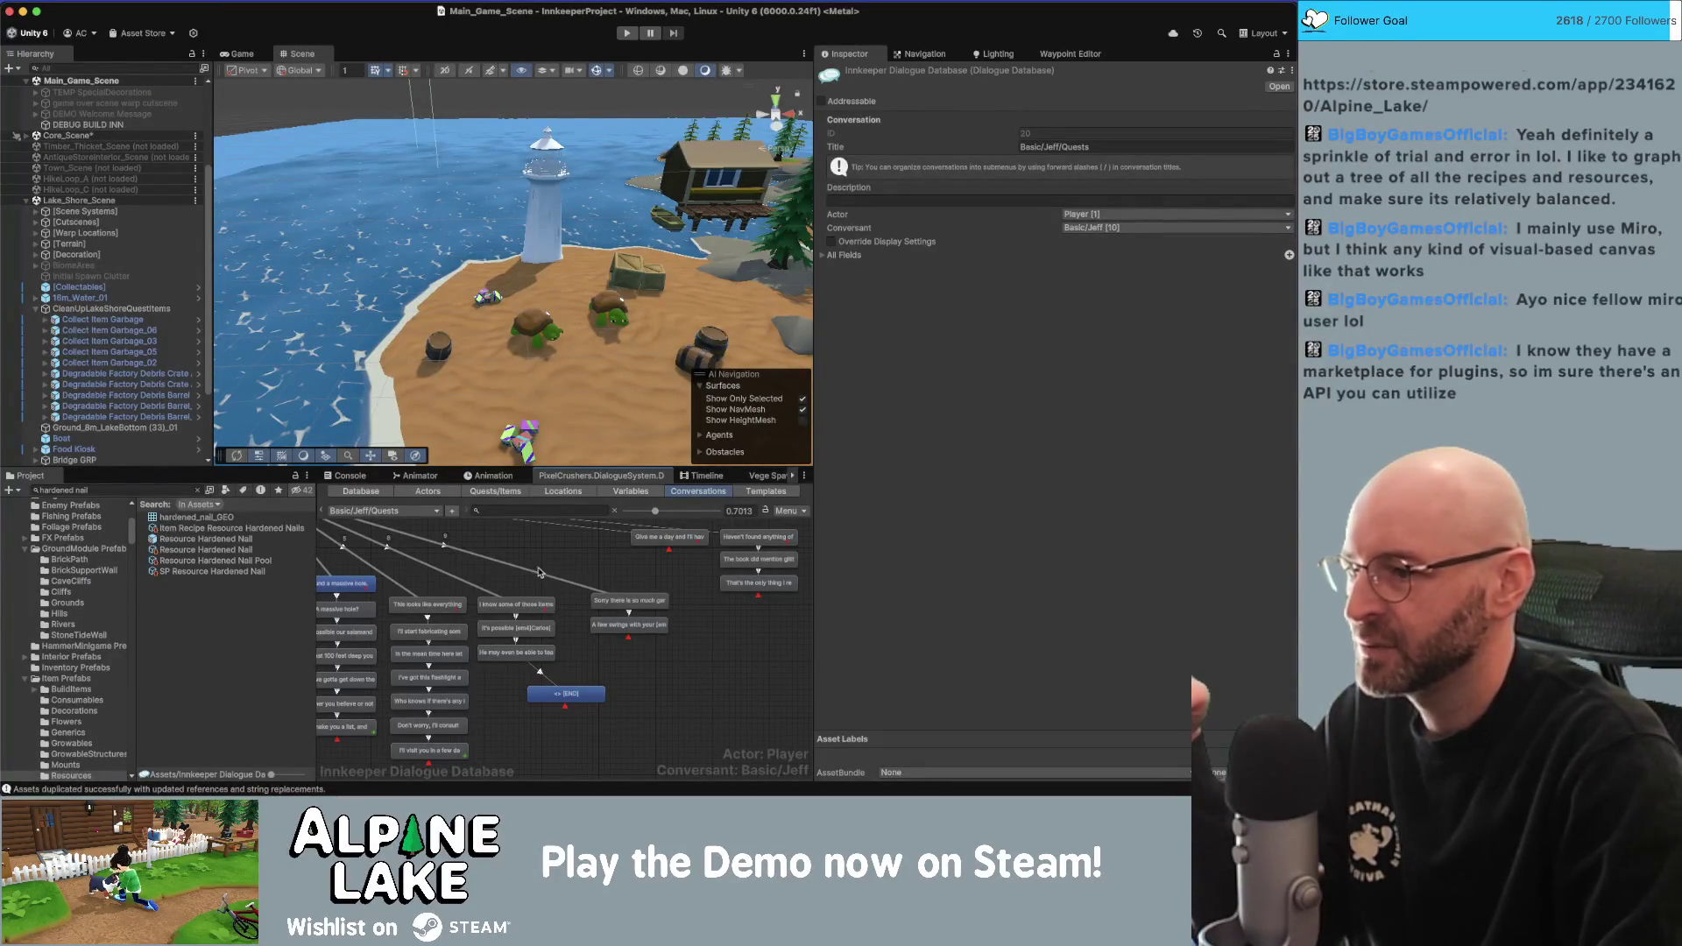
left_click_drag(515, 564, 662, 690)
left_click(419, 620)
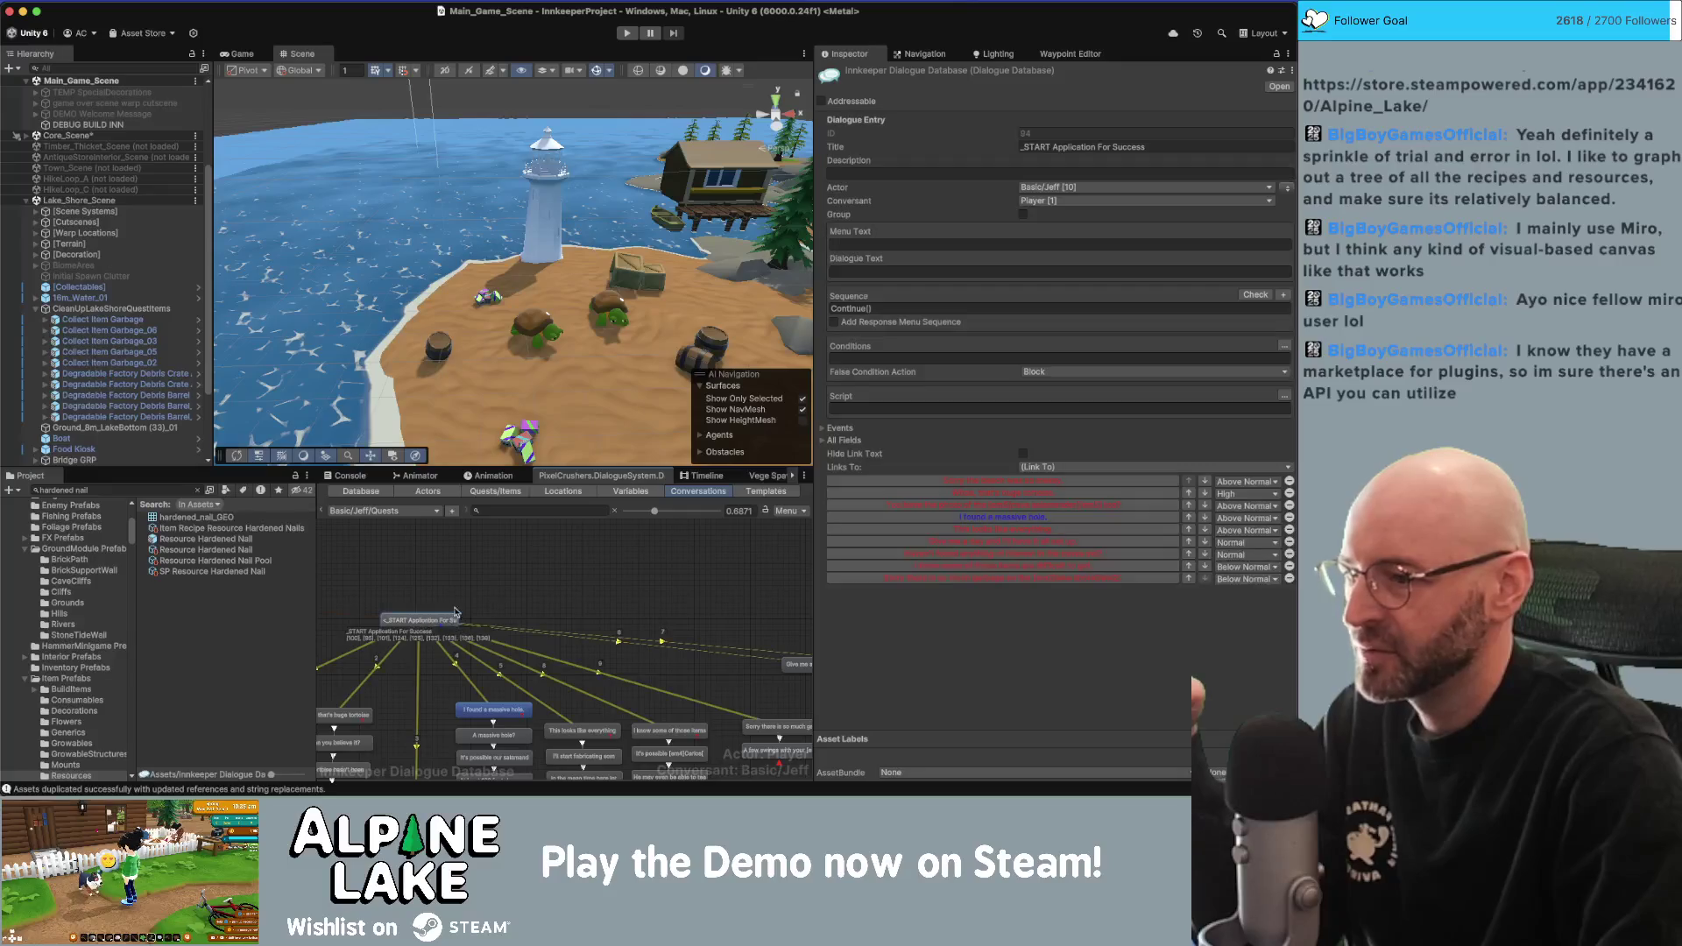
scroll(644, 606, "down", 3)
scroll(599, 654, "right", 3)
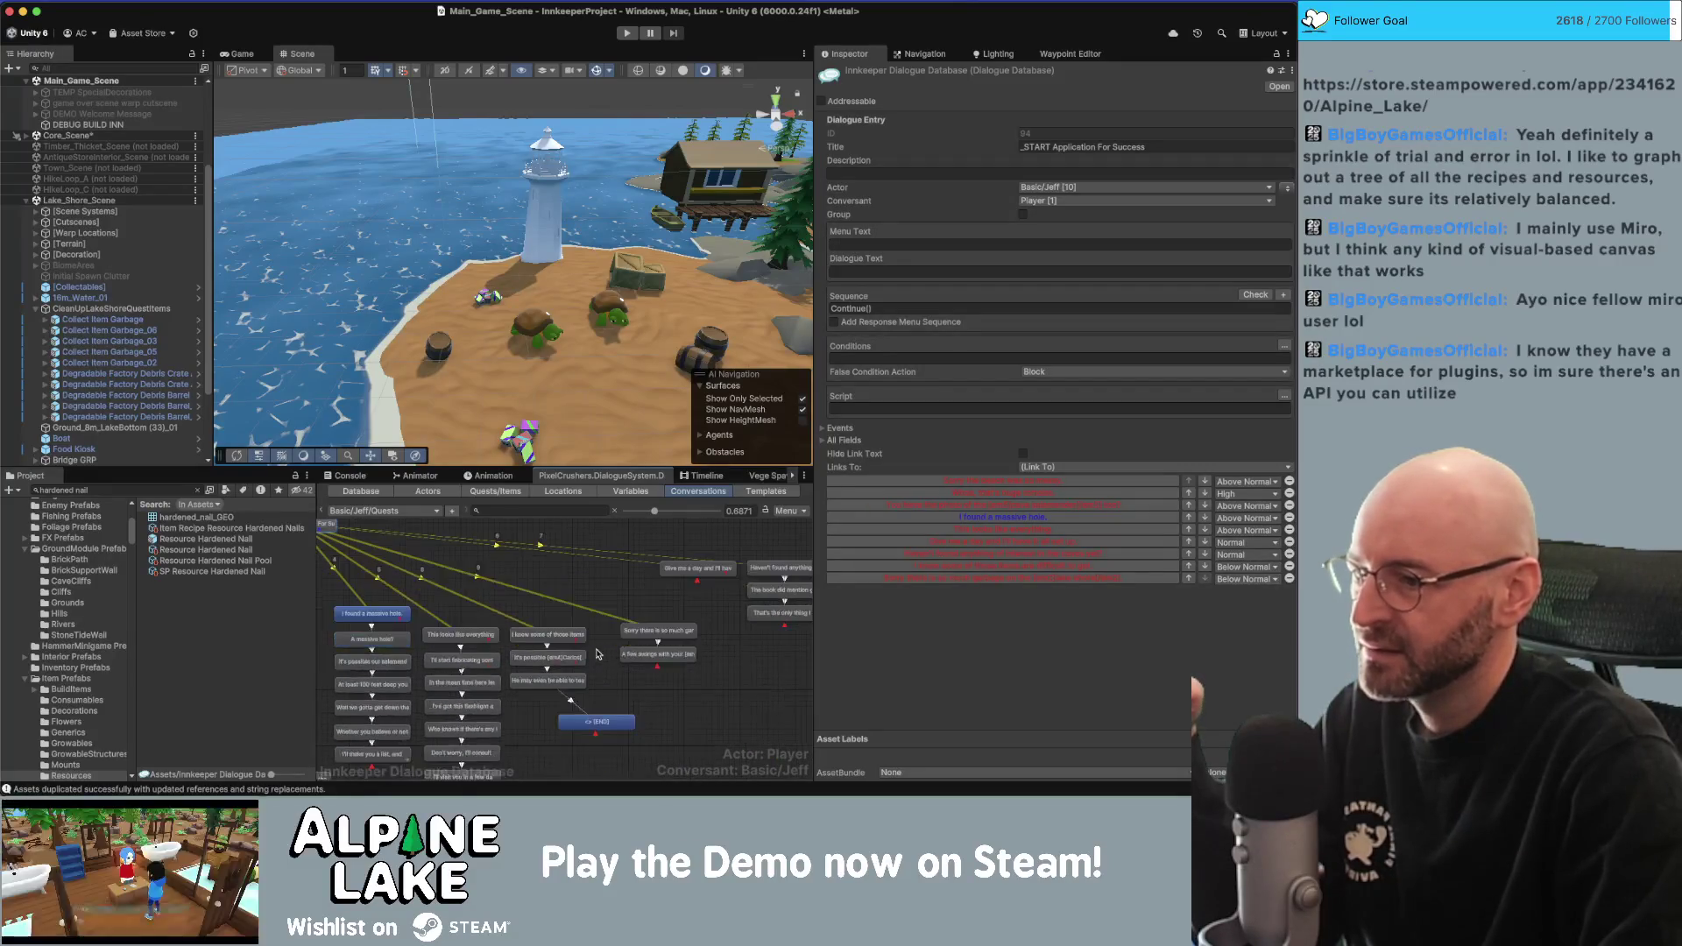
left_click(662, 631)
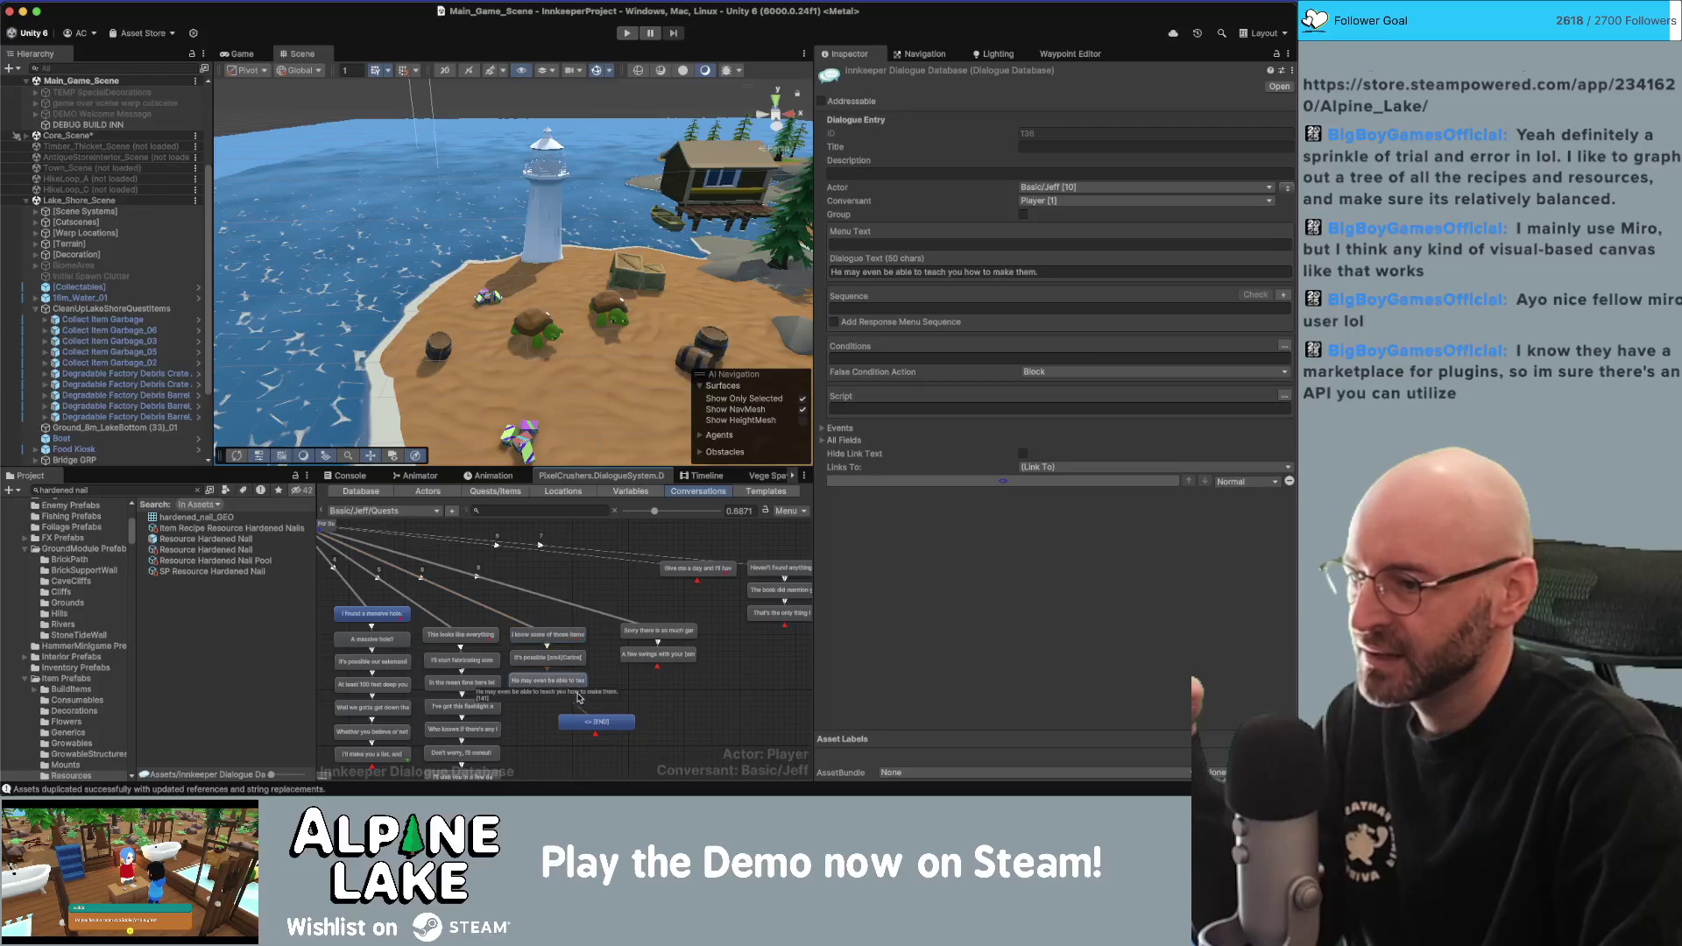
left_click(701, 659)
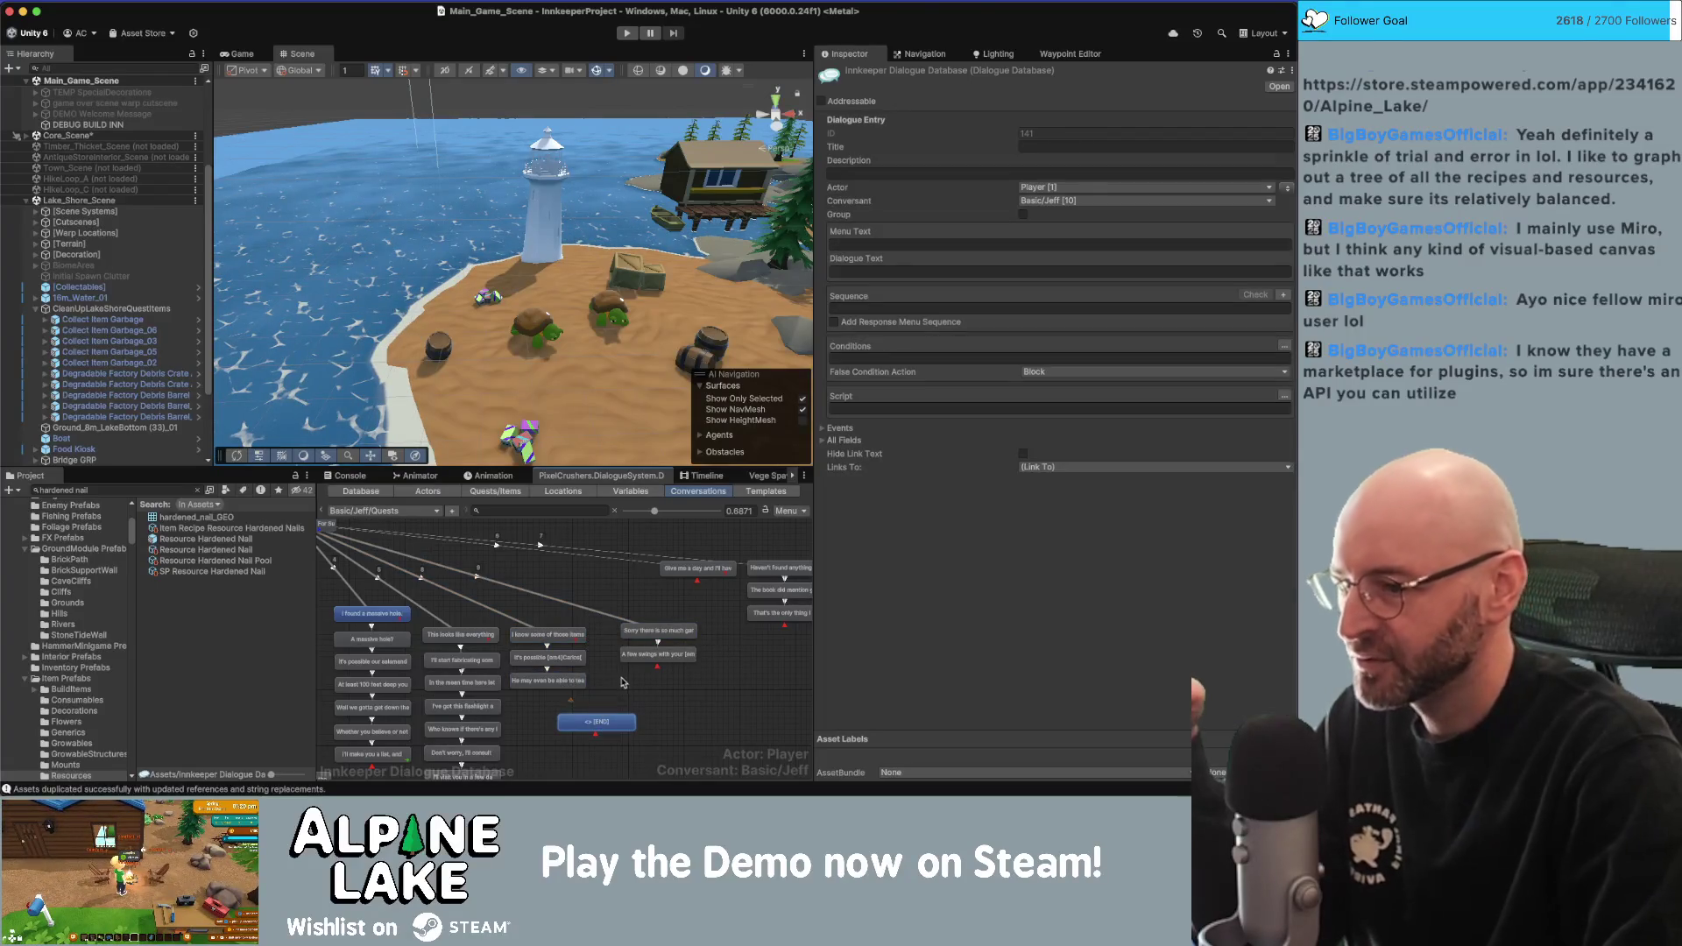
scroll(563, 692, "up", 1)
Set the END node's Dialogue Text to 'Also...'.
right_click(621, 624)
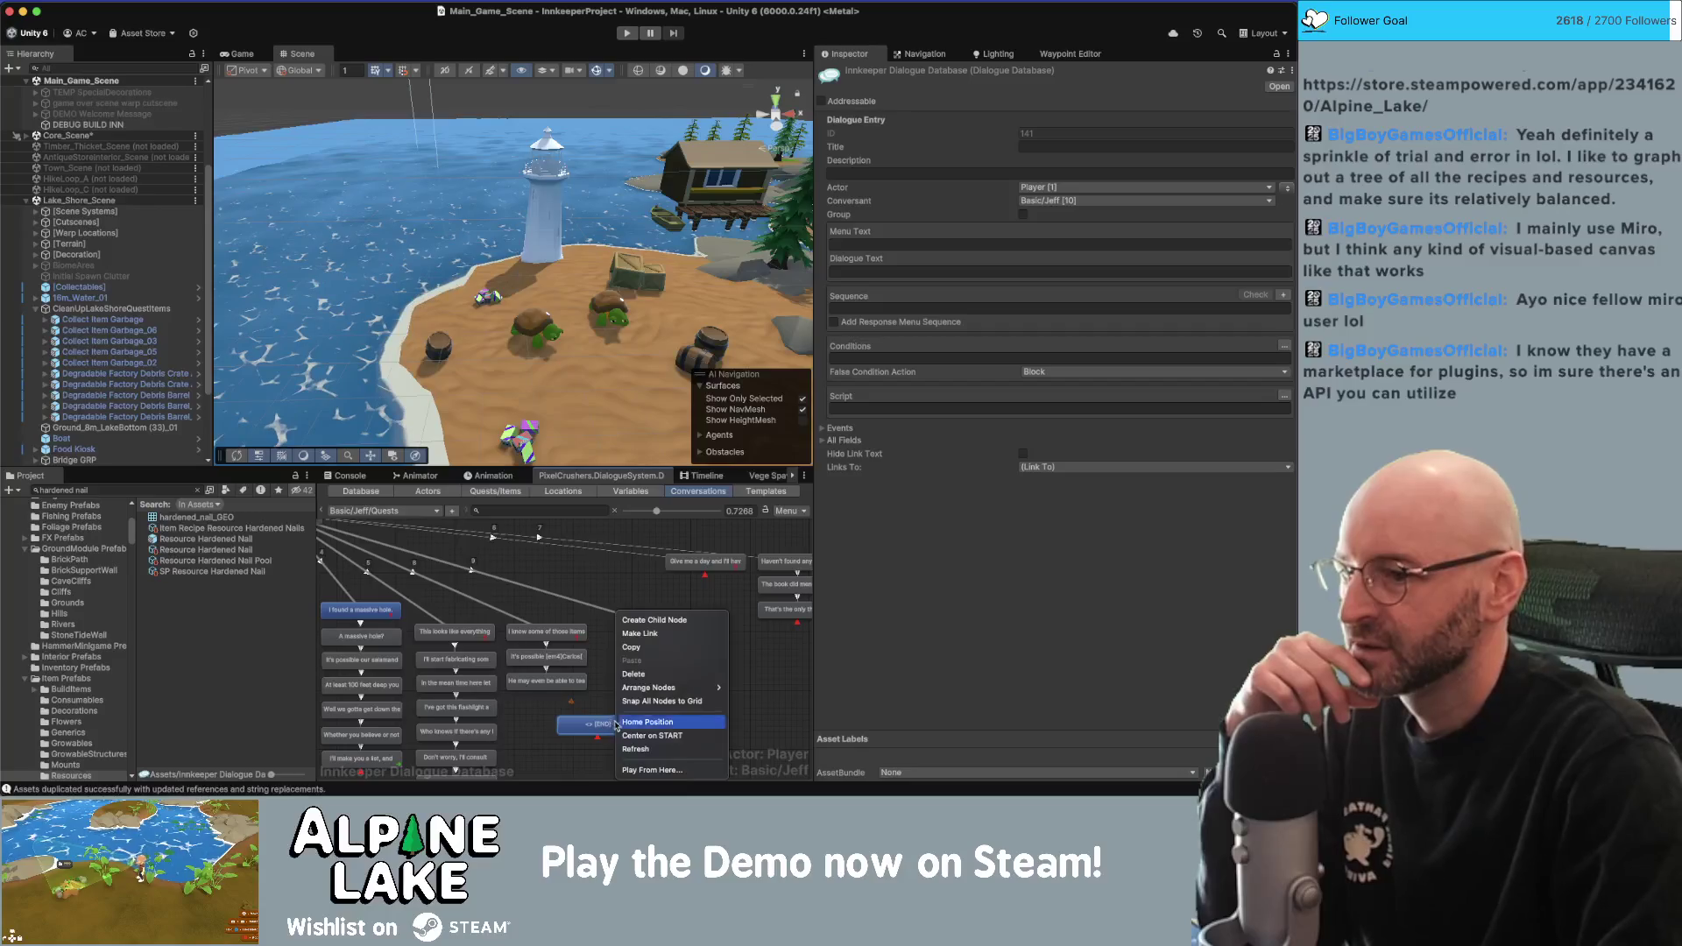
key("Escape")
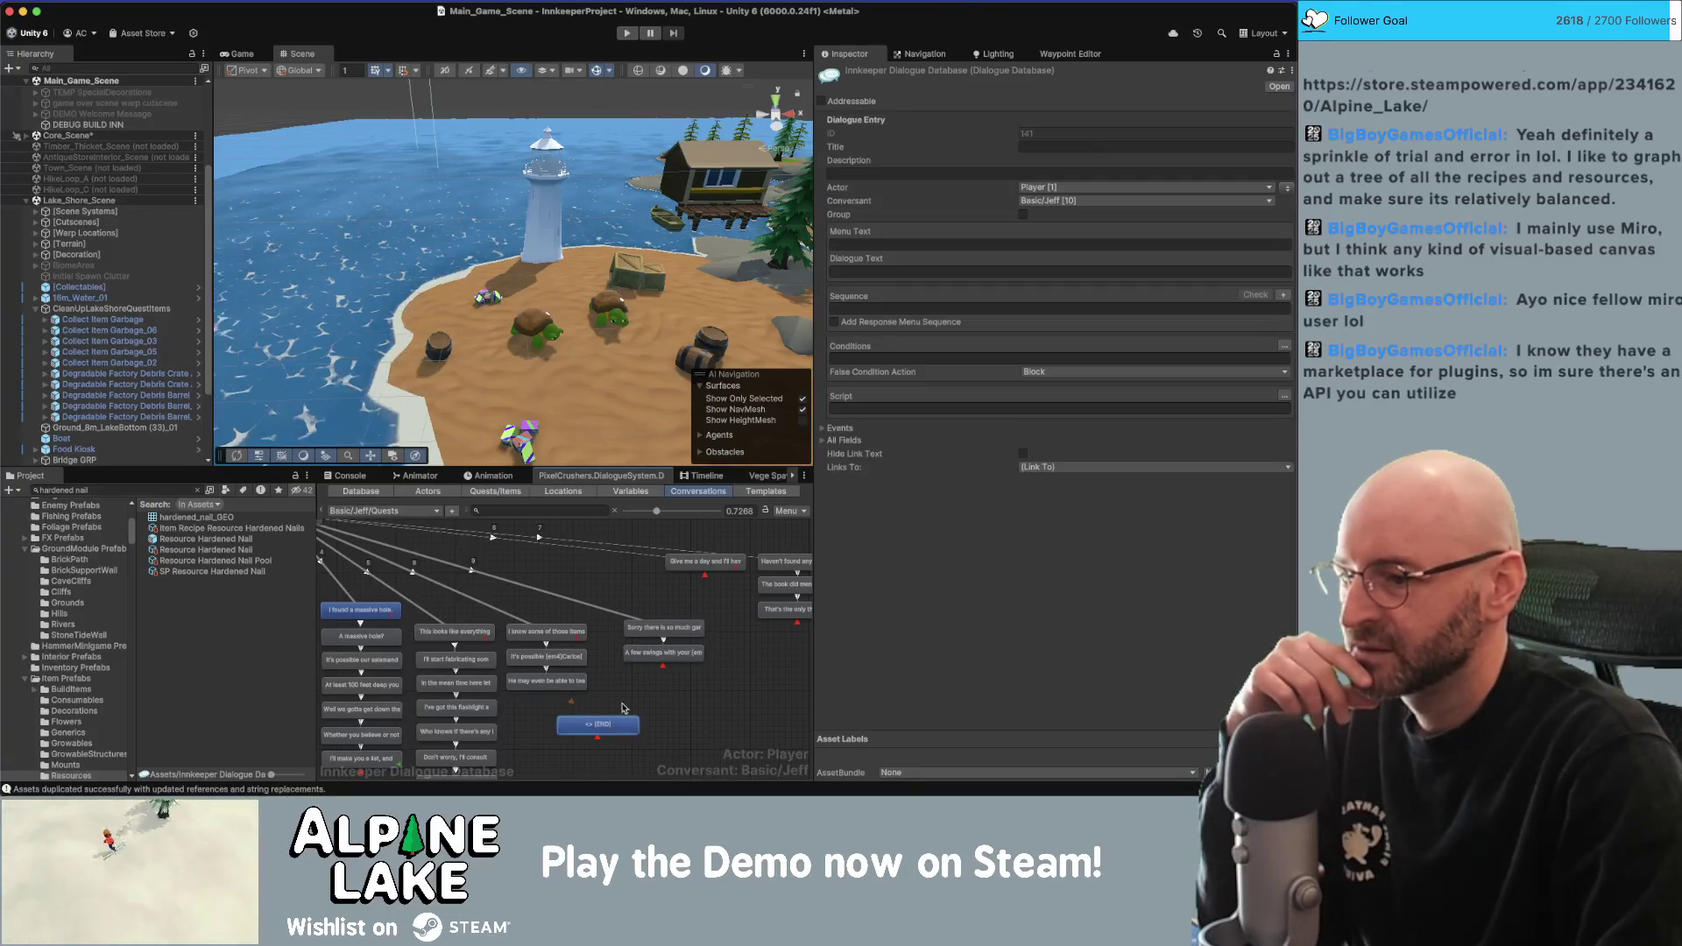
left_click(998, 272)
type("Al")
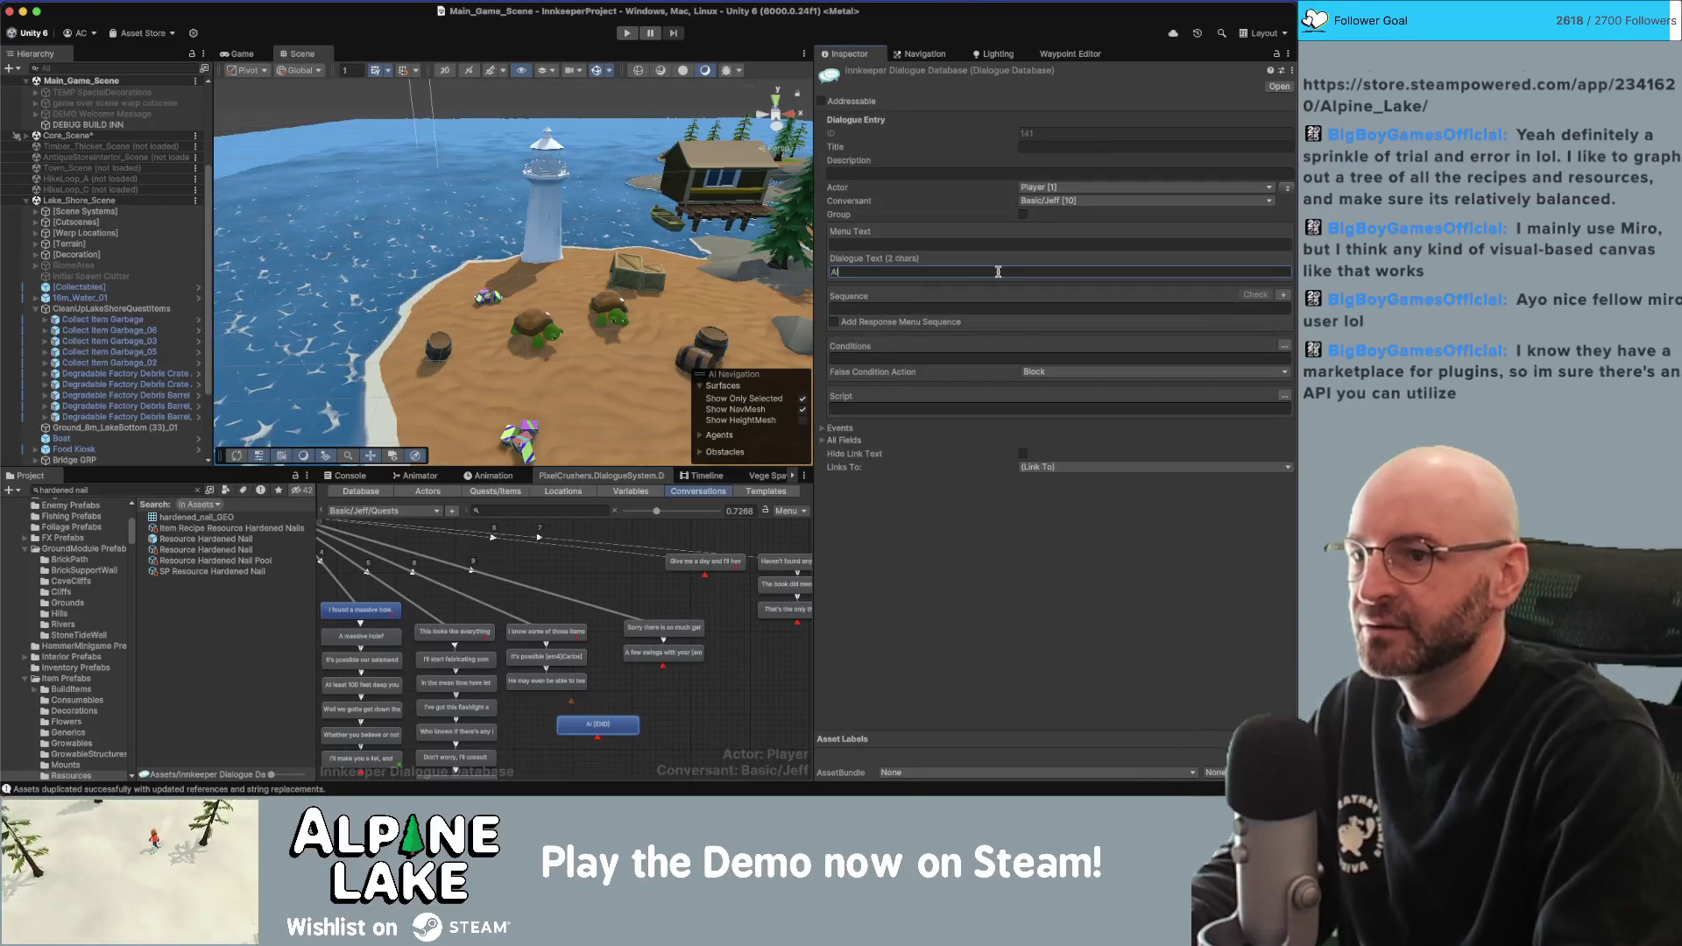
type("so...")
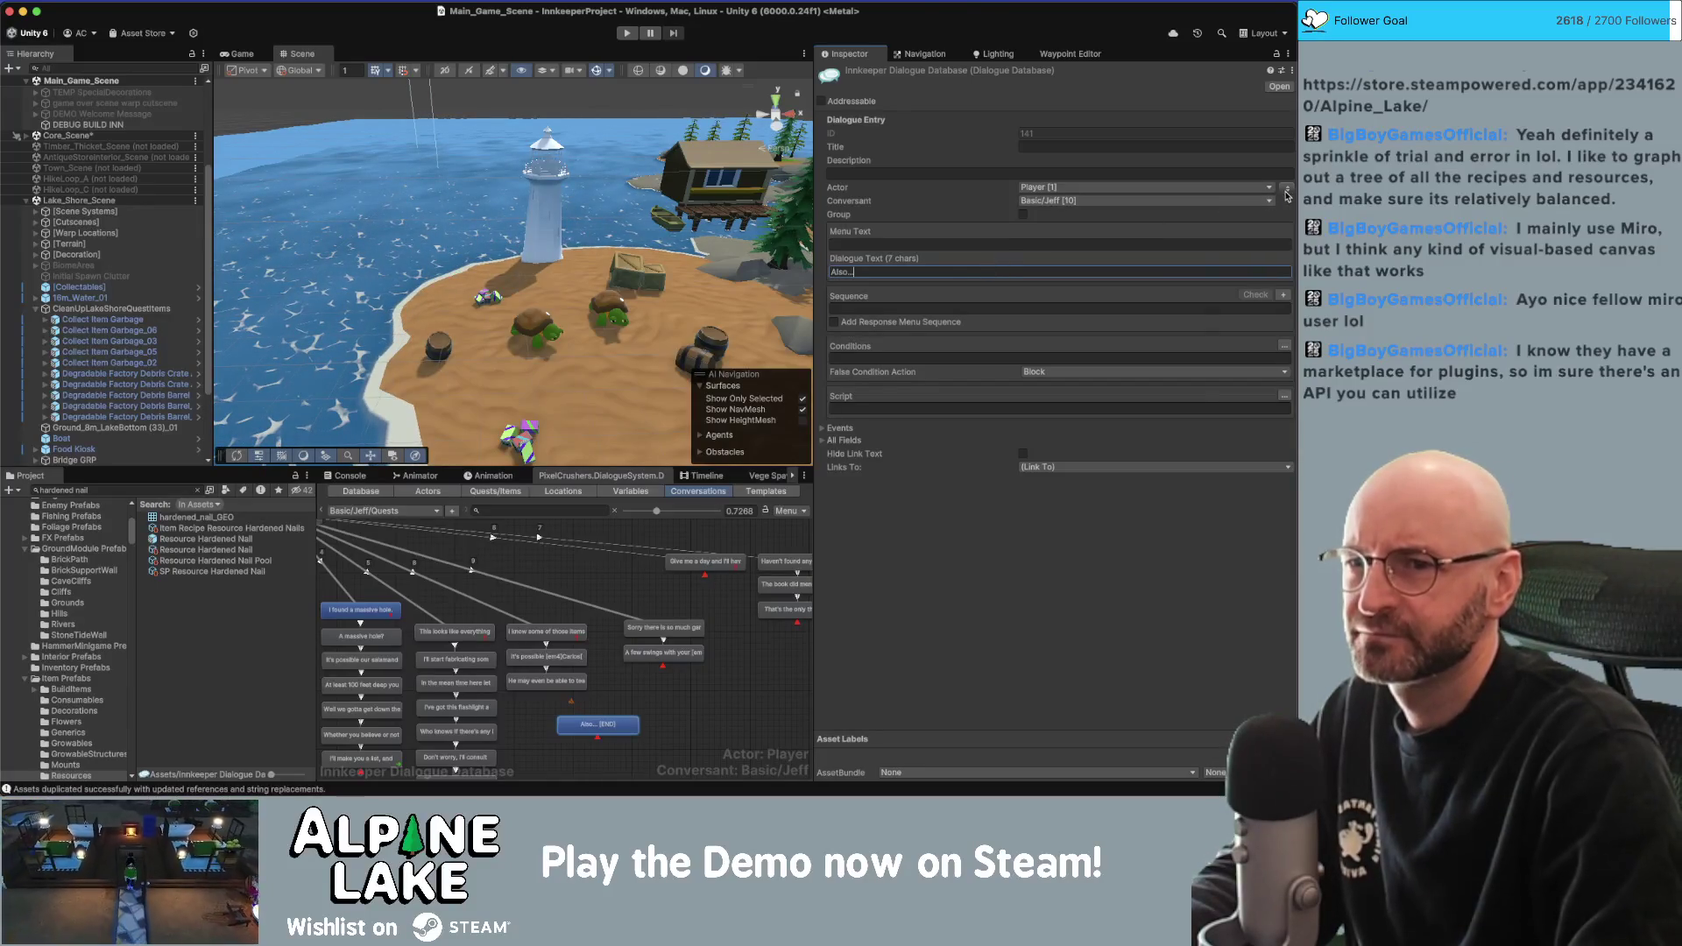
left_click(975, 384)
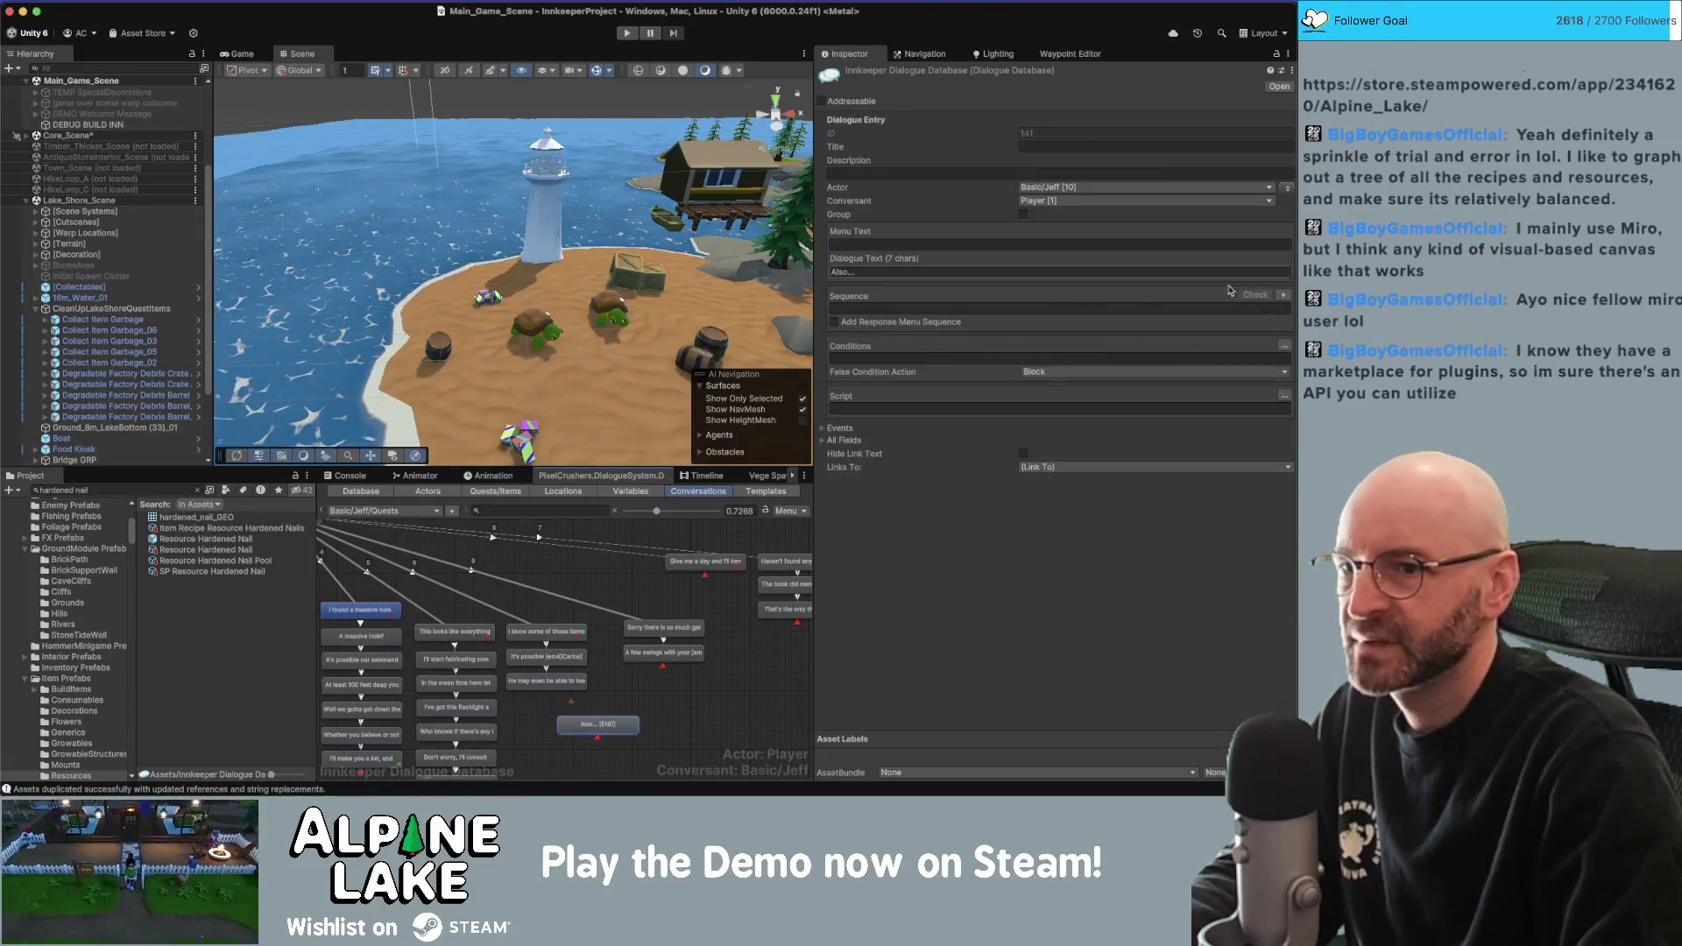
Add a new condition row to the 'Sorry there is so much garbage' reply.
left_click(663, 627)
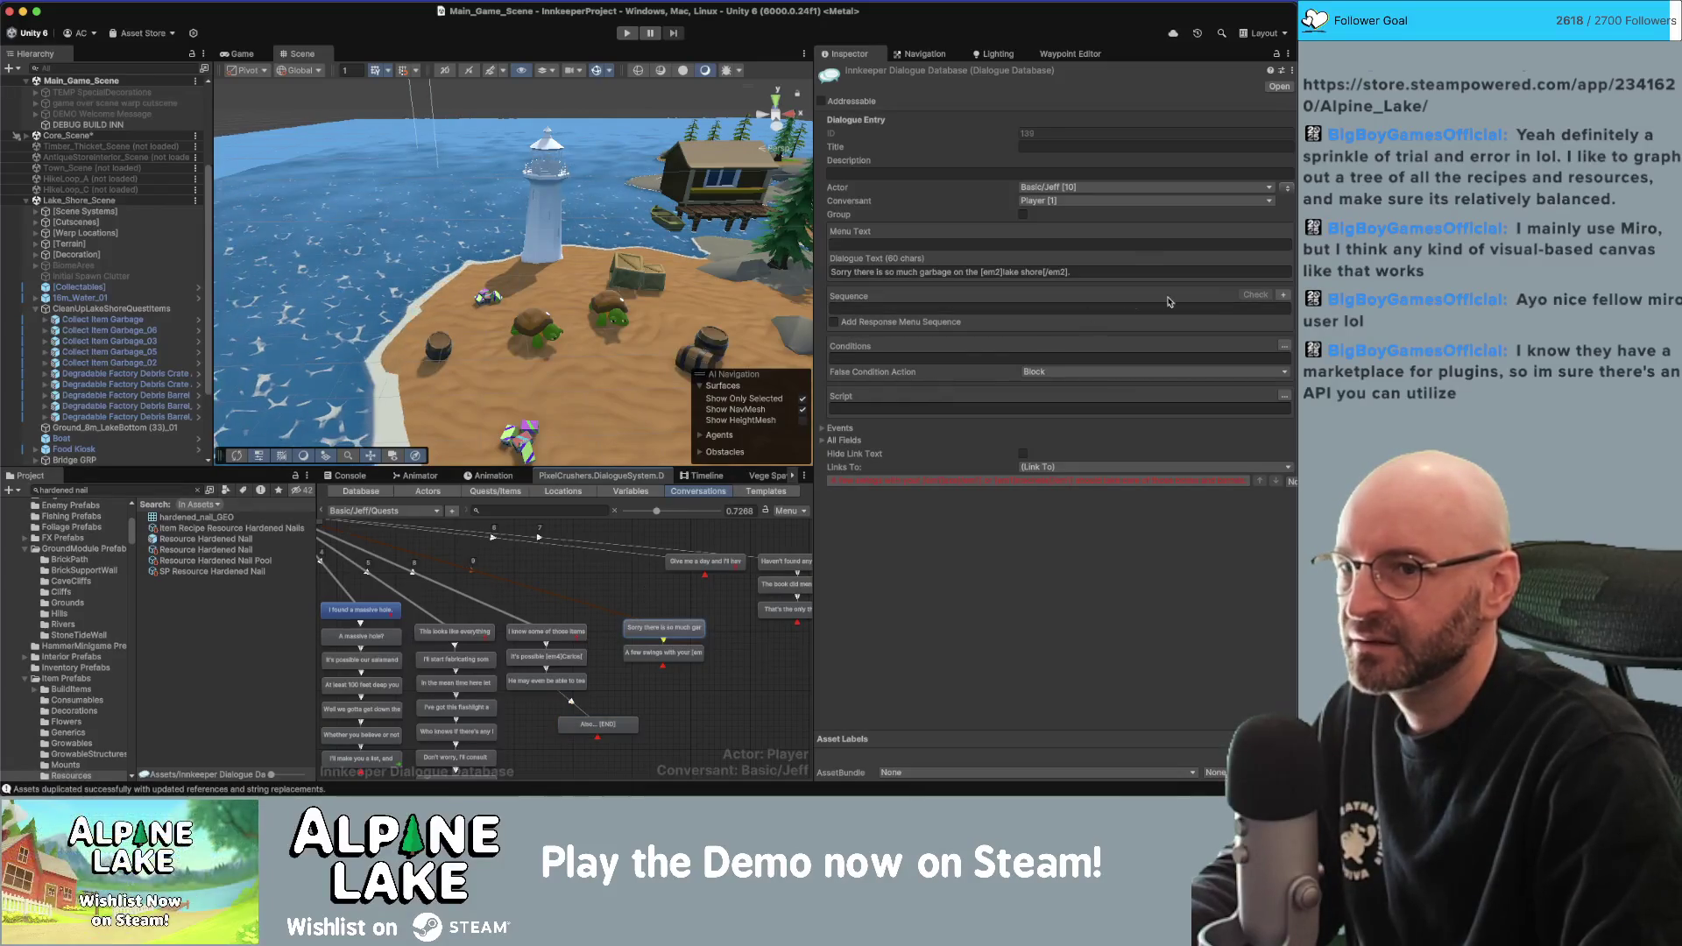
left_click(1285, 344)
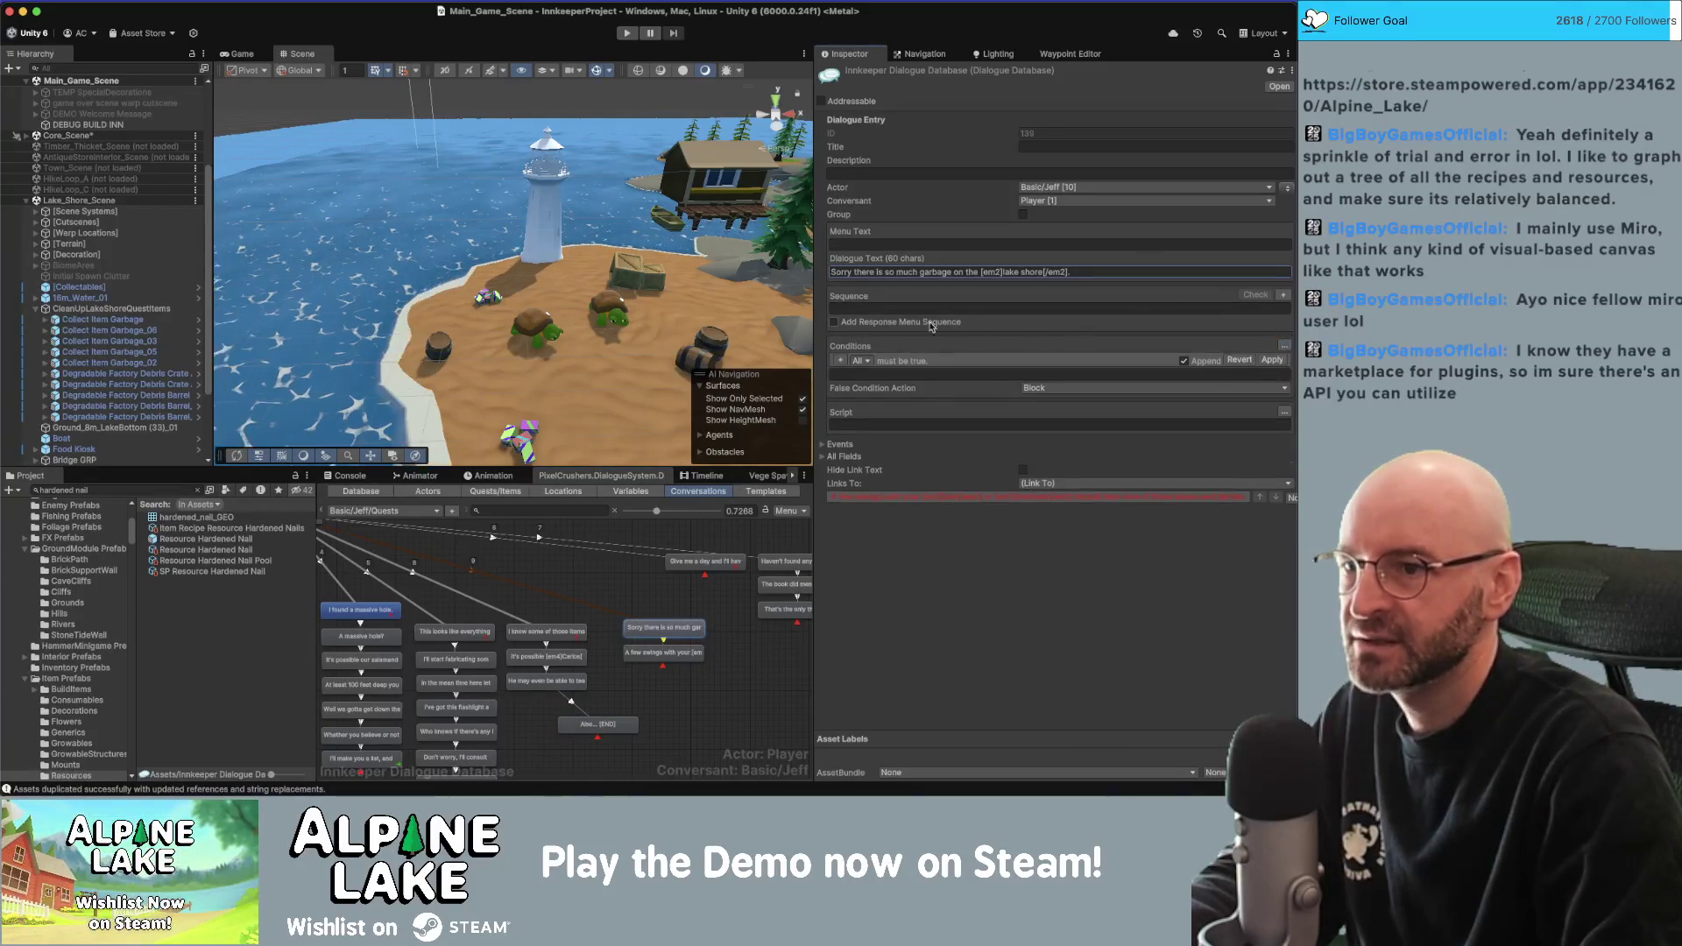
left_click(840, 361)
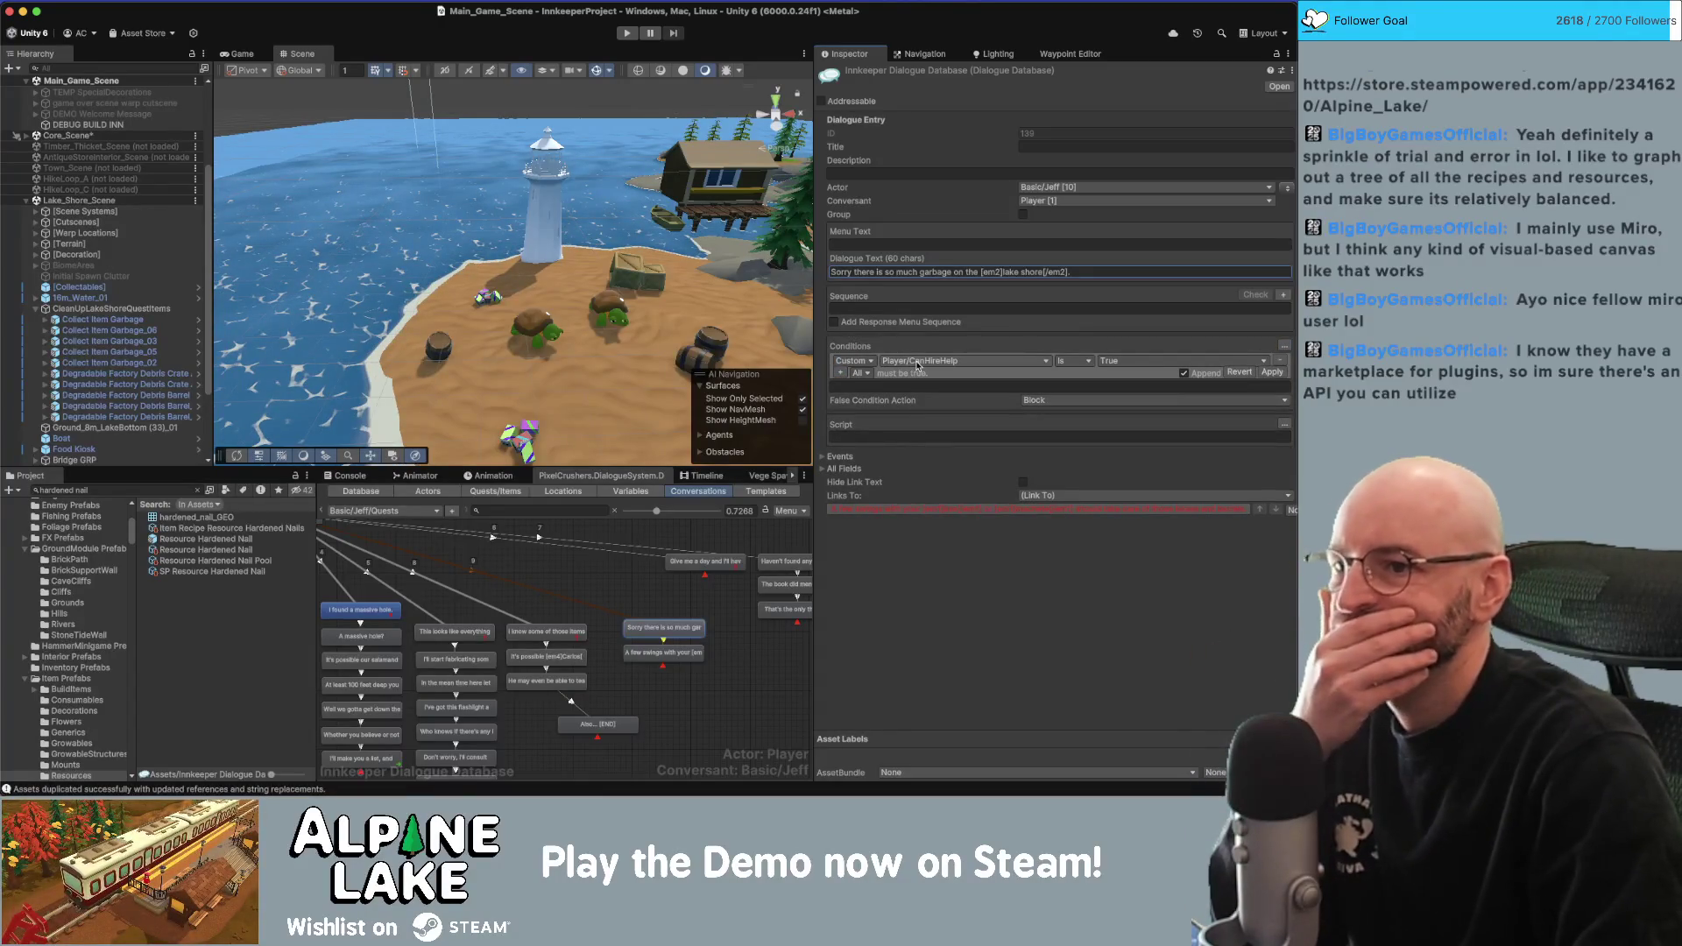
Build and apply a Quest Entry condition: Application For Success entry 1 is active.
left_click(924, 366)
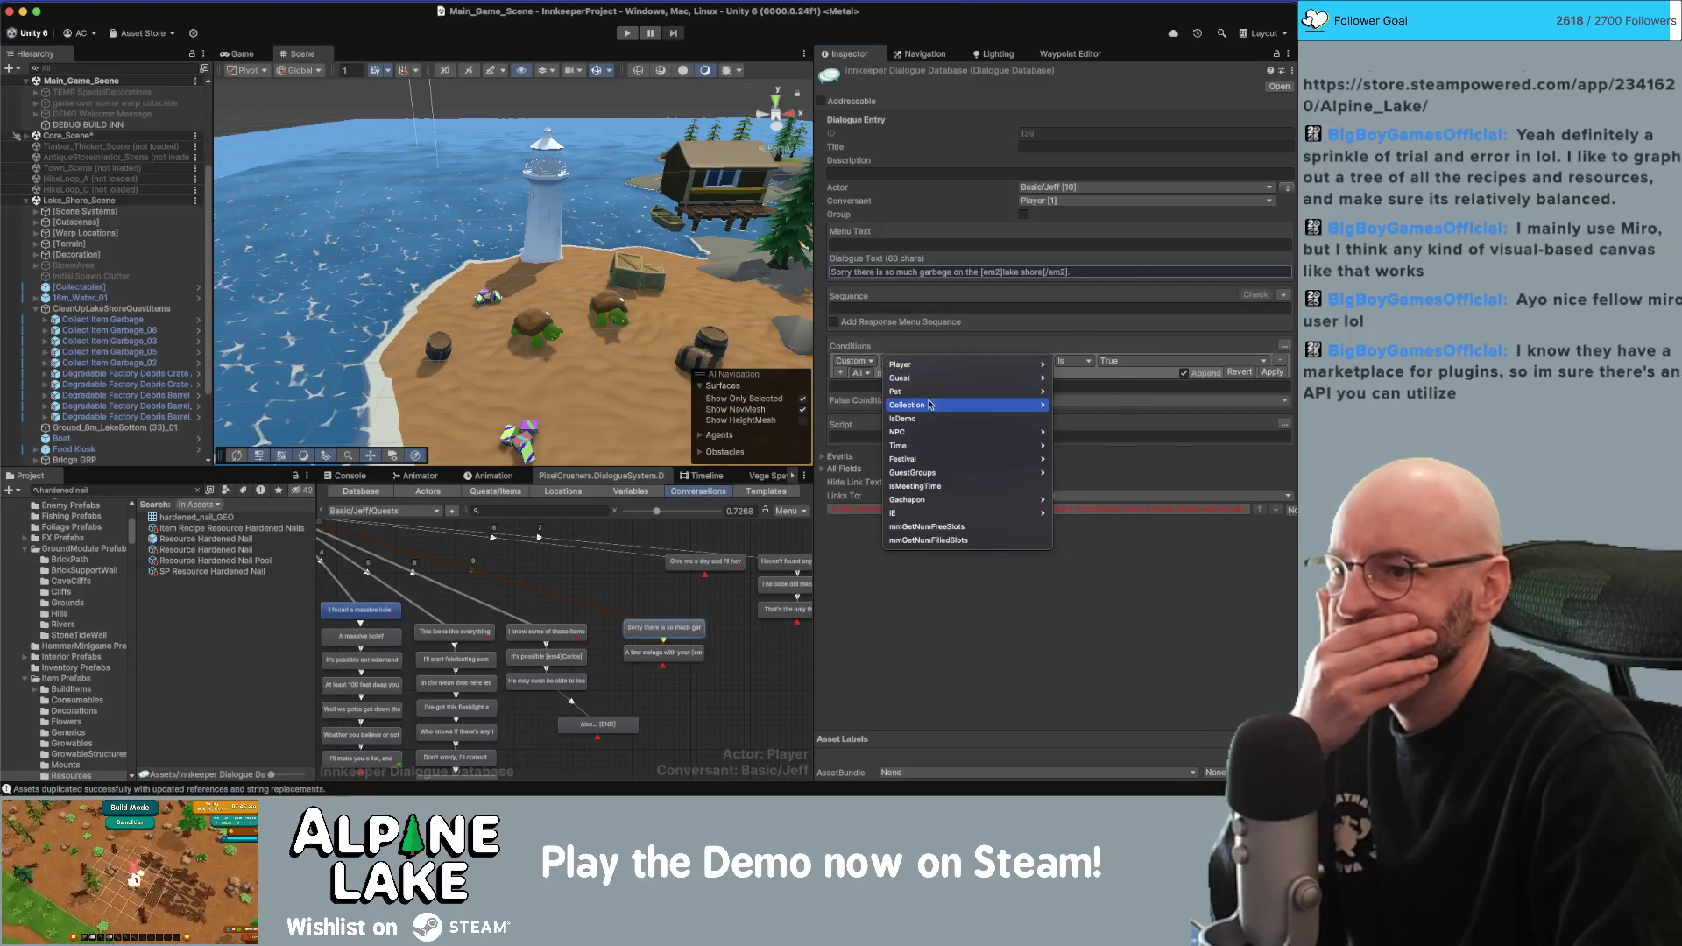
left_click(854, 361)
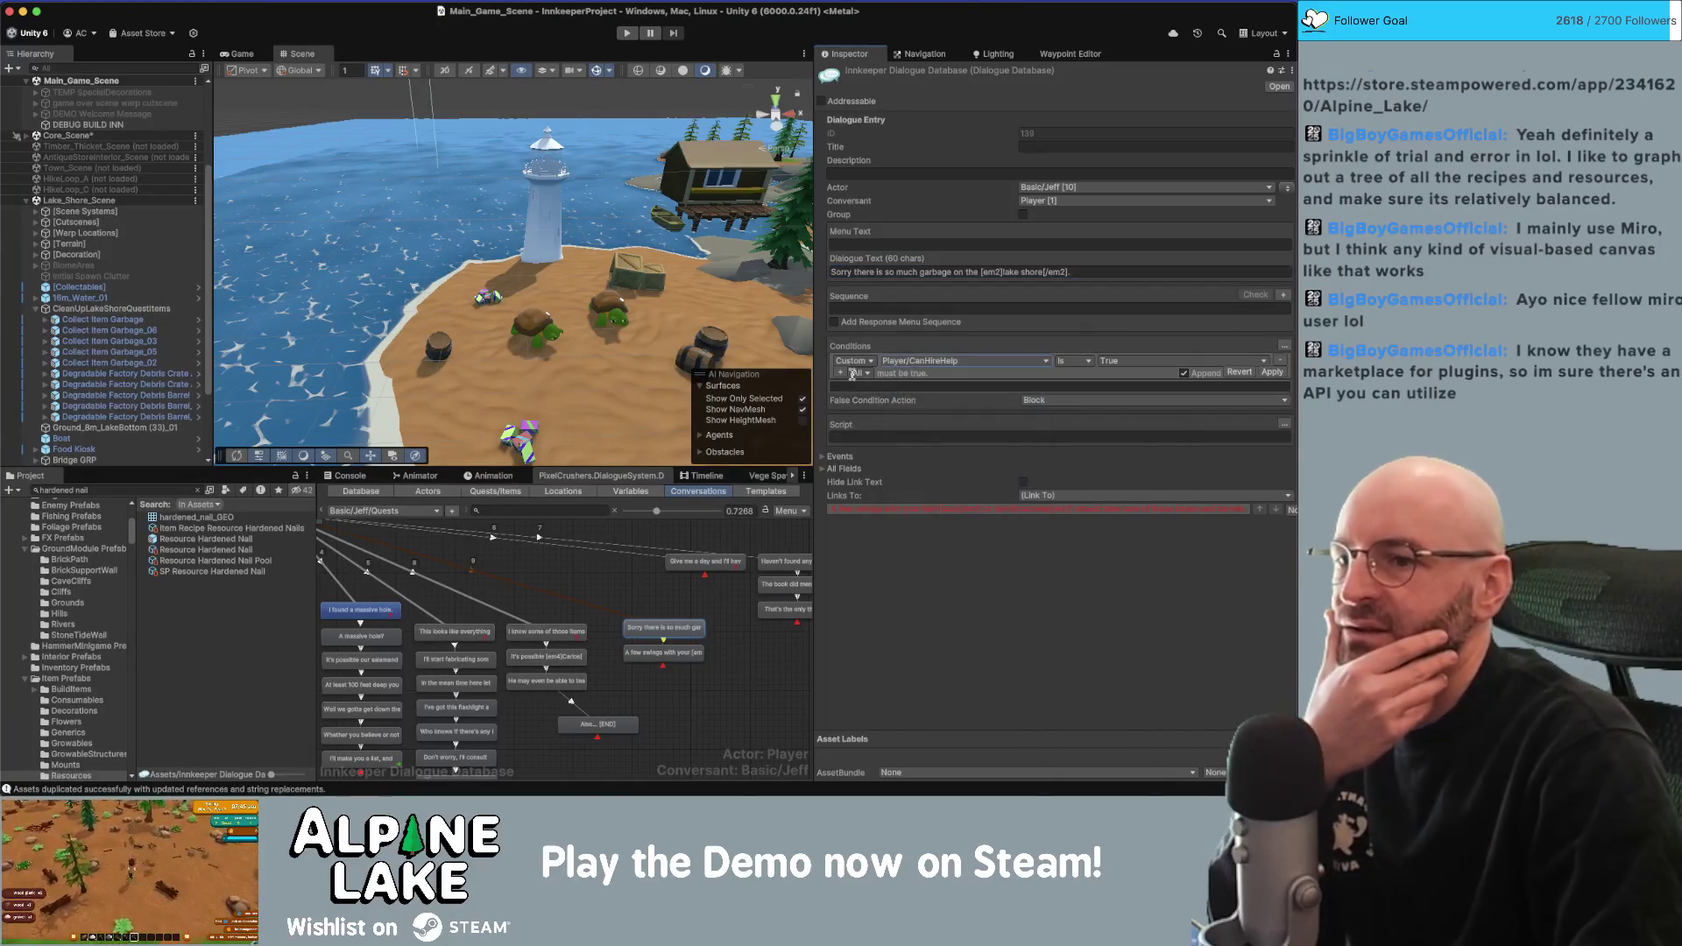
left_click(855, 361)
left_click(872, 292)
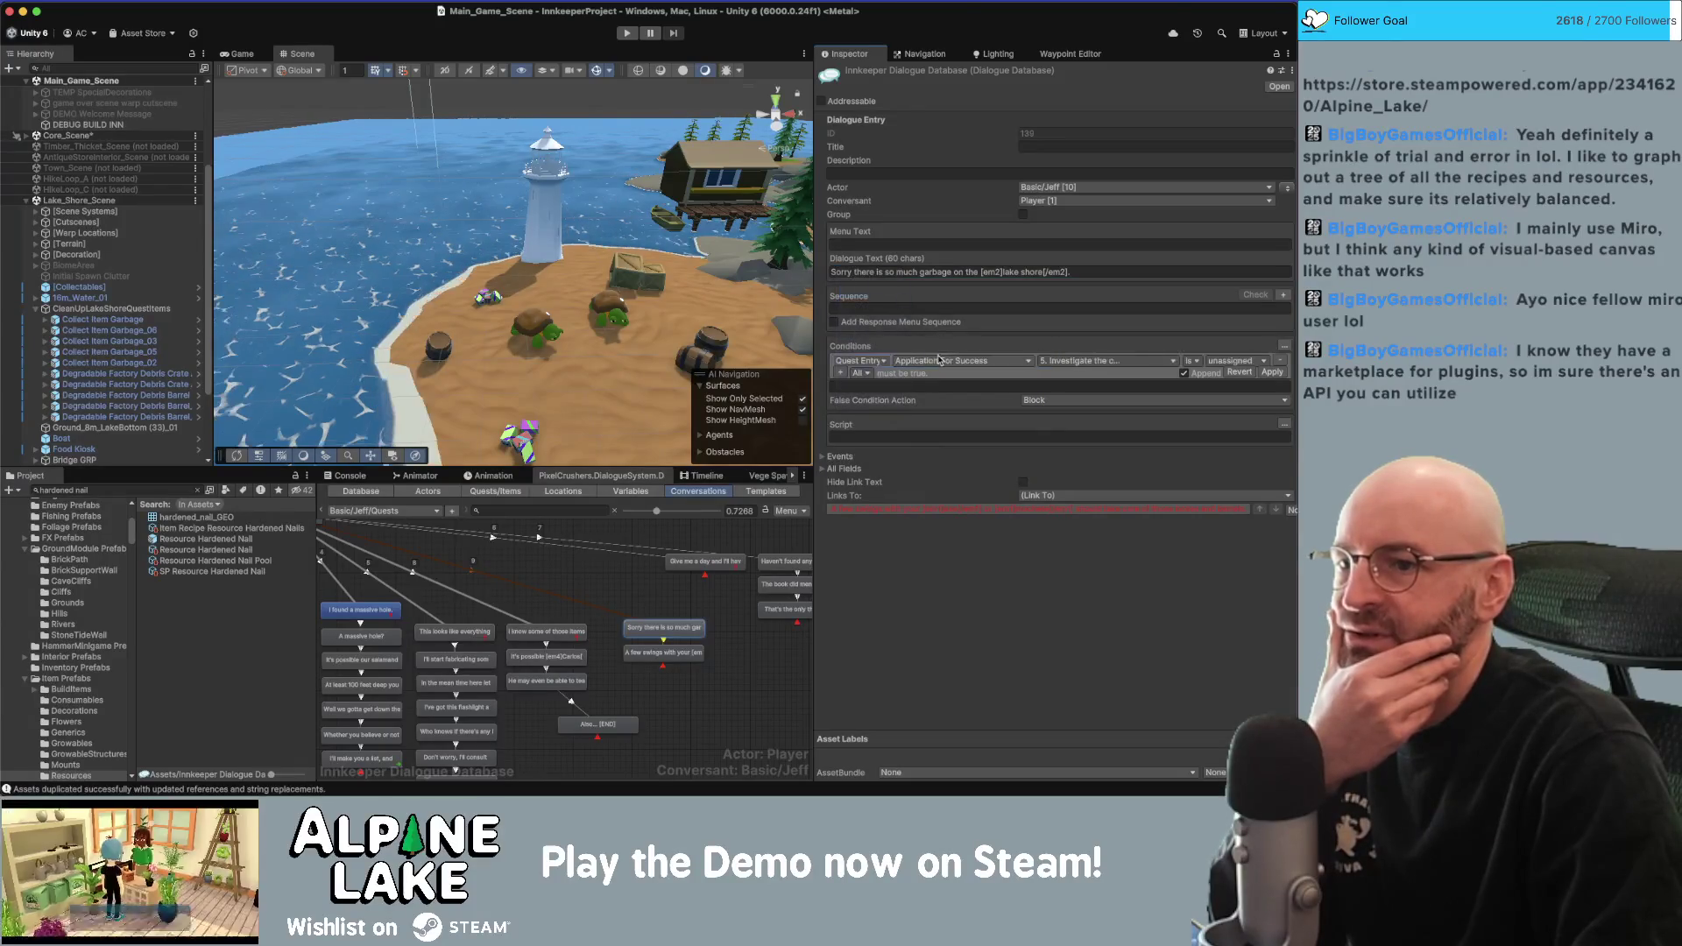
left_click(968, 364)
left_click(1104, 361)
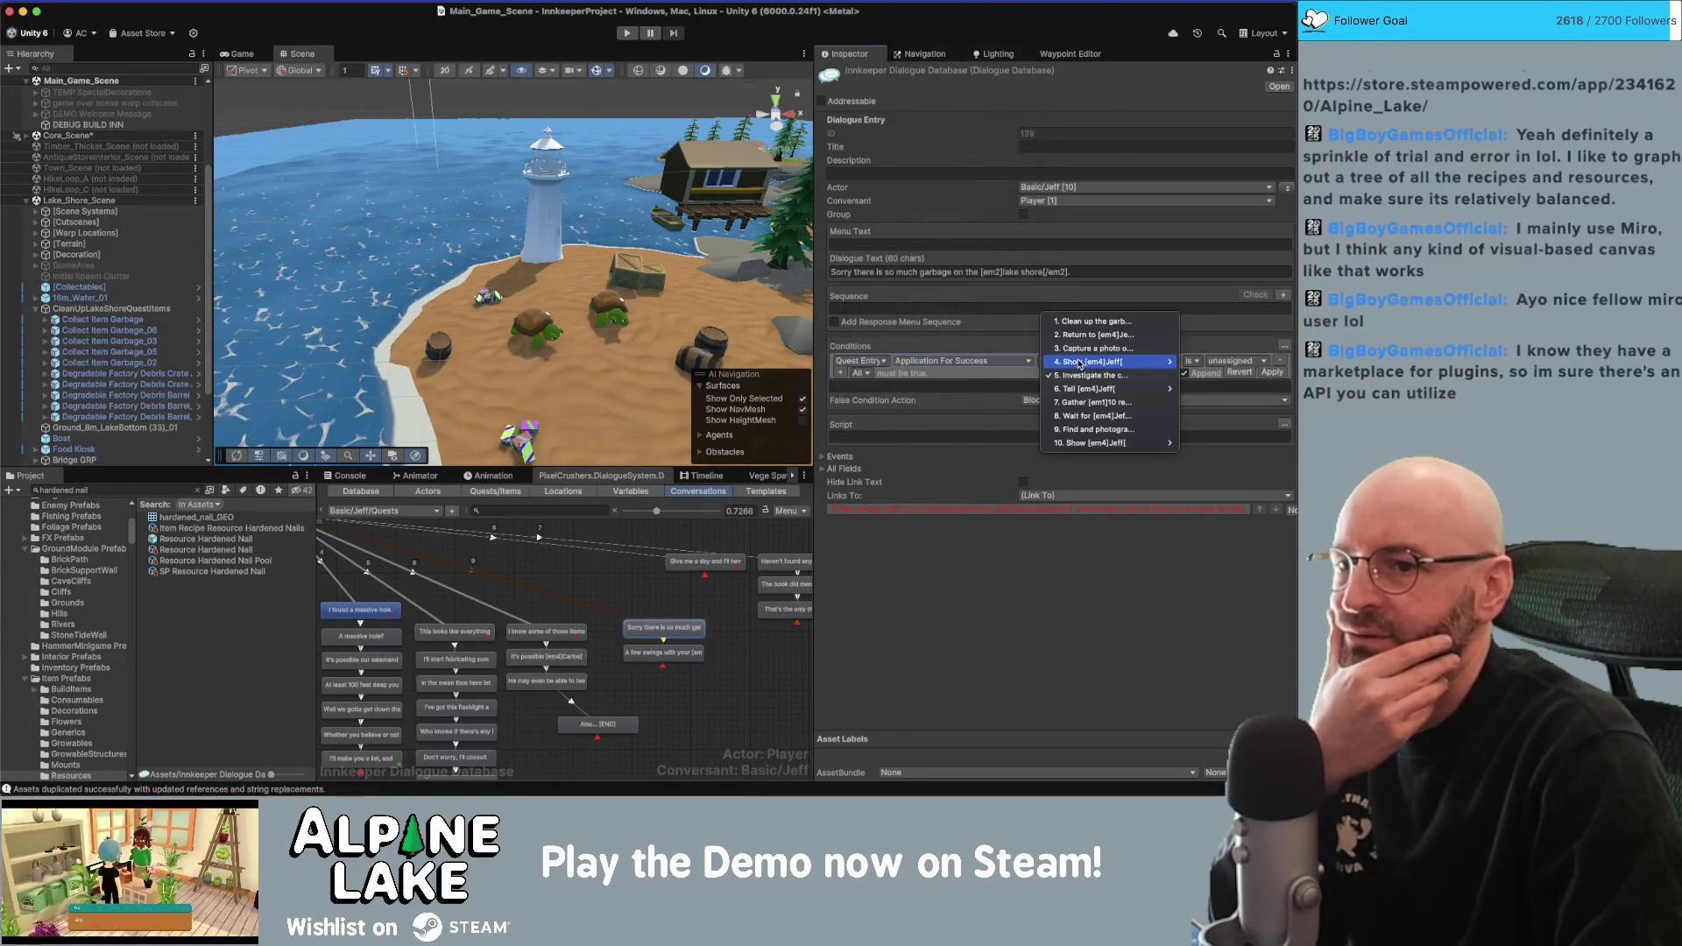
left_click(1090, 323)
left_click(1230, 360)
left_click(1238, 377)
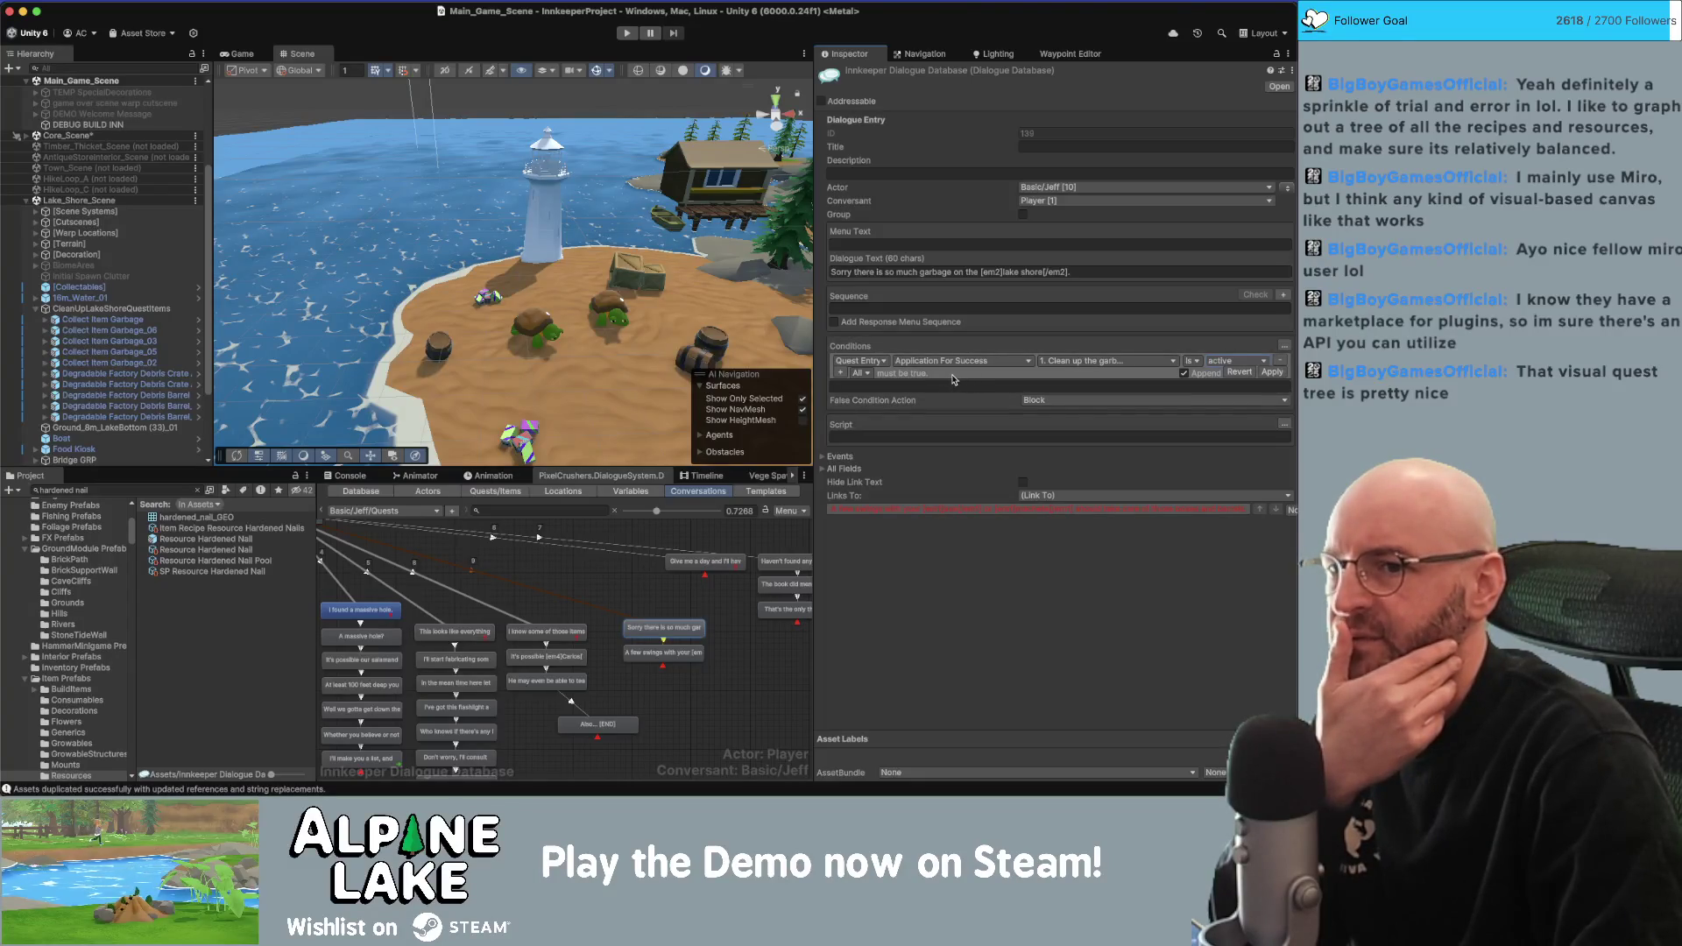
left_click(1262, 372)
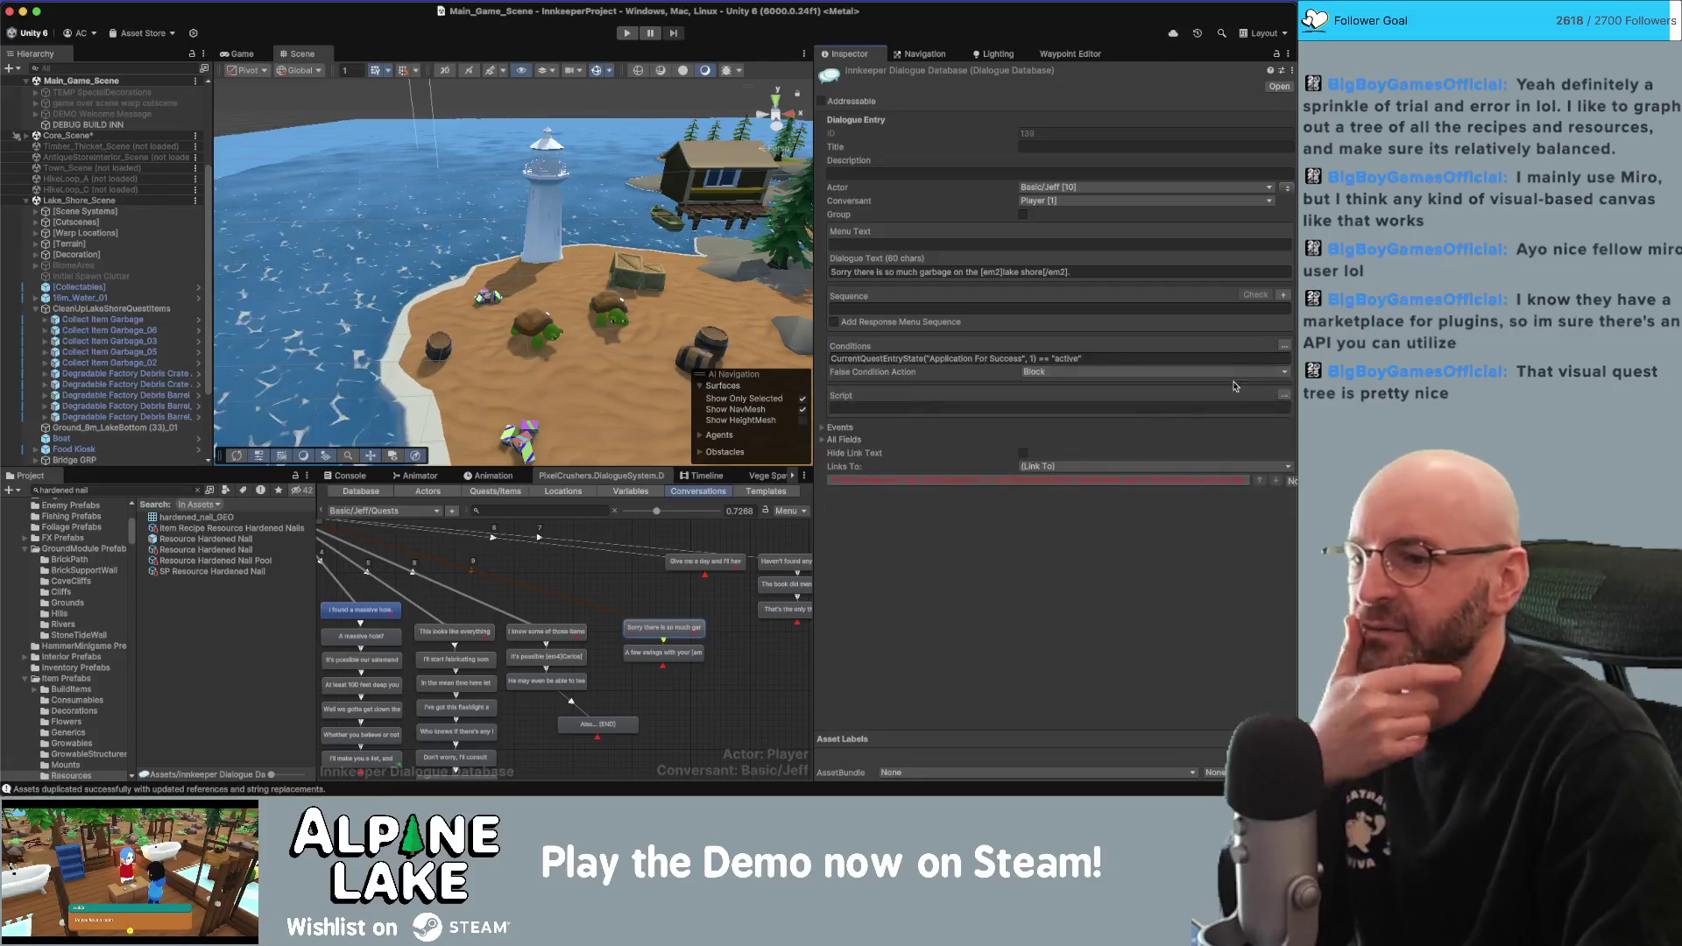
left_click(1059, 361)
left_click(597, 724)
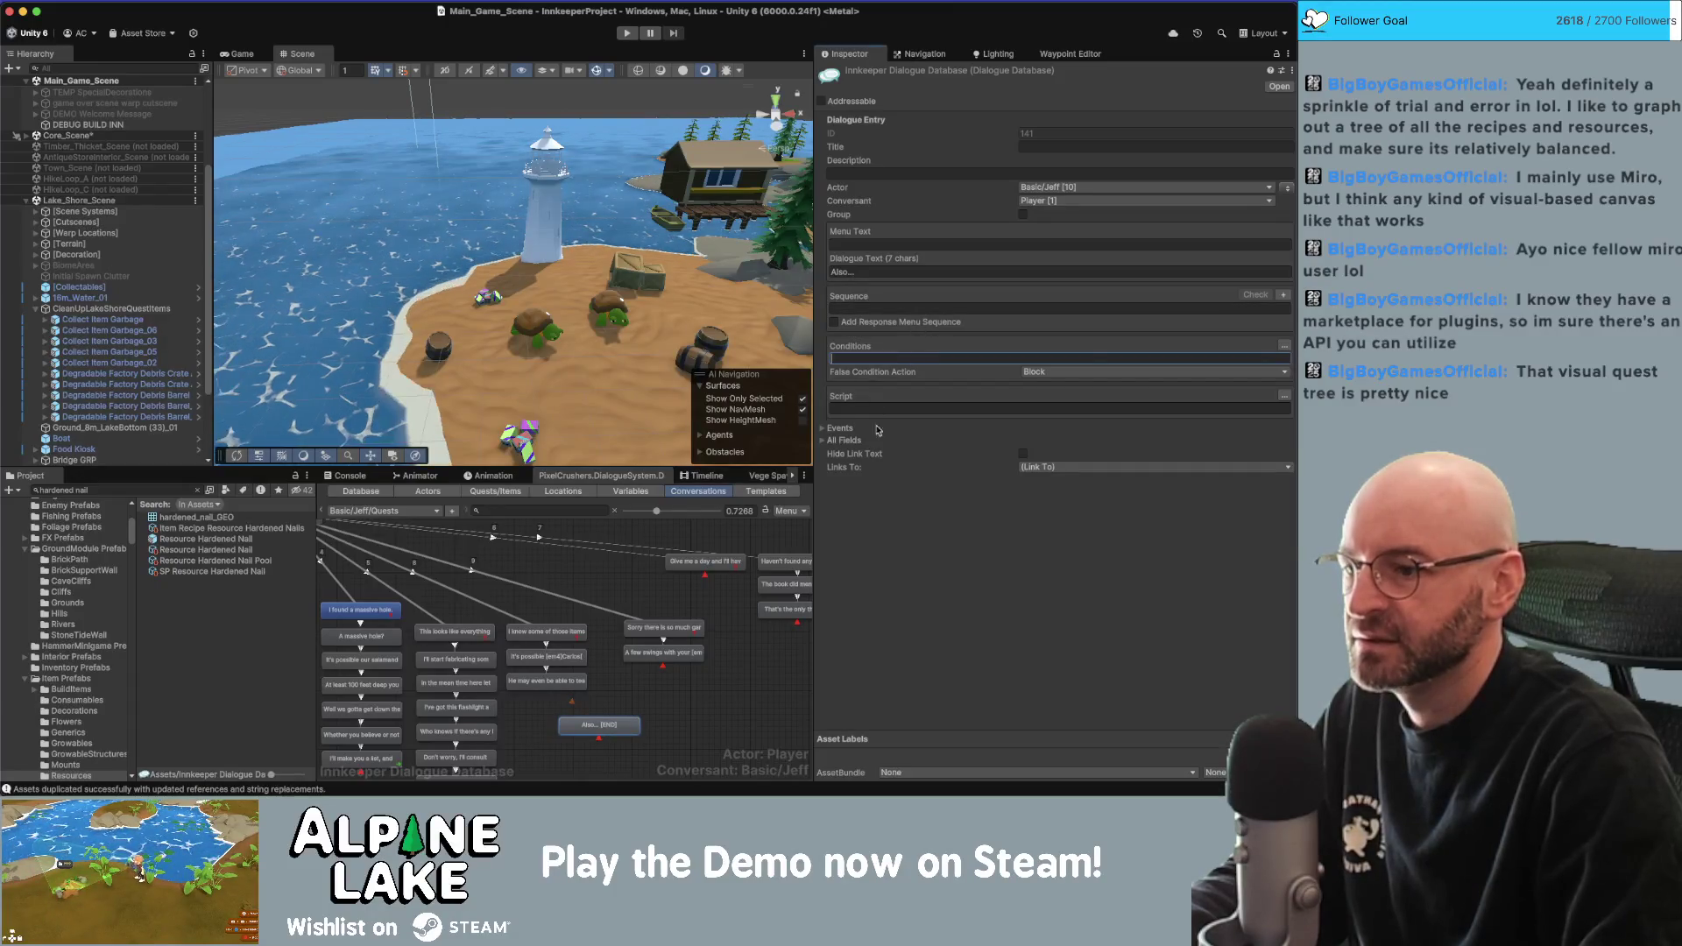
Link the Also... node to the 'I know some of those items' reply.
left_click(692, 677)
scroll(692, 677, "down", 1)
left_click(590, 694)
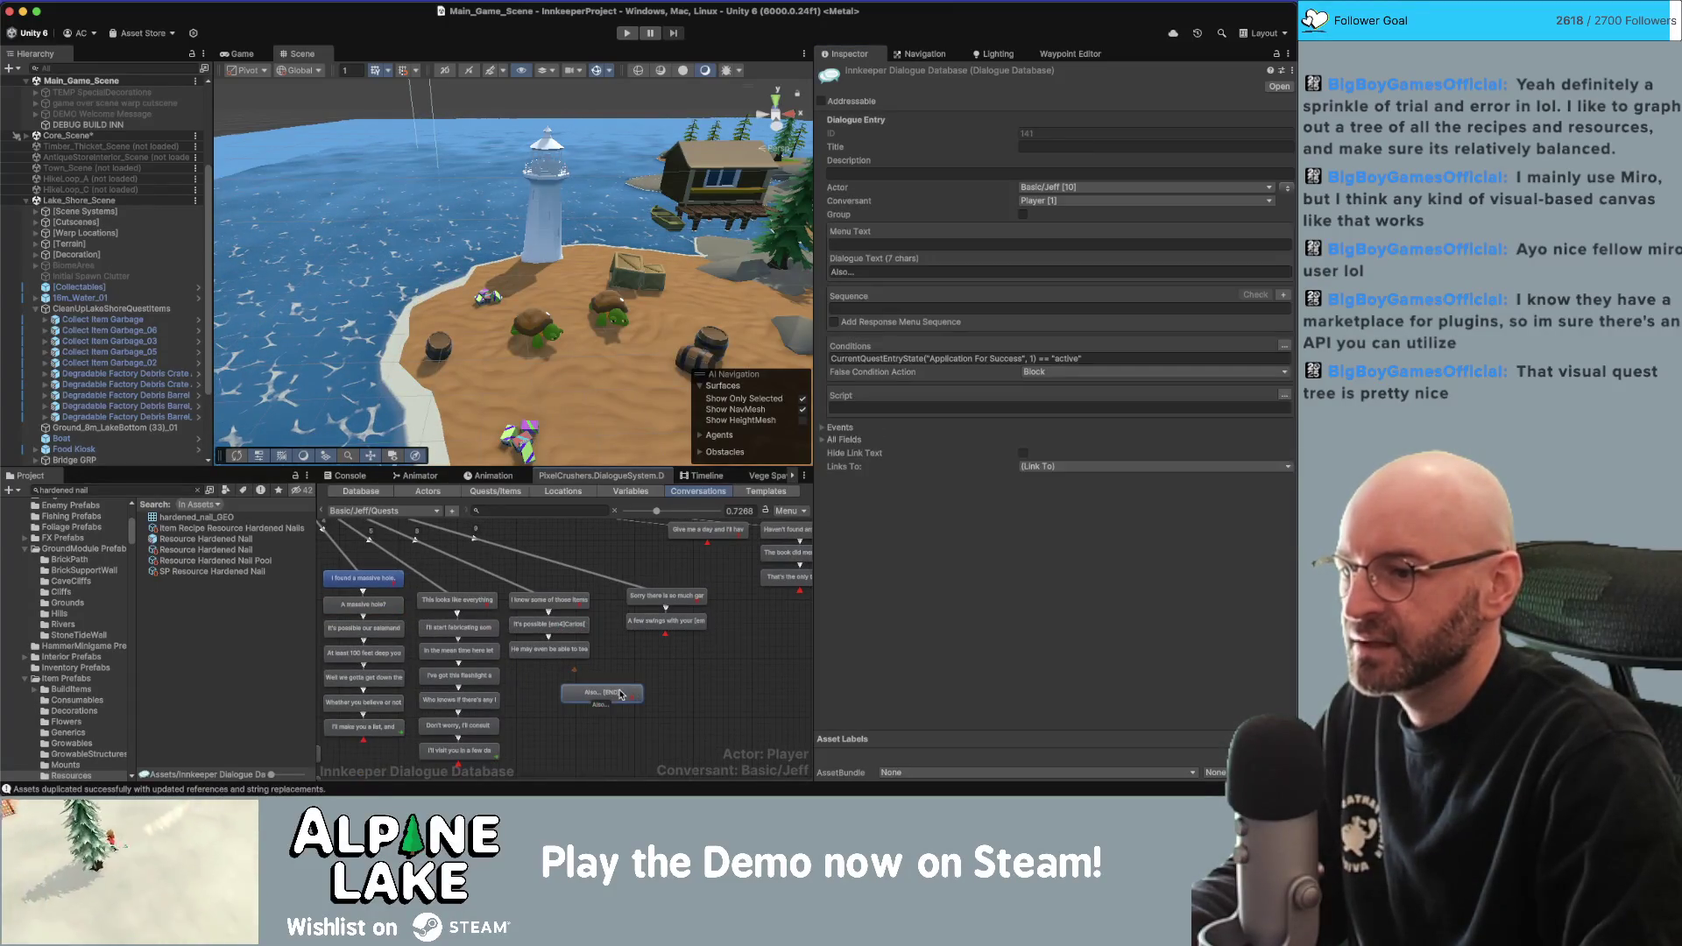
right_click(624, 693)
left_click(648, 633)
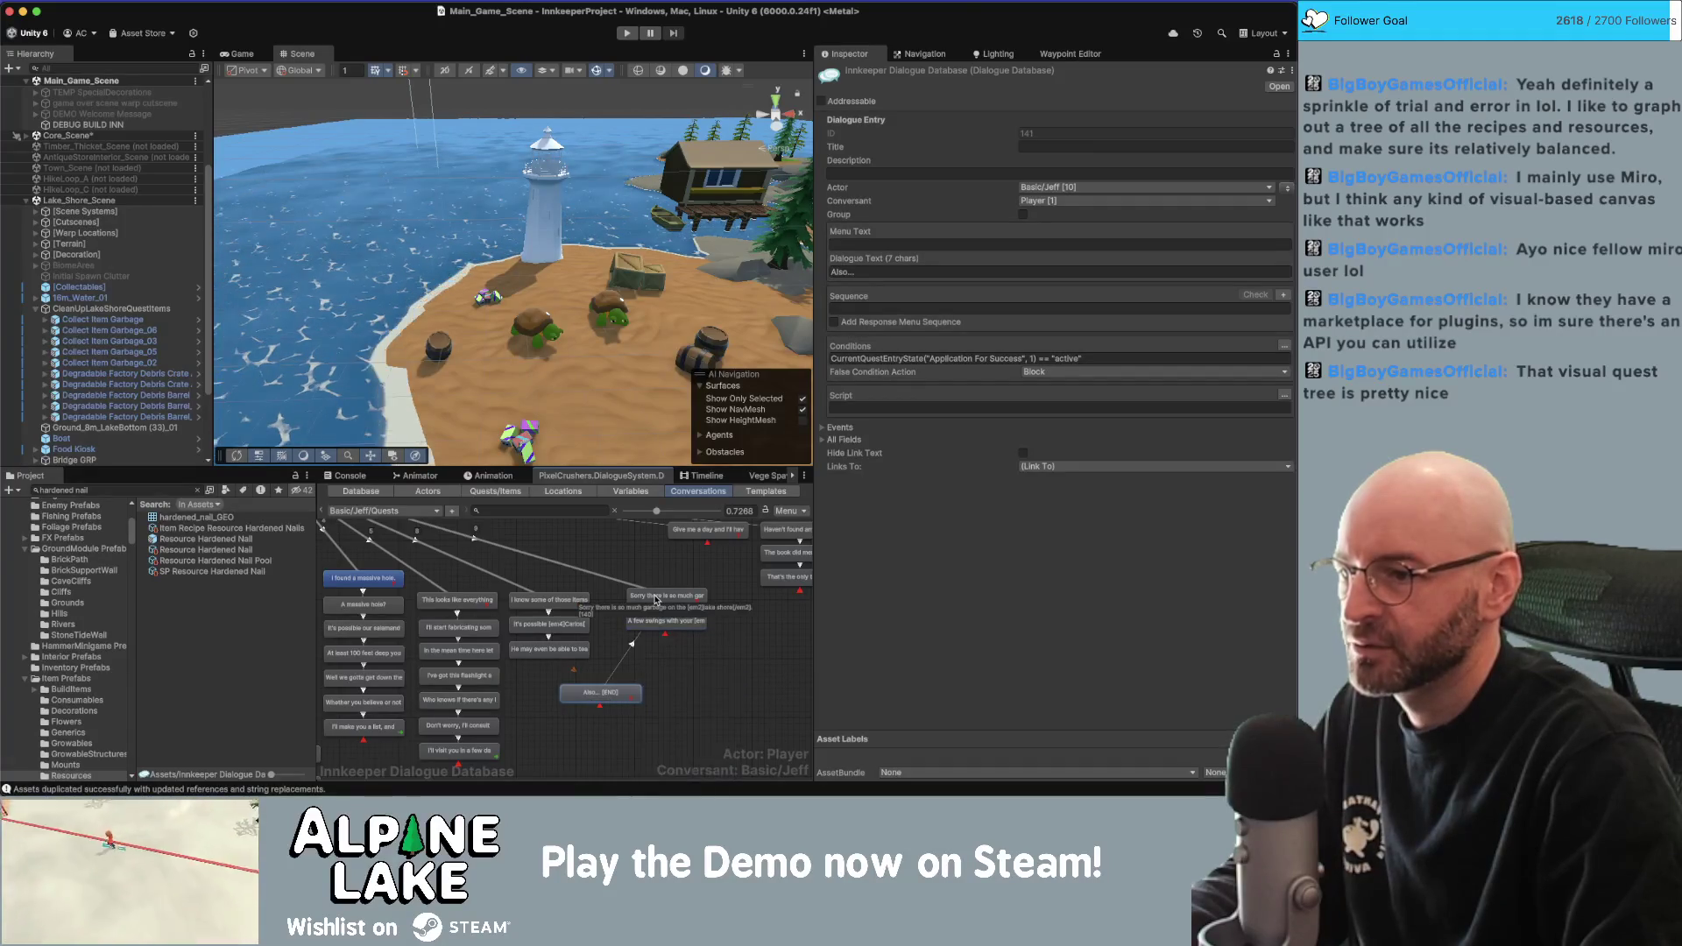
left_click(552, 600)
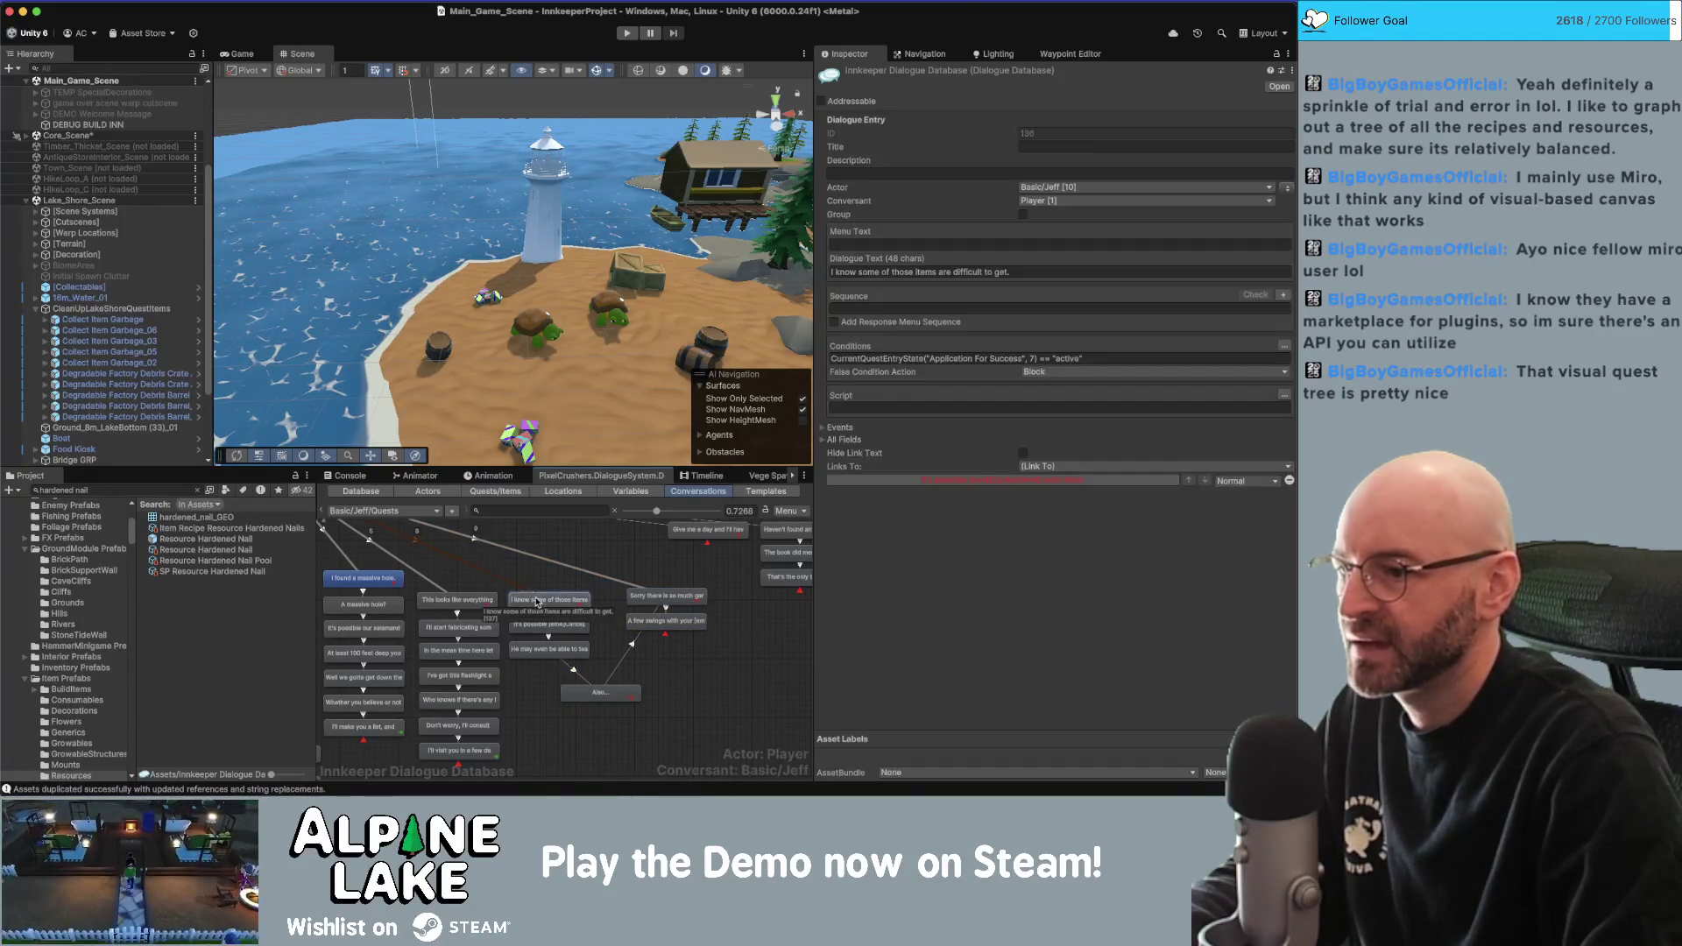
Set the link leading into the garbage reply to Low priority.
left_click_drag(506, 575, 543, 602)
left_click(502, 578)
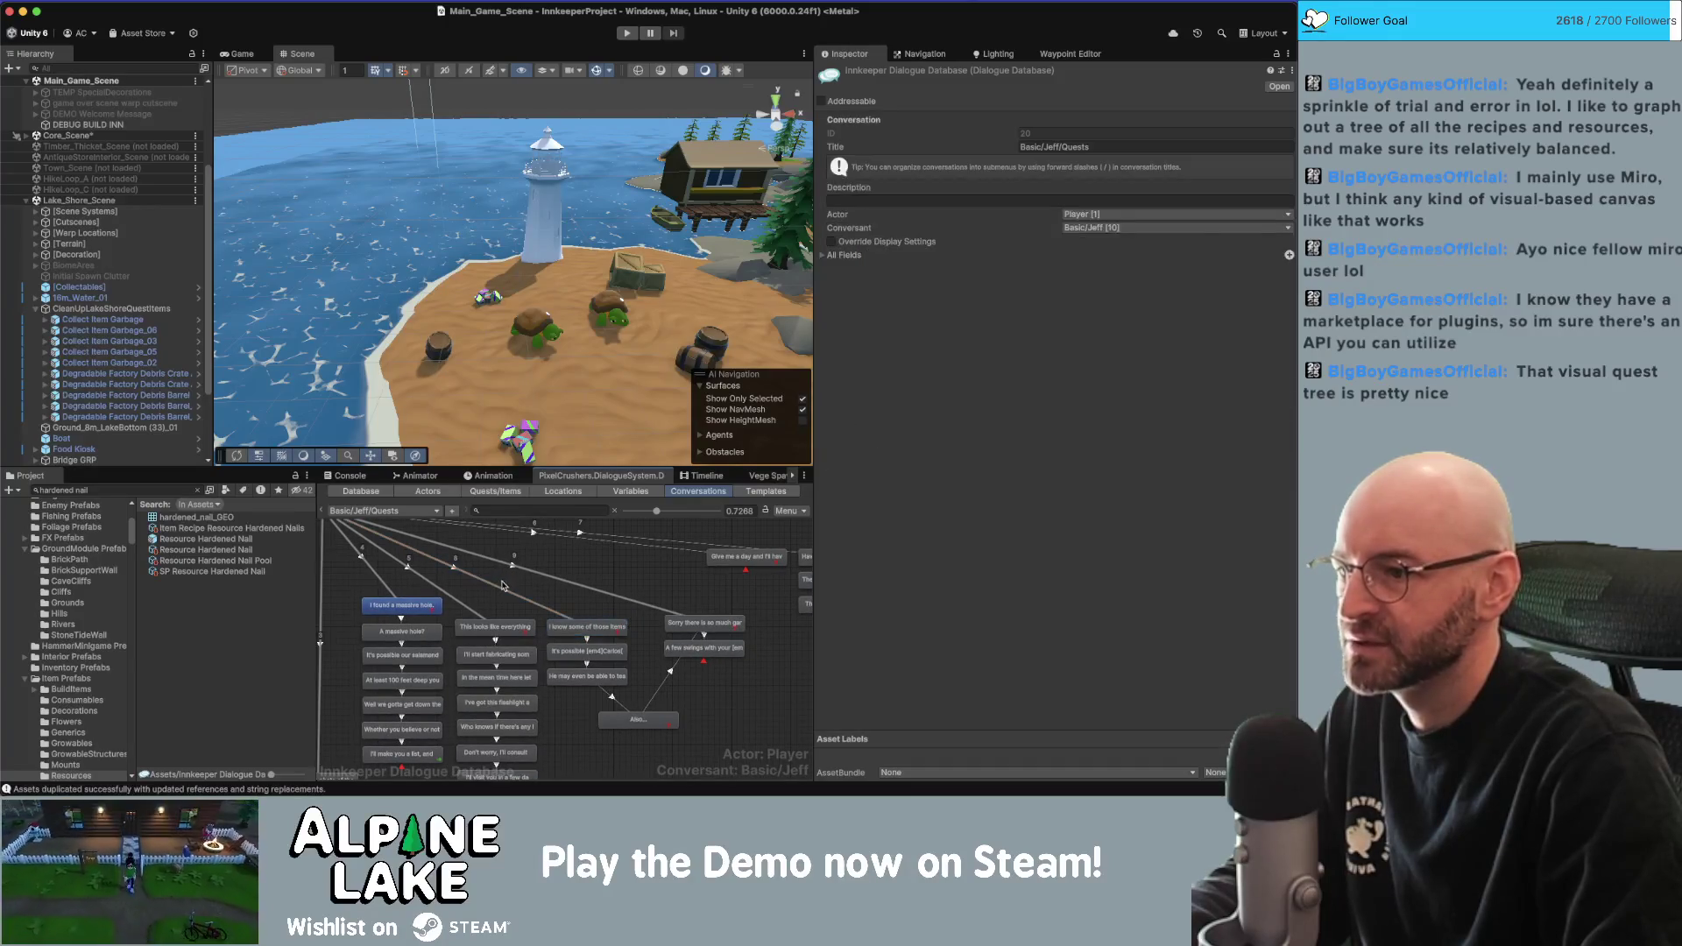
left_click(502, 590)
left_click(522, 571)
left_click(1058, 141)
left_click(1042, 144)
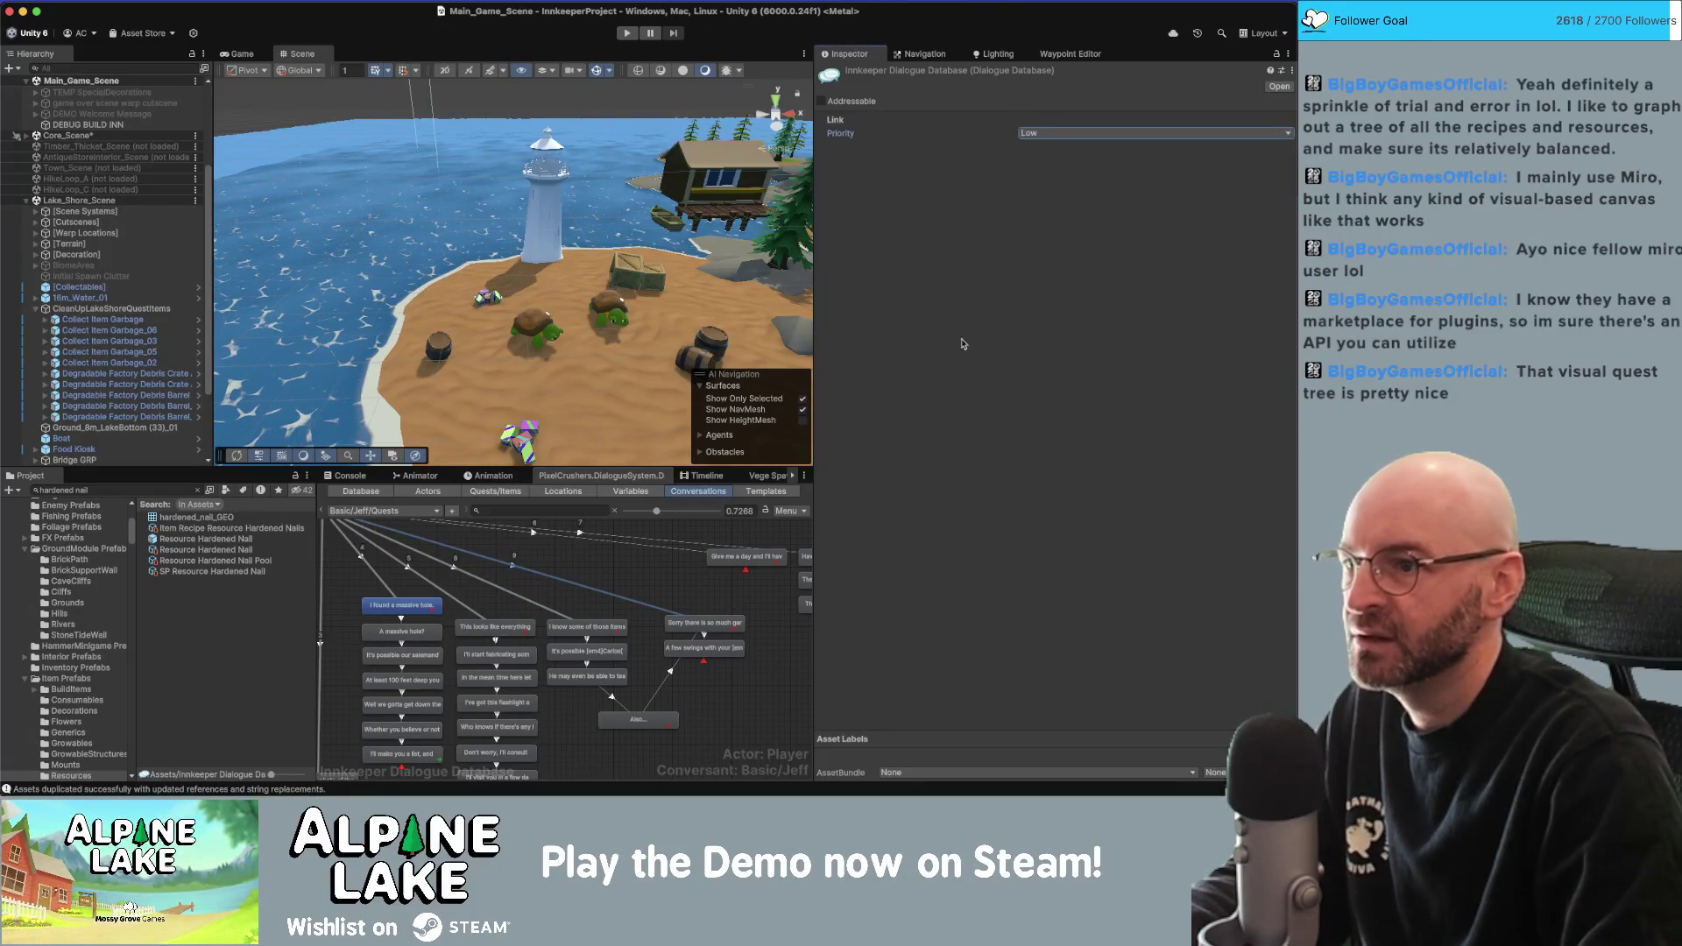
left_click(674, 593)
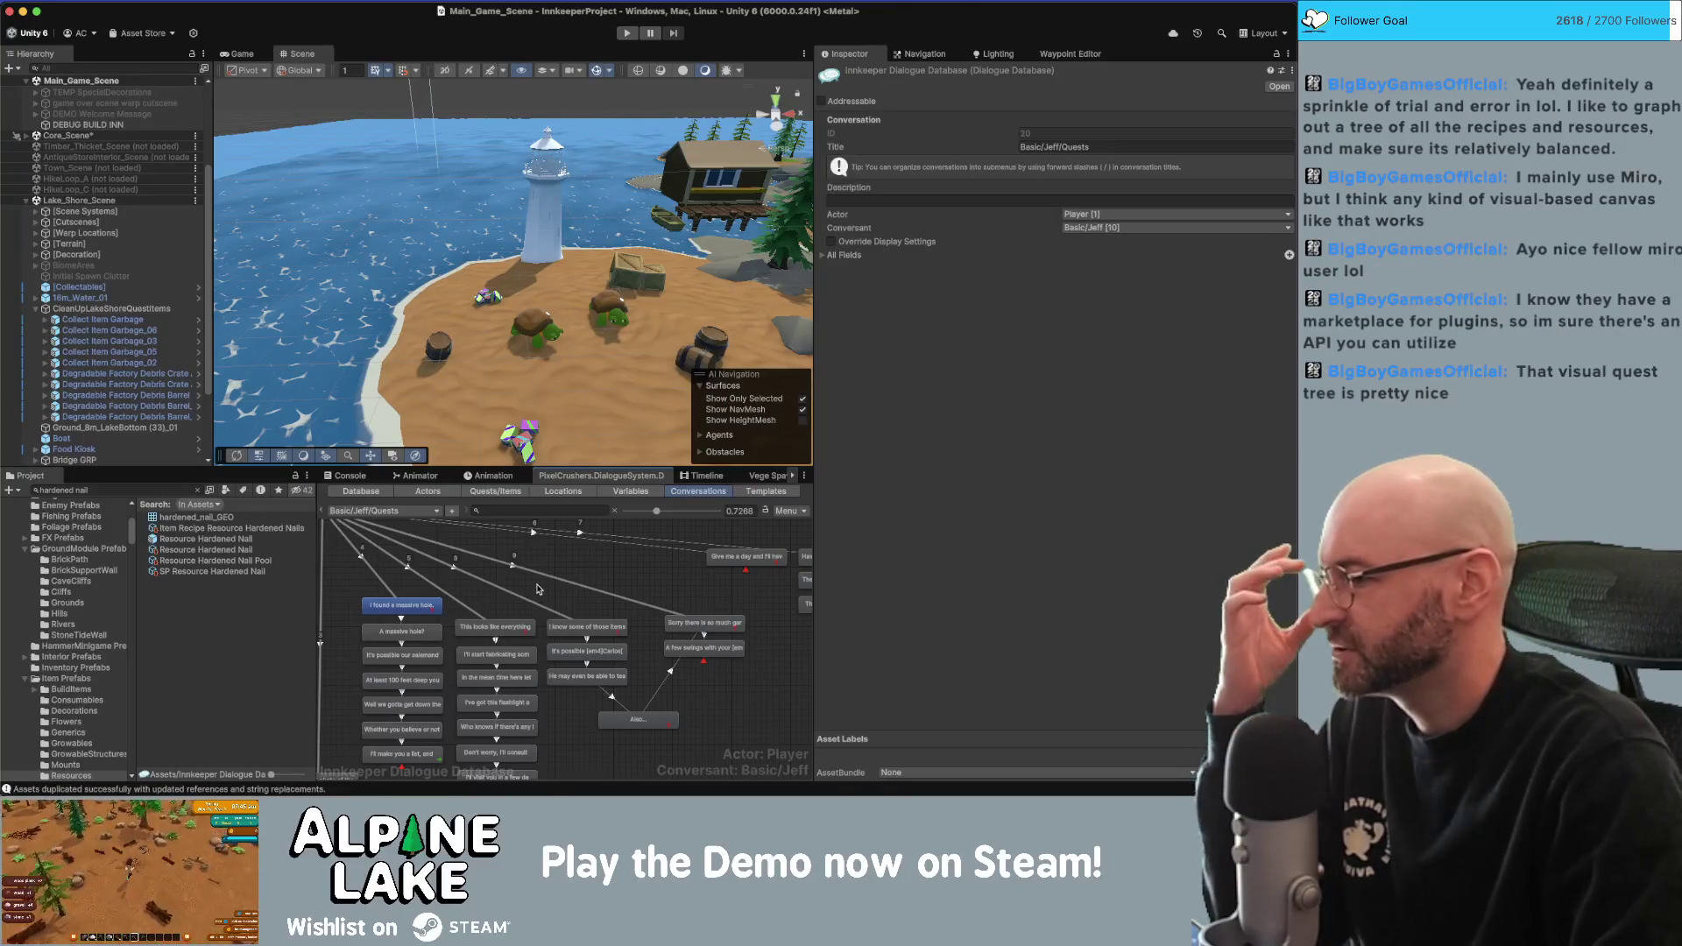
scroll(618, 578, "down", 5)
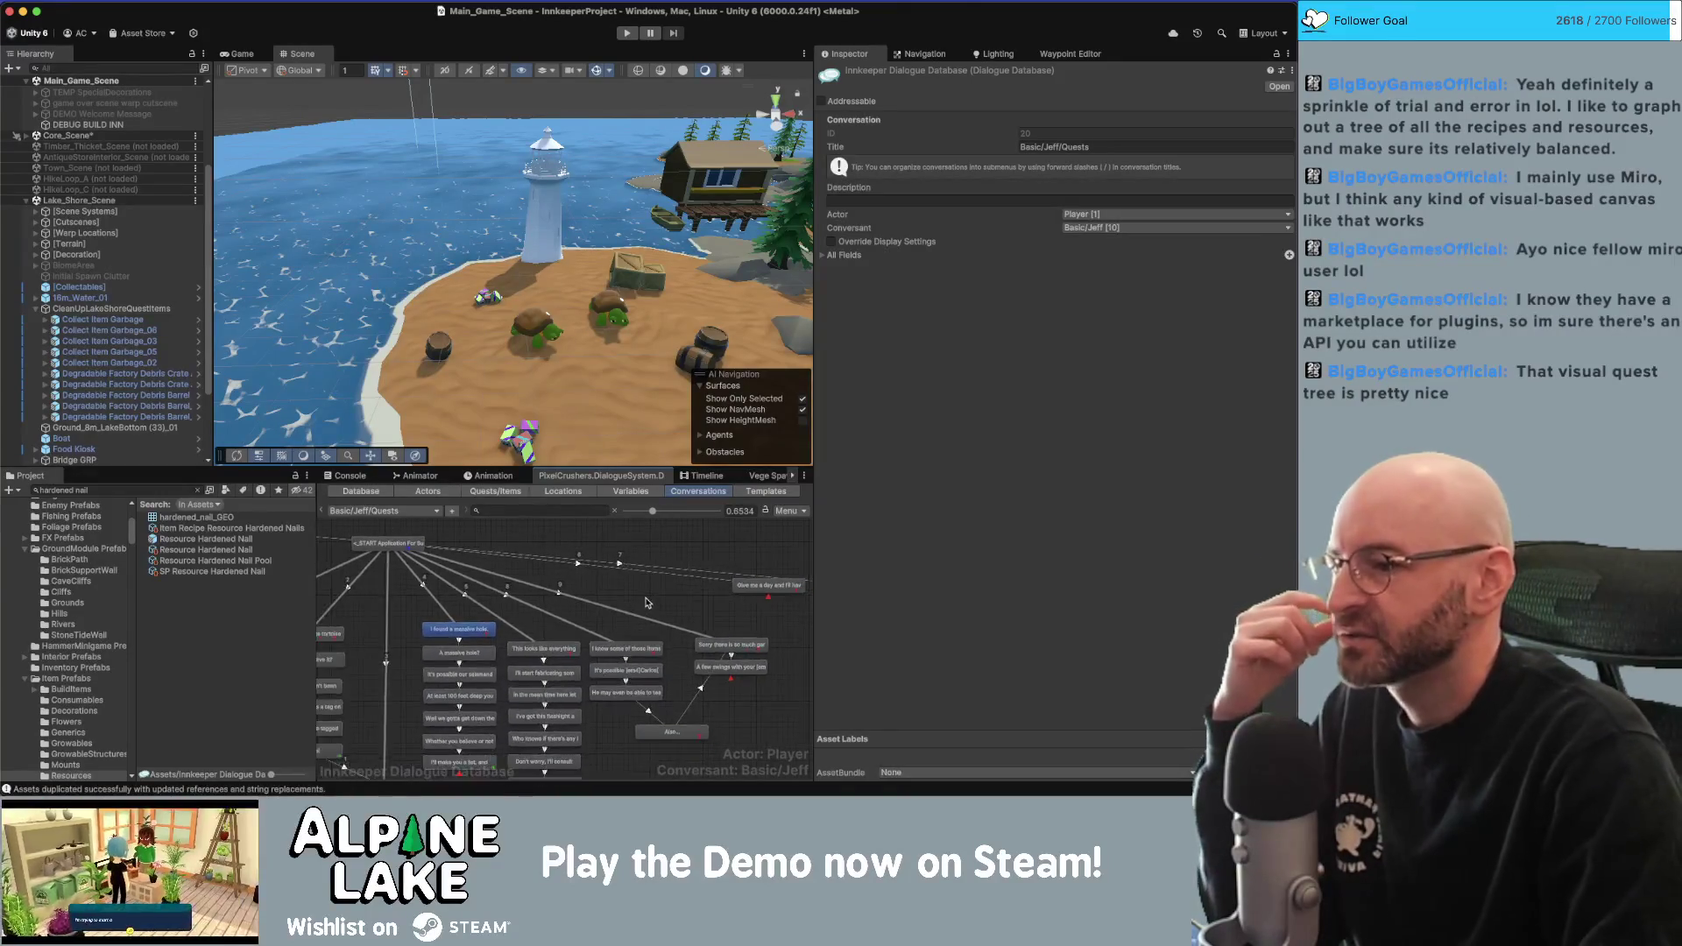
Open the Application For Success quest and scroll through its entries.
scroll(668, 607, "down", 6)
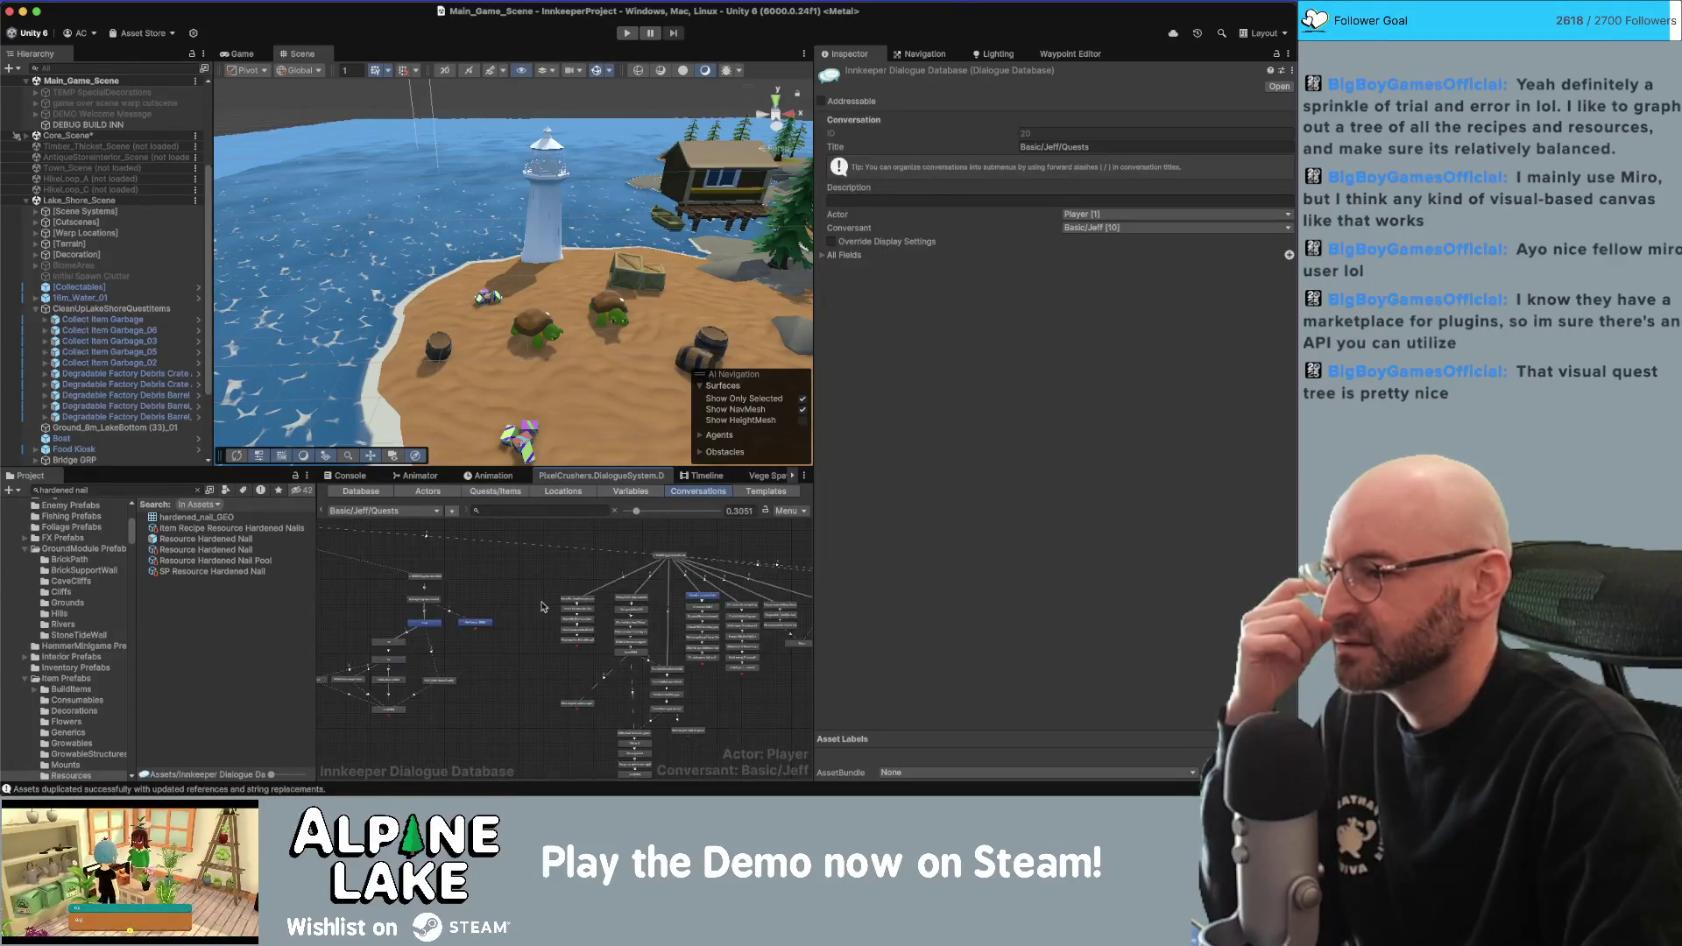
scroll(519, 588, "down", 4)
left_click(506, 491)
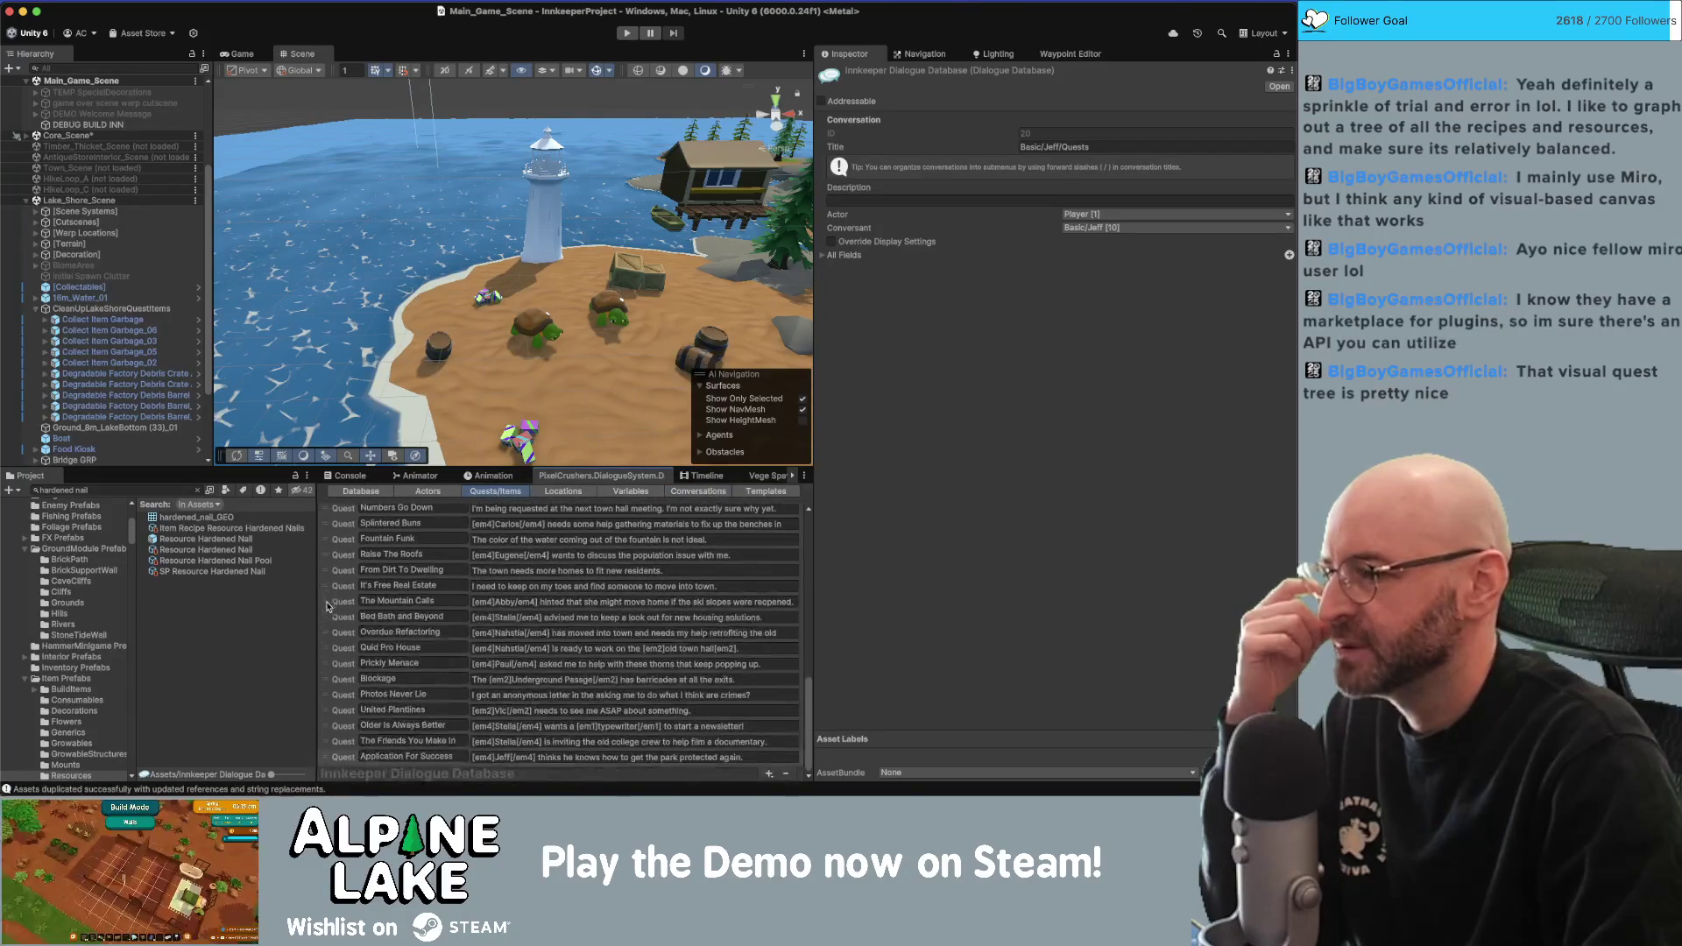
left_click(342, 757)
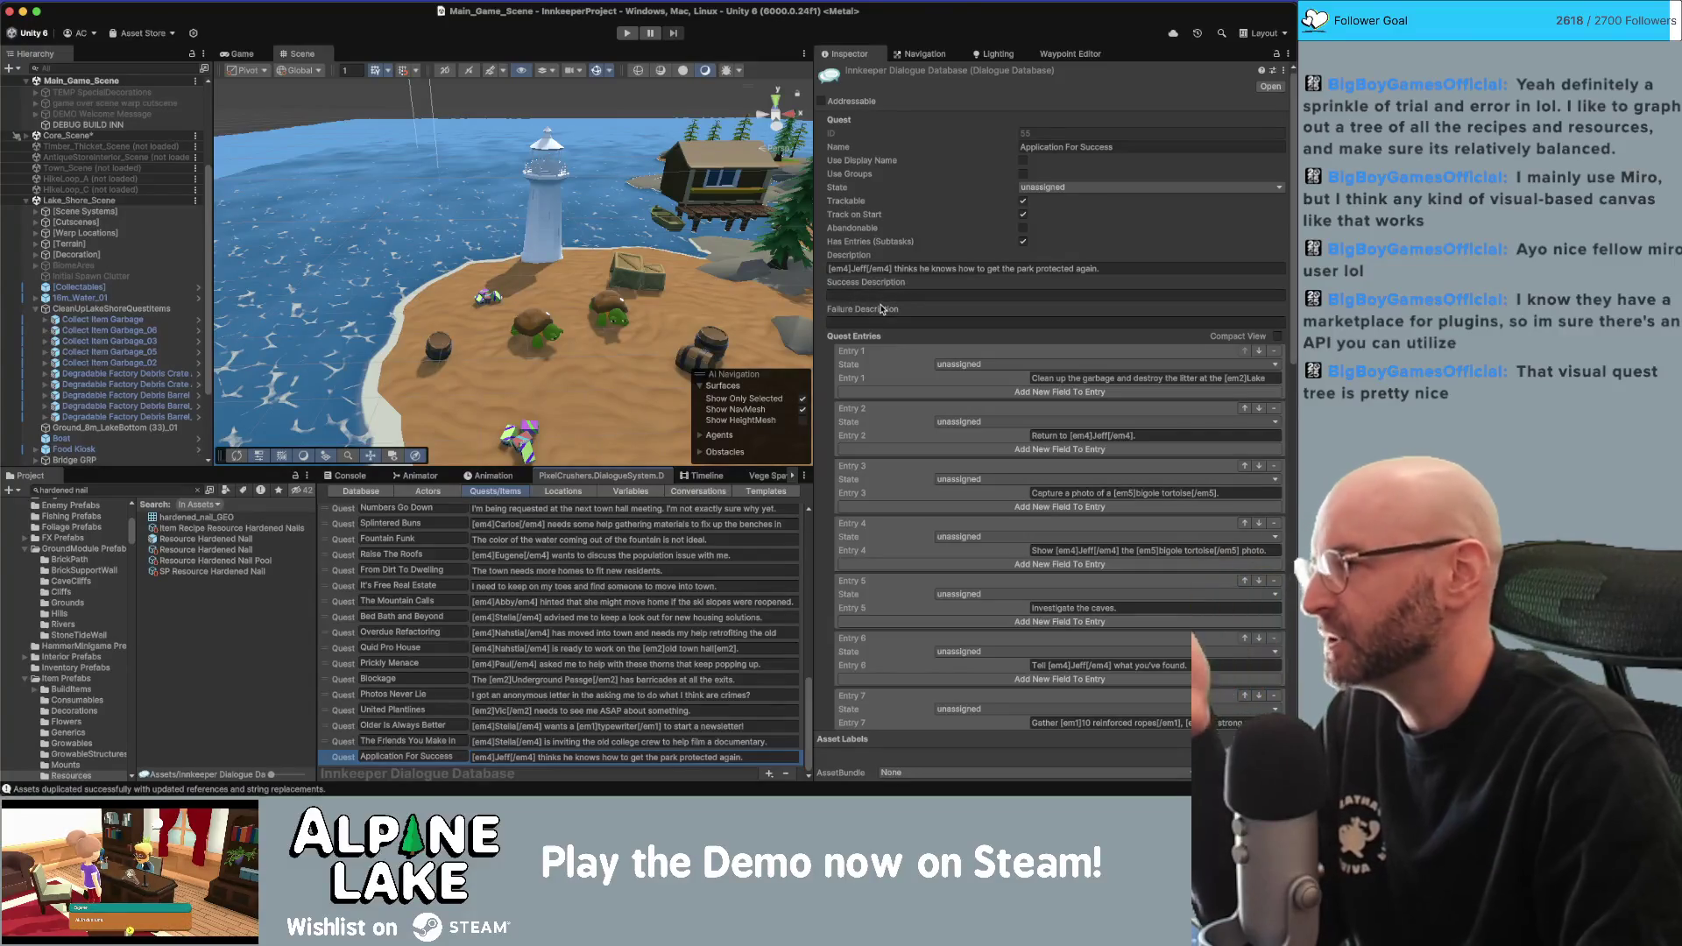
mouse_move(895, 311)
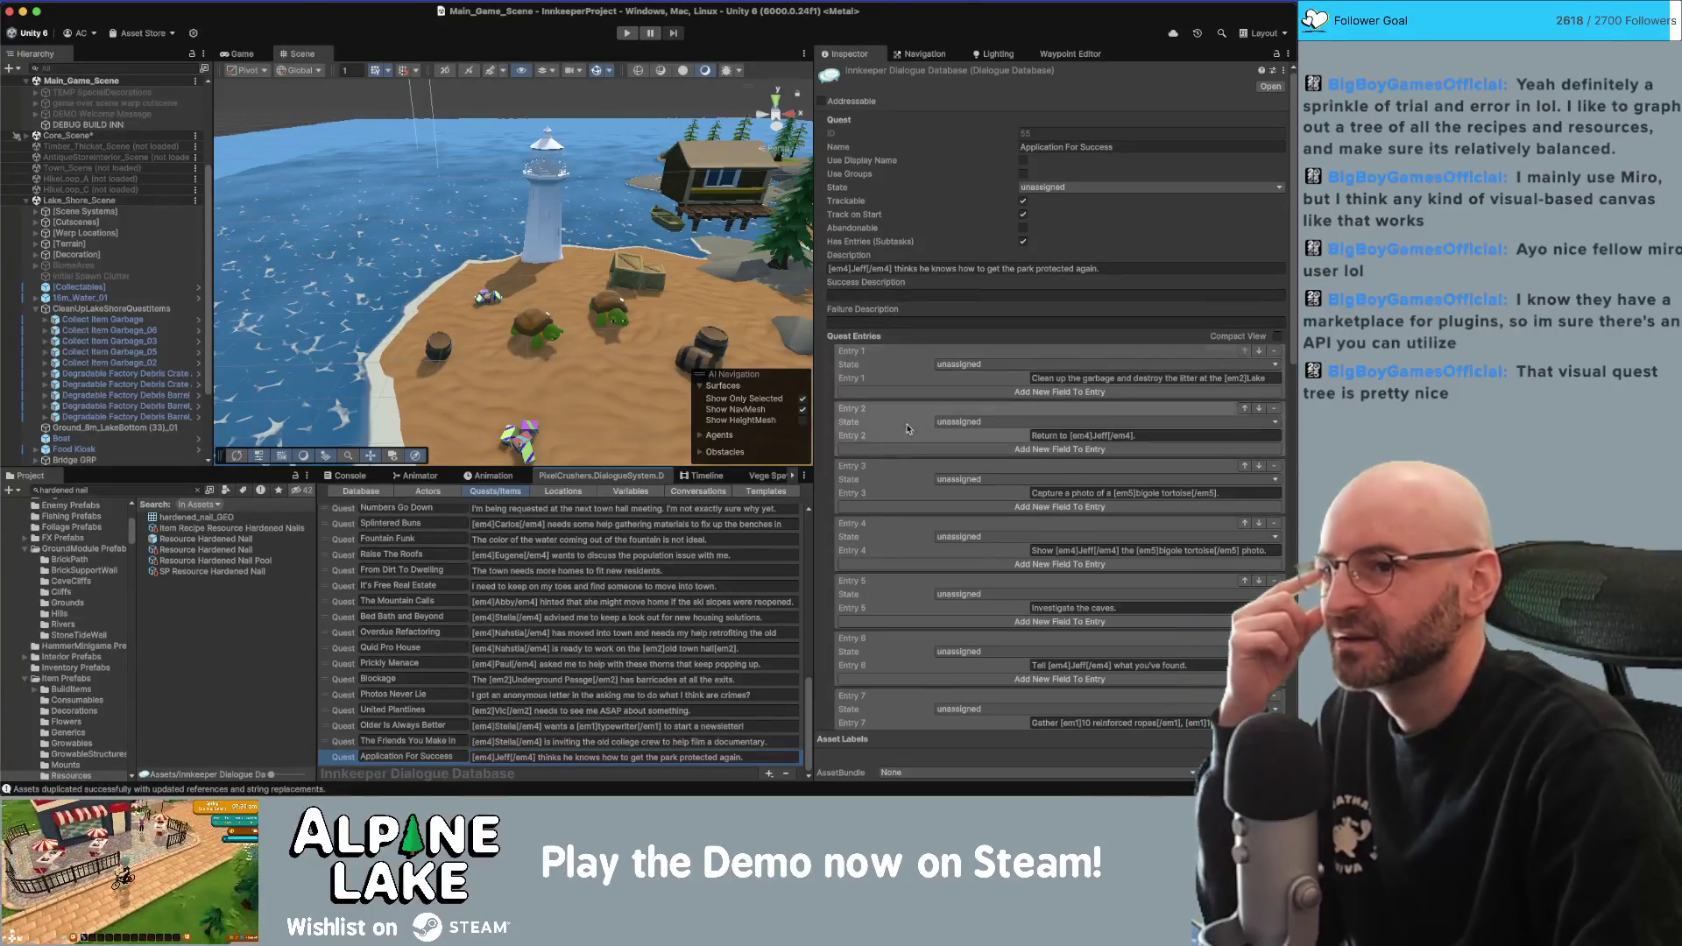
scroll(893, 371, "down", 3)
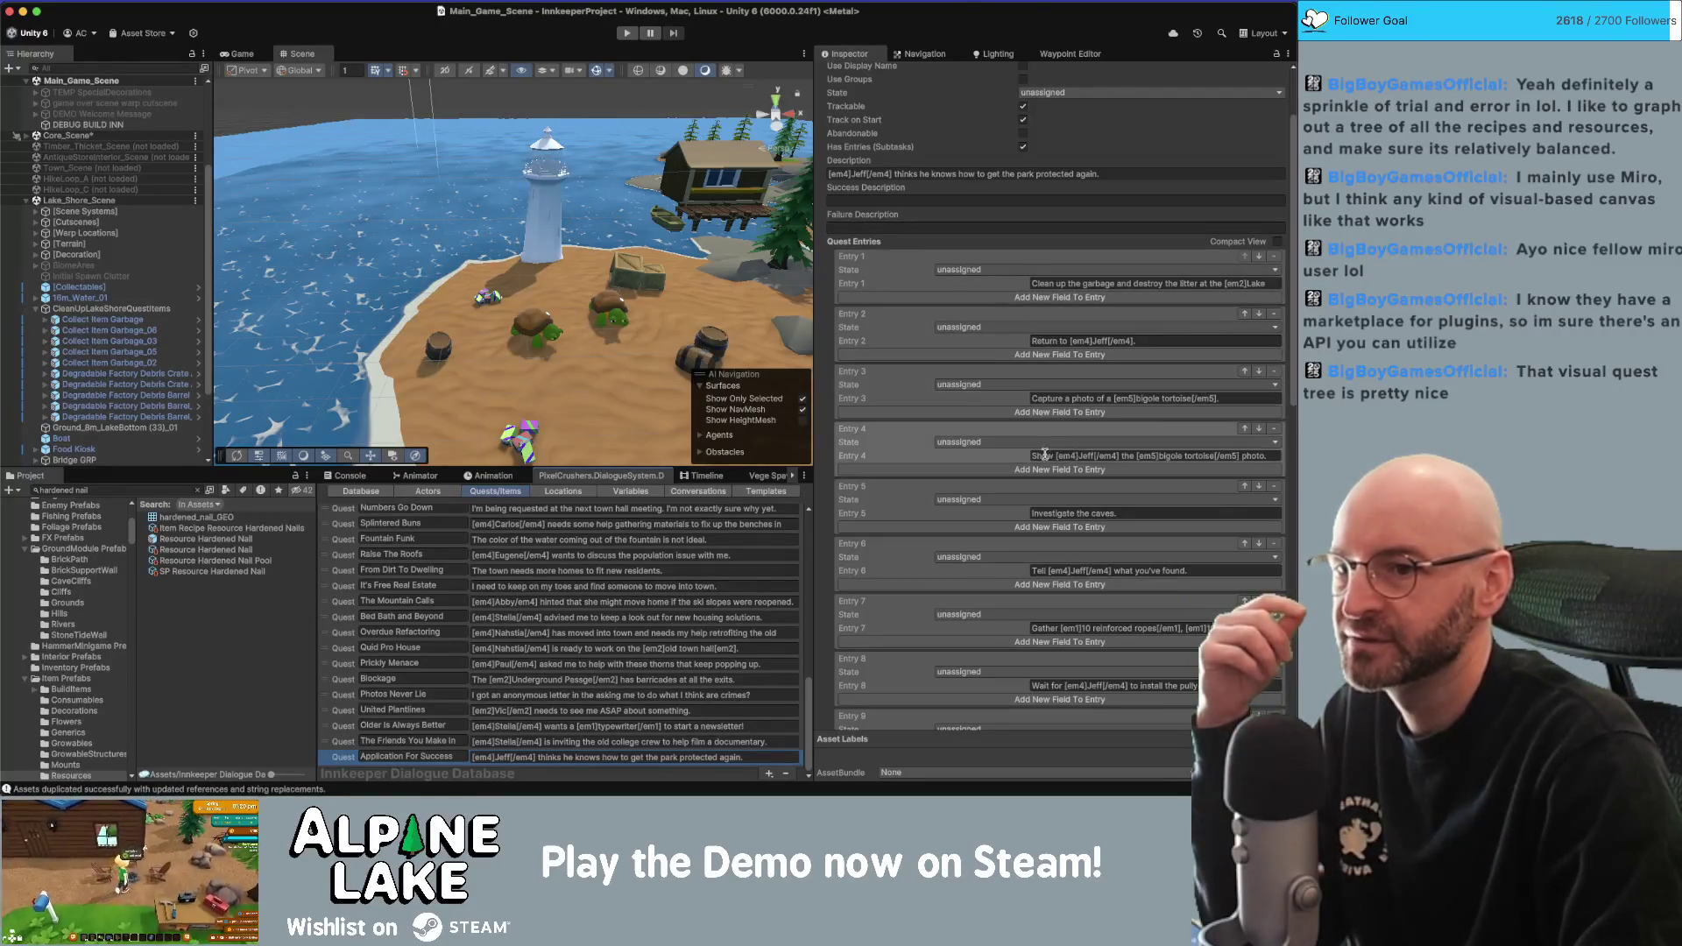
scroll(1091, 457, "down", 1)
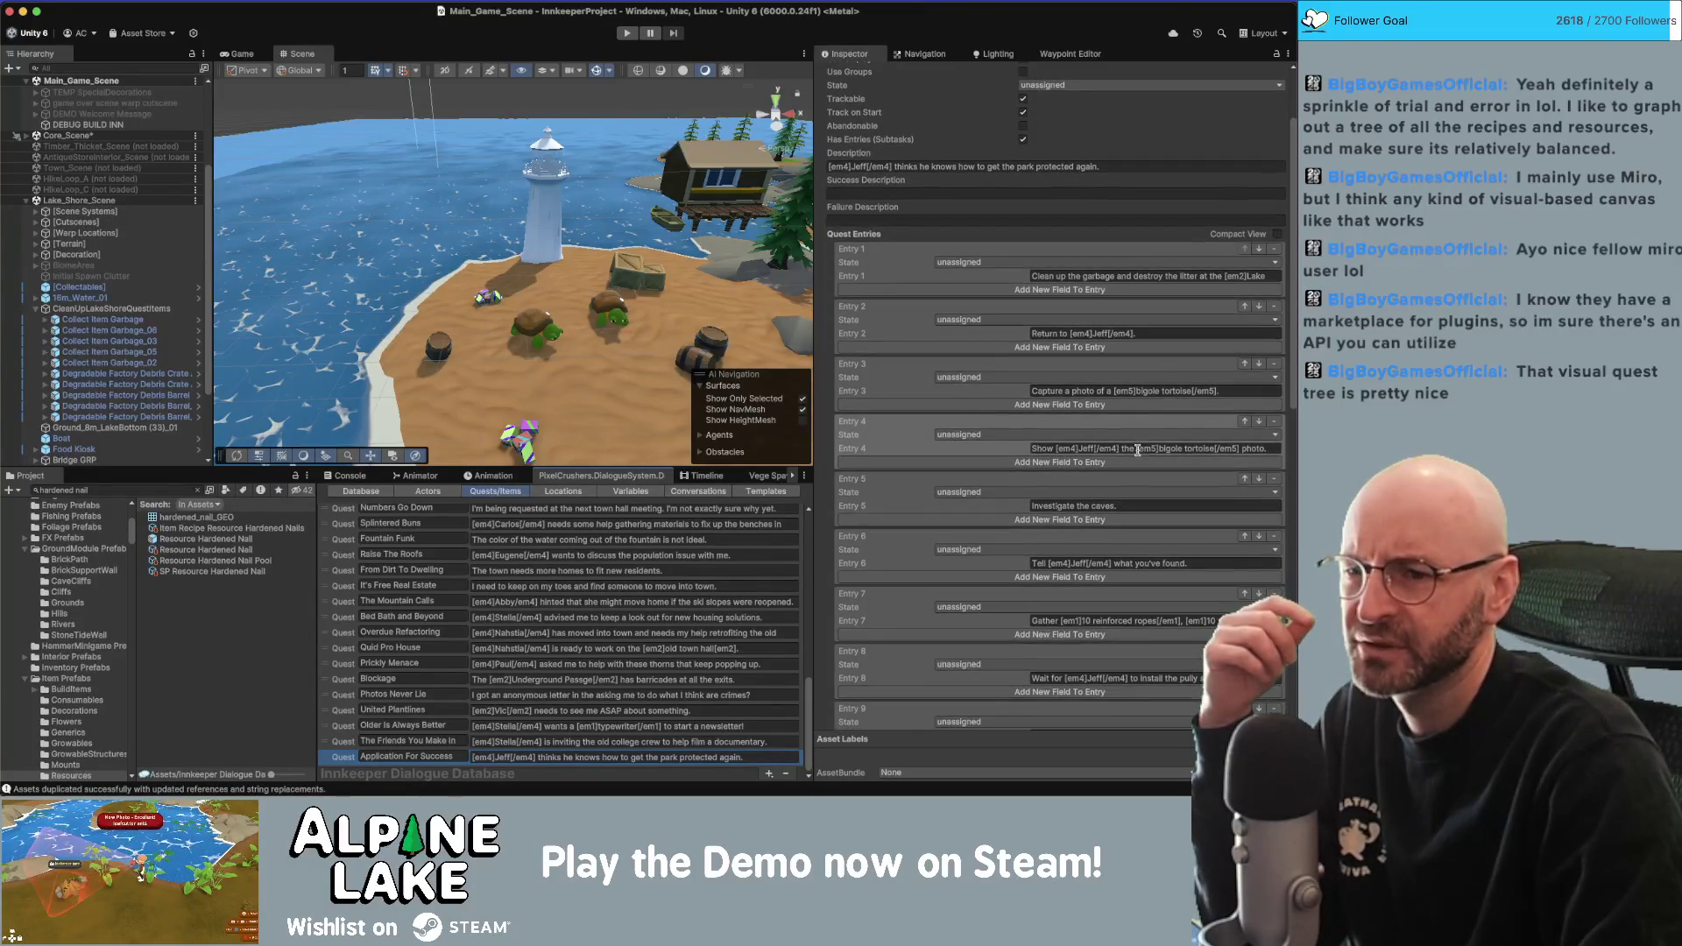
scroll(1059, 503, "down", 1)
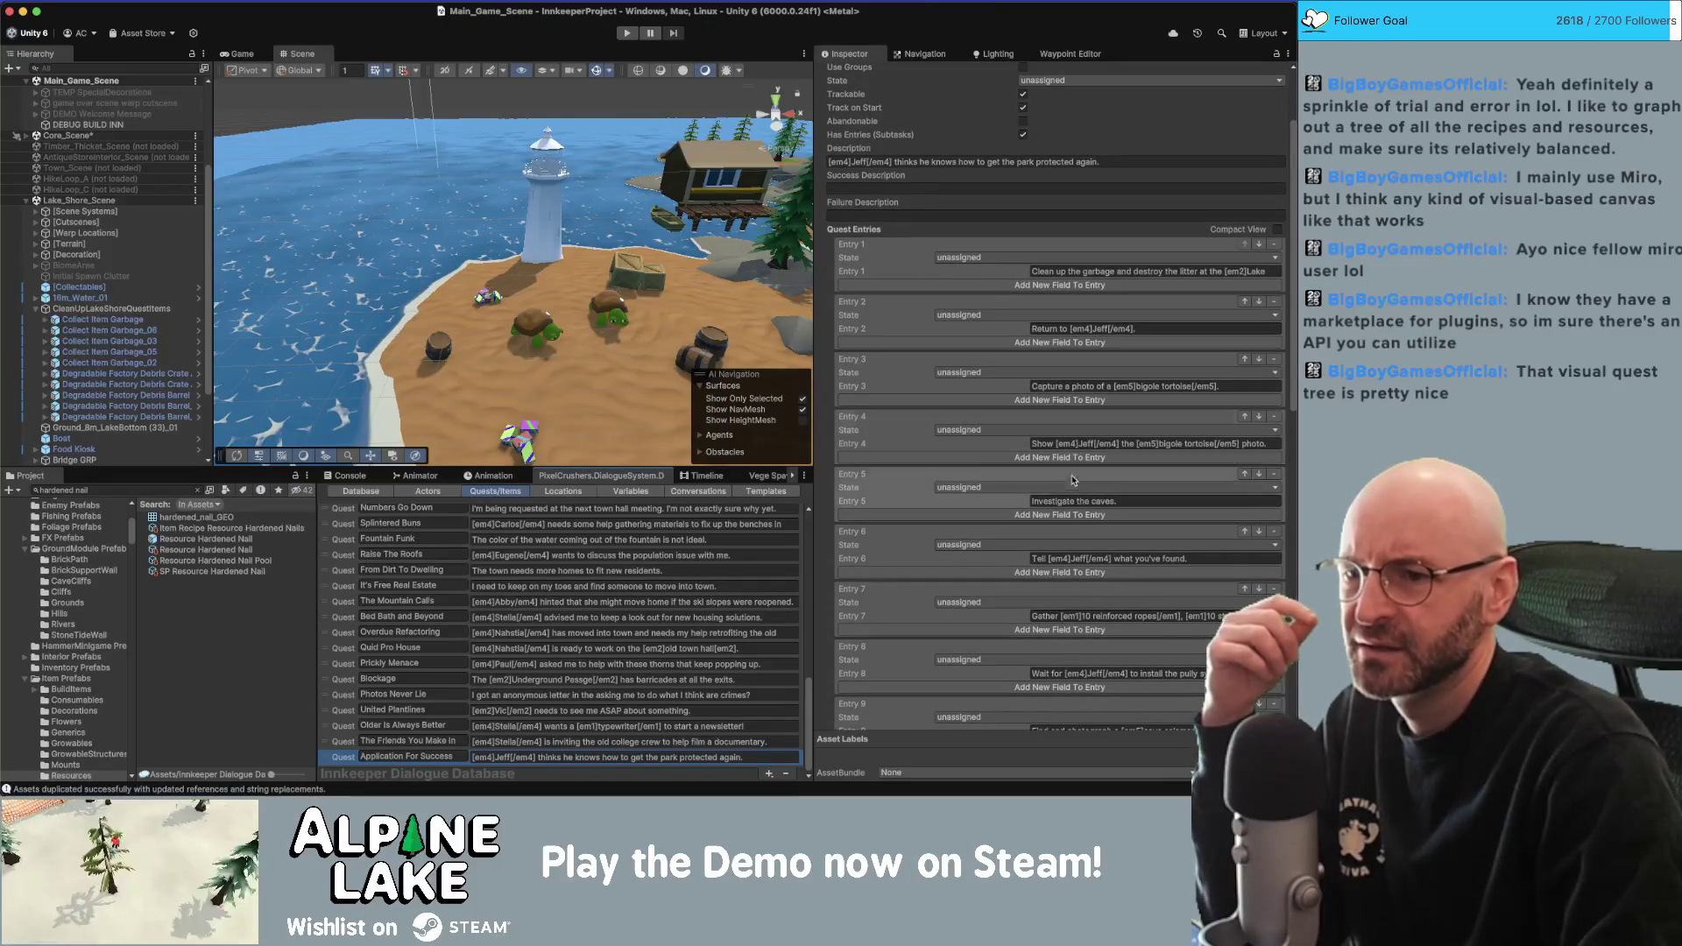
scroll(1091, 506, "down", 3)
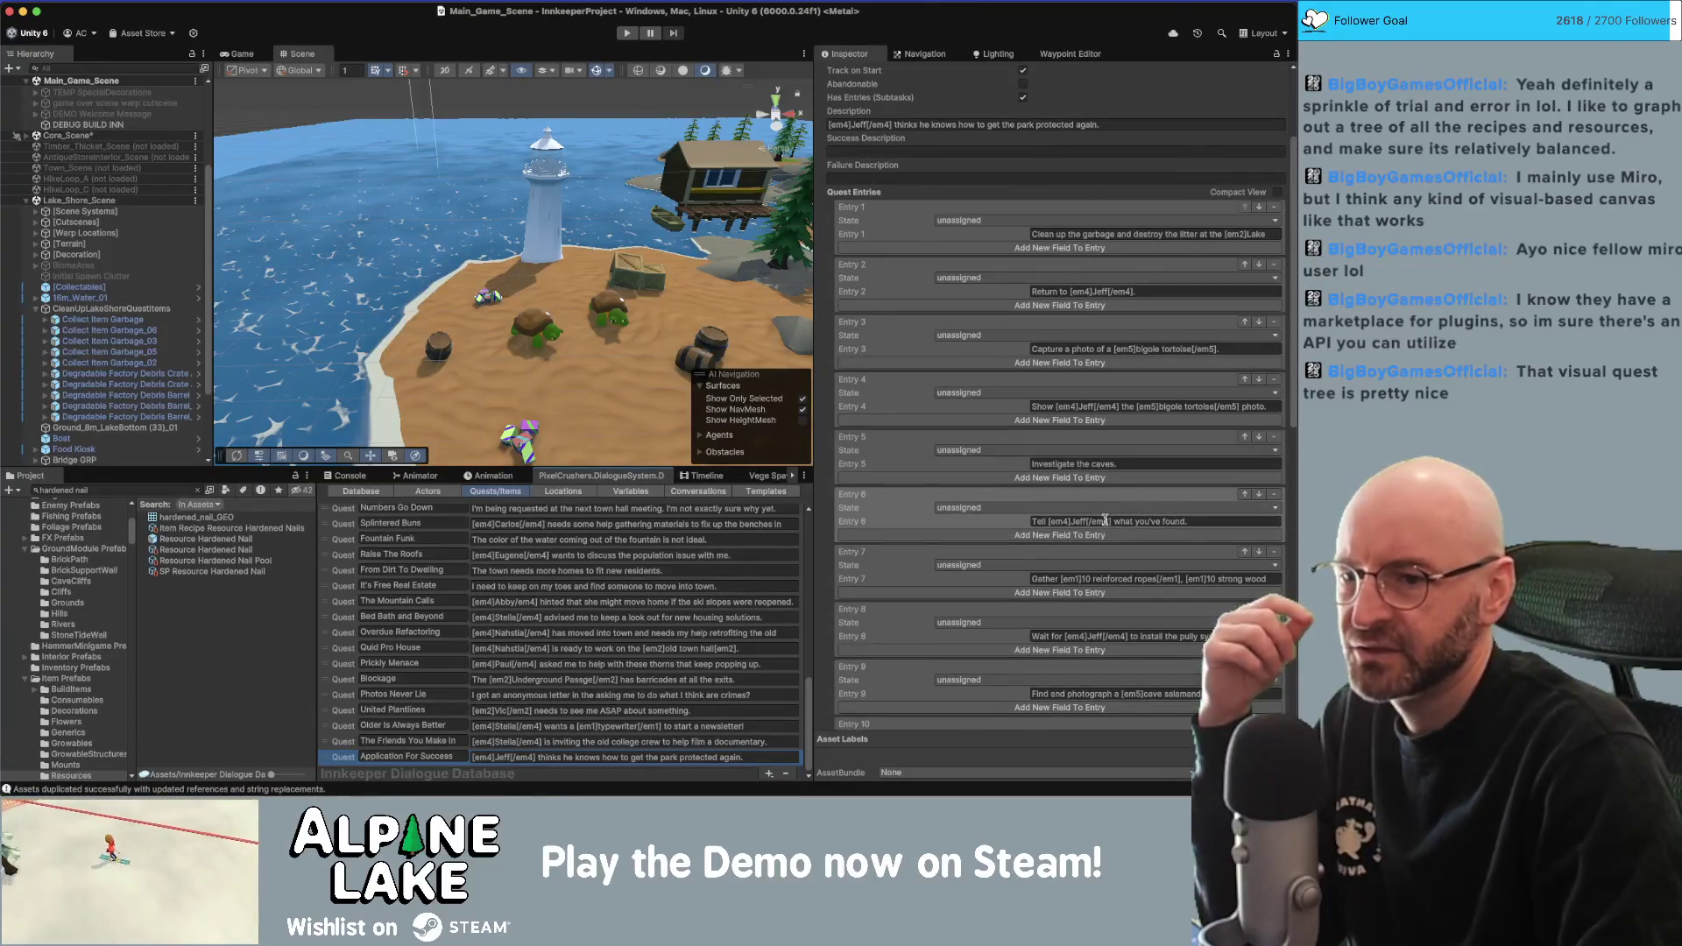
scroll(1091, 505, "down", 2)
scroll(1180, 599, "down", 5)
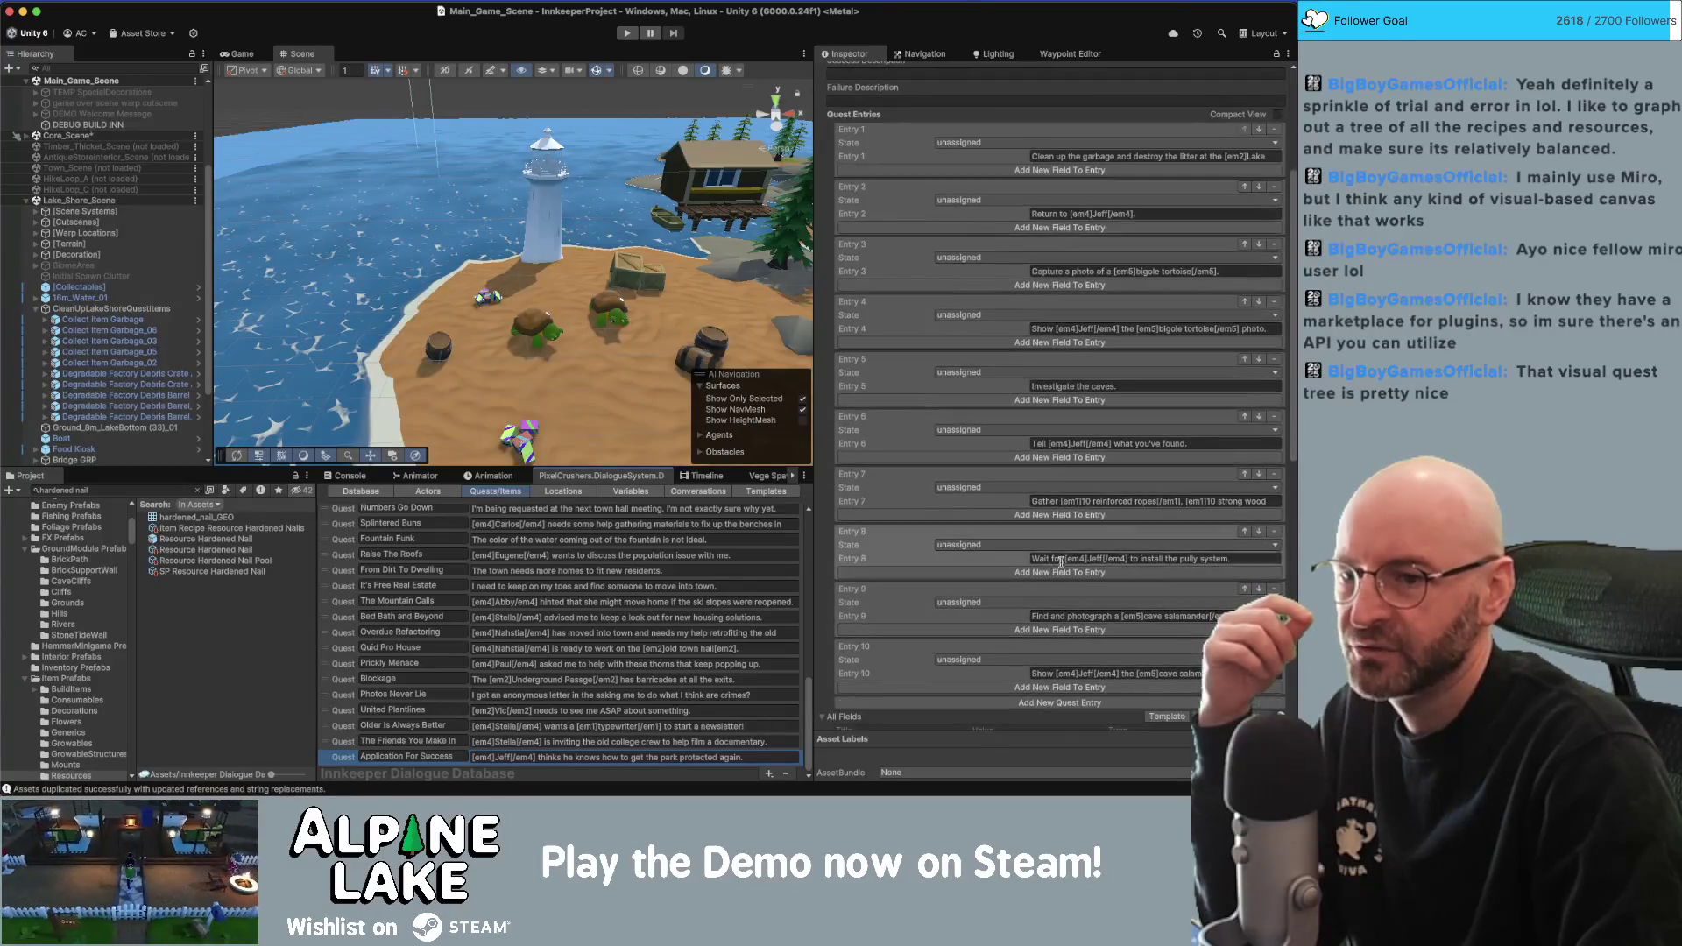
scroll(1005, 581, "down", 4)
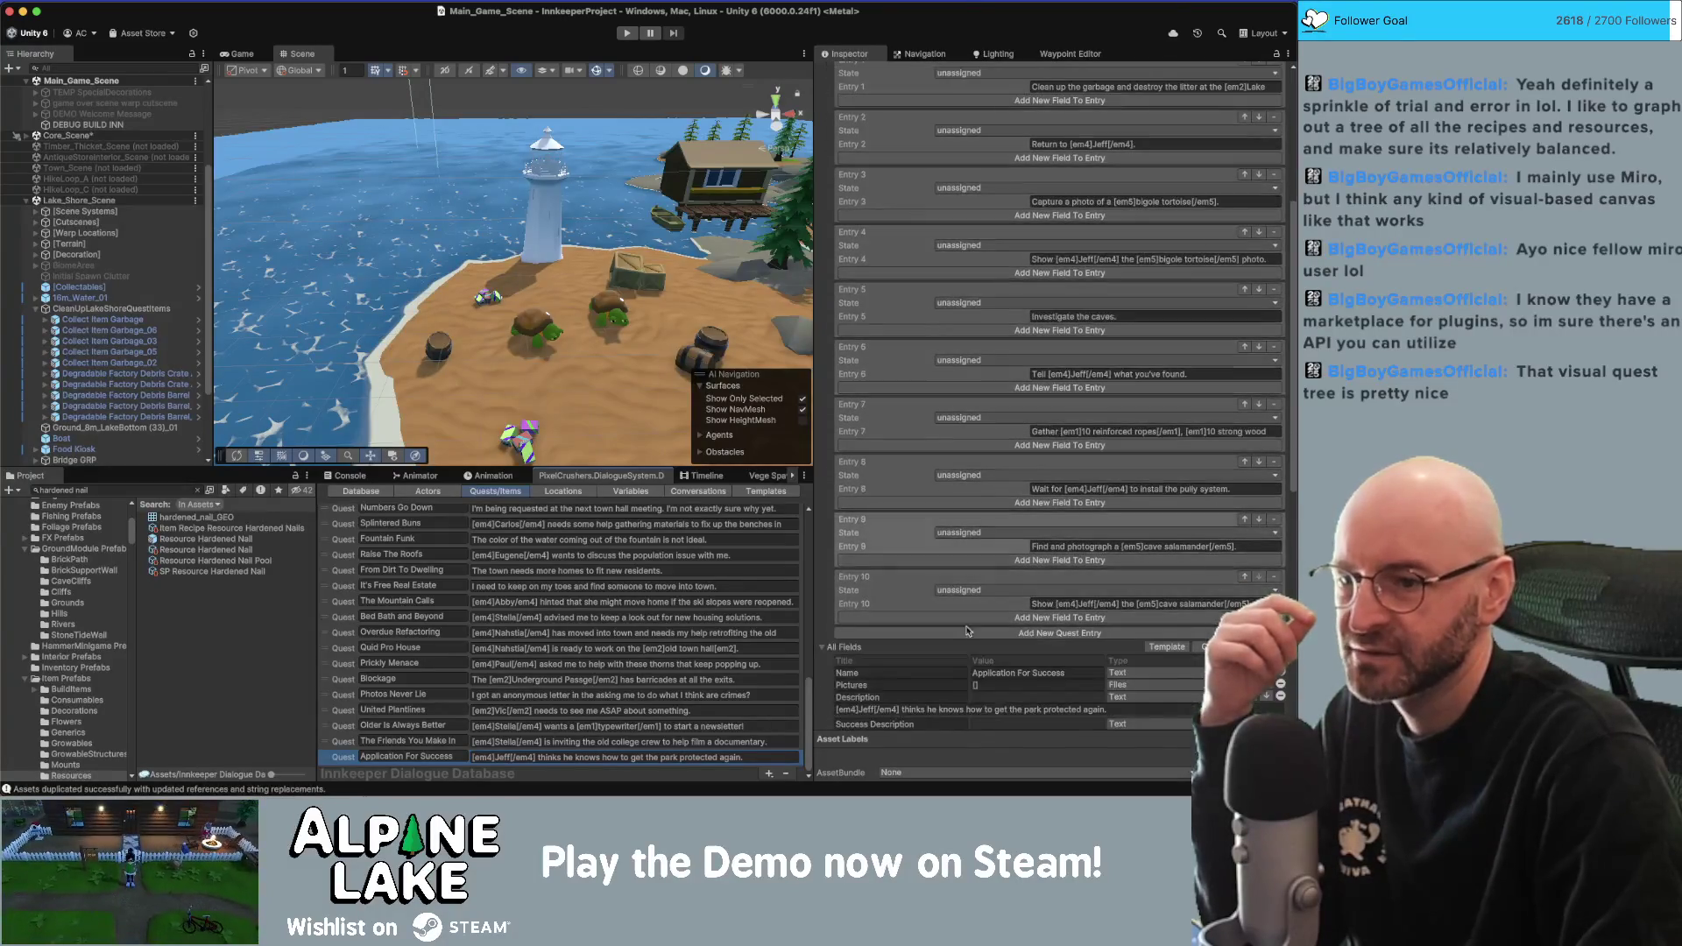
Expand the quest's All Fields section to review it, then collapse it.
left_click(817, 653)
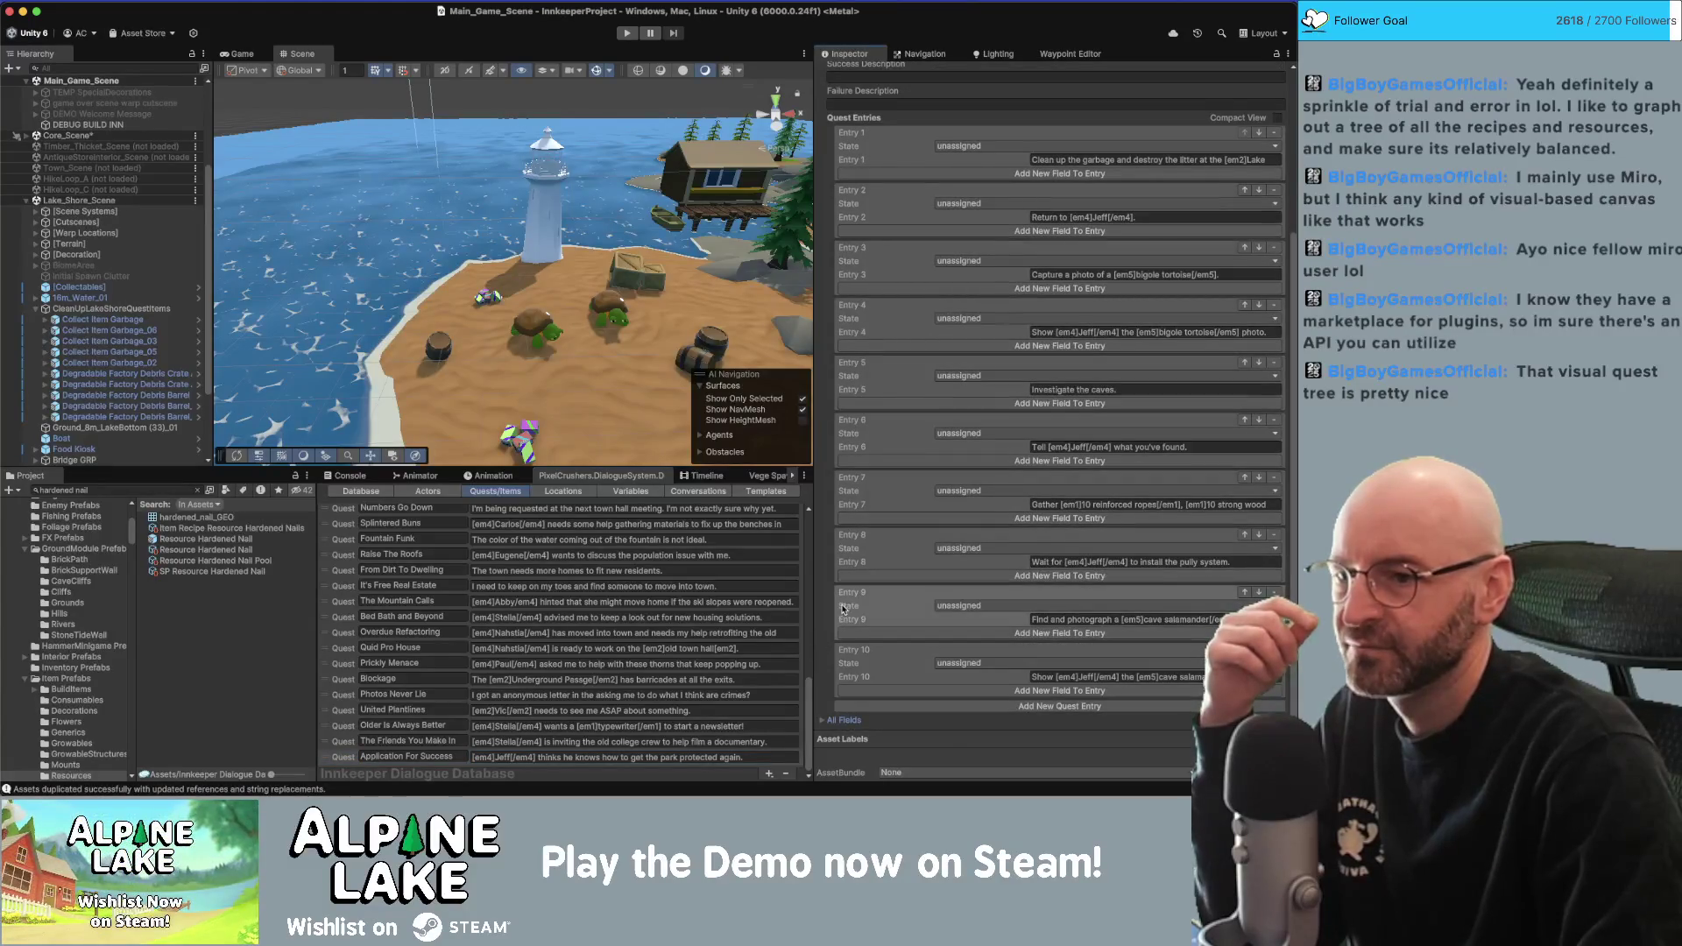
scroll(975, 424, "up", 15)
scroll(974, 424, "down", 15)
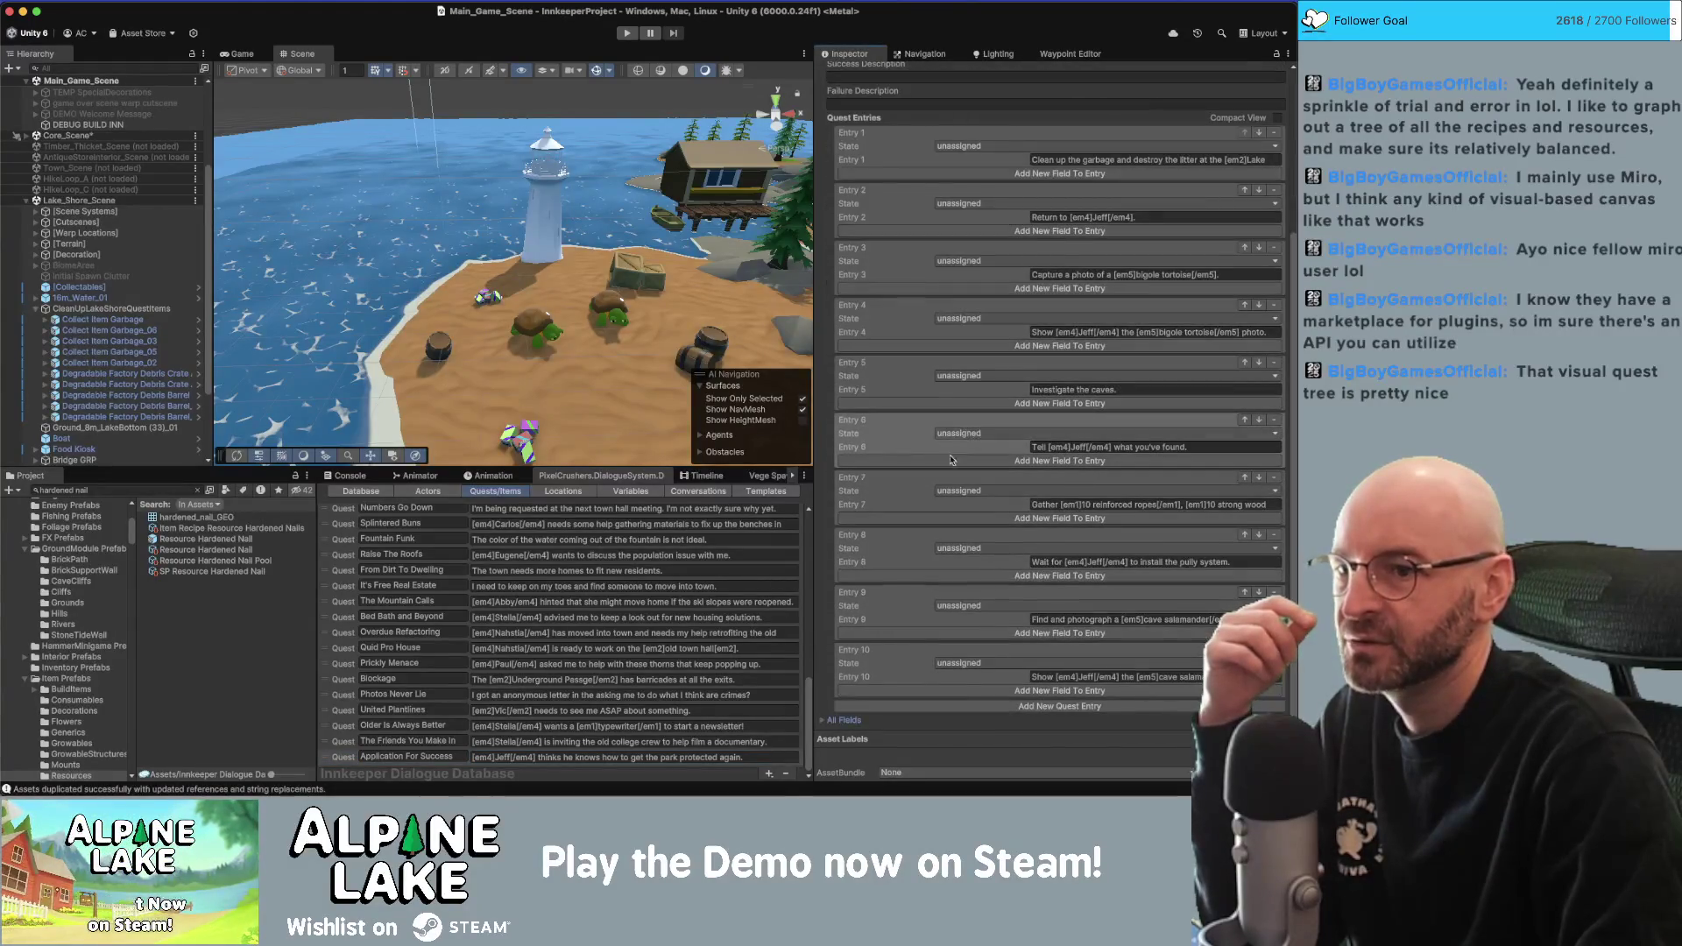
left_click(824, 719)
scroll(828, 692, "down", 2)
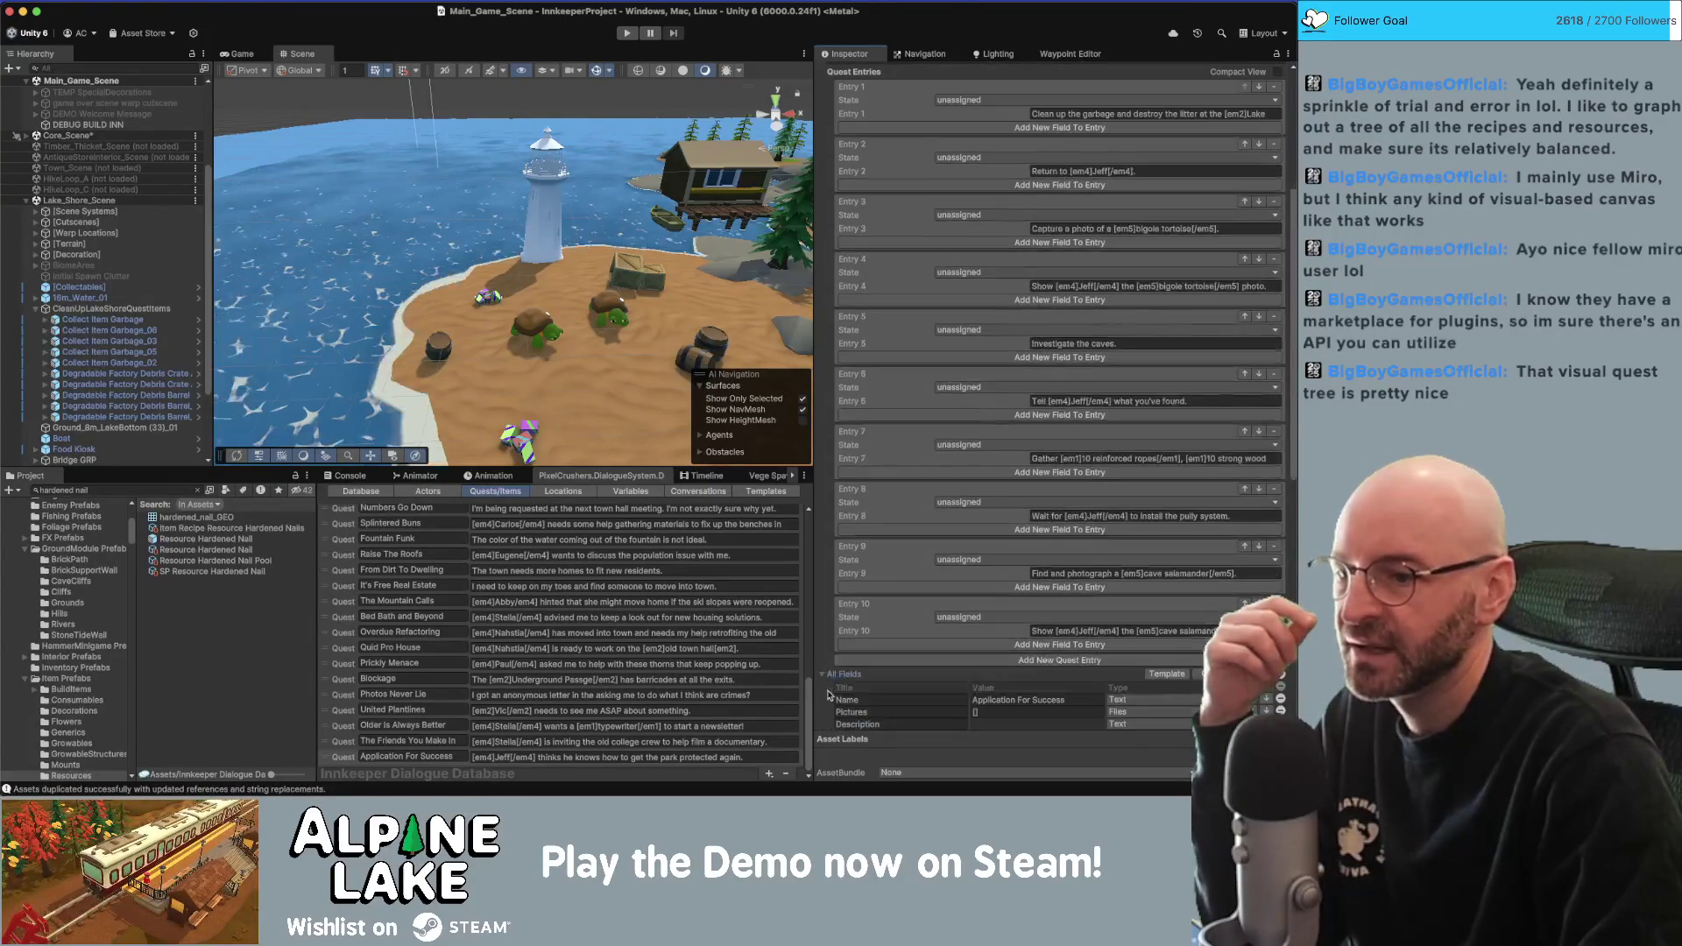
left_click(827, 676)
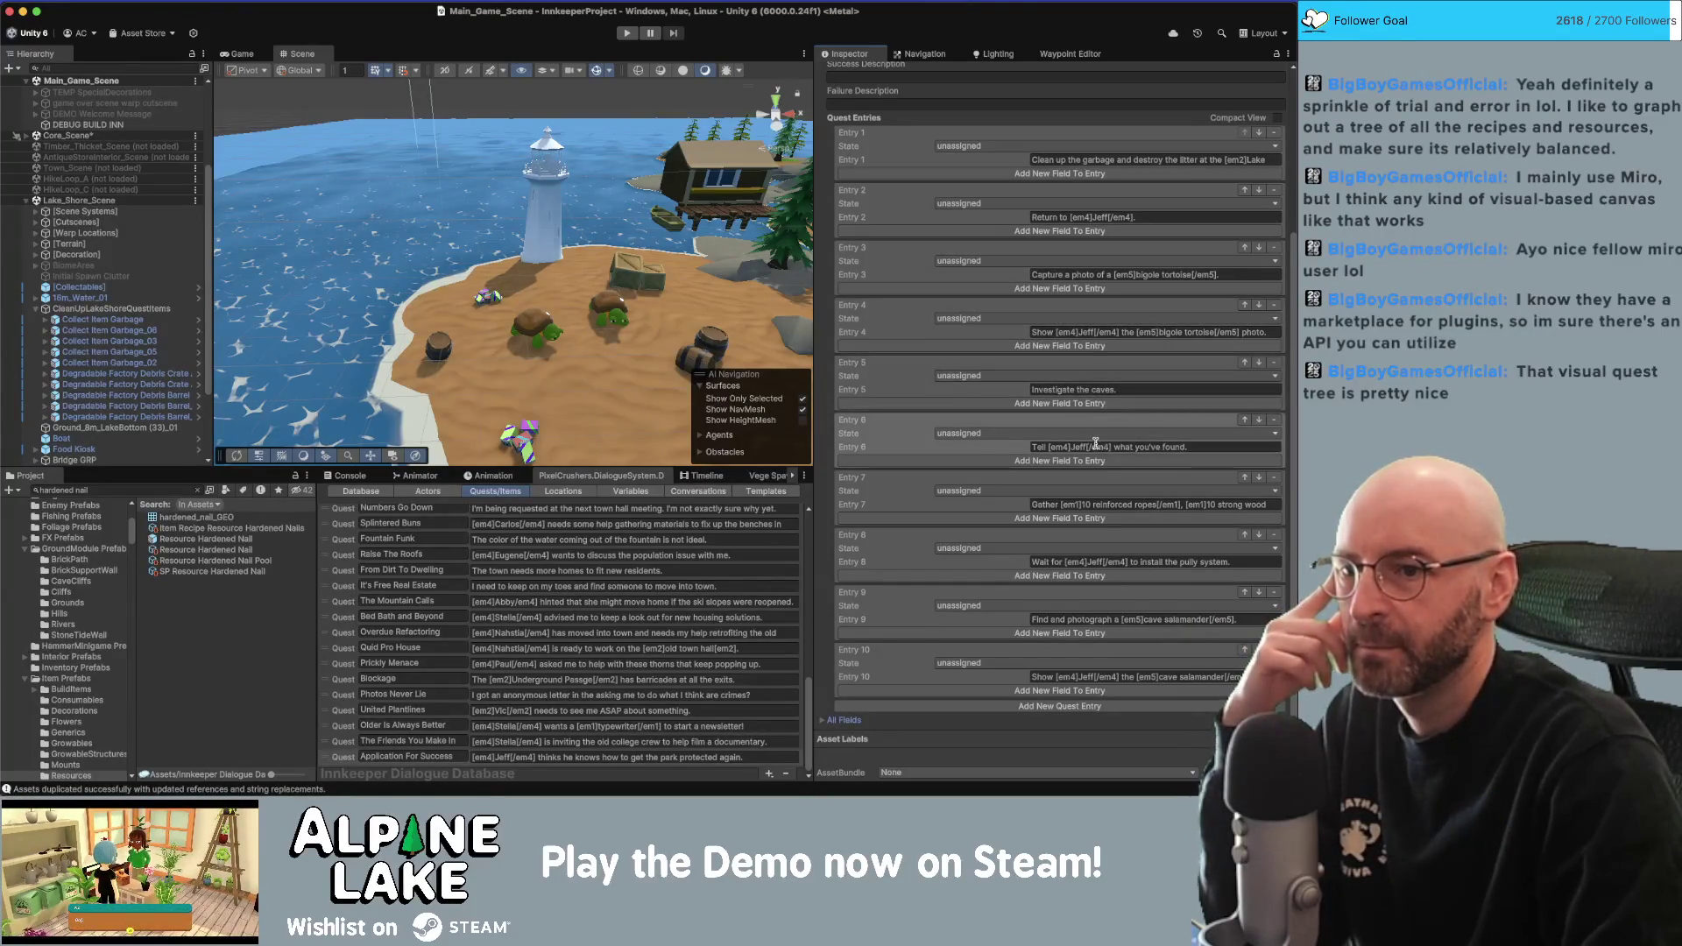
Check Entry 1's text ending with the [var=lakeShoreGarbage]/10 counter, then return to Conversations.
left_click(1108, 159)
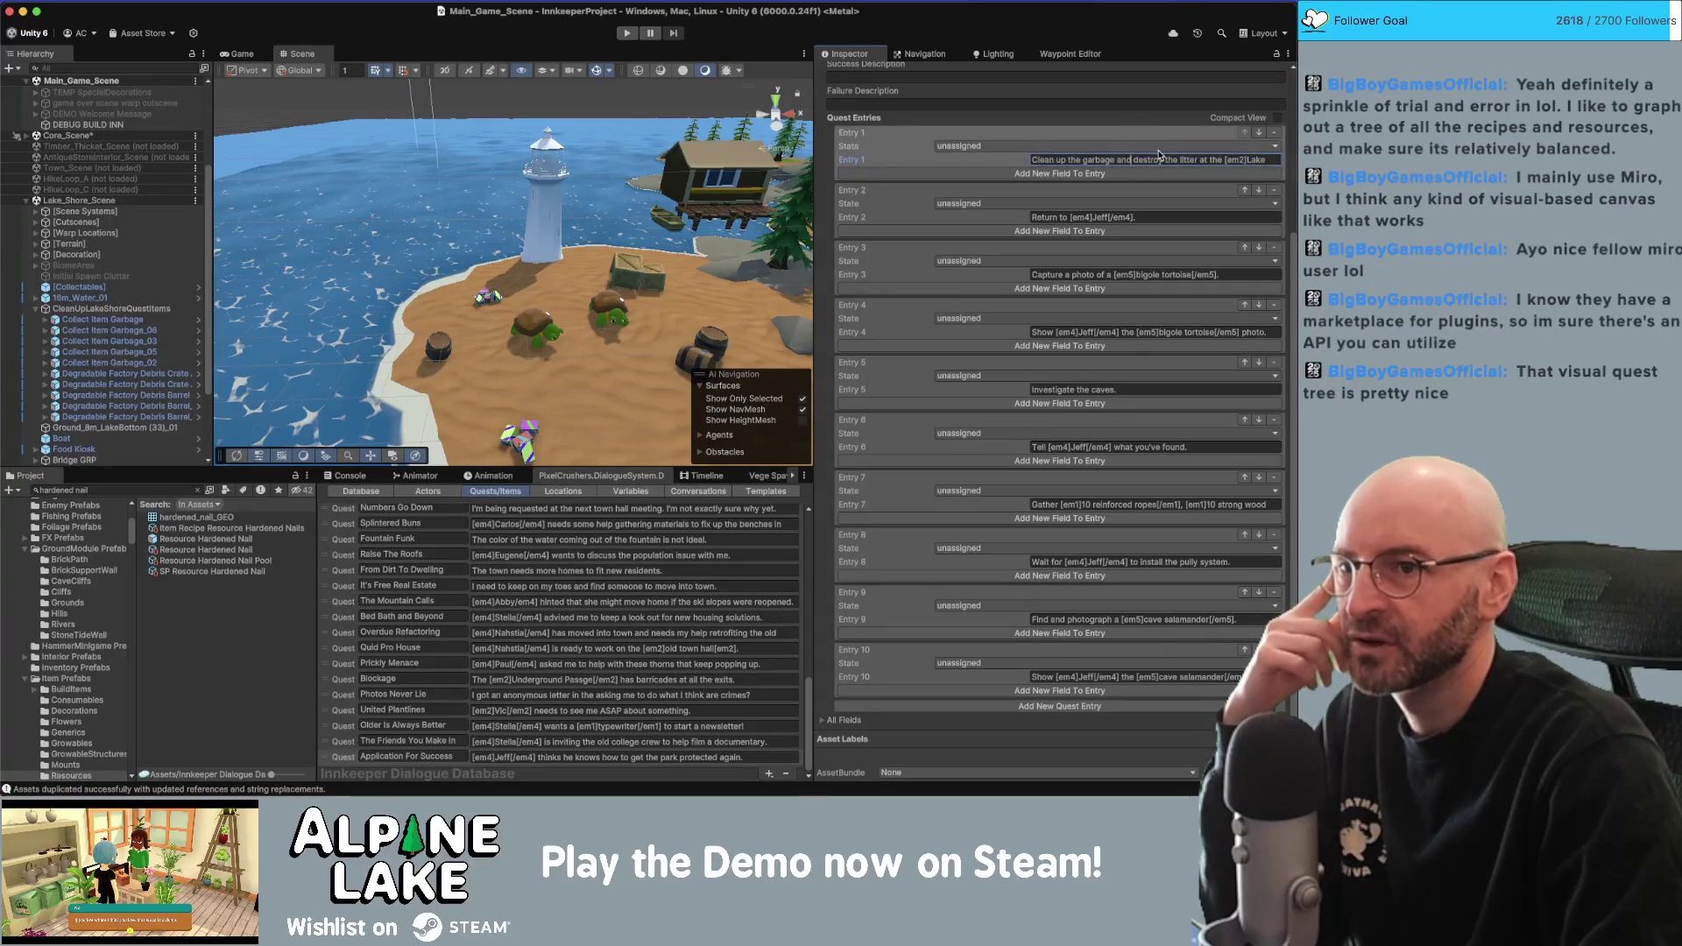
key("Right")
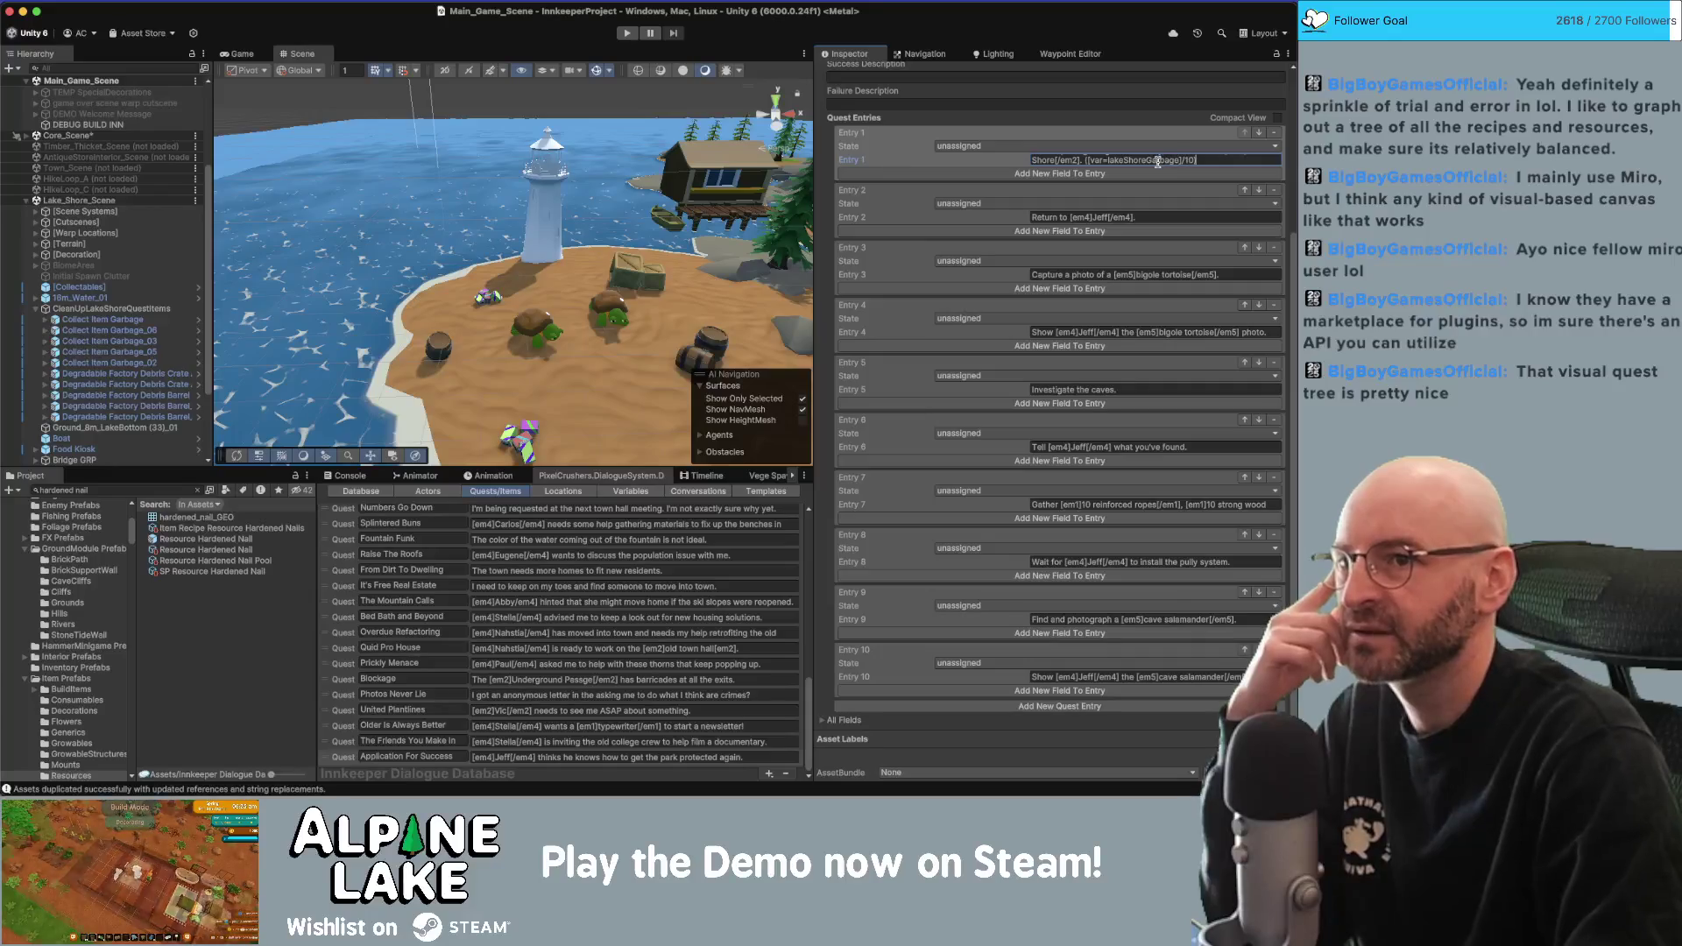
left_click(872, 308)
scroll(870, 316, "up", 5)
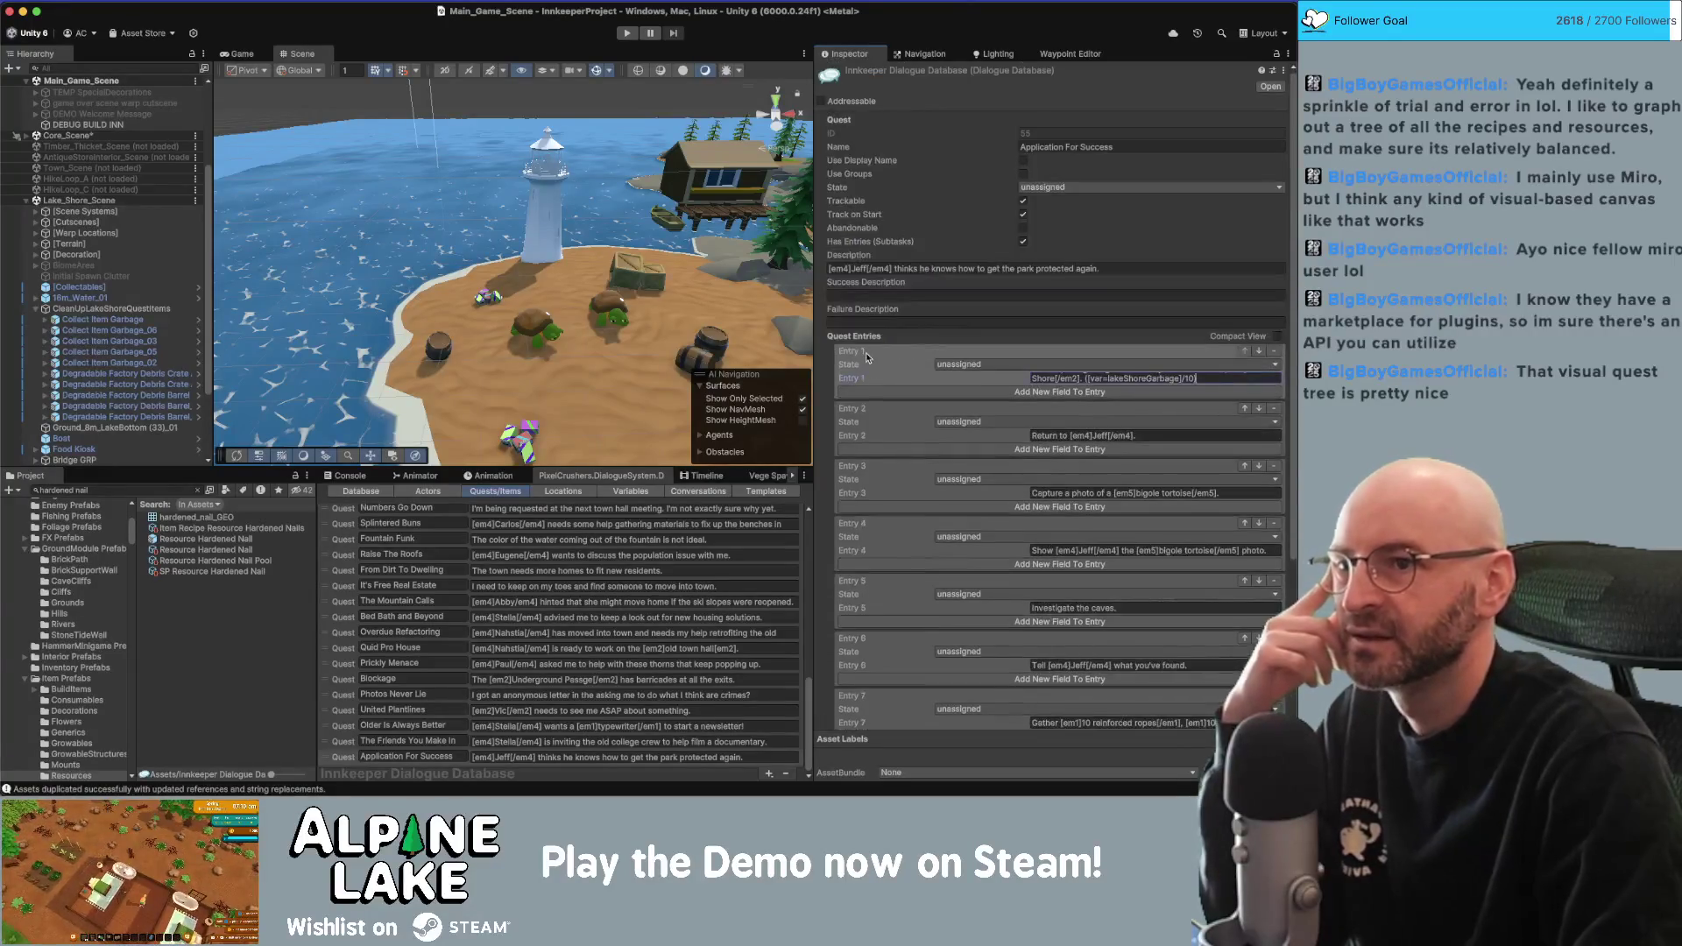
left_click(681, 492)
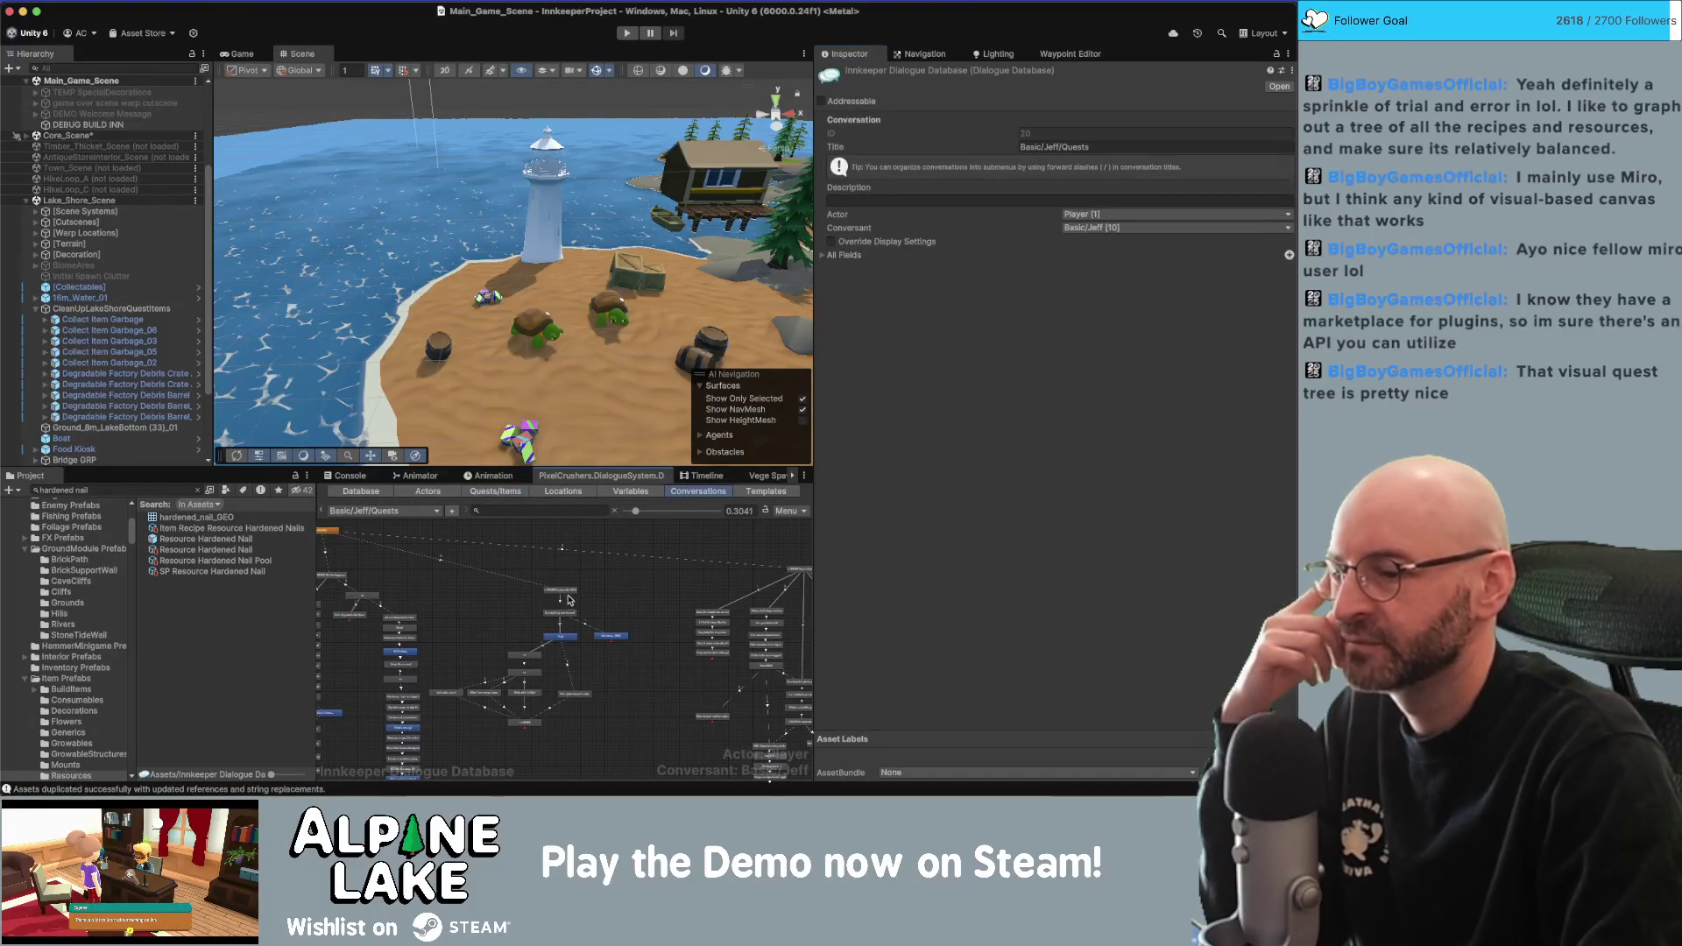
Inspect the START and 'Got anything new for me?' nodes and move Yup!/Not today up.
scroll(565, 602, "up", 4)
scroll(560, 603, "up", 1)
left_click(562, 591)
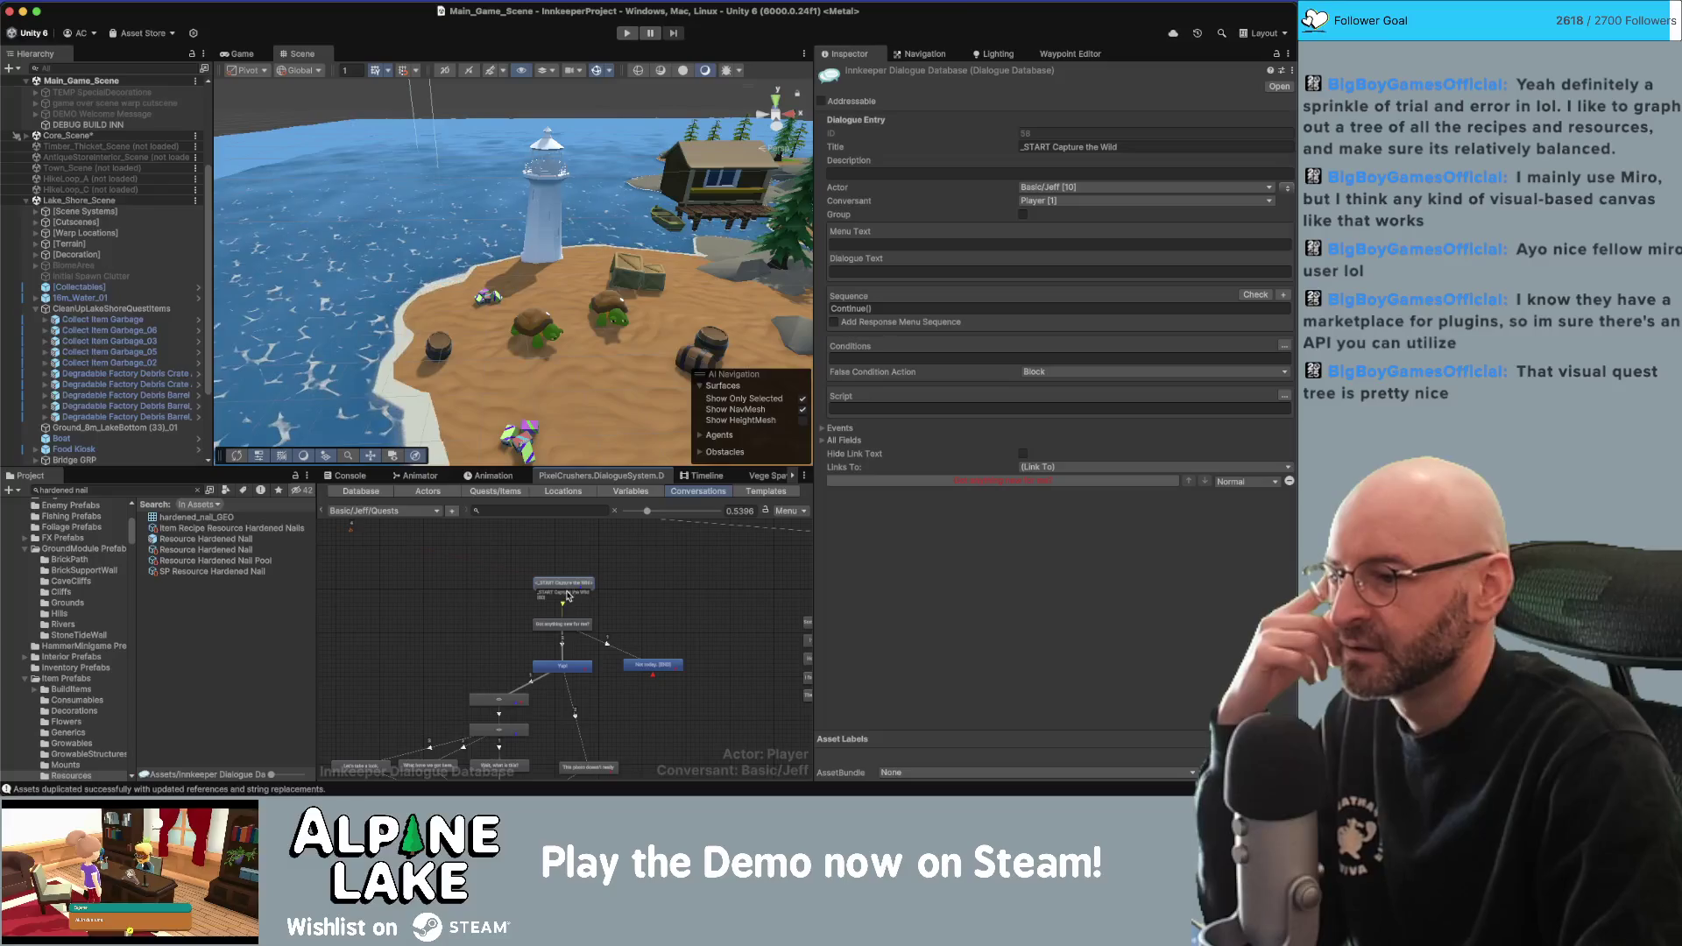
left_click(575, 624)
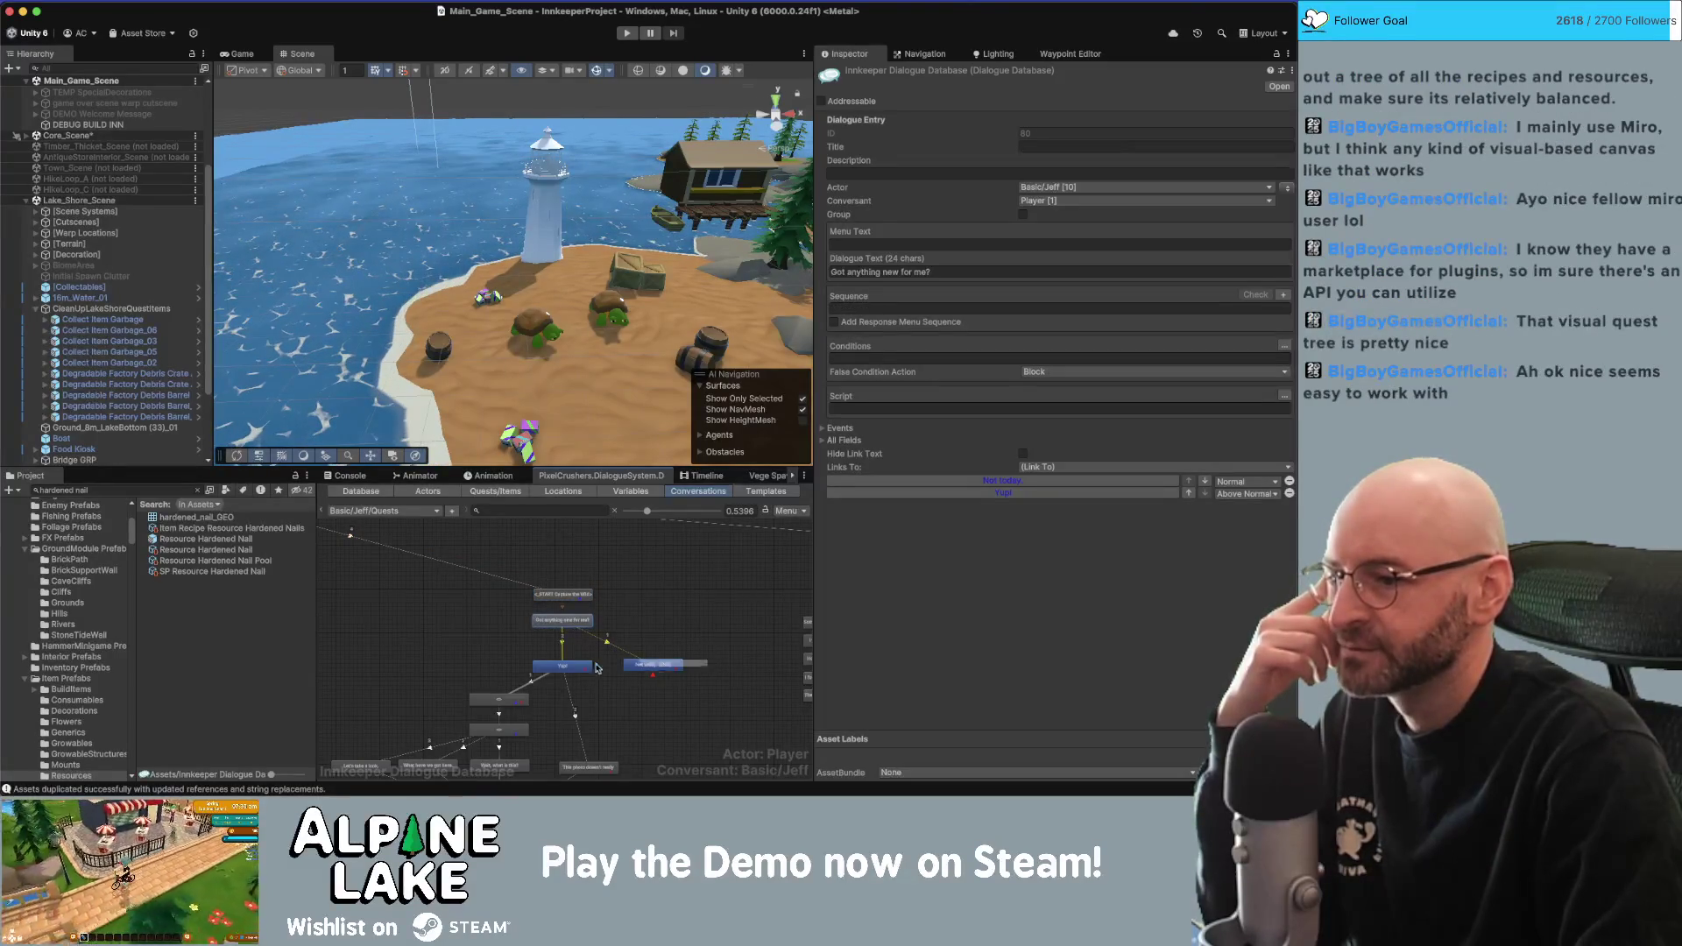
left_click_drag(563, 670, 562, 649)
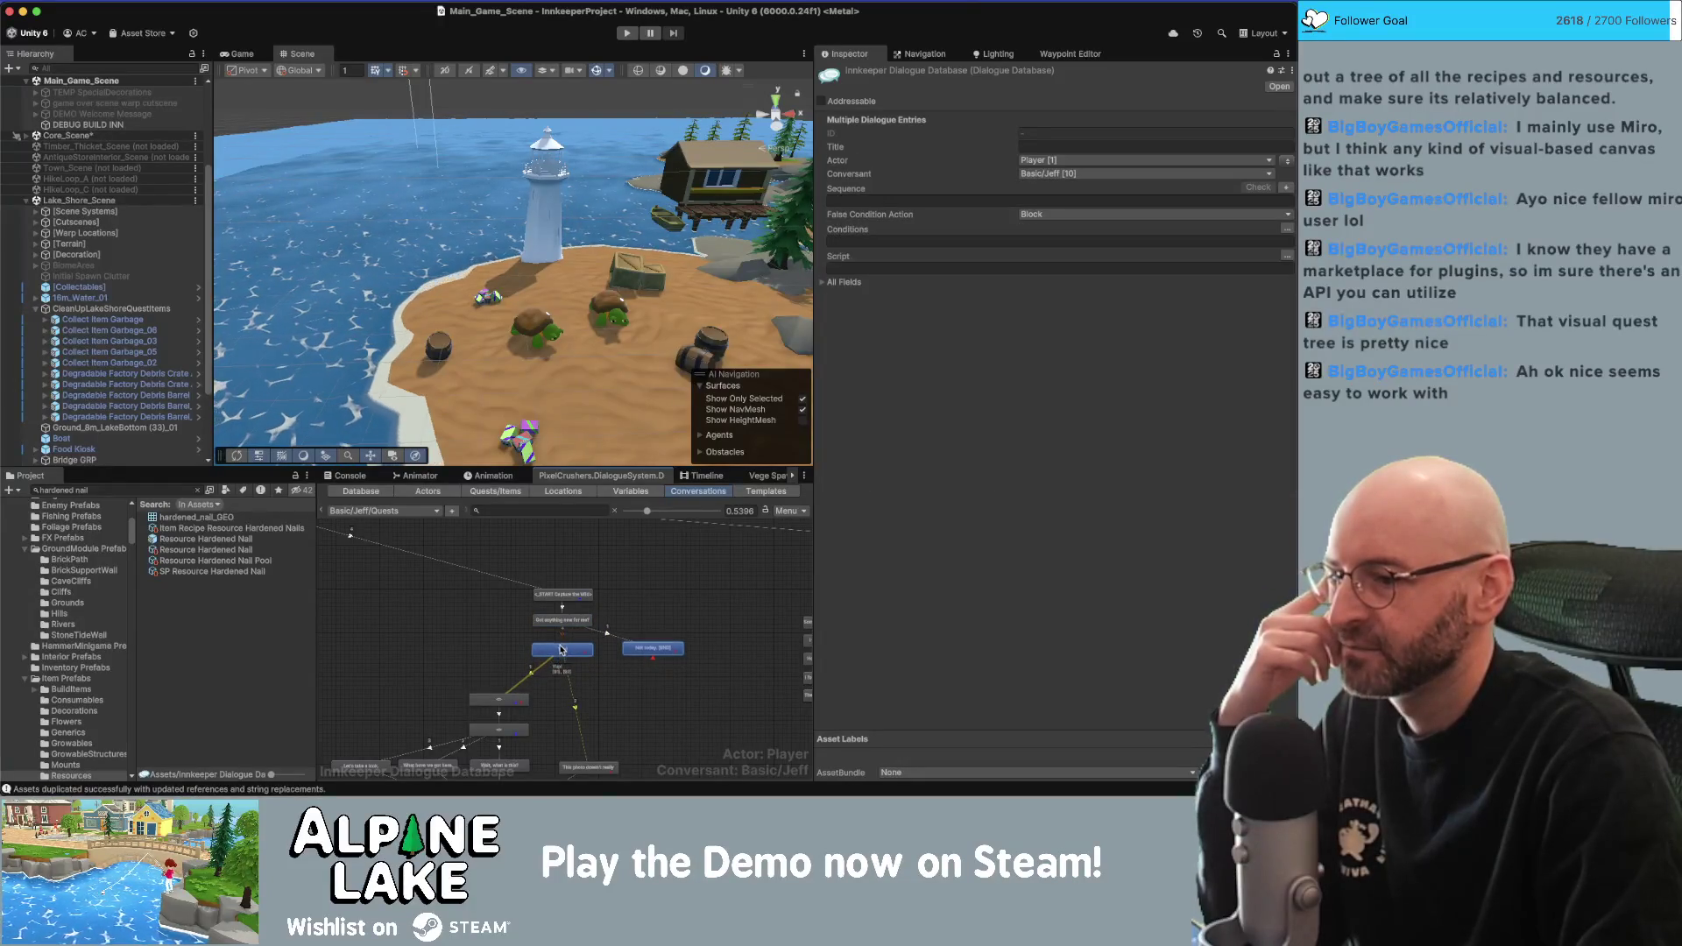
left_click(563, 649)
scroll(575, 570, "down", 3)
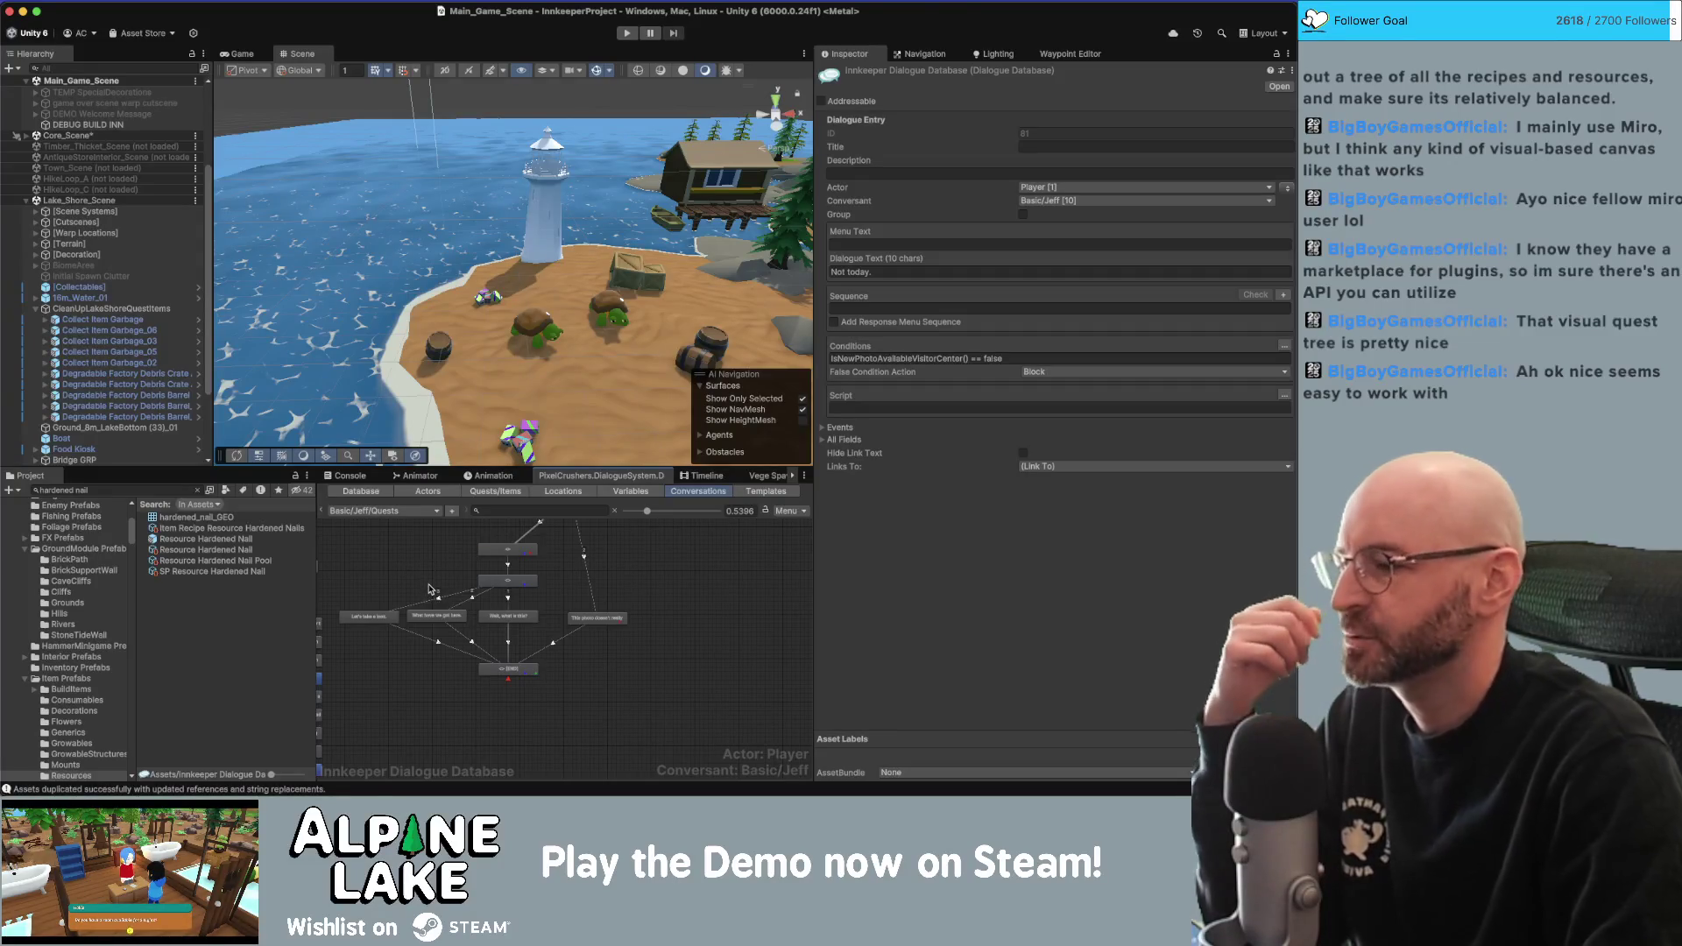
Box-select a group of reply nodes, shift them right and down, then show Variables.
left_click(683, 571)
scroll(682, 571, "up", 5)
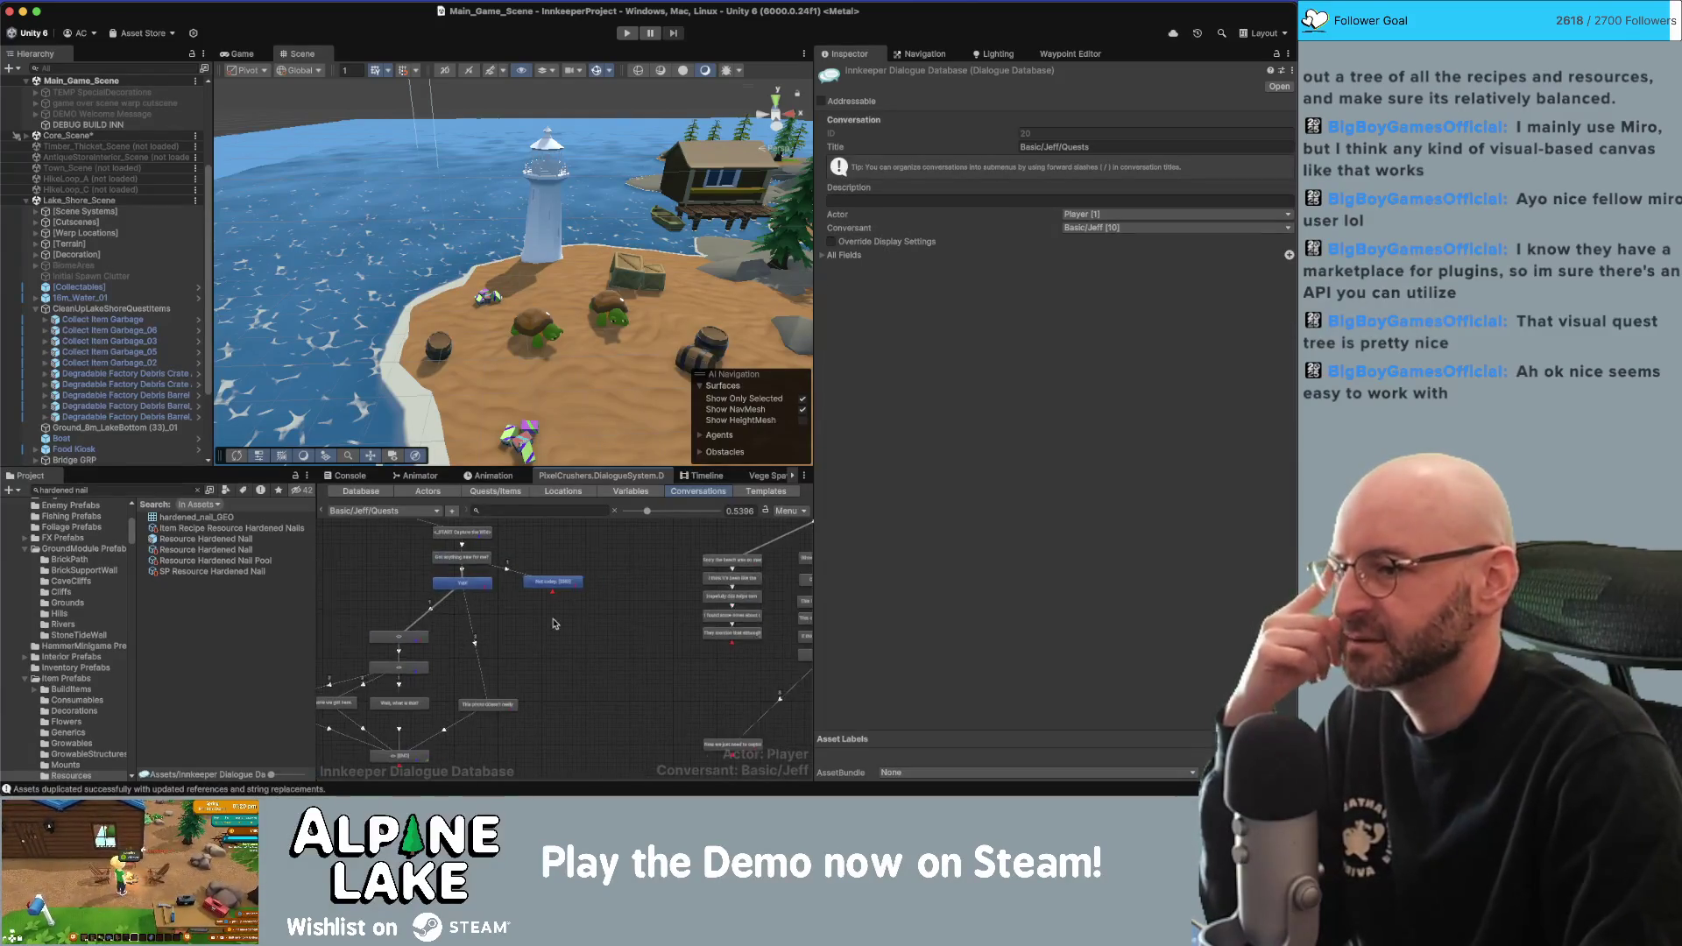
scroll(579, 604, "right", 4)
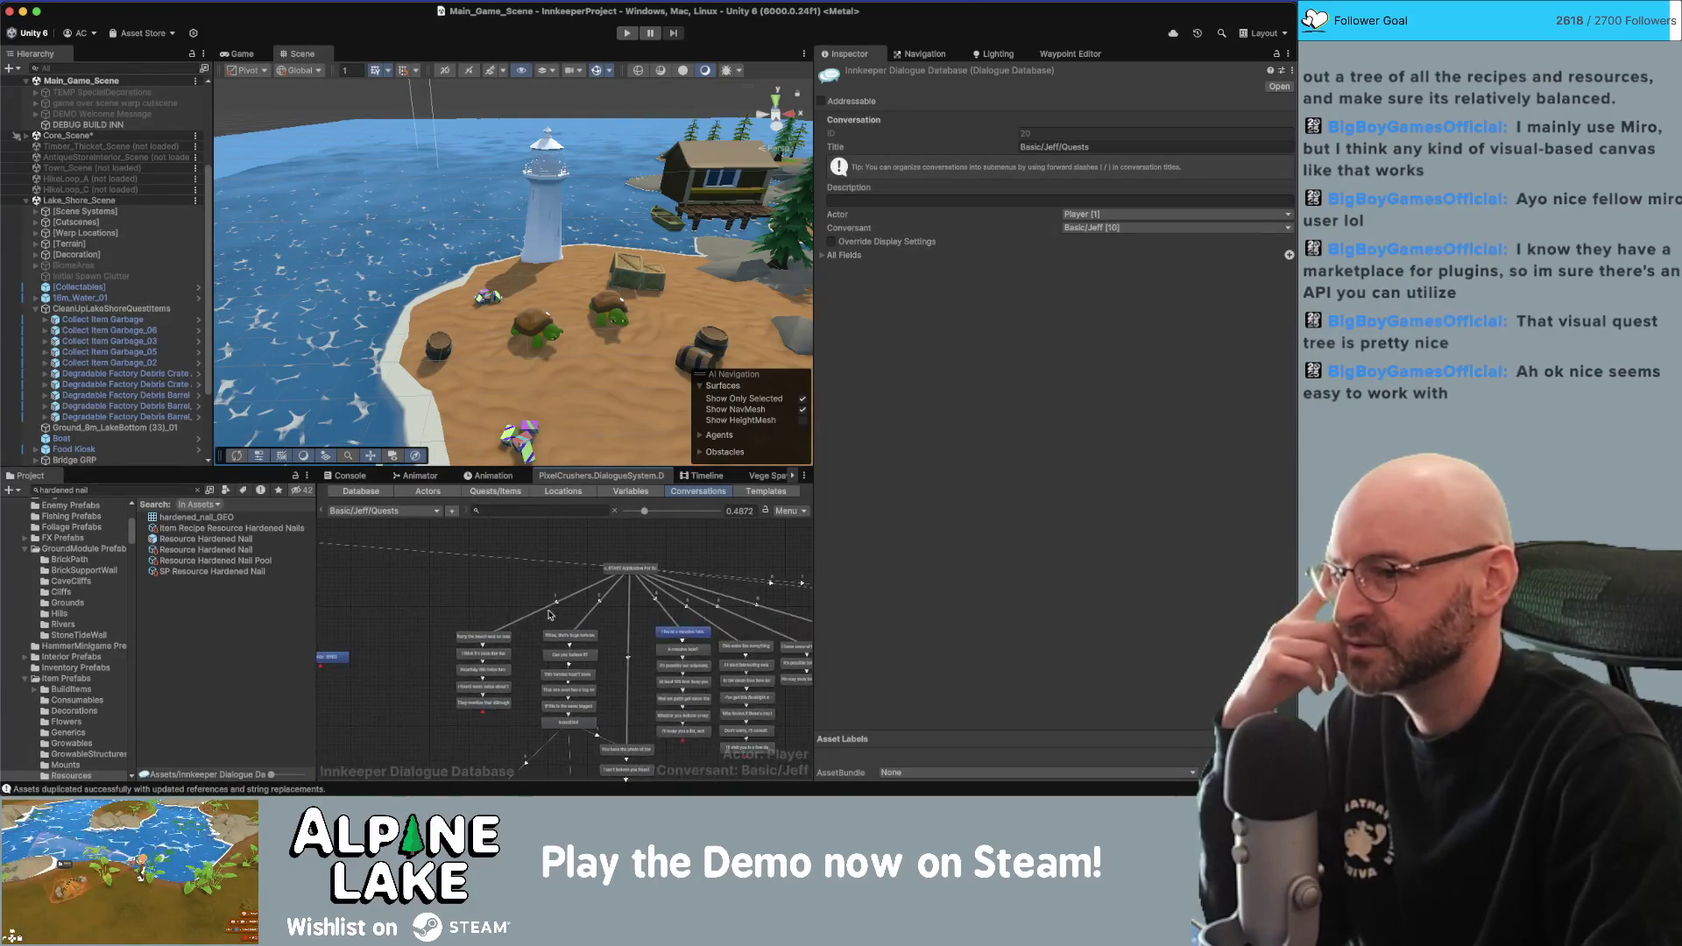
scroll(749, 559, "right", 8)
left_click_drag(697, 612, 577, 660)
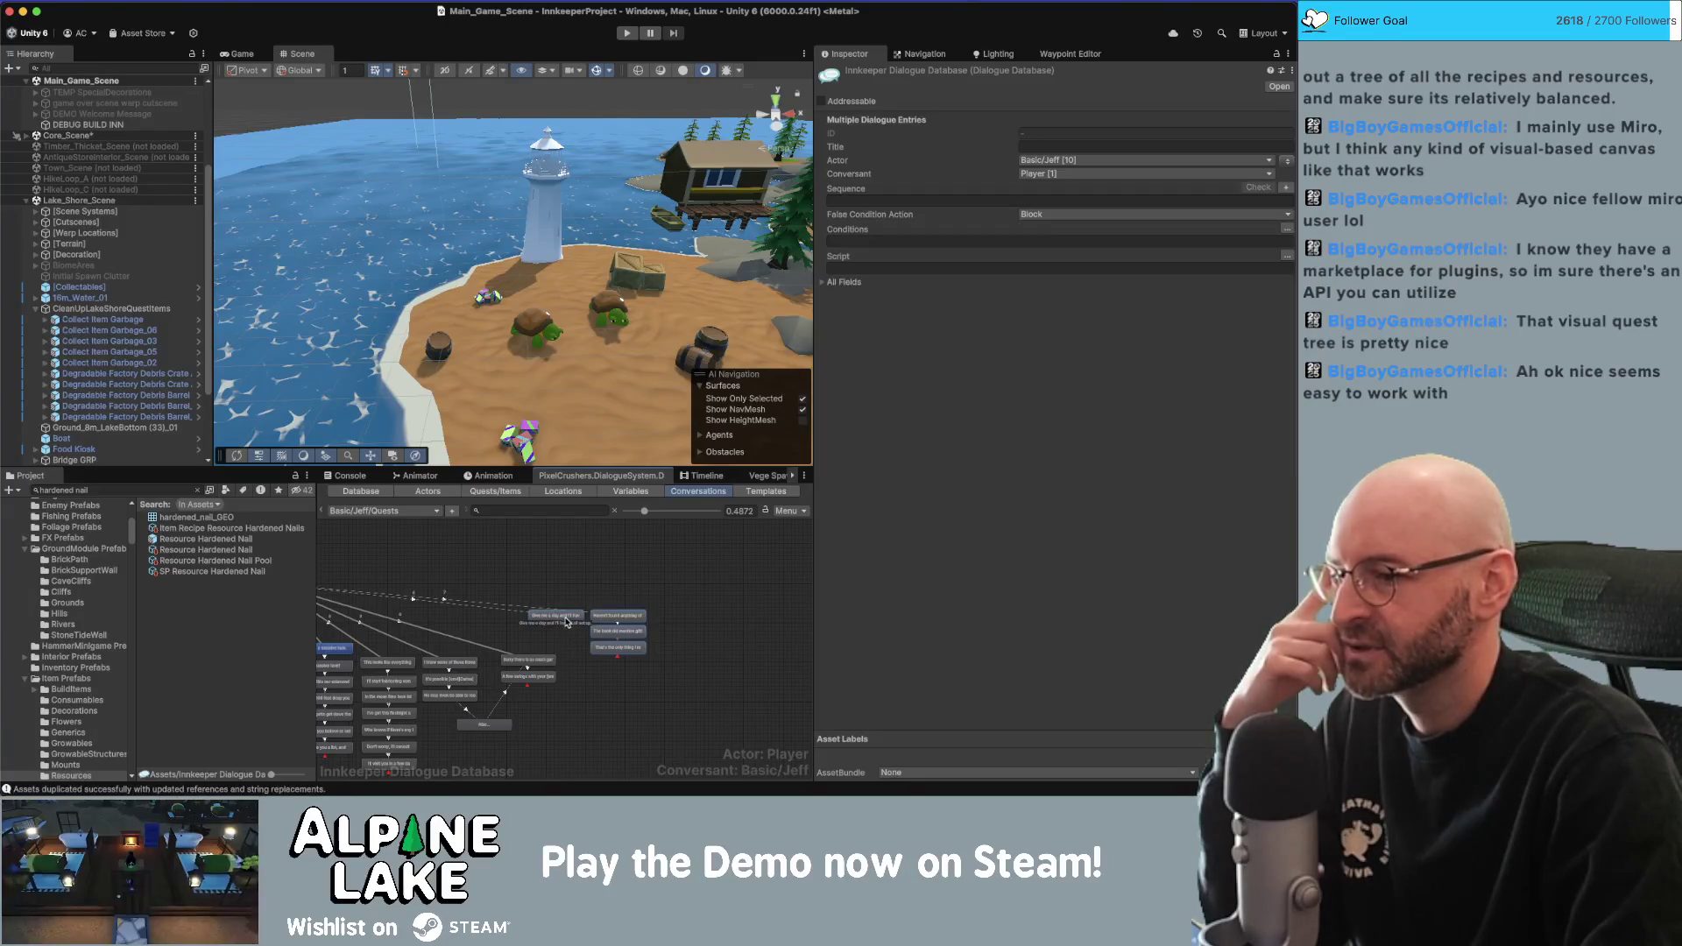
left_click_drag(624, 640, 625, 645)
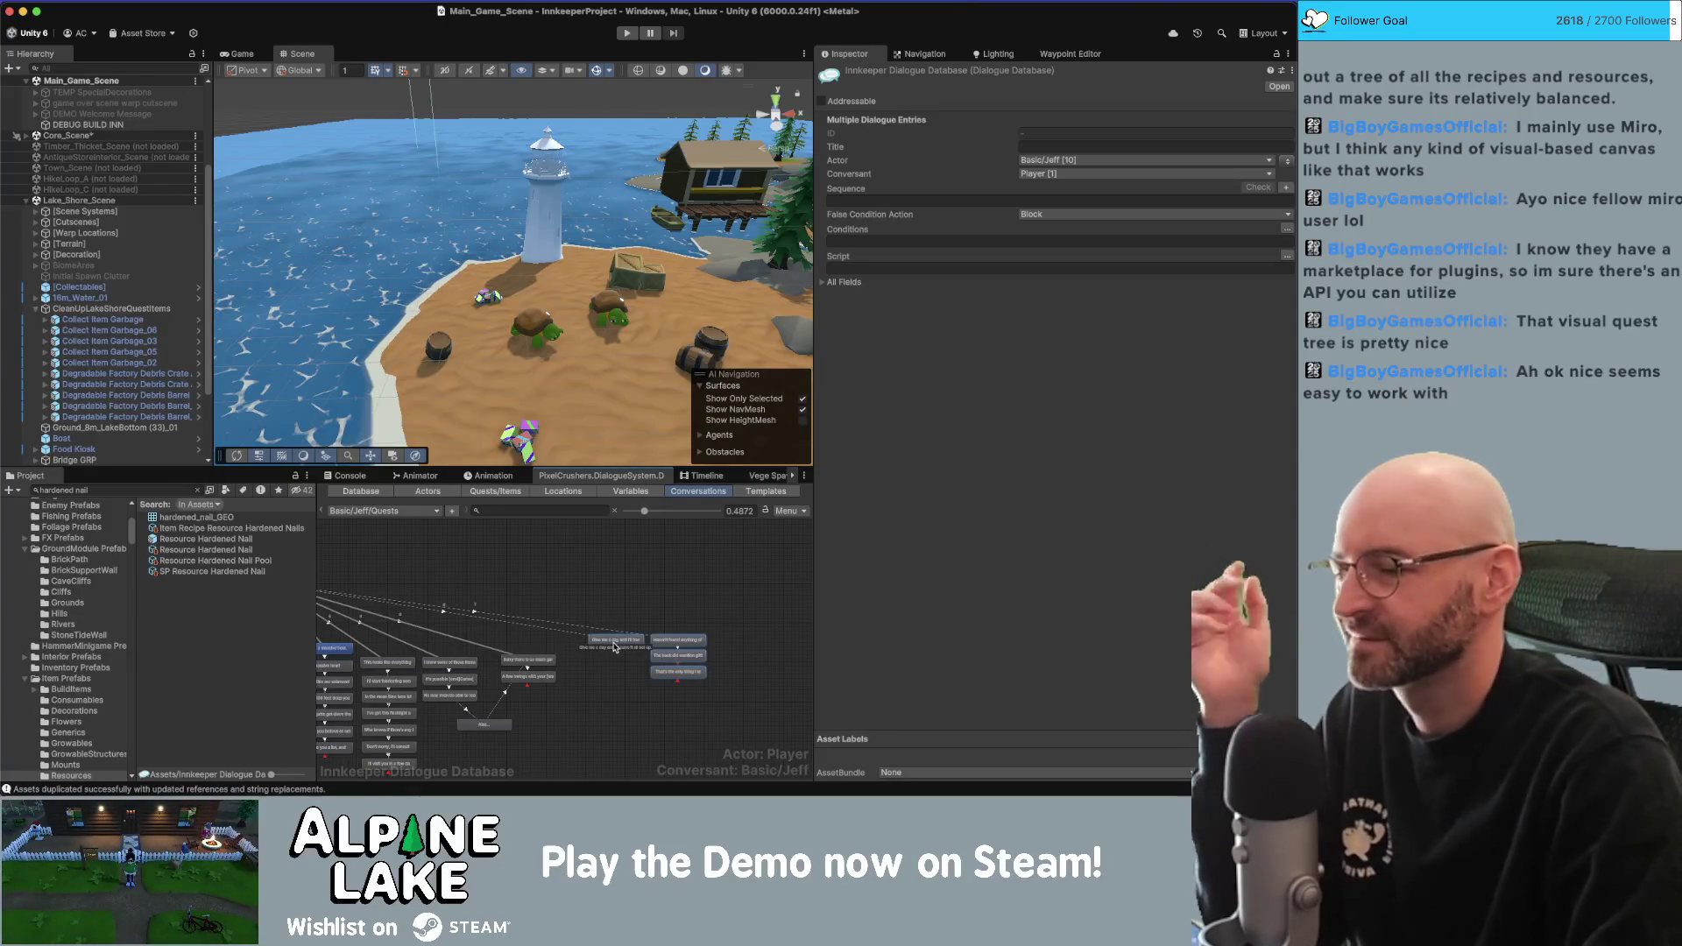
left_click(587, 583)
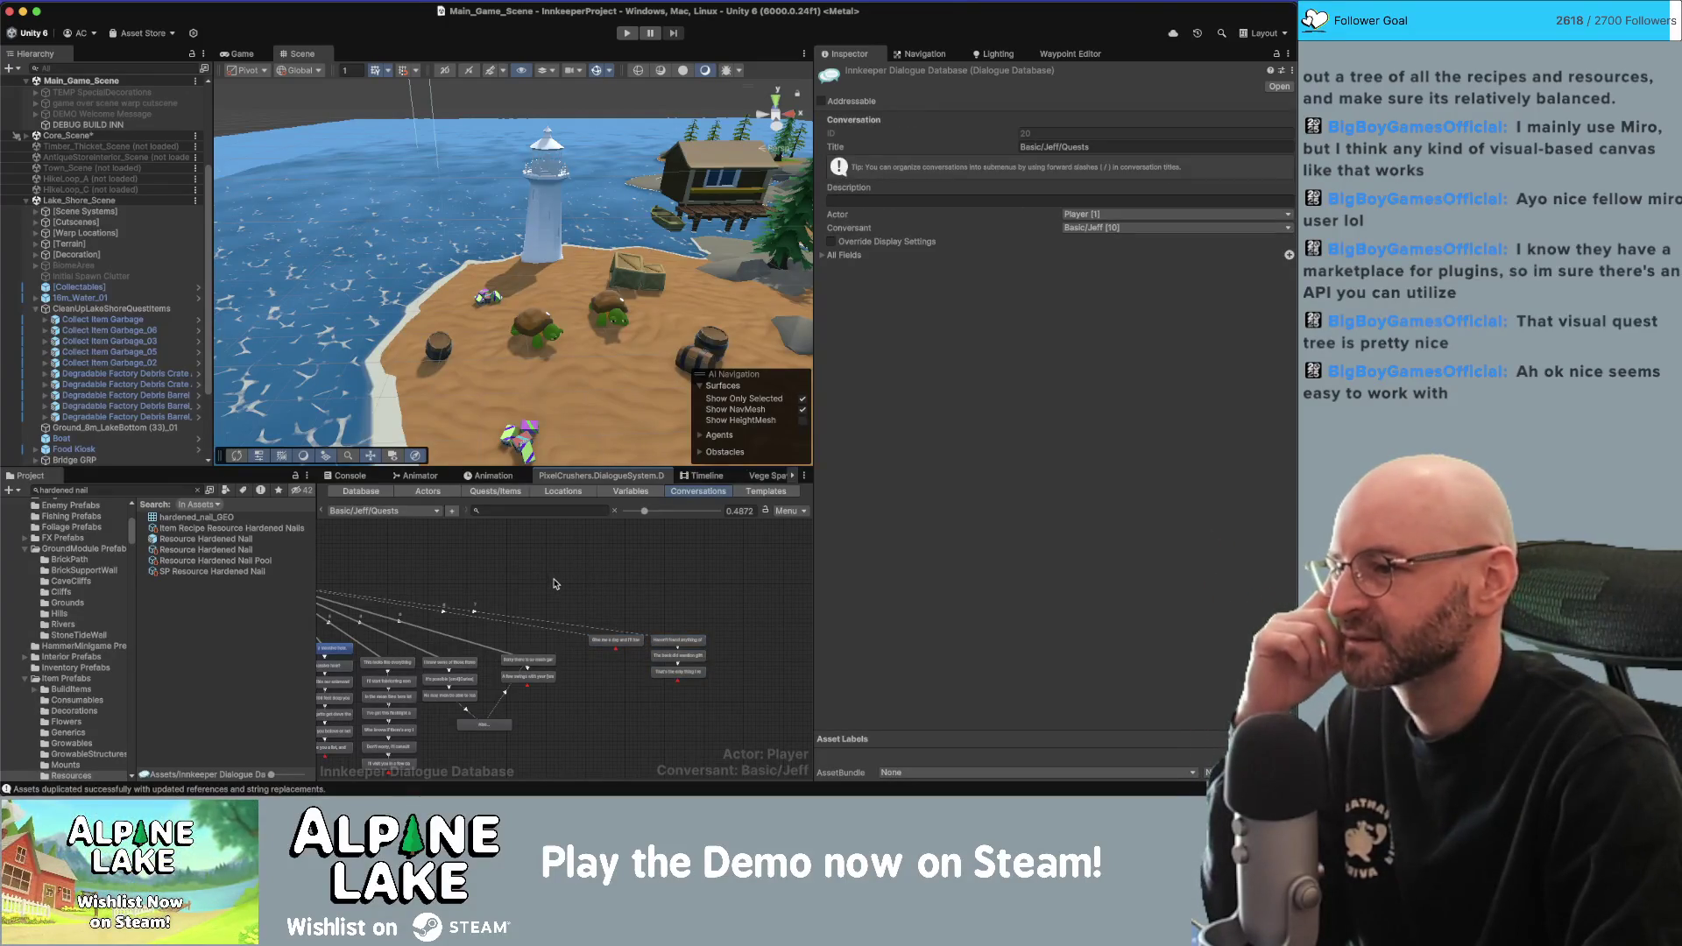
left_click(617, 492)
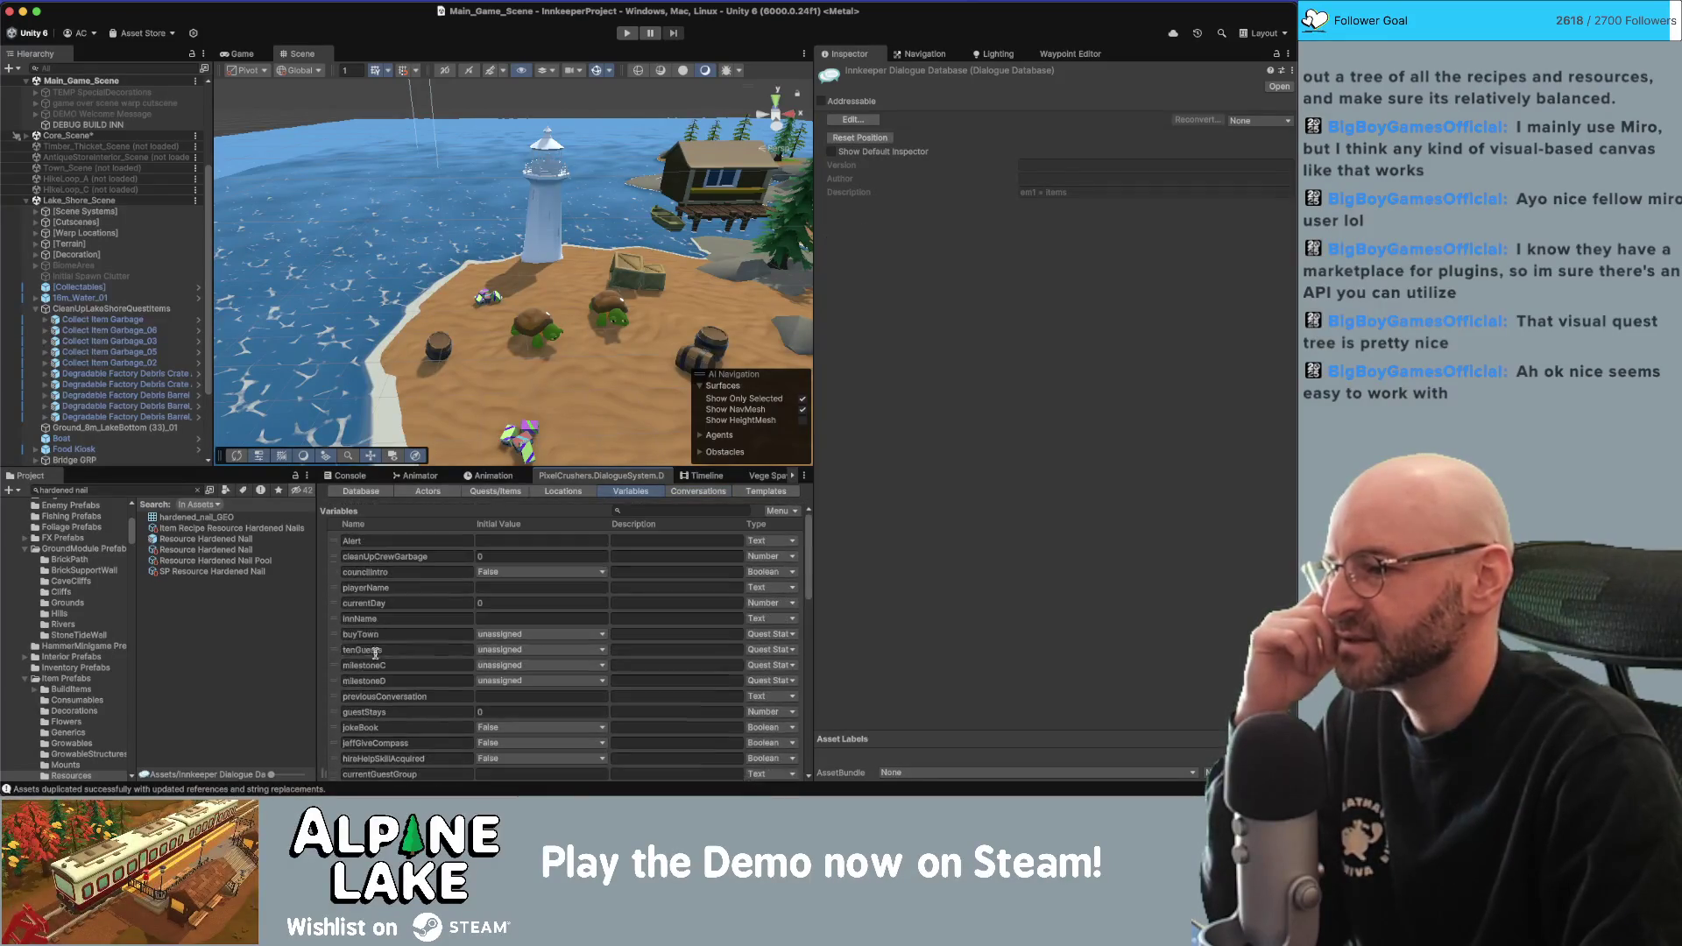
Return to the Jeff Quests graph and inspect the 'I know some of those items' node.
scroll(373, 631, "down", 10)
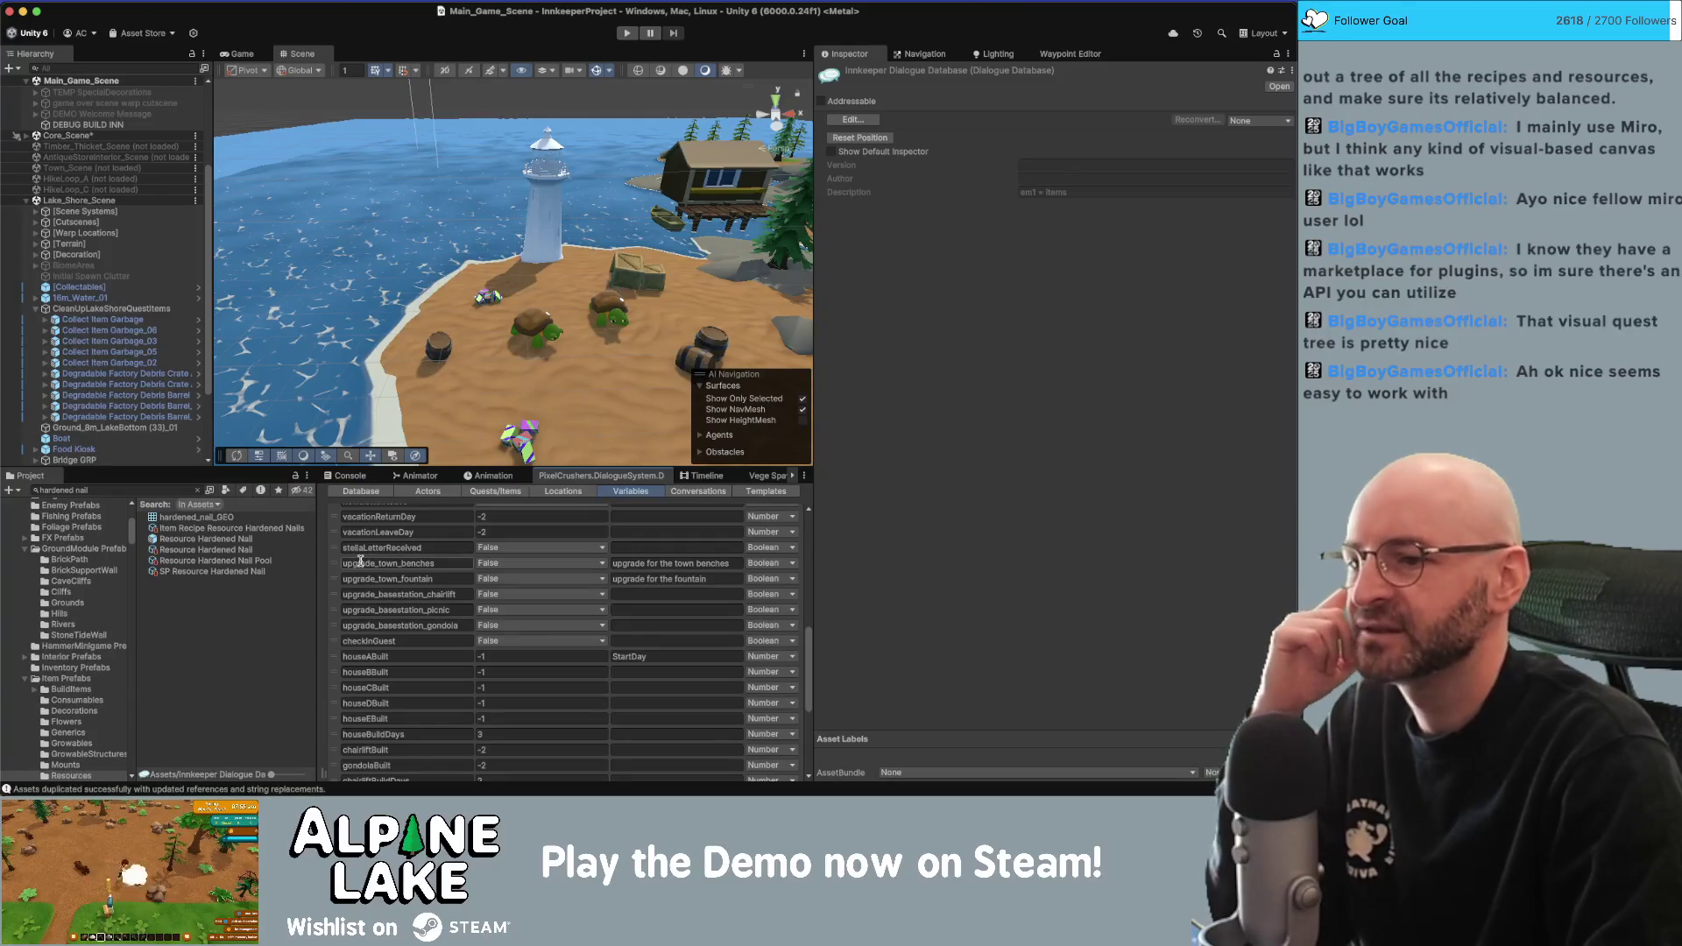
scroll(362, 565, "down", 5)
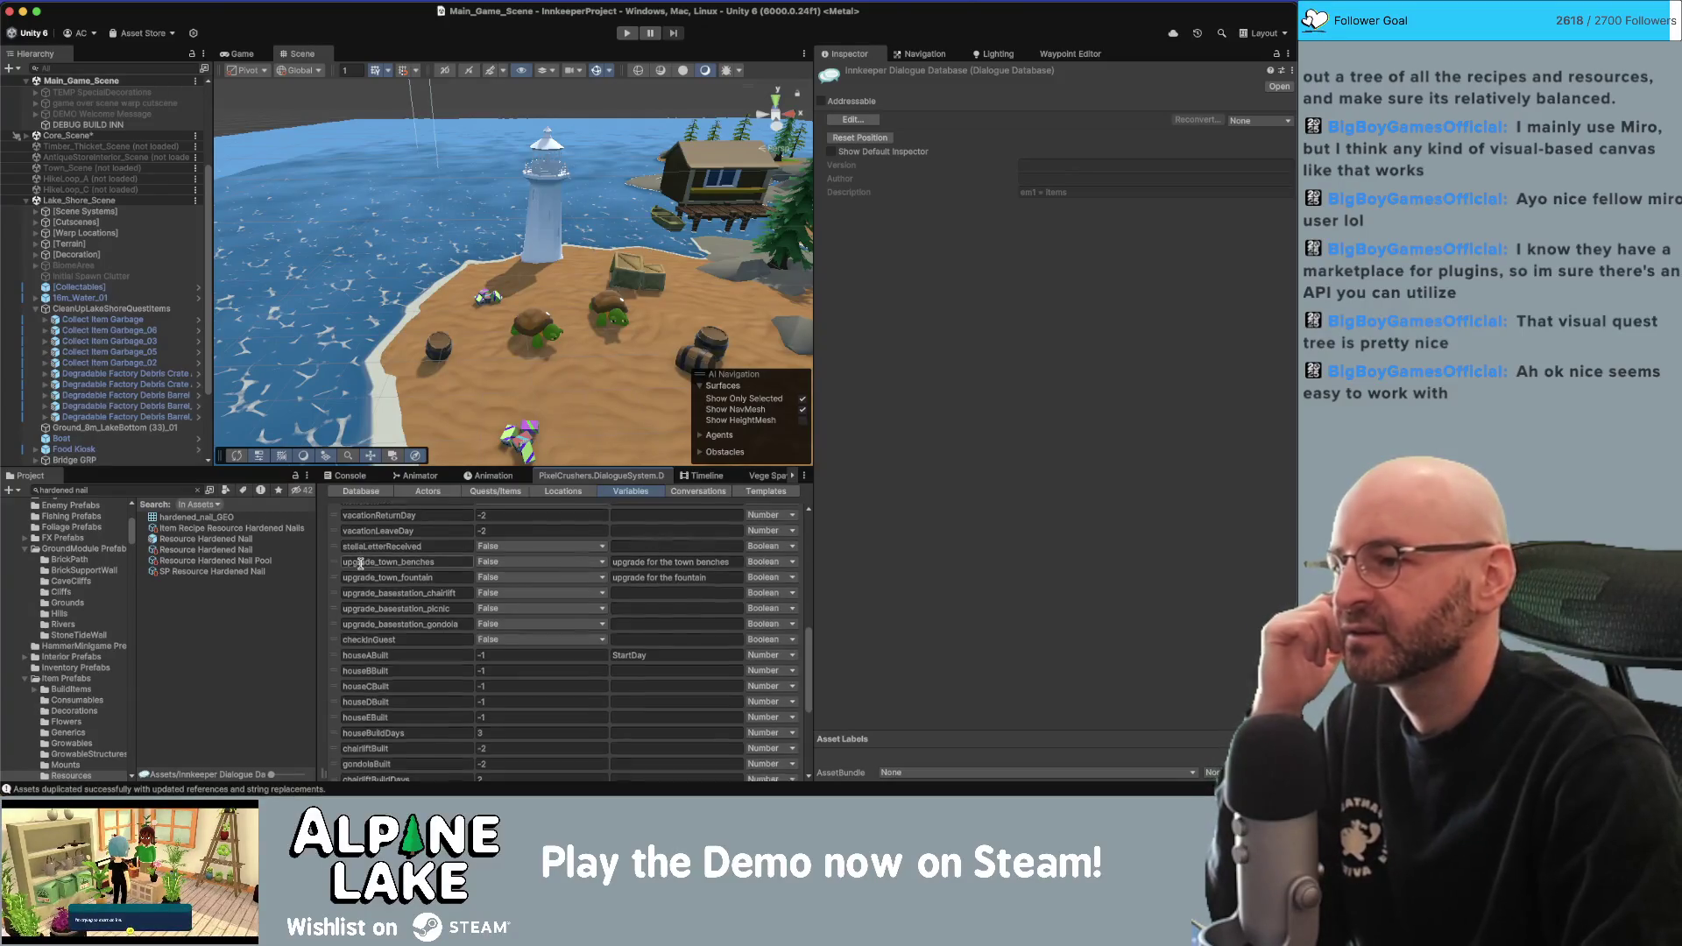
left_click(694, 491)
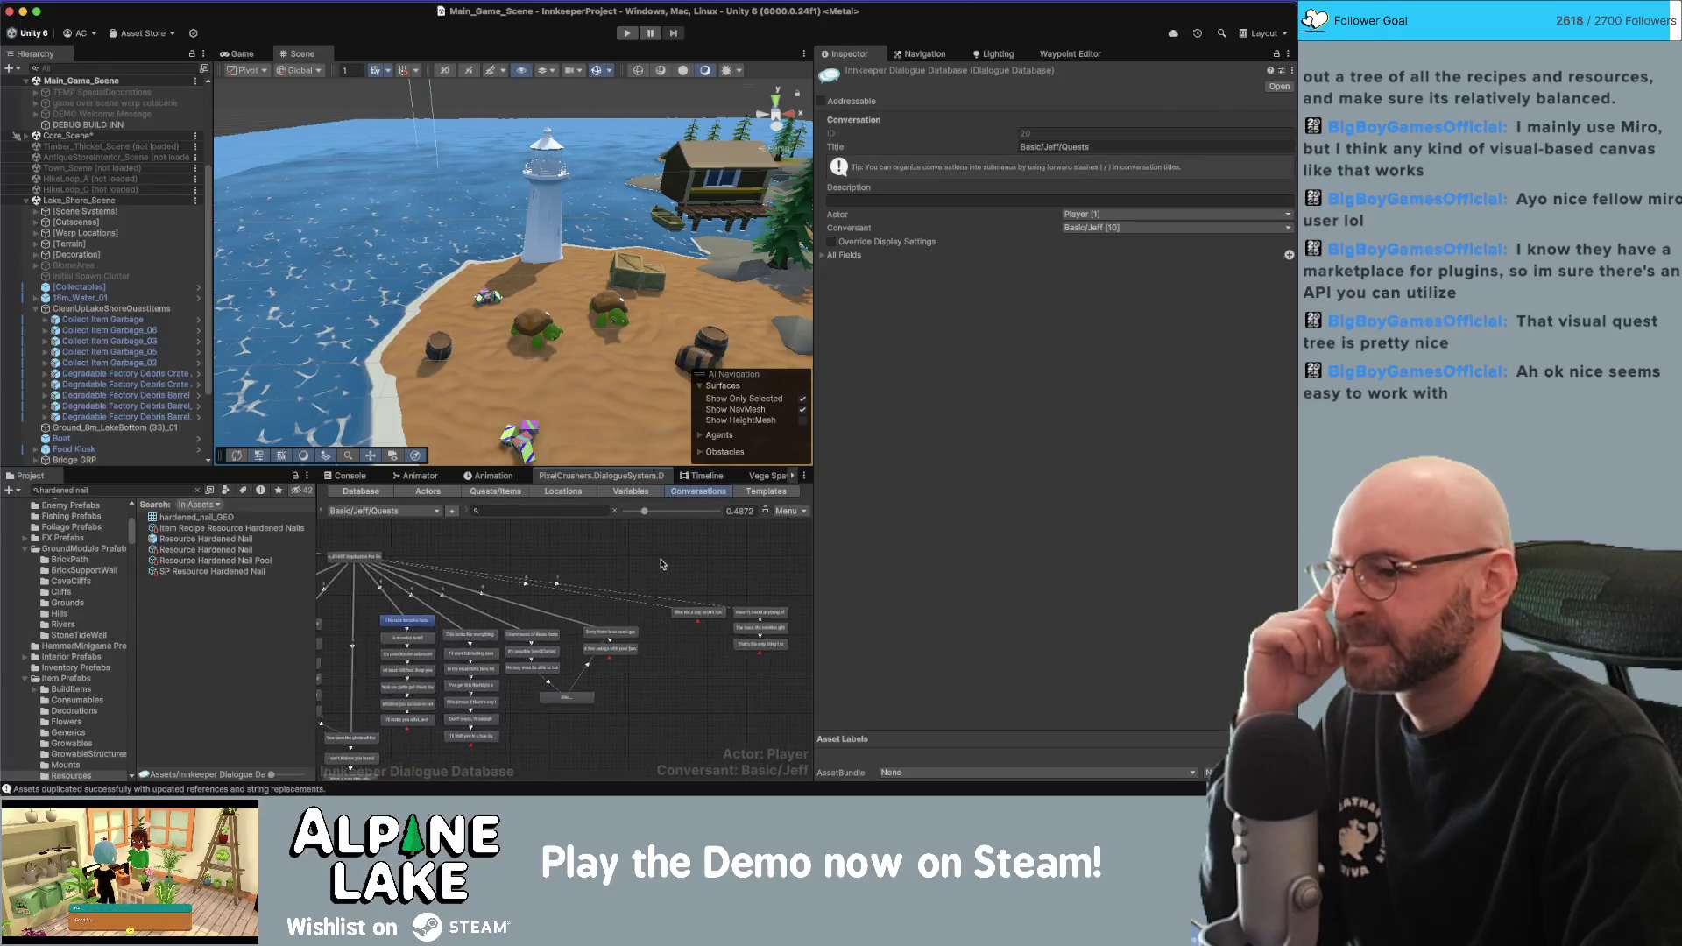
scroll(531, 654, "up", 5)
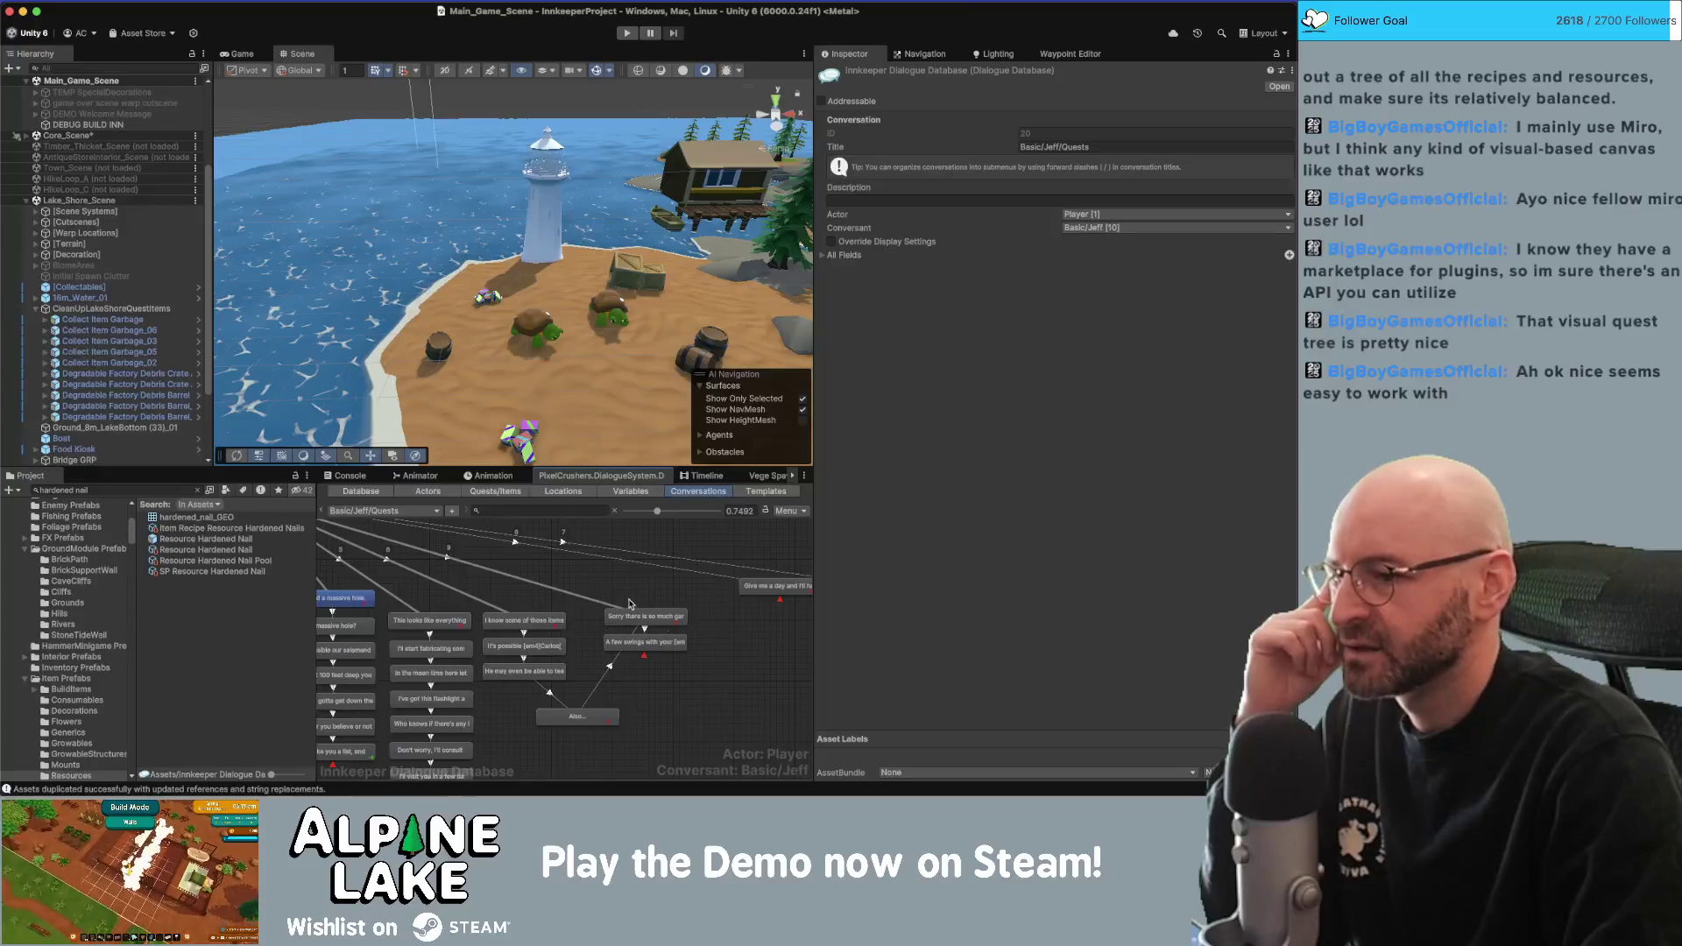
left_click_drag(504, 572, 566, 570)
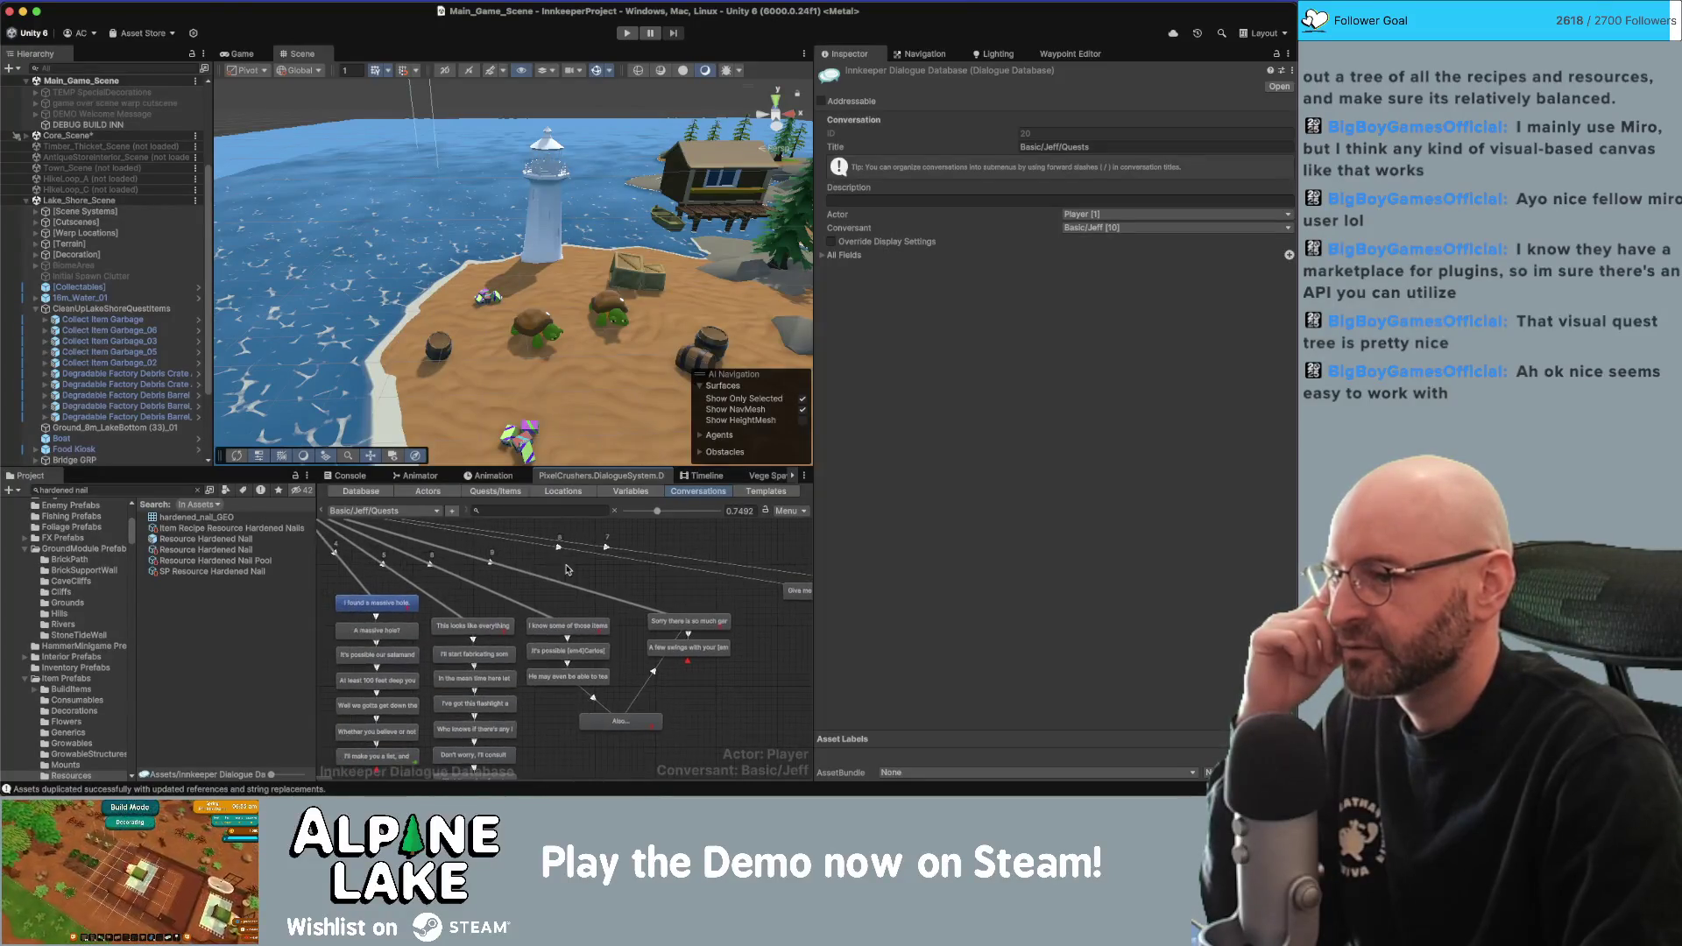
left_click(568, 626)
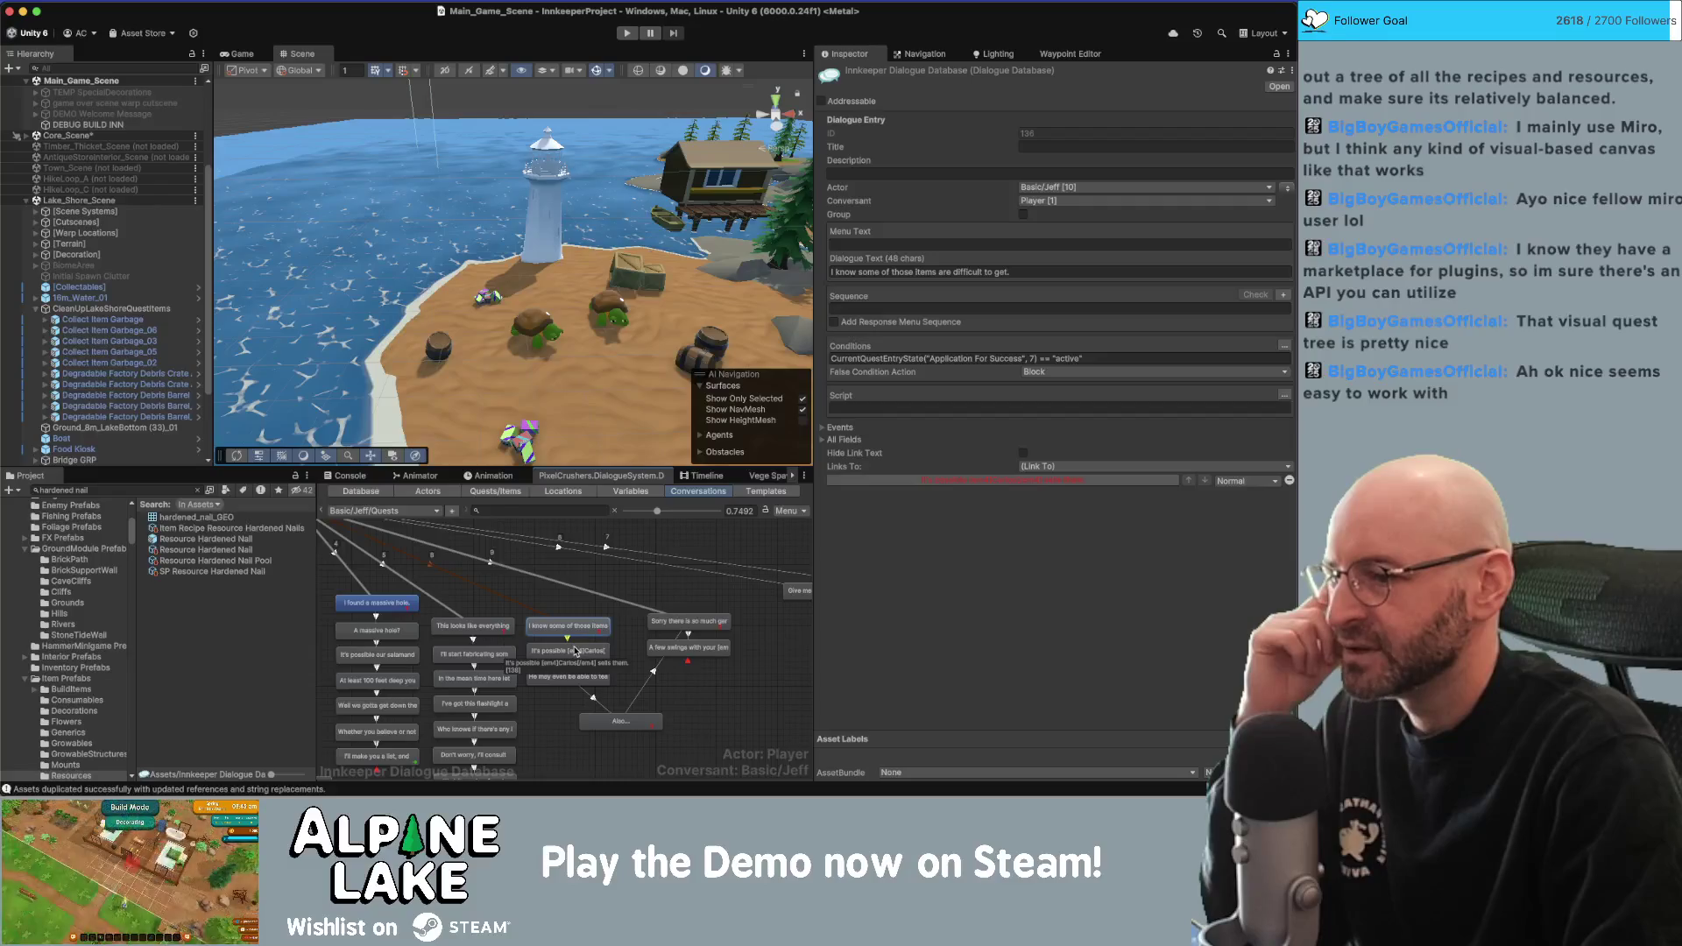
left_click(655, 587)
Select the two rightmost replies, inspect a link, then switch to the Quests/Items list.
mouse_move(739, 604)
left_mouse_down()
mouse_move(644, 662)
mouse_move(686, 637)
left_mouse_up()
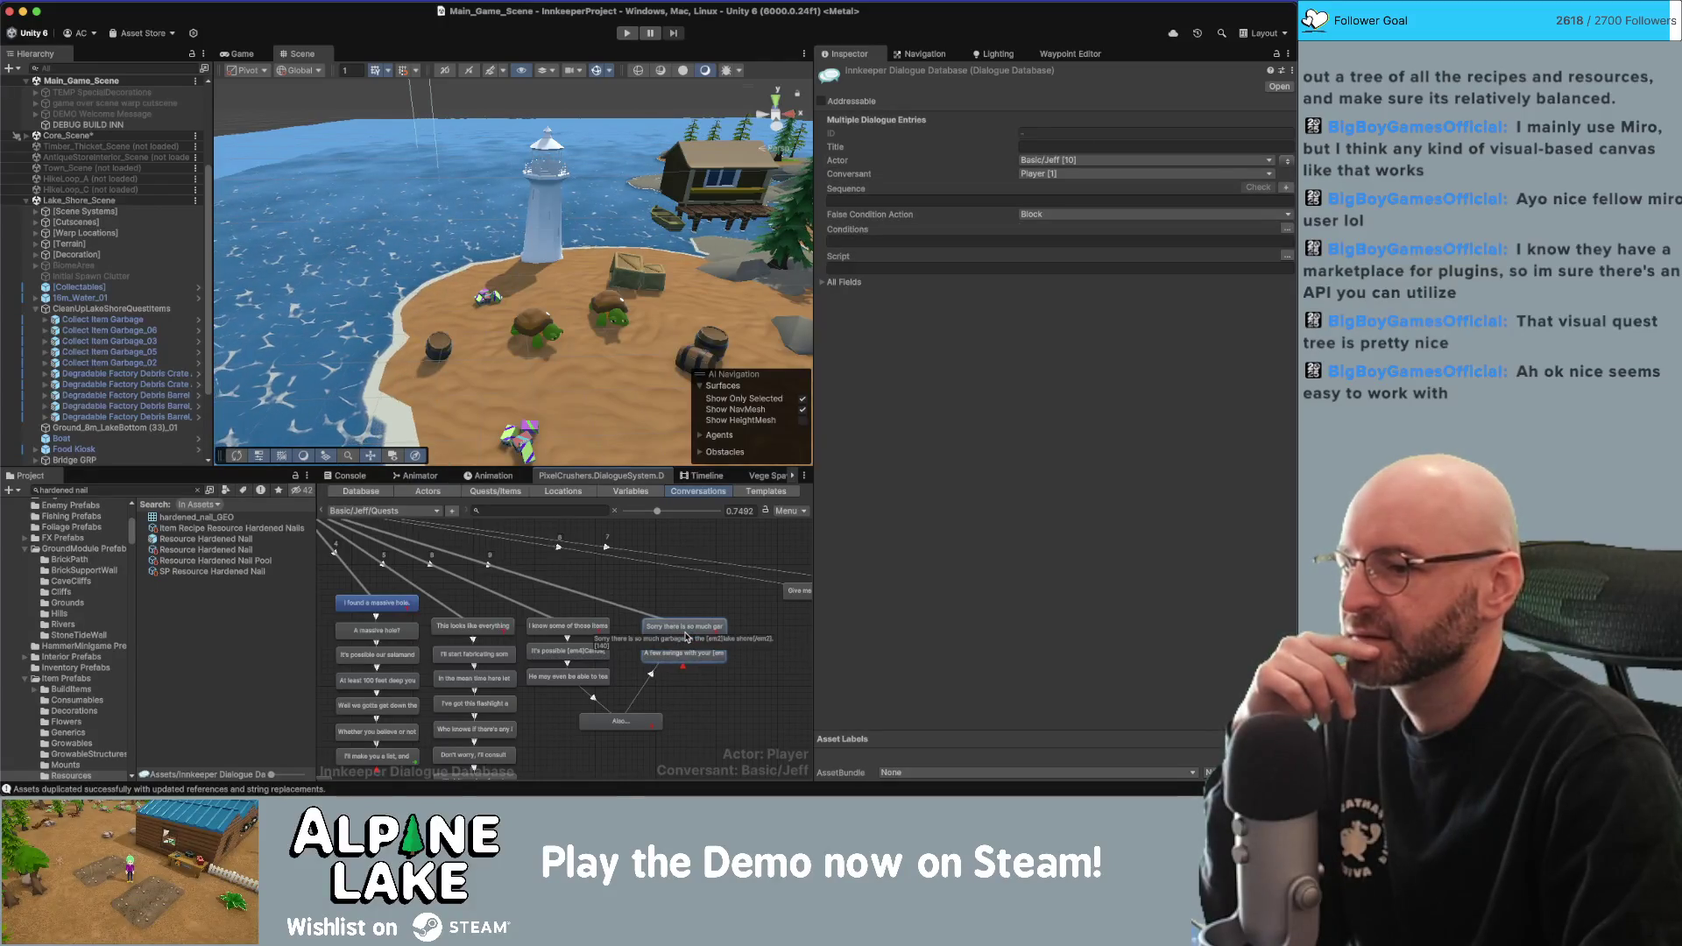
left_click(686, 637)
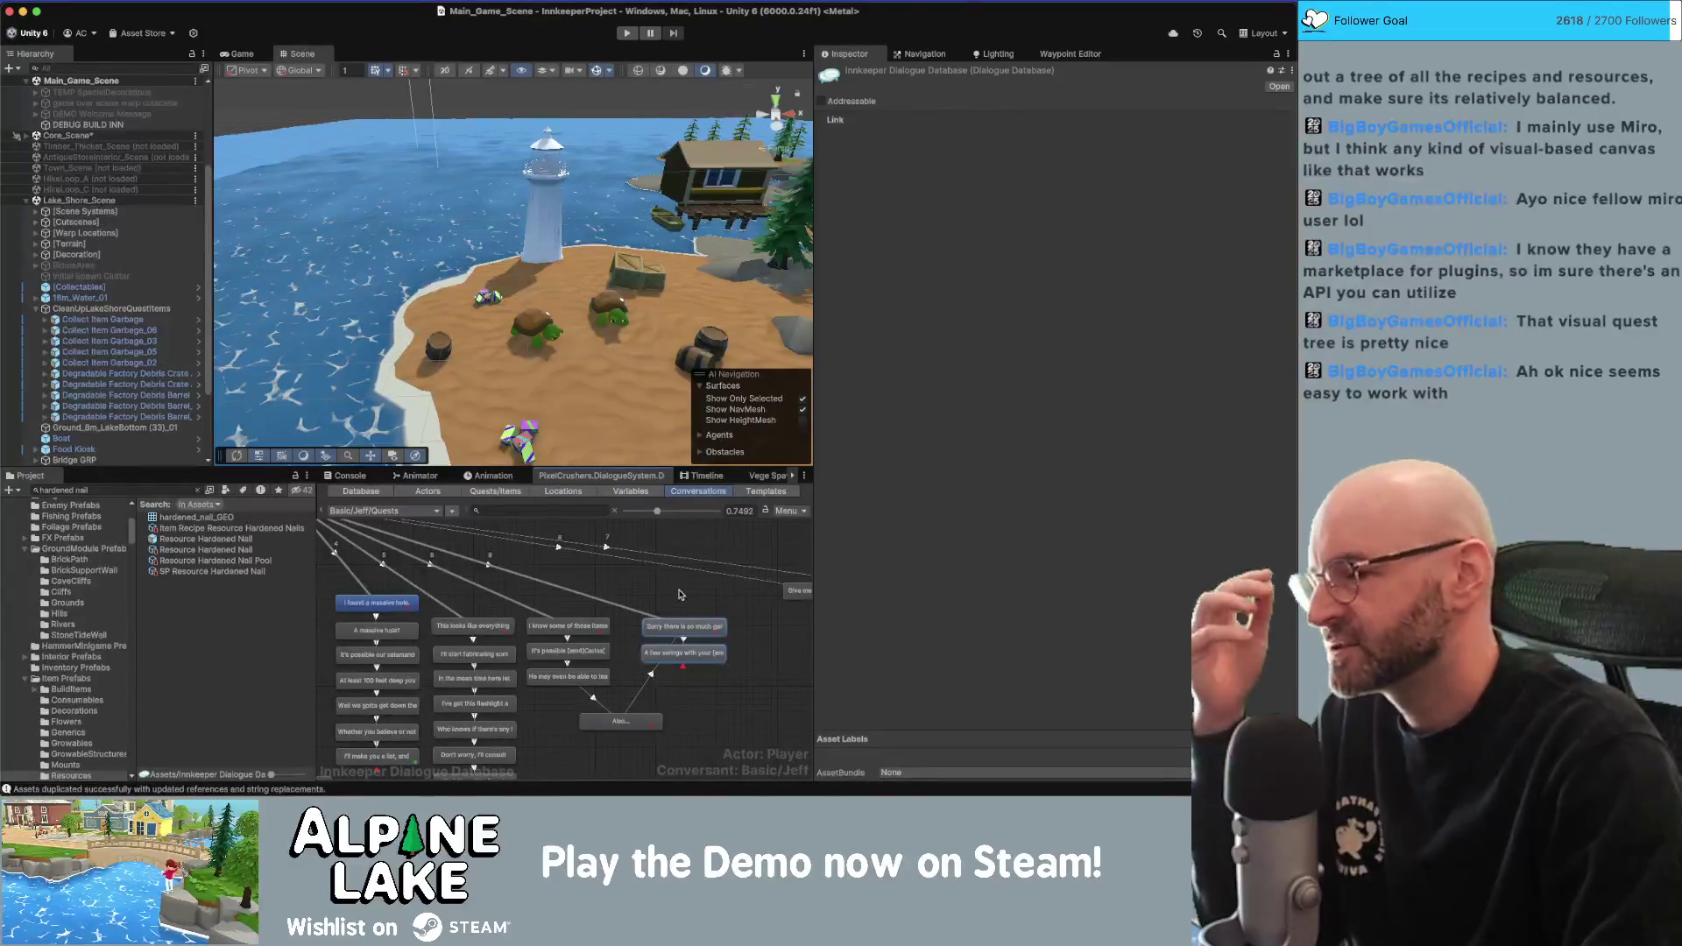
left_click(671, 593)
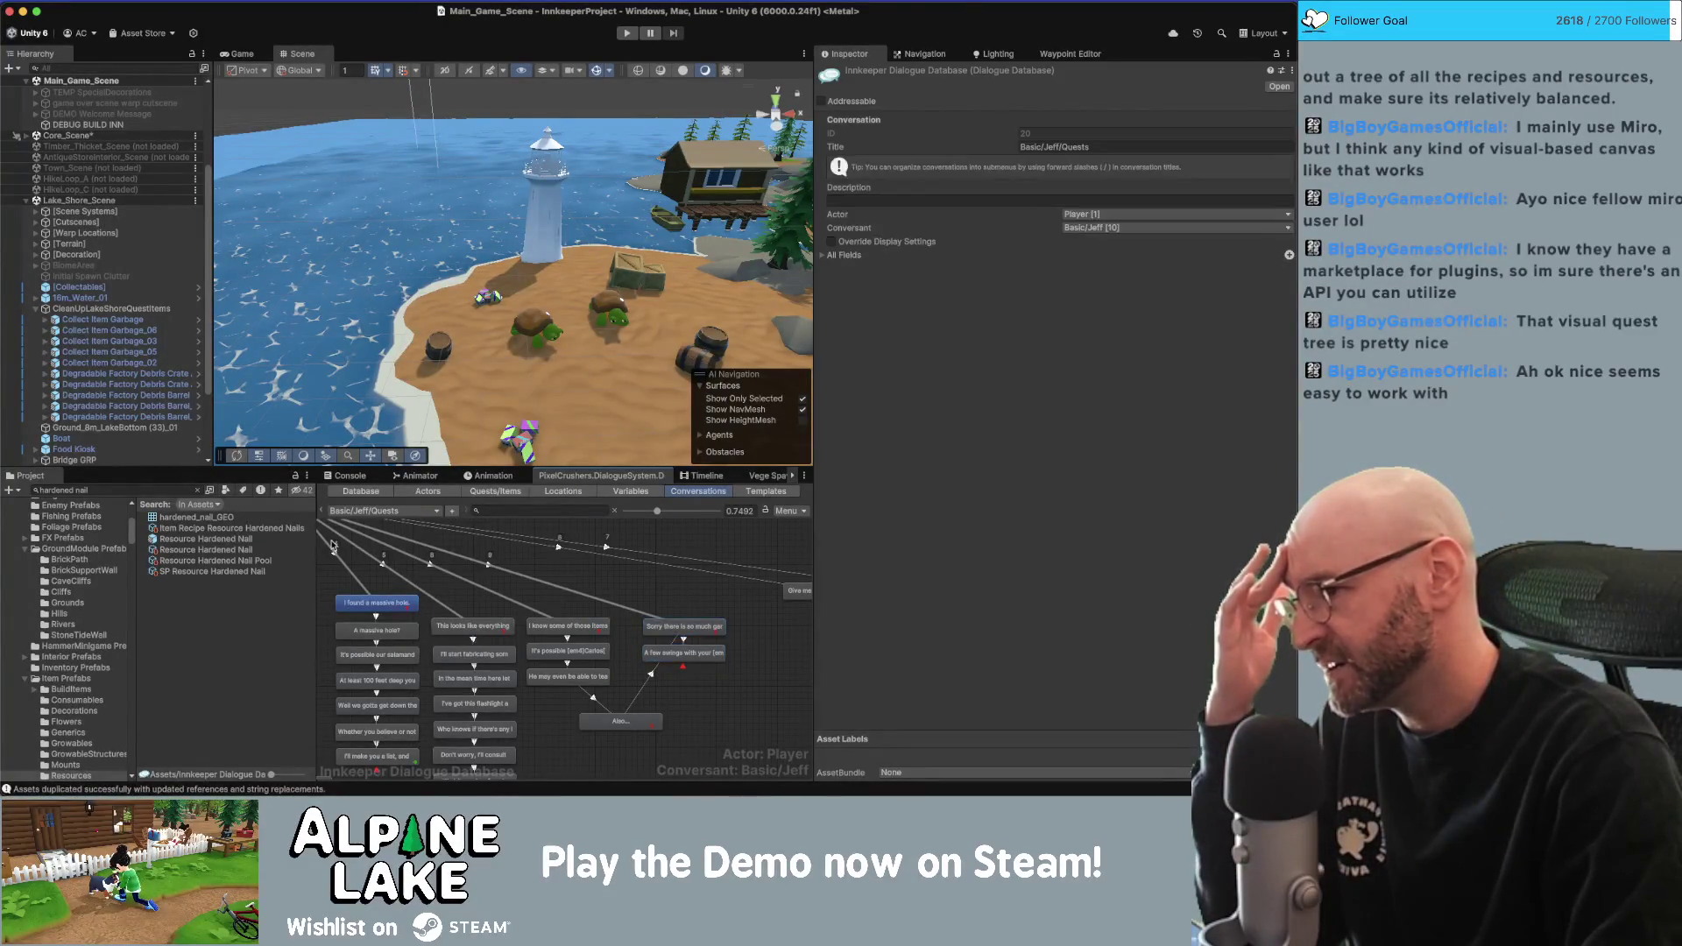
left_click(497, 492)
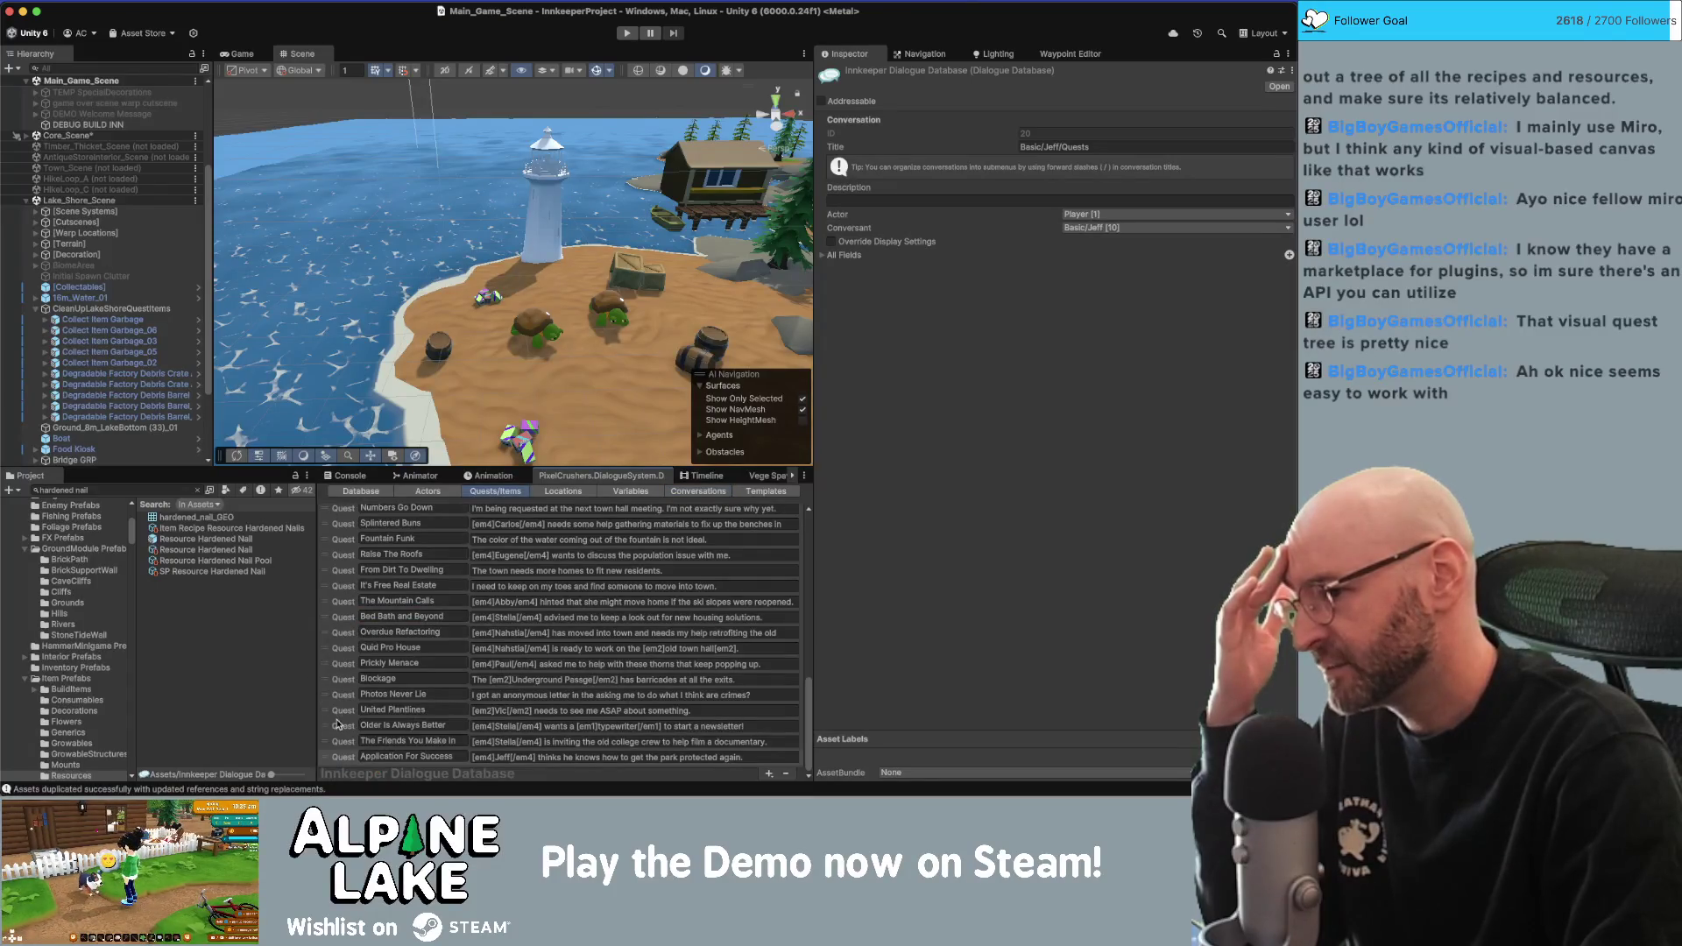
Review the Application For Success quest's entries, then go back to the Jeff Quests graph.
left_click(339, 756)
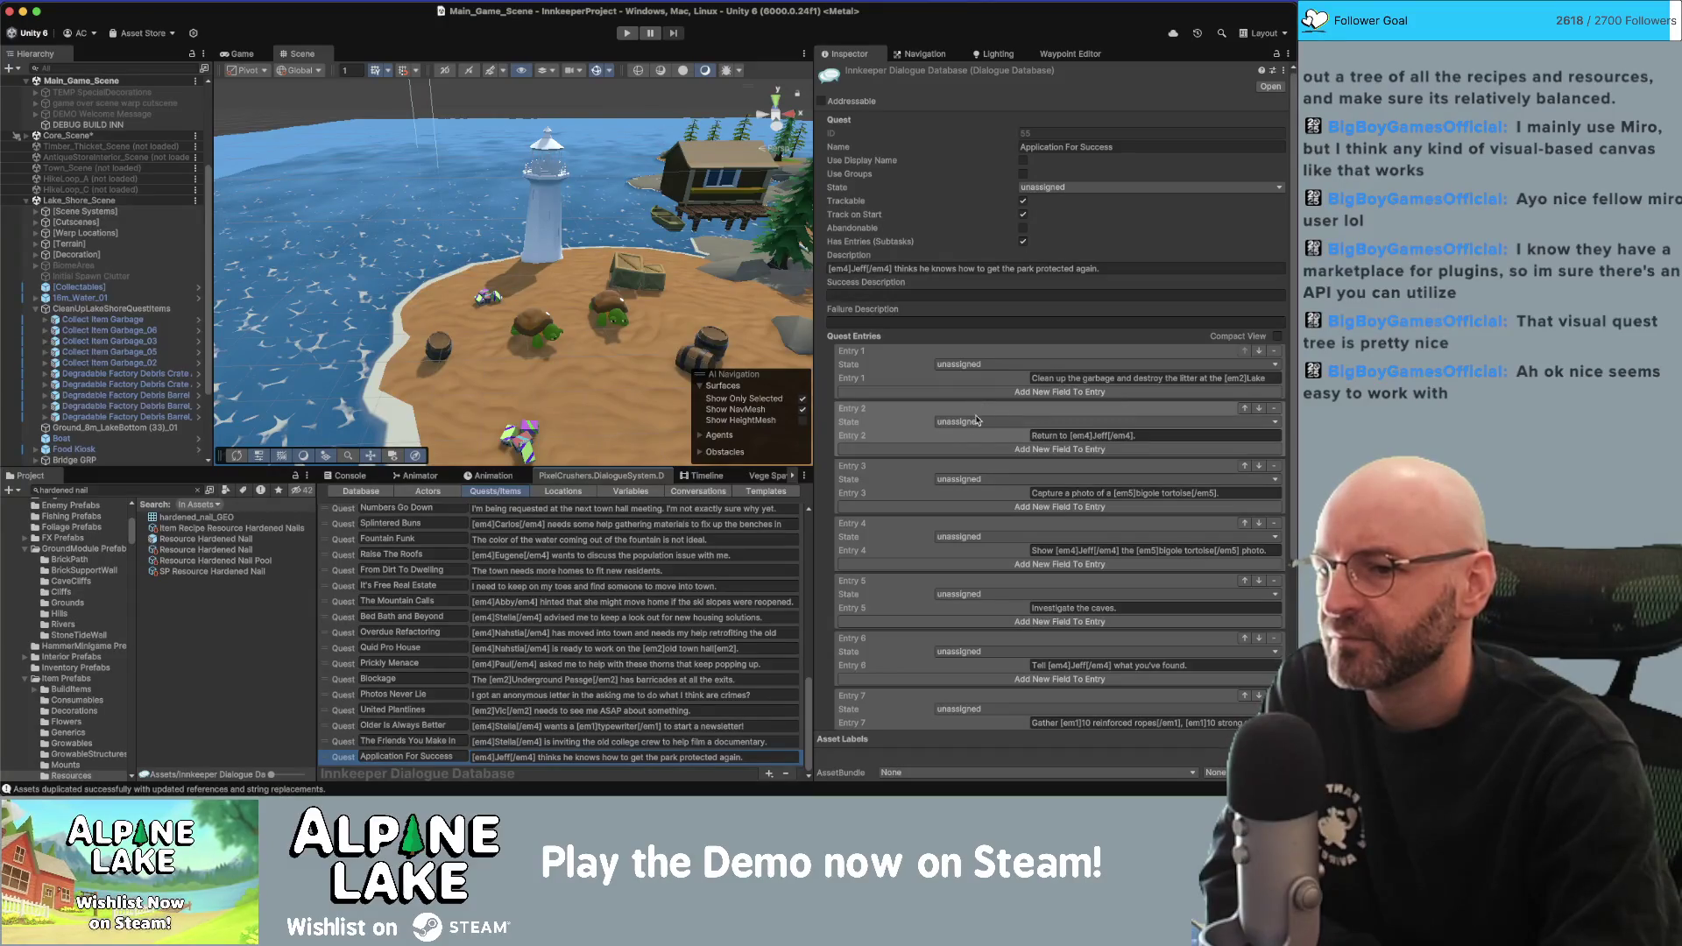
scroll(979, 490, "down", 2)
scroll(980, 505, "down", 2)
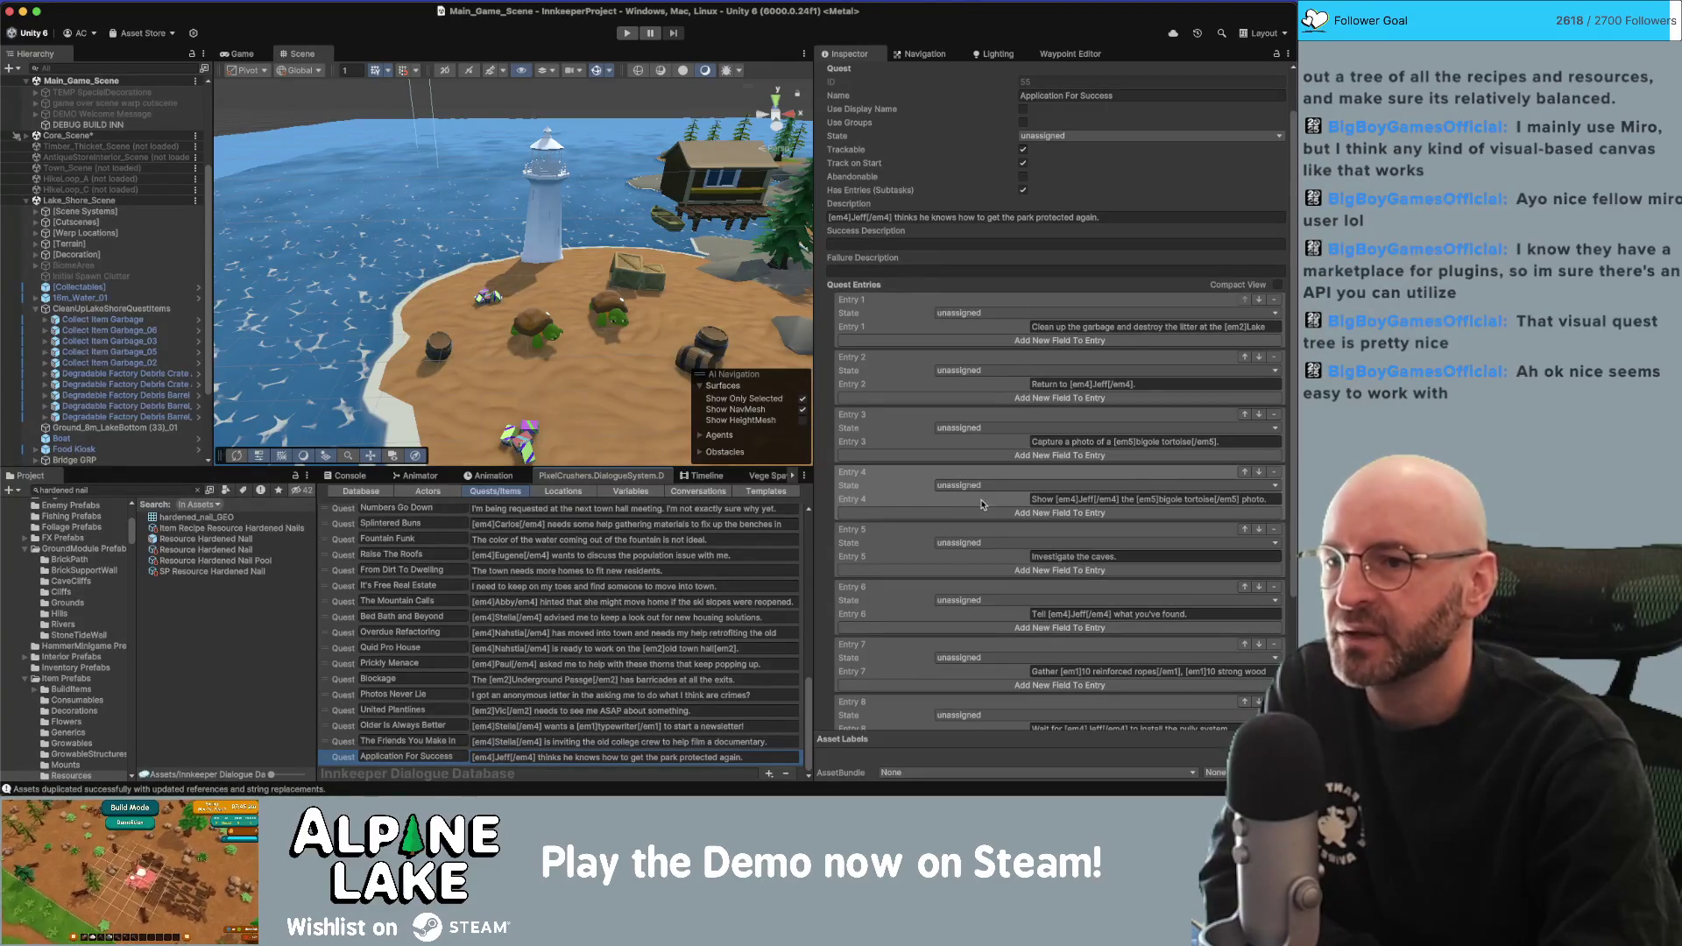
scroll(916, 317, "down", 3)
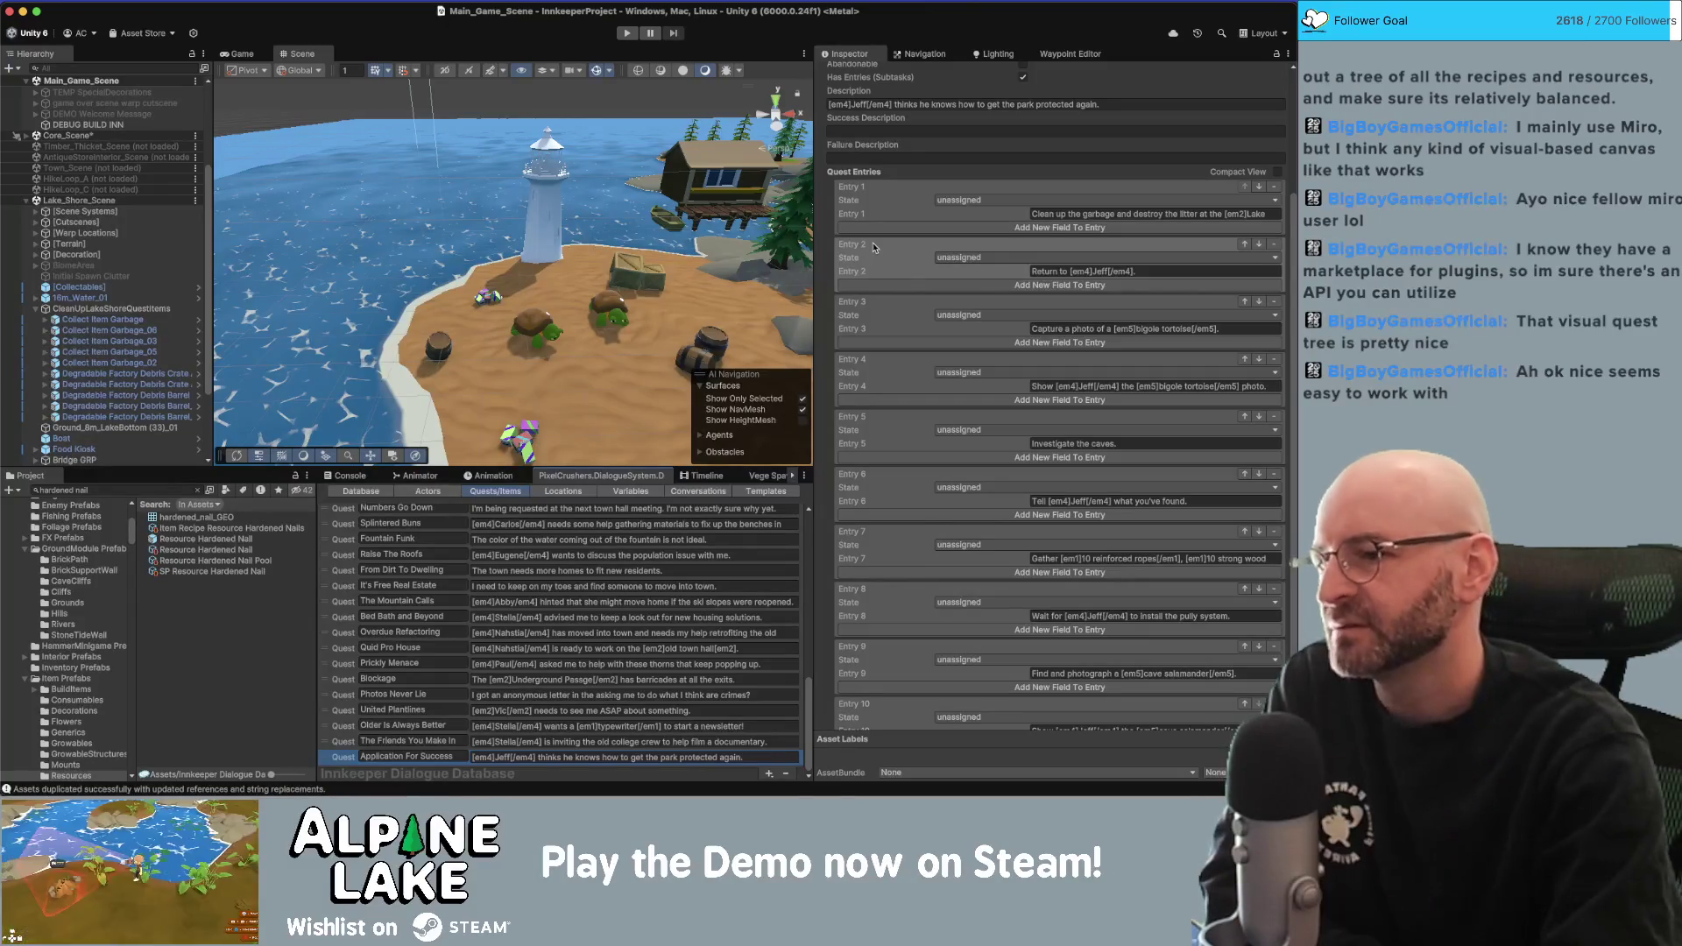
left_click(698, 493)
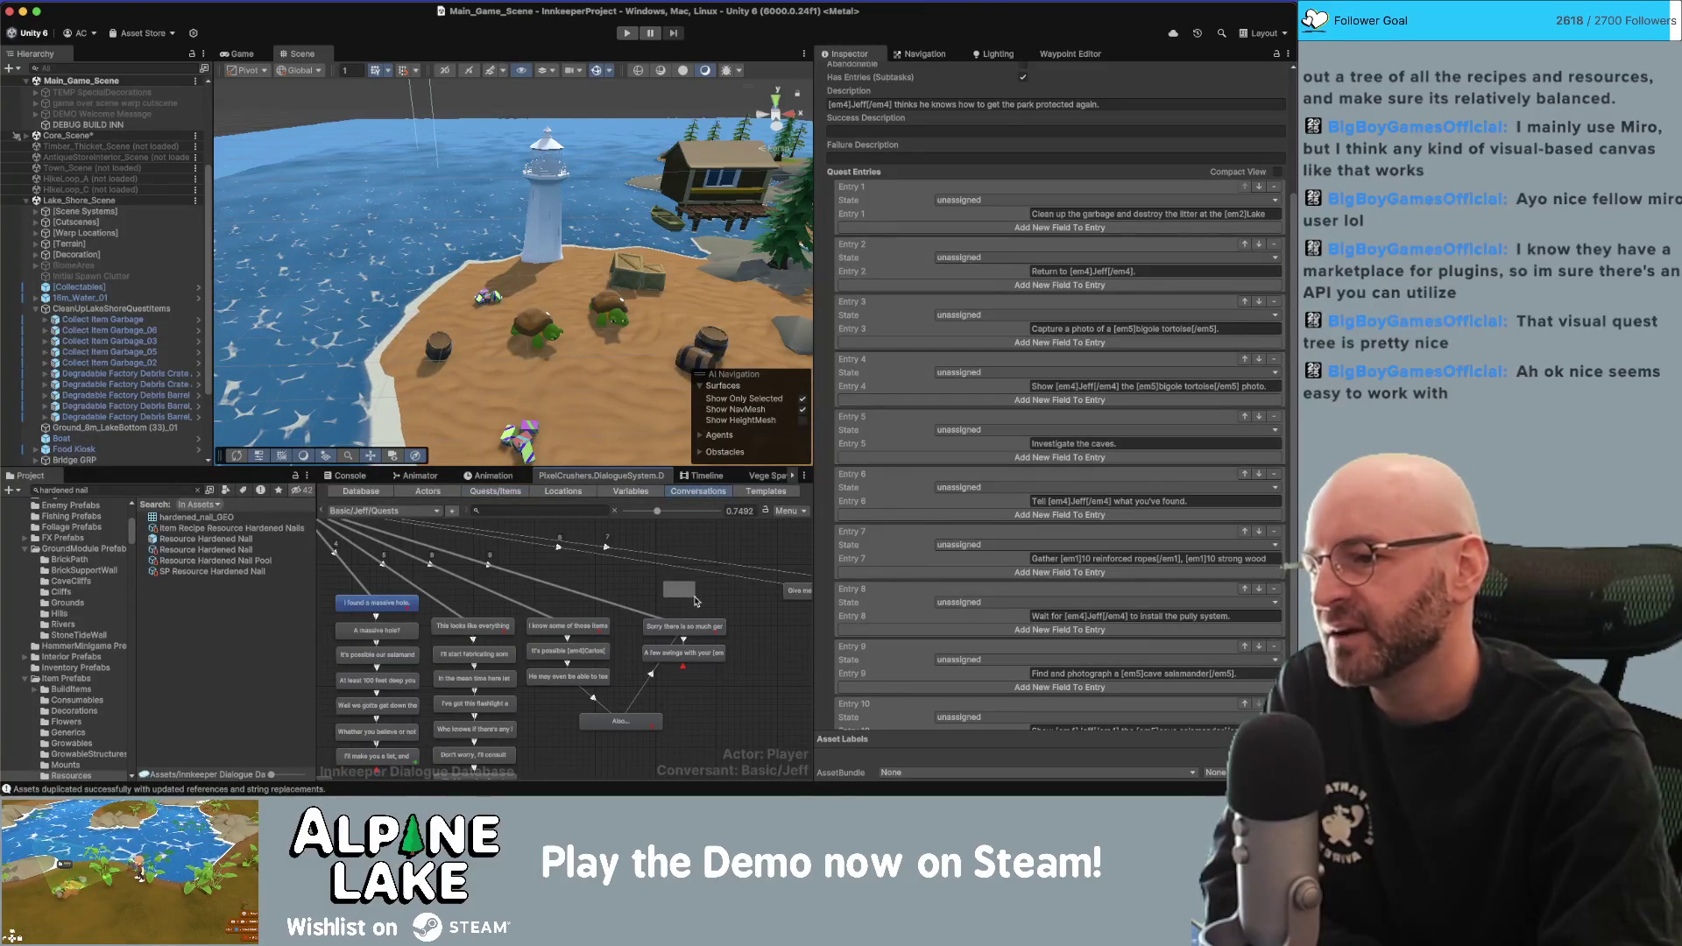
Inspect the Also... node and its quest condition.
left_click(697, 601)
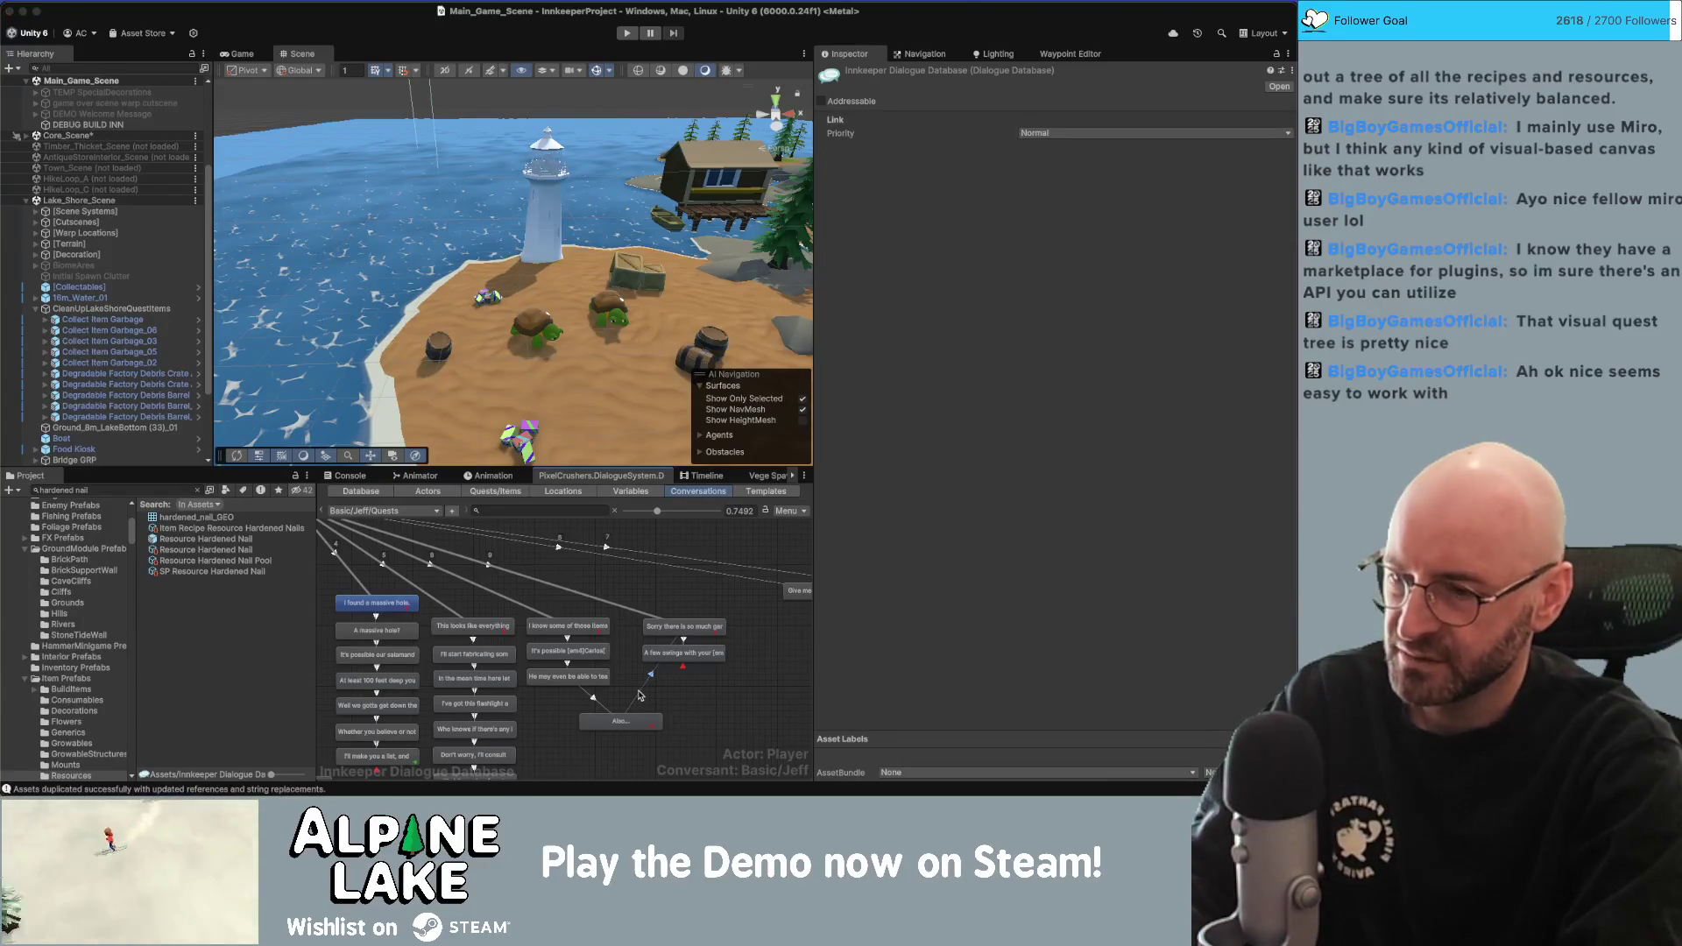
left_click(634, 719)
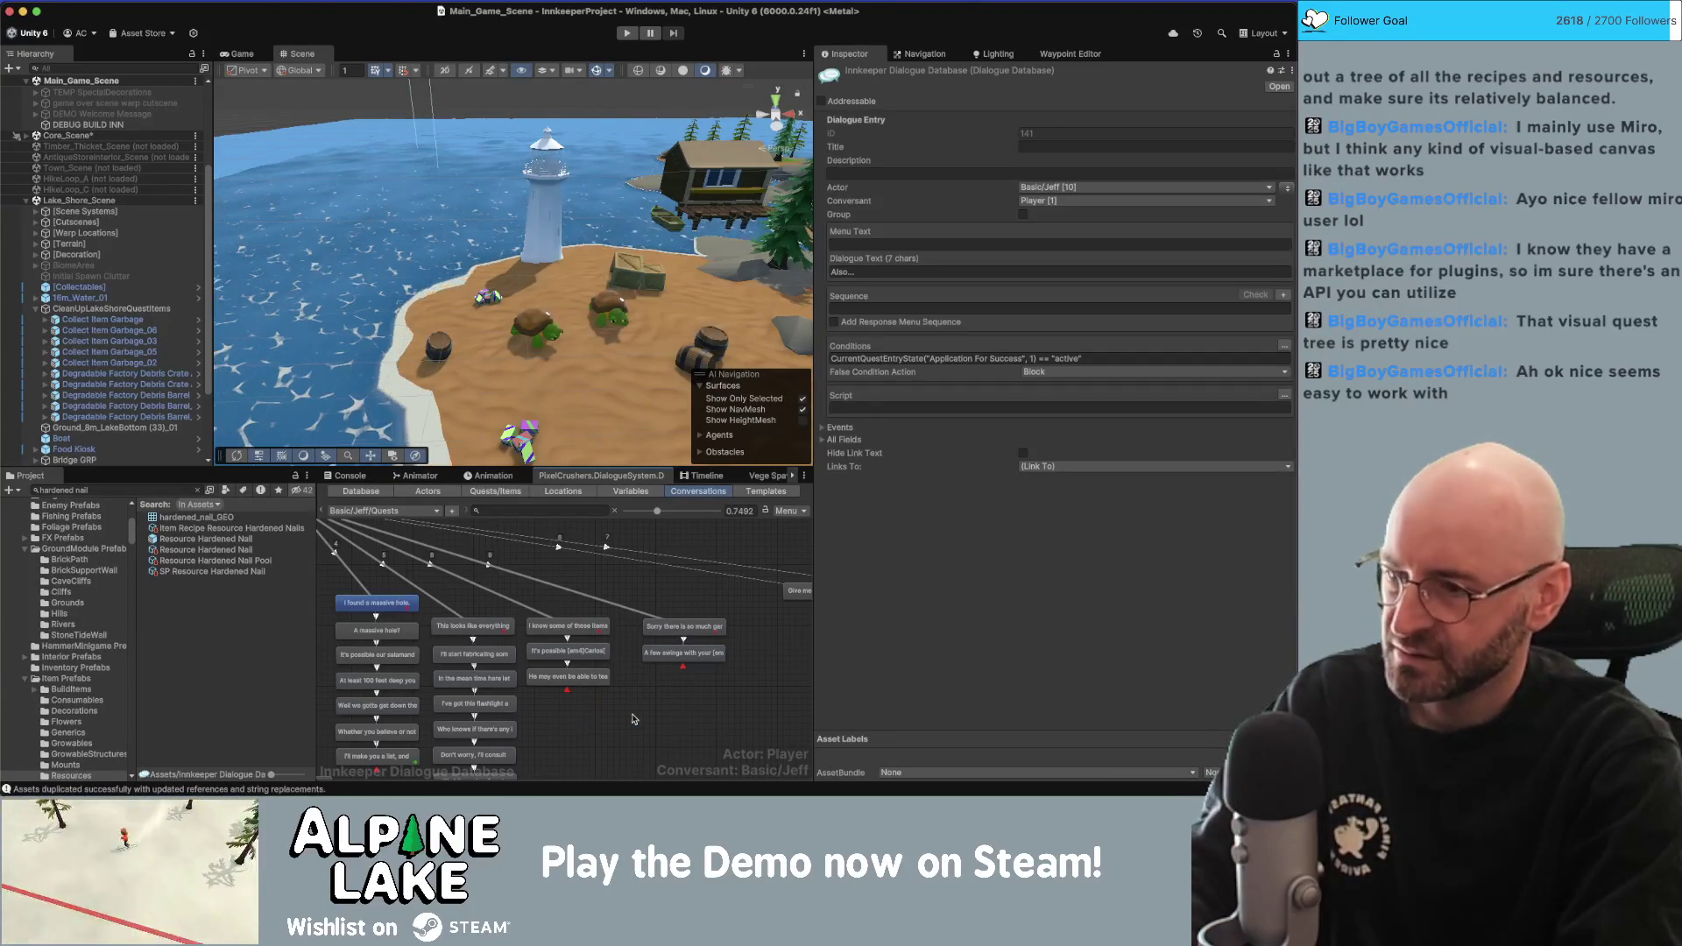
scroll(642, 592, "down", 5)
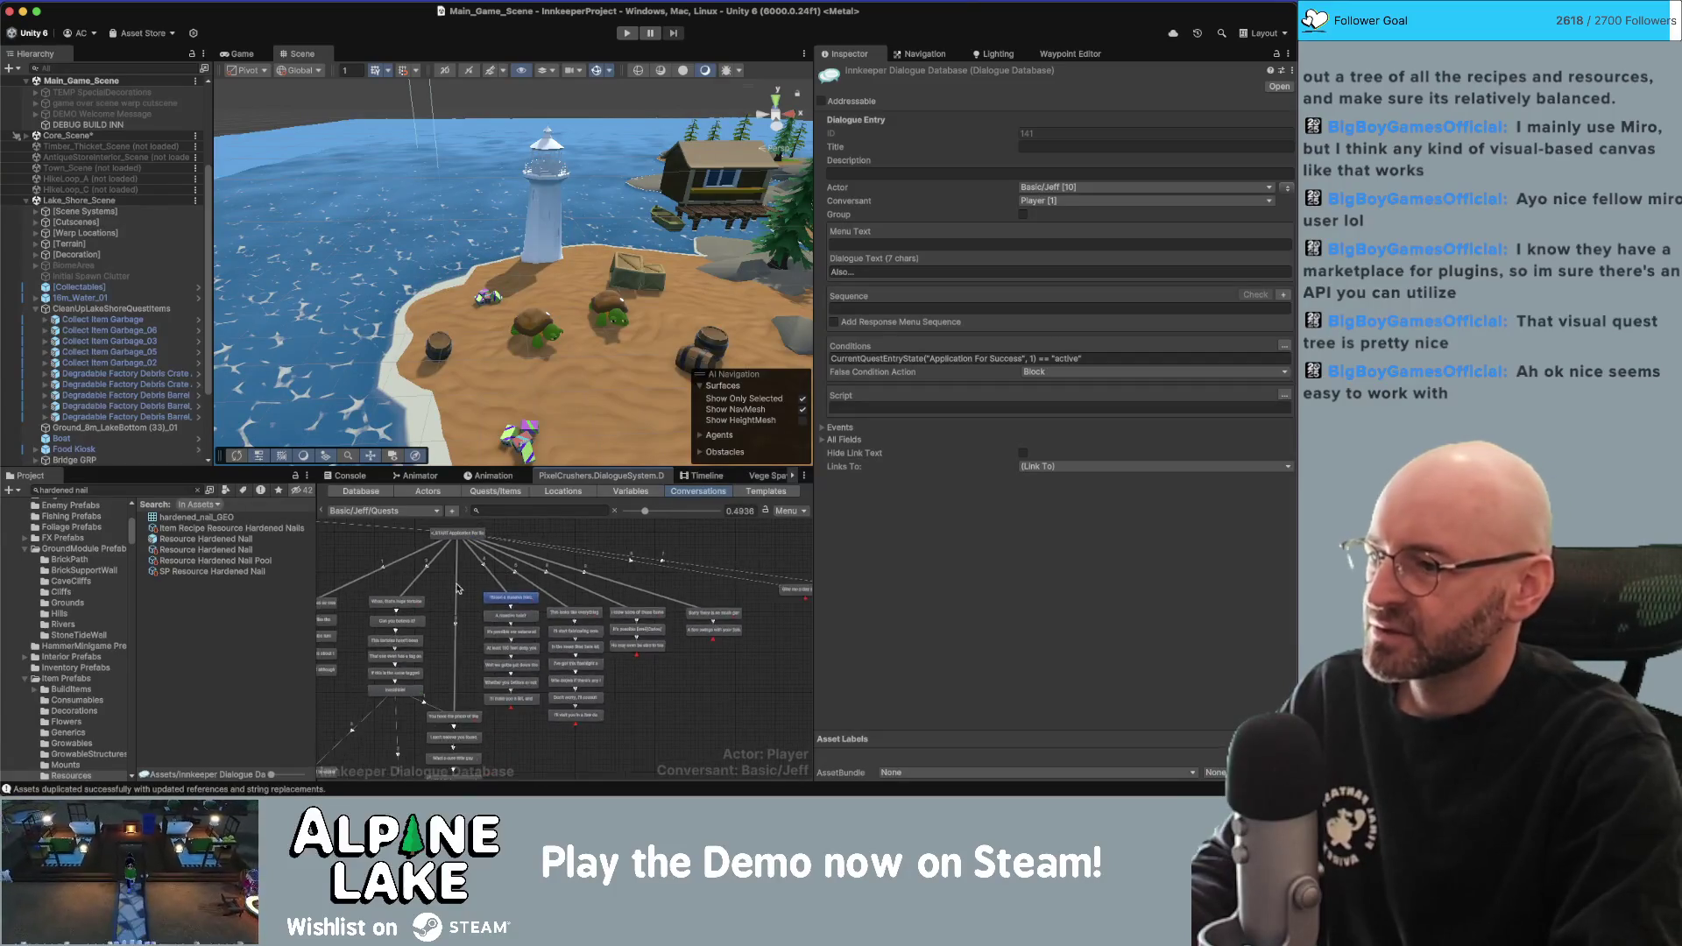
scroll(557, 620, "down", 3)
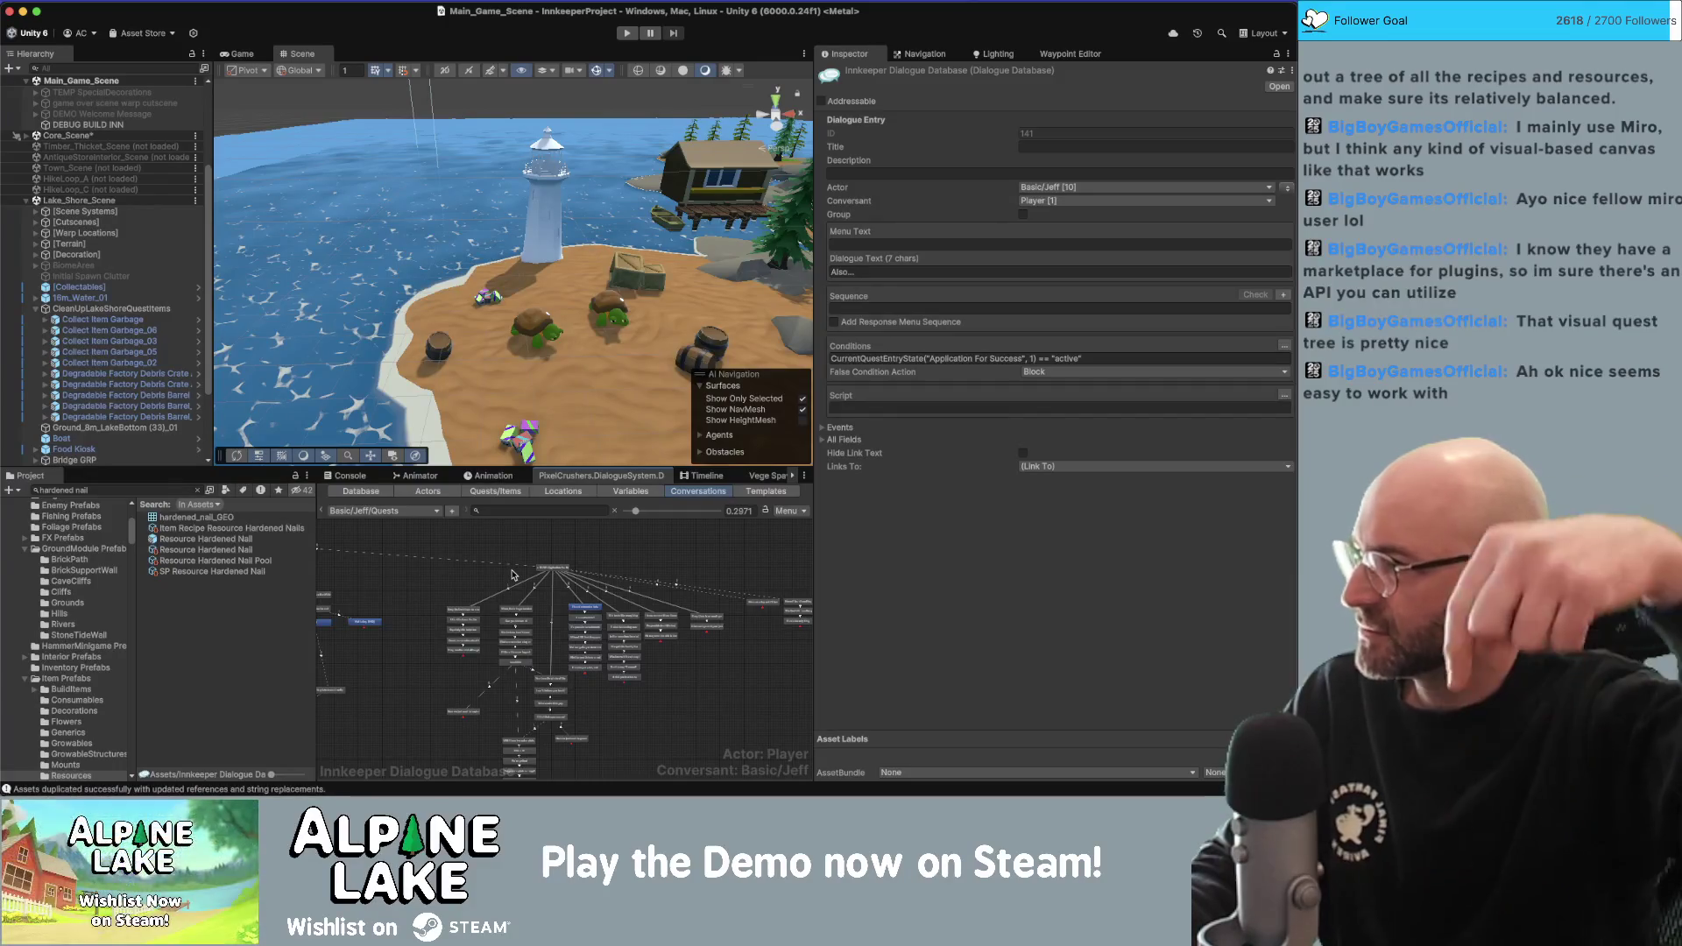
scroll(517, 577, "up", 5)
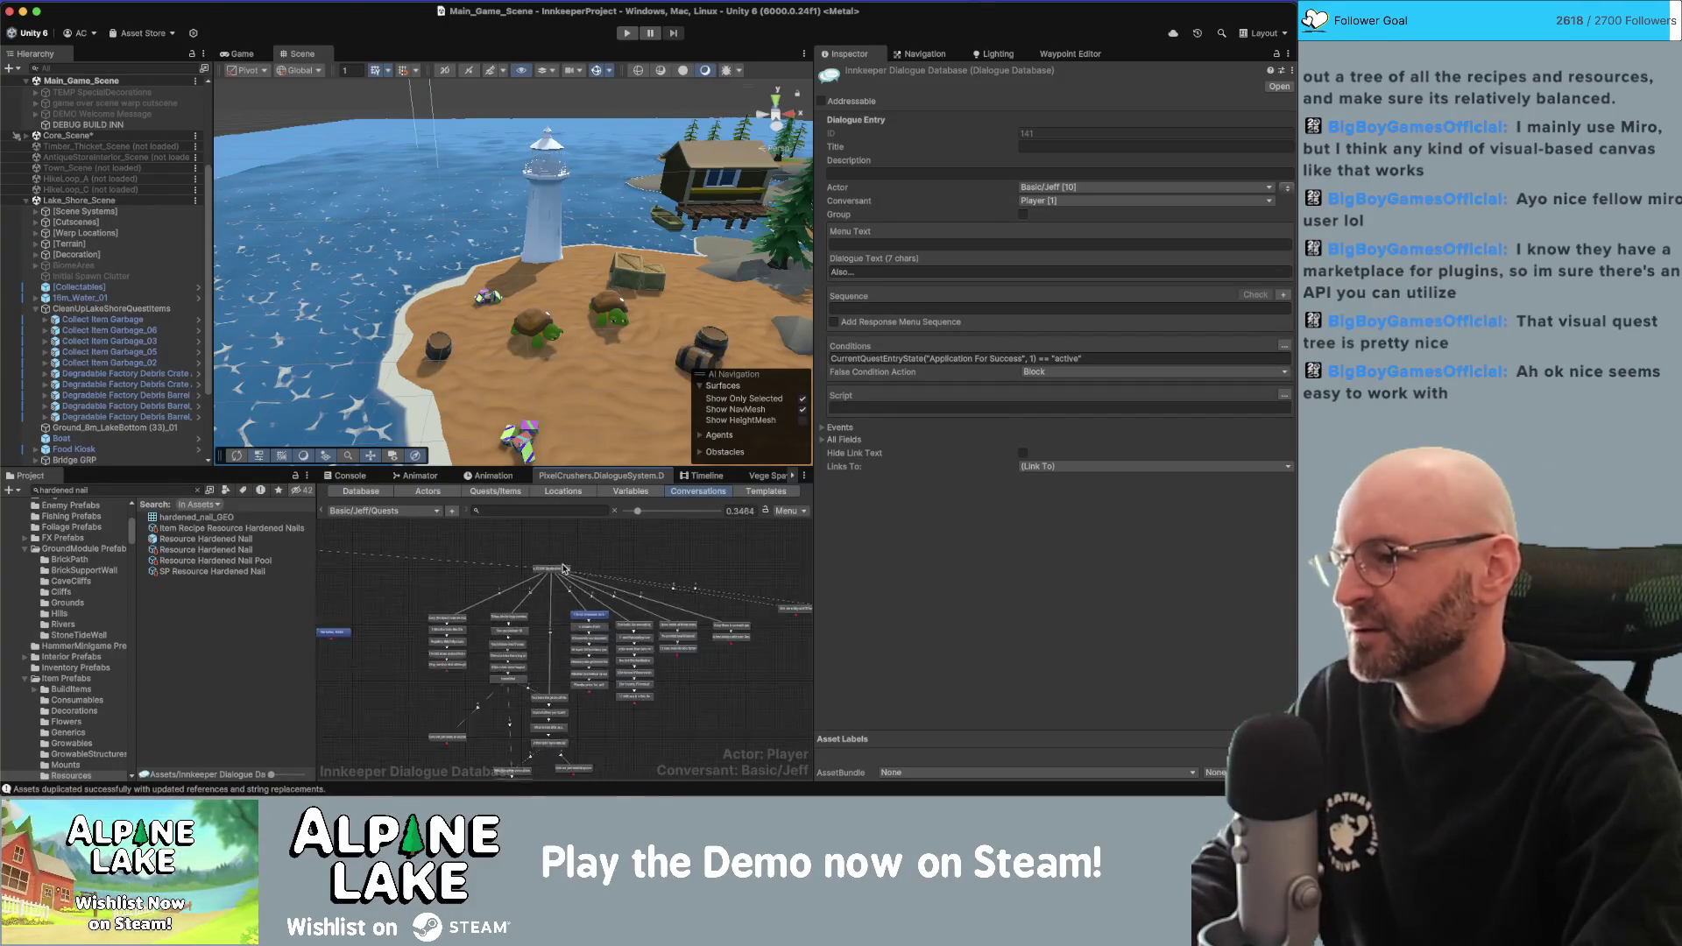
left_click(547, 581)
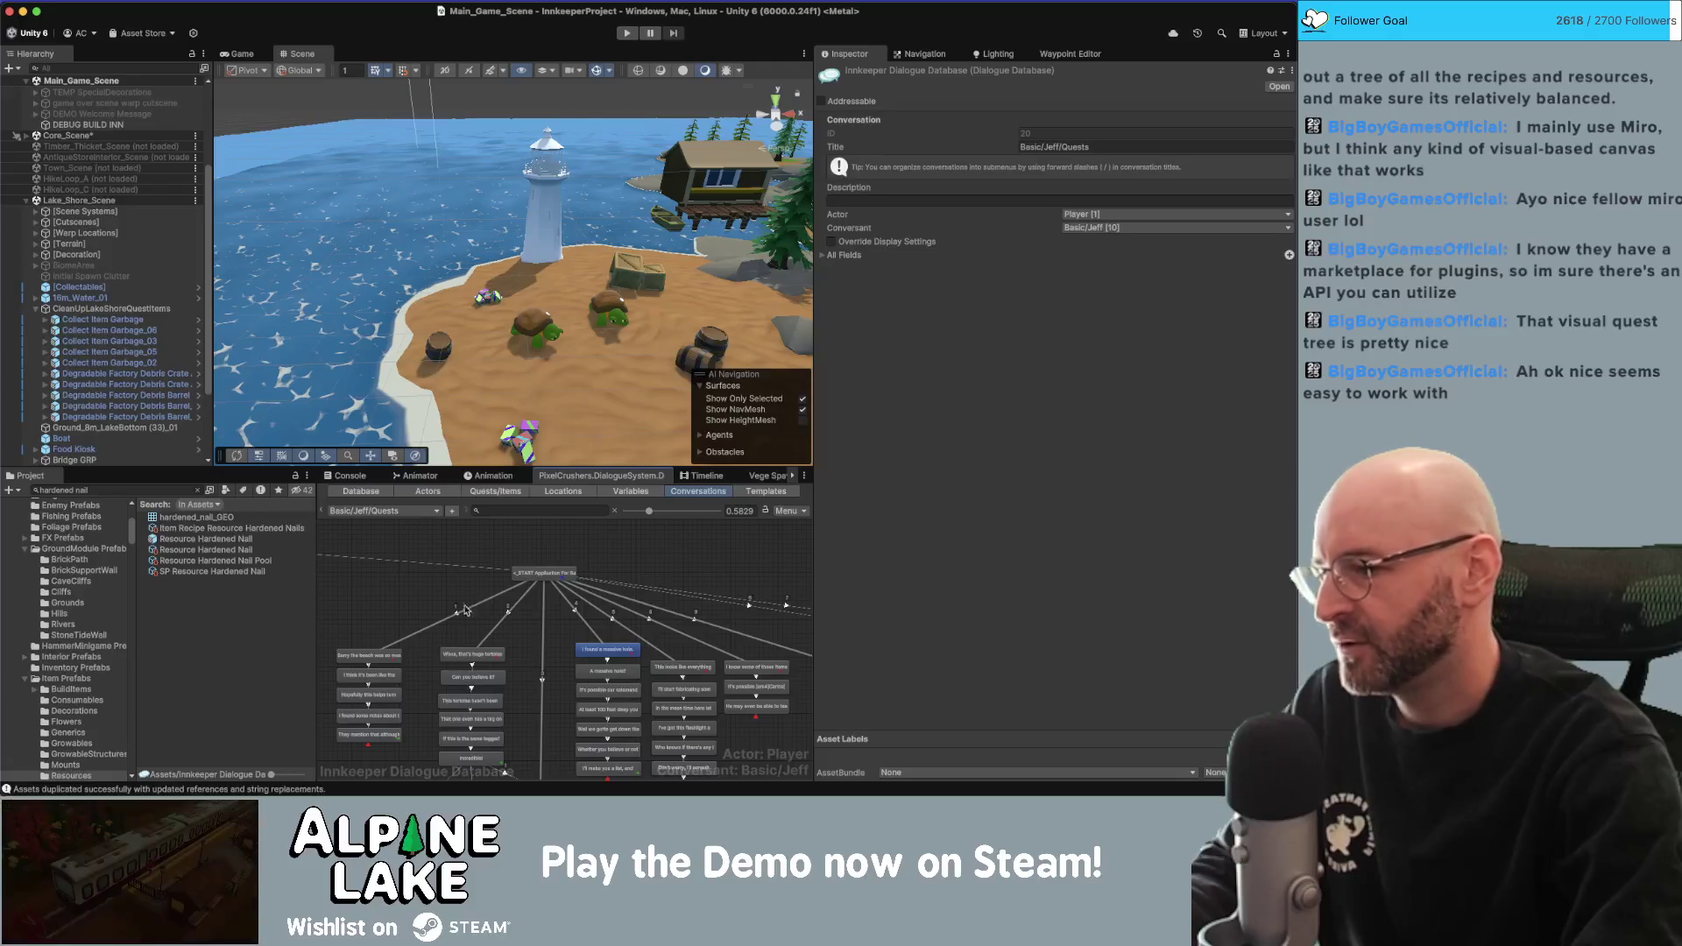
scroll(465, 610, "down", 3)
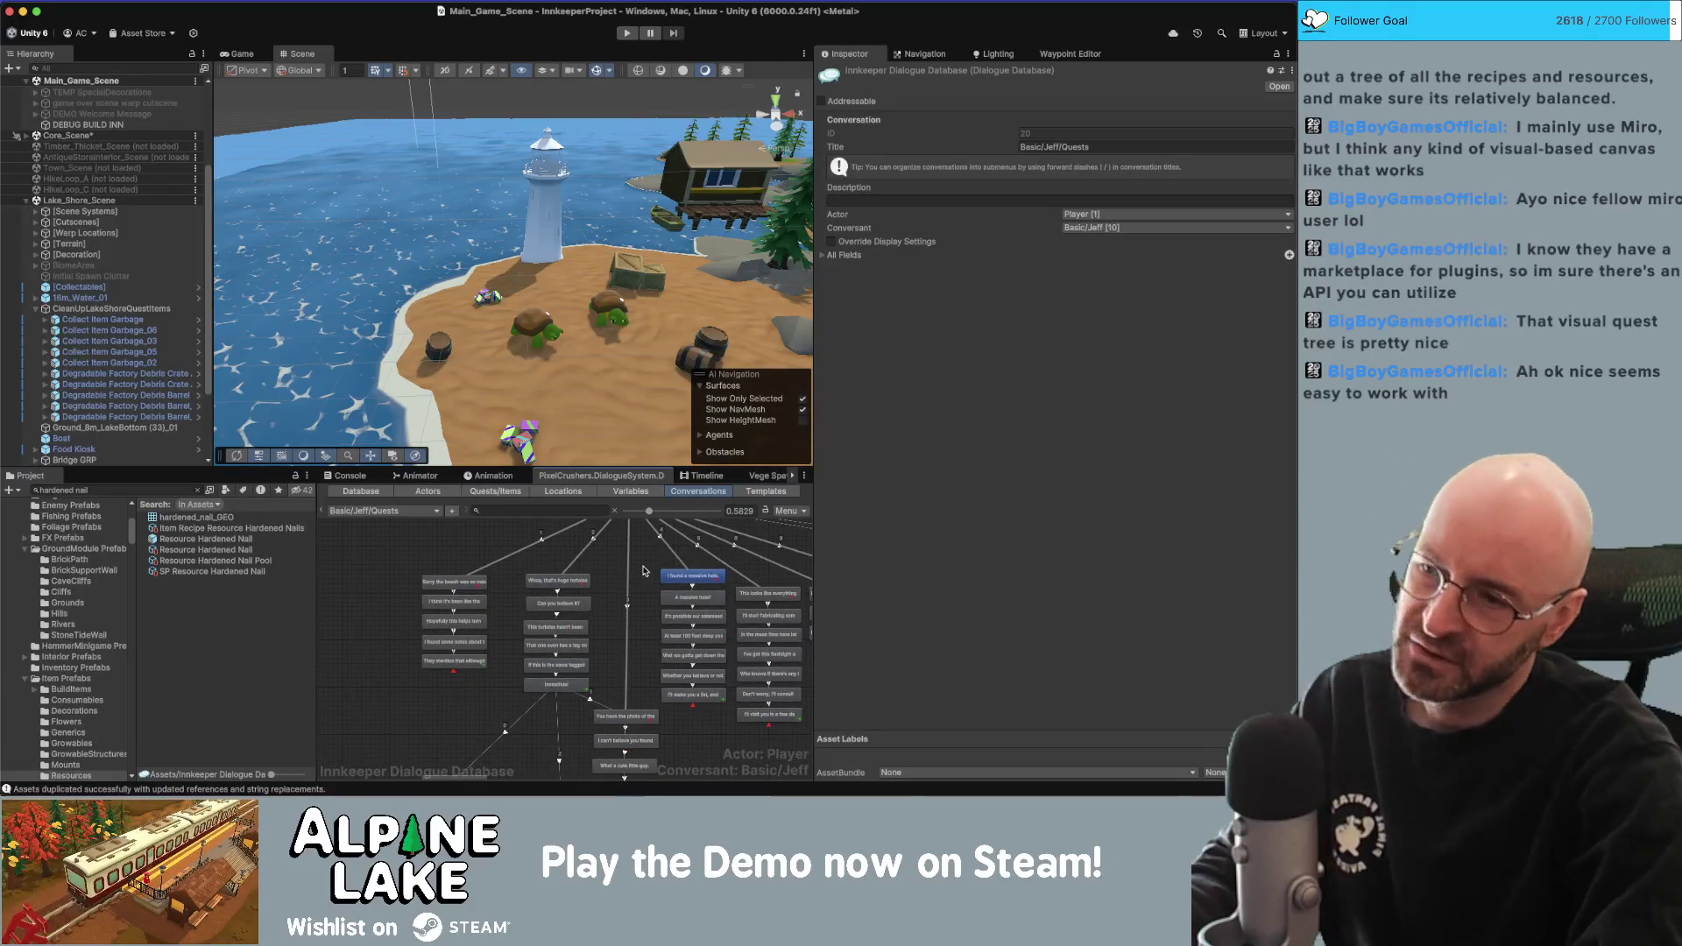
scroll(614, 569, "up", 3)
Look over the START node and the right-hand group of dialogue nodes.
left_click(564, 559)
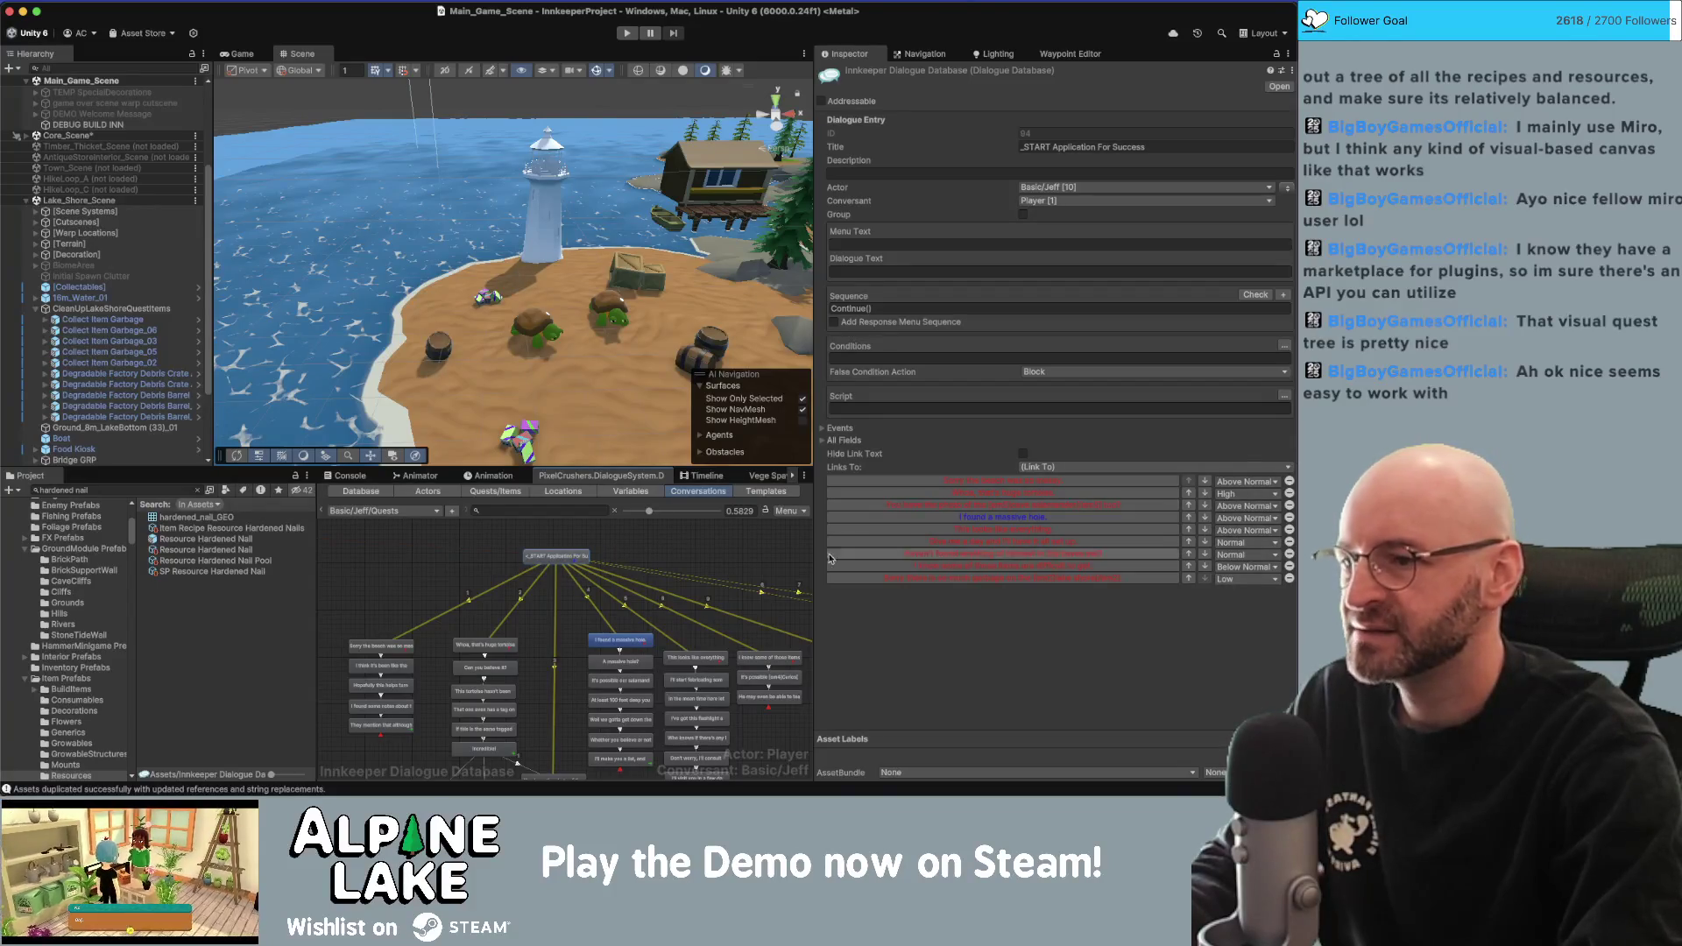
left_click(578, 585)
scroll(578, 584, "right", 3)
scroll(578, 585, "right", 3)
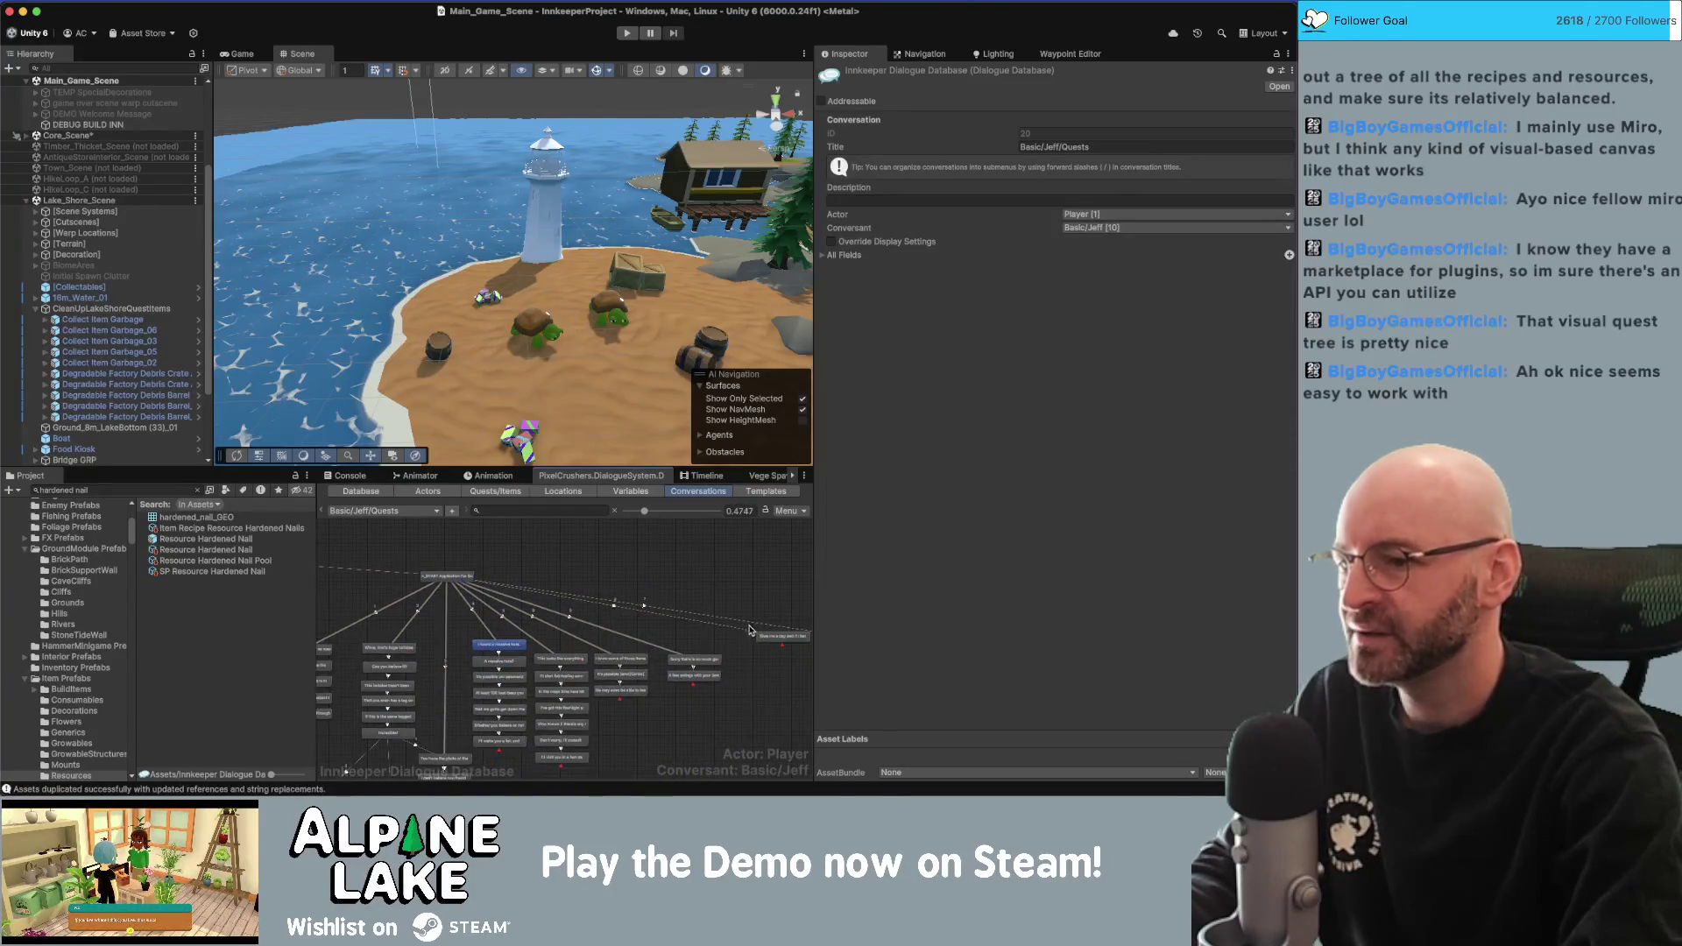
left_click_drag(721, 644, 717, 675)
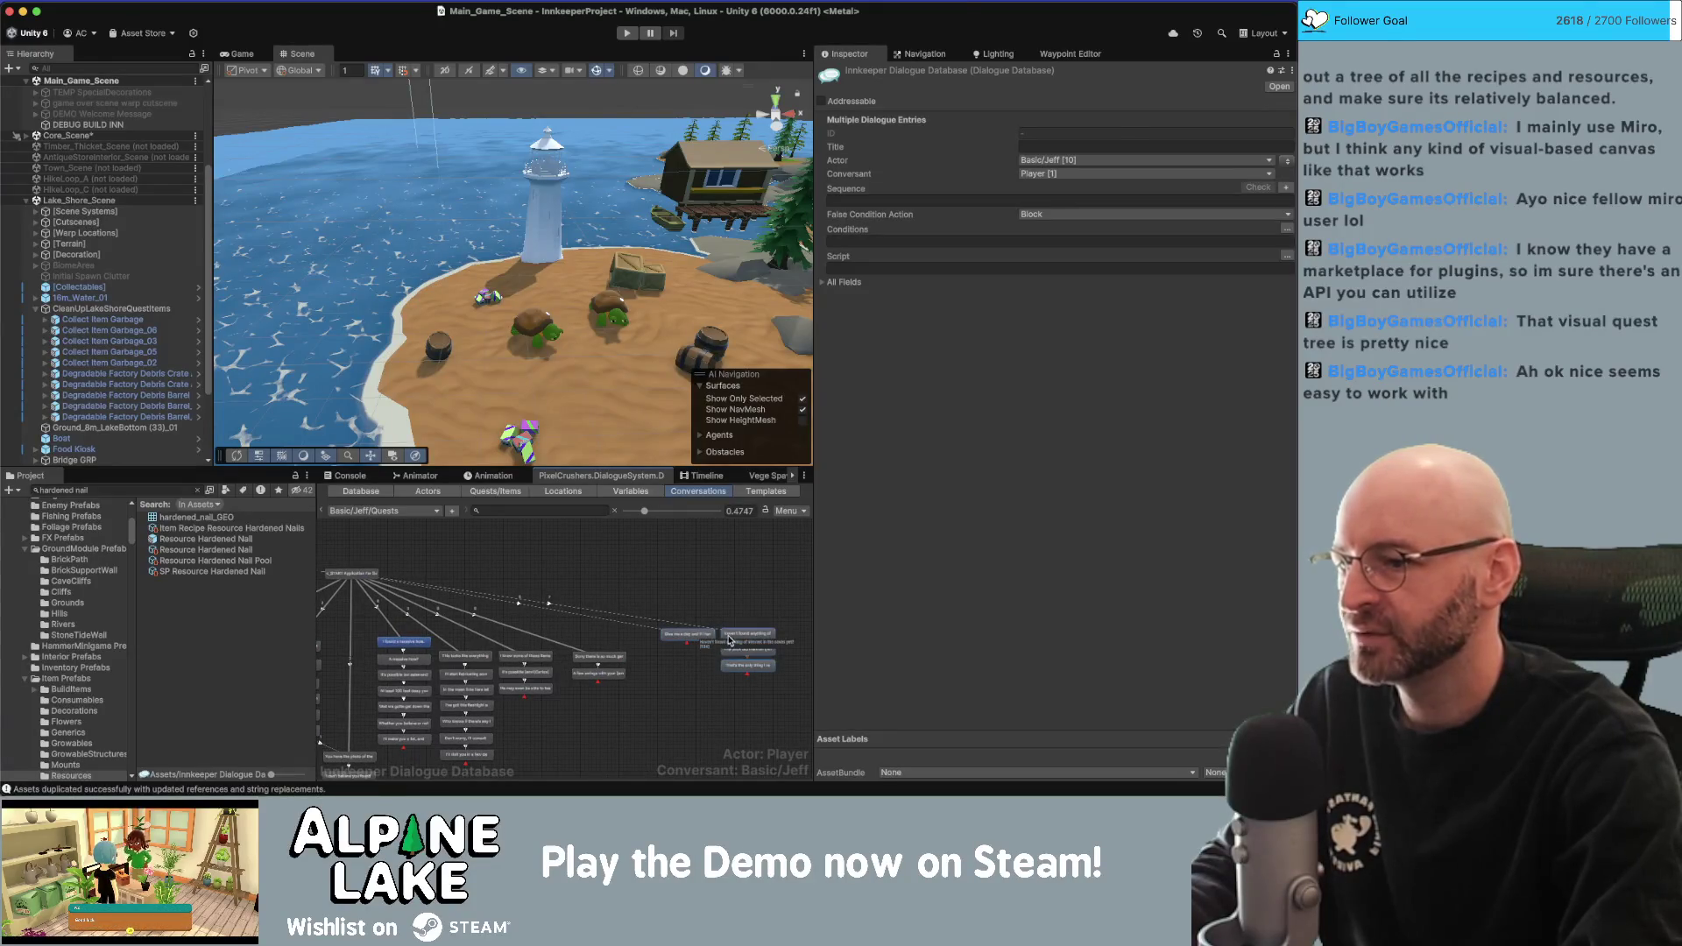
left_click(630, 582)
scroll(513, 585, "left", 3)
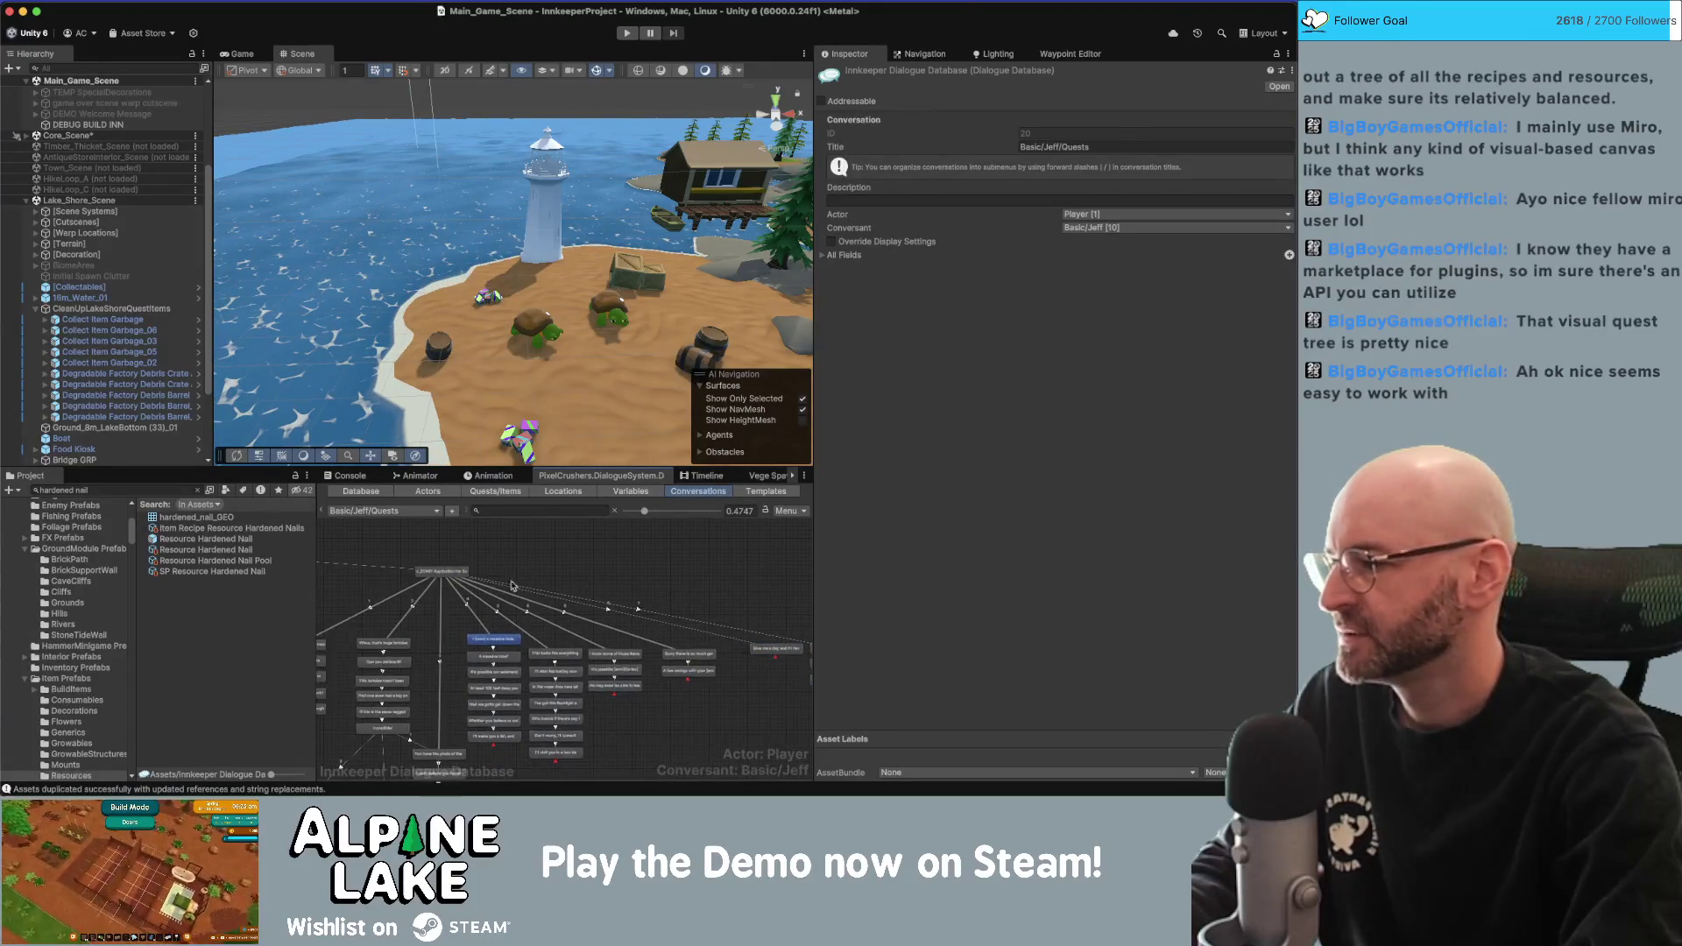
scroll(471, 592, "up", 3)
Add a child reply under START with the text 'Regarding the tortoise...'.
left_click(446, 569)
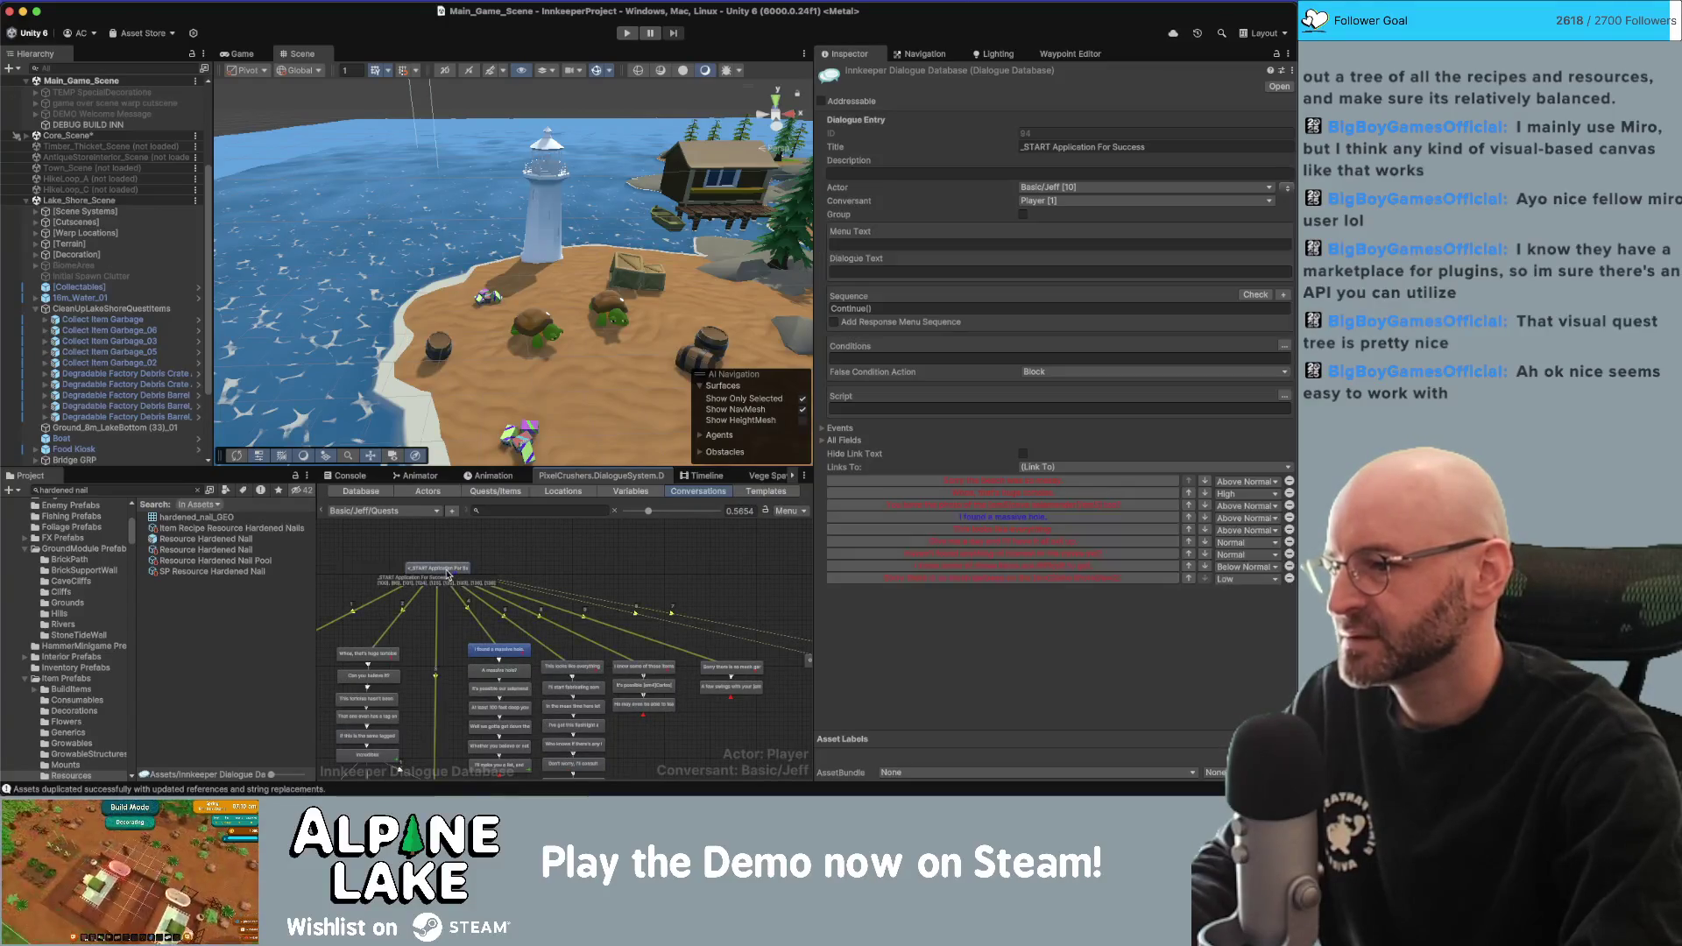
right_click(451, 571)
left_click(488, 585)
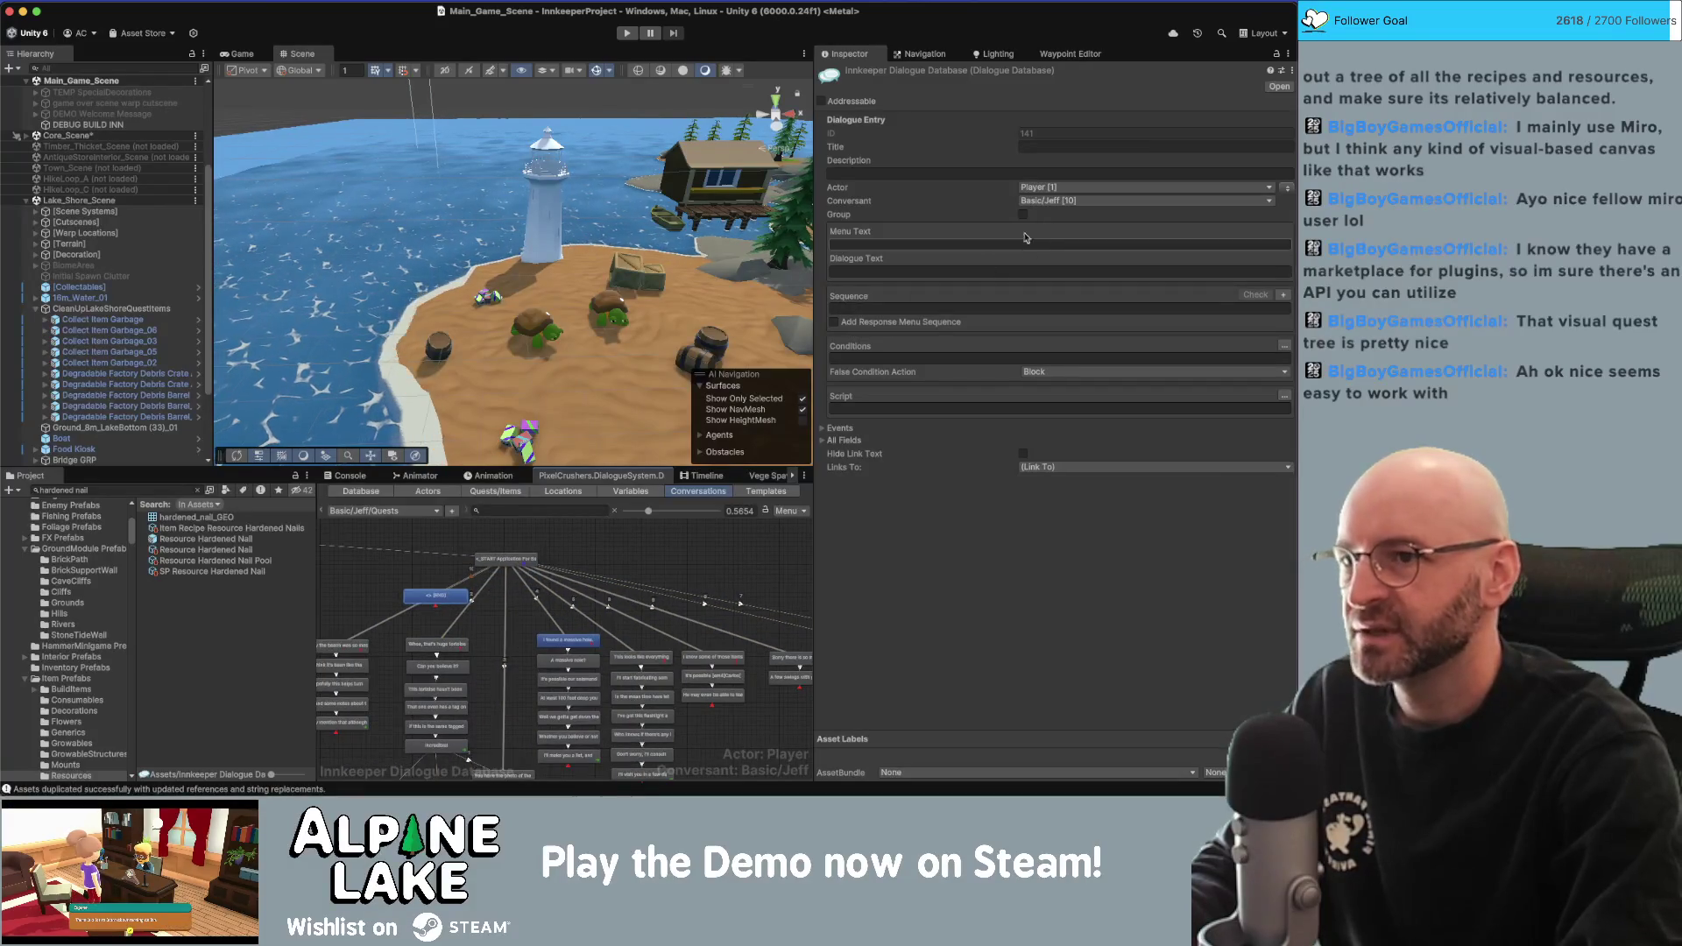
left_click(945, 270)
type("Regard8hgnty")
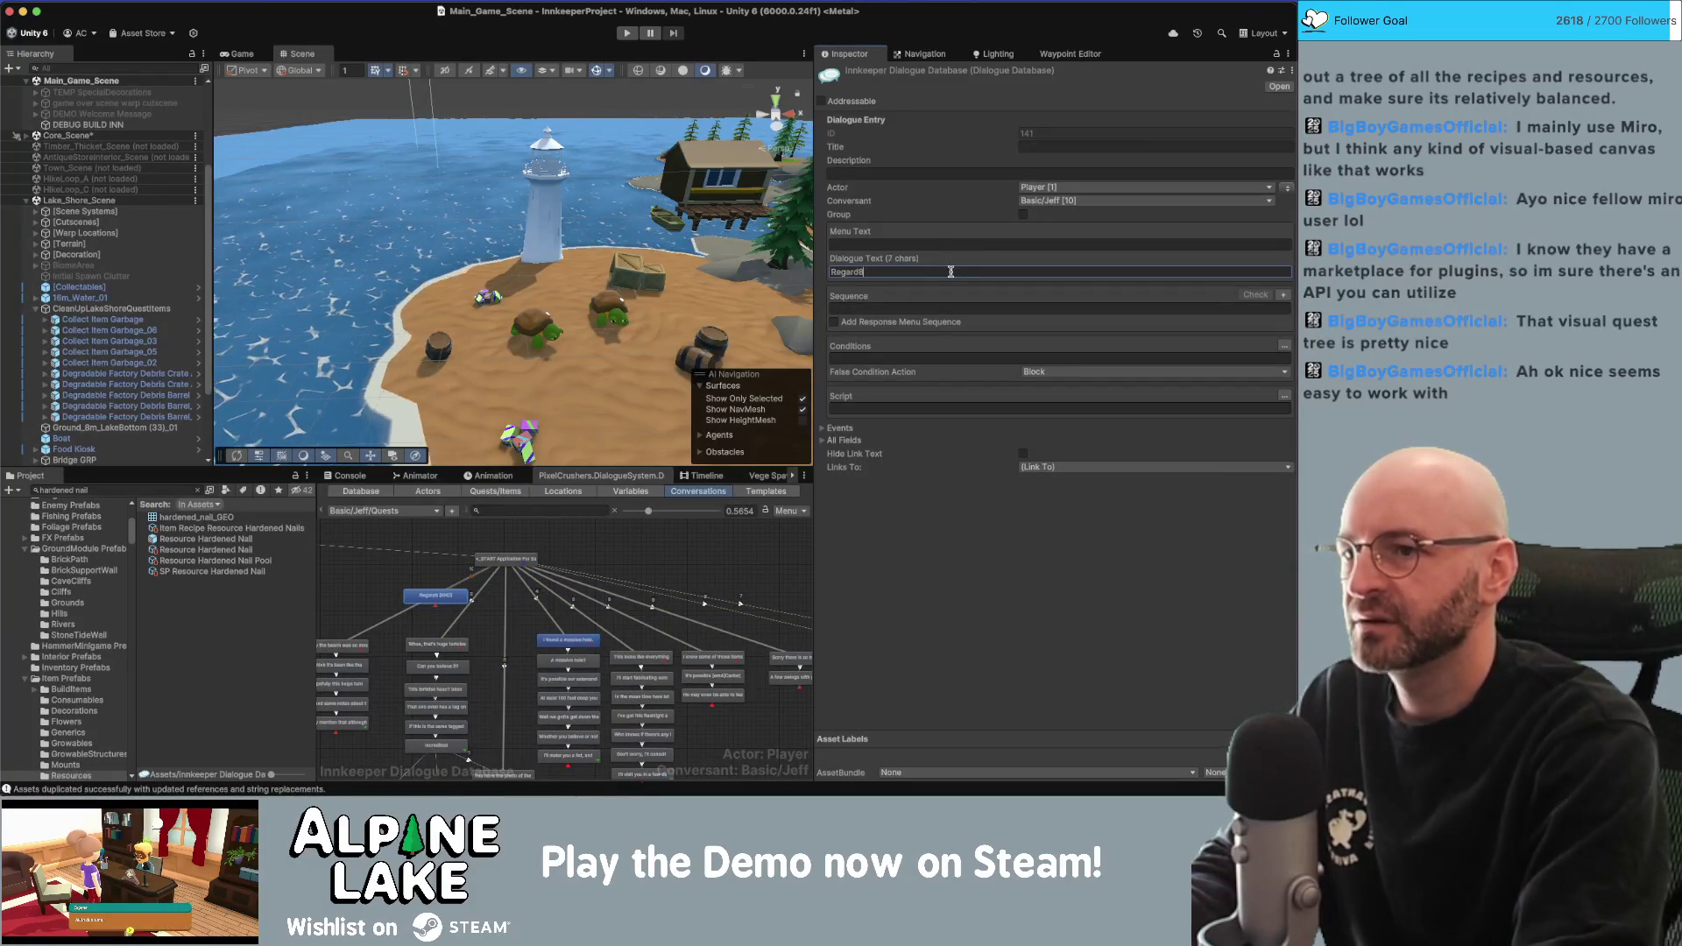
key("BackSpace")
key("BackSpace")
key("BackSpace")
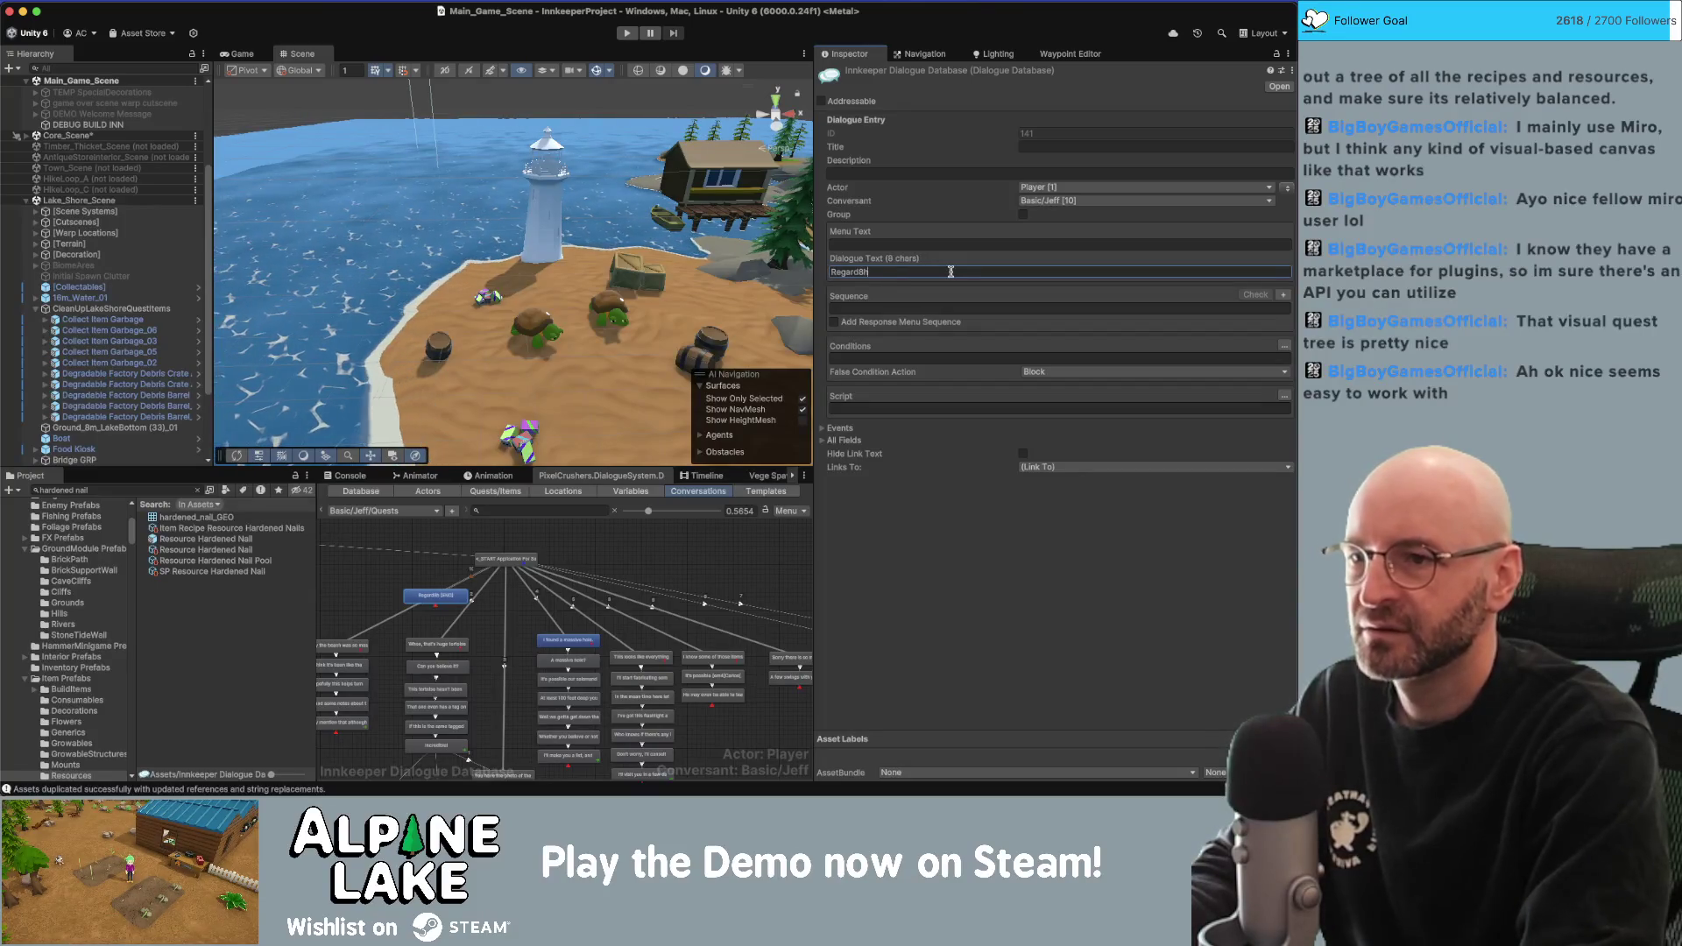
type("ing the")
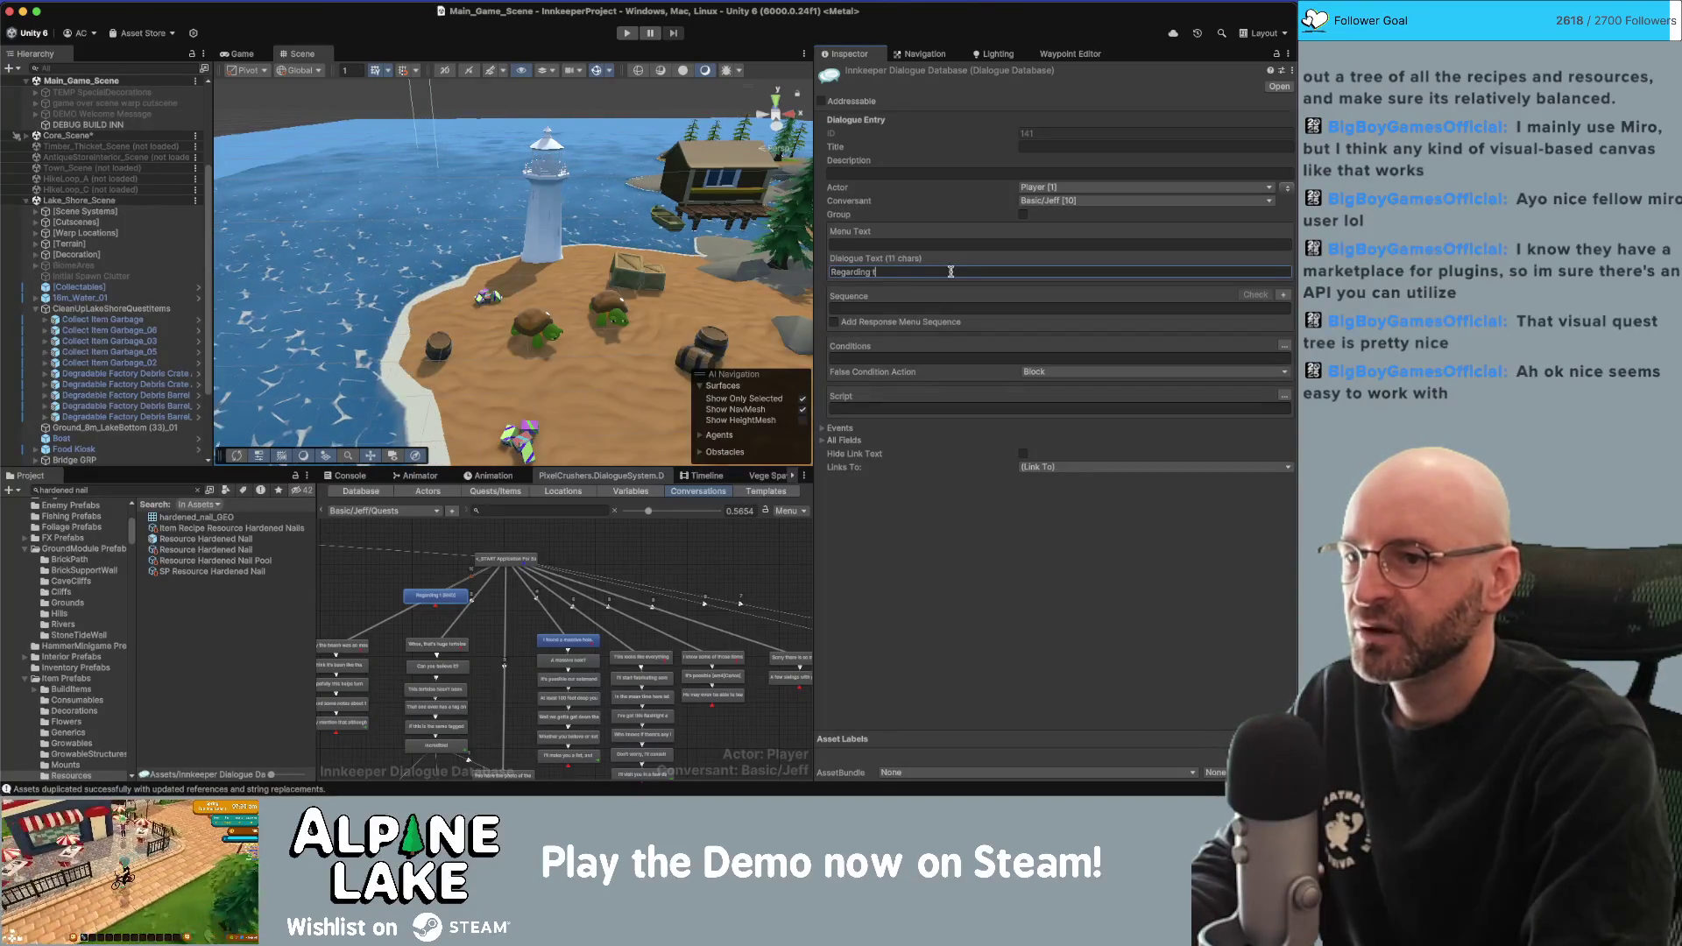
key("BackSpace")
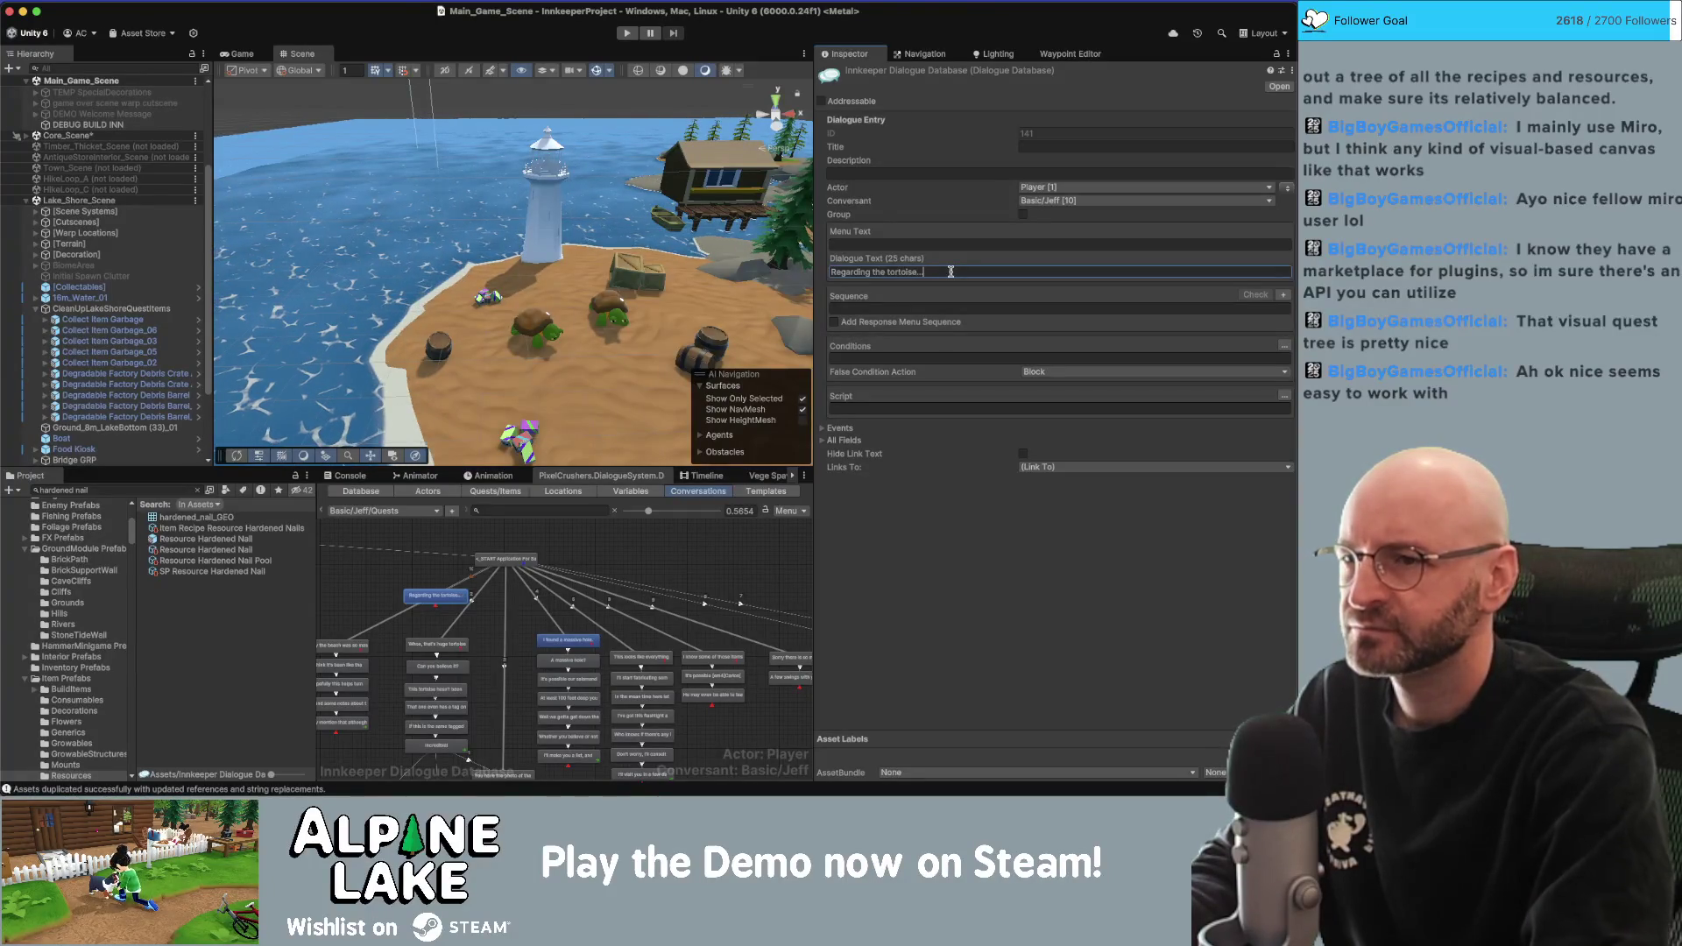
Add a second child reply 'Regarding the salamander...' under START, placed beside the tortoise reply.
left_click(502, 561)
right_click(507, 570)
left_click(540, 578)
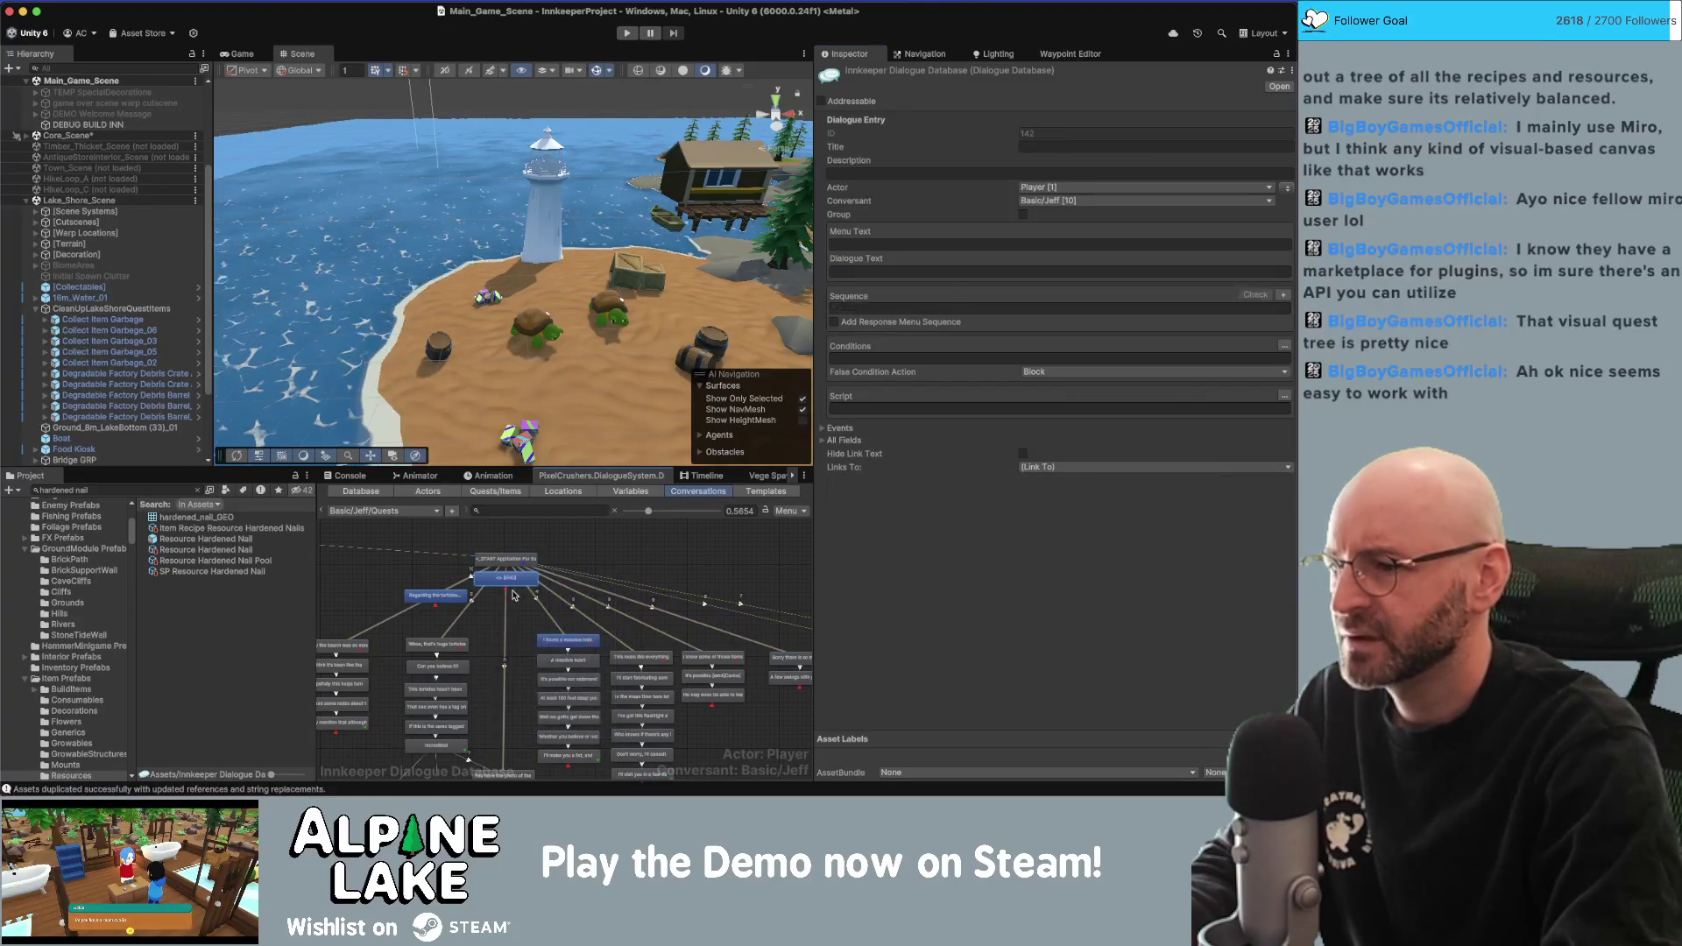
left_click_drag(535, 601, 531, 604)
left_click(850, 272)
type("Regarding the ")
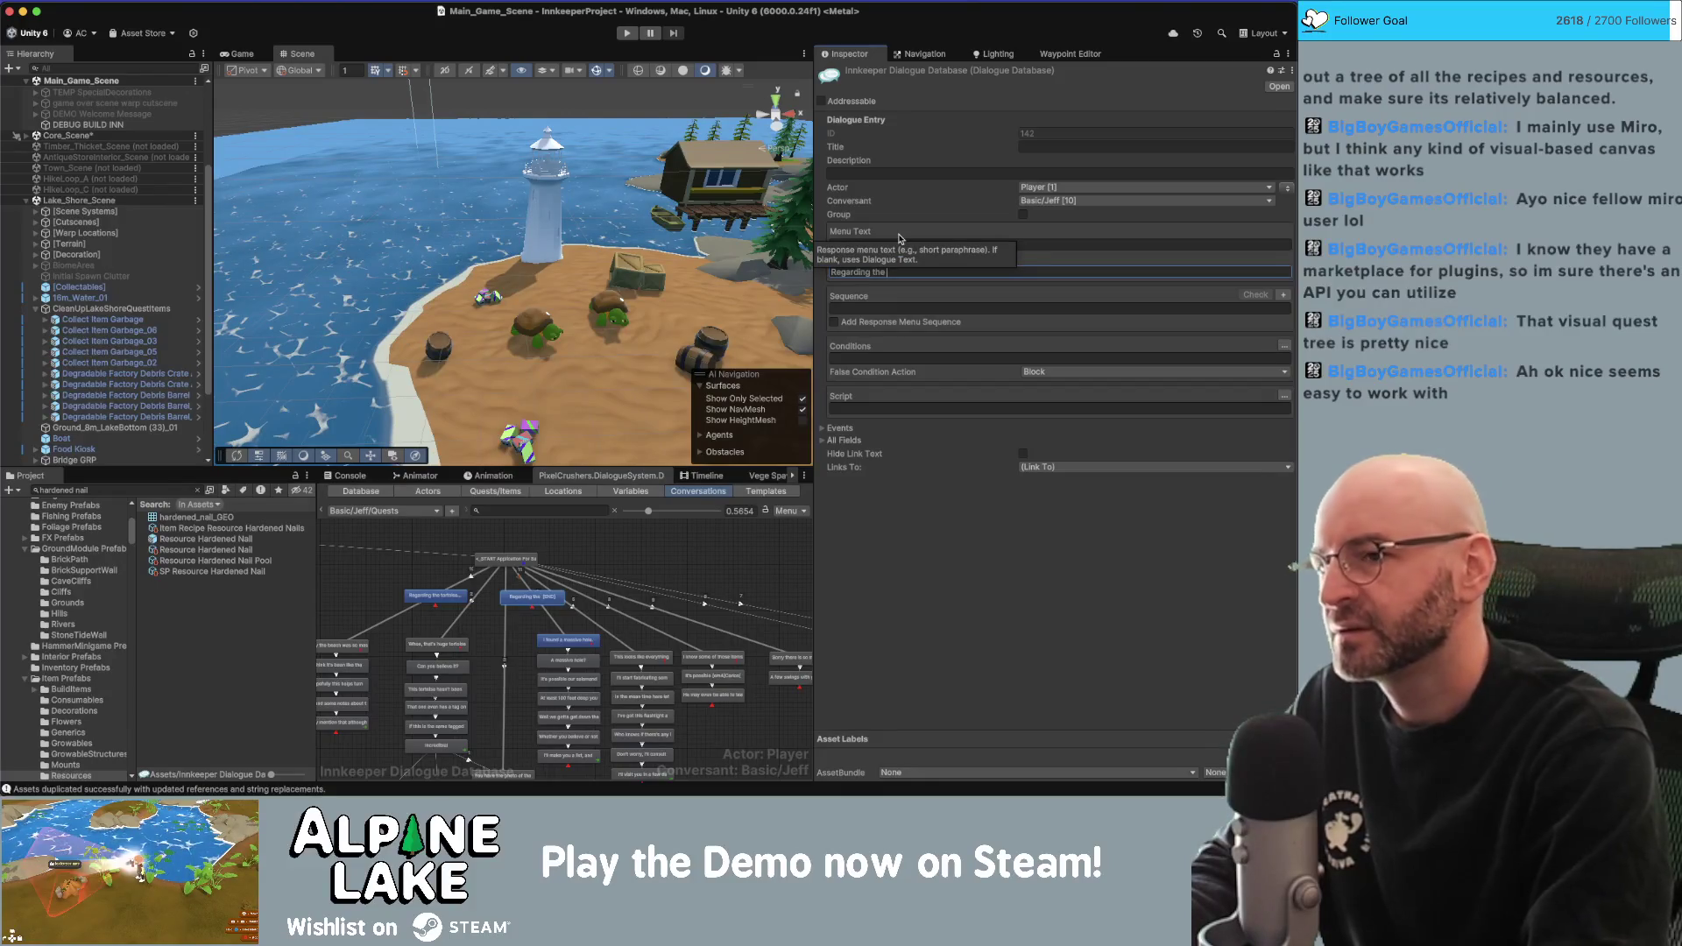
type("salamander...")
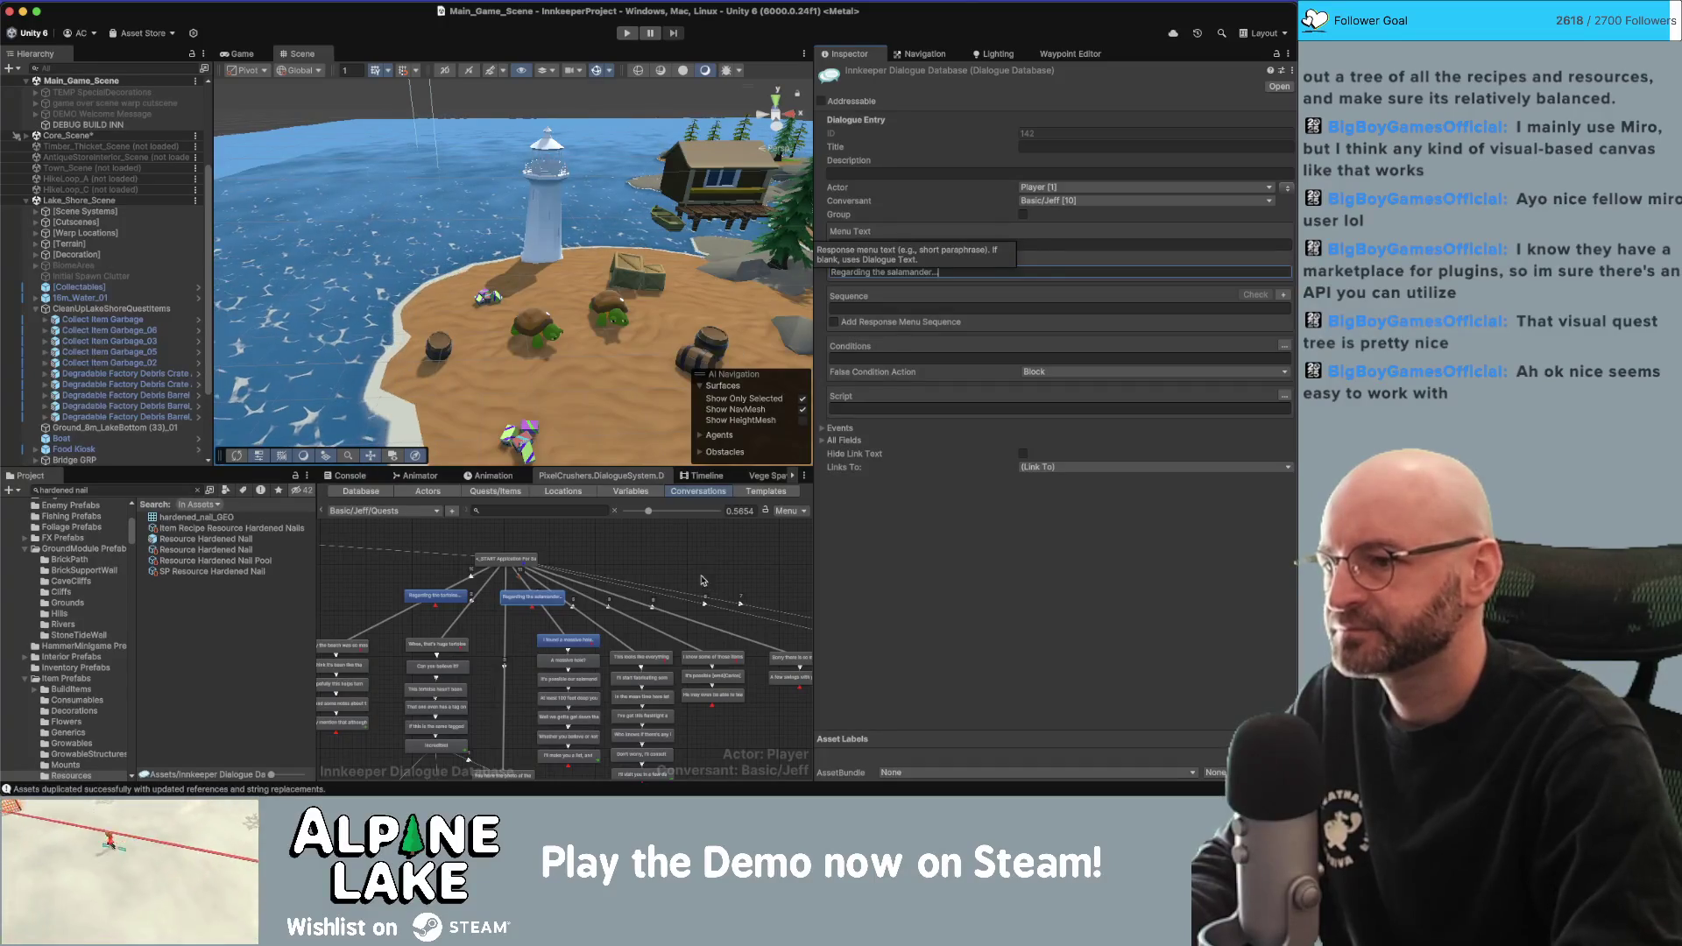
left_click(595, 563)
left_click_drag(549, 605, 592, 590)
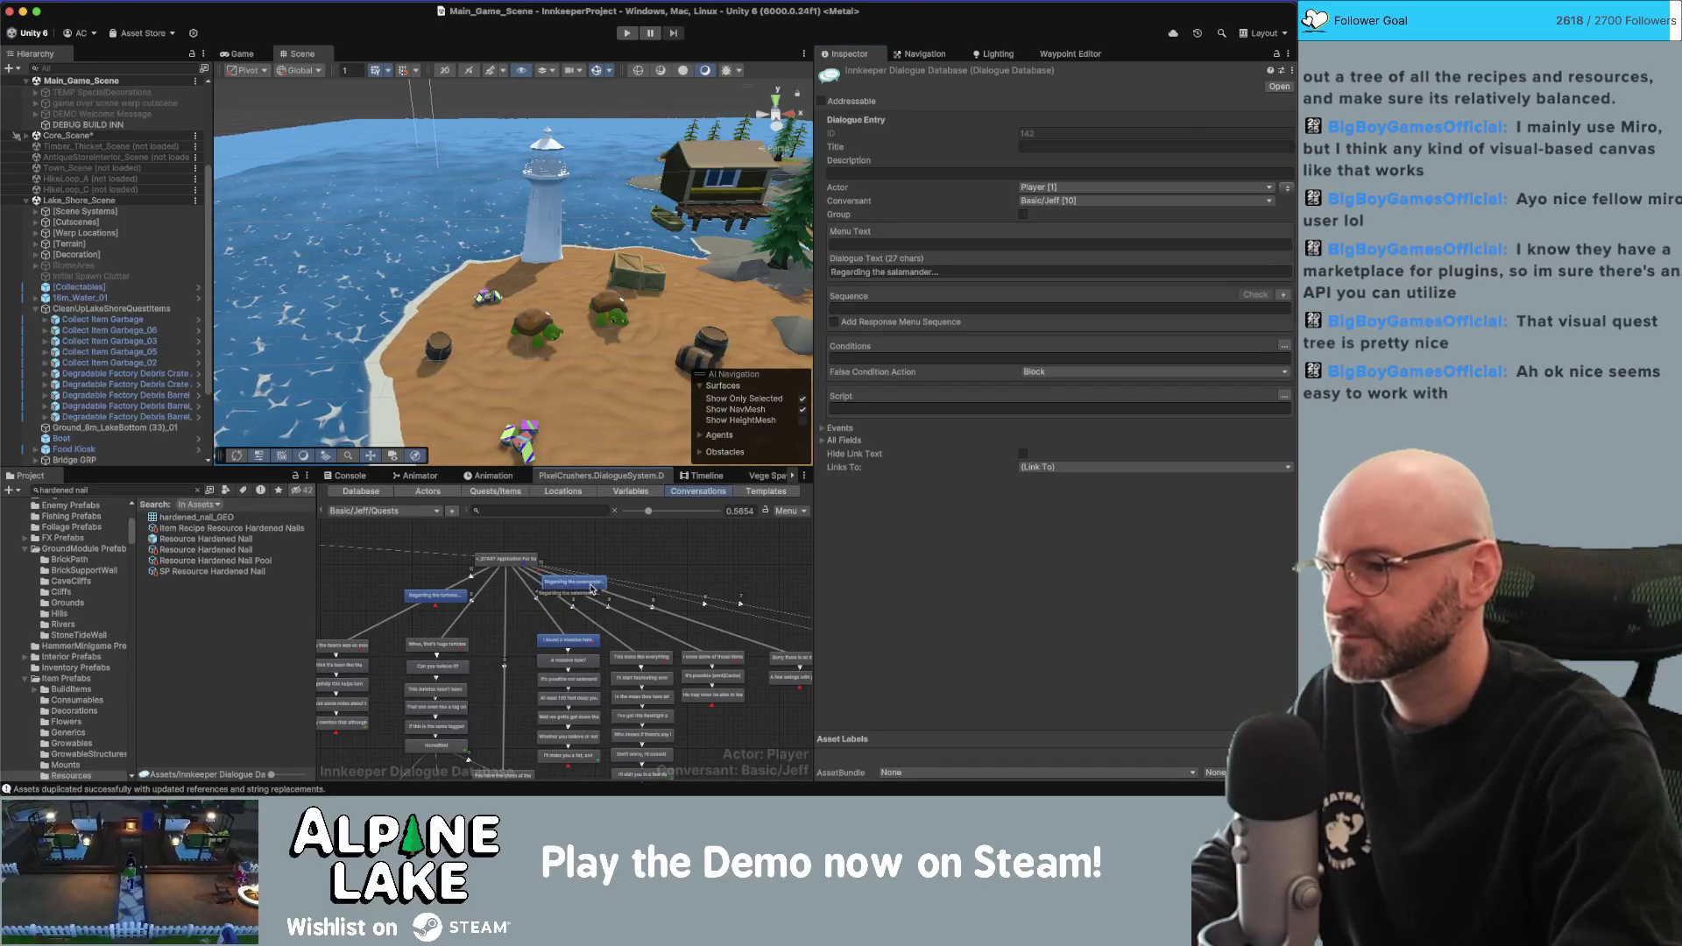
Reword the tortoise reply to 'About the tortoise...'.
left_click(467, 579)
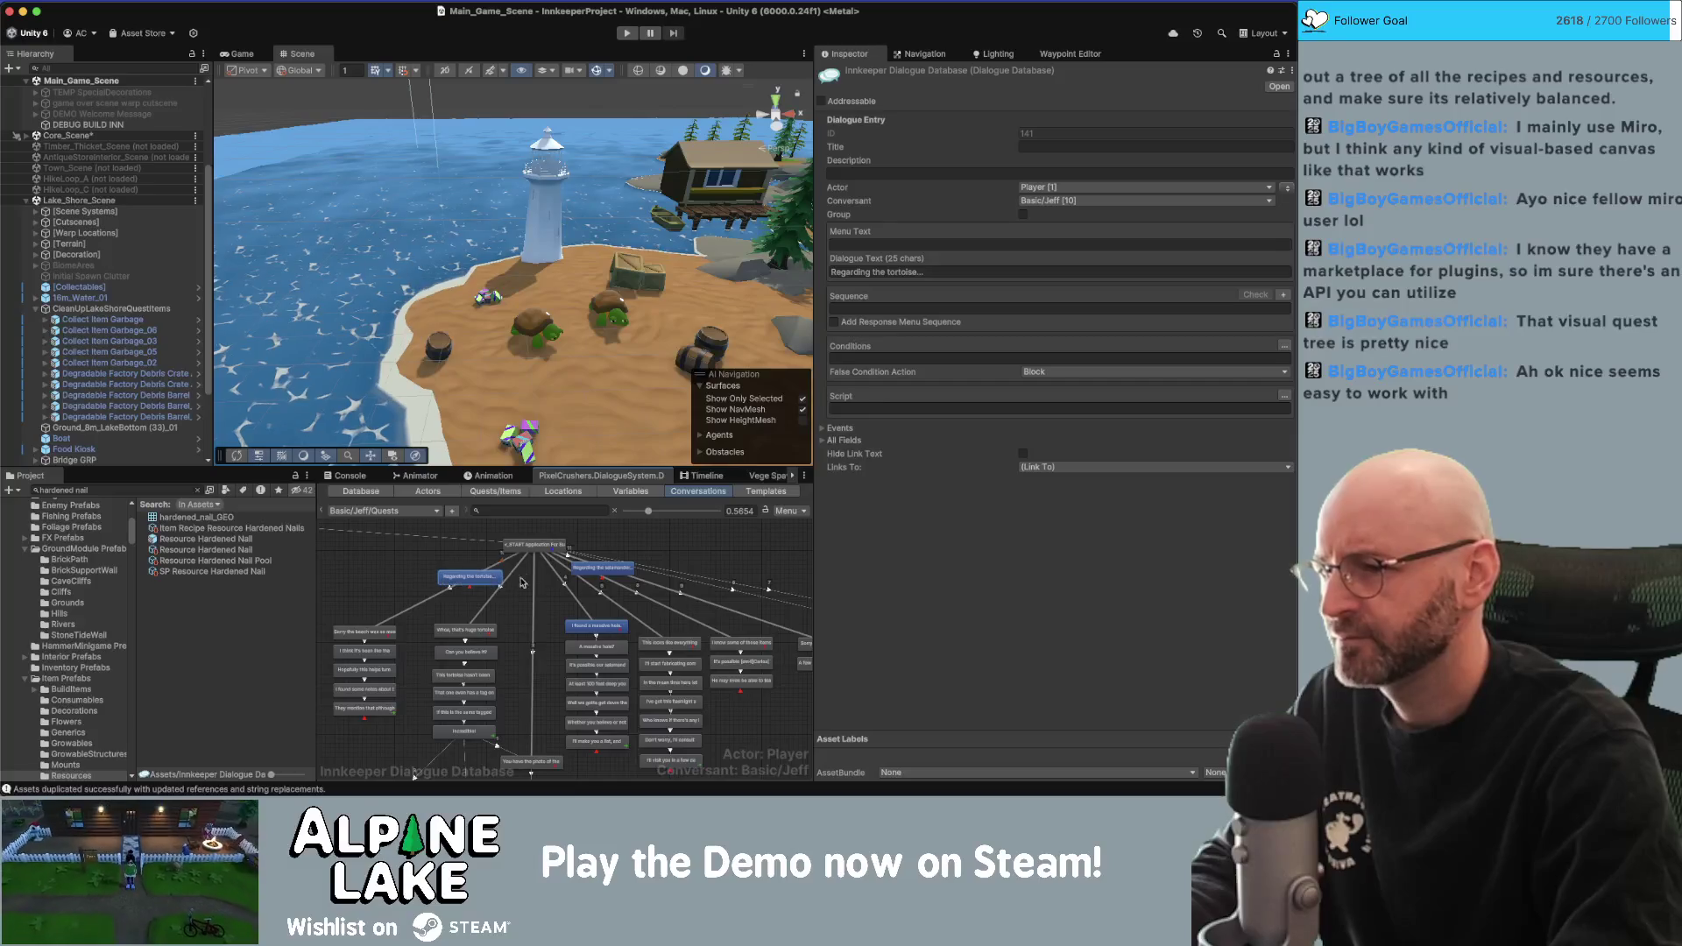
scroll(562, 577, "up", 3)
scroll(519, 624, "up", 2)
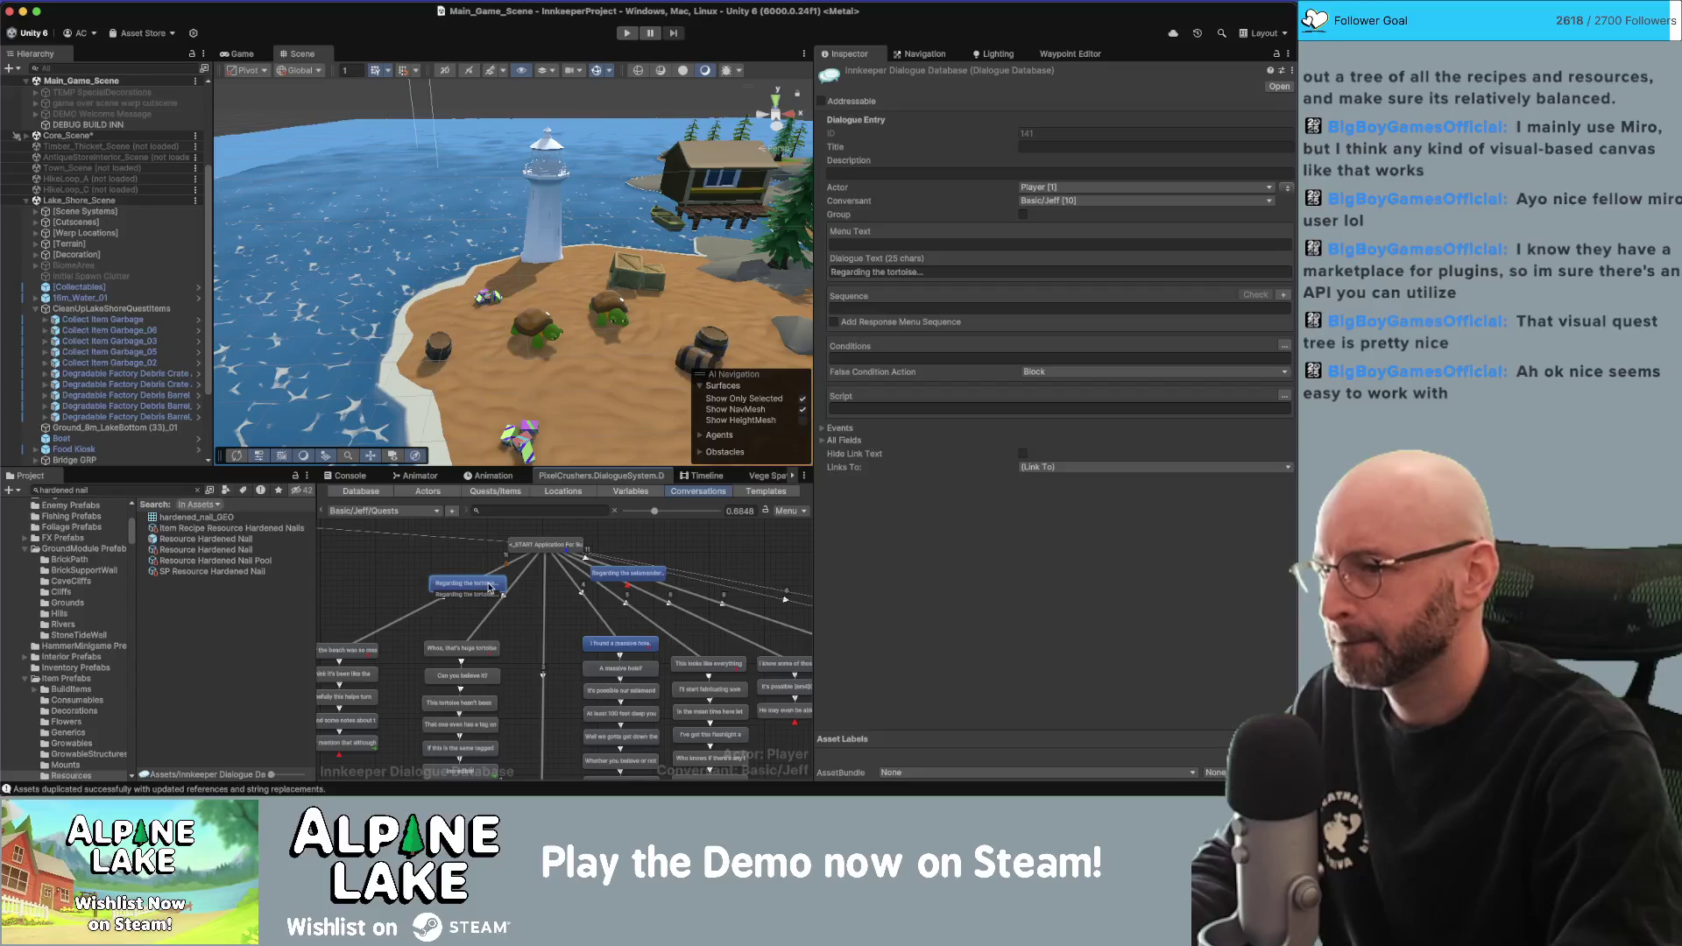
left_click_drag(533, 611, 554, 605)
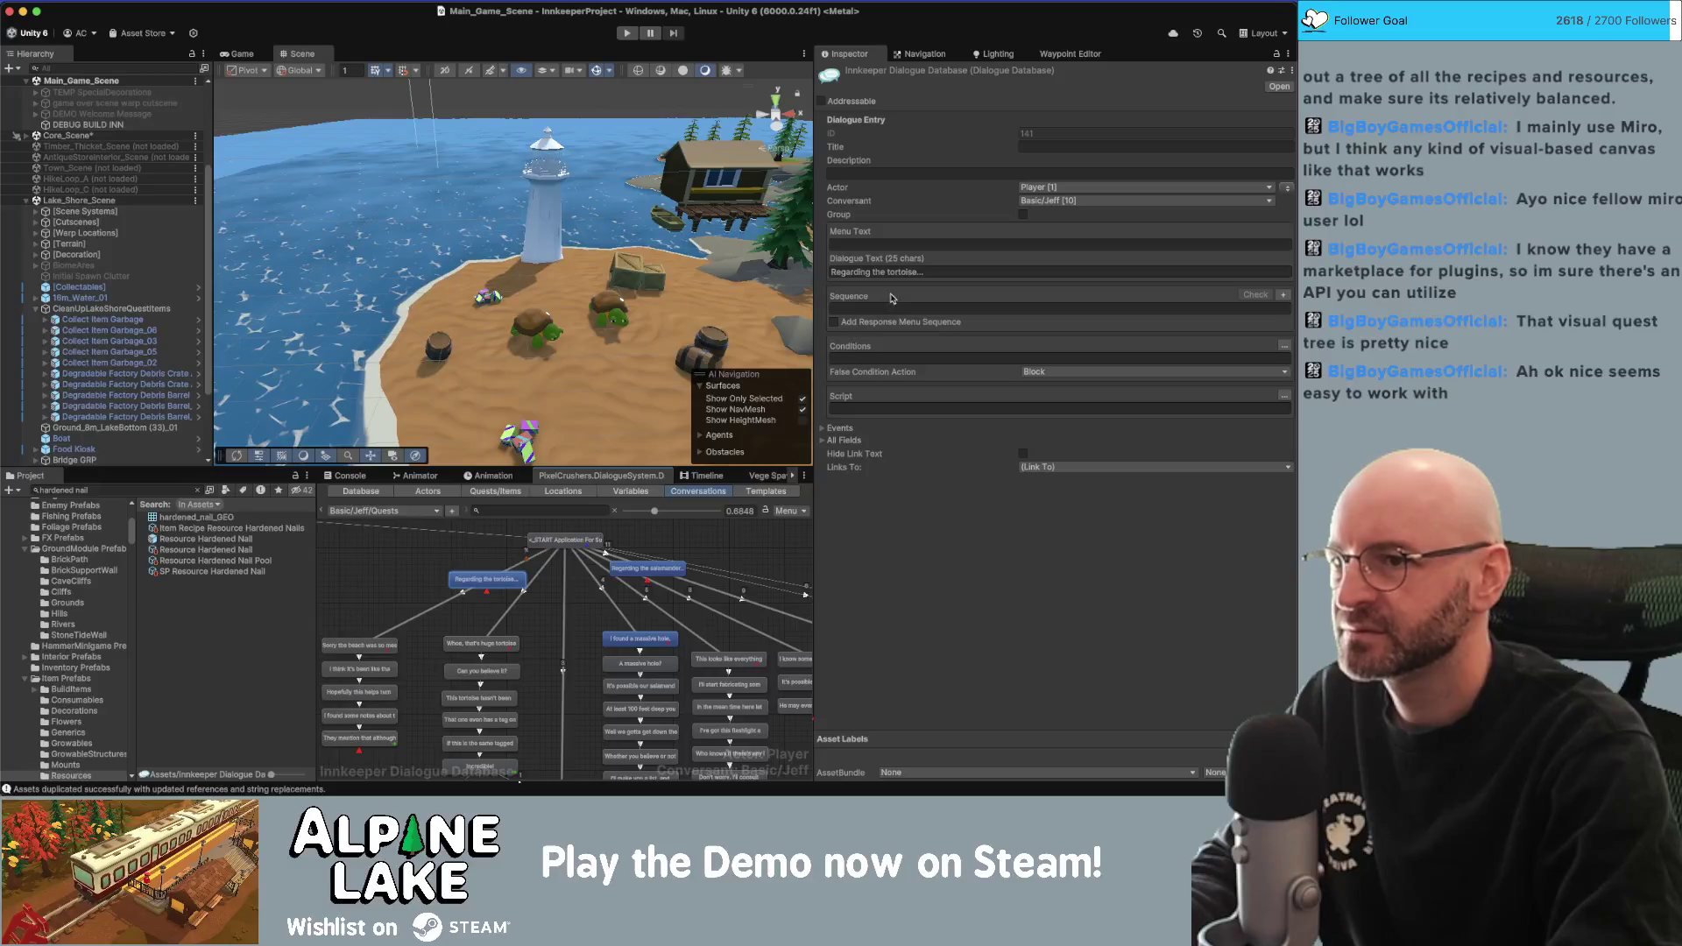
left_click_drag(886, 272, 809, 280)
key("shift+alt+Left")
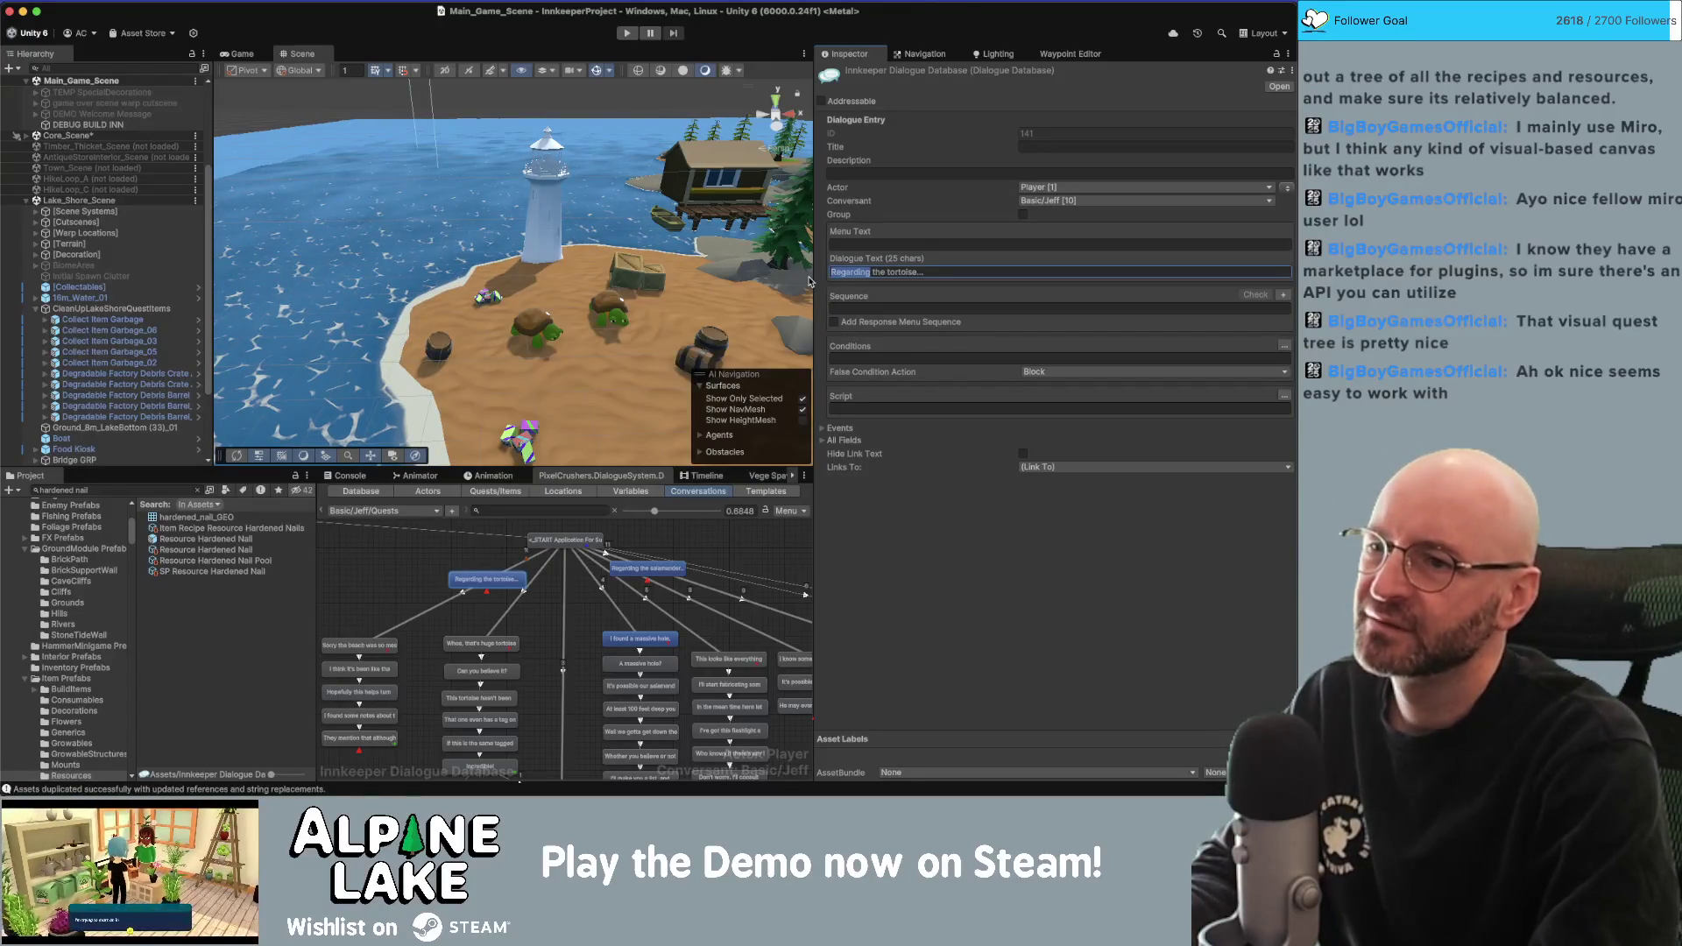
type("About")
left_click(590, 561)
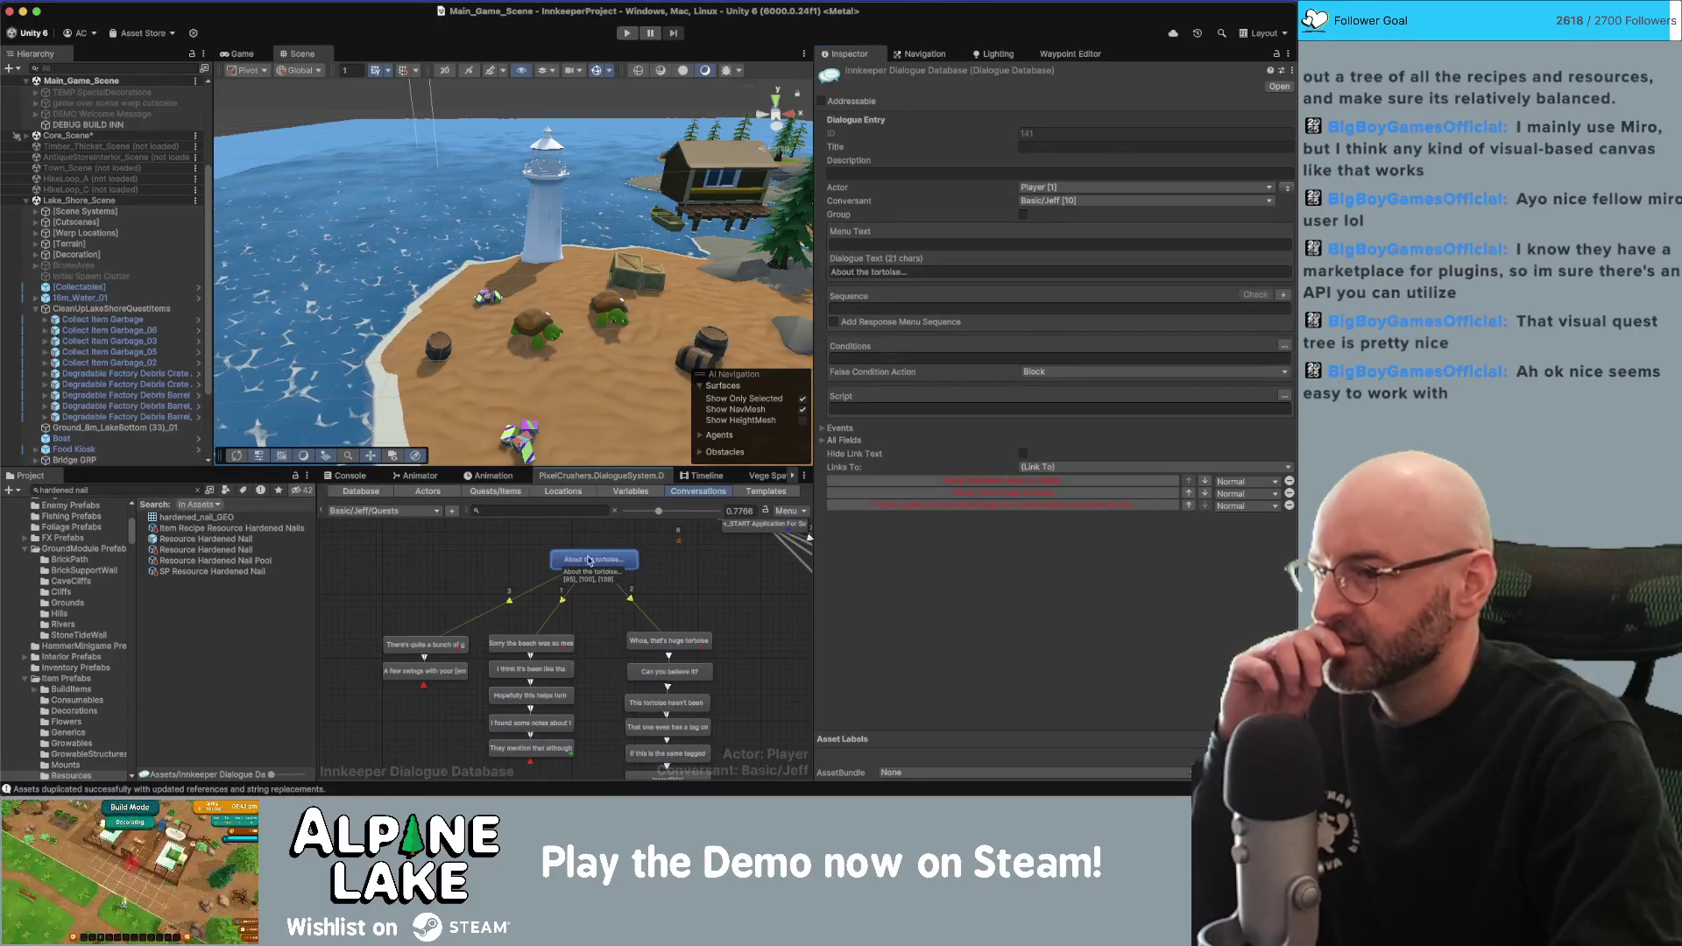
Check the conditions on the garbage-on-the-shore, beach-was-so-messy and huge-tortoise replies.
left_click(528, 581)
scroll(529, 582, "down", 2)
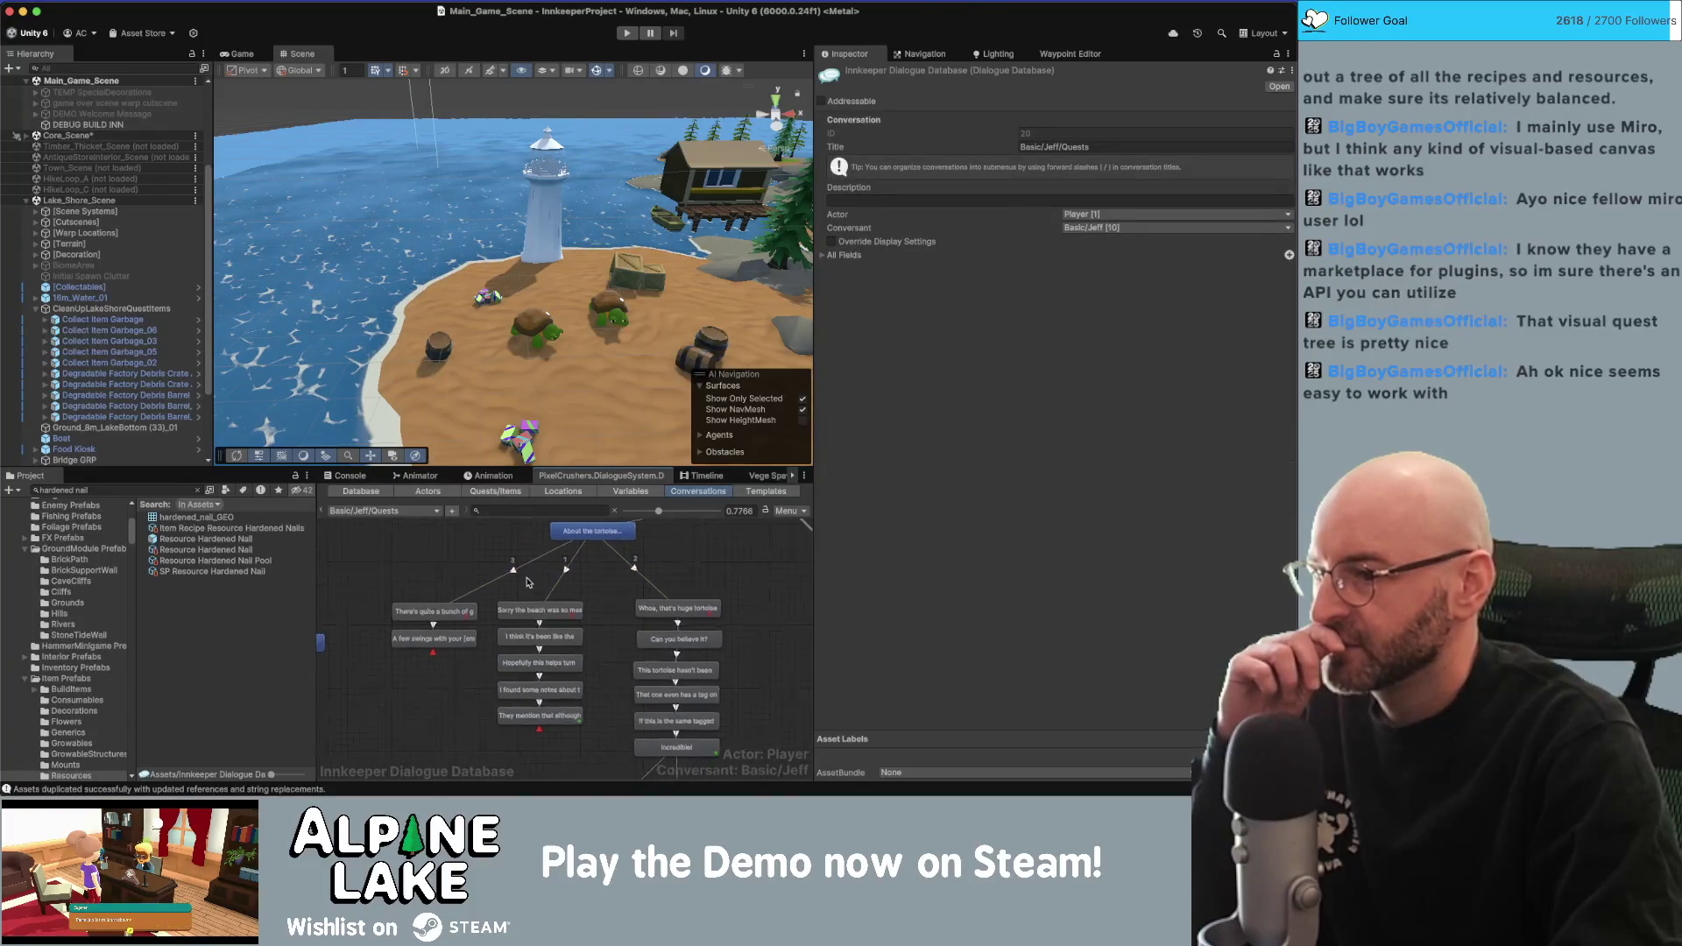
left_click(557, 717)
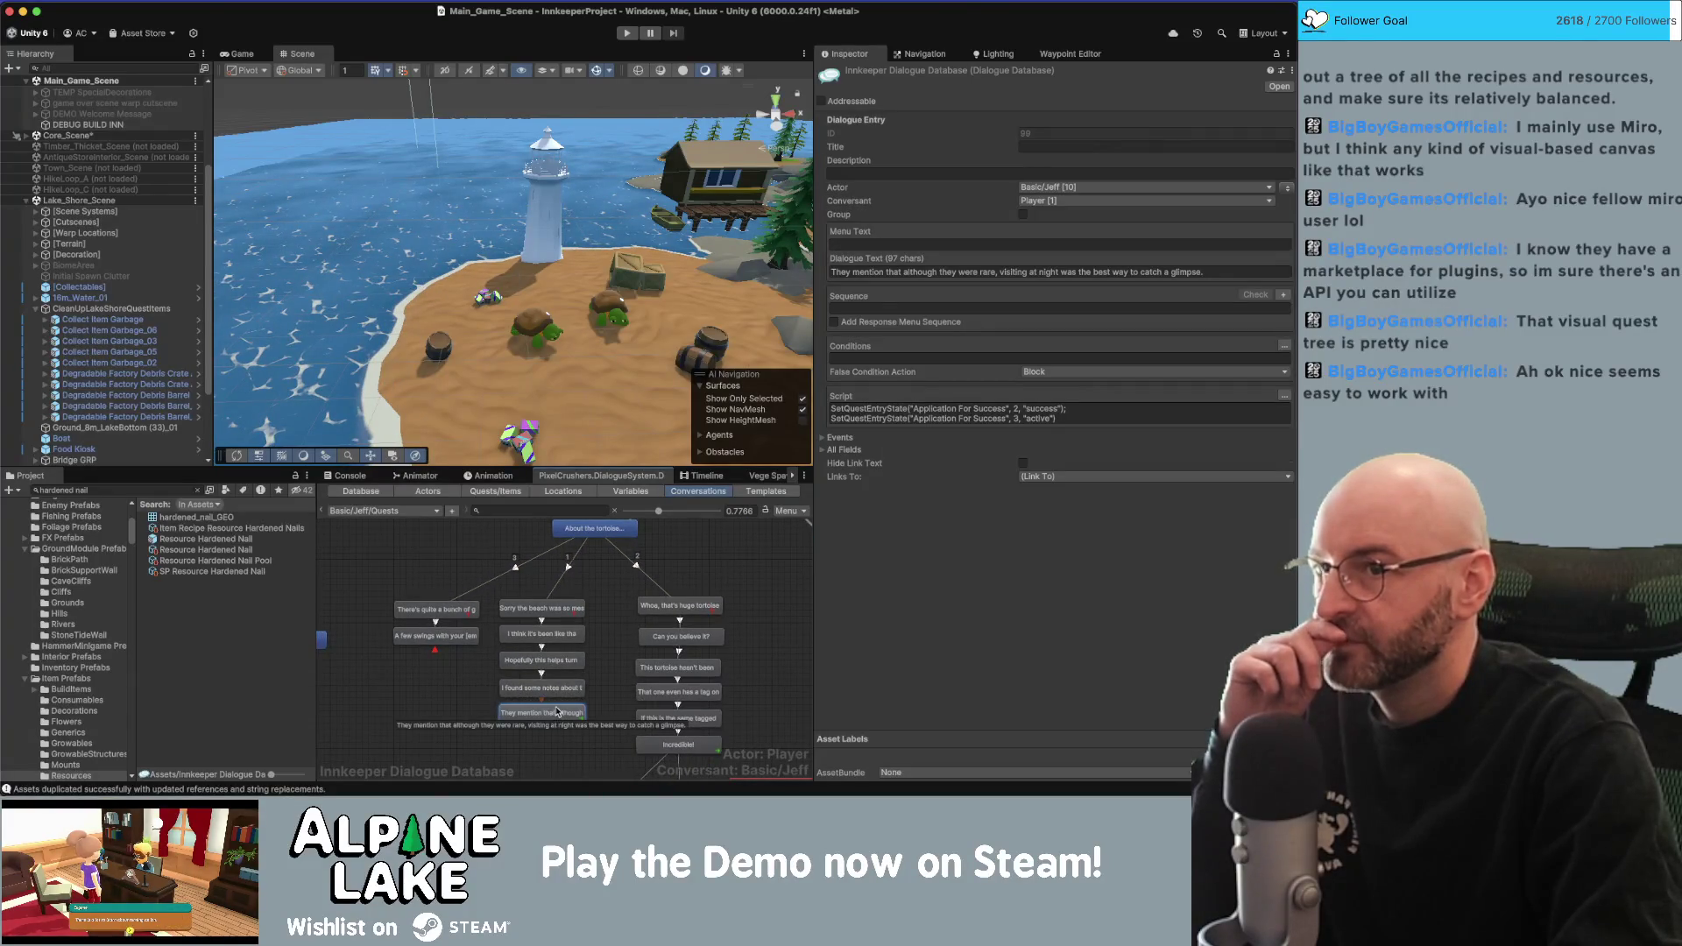
left_click(454, 572)
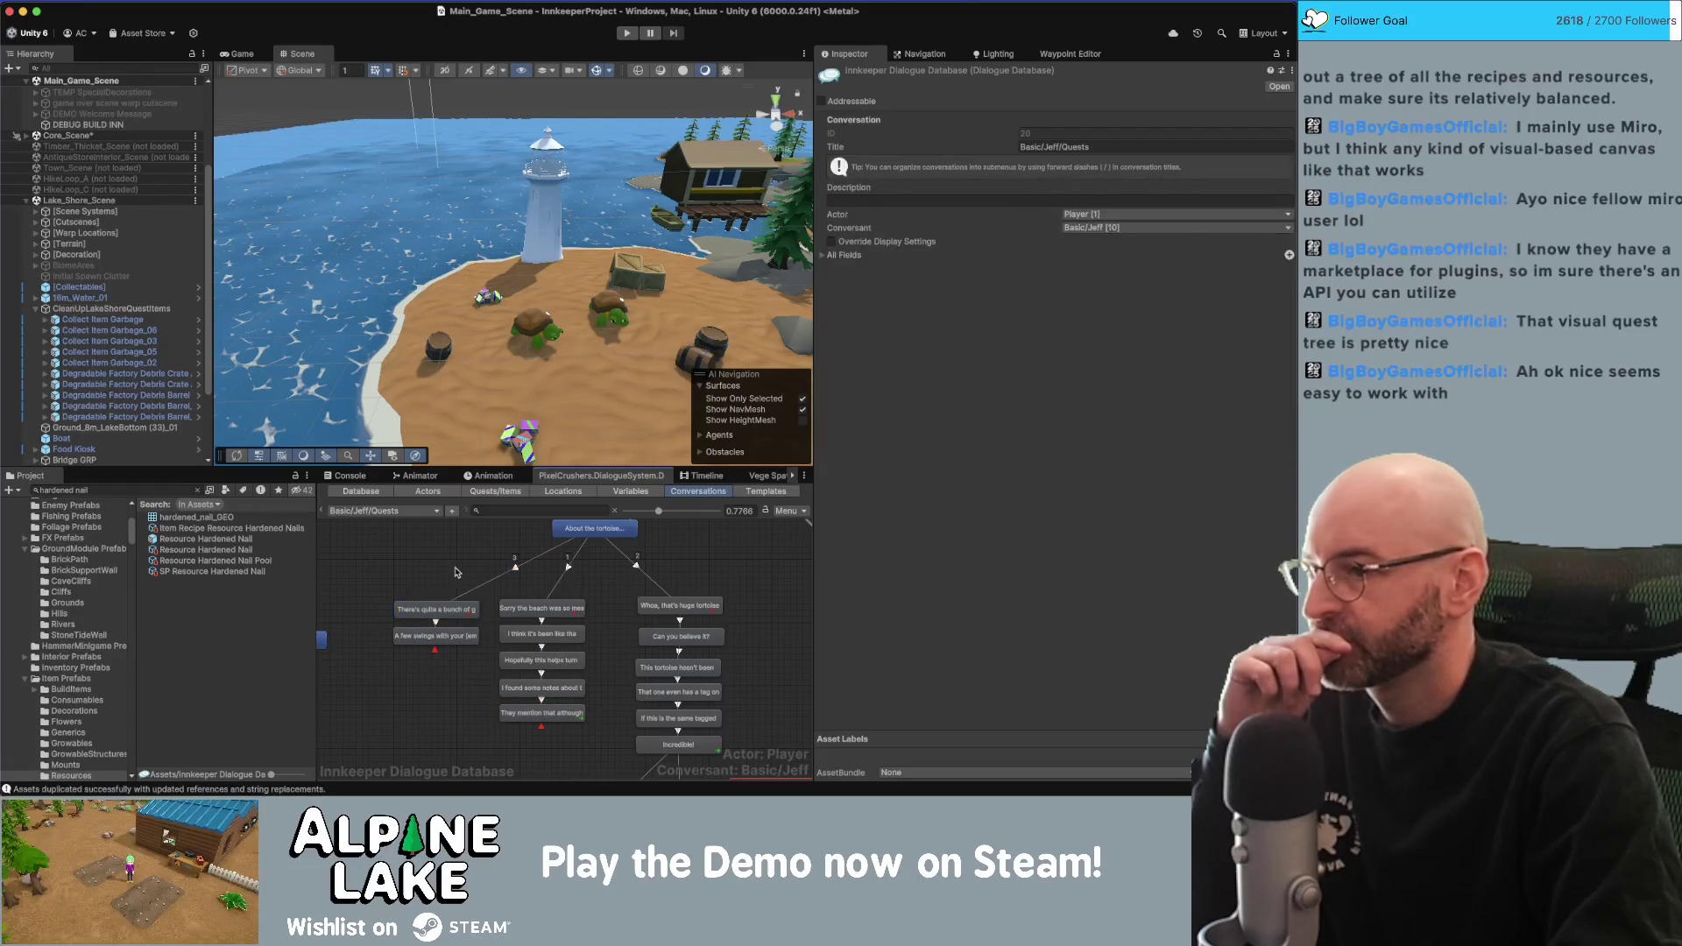
left_click(454, 614)
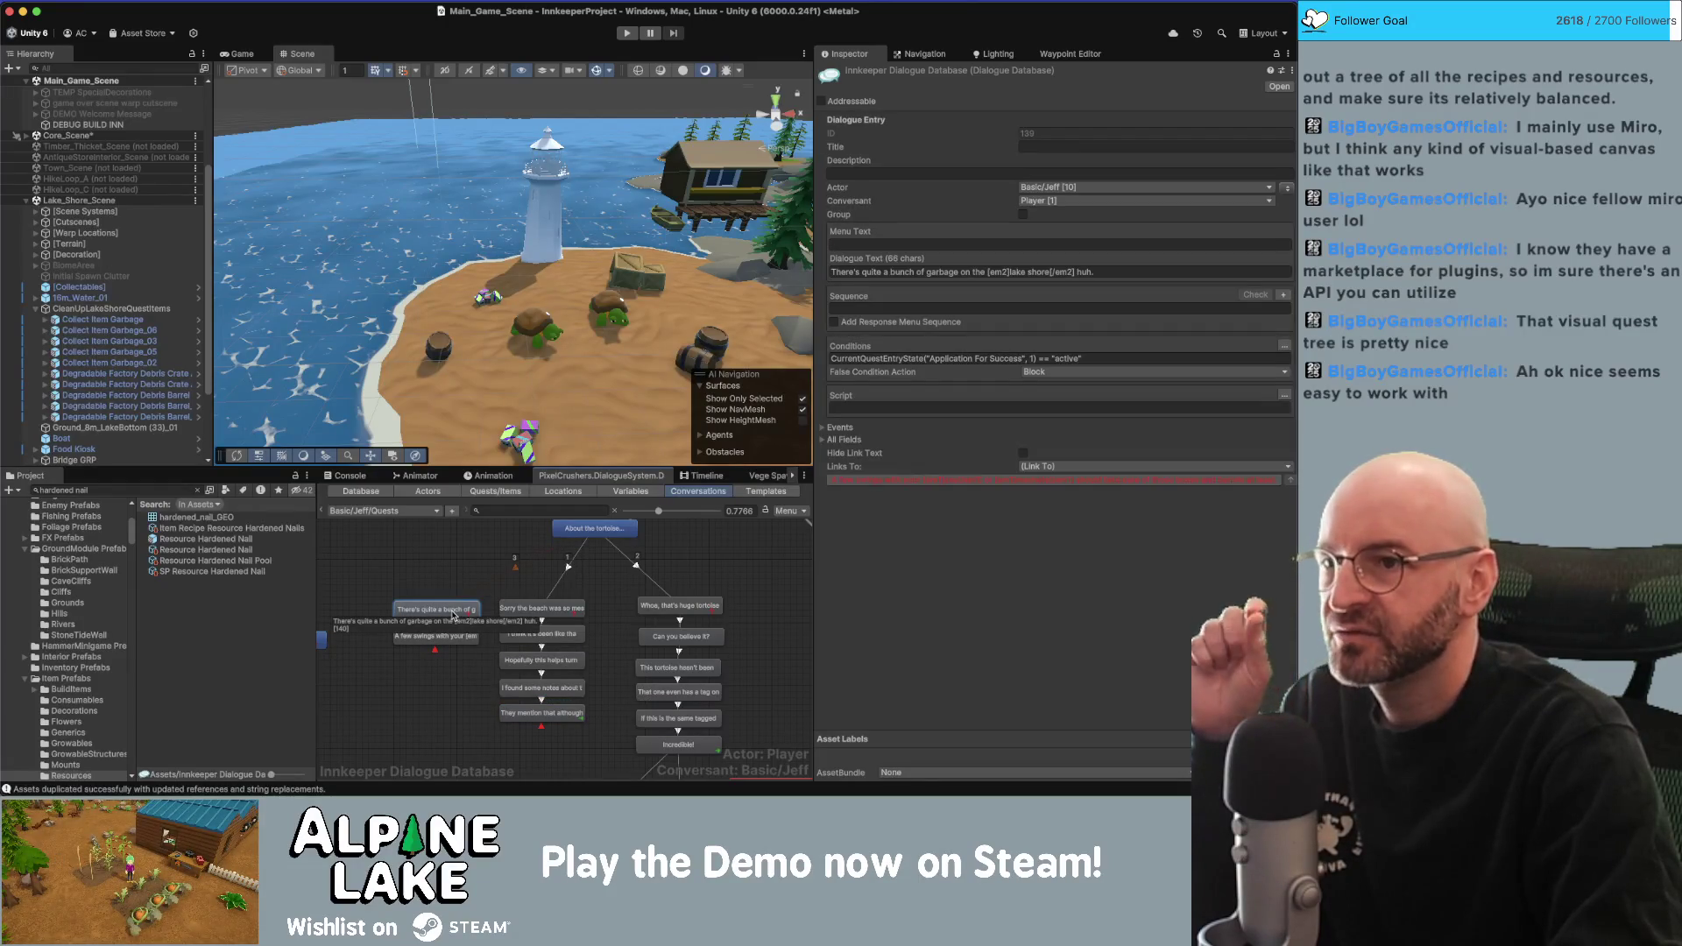
left_click(568, 611)
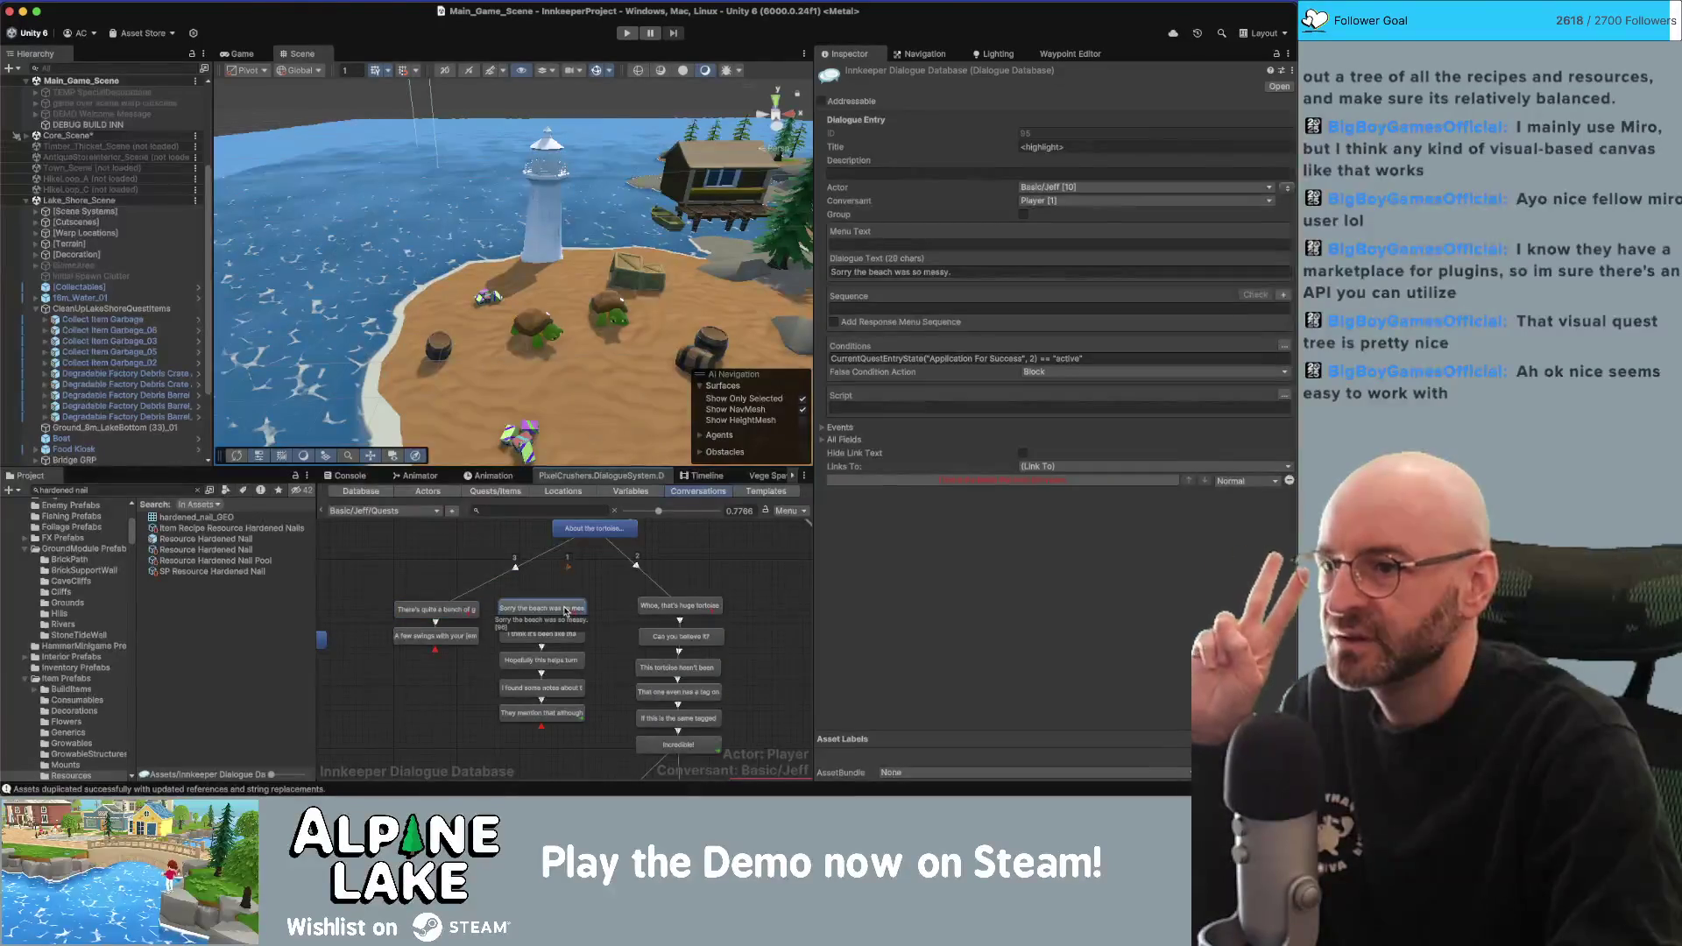
left_click(676, 605)
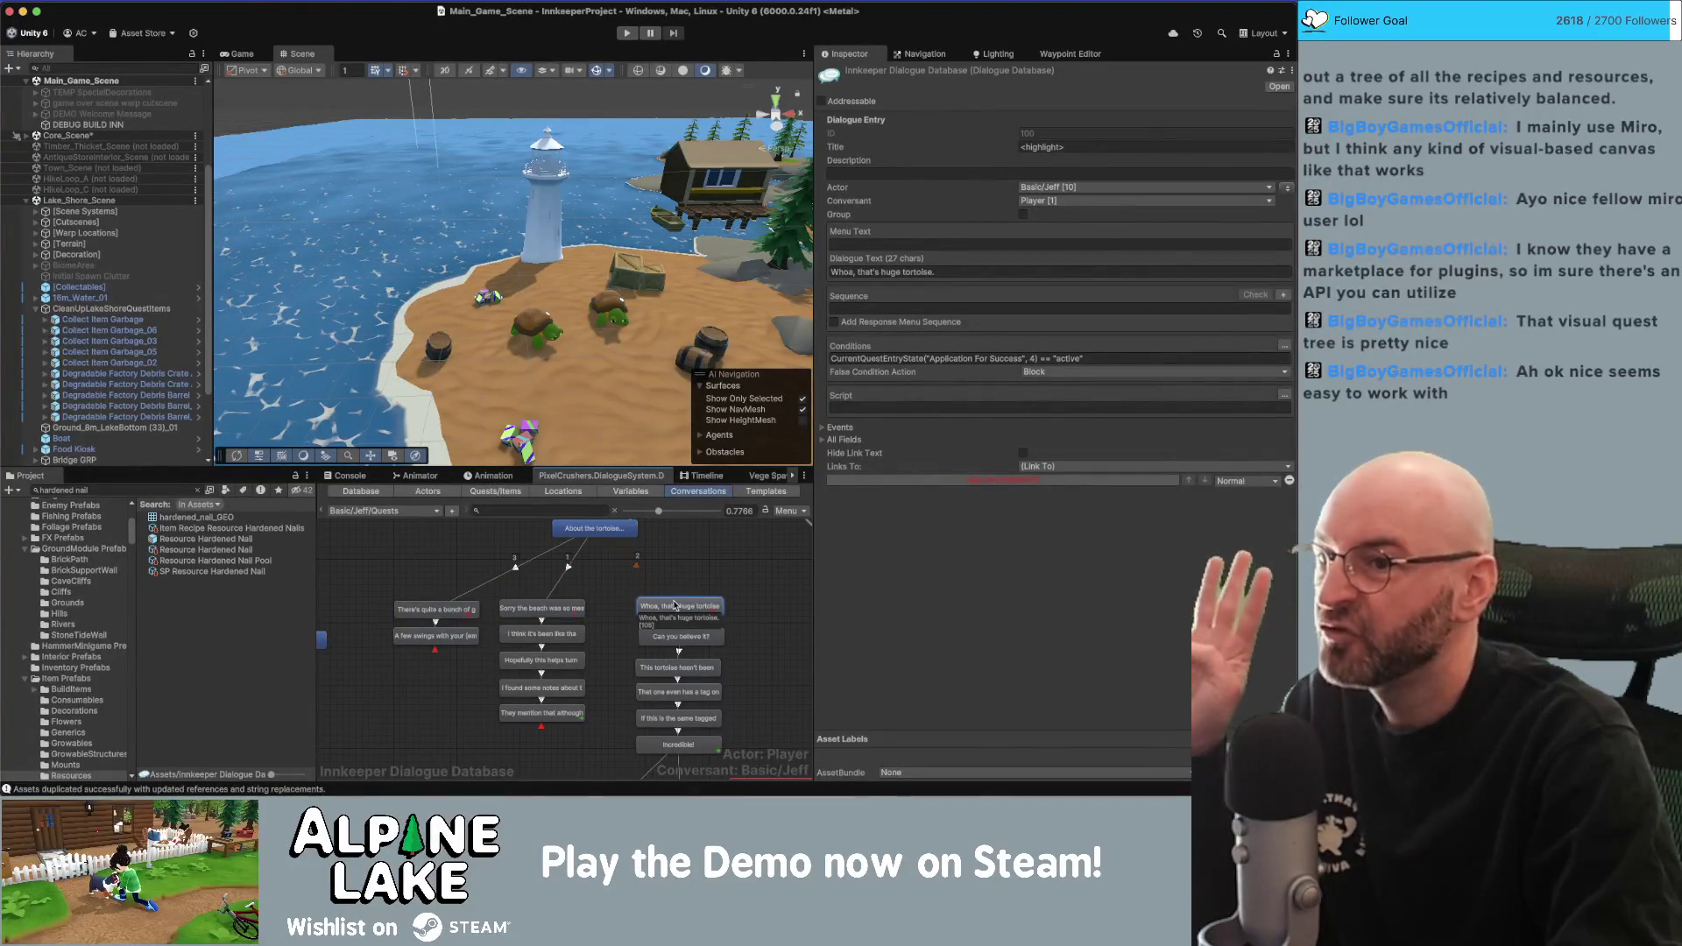
Move the red and blue node group higher and shift the middle nodes slightly right.
scroll(574, 554, "right", 5)
left_click_drag(619, 568, 537, 714)
scroll(631, 666, "down", 3)
scroll(636, 661, "down", 2)
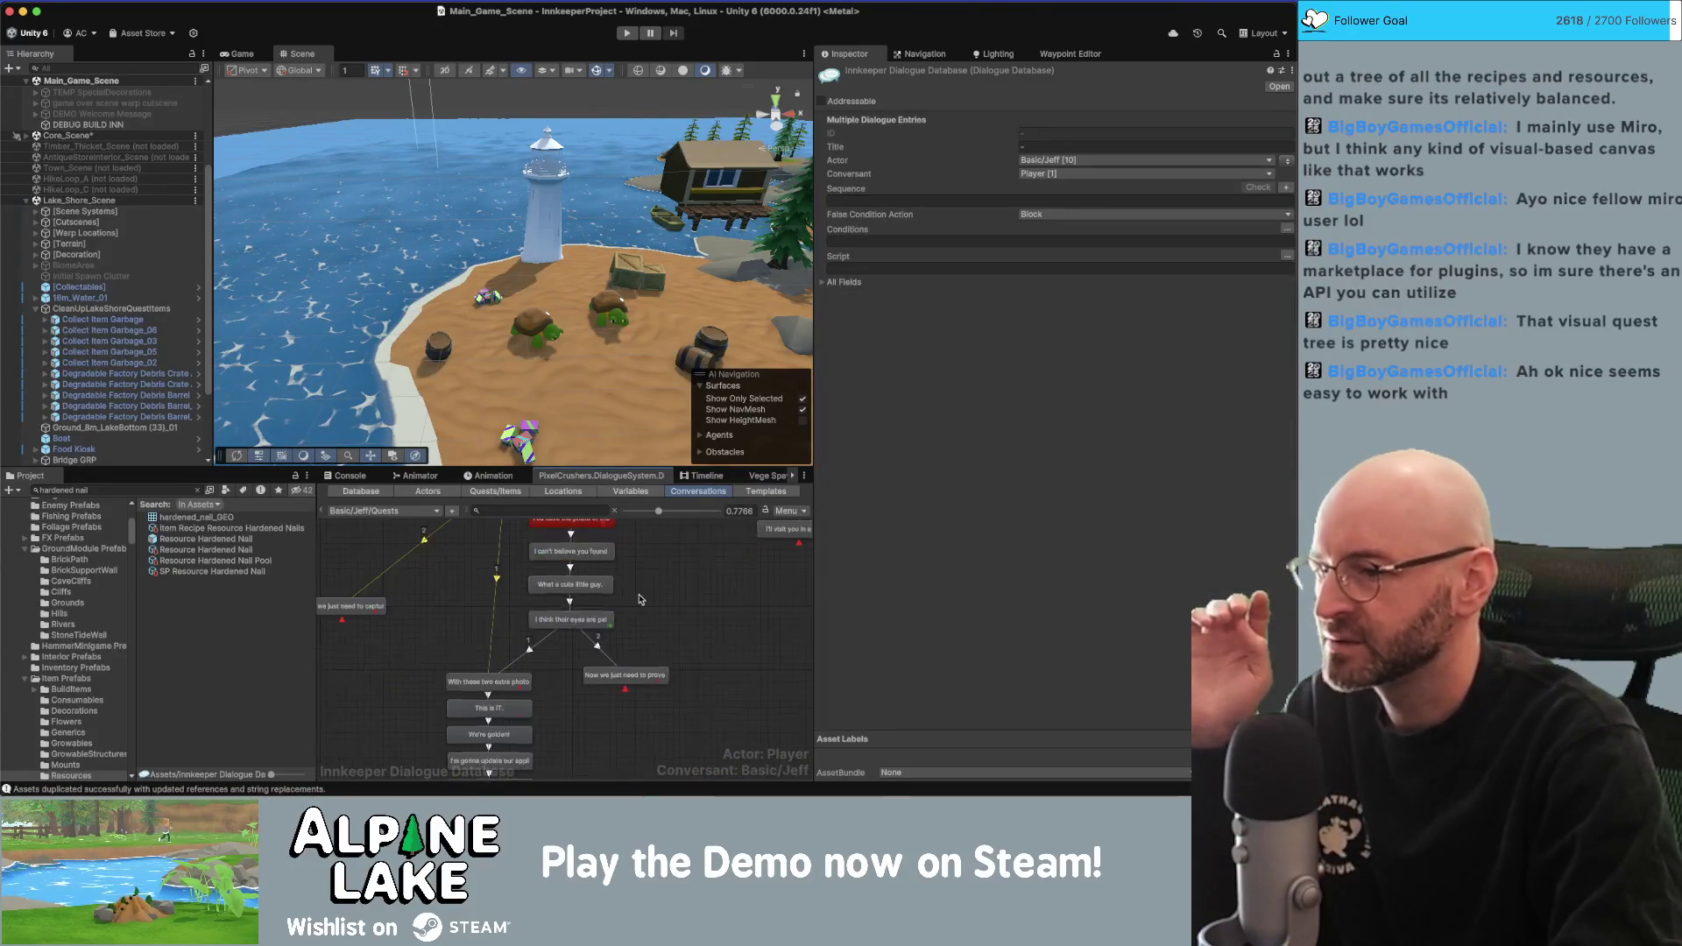
scroll(649, 621, "down", 3)
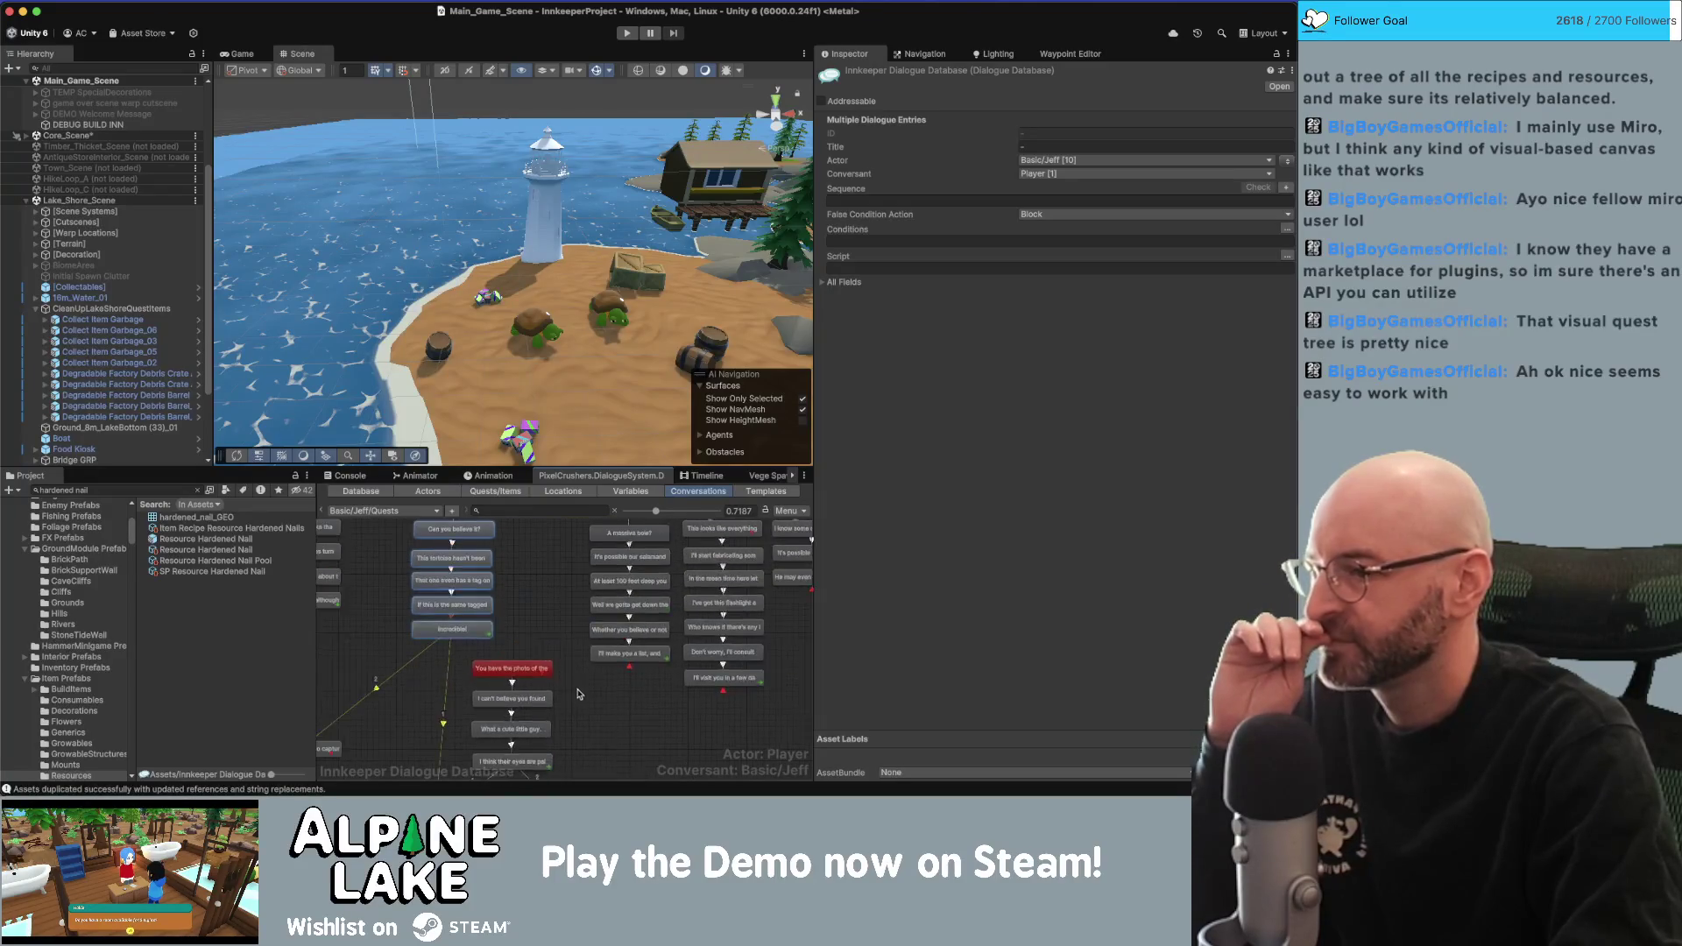
mouse_move(578, 657)
left_mouse_down()
mouse_move(544, 745)
mouse_move(552, 579)
left_mouse_up()
left_click_drag(658, 707, 542, 734)
scroll(540, 734, "down", 3)
left_click_drag(490, 605, 577, 668)
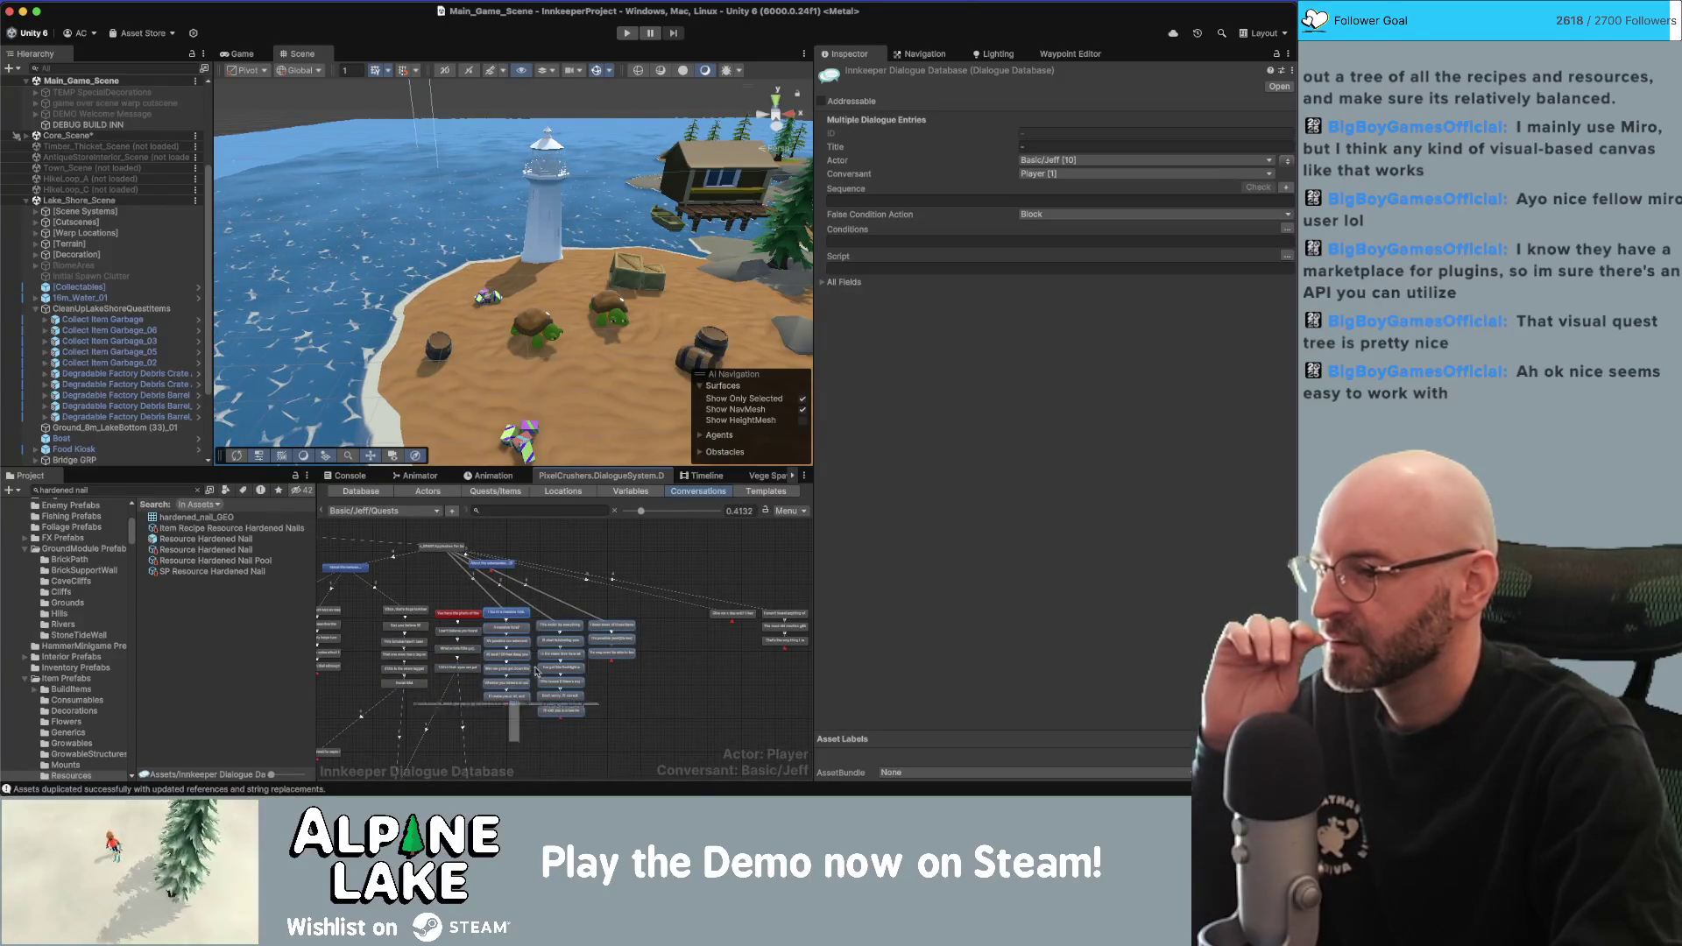
left_click_drag(523, 618, 551, 624)
left_click(501, 594)
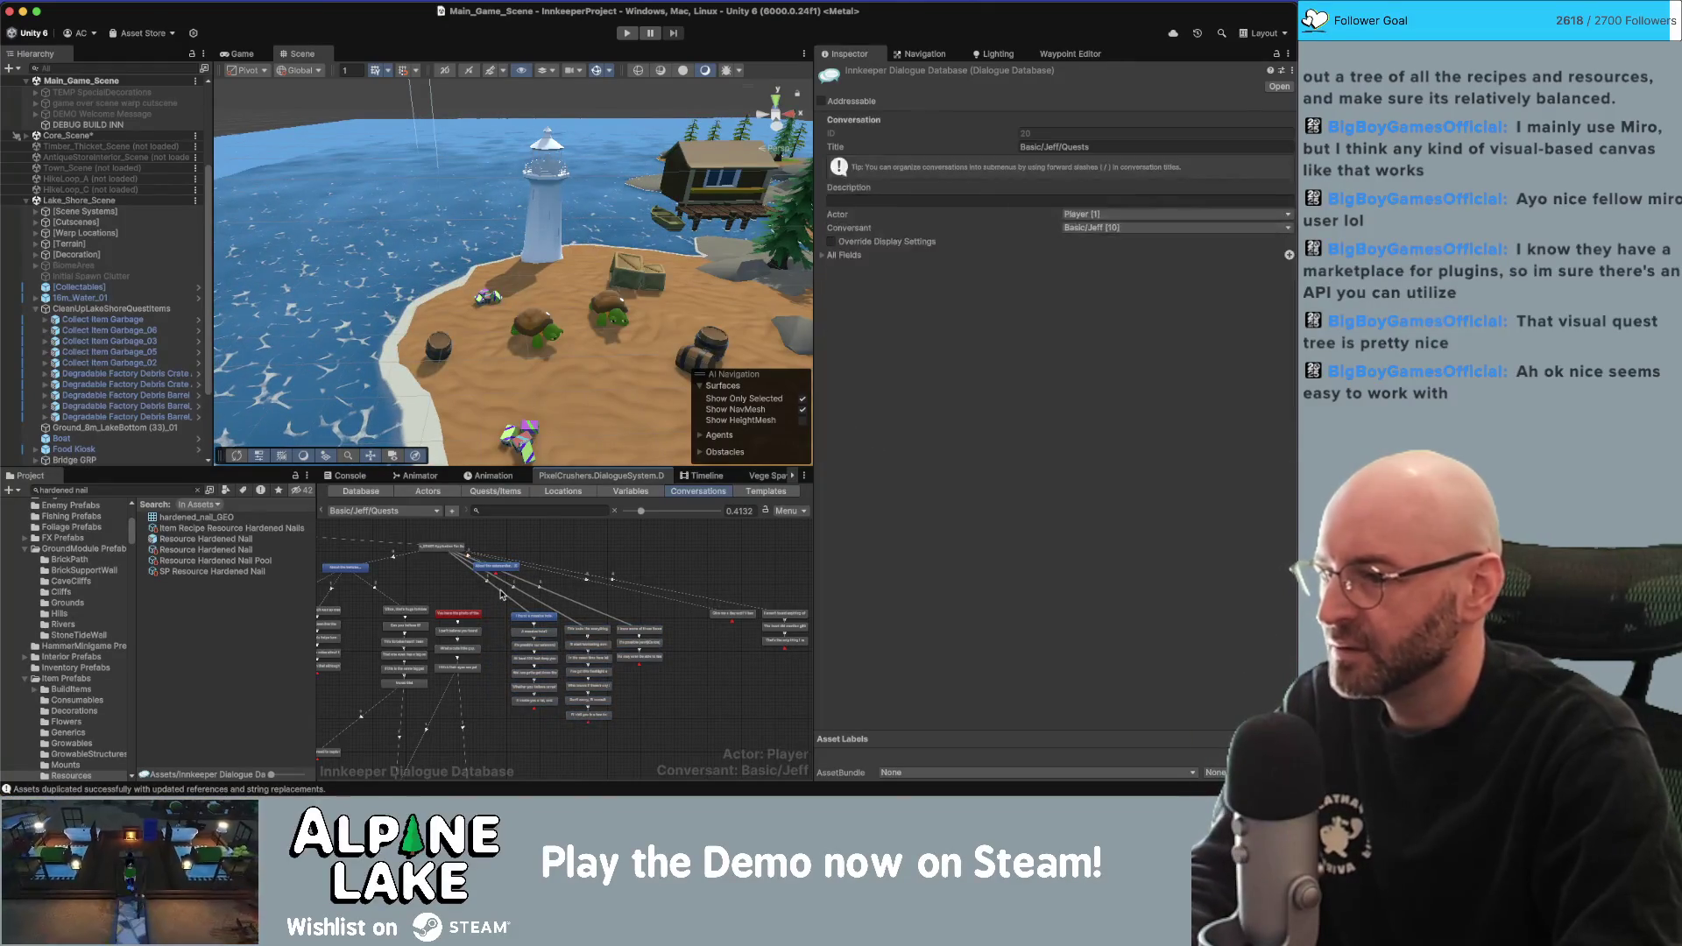
Delete the extra outgoing links from _START Application For Success, including 'I found a massive hole.'.
left_click(441, 547)
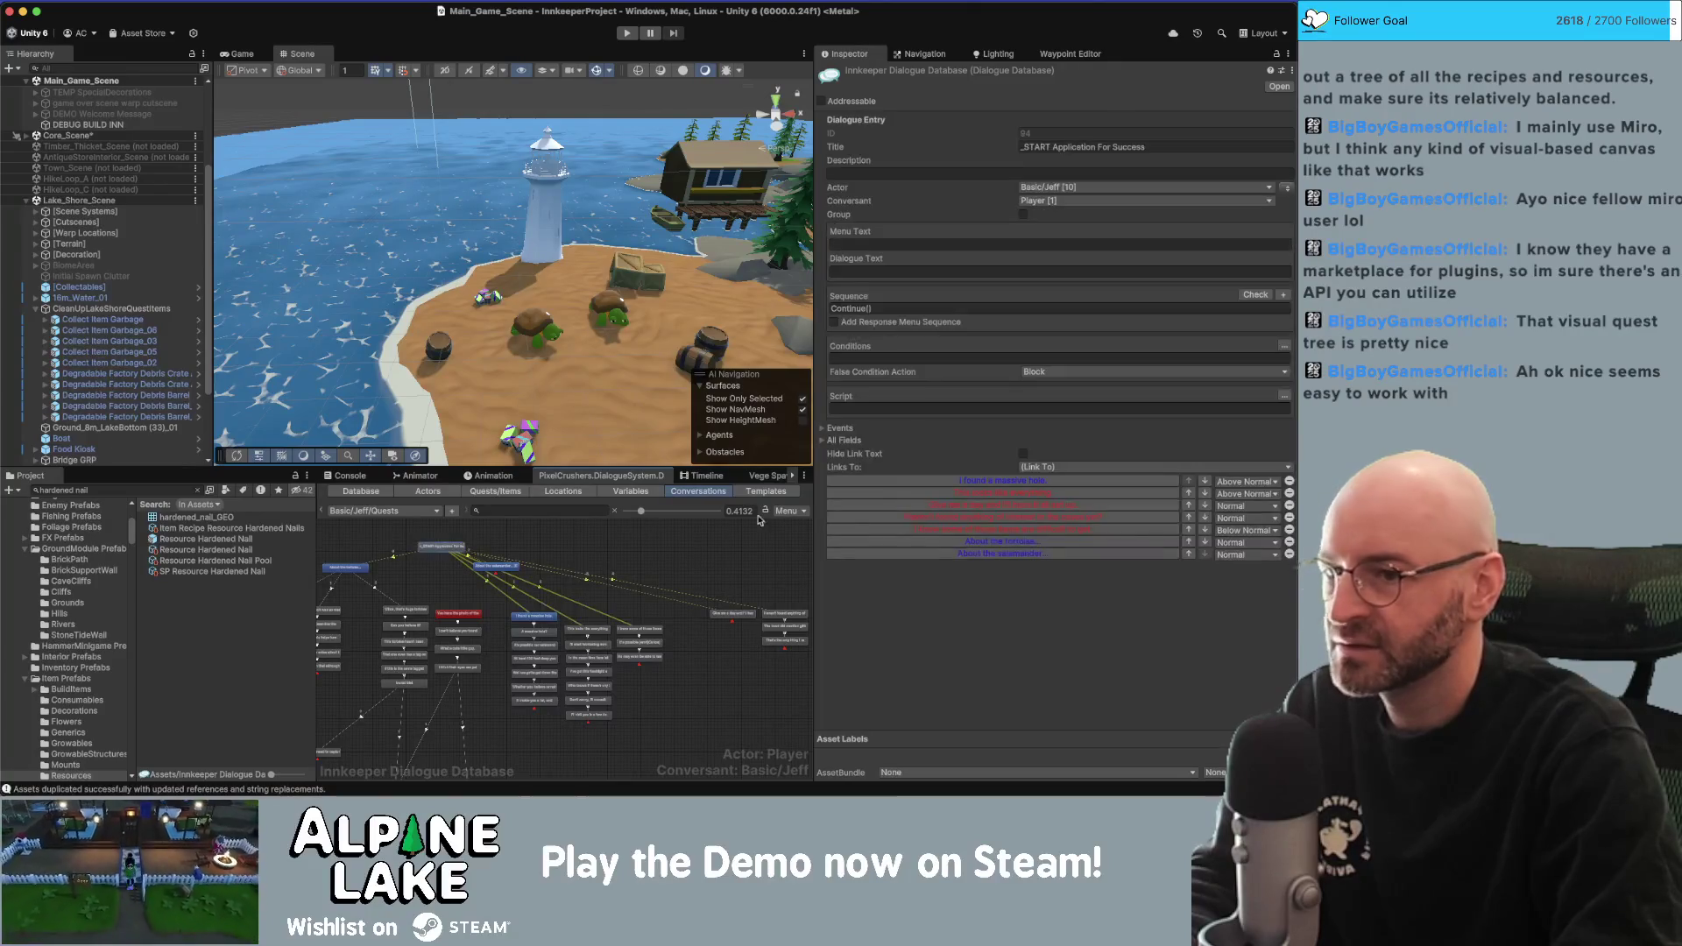
left_click(1289, 494)
key("Return")
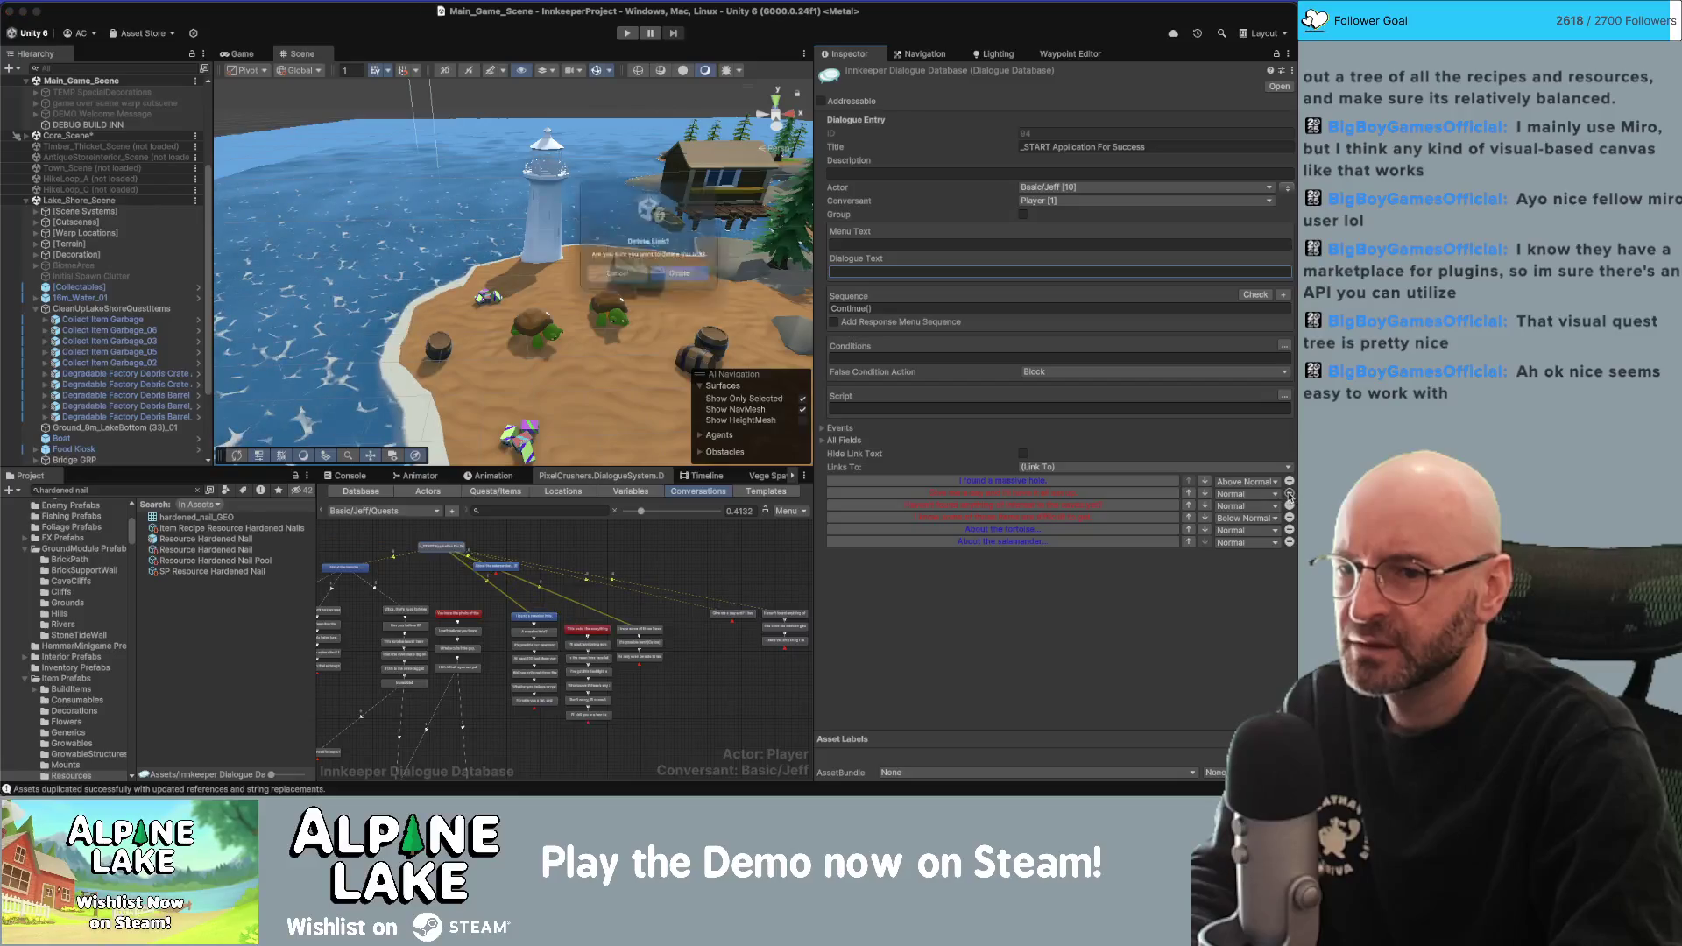
left_click(1290, 495)
left_click(1289, 494)
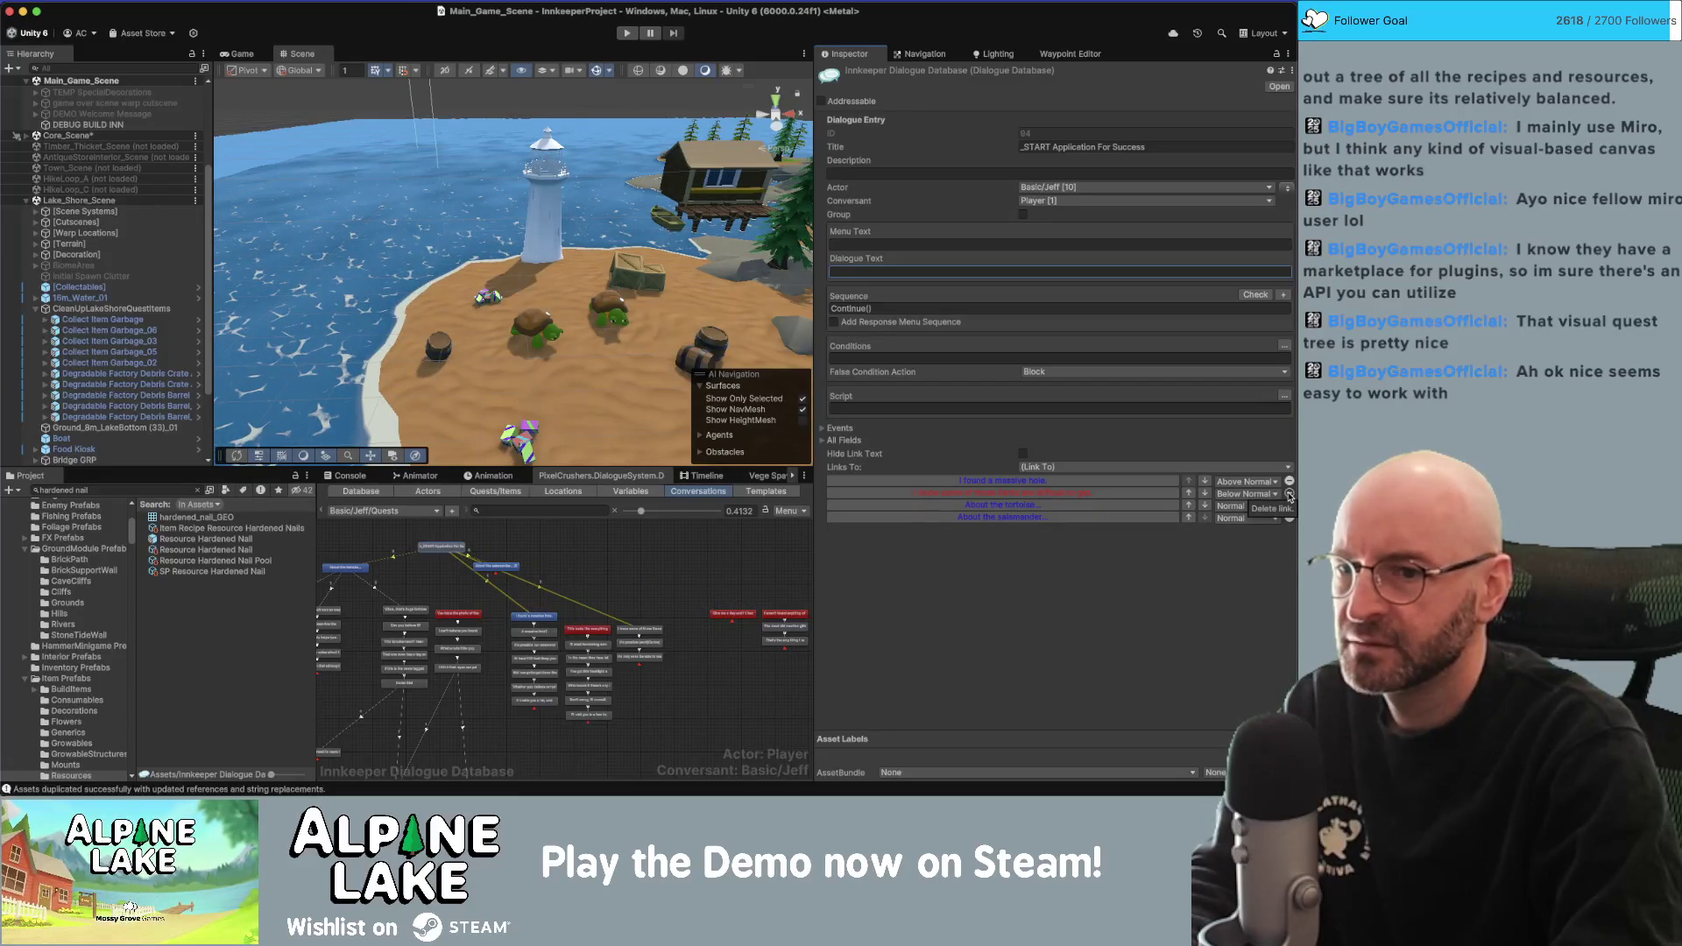
left_click(1289, 494)
key("Return")
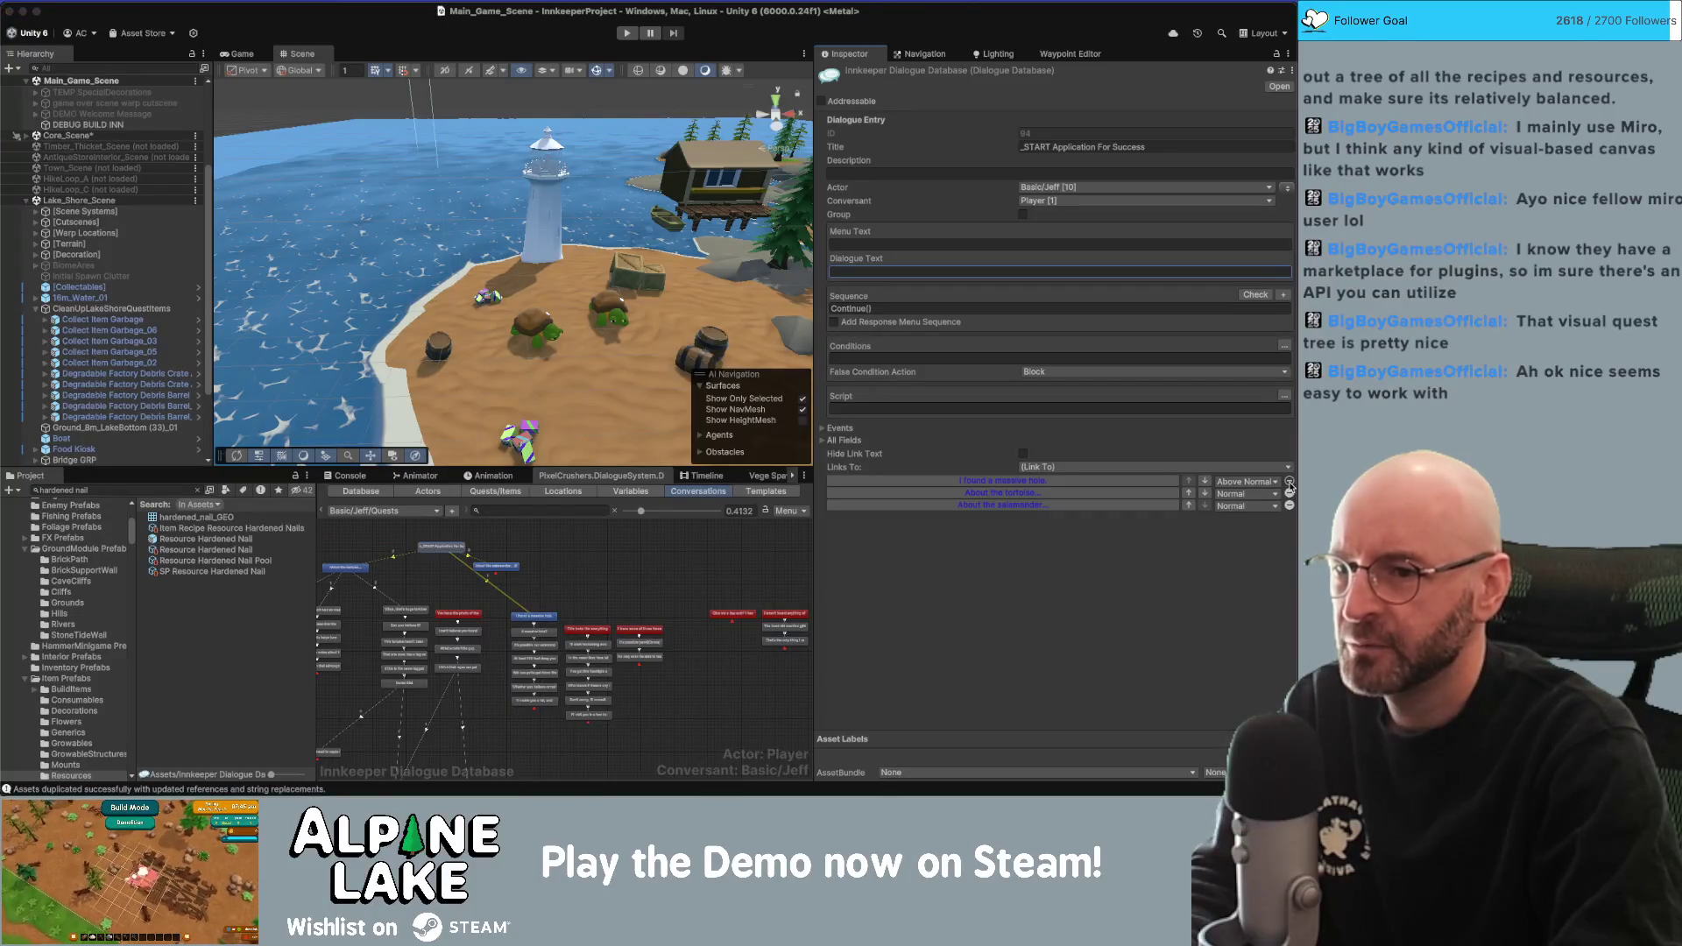
left_click(1289, 482)
scroll(492, 583, "up", 2)
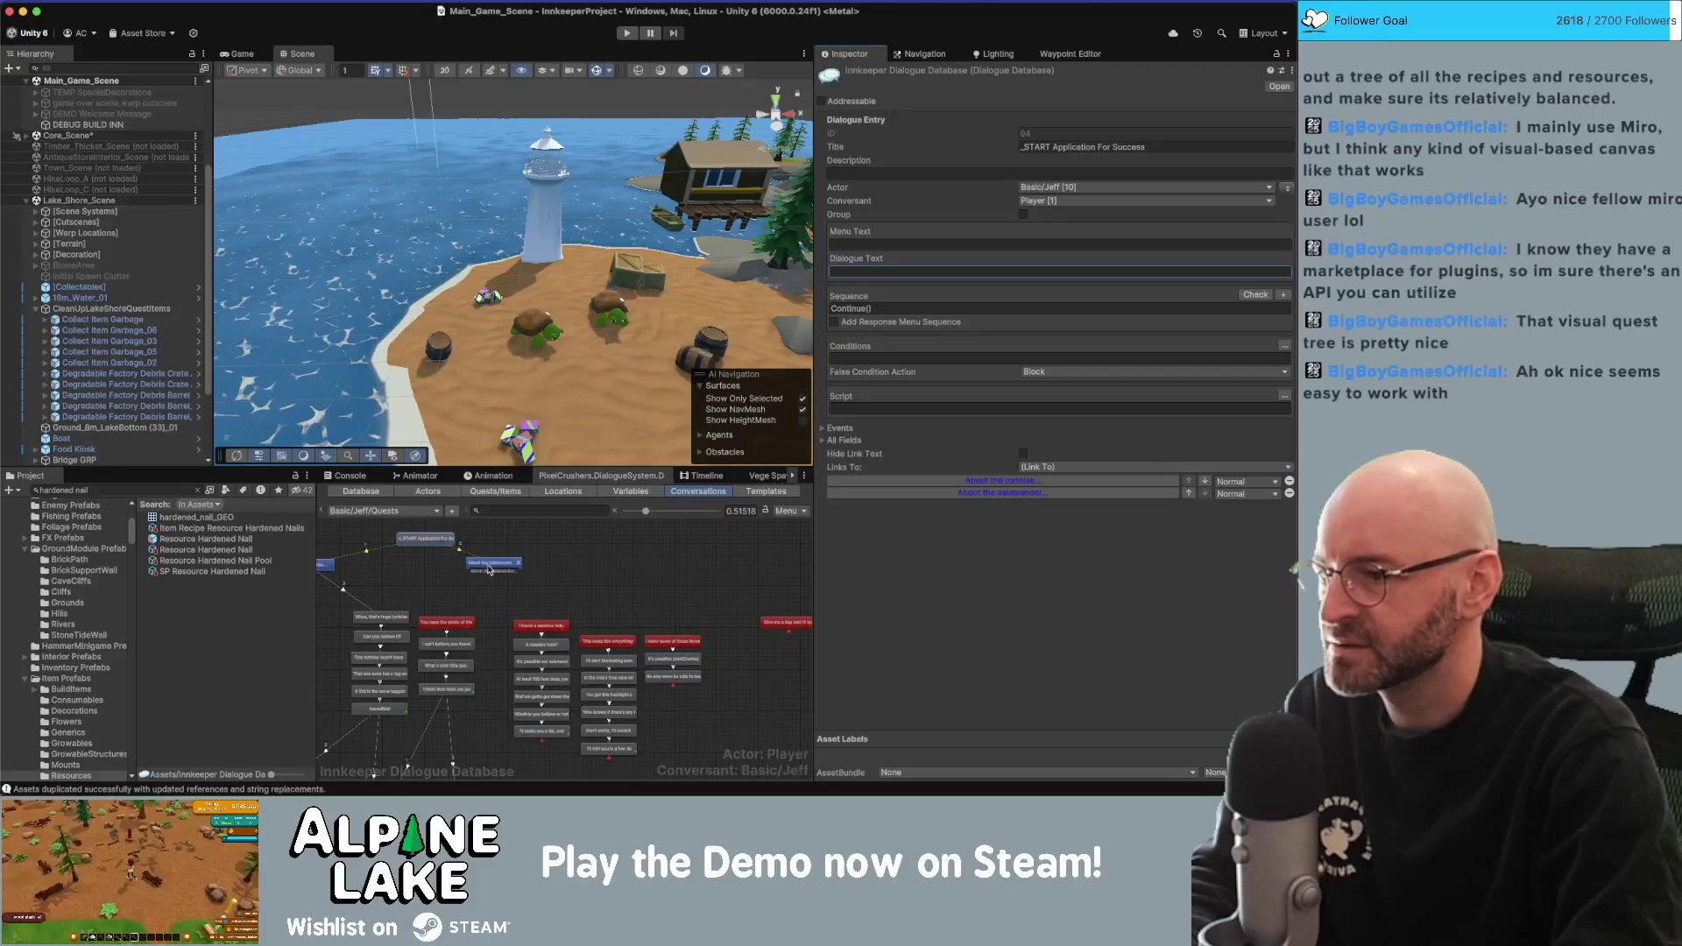
scroll(490, 570, "up", 1)
Discard a stray child node under 'About the salamander...' and link it to the photo reply.
right_click(504, 566)
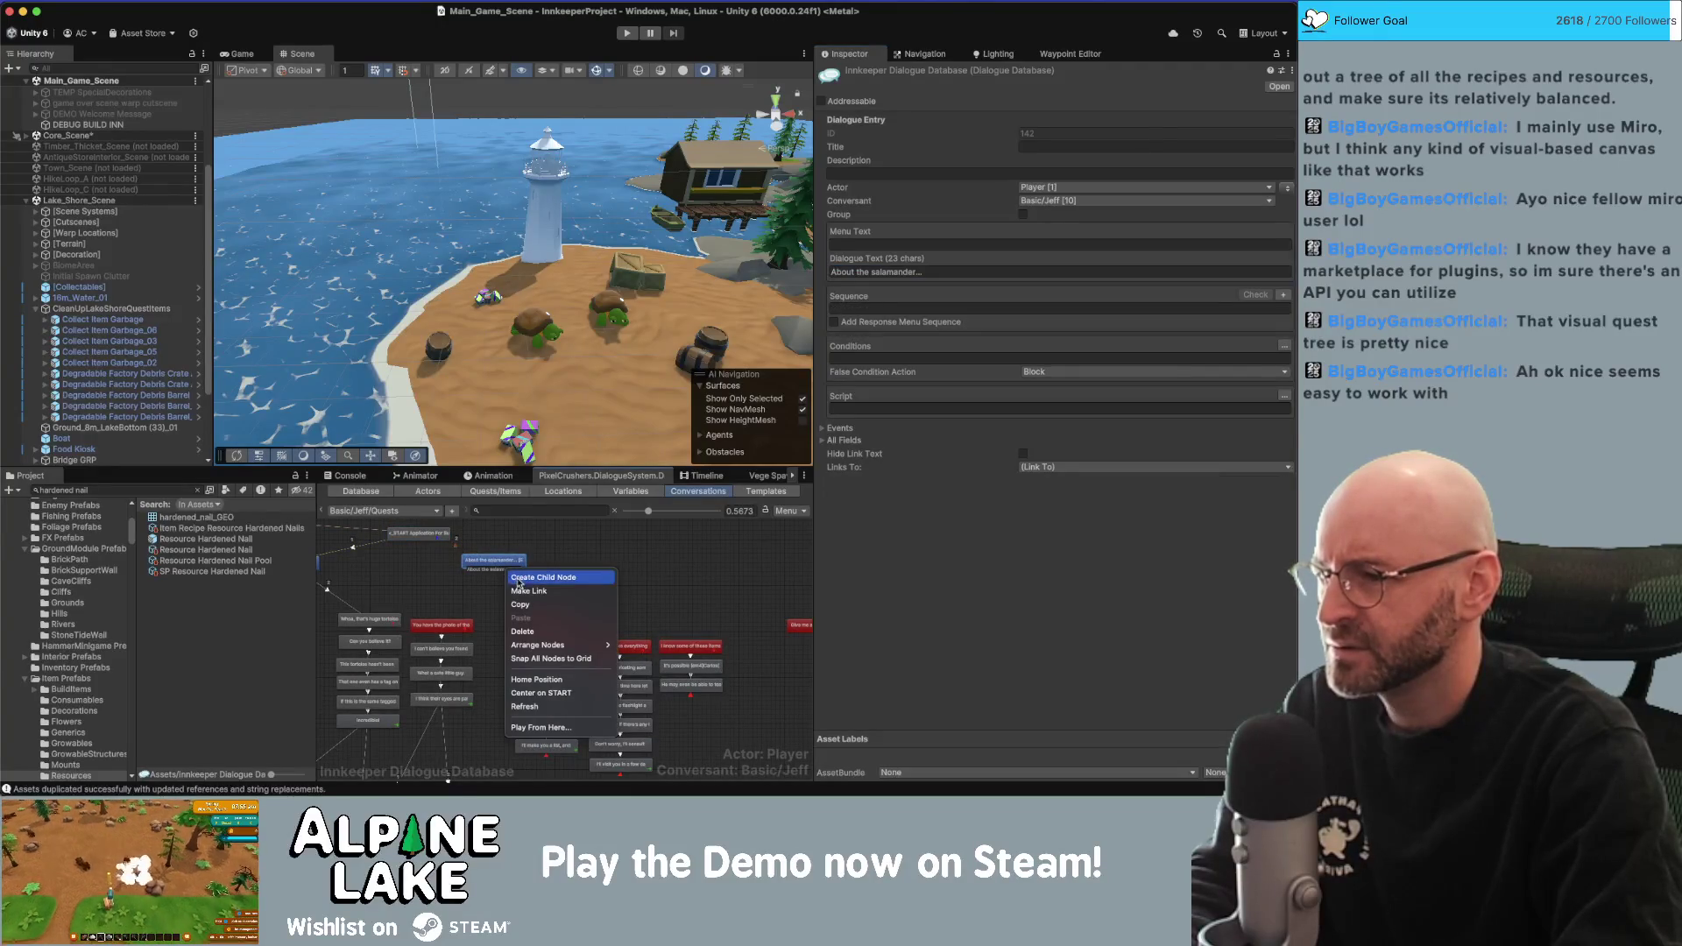
left_click(520, 578)
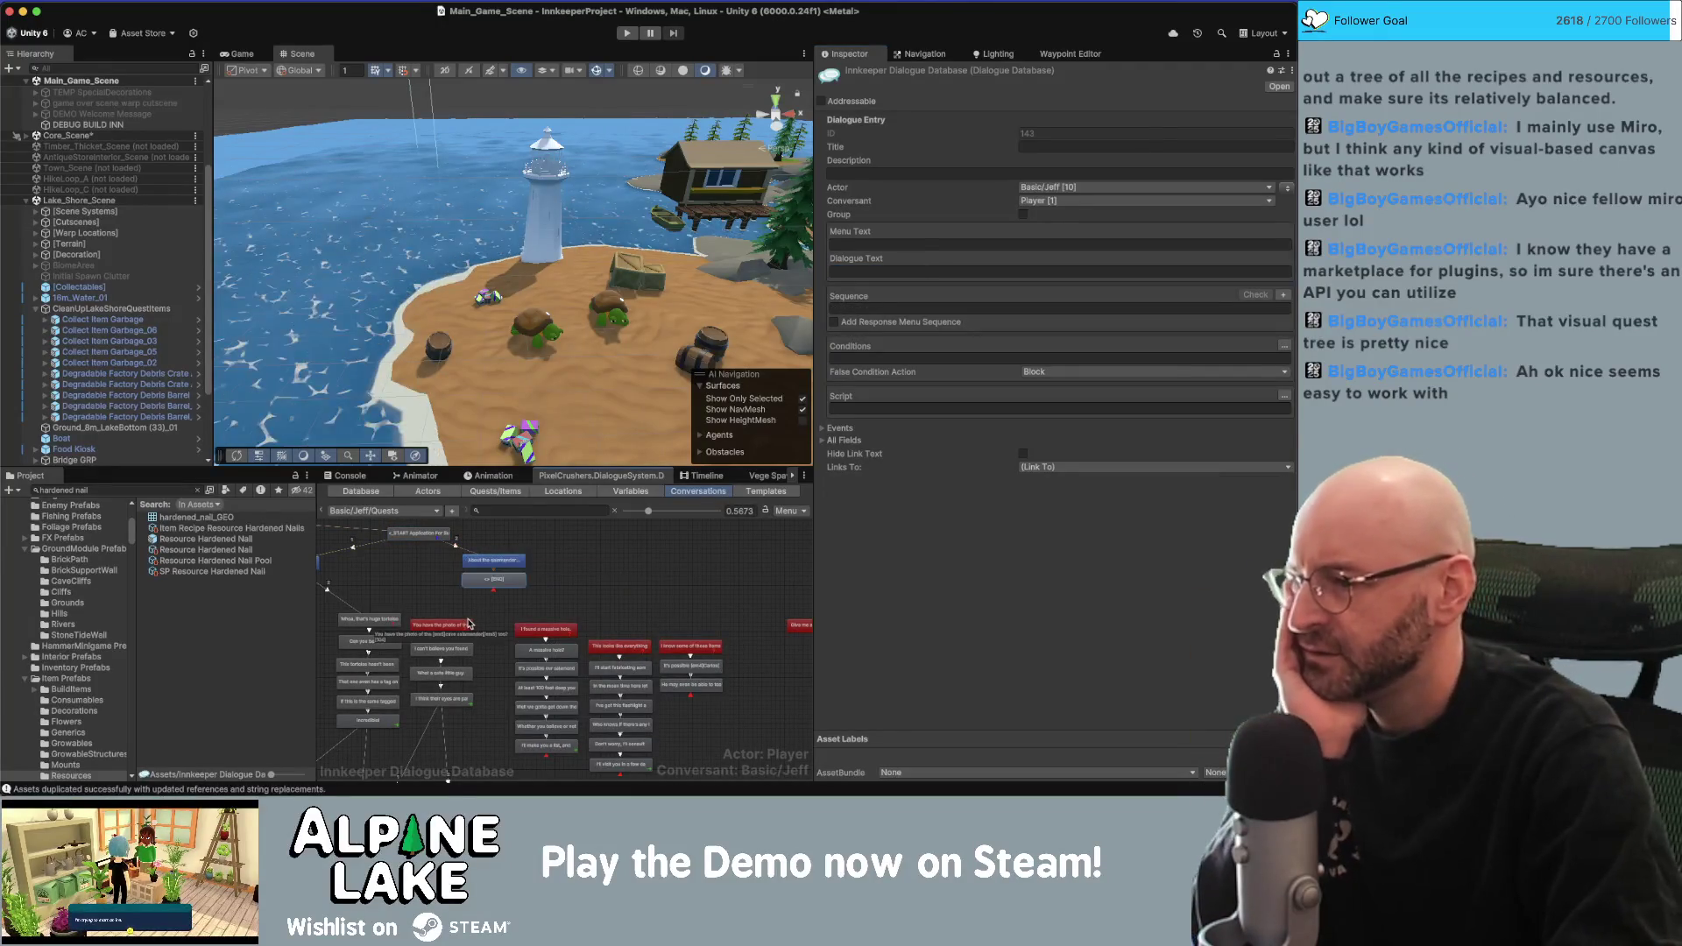
left_click(515, 585)
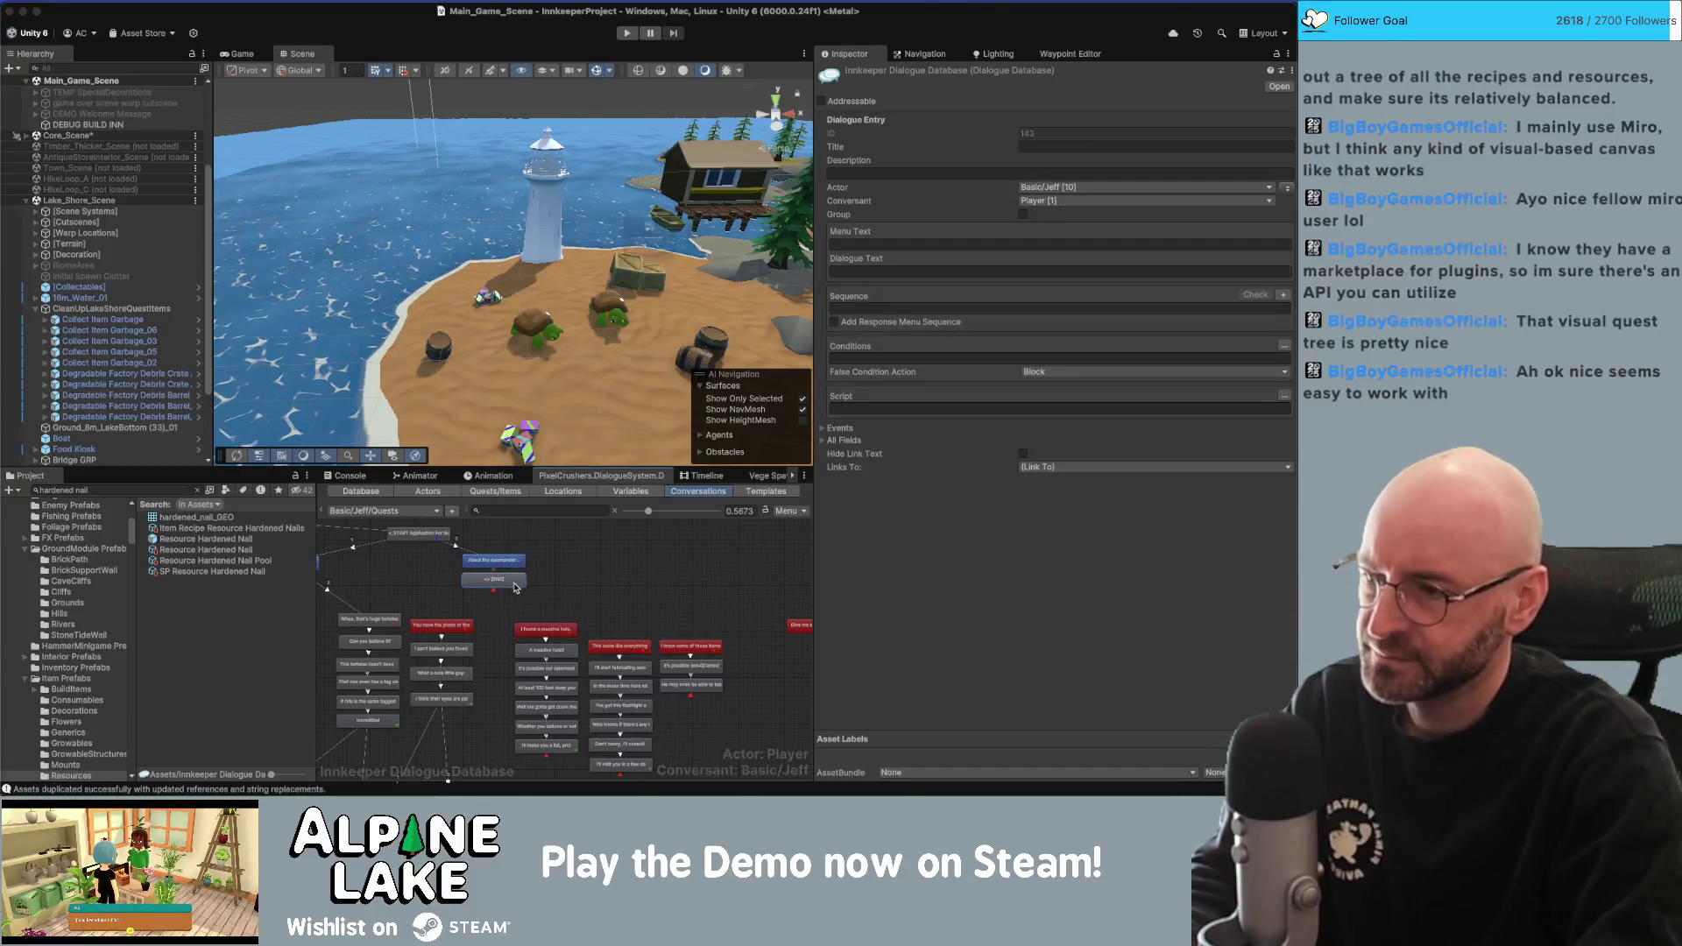
key("Delete")
right_click(514, 566)
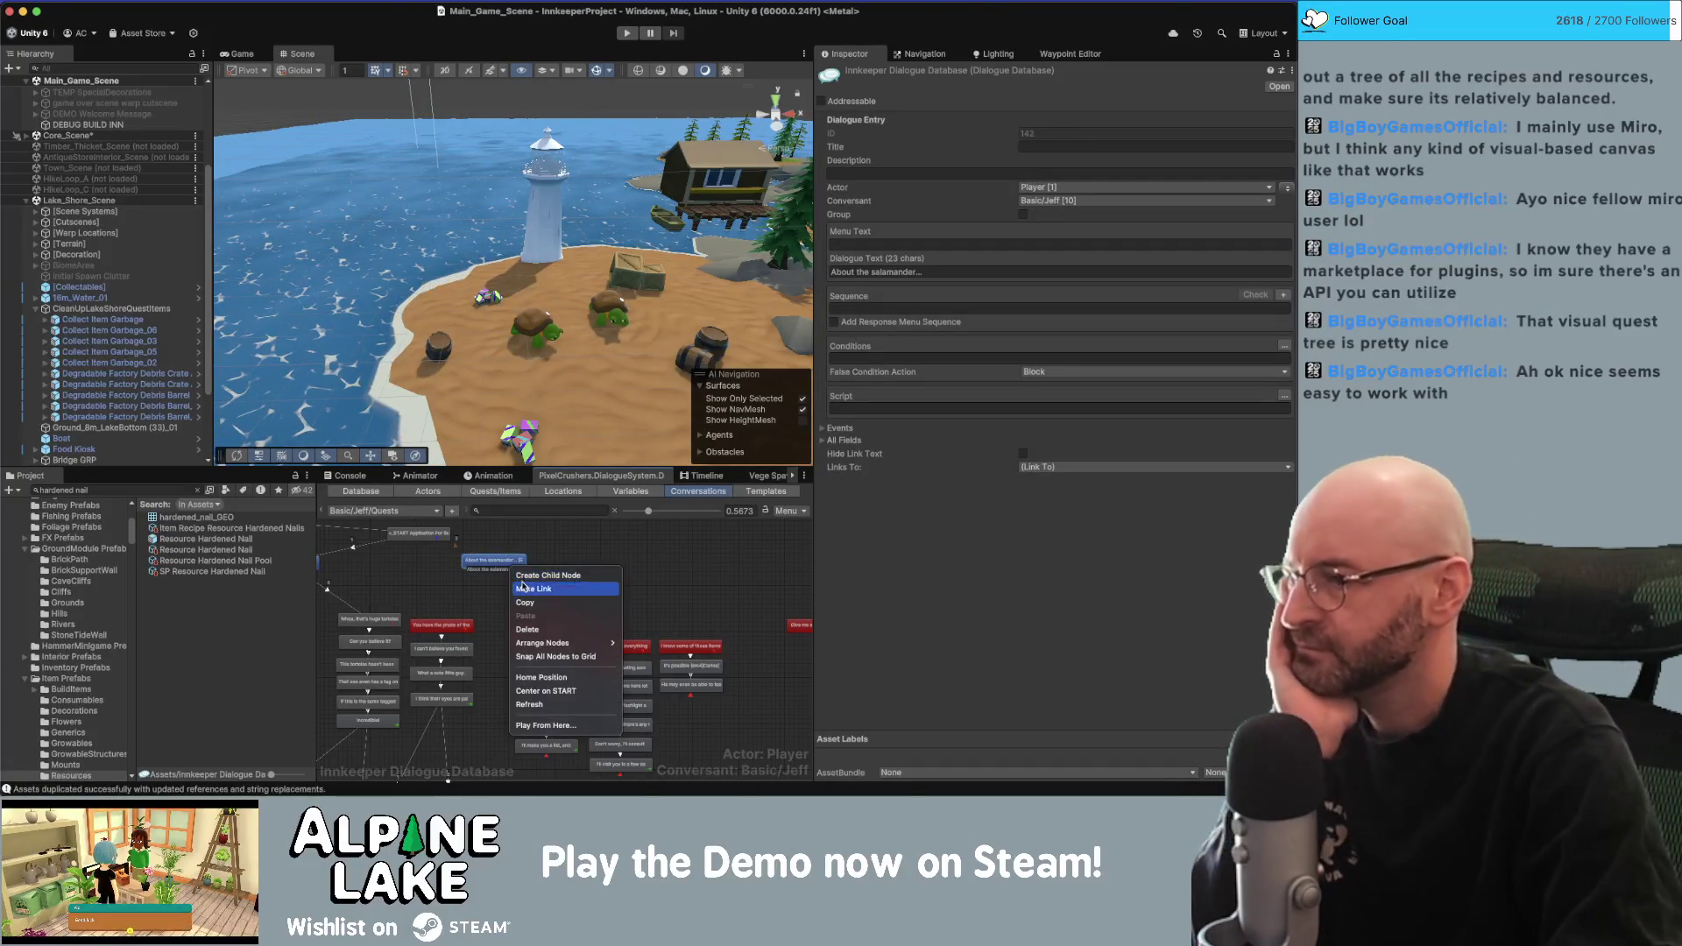
left_click(523, 588)
left_click(465, 626)
Link the salamander node to 'I found a massive hole.', 'This looks like everything.' and the items-are-difficult reply.
right_click(493, 566)
left_click(519, 592)
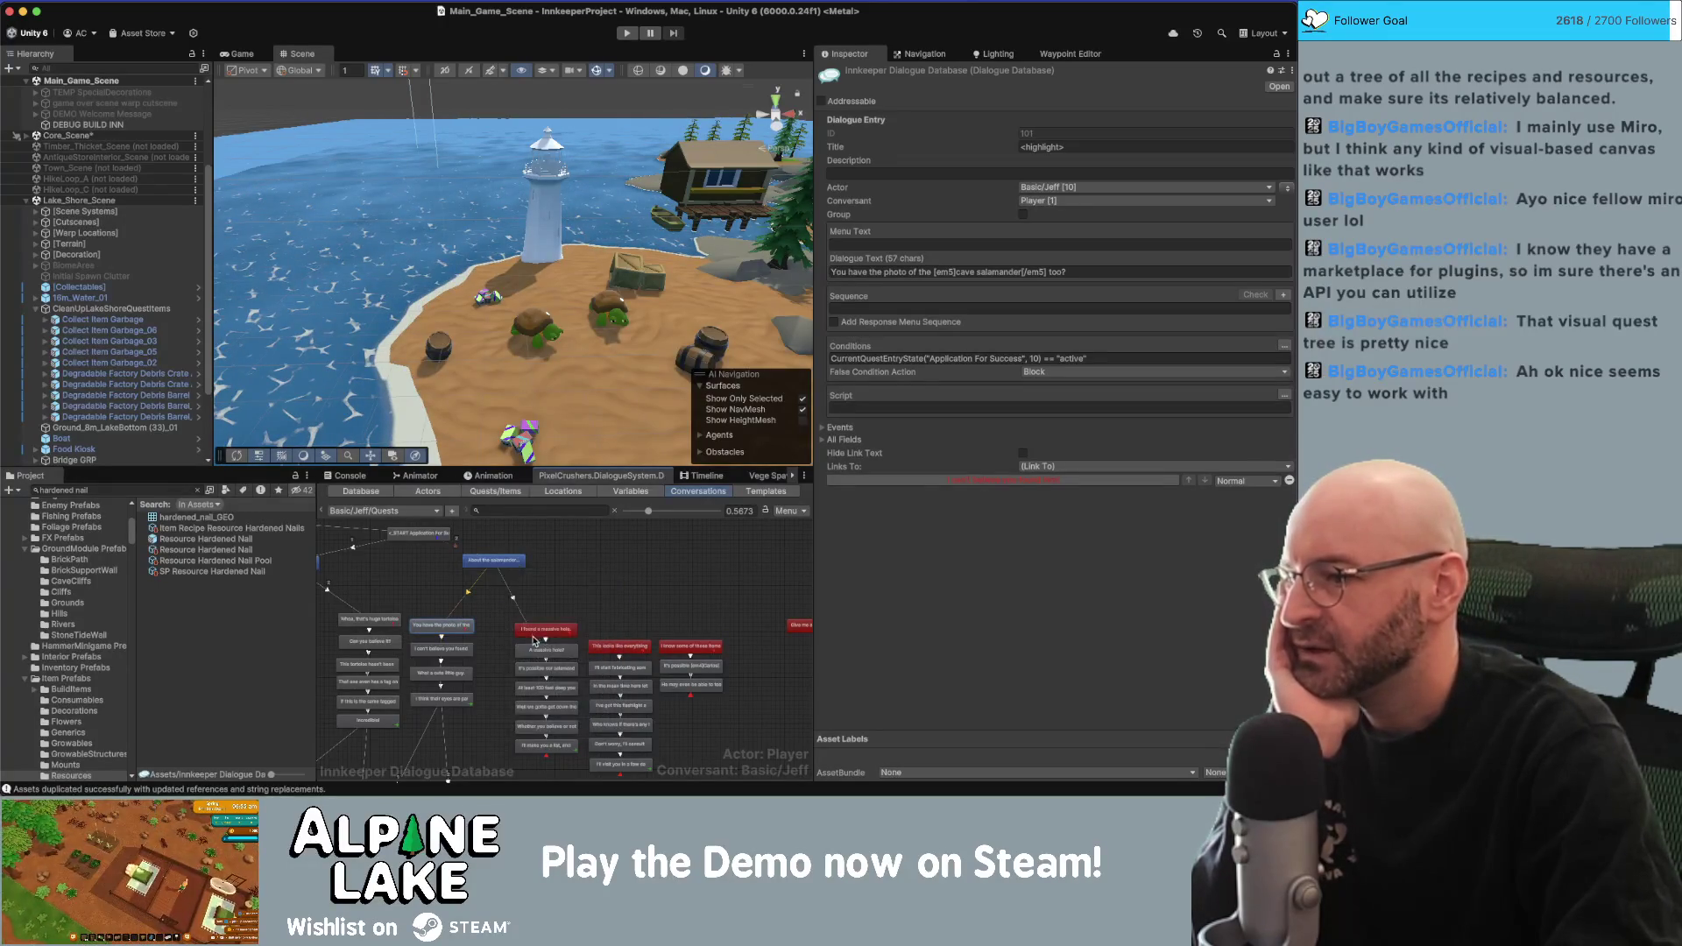
left_click(539, 637)
right_click(514, 570)
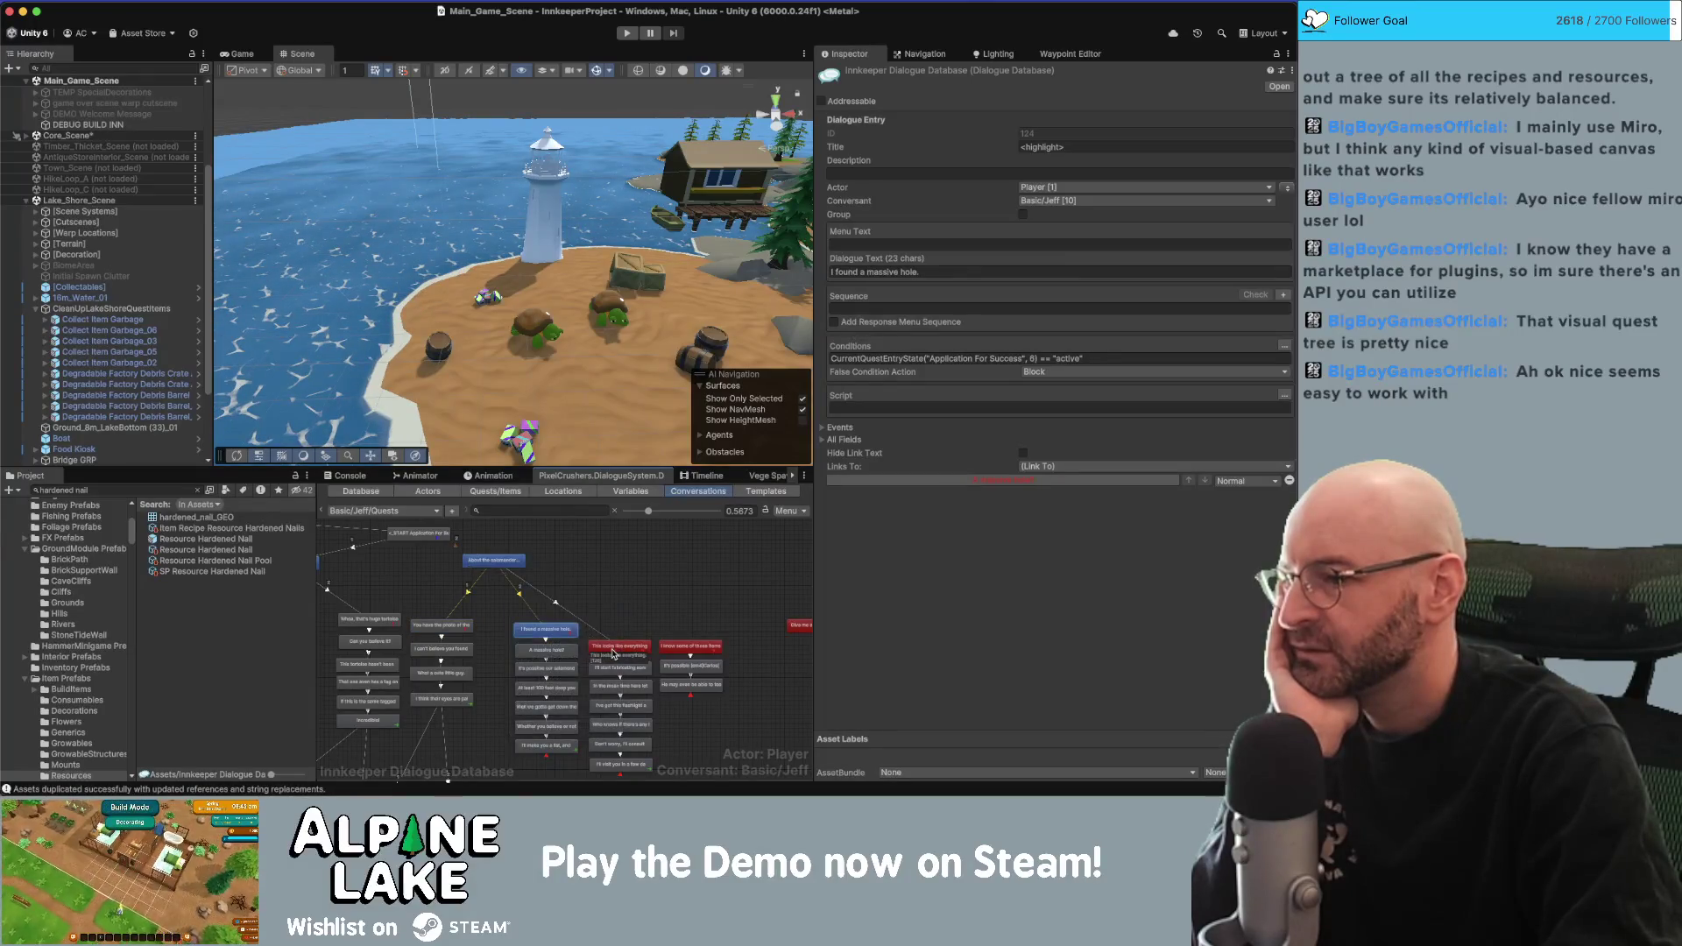
left_click(618, 648)
right_click(489, 569)
left_click(493, 561)
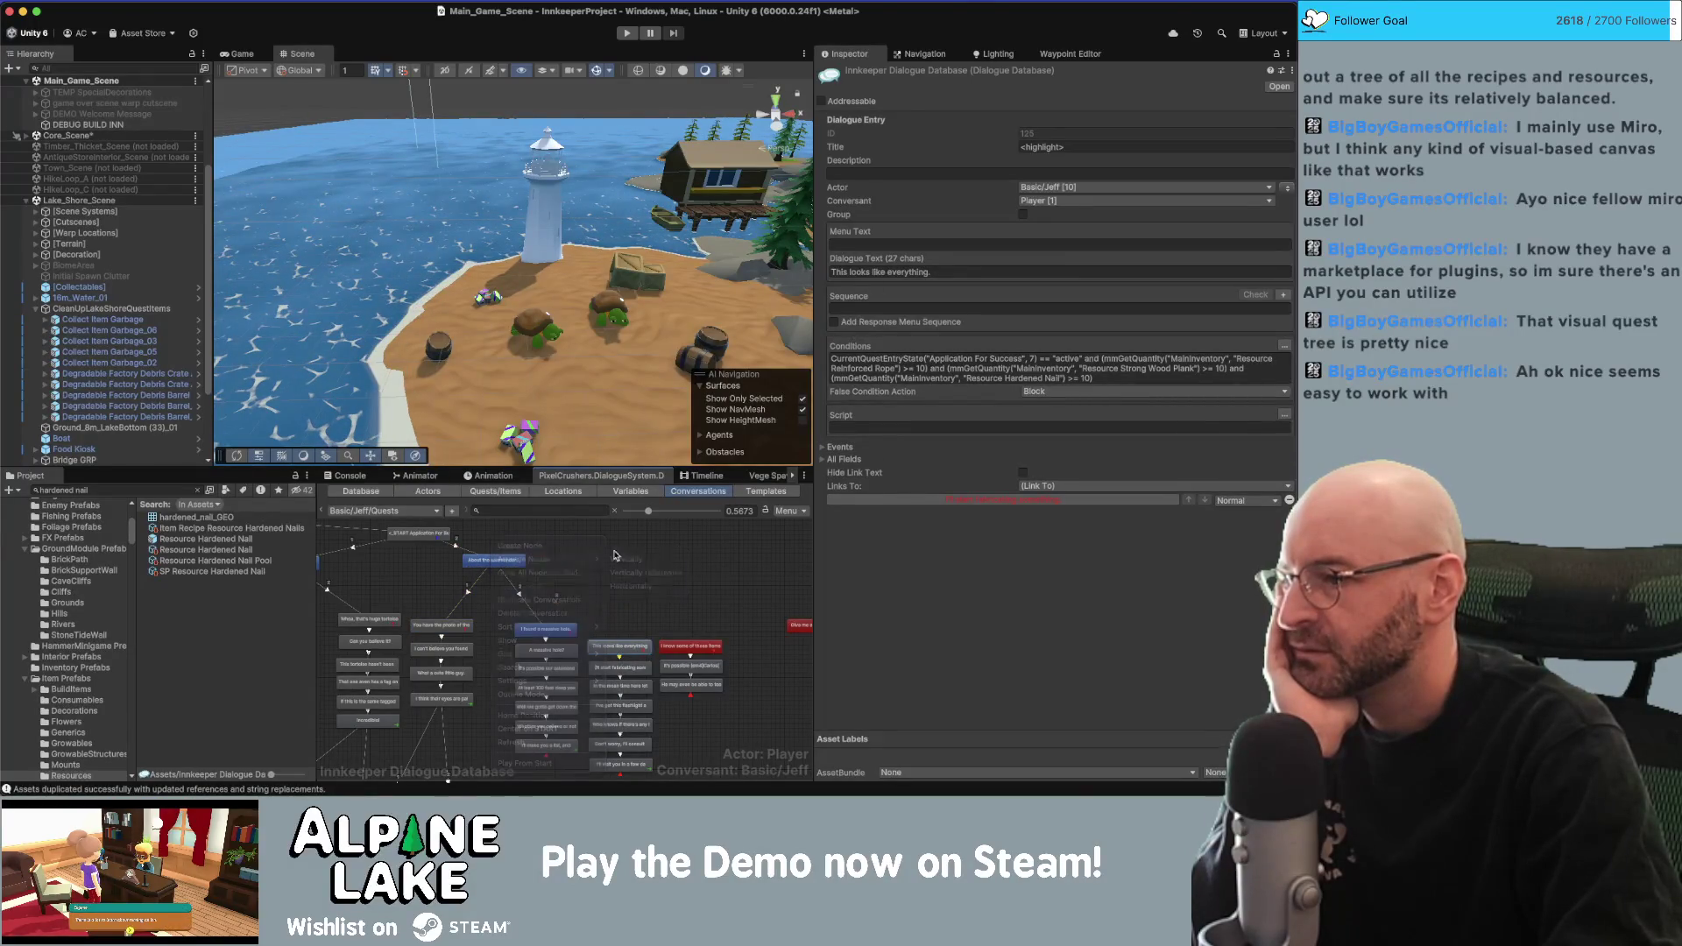
right_click(501, 570)
left_click(531, 587)
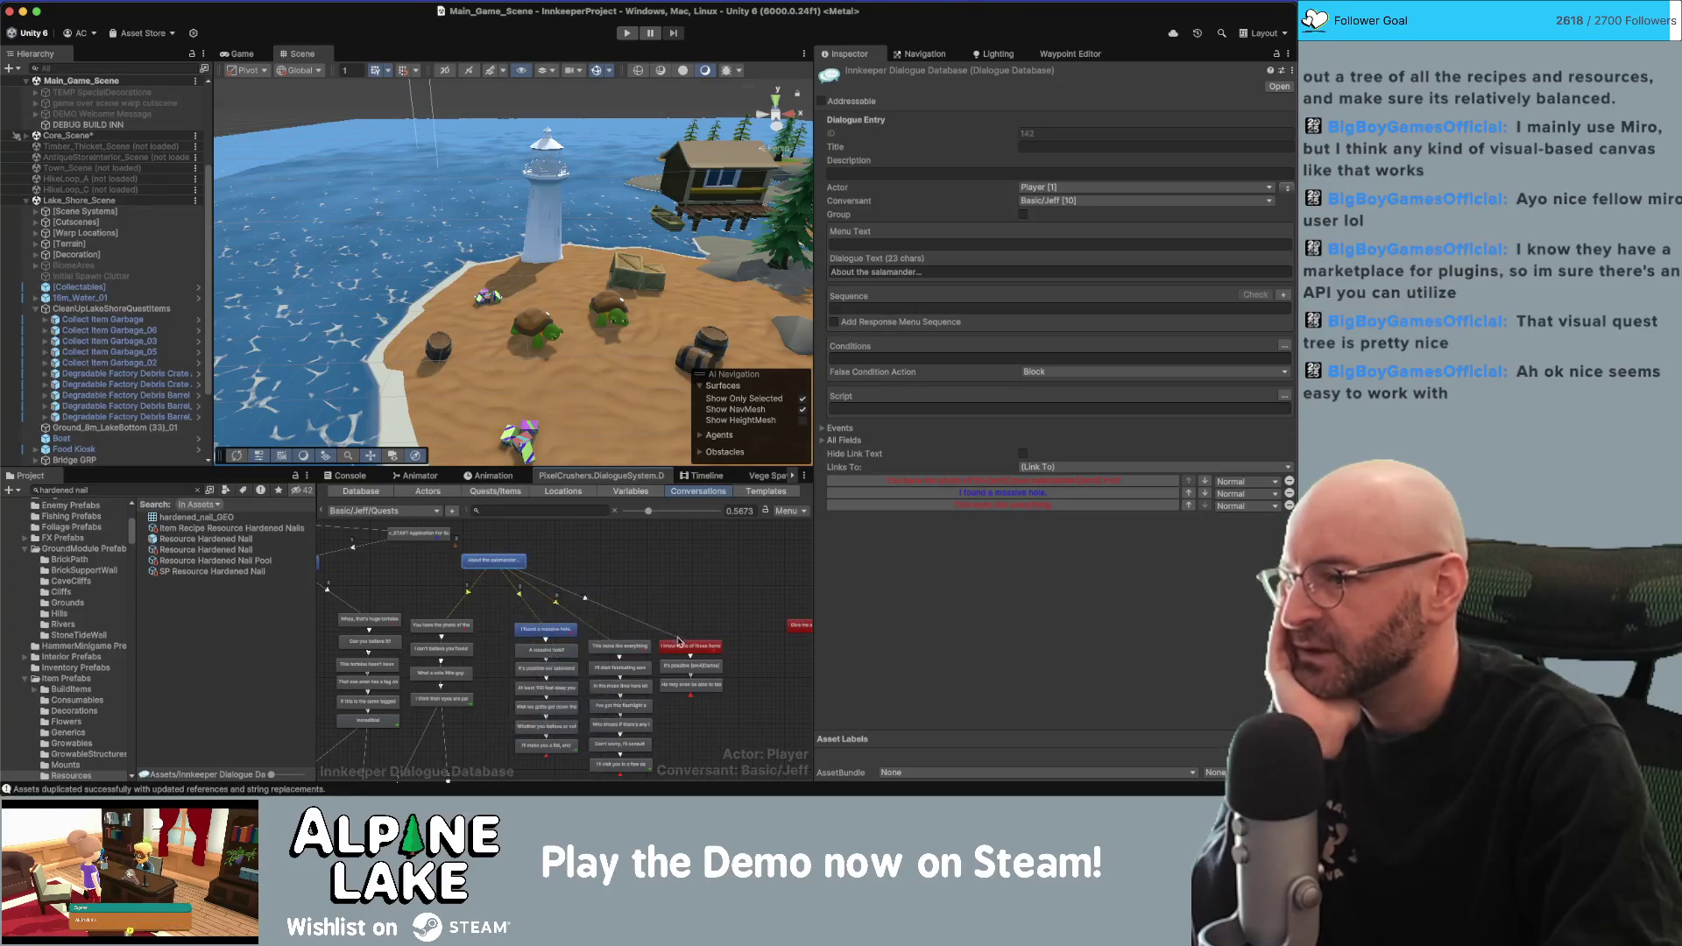
left_click(690, 646)
Link the salamander node to the give-me-a-day and haven't-found-anything replies.
right_click(488, 571)
left_click(527, 592)
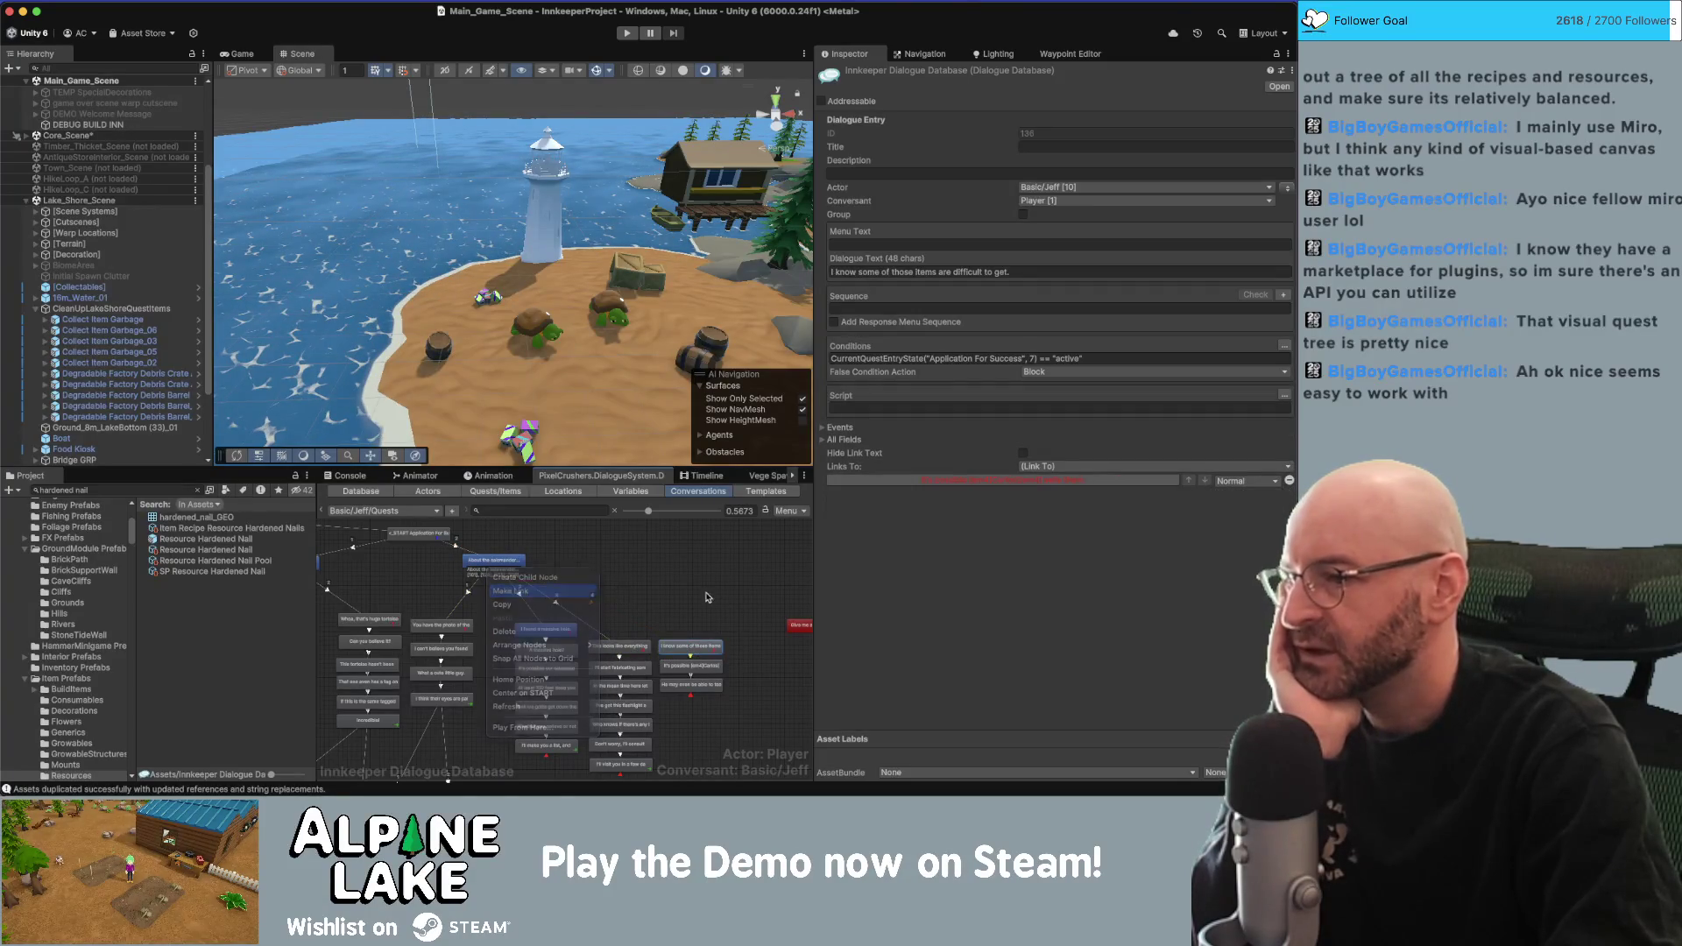
scroll(613, 605, "right", 3)
left_click(726, 622)
scroll(665, 613, "right", 3)
left_click(612, 616, "shift")
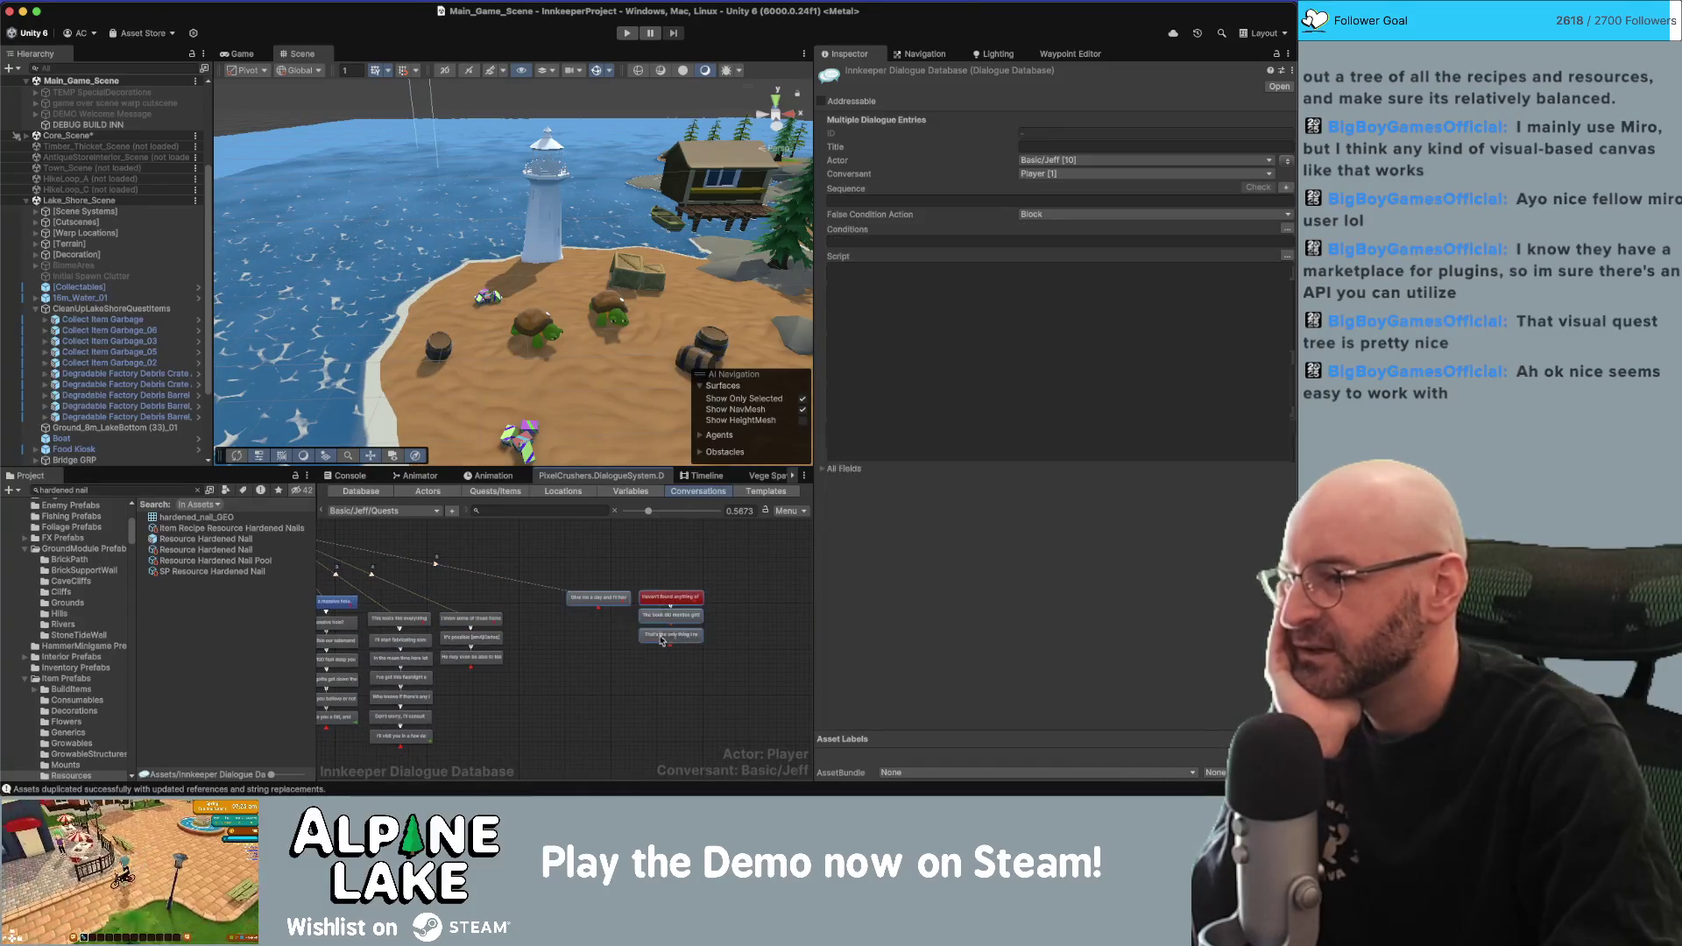
scroll(526, 622, "left", 3)
scroll(525, 622, "up", 3)
right_click(373, 606)
left_click(403, 625)
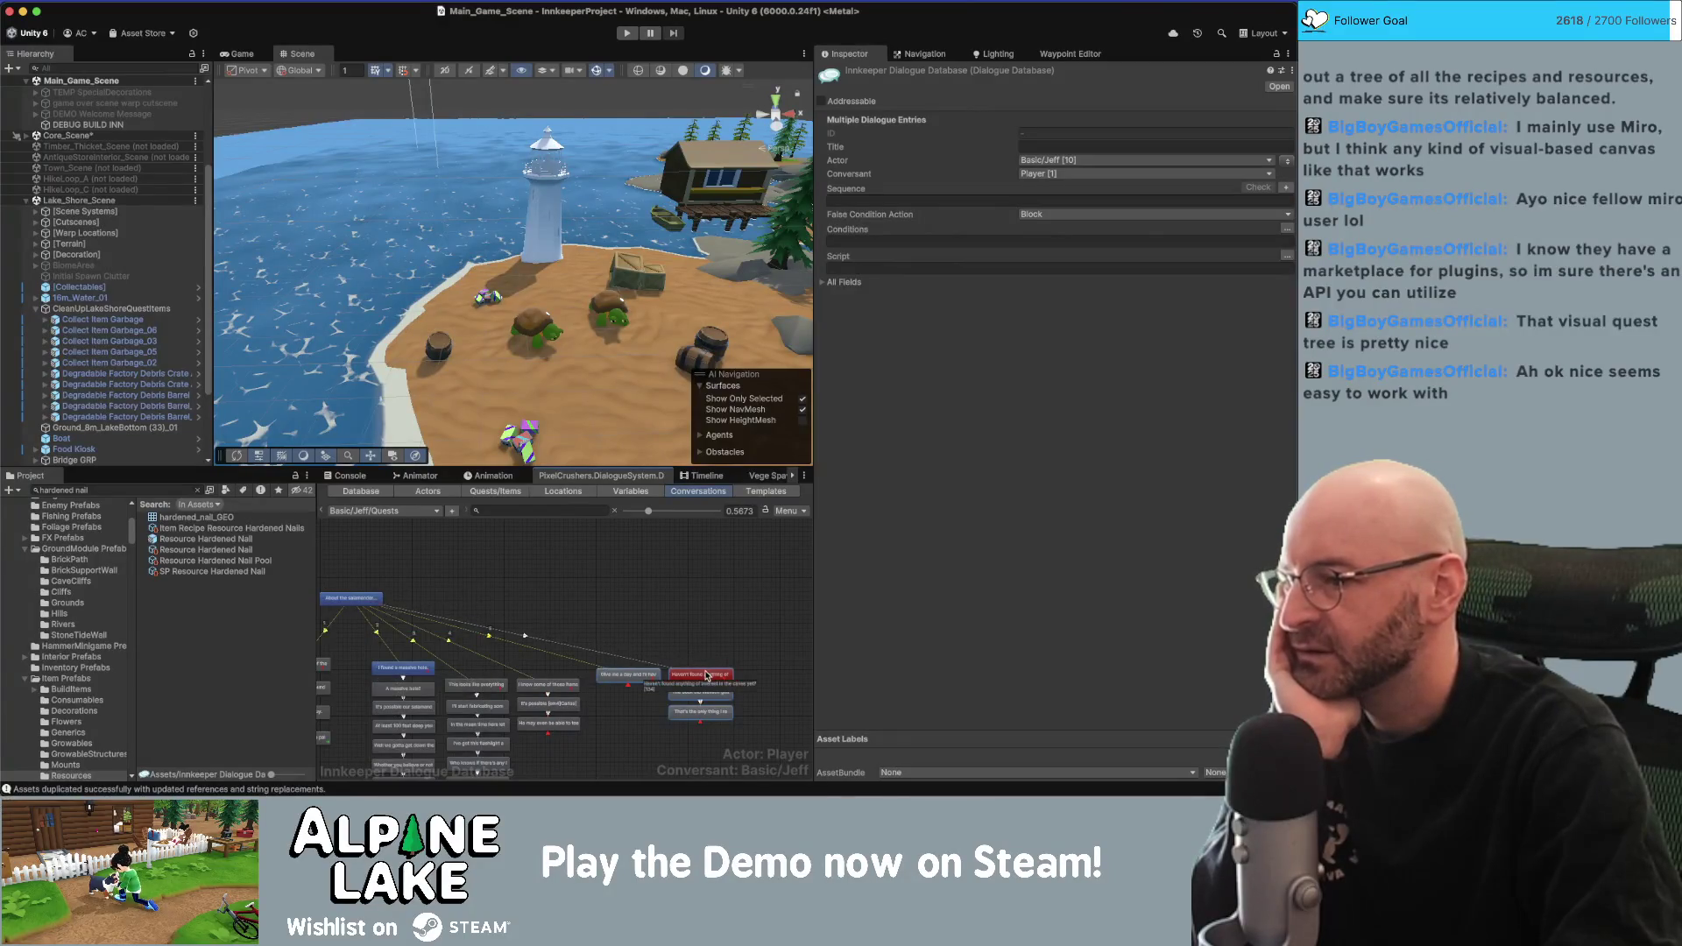
left_click(706, 674)
left_click(687, 575)
scroll(688, 575, "down", 5)
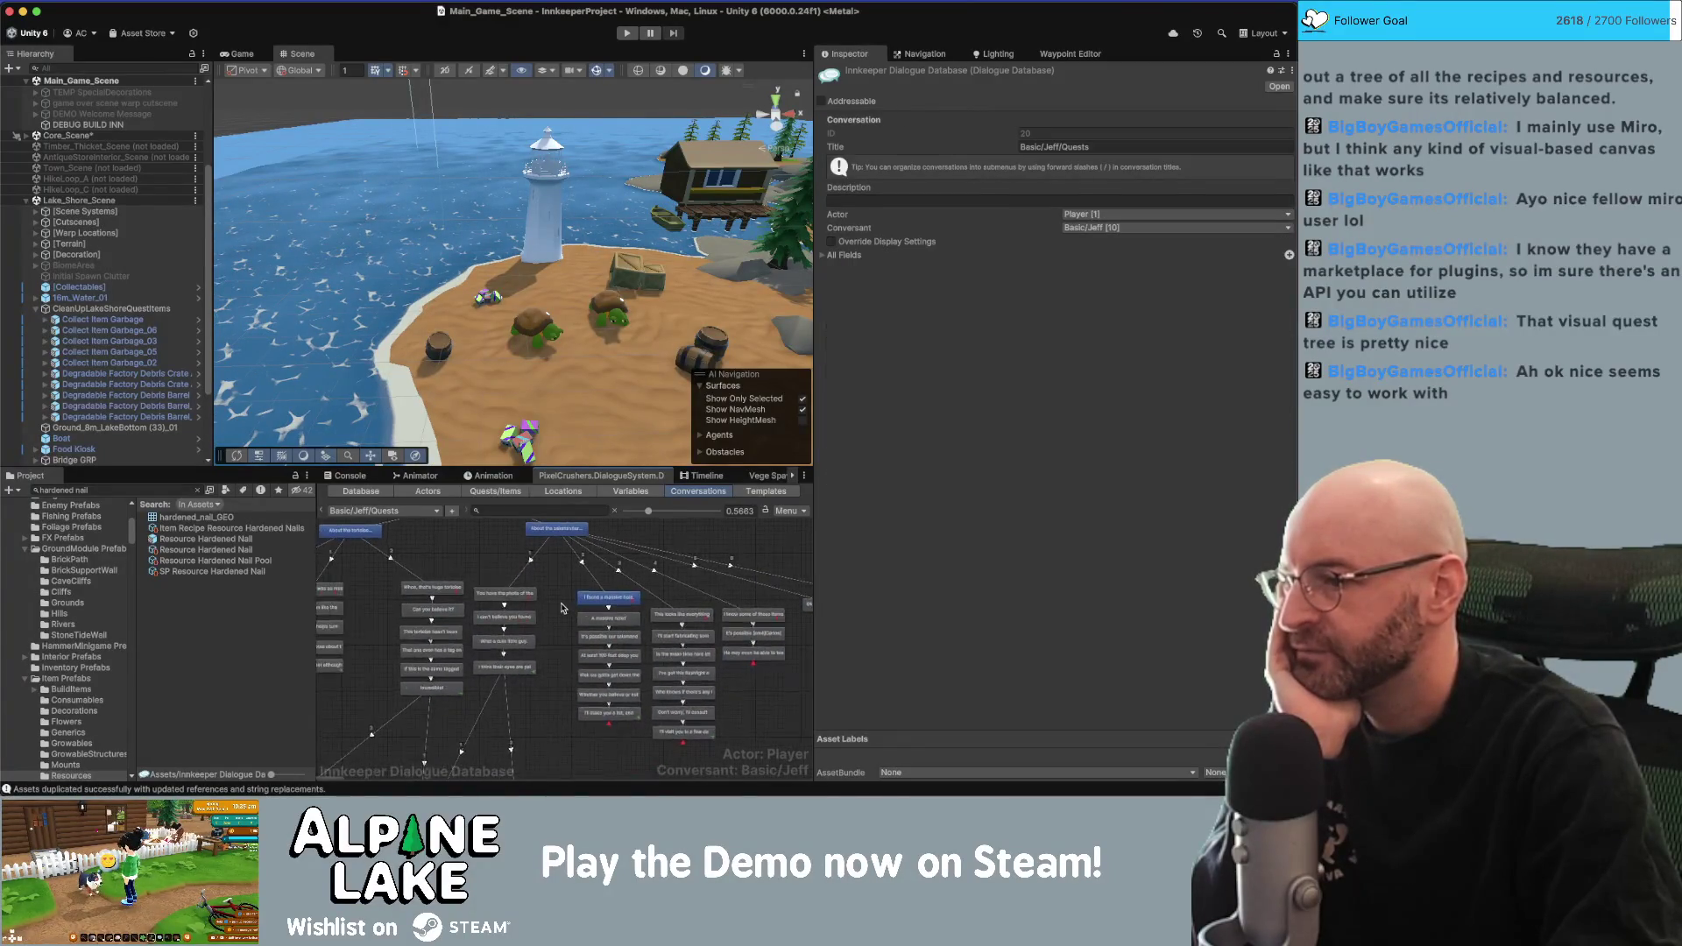
Move the prove-the-tortoise-exists stack up and right, and realign the photo-capture reply column.
scroll(573, 560, "down", 1)
left_click(580, 691)
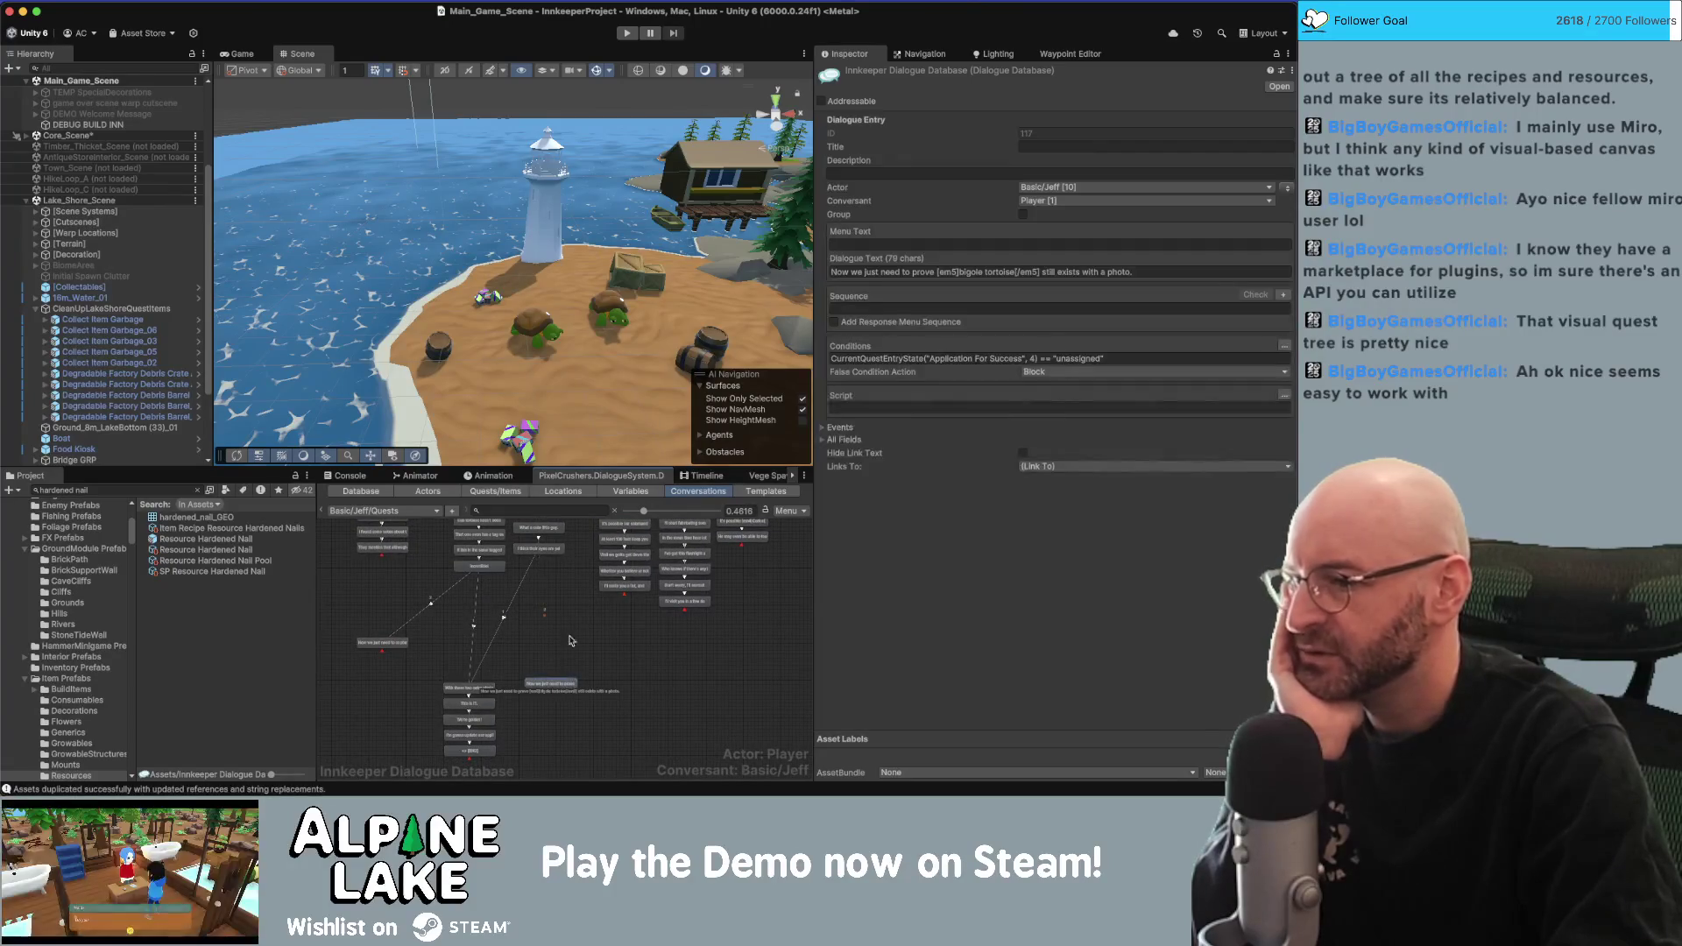
left_click(484, 699, "shift")
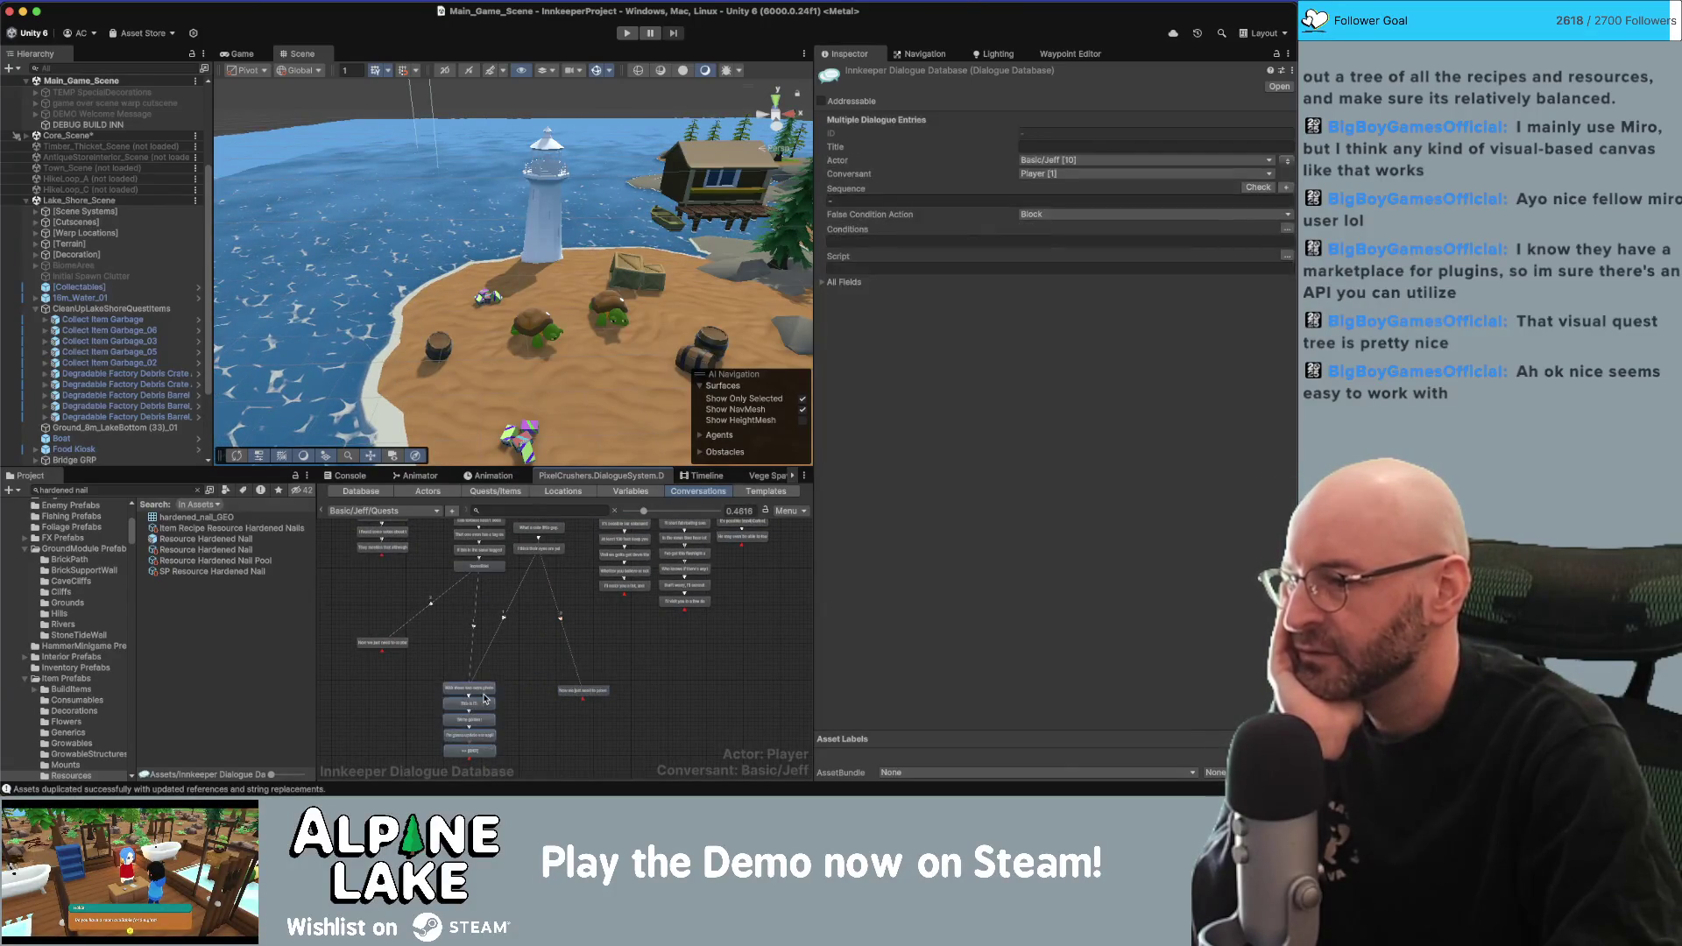
left_click_drag(546, 693, 577, 645)
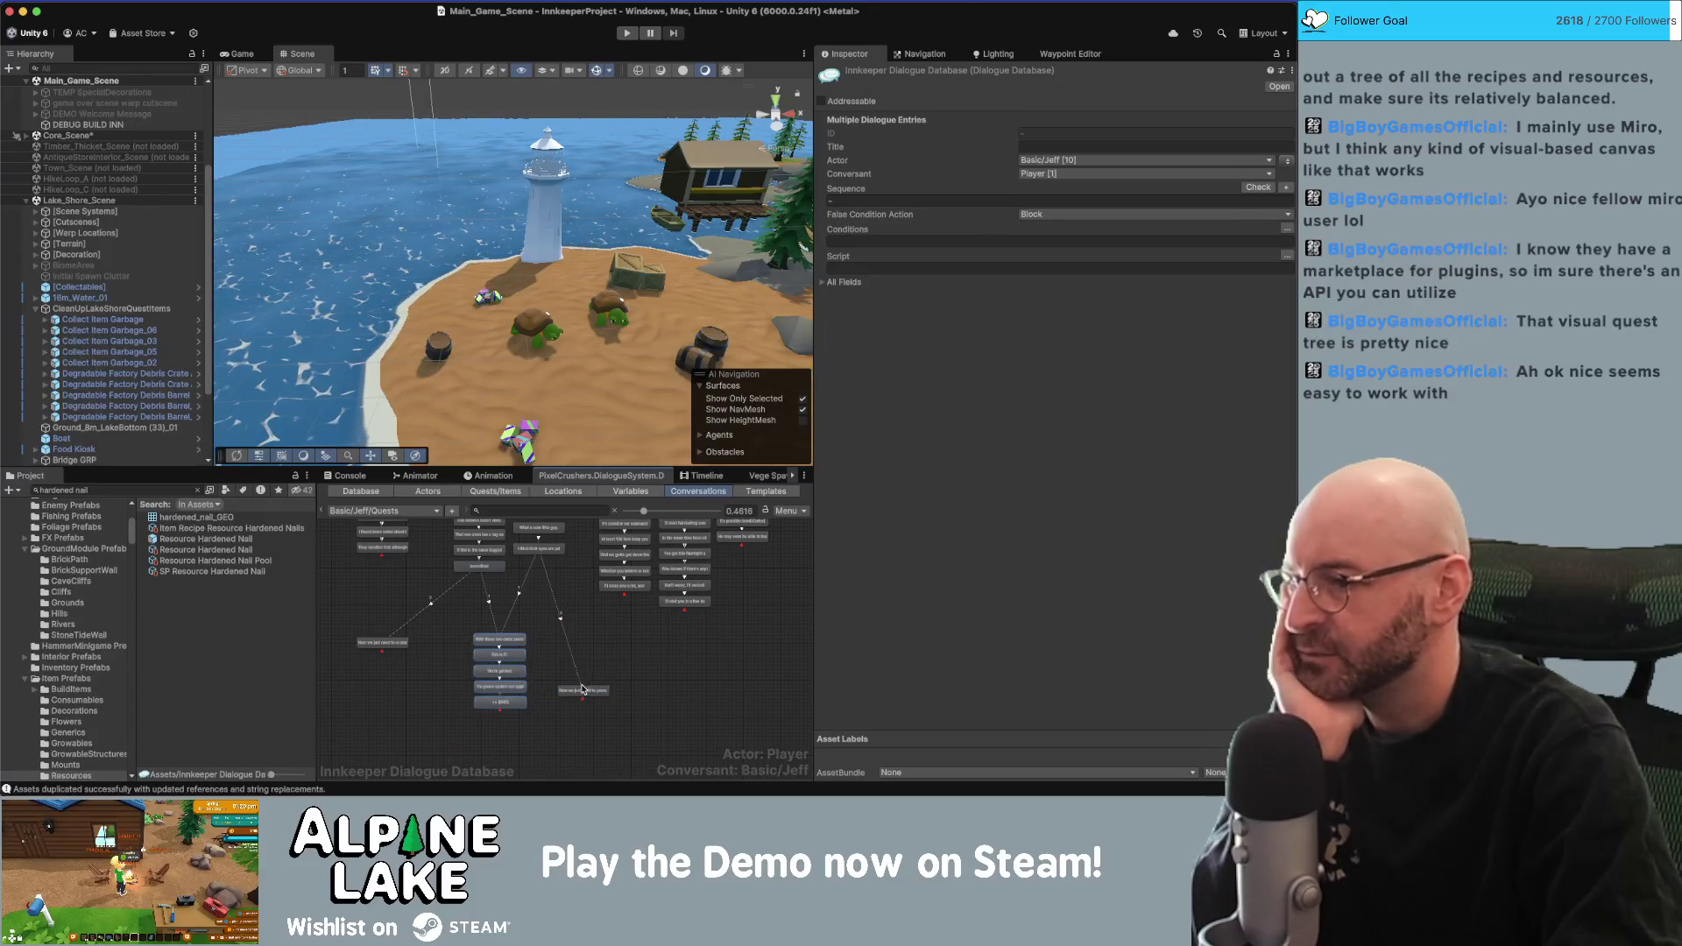
scroll(570, 640, "down", 2)
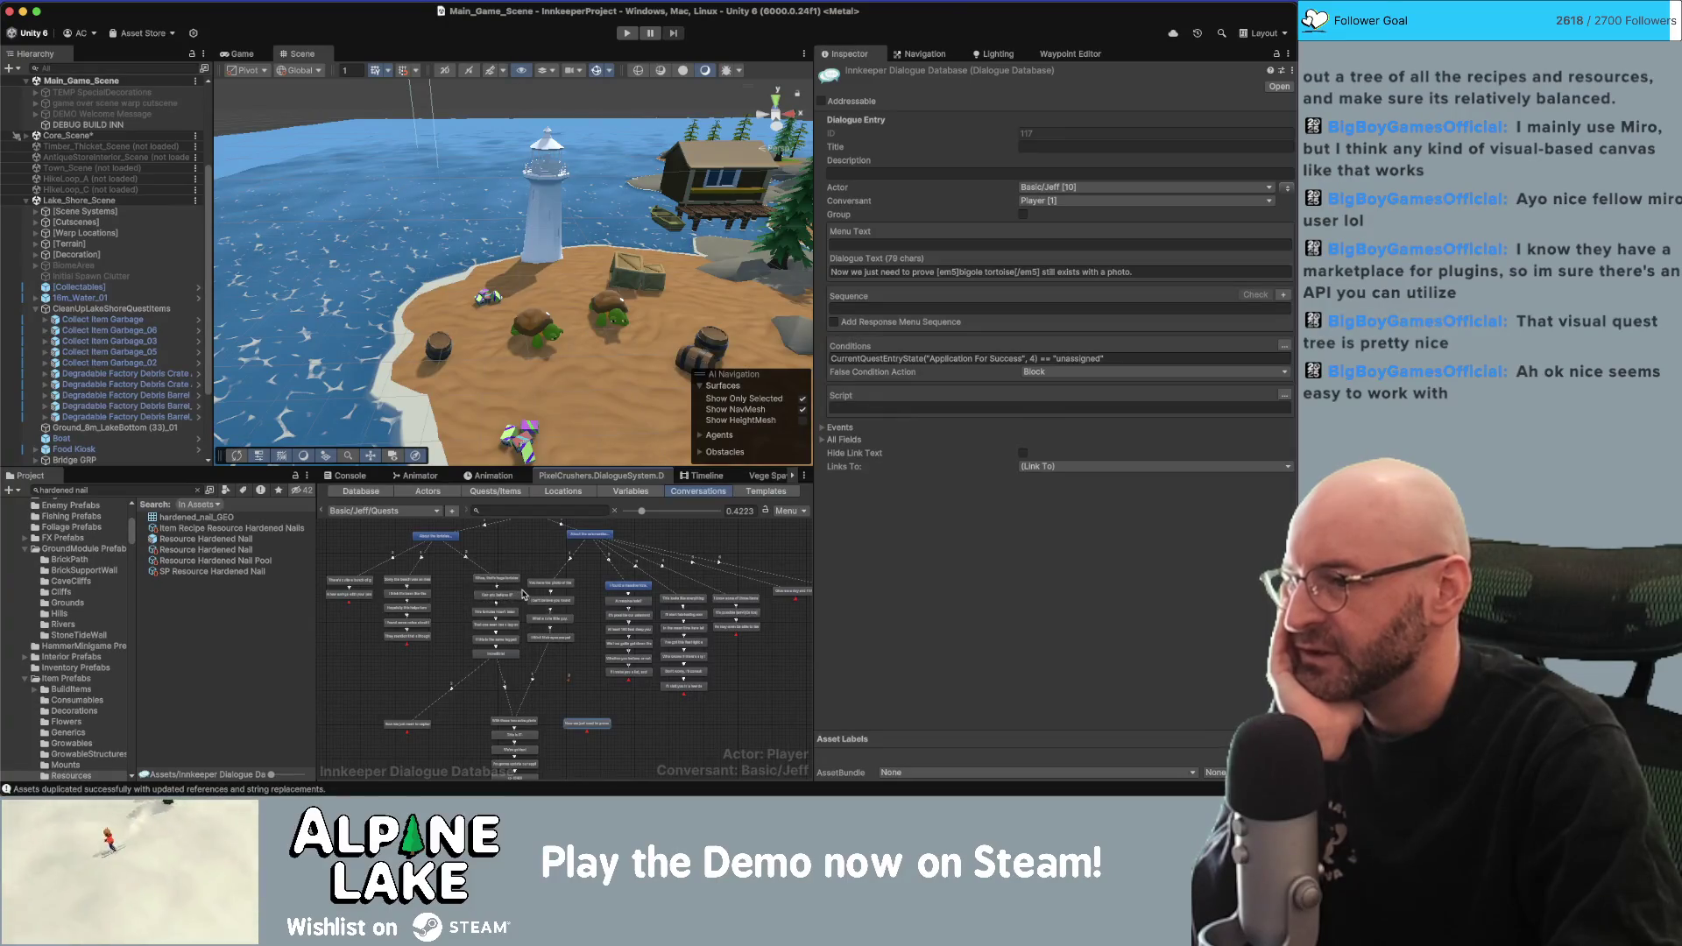
scroll(528, 697, "up", 5)
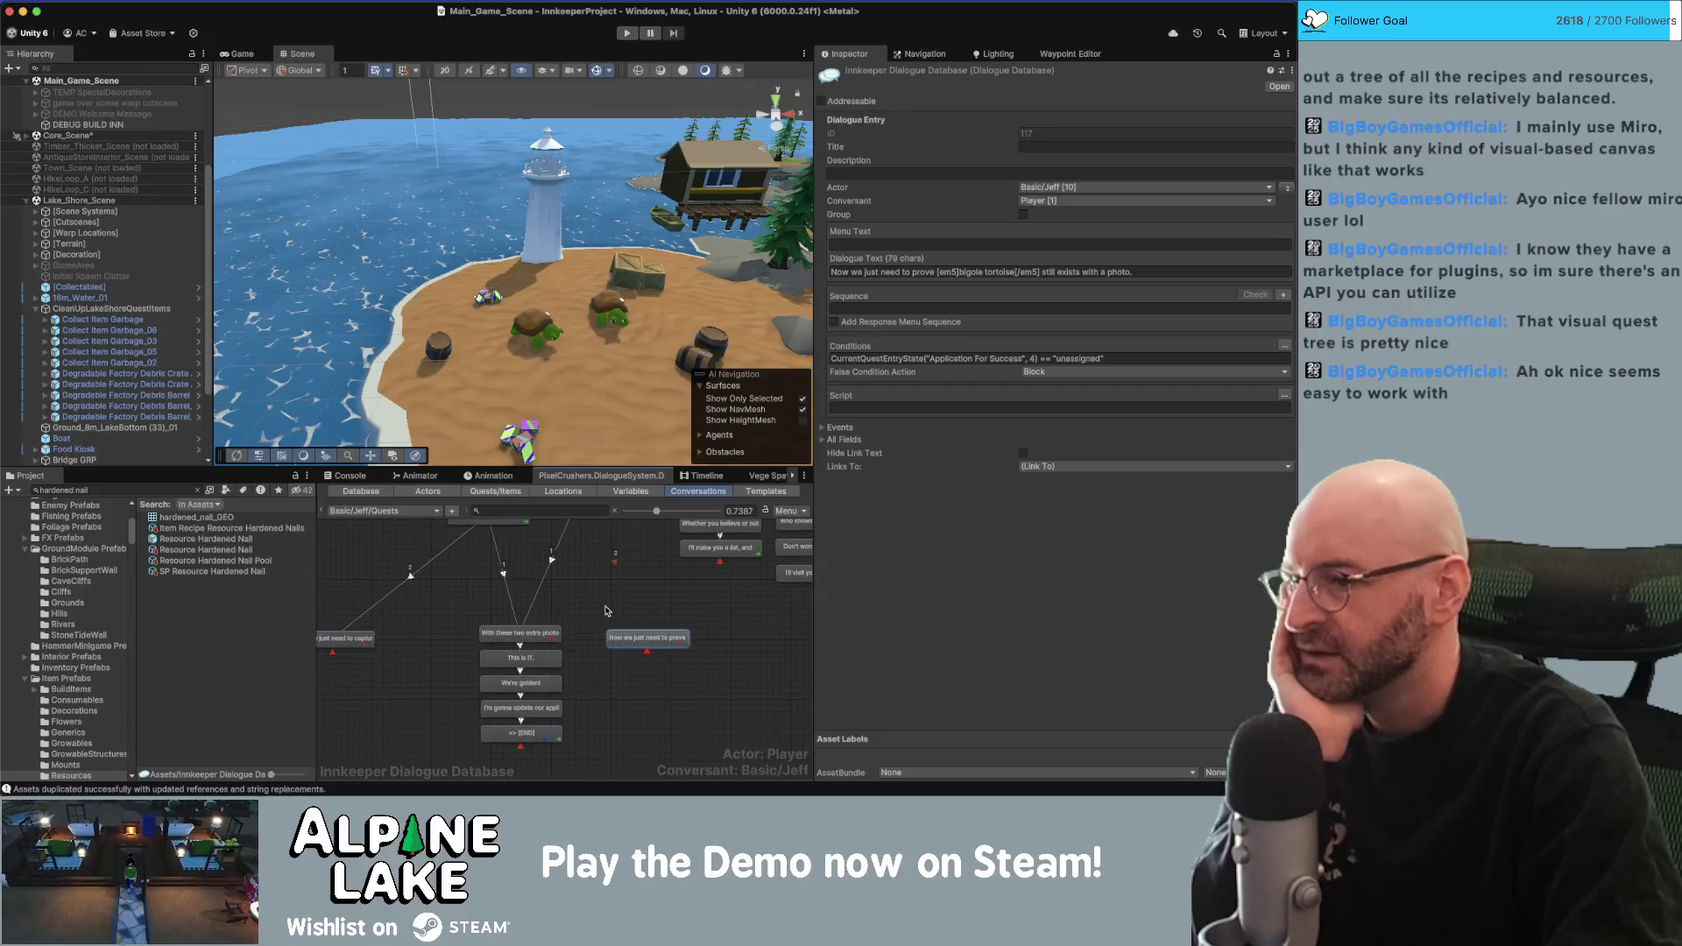
scroll(627, 668, "up", 1)
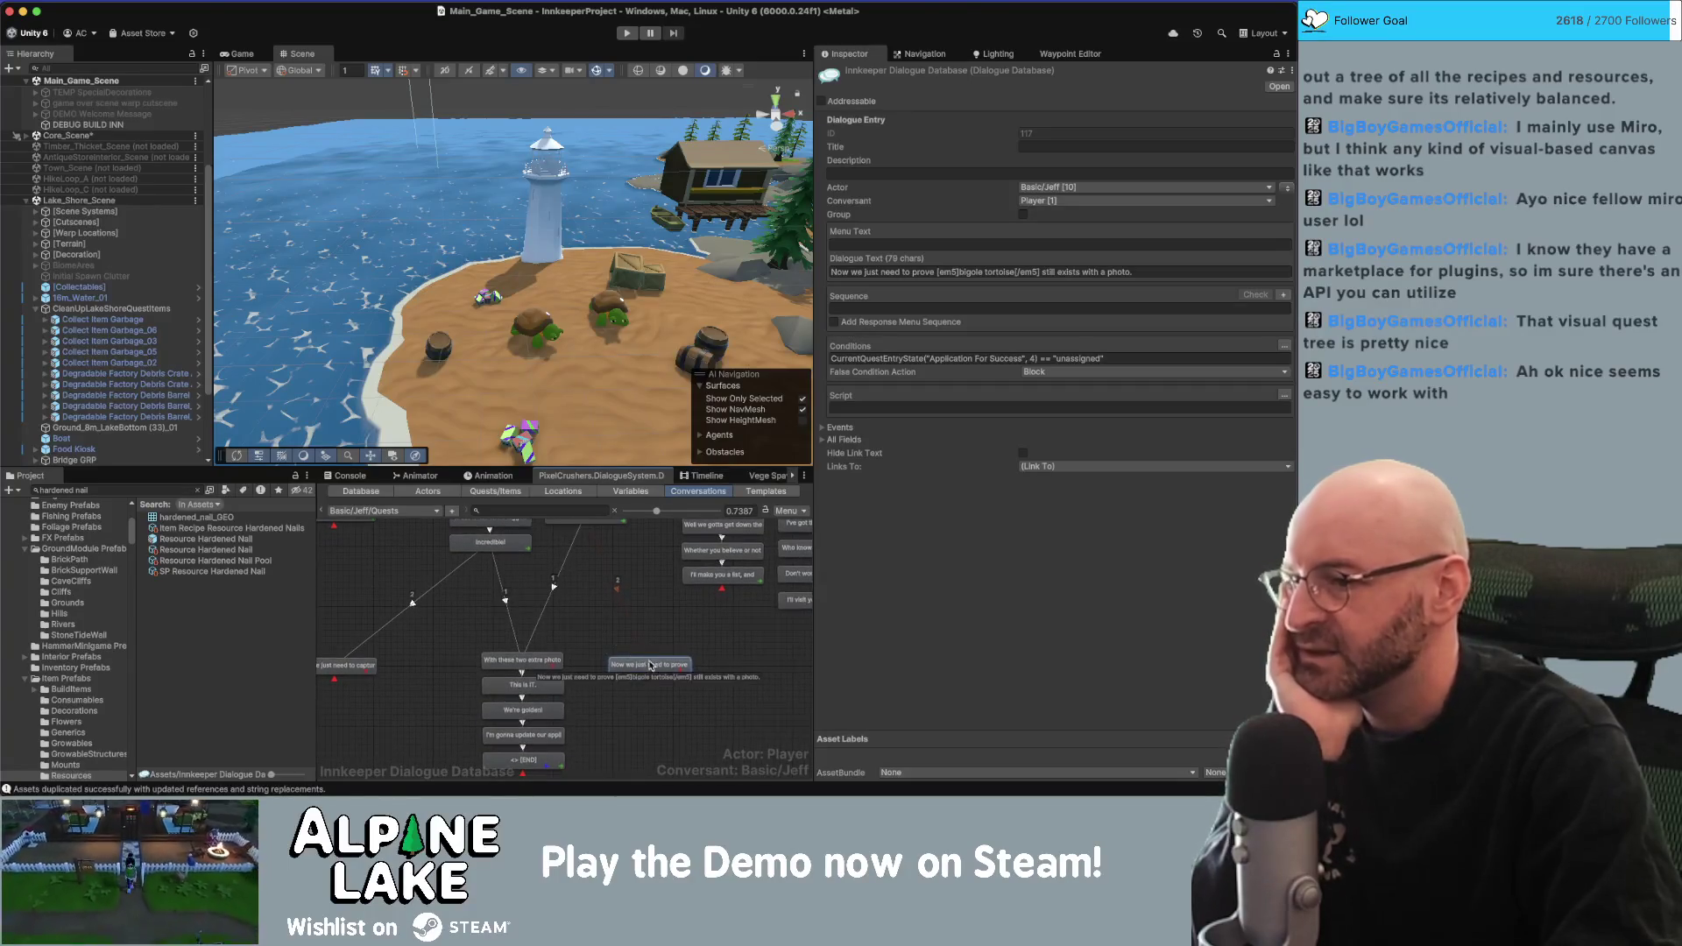
left_click_drag(370, 672, 422, 660)
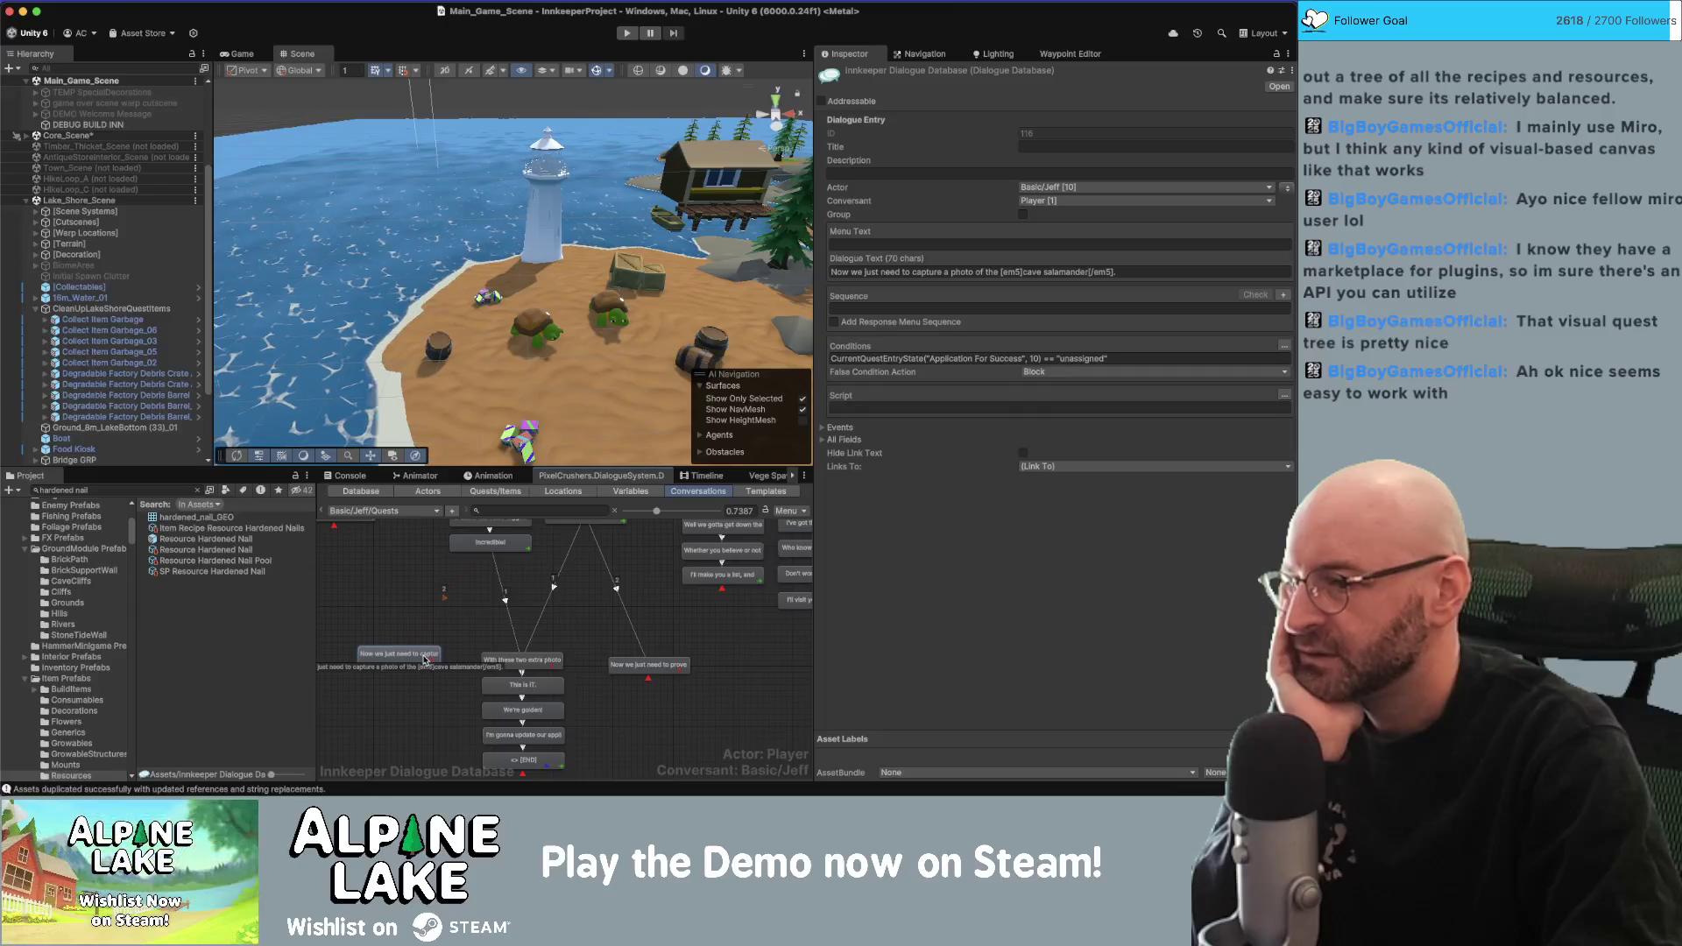
left_click_drag(586, 633, 586, 706)
scroll(469, 630, "down", 5)
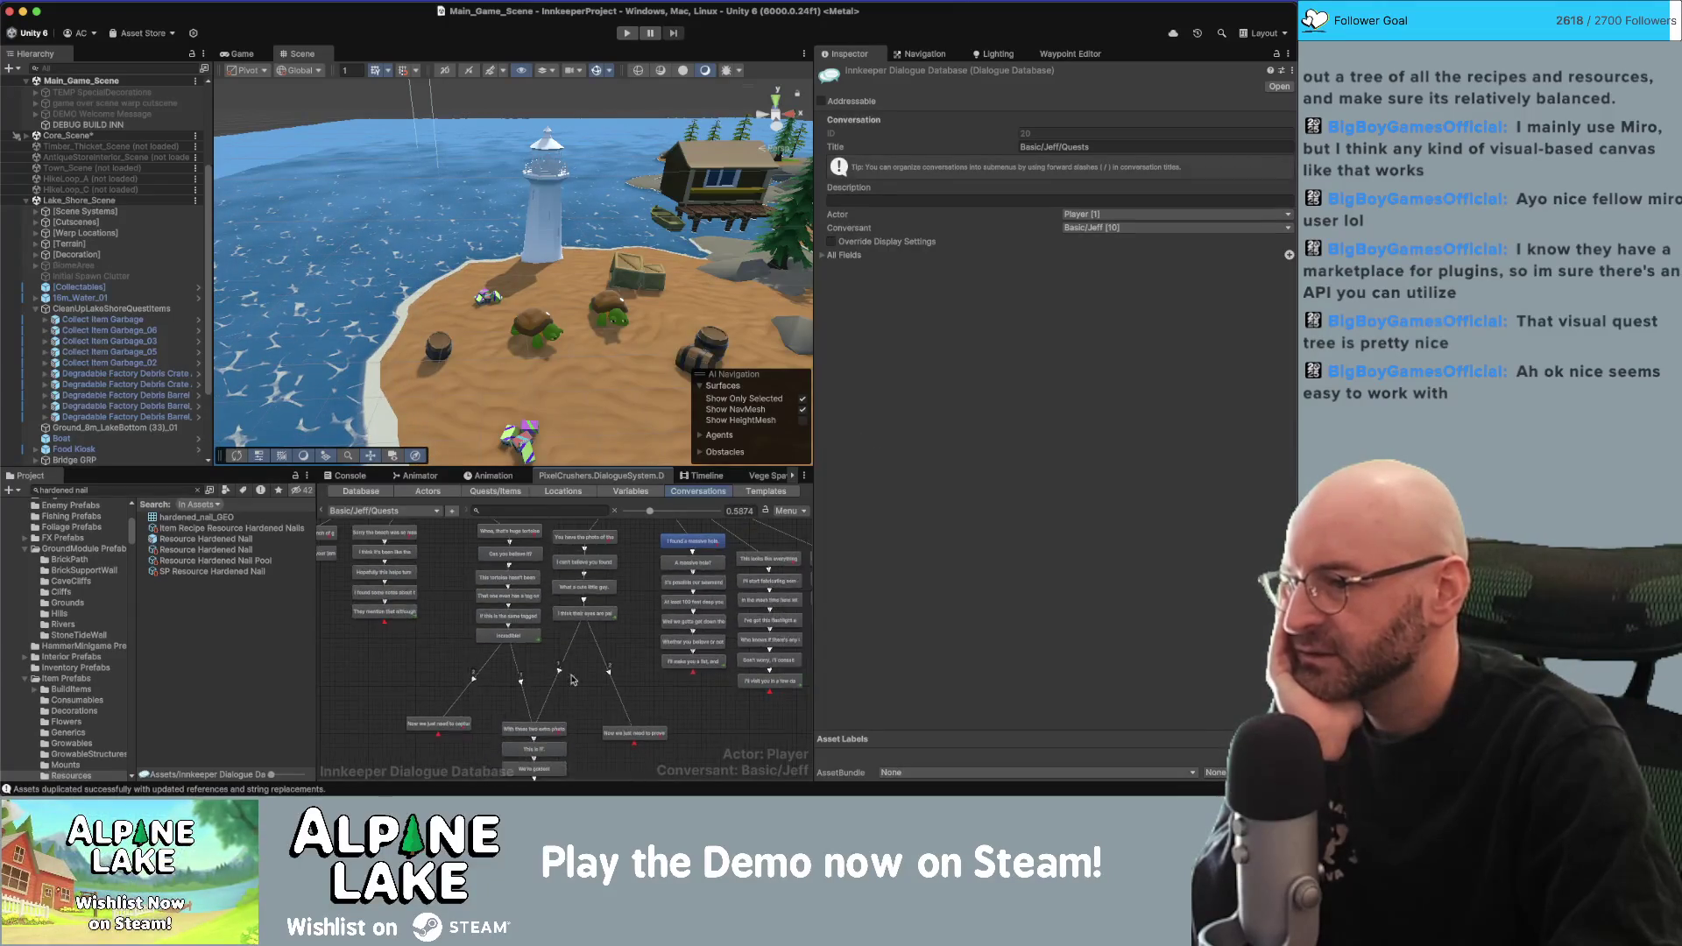
left_click_drag(513, 661, 495, 661)
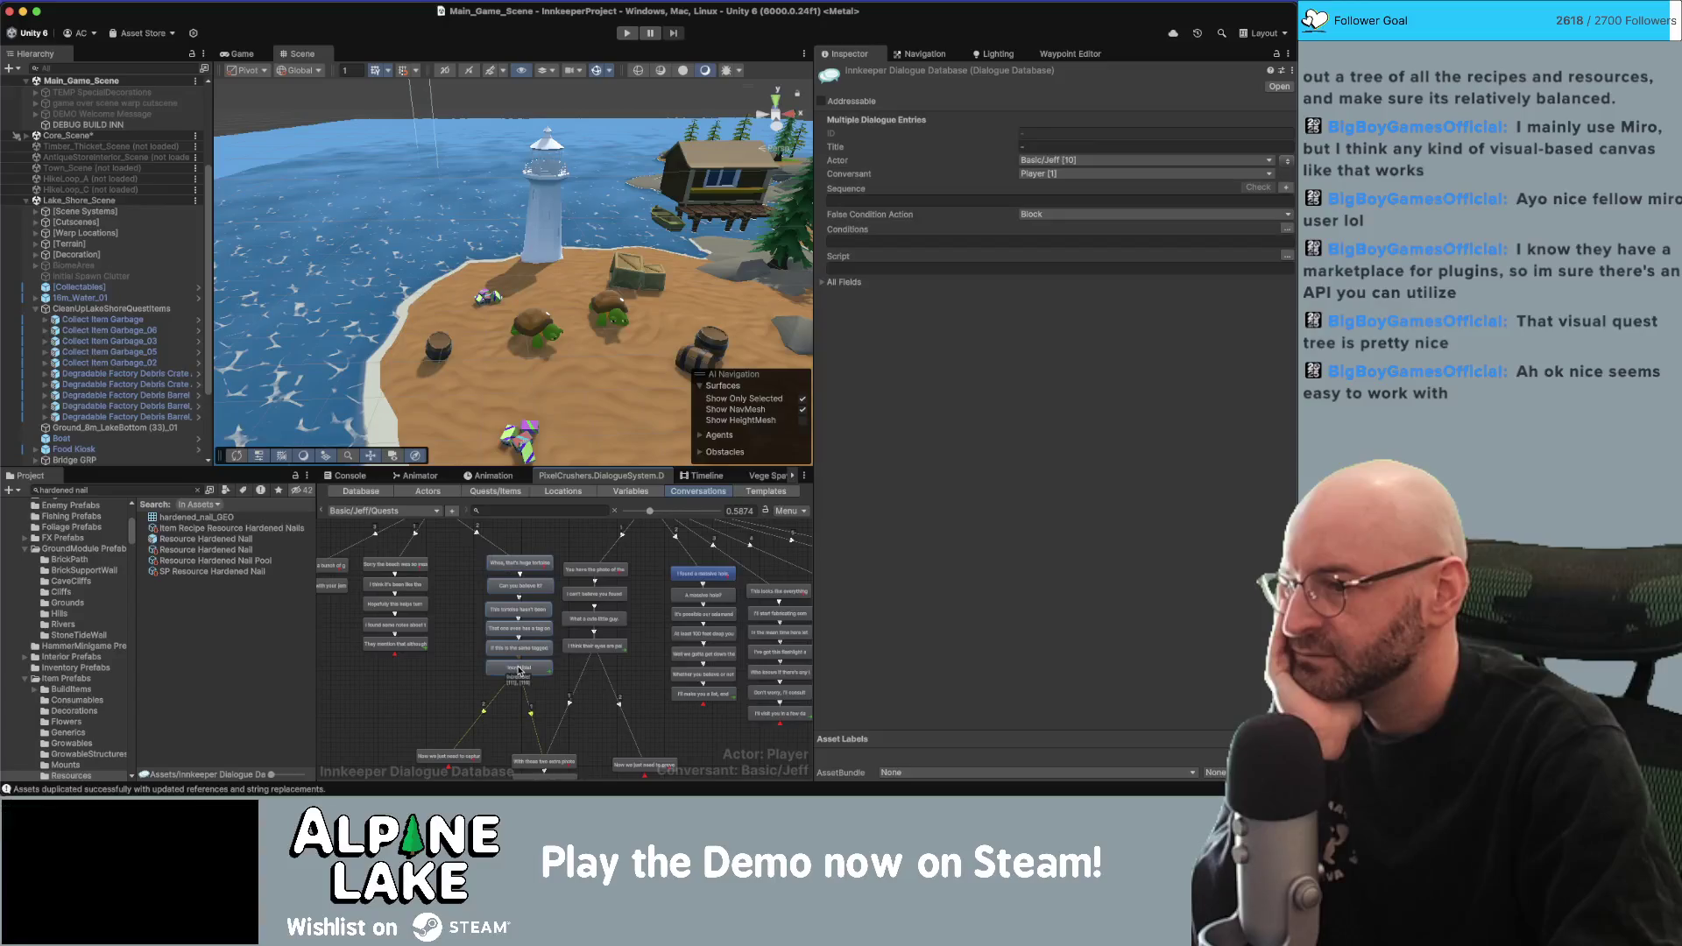
scroll(511, 729, "down", 3)
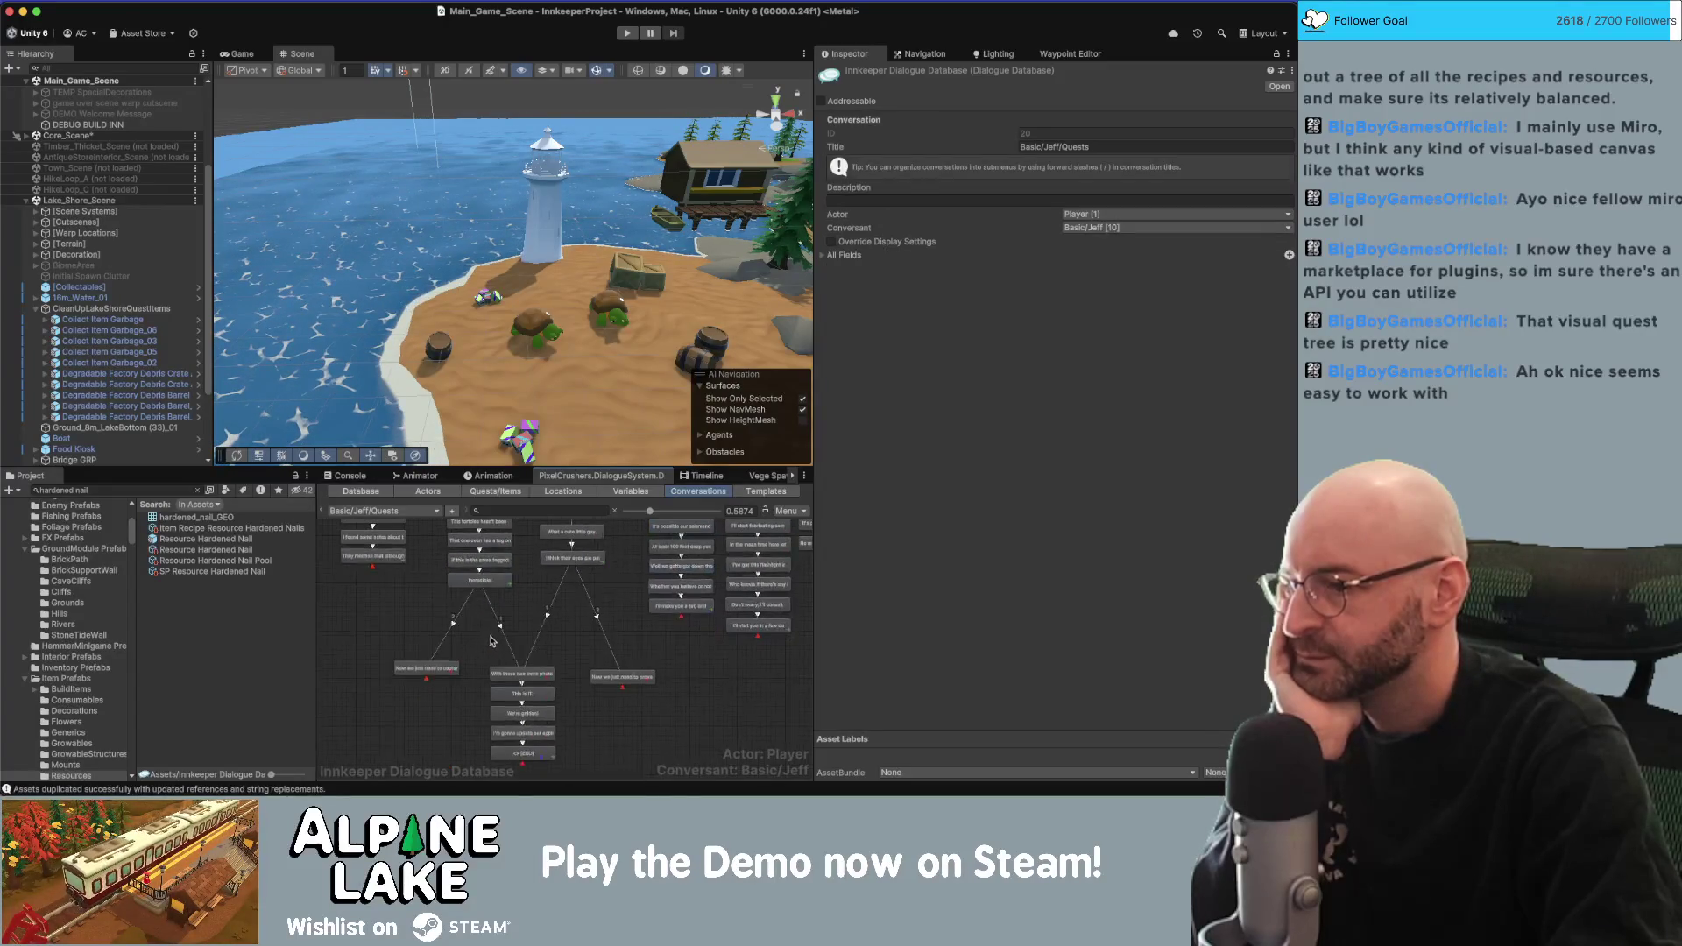
Check the conditions on the 'With these two extra photos' and 'Now we just need to prove' replies.
left_click(534, 673)
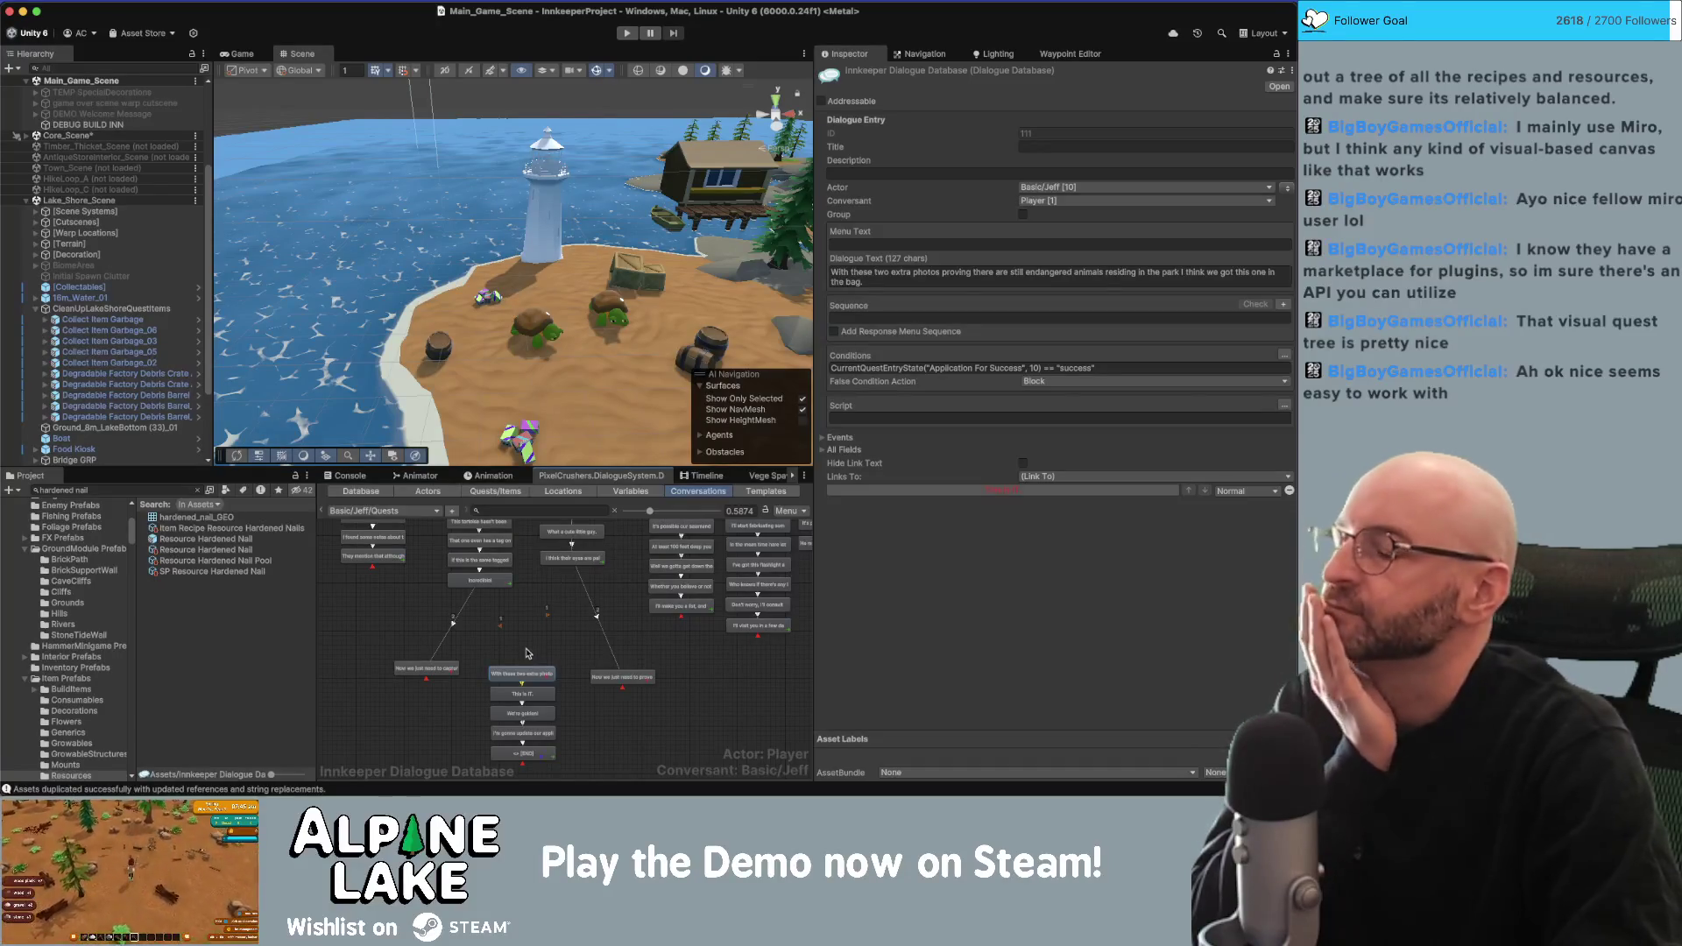
left_click(647, 674)
scroll(647, 670, "up", 5)
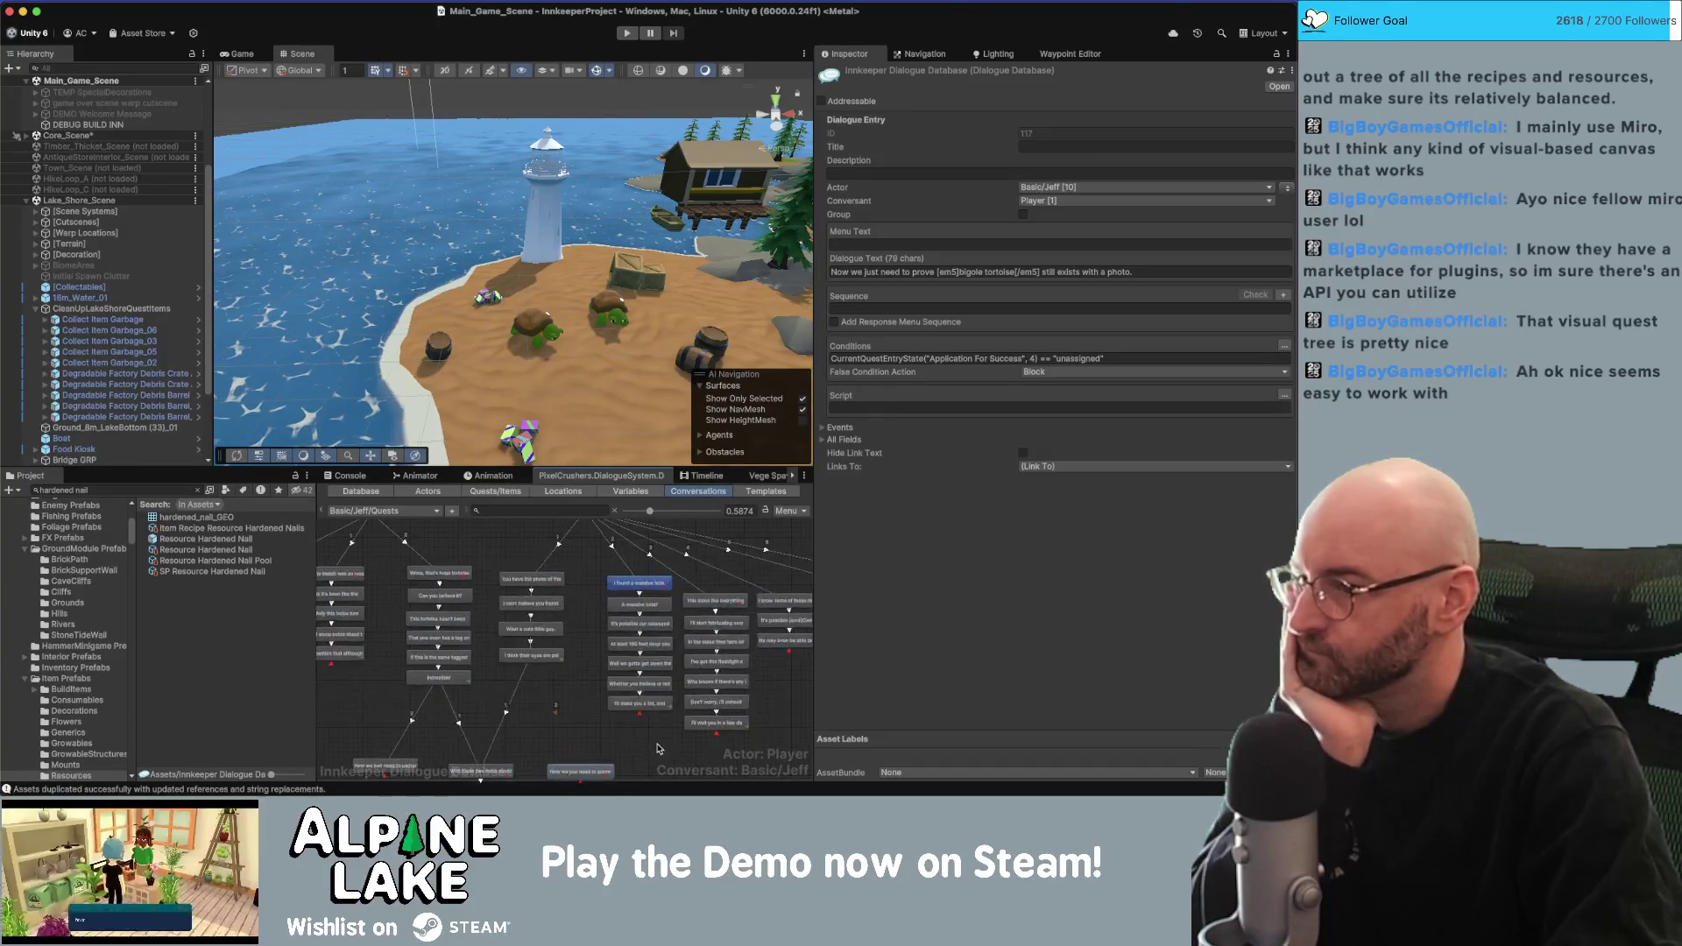
scroll(551, 586, "up", 2)
Nudge 'About the salamander...' right and shift the tortoise branch's reply nodes slightly right.
left_click_drag(566, 631, 648, 639)
scroll(614, 624, "down", 3)
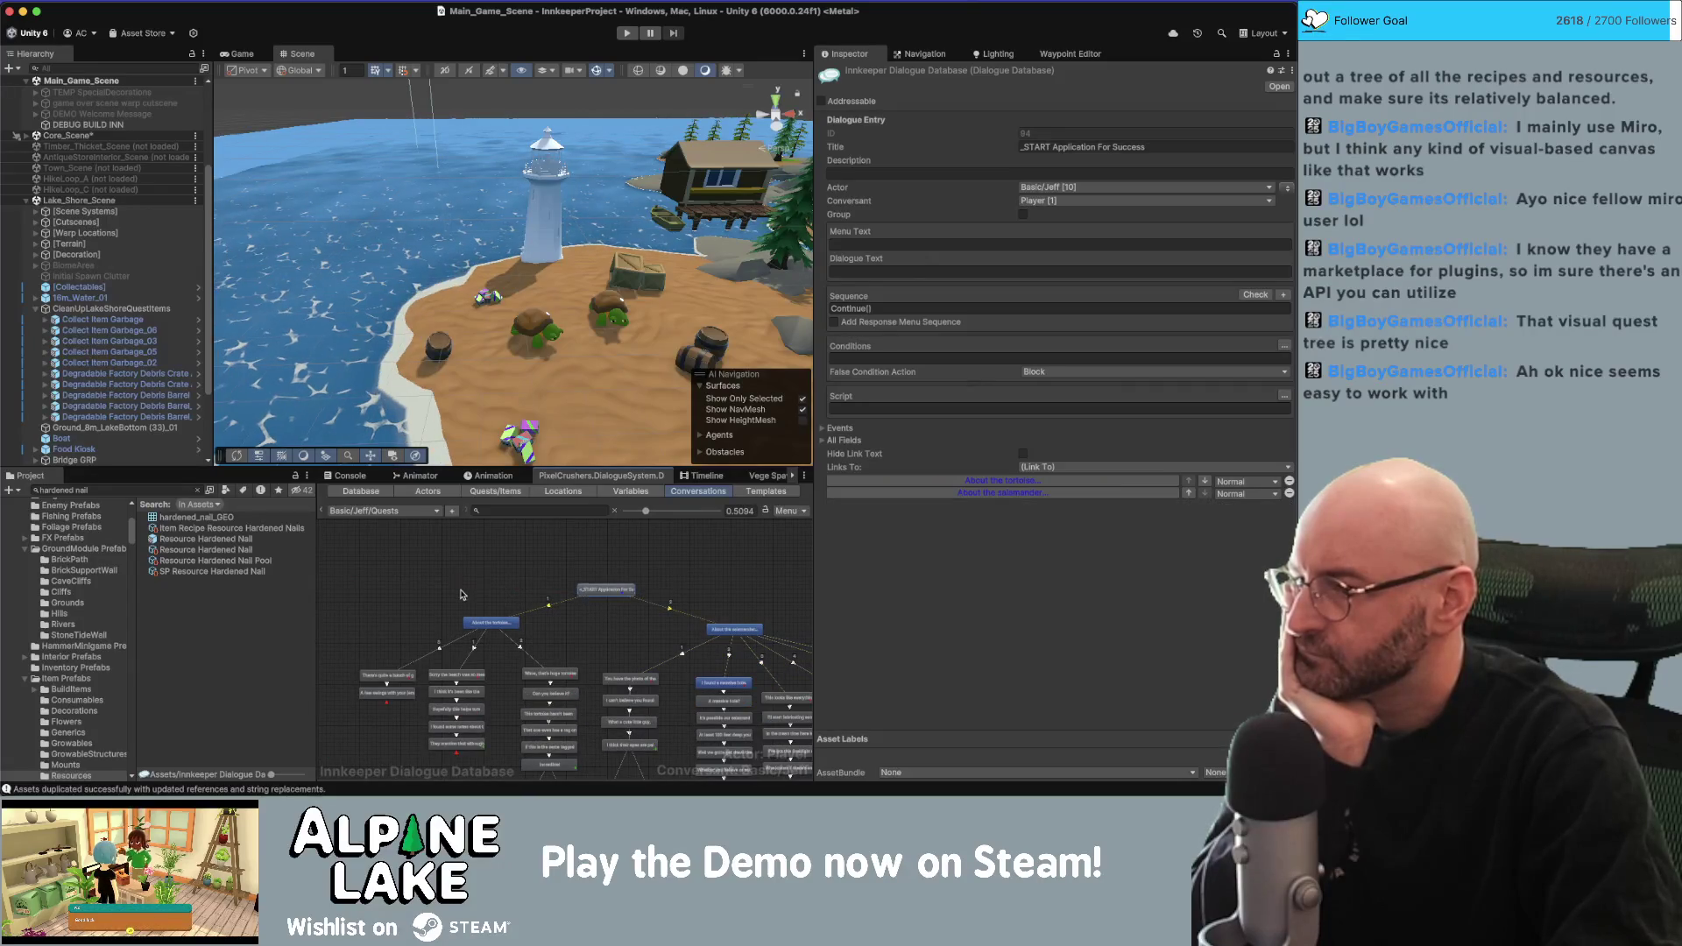
left_click(481, 638)
scroll(422, 615, "down", 2)
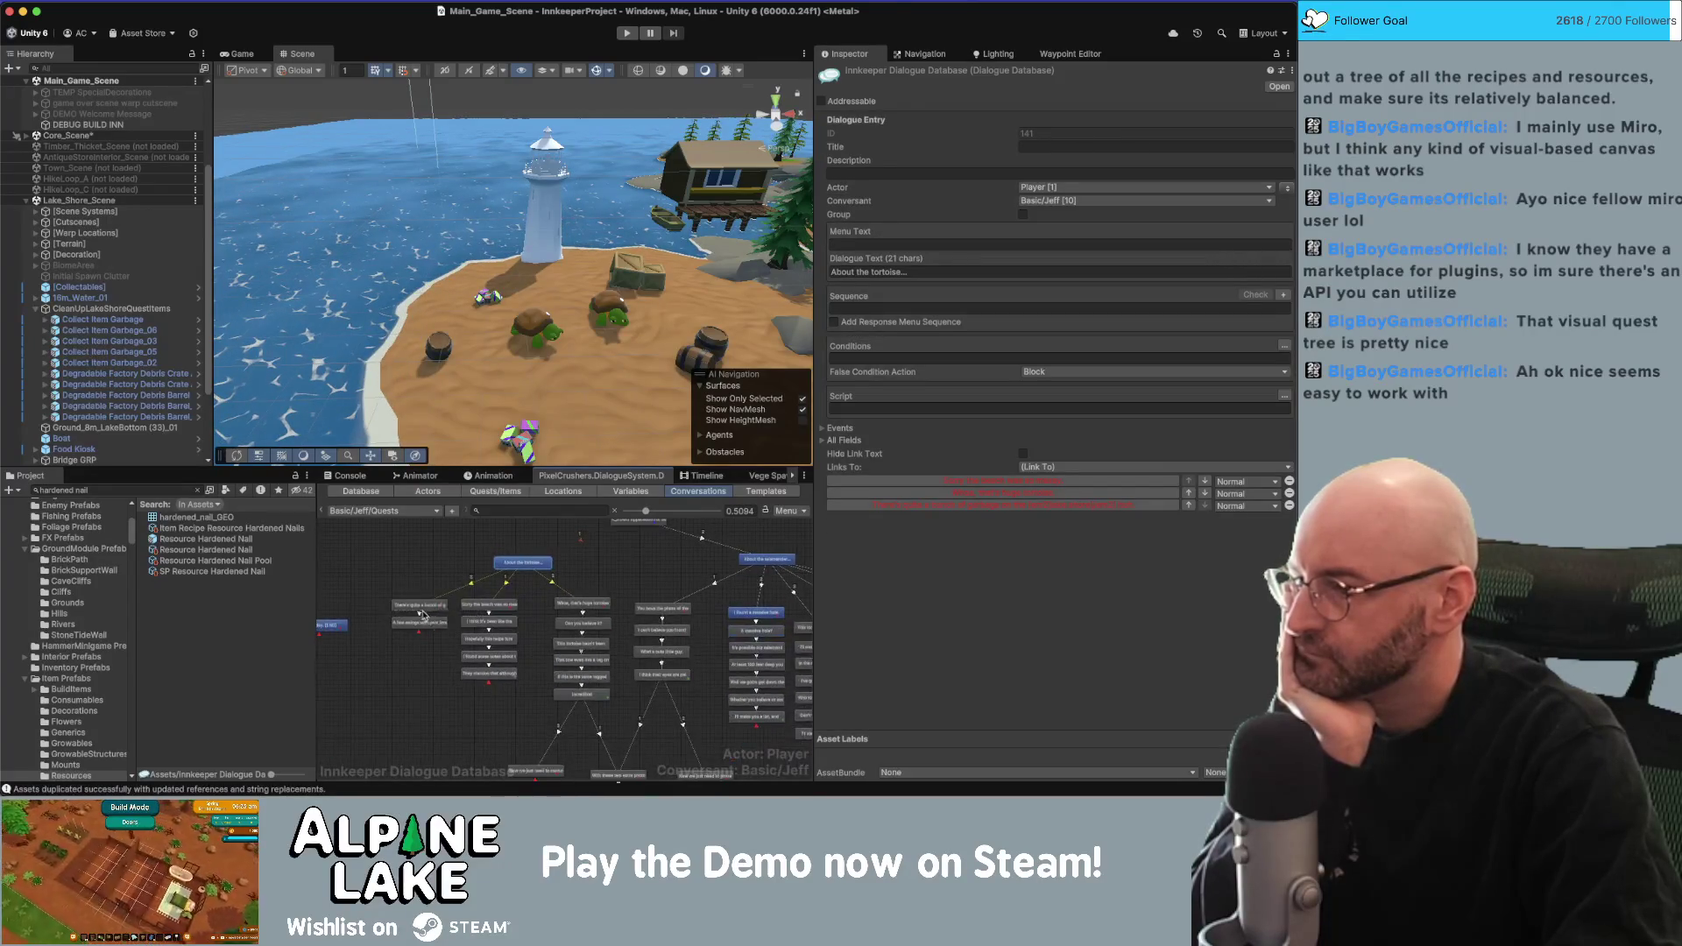
left_click_drag(470, 678, 471, 677)
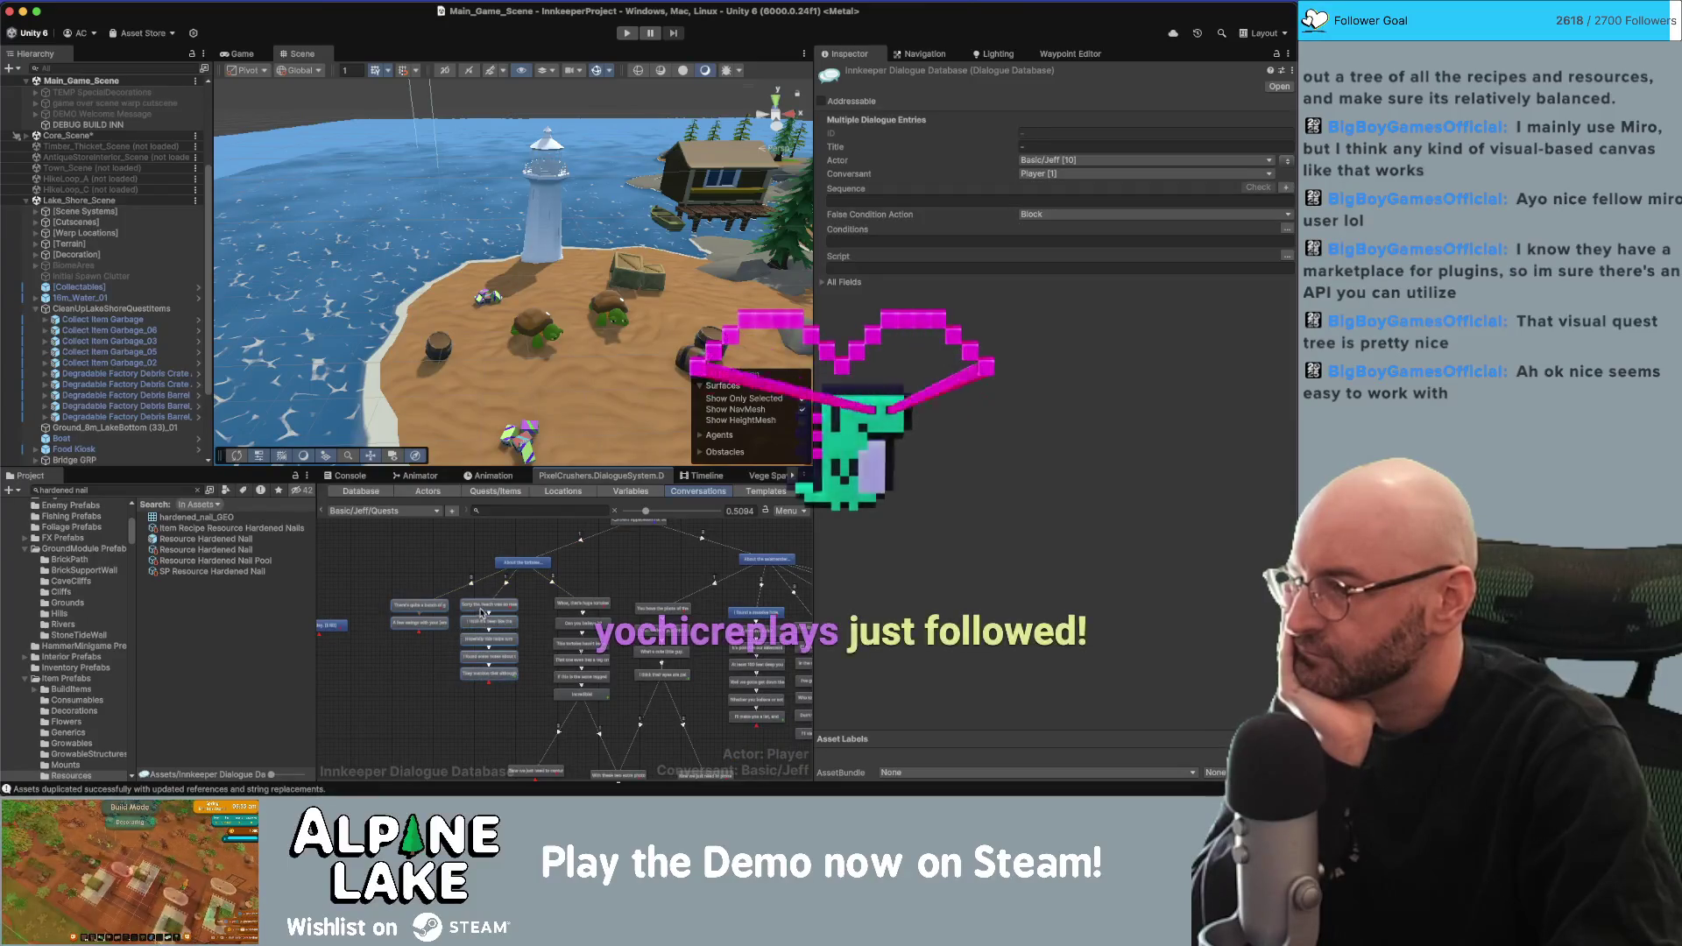
left_click_drag(486, 610, 495, 611)
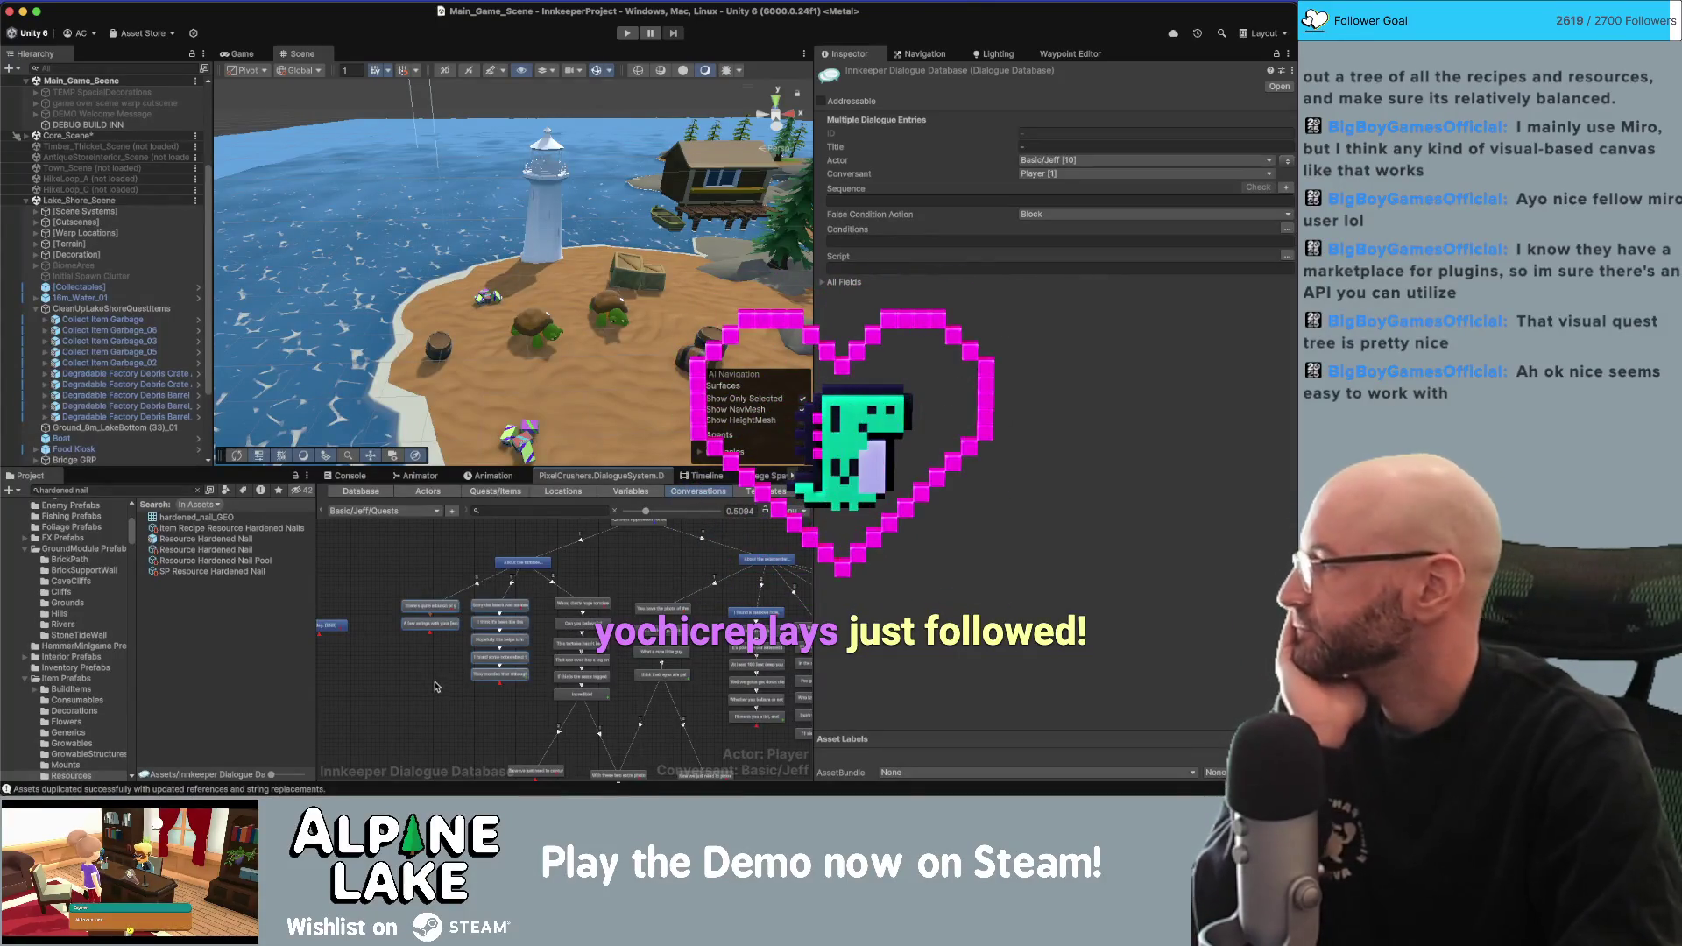
left_click_drag(424, 705, 495, 605)
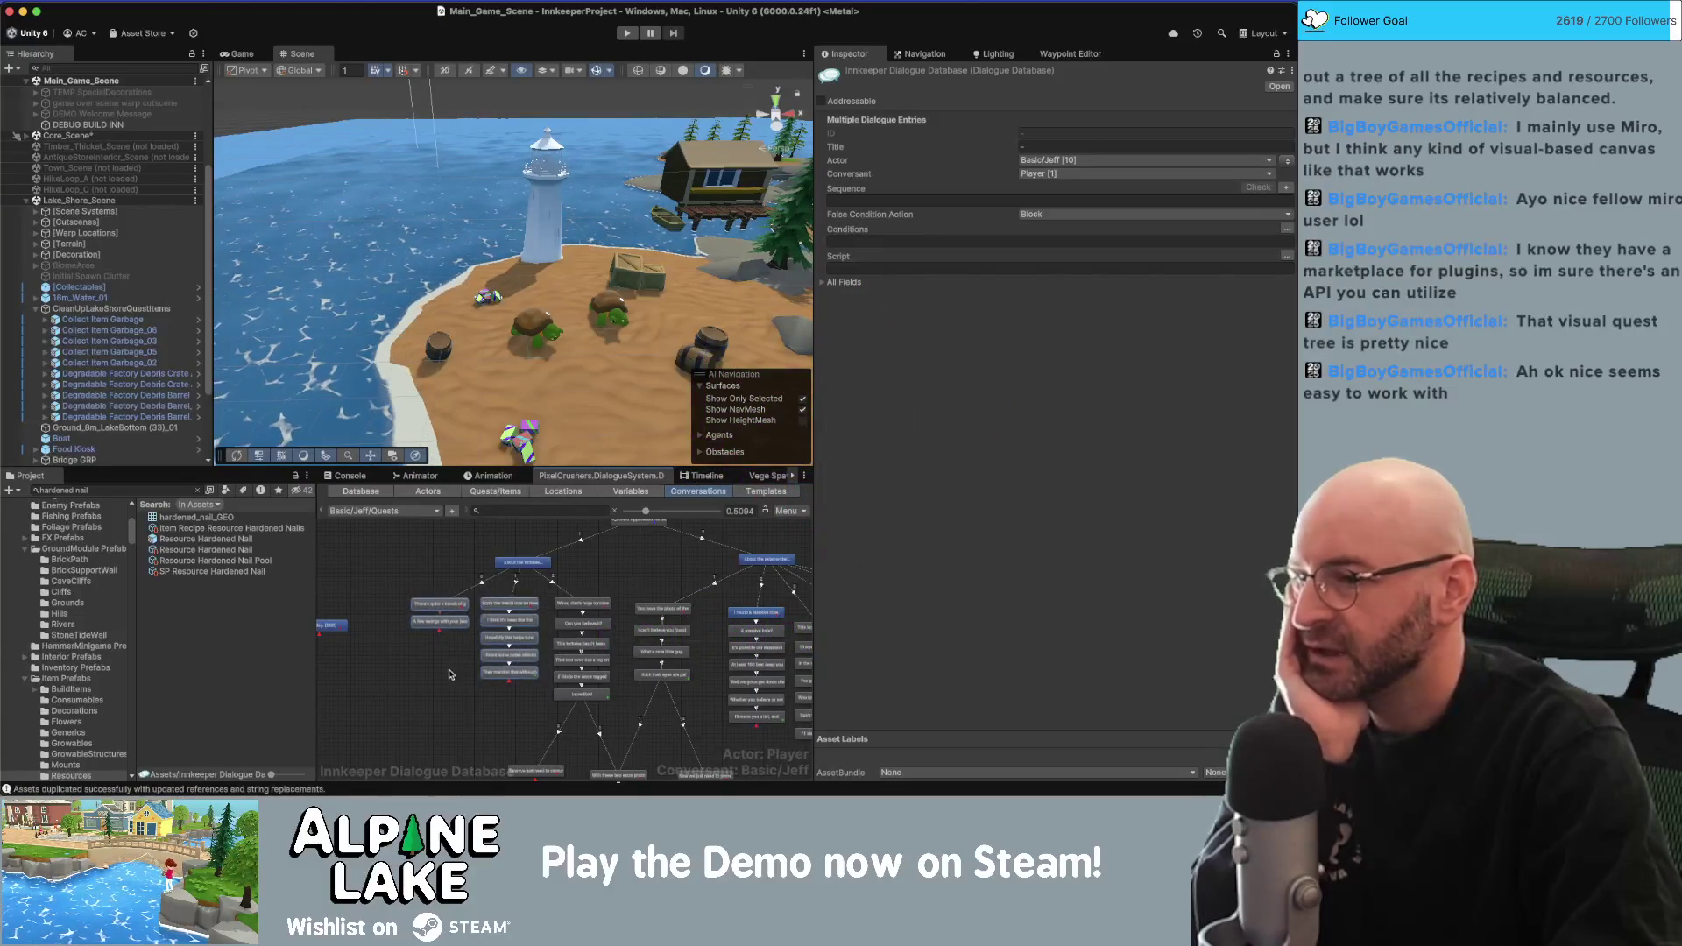
left_click(517, 565)
left_click(580, 607)
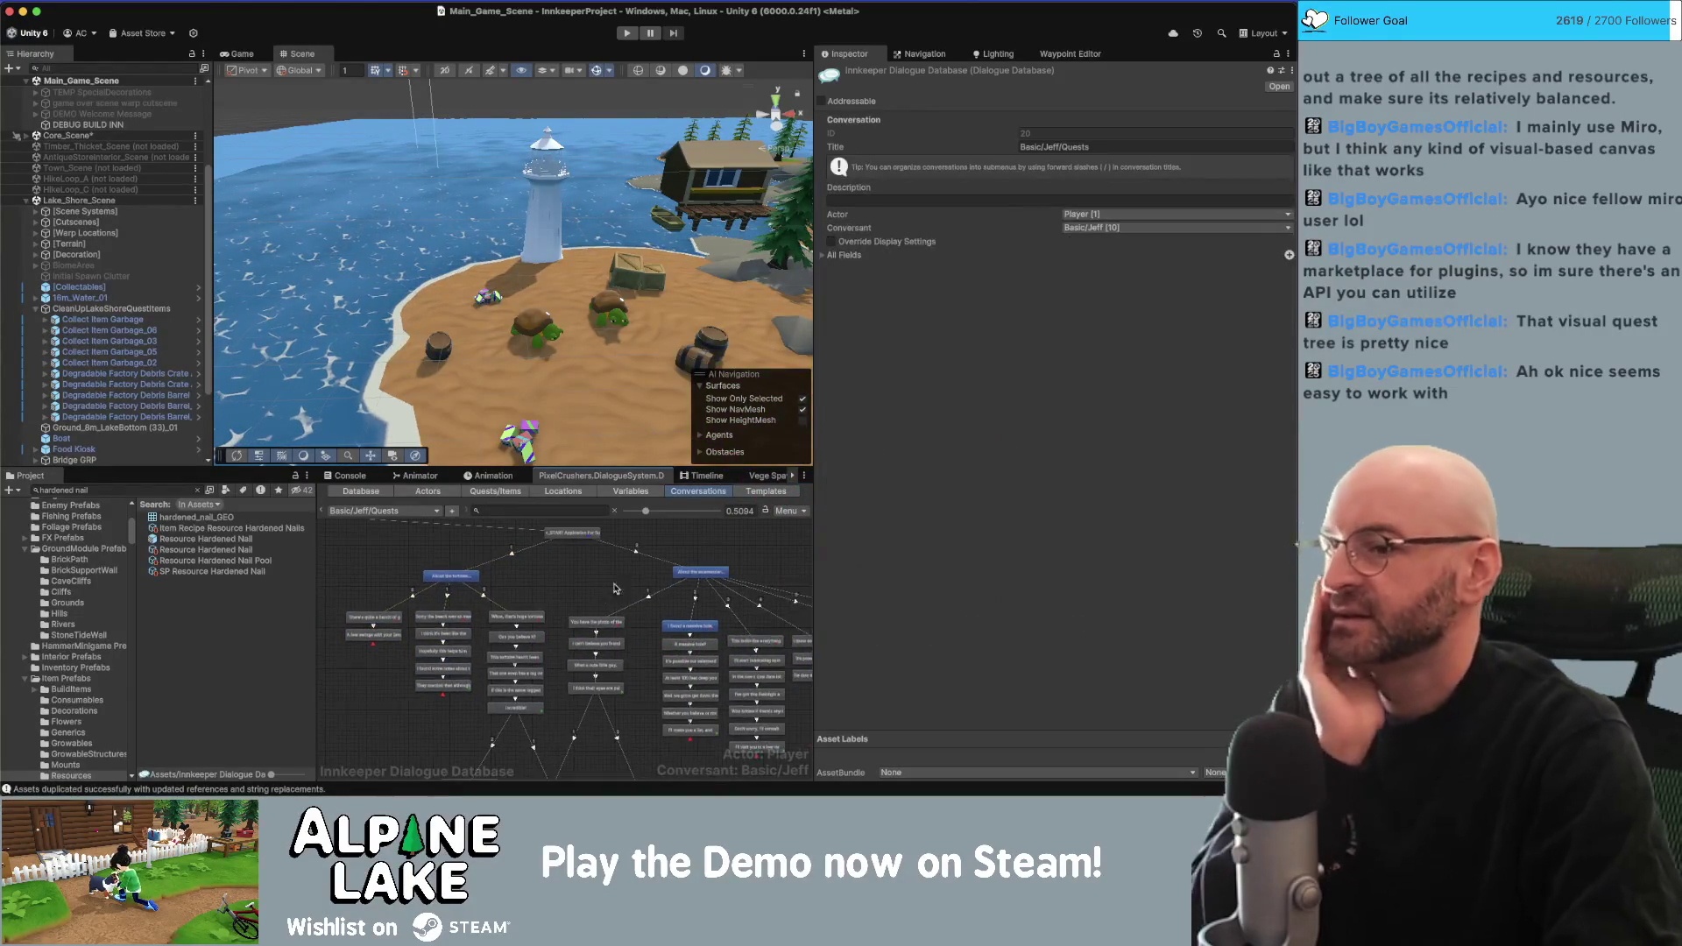
Raise the right-hand reply columns into line and check the 'Give me a day' reply.
scroll(622, 652, "down", 3)
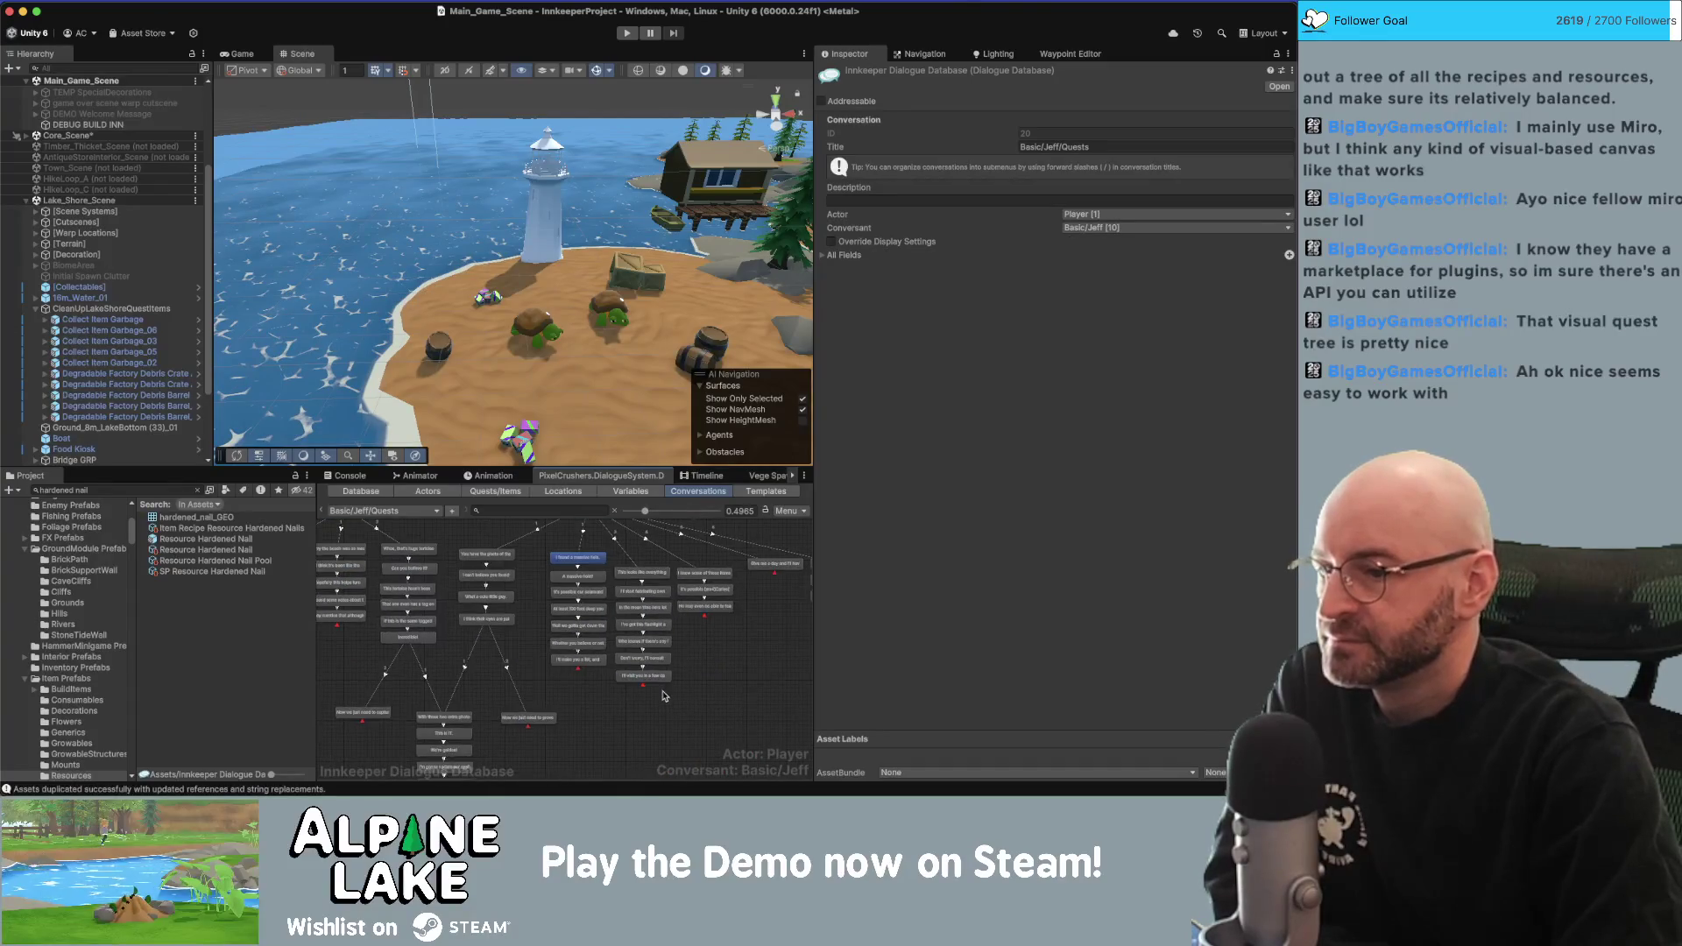
left_click_drag(646, 580, 644, 562)
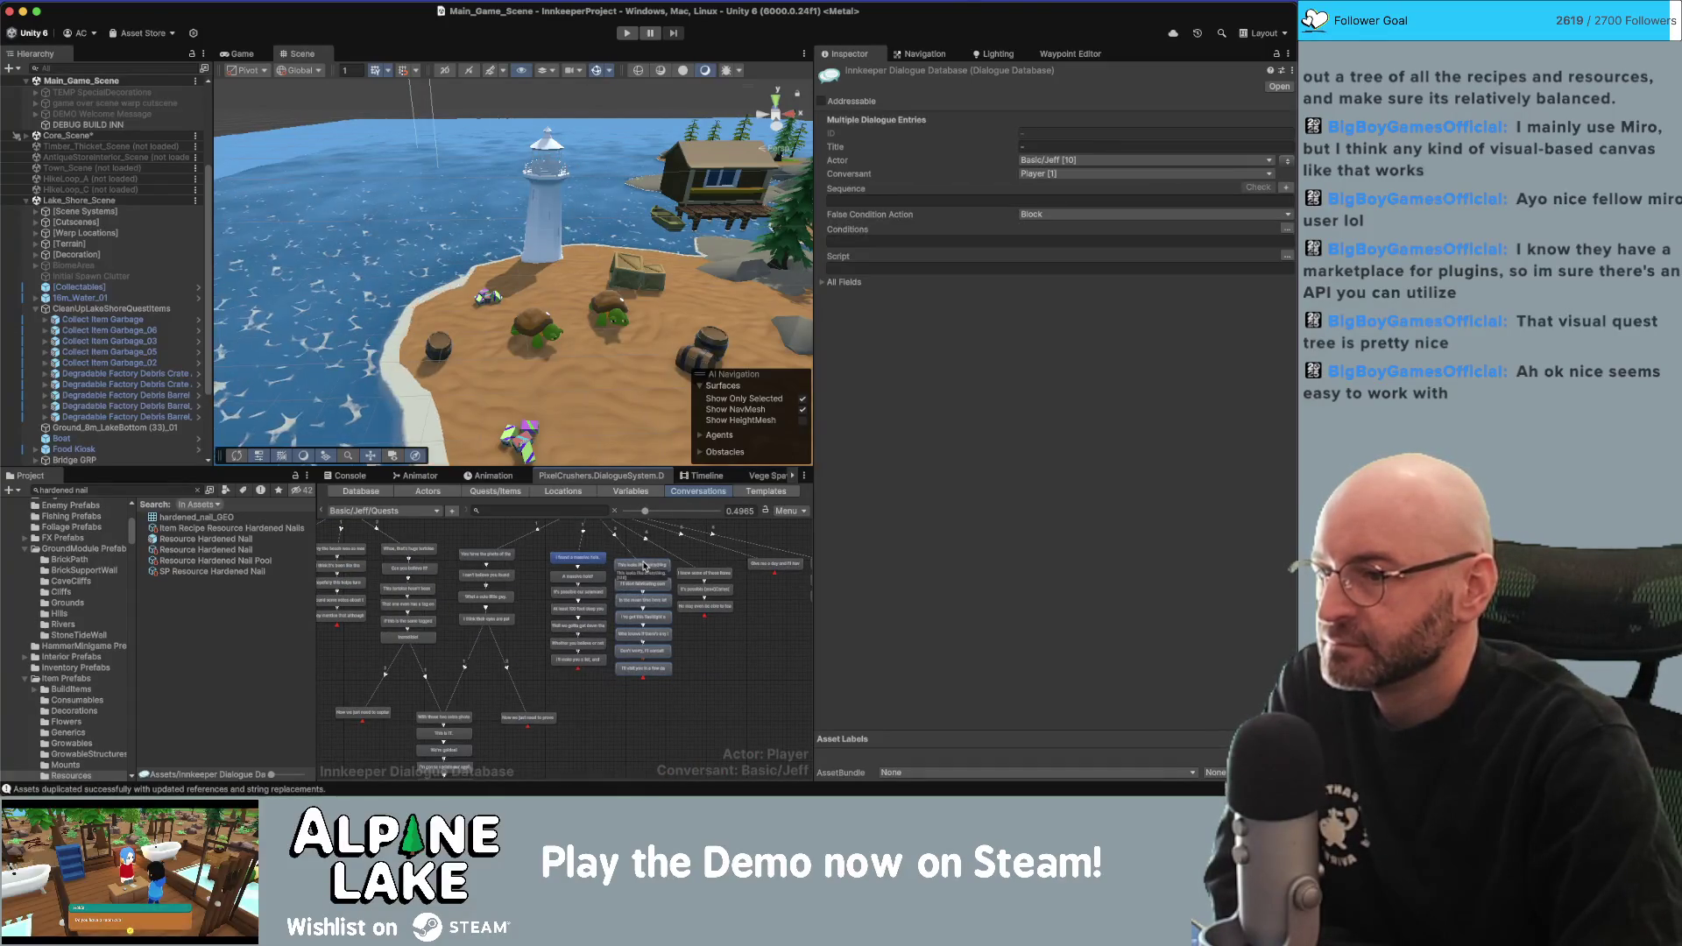
scroll(644, 562, "up", 3)
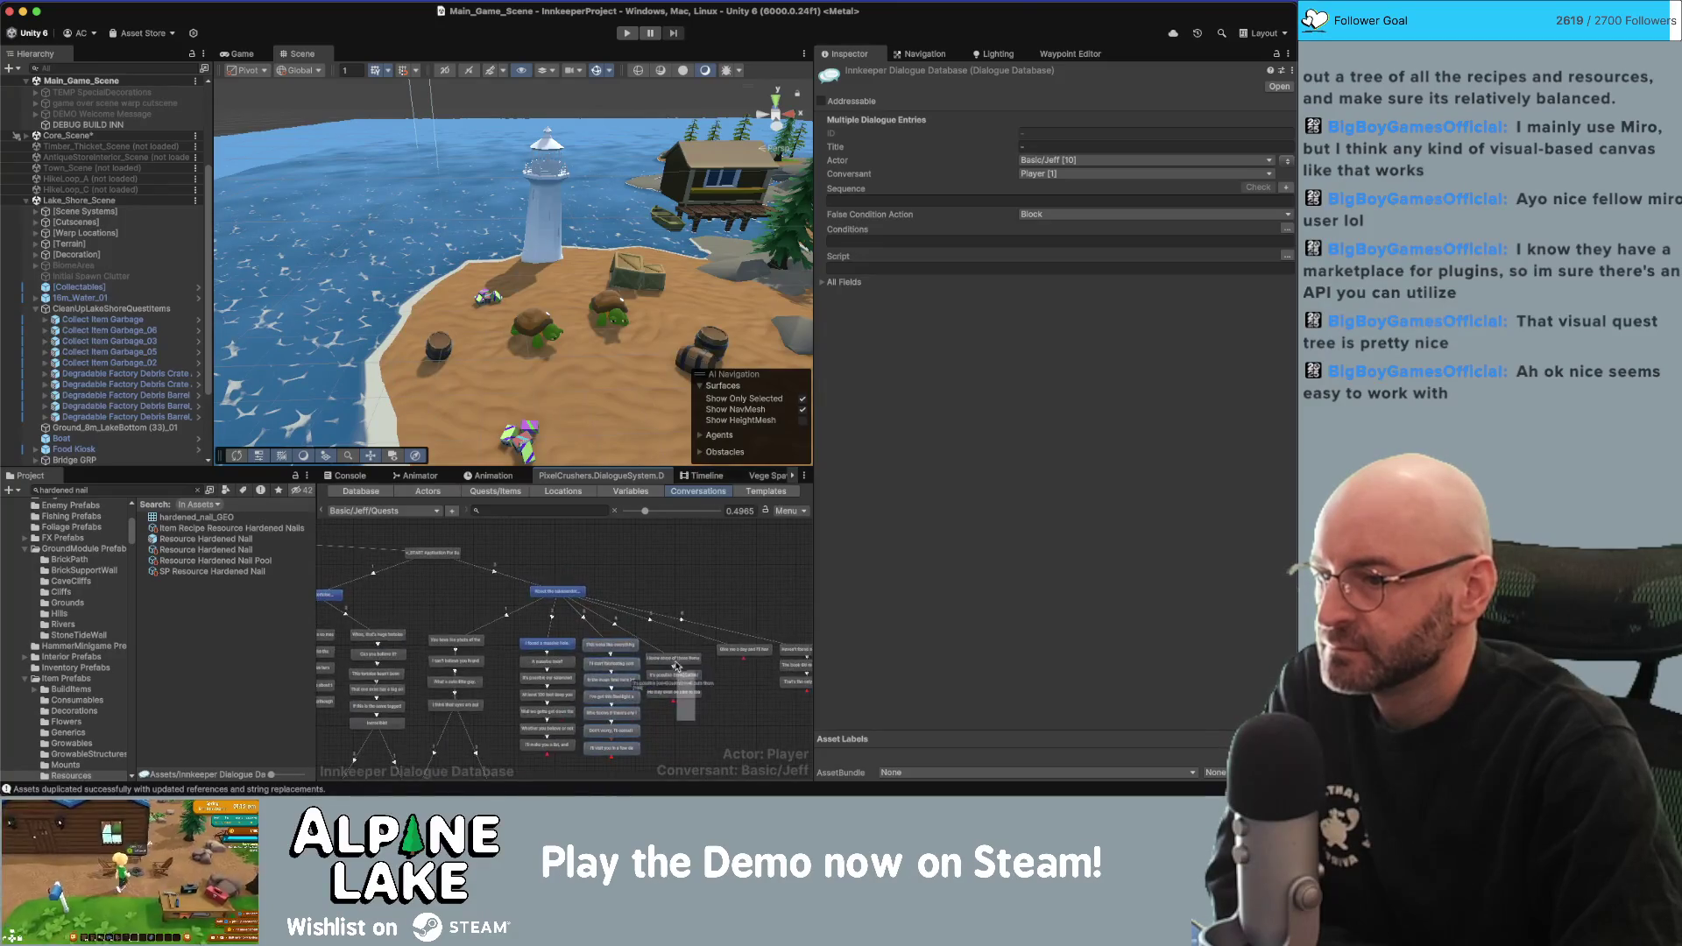
left_click_drag(673, 649, 674, 636)
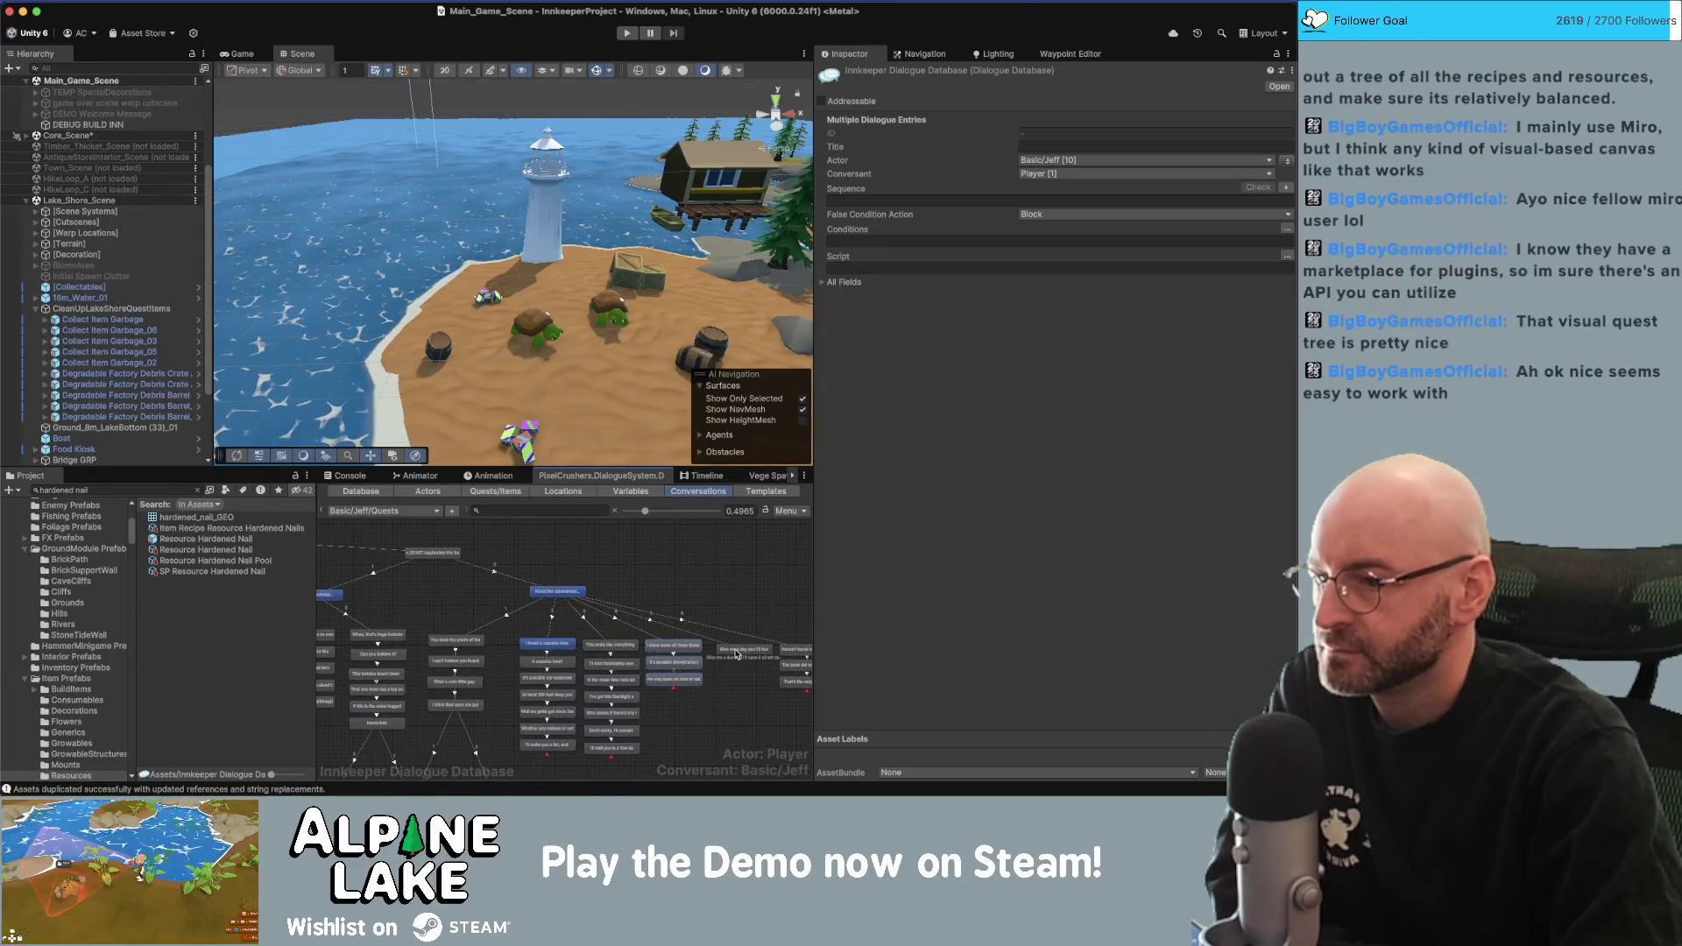
left_click(734, 649)
scroll(734, 649, "right", 3)
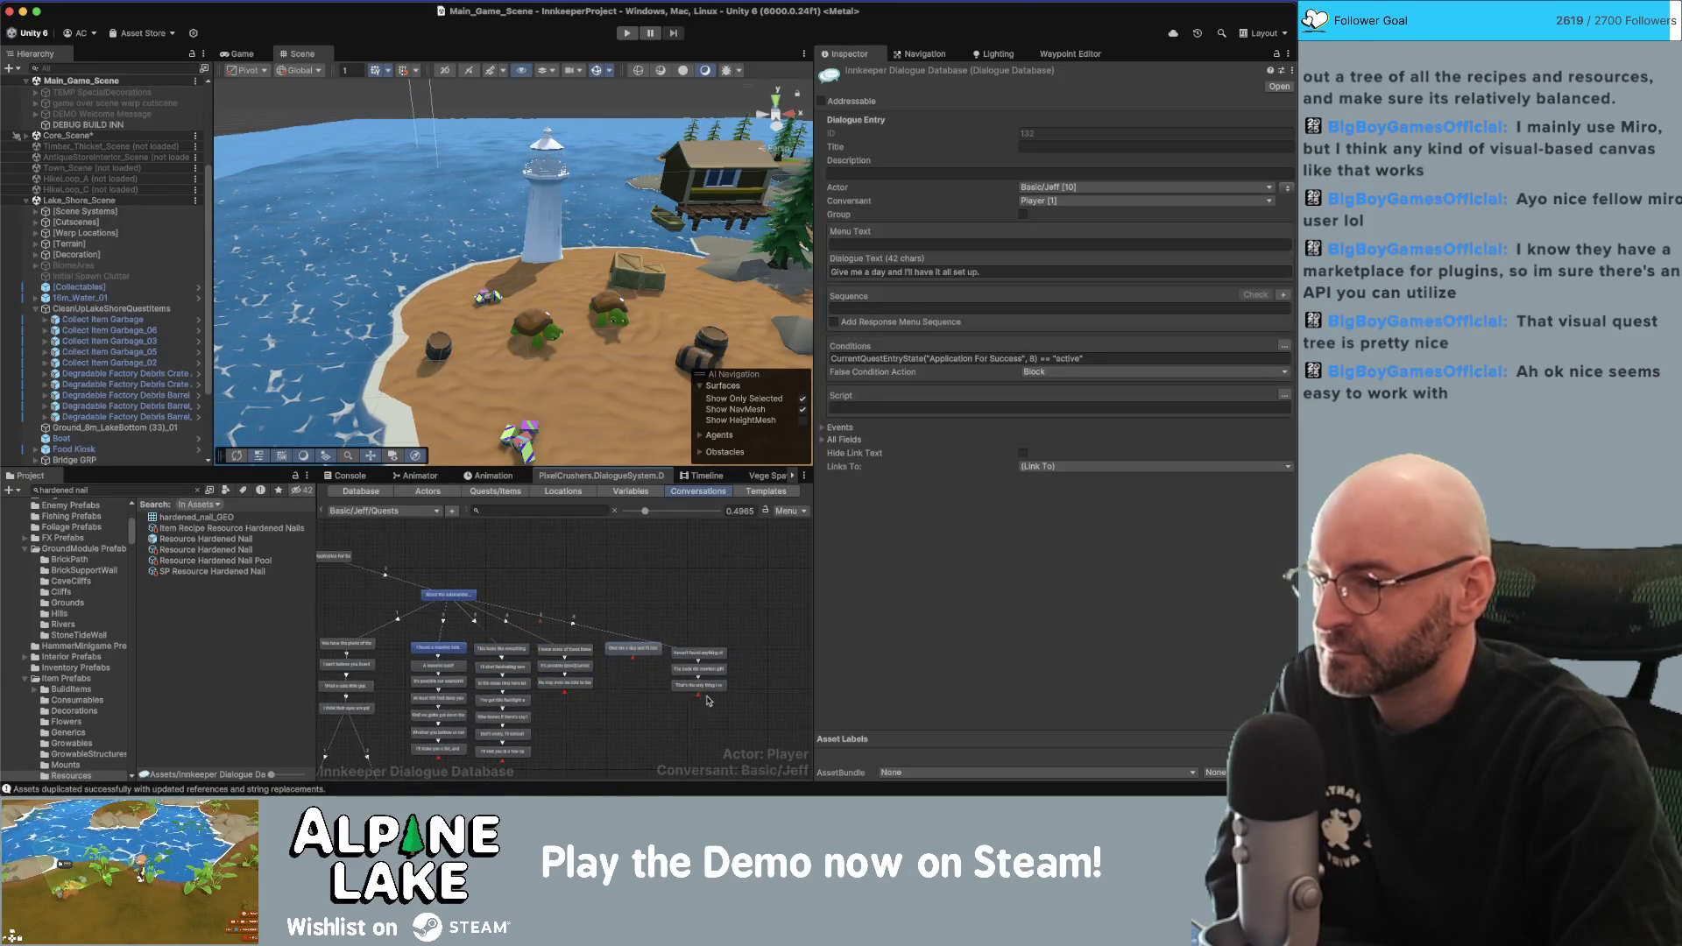
left_click(692, 653, "shift")
left_click(719, 542)
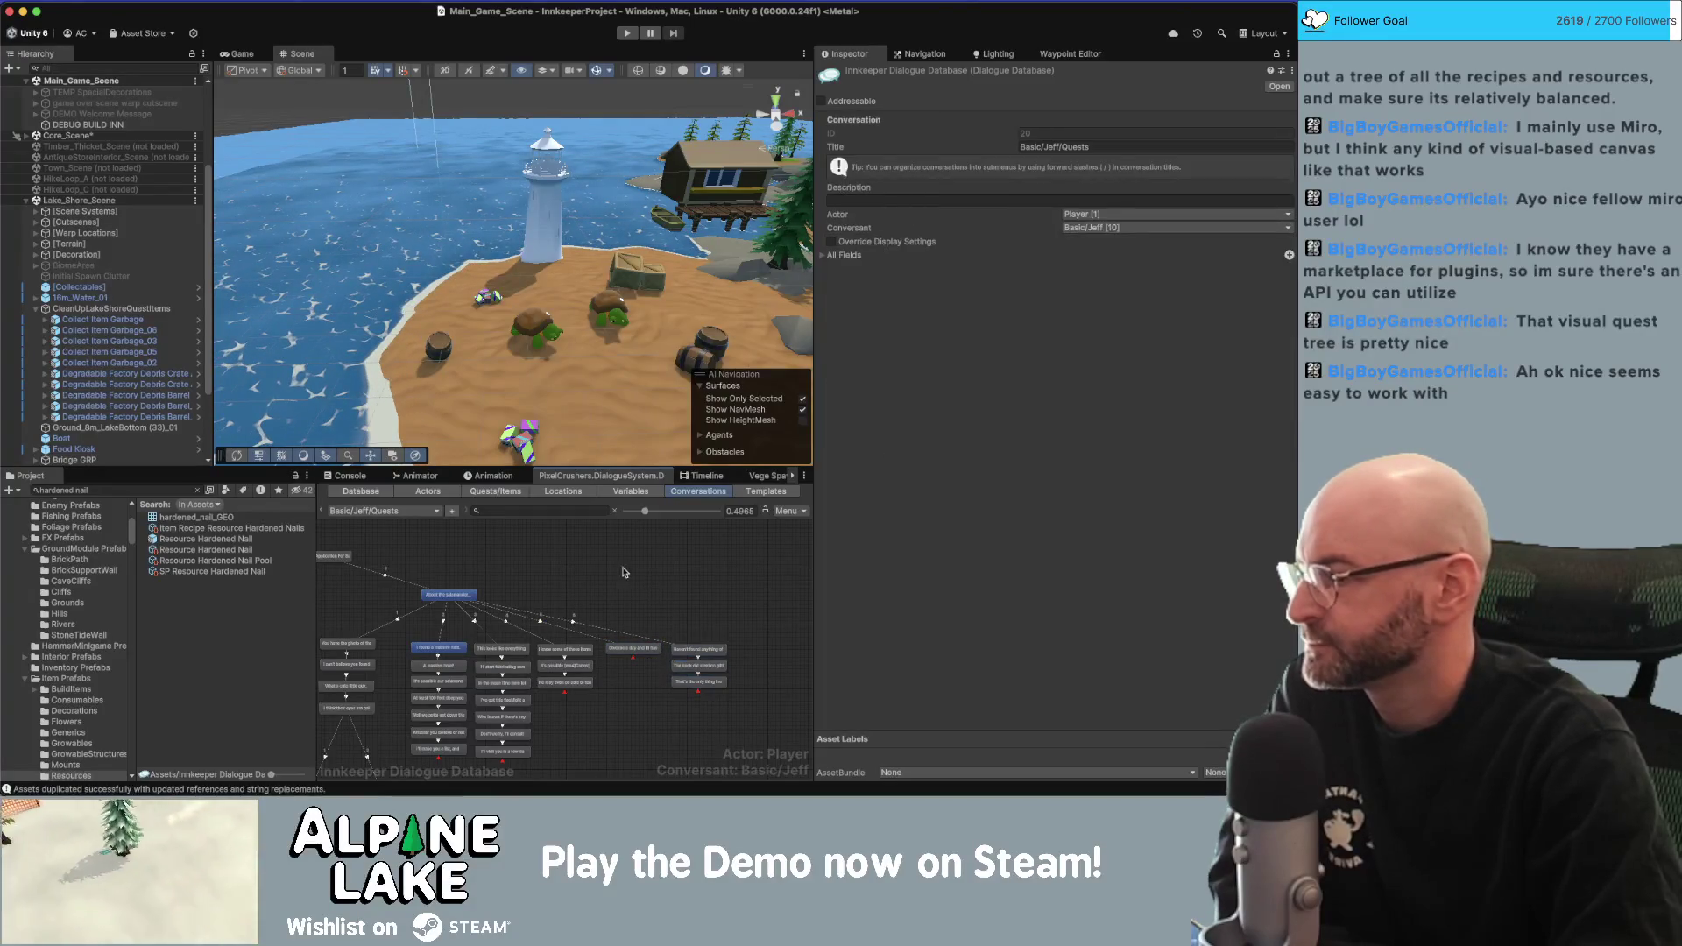
scroll(719, 542, "left", 3)
Shift four replies right and bring up the 'About the tortoise...' choice's properties.
left_click_drag(439, 690, 470, 677)
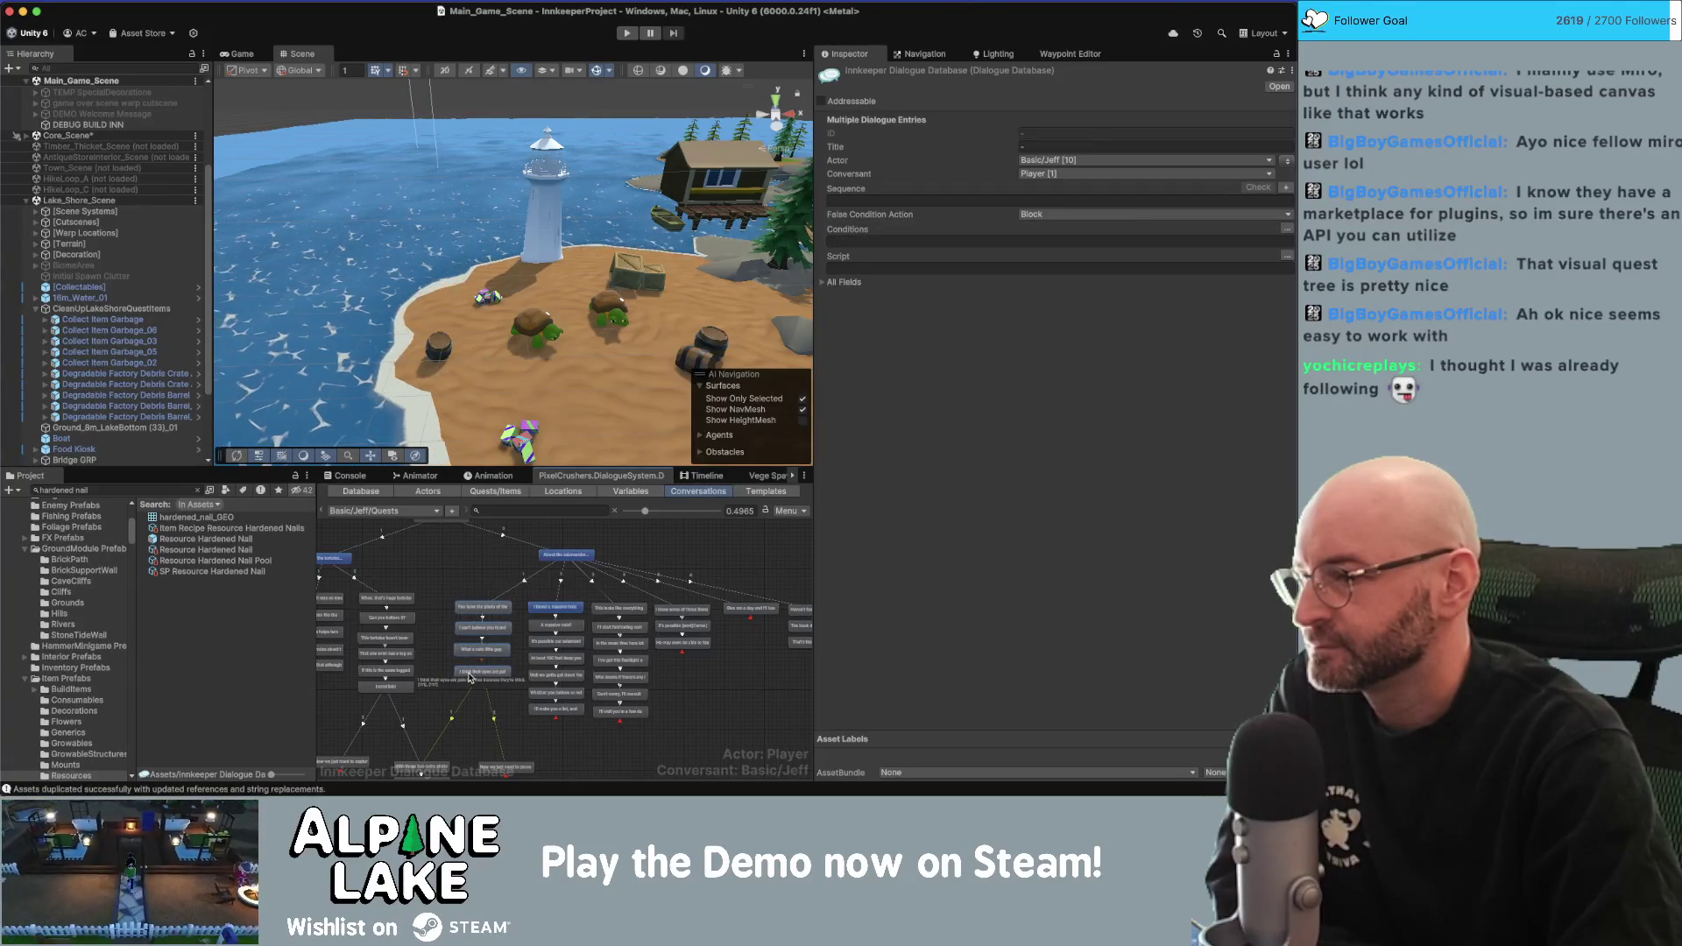
left_click(472, 672)
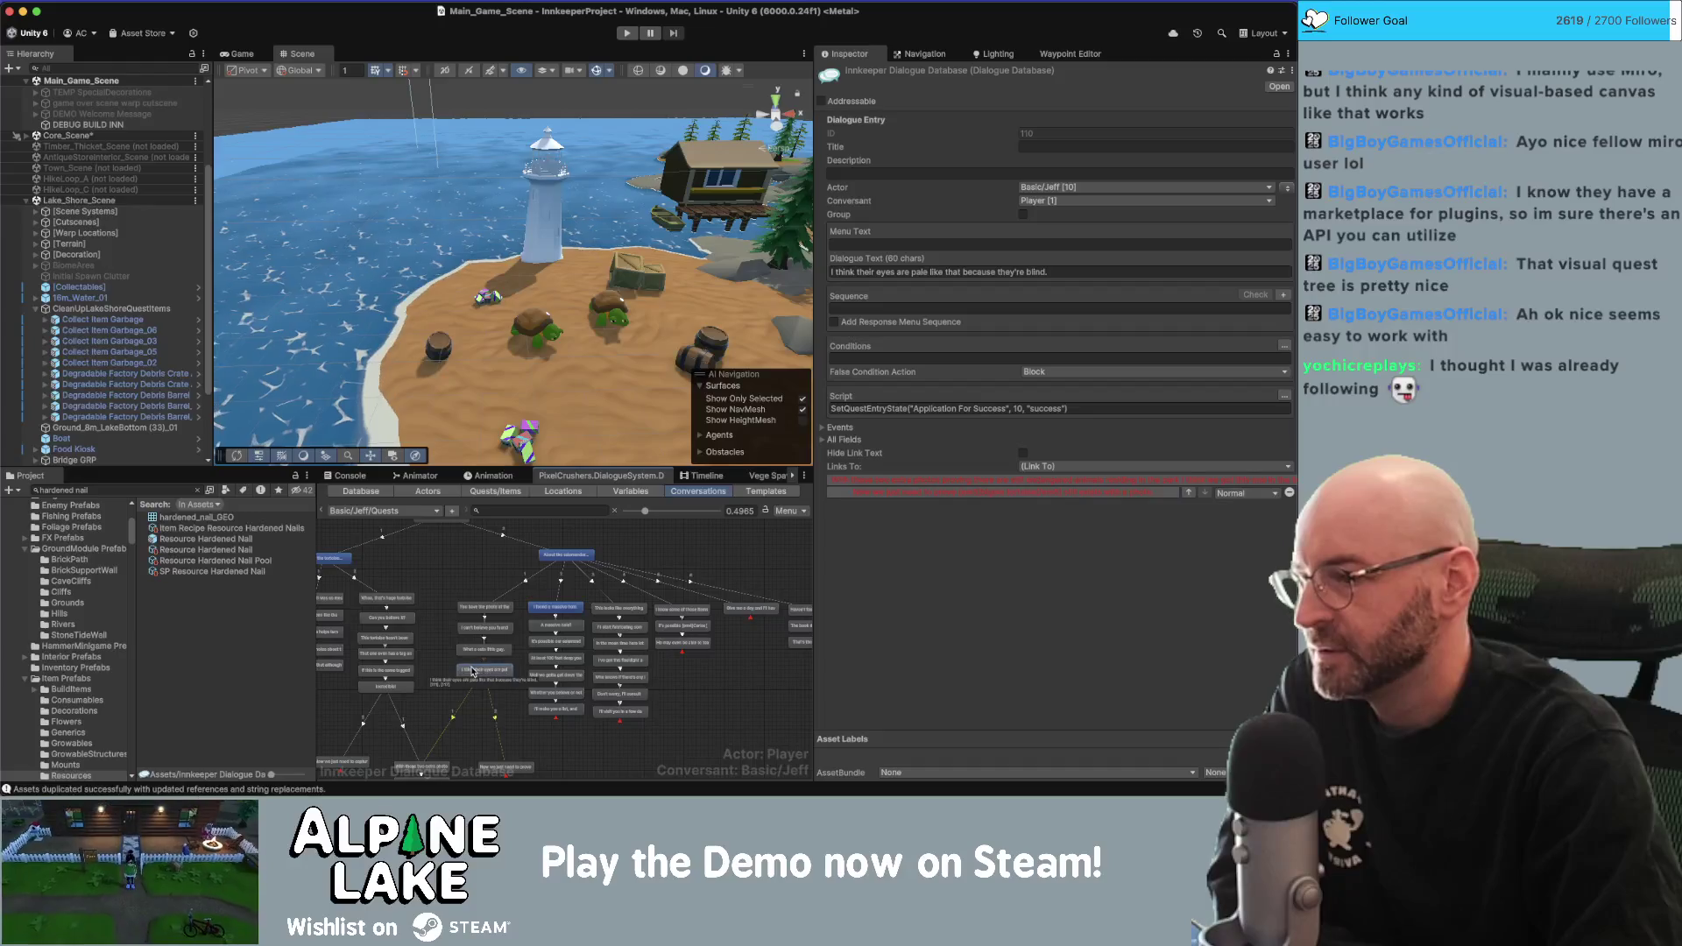
left_click(541, 632)
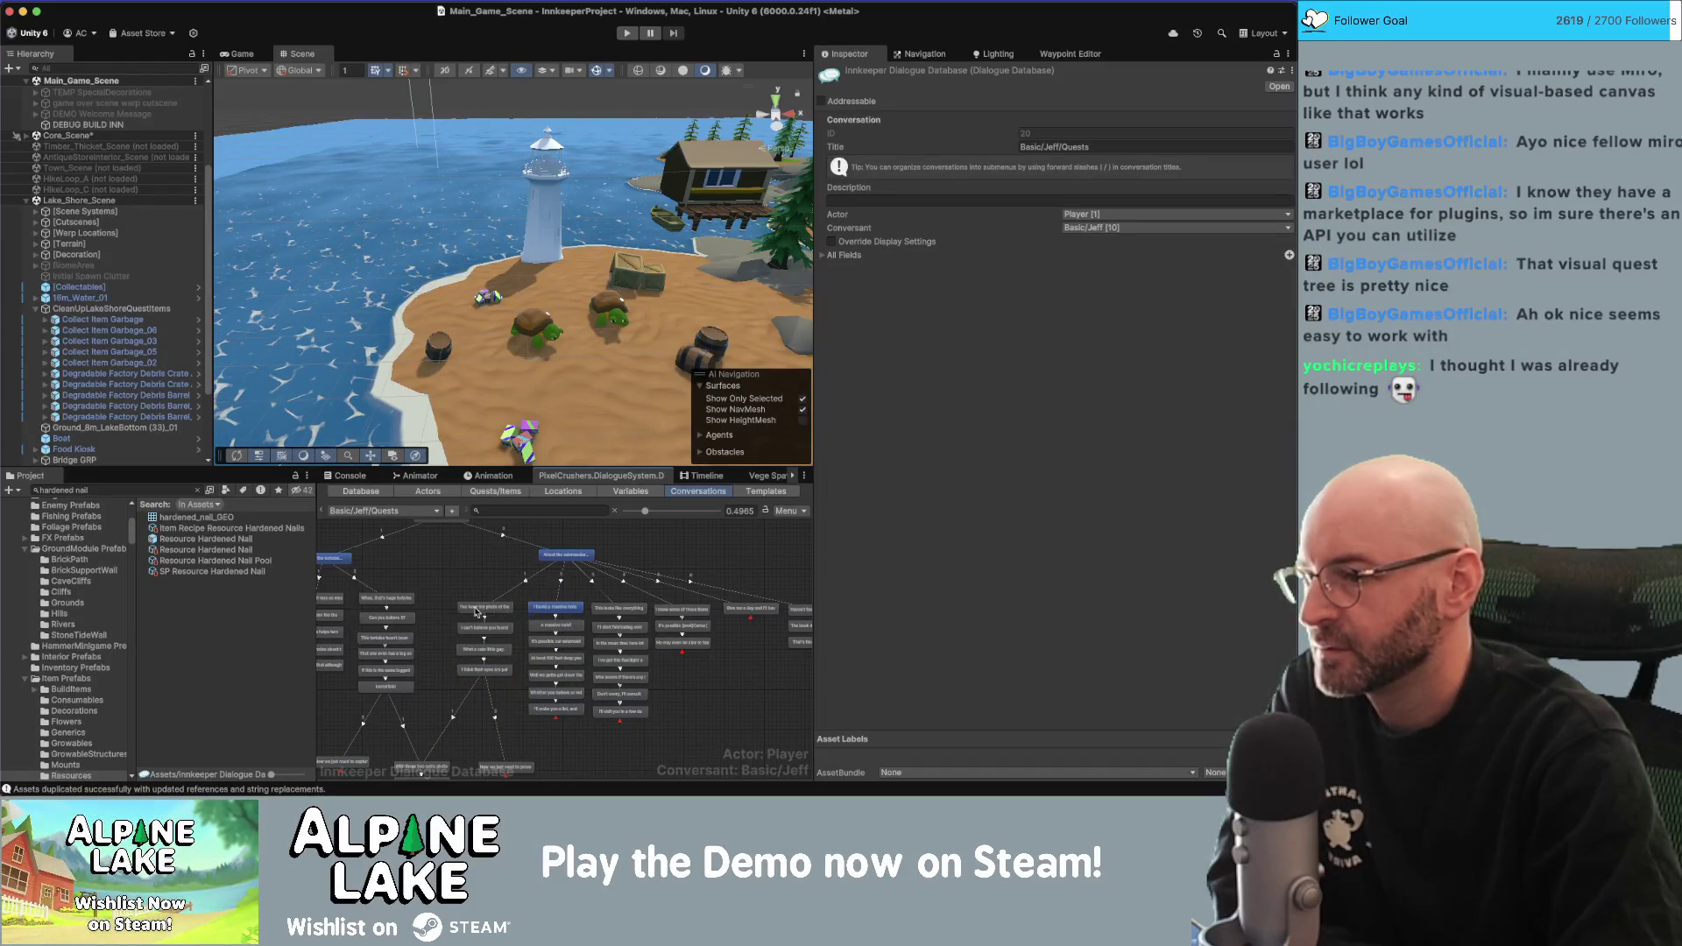
left_click_drag(431, 594, 563, 592)
scroll(570, 599, "down", 5)
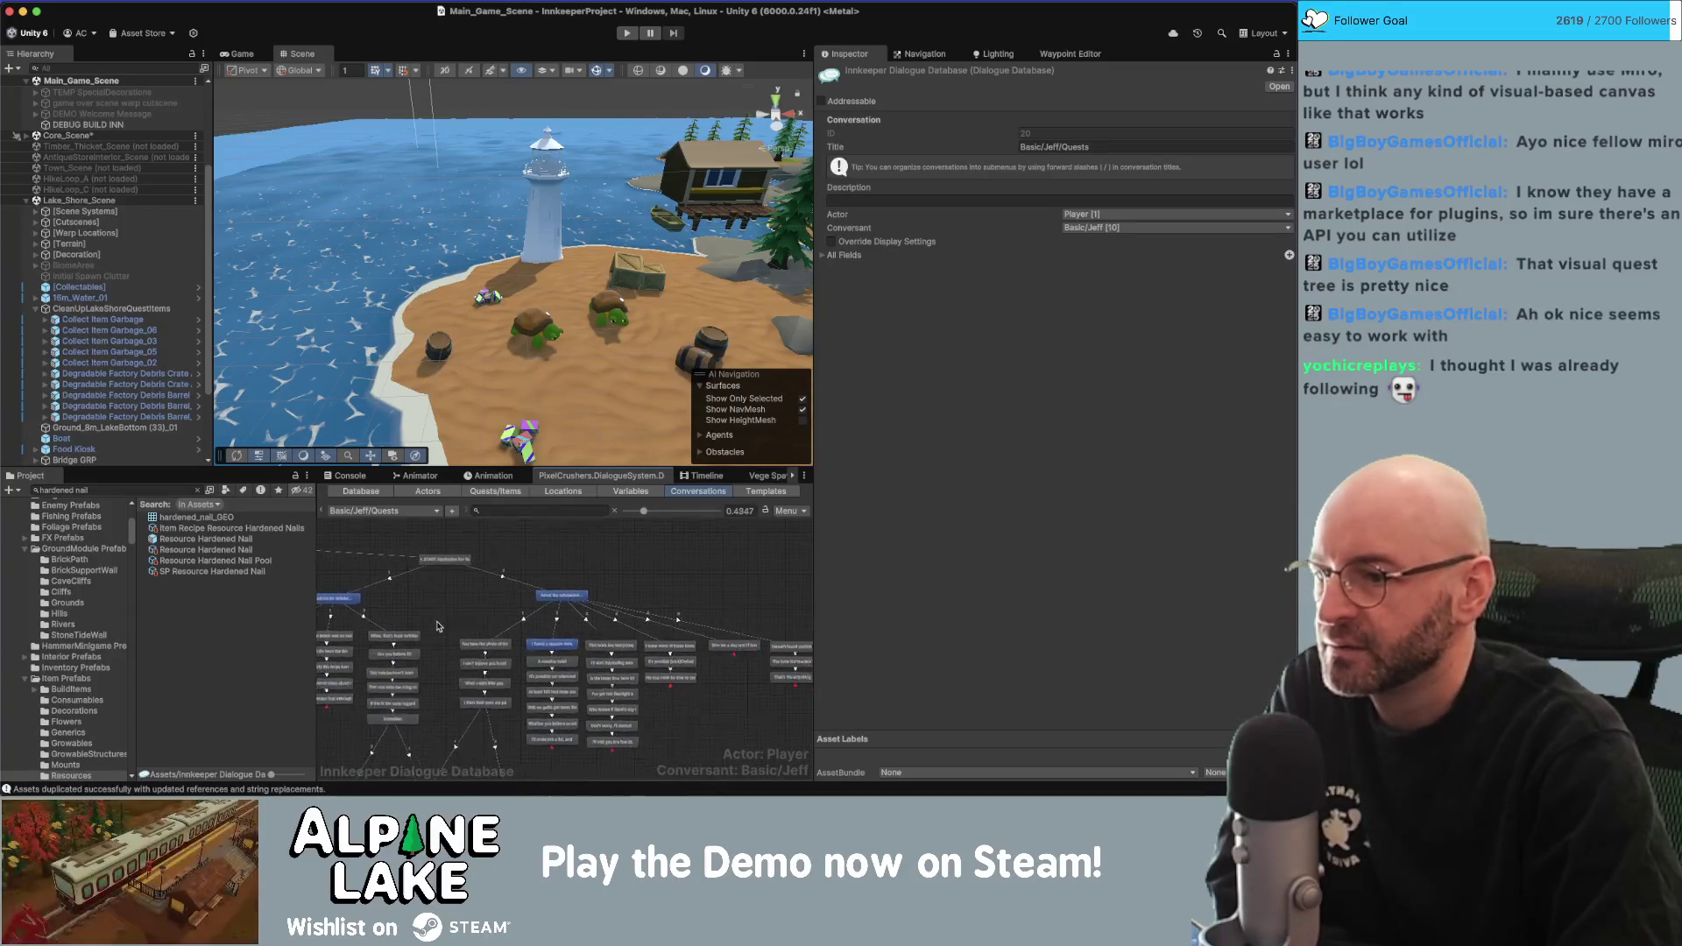
scroll(426, 605, "up", 5)
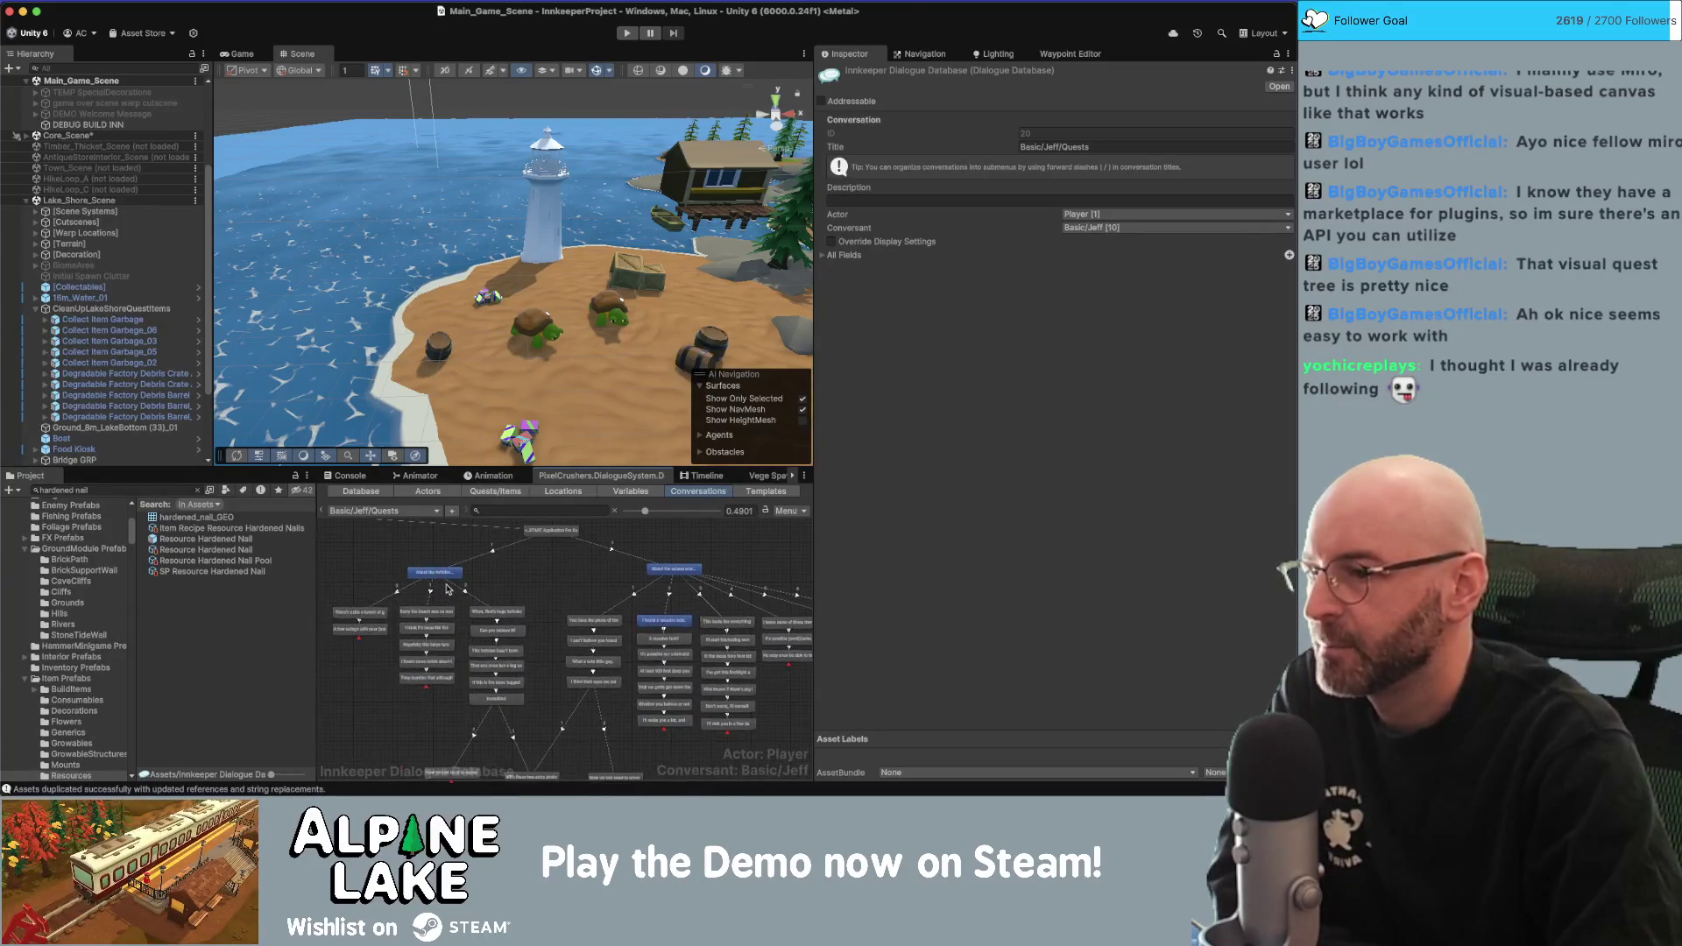
left_click(448, 570)
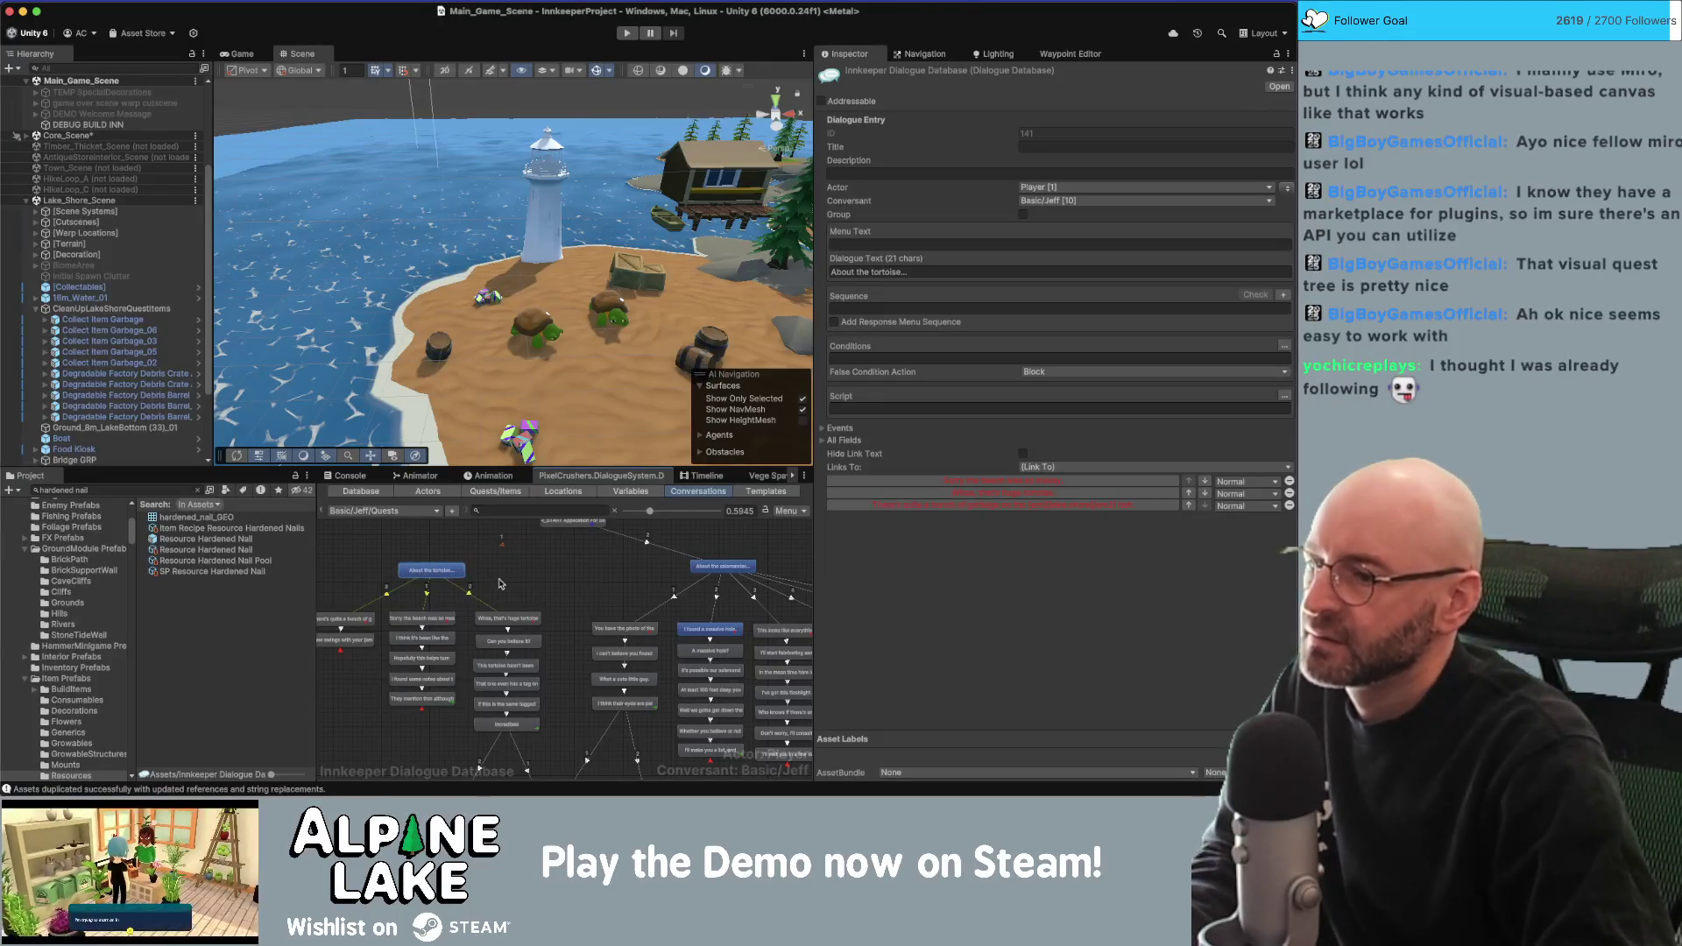
left_click(402, 646)
scroll(429, 658, "left", 3)
left_click(511, 559)
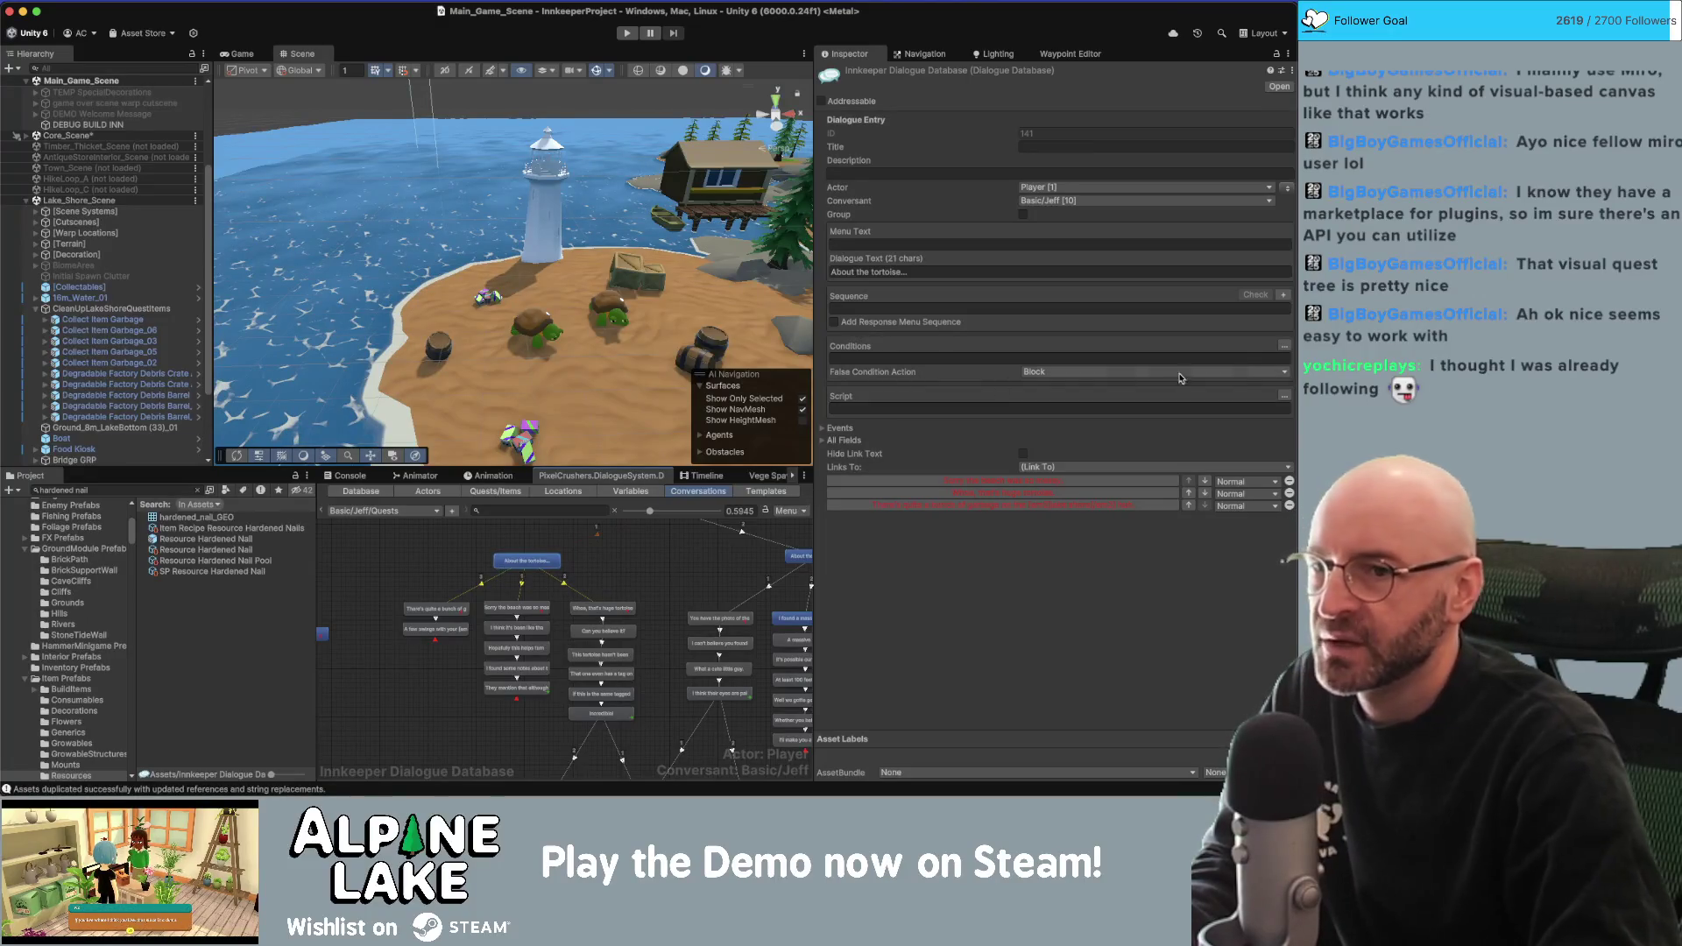
Add a Quest Entry condition requiring Application For Success entry 1 to be active.
left_click(1283, 347)
left_click(845, 361)
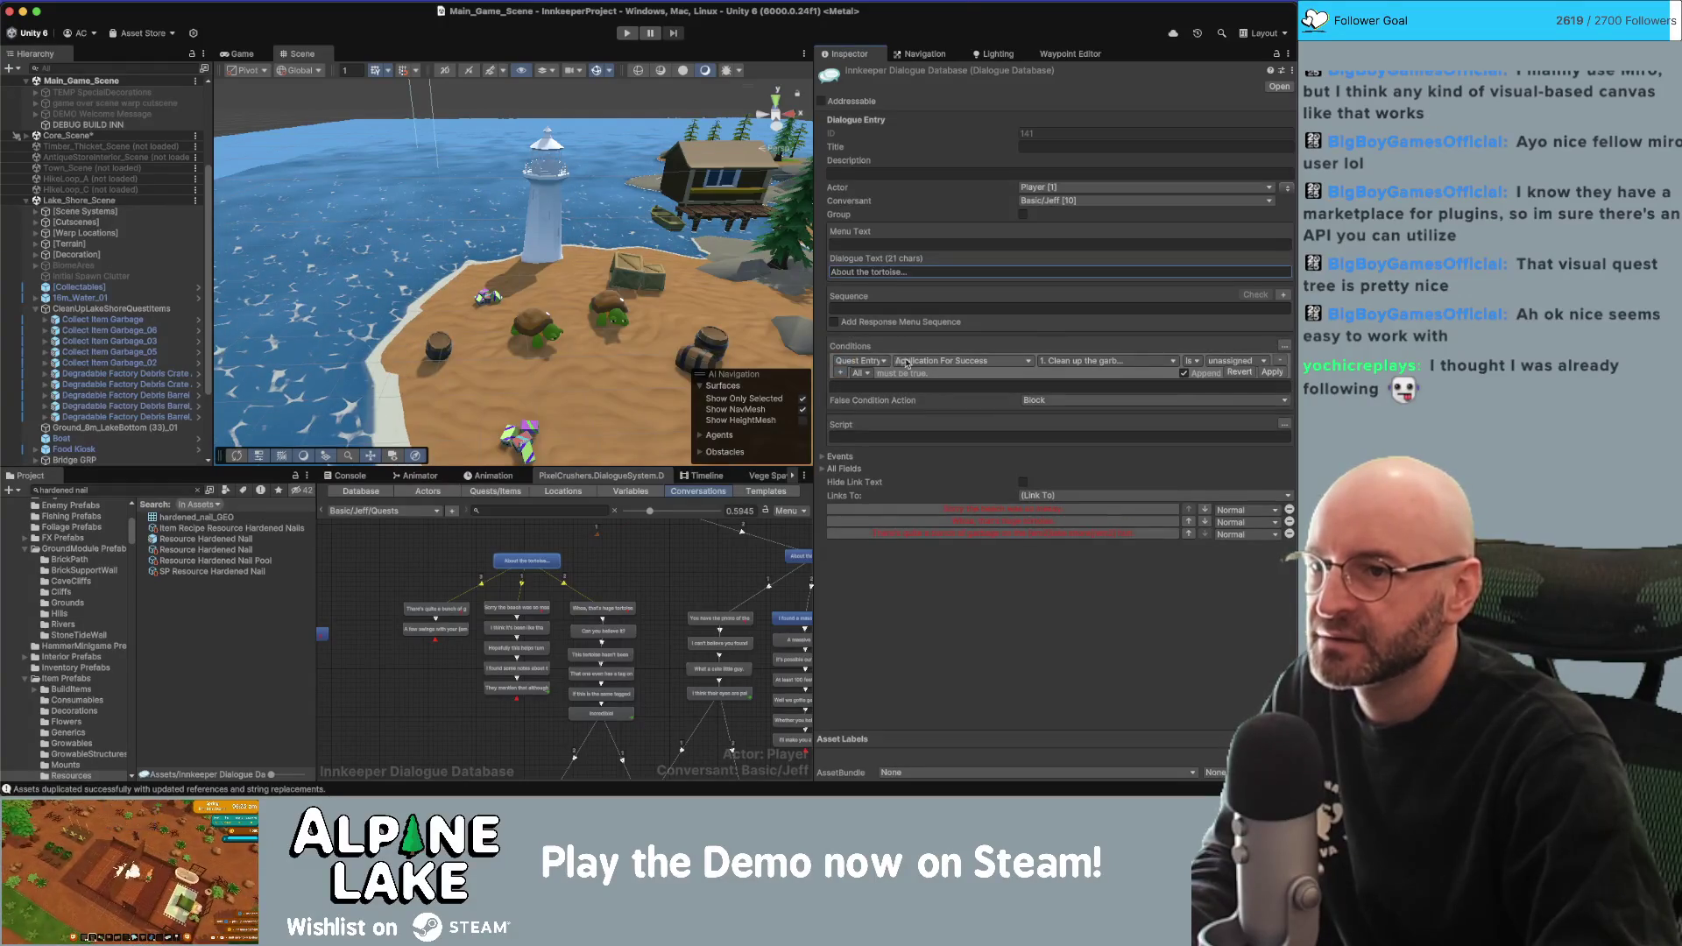
left_click(867, 361)
left_click(867, 367)
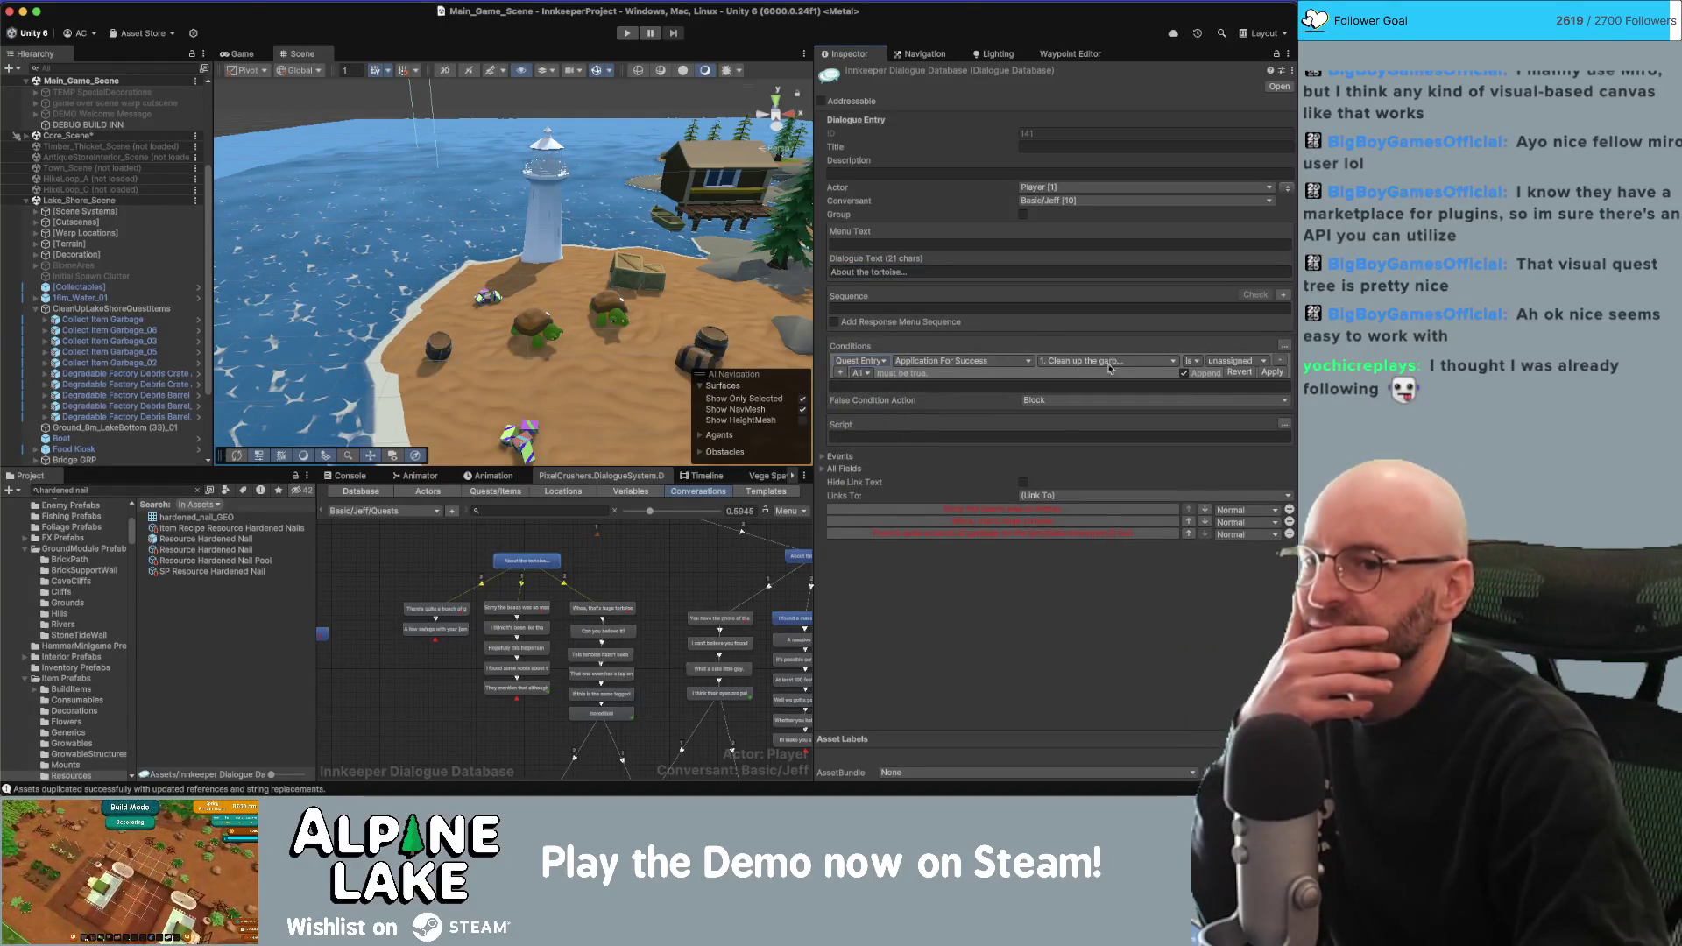
left_click(1226, 361)
left_click(1234, 380)
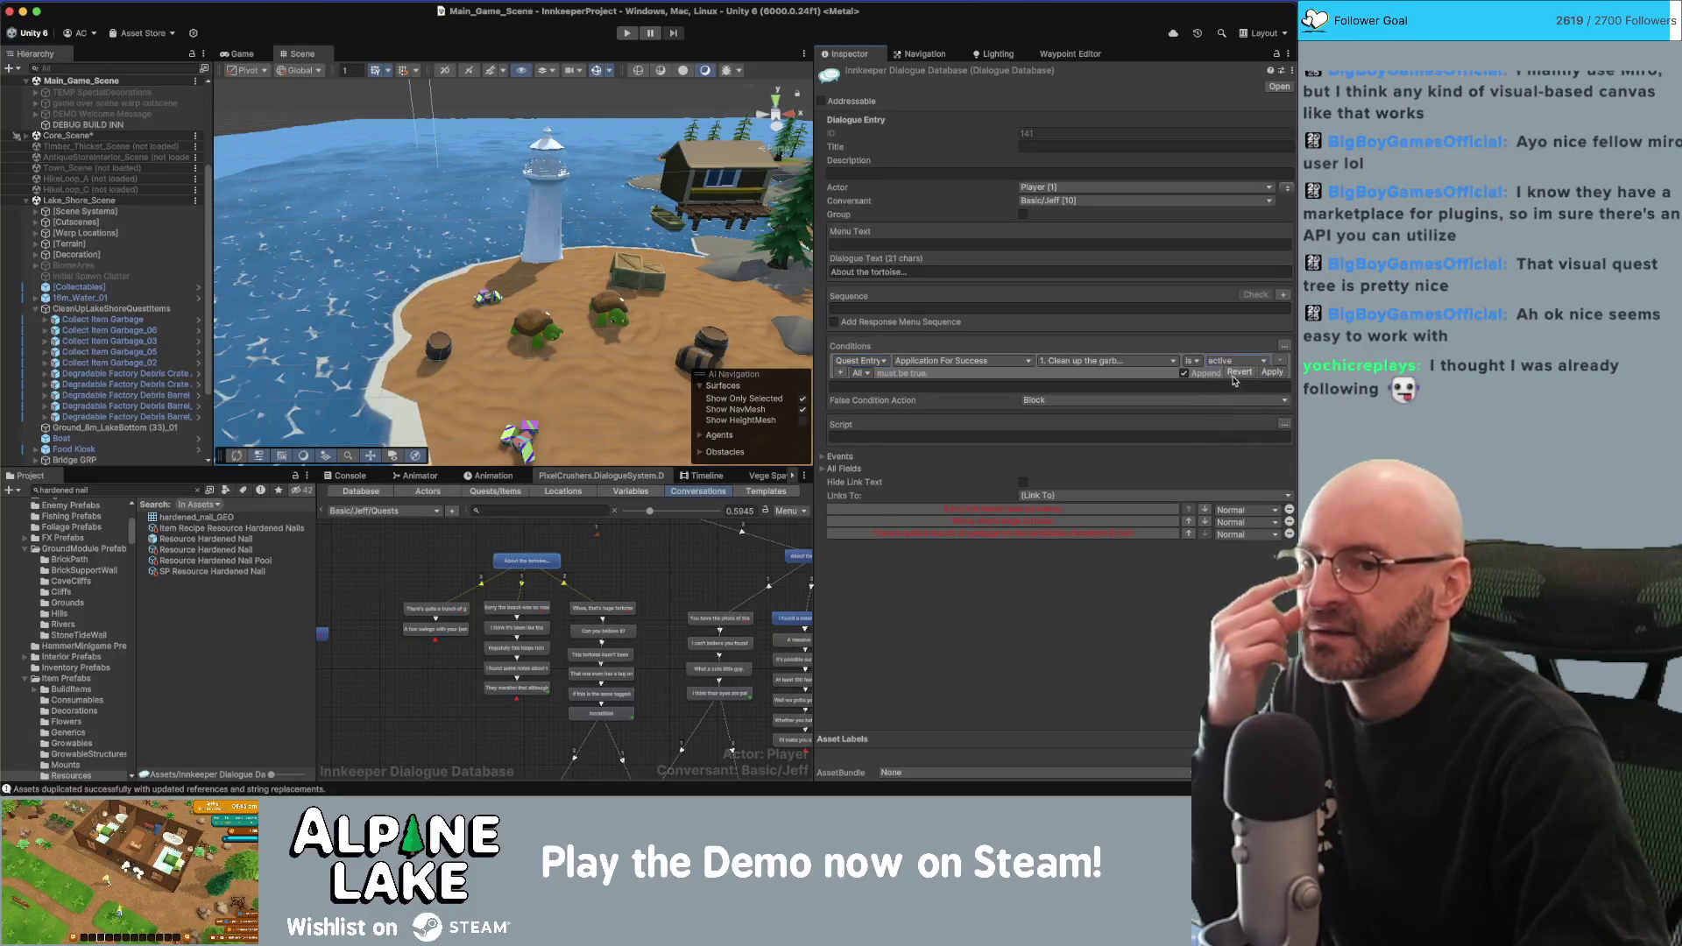
Add three more Quest Entry conditions checking entries 2, 3 and 4.
left_click(842, 374)
left_click(841, 386)
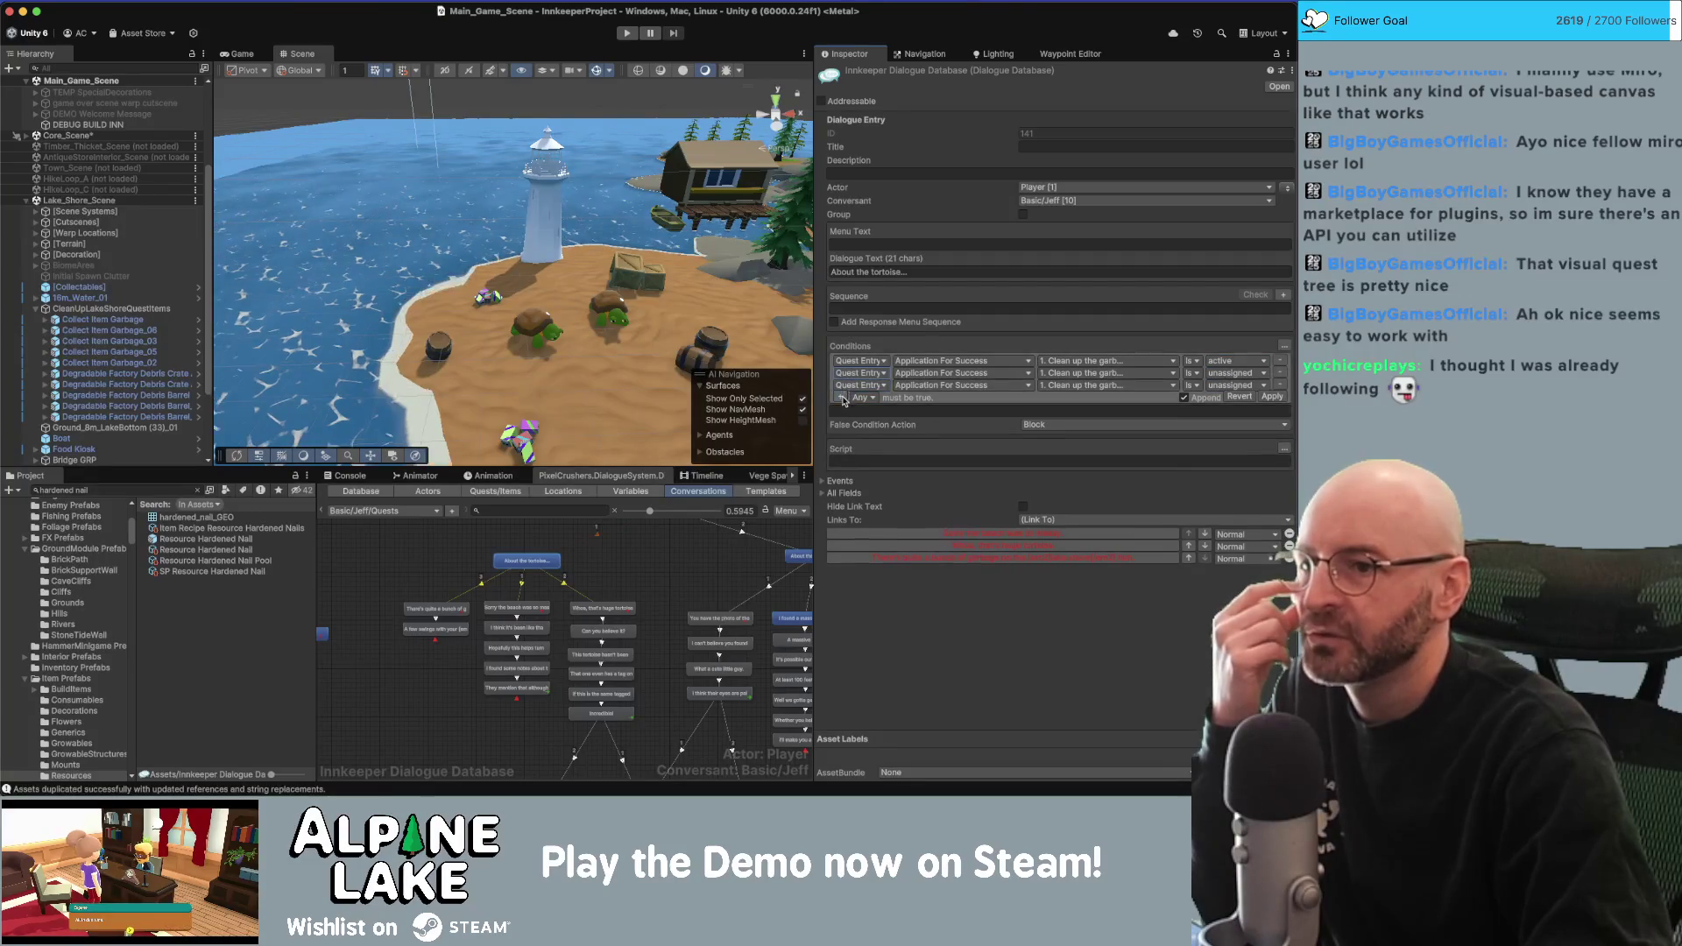
left_click(842, 399)
left_click(1108, 374)
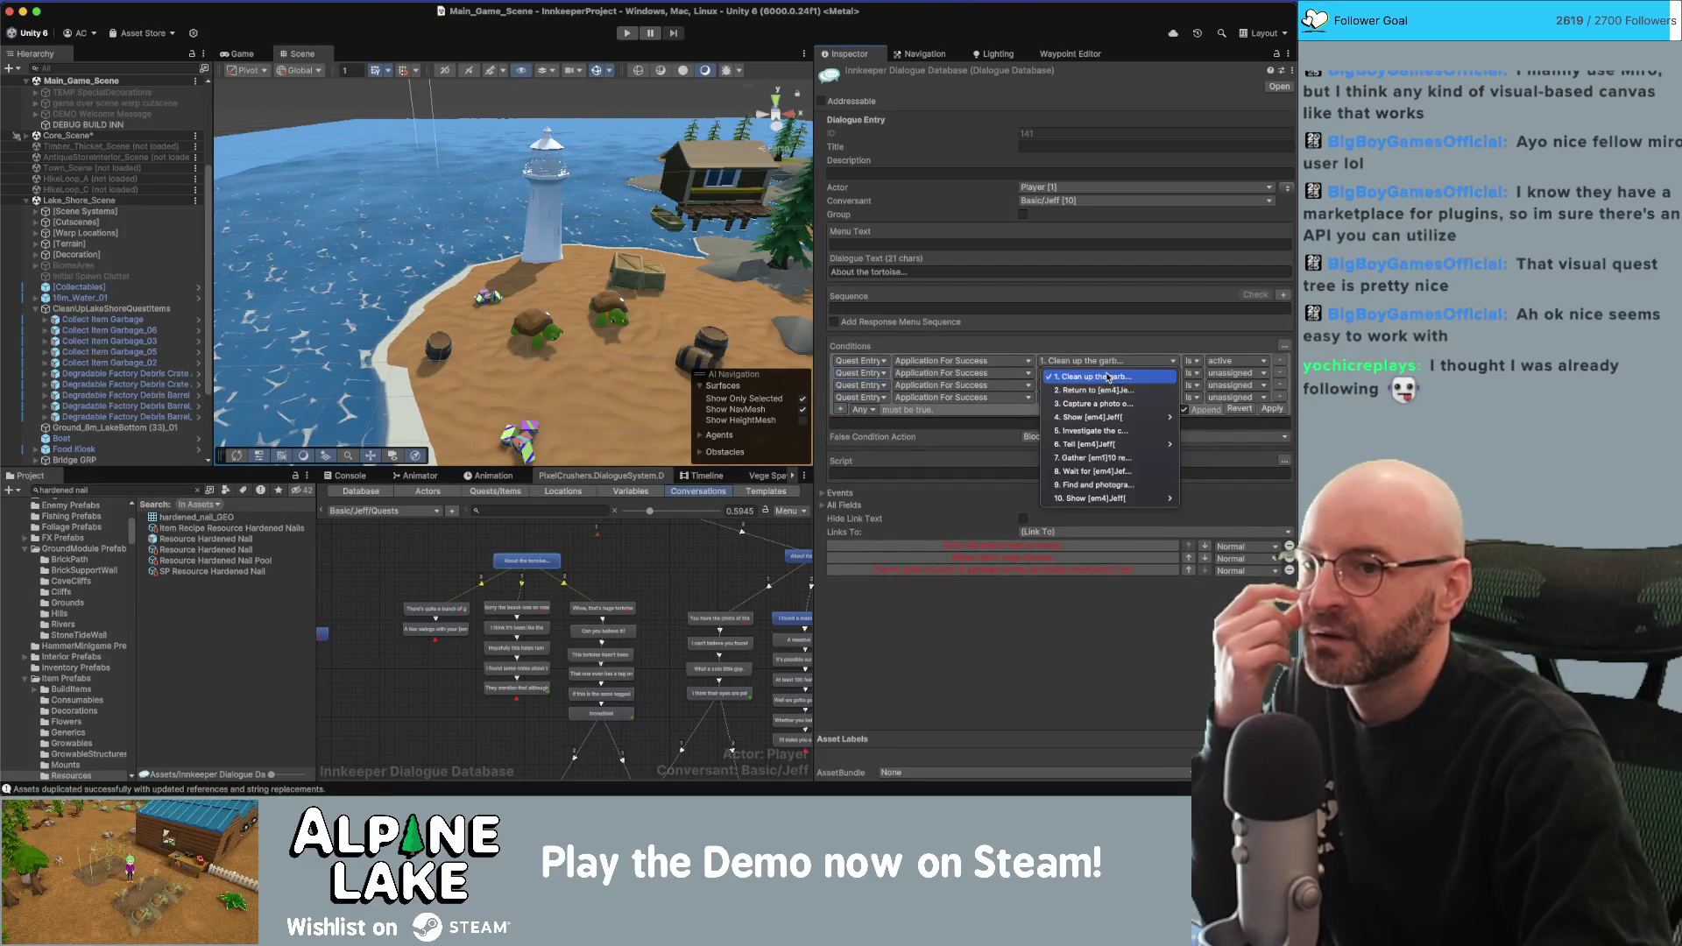
left_click(1098, 392)
left_click(1069, 386)
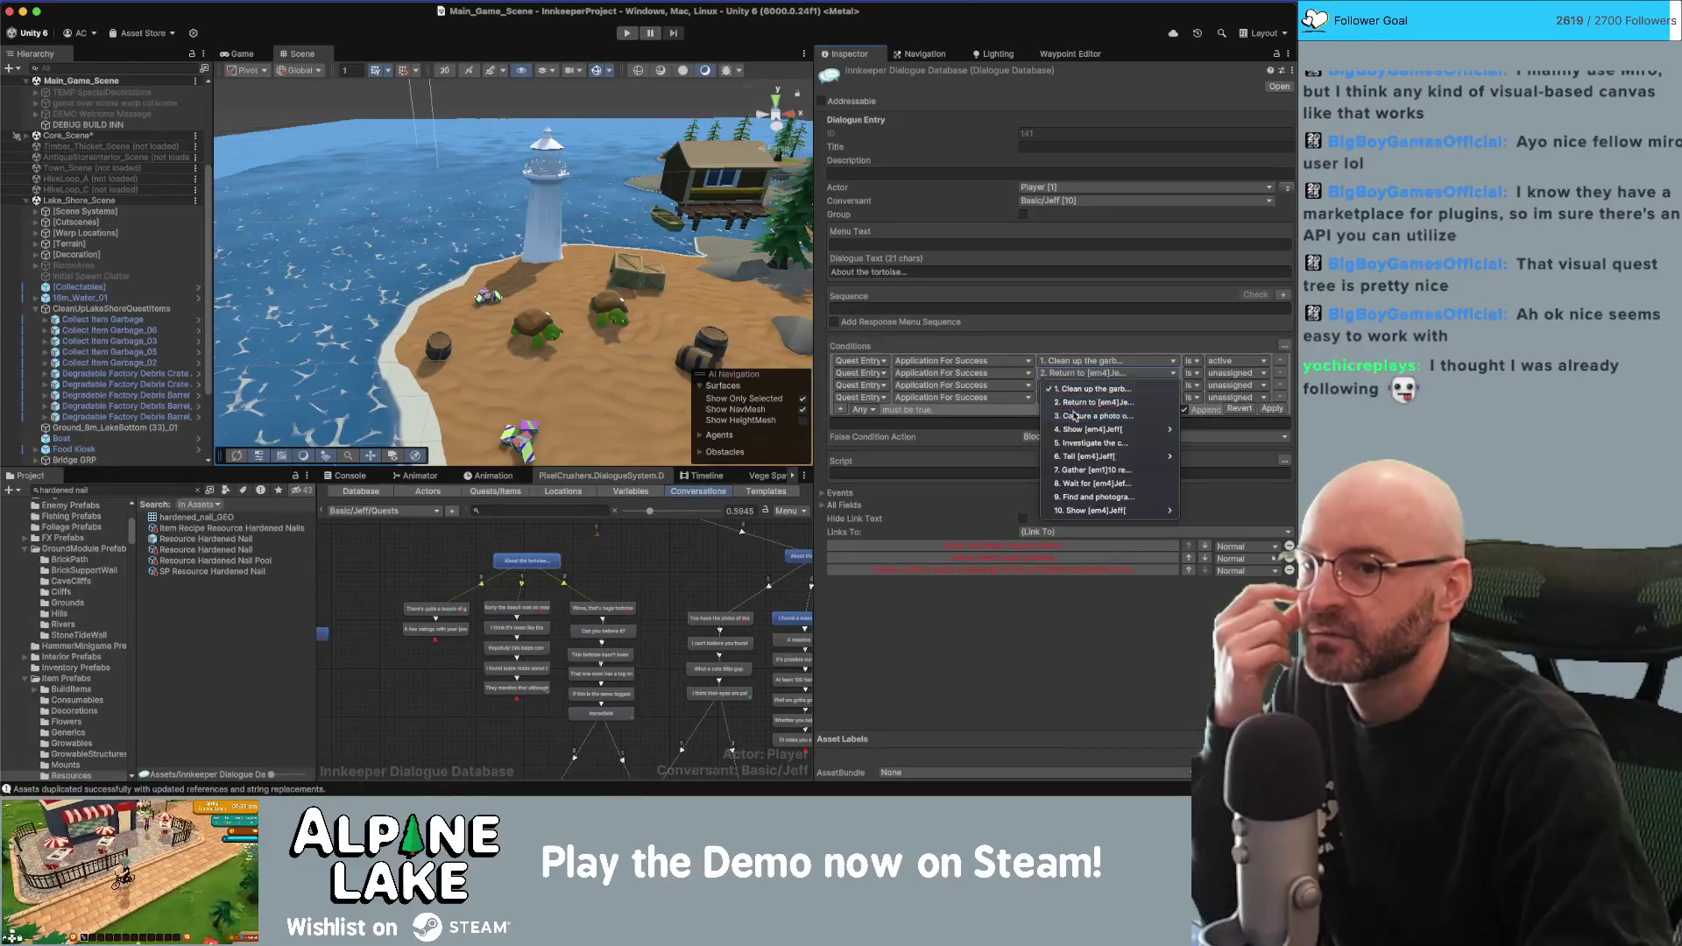
left_click(1075, 415)
left_click(1065, 399)
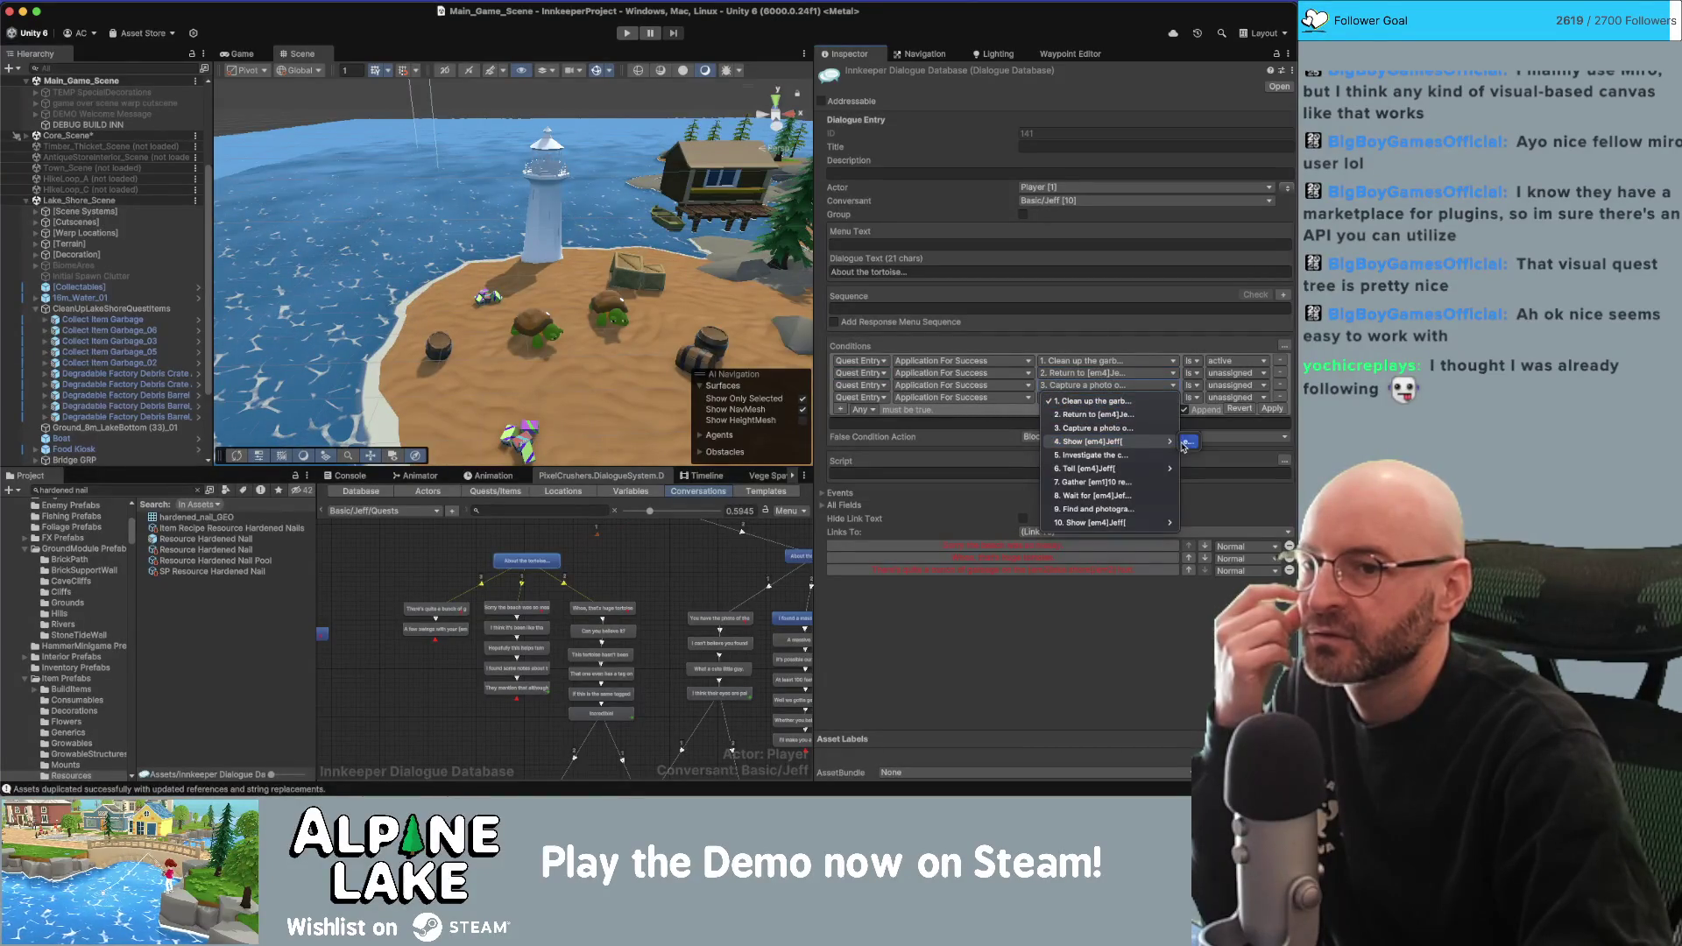
left_click(1179, 443)
Set the remaining conditions' state to active and apply the conditions.
left_click(1218, 373)
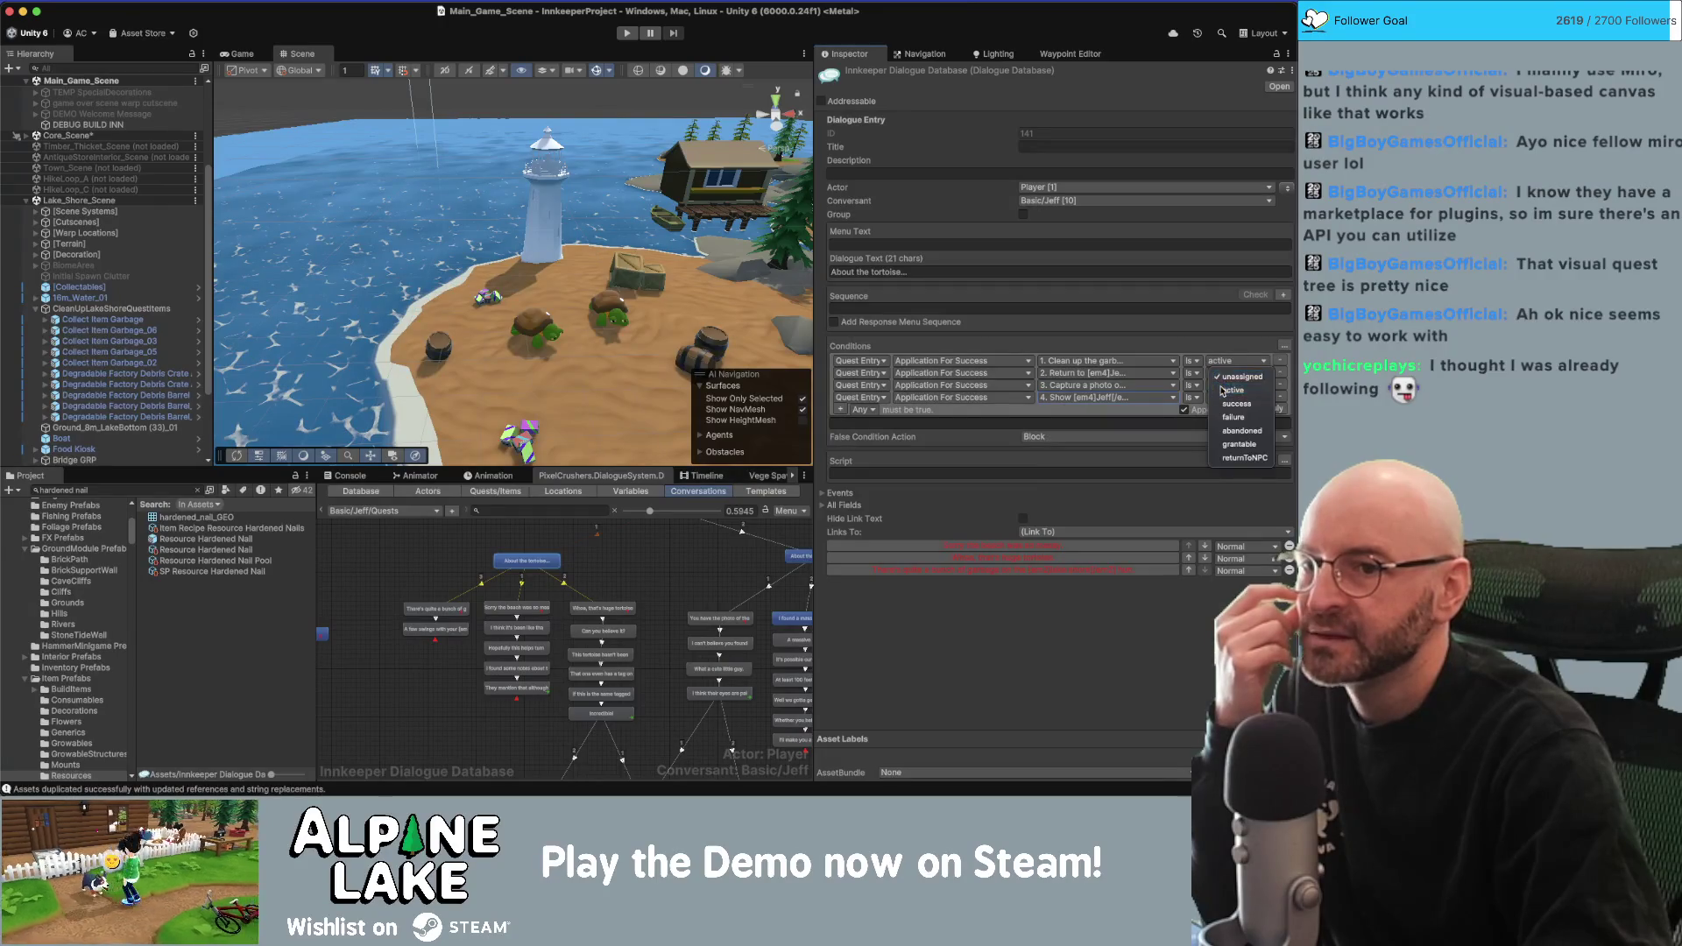
left_click(1222, 386)
left_click(1225, 385)
left_click(1229, 399)
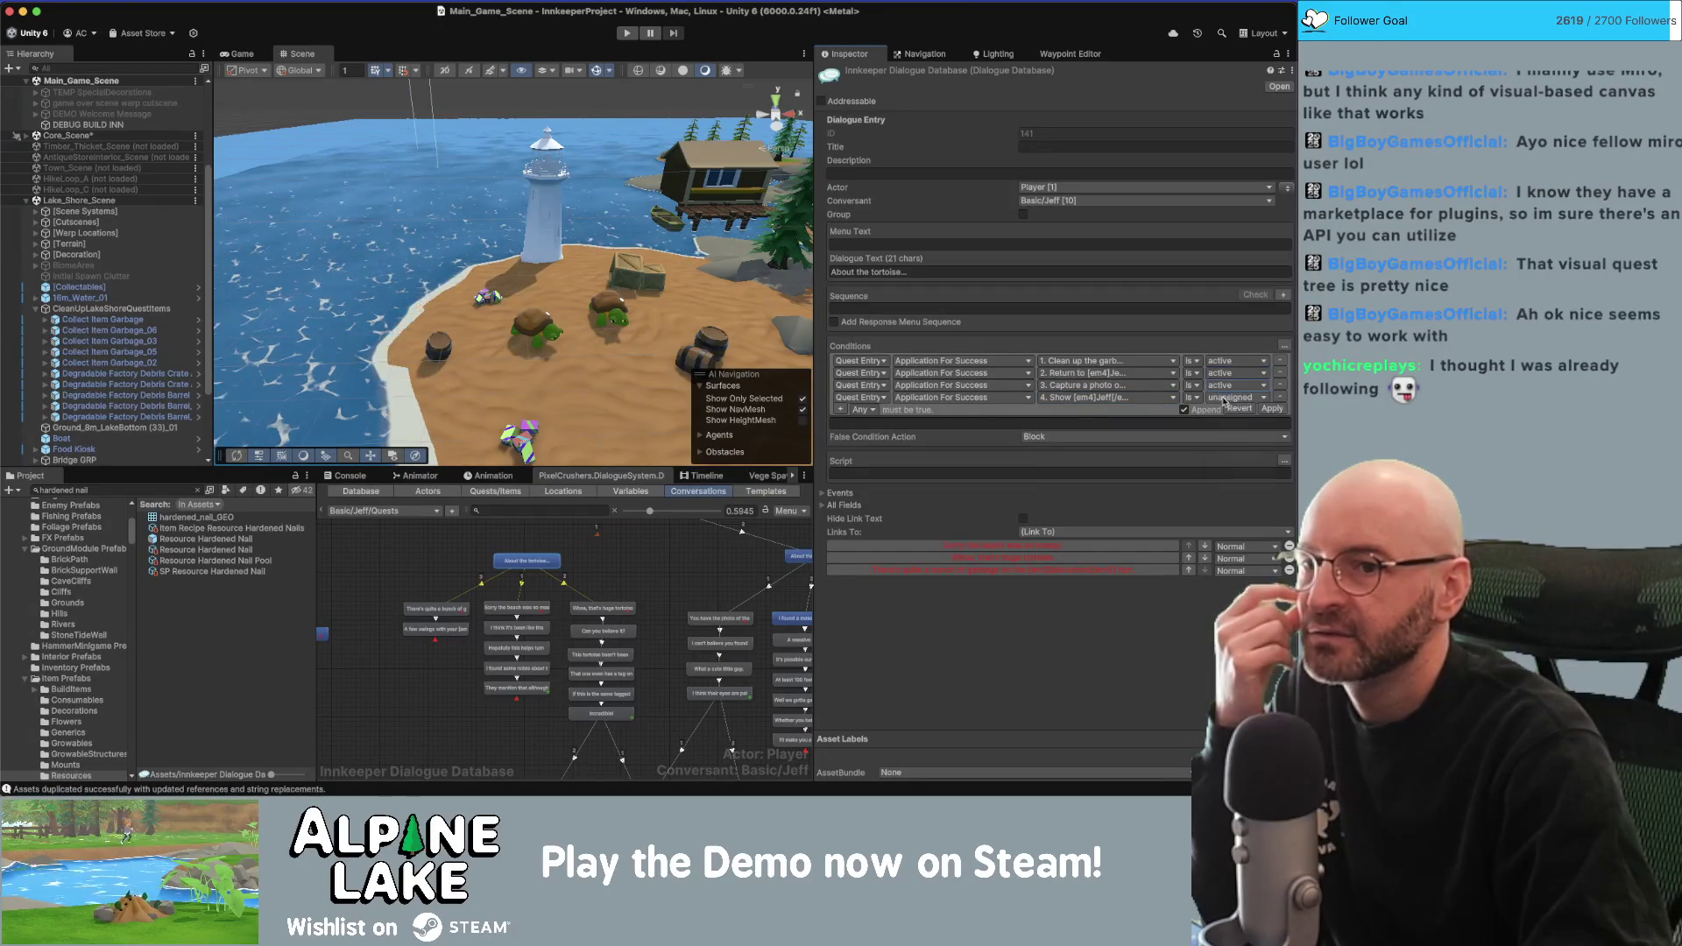
left_click(1272, 409)
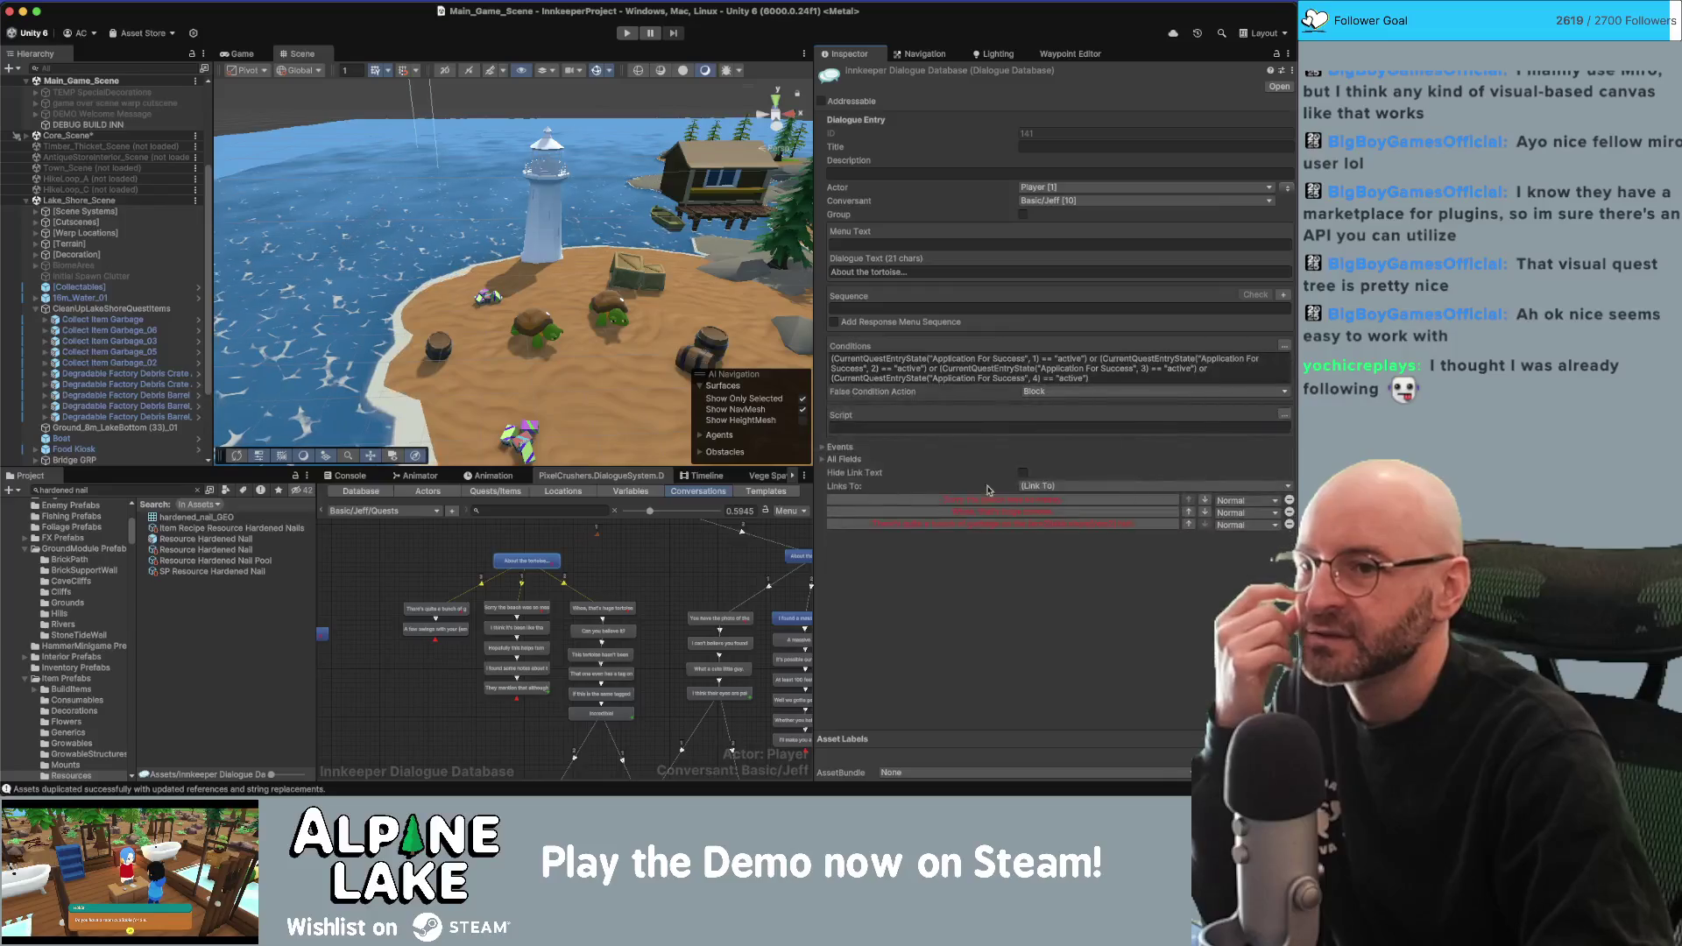
left_click_drag(397, 616, 519, 677)
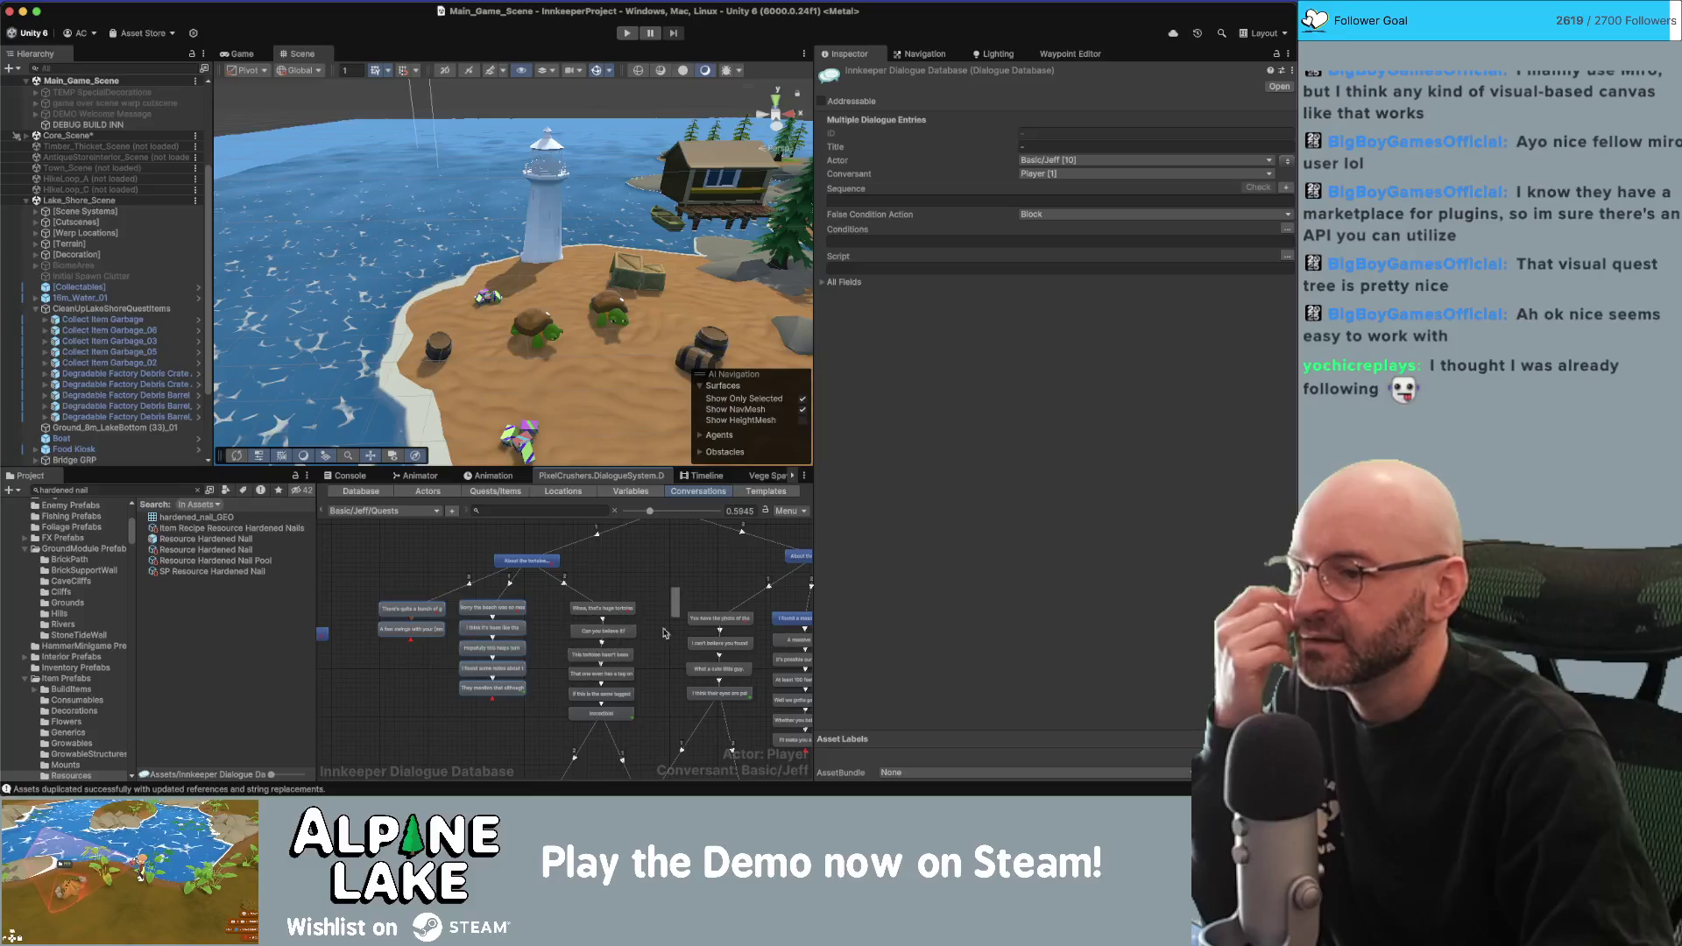
Create a new child node under the 'About the tortoise' question node.
left_click_drag(619, 718, 635, 719)
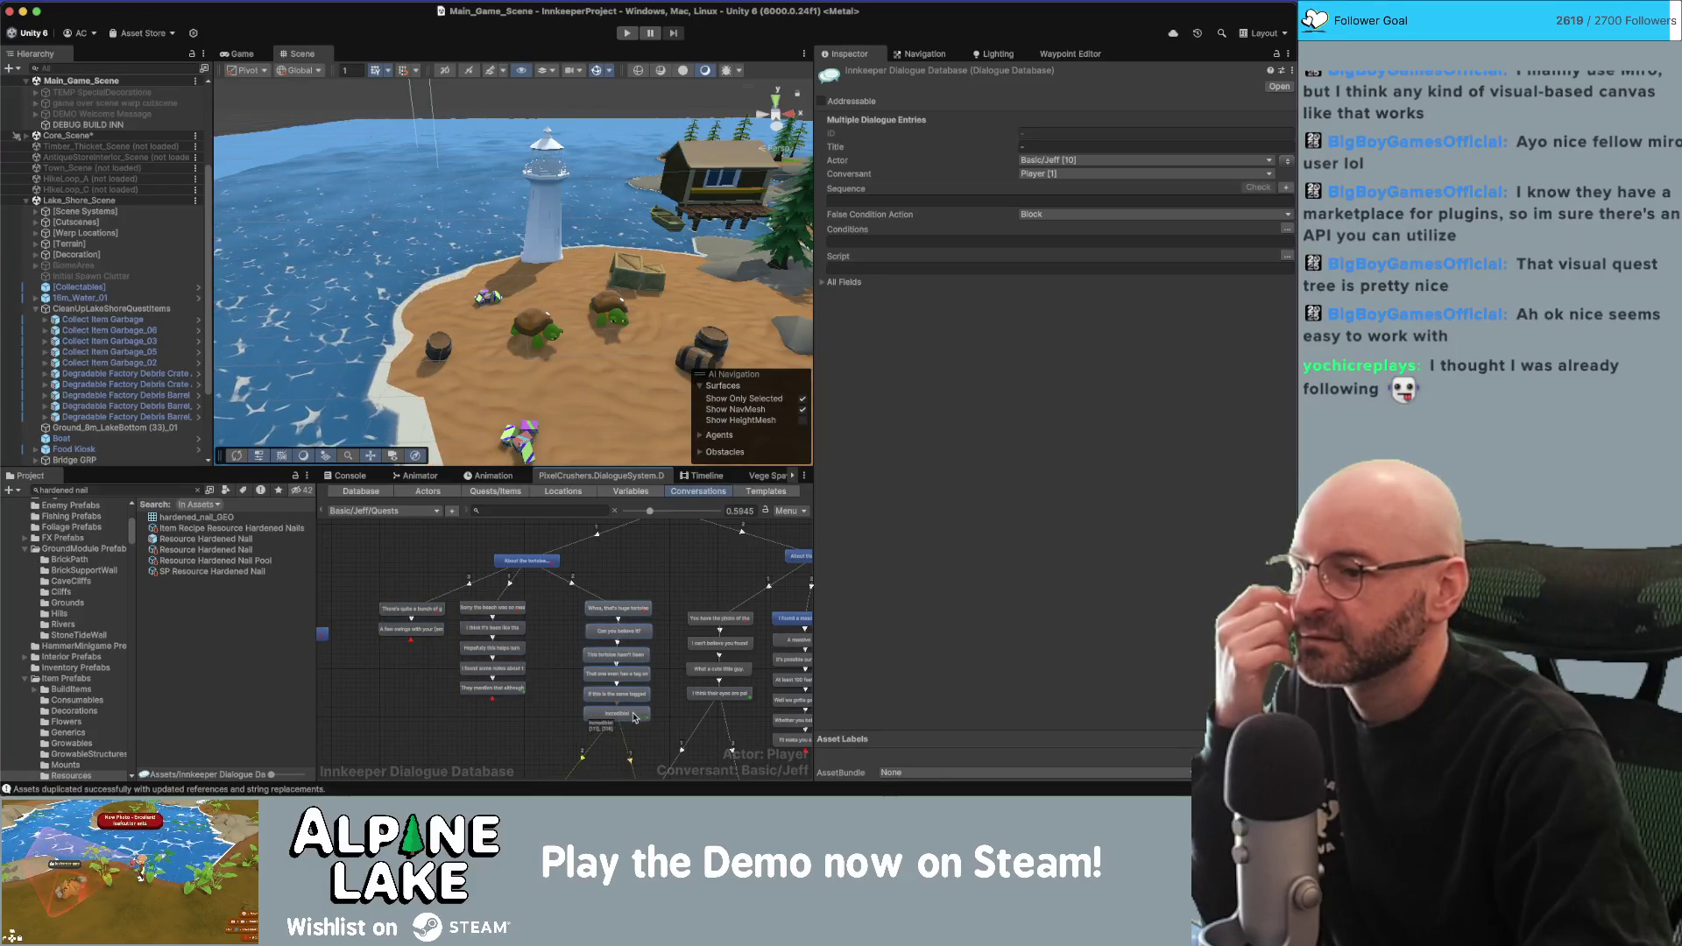
left_click(570, 631)
right_click(529, 566)
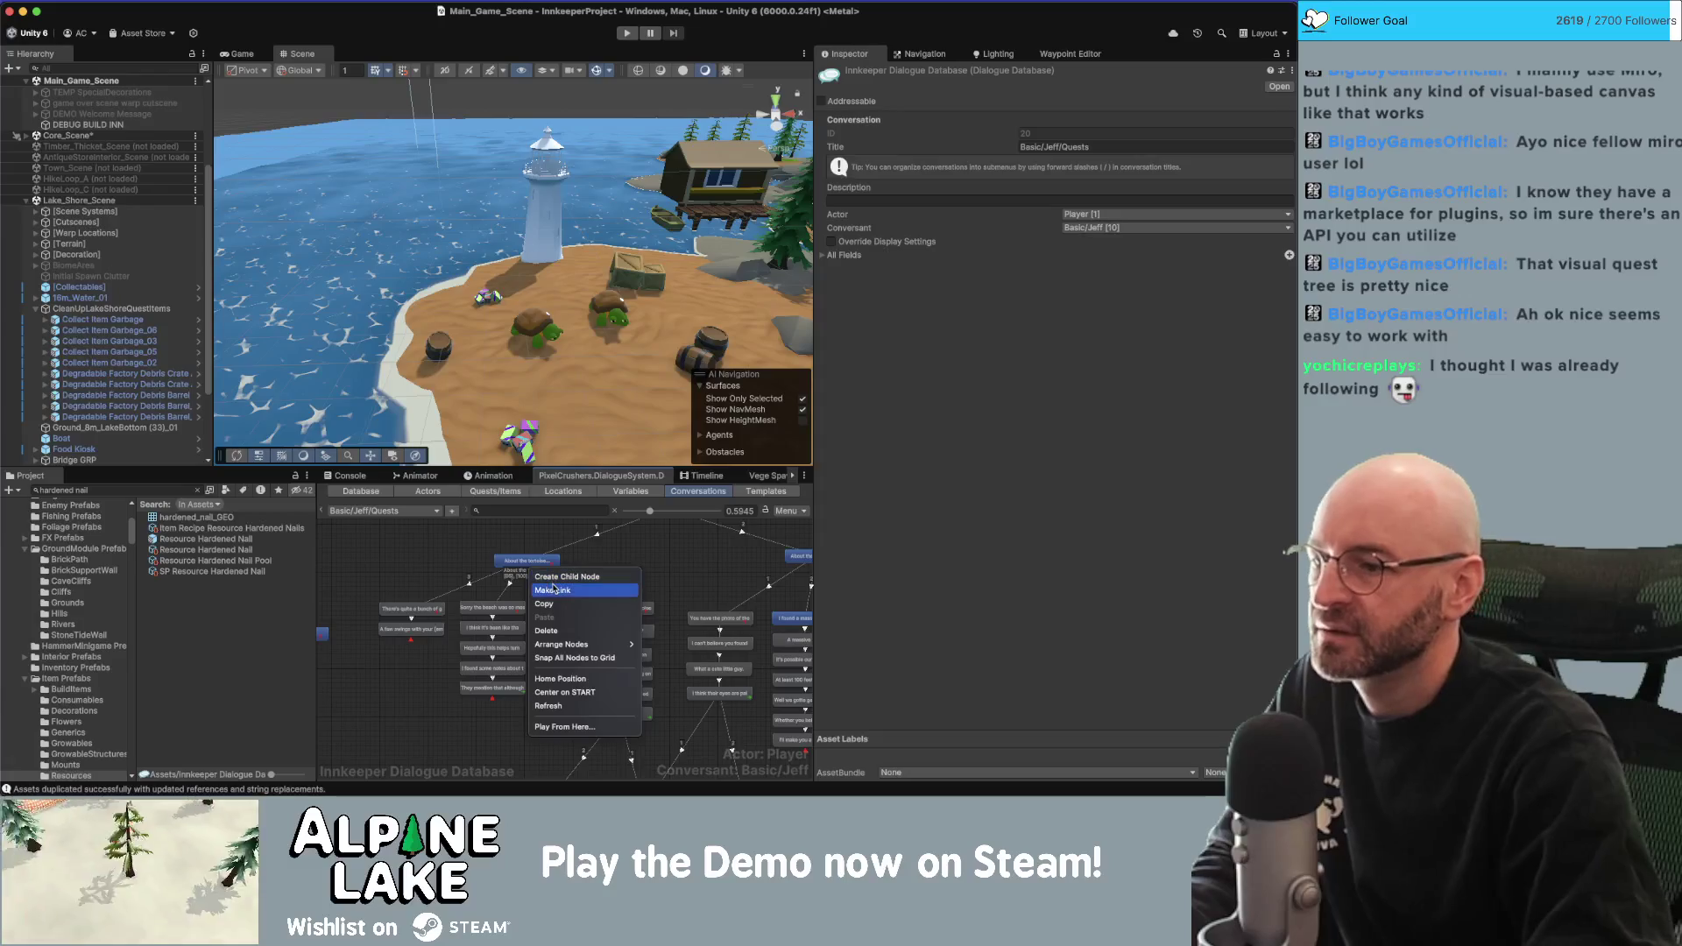
left_click(542, 580)
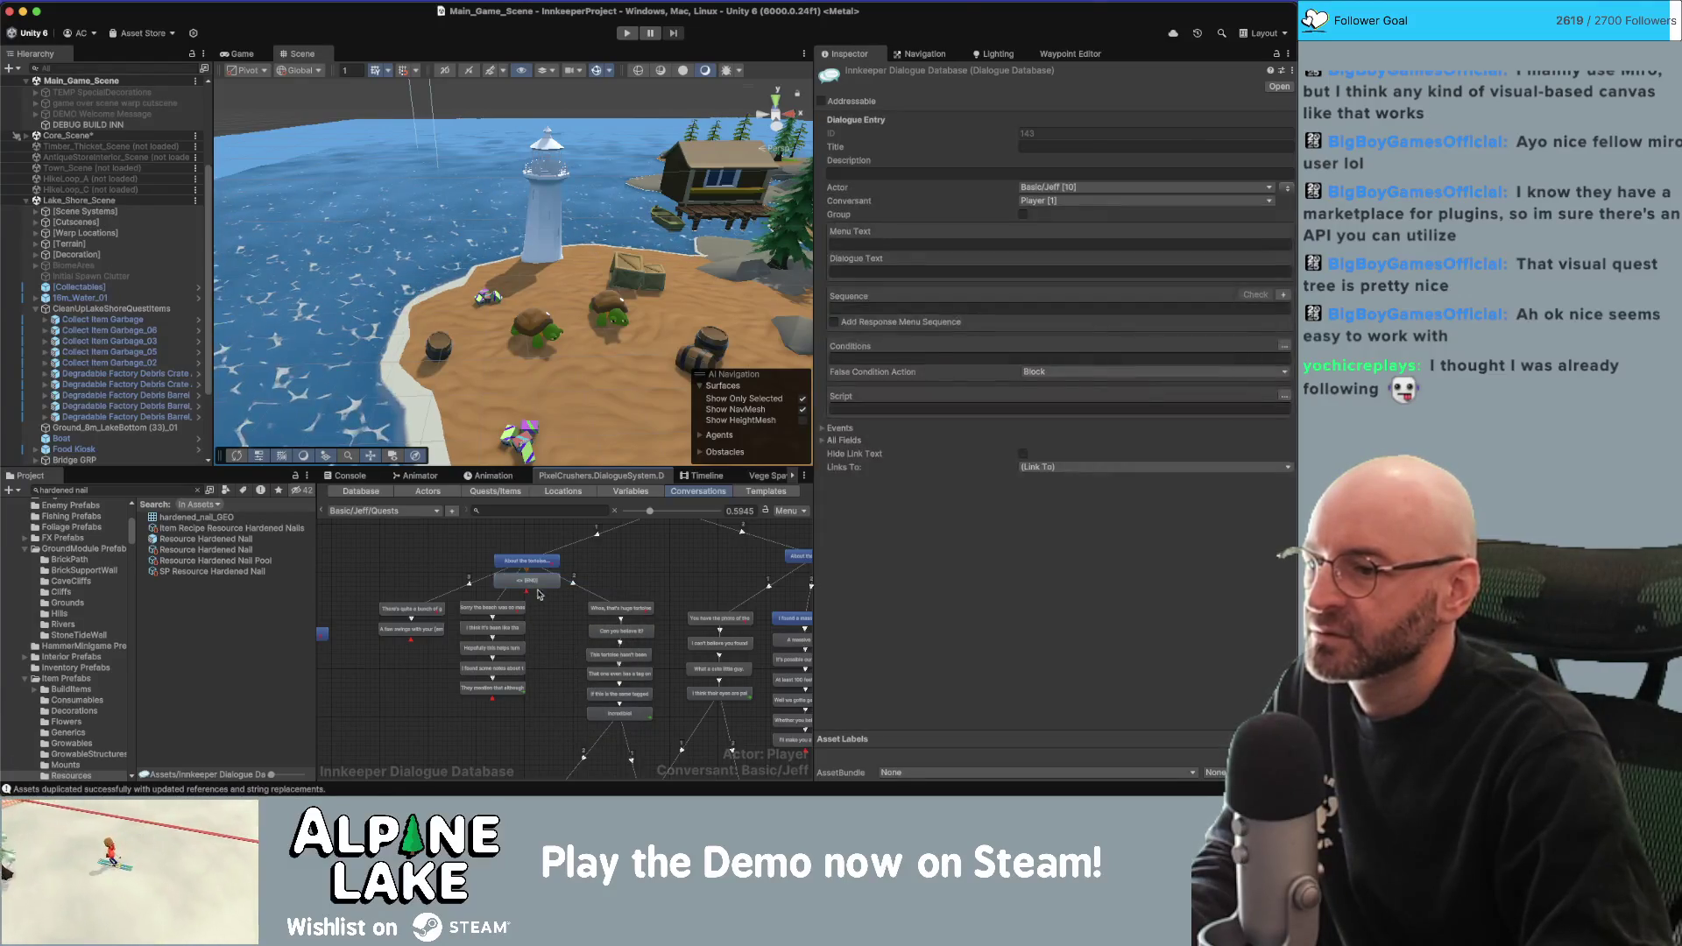
mouse_move(541, 627)
left_mouse_down()
mouse_move(456, 700)
mouse_move(484, 648)
left_mouse_up()
left_click(552, 608)
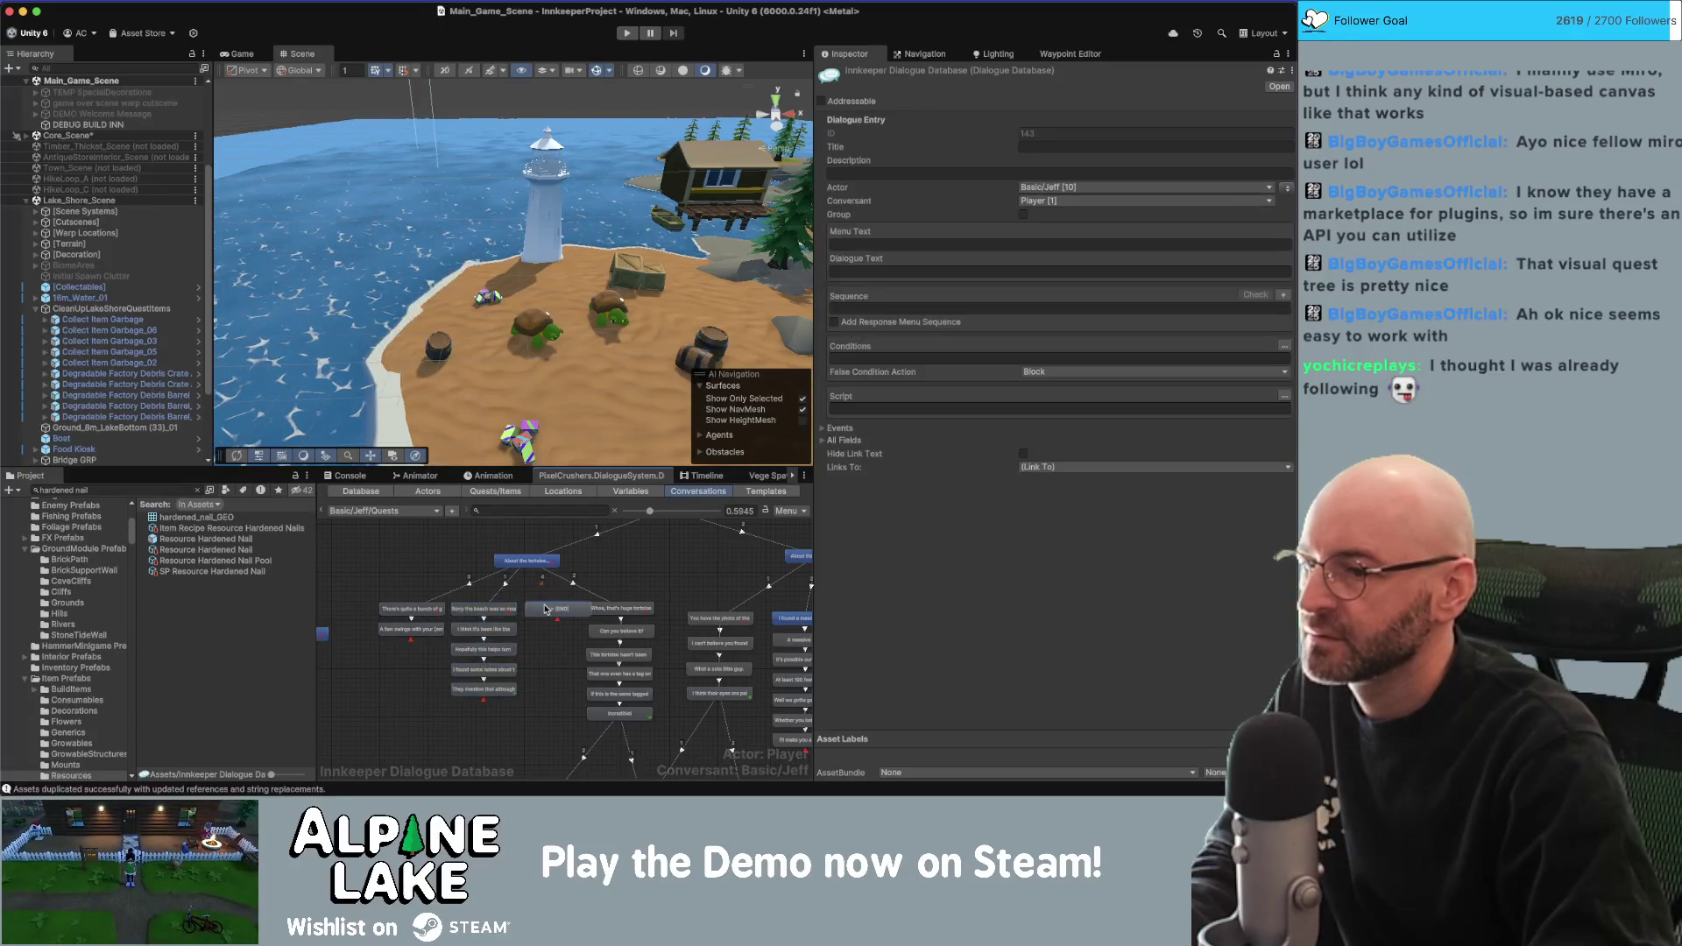
Give the new node a condition requiring Application For Success entry 3 to be active.
scroll(561, 611, "up", 2)
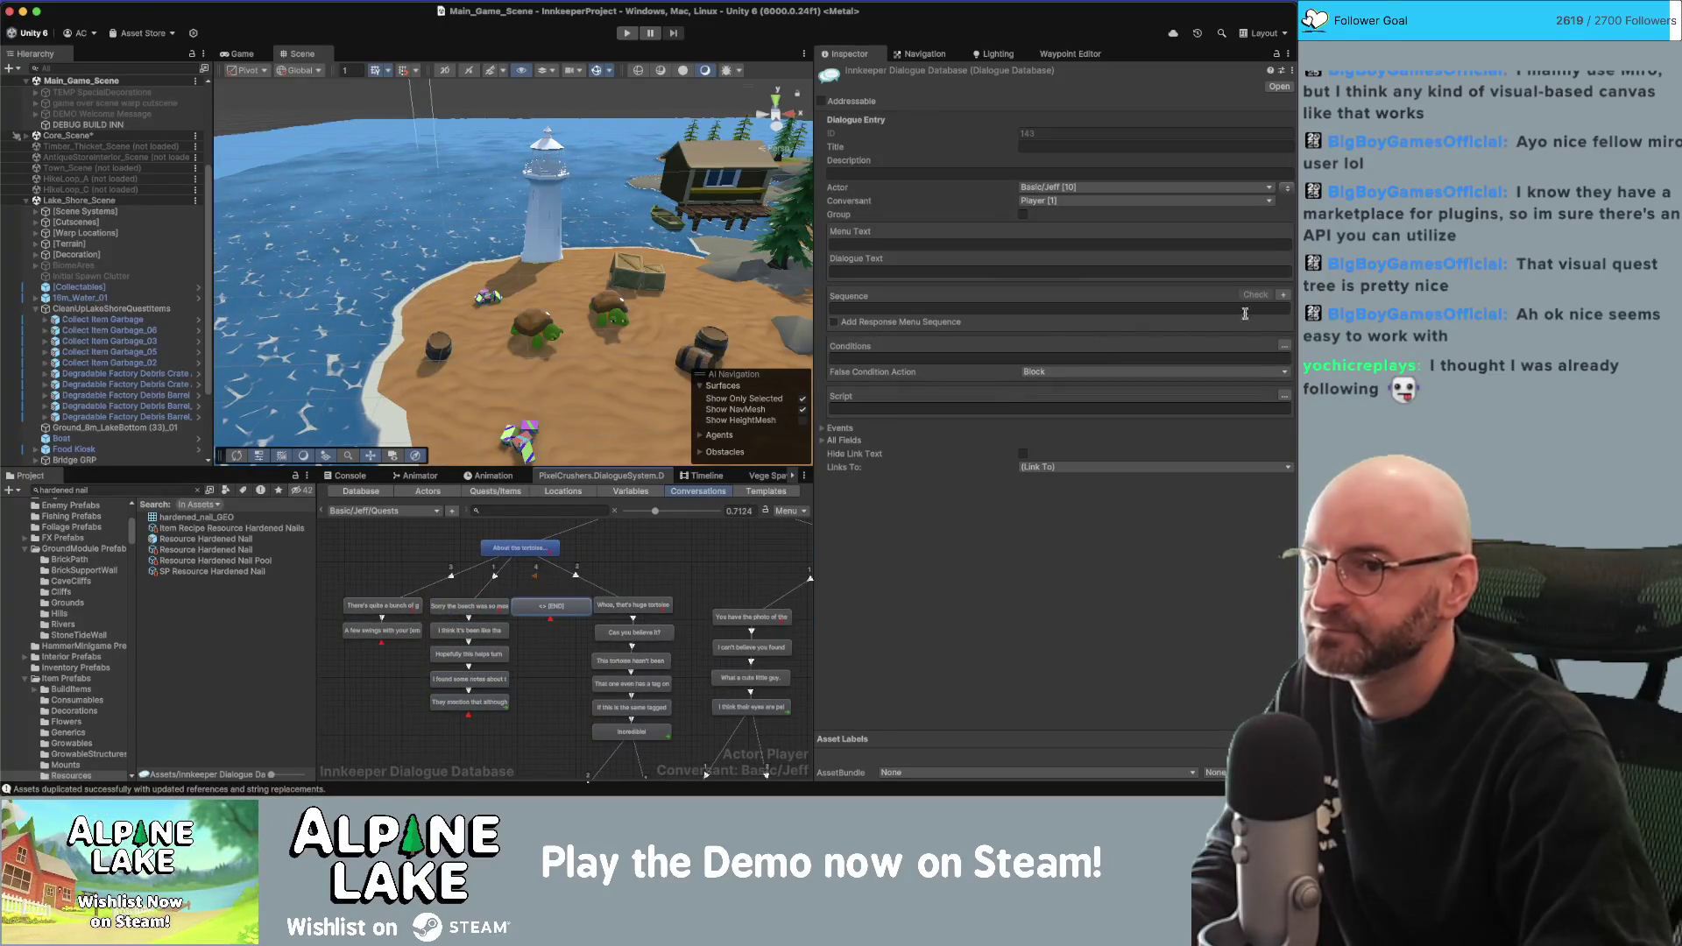
left_click(1285, 346)
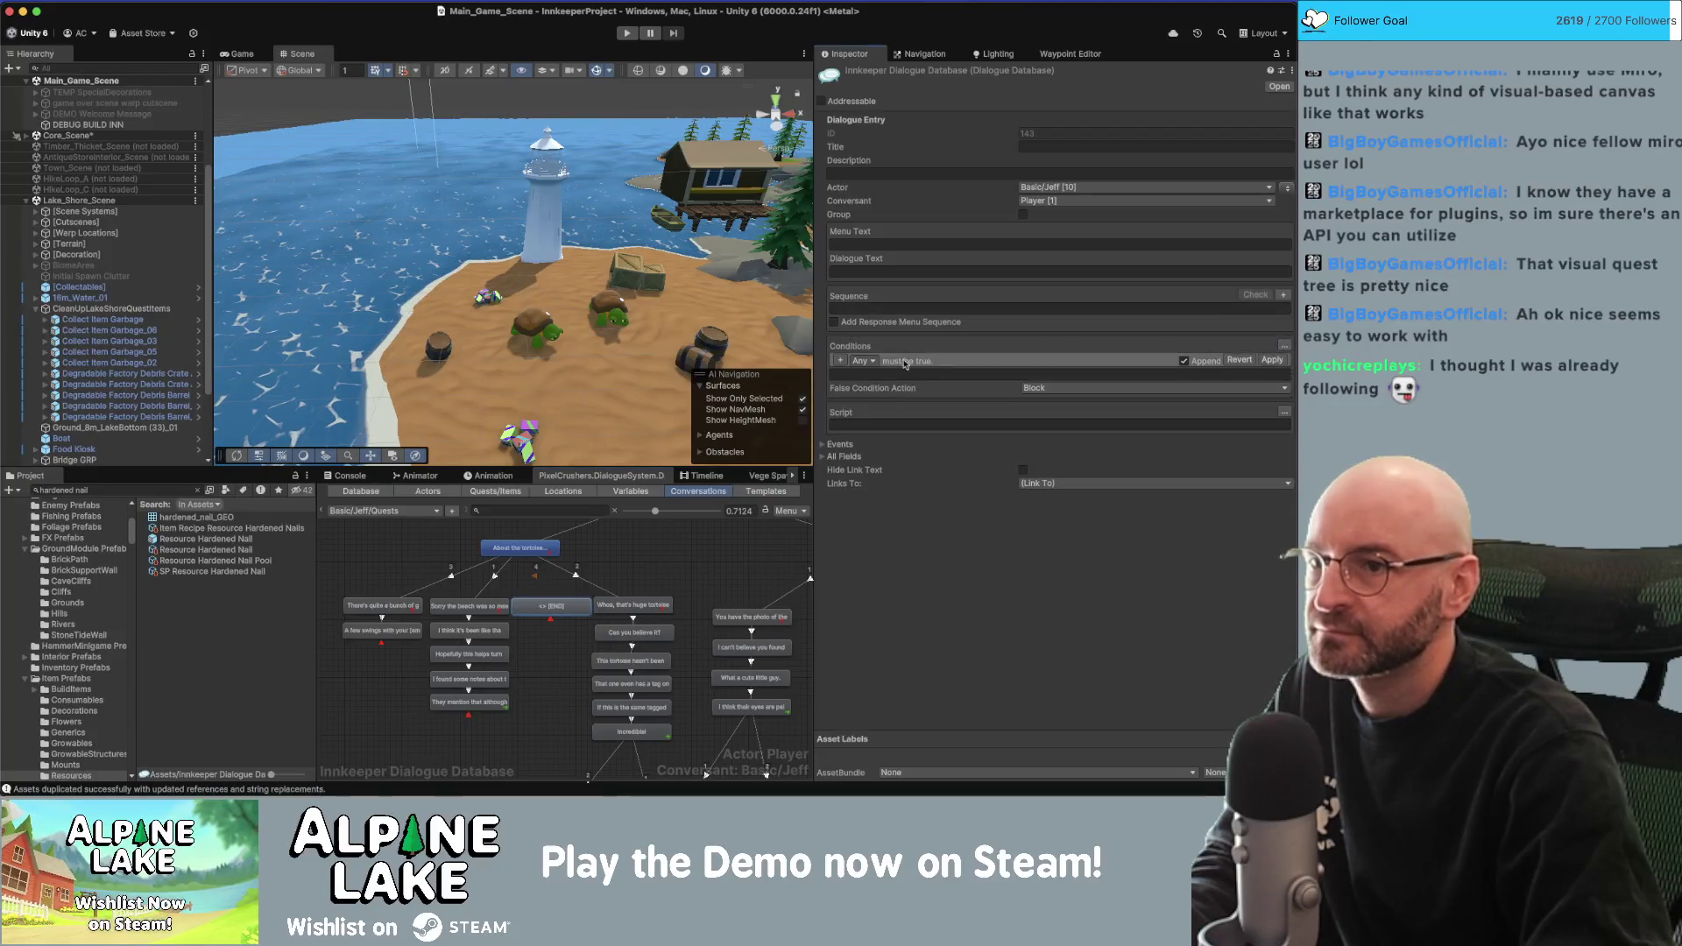
left_click(843, 362)
left_click(1076, 362)
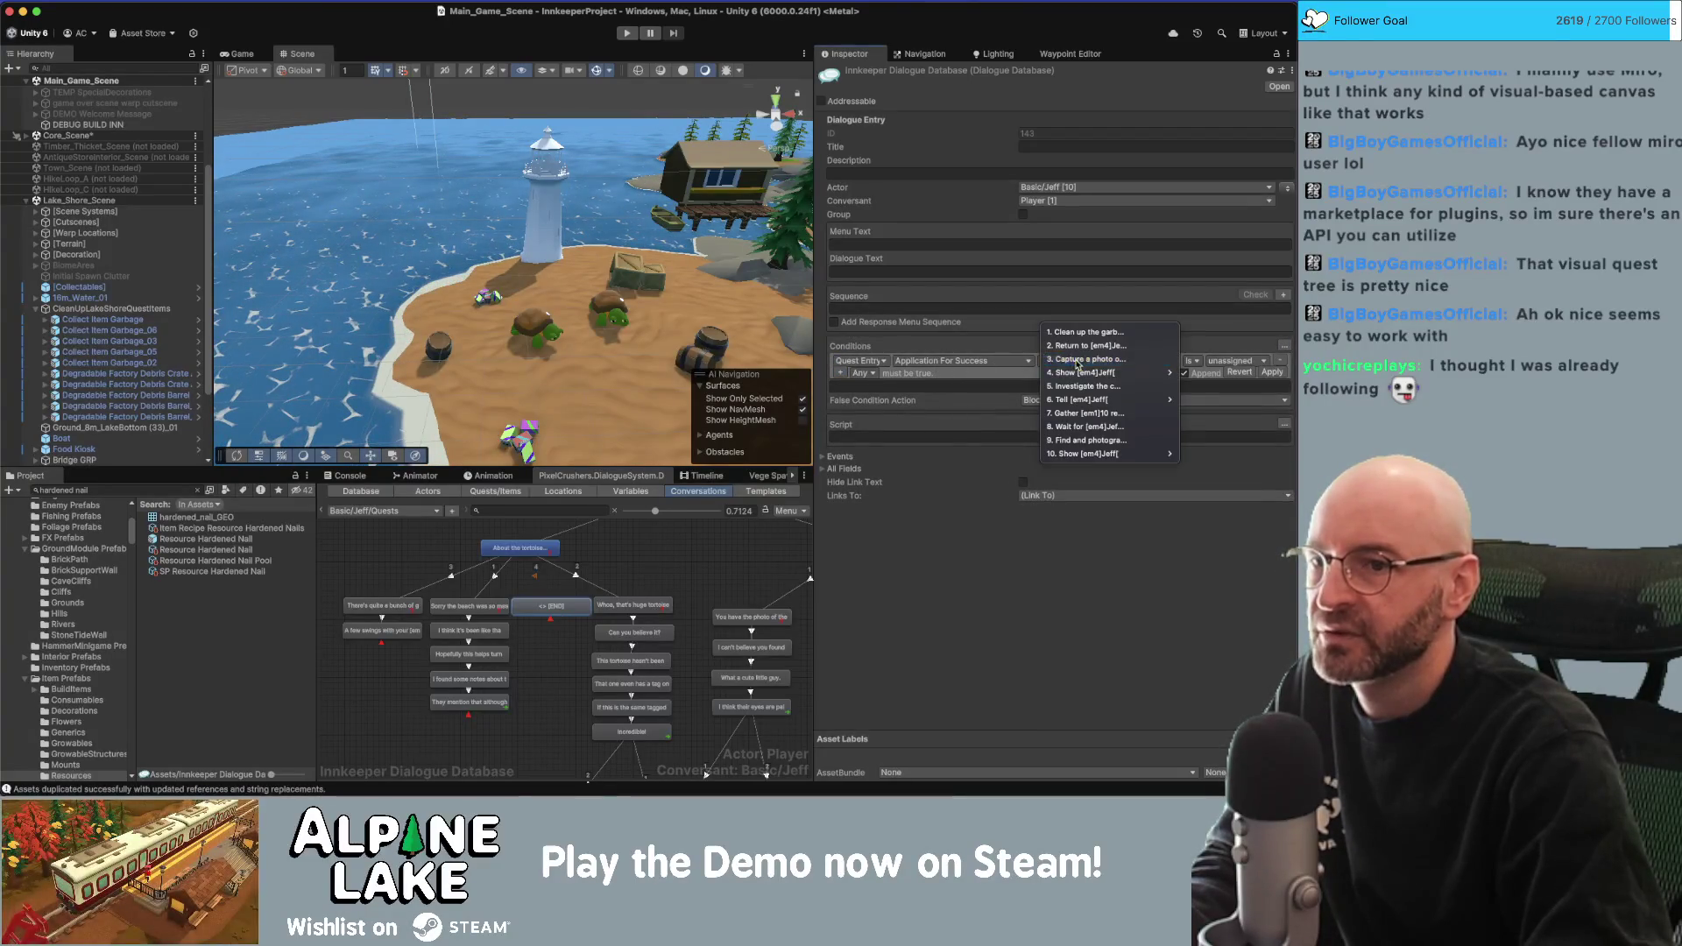
left_click(1078, 361)
left_click(1227, 362)
left_click(1267, 377)
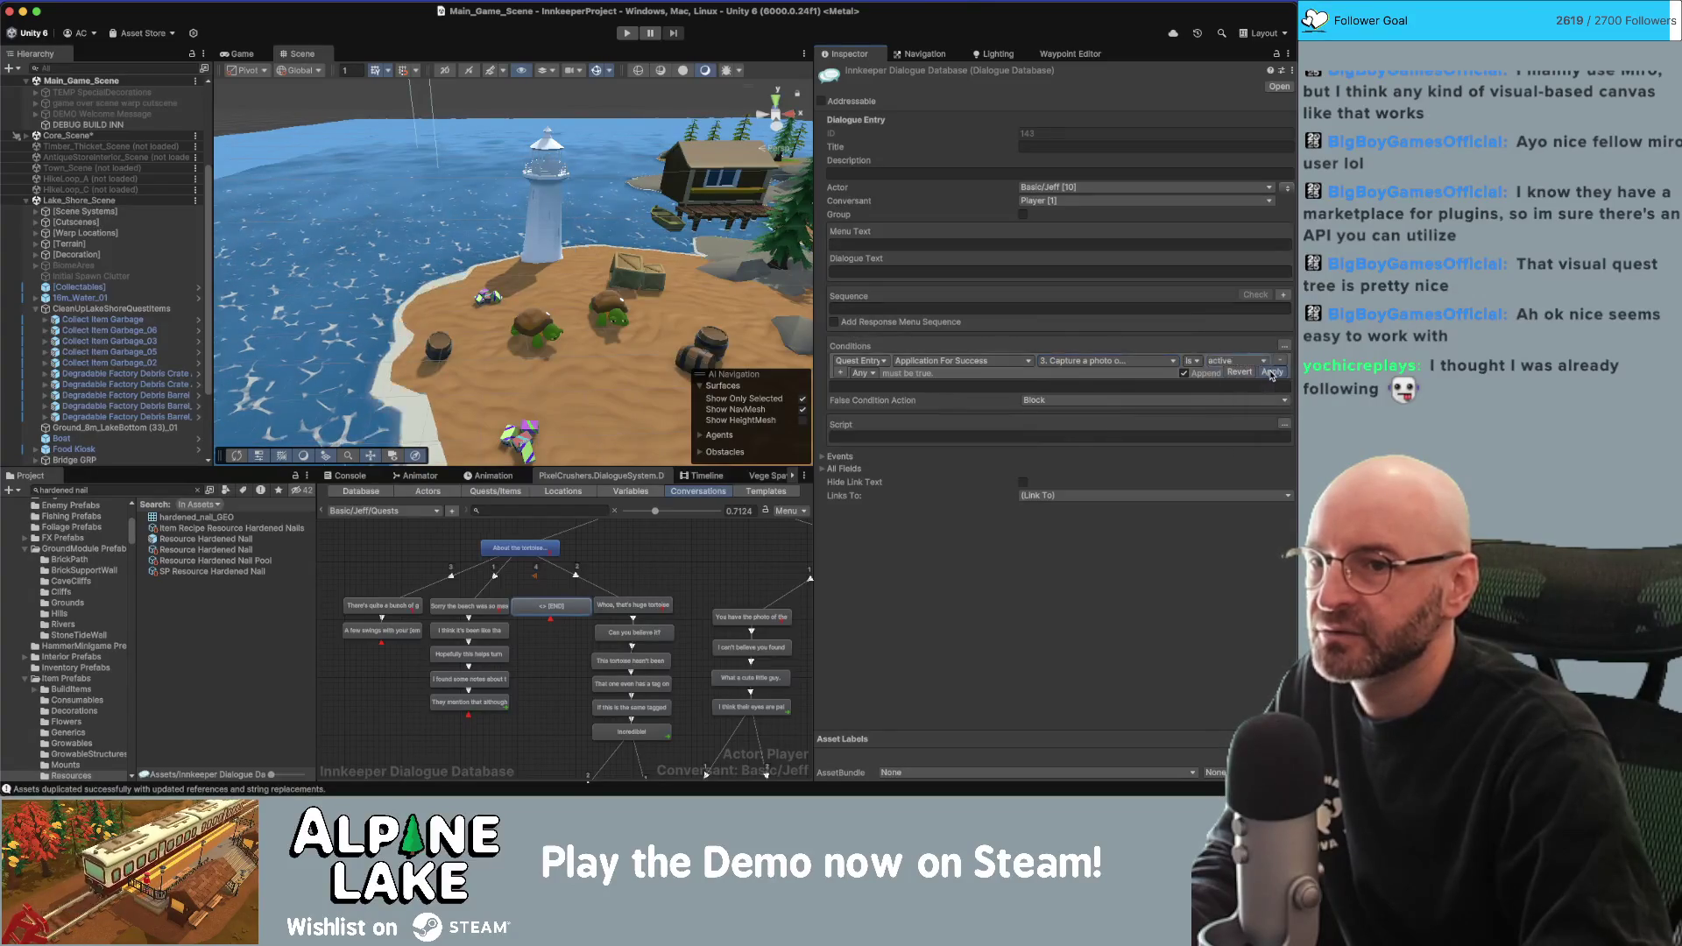
left_click(1272, 372)
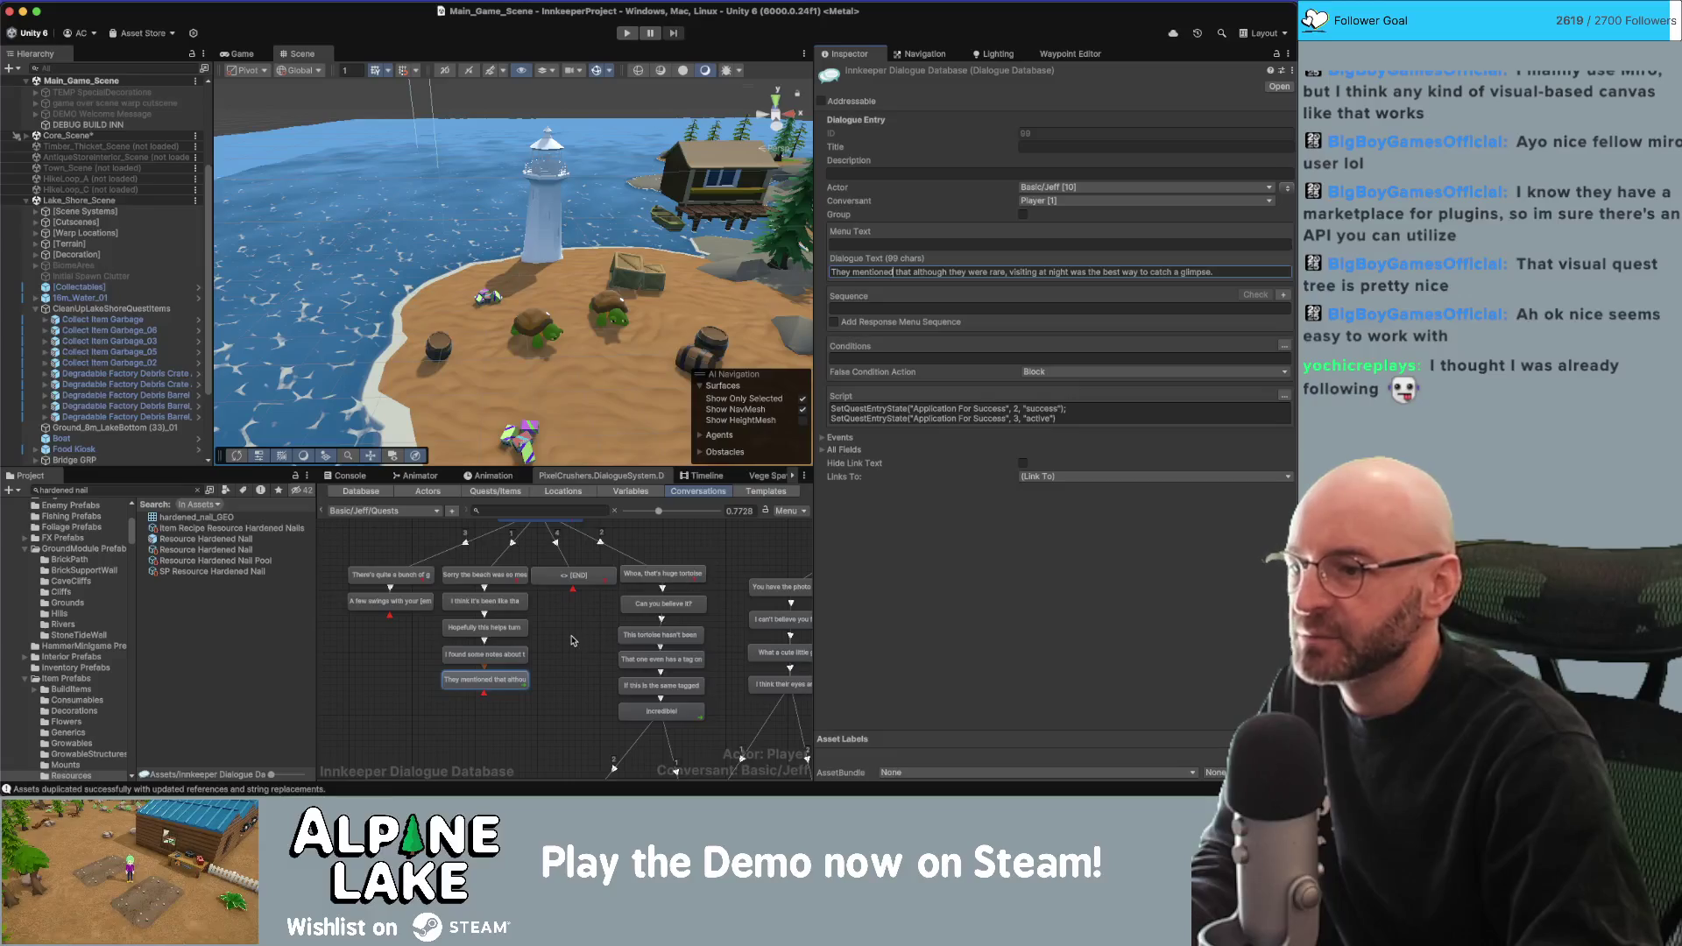
Link the new node onward to the night-visit node.
scroll(571, 640, "up", 2)
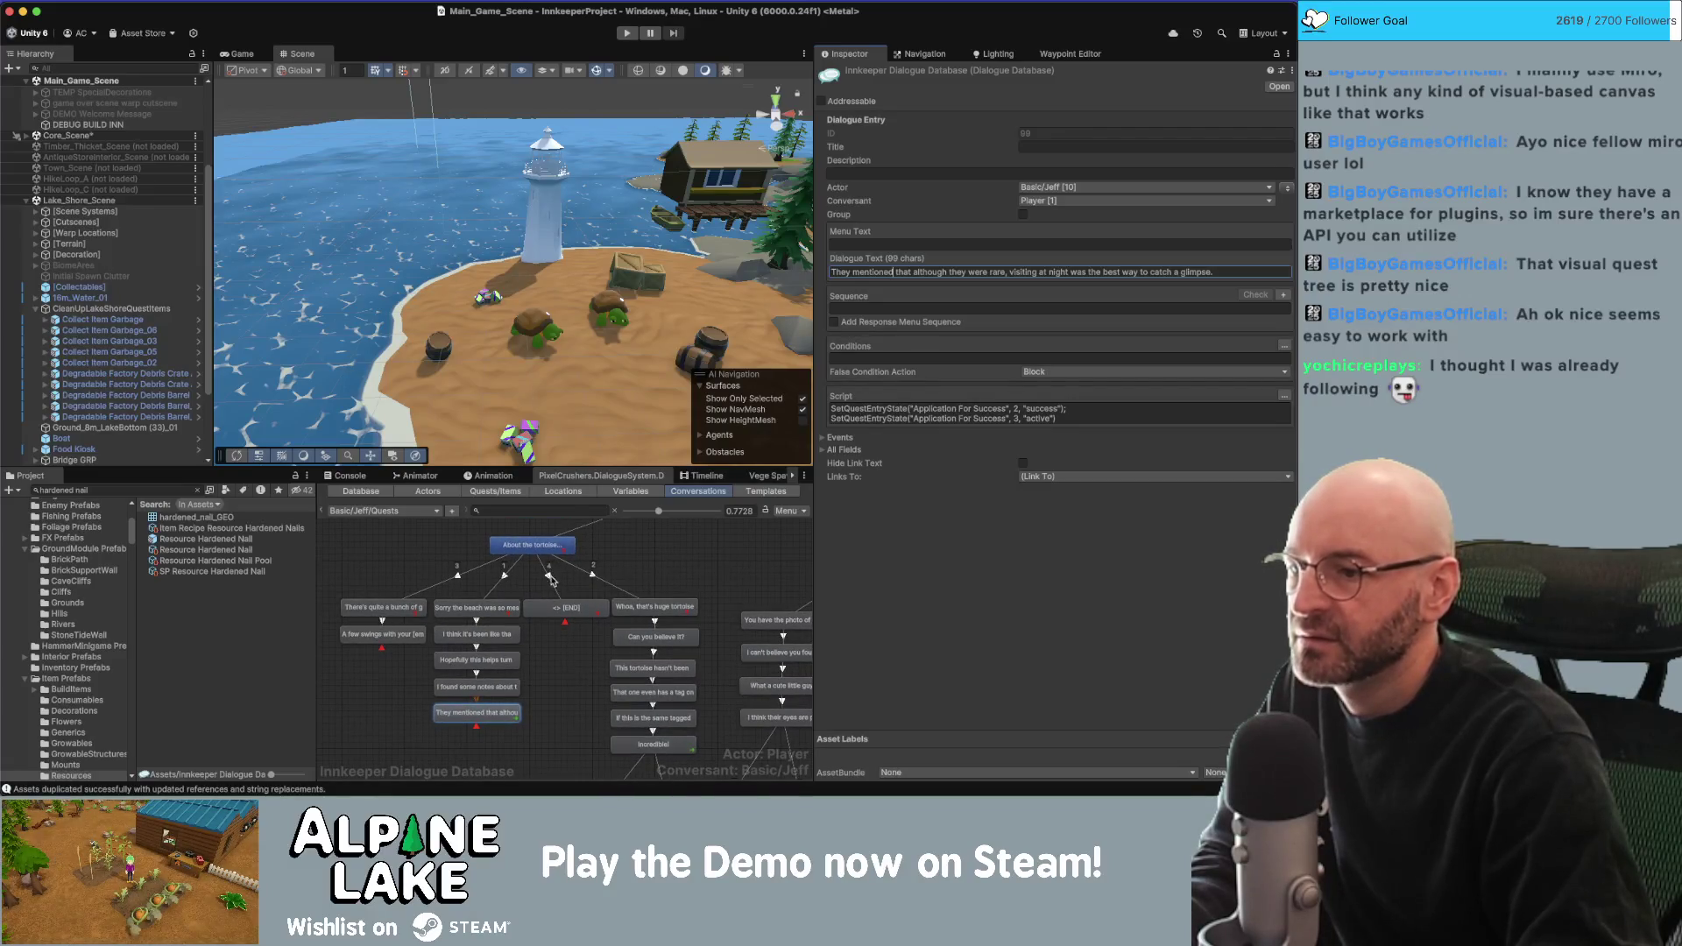
left_click(554, 607)
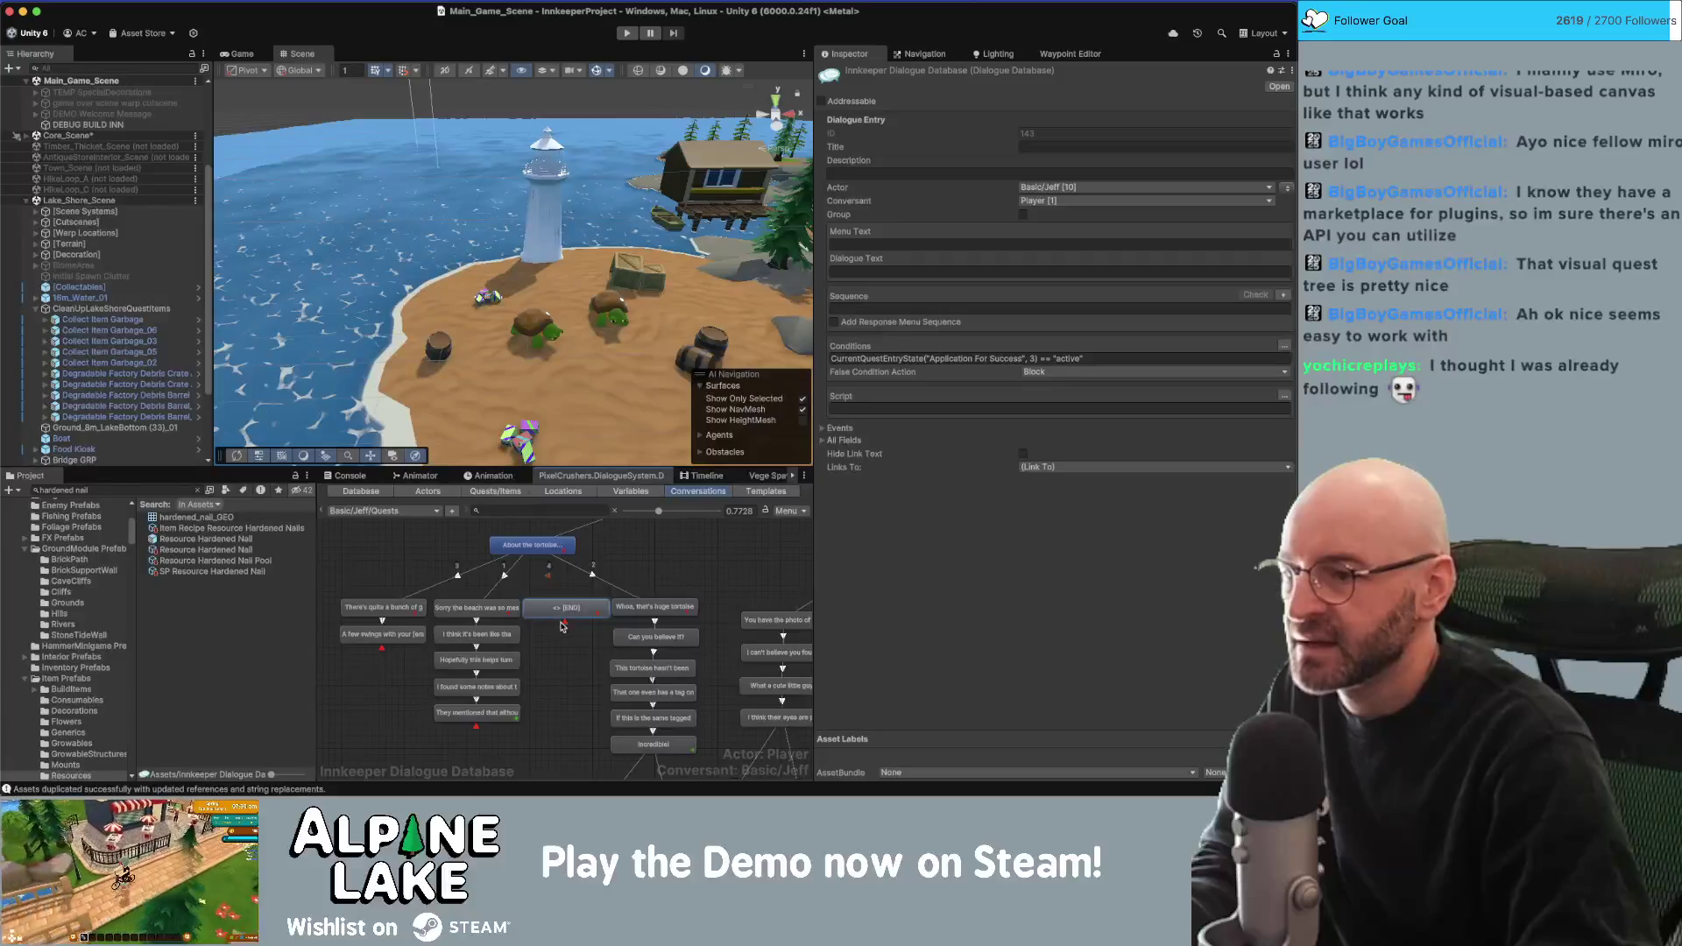
right_click(565, 614)
left_click(579, 633)
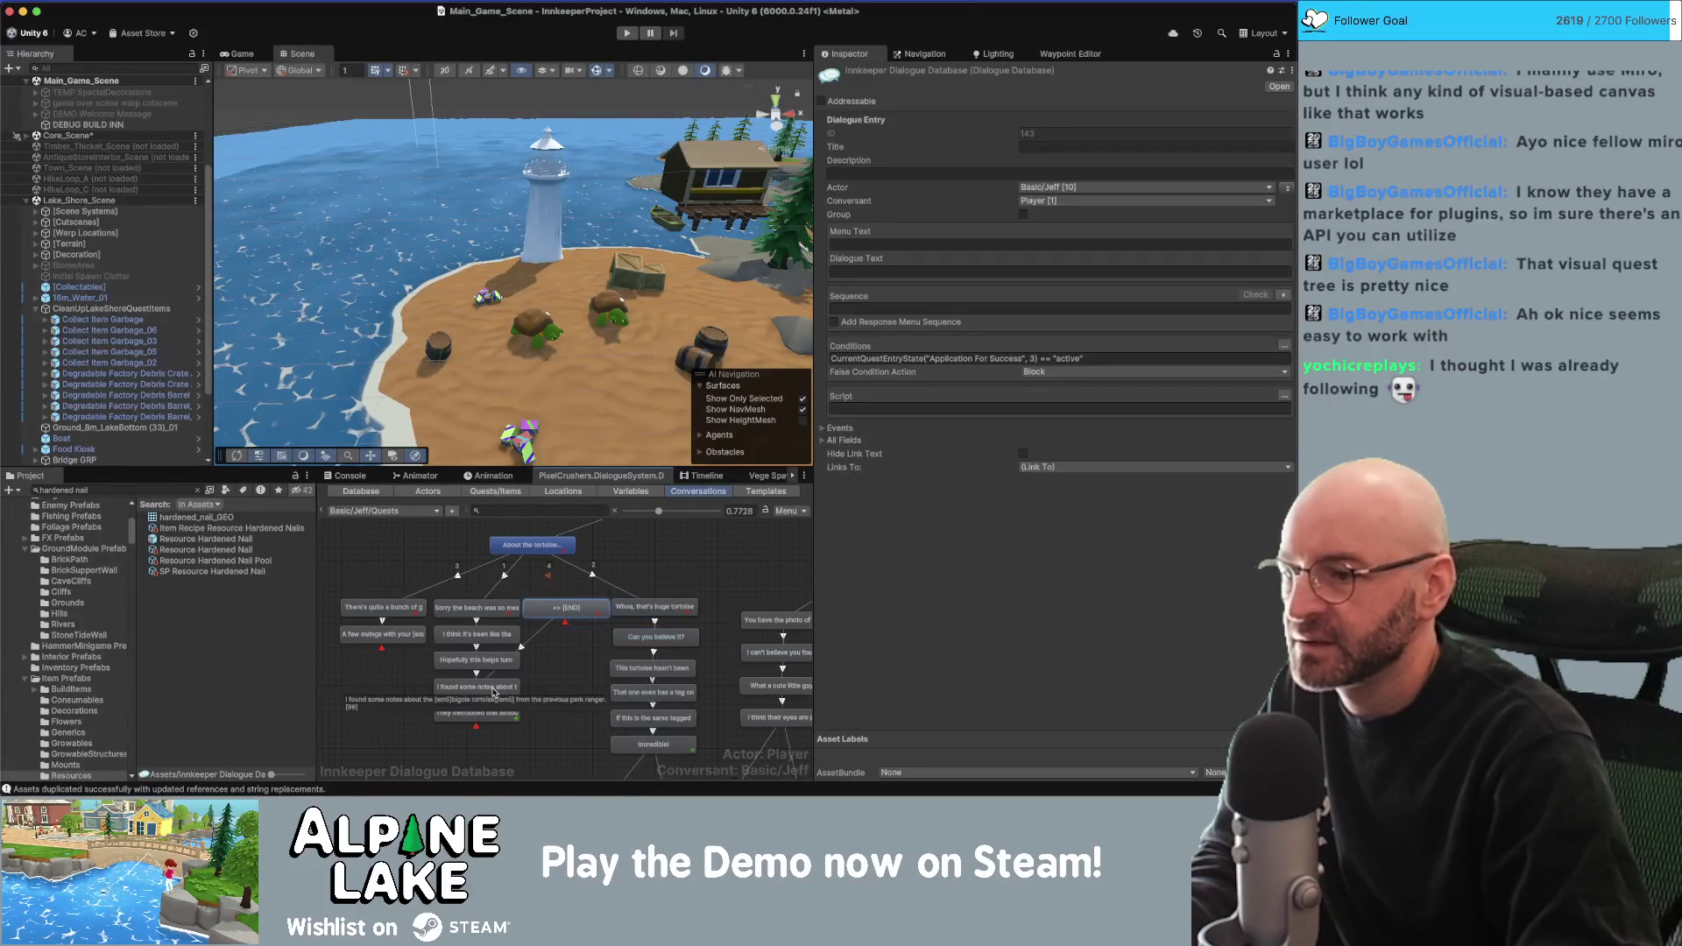
left_click(481, 687)
left_click(480, 713)
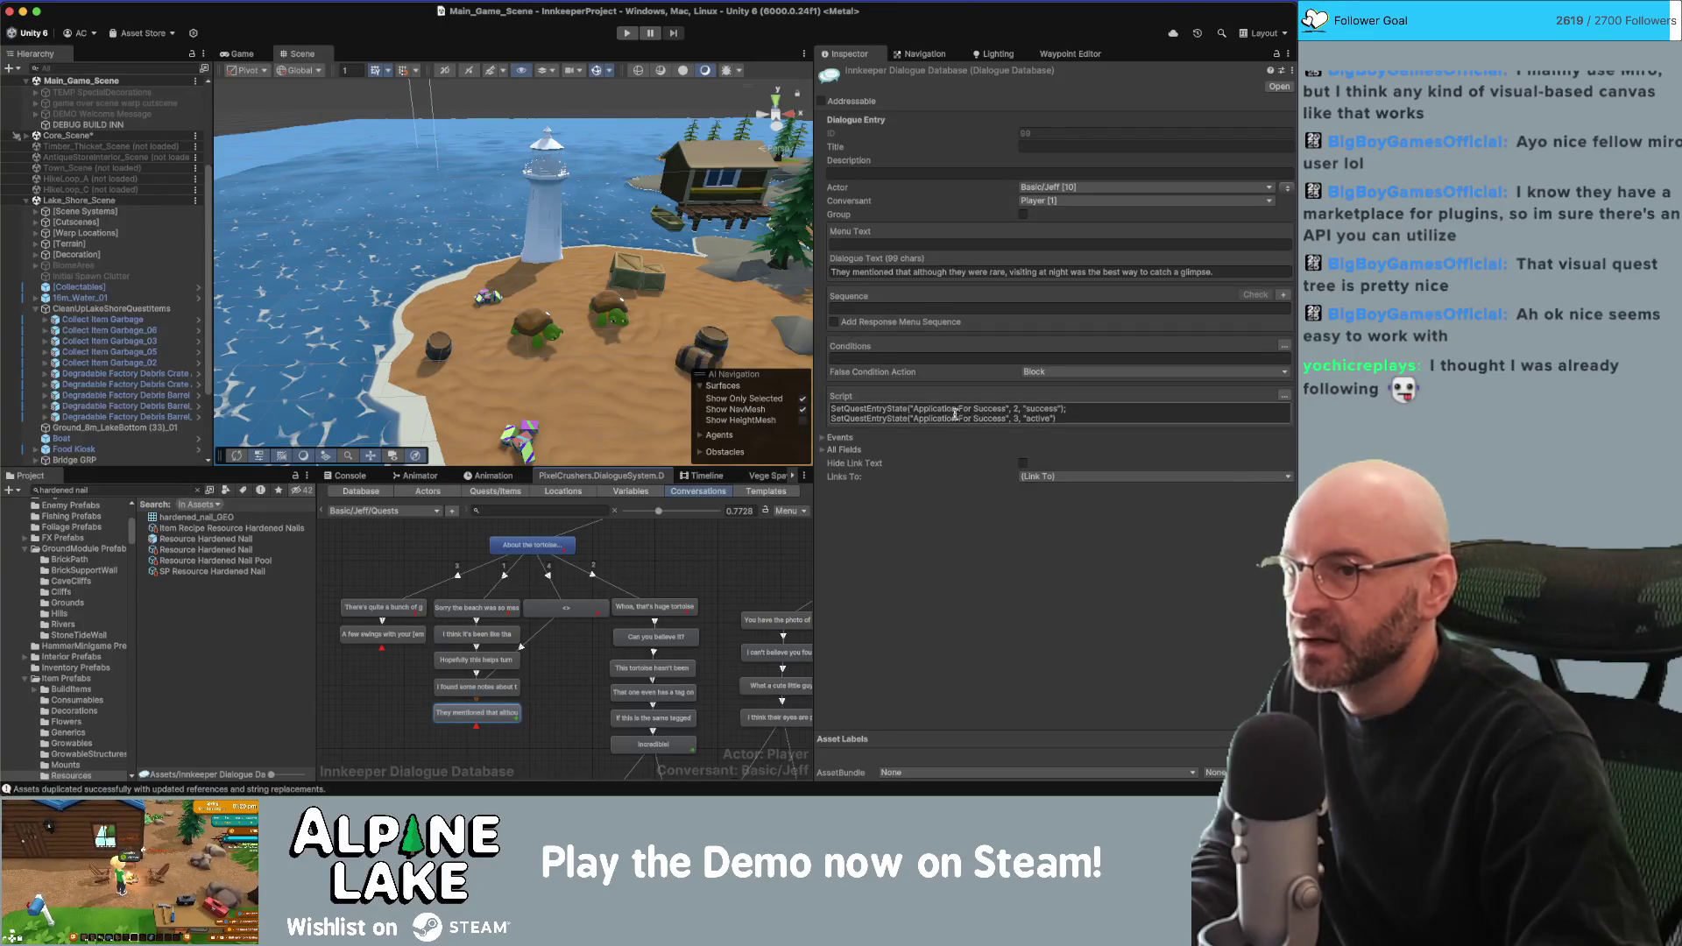
left_click(490, 689, "shift")
right_click(493, 689)
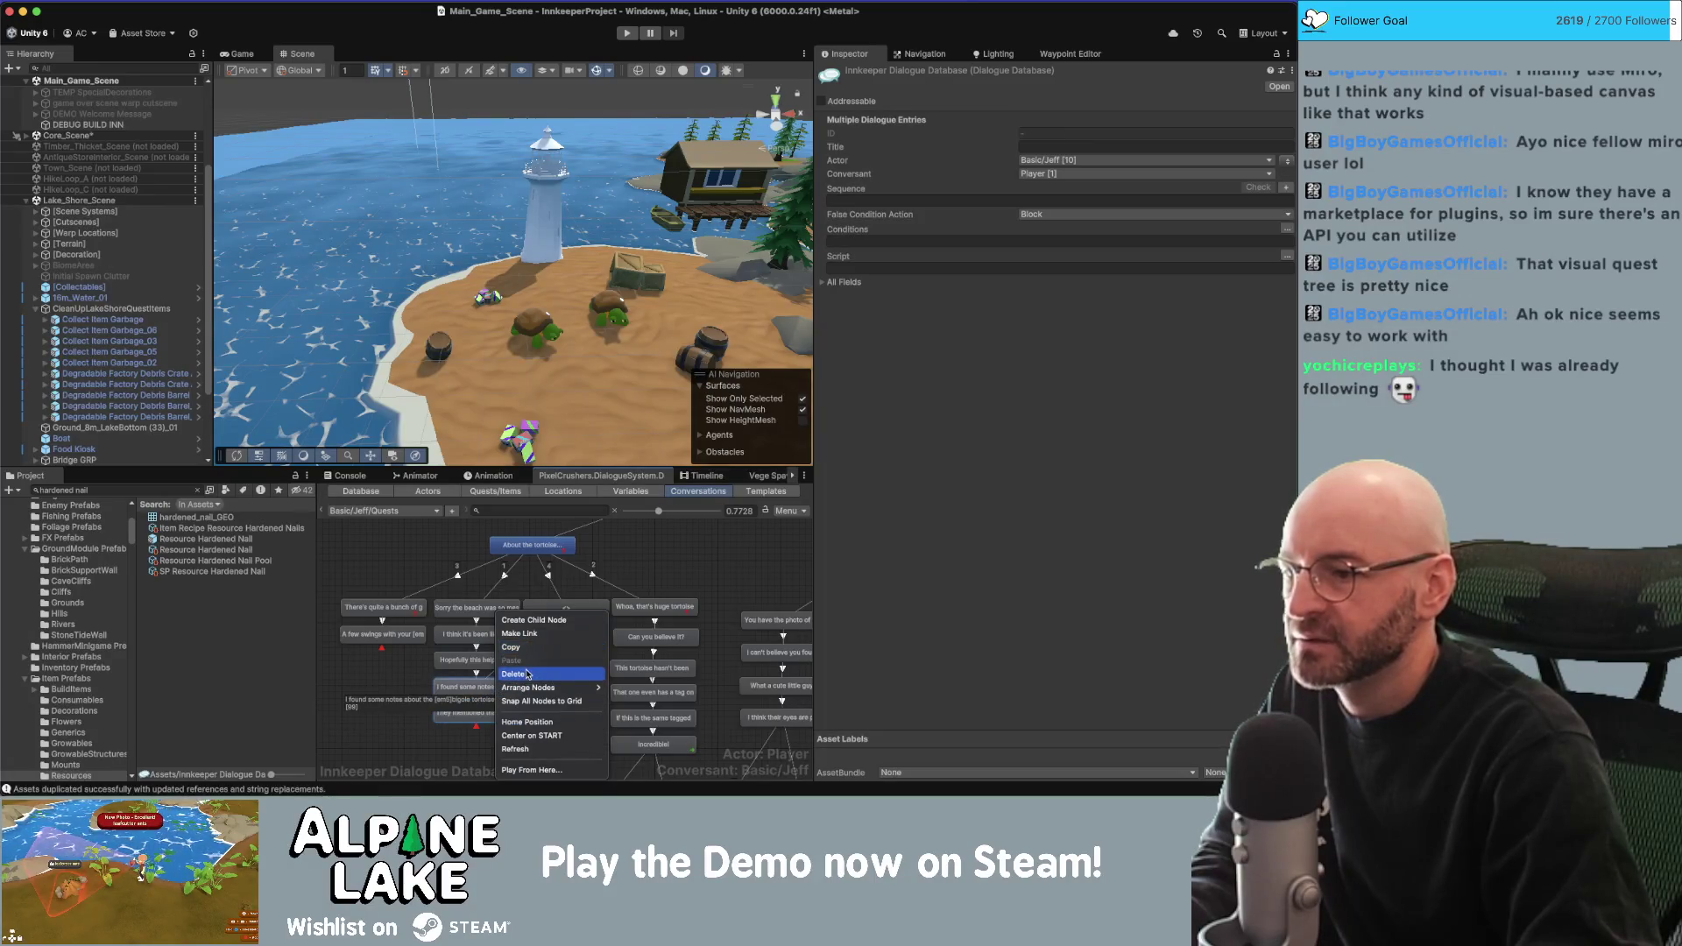
Remove the stray link and set the new node's text to 'Still haven't found them yet'.
left_click(519, 634)
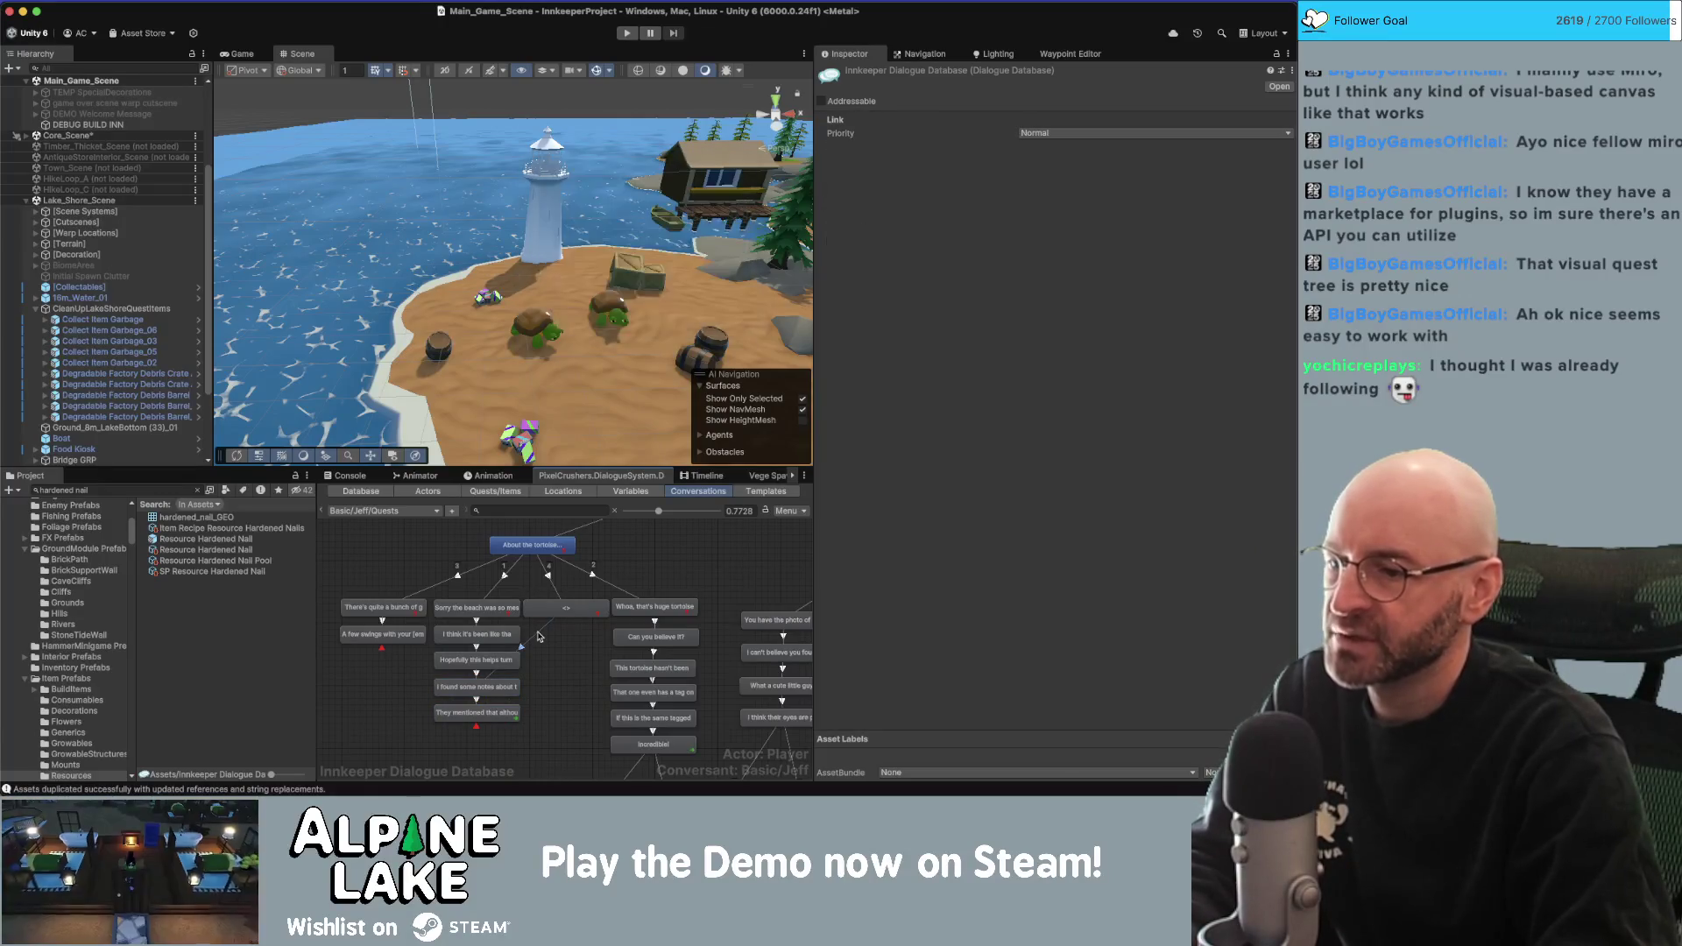
left_click(566, 608)
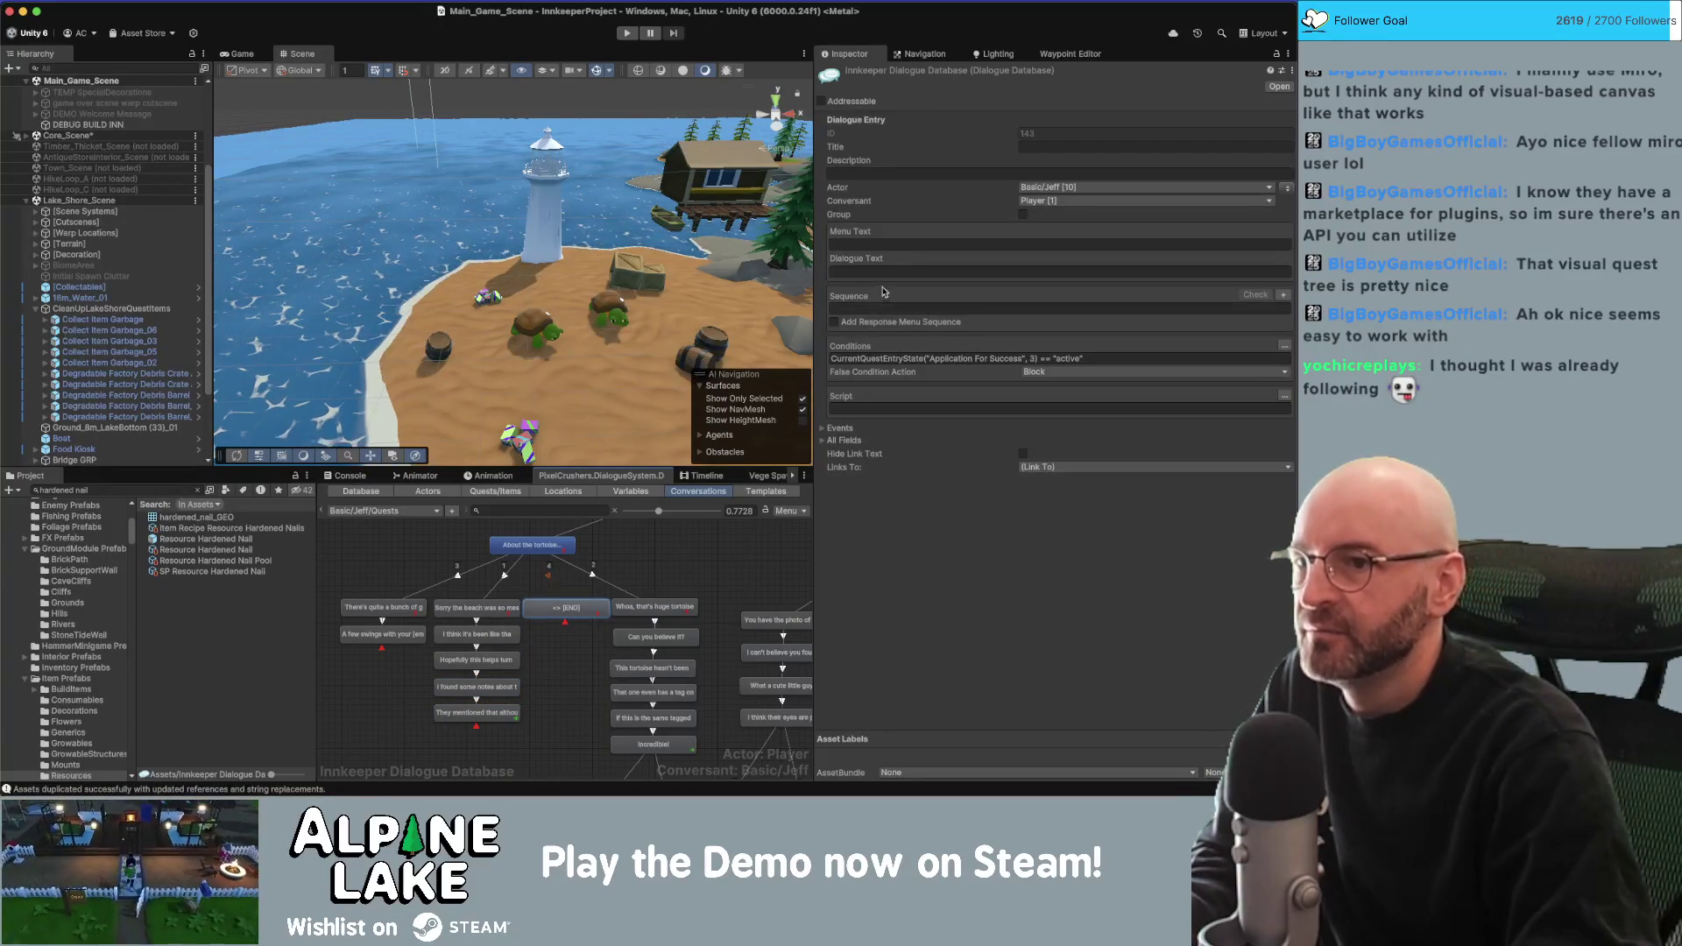
type("Still haven't ")
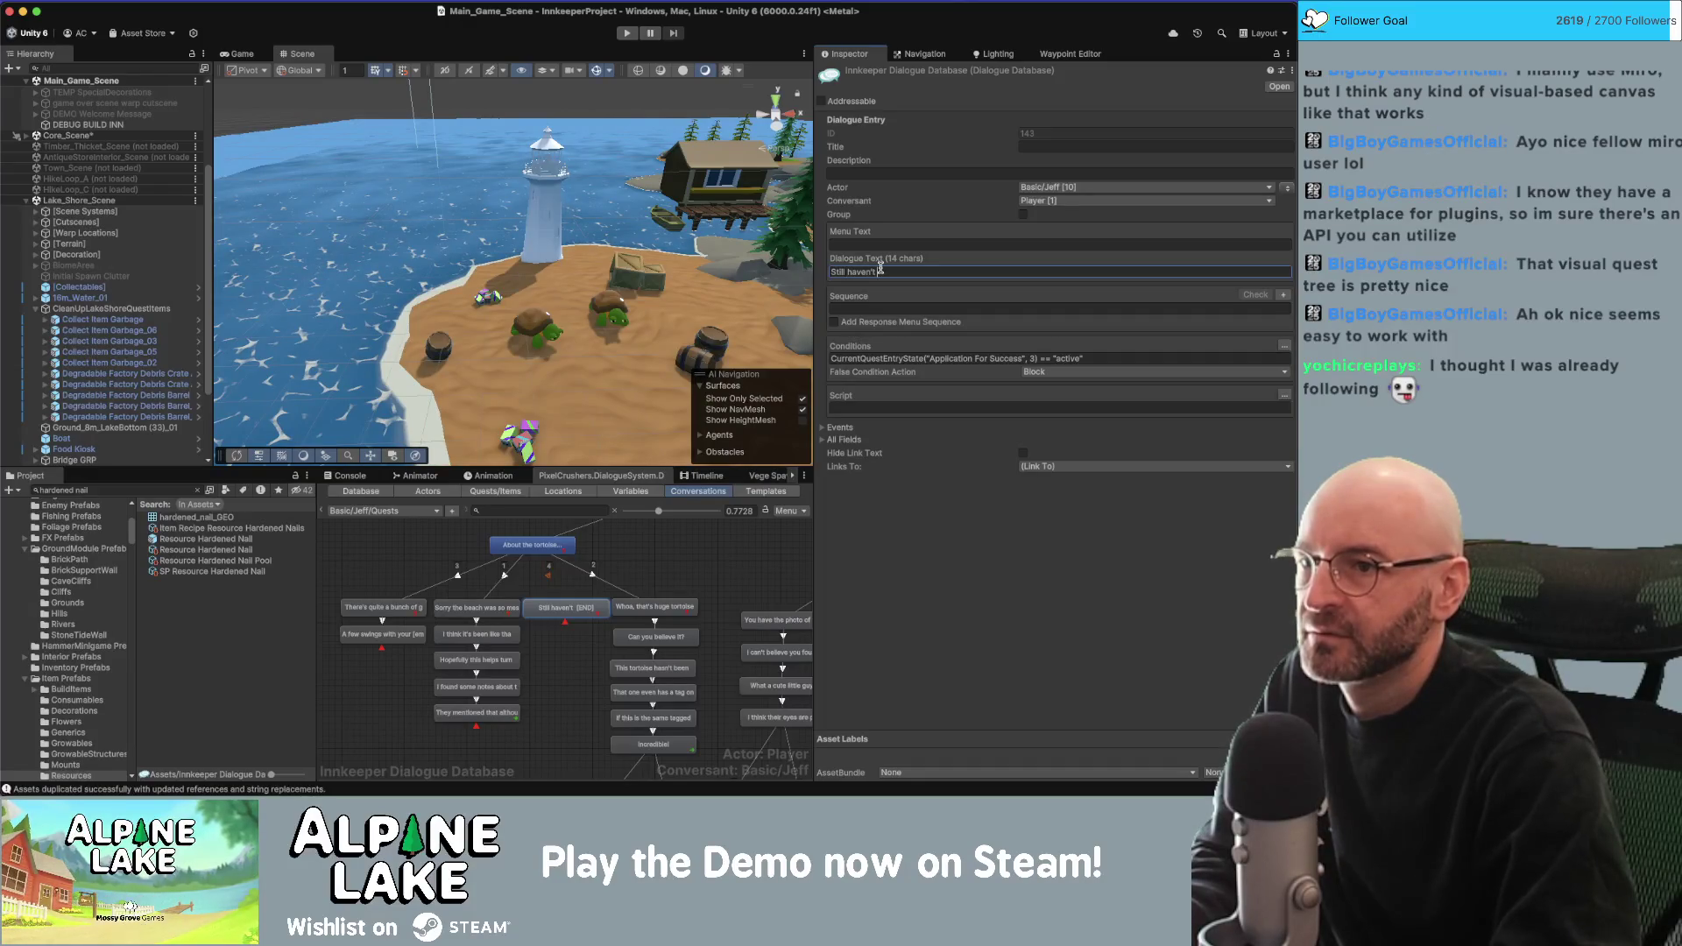
type("found them yet")
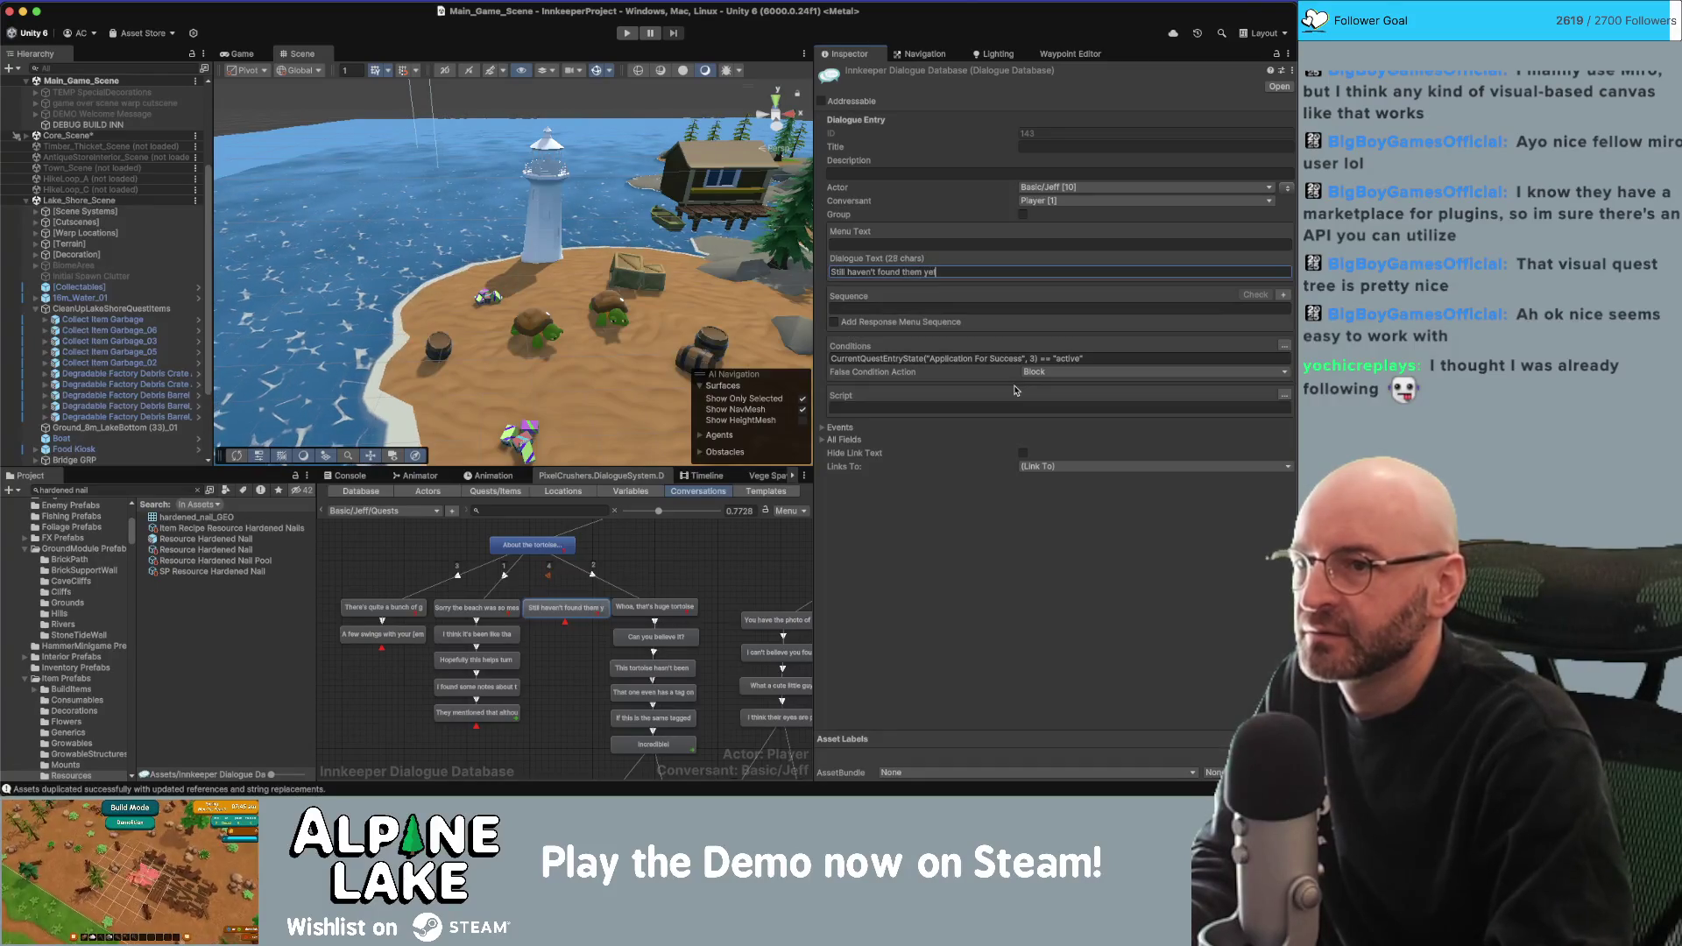
Add a child reply reading 'Have you tried visiting at night like the notes say?'.
left_click(575, 620)
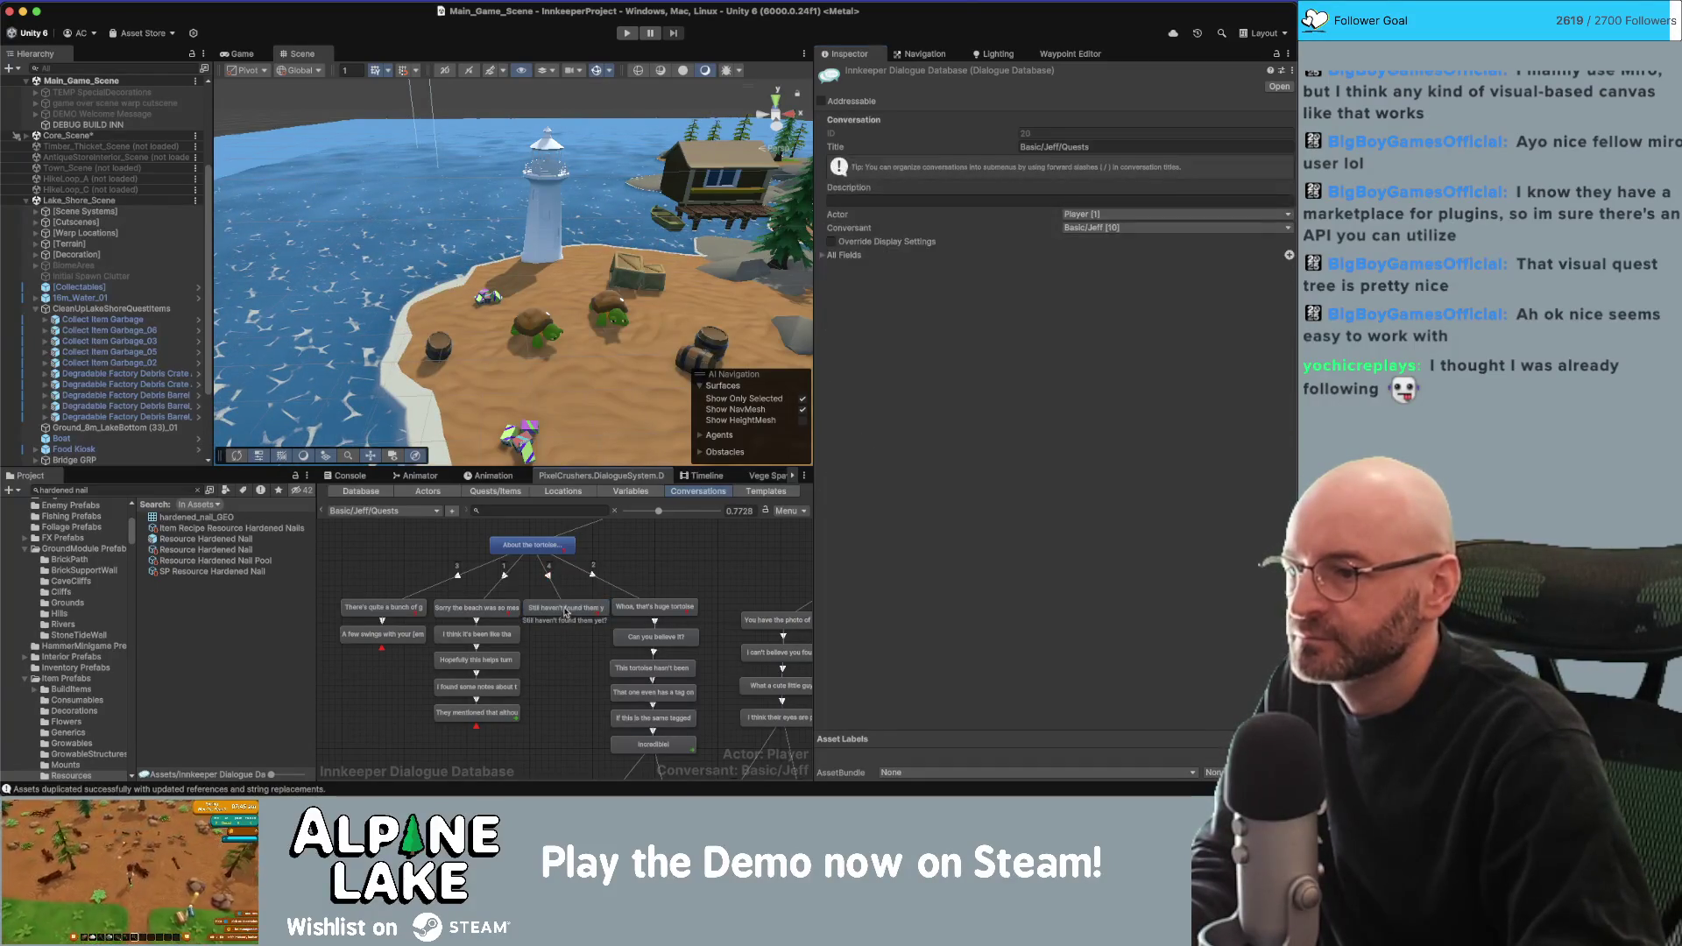
right_click(575, 620)
left_click(578, 620)
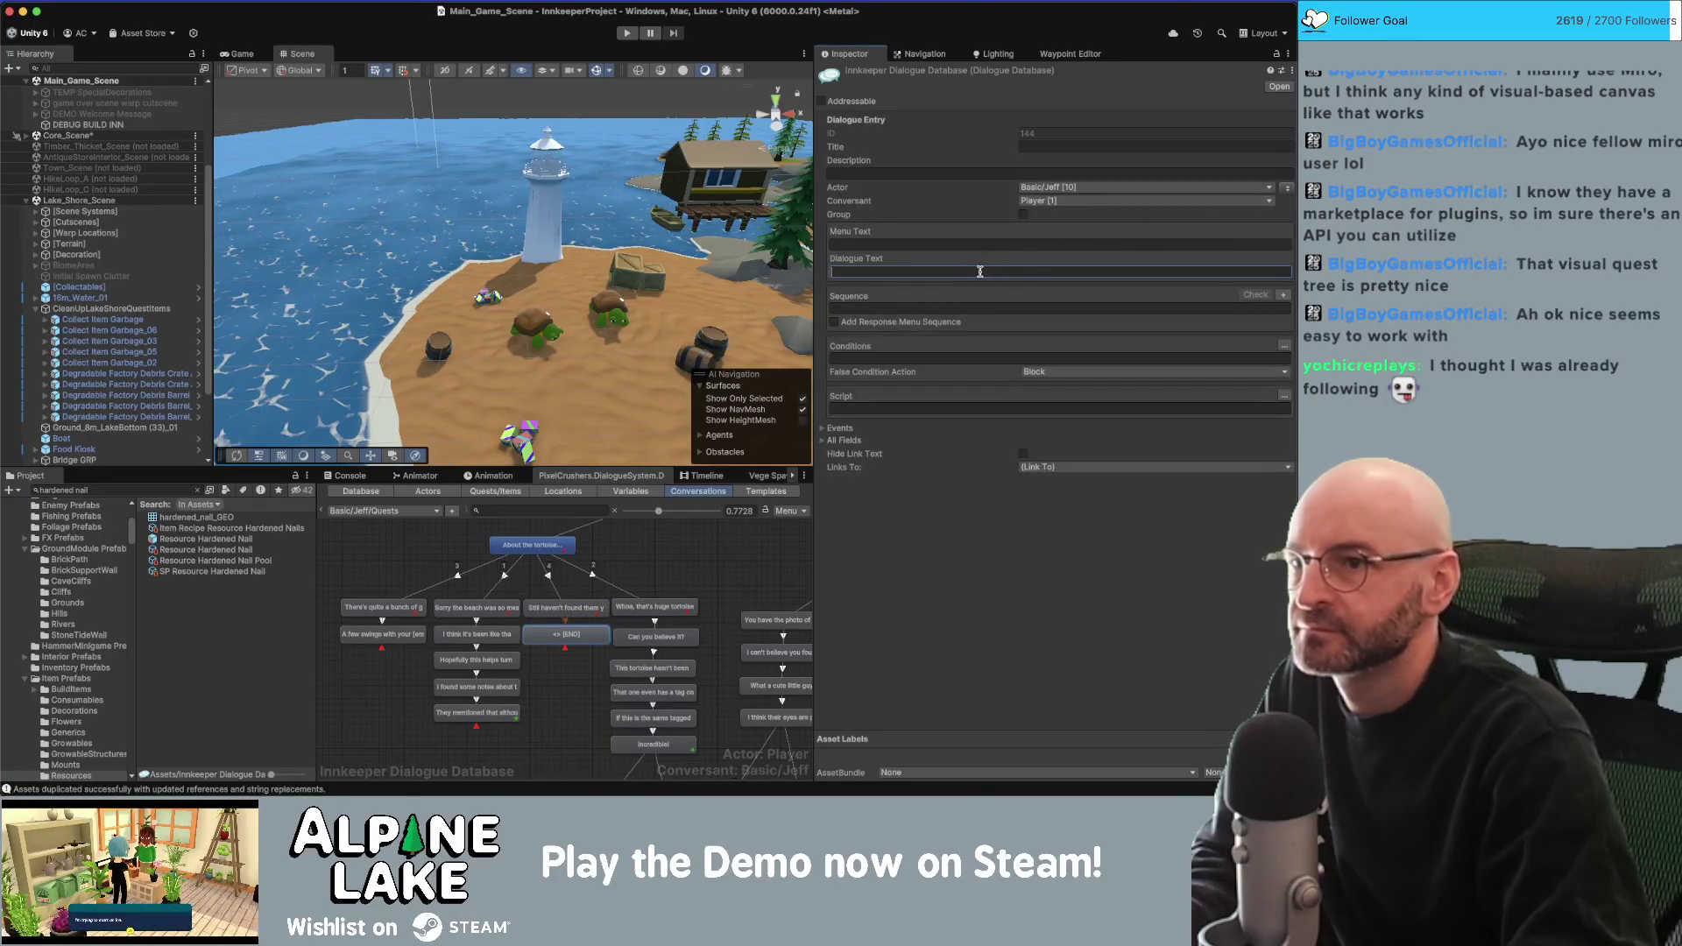
type("Have y")
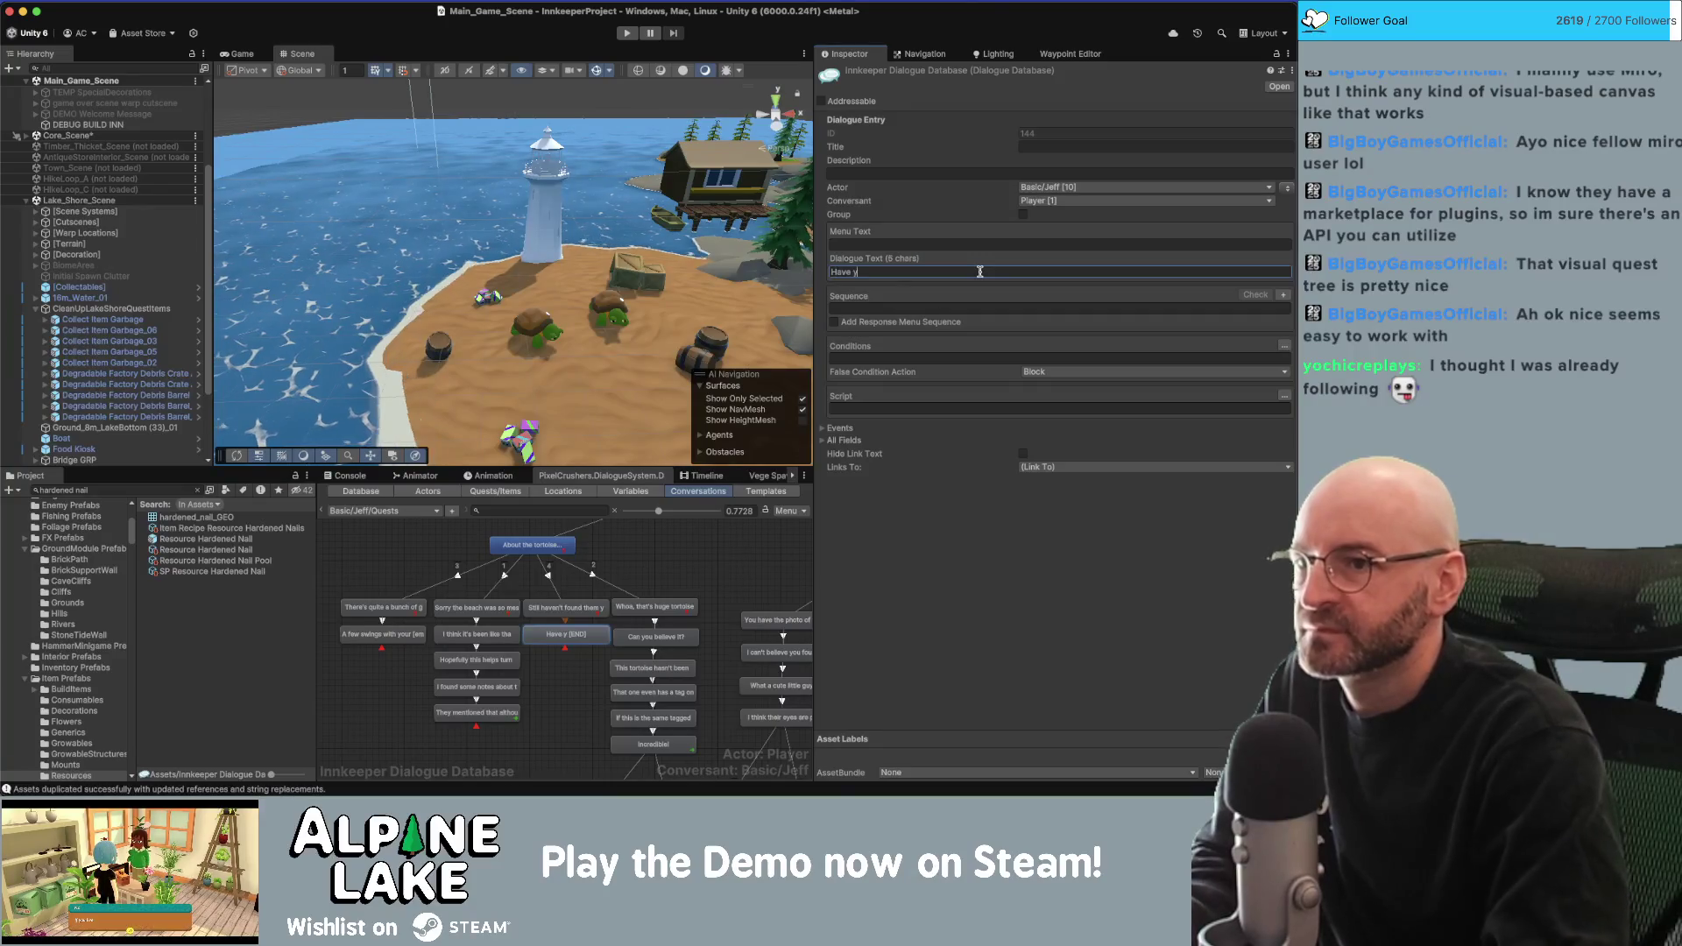
type("ou tried visit")
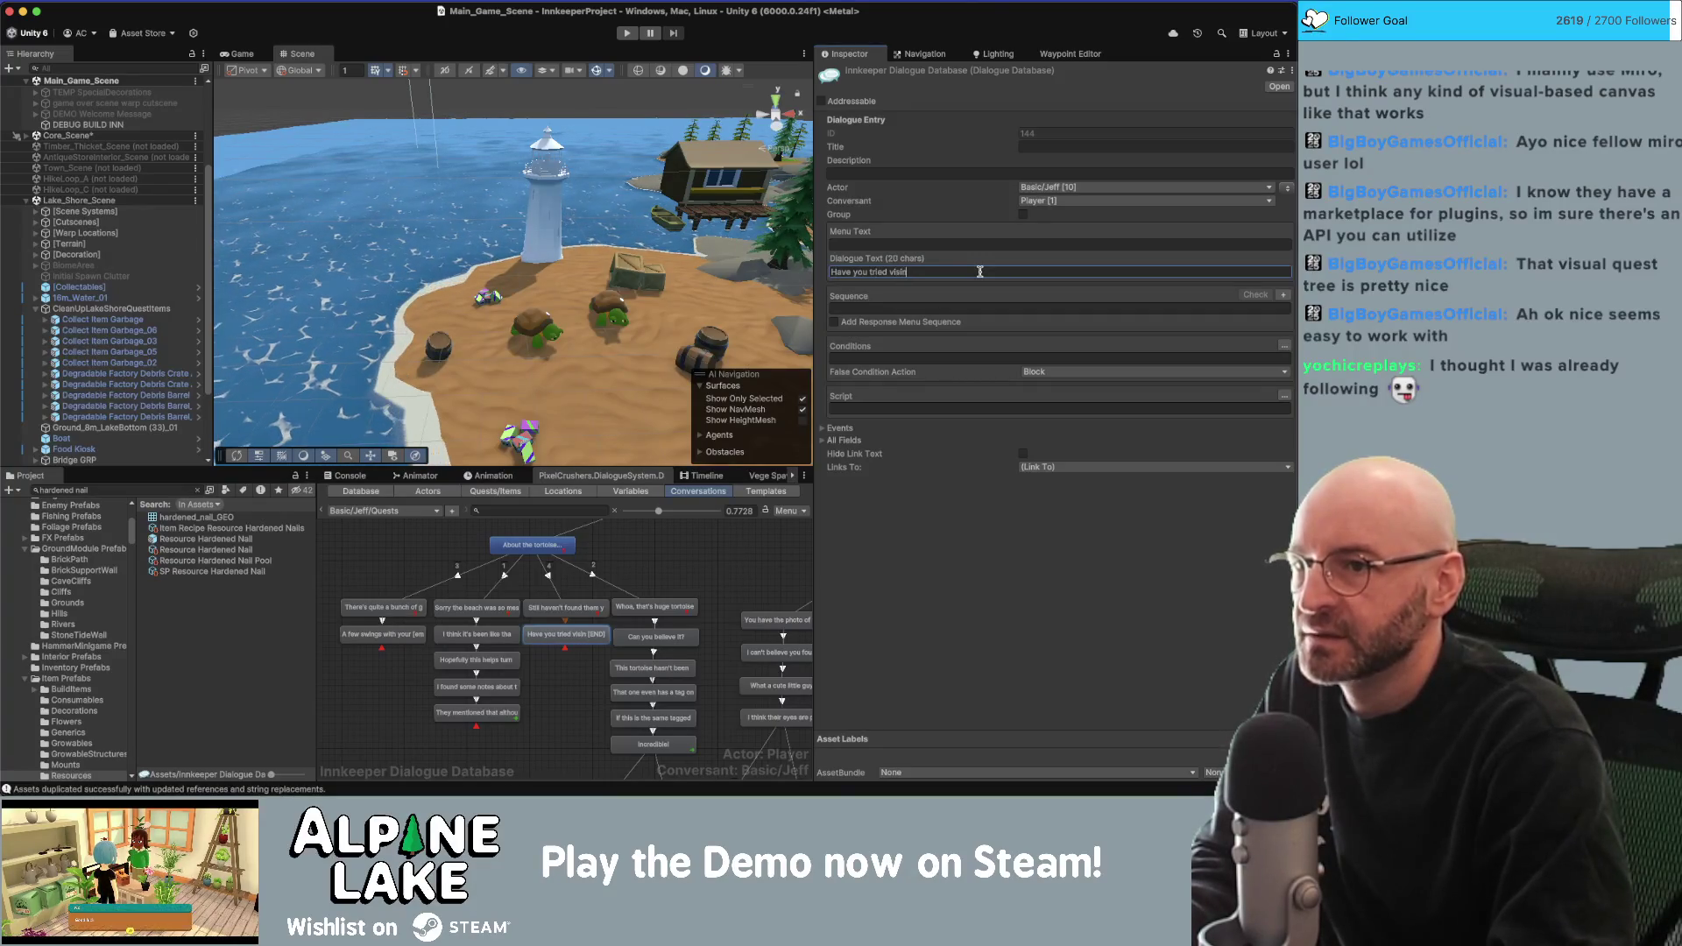
type("ing at night lik")
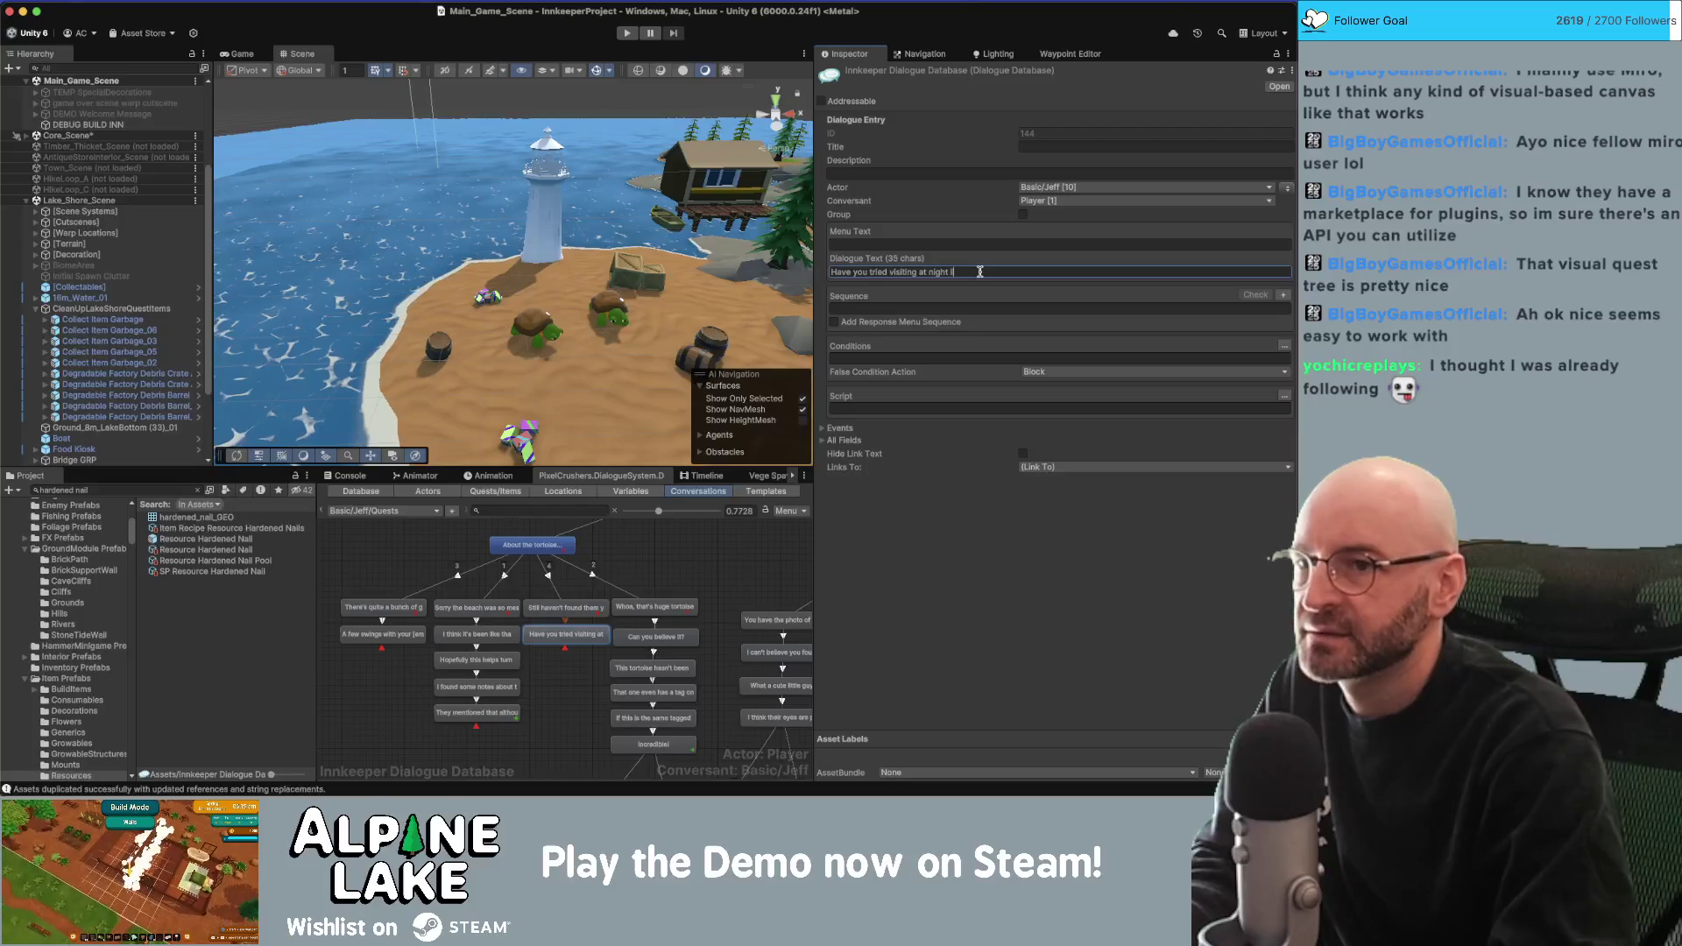
type("e the notes say?")
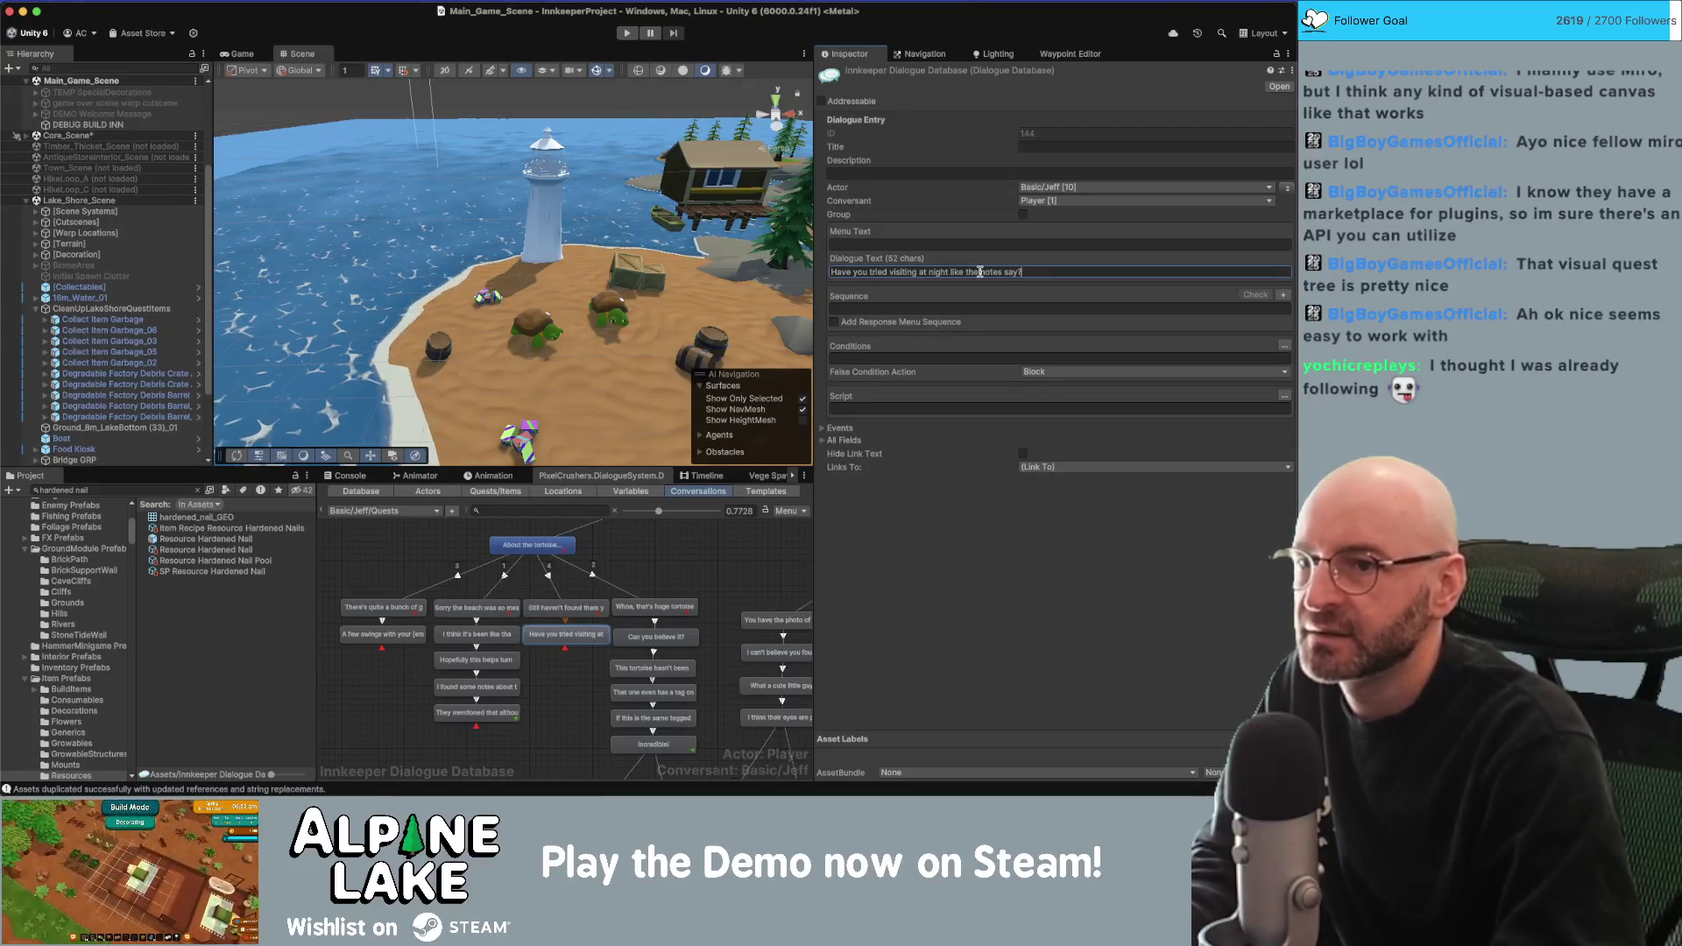
left_click(577, 668)
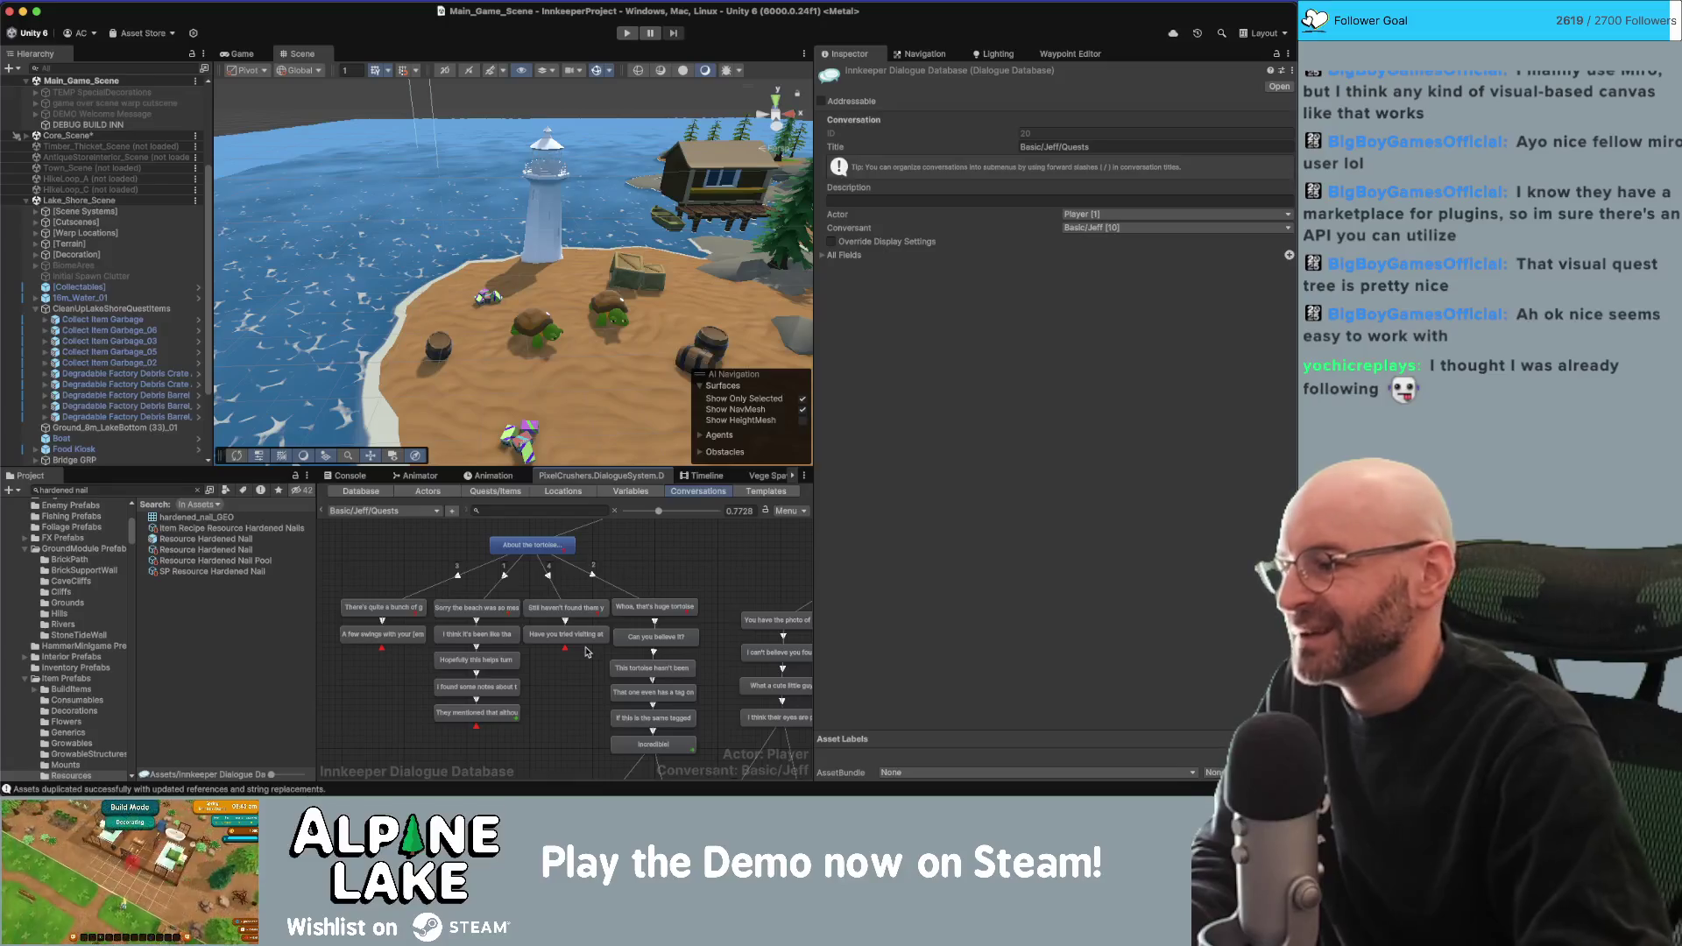
scroll(577, 689, "right", 3)
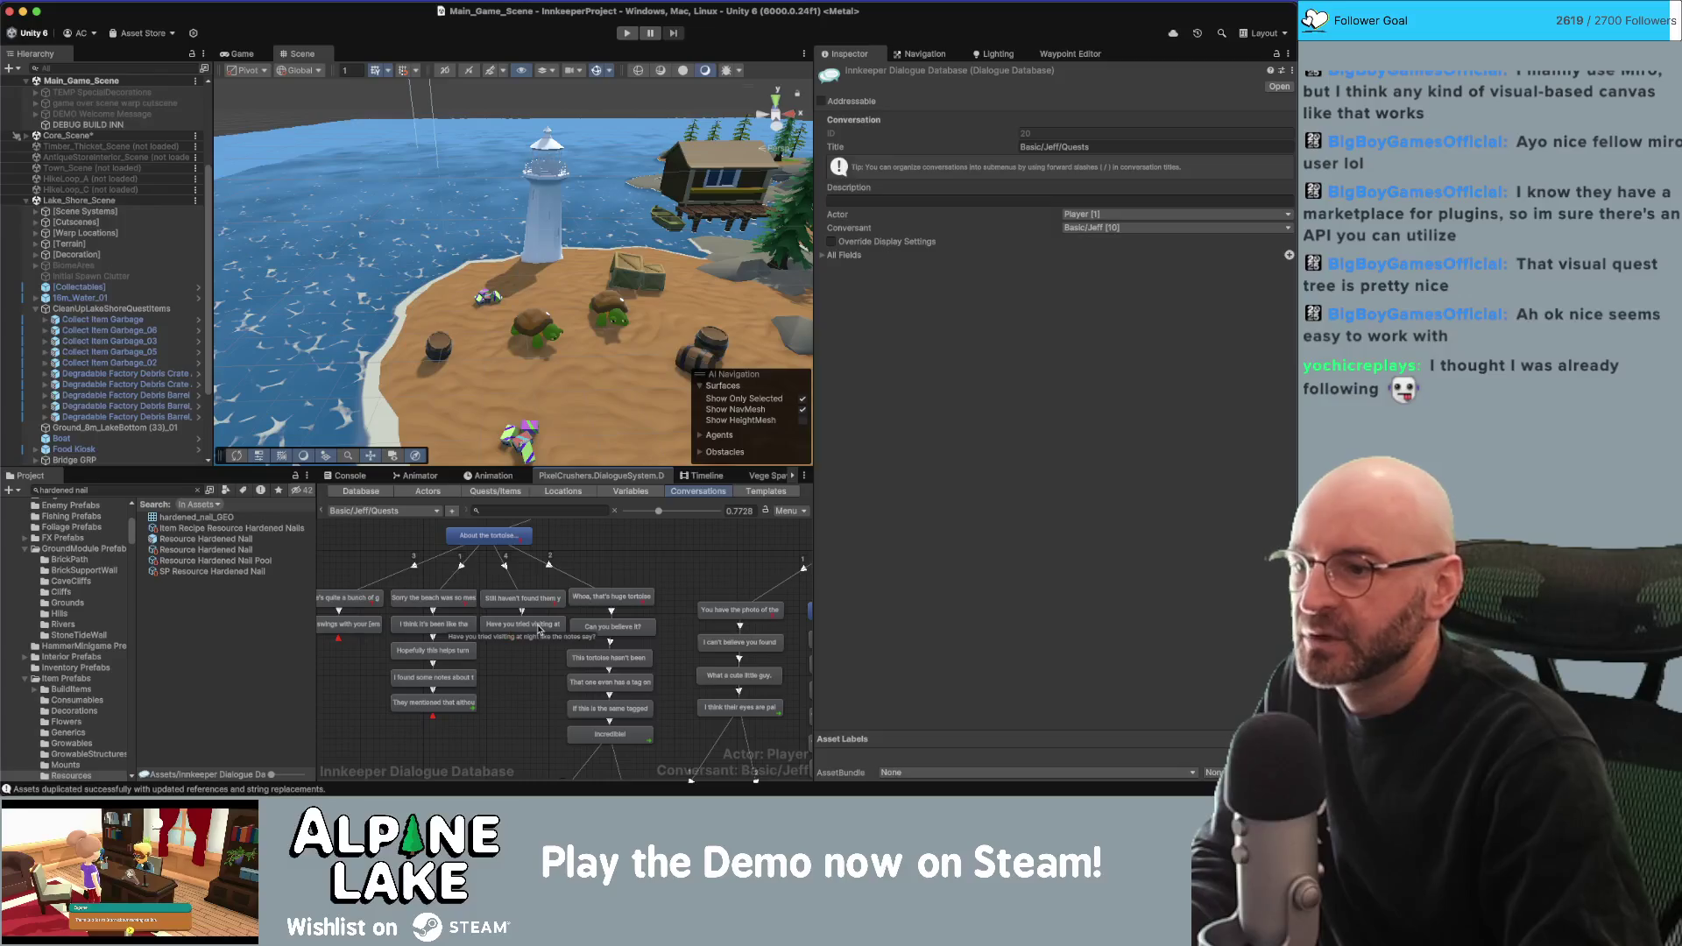
Add a child reply under the night-visit question: 'I wouldn't wait there all day for them though.'.
right_click(539, 629)
left_click(578, 620)
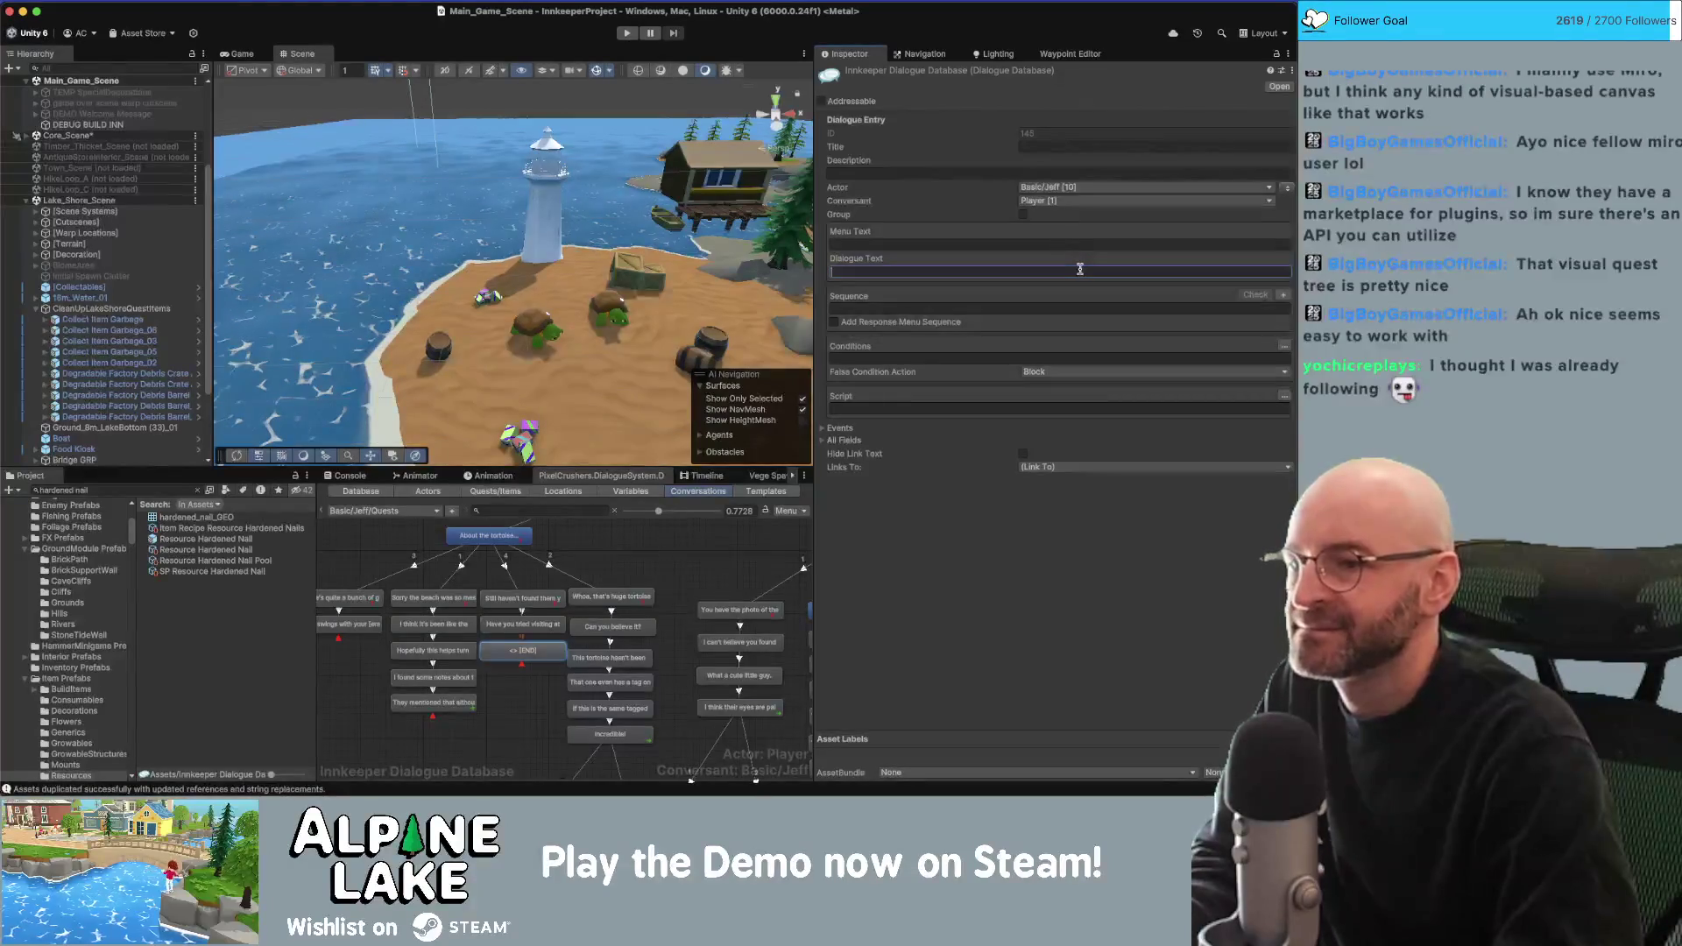
type("I wouldn't wait ")
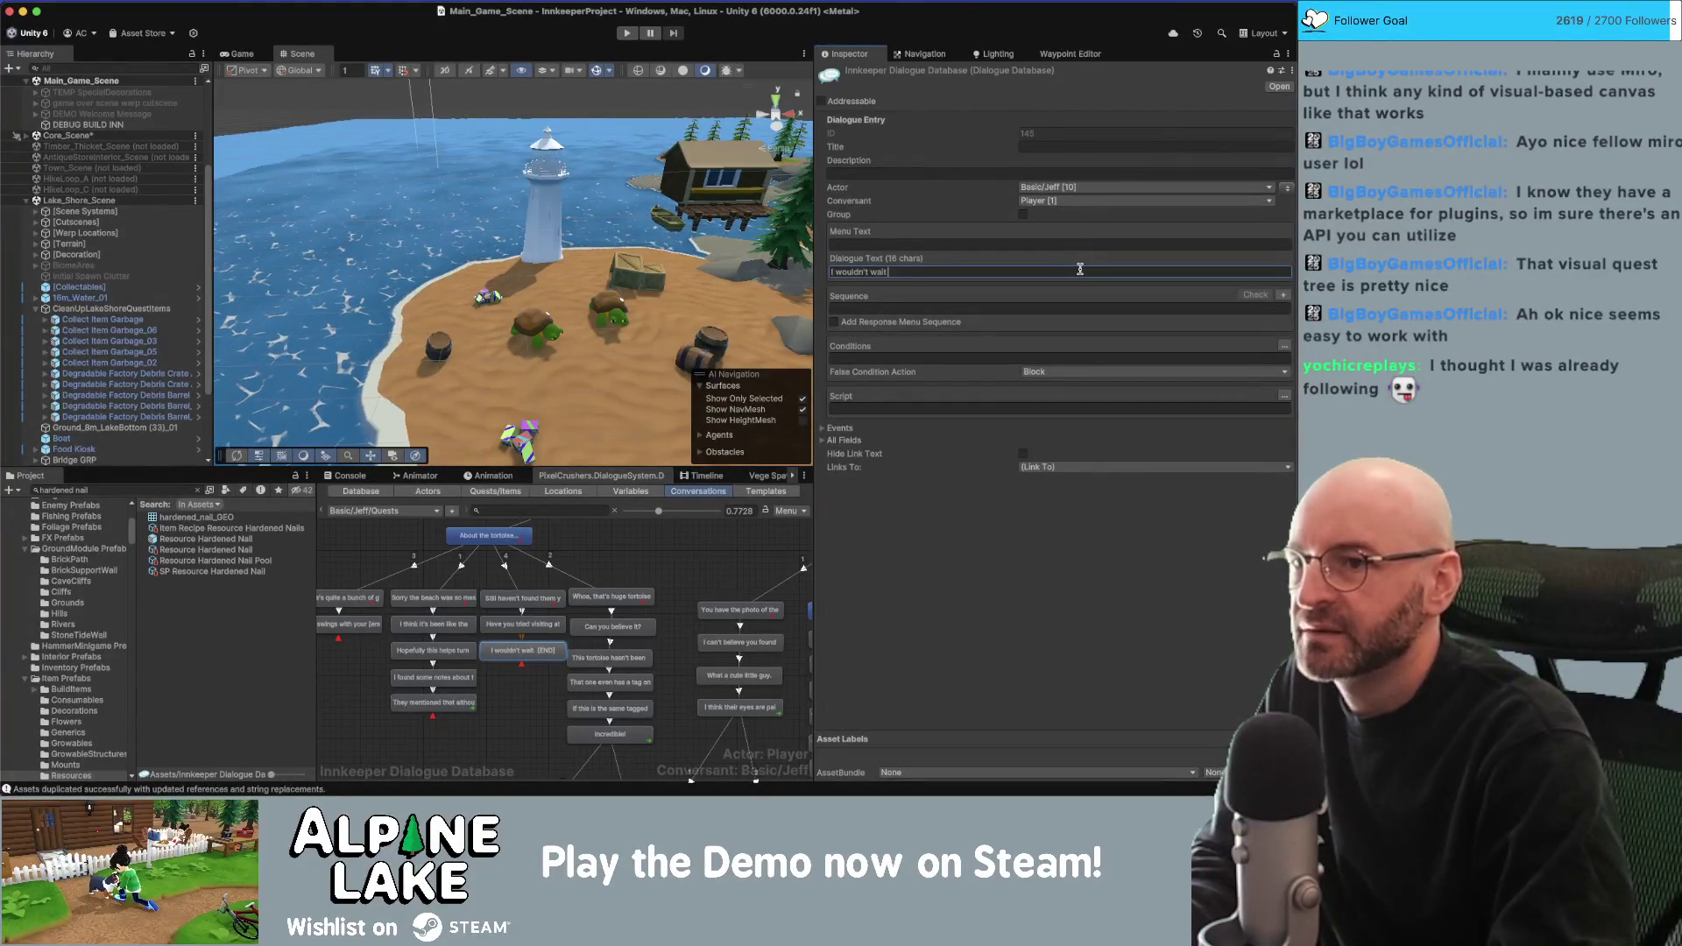
type("there all day for th")
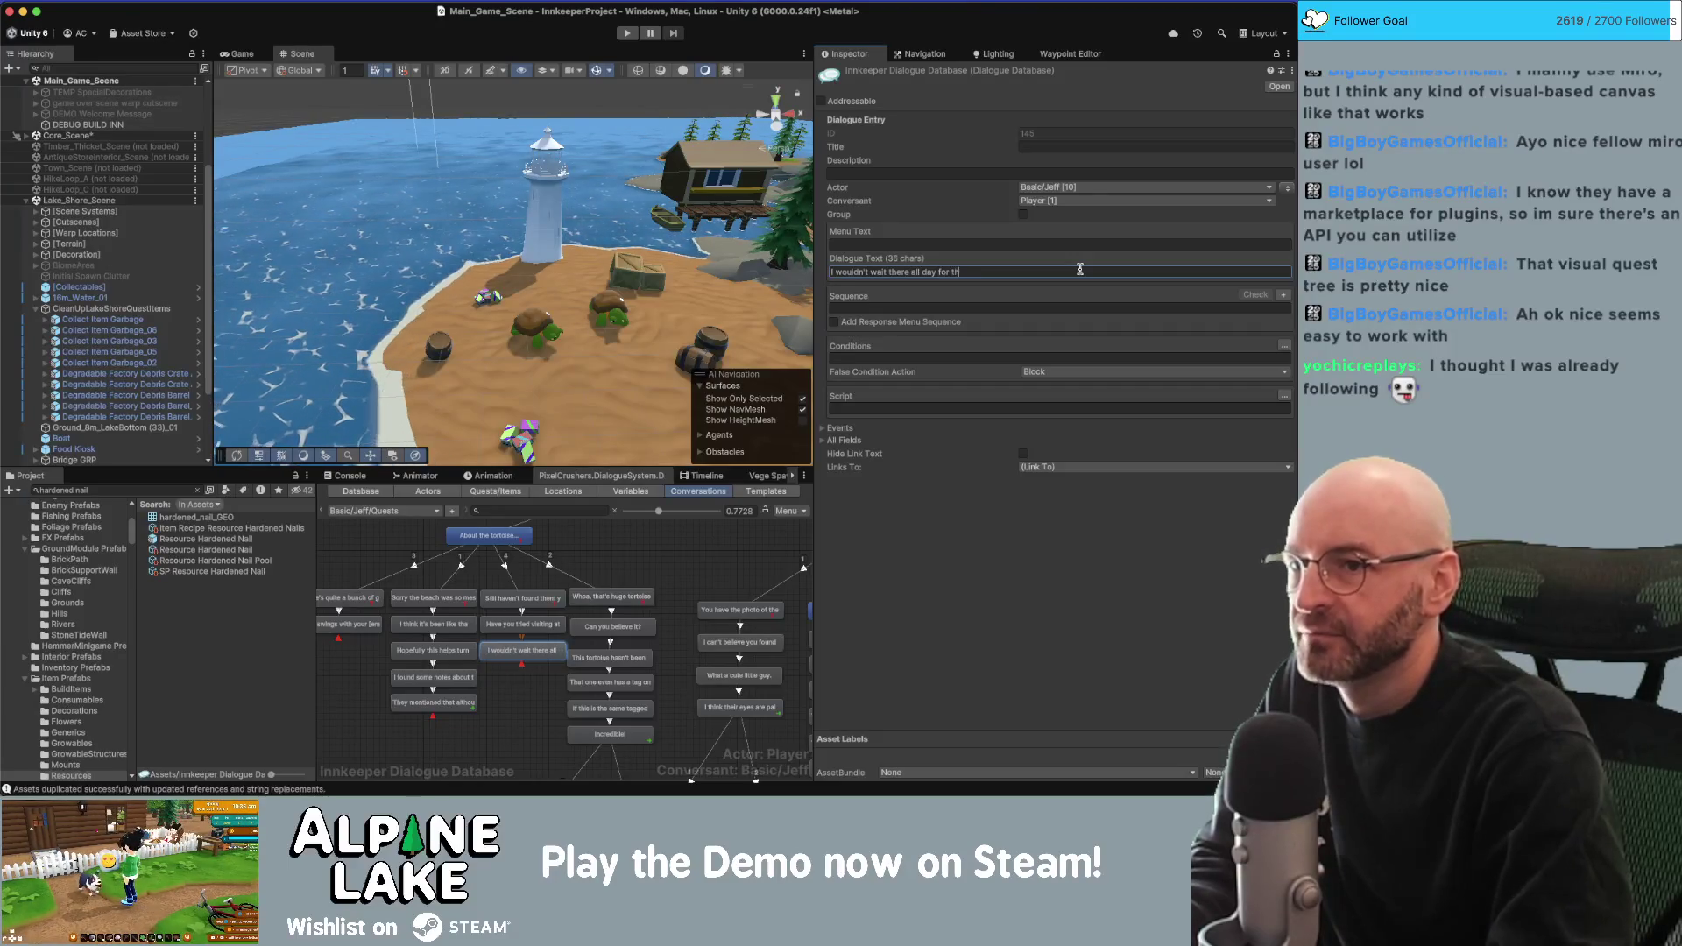
type("em though")
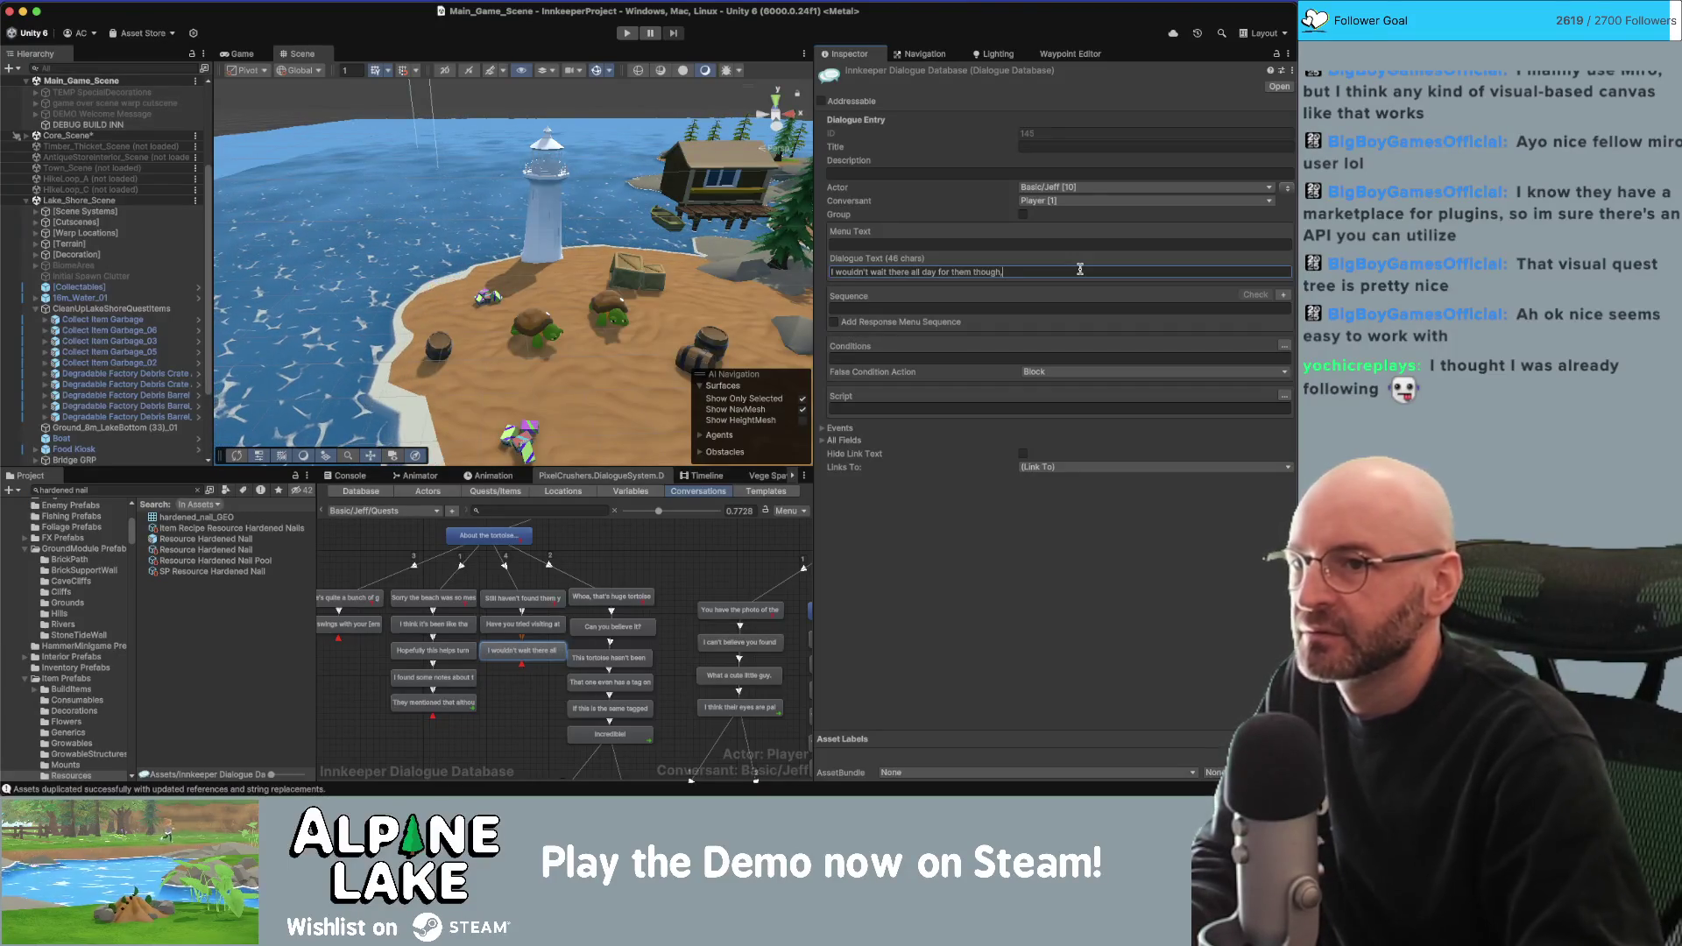
type(".")
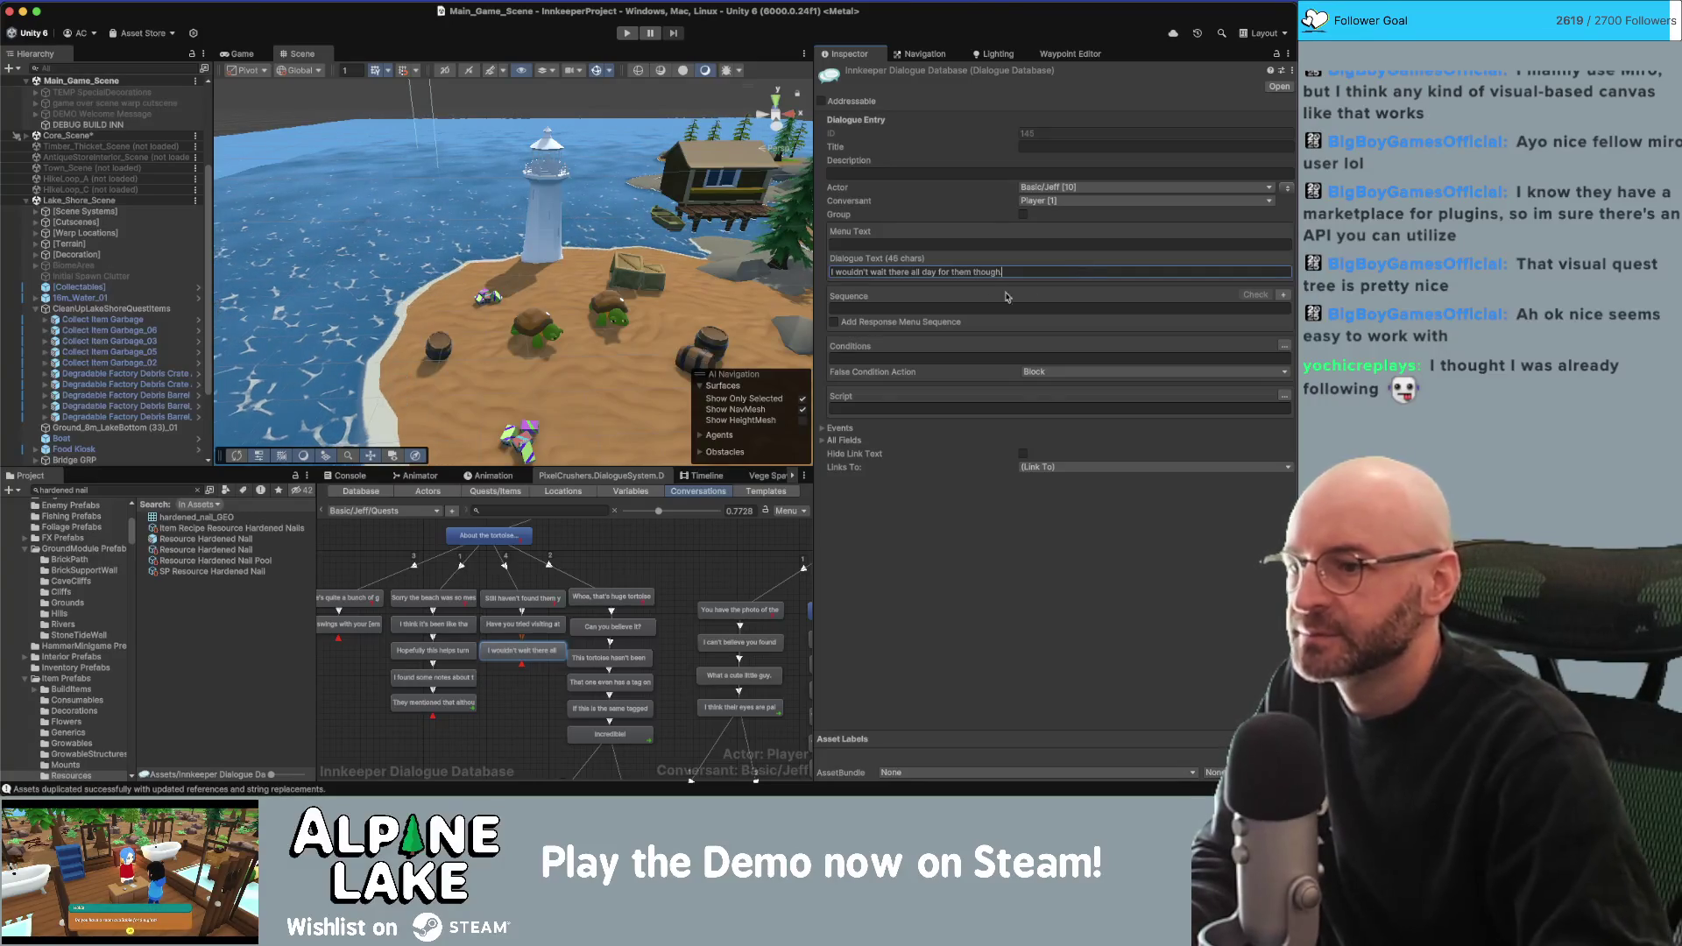
Add a child line 'If you're around they probably wont climb to shore.' spoken by Jeff.
right_click(517, 653)
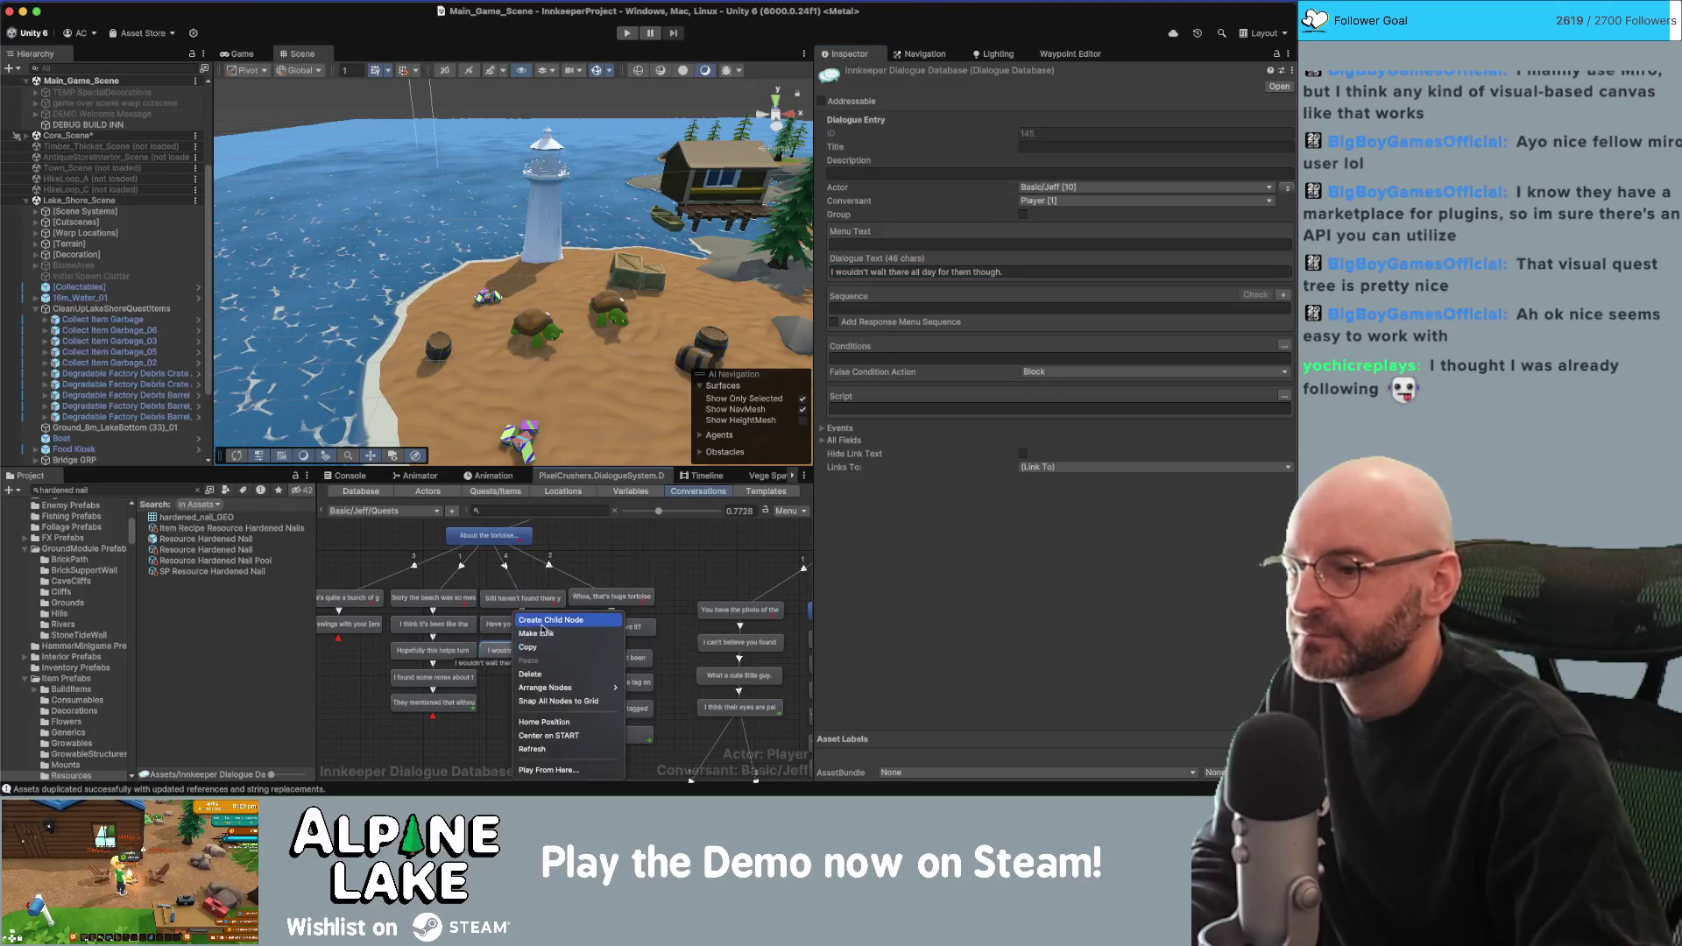
left_click(544, 621)
left_click(1040, 271)
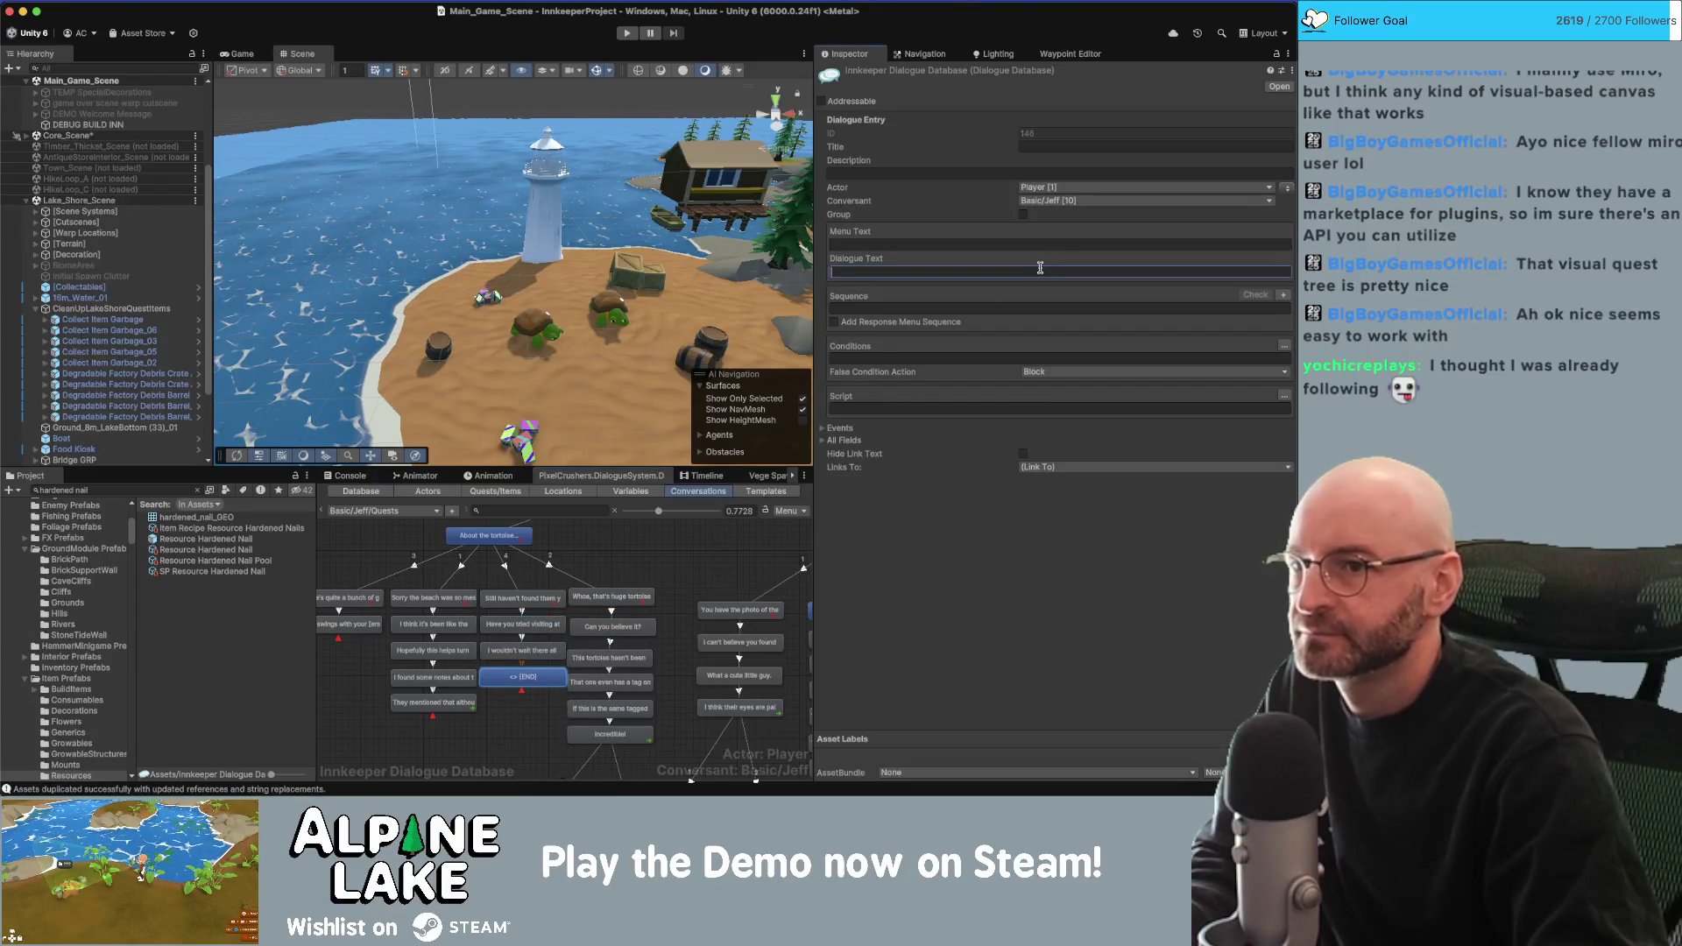
type("If you're ar")
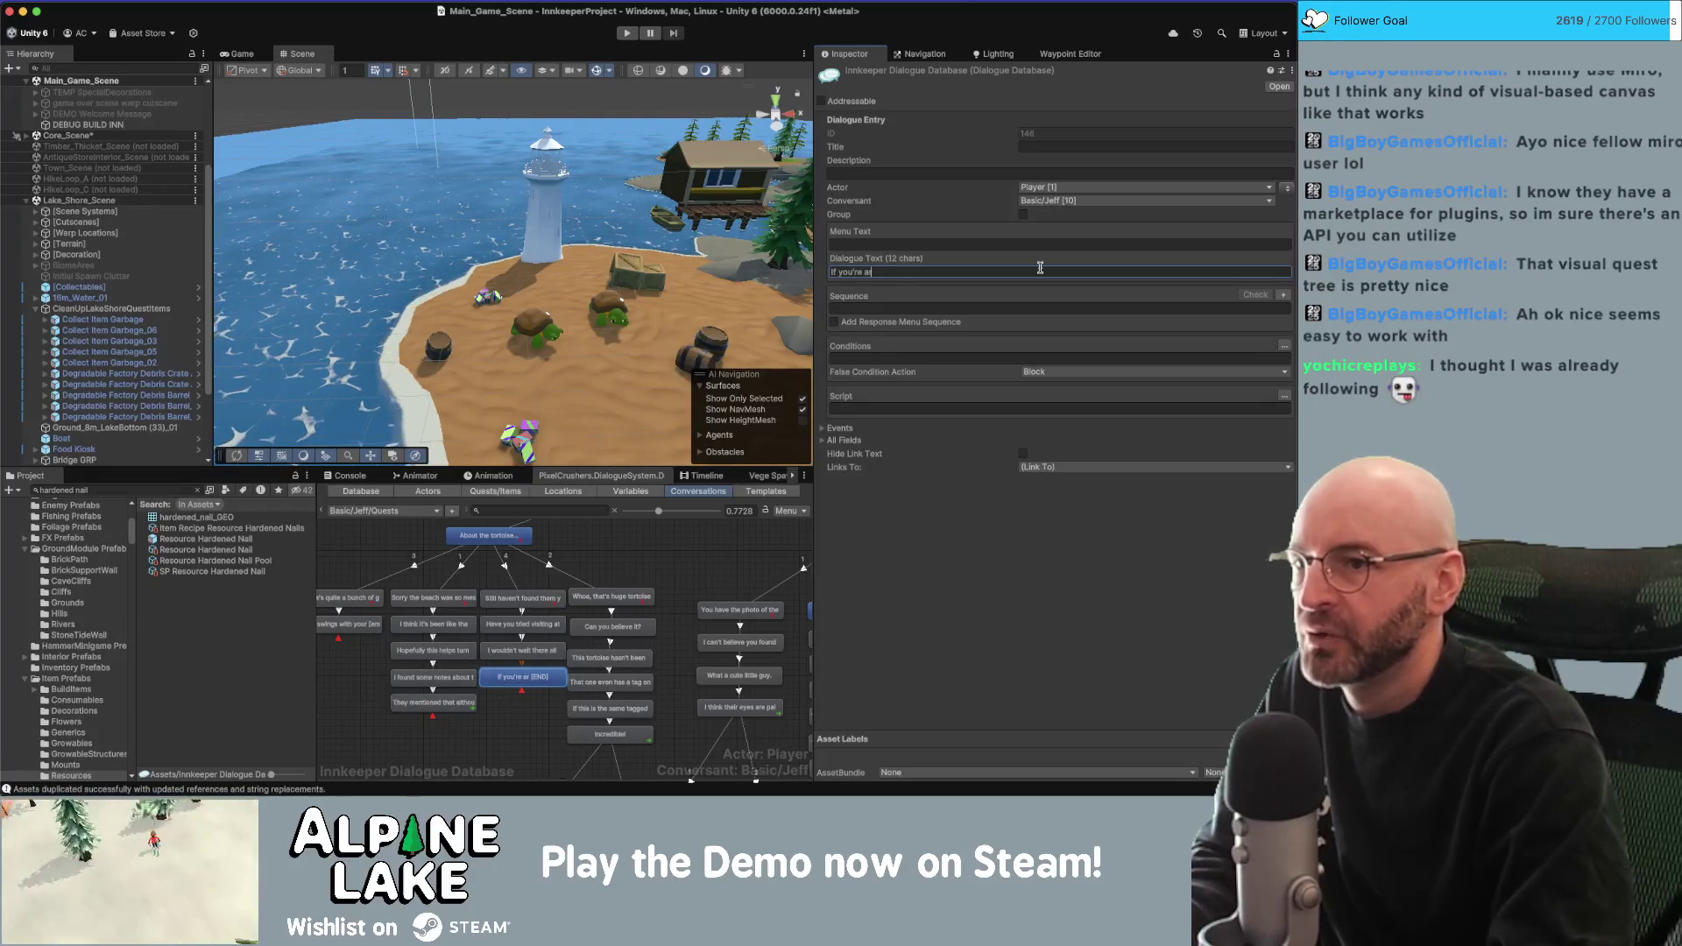
type("ound they wont ")
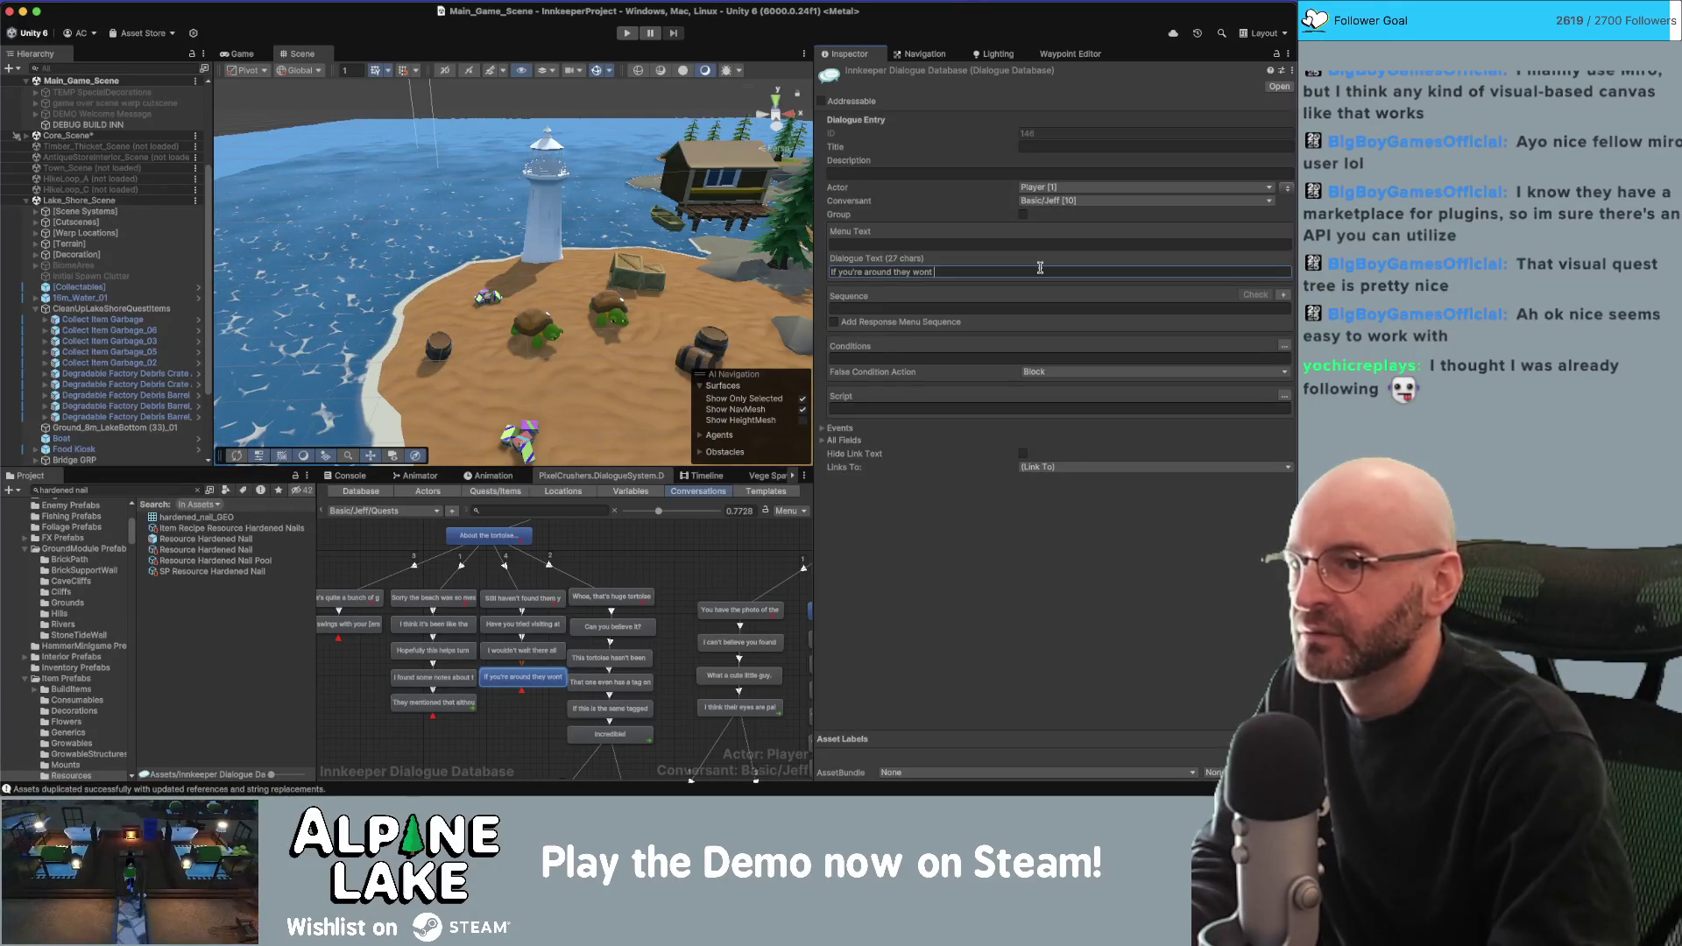
key("BackSpace")
key("BackSpace")
key("BackSpace")
key("BackSpace")
key("BackSpace")
type("probably wont ")
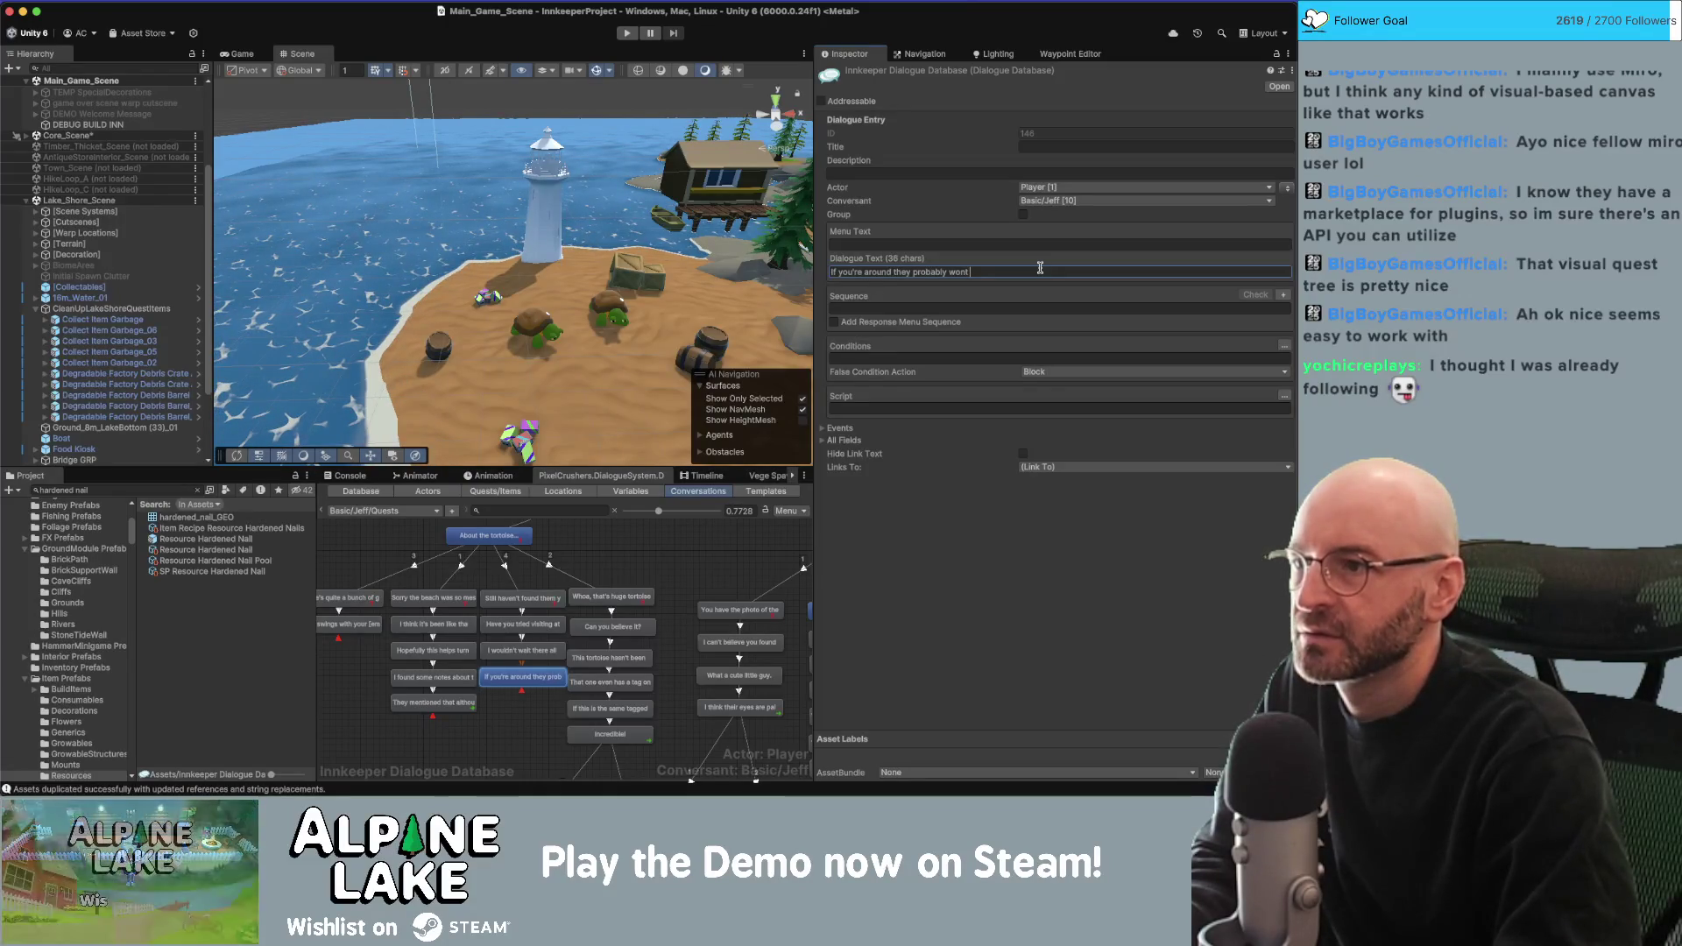
type("climb to shore.")
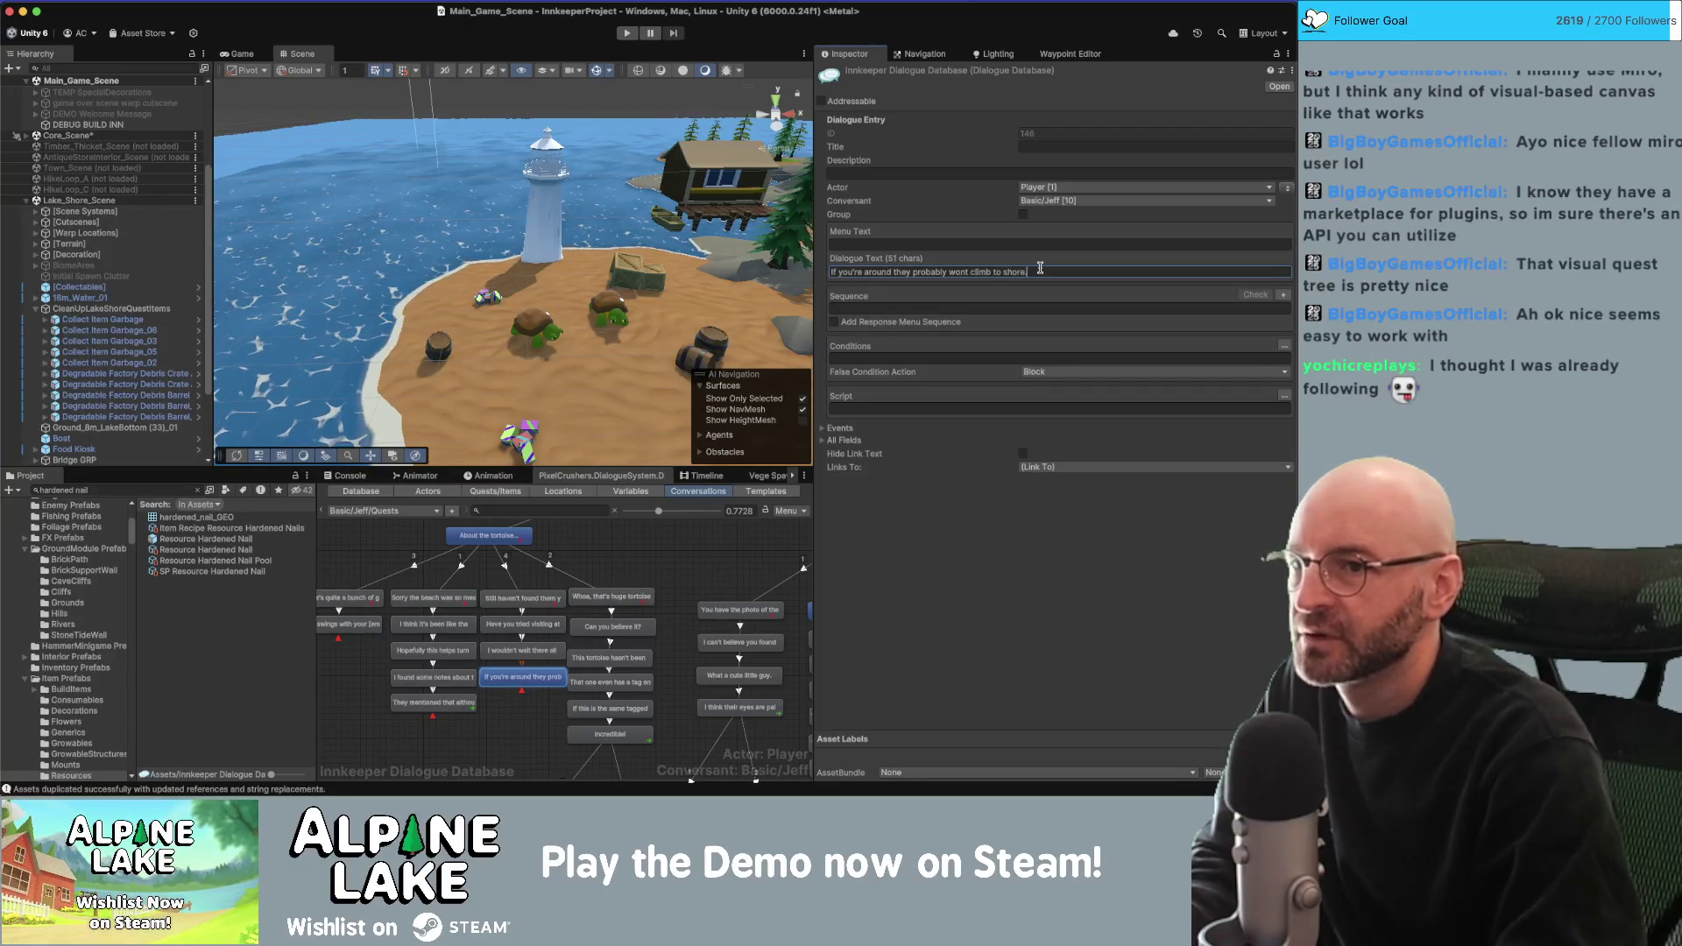
left_click(1286, 187)
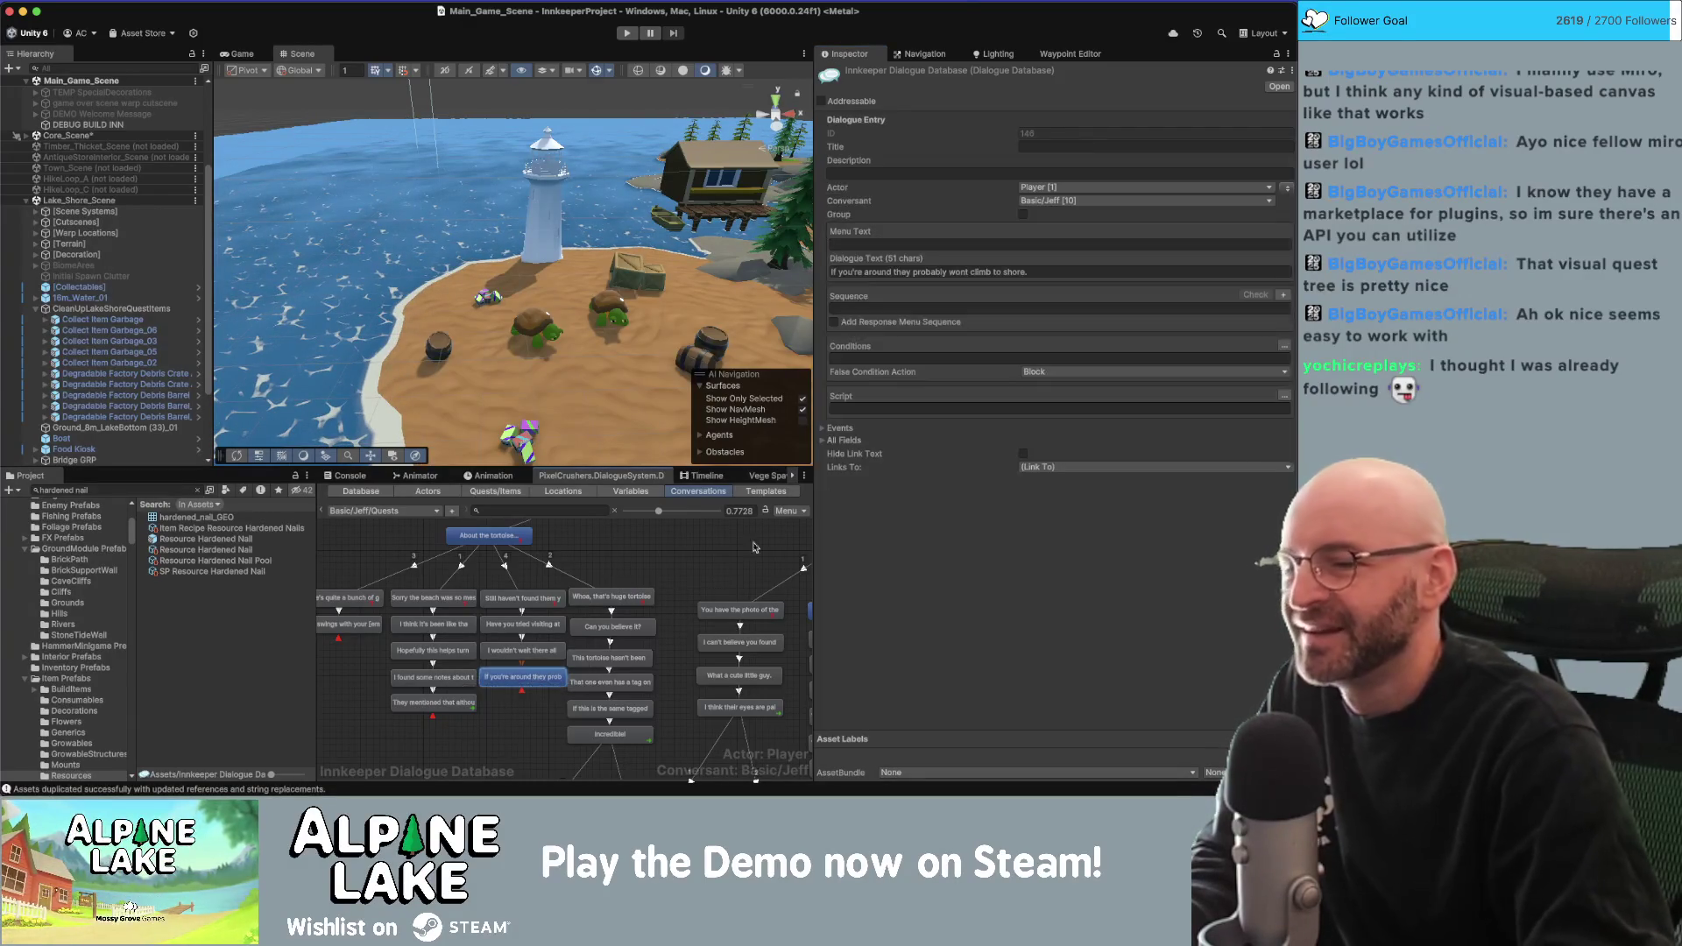
left_click(1285, 188)
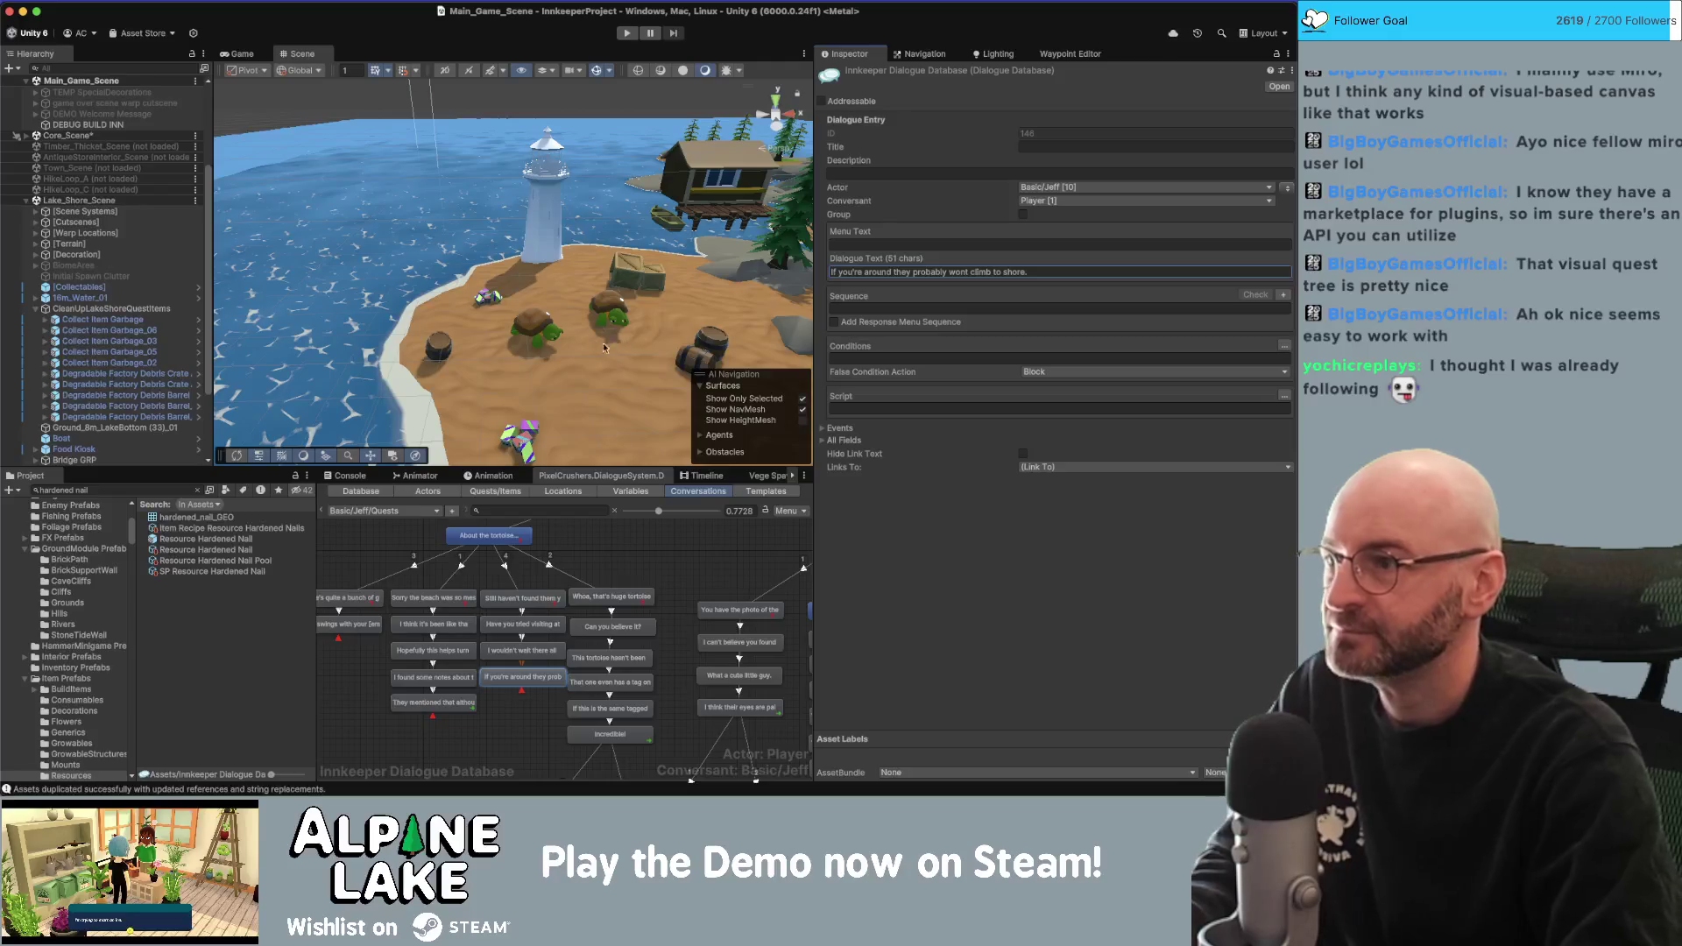
Box-select the tortoise-branch nodes and shift them slightly left to tidy the graph.
left_click(519, 704)
left_click_drag(519, 704, 577, 691)
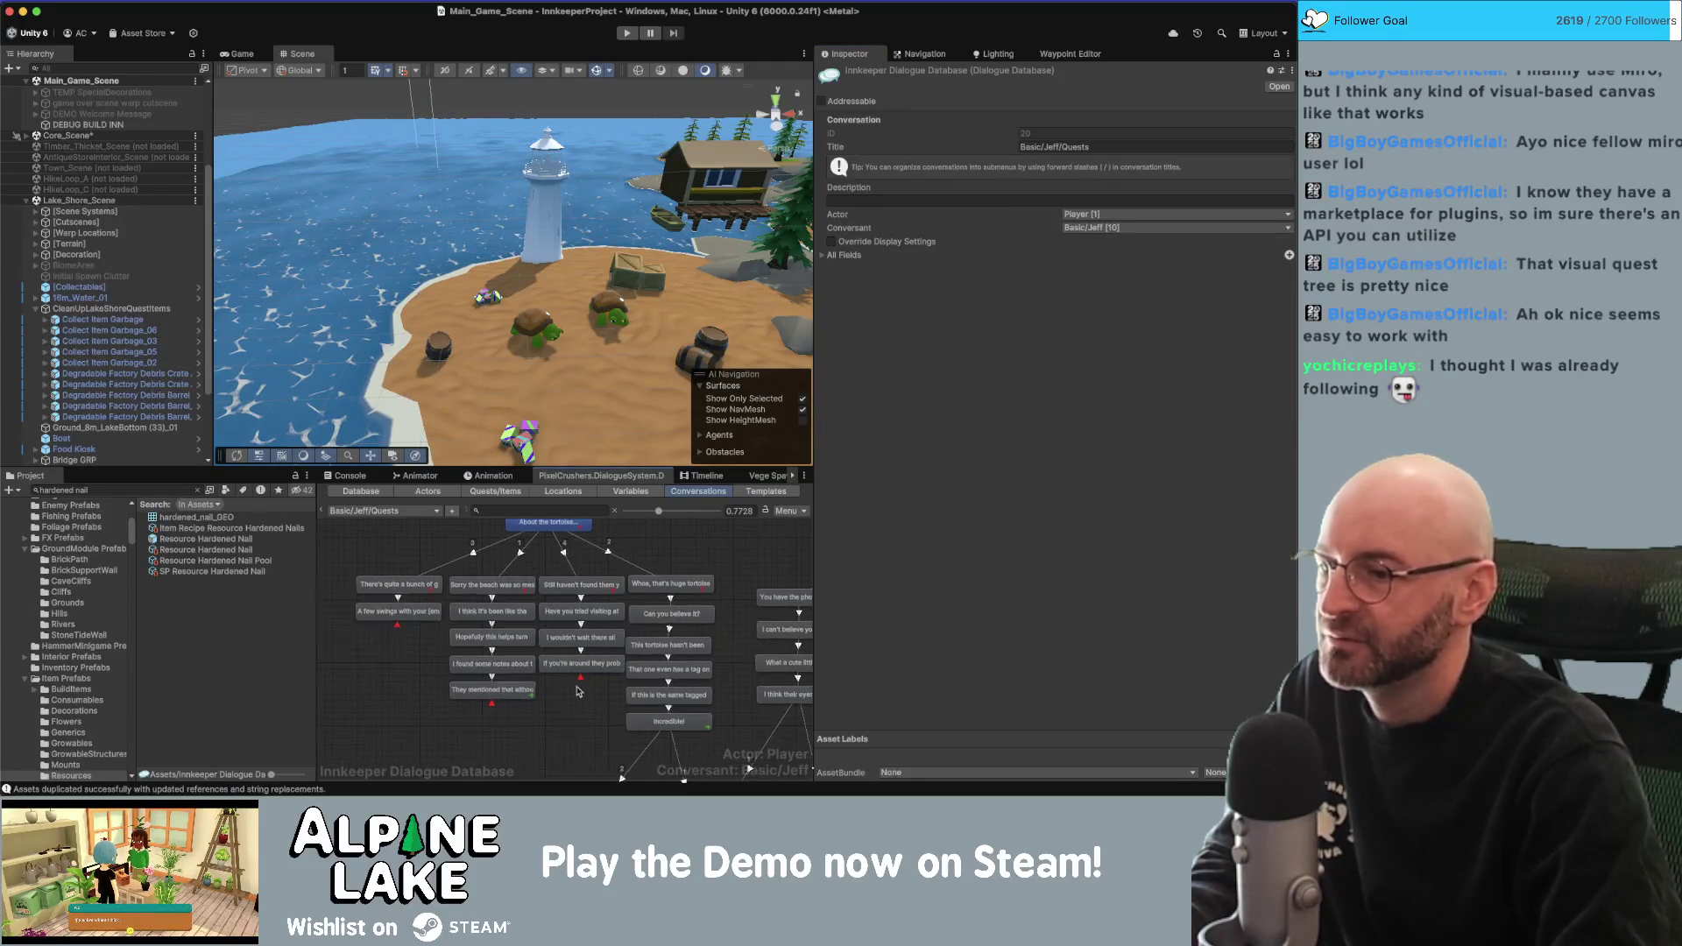
mouse_move(342, 577)
left_mouse_down()
mouse_move(408, 599)
mouse_move(557, 723)
left_mouse_up()
left_click_drag(568, 603, 562, 603)
left_click(580, 650)
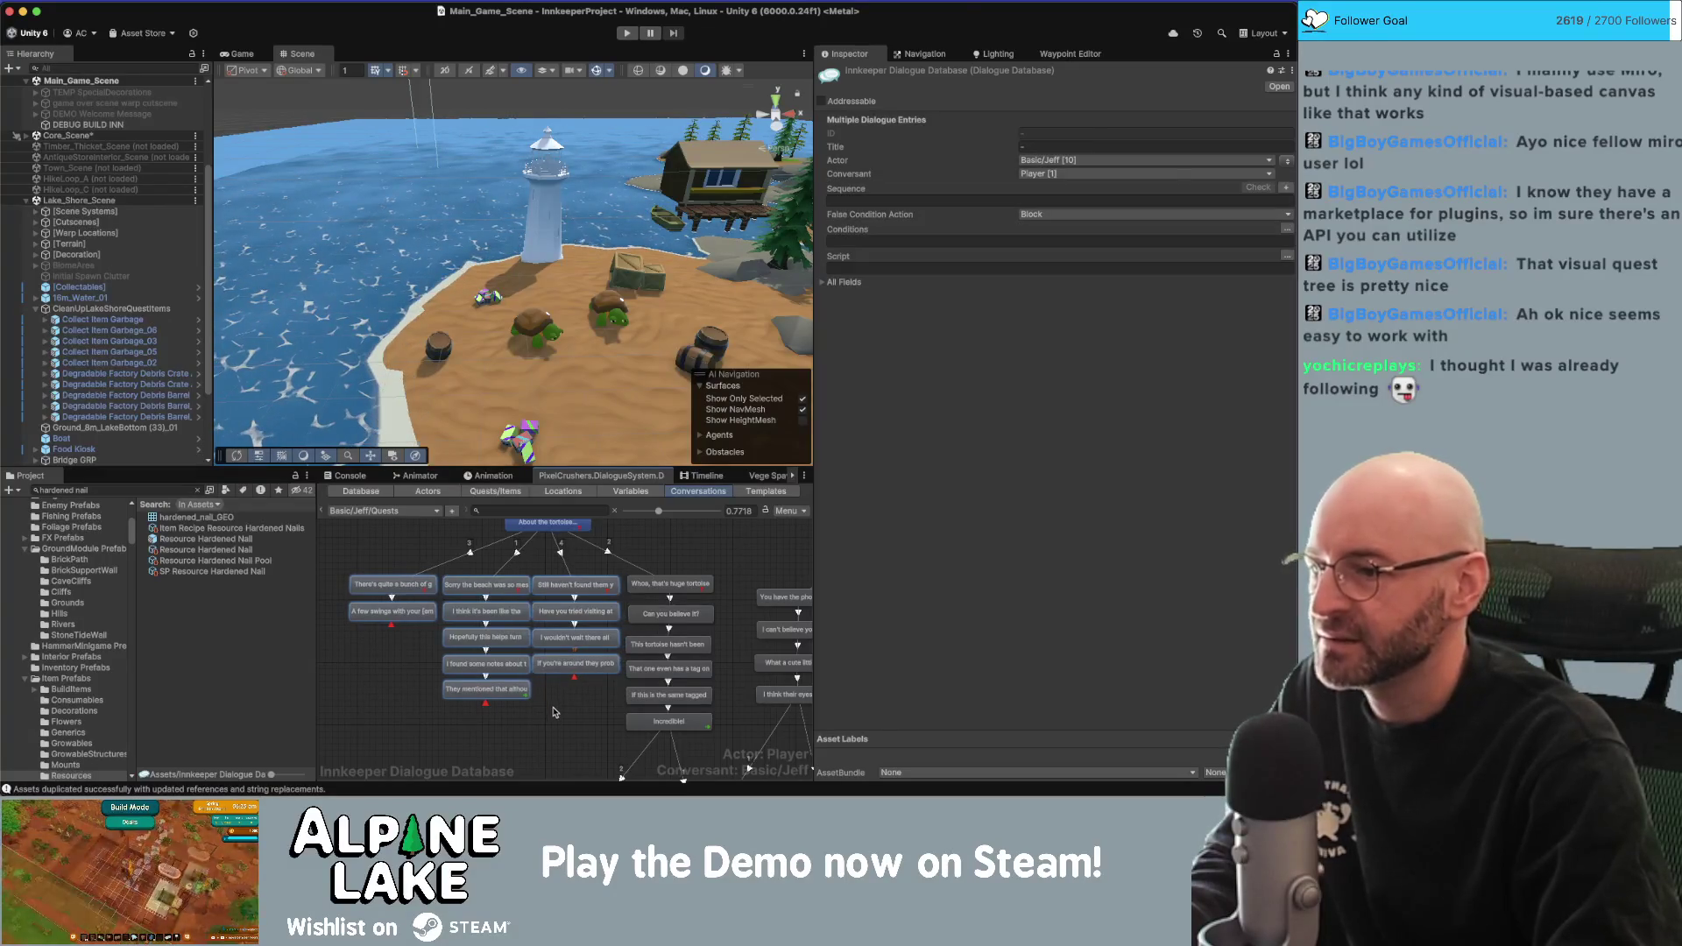
left_click_drag(589, 671, 539, 586)
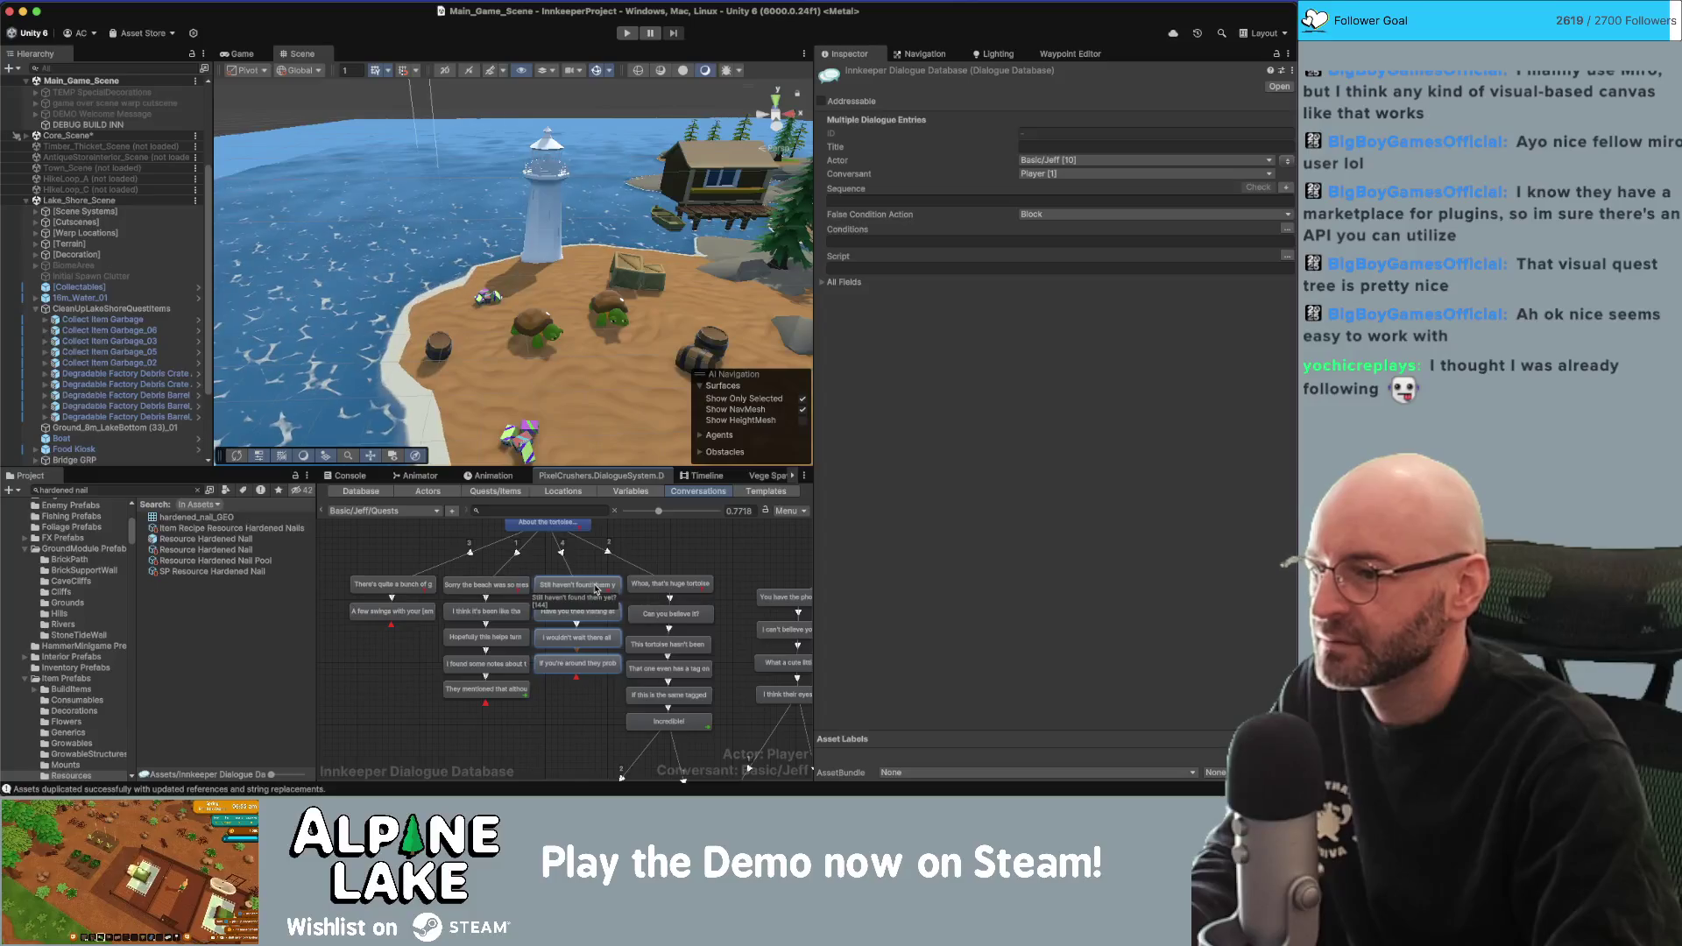
scroll(622, 578, "right", 5)
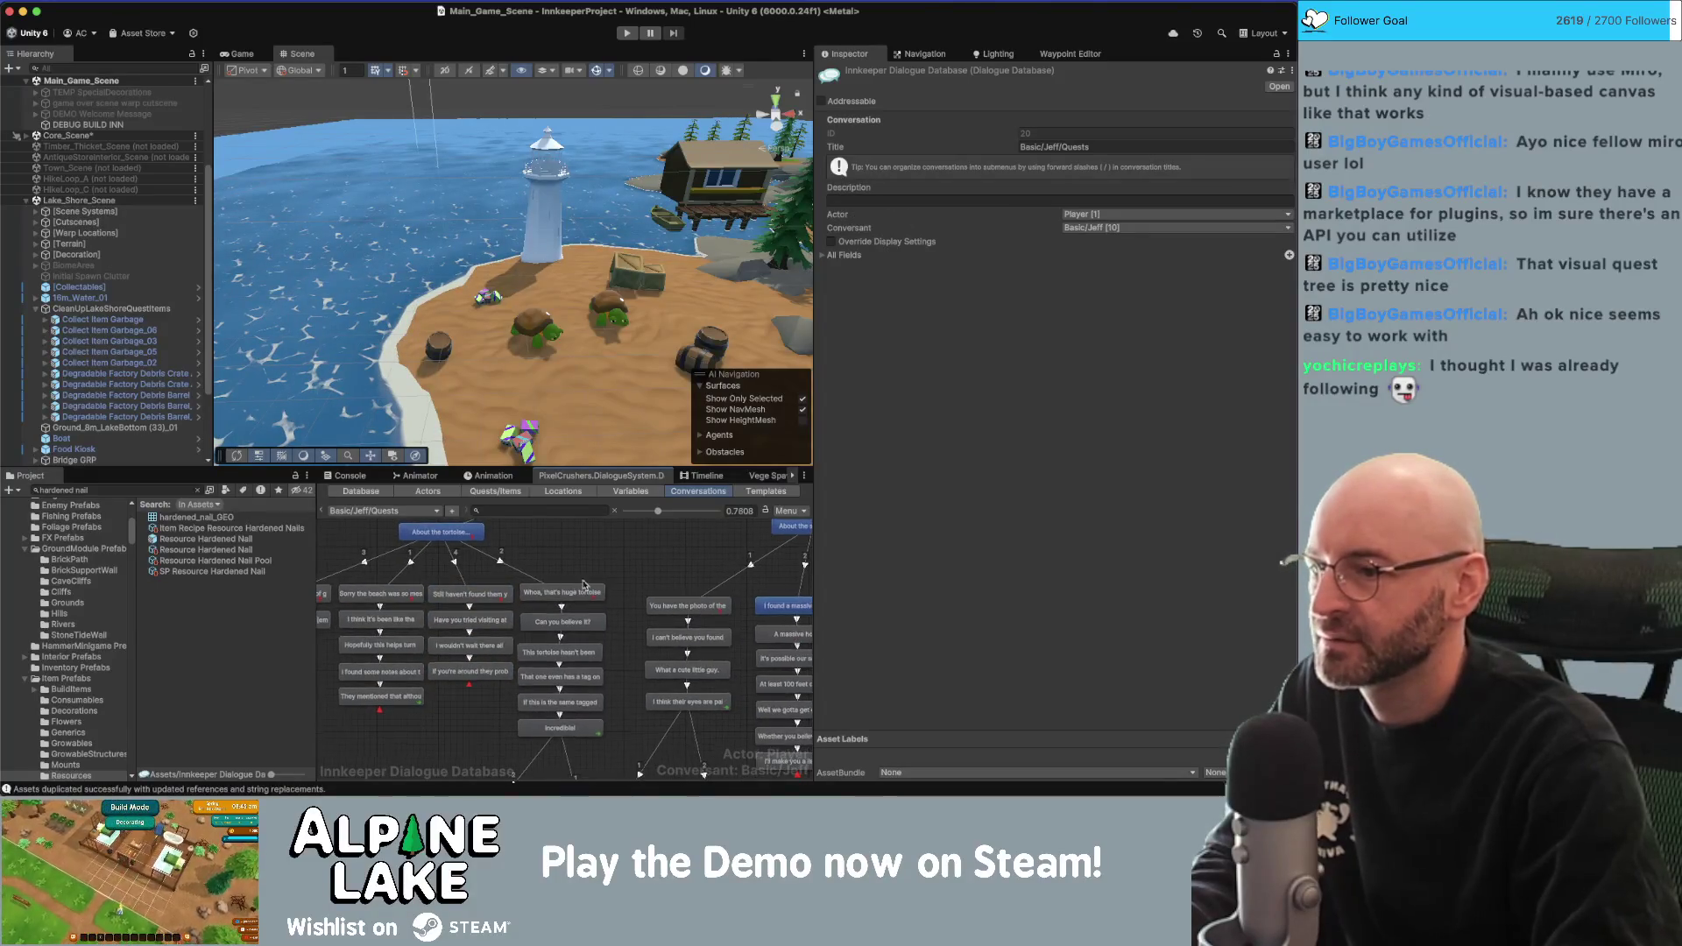
left_click(575, 596)
left_click(579, 612)
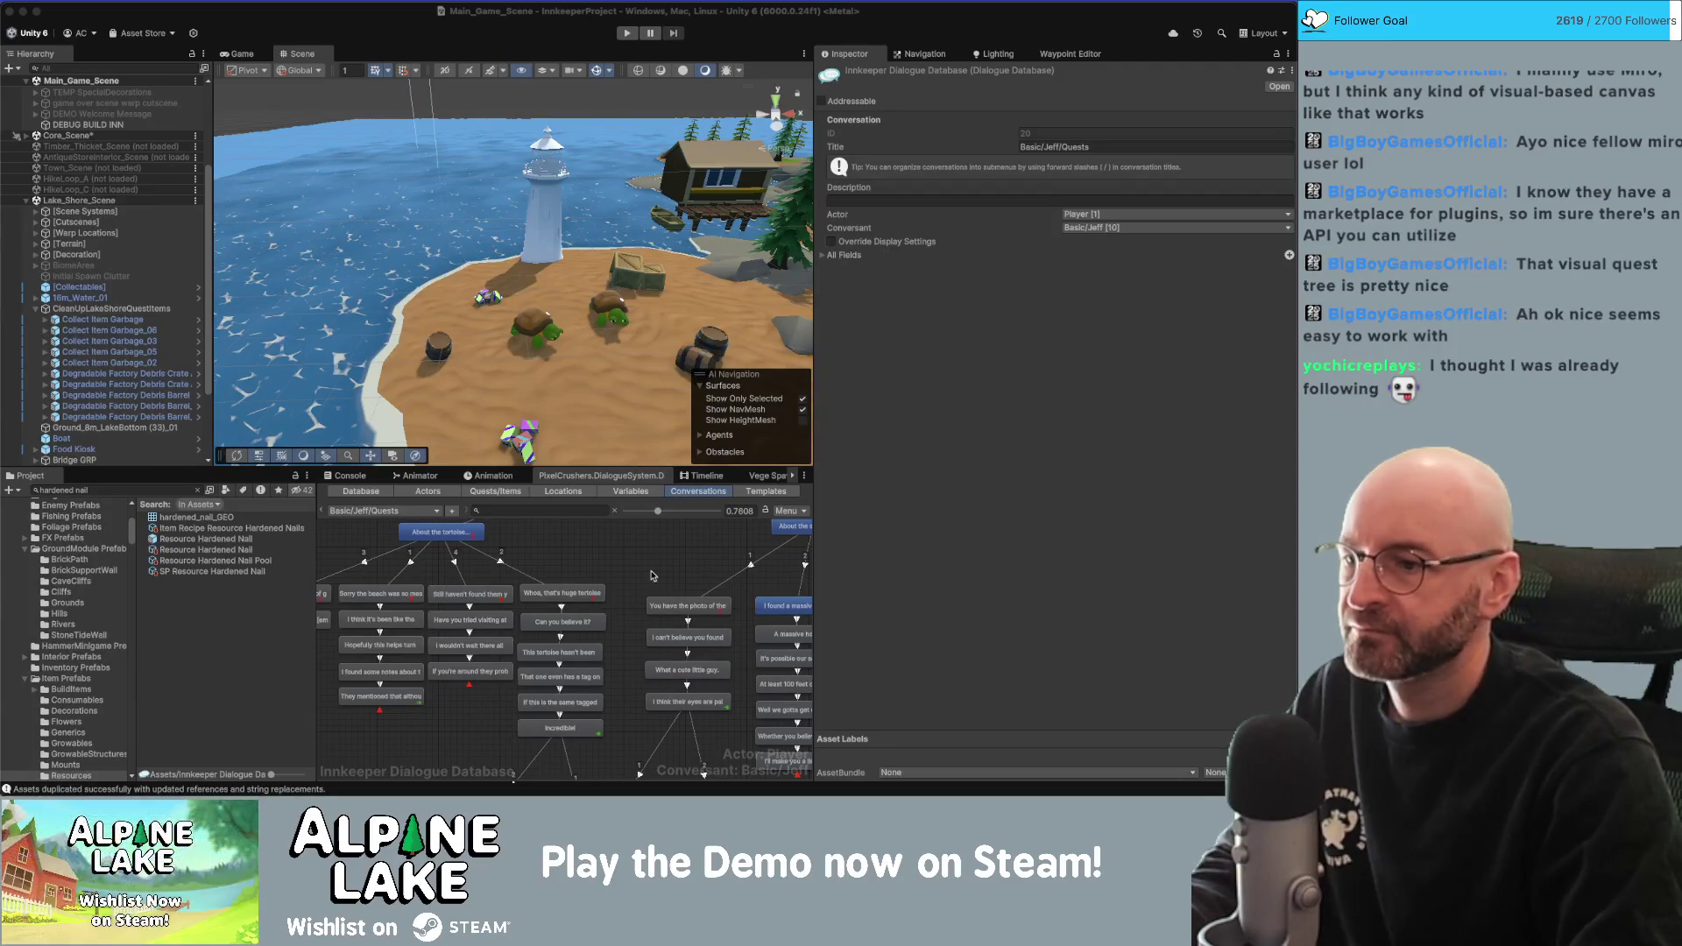
Give the salamander question a condition requiring Application For Success entry 5 to be active.
scroll(550, 592, "down", 5)
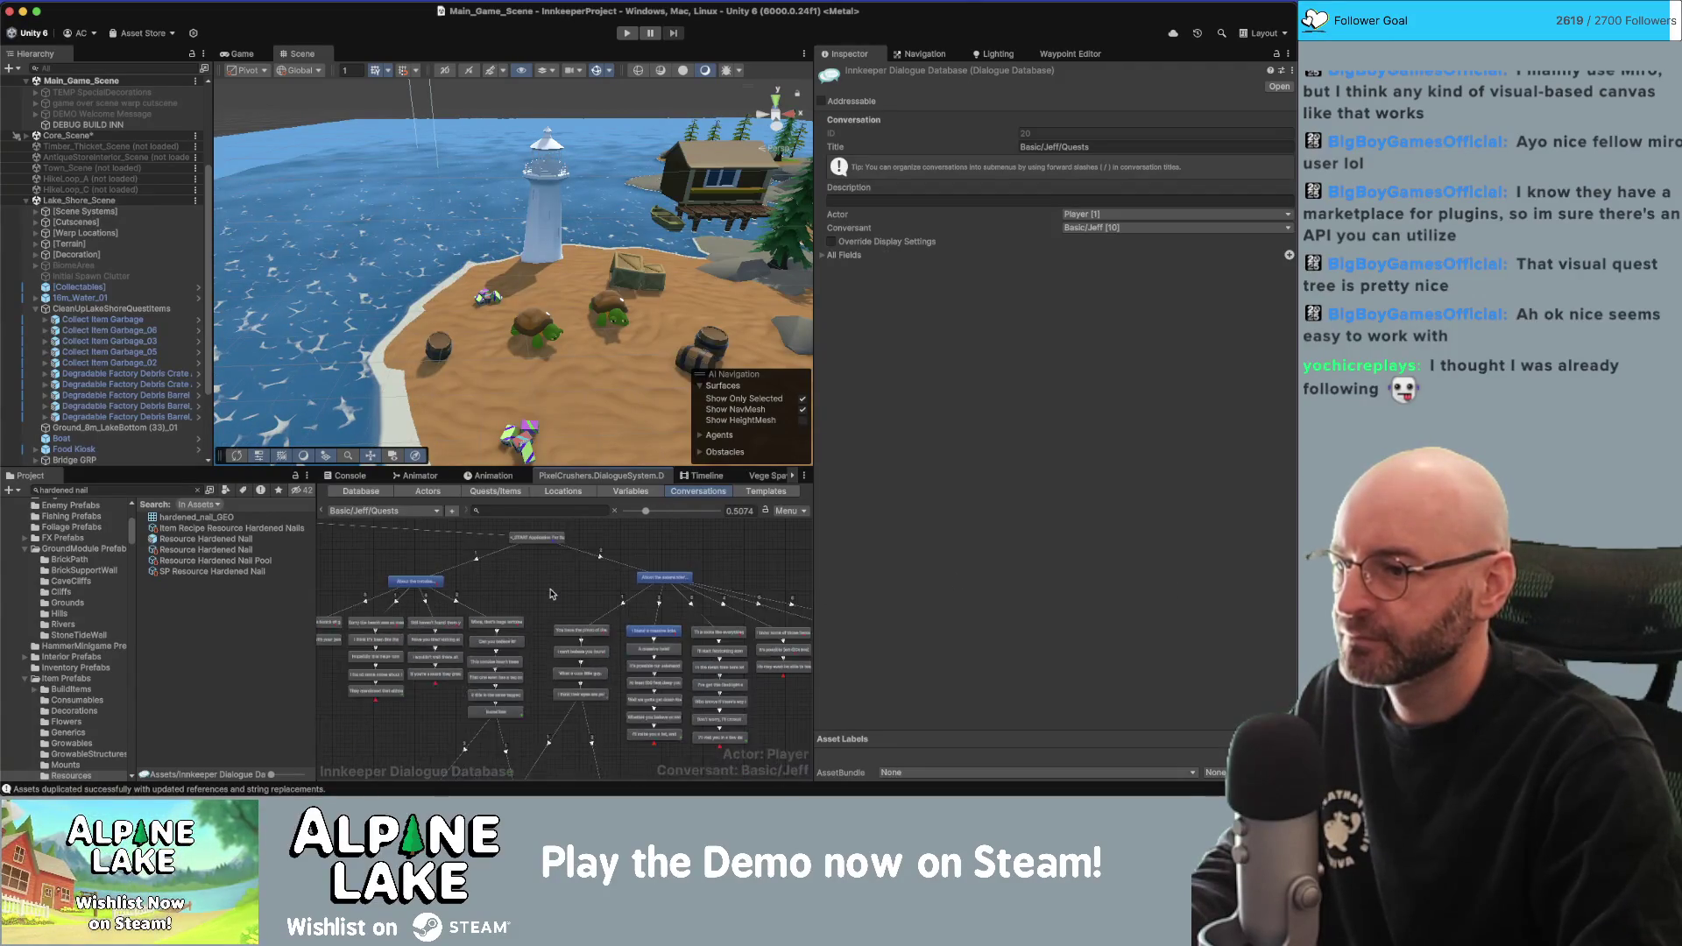
scroll(526, 590, "down", 2)
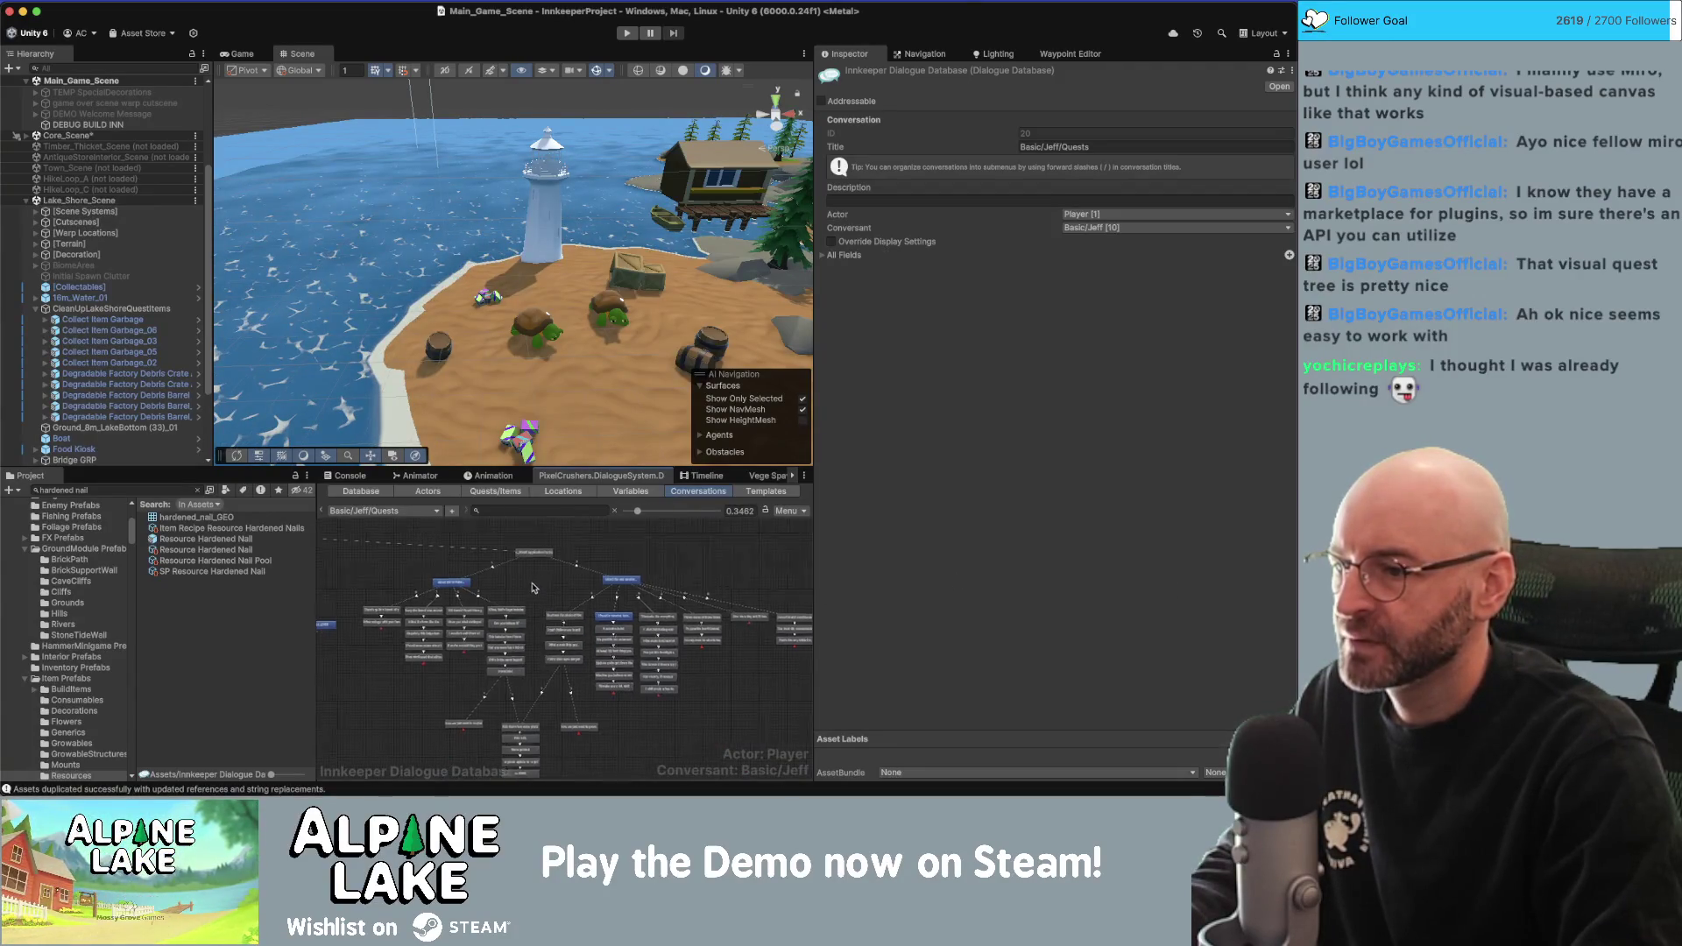
left_click(505, 640)
left_click(503, 684)
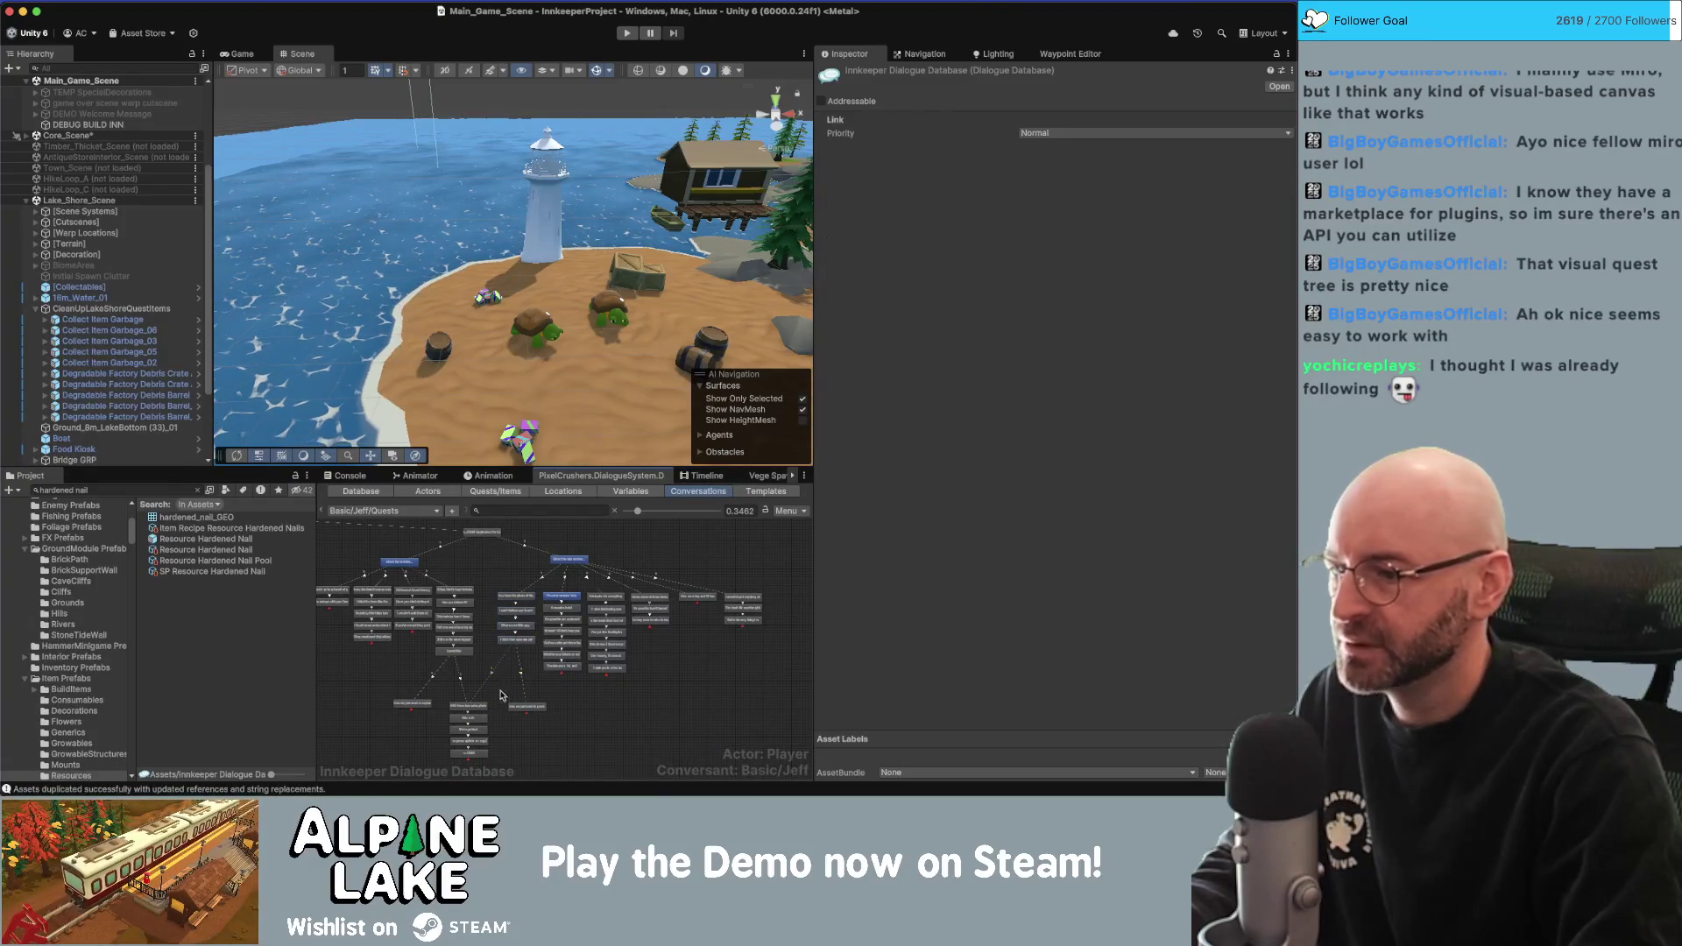
scroll(573, 616, "up", 2)
left_click(559, 553)
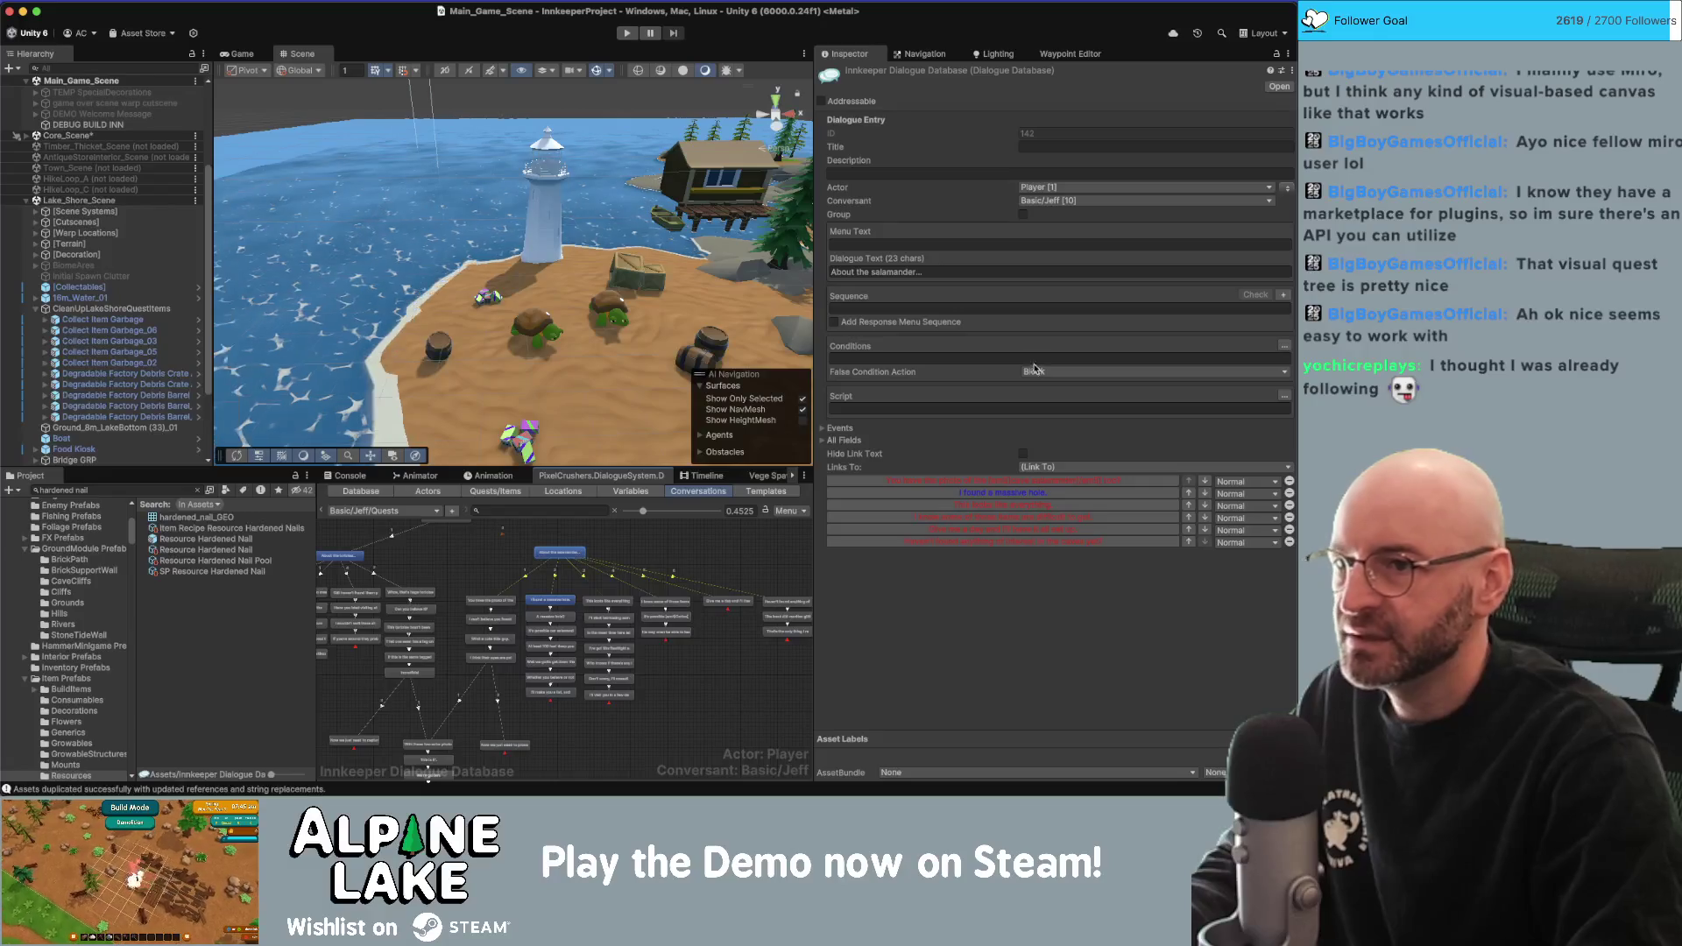
left_click(1283, 347)
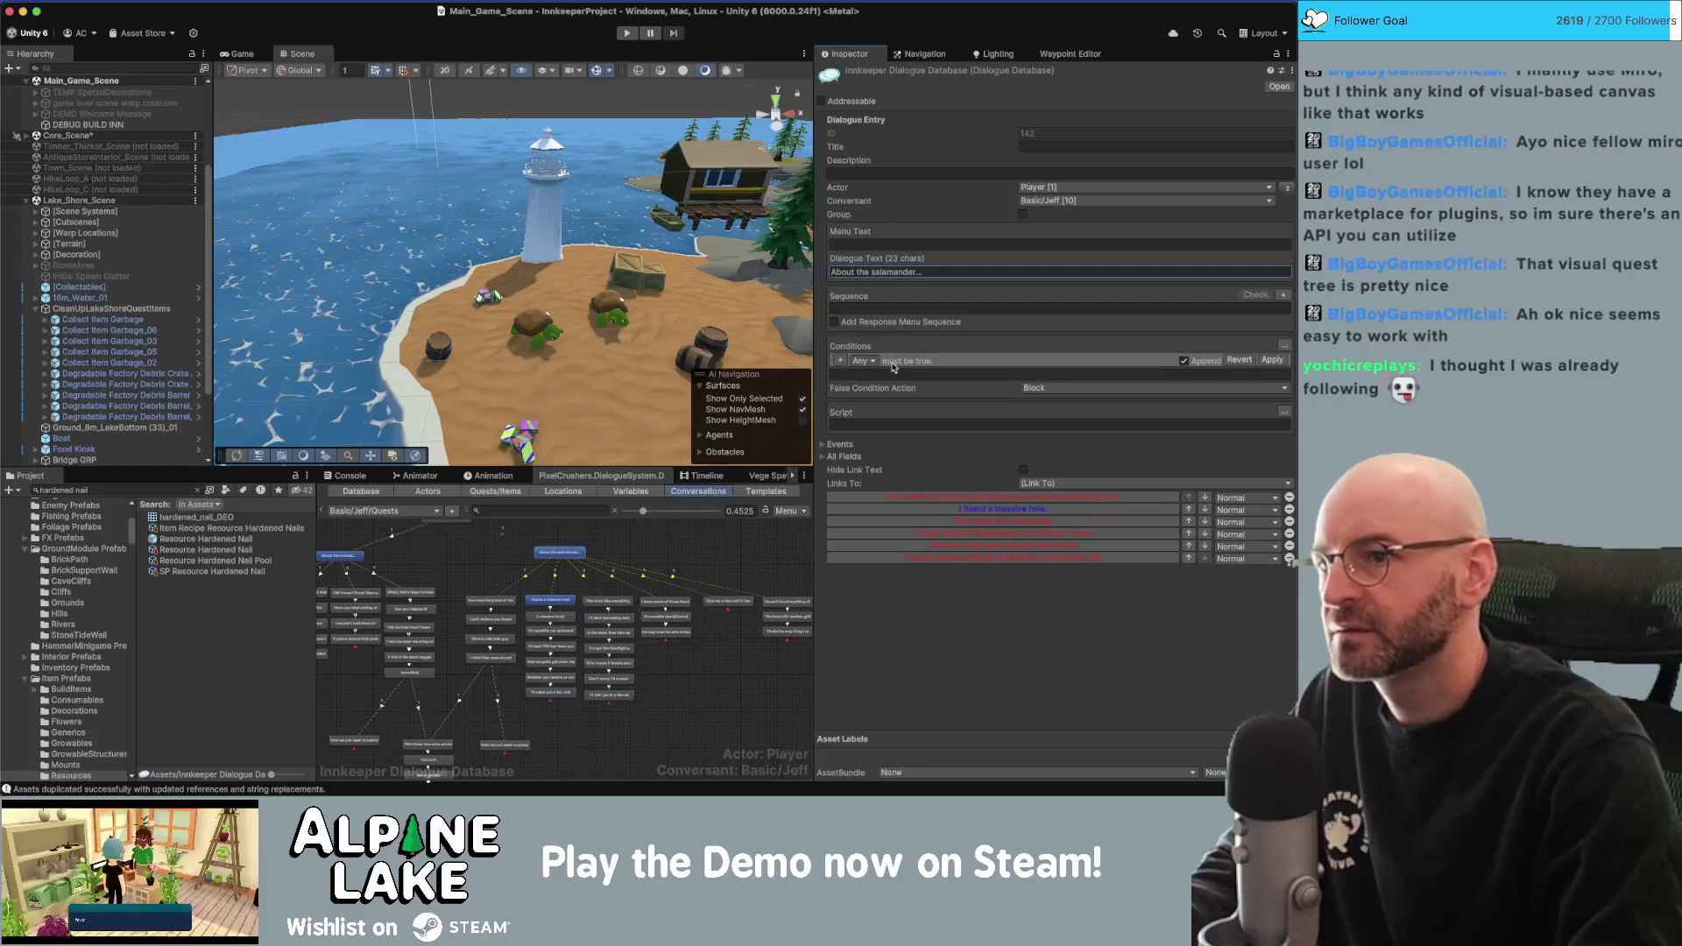
left_click(847, 360)
left_click(1096, 361)
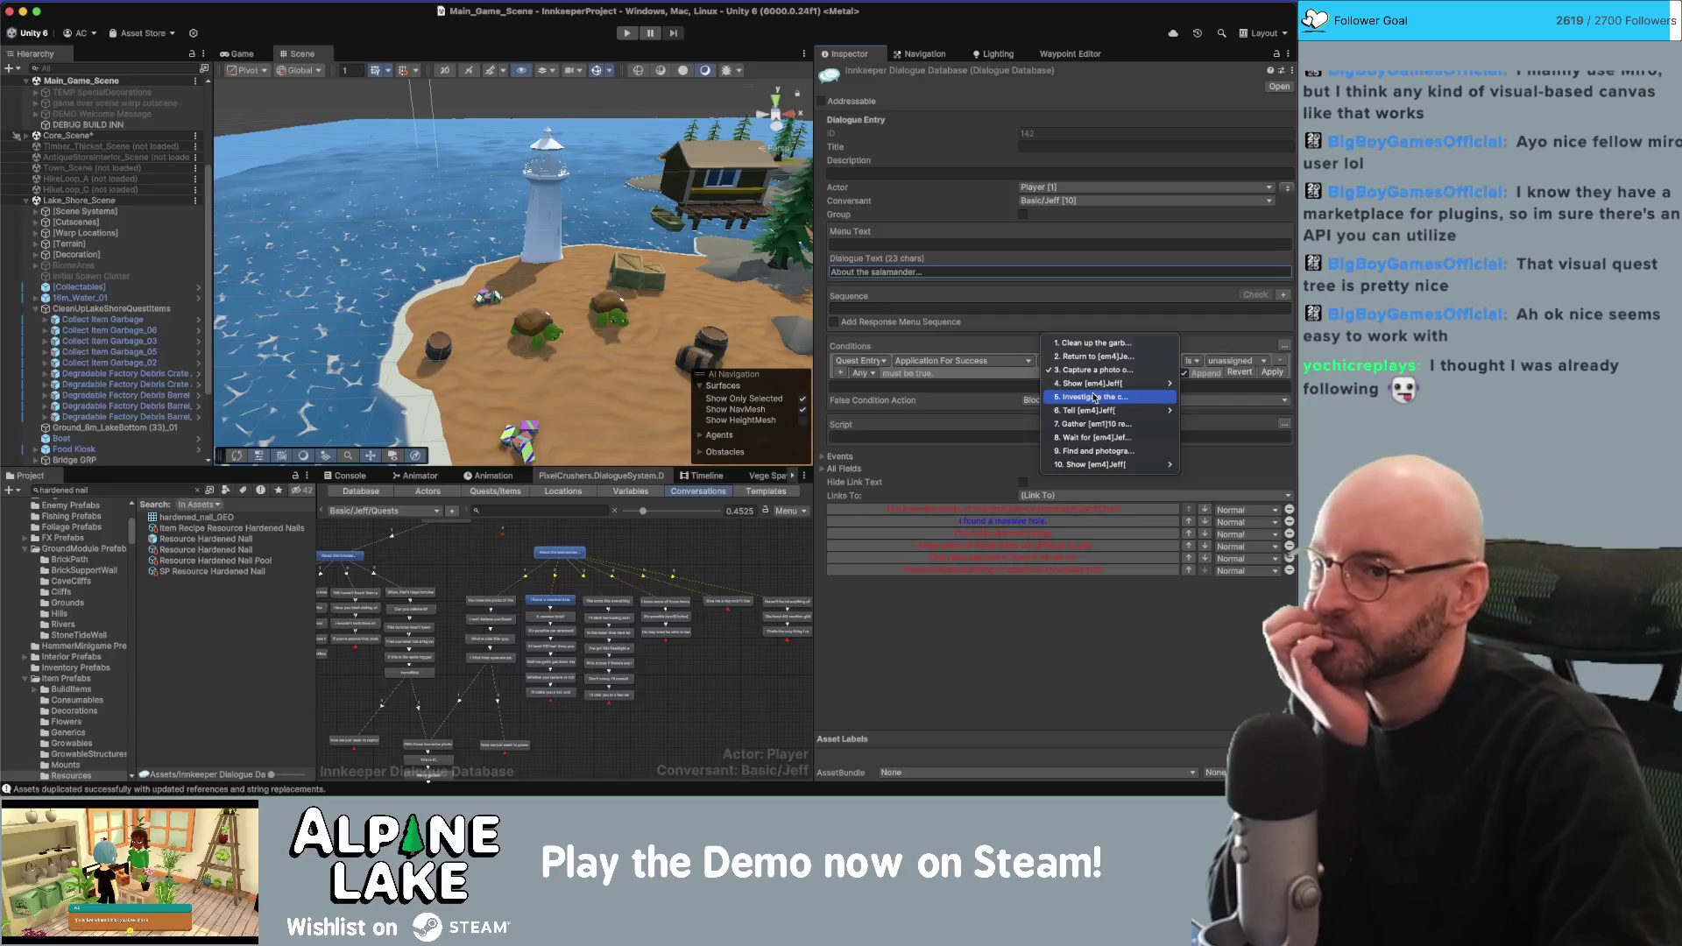
left_click(1093, 397)
left_click(1231, 360)
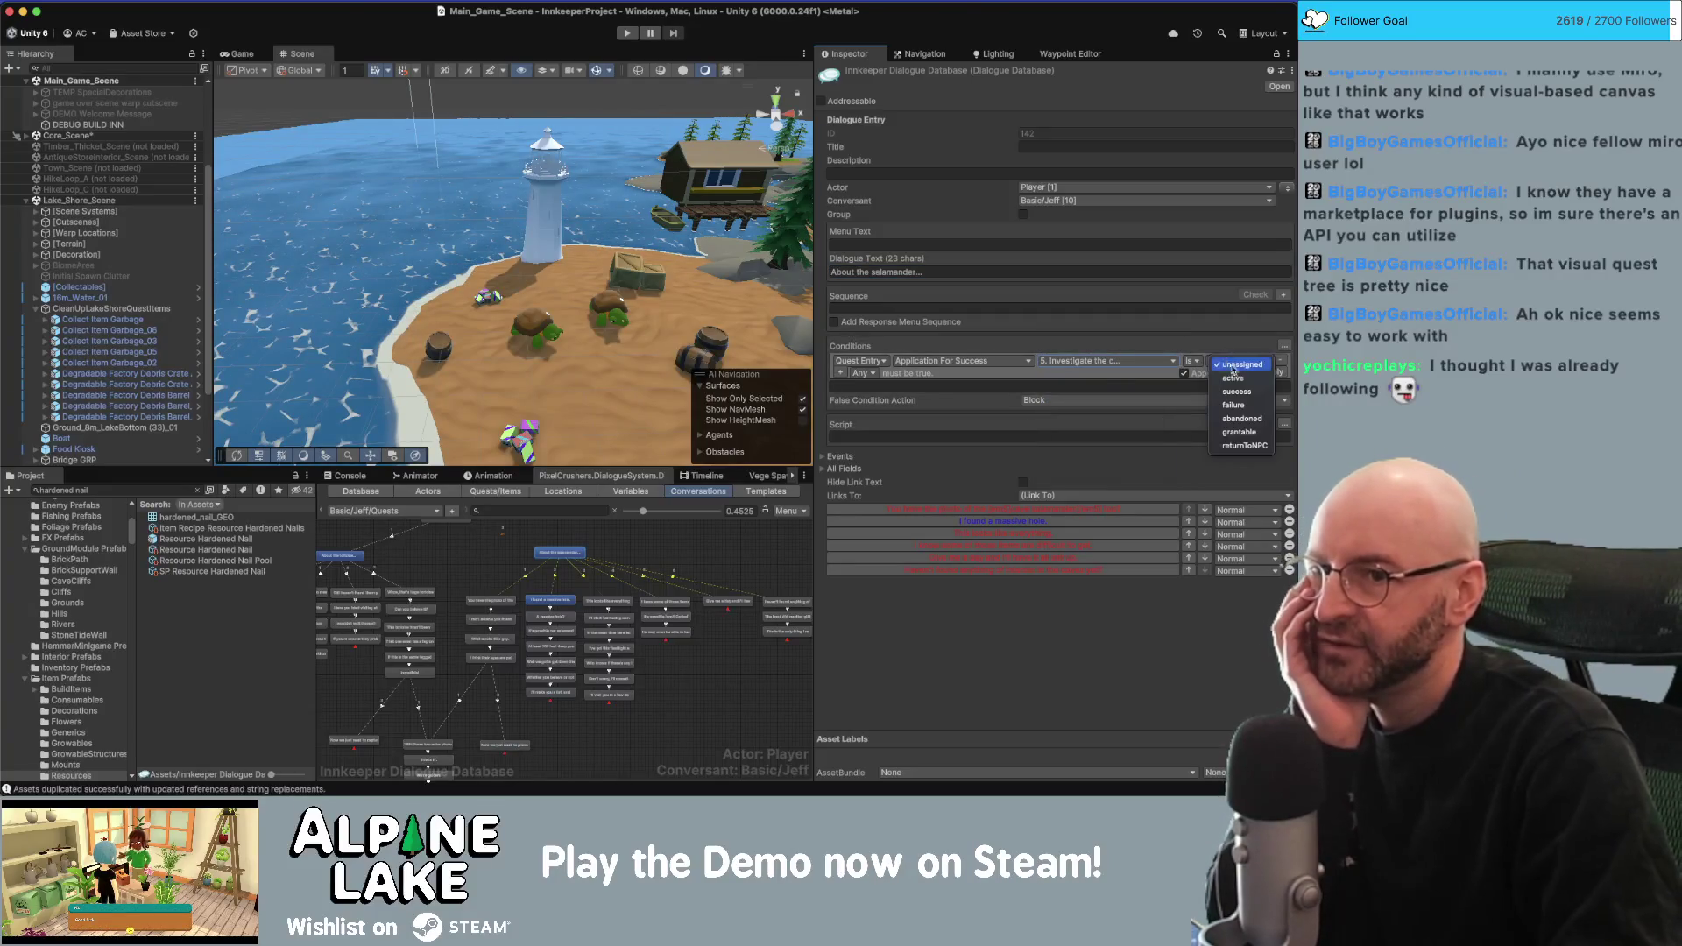
left_click(1227, 375)
Add five more condition rows for quest entries 6 through 10.
left_click(843, 373)
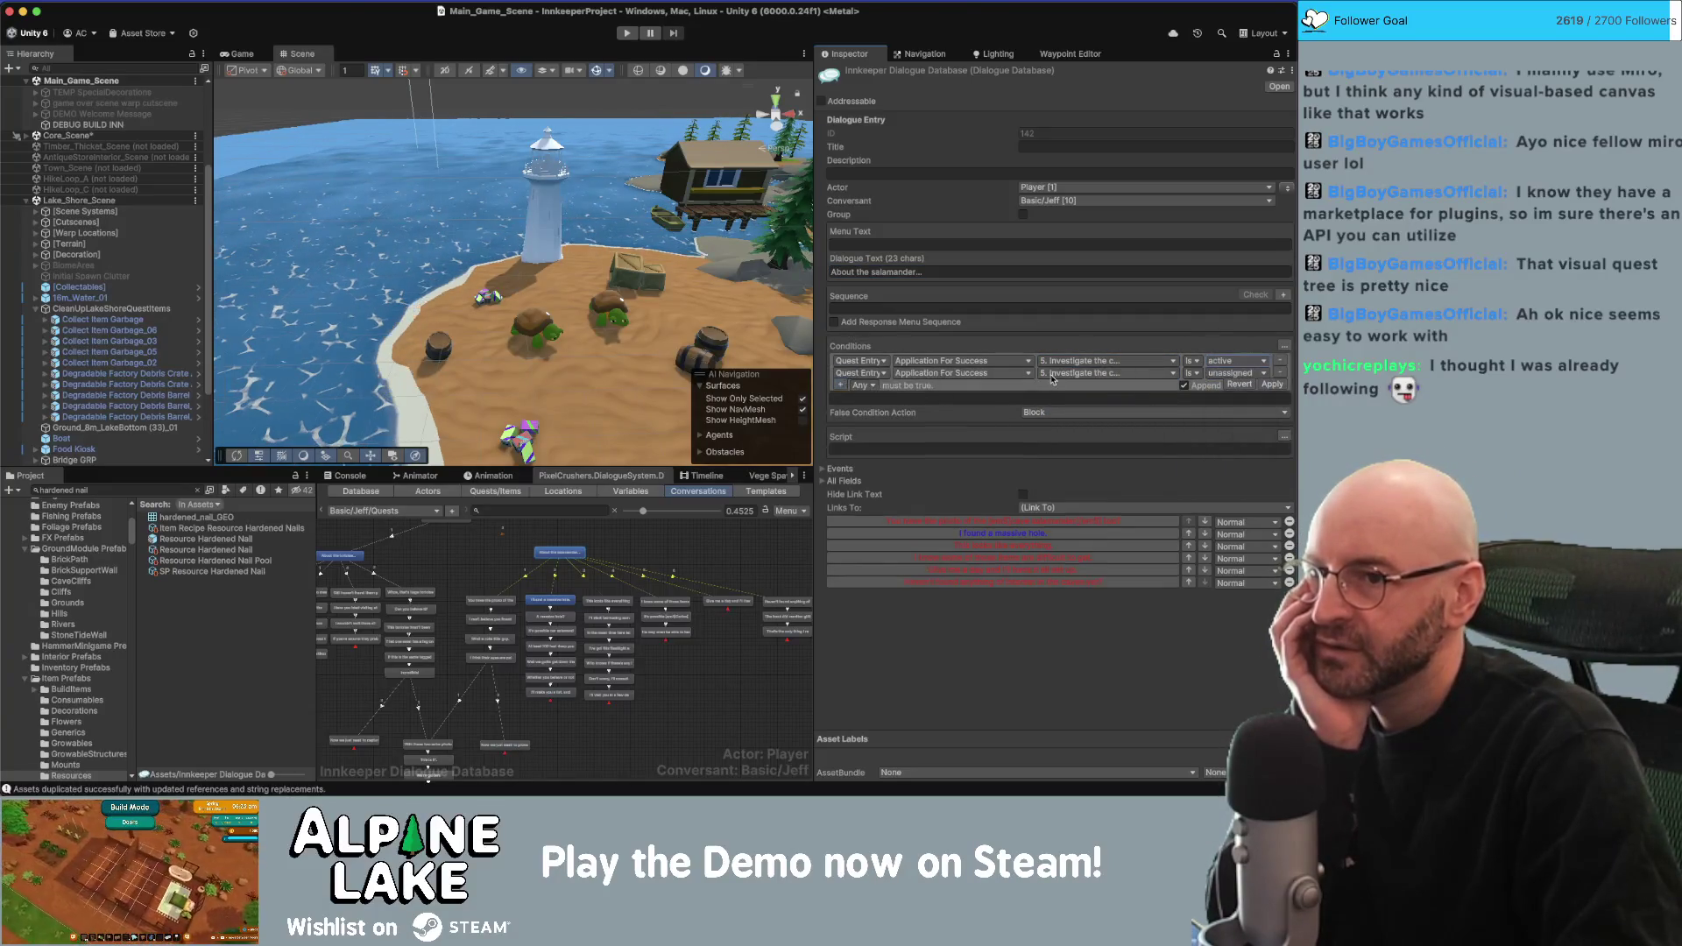
left_click(1073, 373)
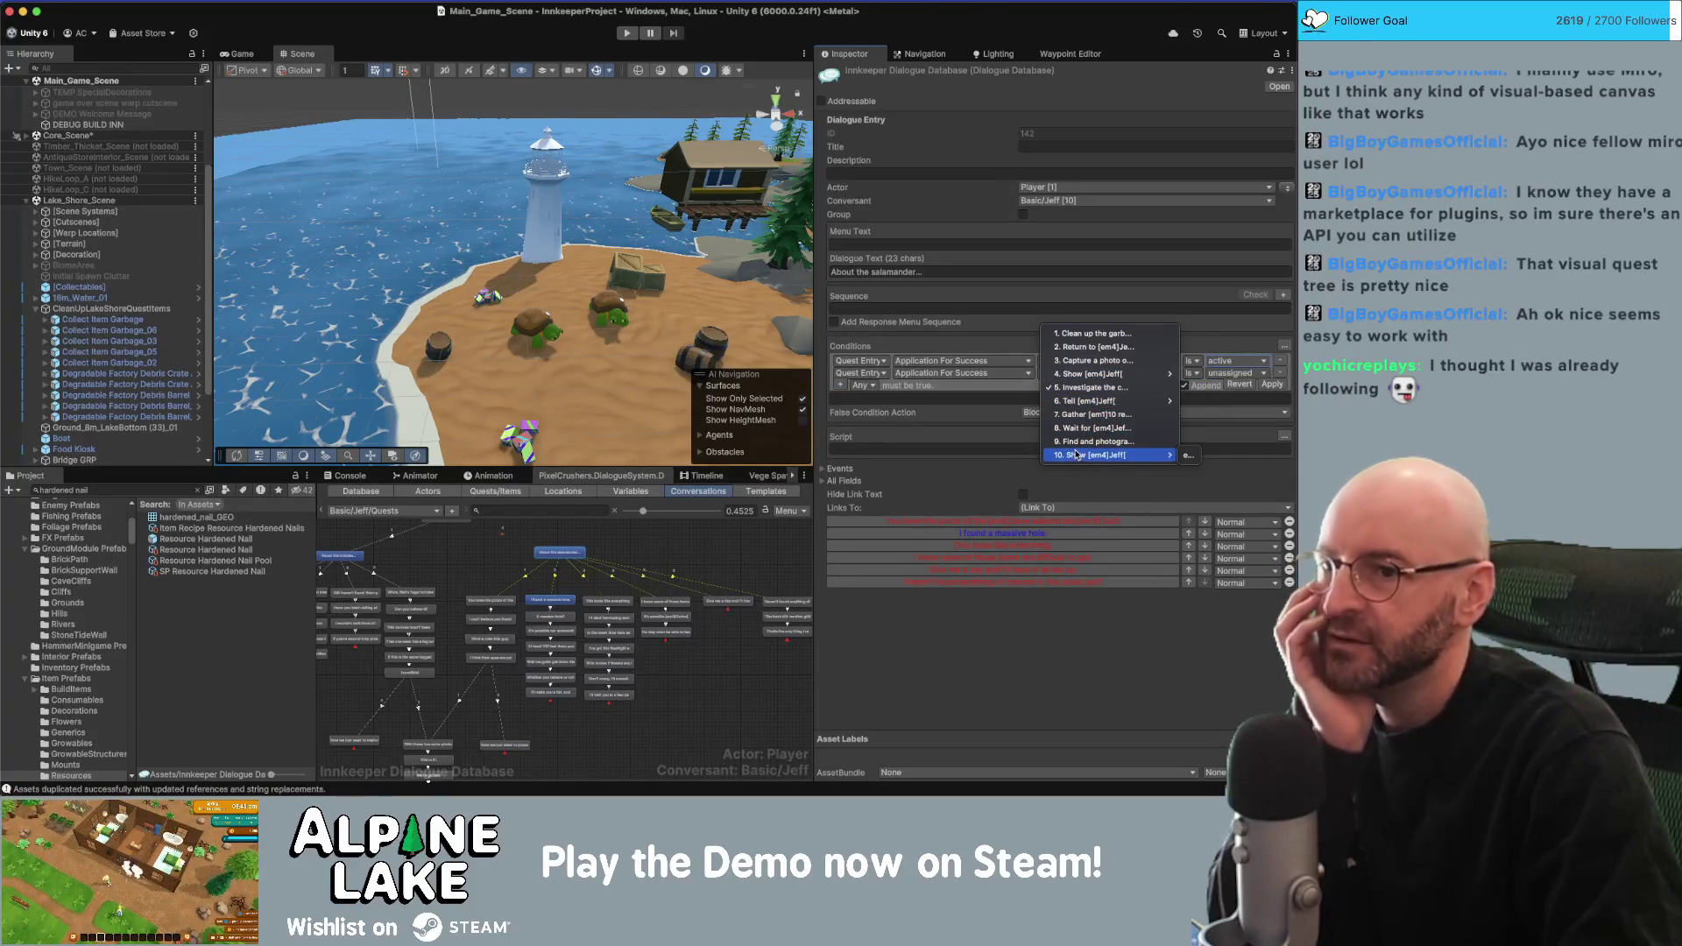
left_click(1187, 400)
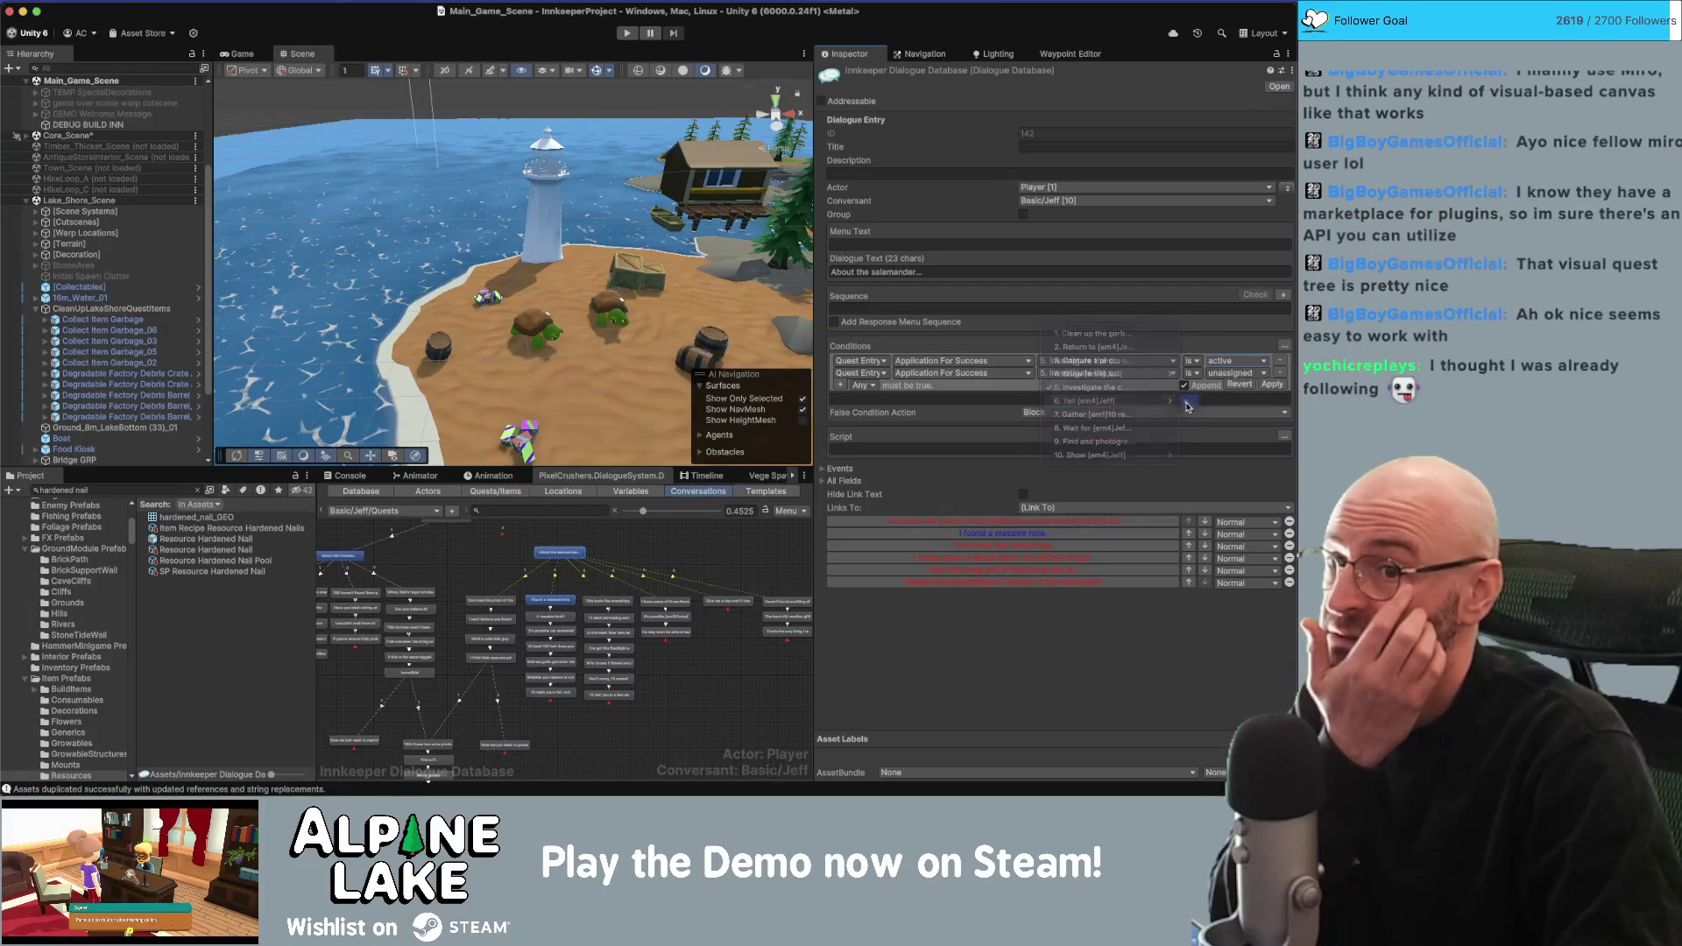
left_click(843, 387)
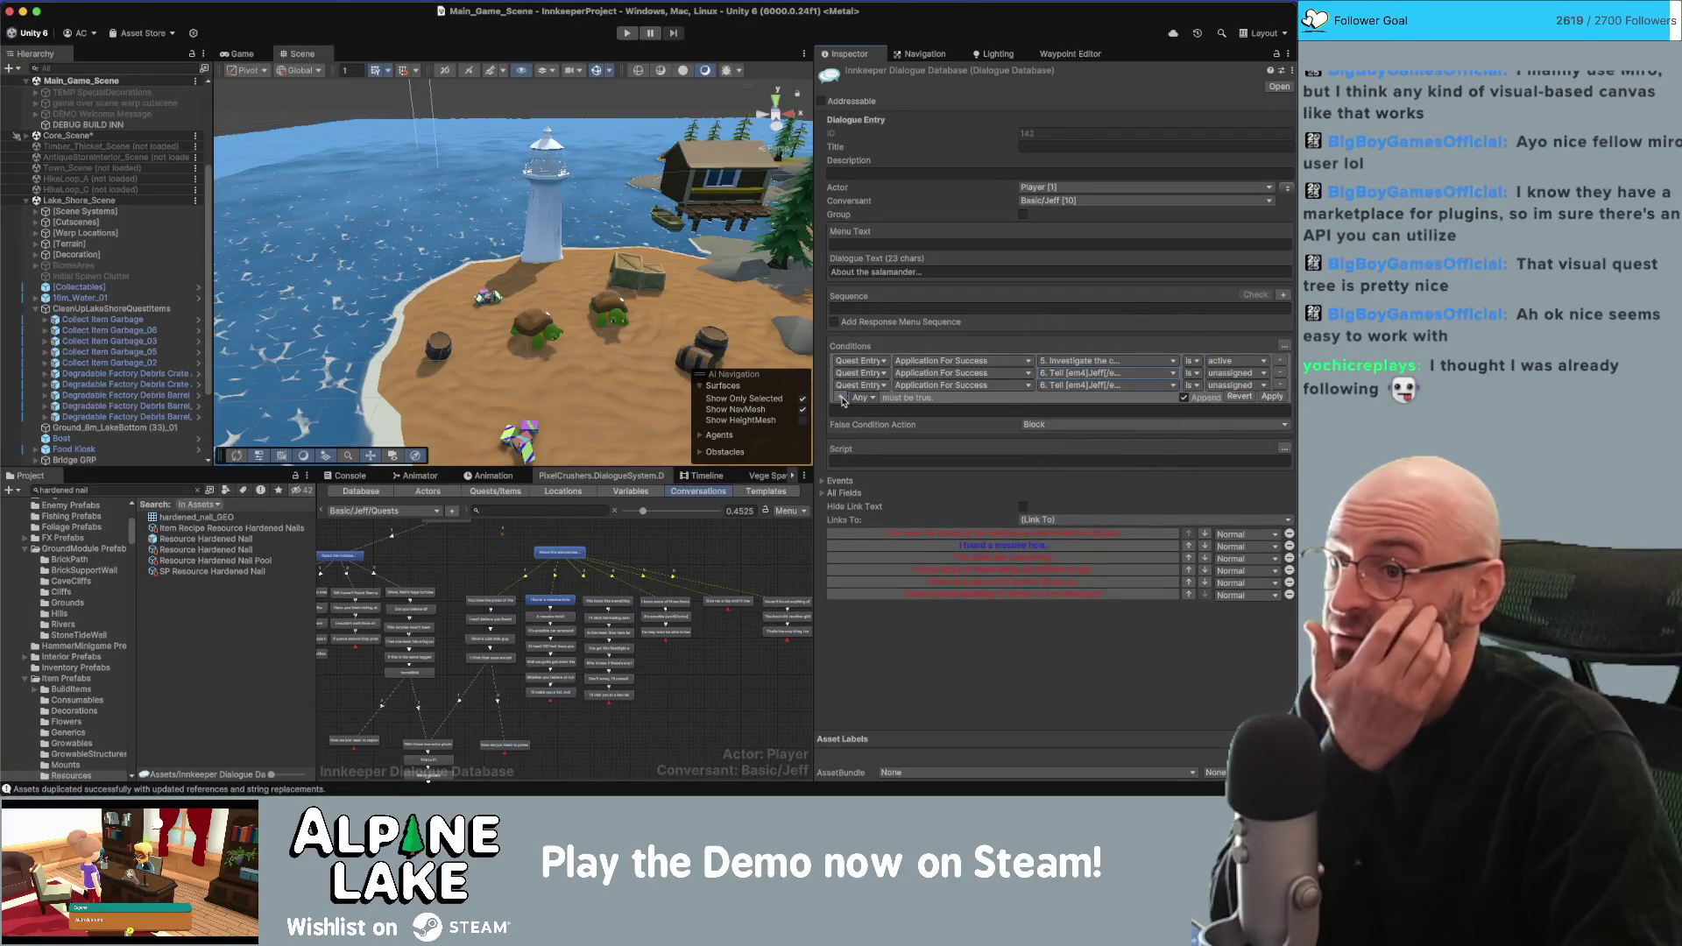
left_click(841, 399)
left_click(841, 411)
left_click(841, 423)
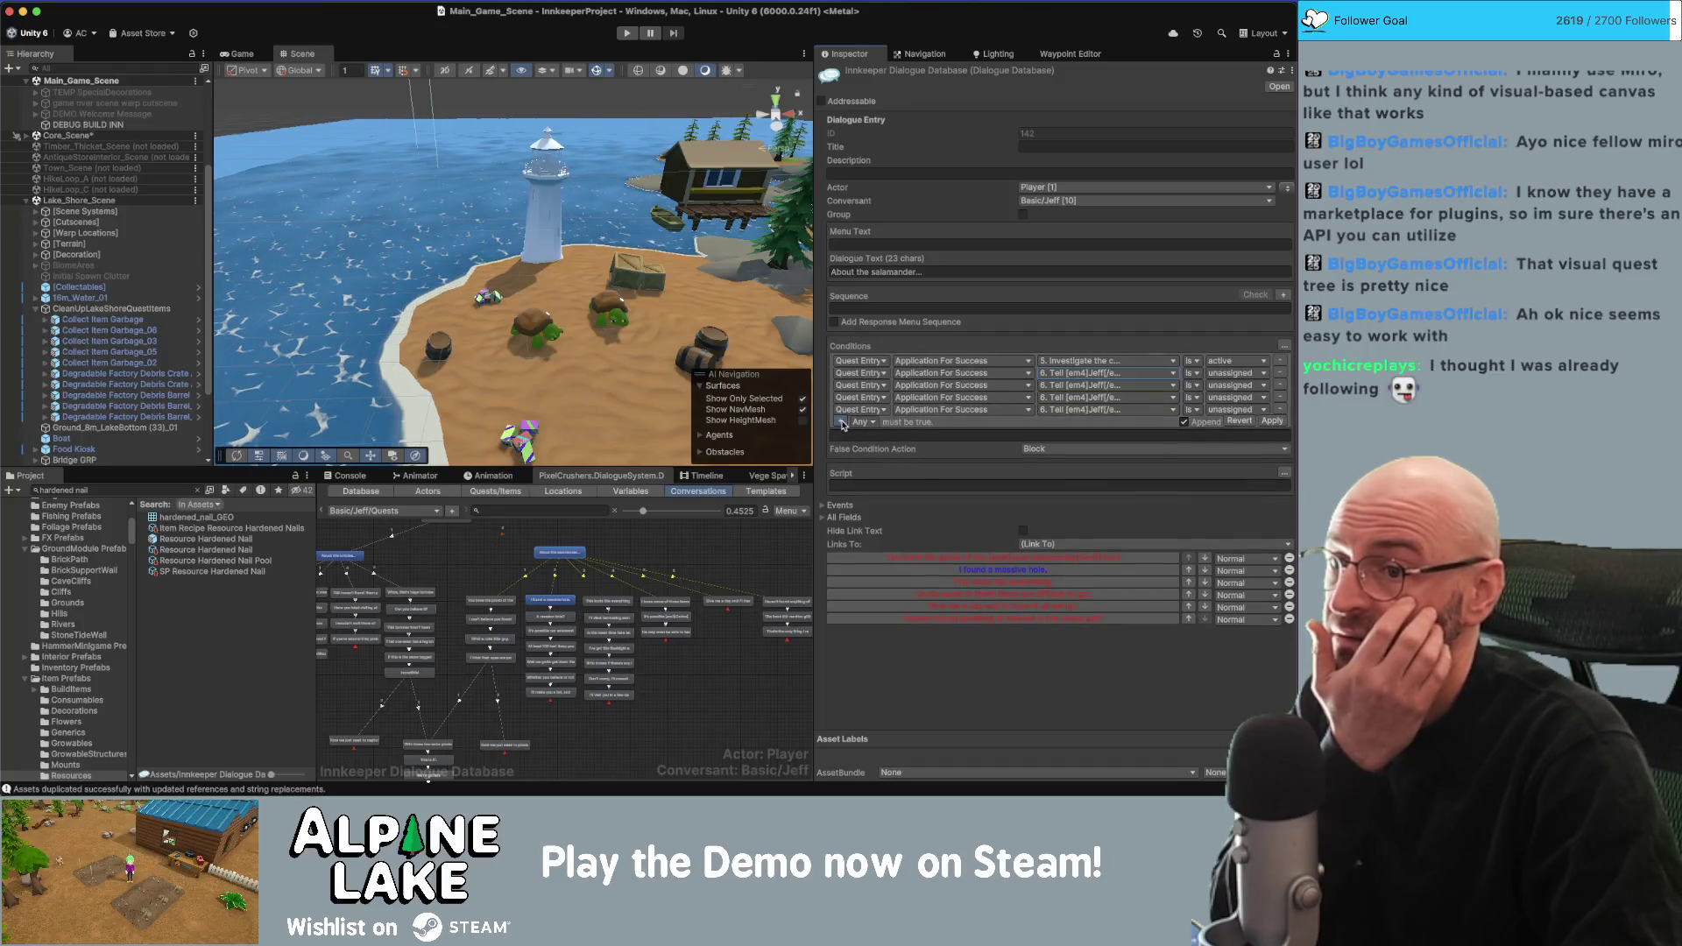
left_click(1054, 396)
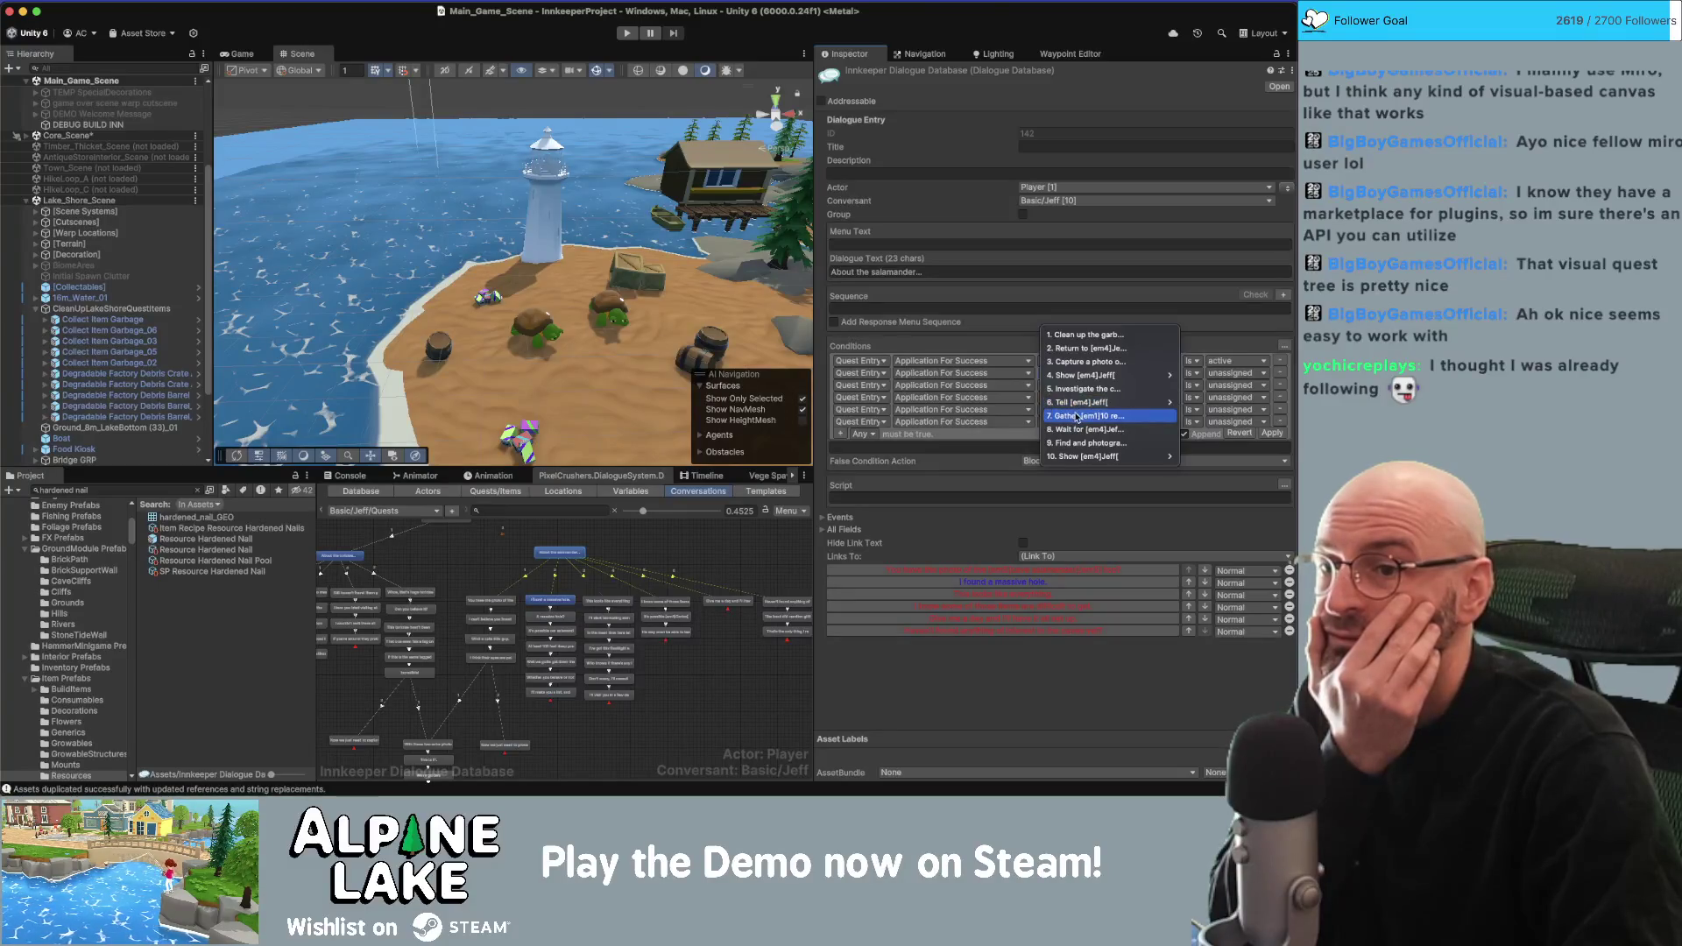
left_click(1084, 388)
left_click(1062, 404)
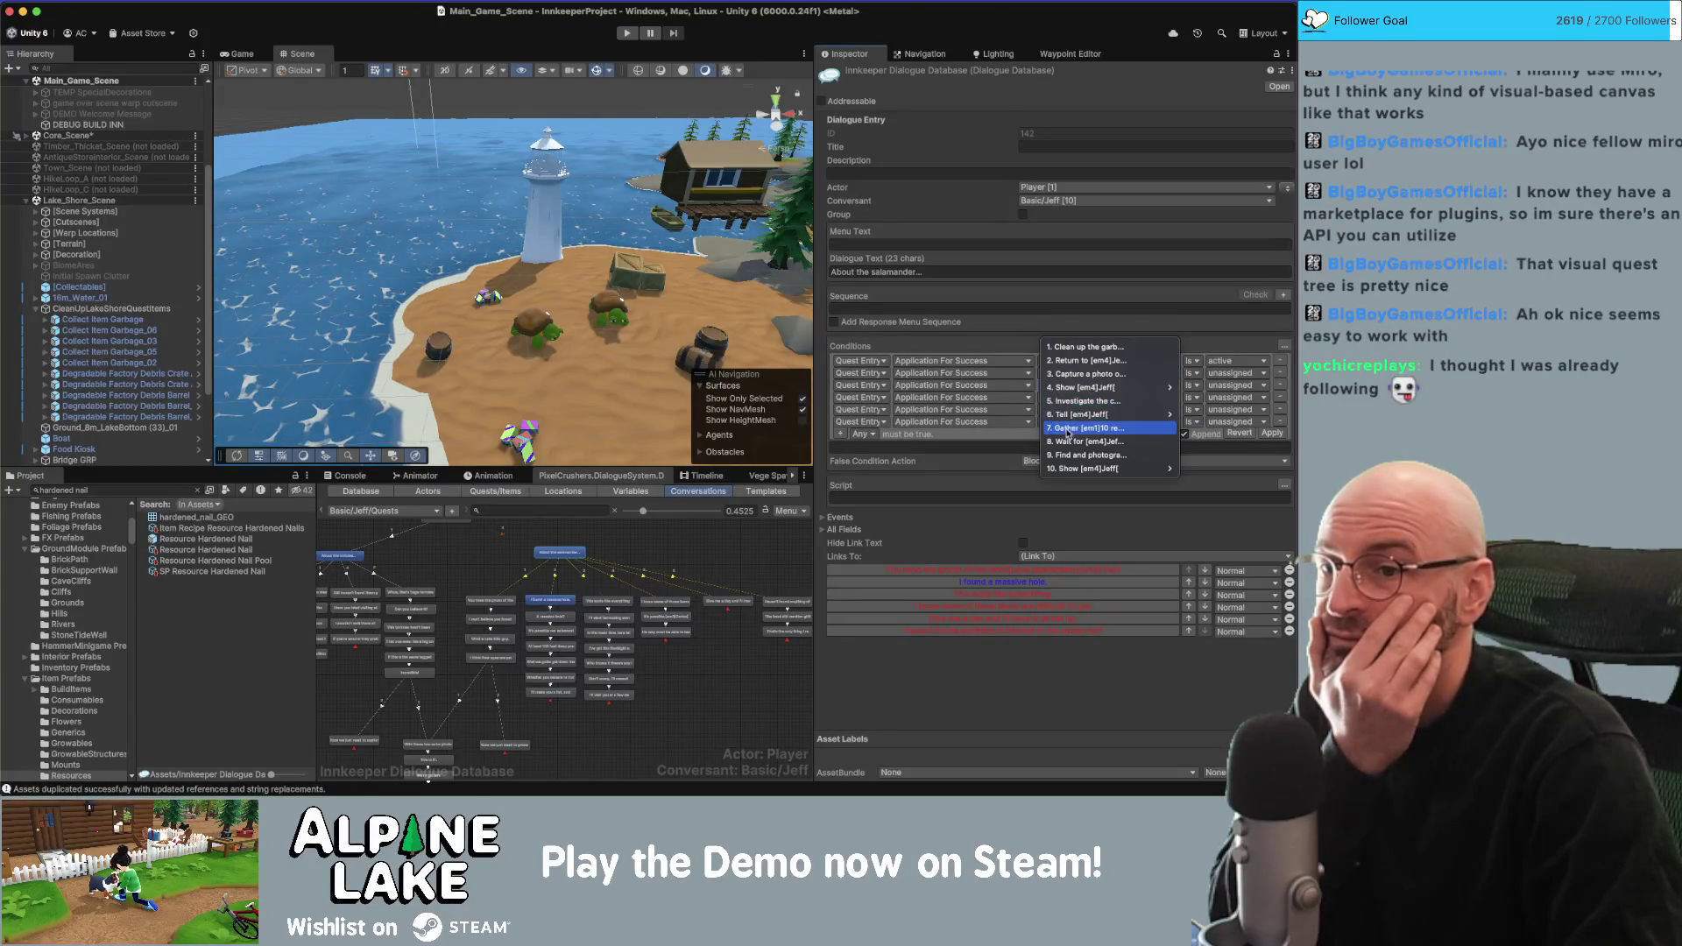
left_click(1066, 429)
left_click(1064, 415)
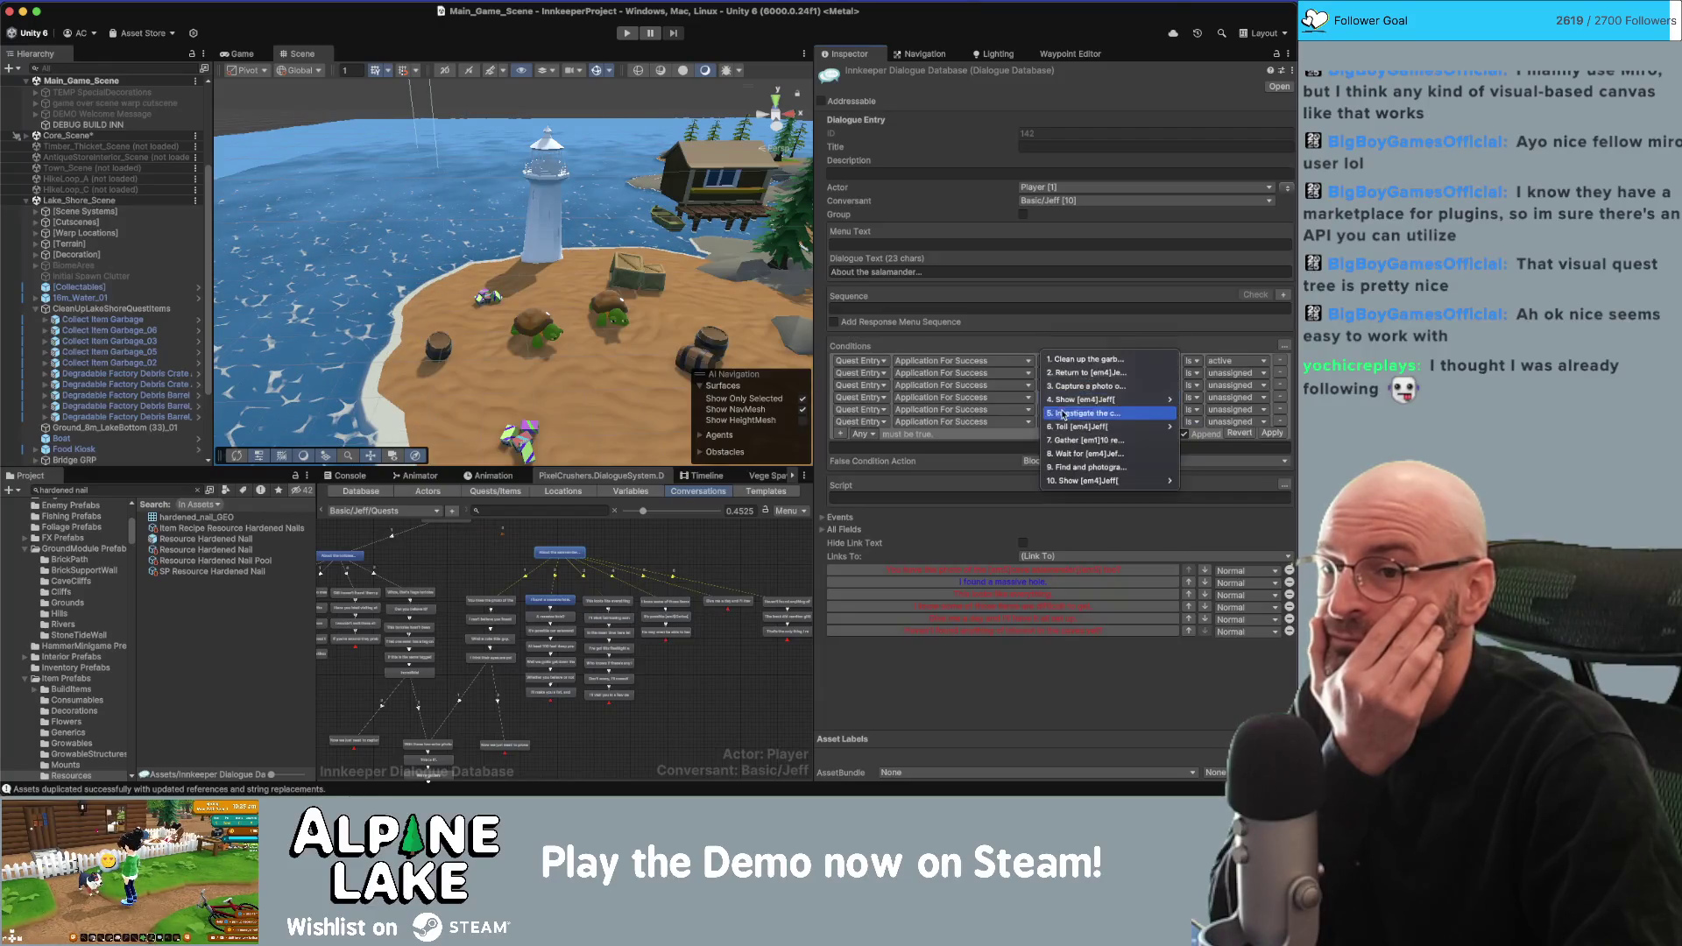
left_click(1072, 467)
left_click(1076, 477)
mouse_move(1130, 492)
left_click(1218, 492)
Set entries 6–10 to active and apply the combined OR condition.
left_click(1231, 372)
left_click(1231, 386)
left_click(1231, 385)
left_click(1231, 401)
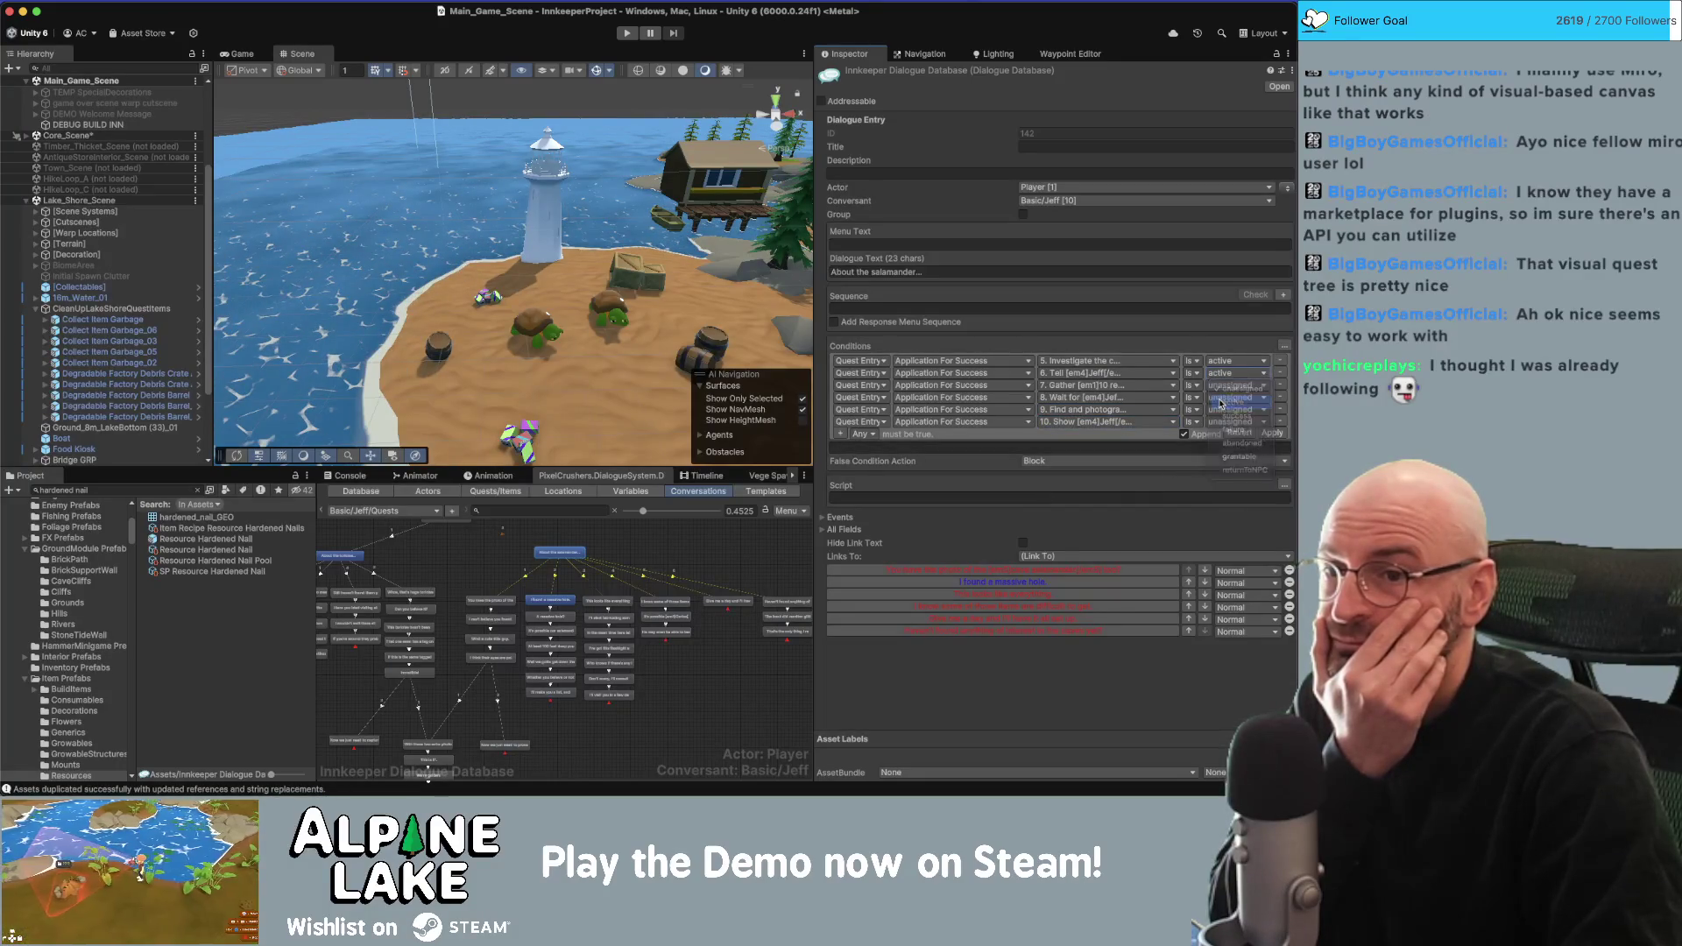
left_click(1231, 397)
left_click(1224, 416)
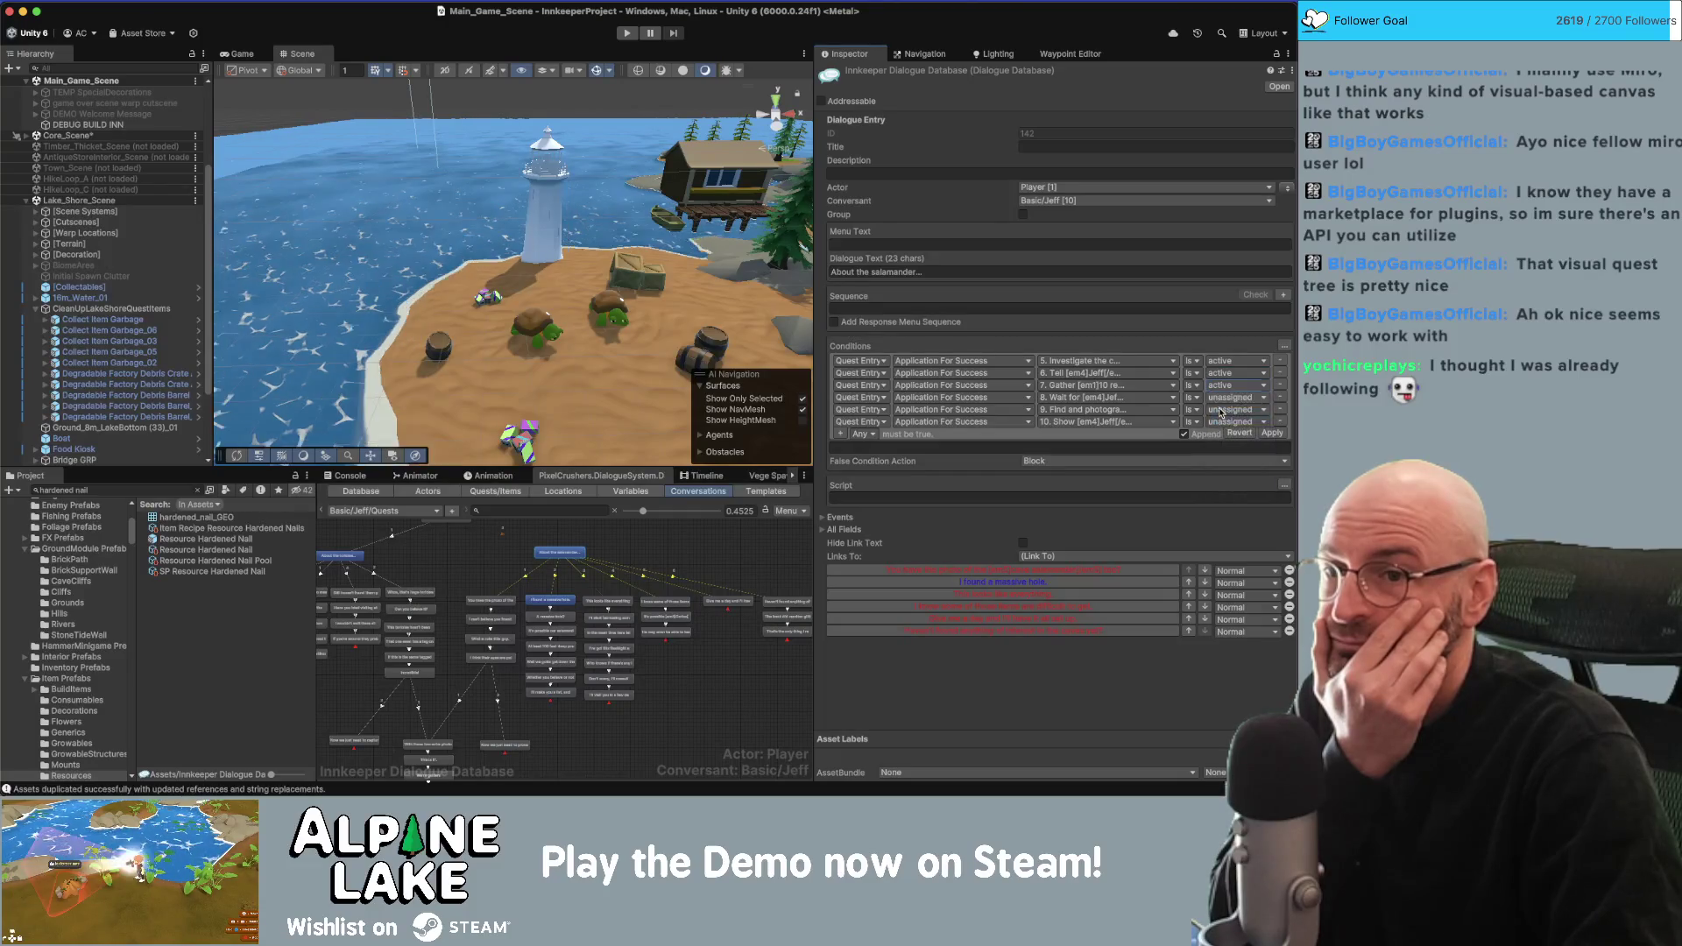
left_click(1222, 409)
left_click(1231, 425)
left_click(1222, 421)
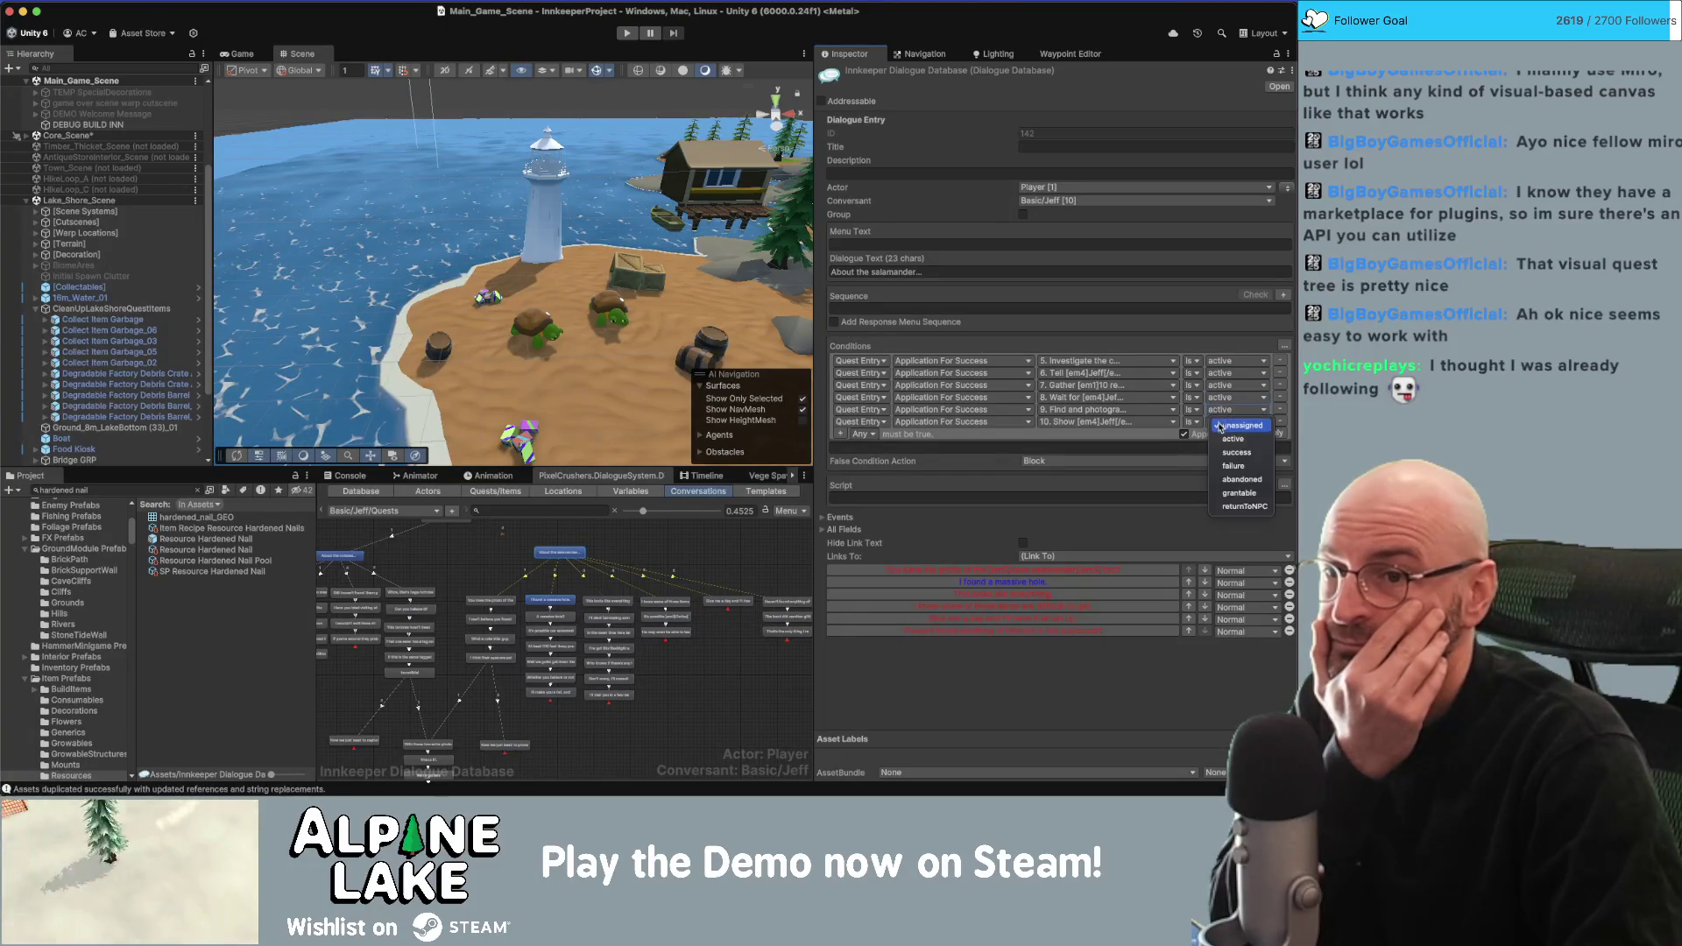
left_click(1224, 438)
left_click(1199, 434)
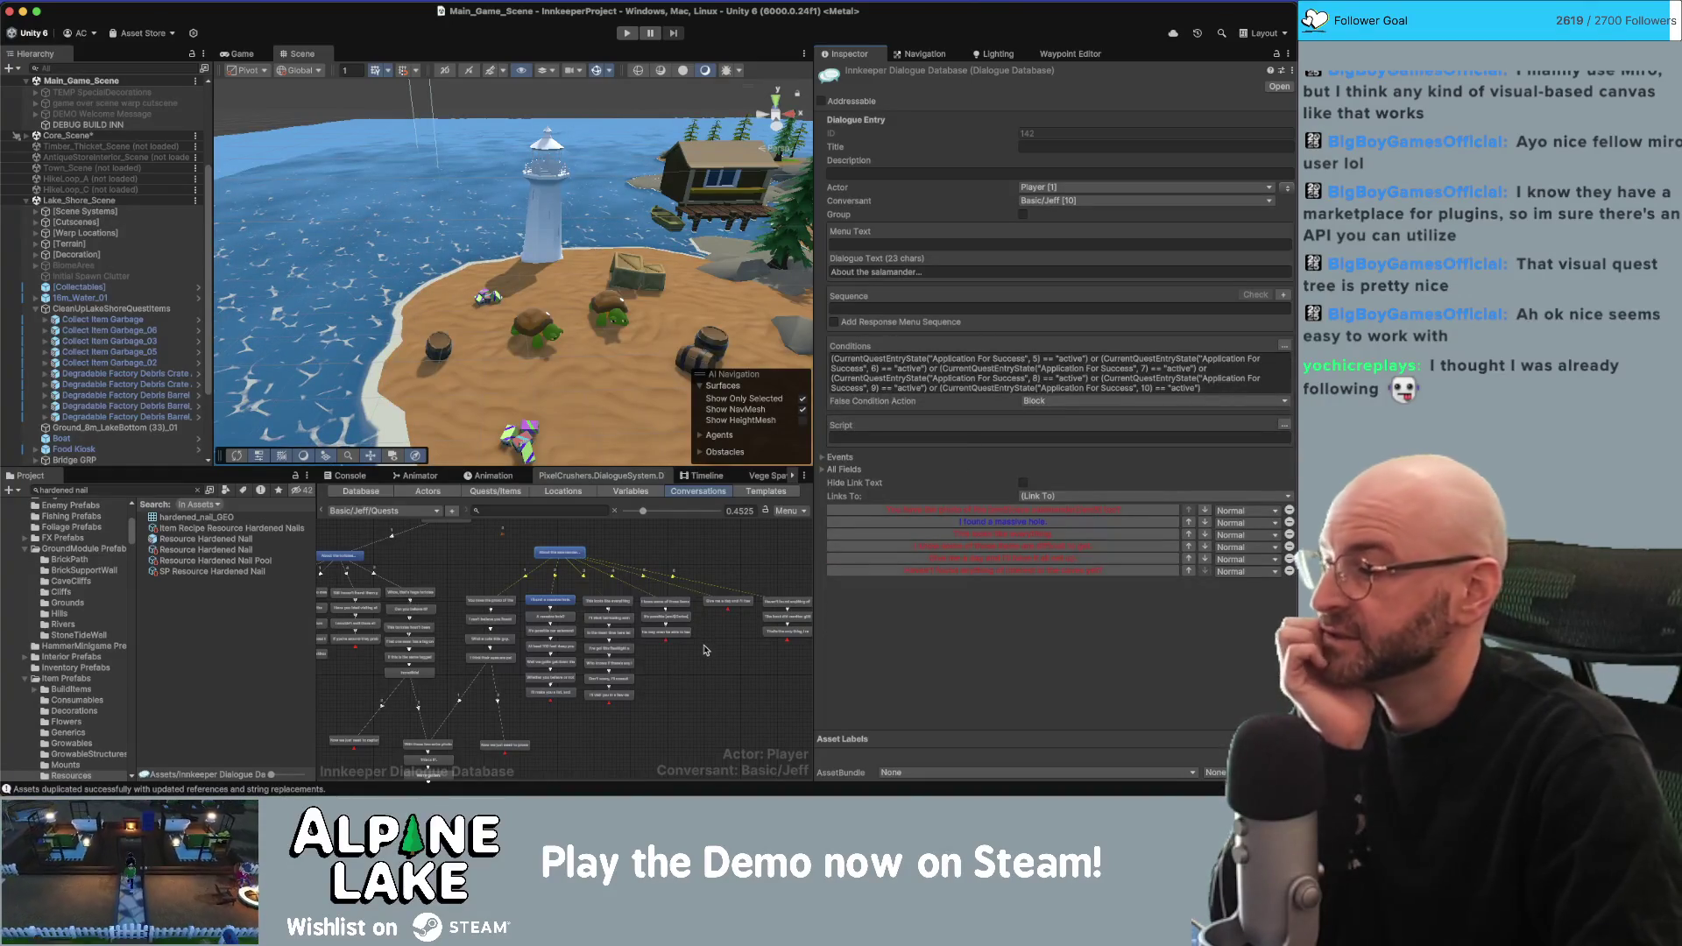
Inspect the salamander replies' conditions and check one link's Priority setting.
scroll(626, 569, "up", 3)
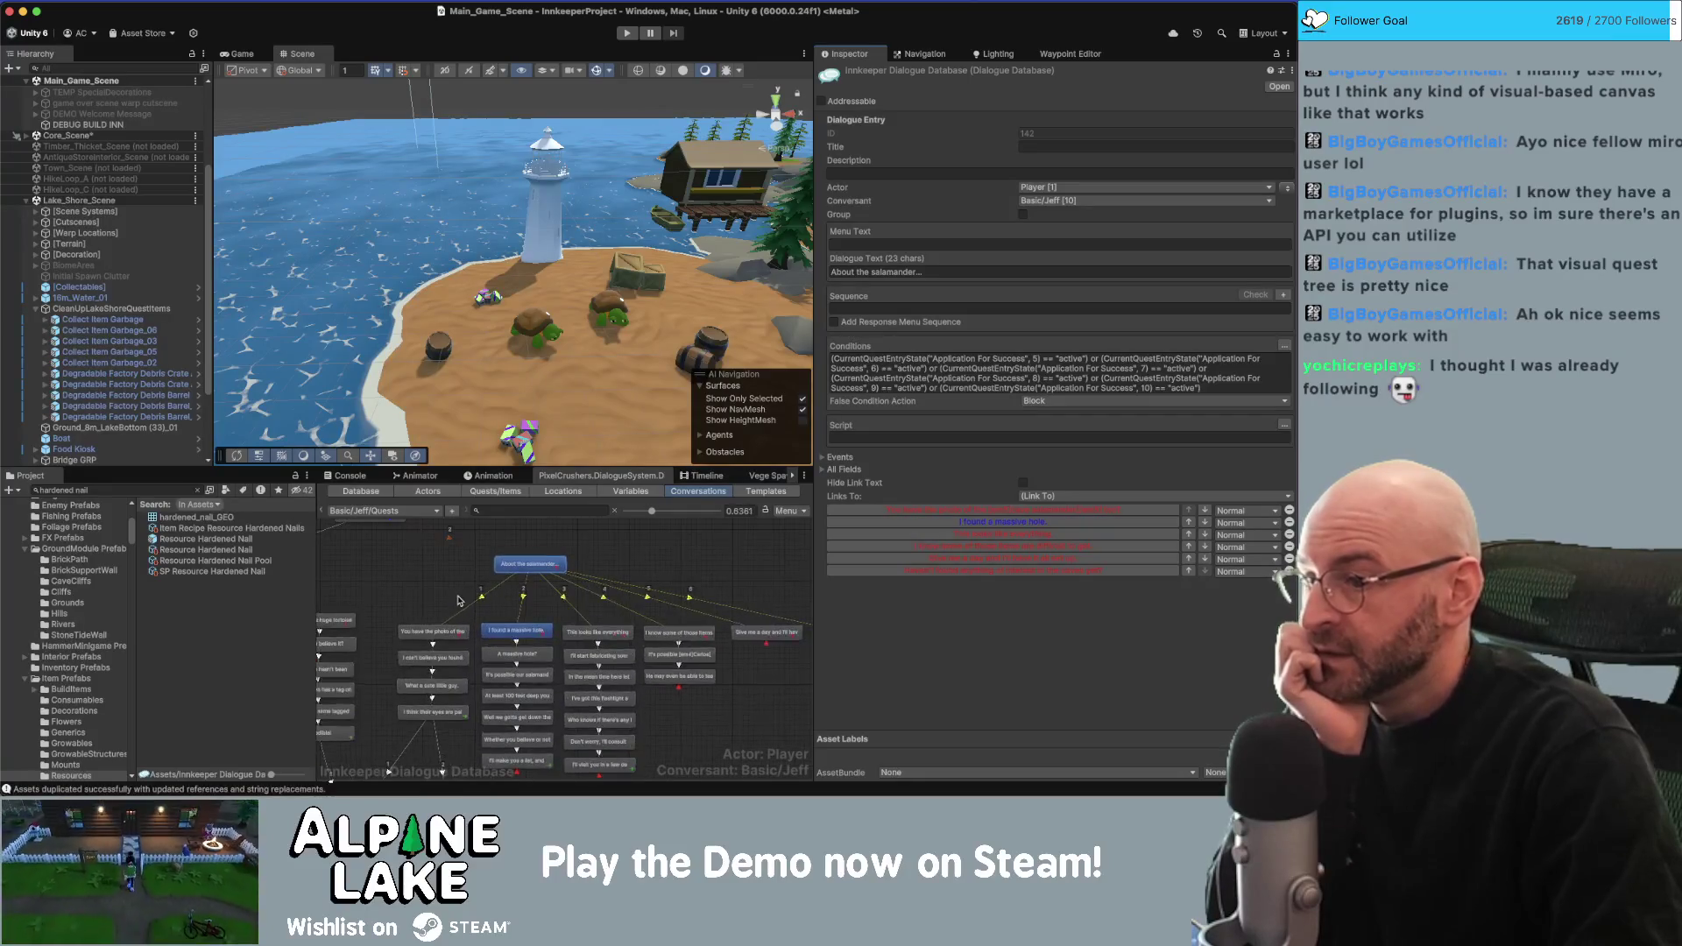
left_click(431, 632)
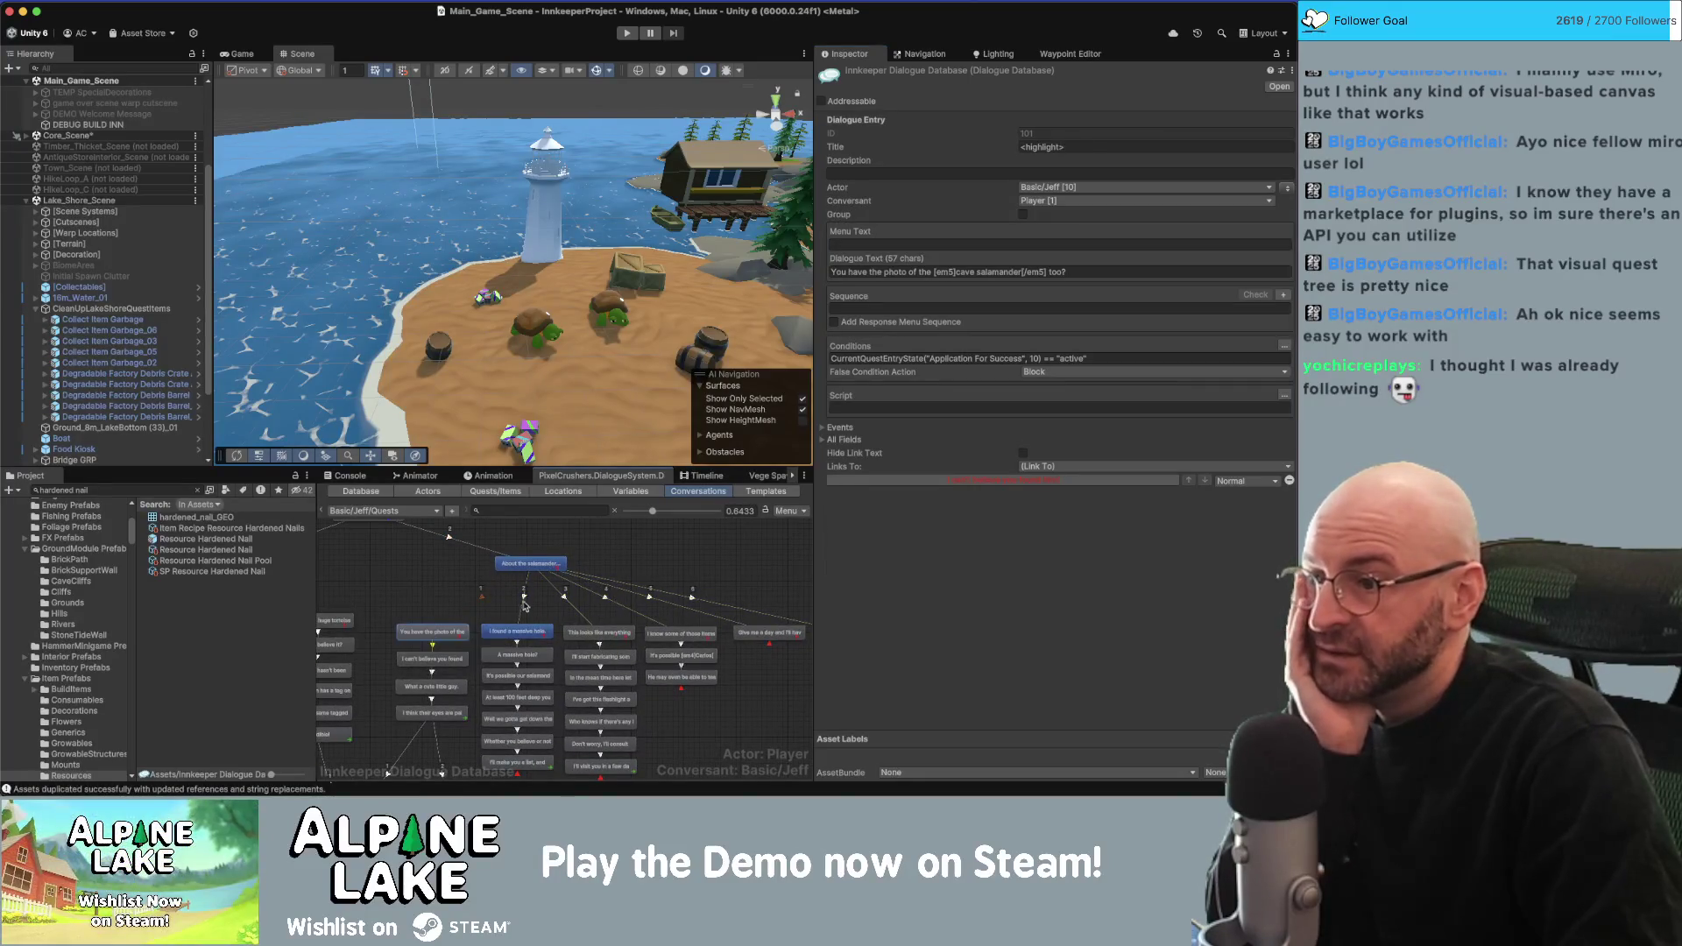
left_click(523, 633)
left_click(595, 634)
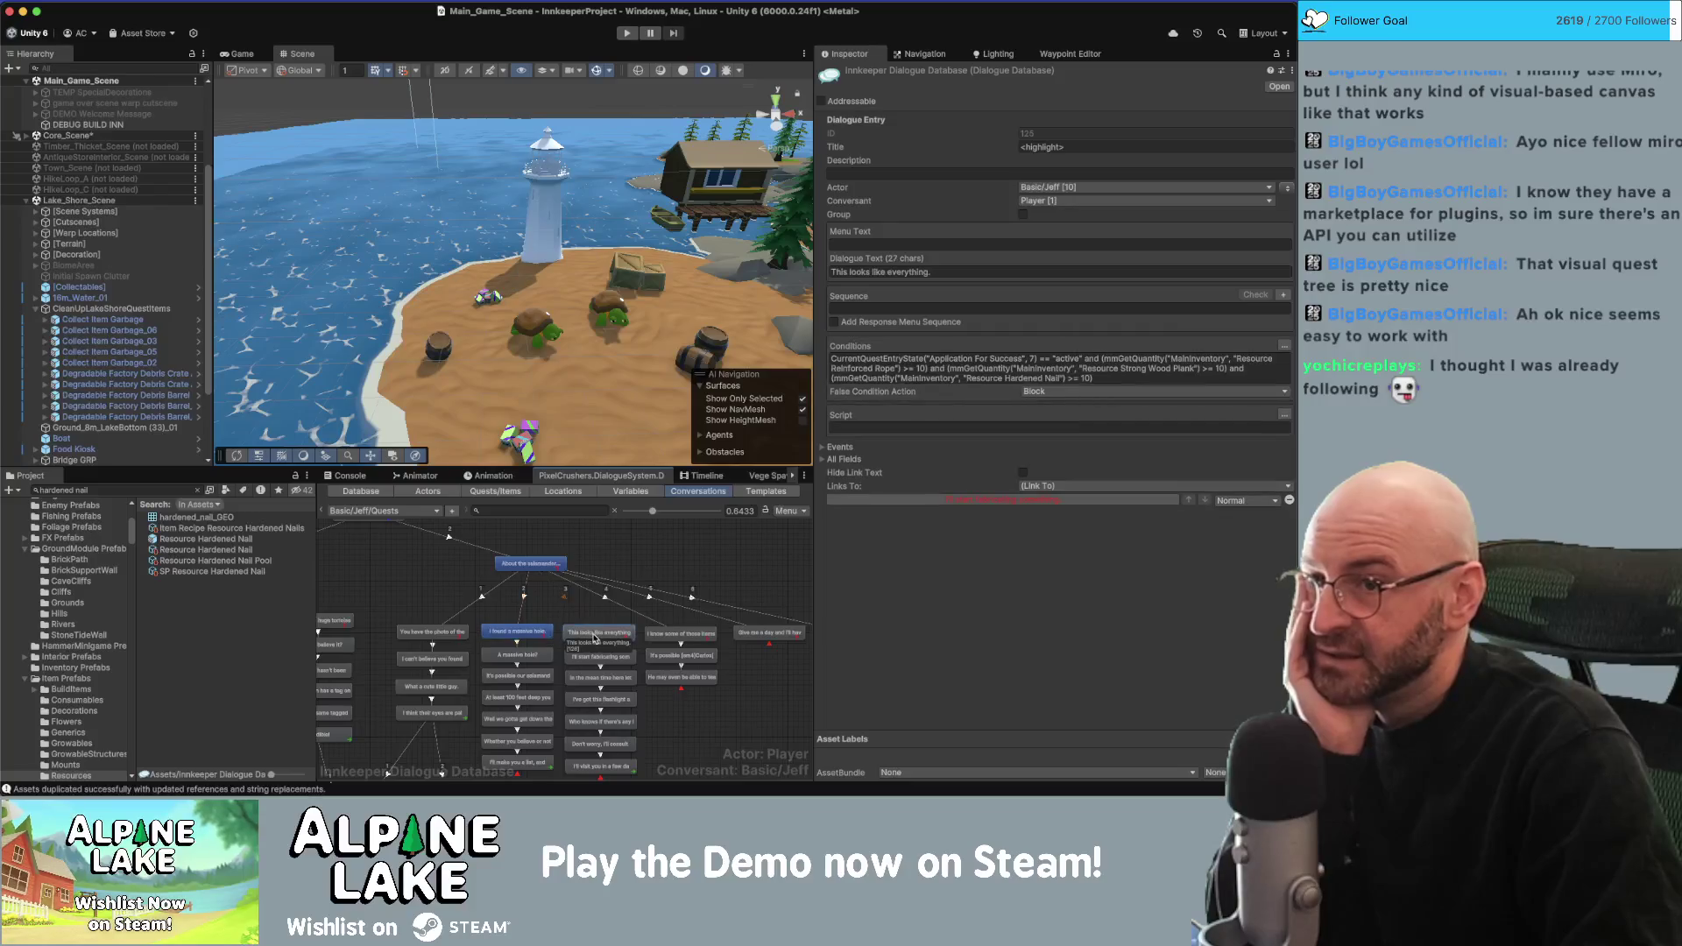
scroll(605, 657, "right", 2)
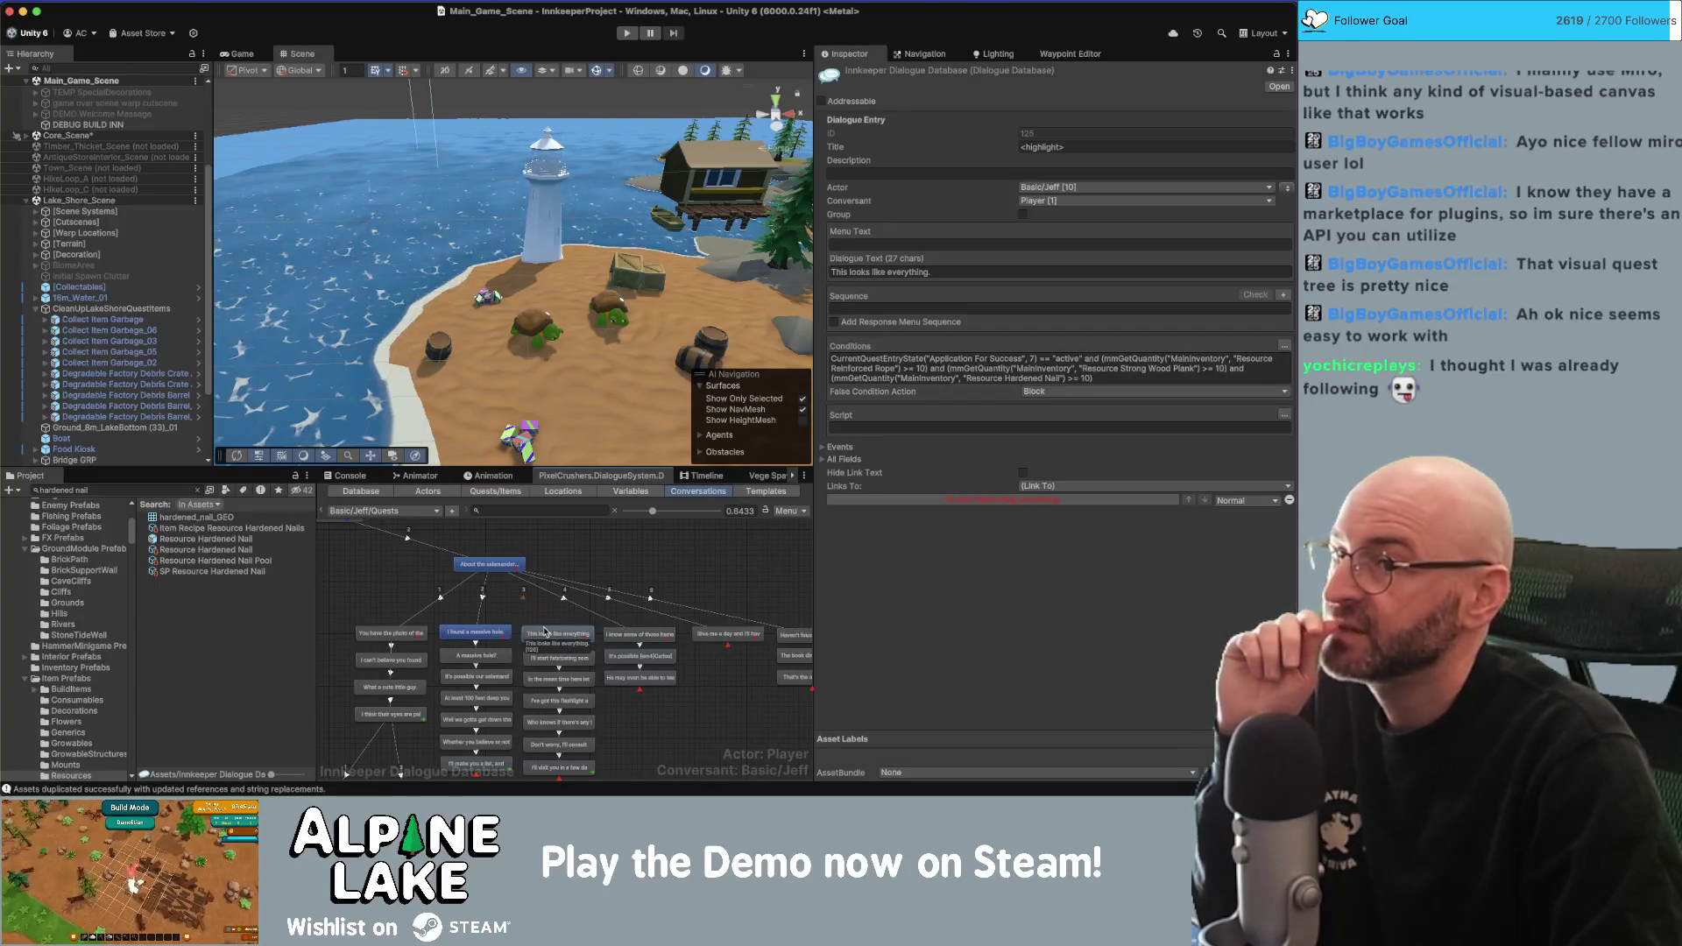
left_click(670, 714)
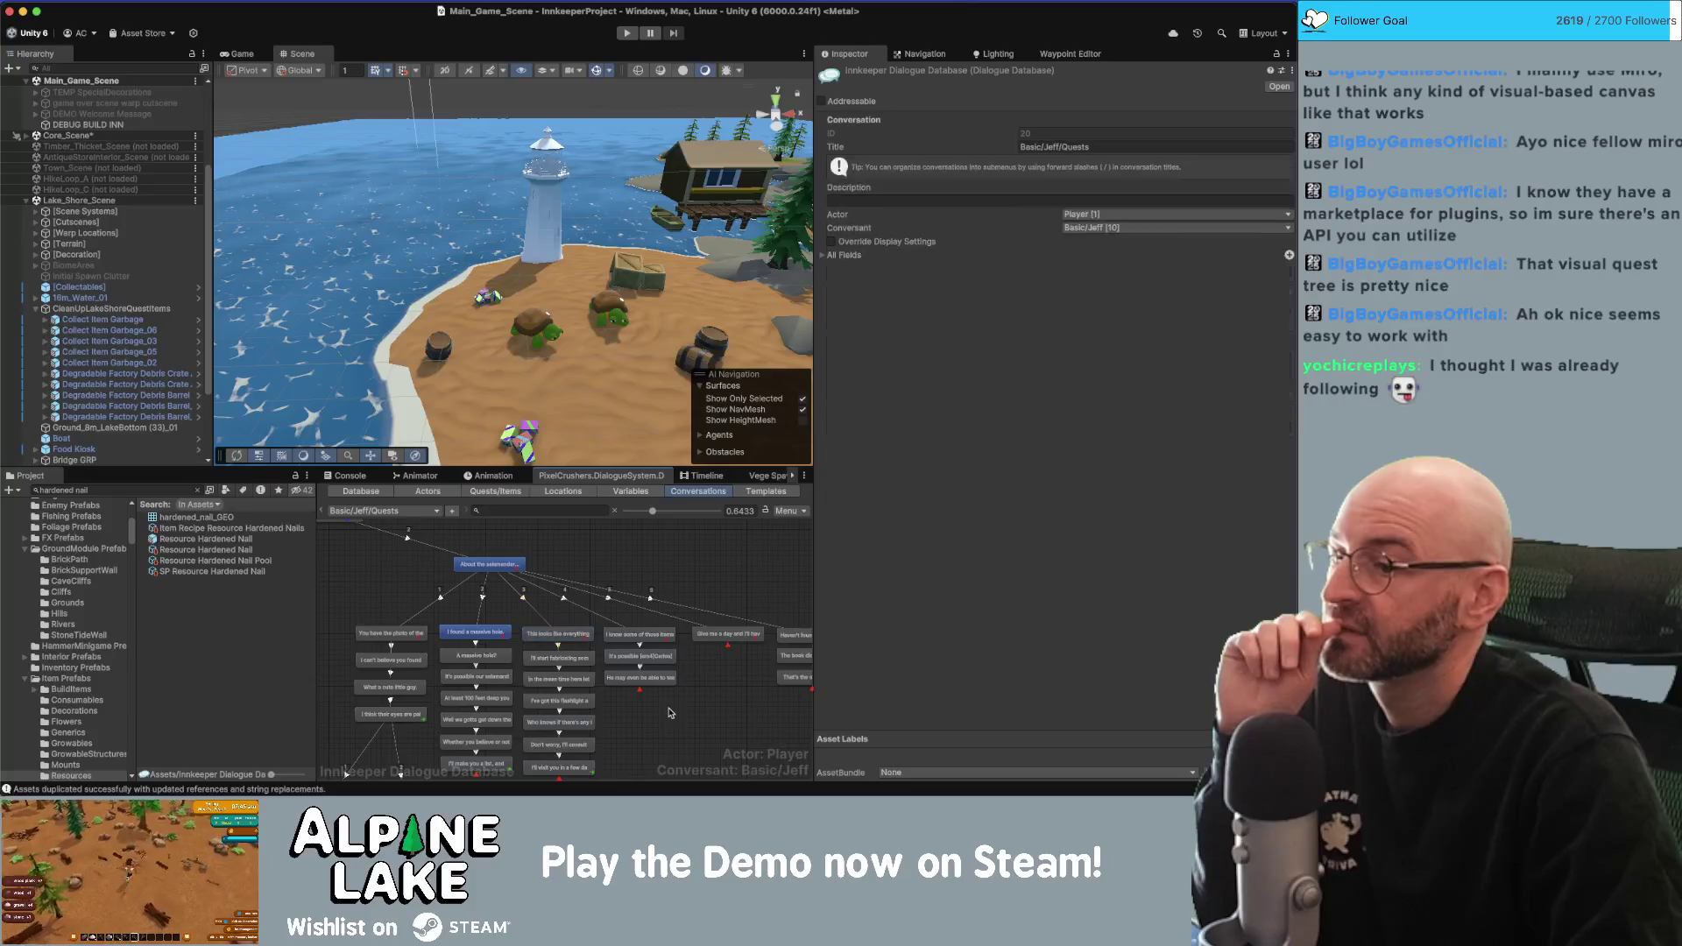
left_click(491, 632)
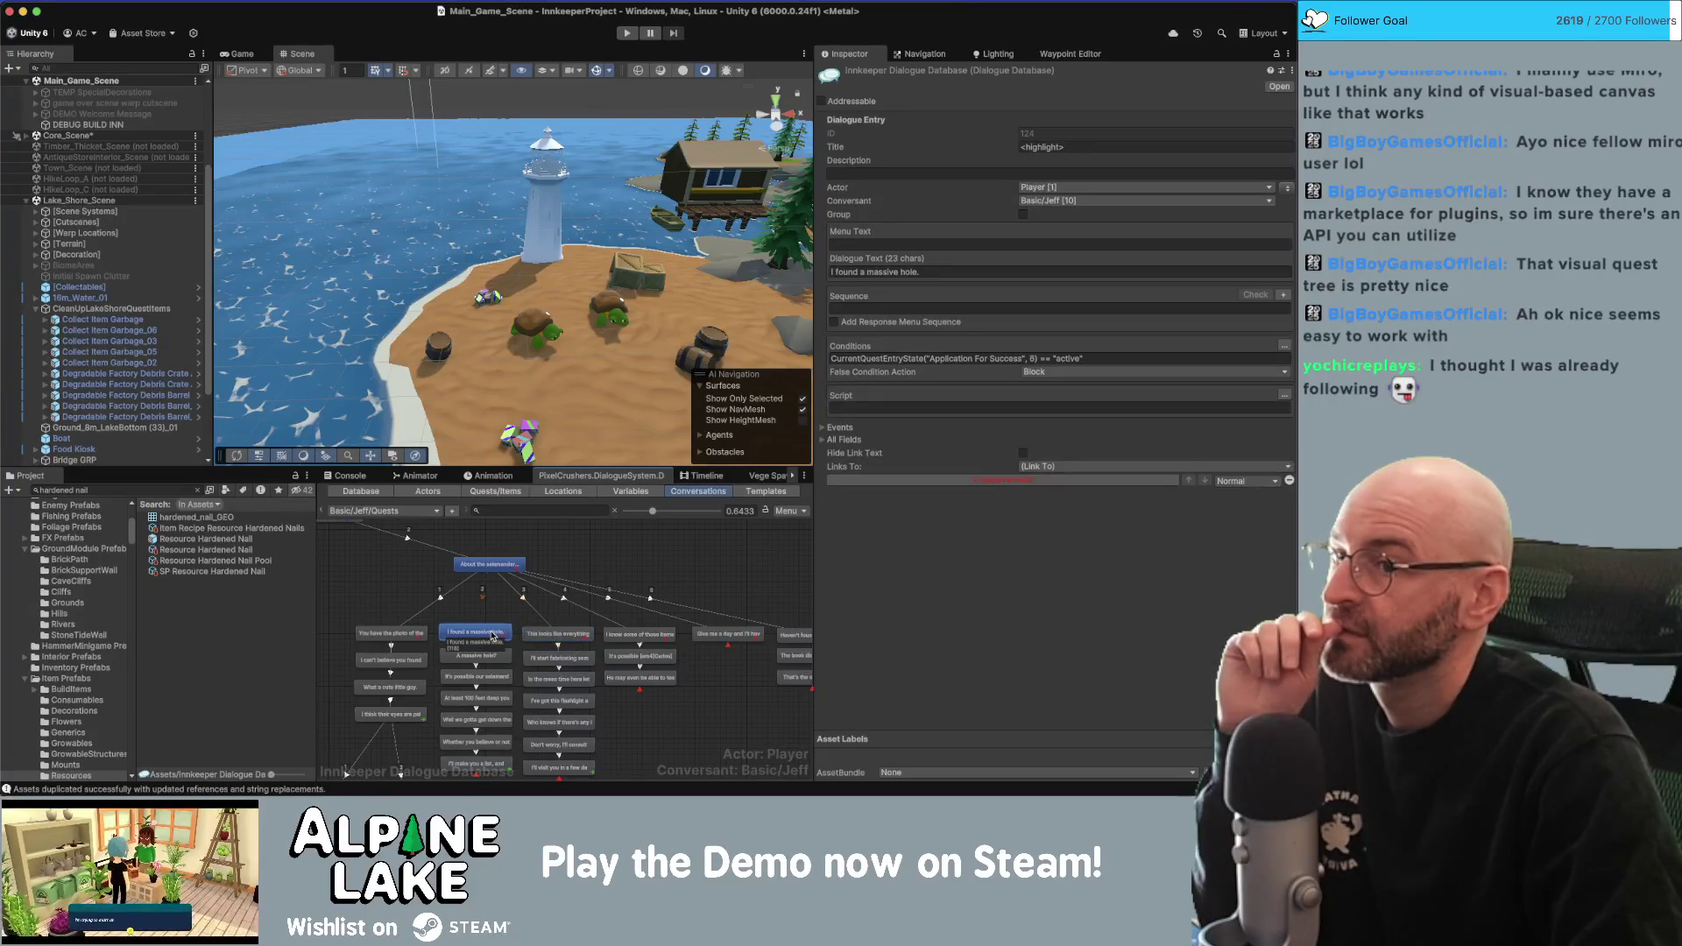
left_click(558, 633)
left_click(631, 638)
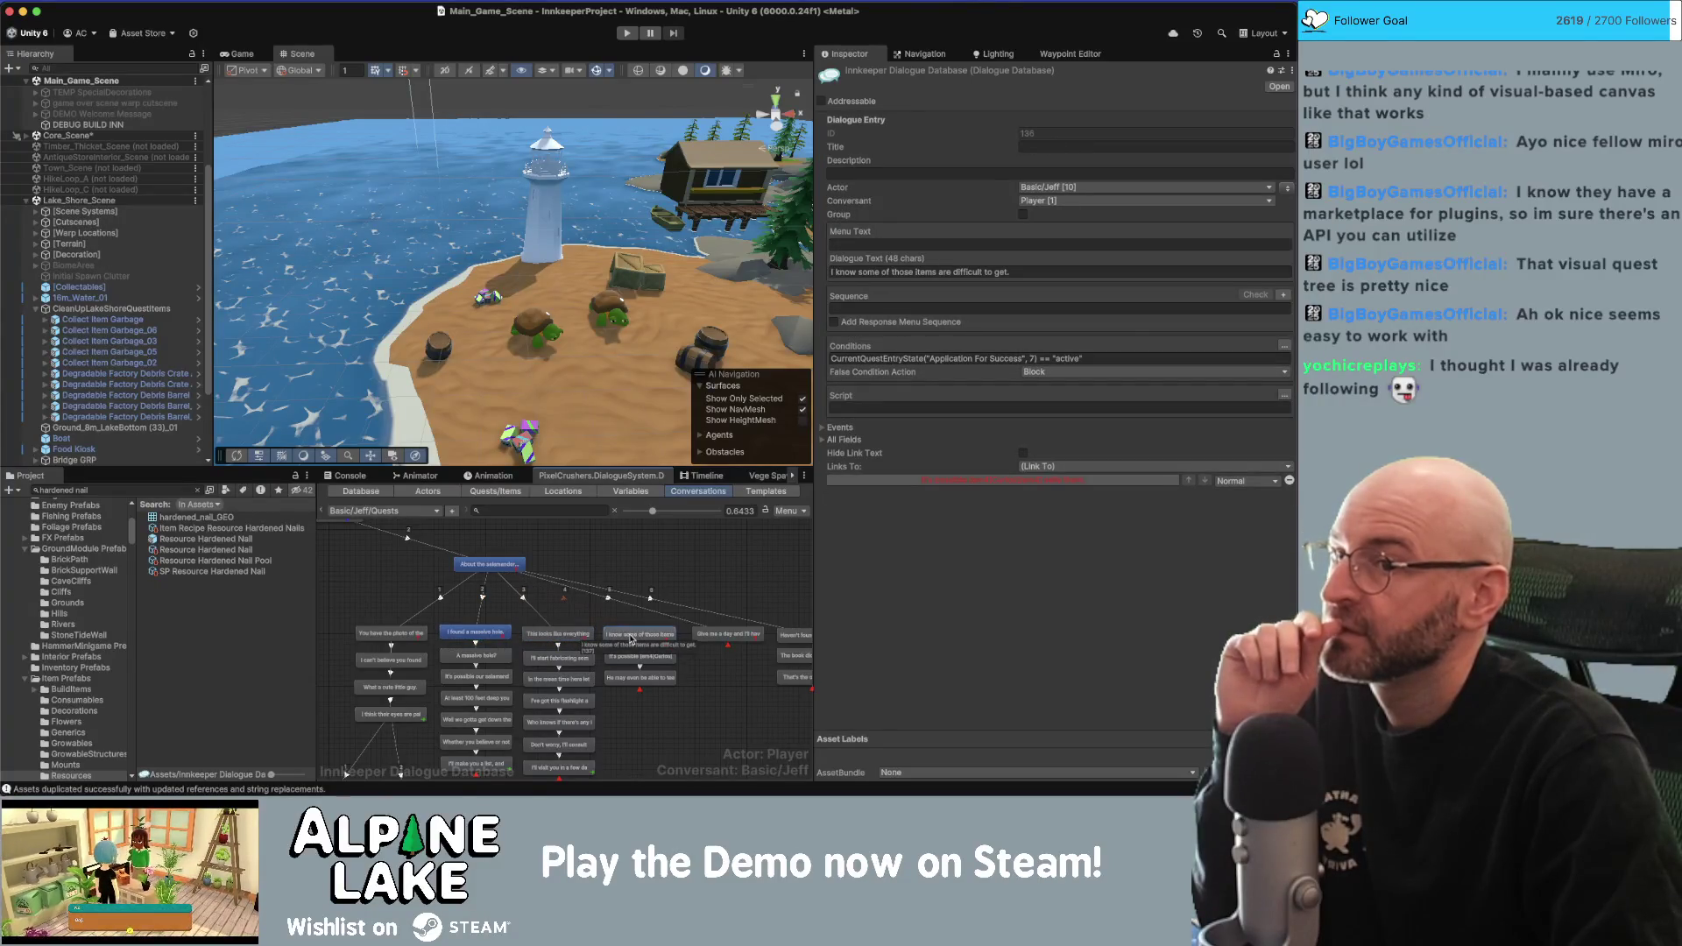
left_click(564, 597)
left_click(1052, 133)
left_click(1051, 116)
left_click(604, 613)
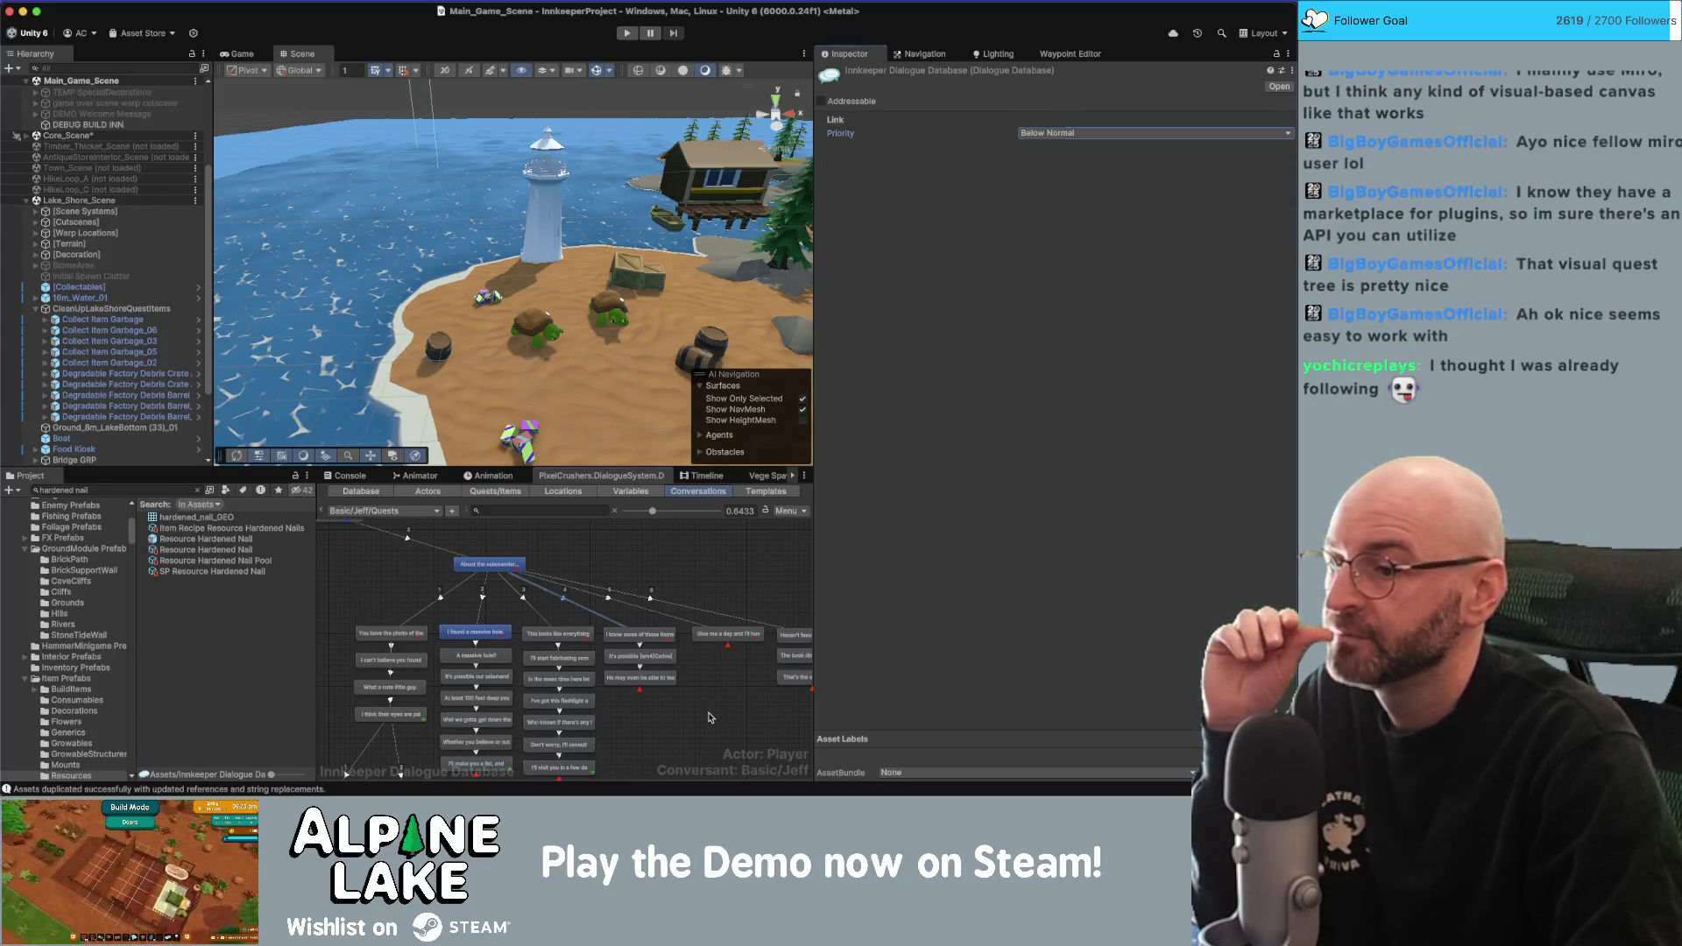
Review the remaining replies, including the one about nothing found in the caves.
left_click(591, 633)
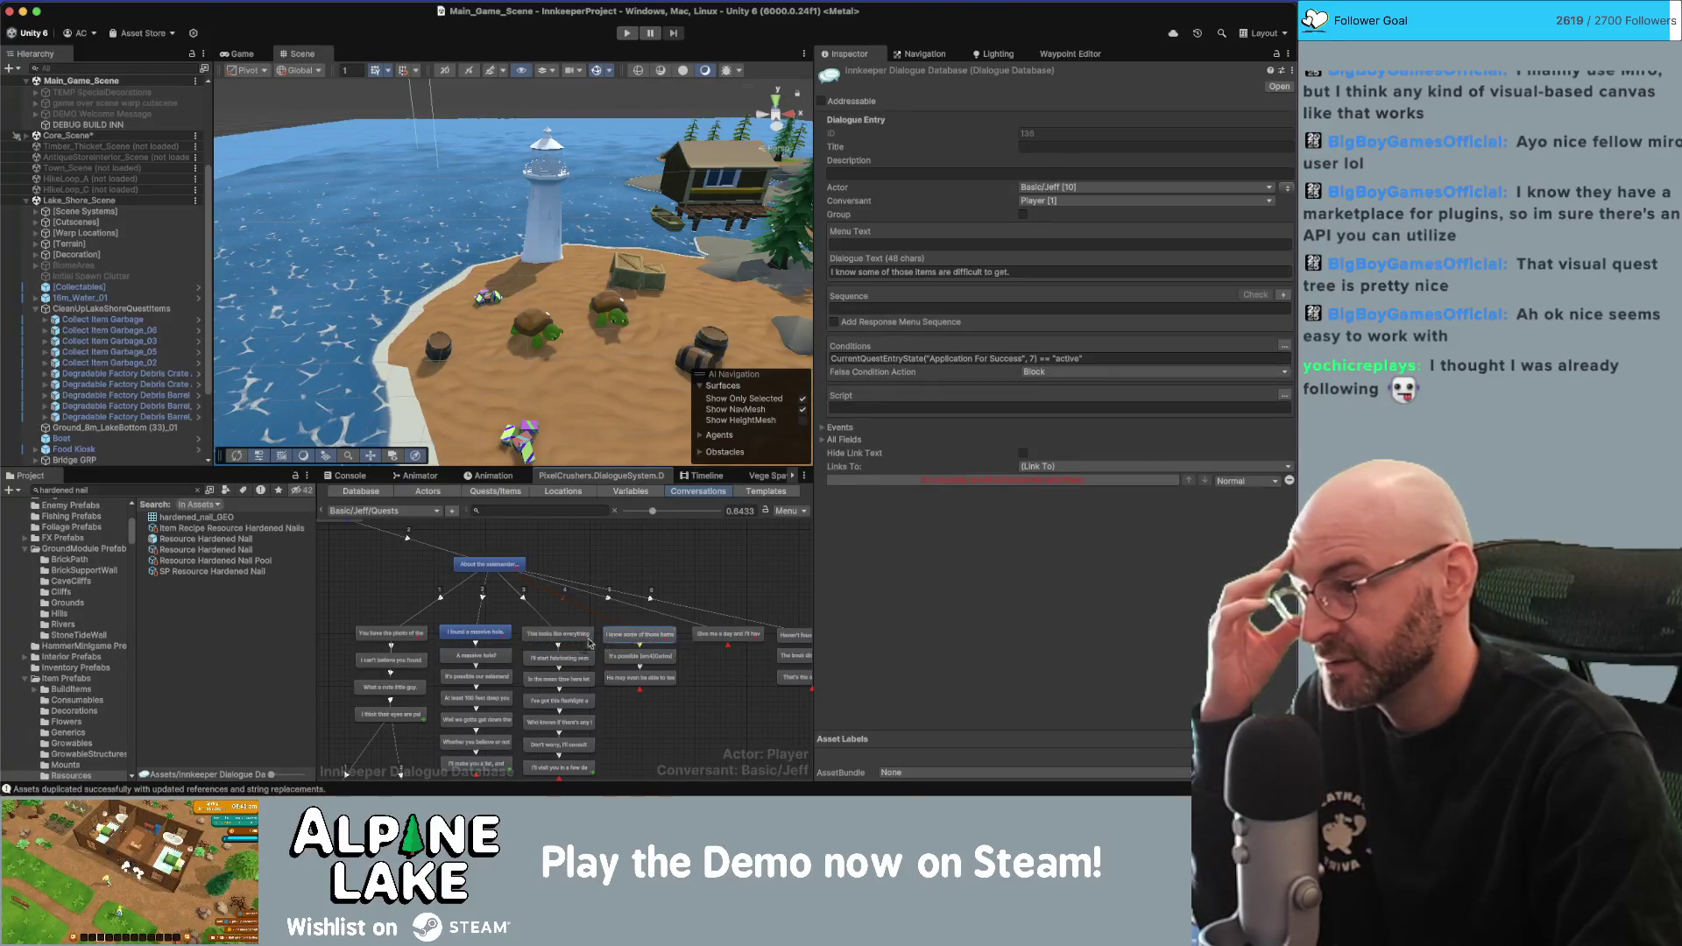
left_click(645, 637)
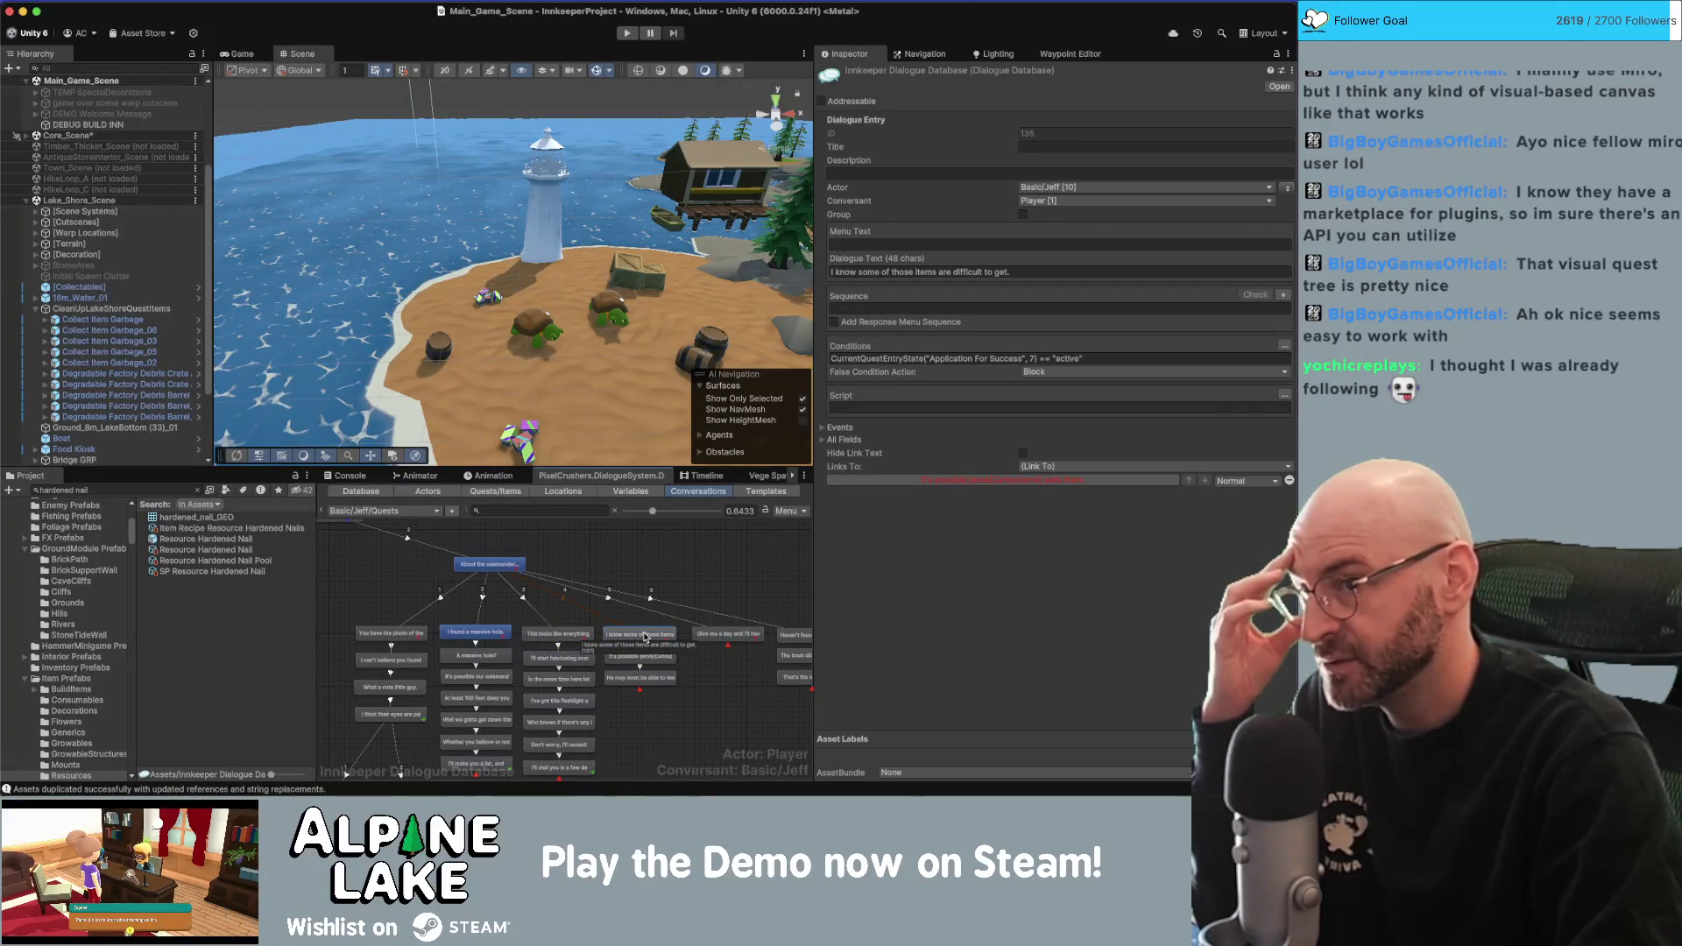
left_click(727, 634)
left_click_drag(728, 639, 664, 657)
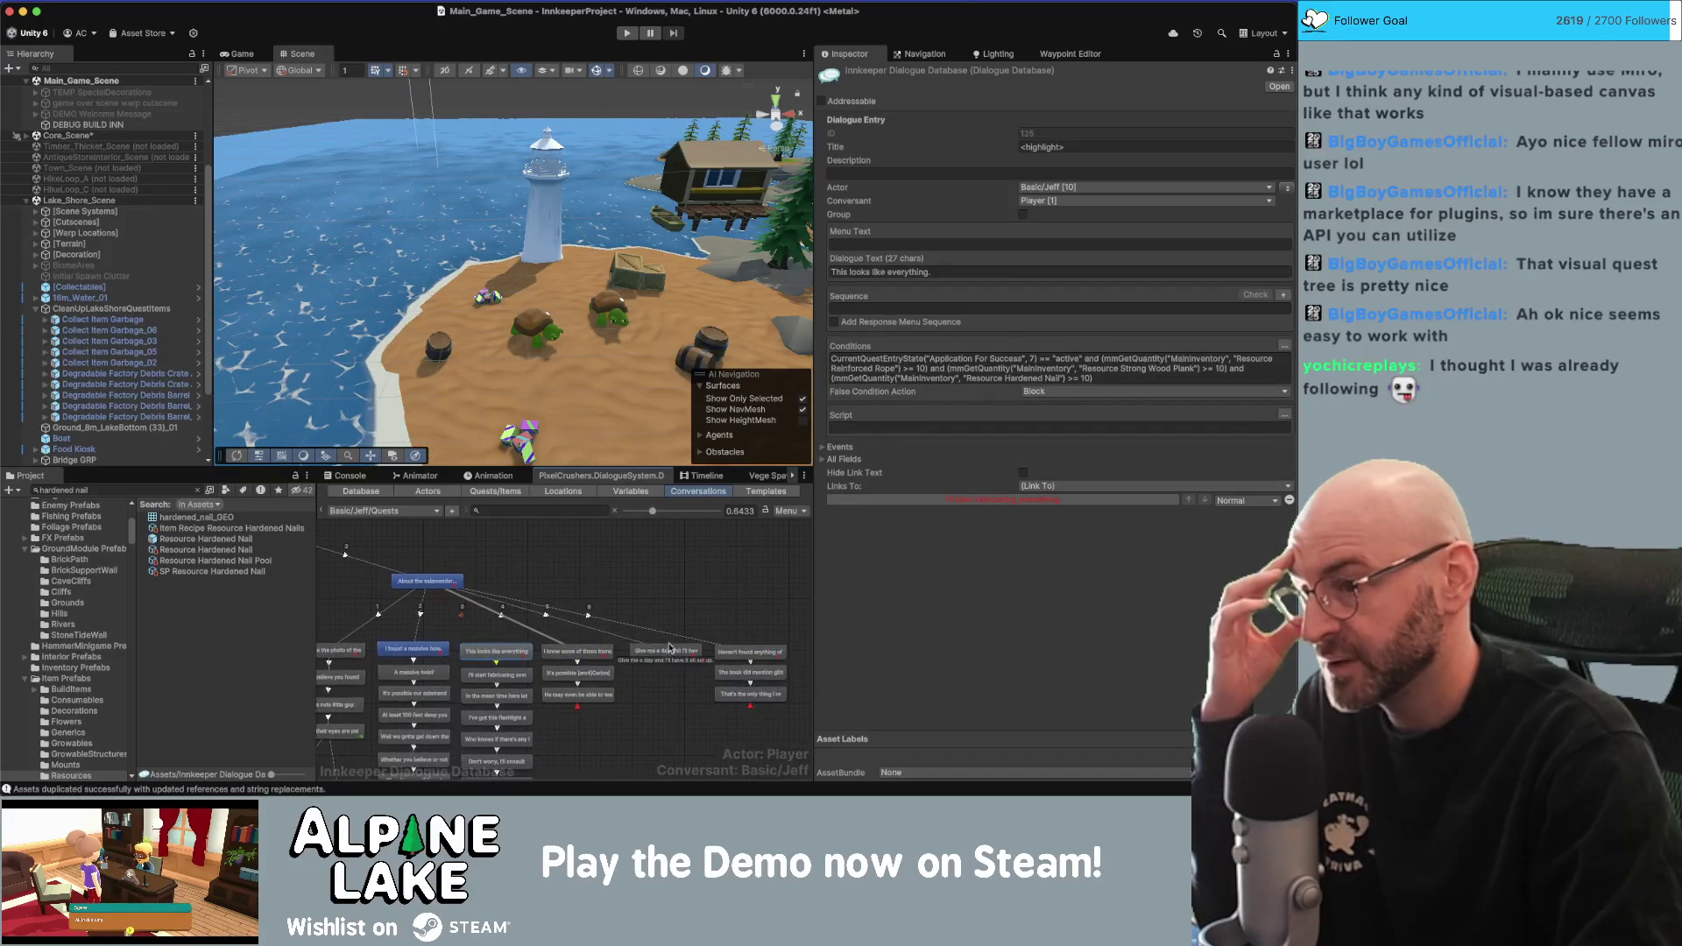
left_click(733, 652)
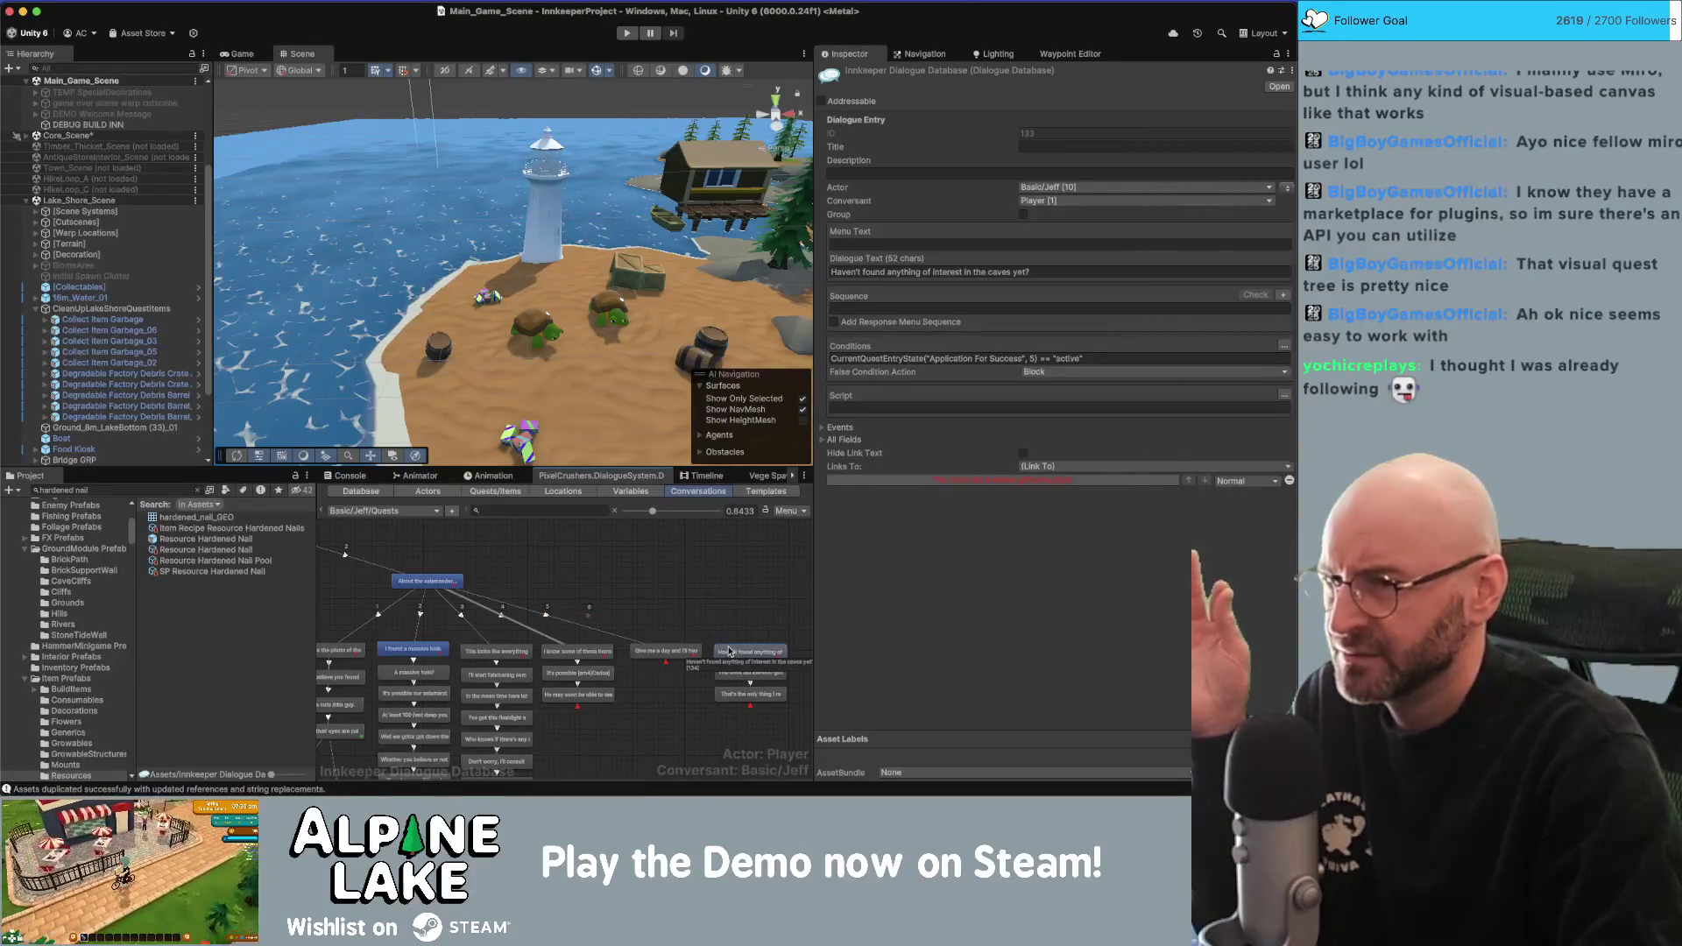
scroll(490, 652, "left", 2)
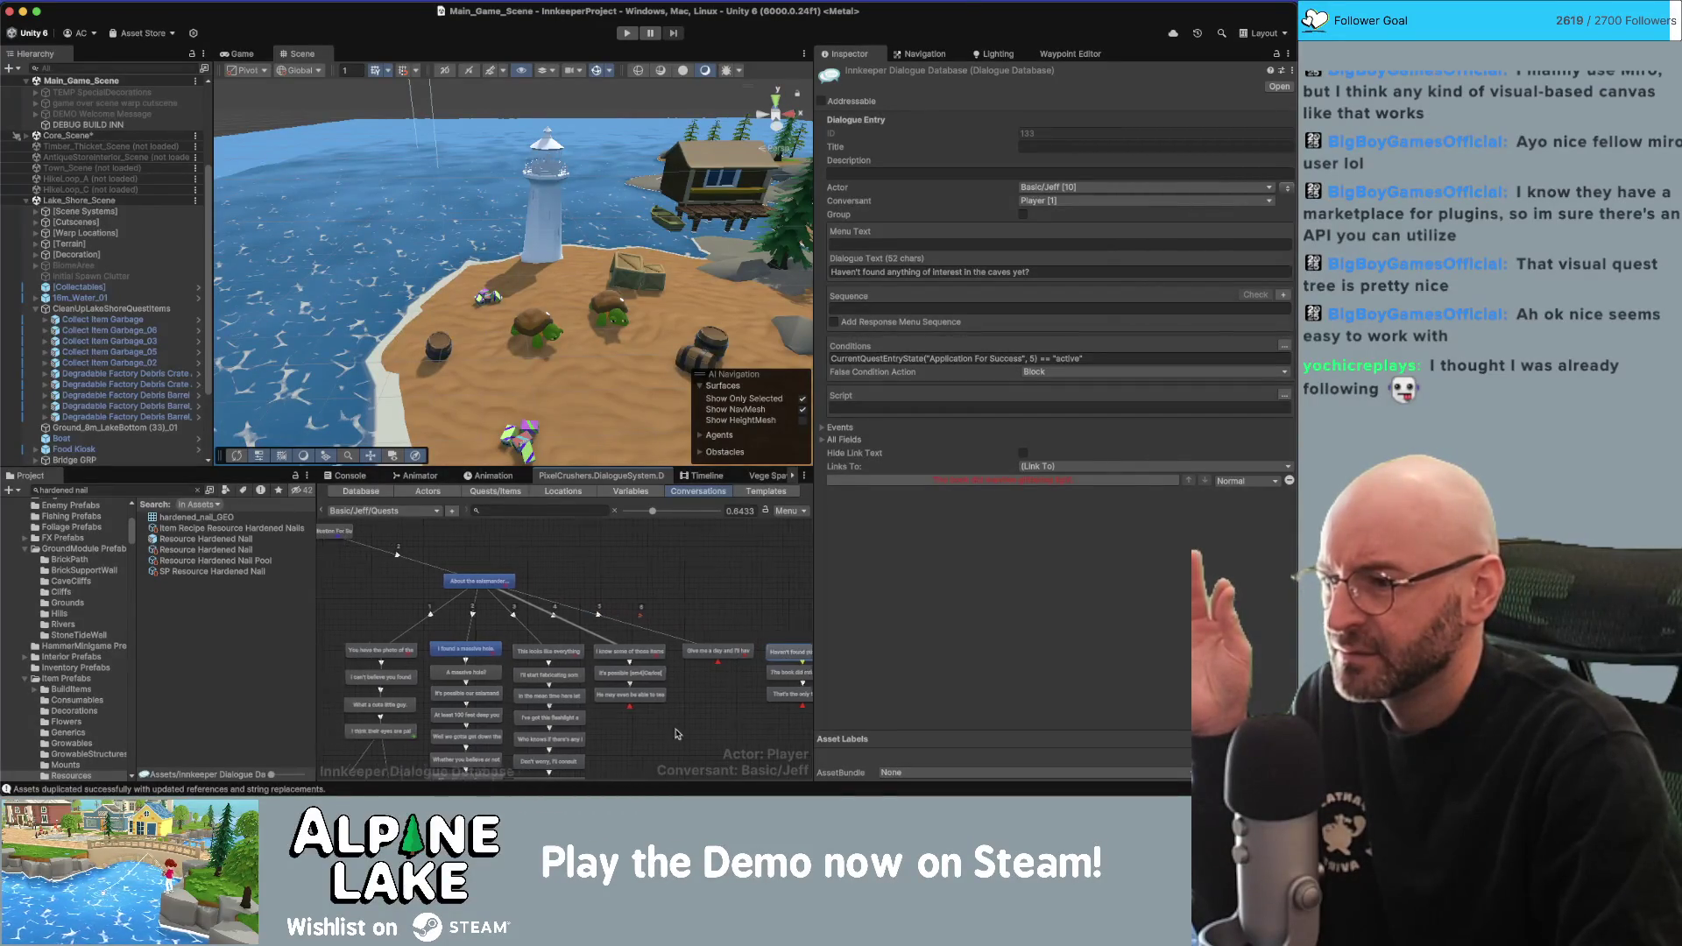
left_click(418, 649)
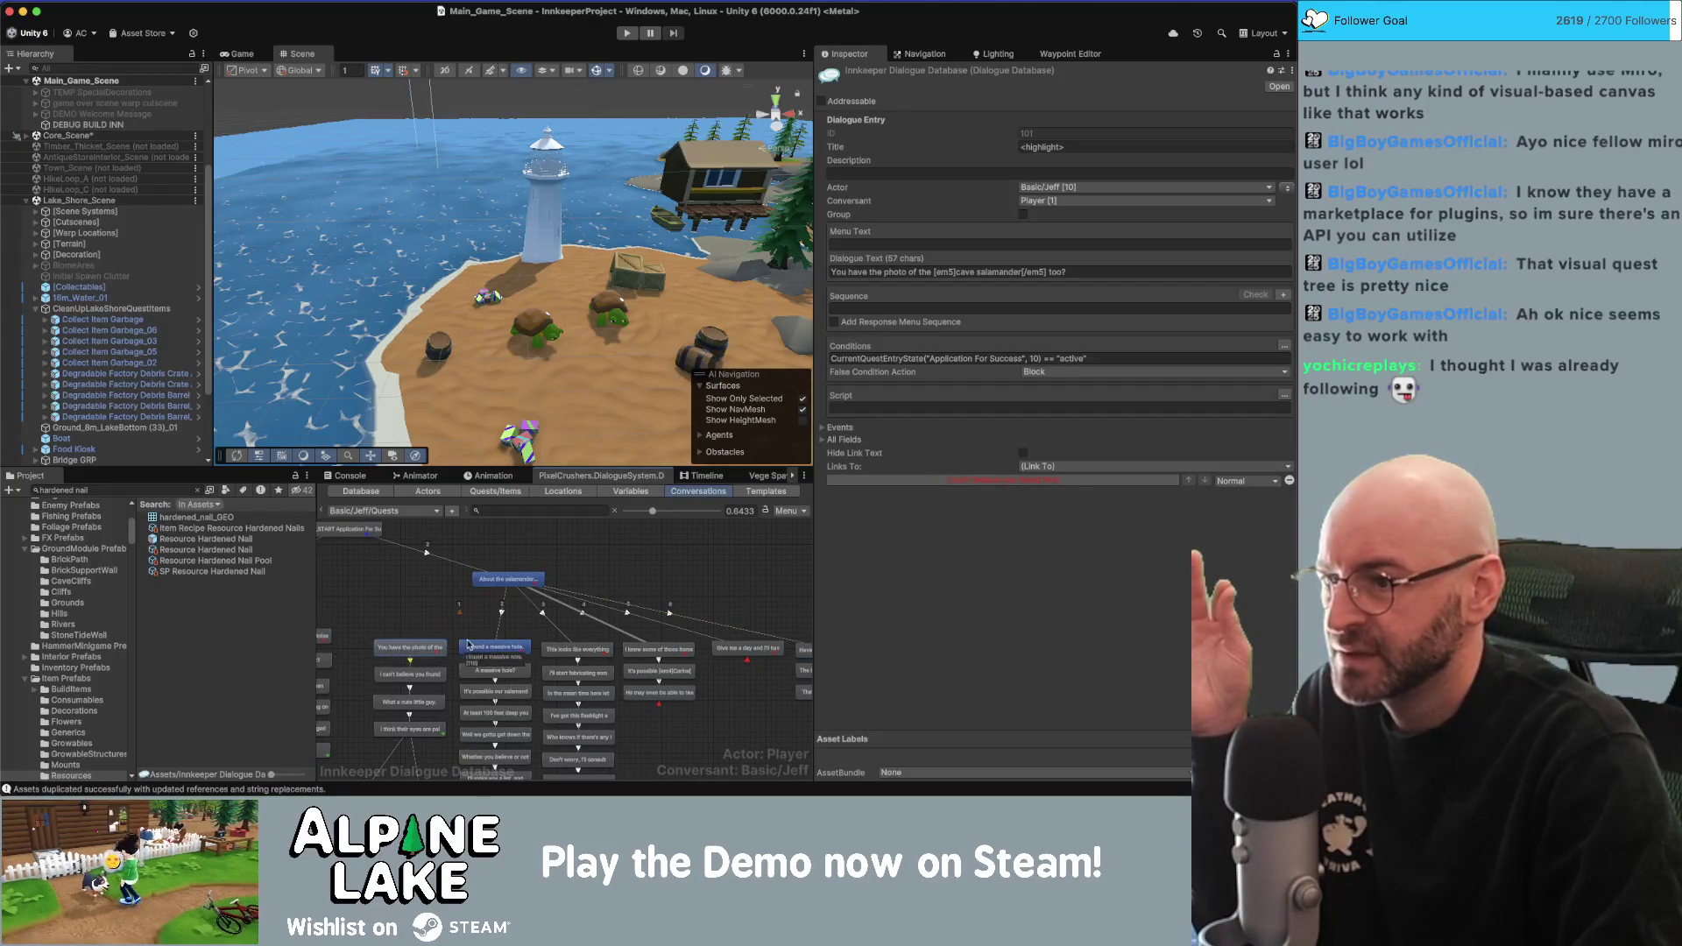
Move the salamander question node further right in the graph.
left_click_drag(720, 686, 605, 686)
left_click(399, 580)
left_click_drag(399, 580, 510, 572)
scroll(596, 644, "down", 2)
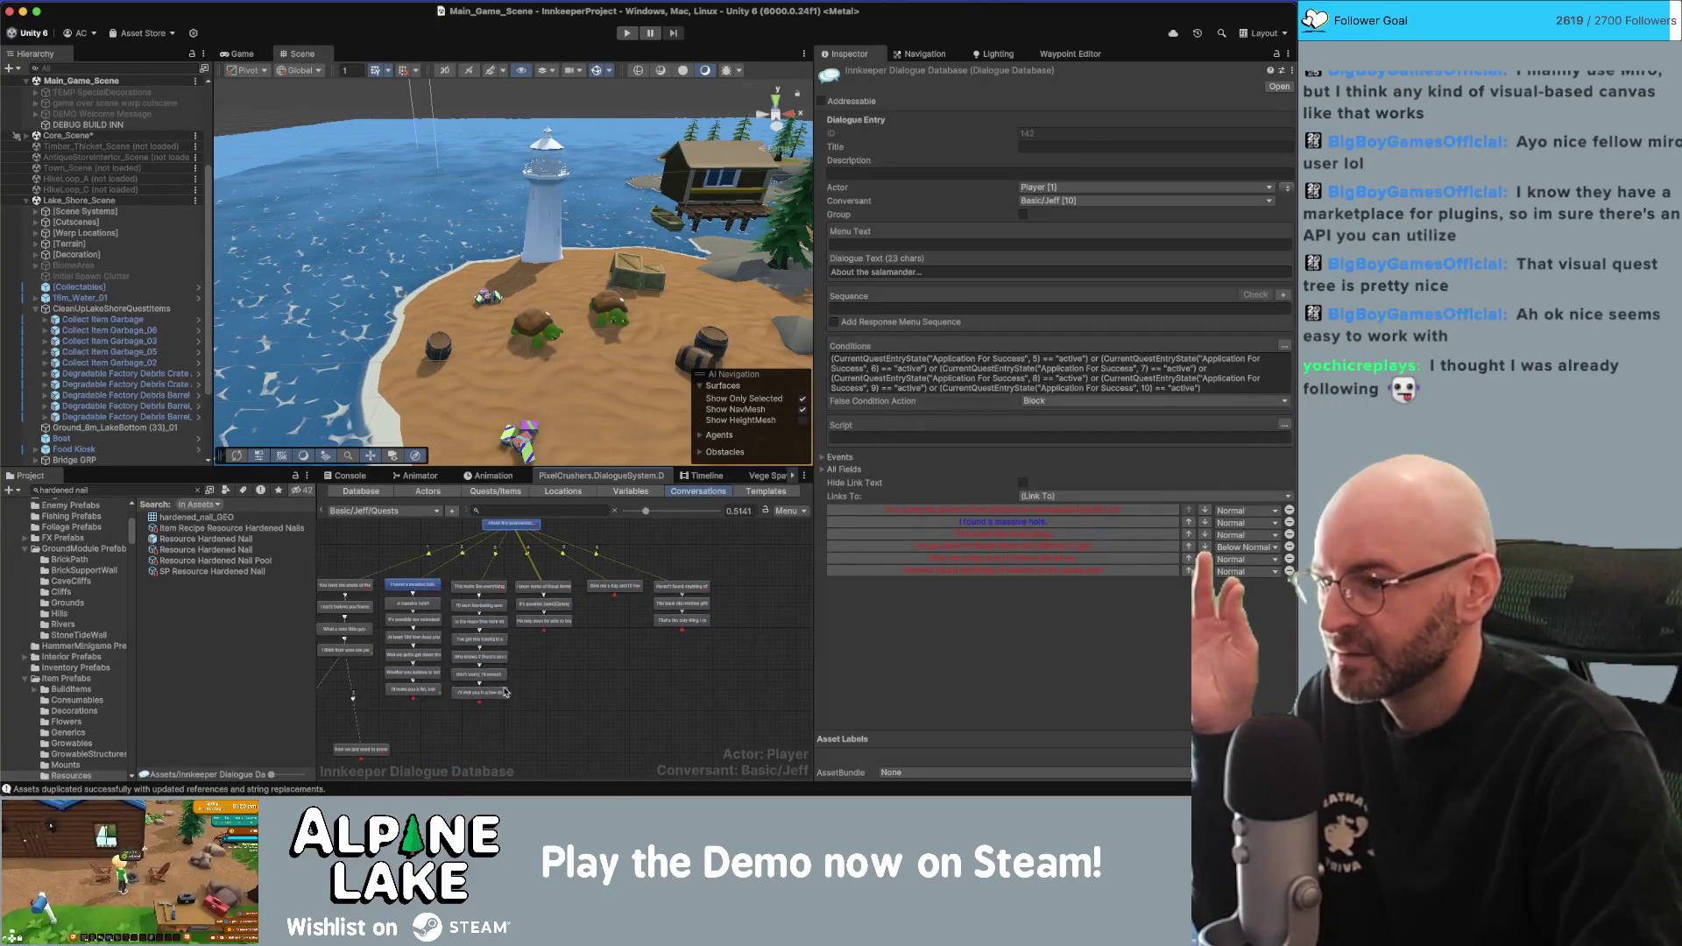
Create a new child reply under the salamander question, placed right of the others.
right_click(522, 539)
left_click(526, 543)
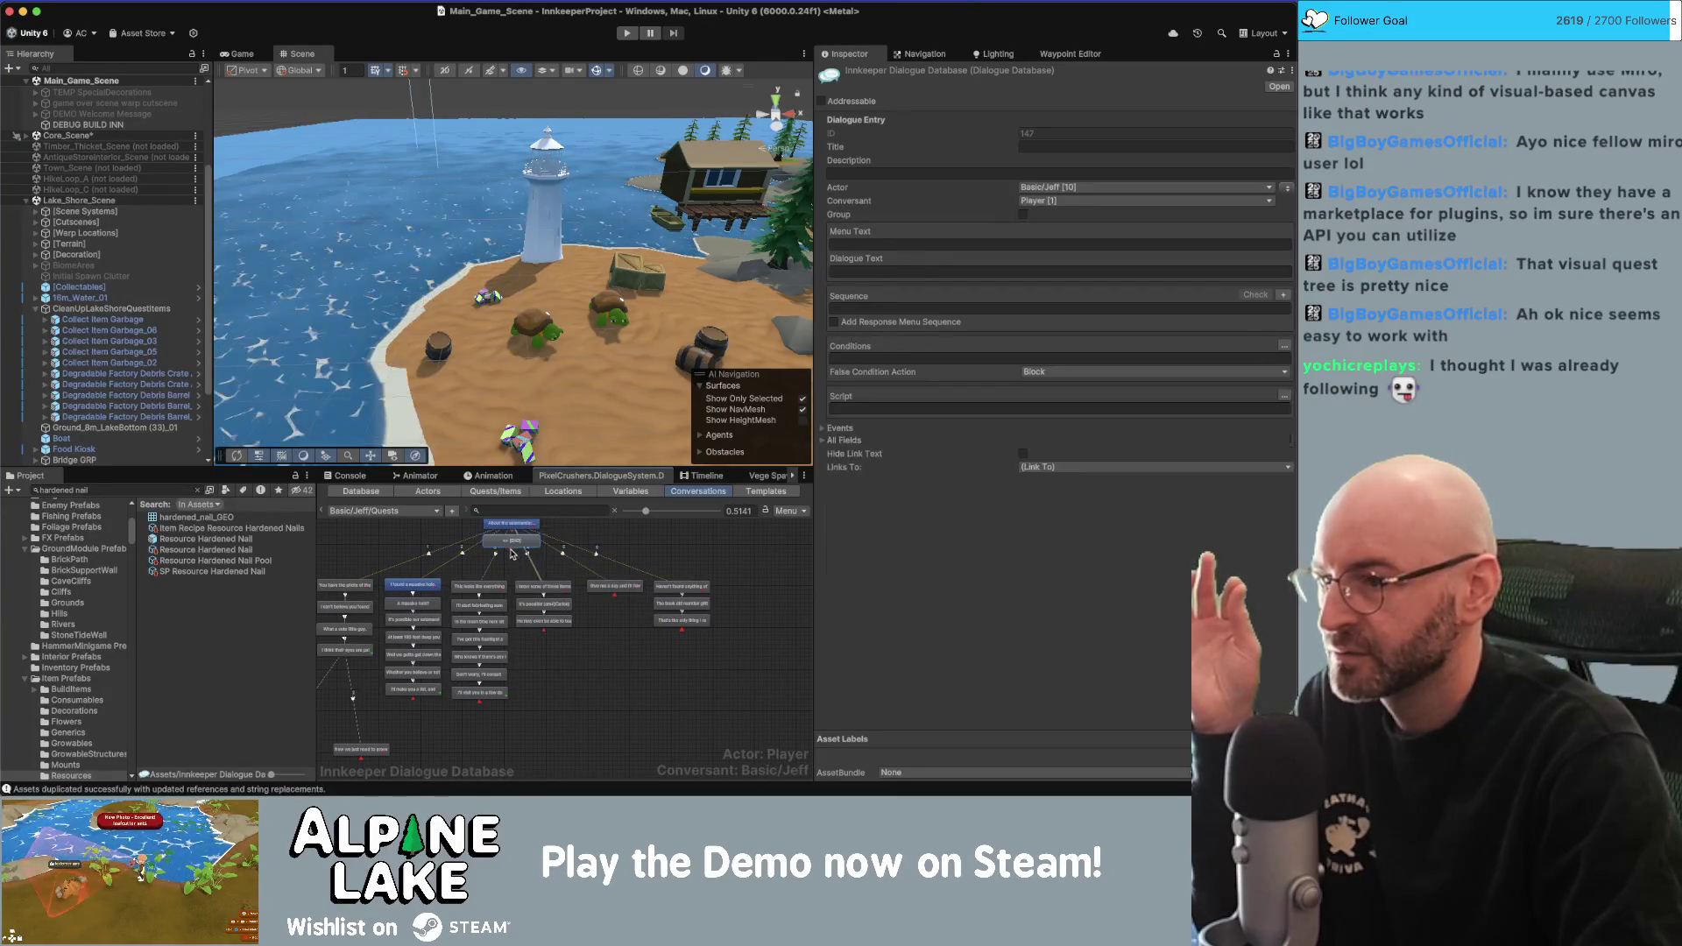
left_click_drag(512, 550, 754, 596)
Check the existing replies' conditions, then reselect the new END reply.
left_click(414, 585)
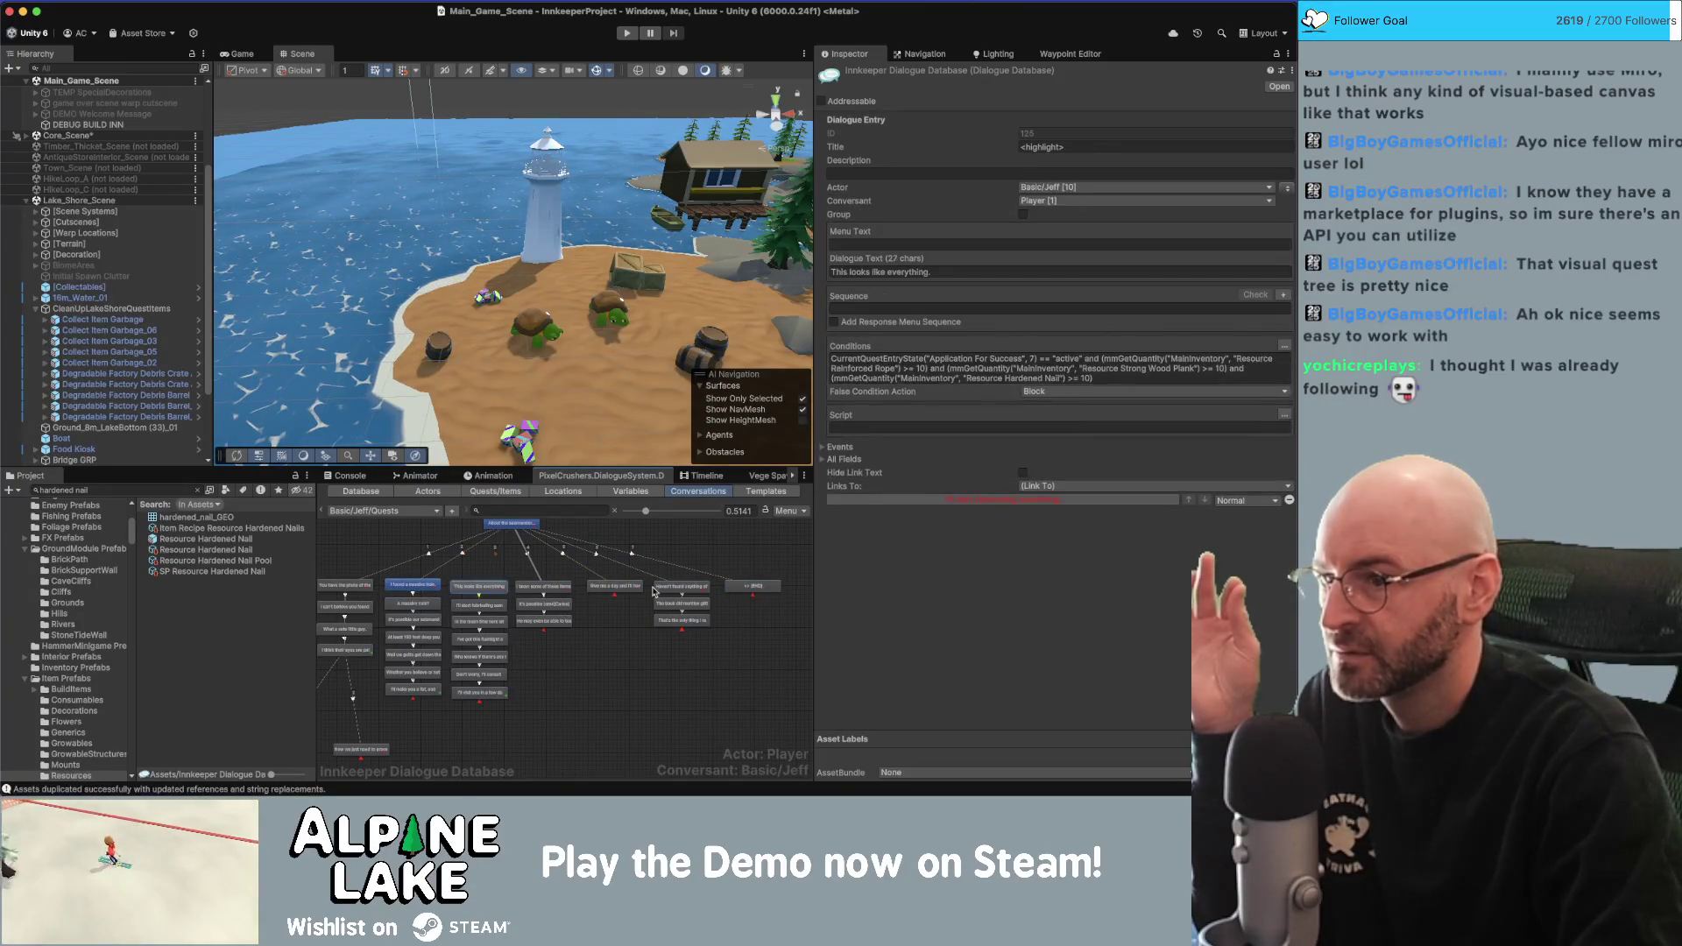
left_click(682, 585)
left_click(410, 587)
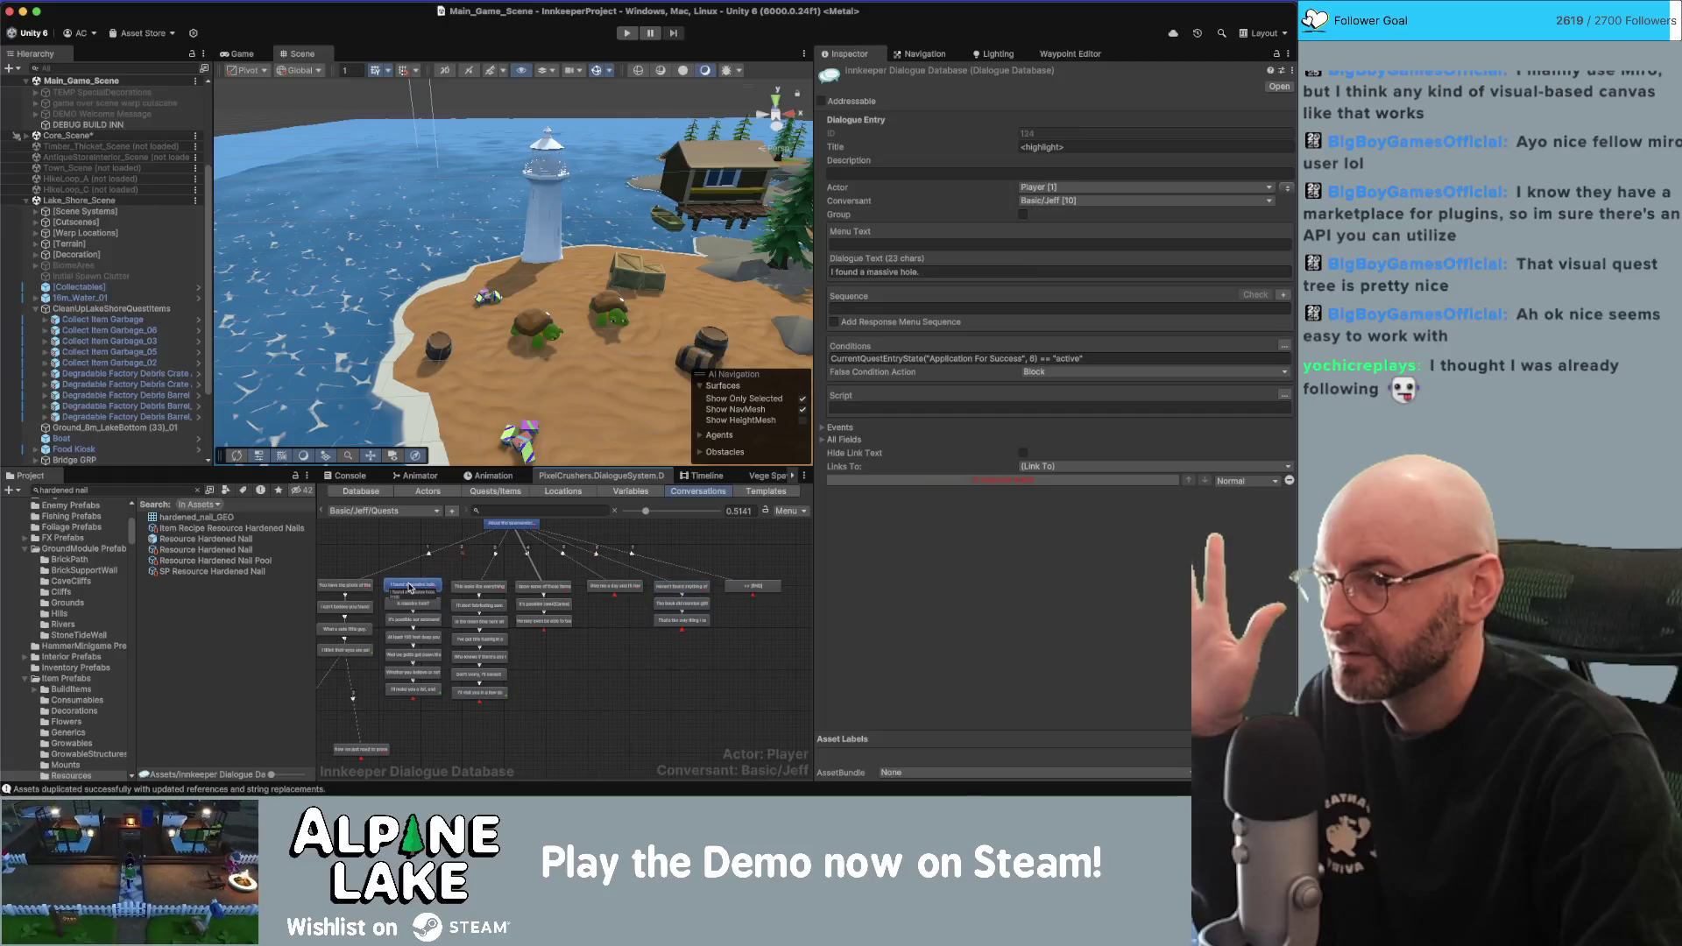
left_click(492, 586)
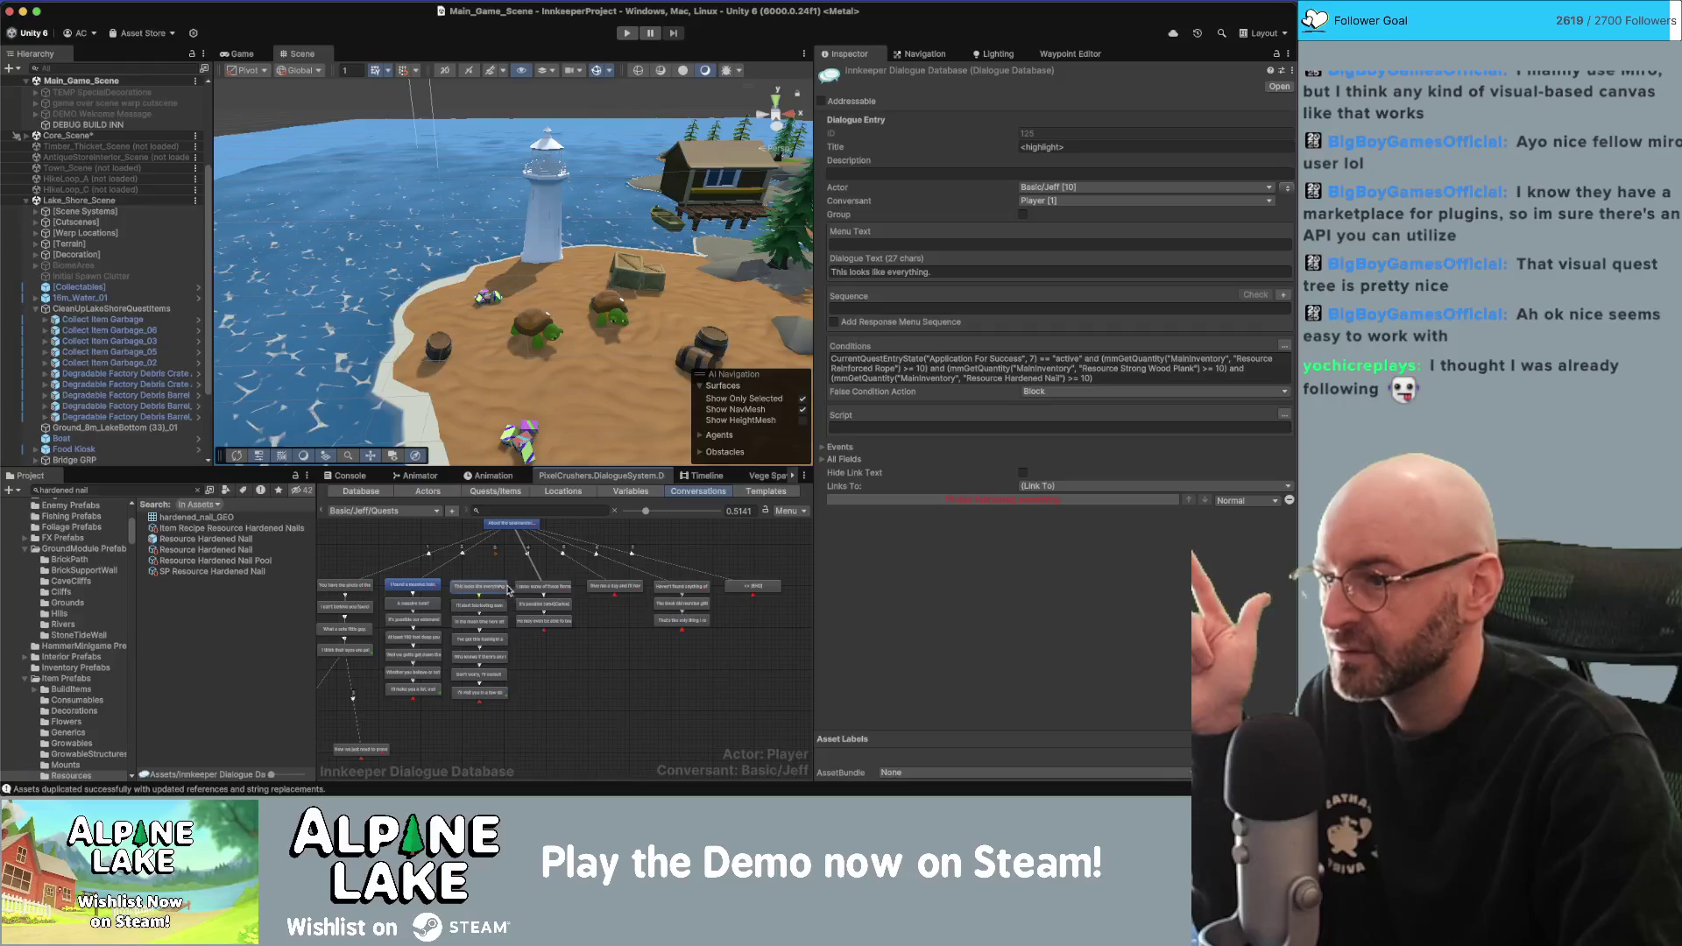
left_click(601, 589)
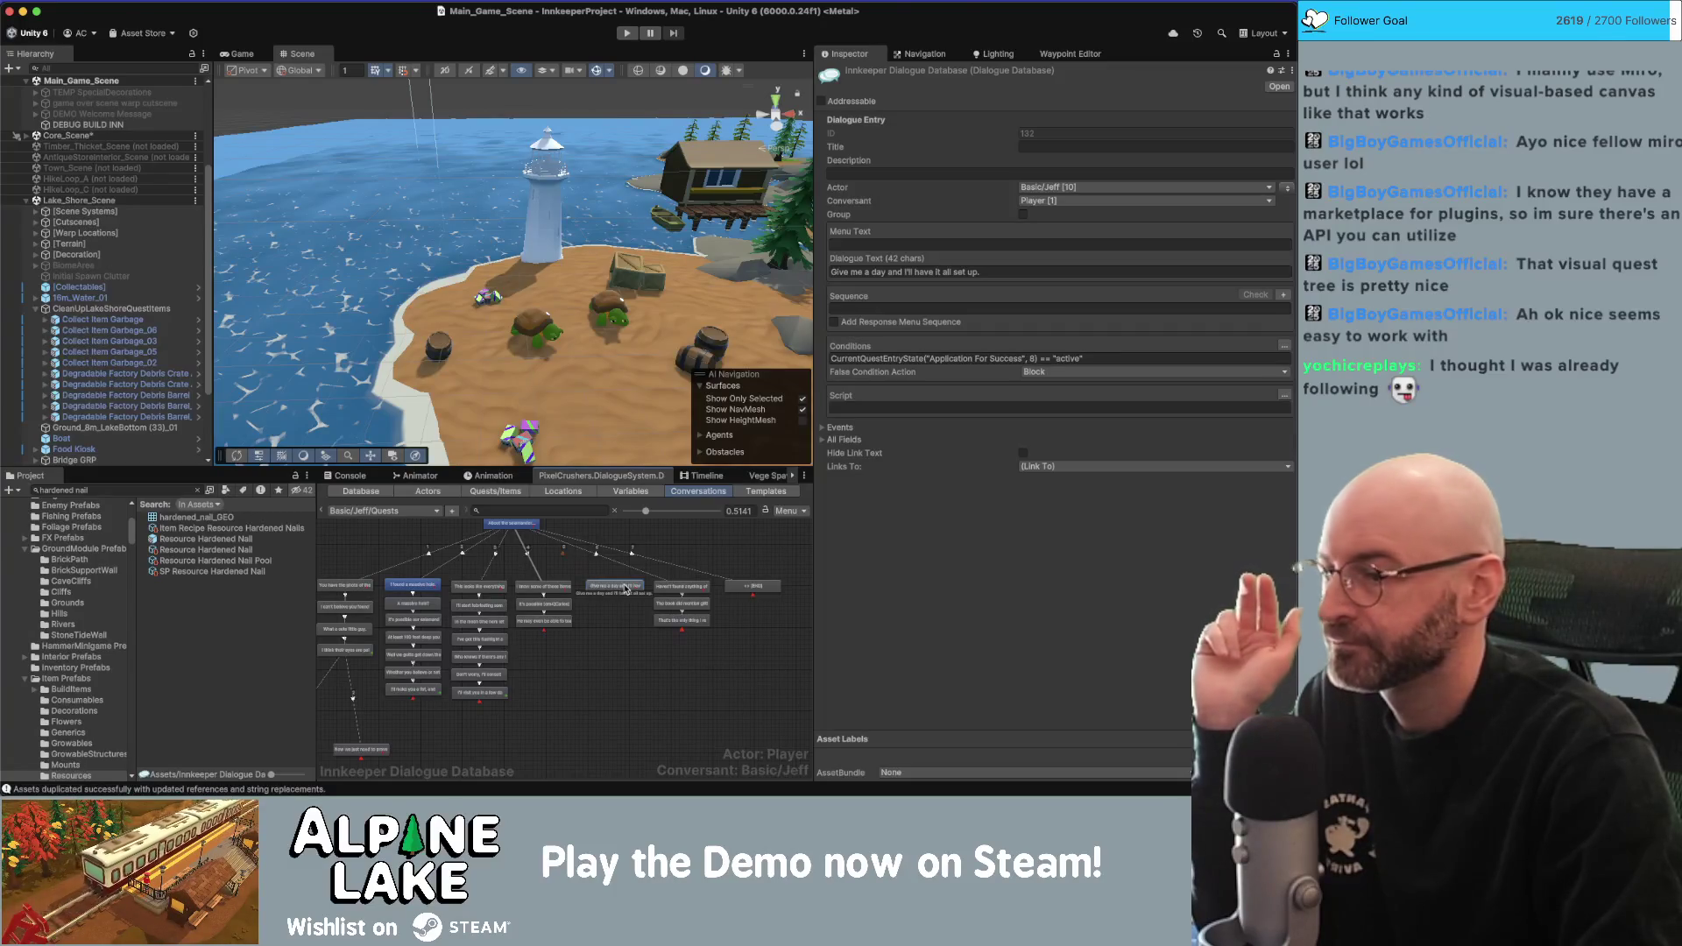
left_click(359, 589)
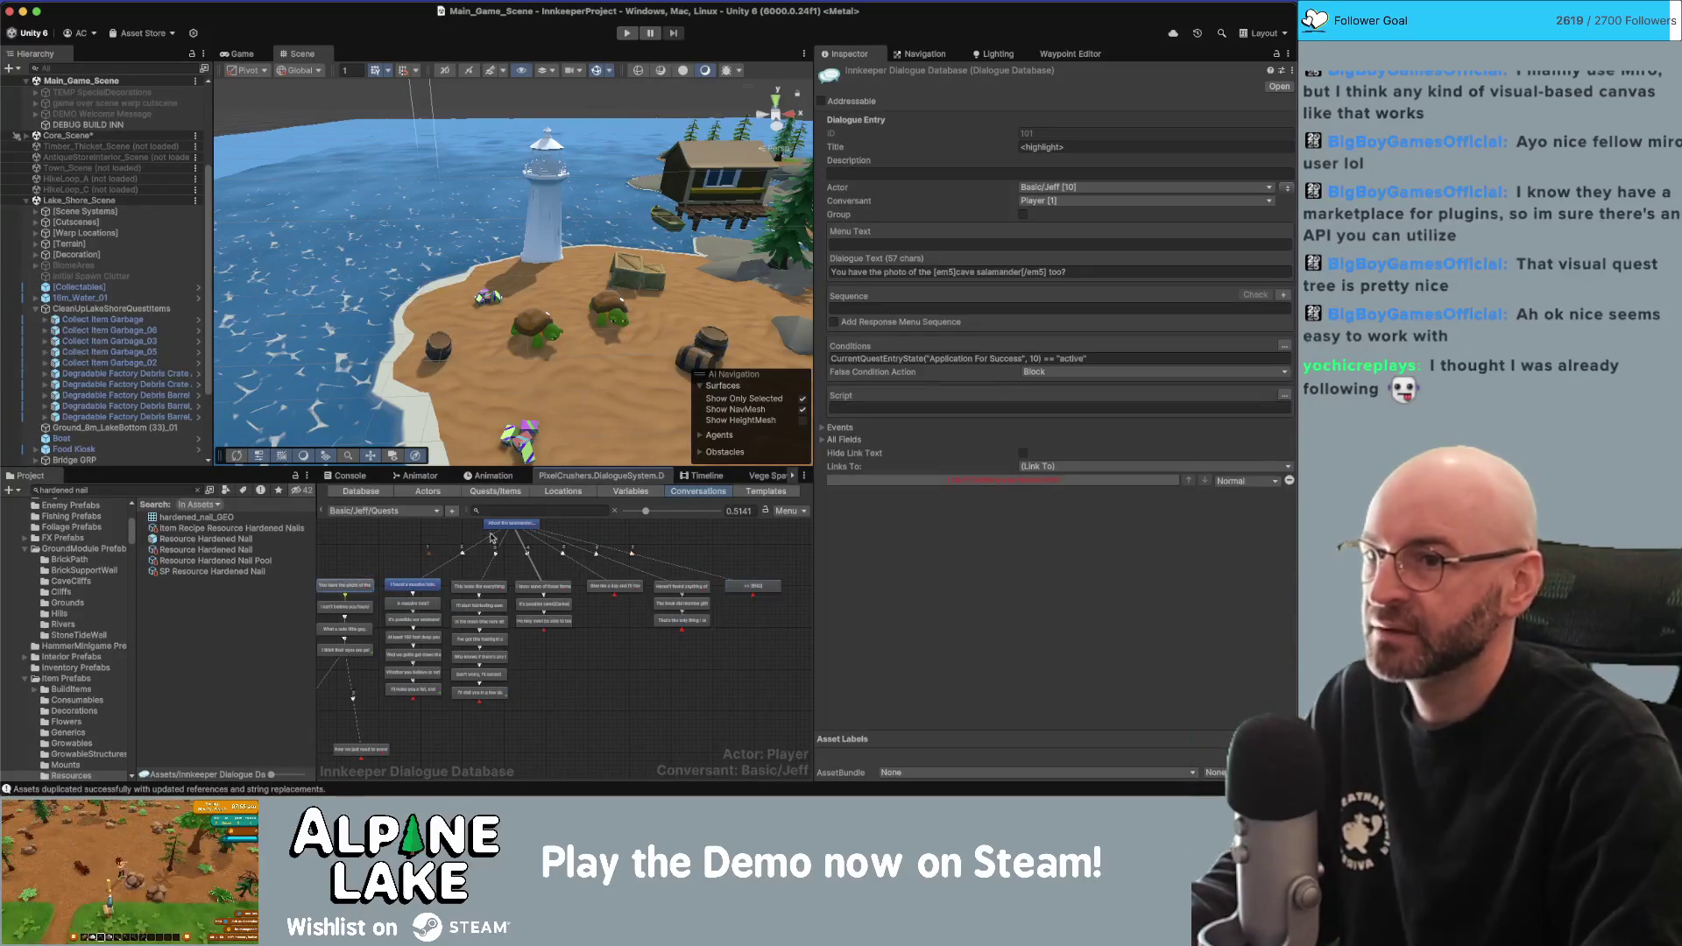
left_click(753, 585)
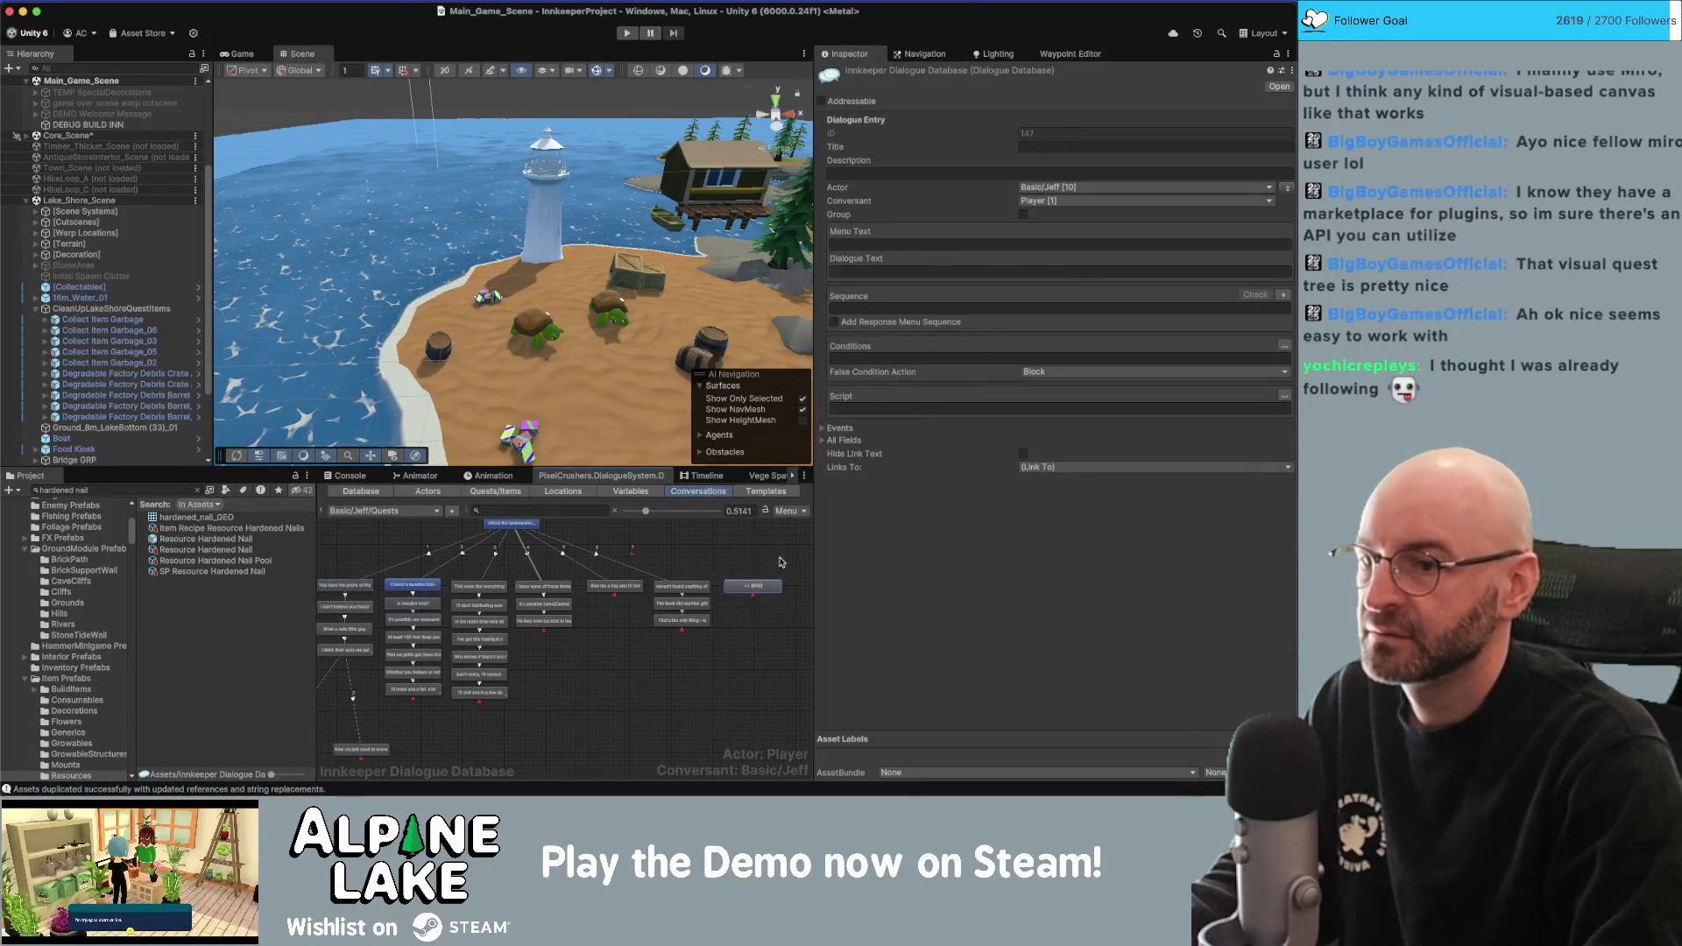
Paste the quest condition into the new reply and change its entry number from 10 to 9.
left_click(933, 359)
type("CurrentQuestEntryState(\"Application For Success\", 10) == \"active\"")
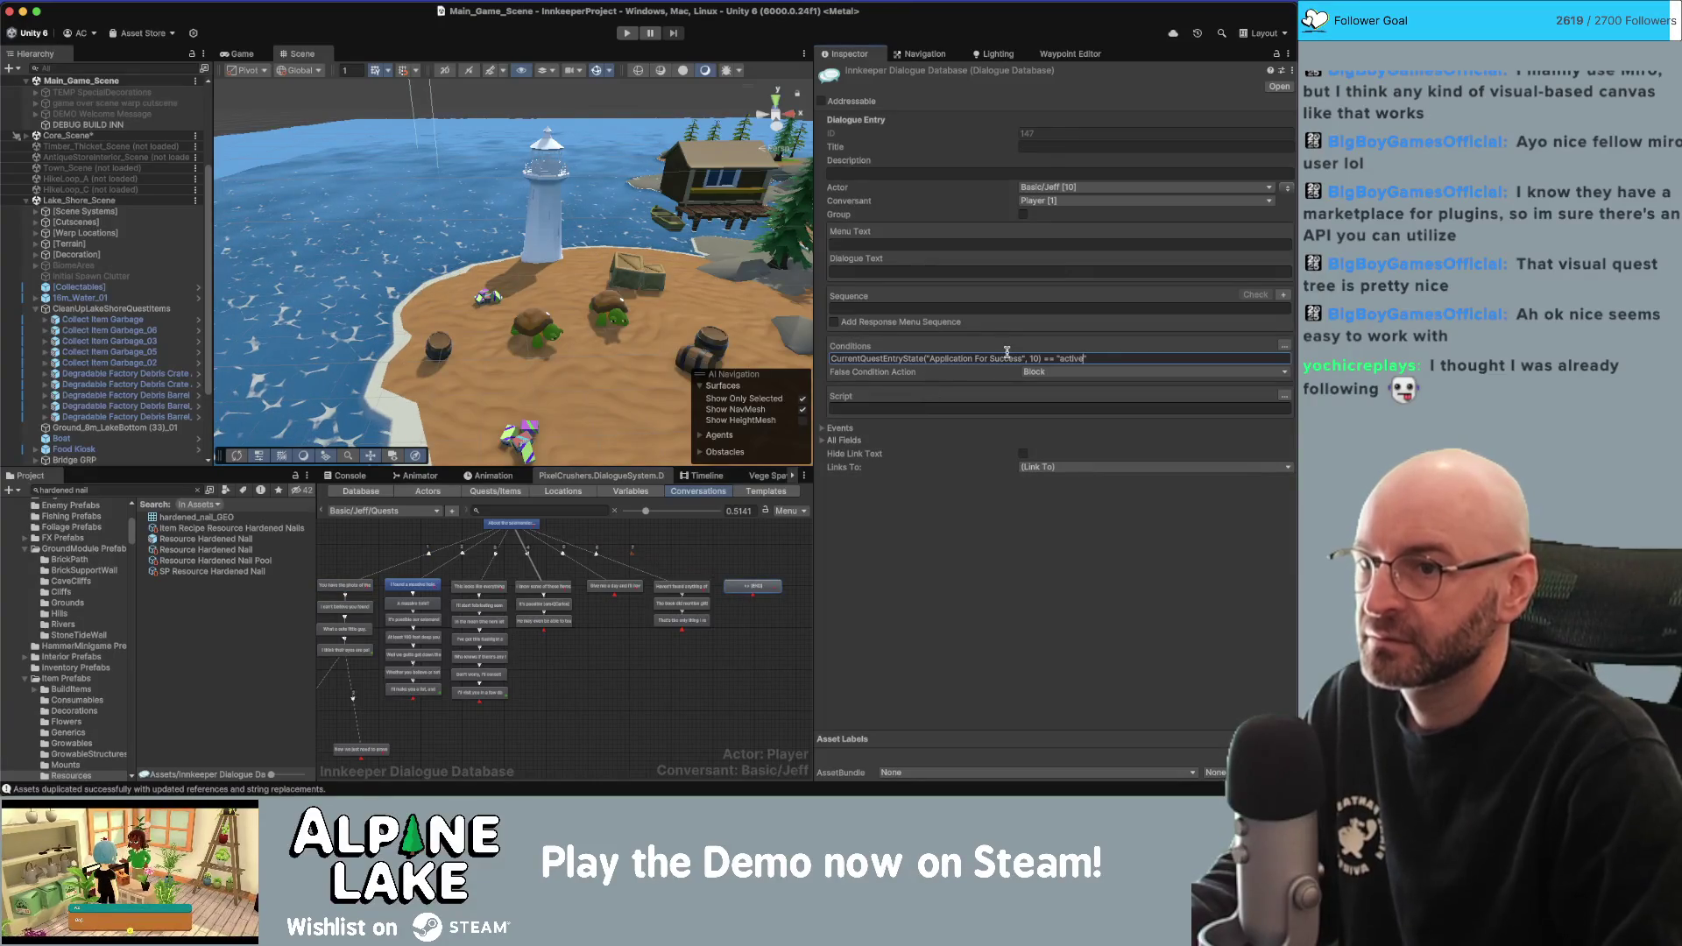
key("BackSpace")
key("BackSpace")
type("9")
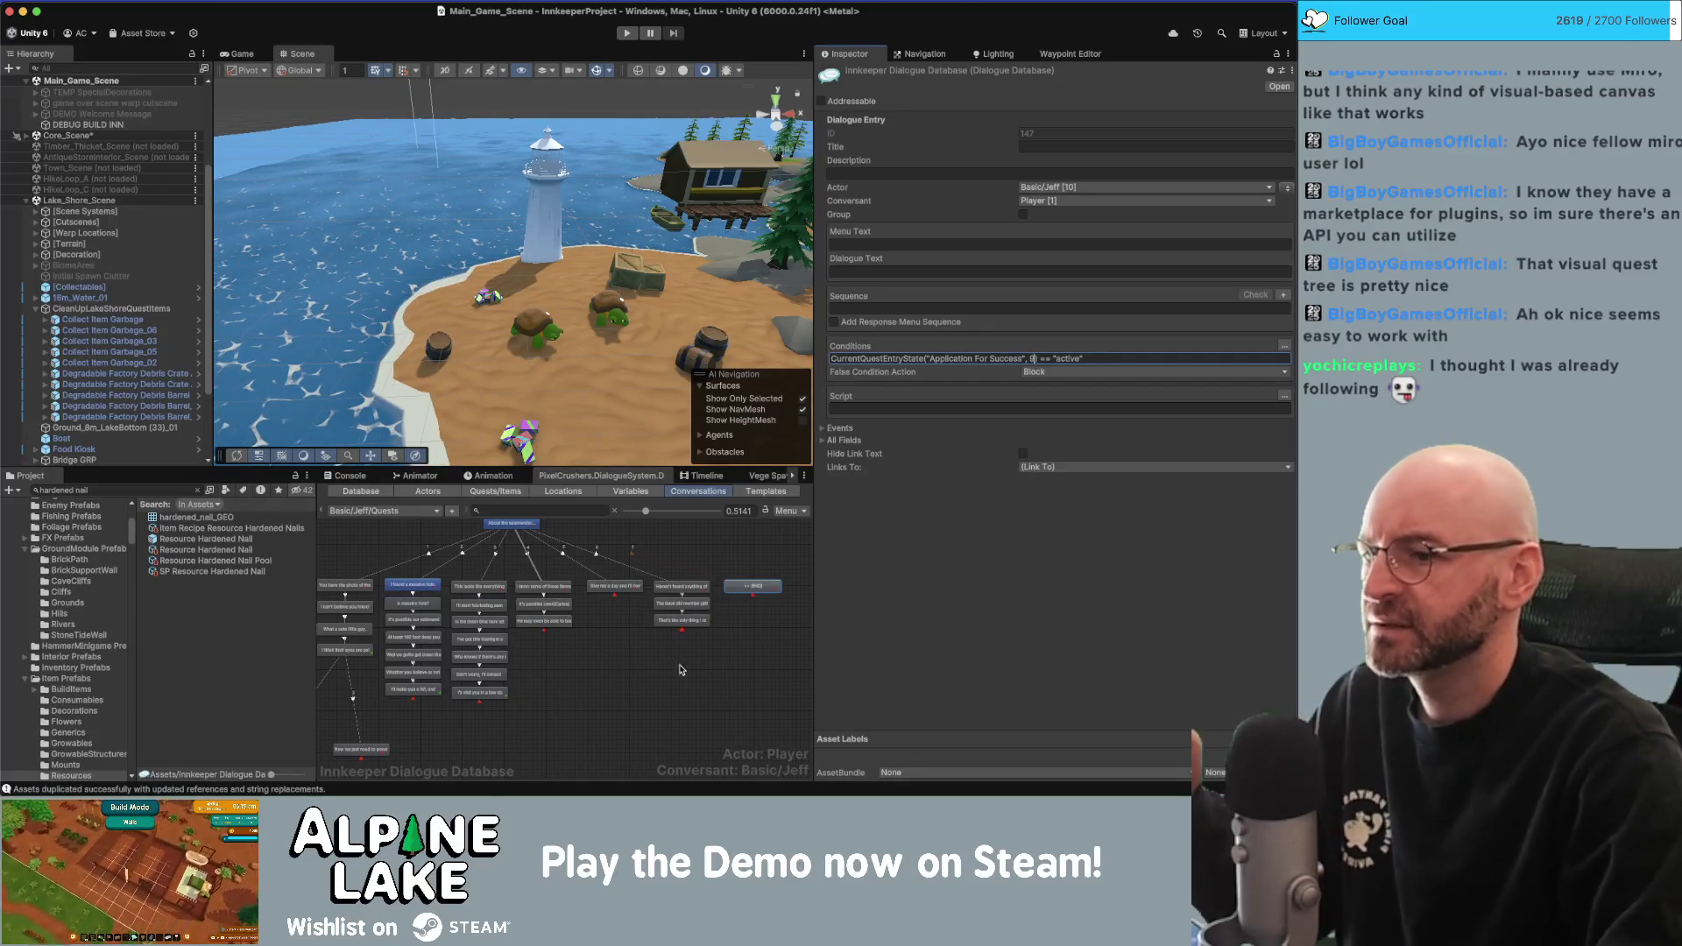
key("Return")
left_click_drag(760, 544, 734, 552)
scroll(734, 552, "up", 4)
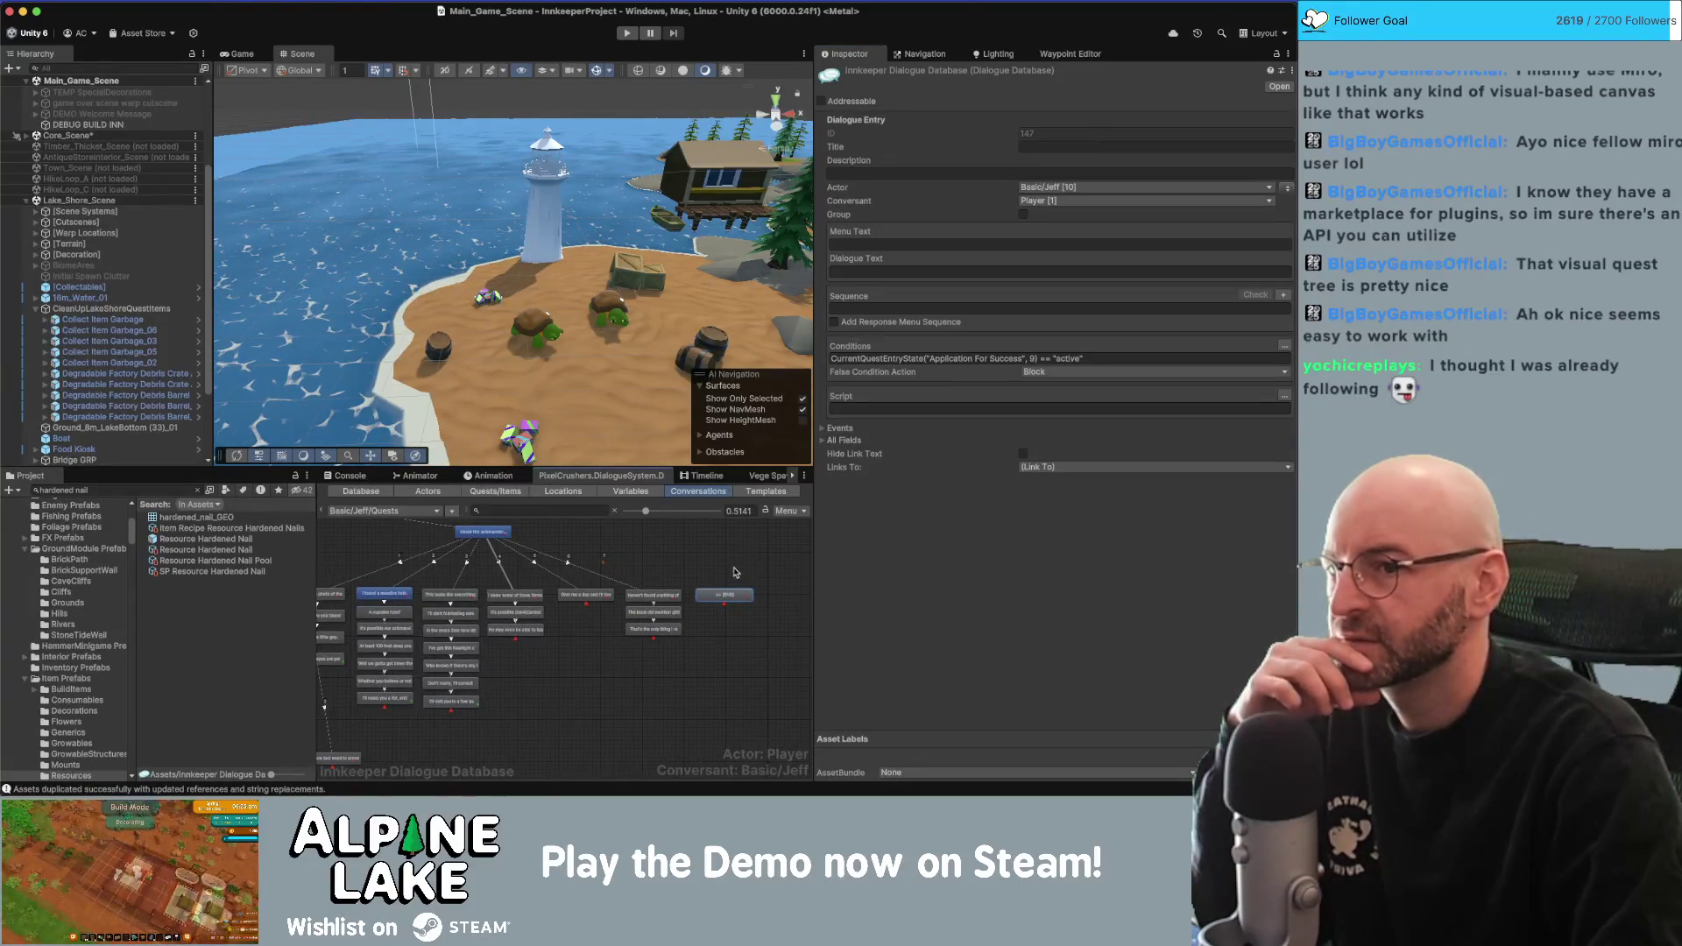
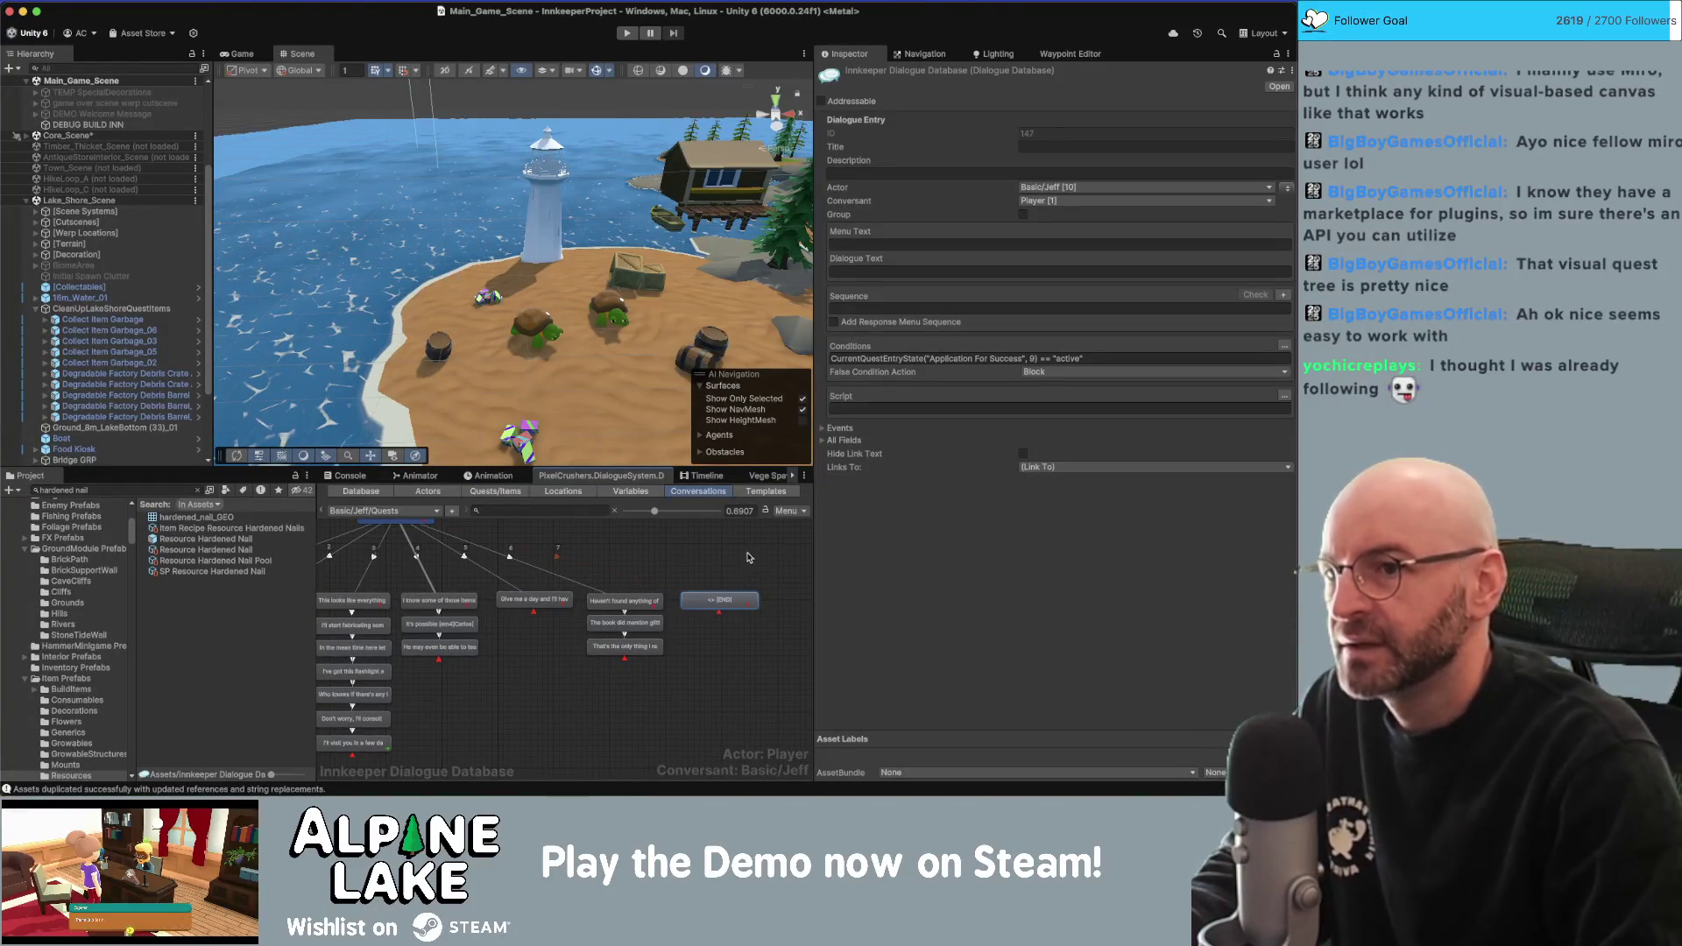
Enter 'The [em6]blind salamander[/em6] is probably the most elusive of them all.' as the END node's Dialogue Text.
left_click(897, 272)
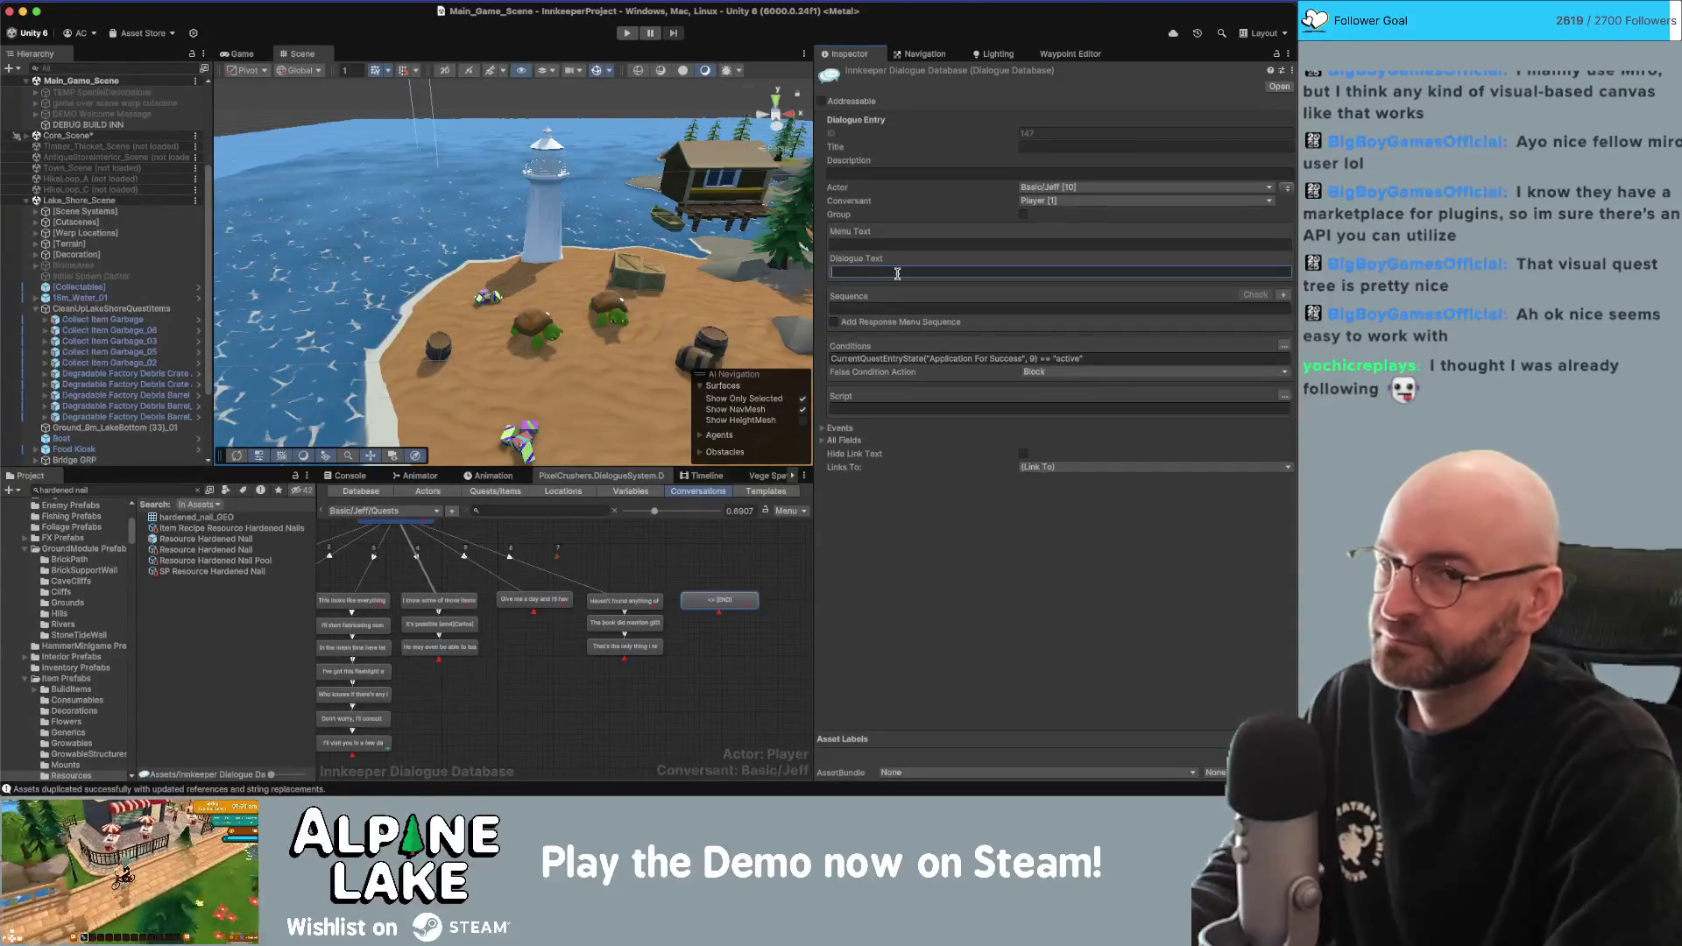
type("Th")
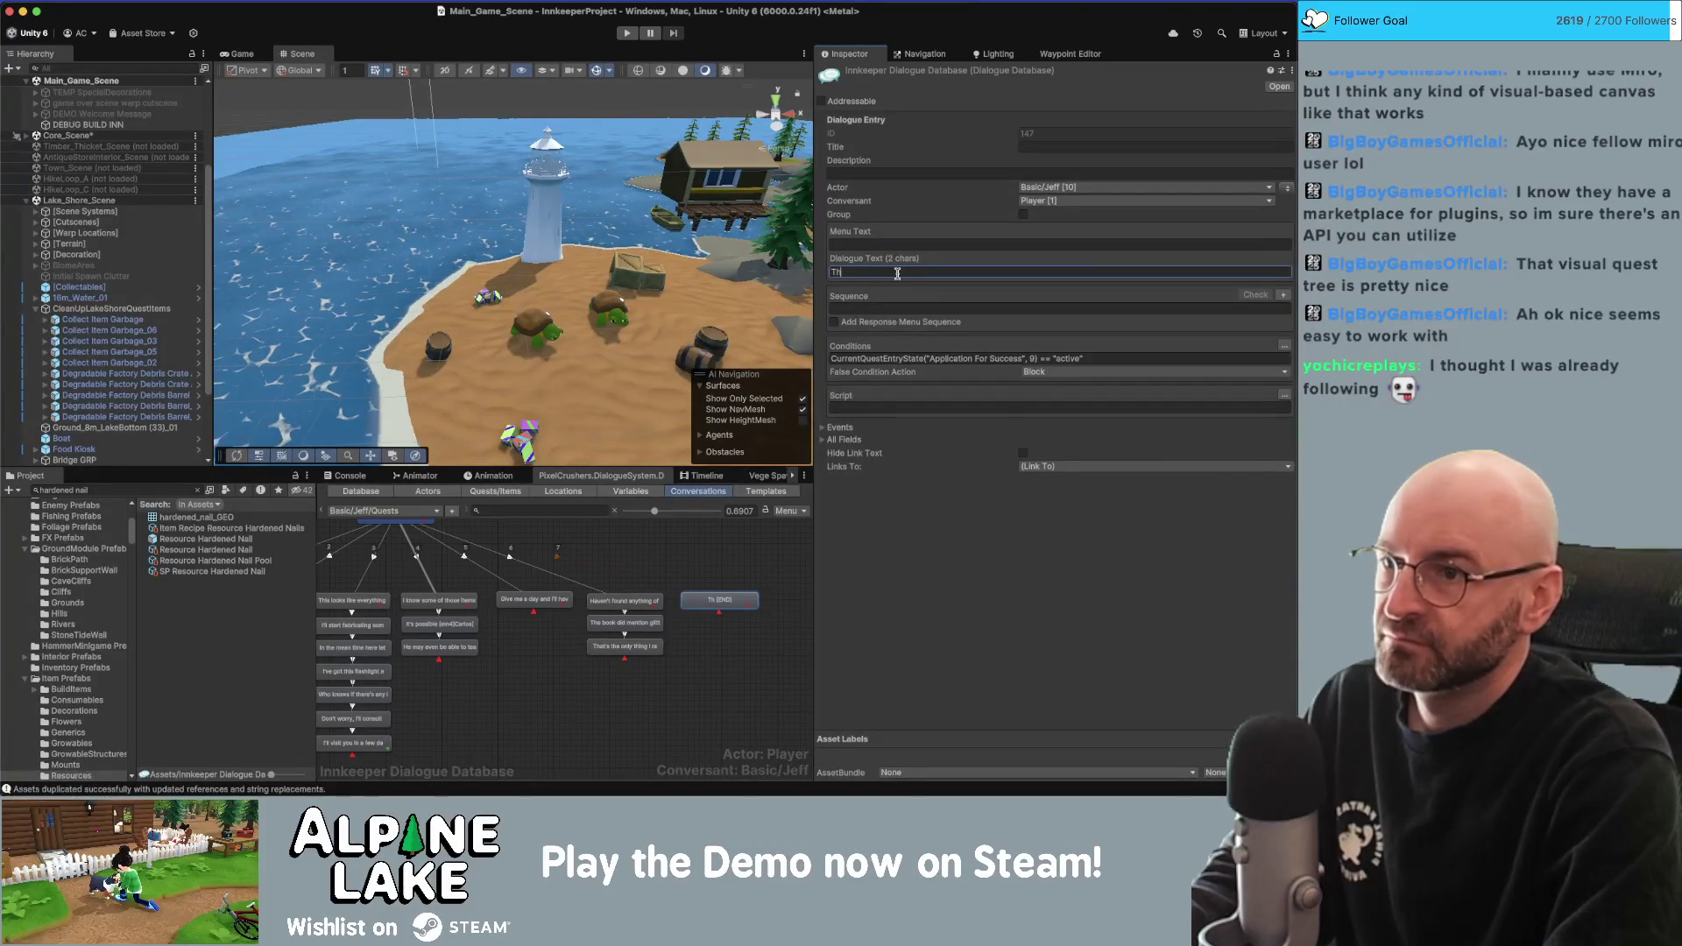
type("e [em4]")
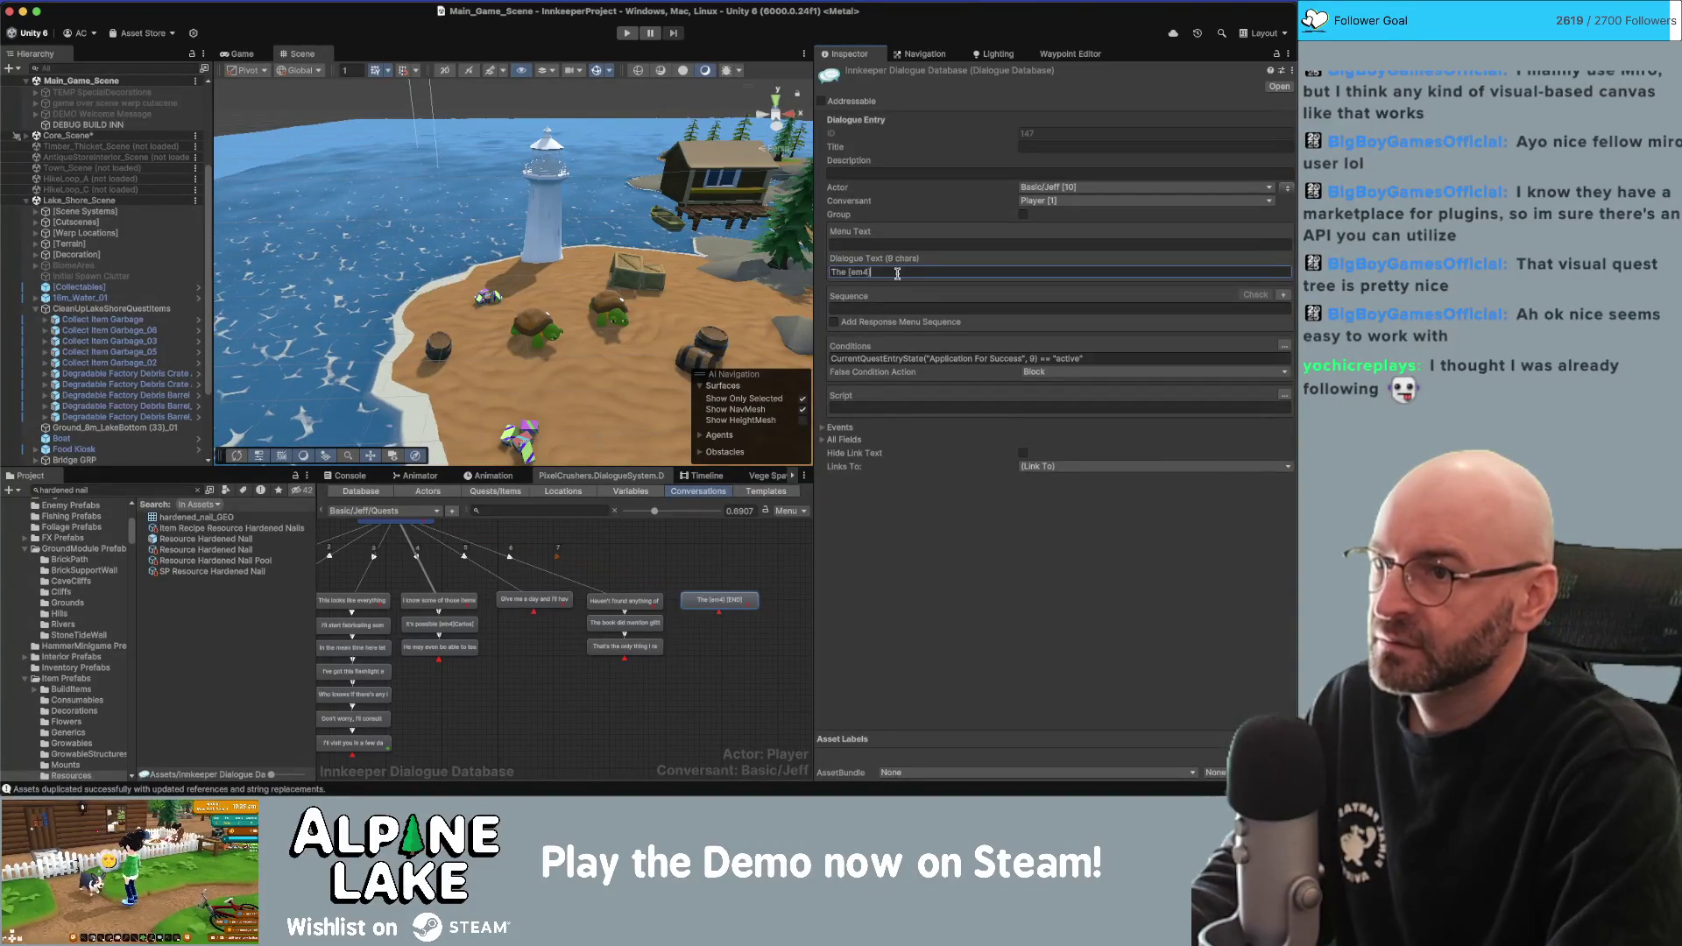
key("BackSpace")
key("BackSpace")
type("6]")
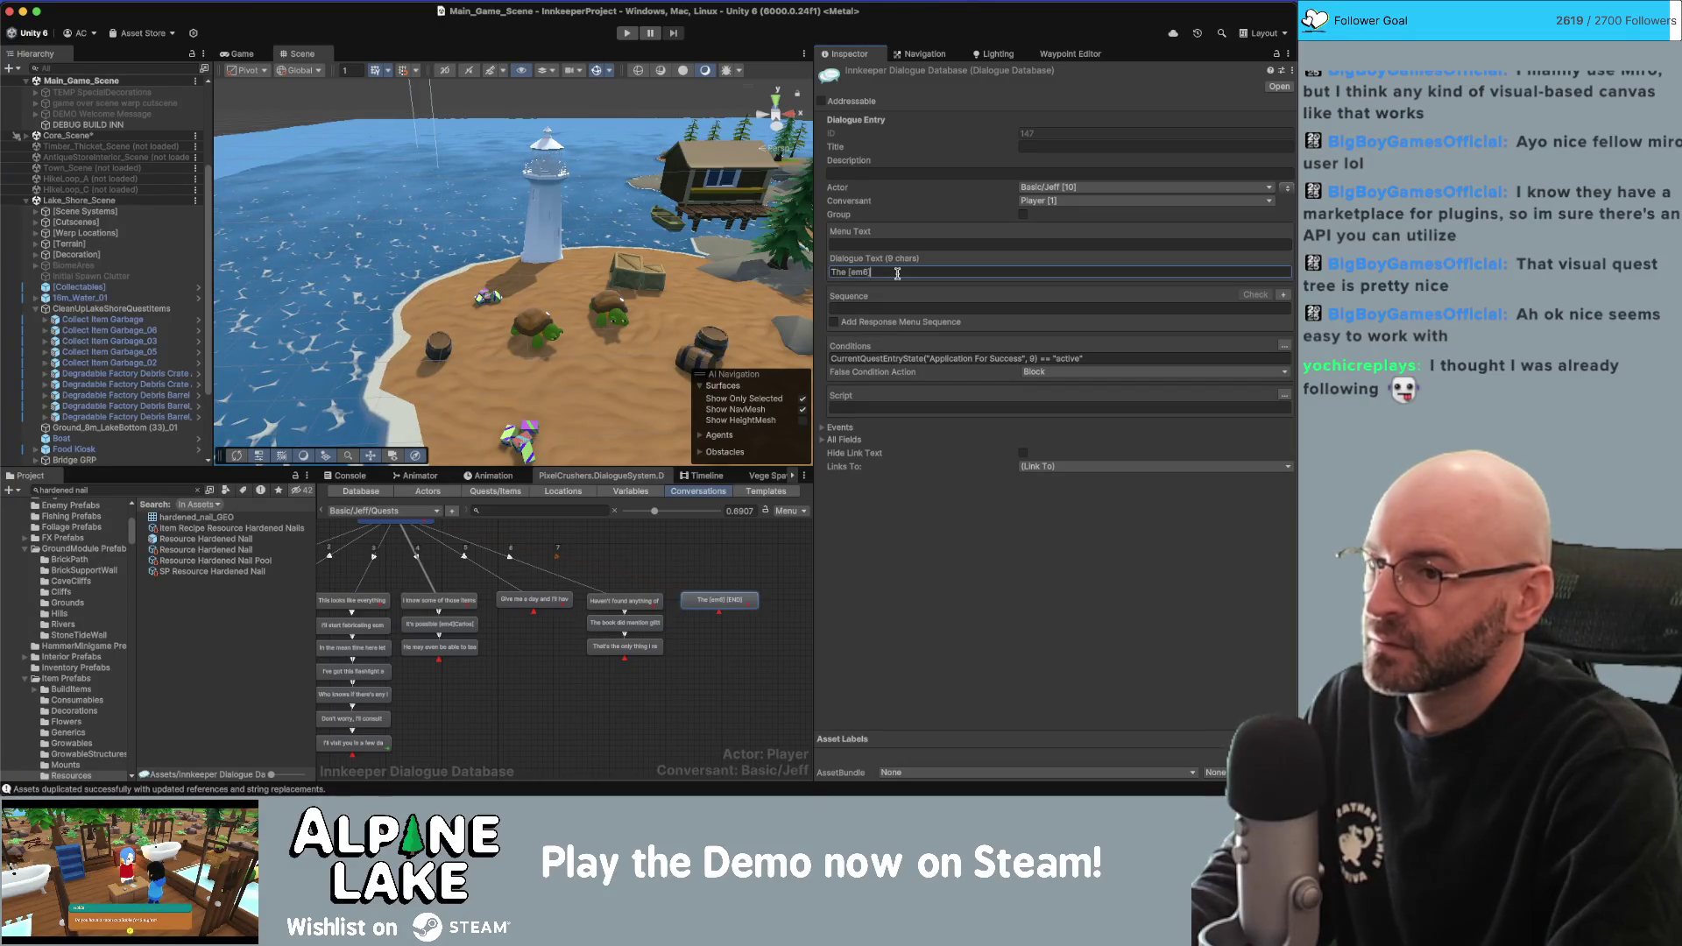
type("blind")
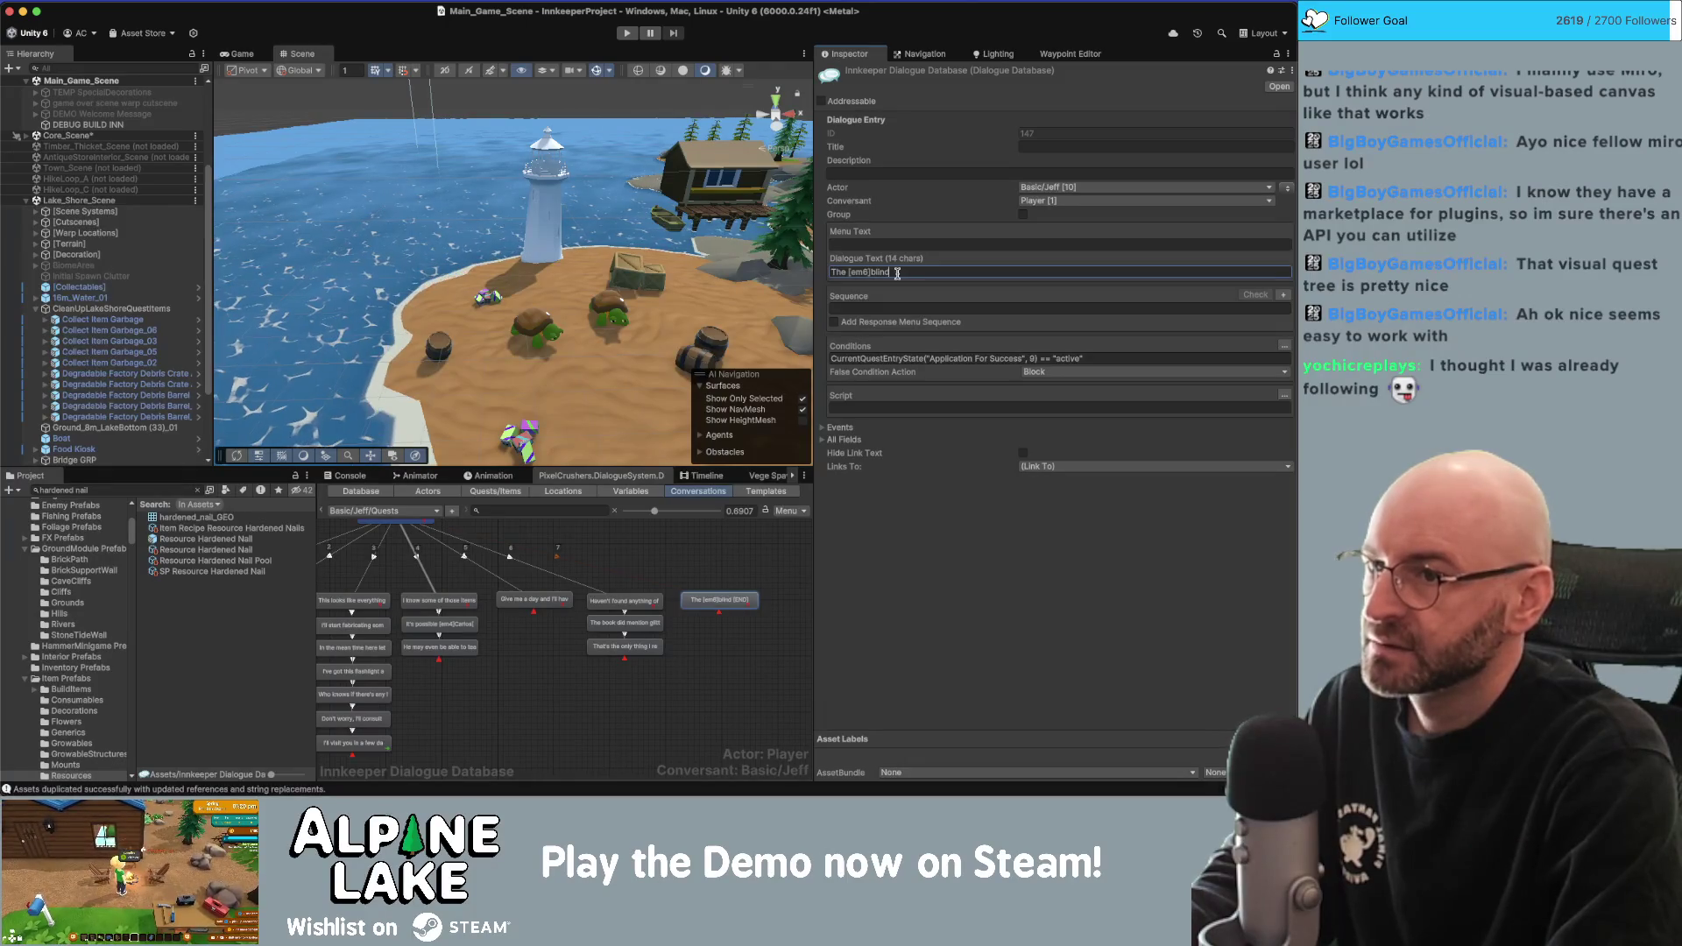
type(" salamander")
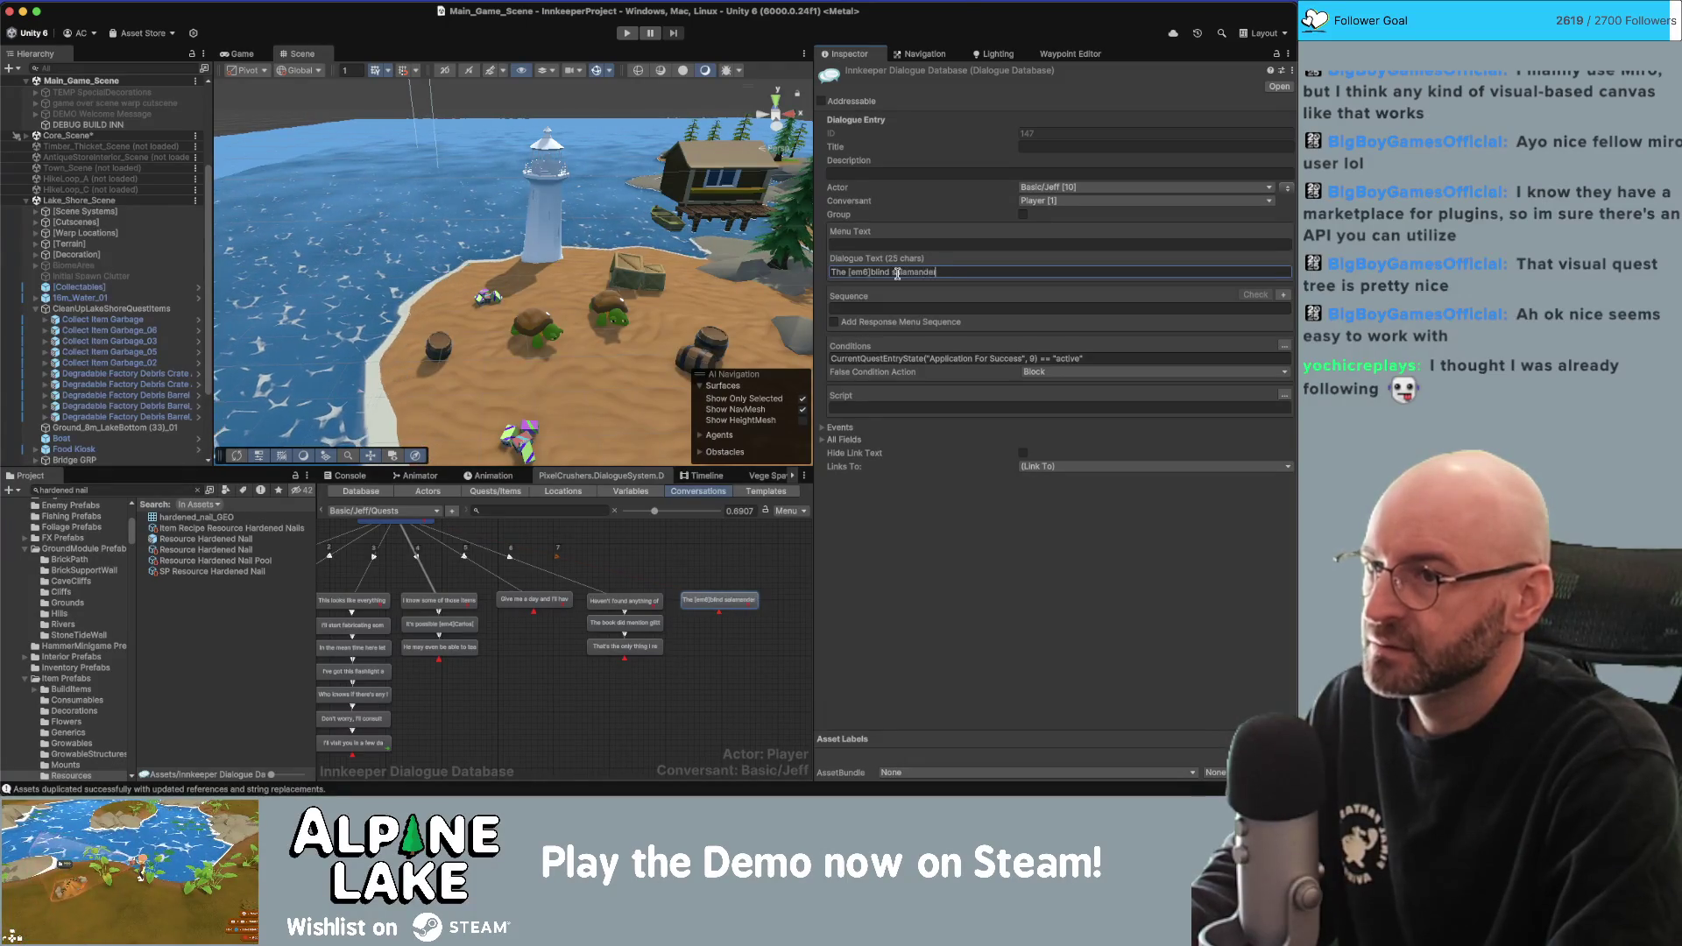
type("[/em6] ")
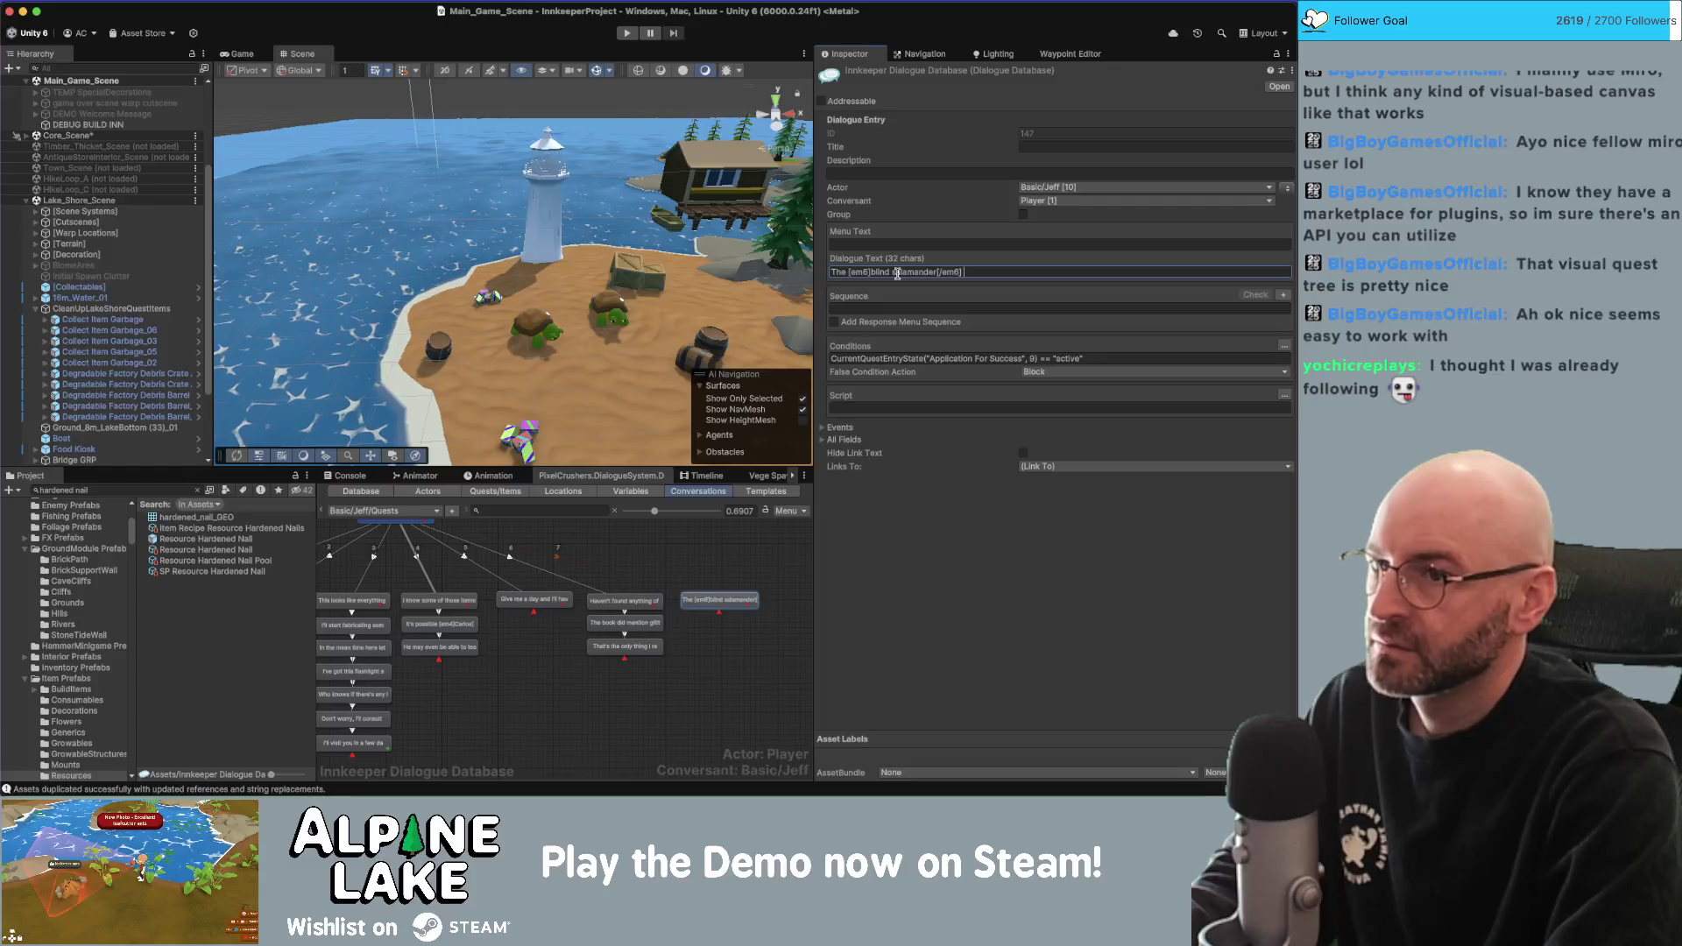
type("is probably t")
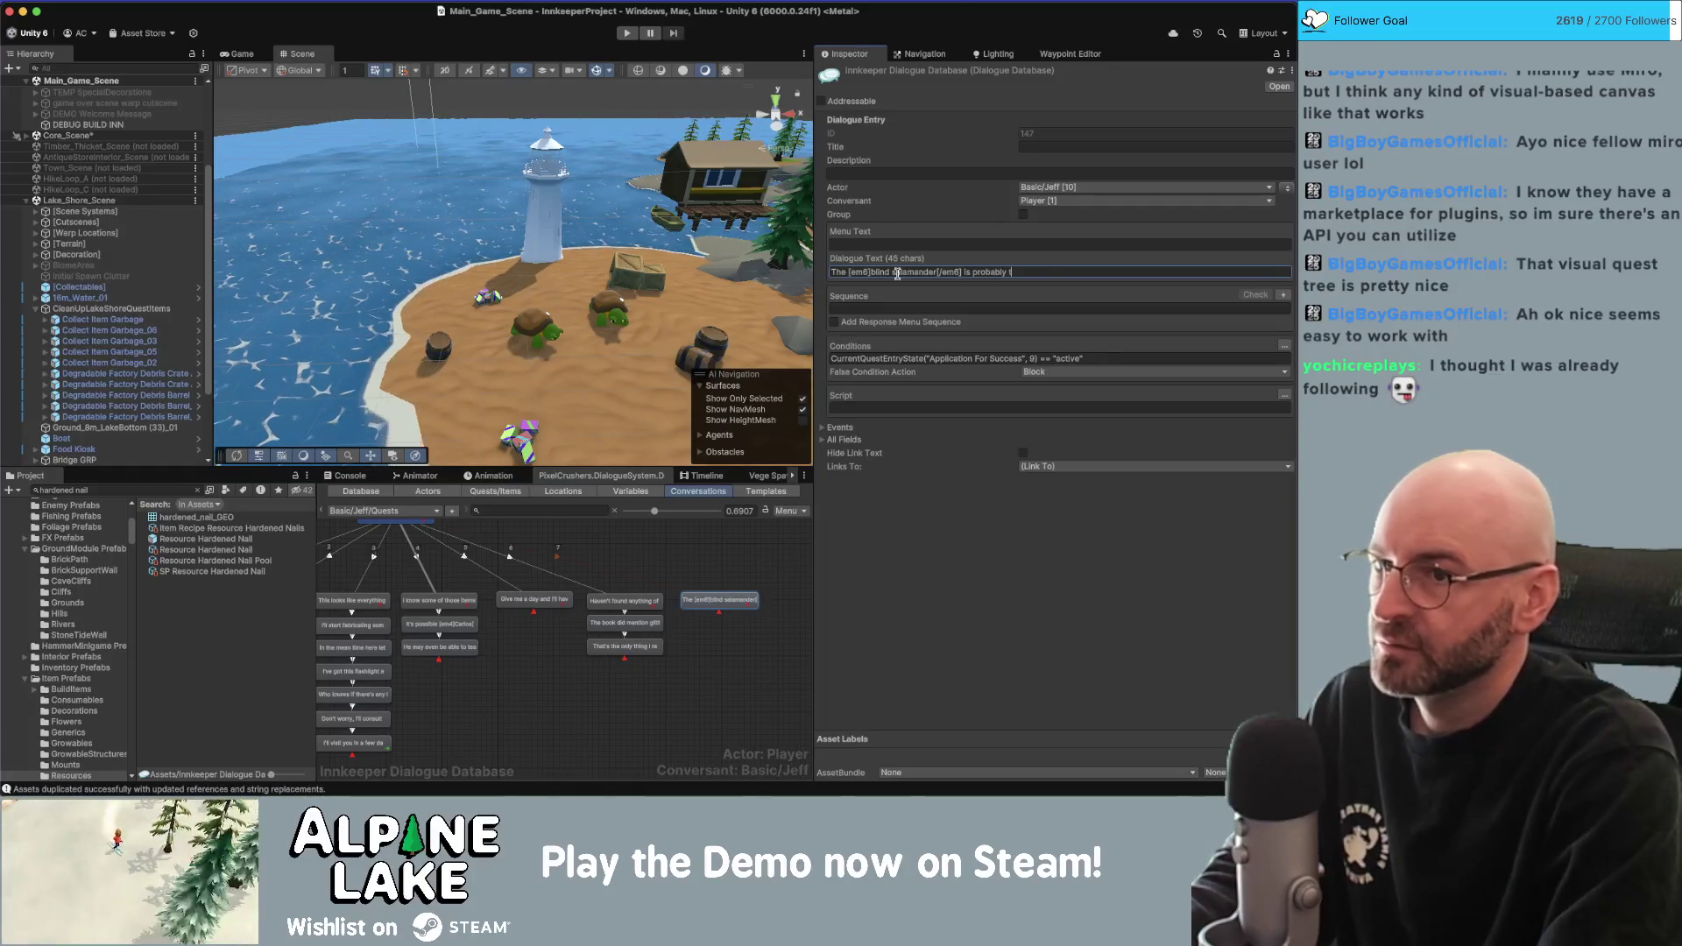
type("he most elusive of them all.")
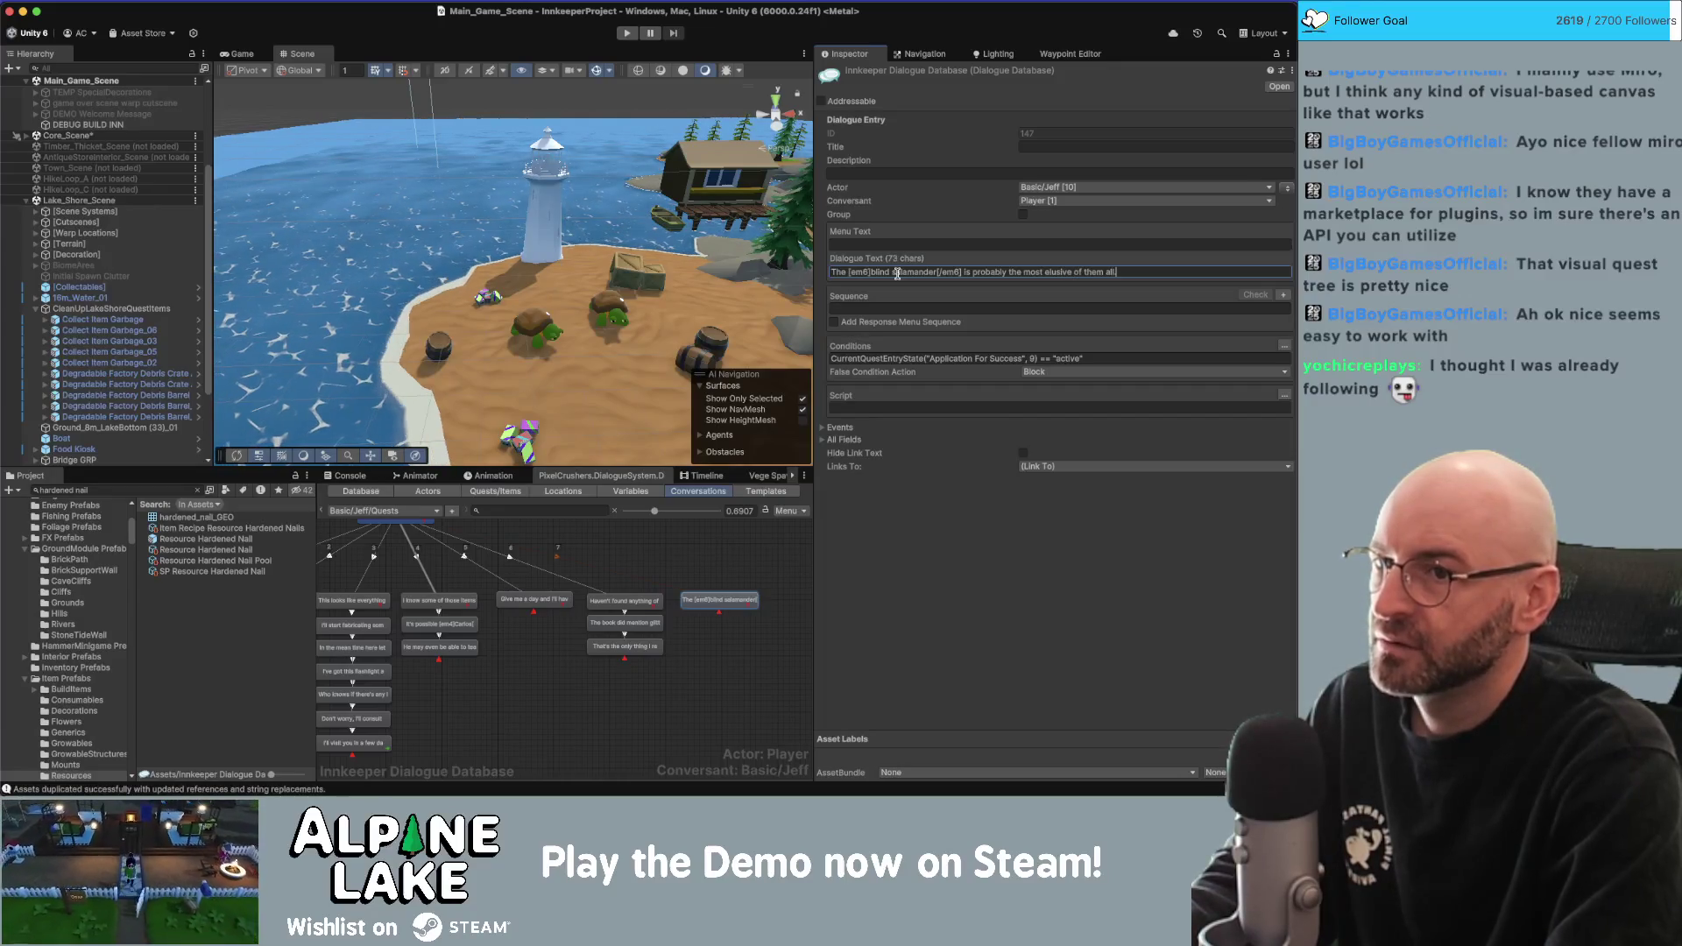
Add a child line 'You should be an expert by now.' with Actor and Conversant swapped.
left_click(736, 585)
right_click(728, 602)
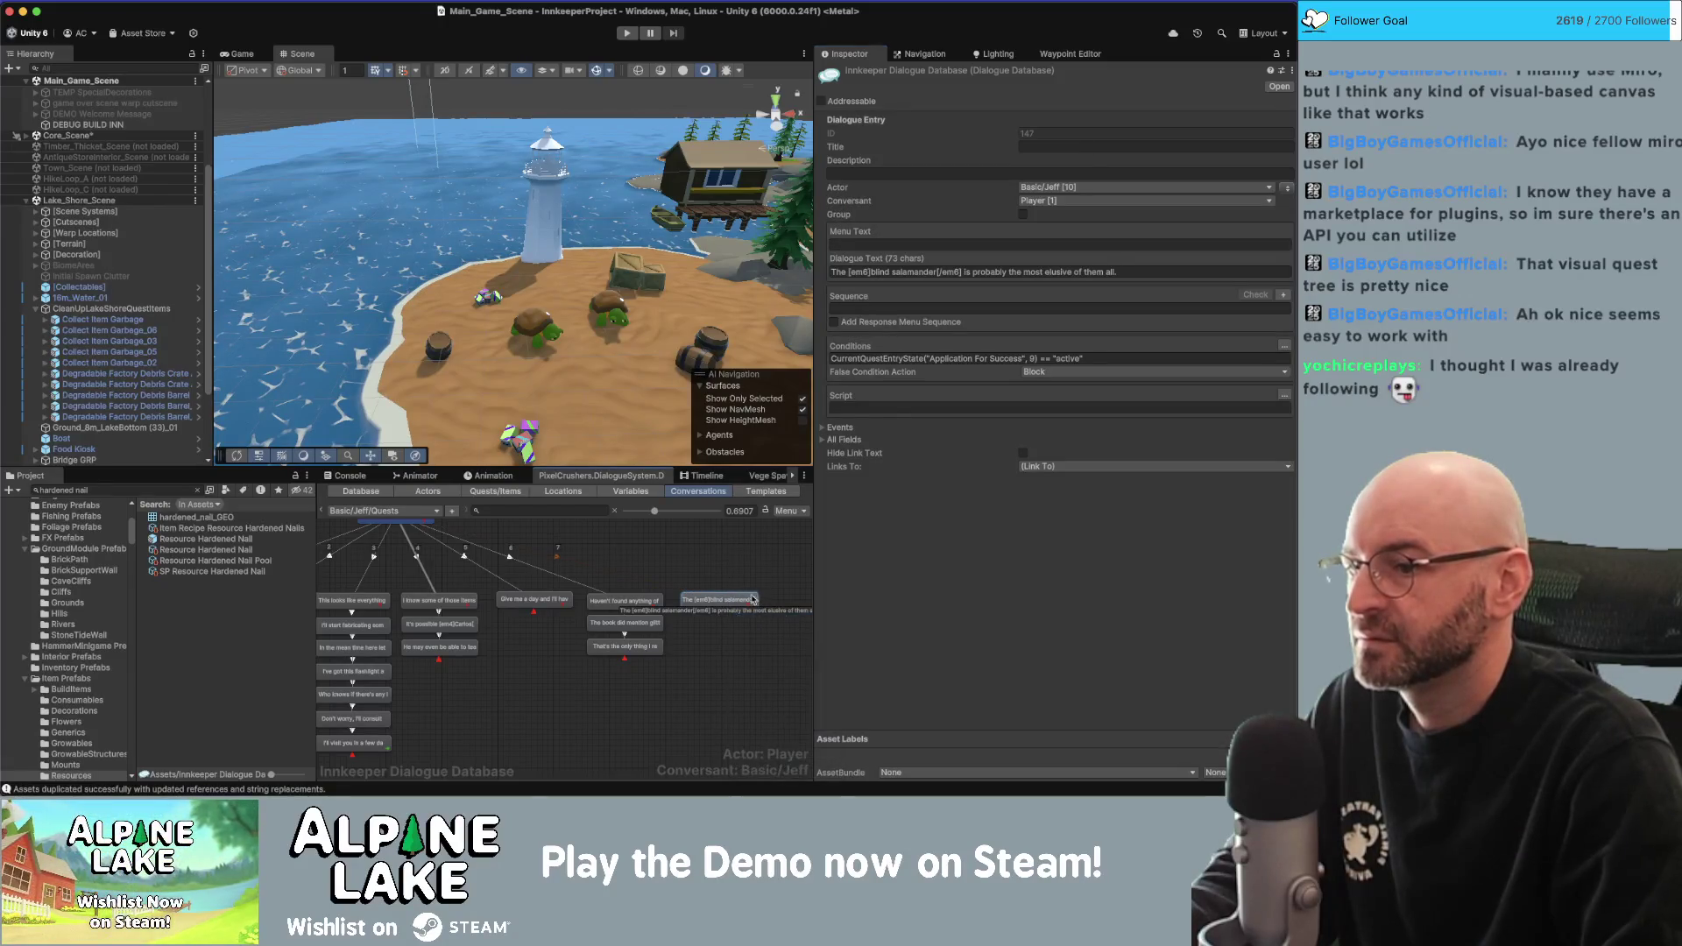
left_click(756, 619)
left_click(1225, 273)
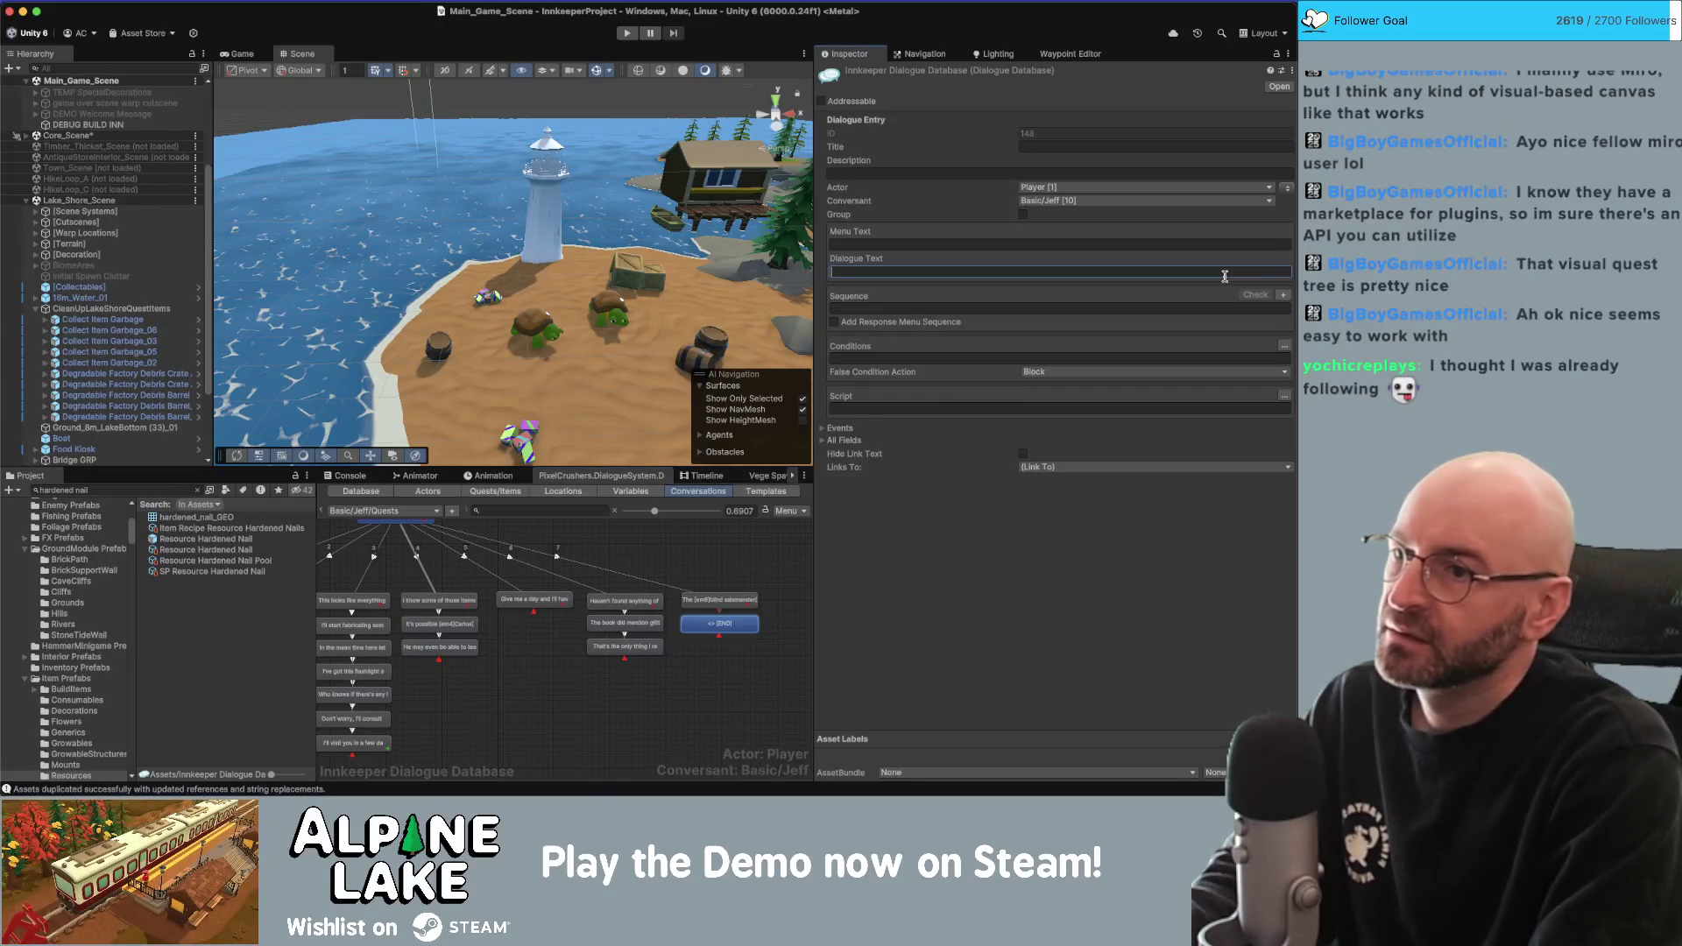
type("You")
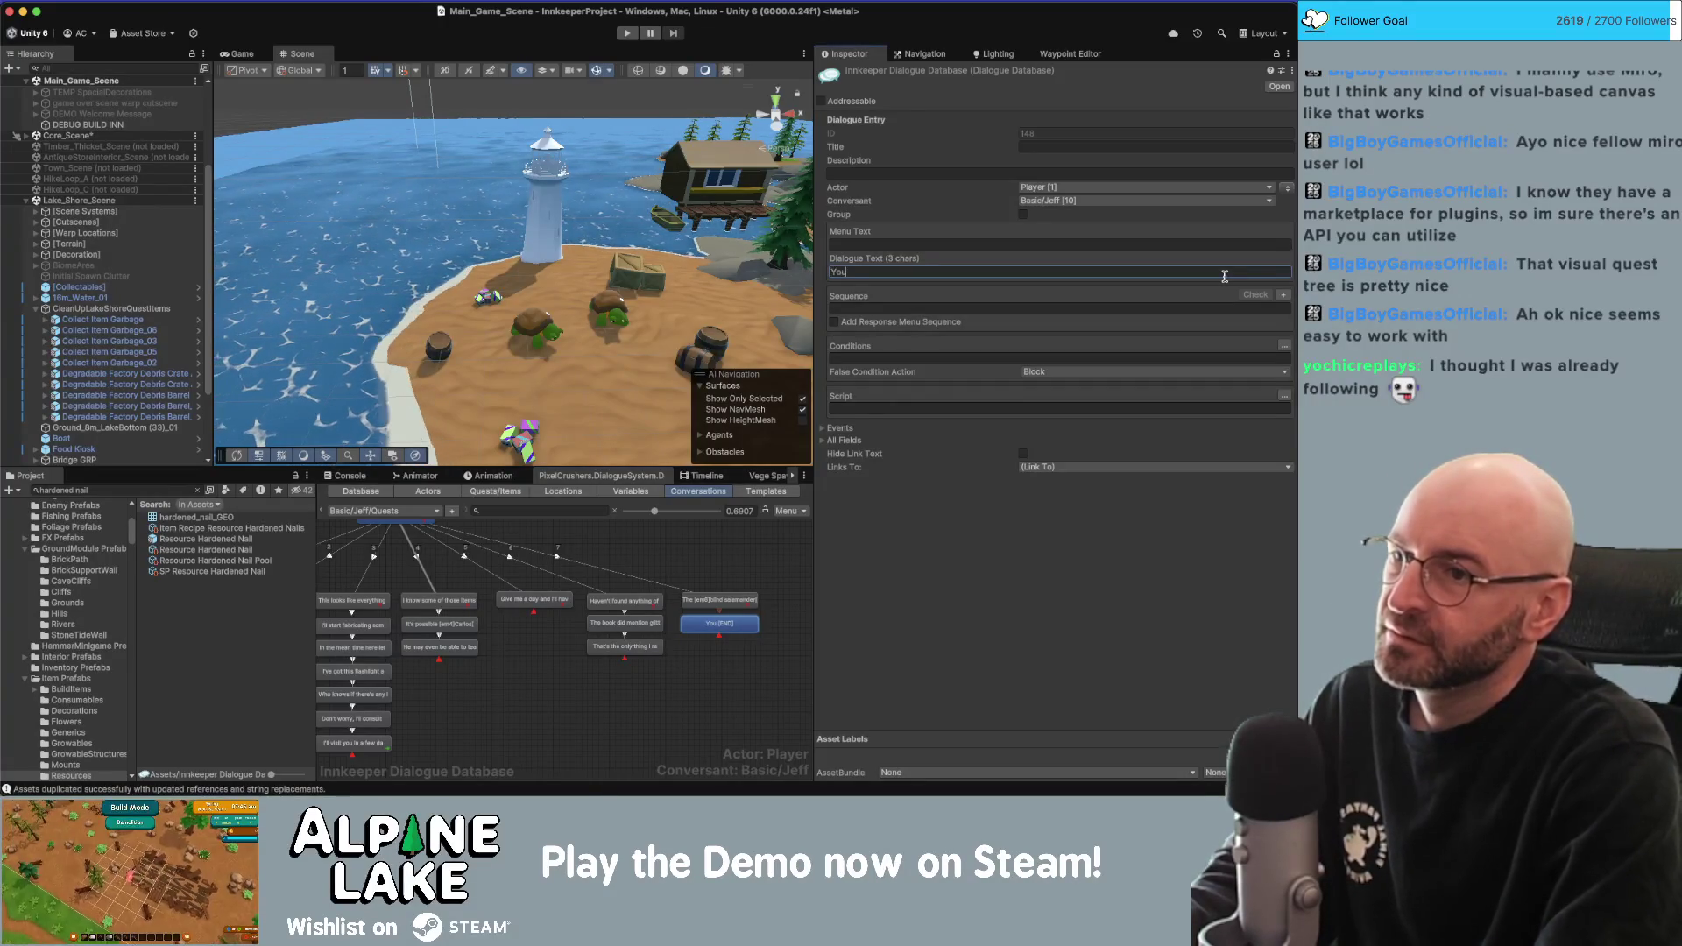
type(" should be a")
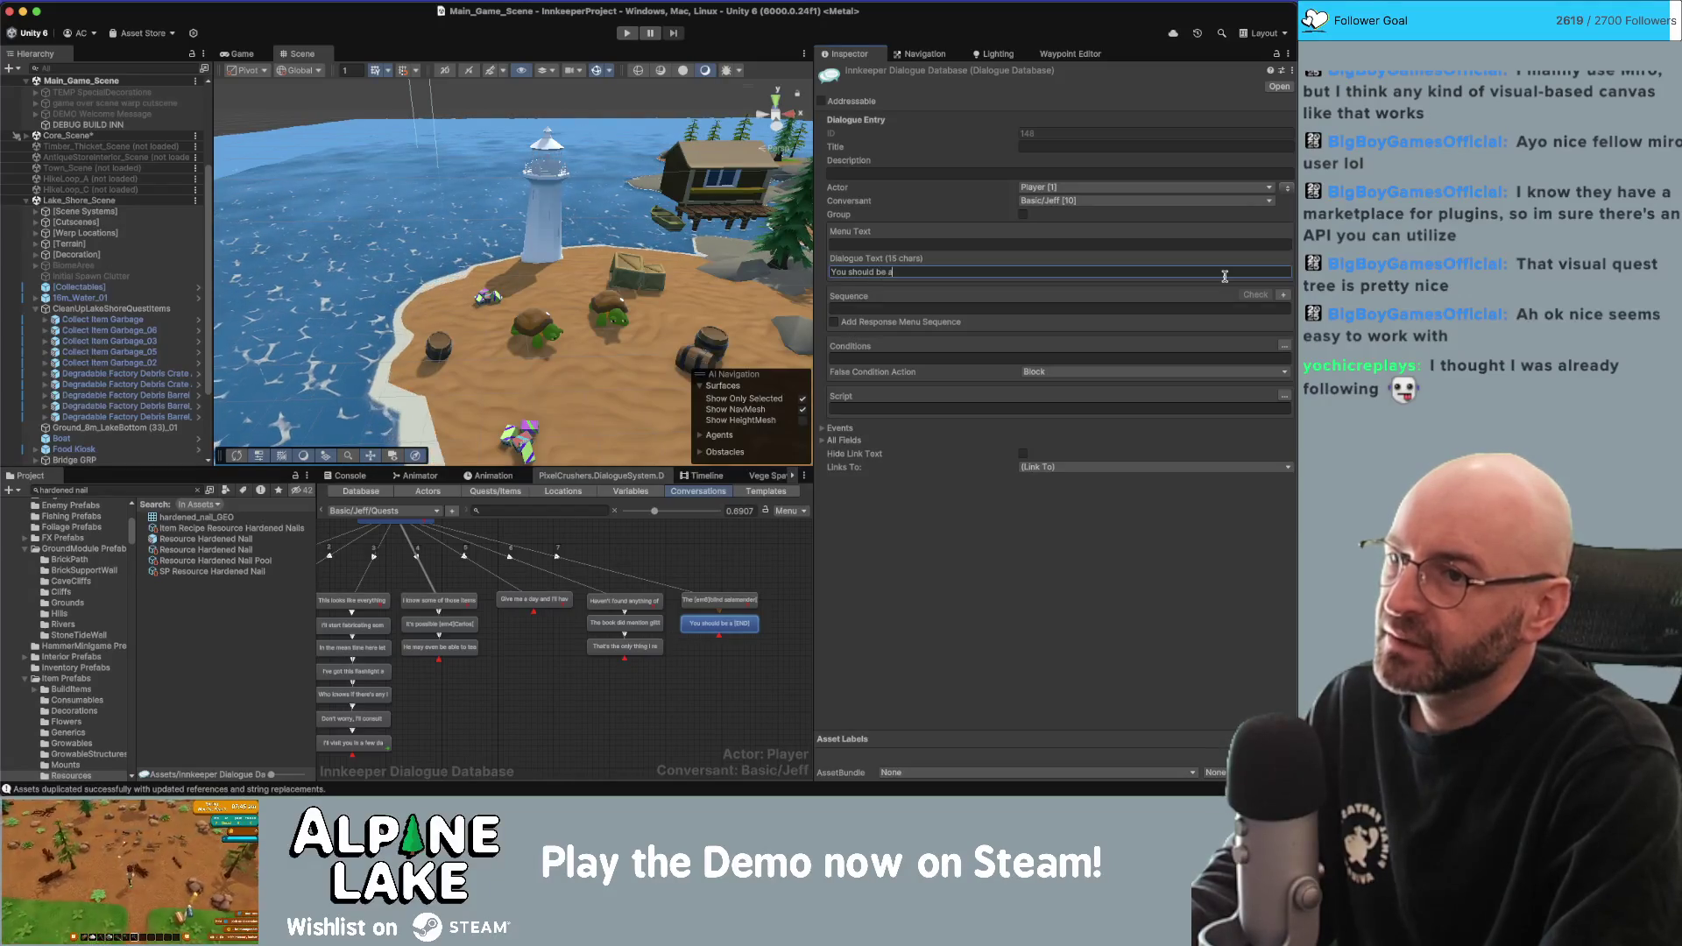
type("n expert by now")
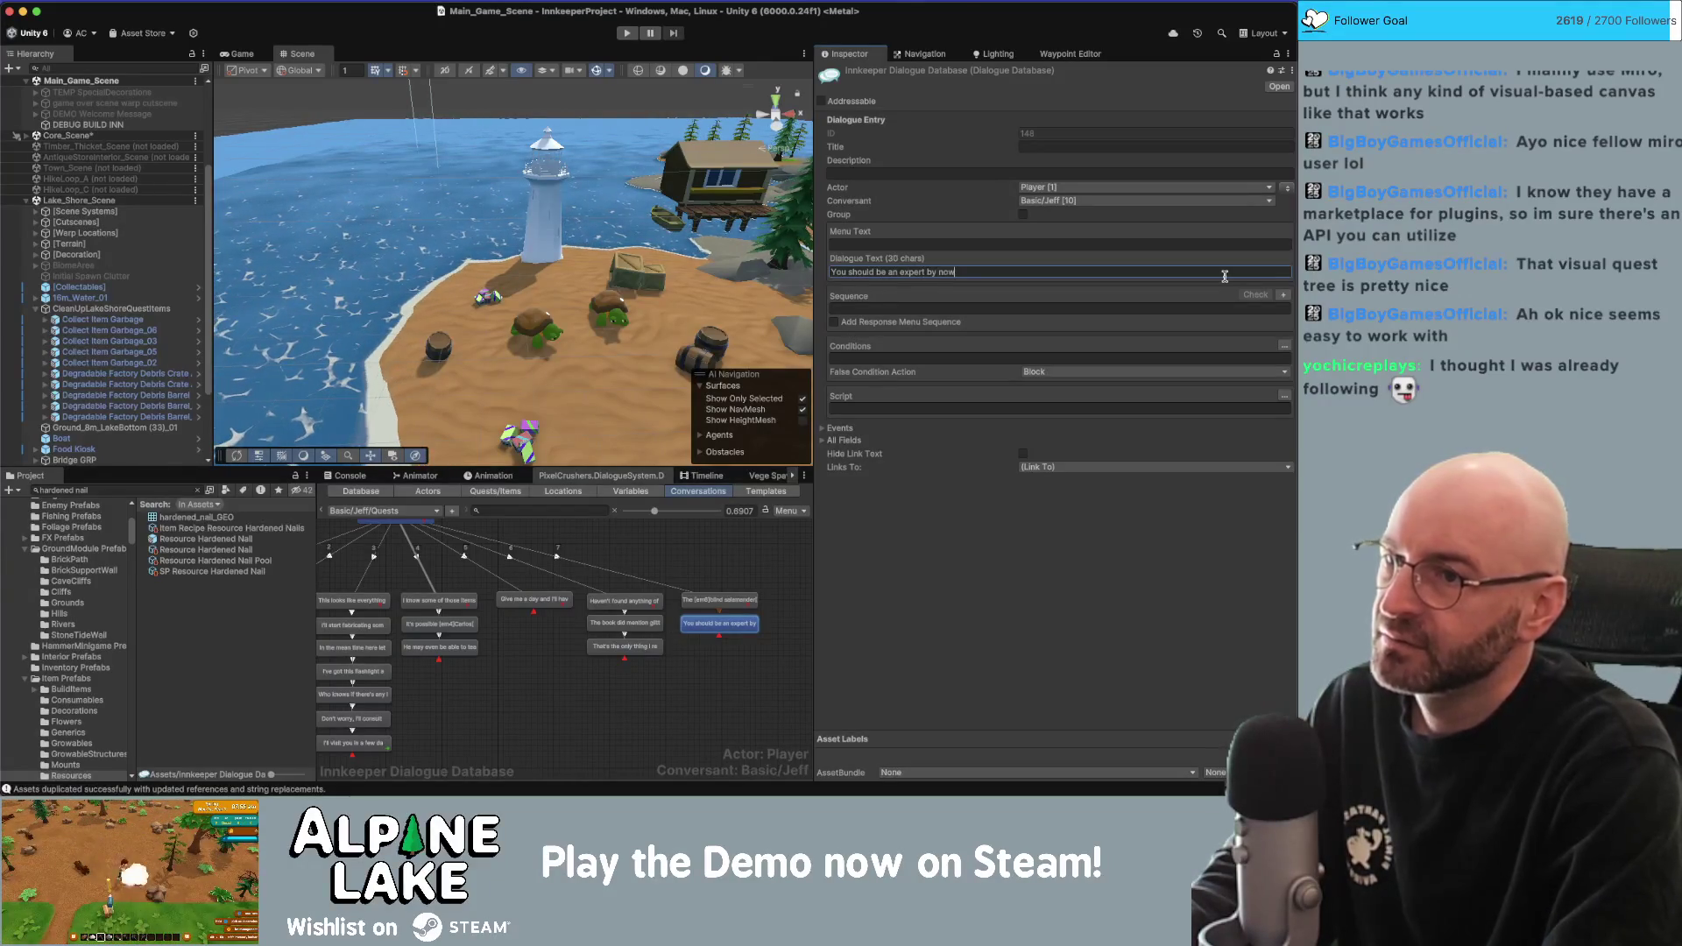
type(".")
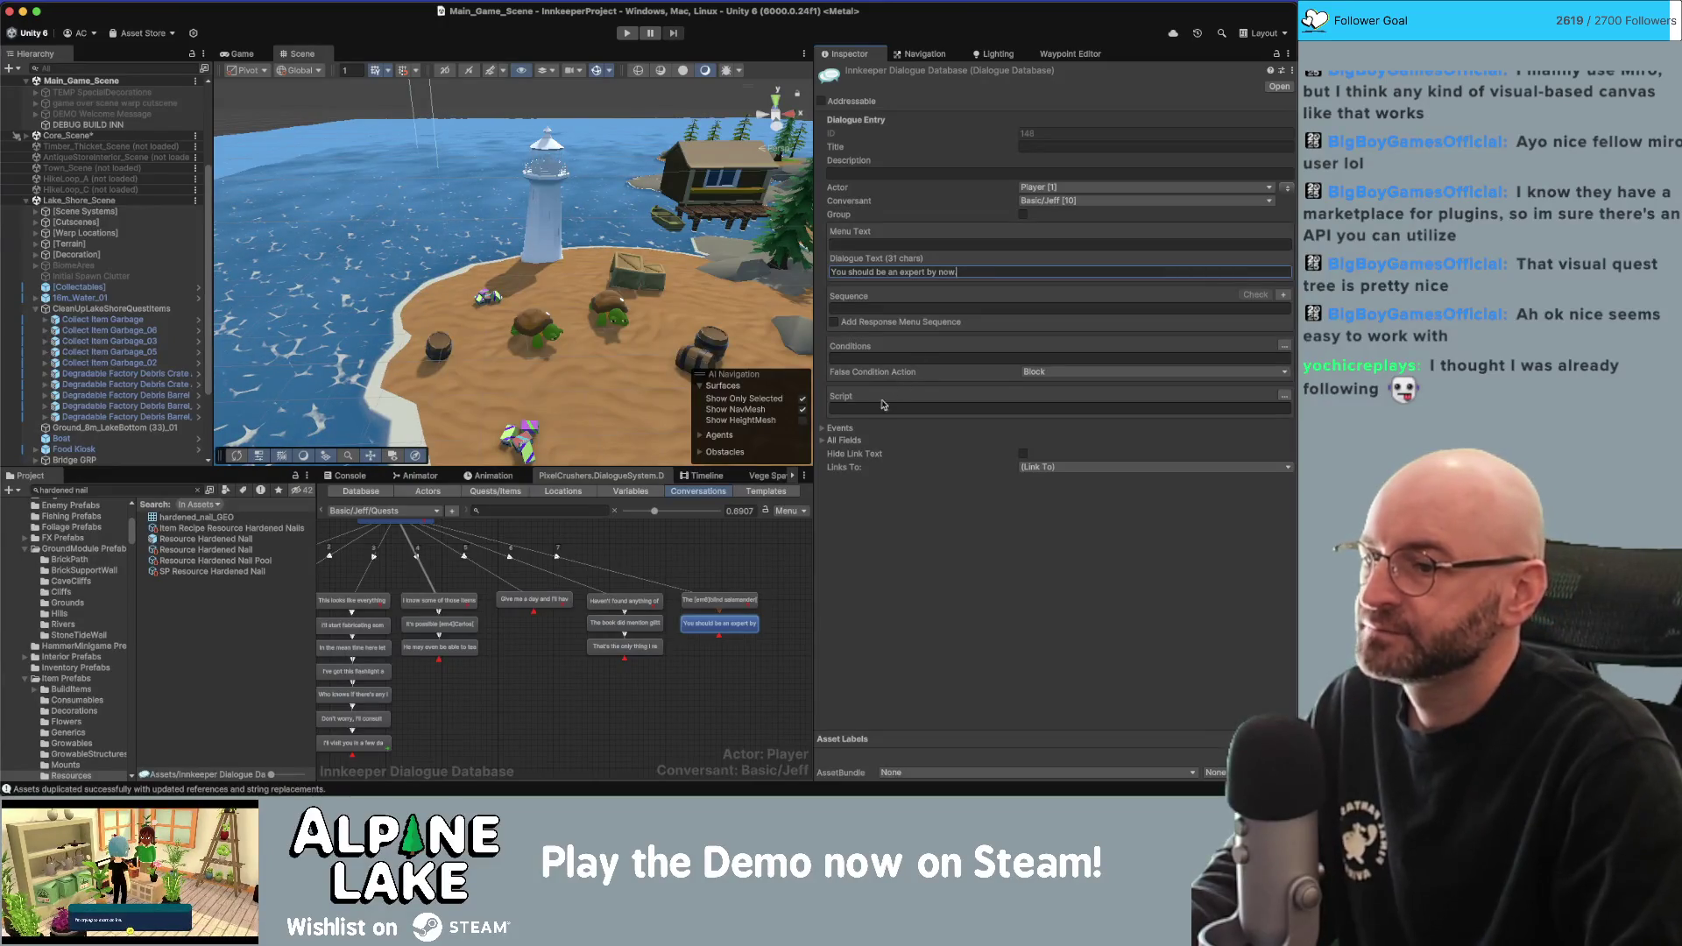
left_click(1283, 189)
Add a second child line 'I have faith that you'll find one down there.' with speakers swapped.
right_click(733, 624)
left_click(753, 620)
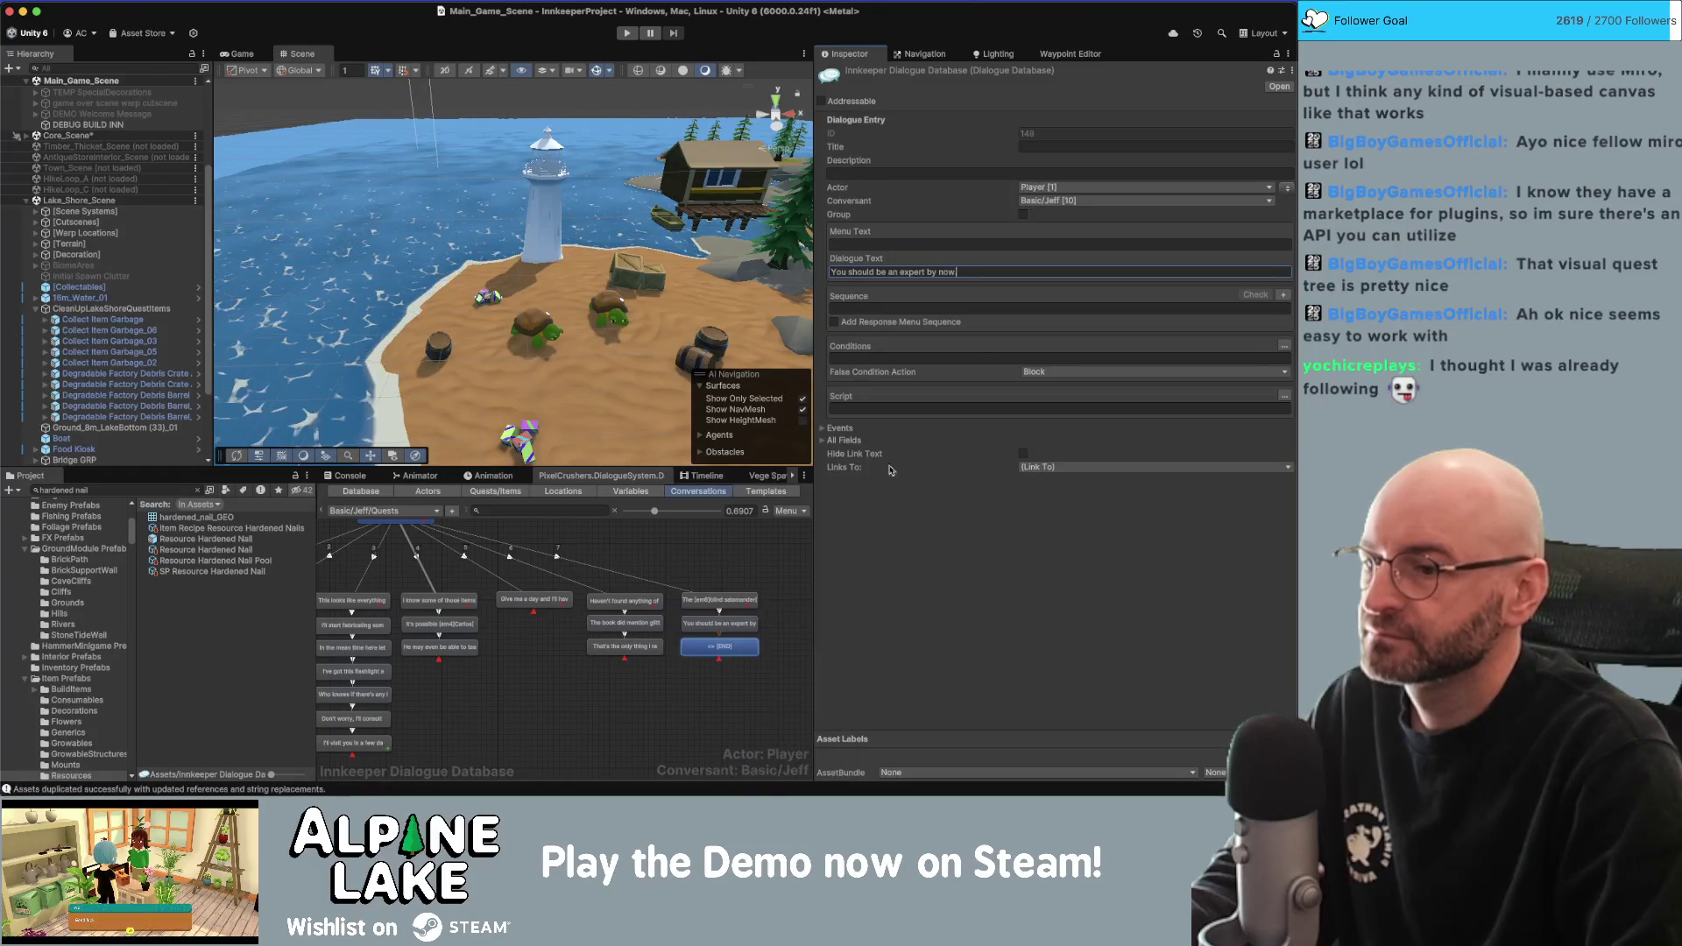
left_click(789, 655)
left_click(737, 649)
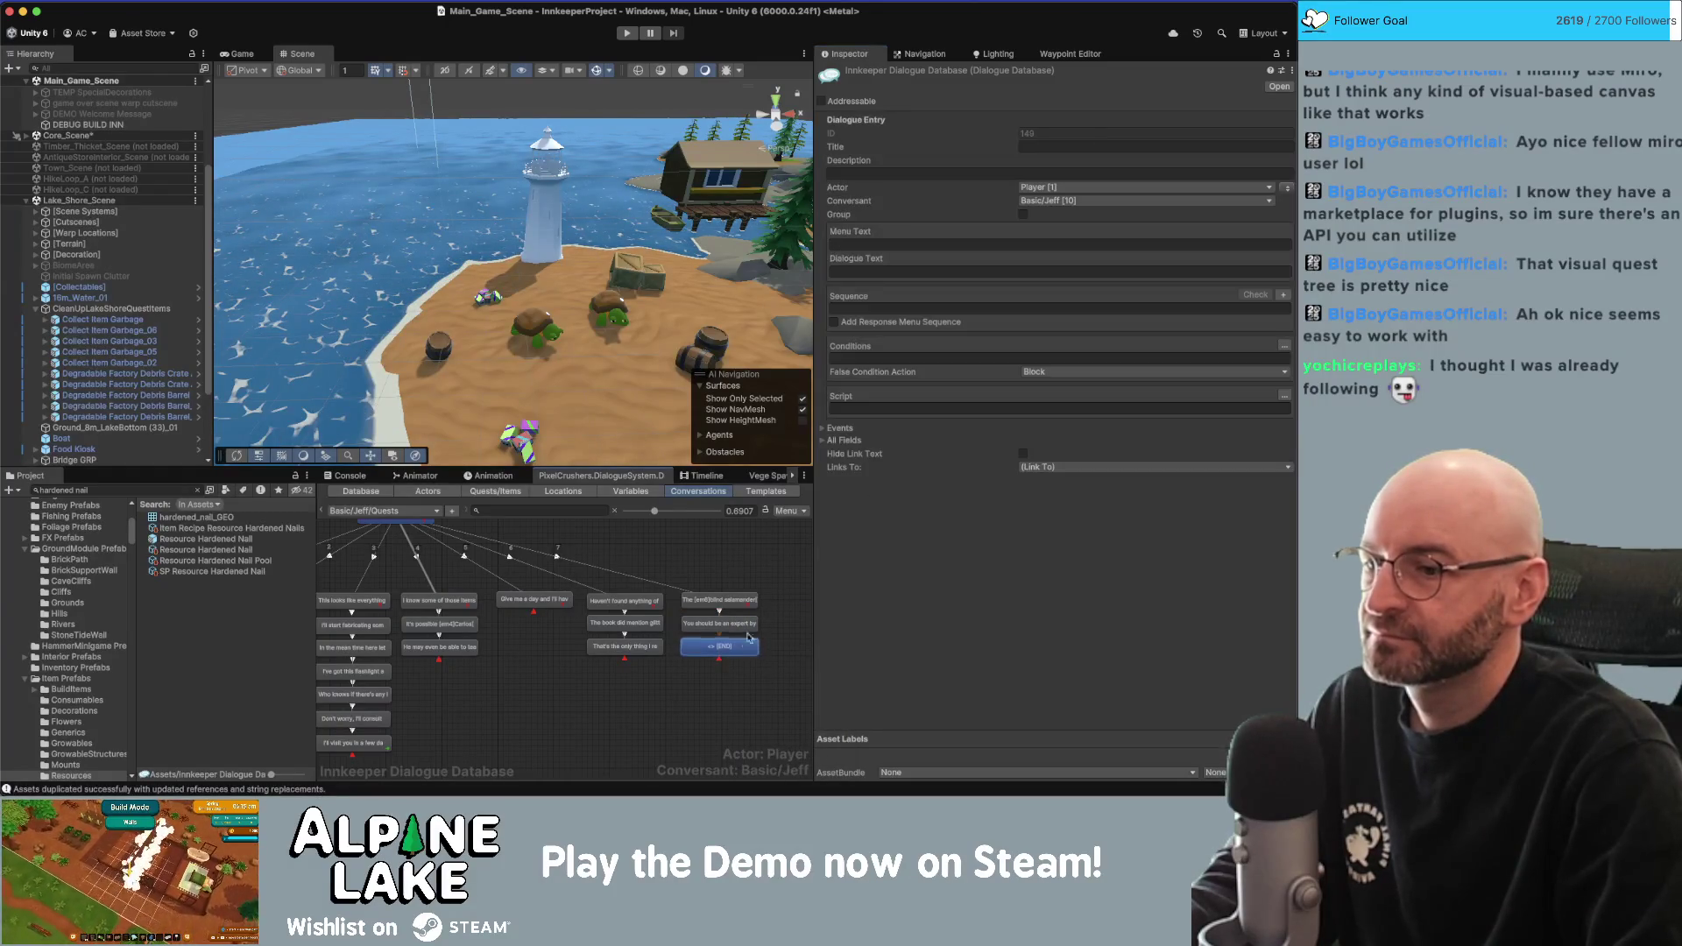
type("I h")
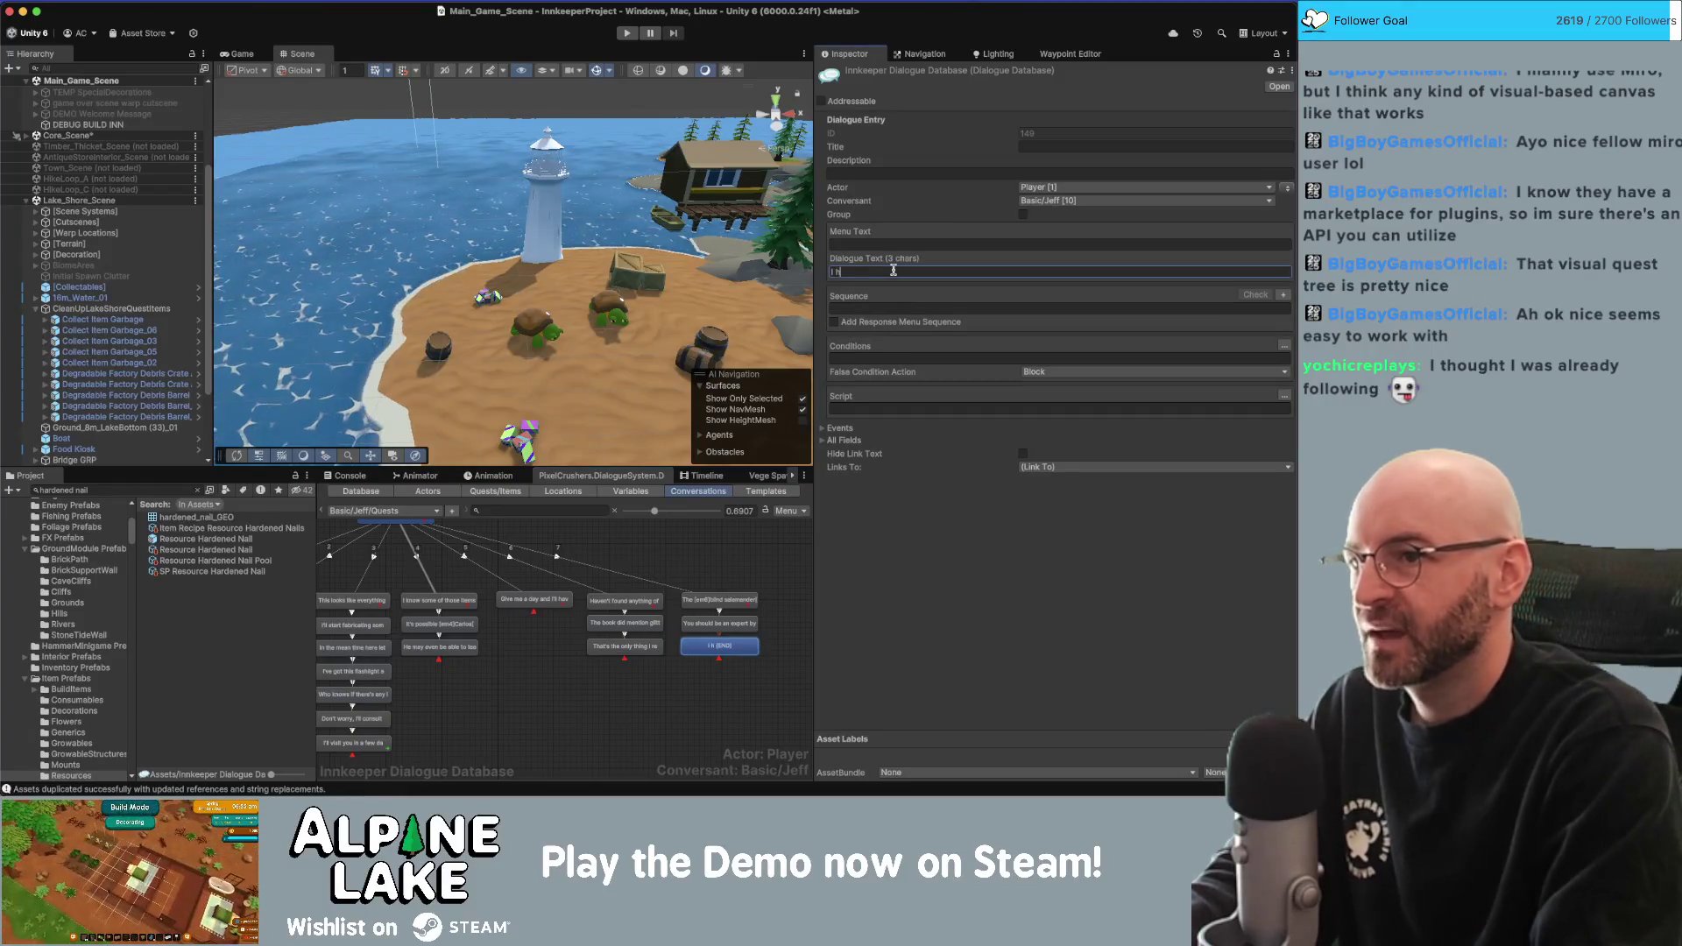
type("ave faith that ")
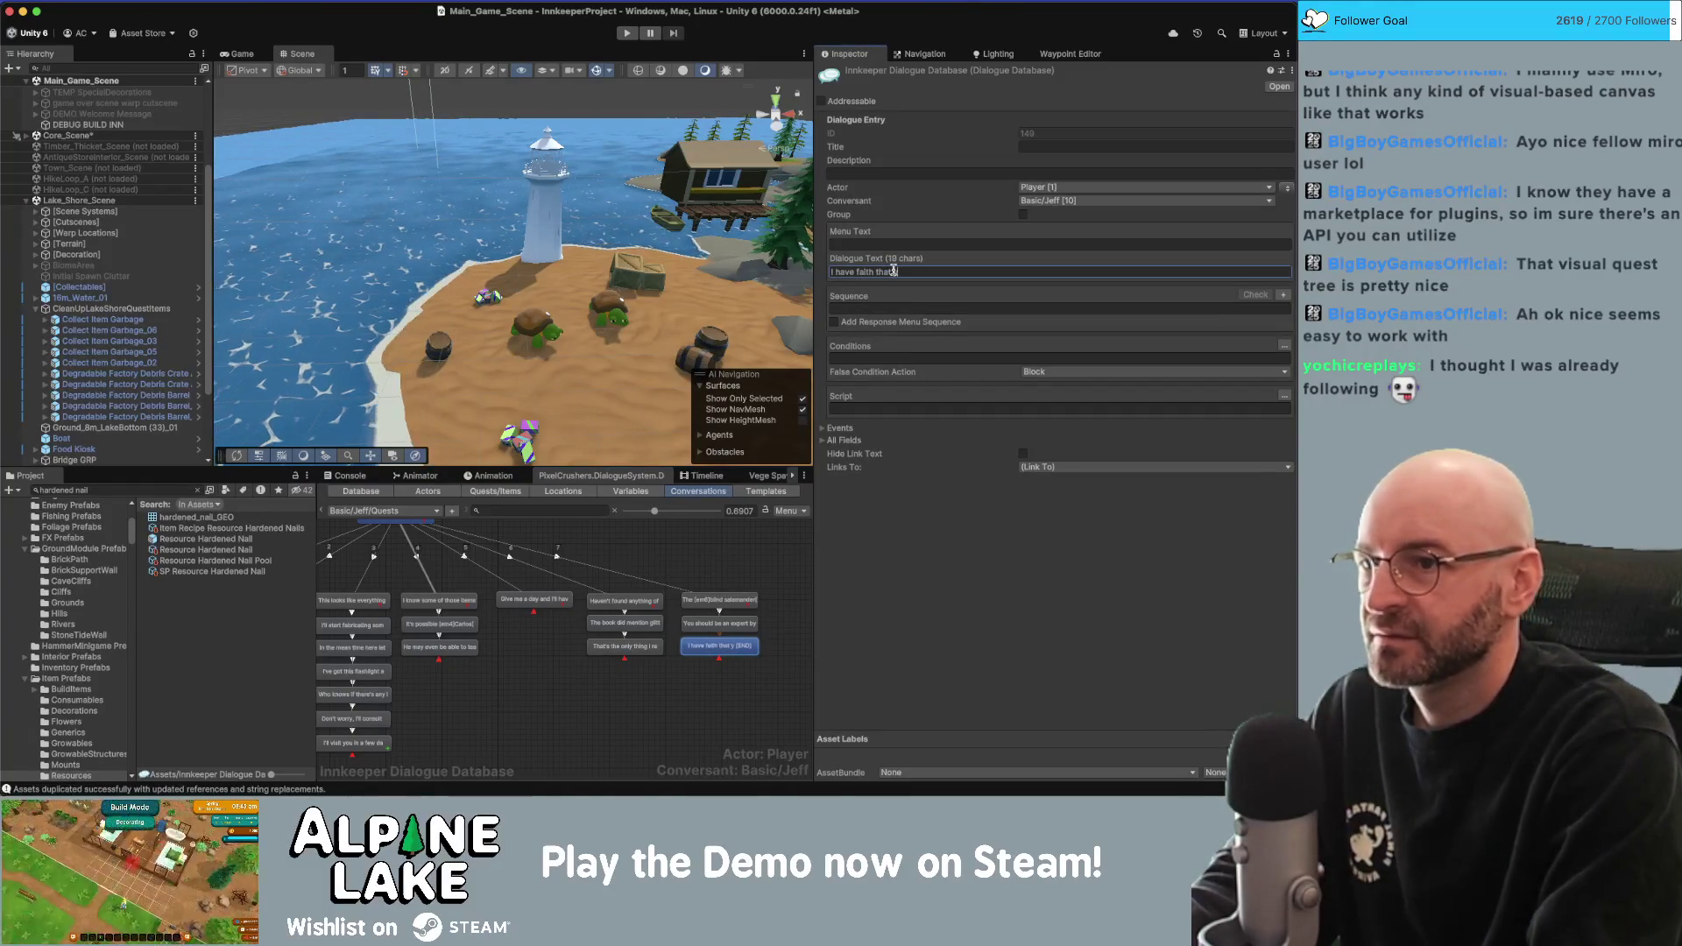
type("you'll find one down there.")
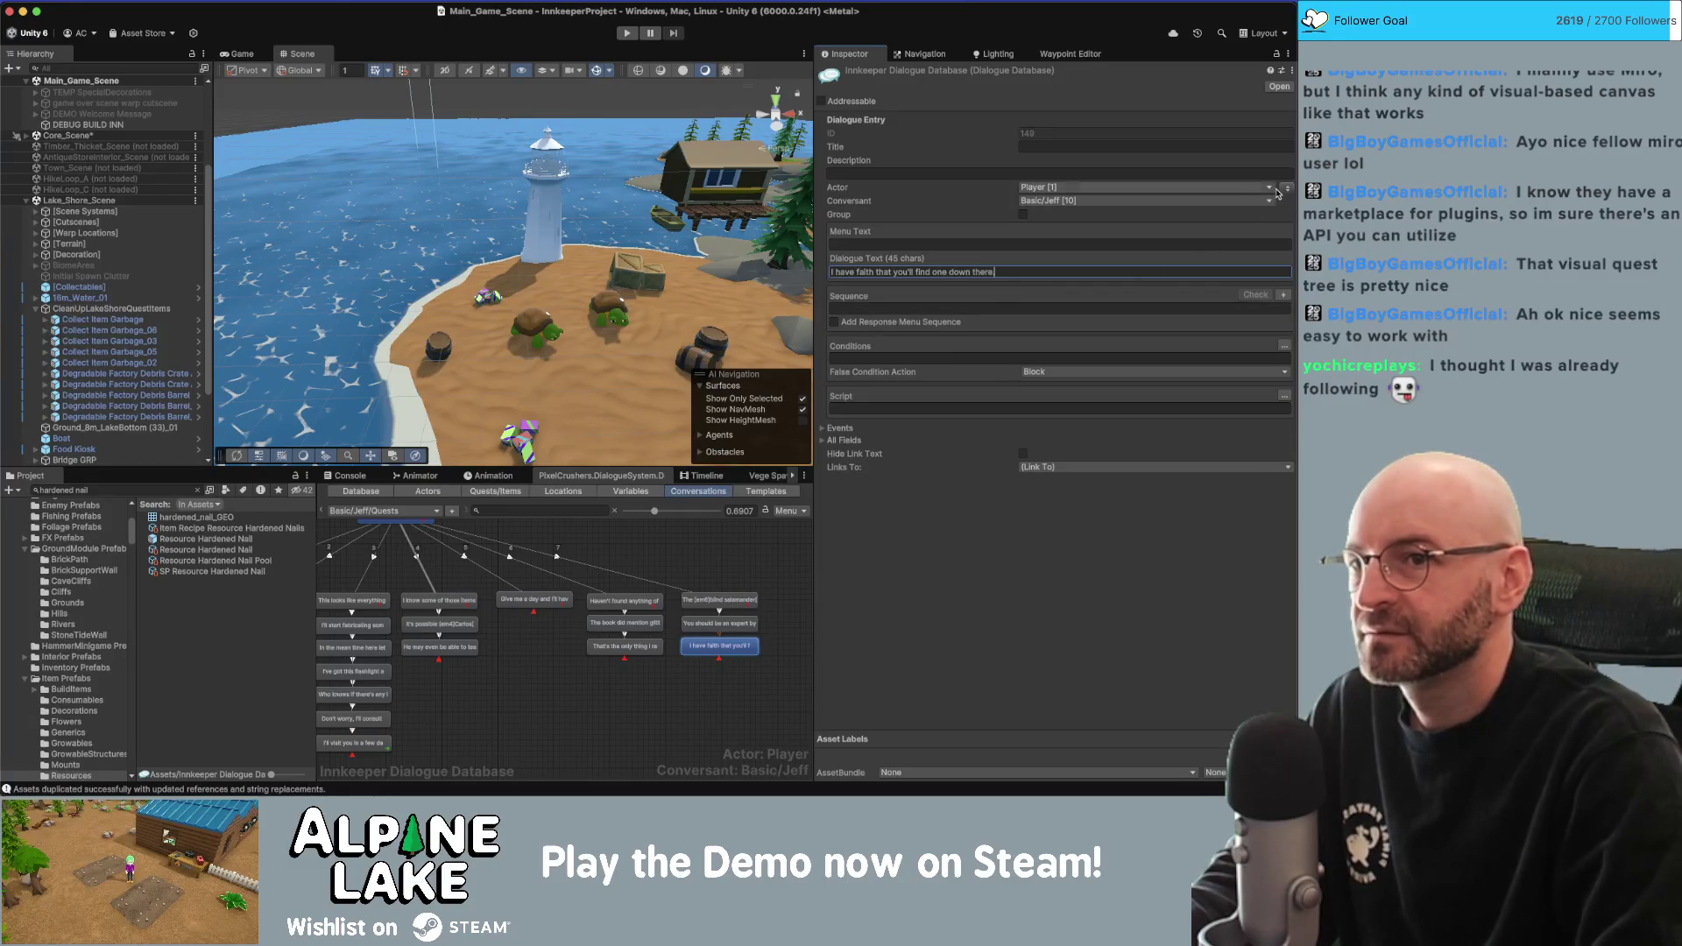
left_click(1285, 189)
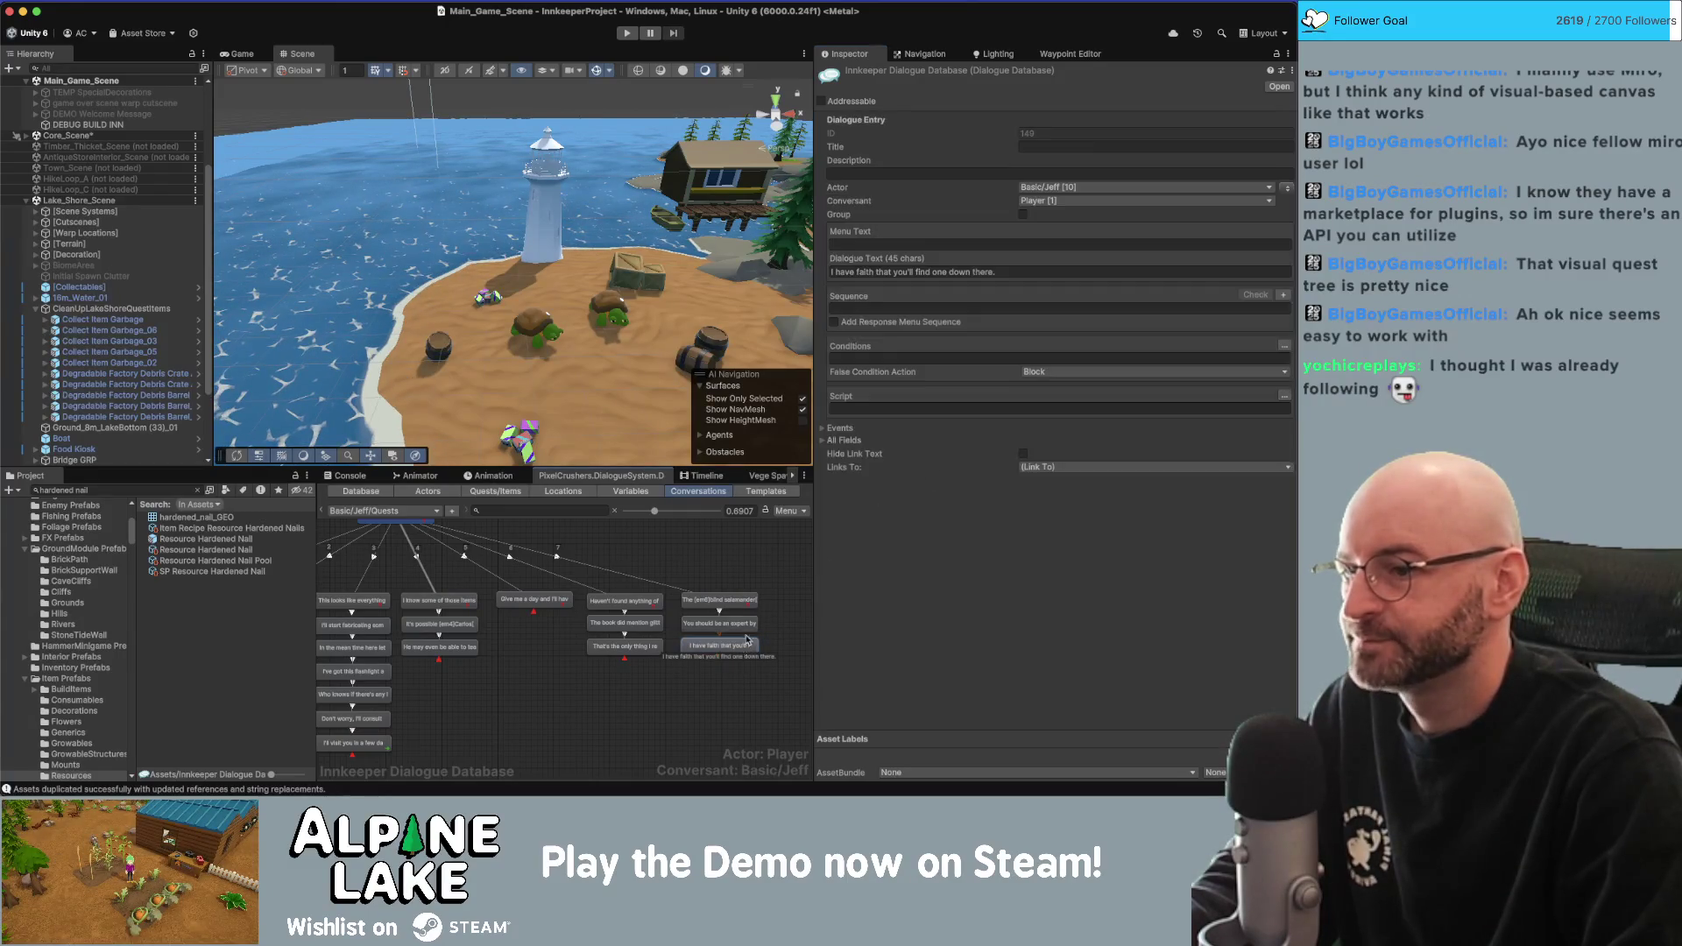
scroll(610, 590, "left", 3)
left_click(437, 606)
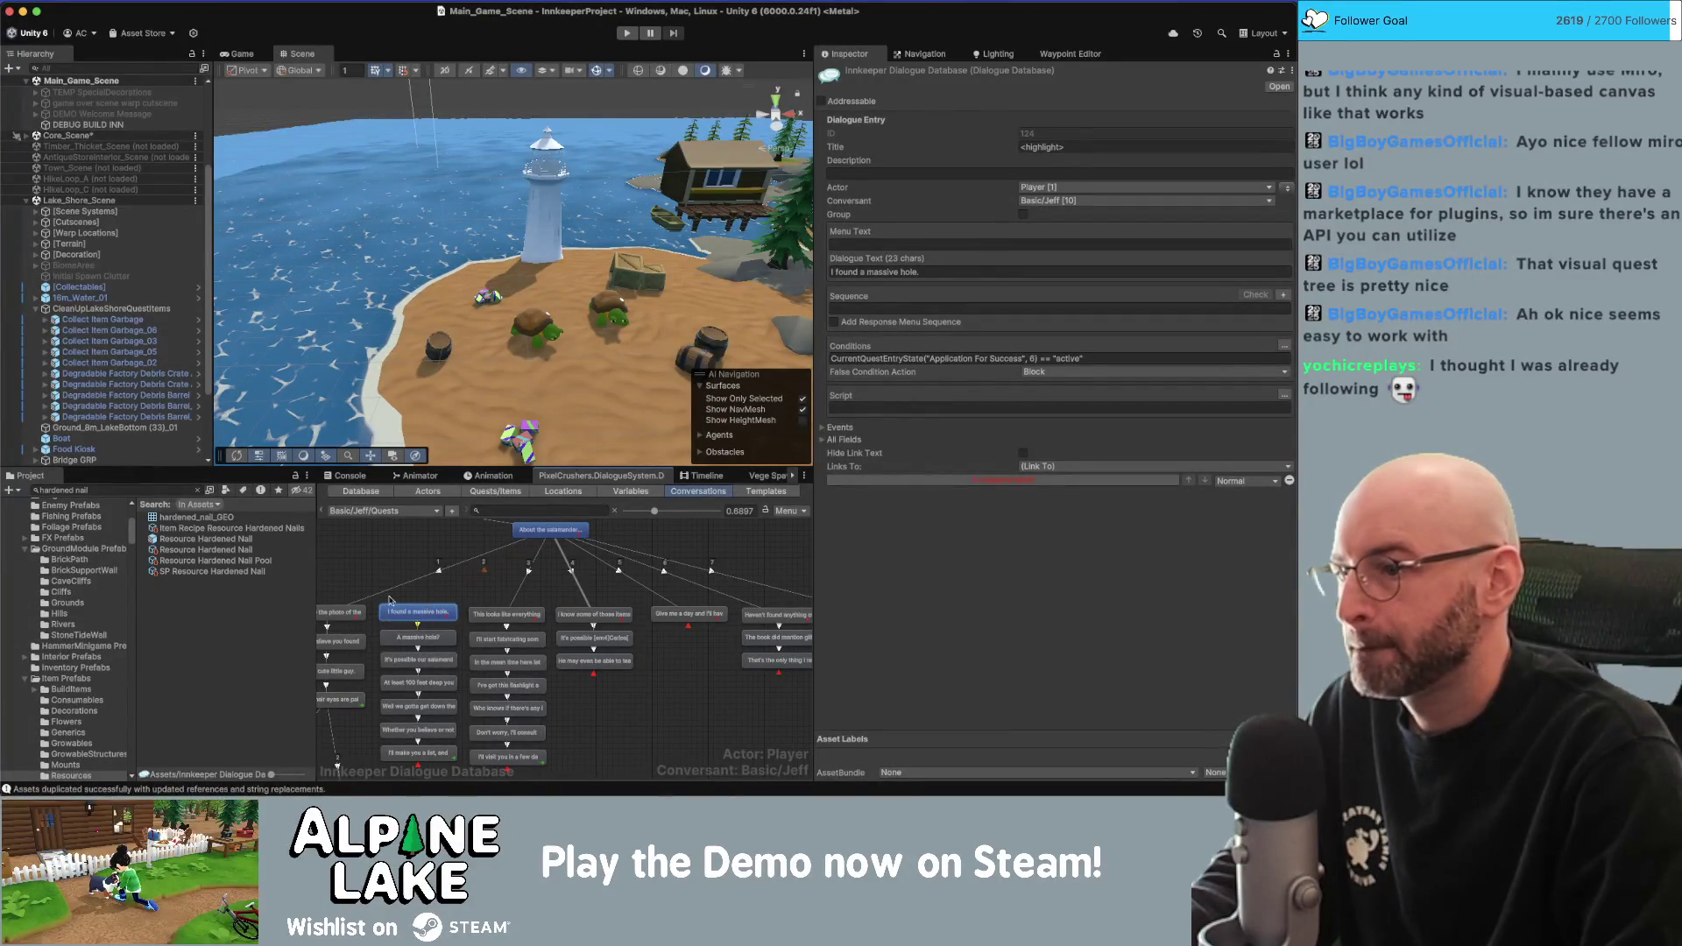
Check the photo line and the Photo Animal Cave Salamander asset's display name via a 'salamander' project search.
scroll(480, 554, "left", 3)
left_click(440, 616)
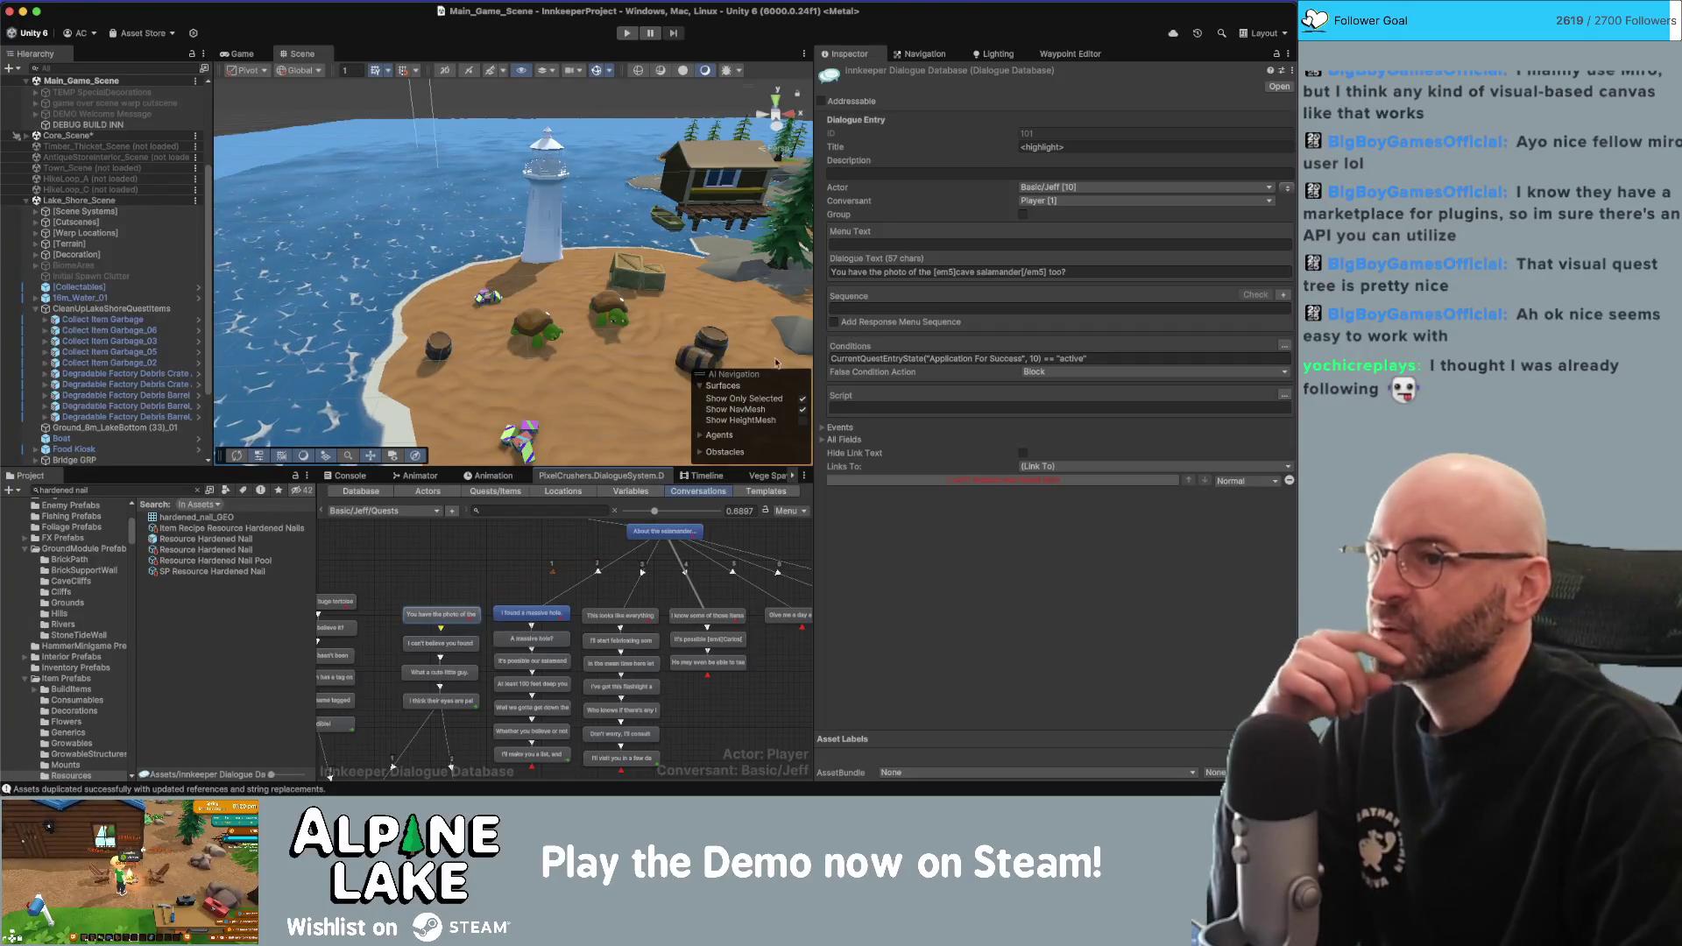
left_click(397, 526)
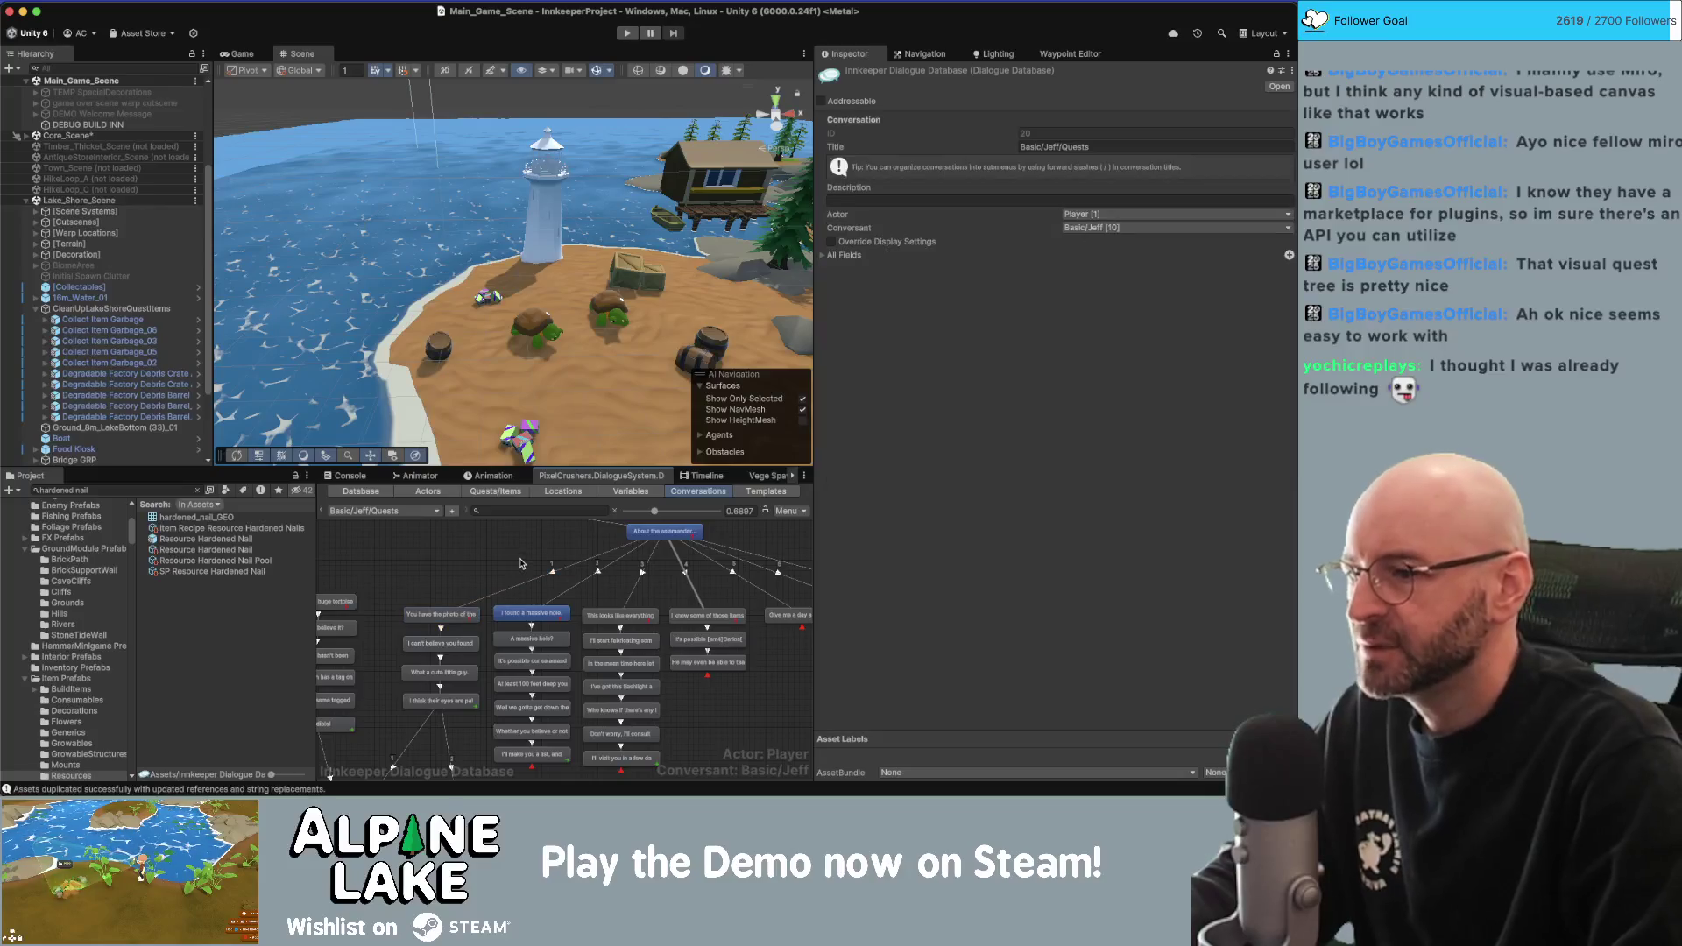
left_click_drag(397, 518, 353, 519)
left_click(144, 489)
type("sal")
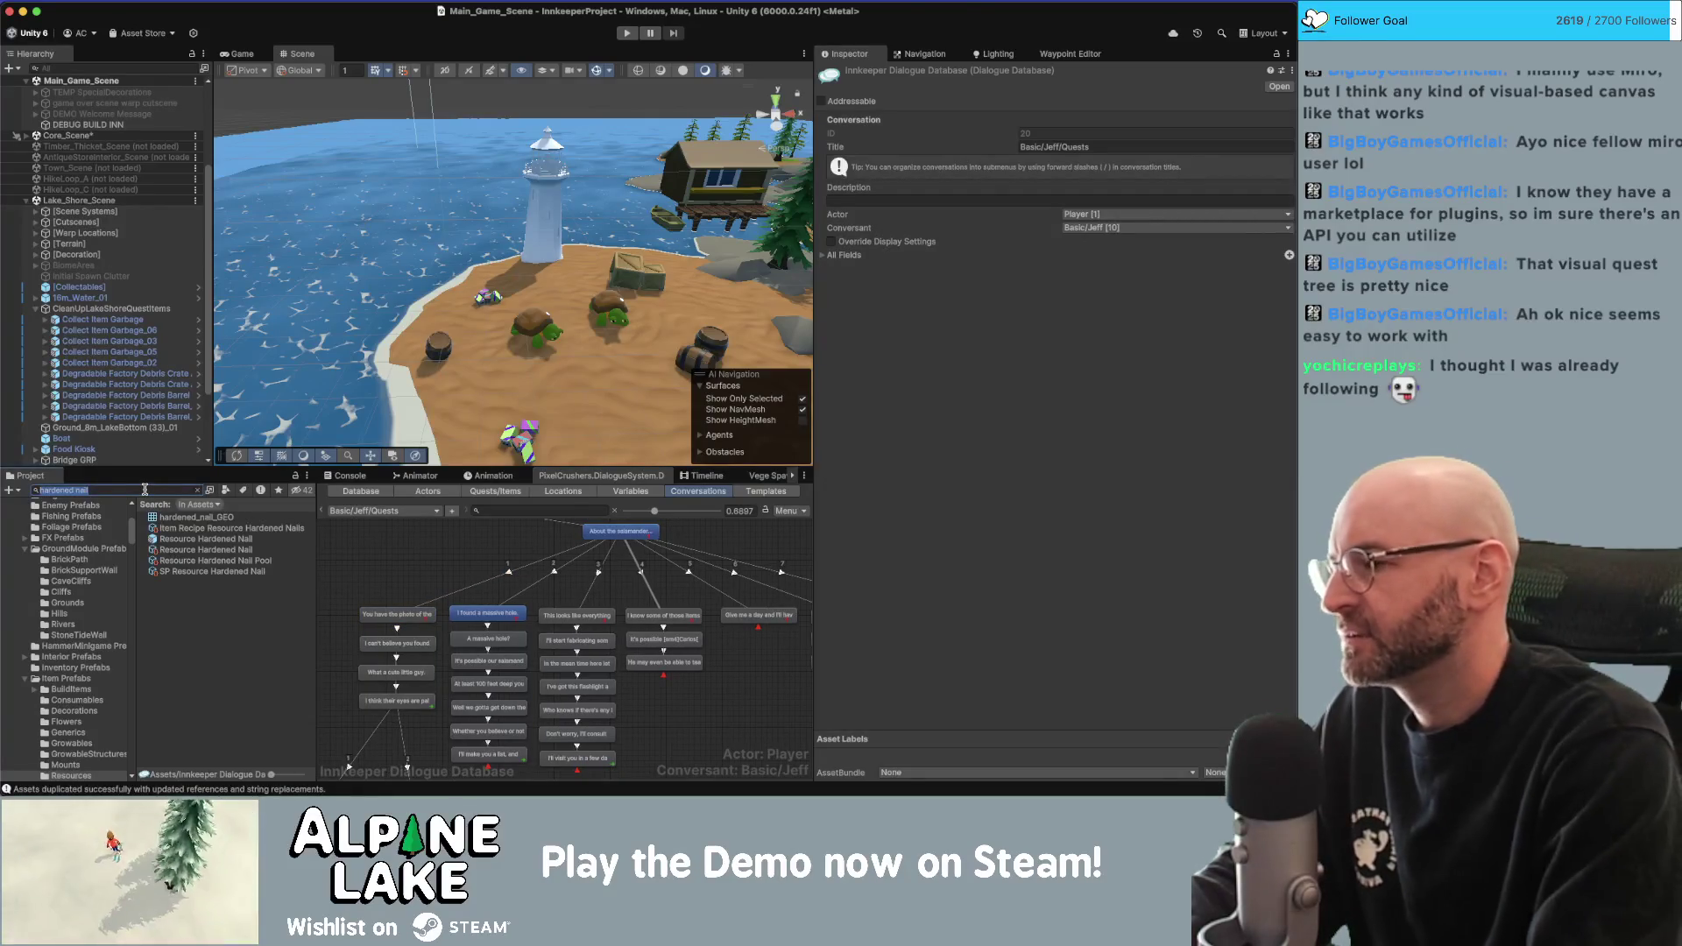
type("amander")
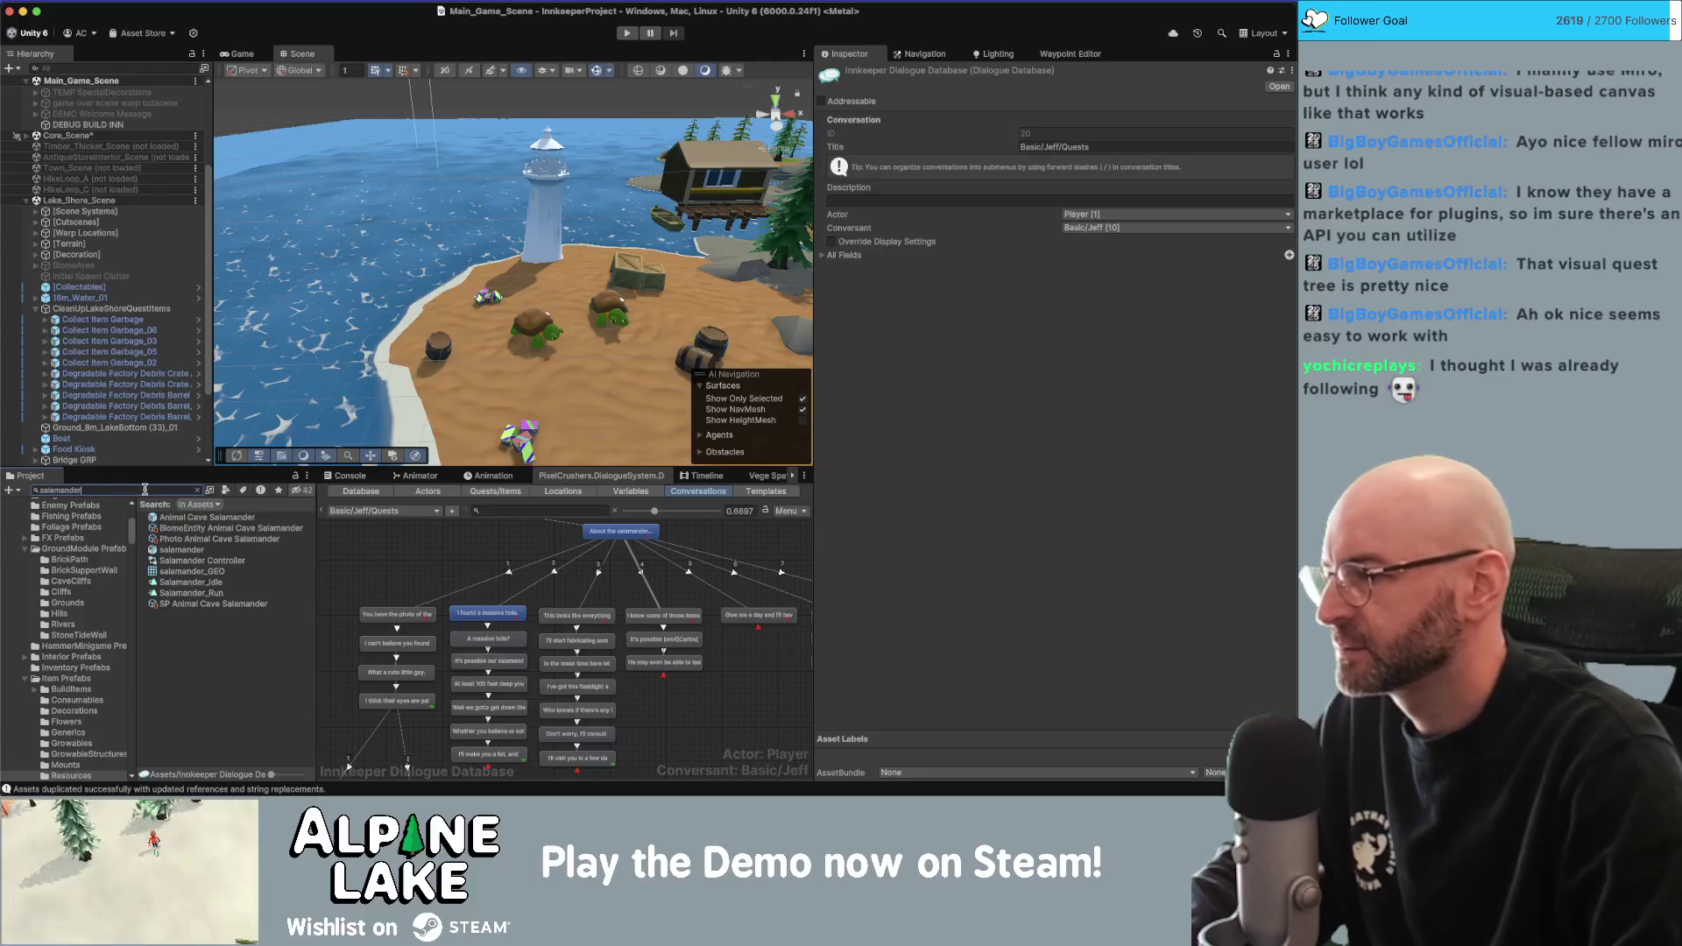
left_click(181, 539)
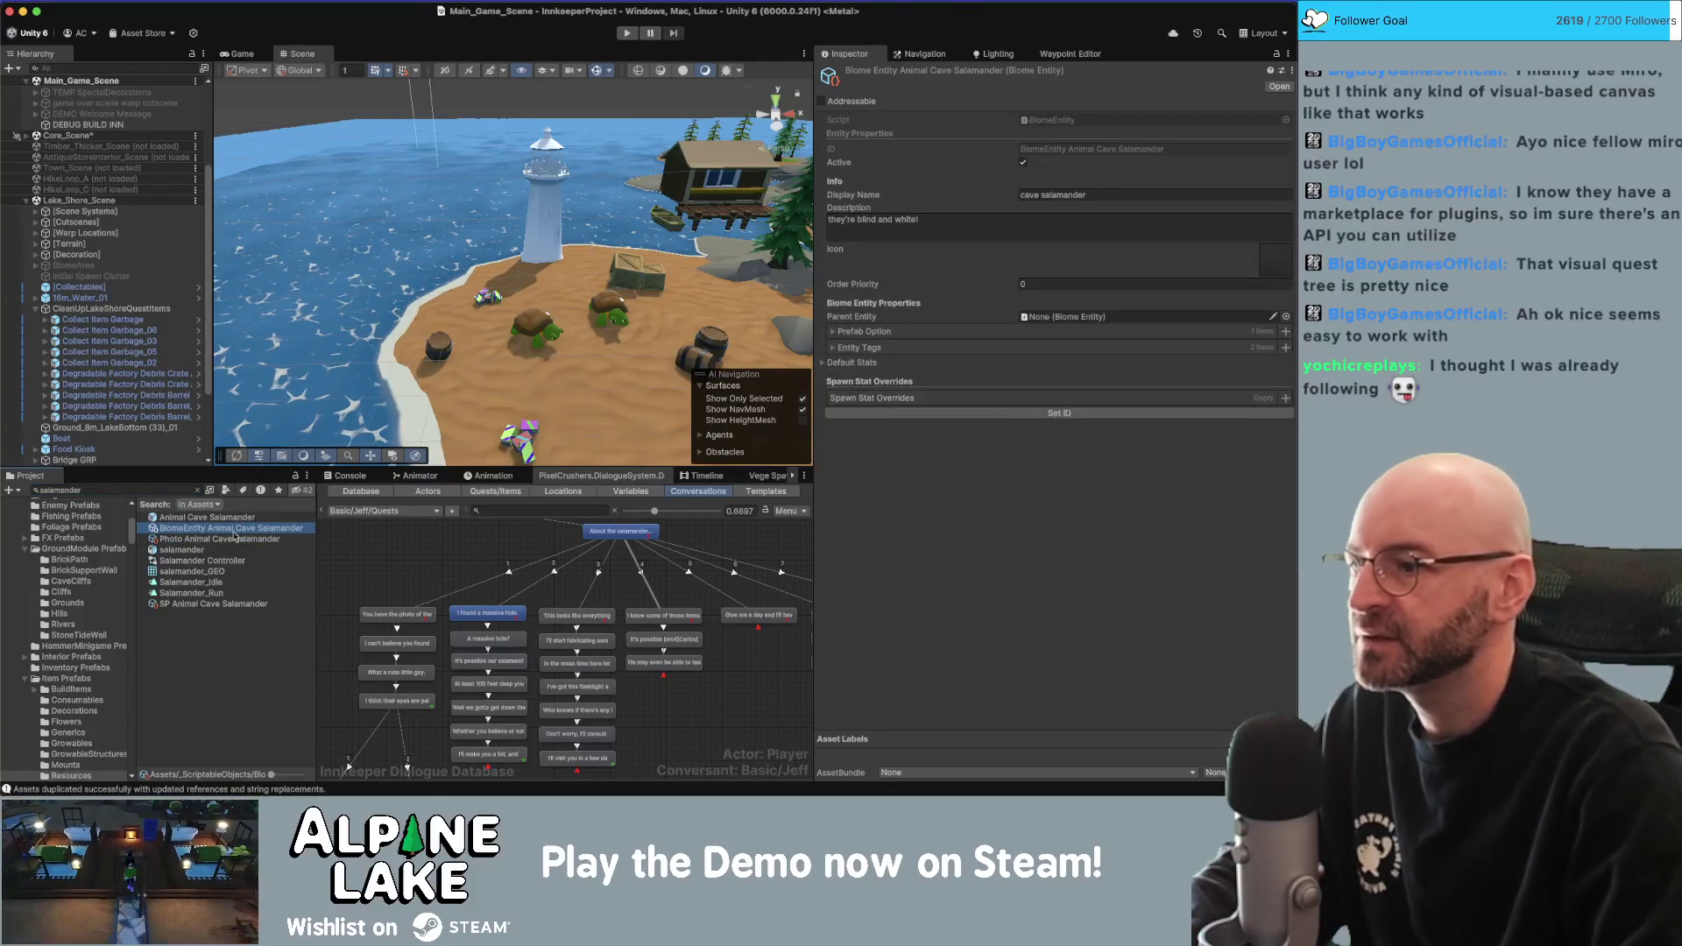
left_click(397, 614)
left_click_drag(535, 714, 296, 714)
Replace 'blind' with 'cave' in the salamander line's Dialogue Text.
left_click(678, 614)
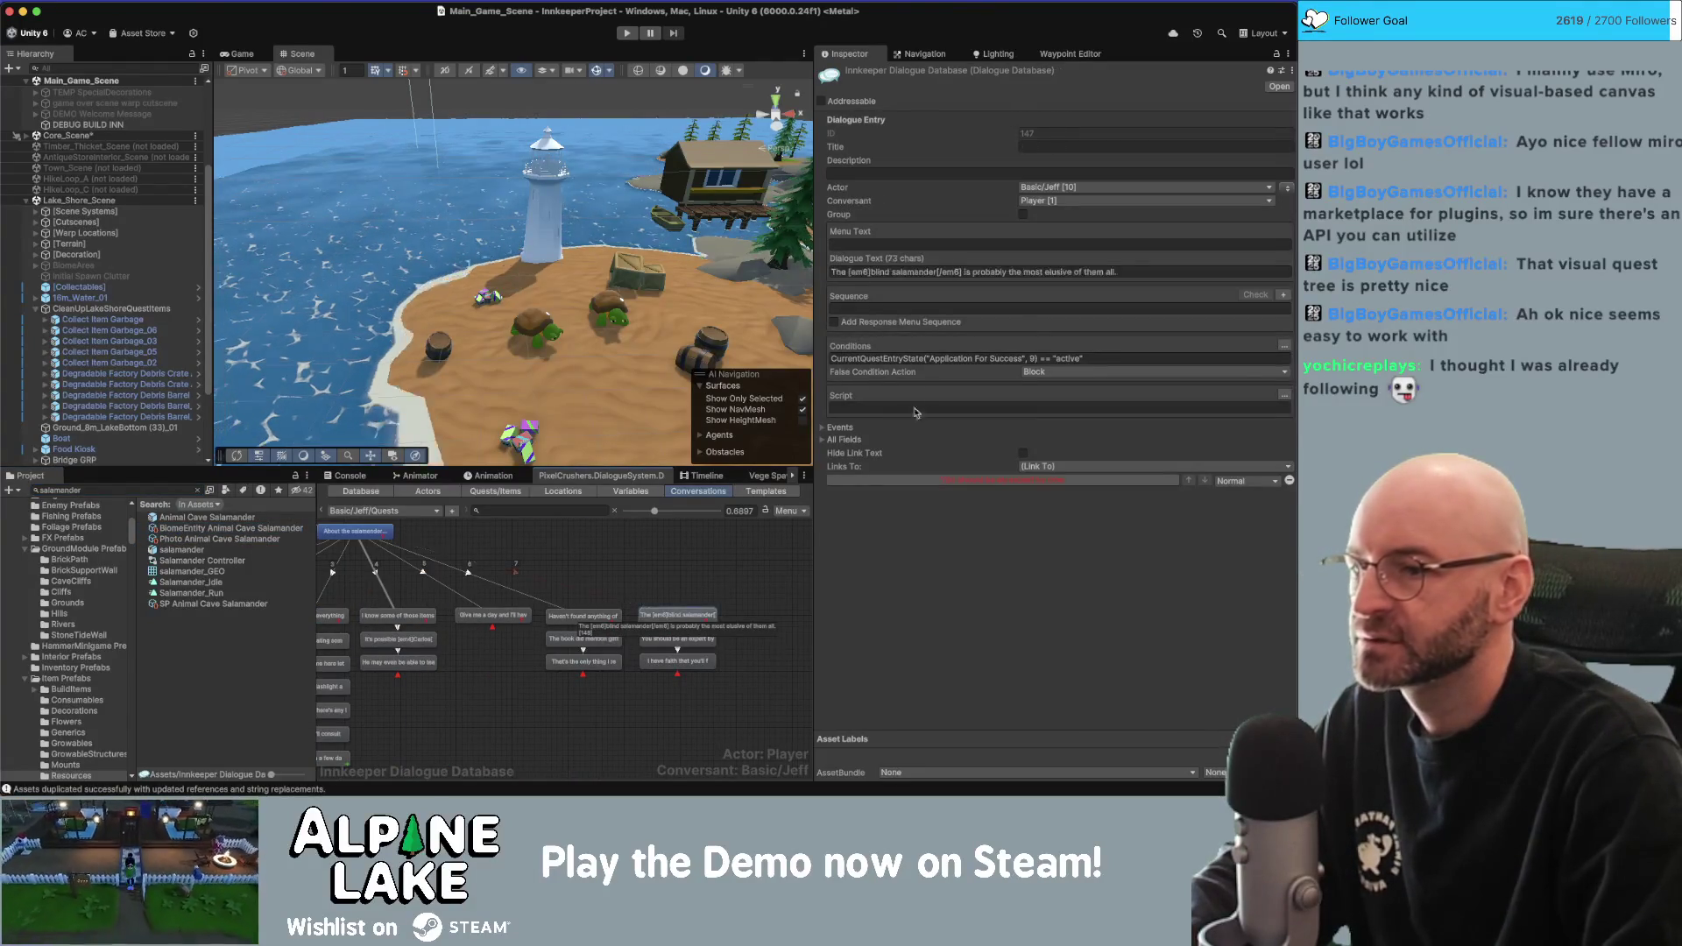
type("cave")
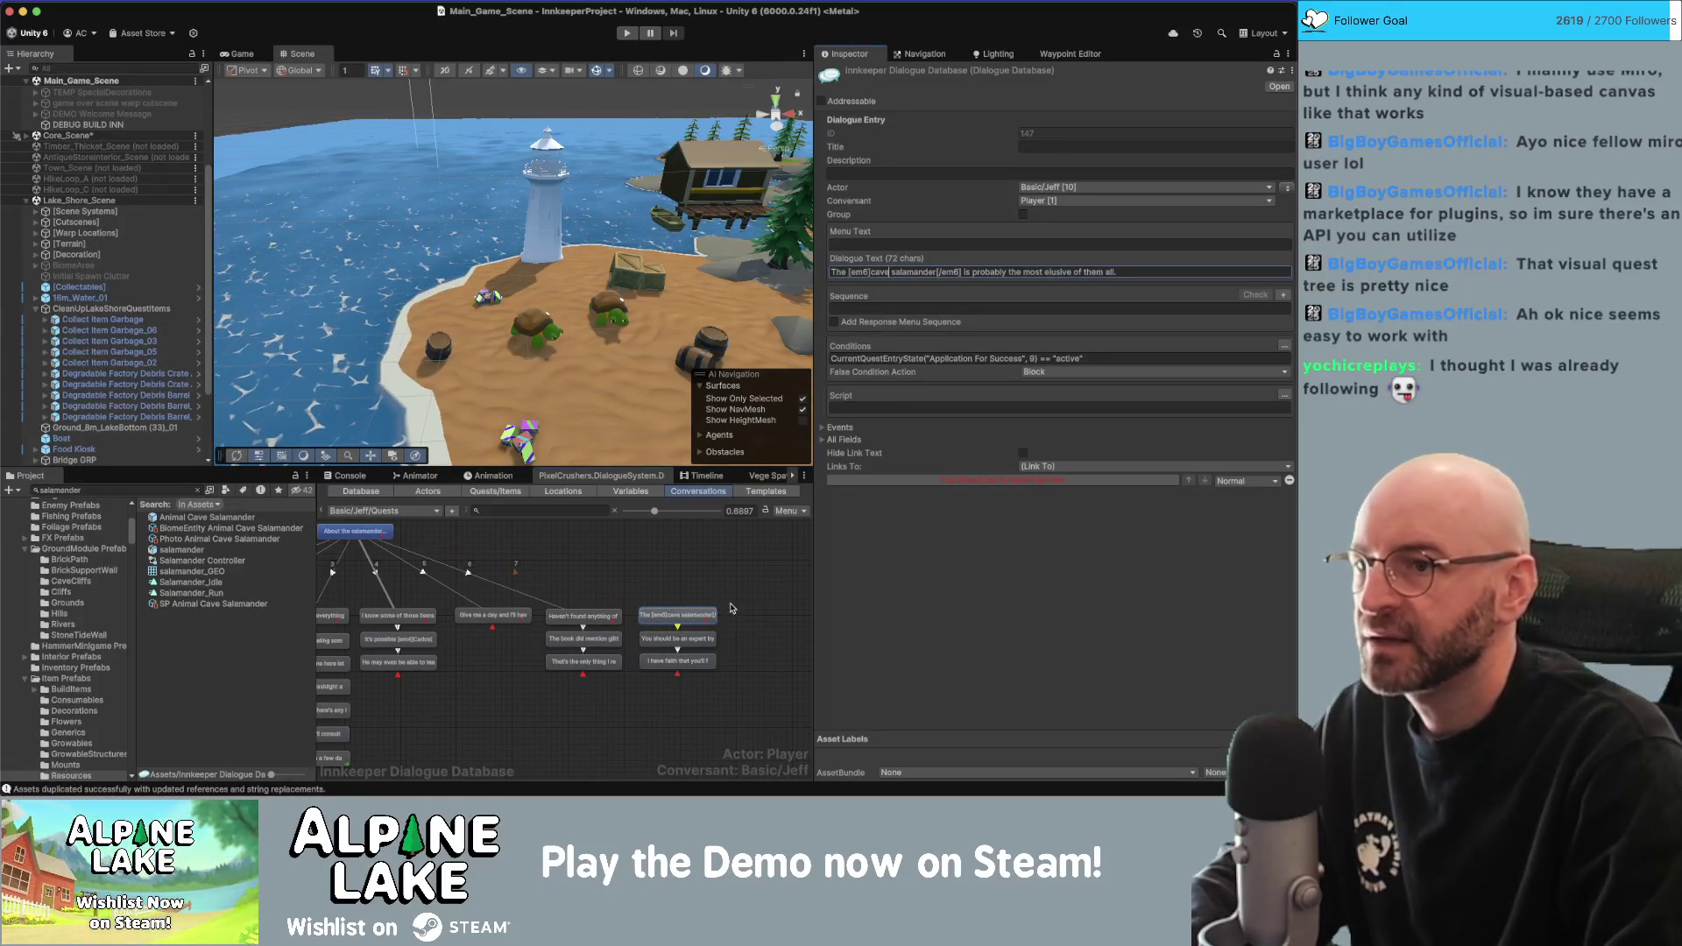
left_click(728, 599)
scroll(633, 664, "left", 5)
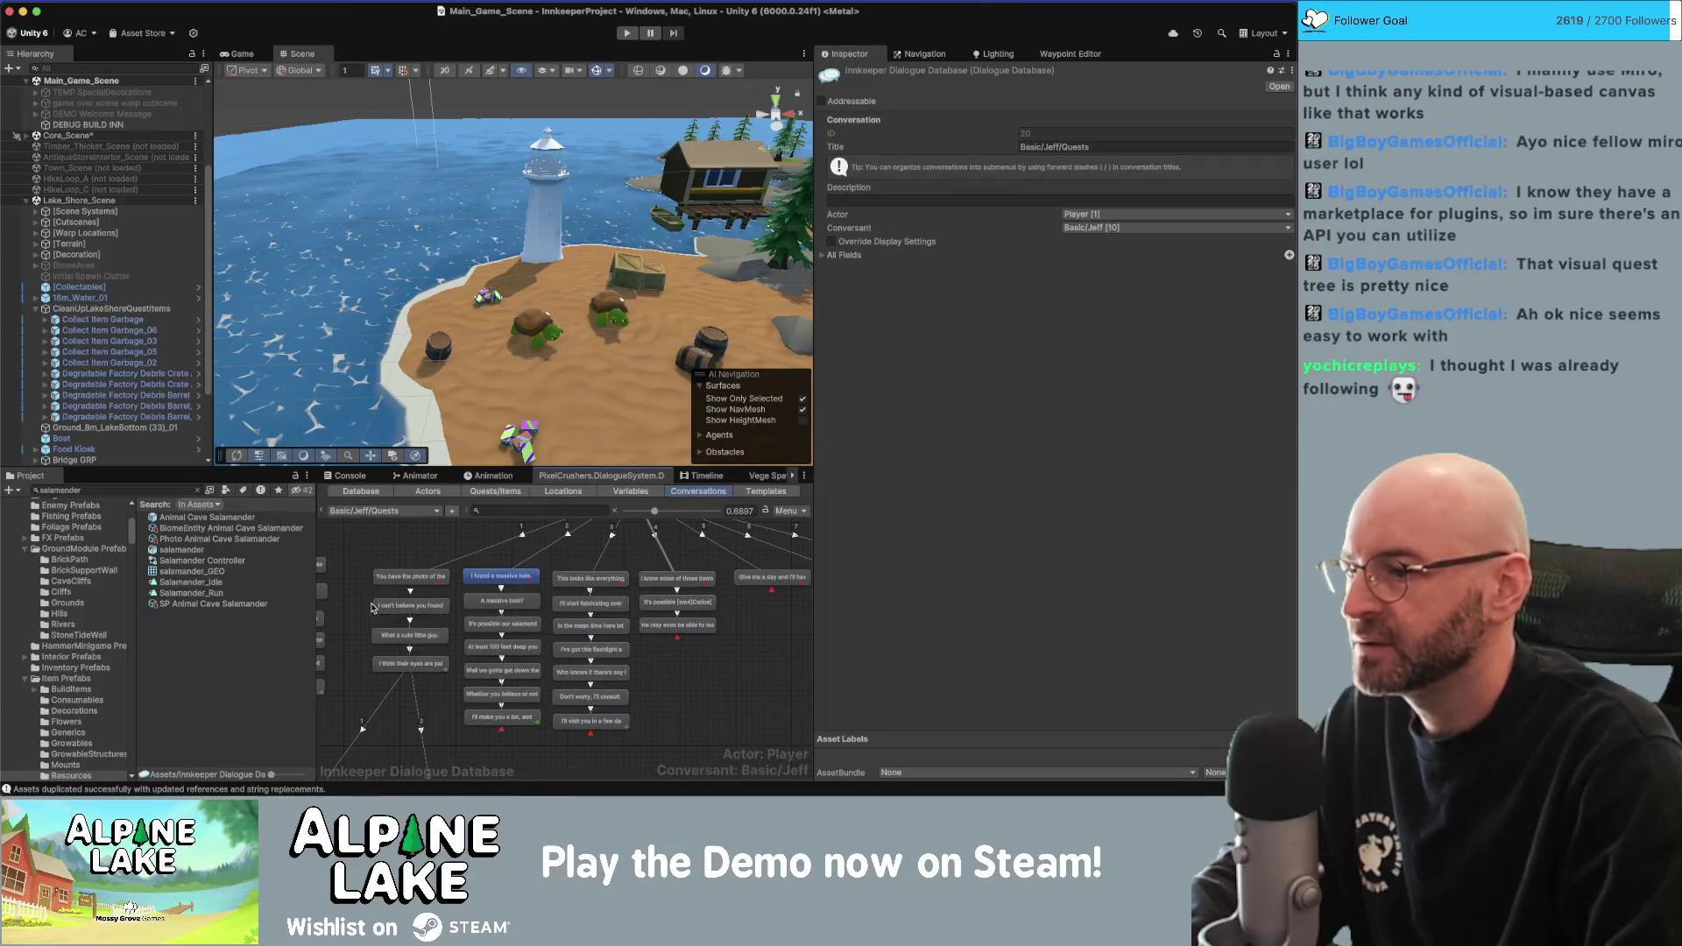
Reword the huge tortoise line to 'quite the [em5]bigole tortoise[/em5]'.
left_click_drag(372, 607, 655, 635)
scroll(344, 694, "up", 2)
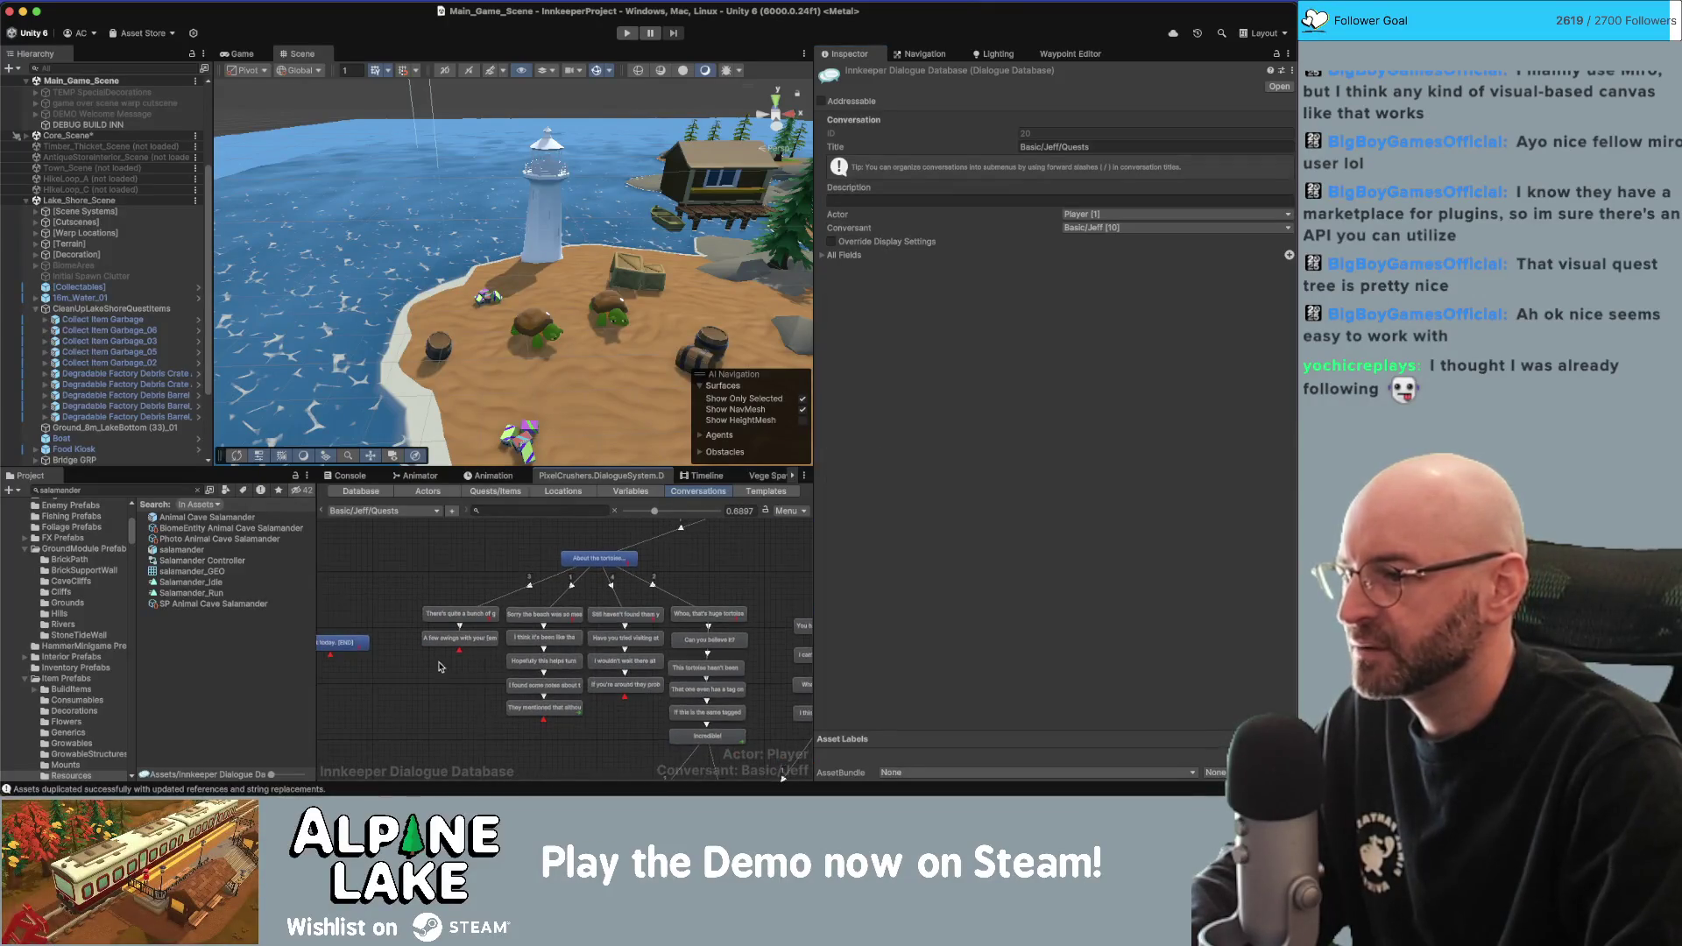
left_click(461, 612)
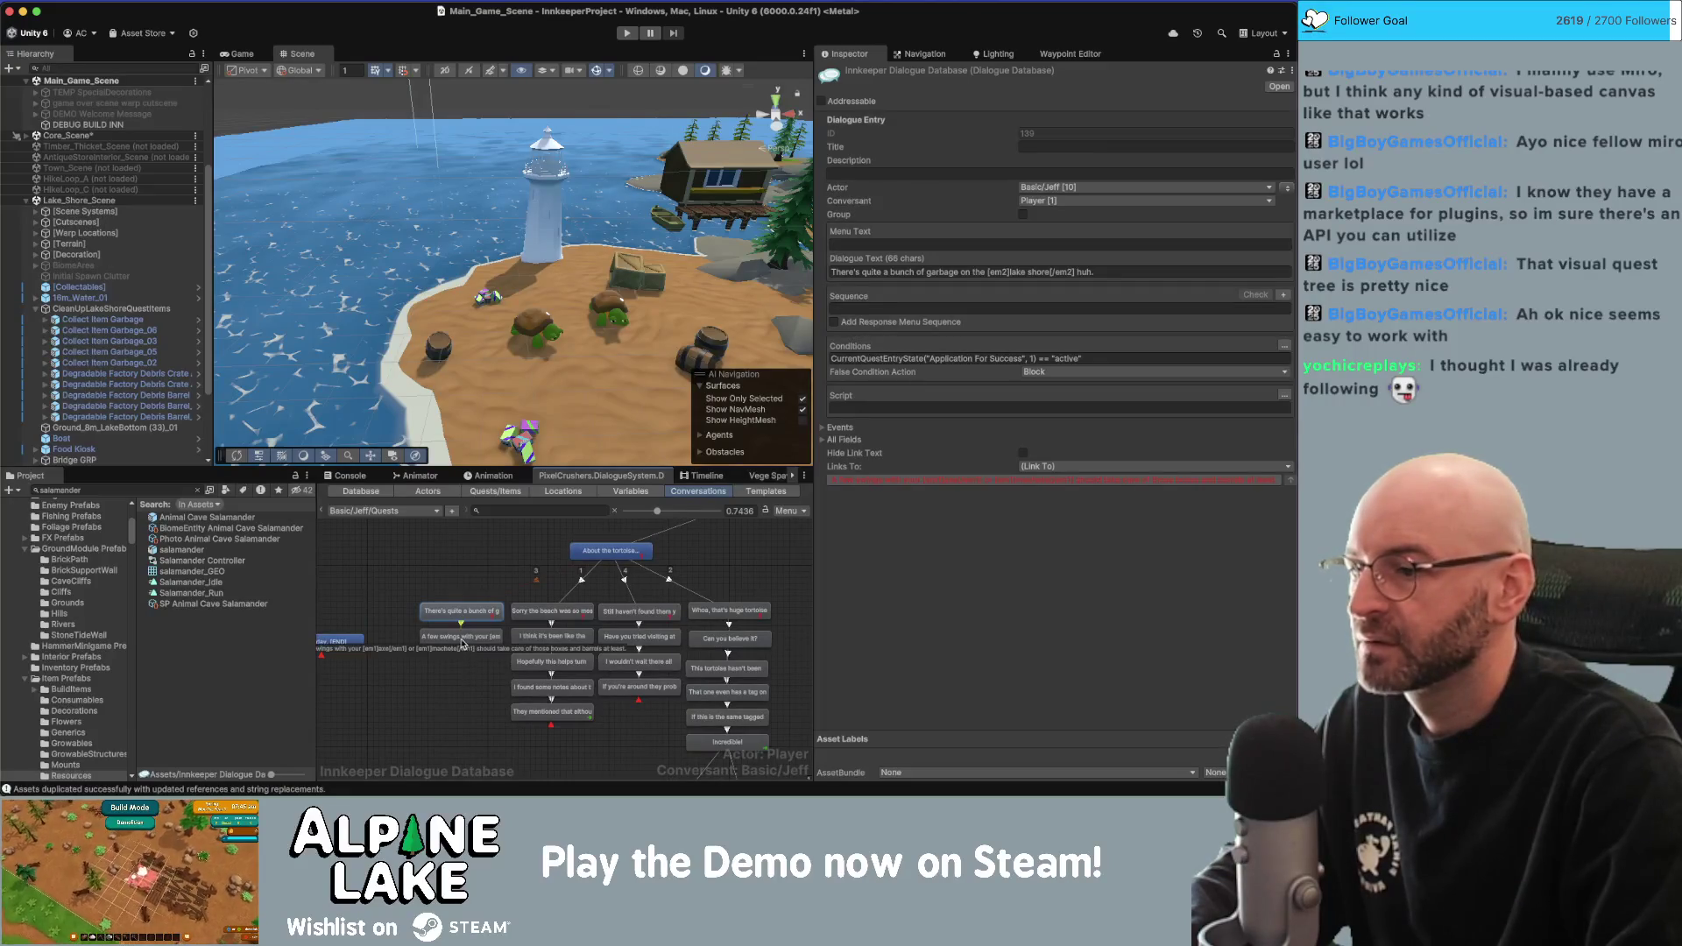
left_click_drag(613, 675, 555, 667)
left_click(672, 601)
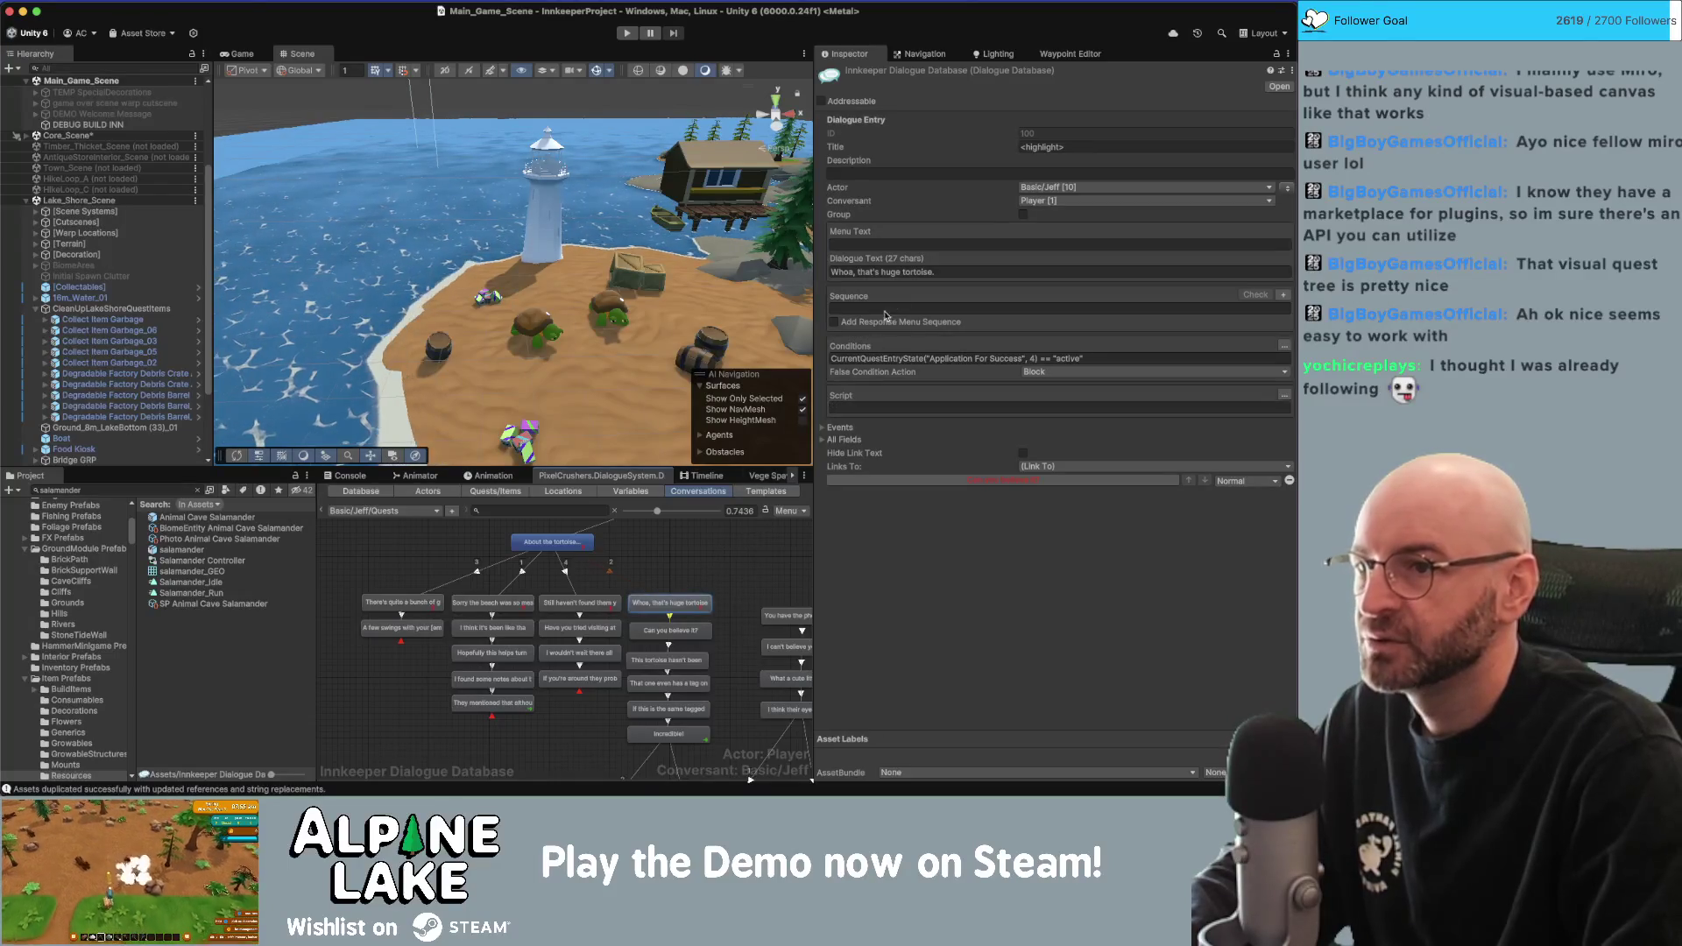
type("l")
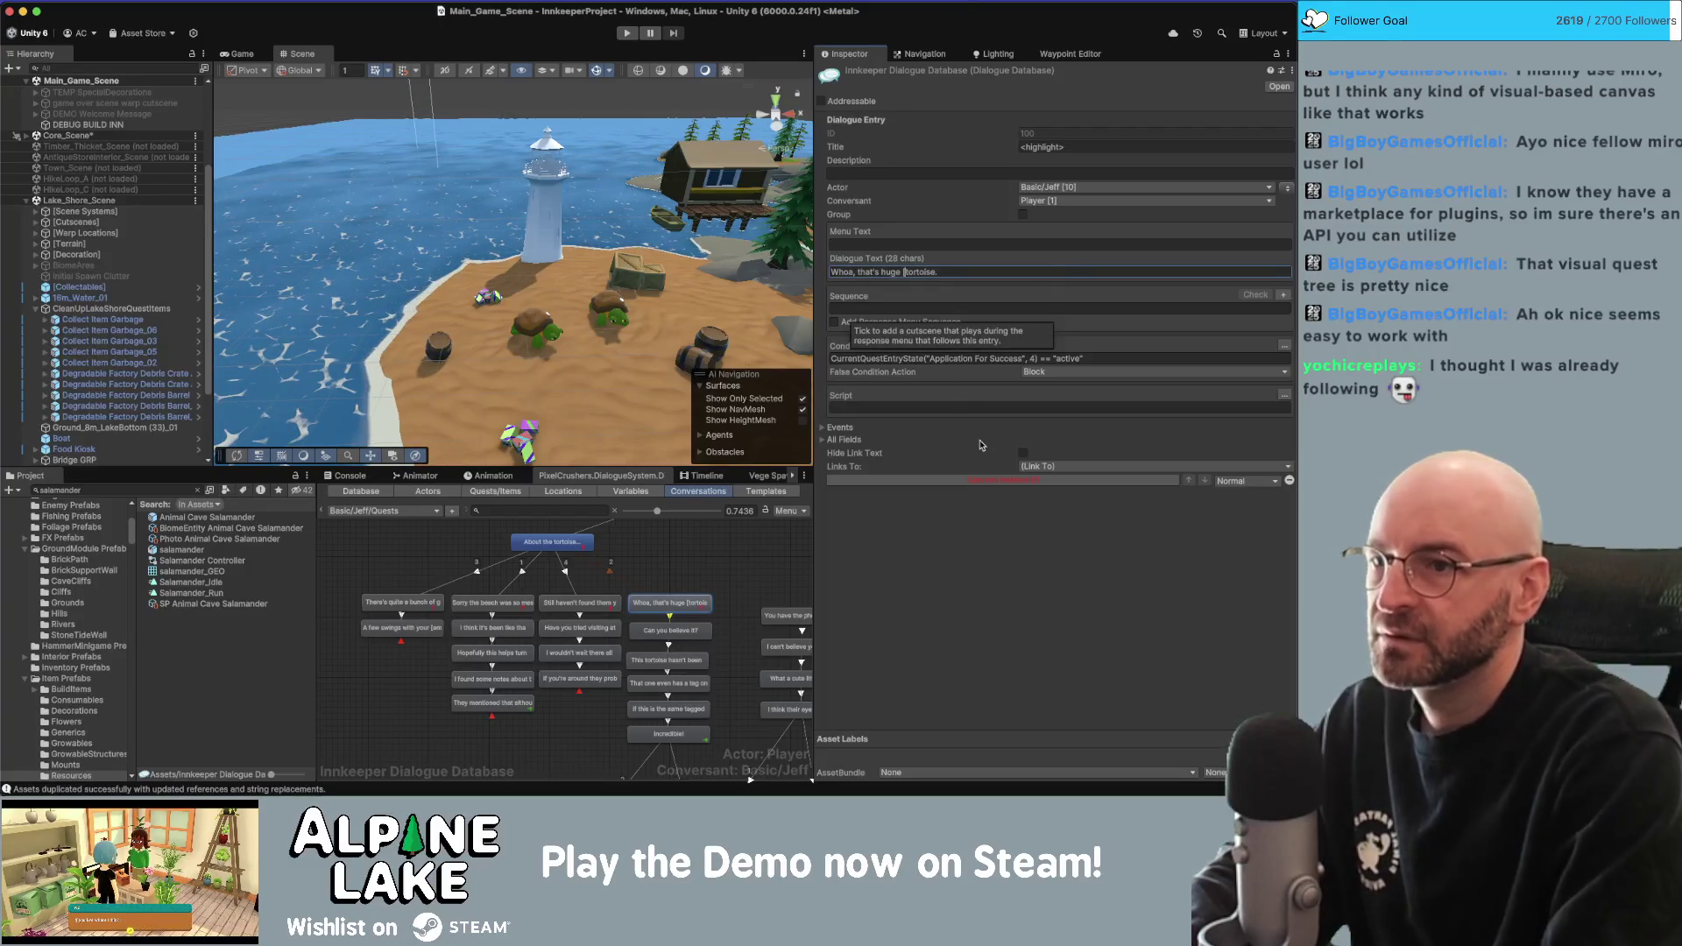
type("em5]")
key("End")
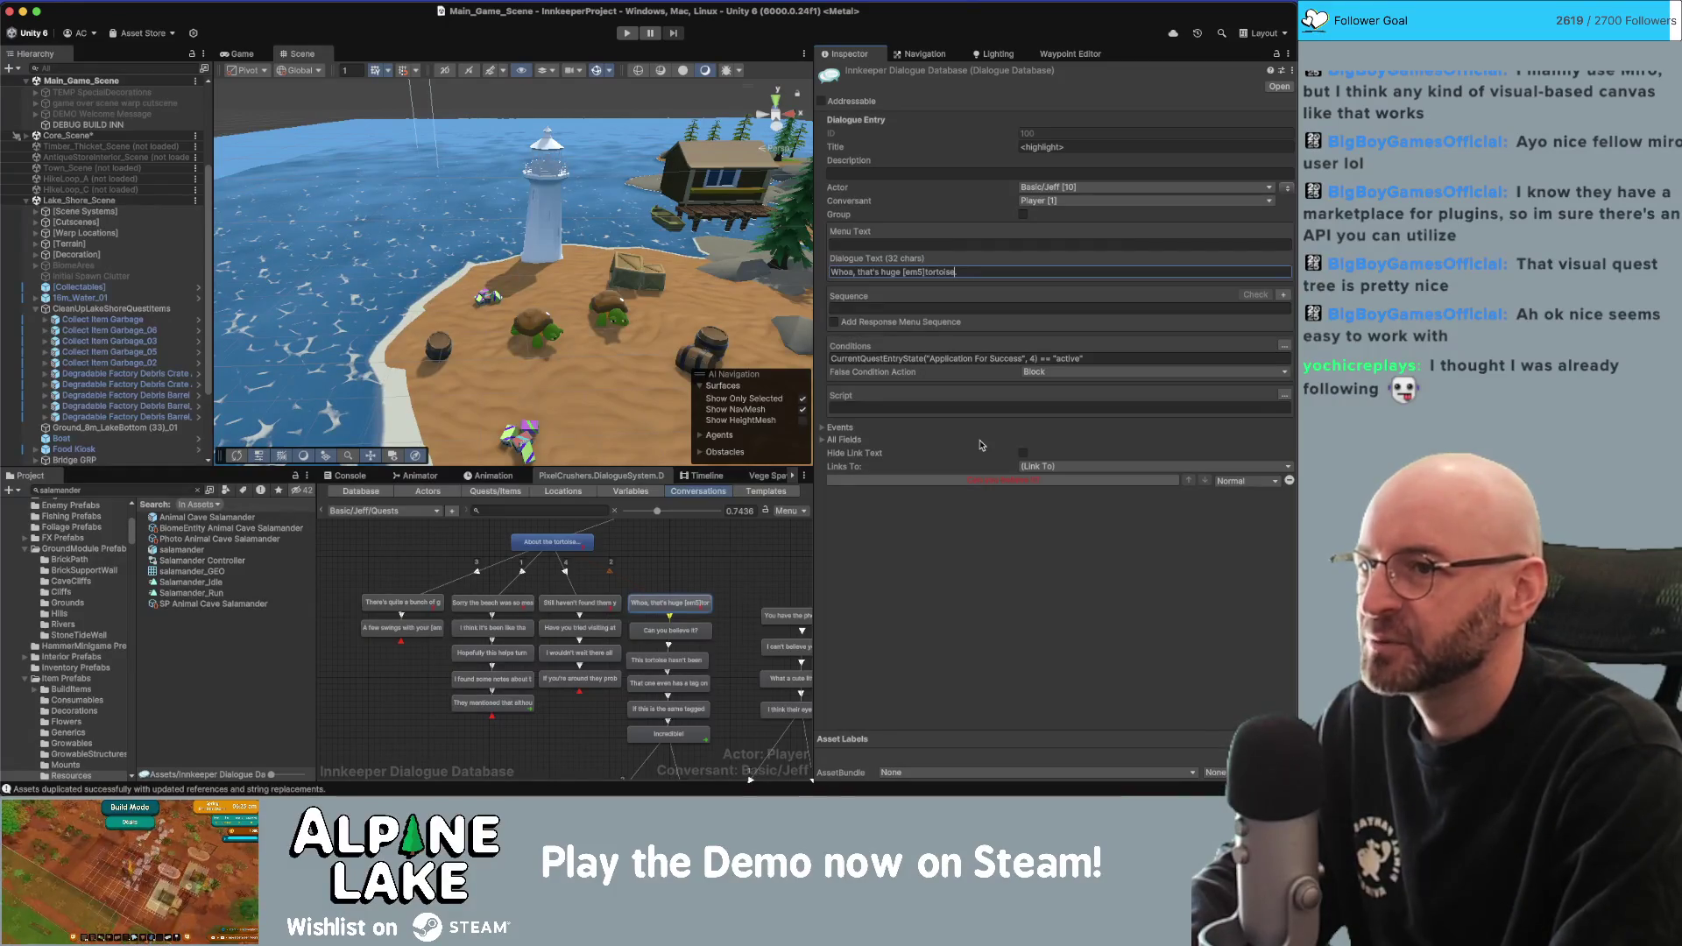
type("[/em5]")
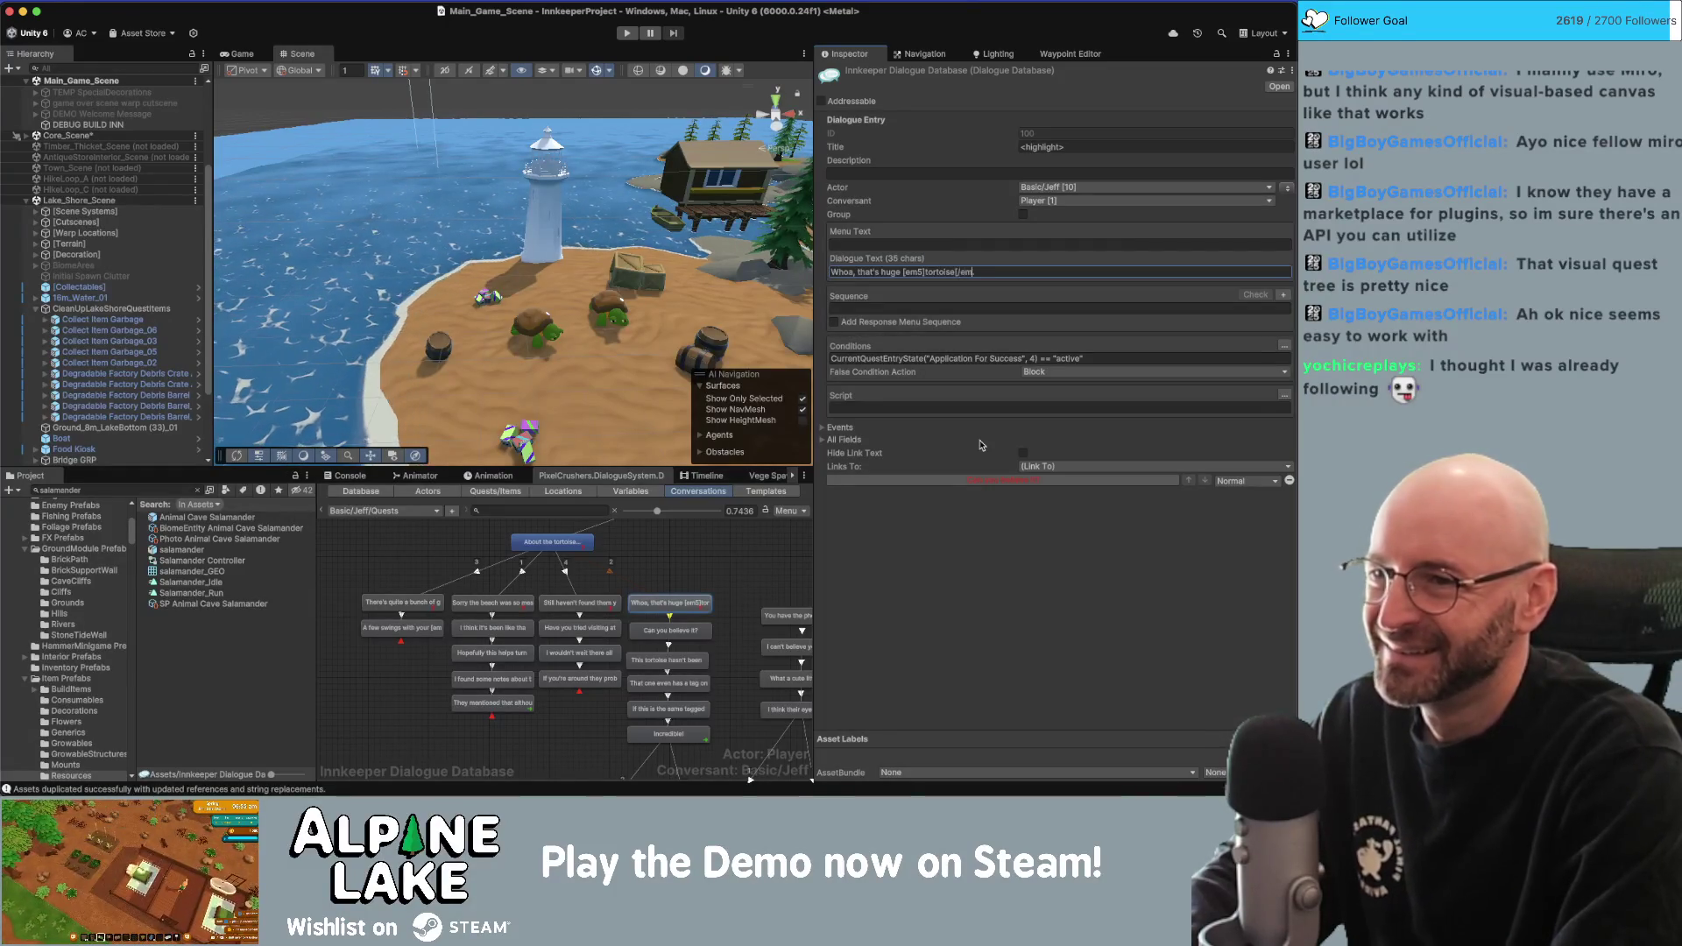
key("Left")
key("Left")
key("Left")
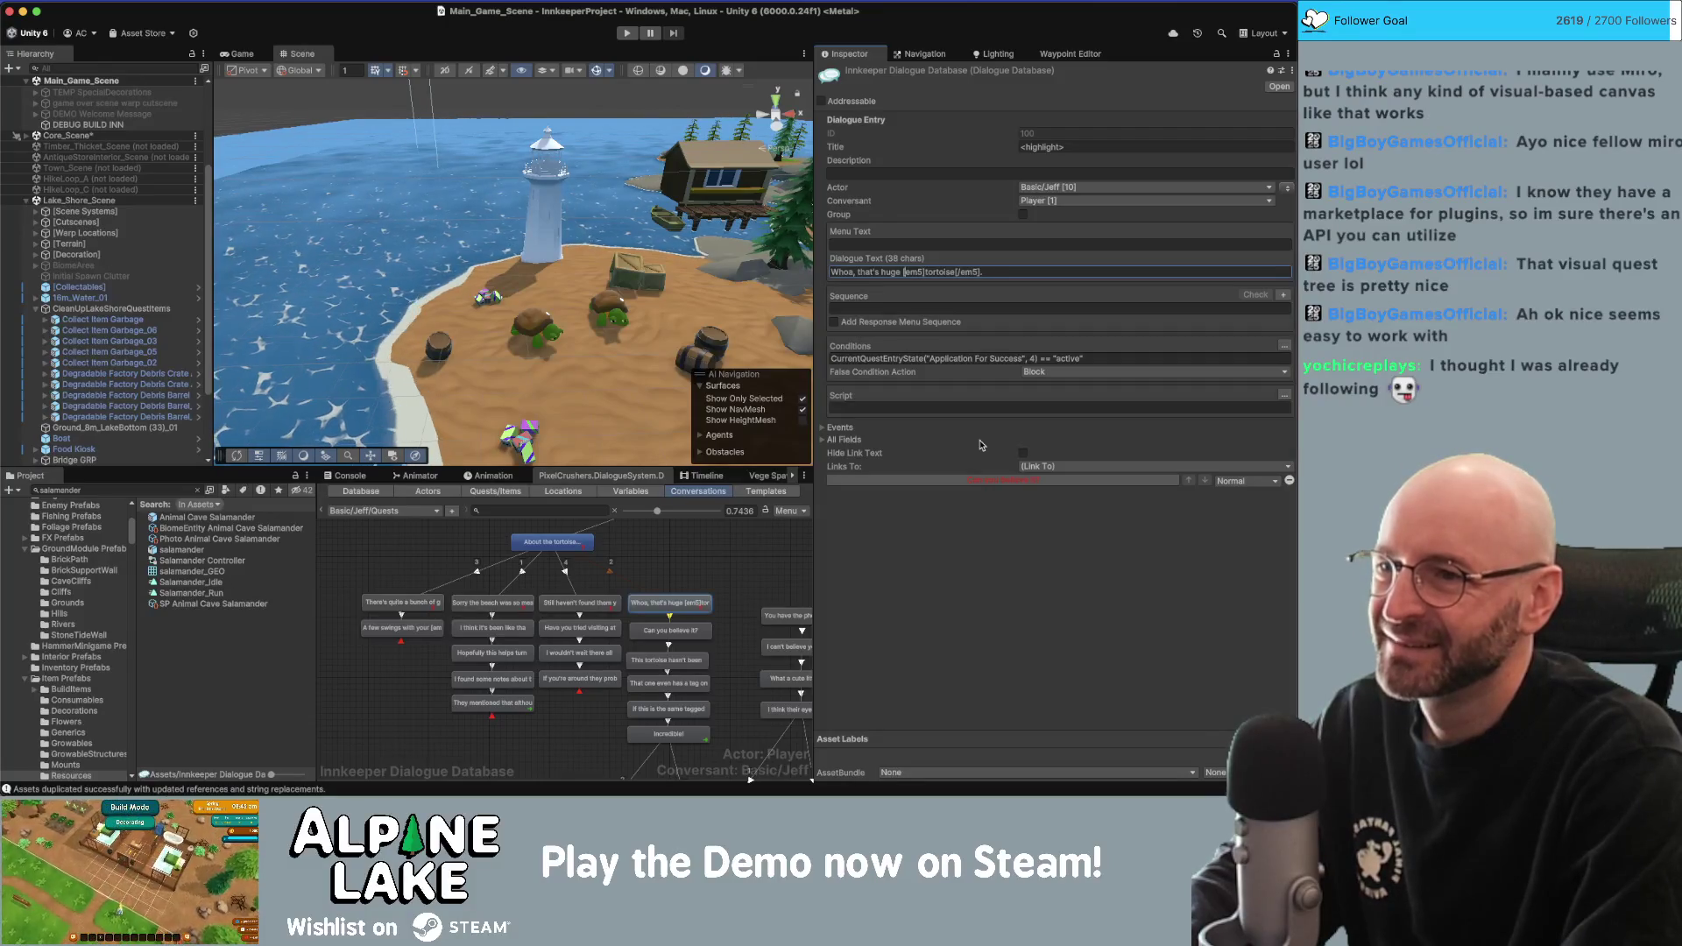
key("BackSpace")
key("BackSpace")
key("BackSpace")
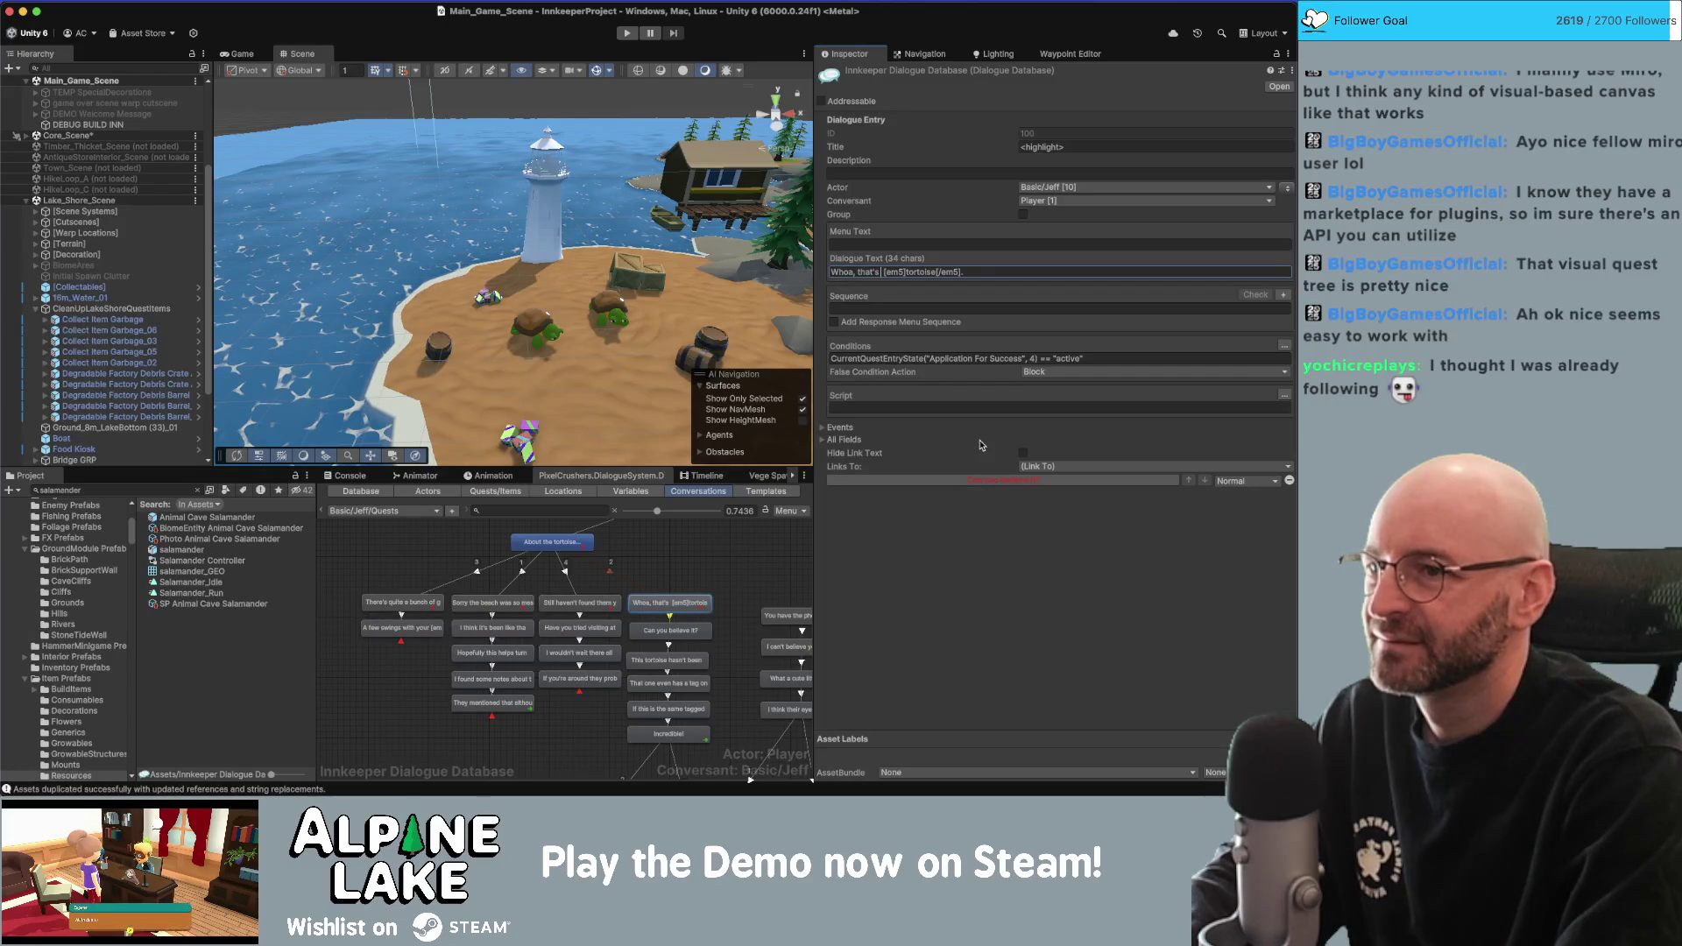
type("quite the [em5]")
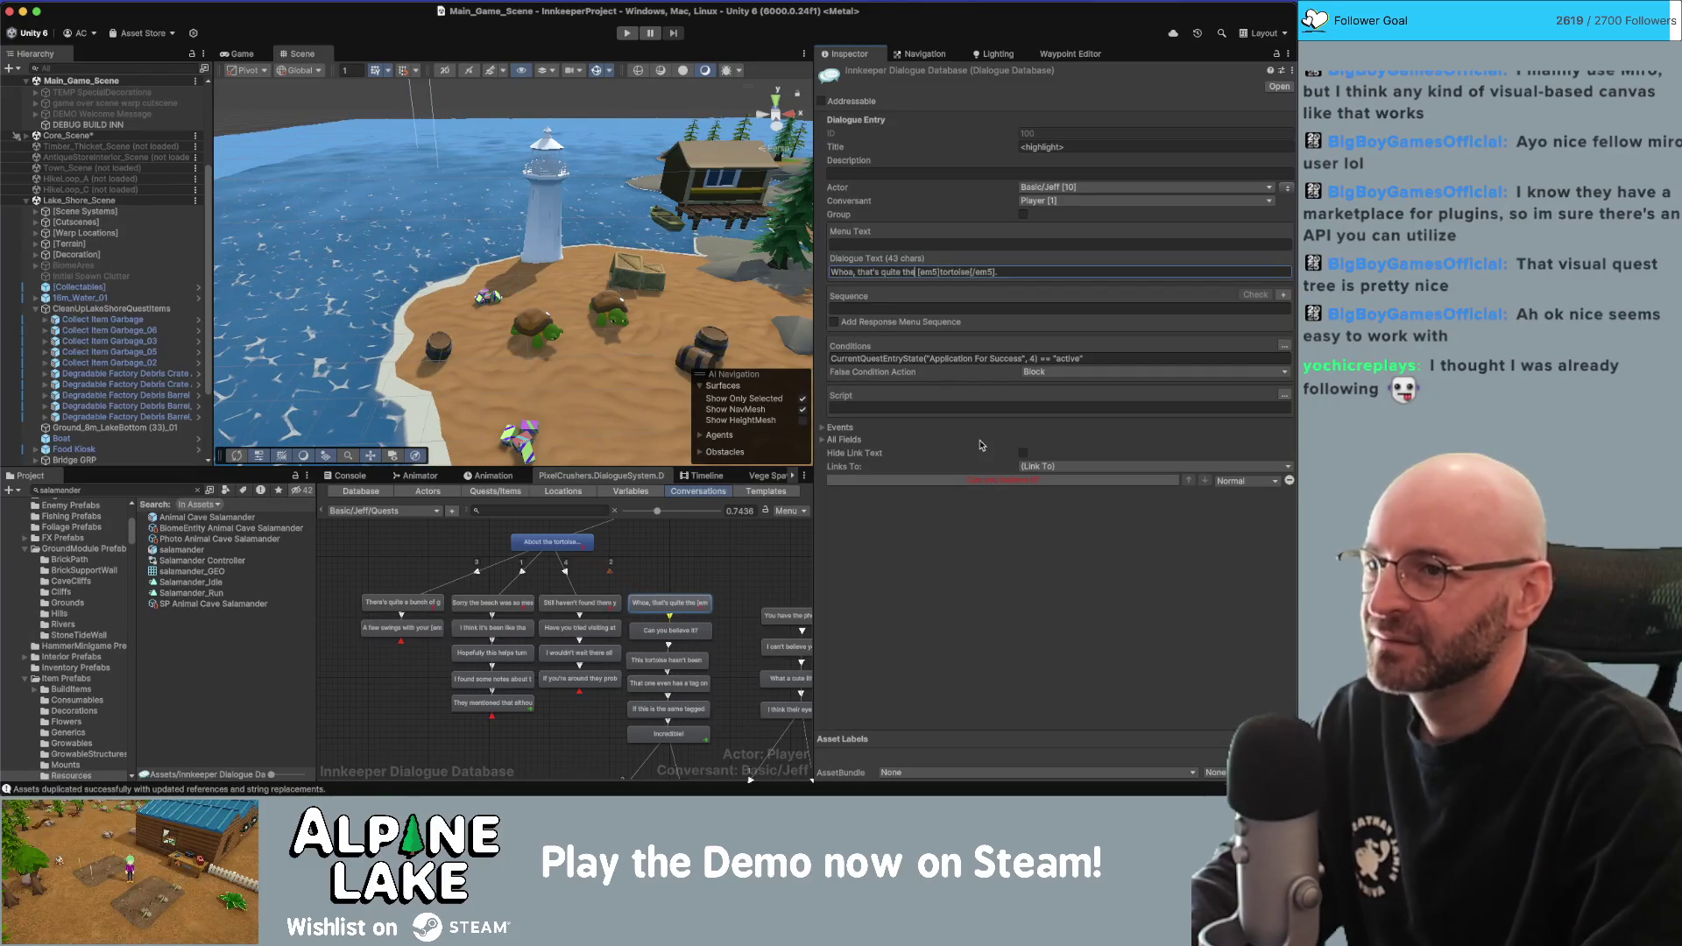
type("bigole")
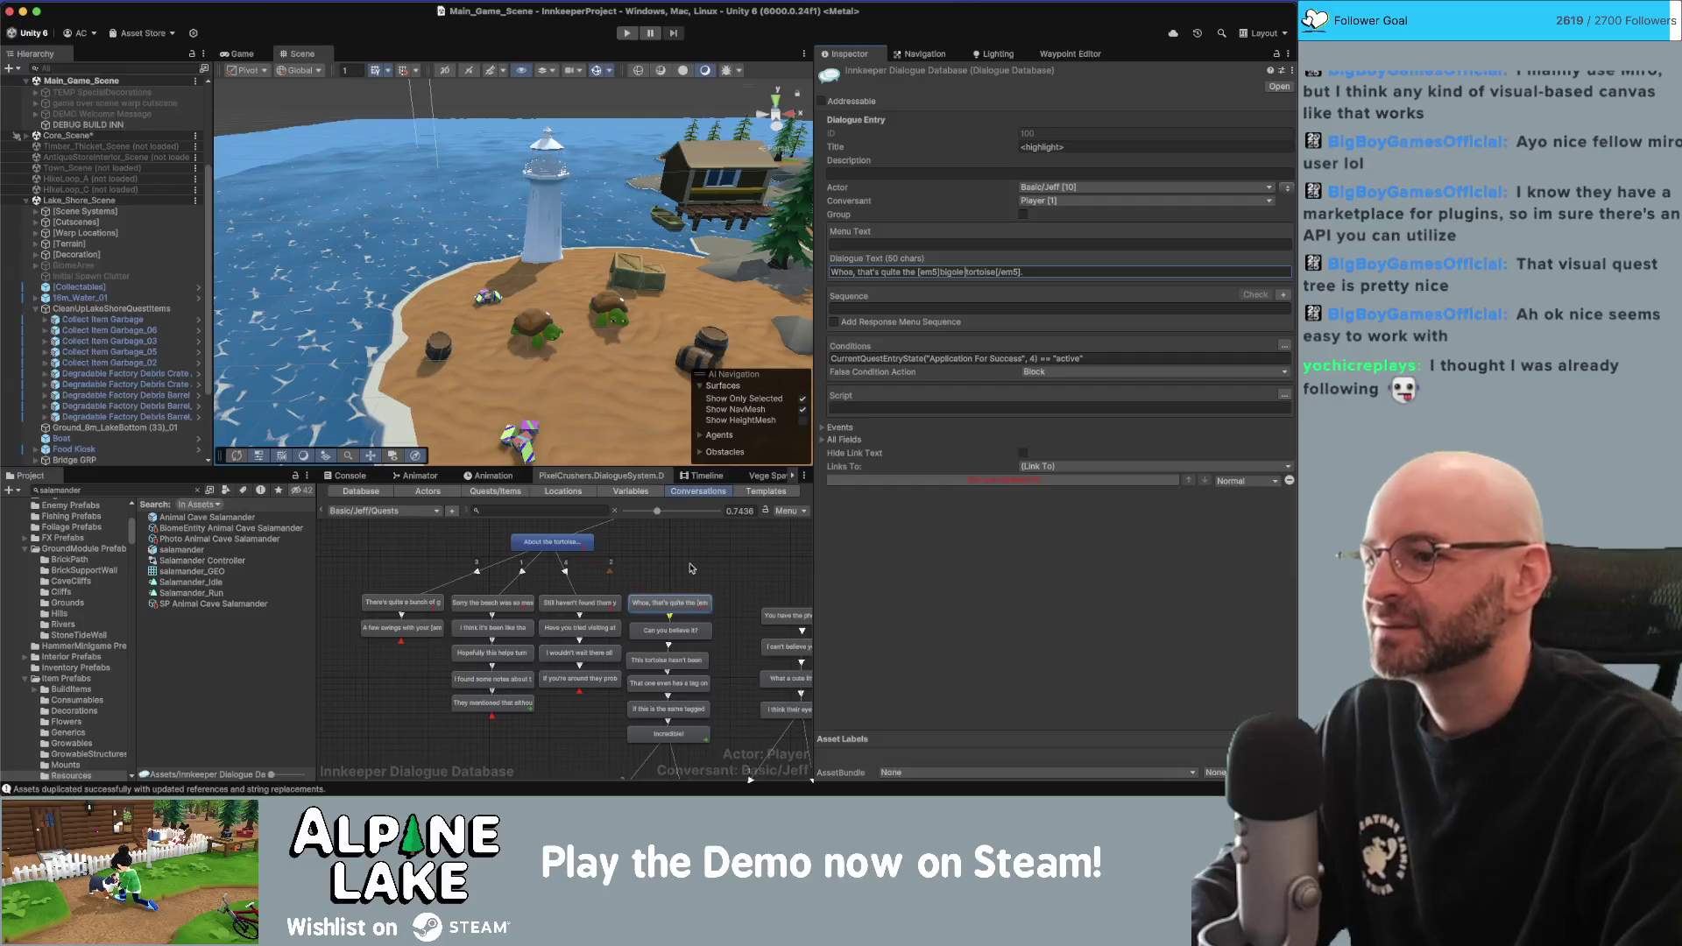
left_click(689, 616)
Change the tag line to 'It even has a tag on its shell'.
left_click(687, 632)
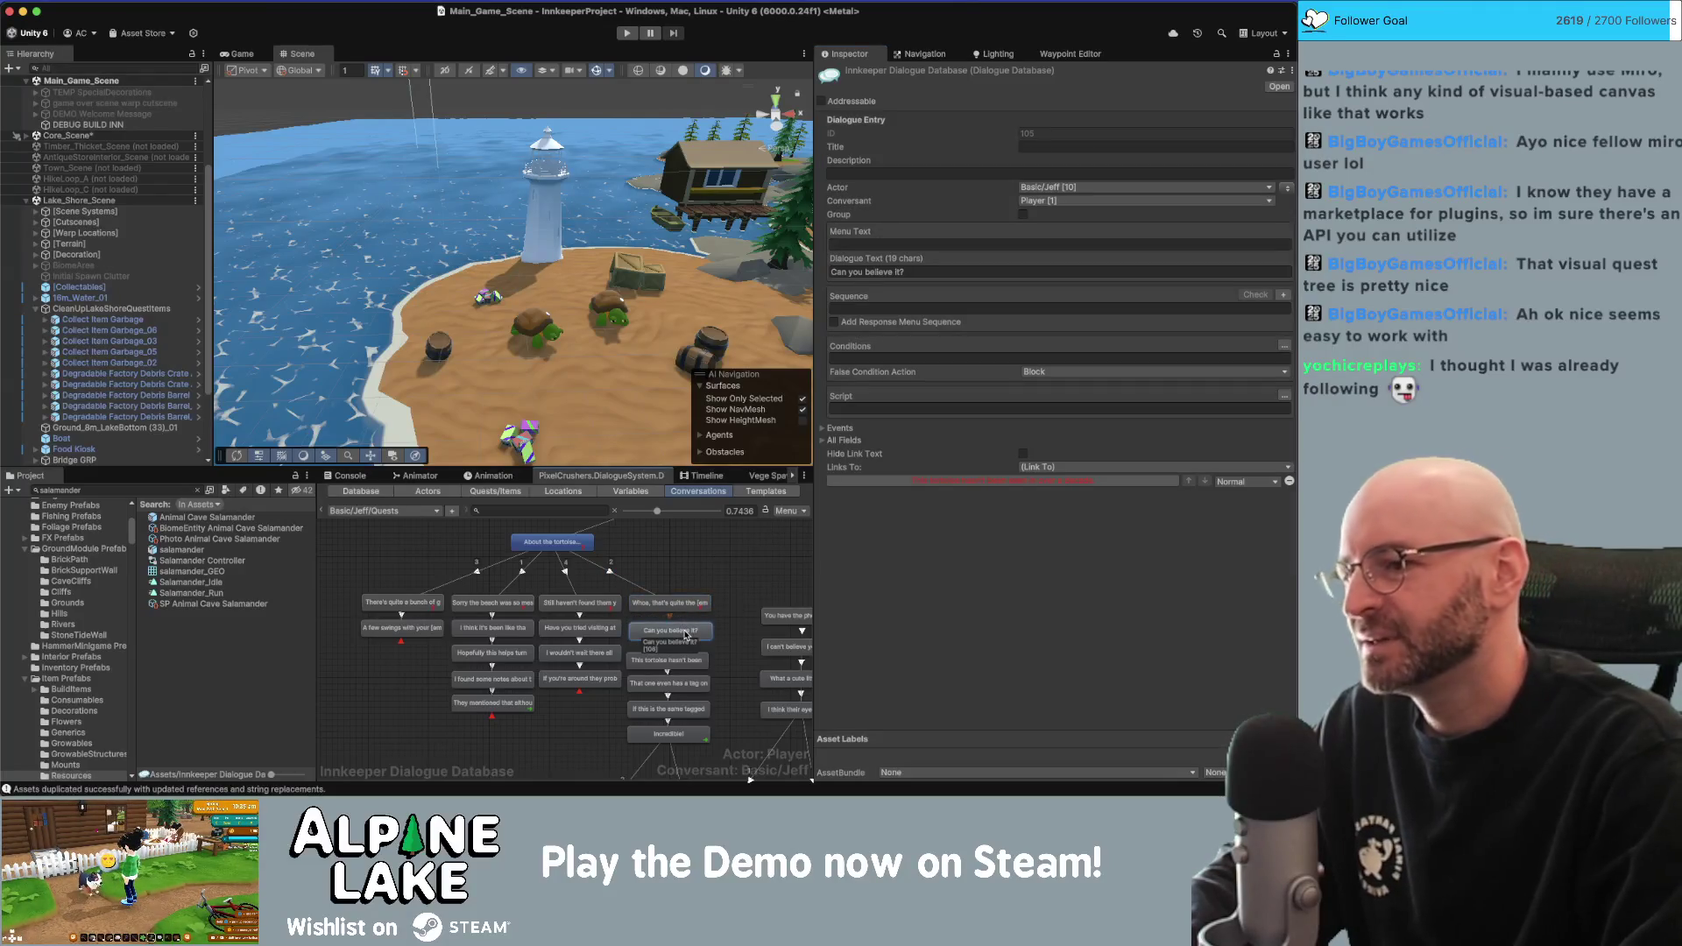
left_click(683, 660)
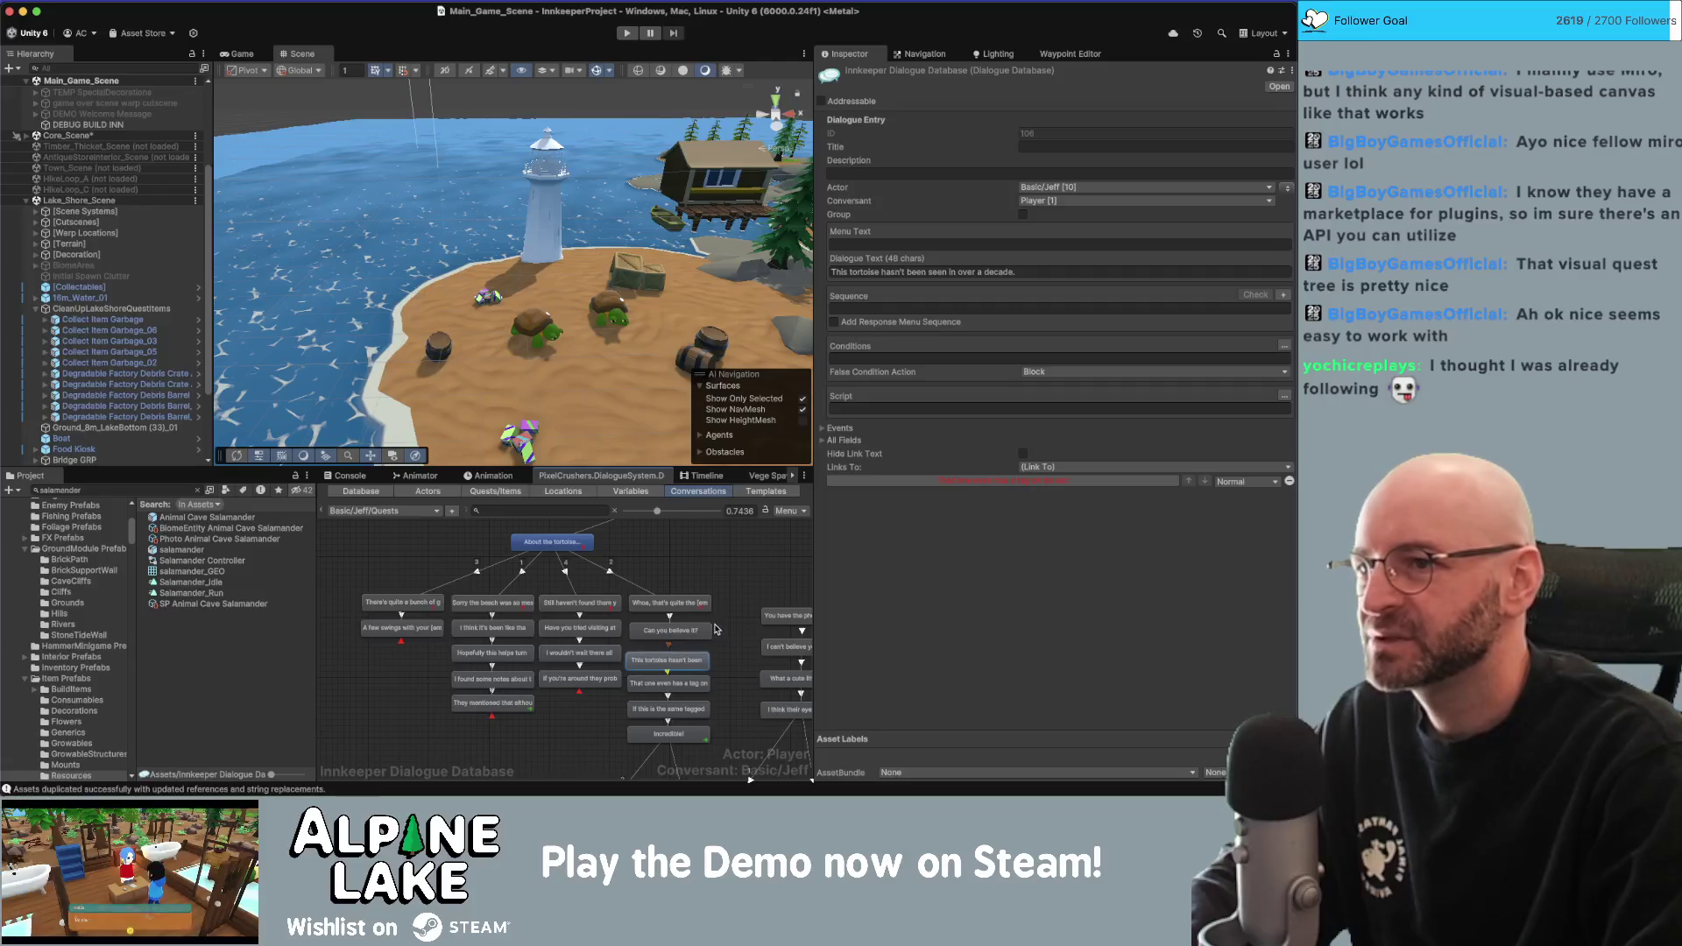
left_click_drag(722, 629, 675, 583)
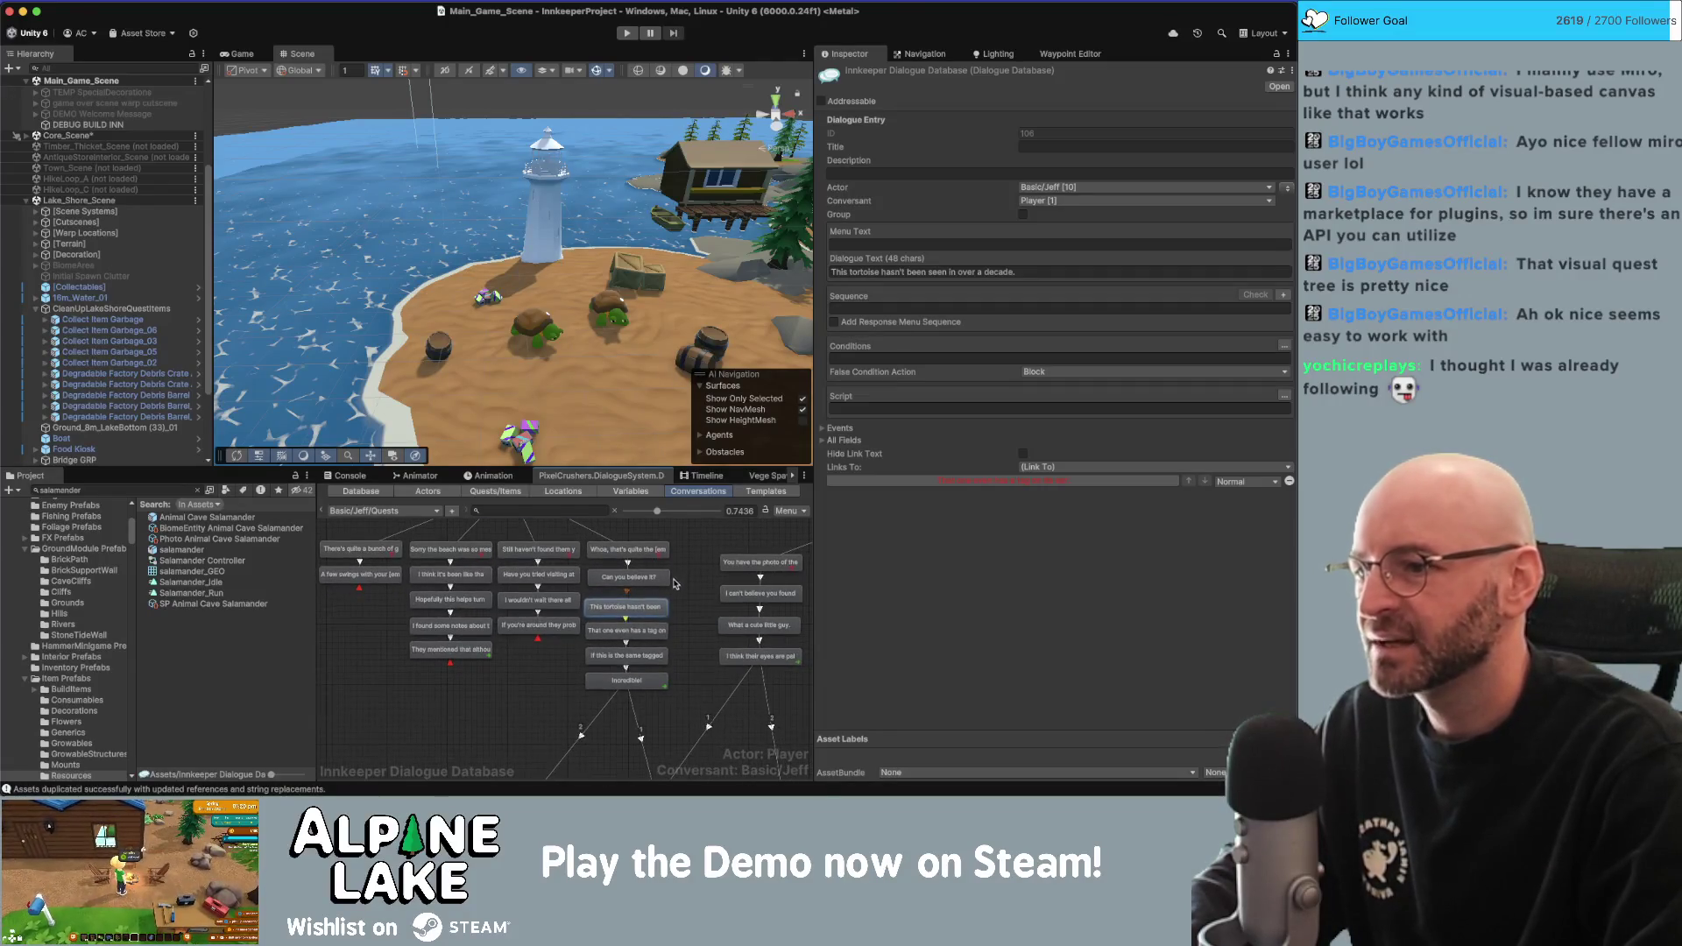
left_click(637, 635)
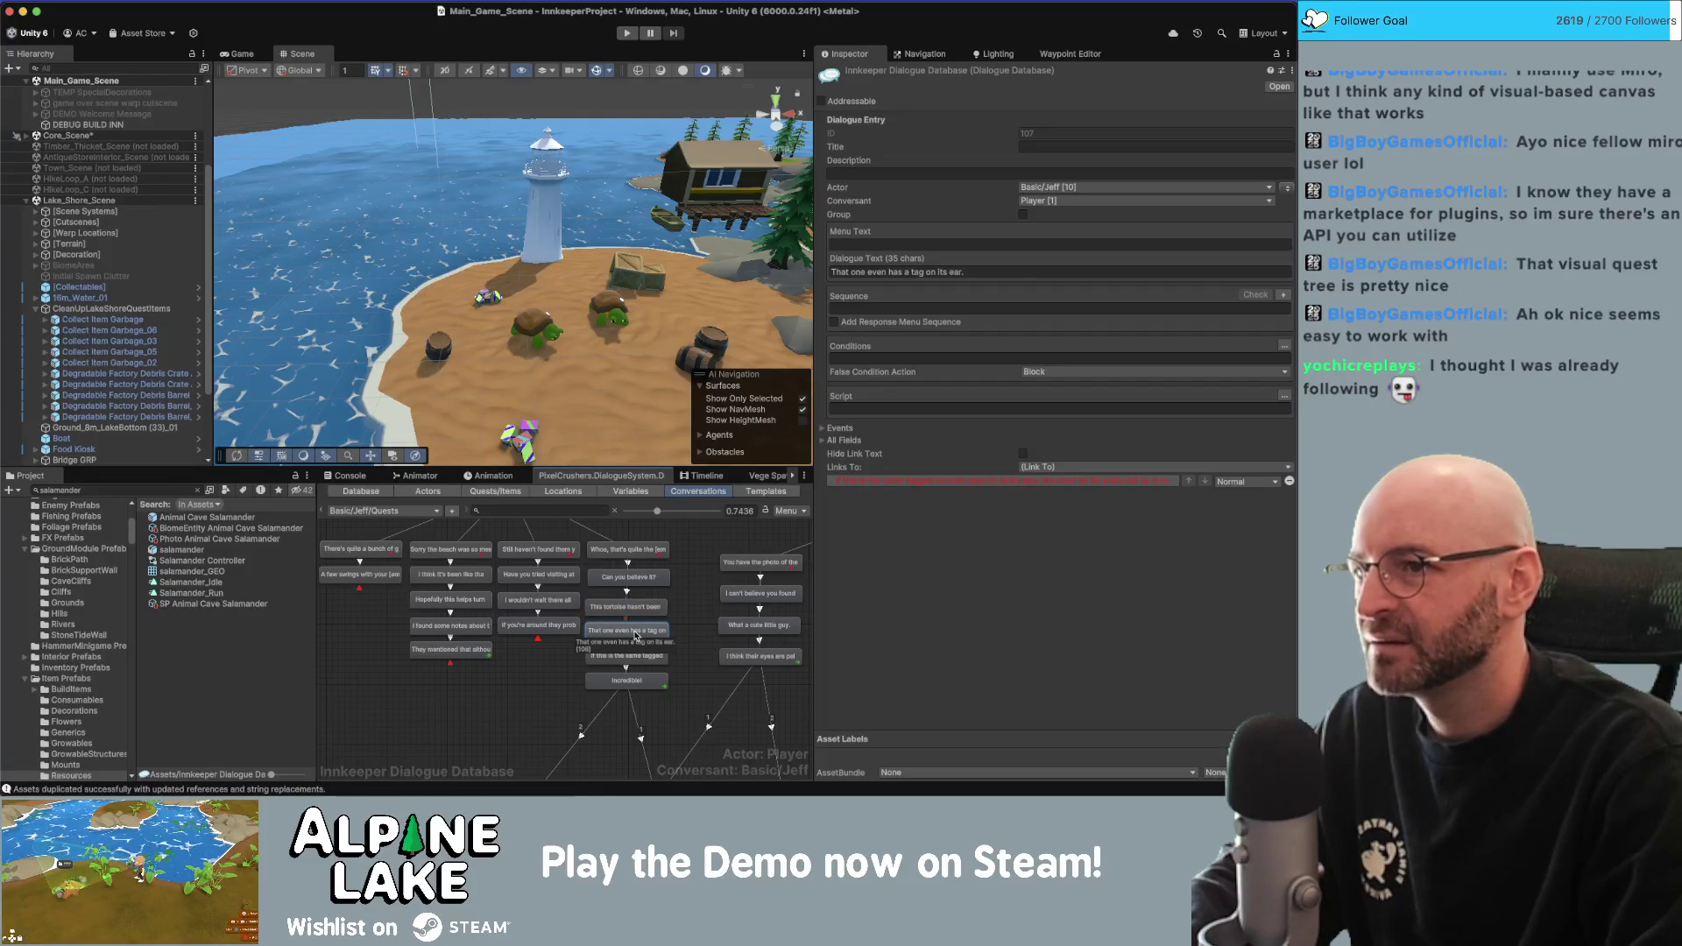
left_click(629, 628)
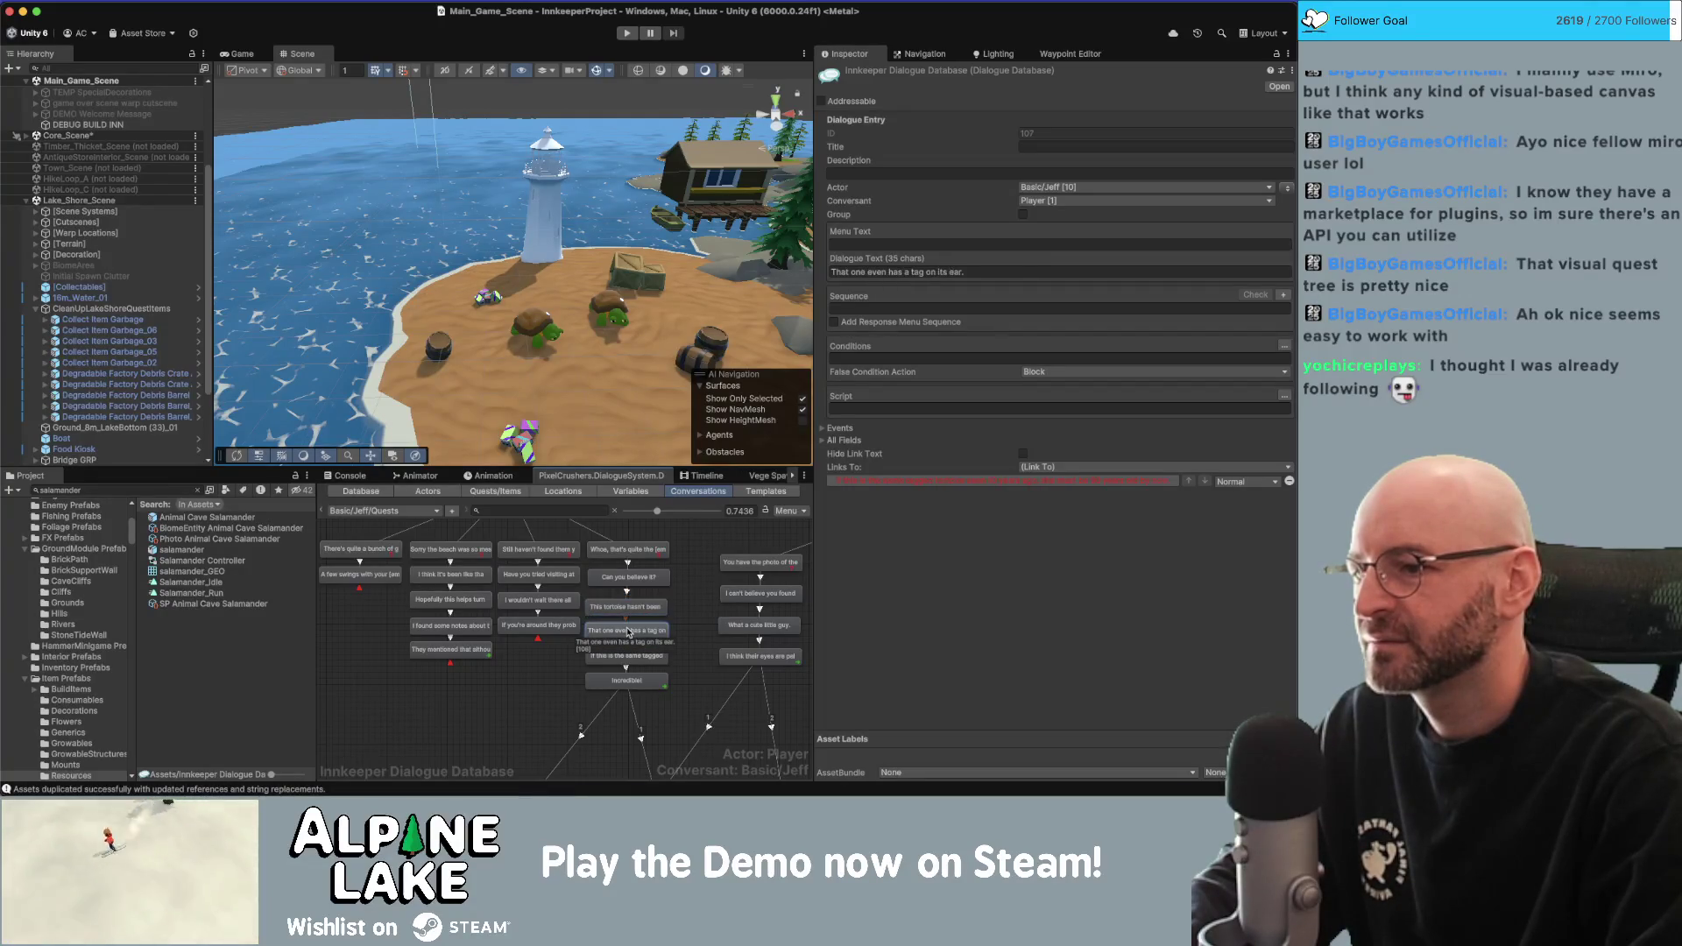
left_click(938, 271)
key("shift+alt+Right")
key("shift+alt+Right")
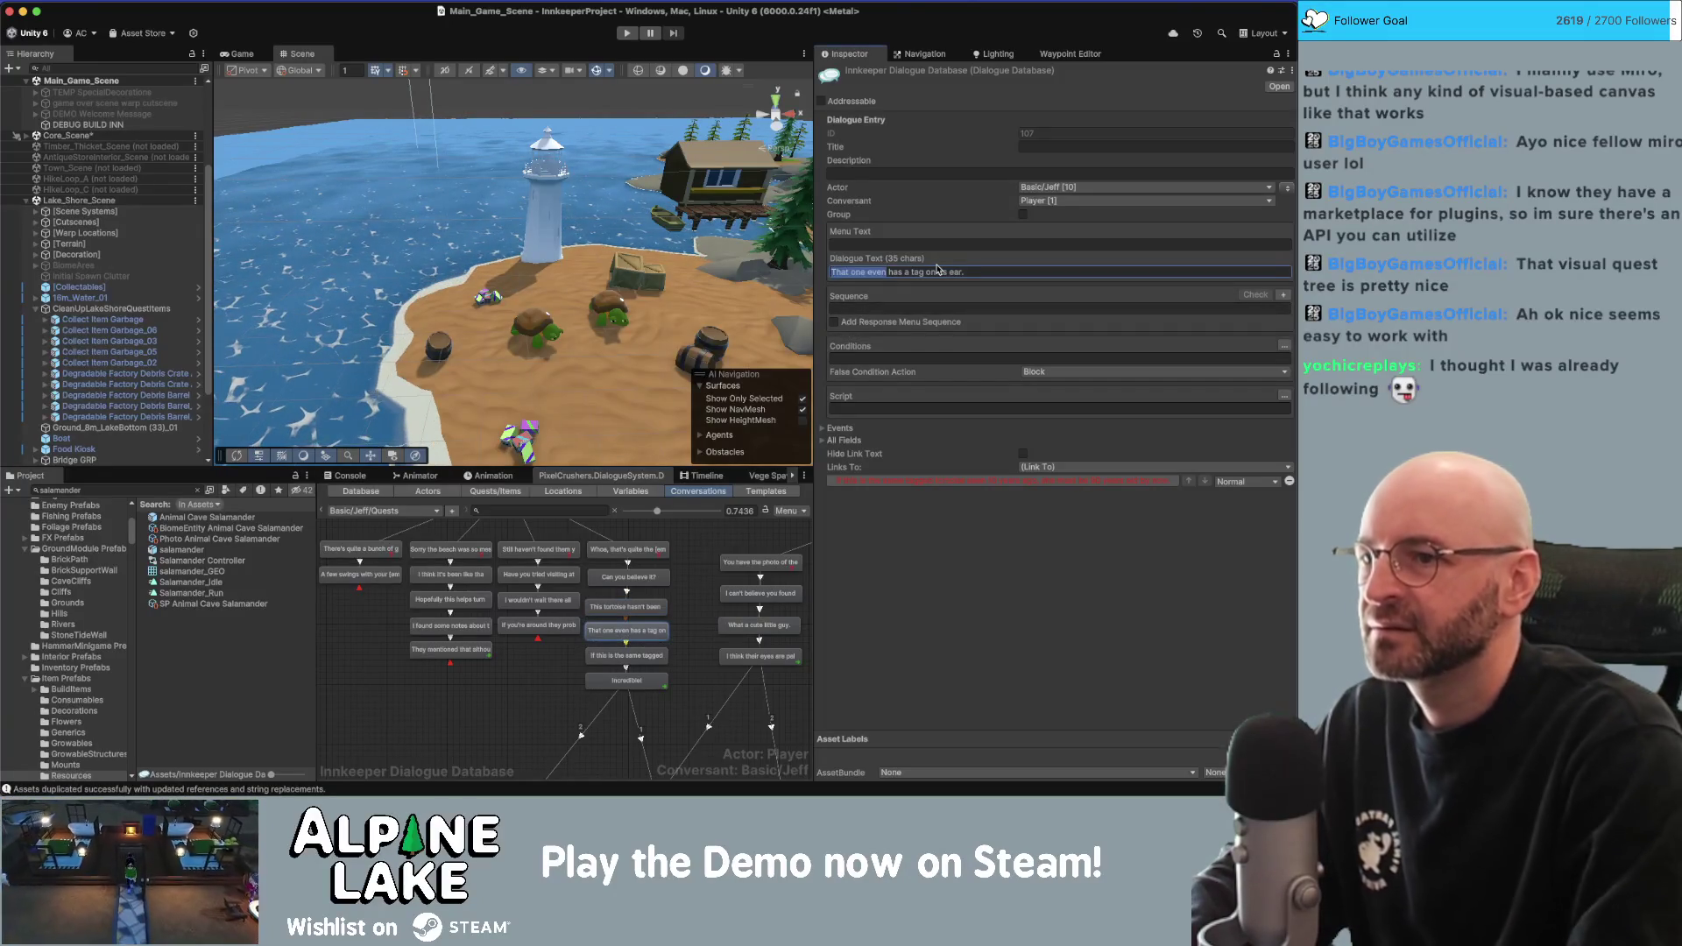
type("It")
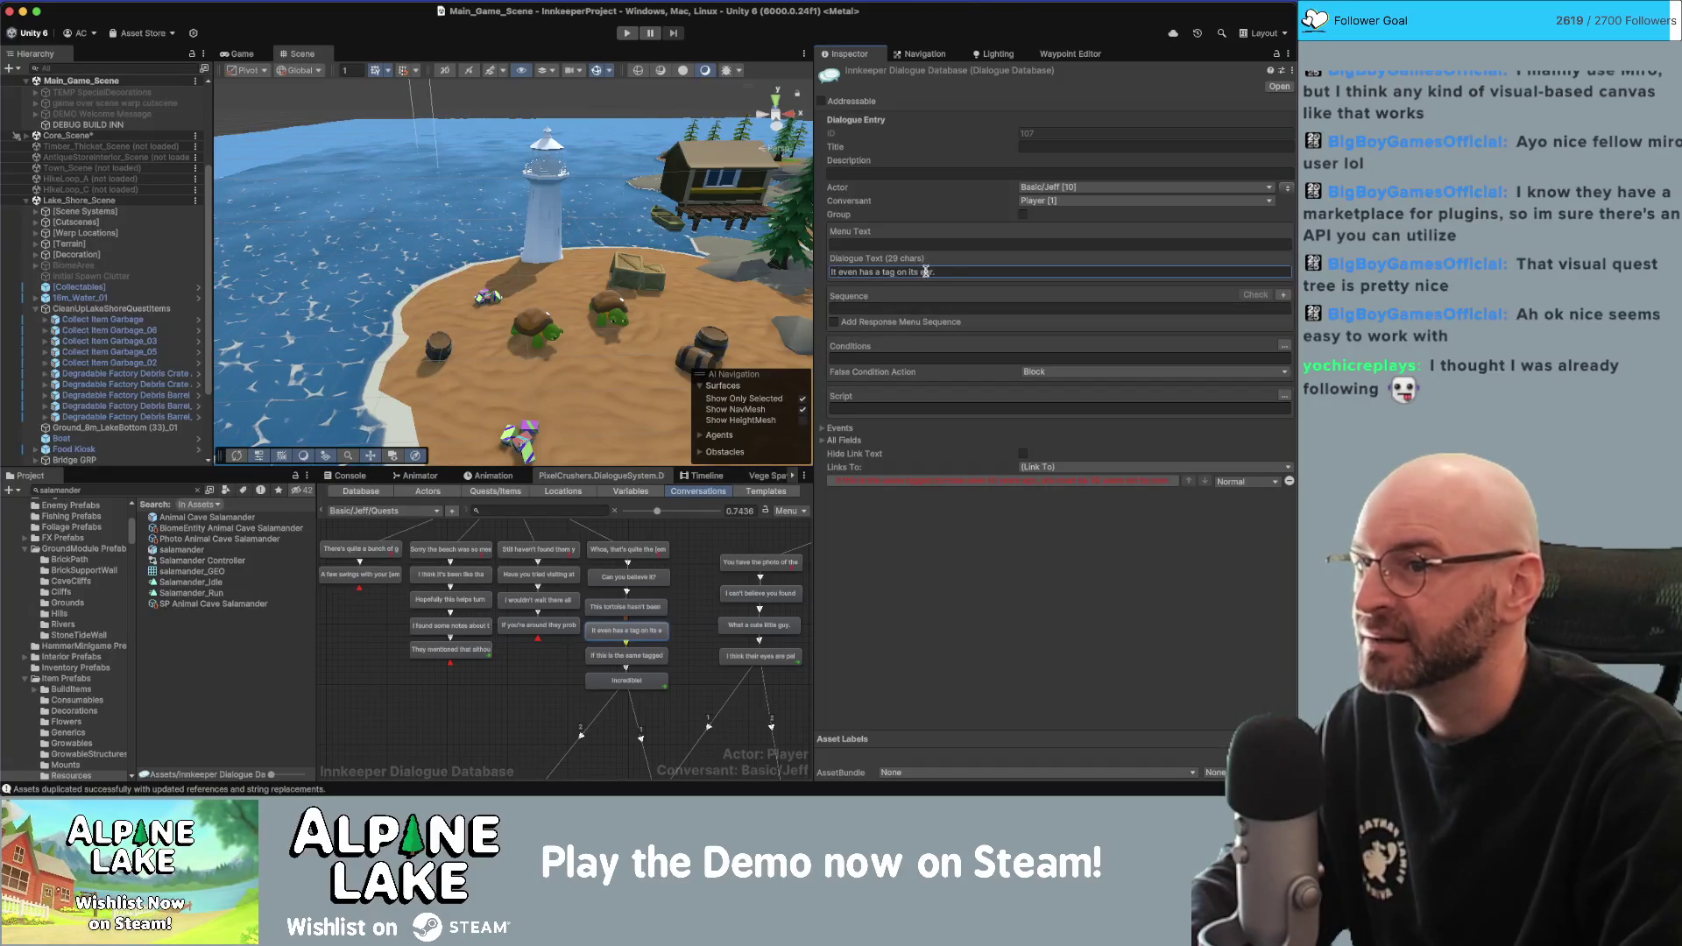
double_click(926, 272)
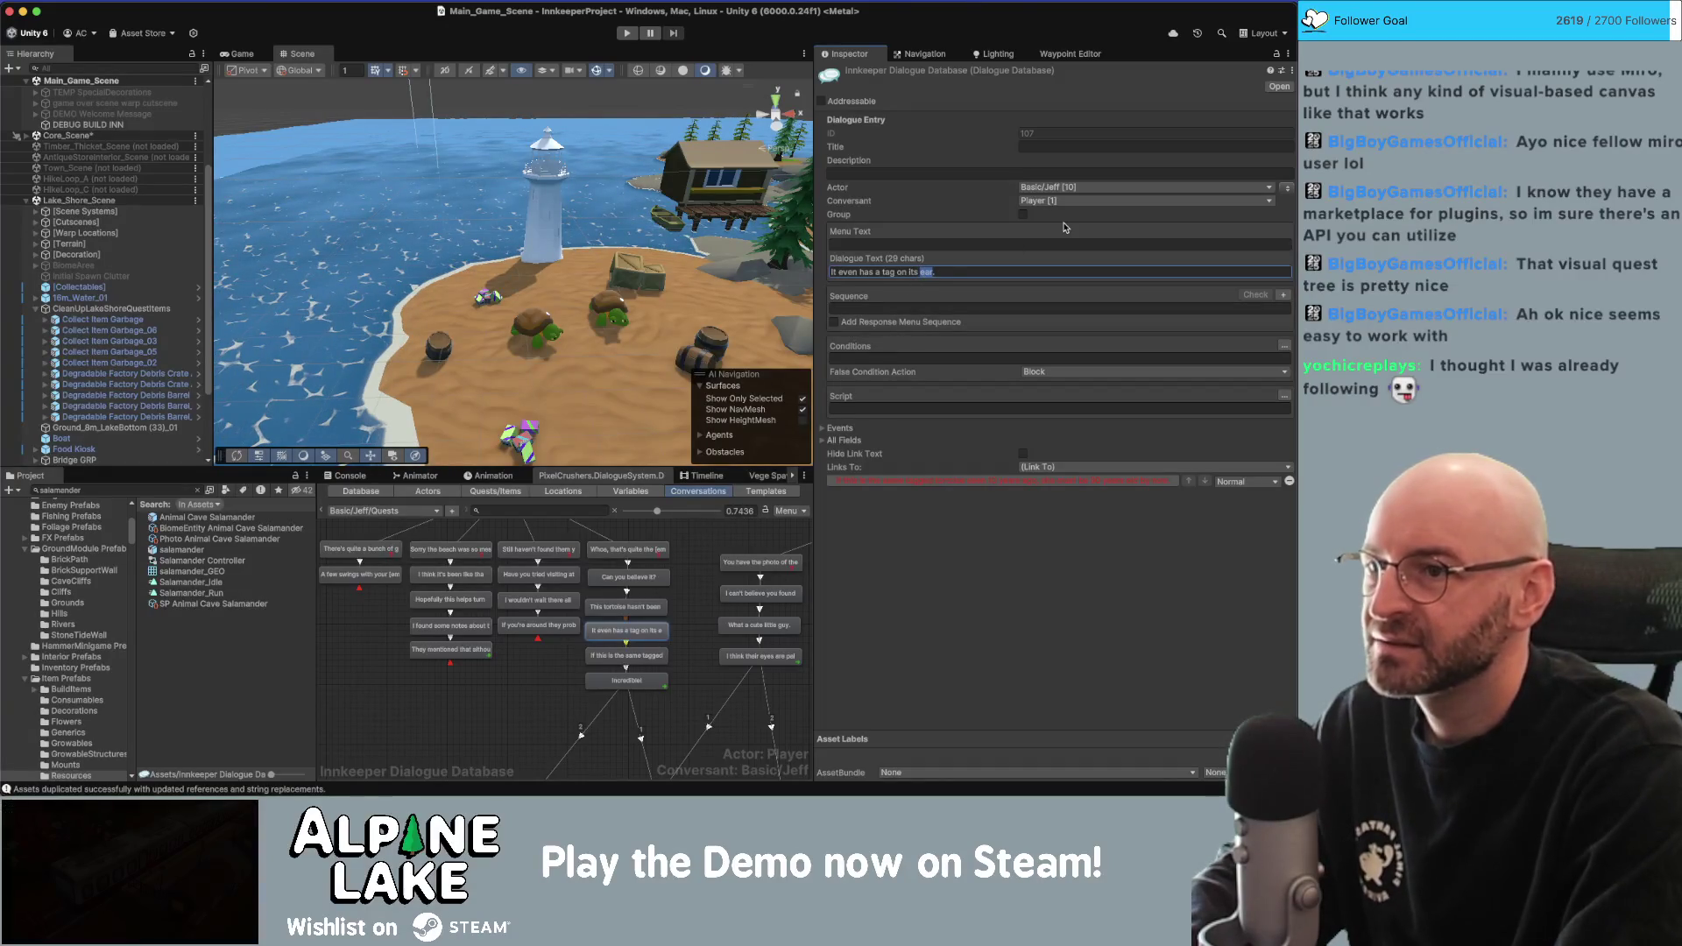
type("shell")
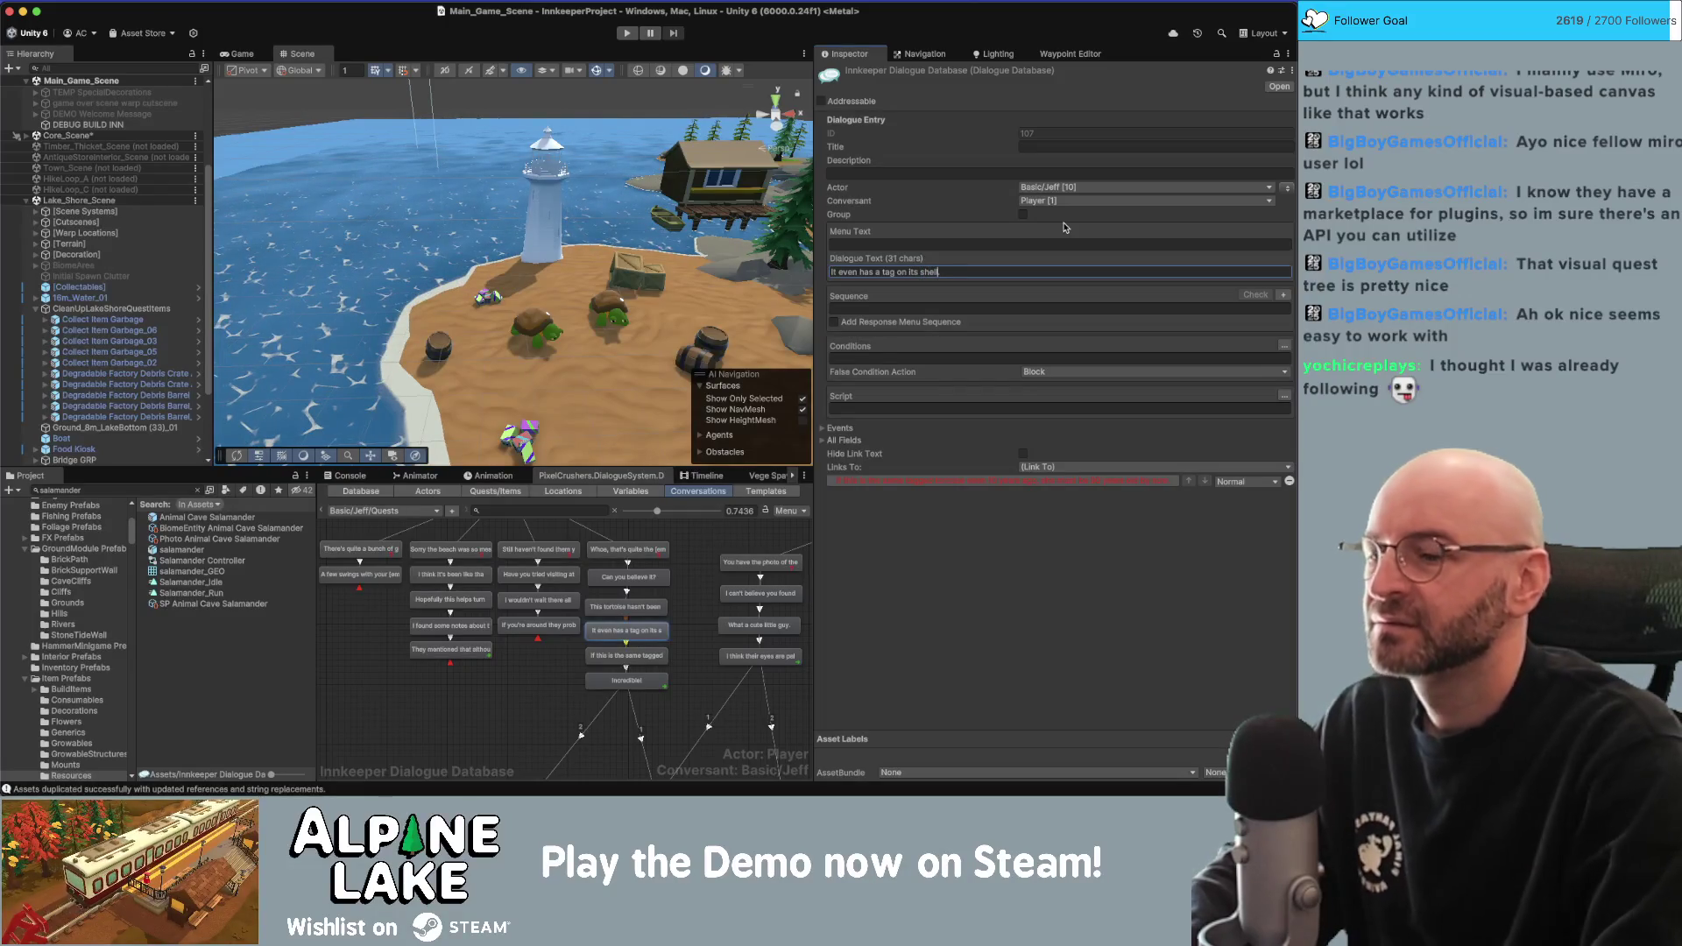
Insert 'at least' before the tortoise's age in the tagged tortoise line.
left_click(644, 657)
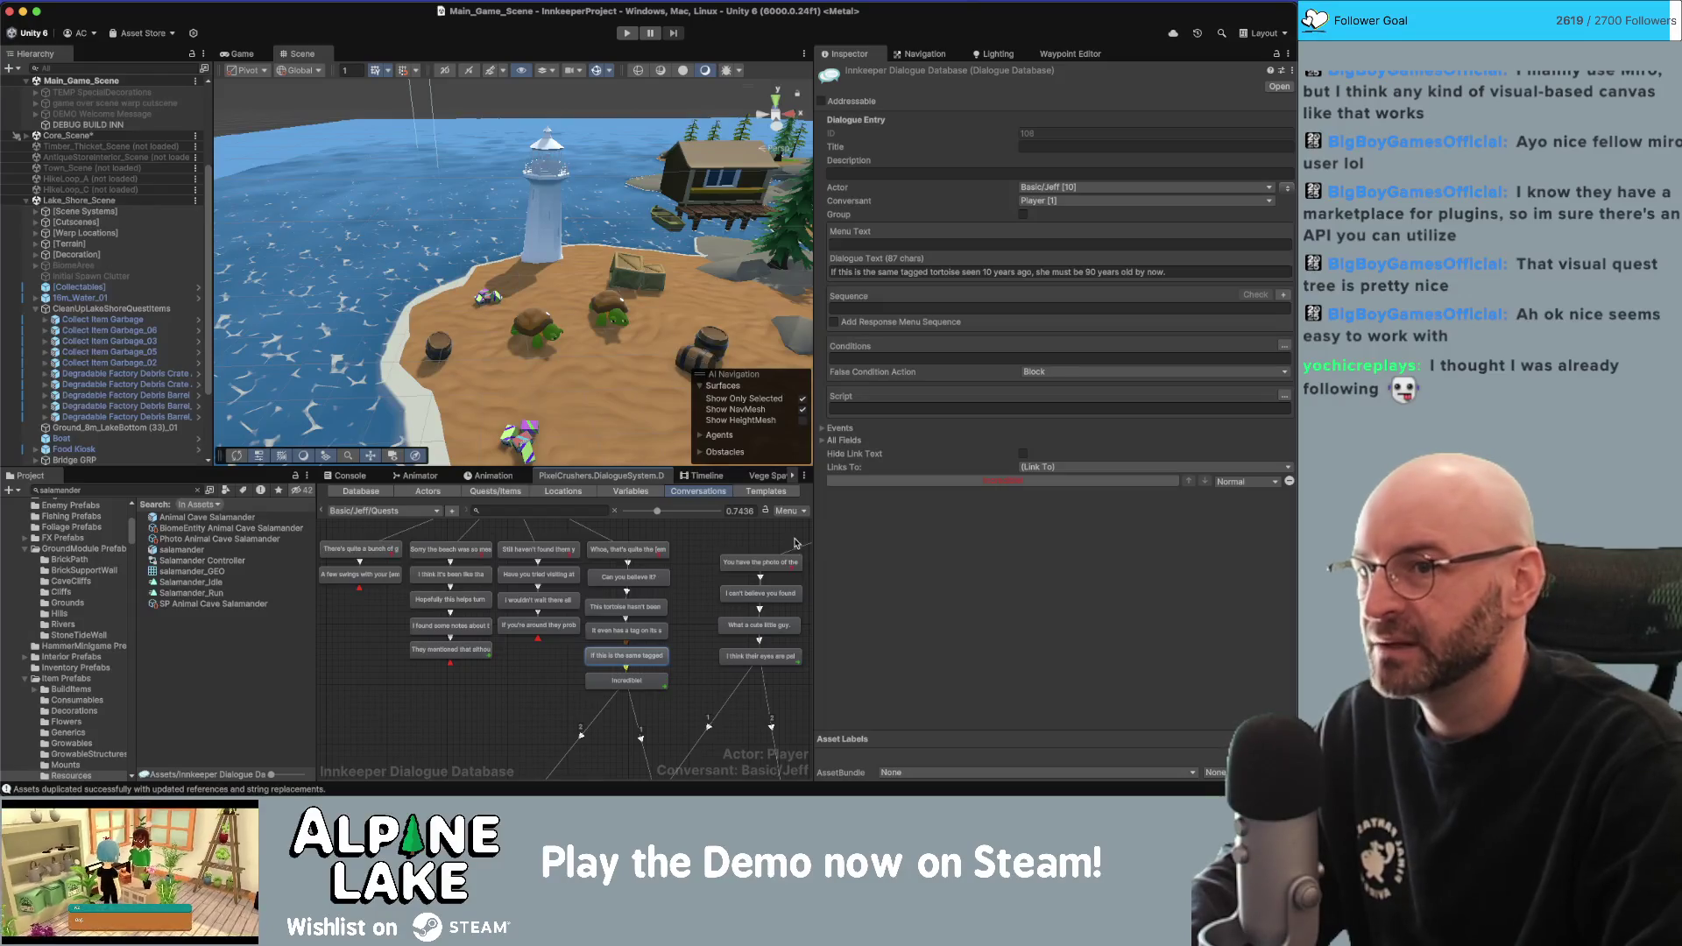
left_click(1086, 272)
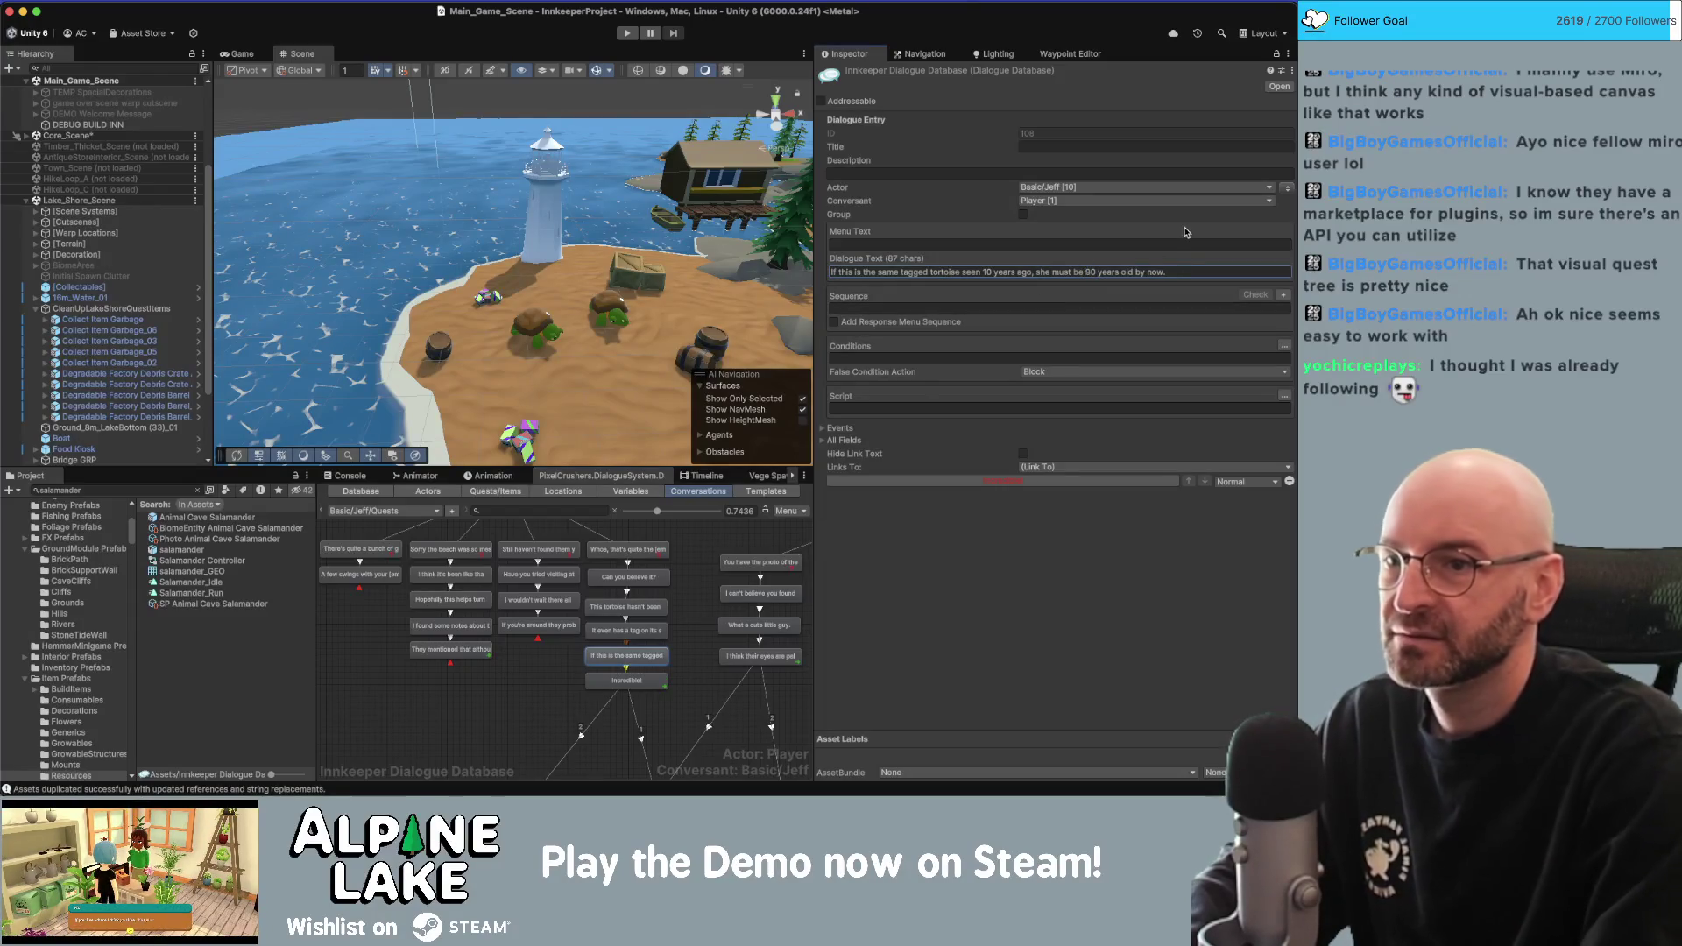
type("at least")
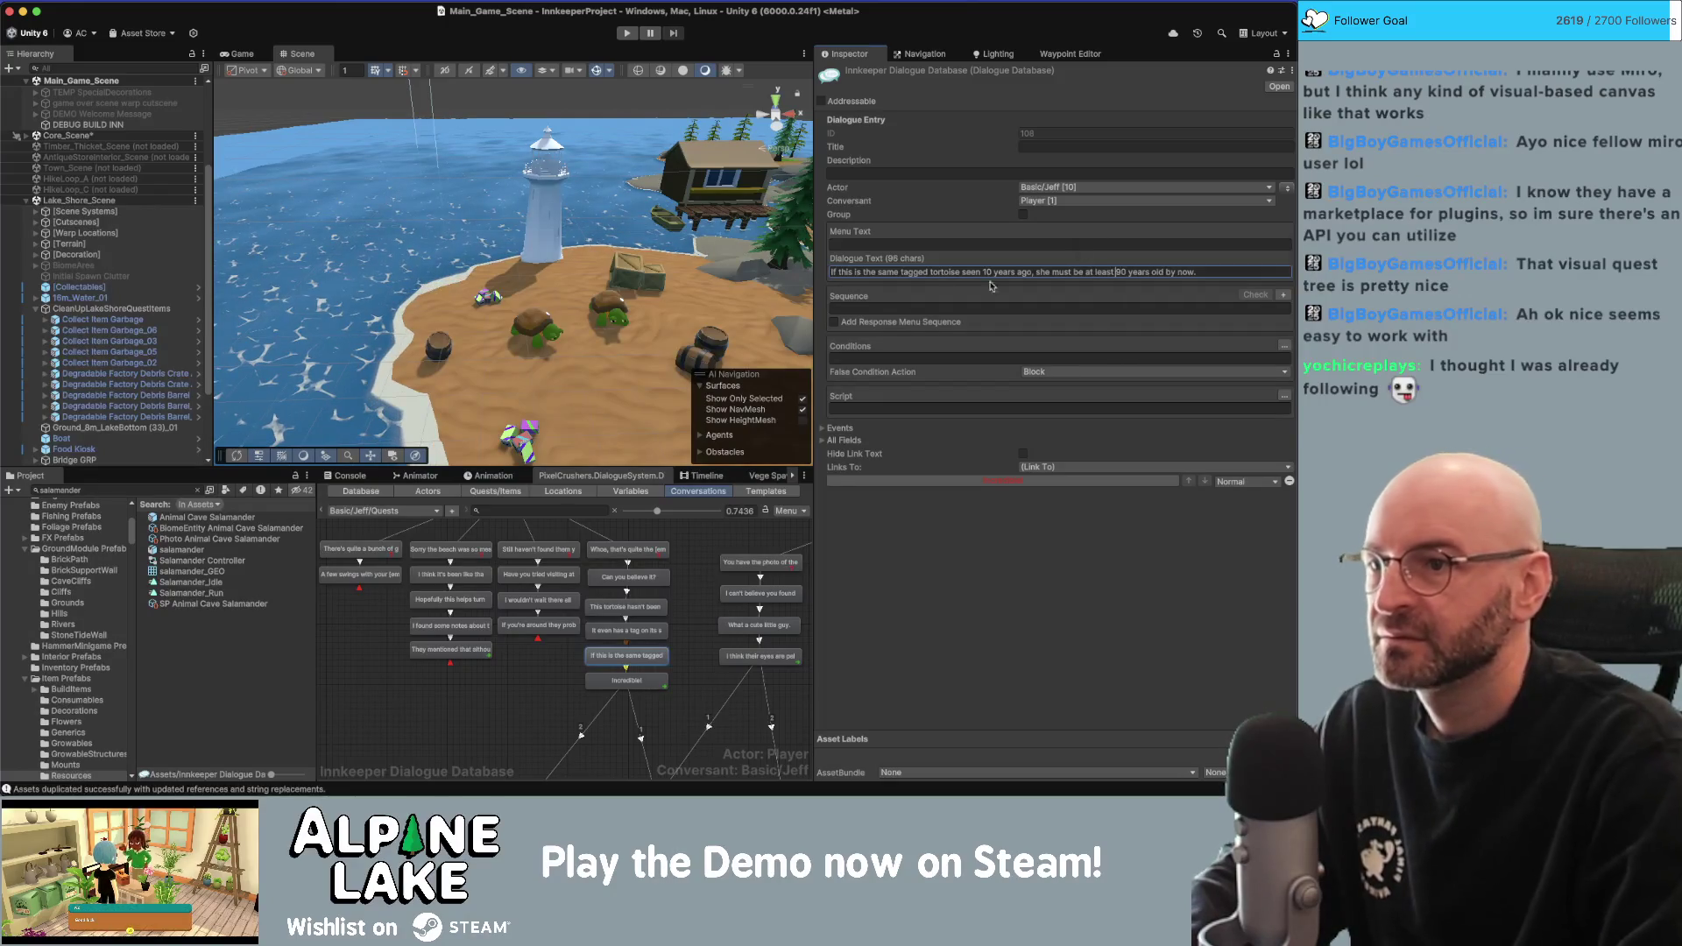
left_click_drag(784, 553, 476, 572)
Collapse CleanUpLakeShoreQuestItems, select Tortoise GRP, and bring up the Add Component list.
scroll(475, 571, "right", 5)
scroll(732, 637, "down", 5)
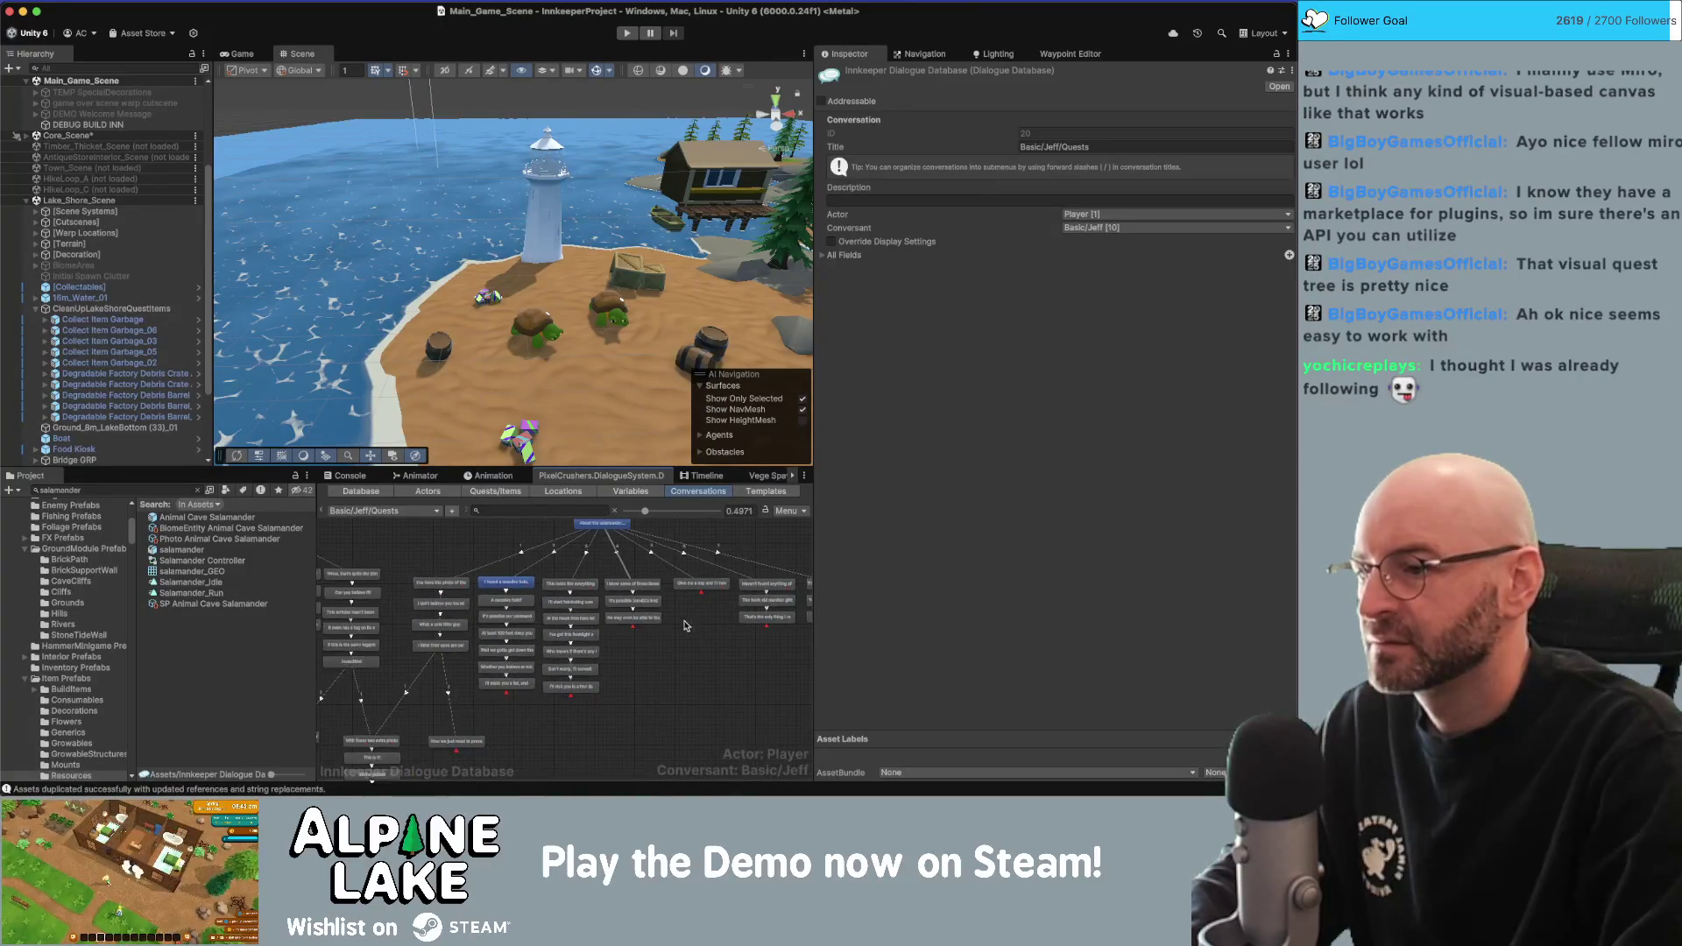
scroll(666, 625, "down", 5)
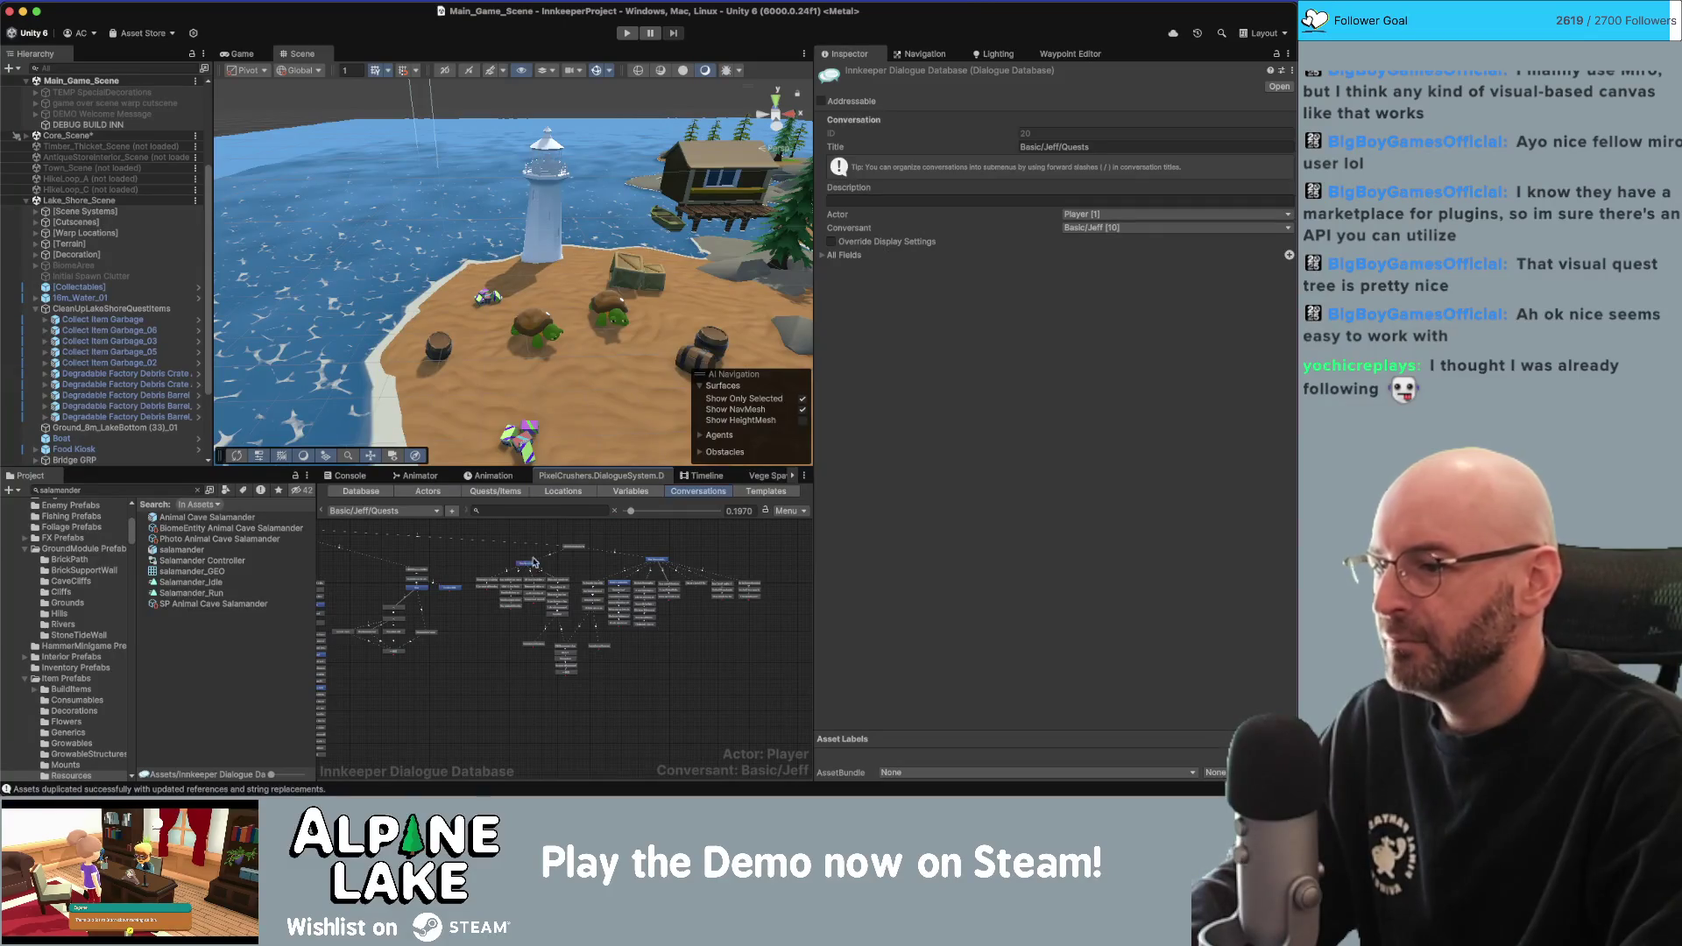
scroll(561, 583, "right", 1)
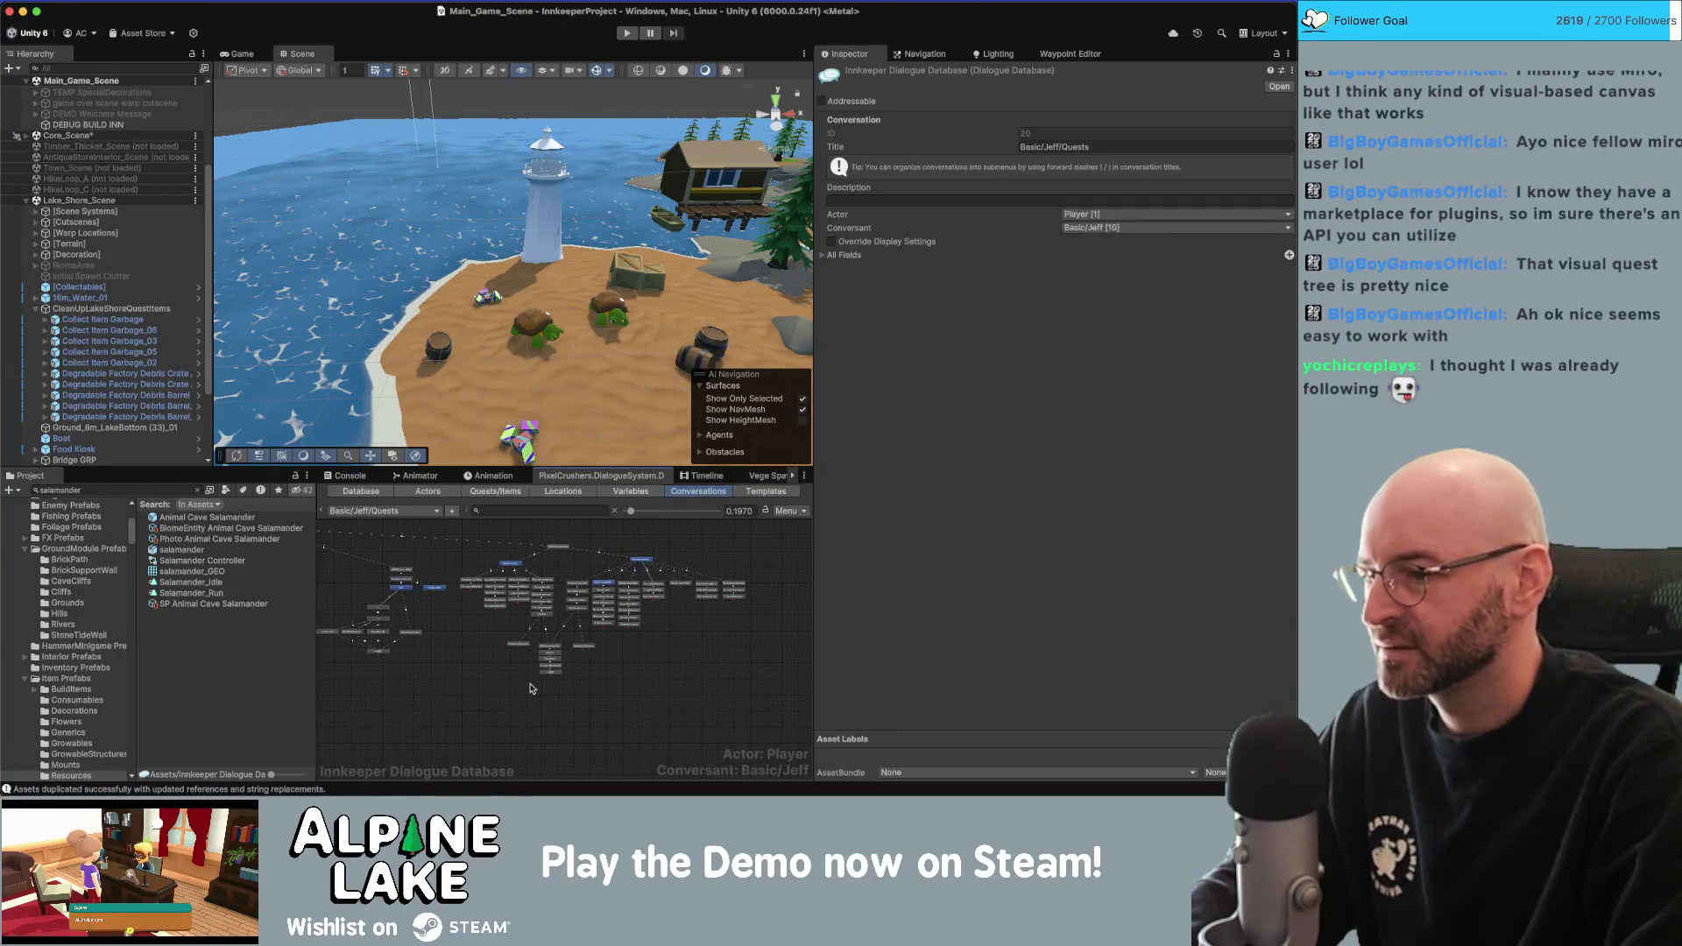
scroll(541, 692, "up", 5)
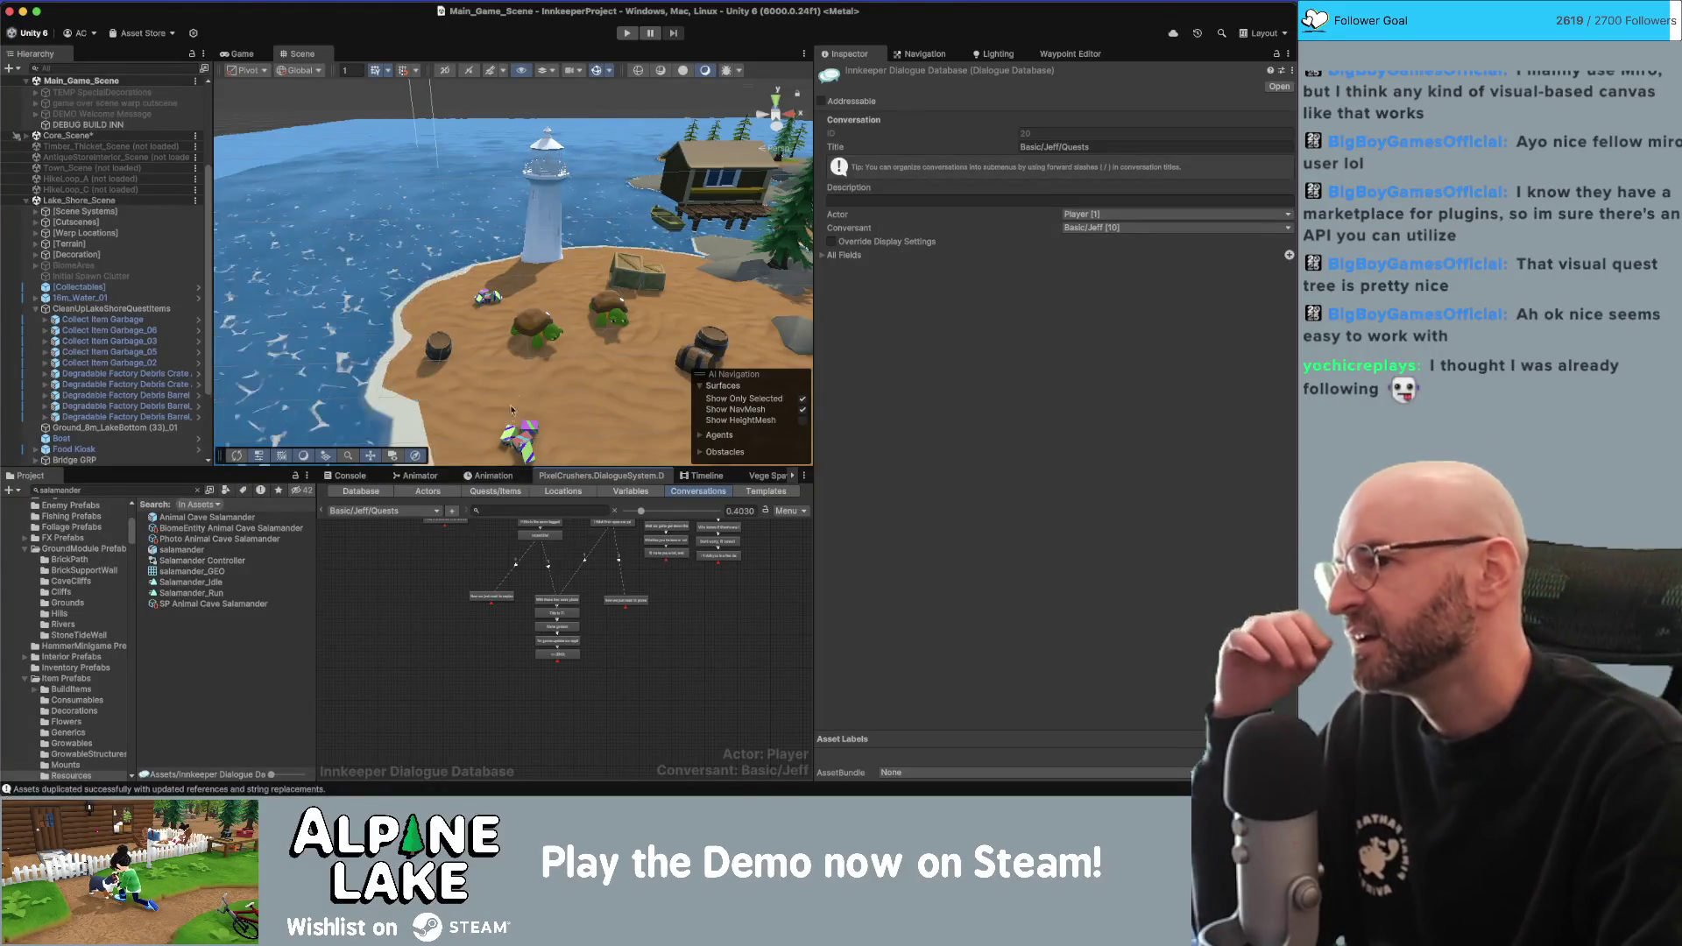
left_click(36, 309)
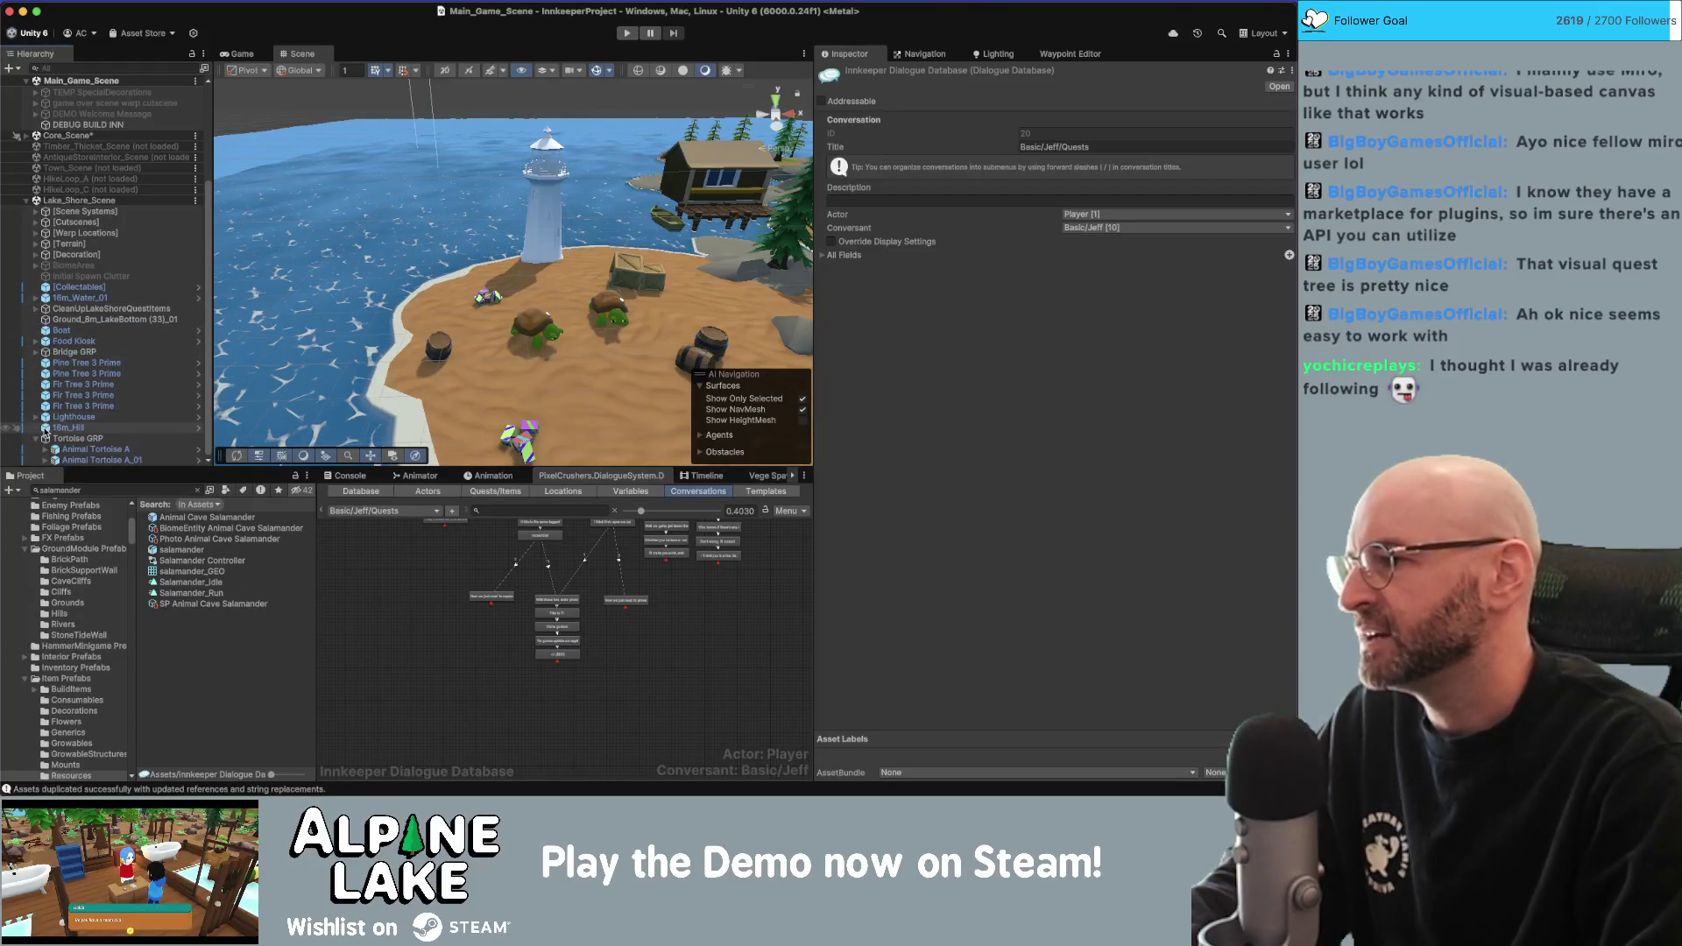
left_click(46, 437)
left_click(1083, 181)
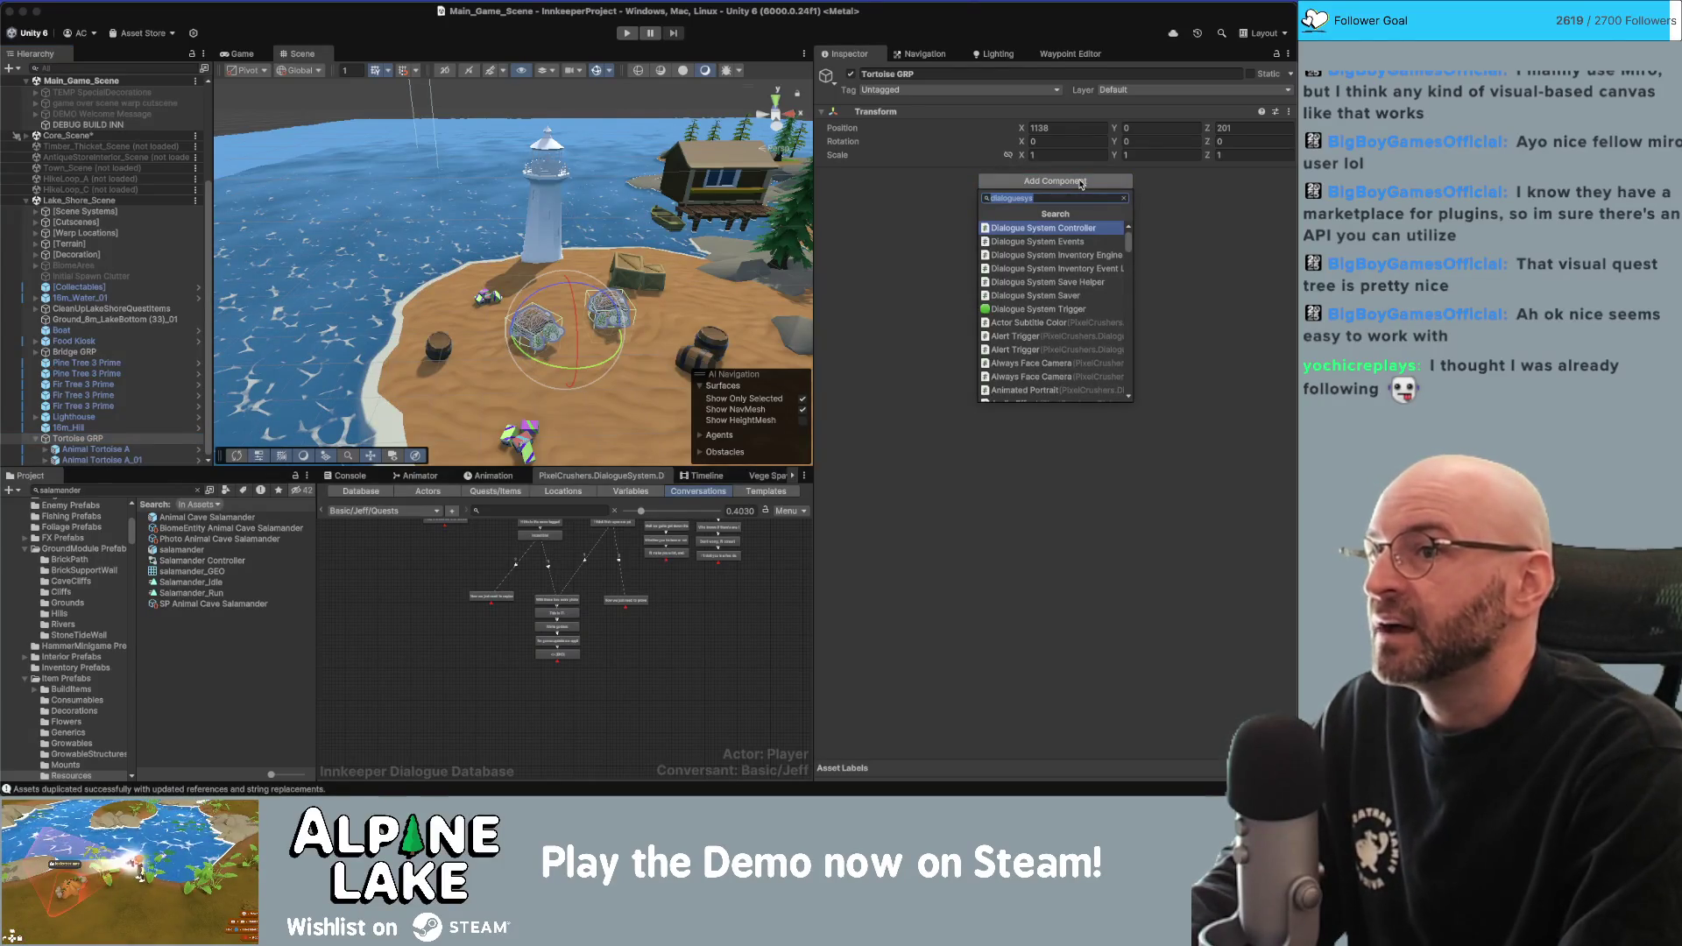
Search 'delay' and add the Delayed Execute script to Tortoise GRP.
type("delay")
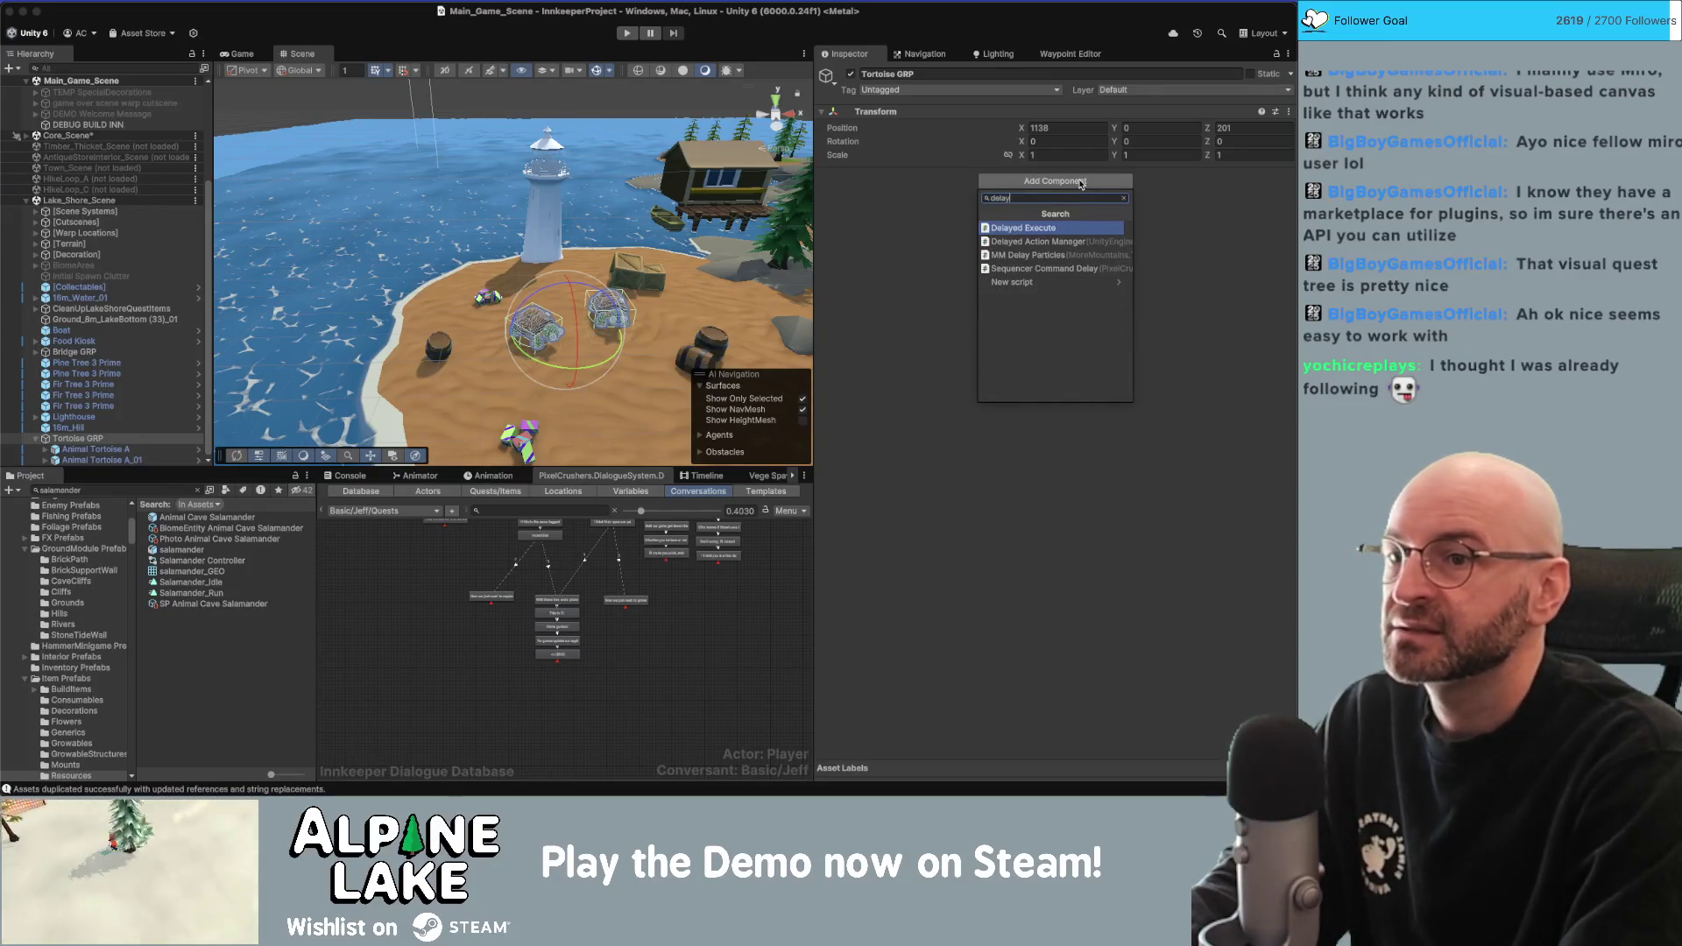
key("Return")
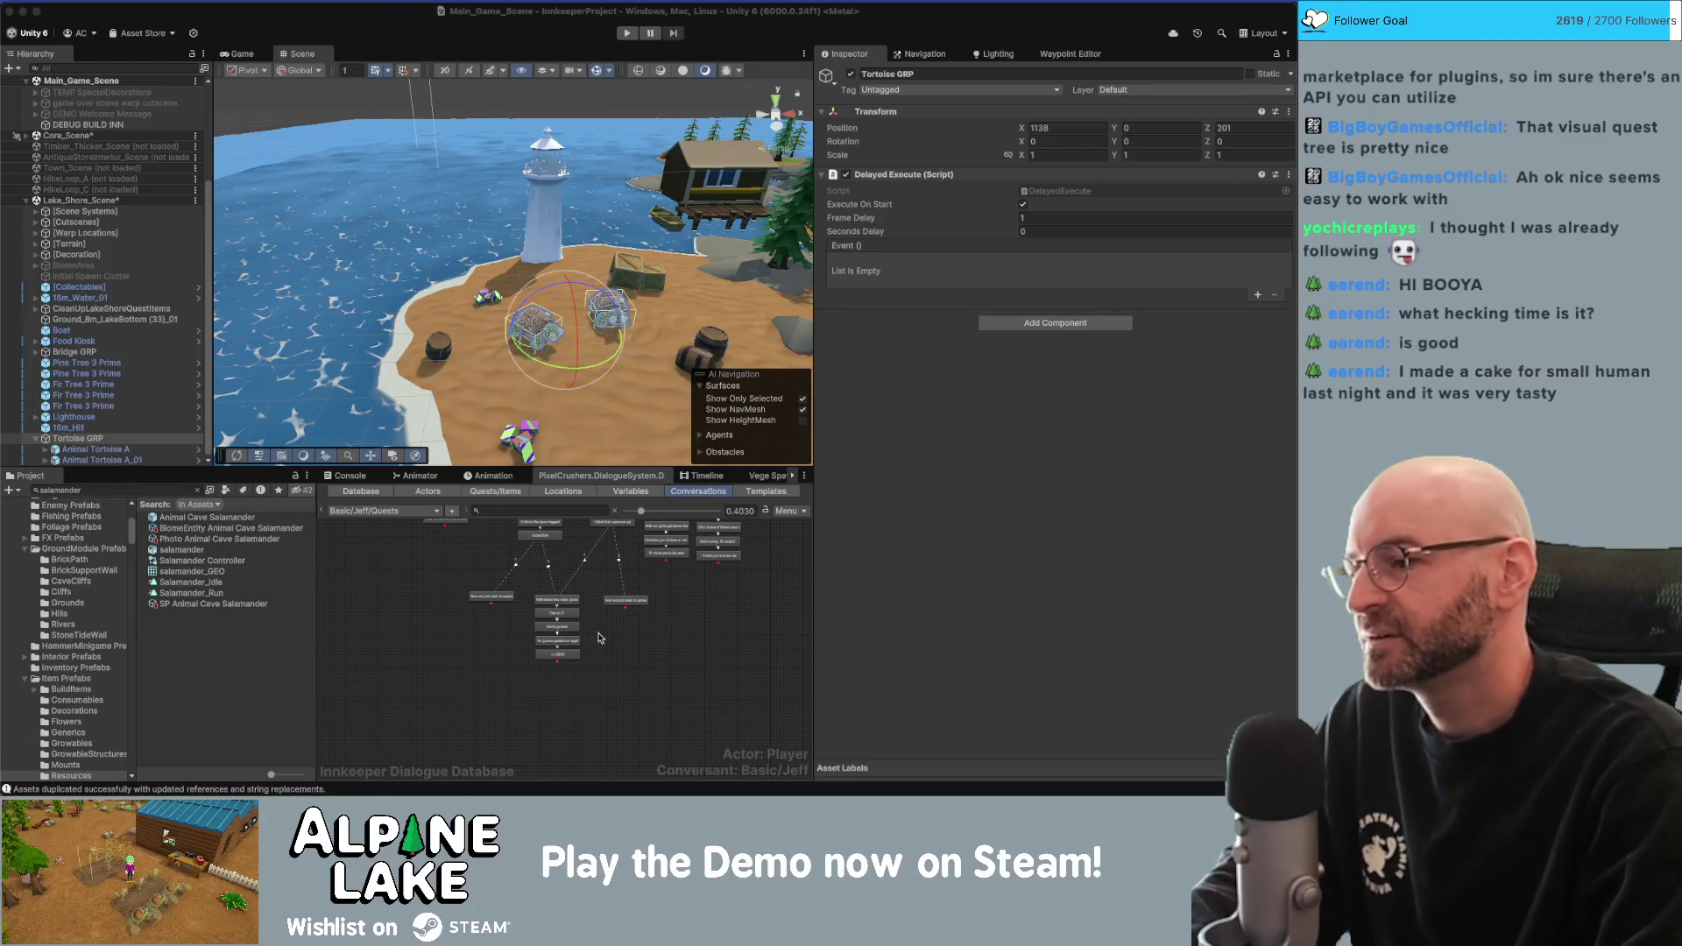
Drag the photo-capture node slightly up in the quest conversation, then reselect Tortoise GRP.
left_click(629, 605)
scroll(612, 627, "up", 2)
left_click(537, 642, "shift")
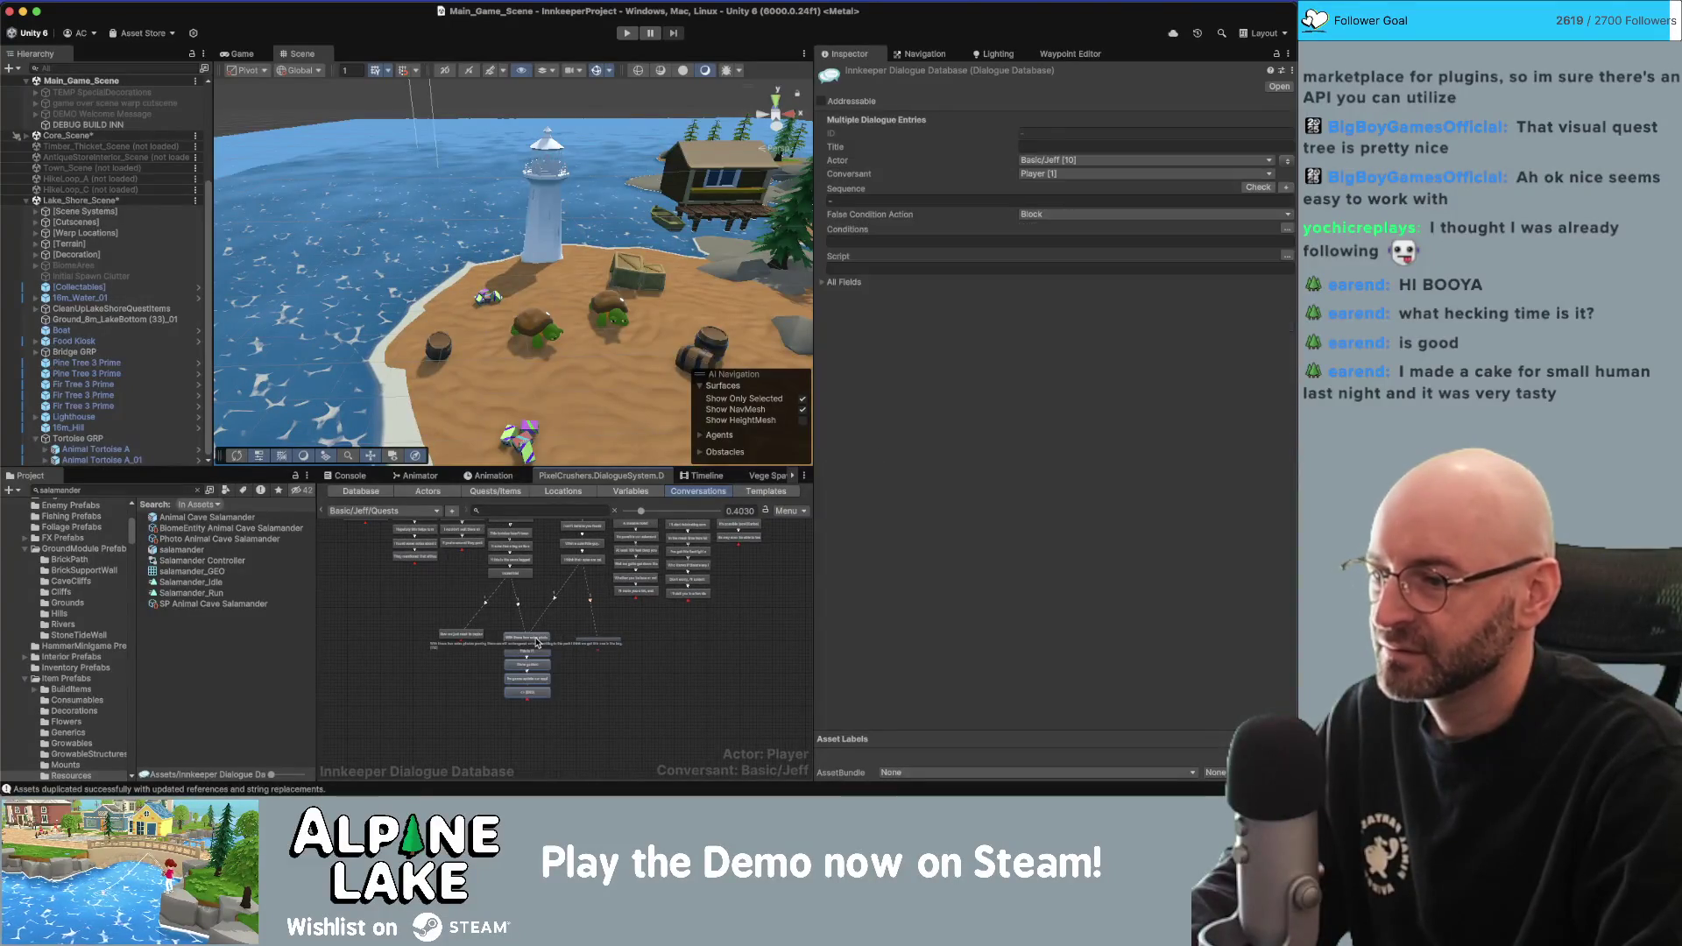
scroll(537, 642, "up", 2)
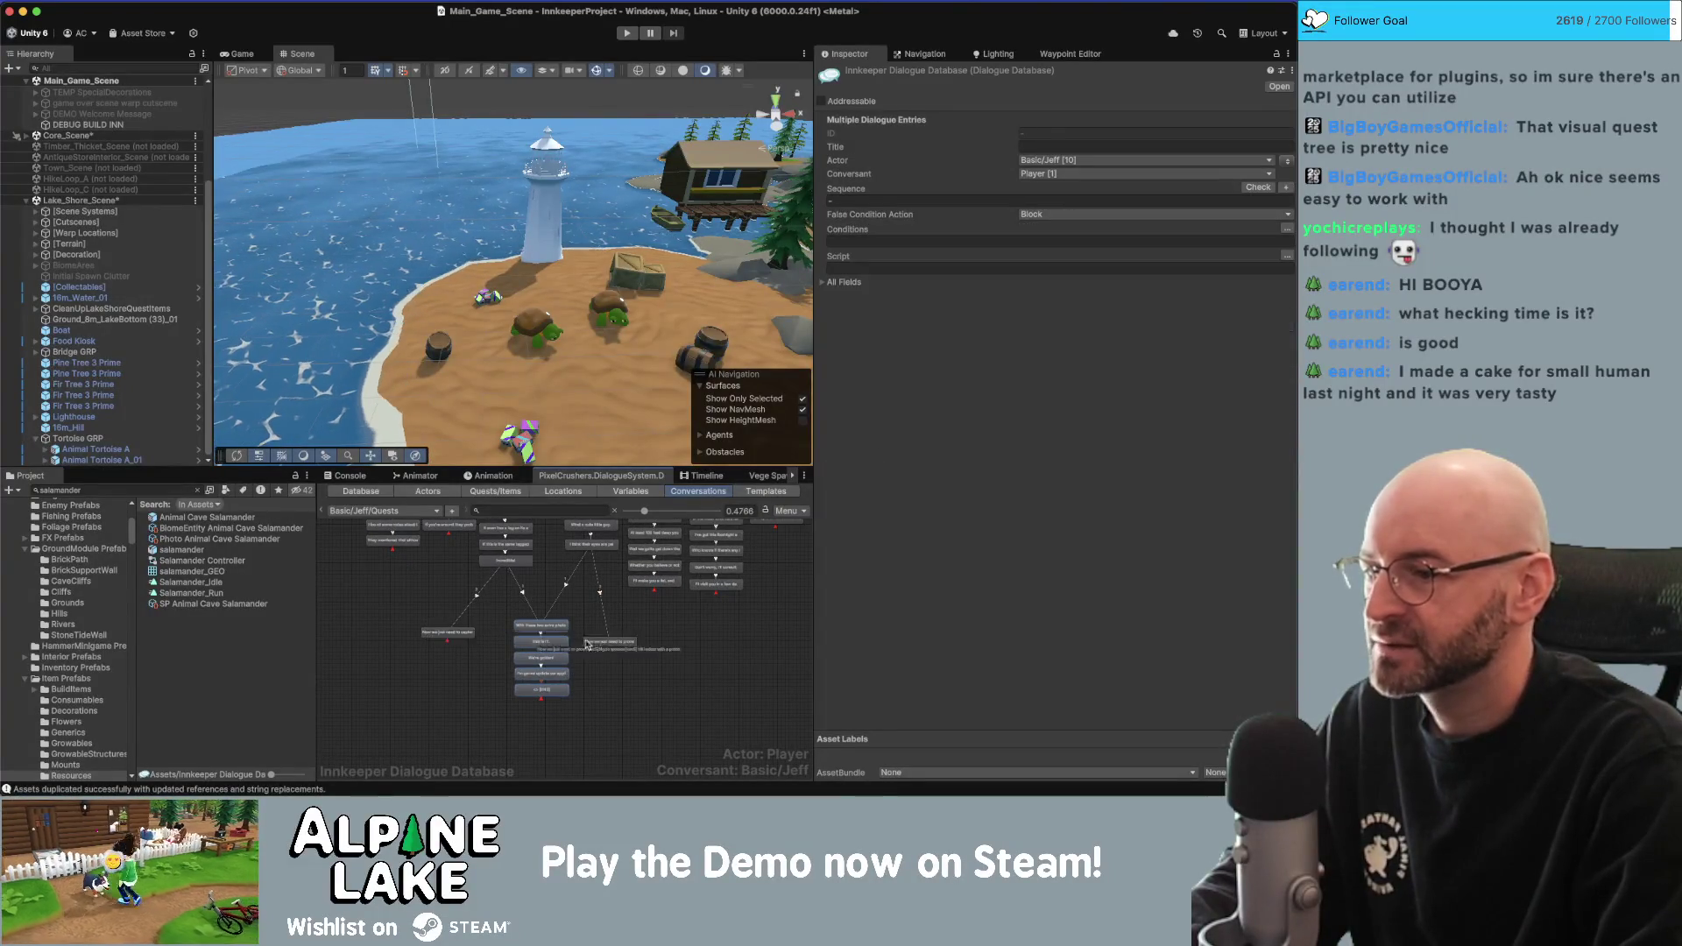
left_click(587, 644)
mouse_move(611, 650)
left_mouse_down()
mouse_move(609, 636)
mouse_move(647, 679)
left_mouse_up()
left_click(683, 627)
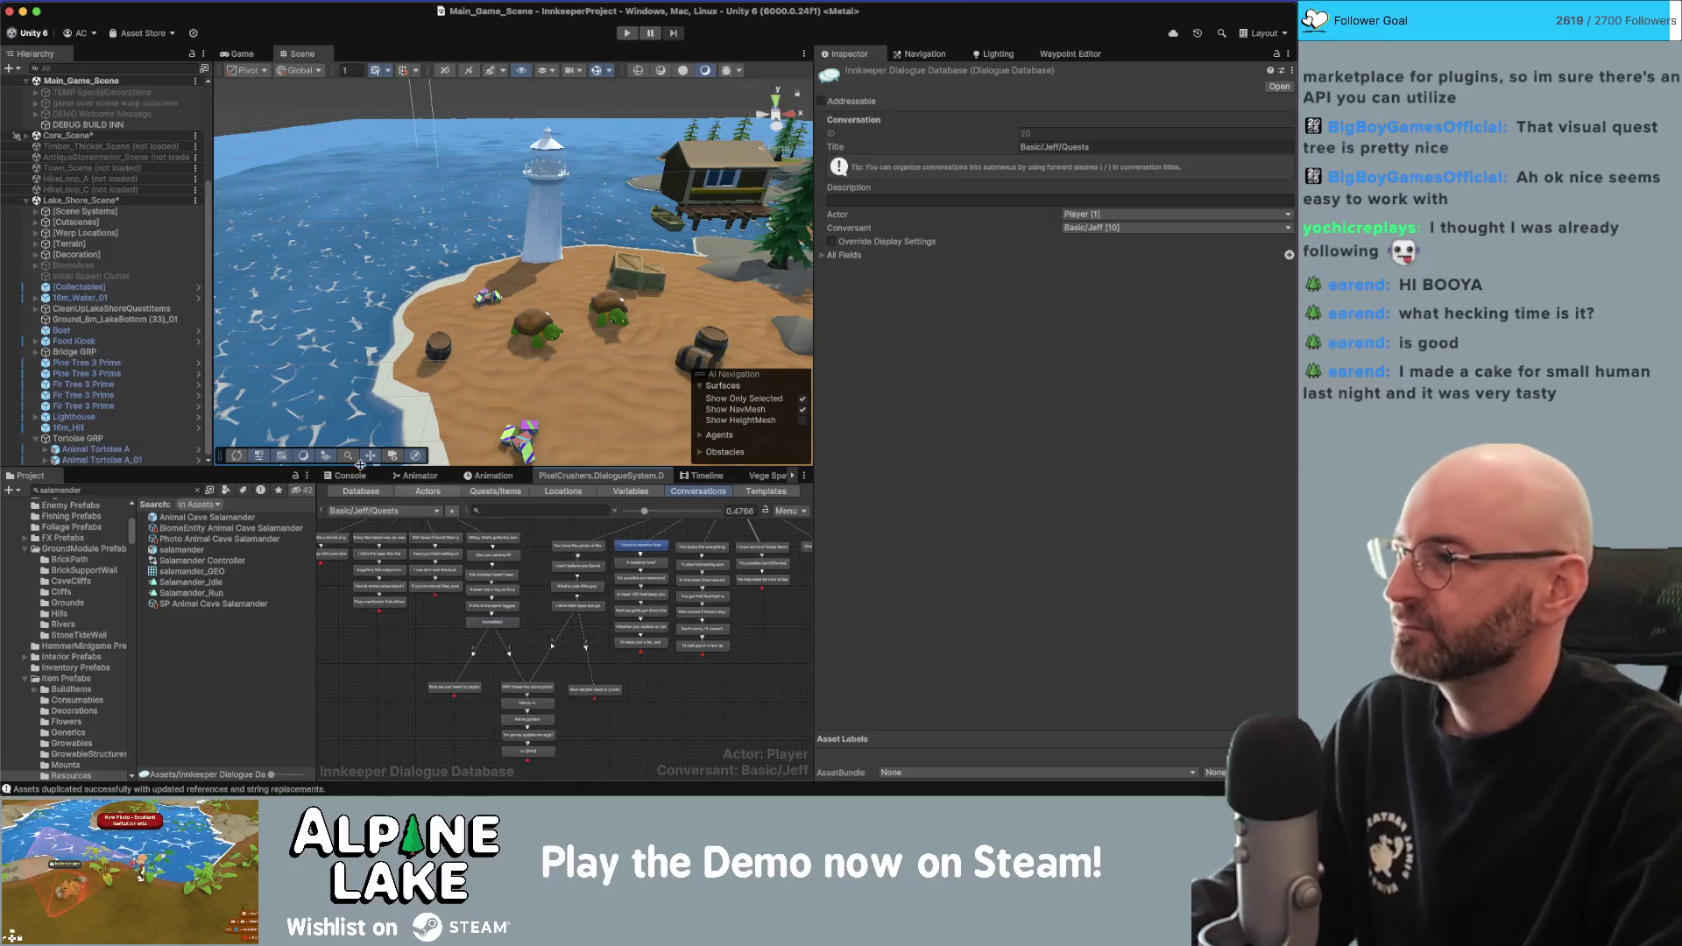
left_click(79, 438)
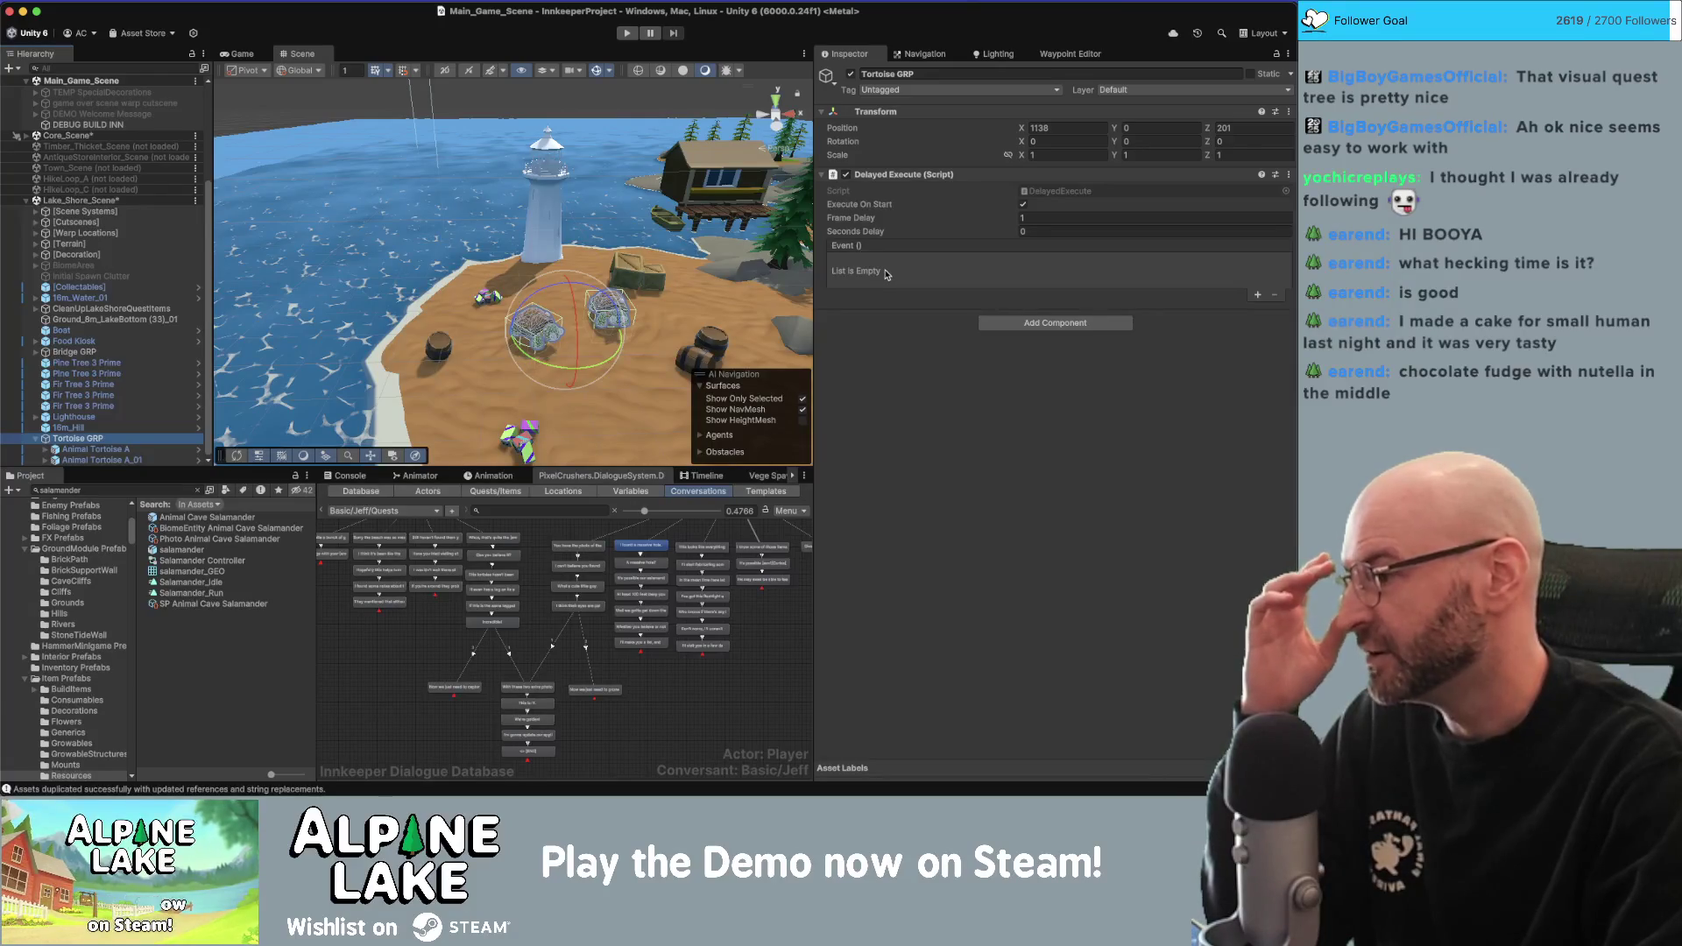
key("super+Tab")
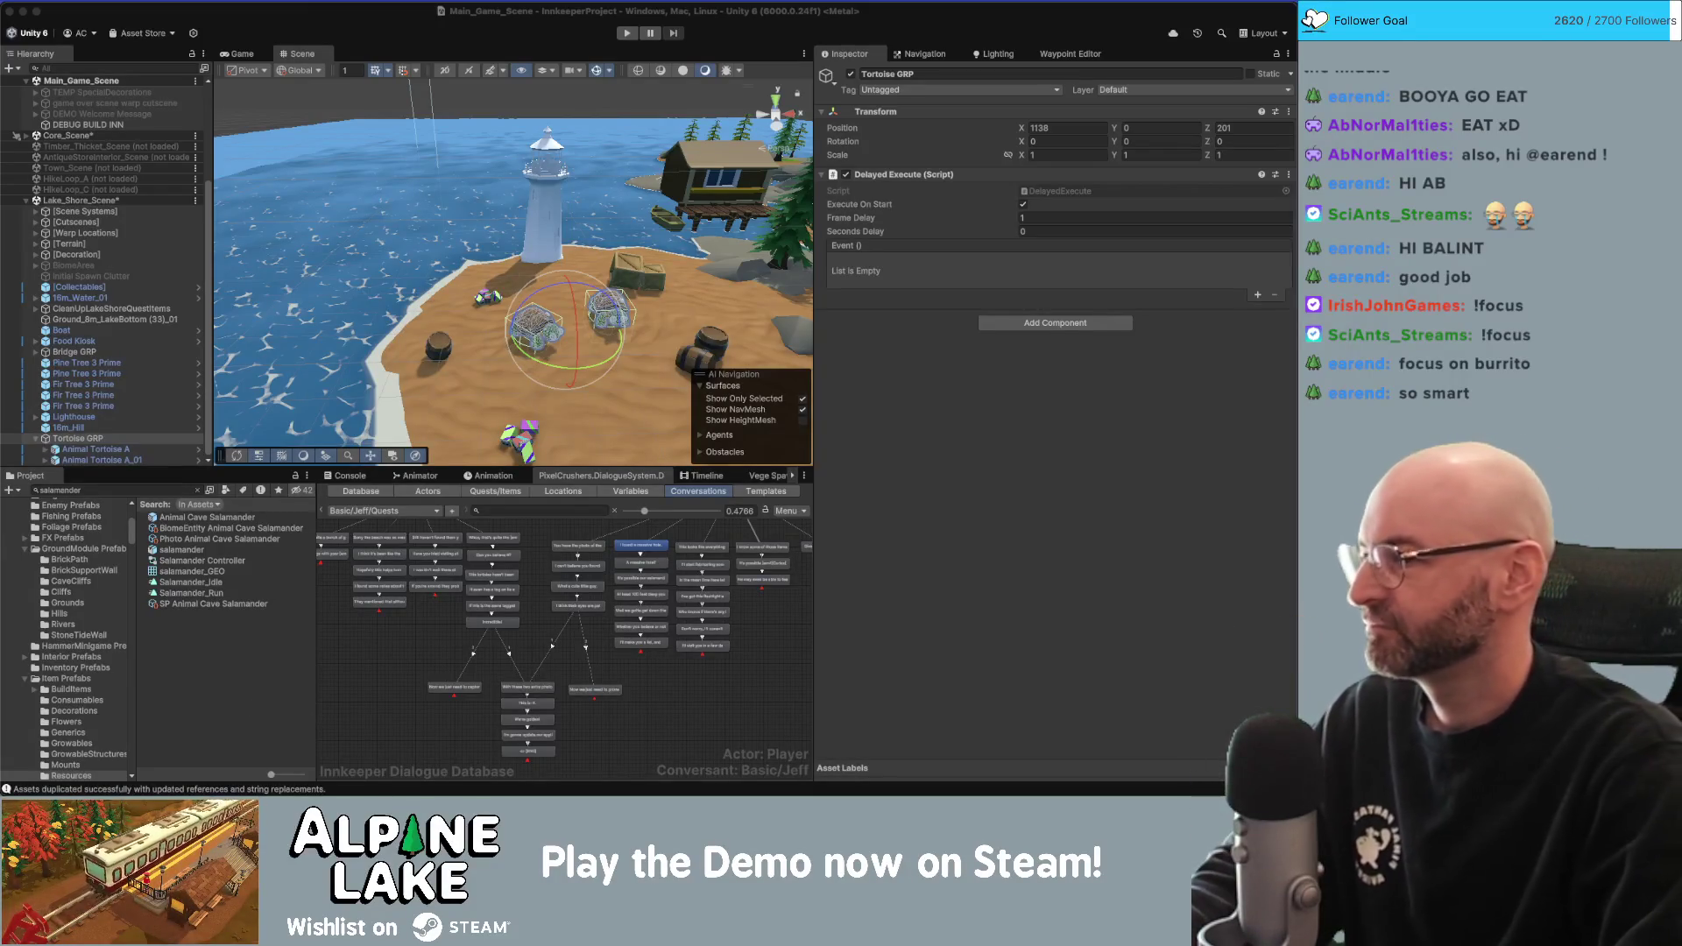
left_click(348, 26)
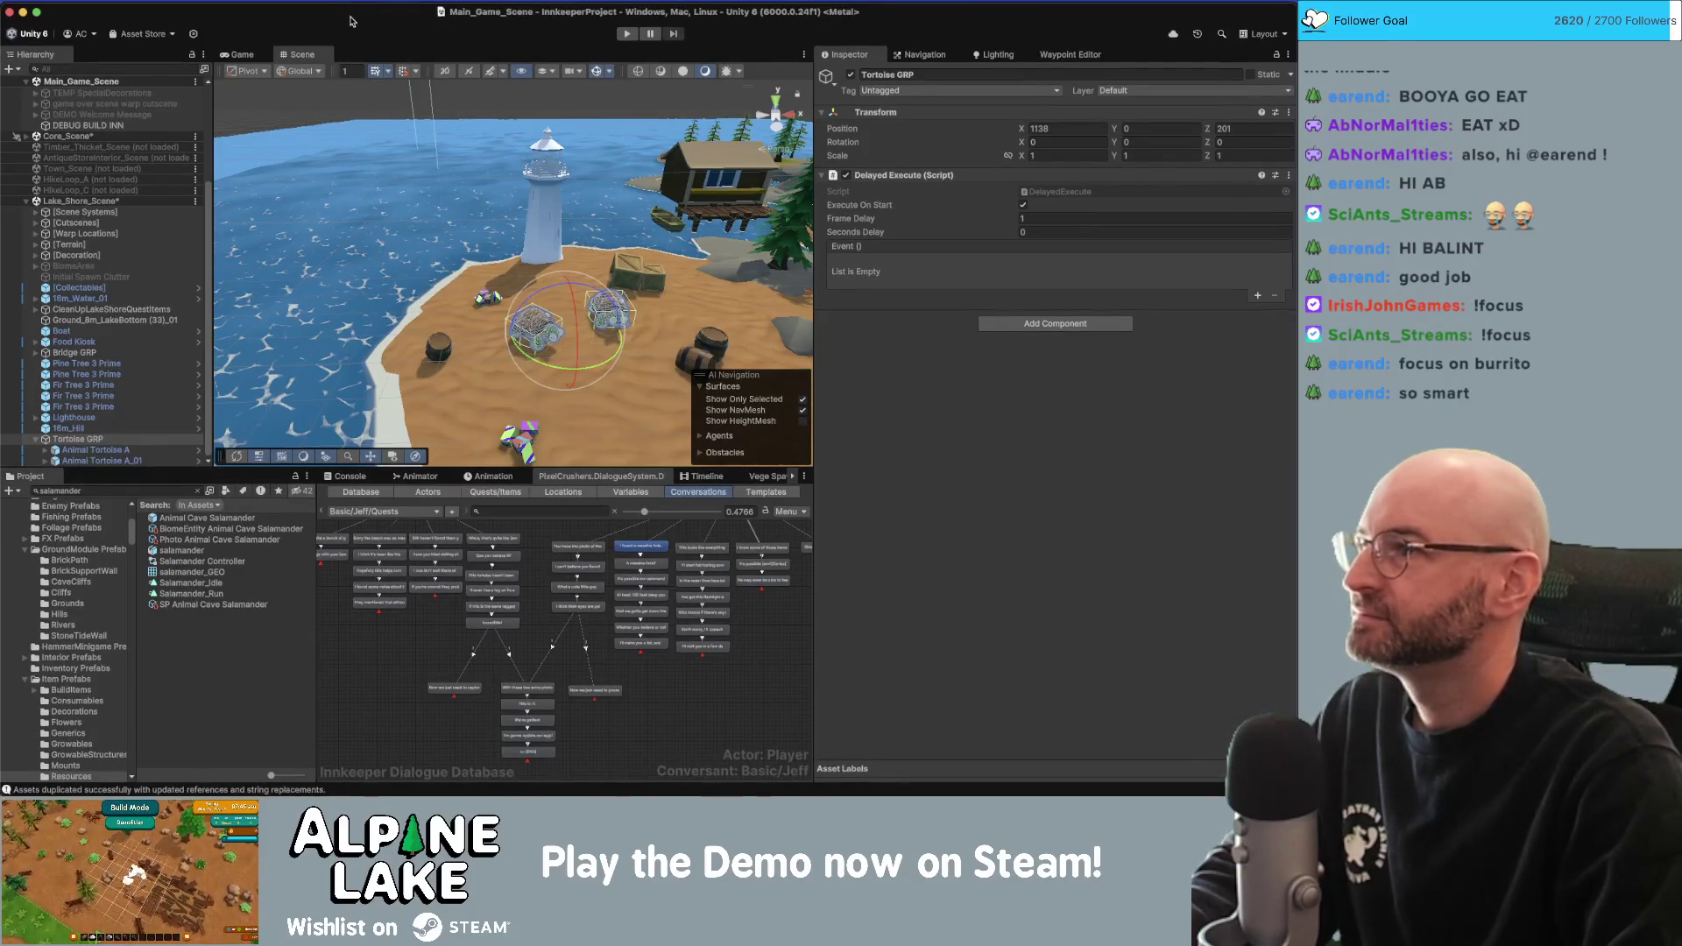
Add Conditional Execute to Tortoise GRP, toggle its Conditions foldout, and open its component menu.
left_click_drag(460, 298, 452, 247)
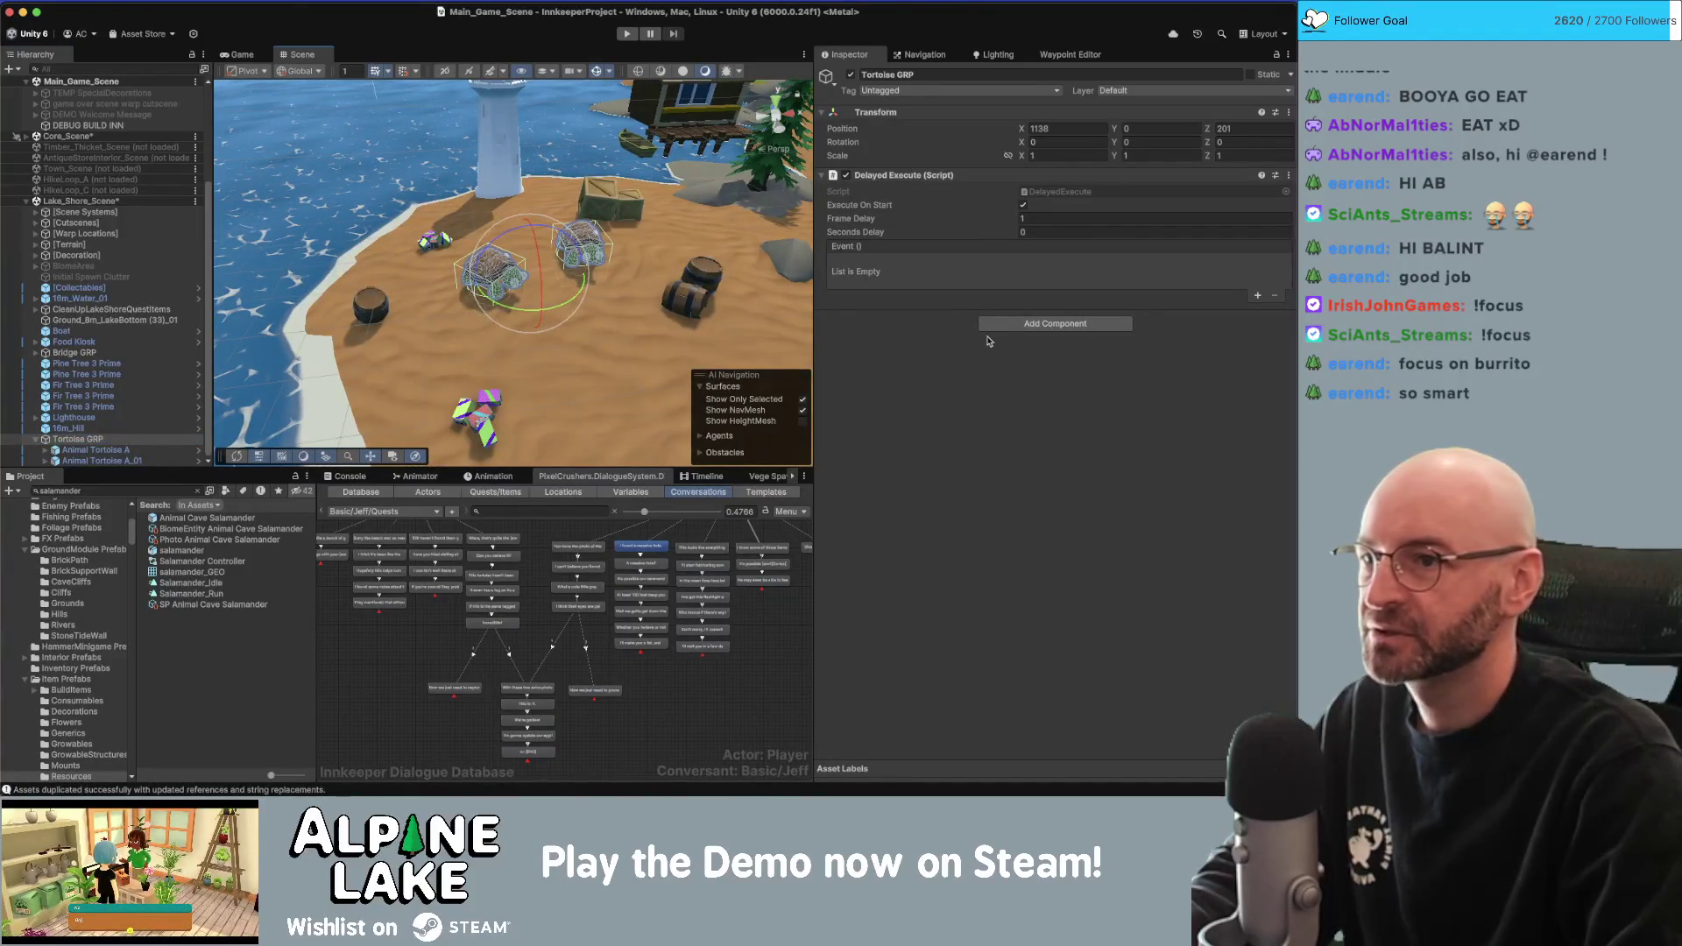
left_click(1042, 325)
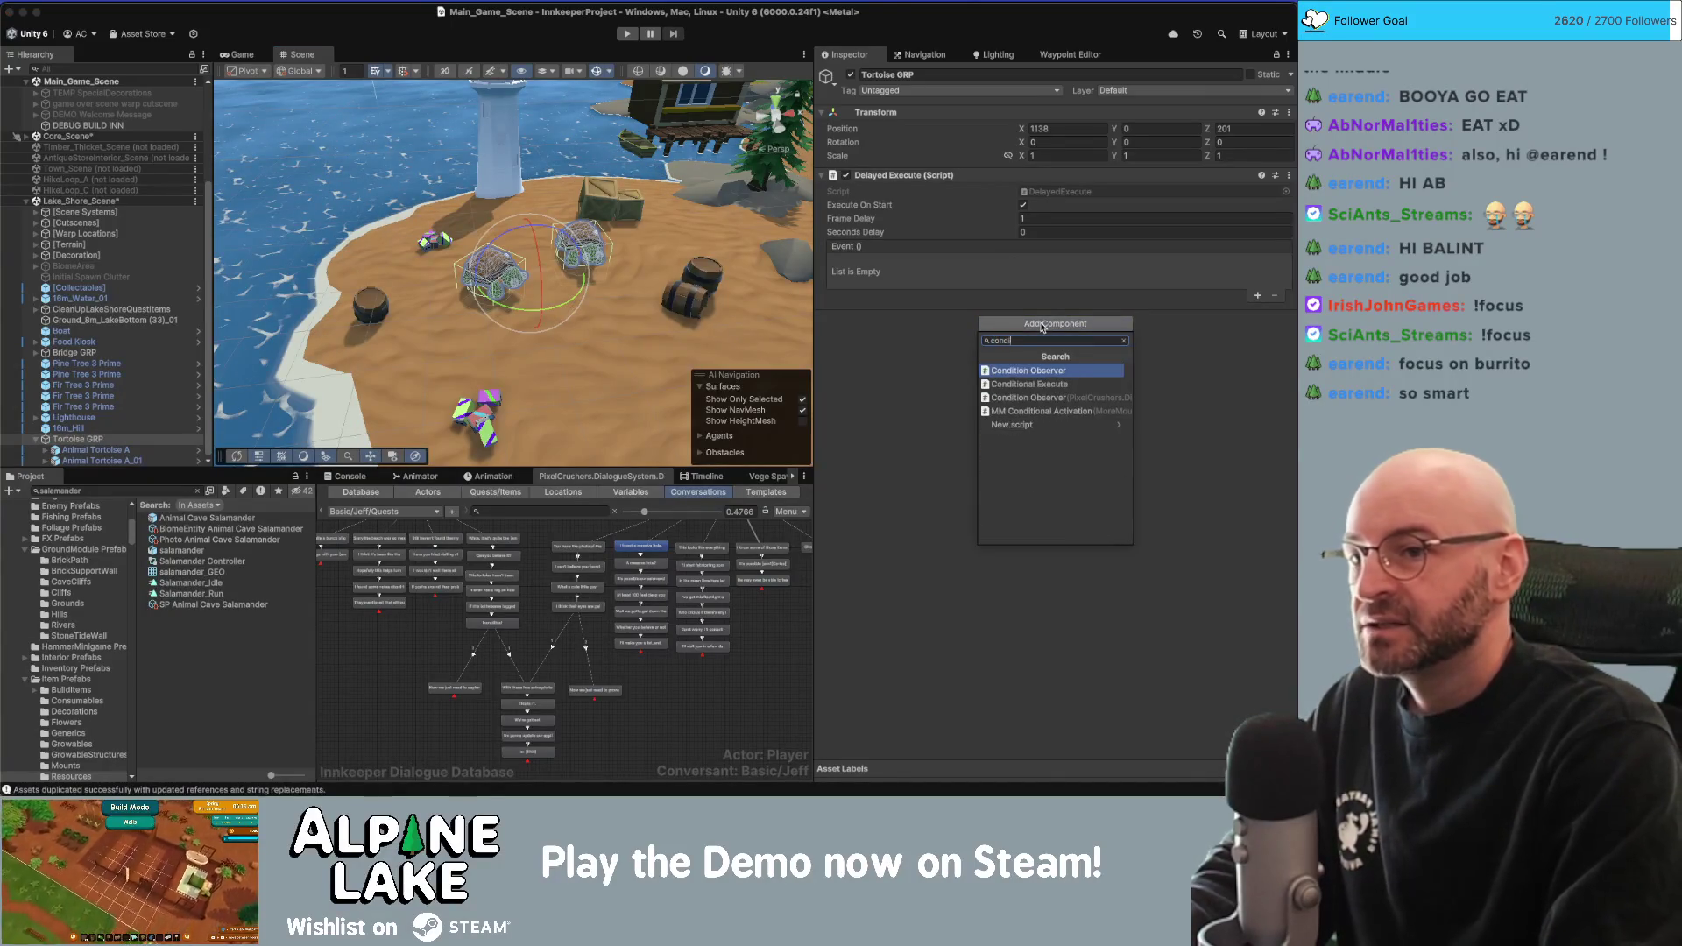
left_click(1043, 325)
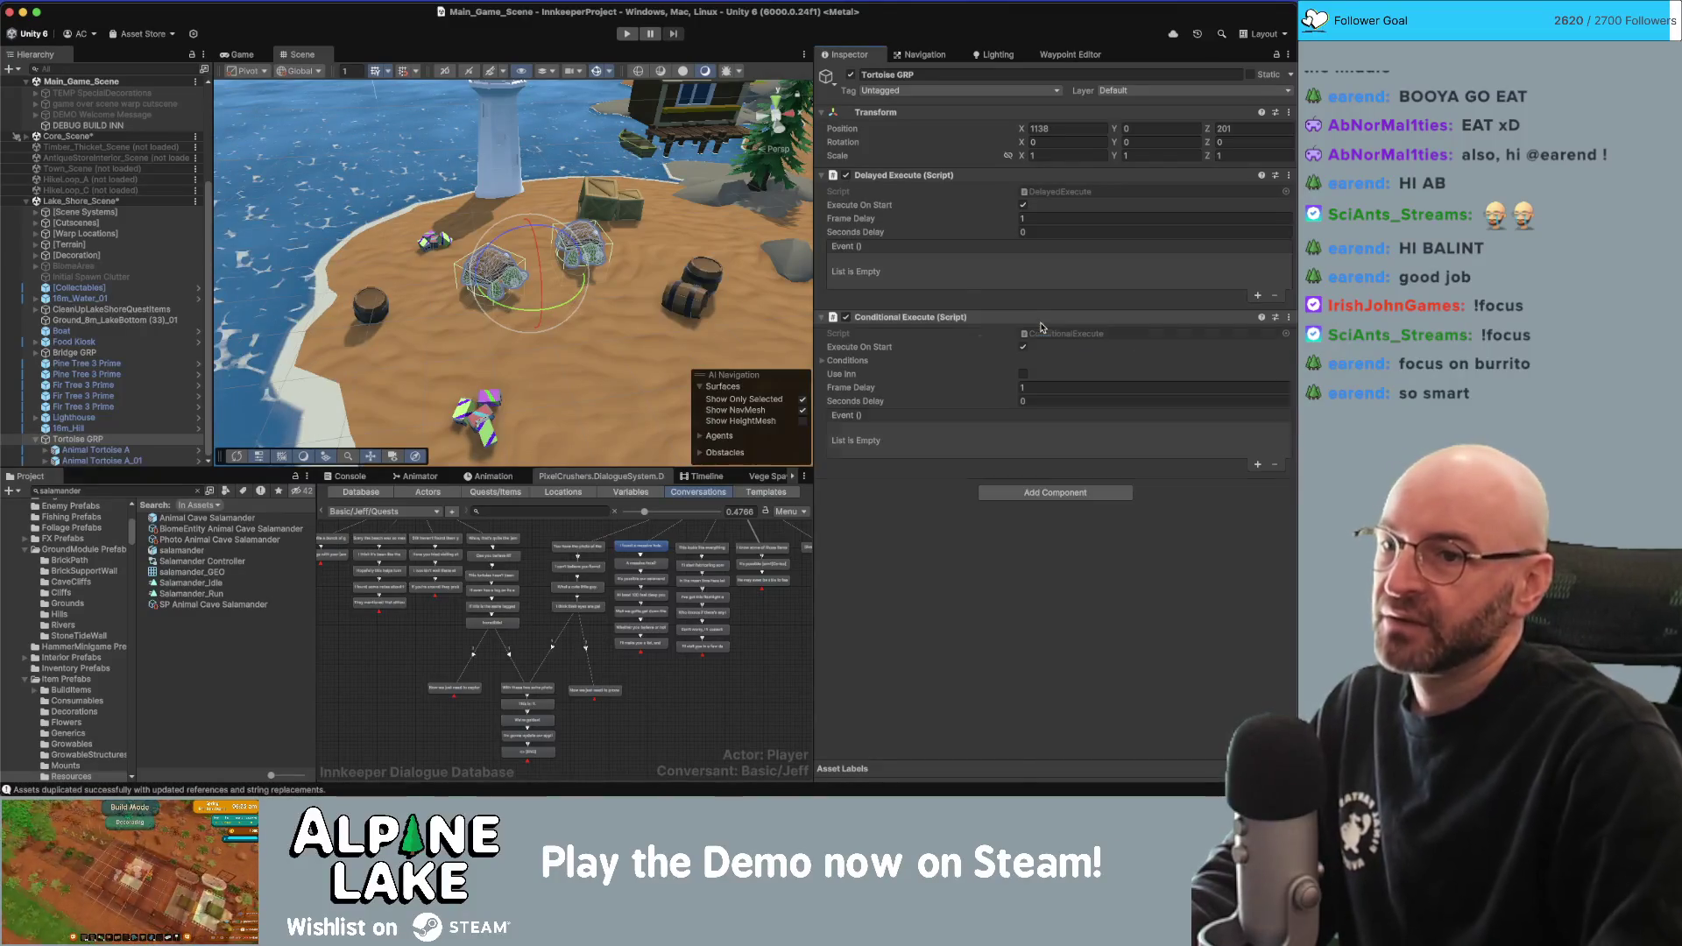
left_click(823, 361)
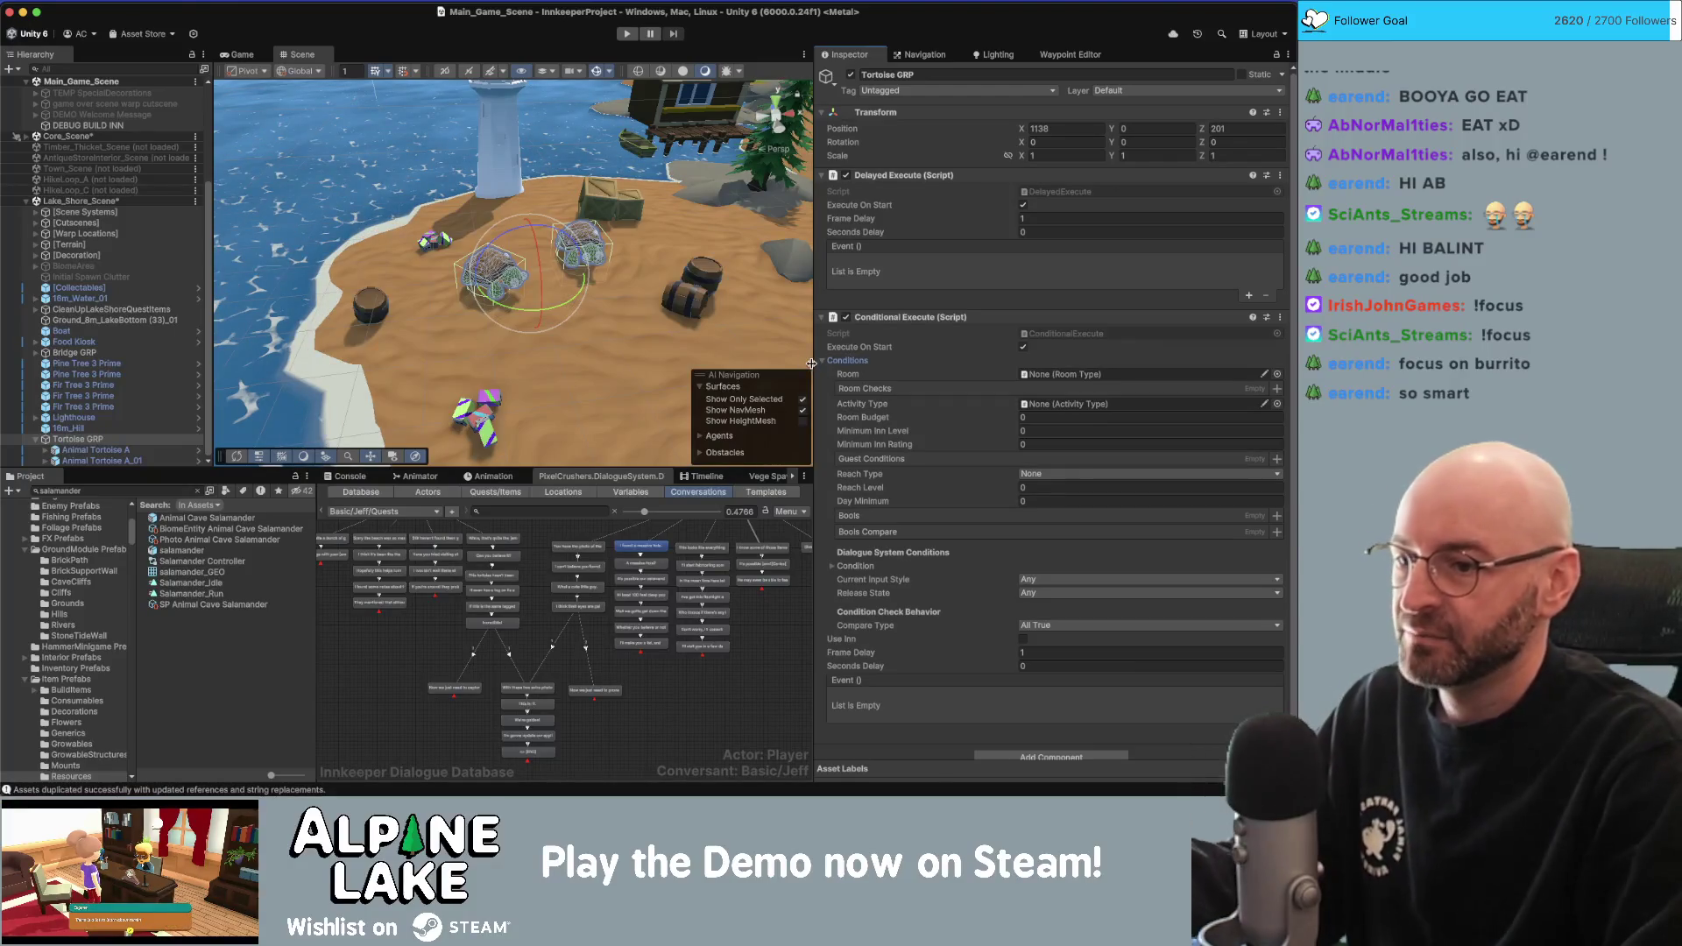
left_click(823, 361)
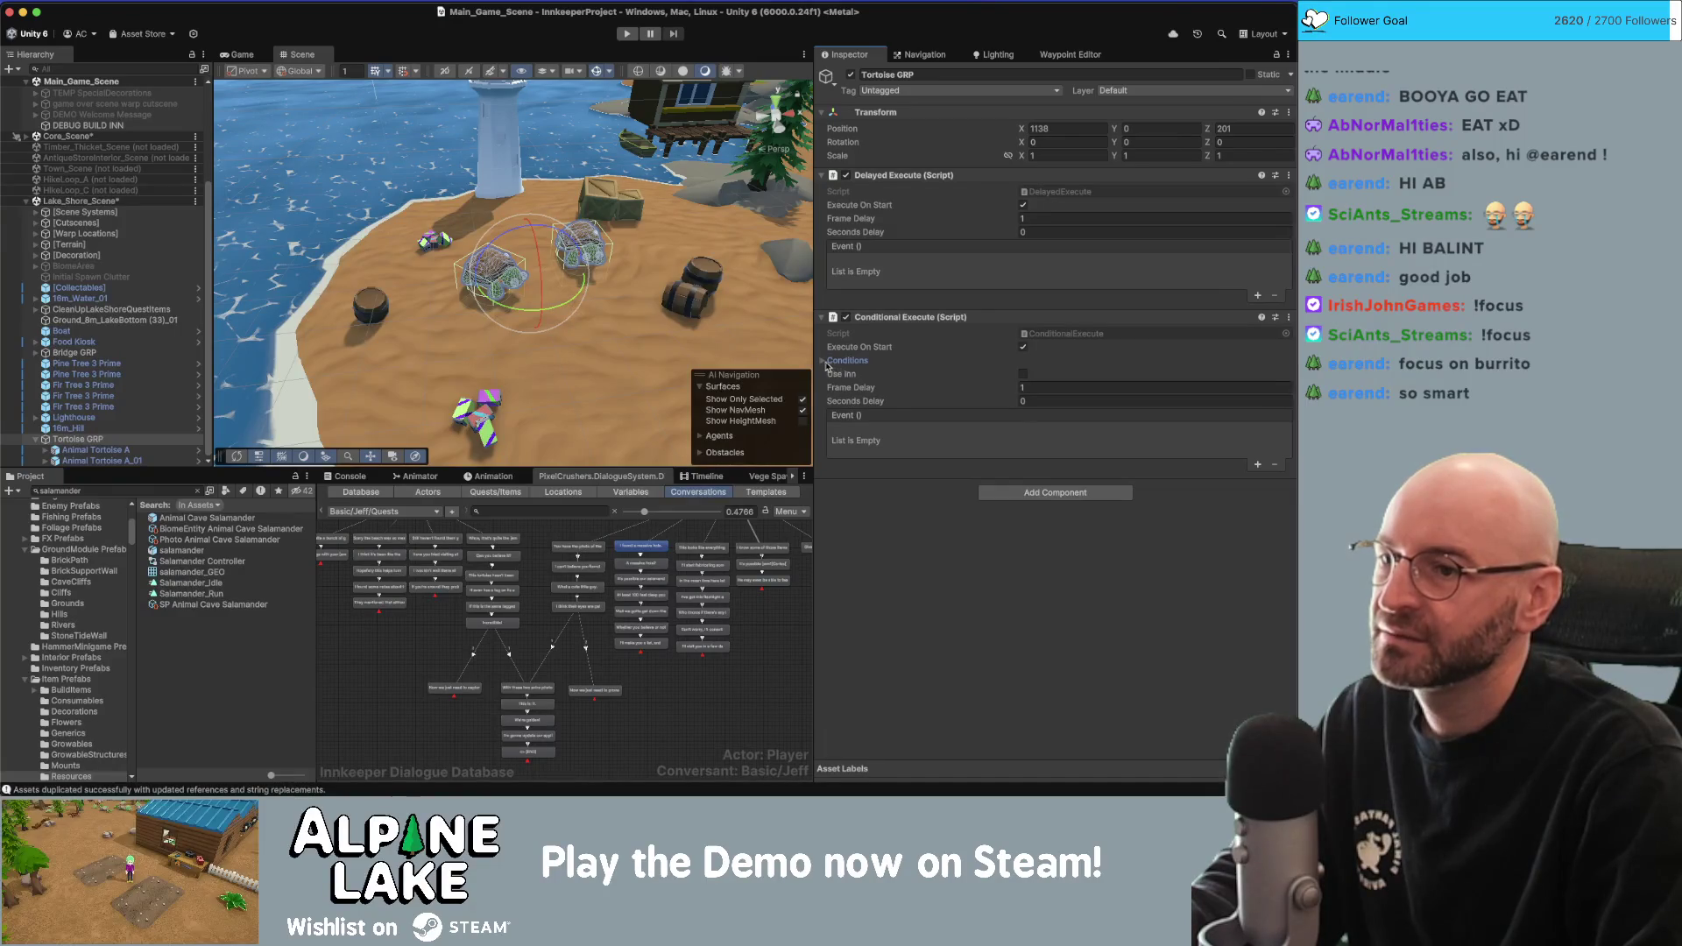
left_click(828, 361)
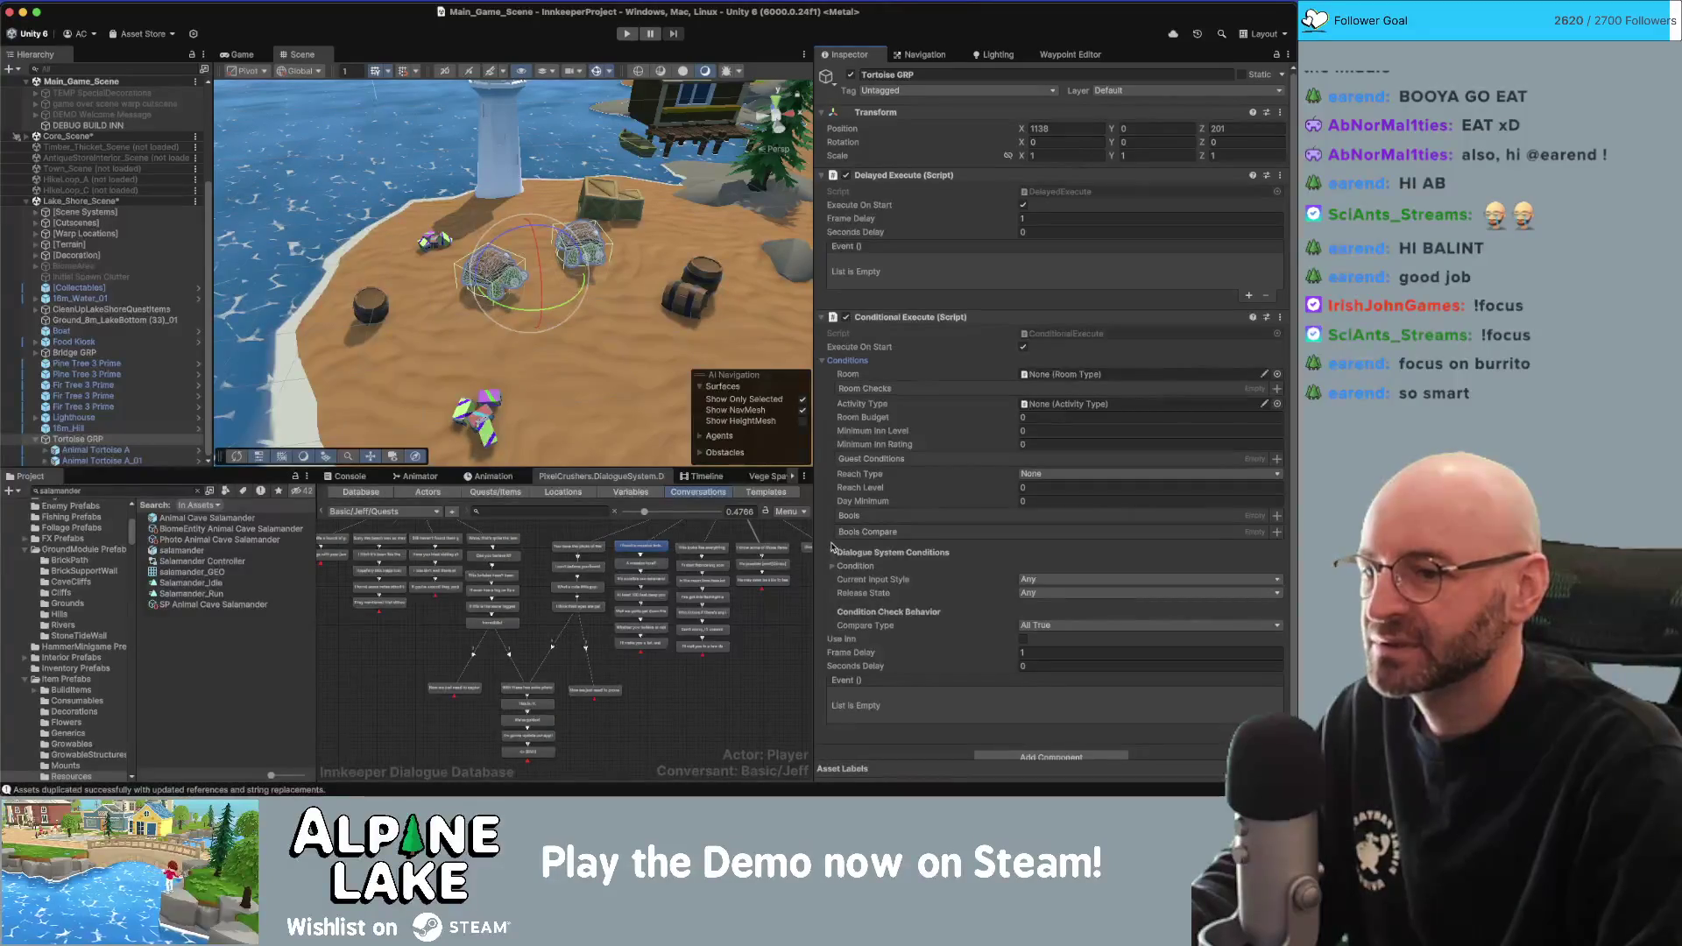
left_click(824, 361)
right_click(905, 321)
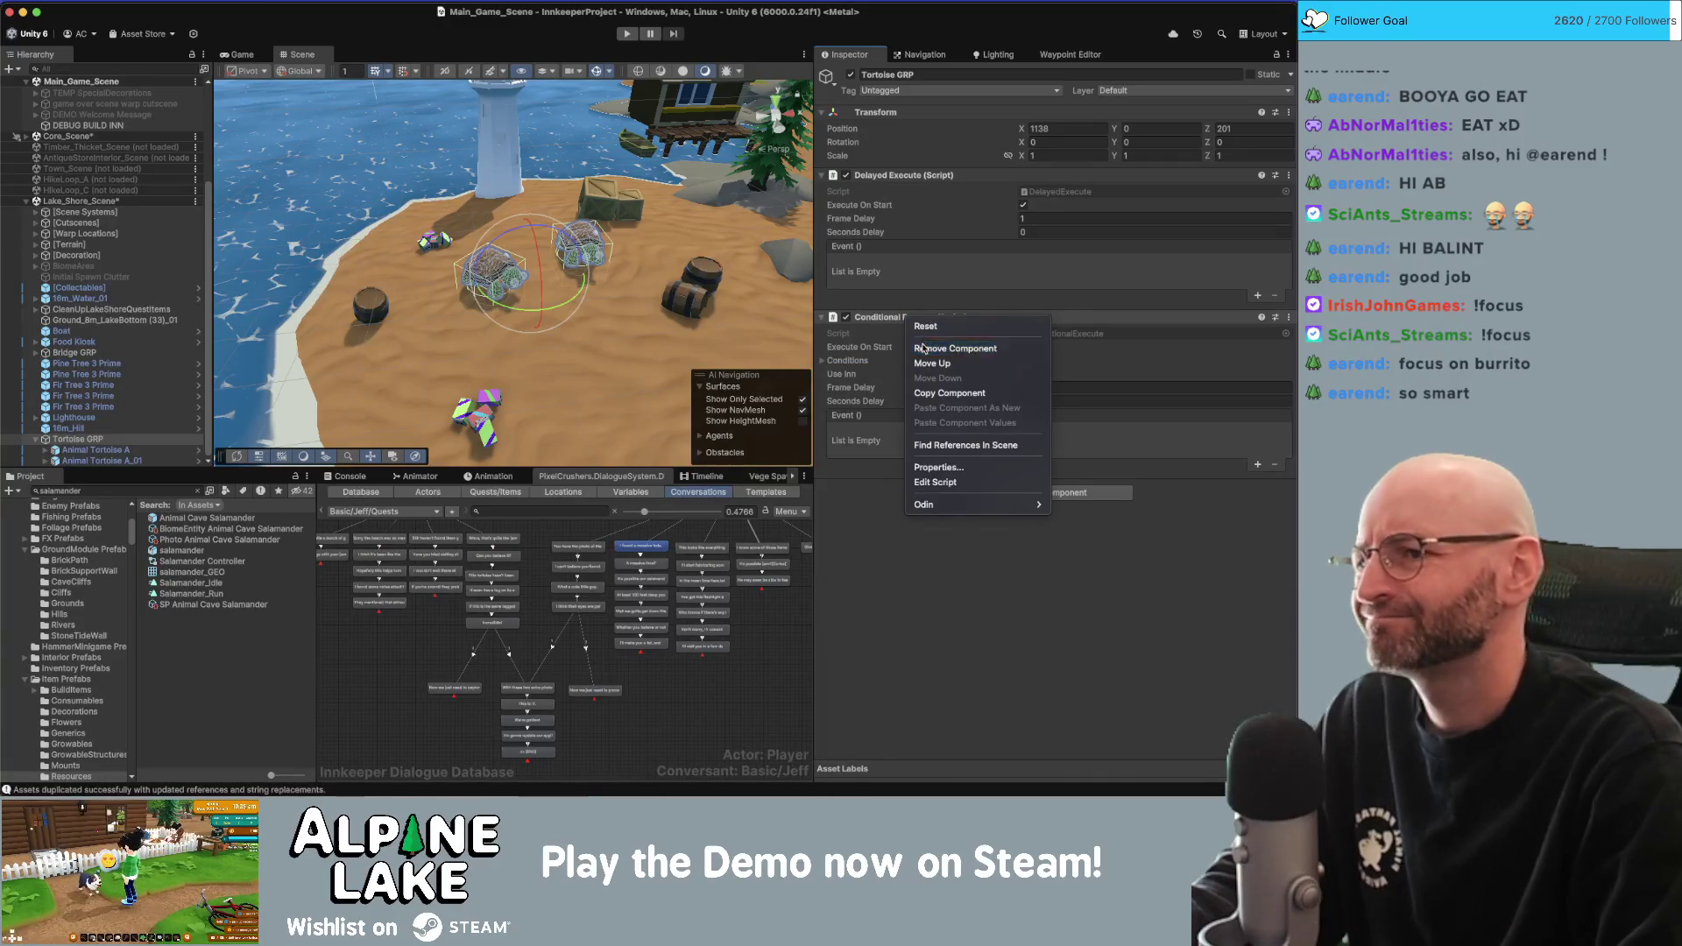
Remove Conditional Execute and add a Time Event Listener with one Time Events entry.
left_click(955, 347)
left_click(1033, 324)
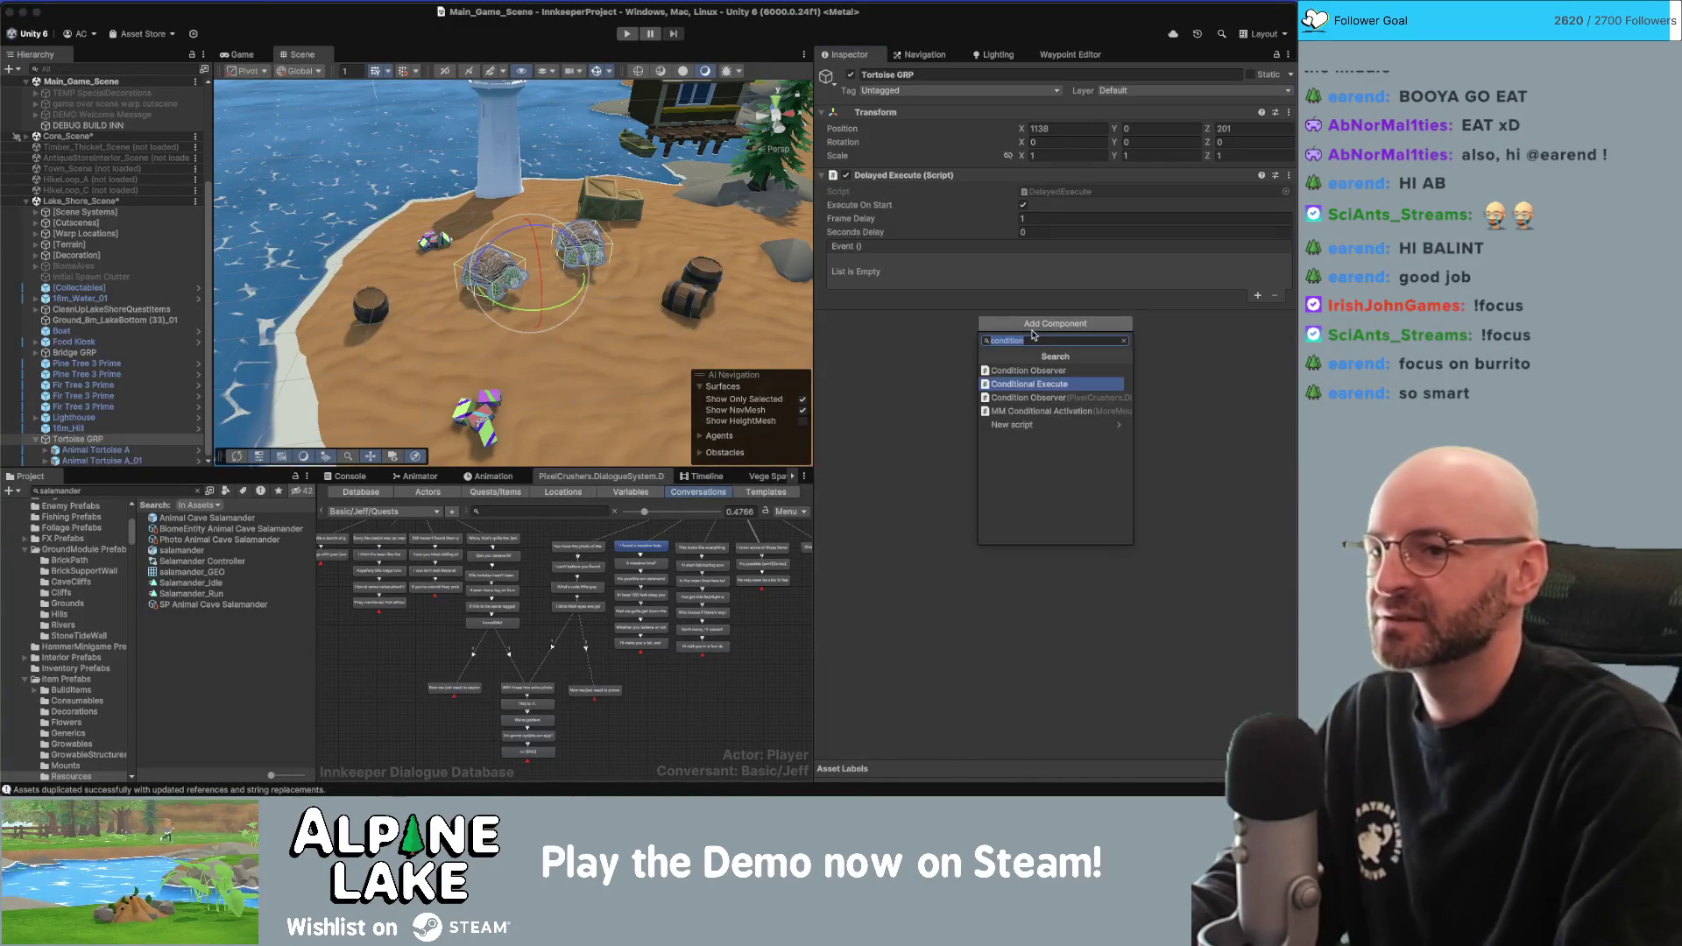
type("time even")
left_click(1029, 371)
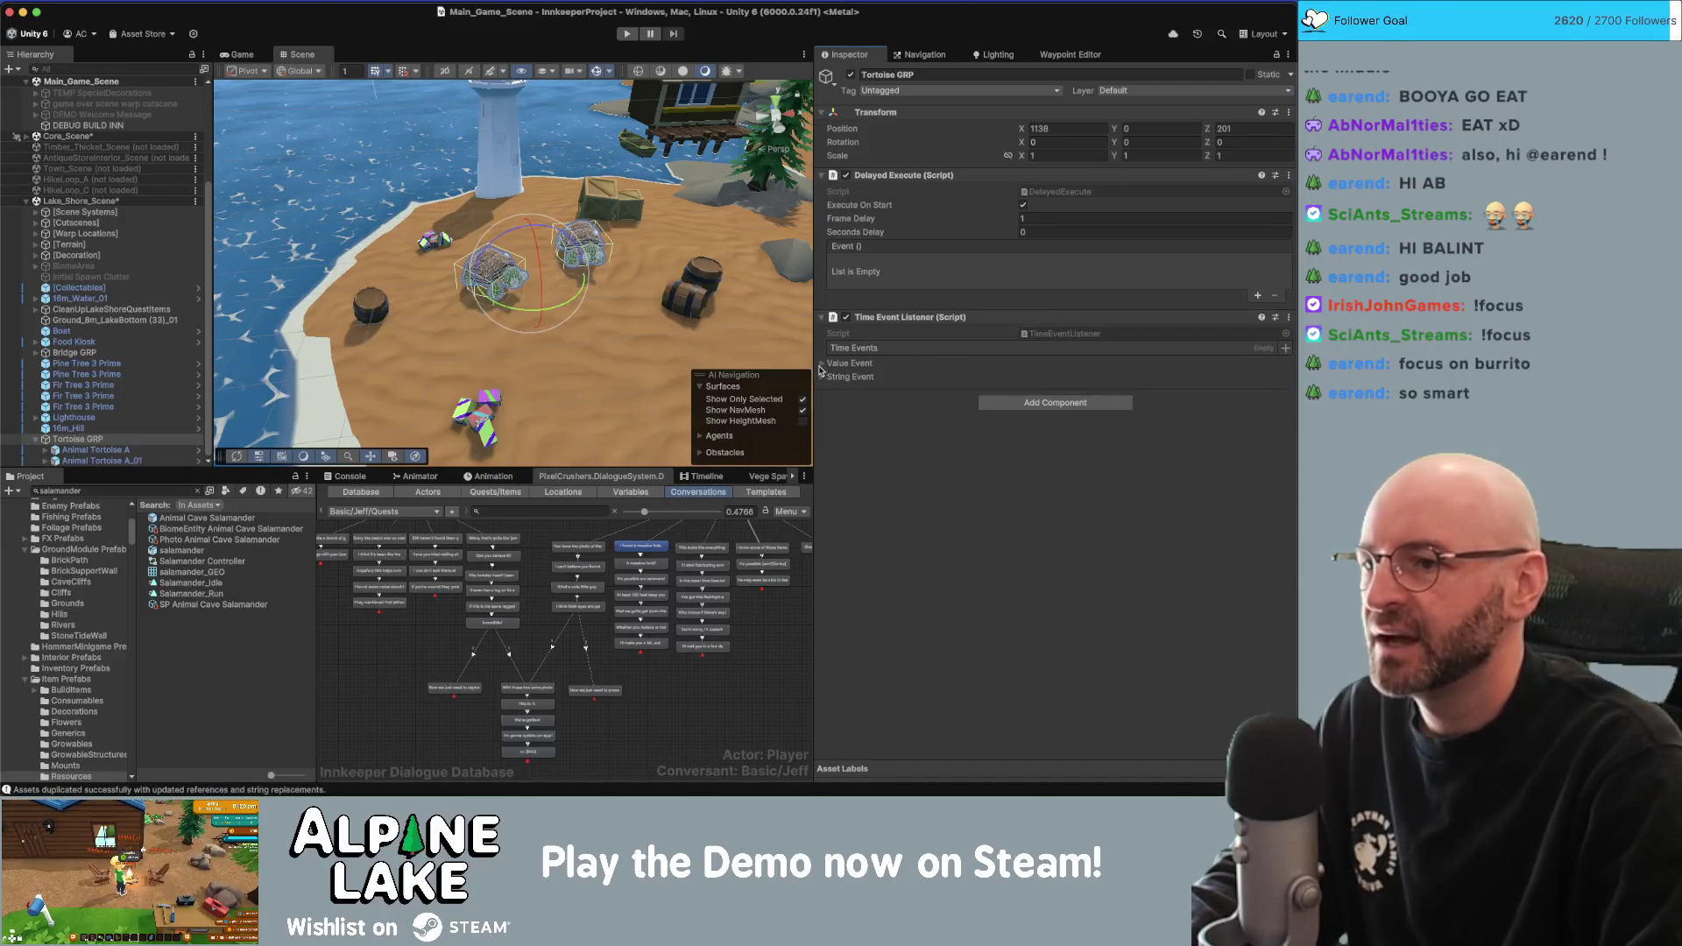
left_click(1285, 349)
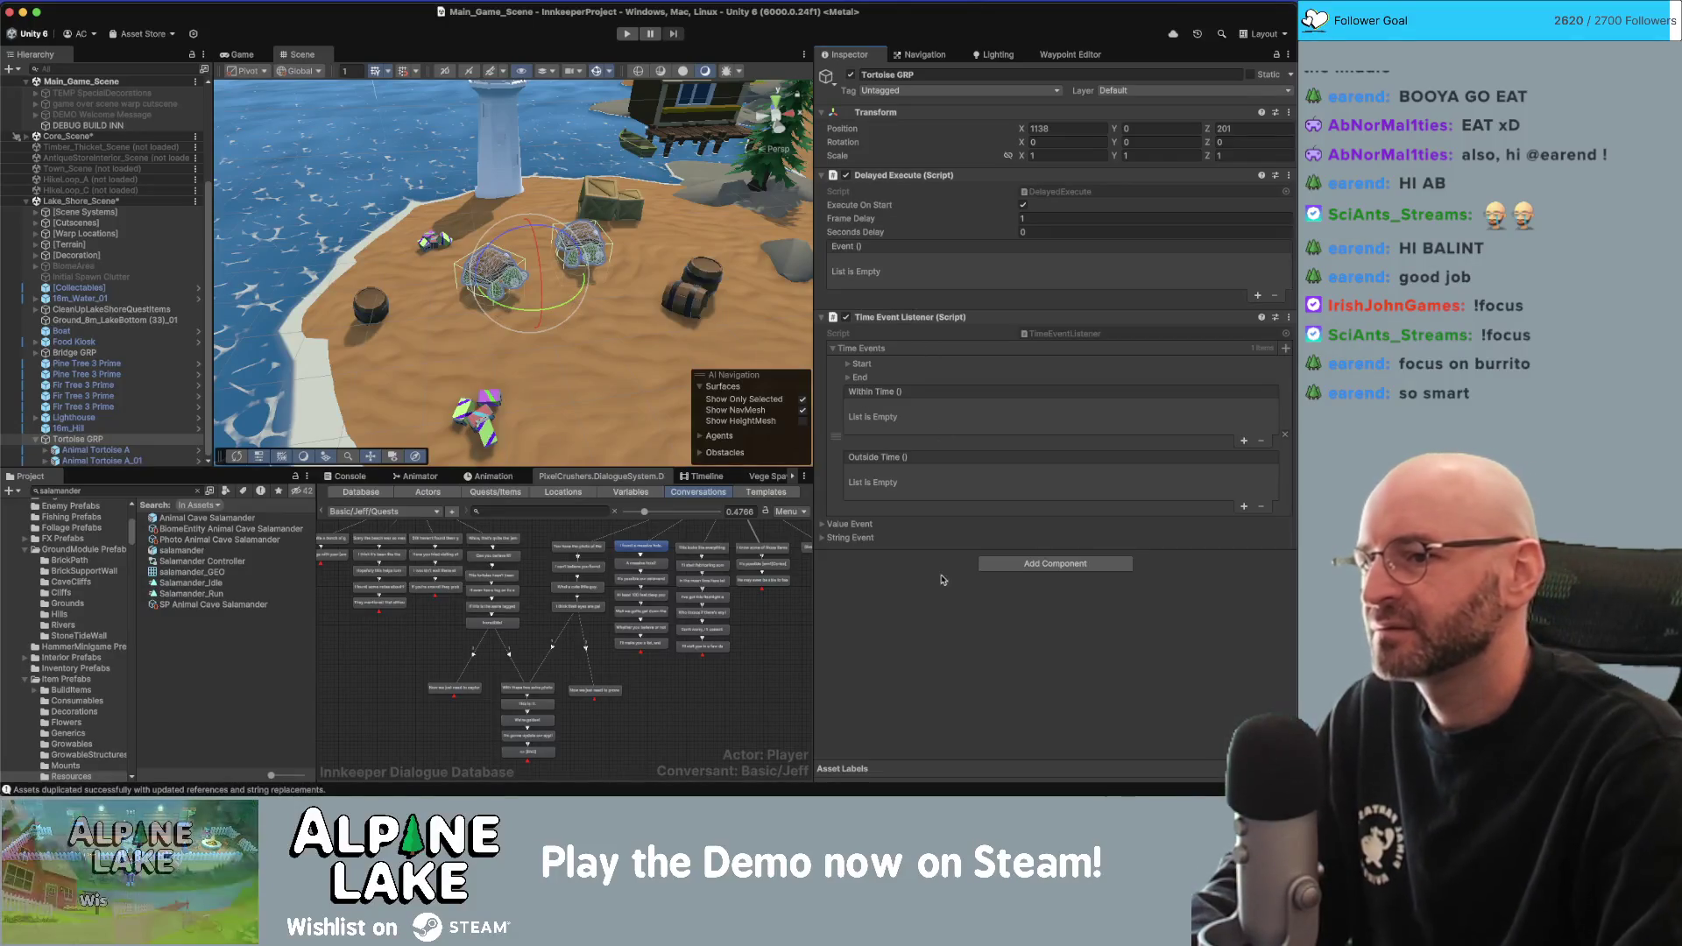
Add a Timed Event component, then remove both Timed Event and Time Event Listener.
left_click(1057, 563)
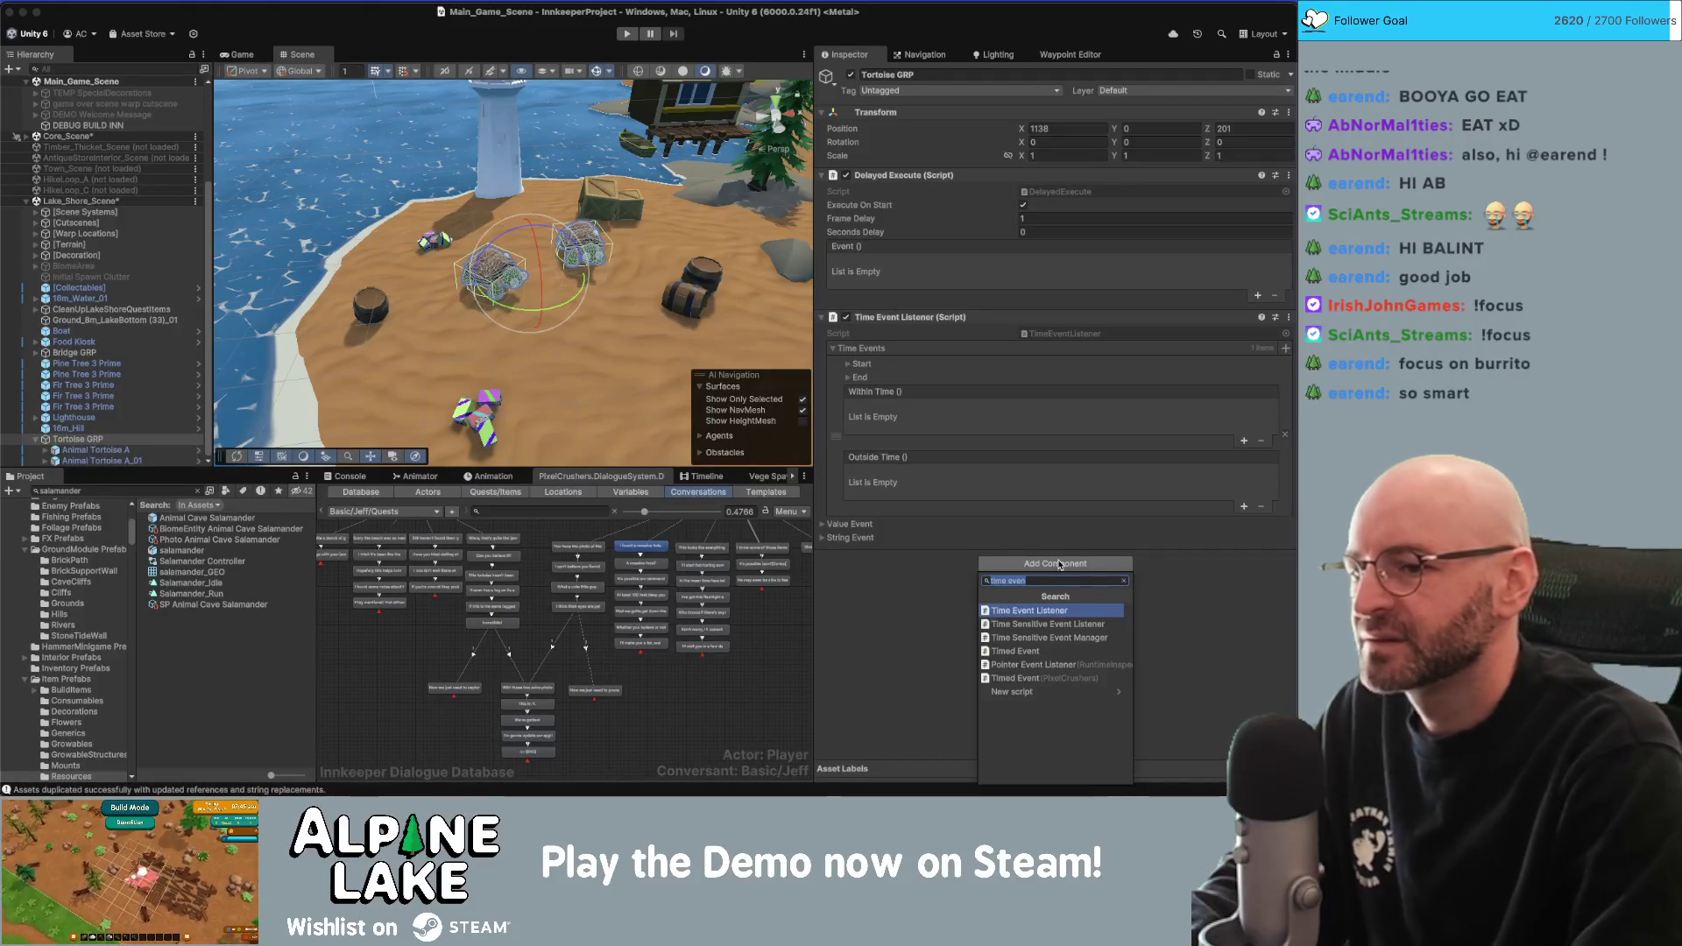
key("Down")
key("Down")
key("Down")
key("Return")
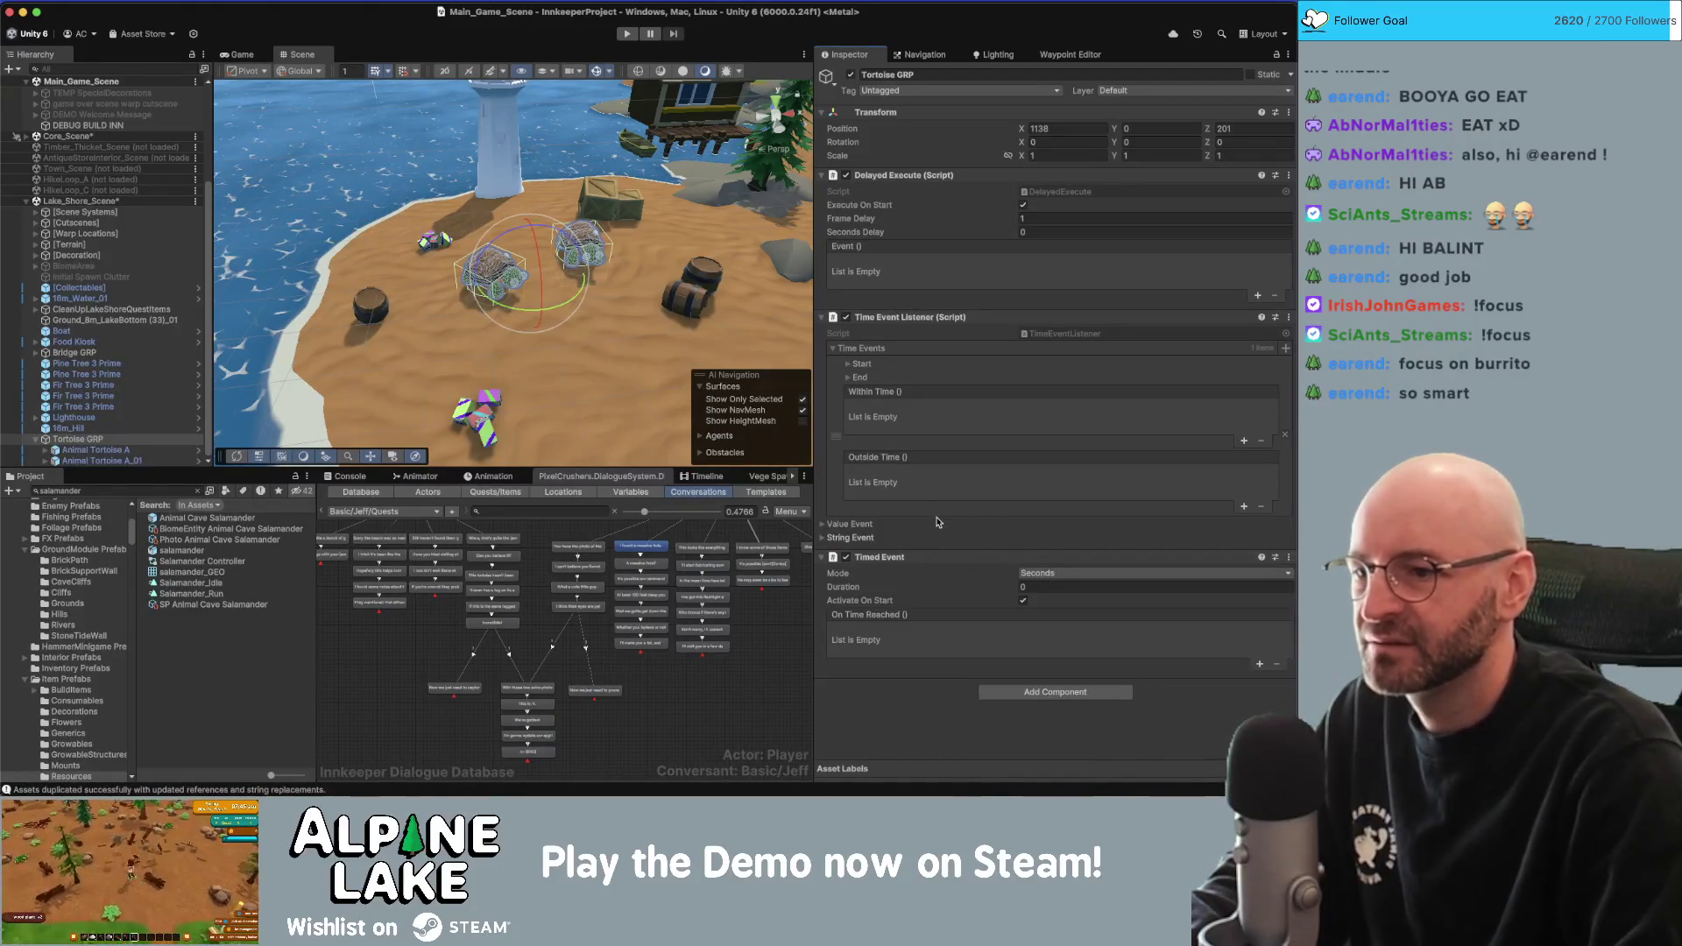
right_click(912, 558)
left_click(933, 584)
right_click(883, 315)
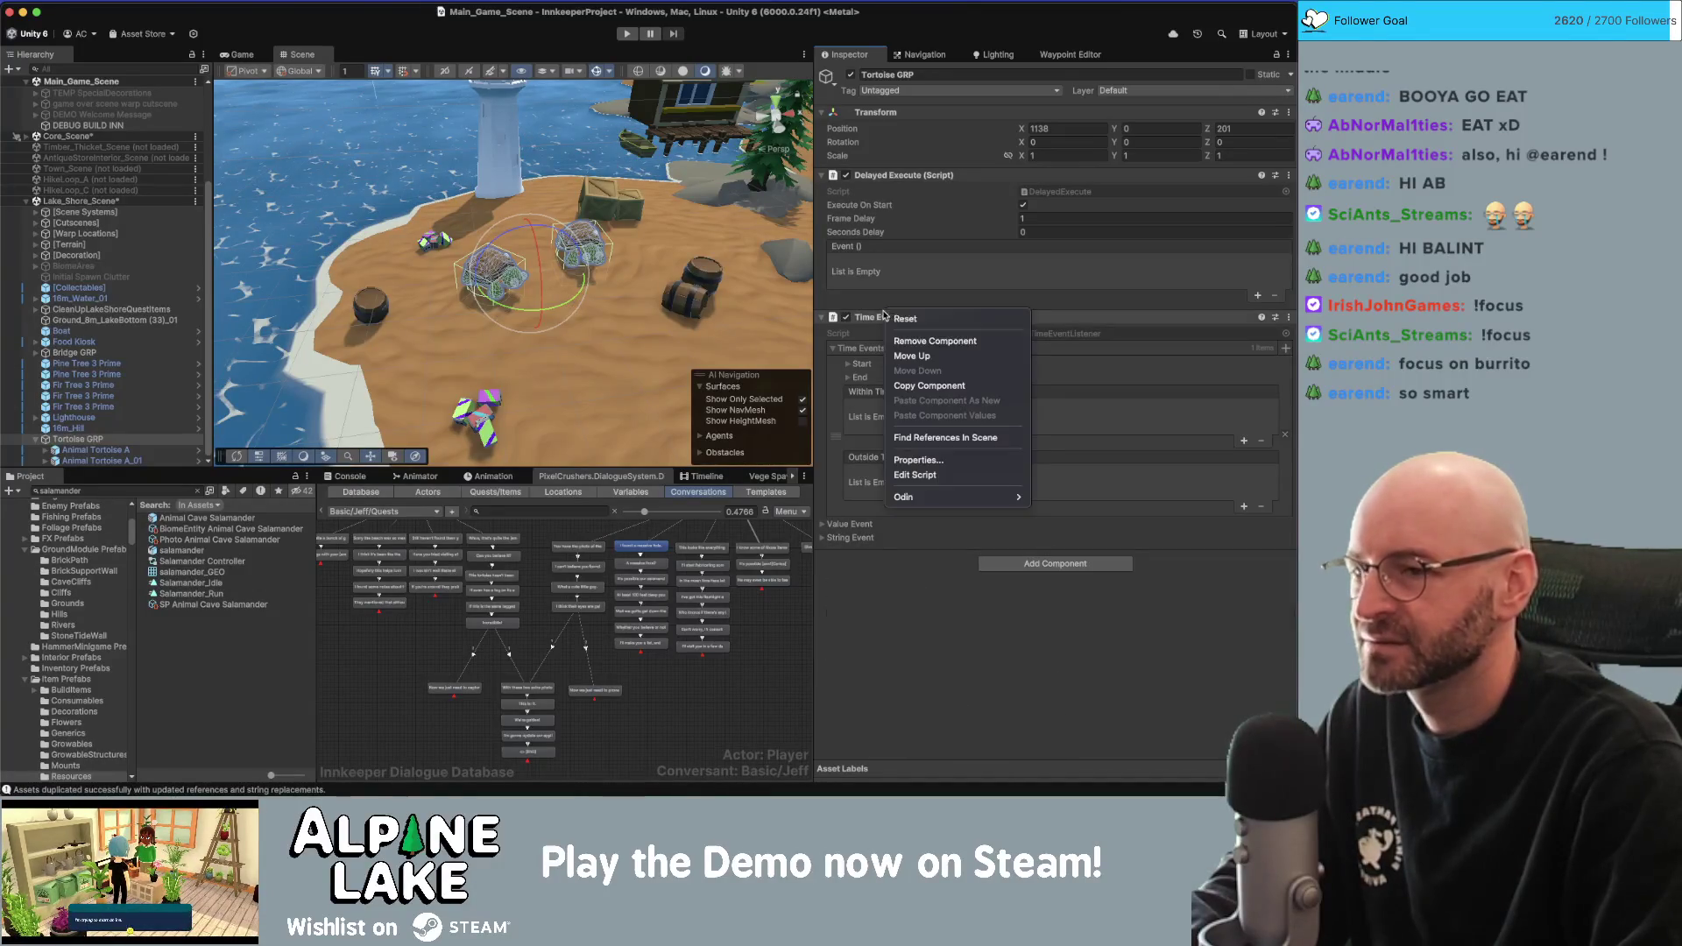
left_click(935, 341)
Remove the duplicate Delayed Execute component from Tortoise GRP.
left_click(1017, 324)
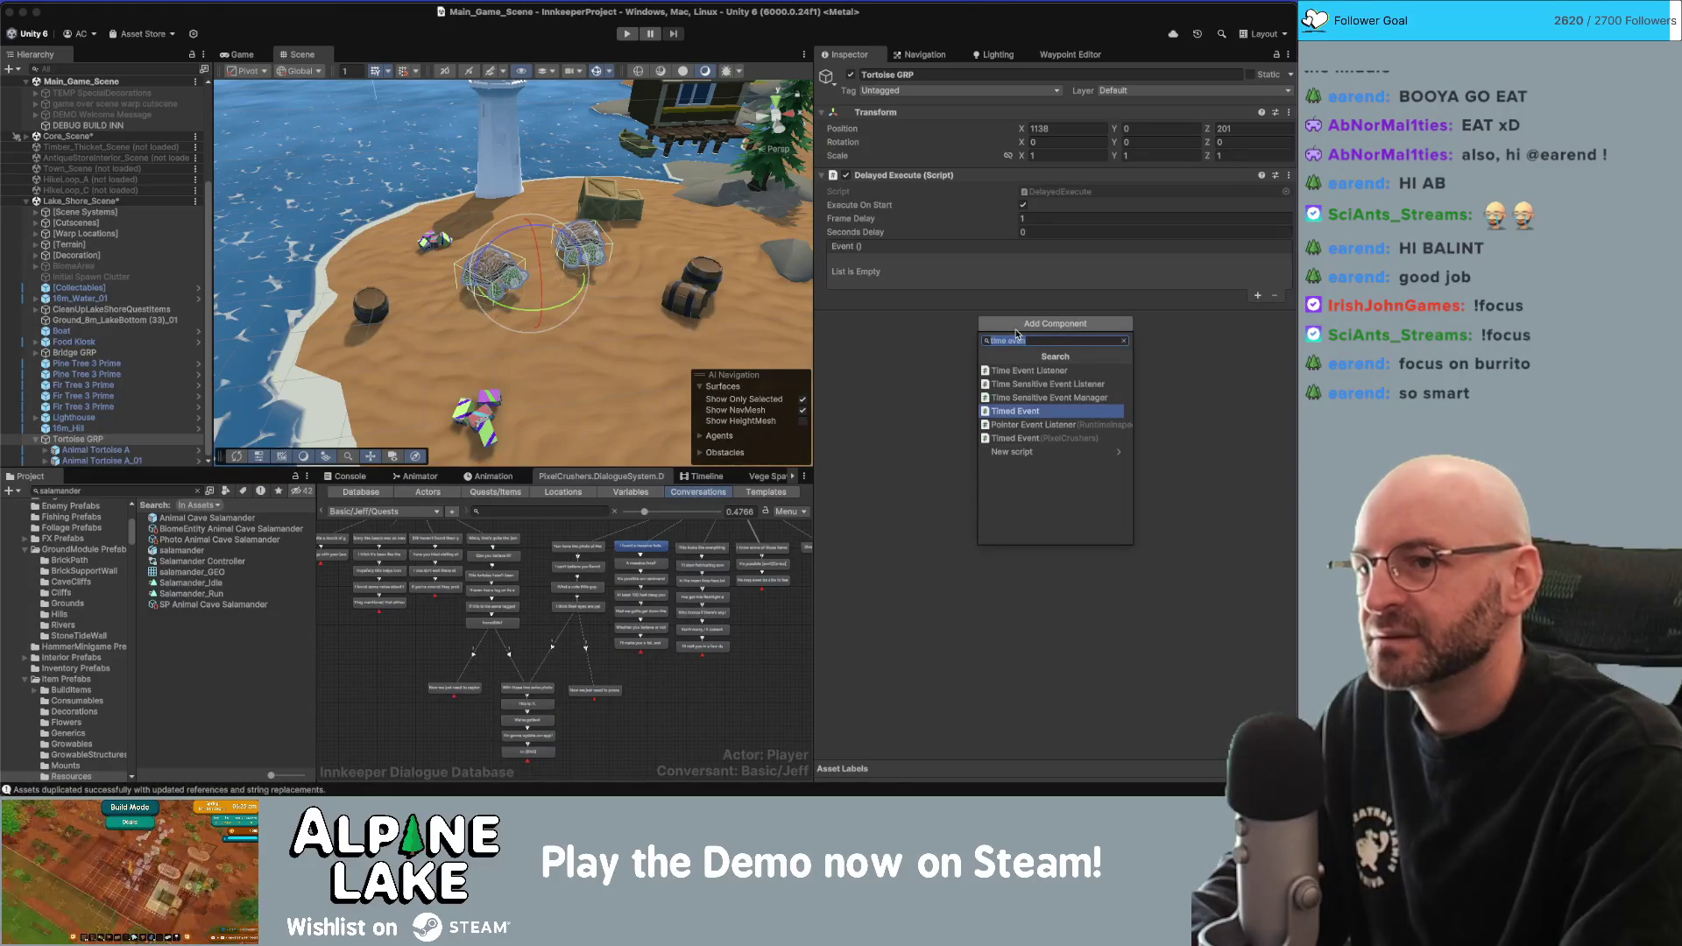
key("Escape")
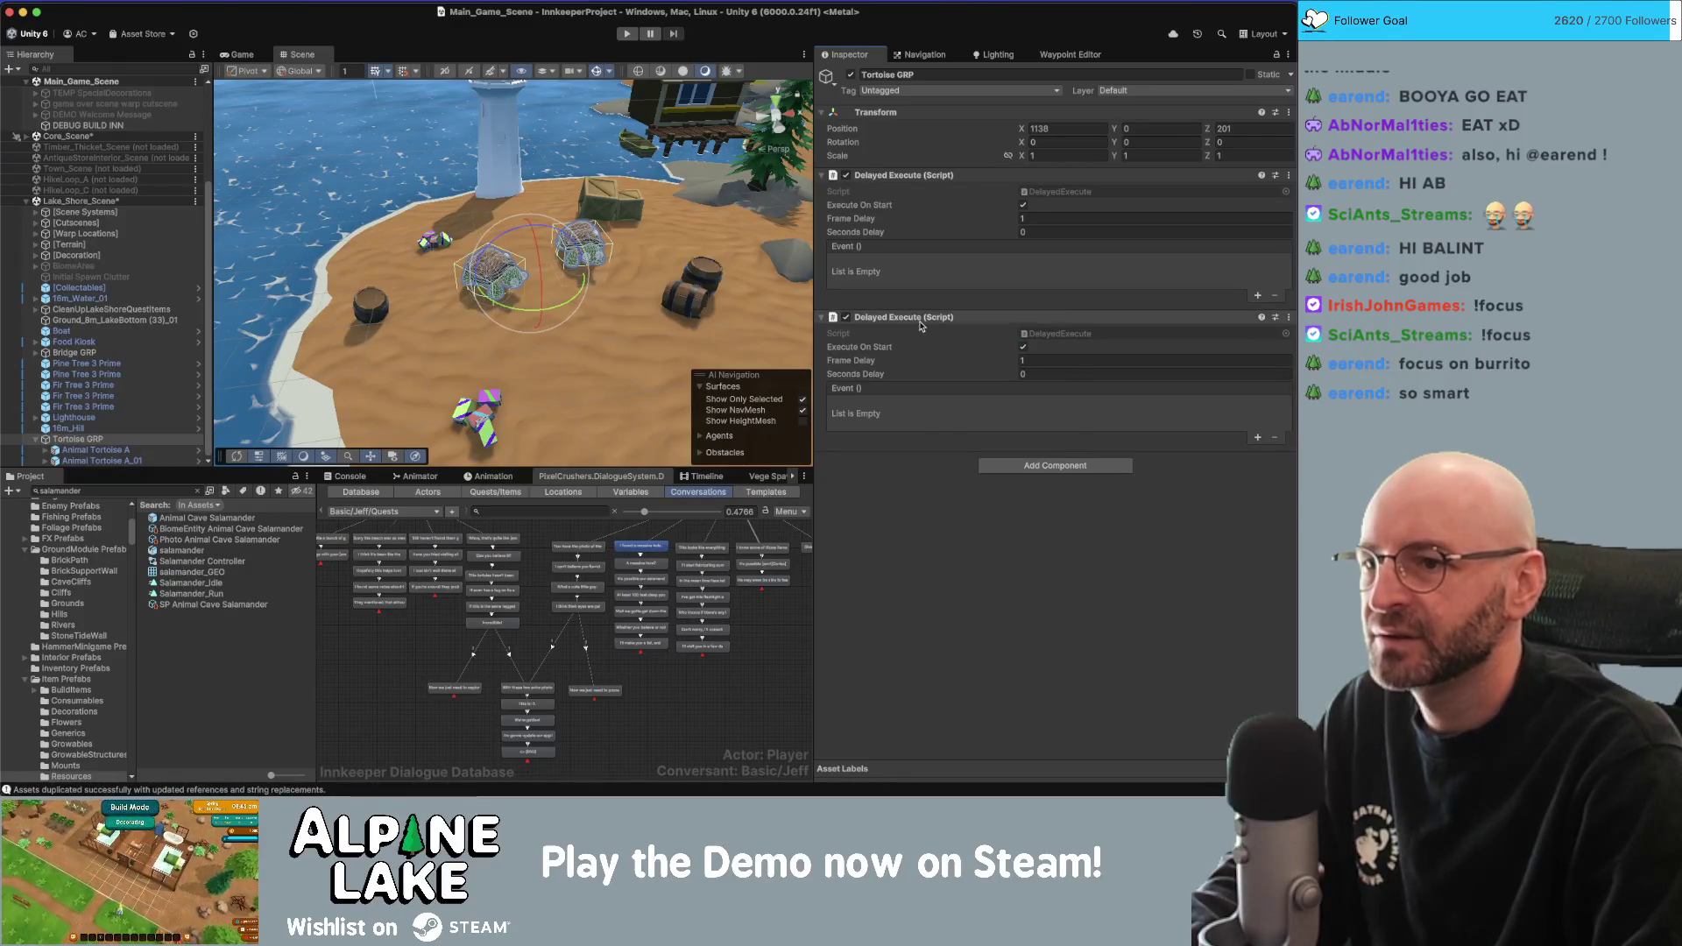
right_click(920, 317)
left_click(1036, 349)
Add Conditional Execute after removing a mistaken Execute Save, and ping its script asset.
left_click(1041, 326)
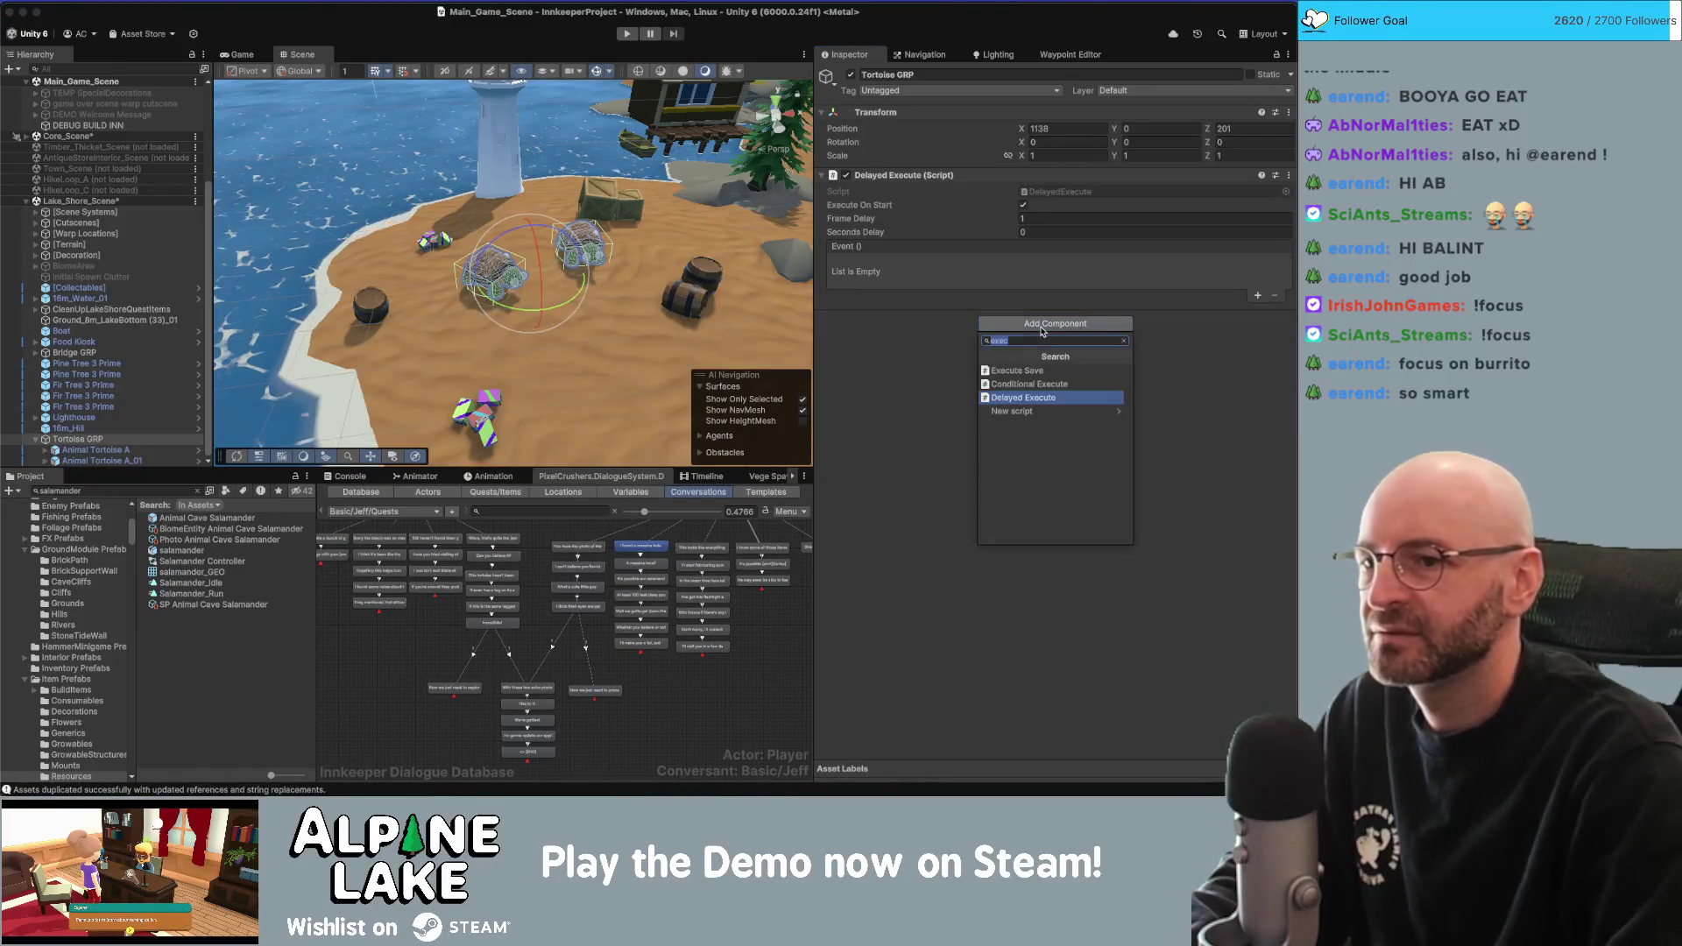
key("Down")
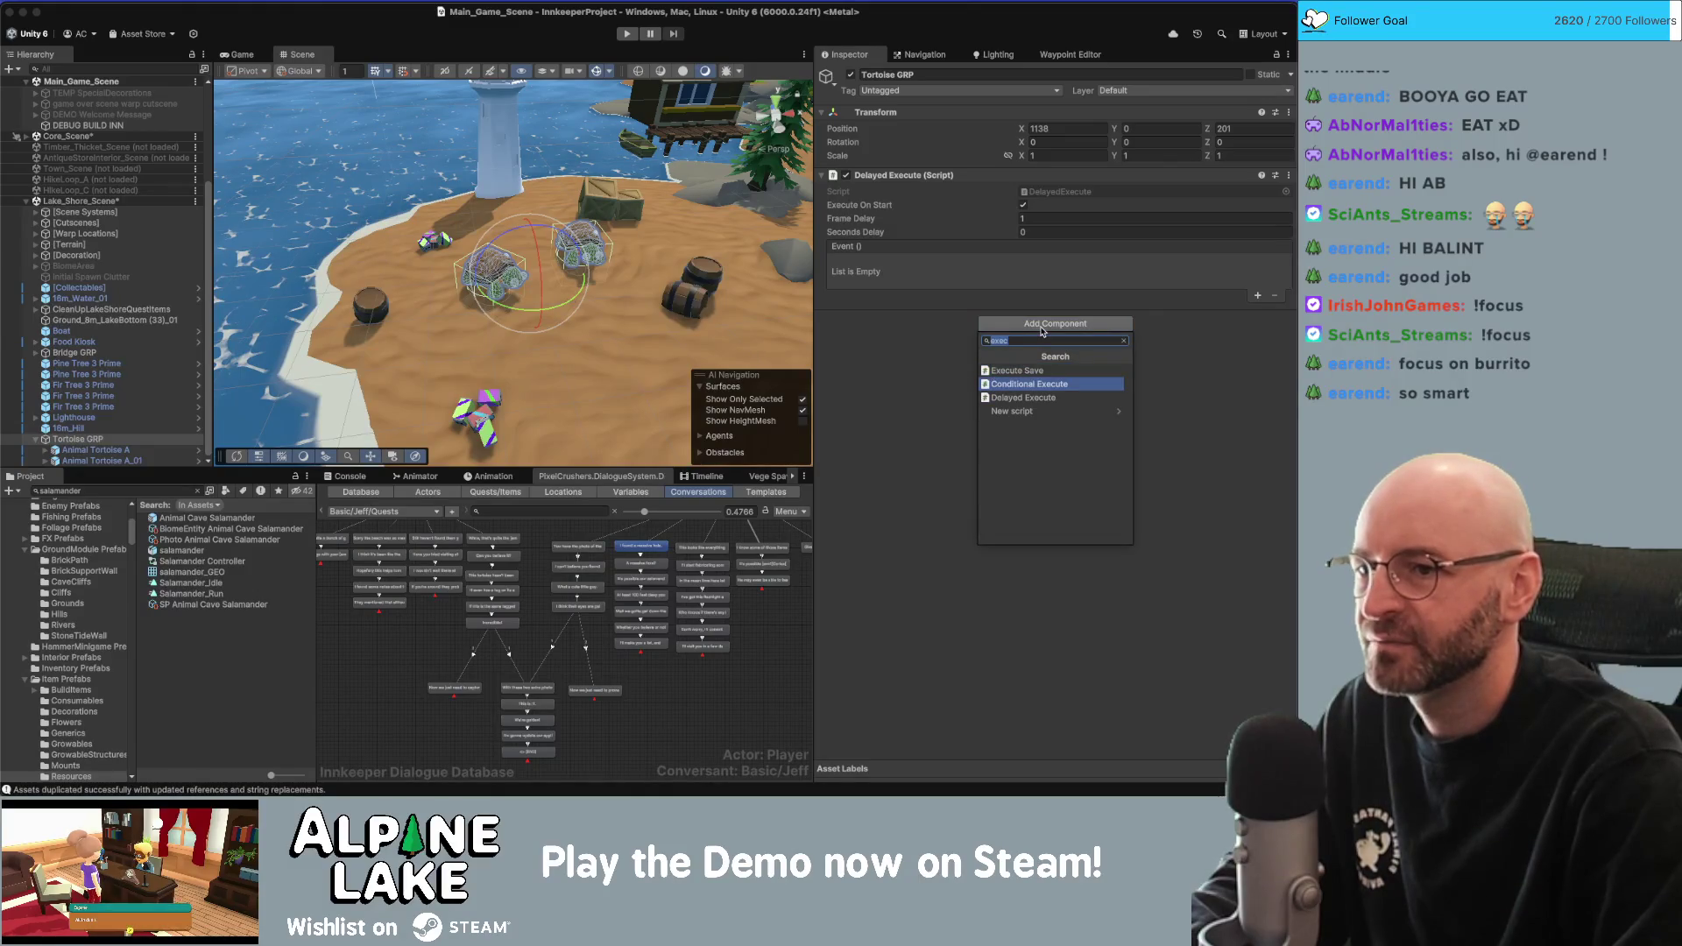
key("Up")
key("Return")
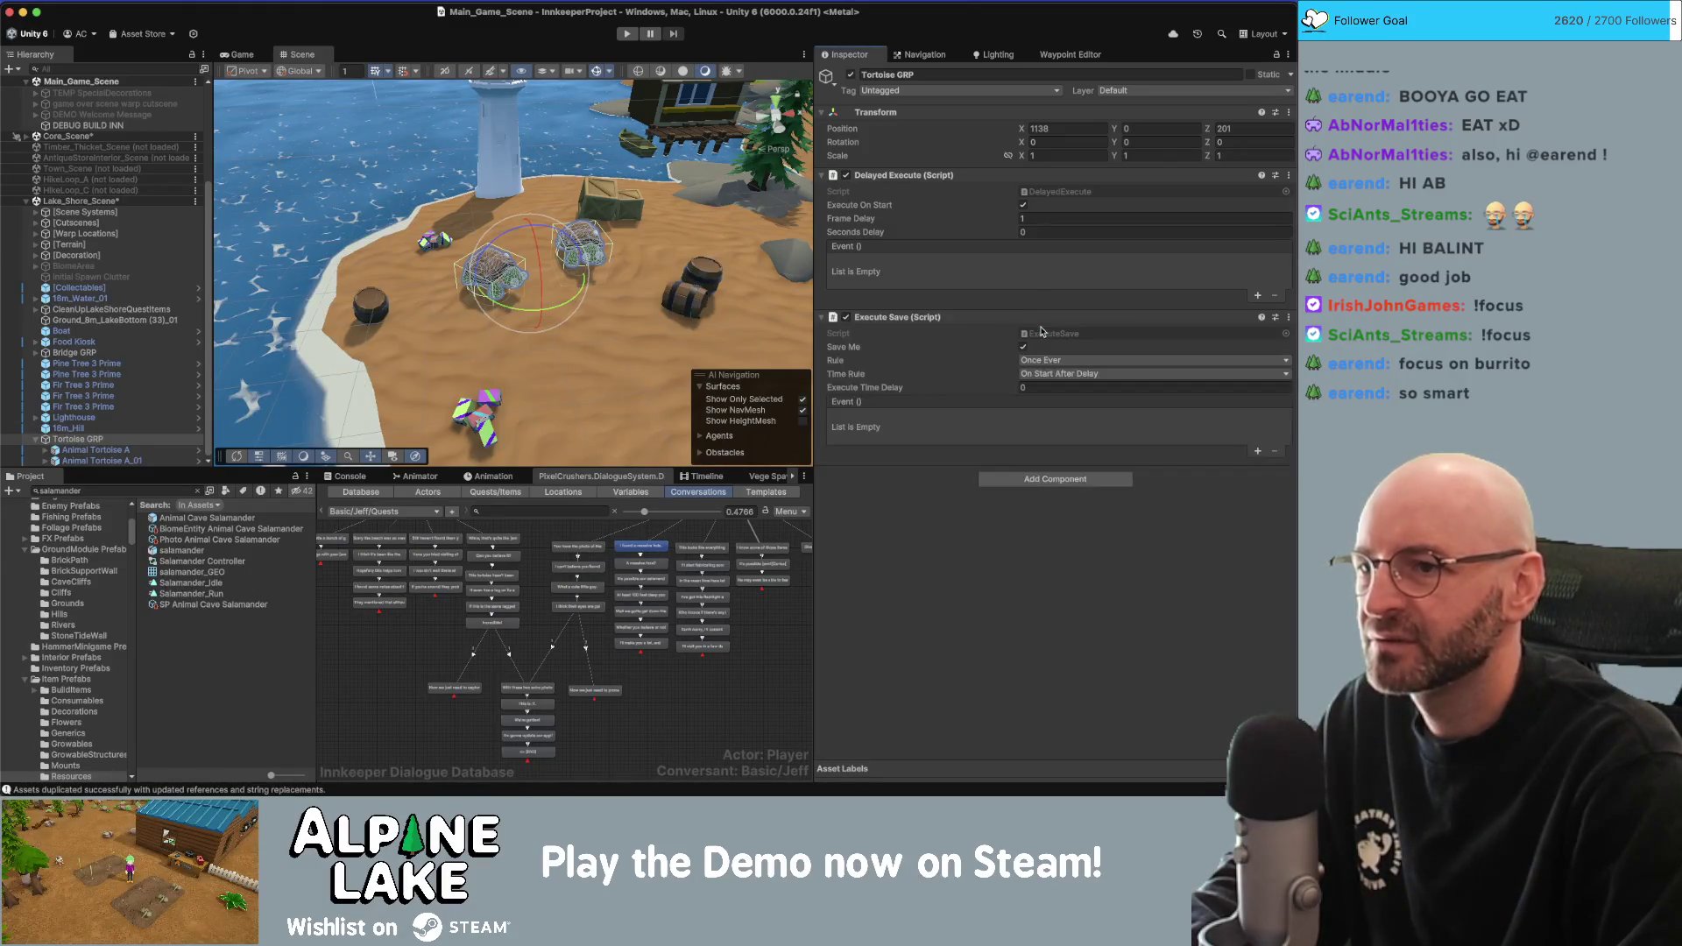
right_click(1040, 319)
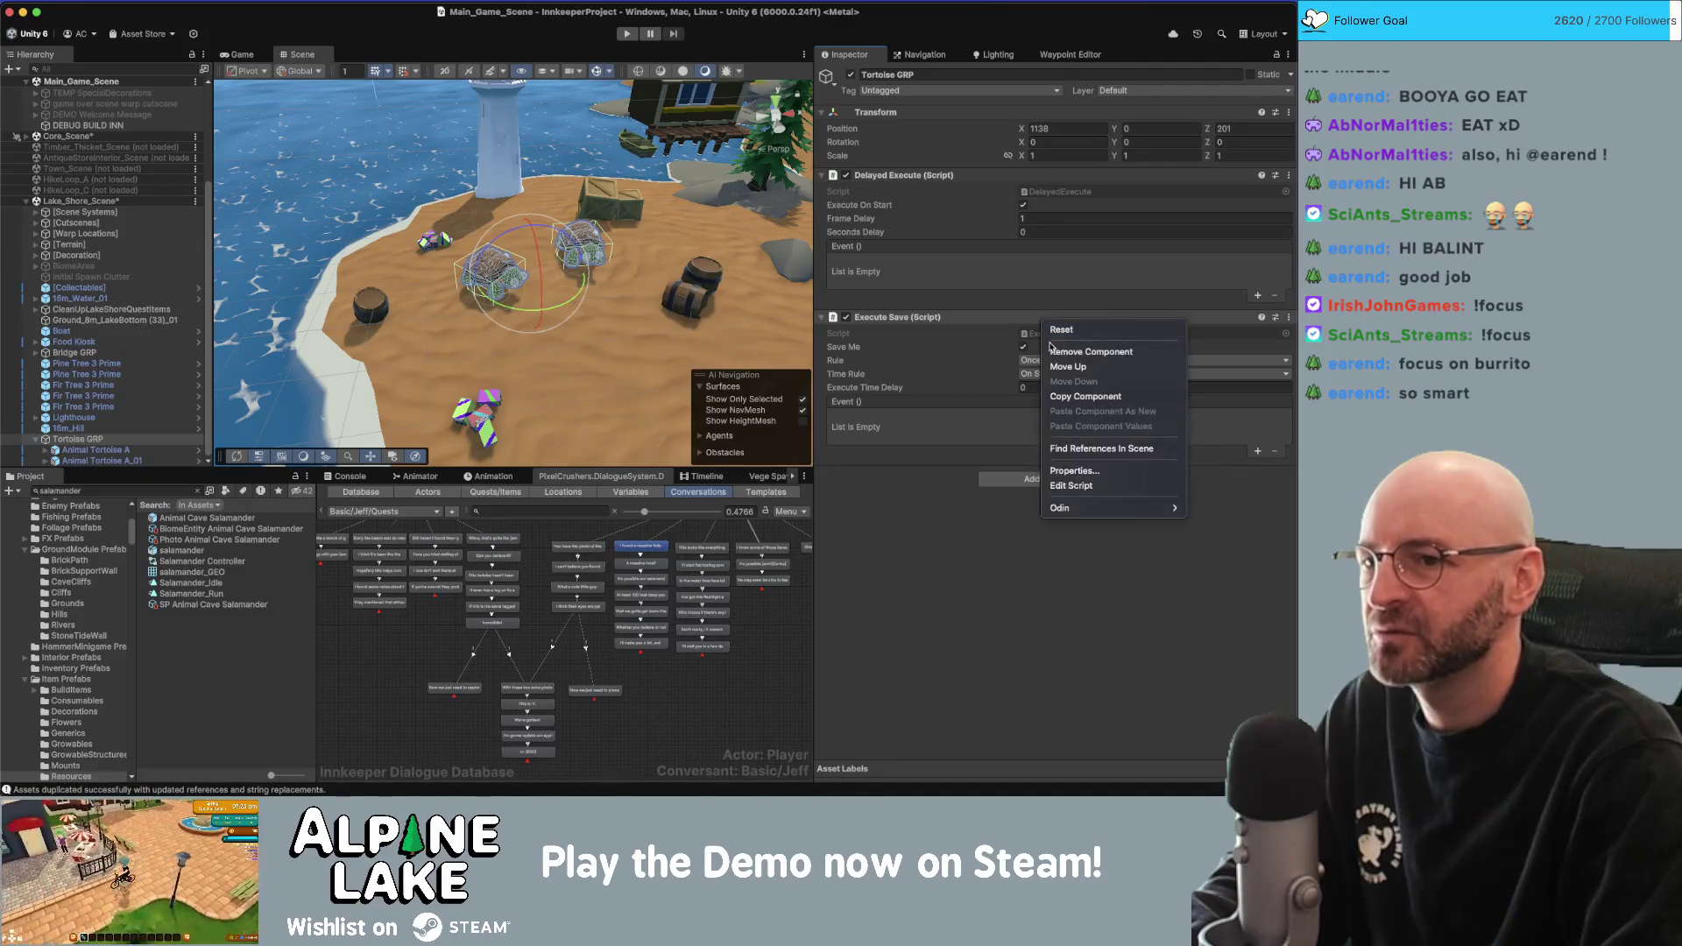
left_click(1049, 350)
left_click(1034, 325)
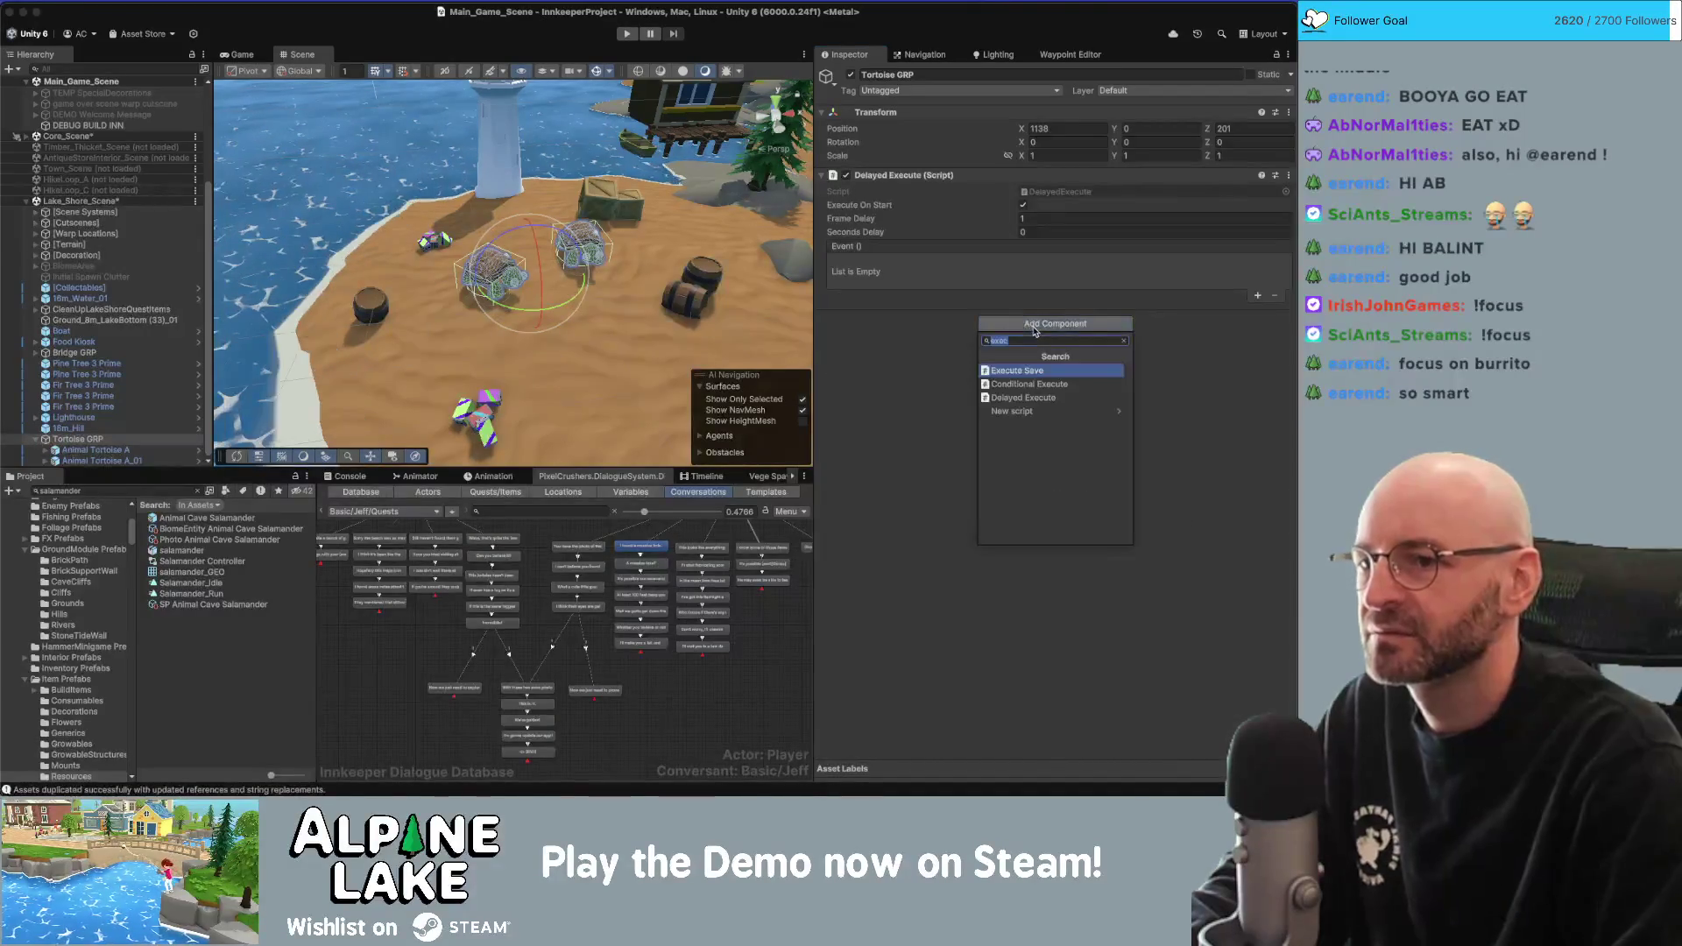
key("Return")
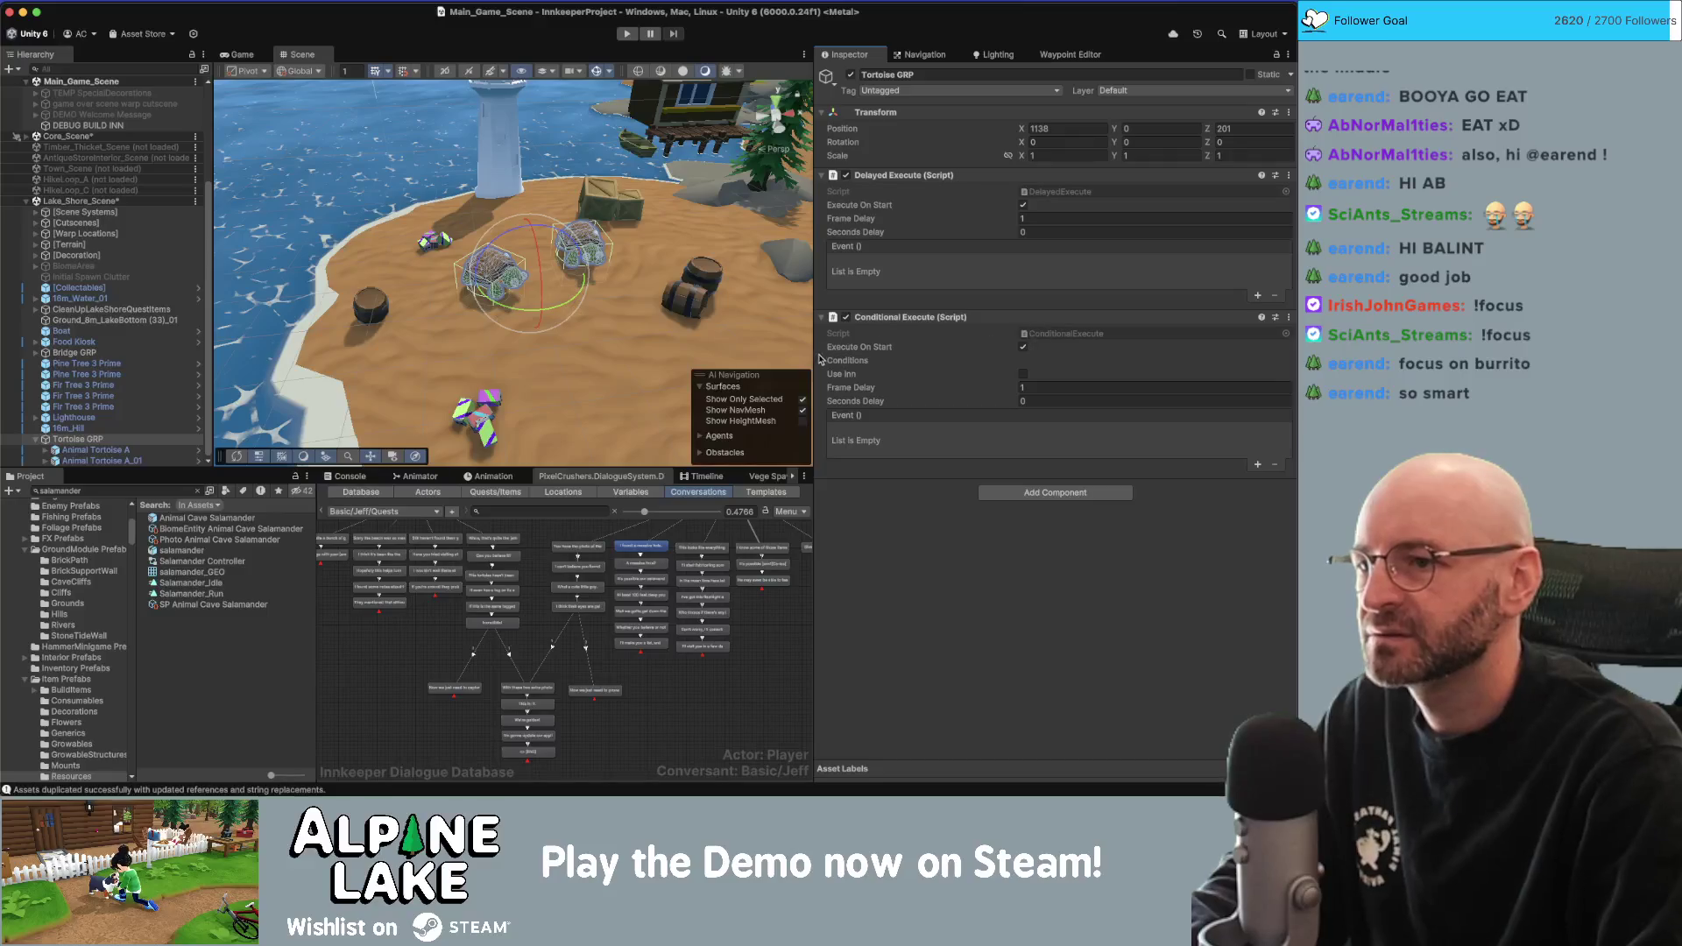
left_click(1035, 336)
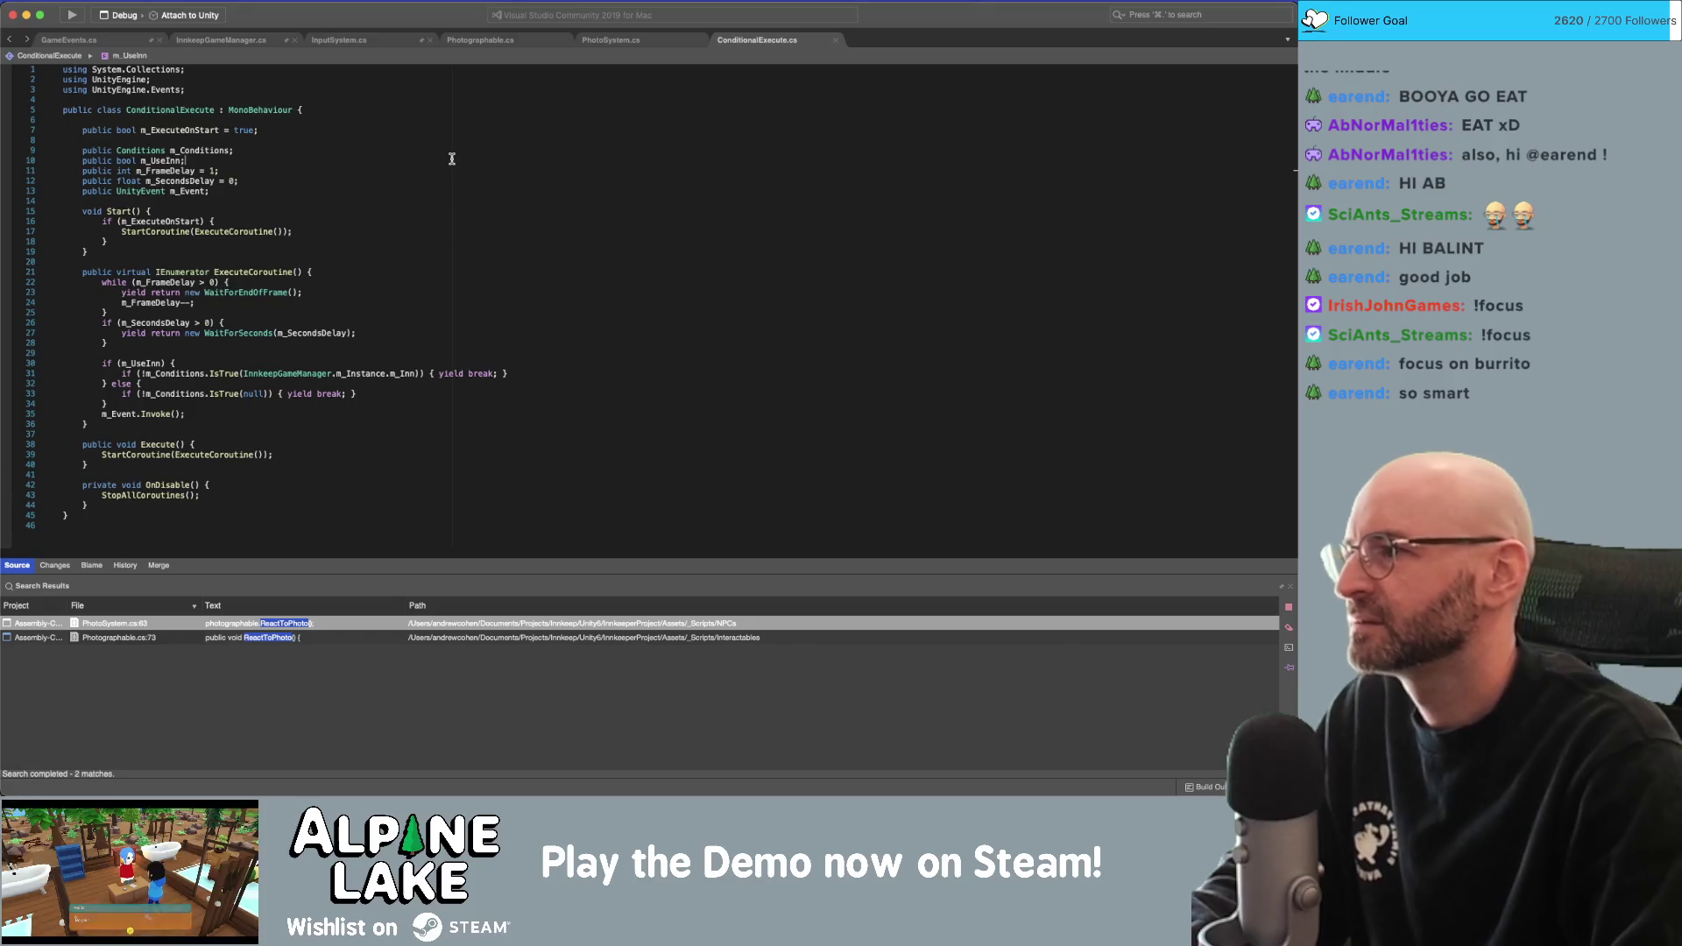
Type and delete 'public' on a new line above m_UseInn, then switch back to Unity.
key("Return")
type("public")
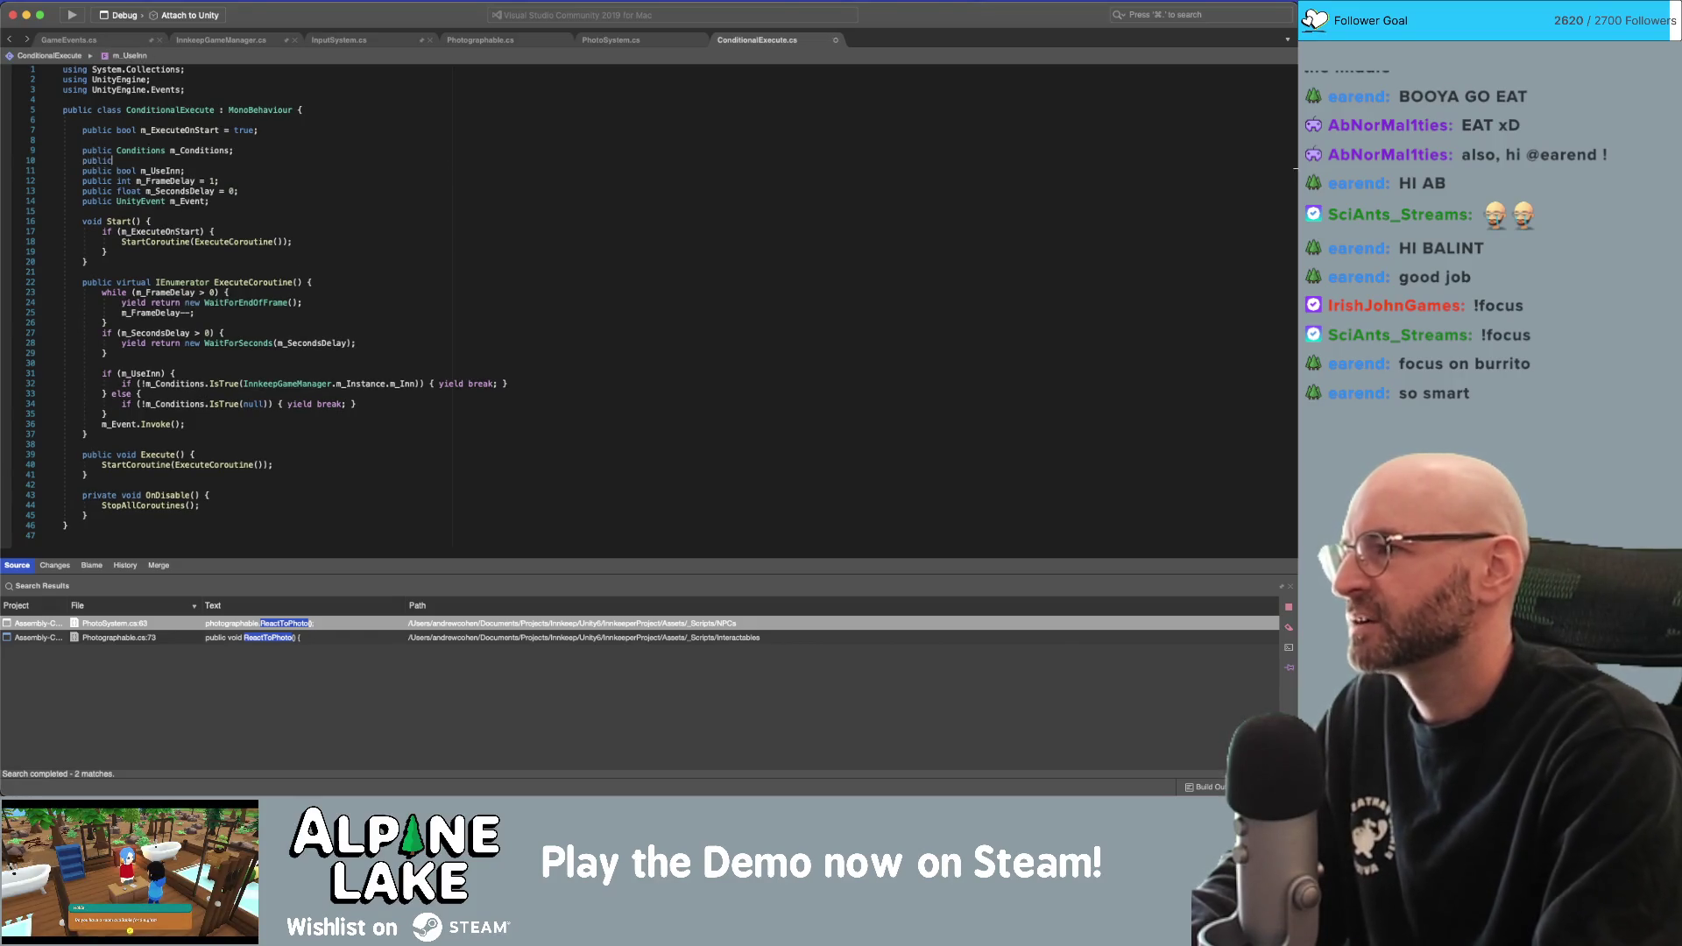
key("BackSpace")
key("BackSpace")
key("BackSpace")
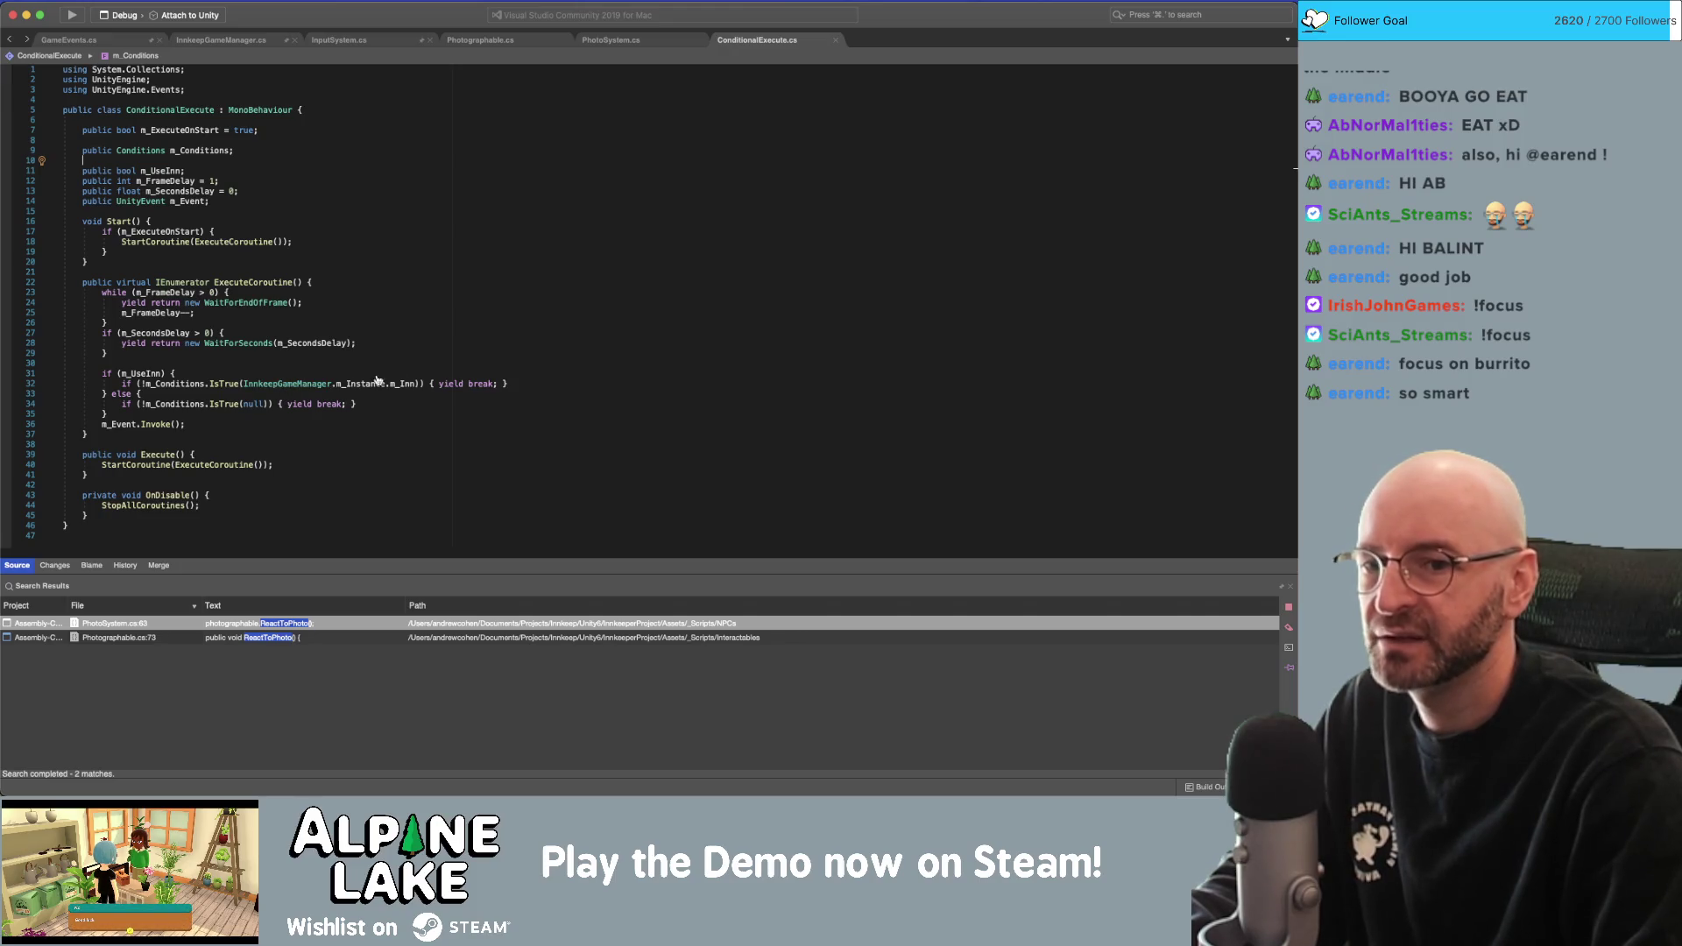
key("super+Tab")
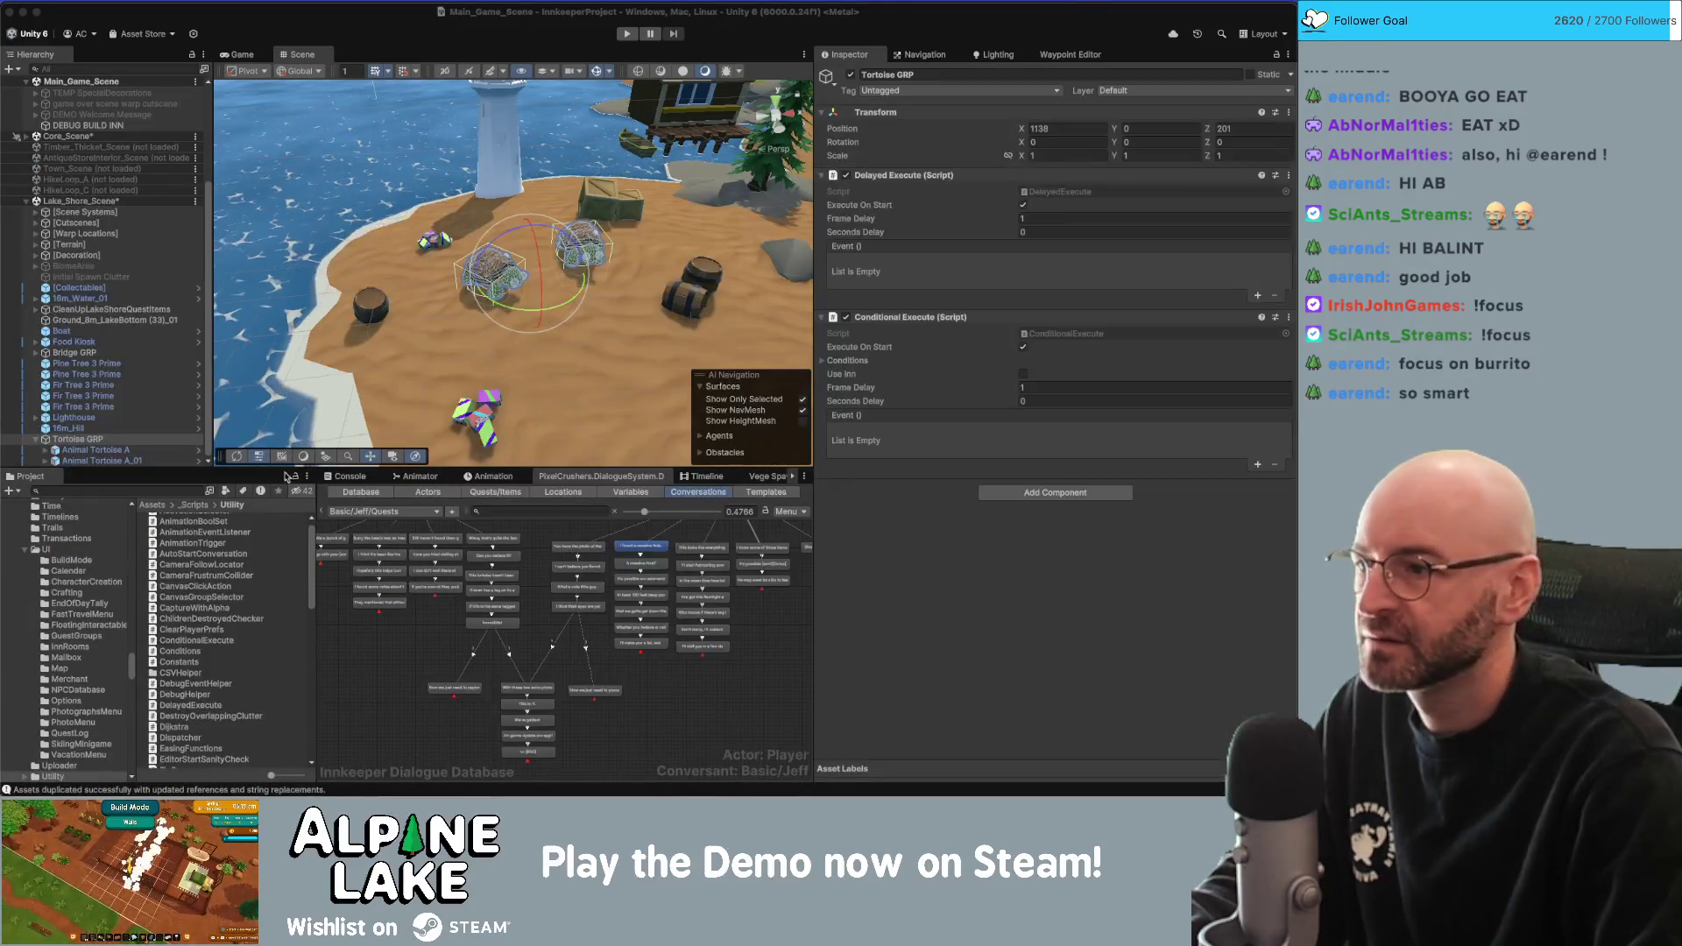
Search the Project for 'time event list' and open the TimeEventListener script in Visual Studio.
left_click(139, 490)
type("time eve")
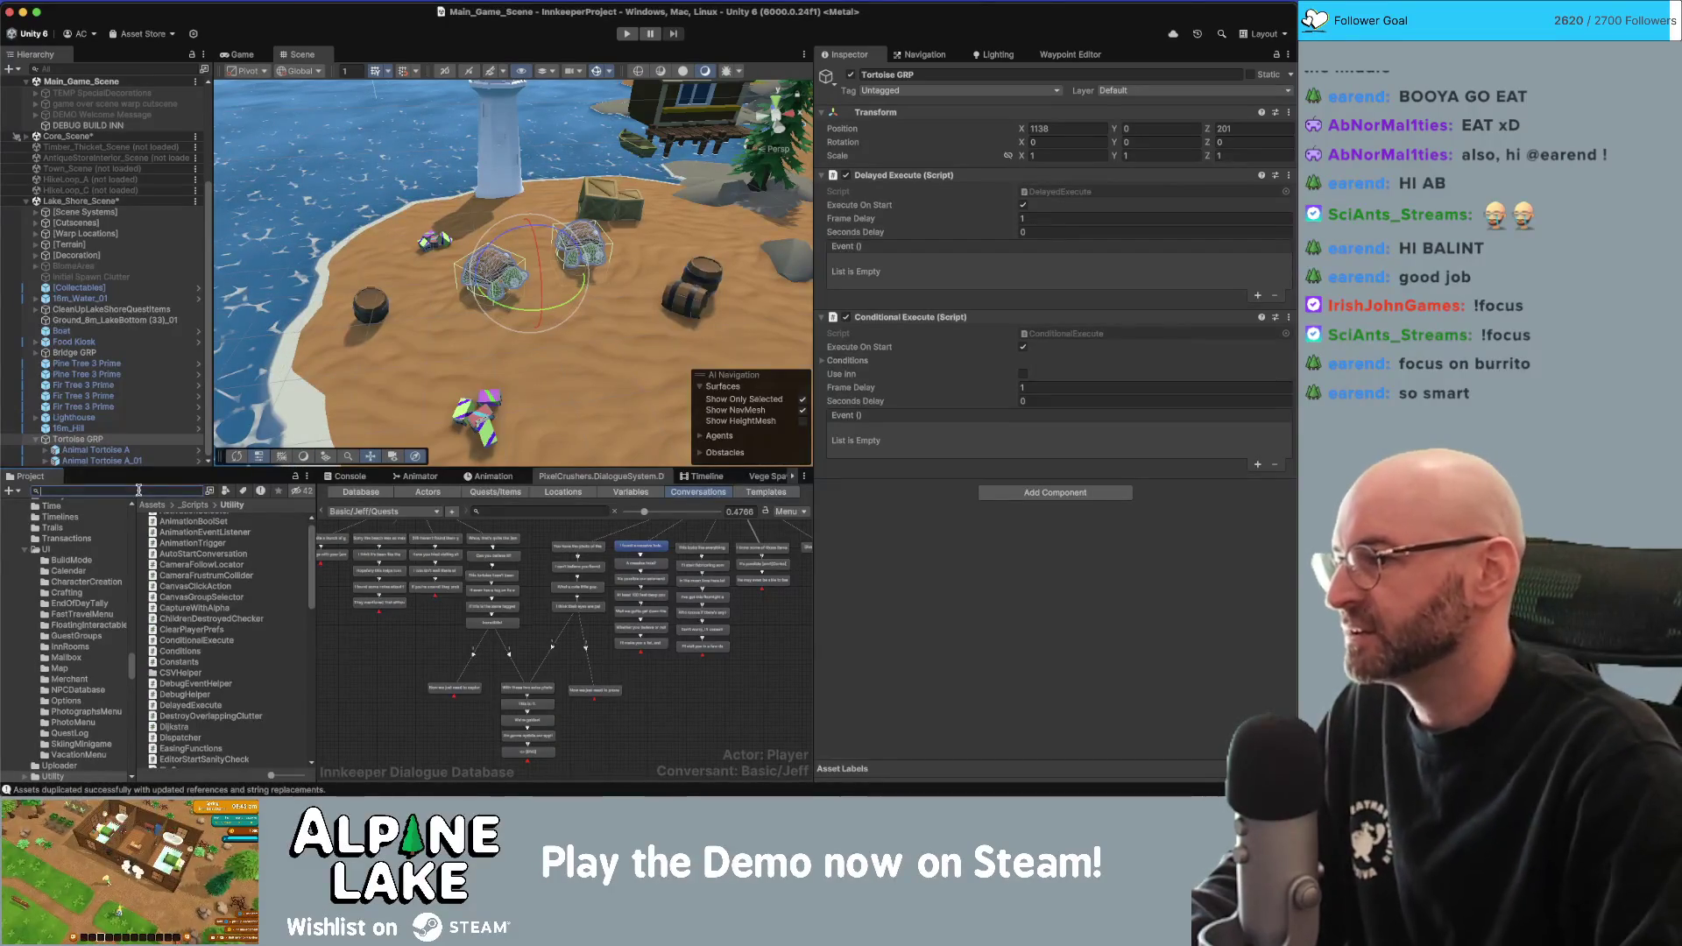
type("nt list")
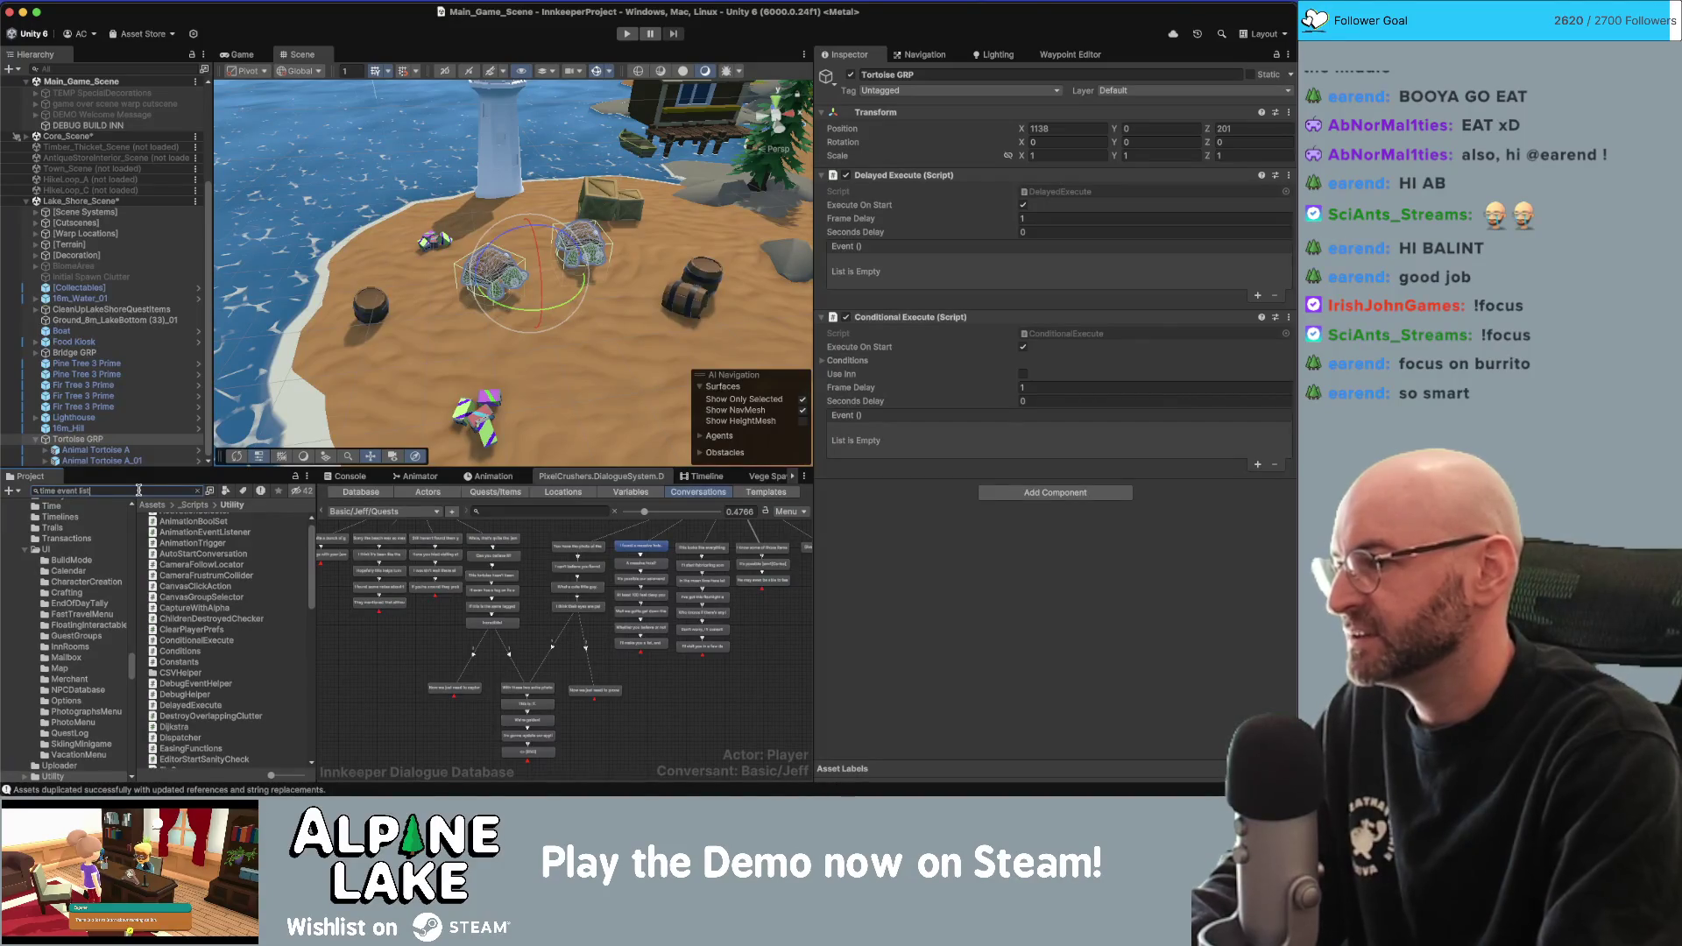
left_click(295, 517)
double_click(295, 517)
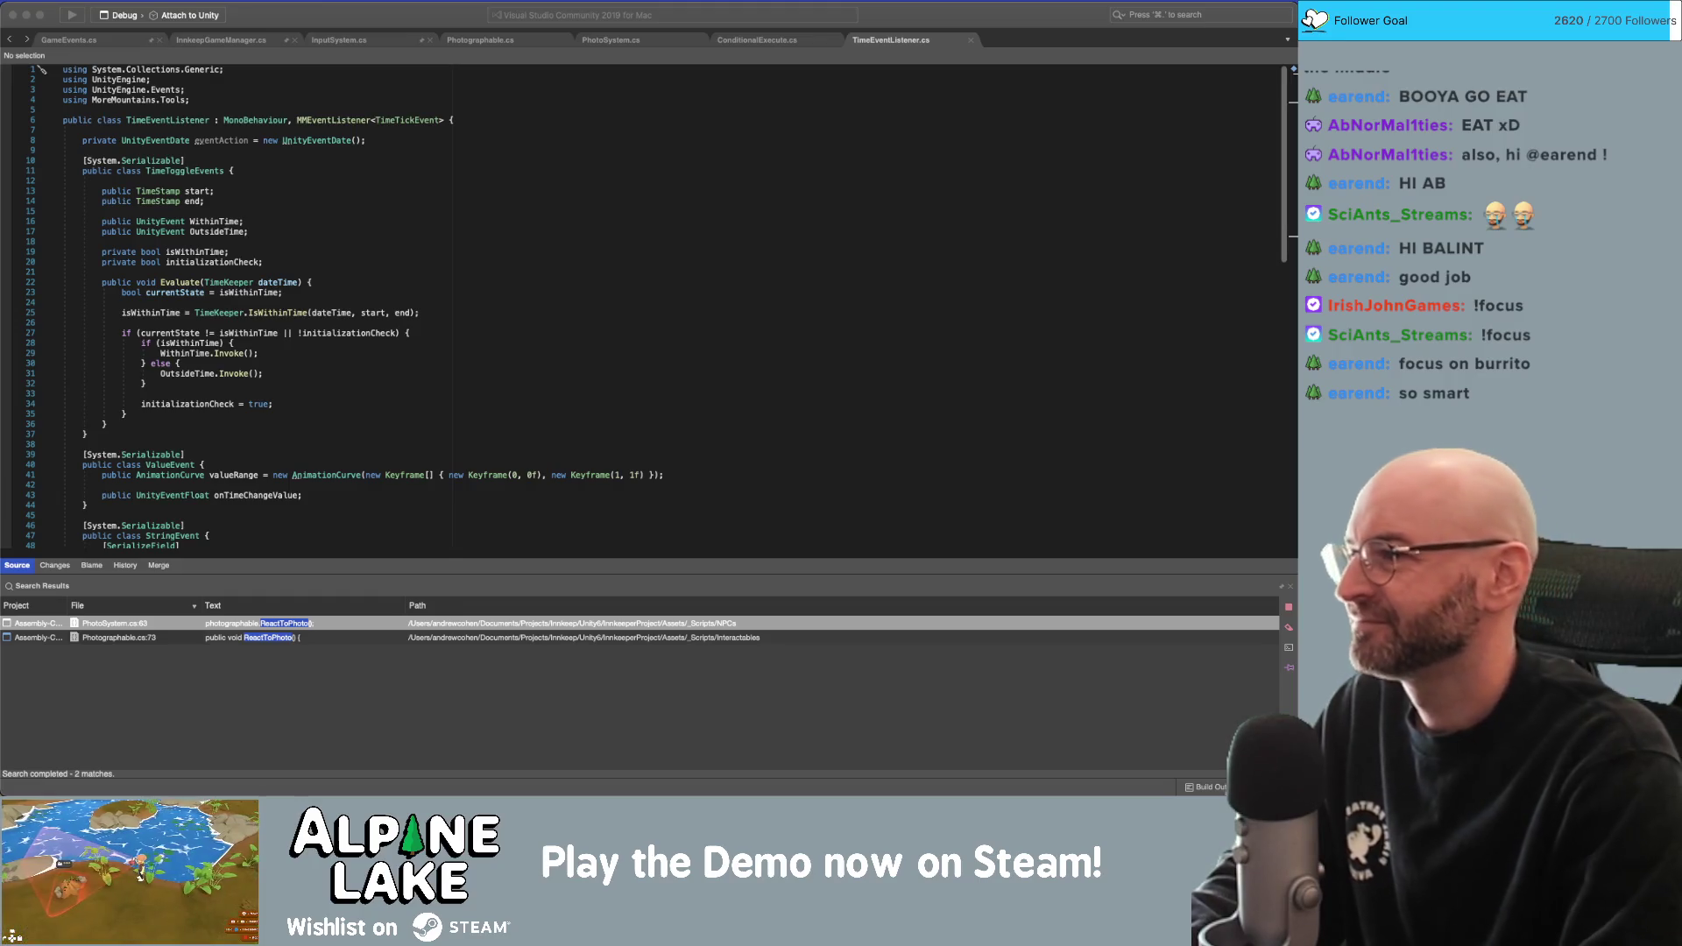
left_click(914, 184)
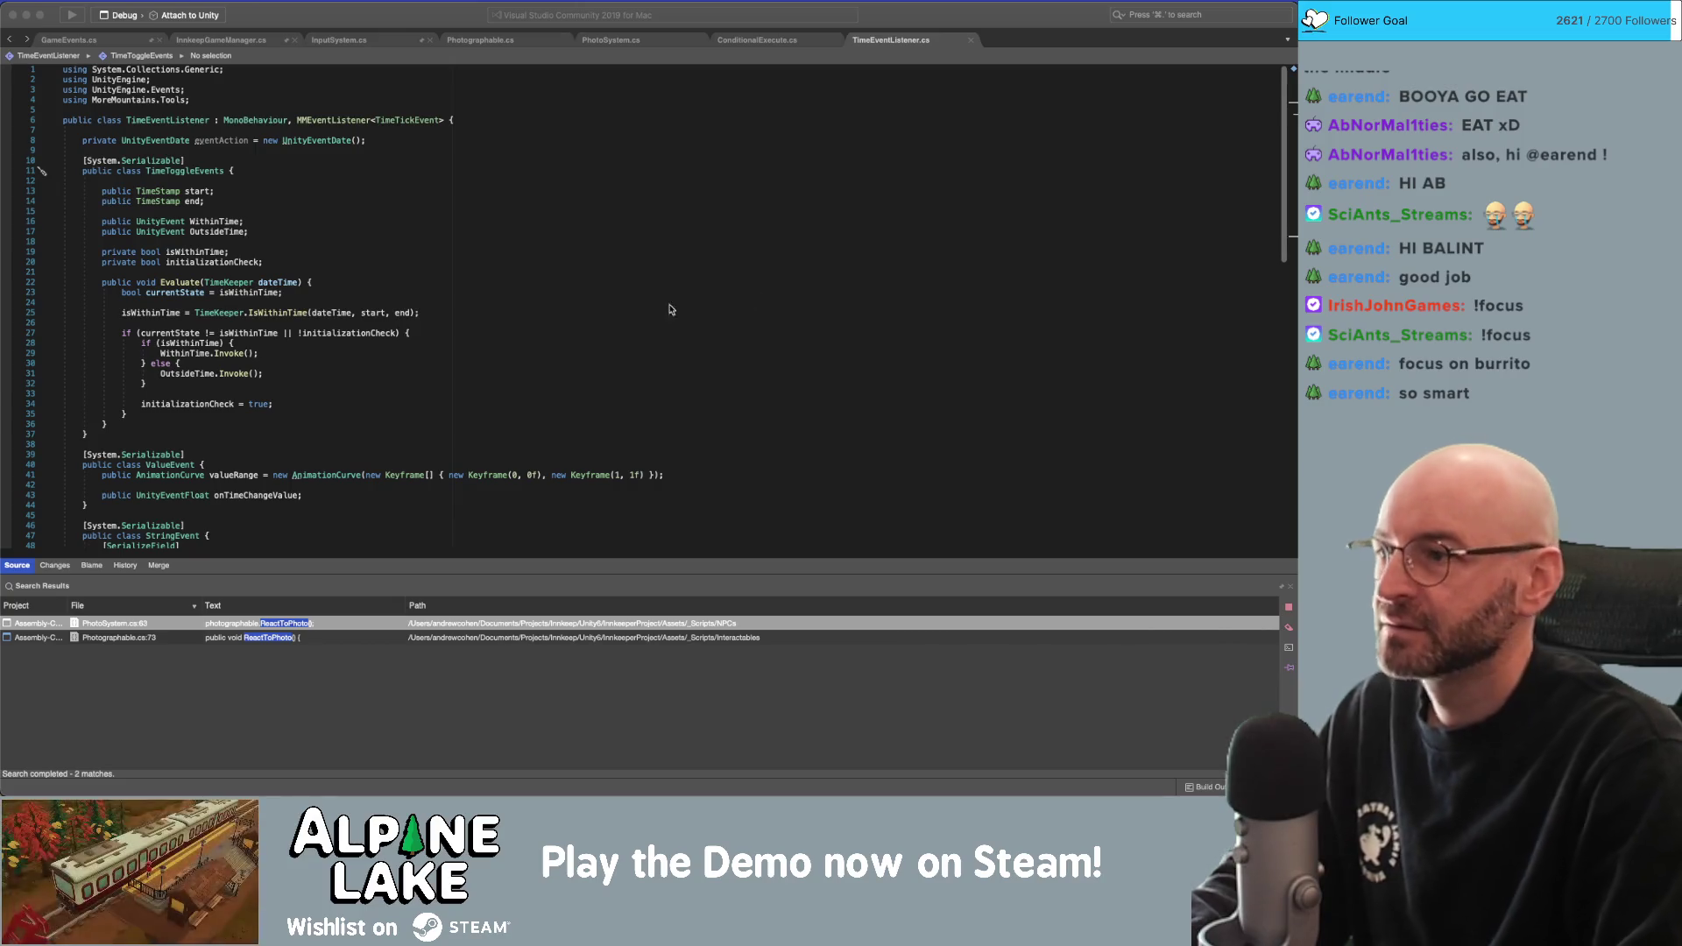
left_click(623, 271)
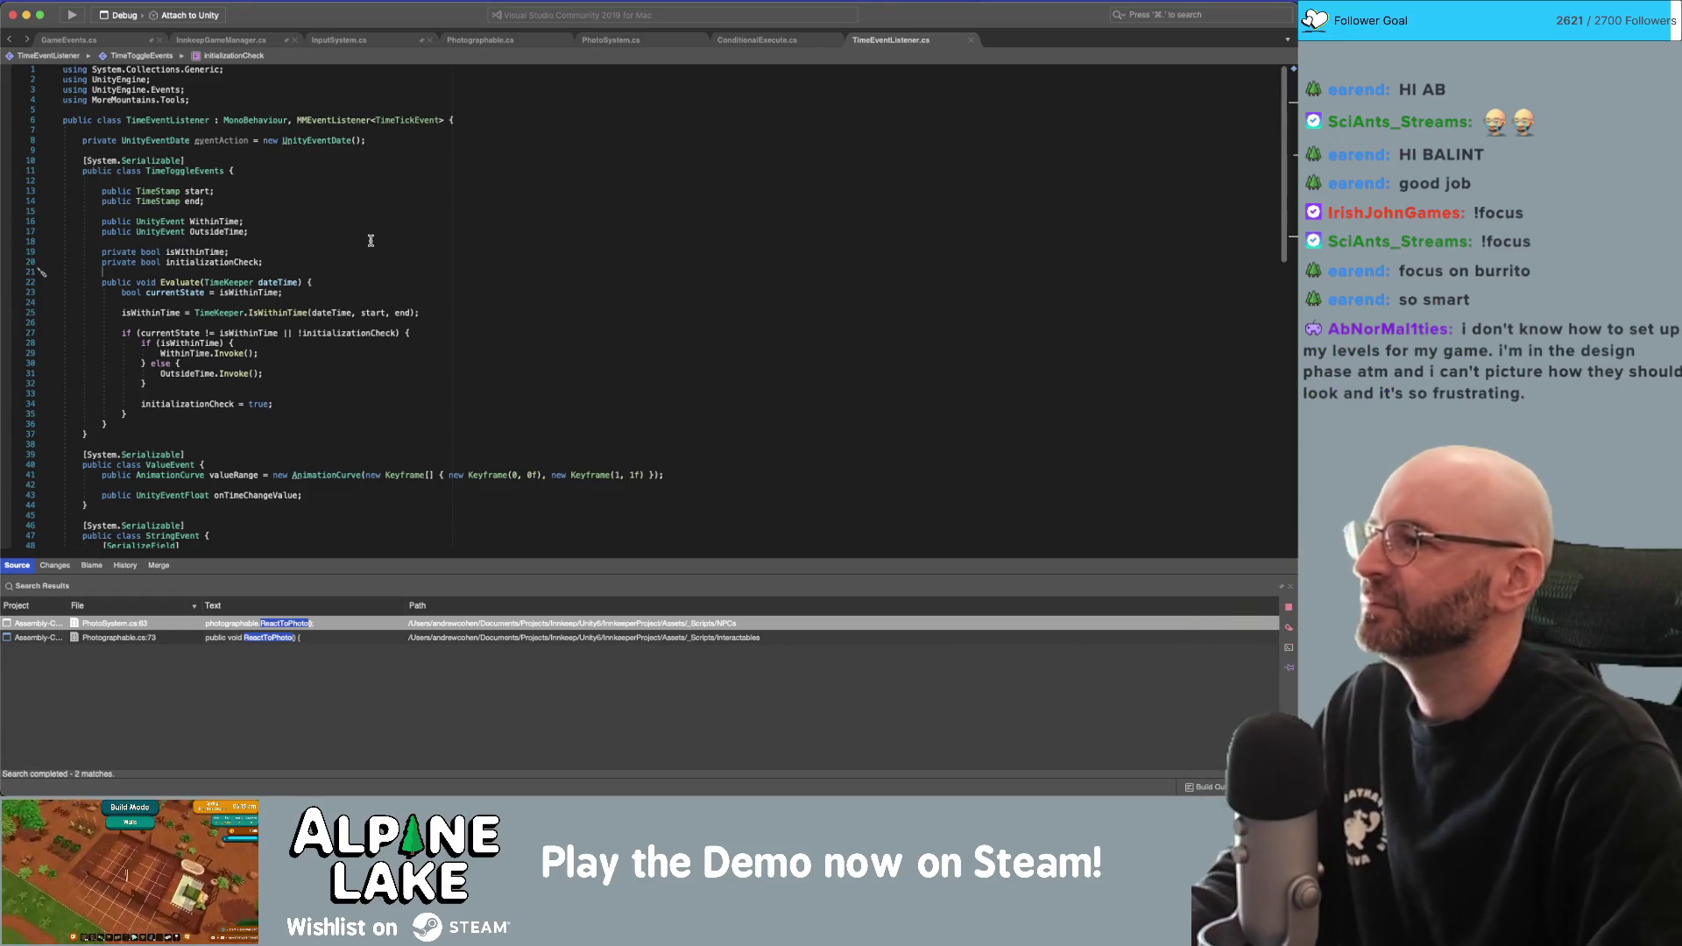
key("Return")
type("bool ")
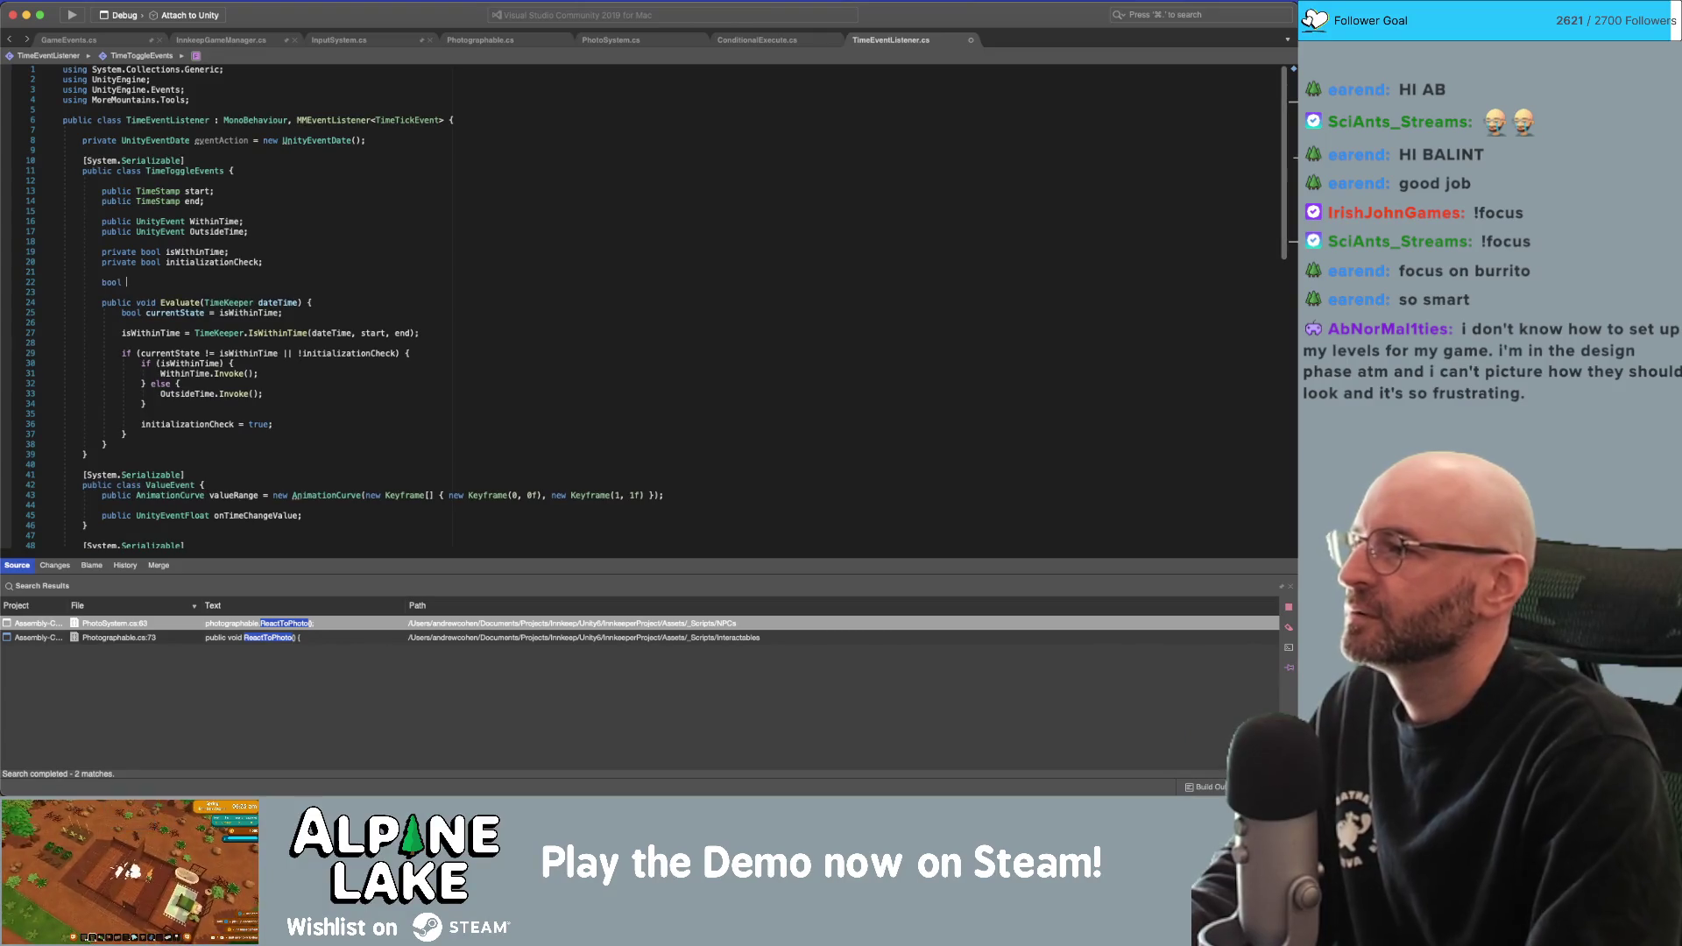
type("m_")
key("BackSpace")
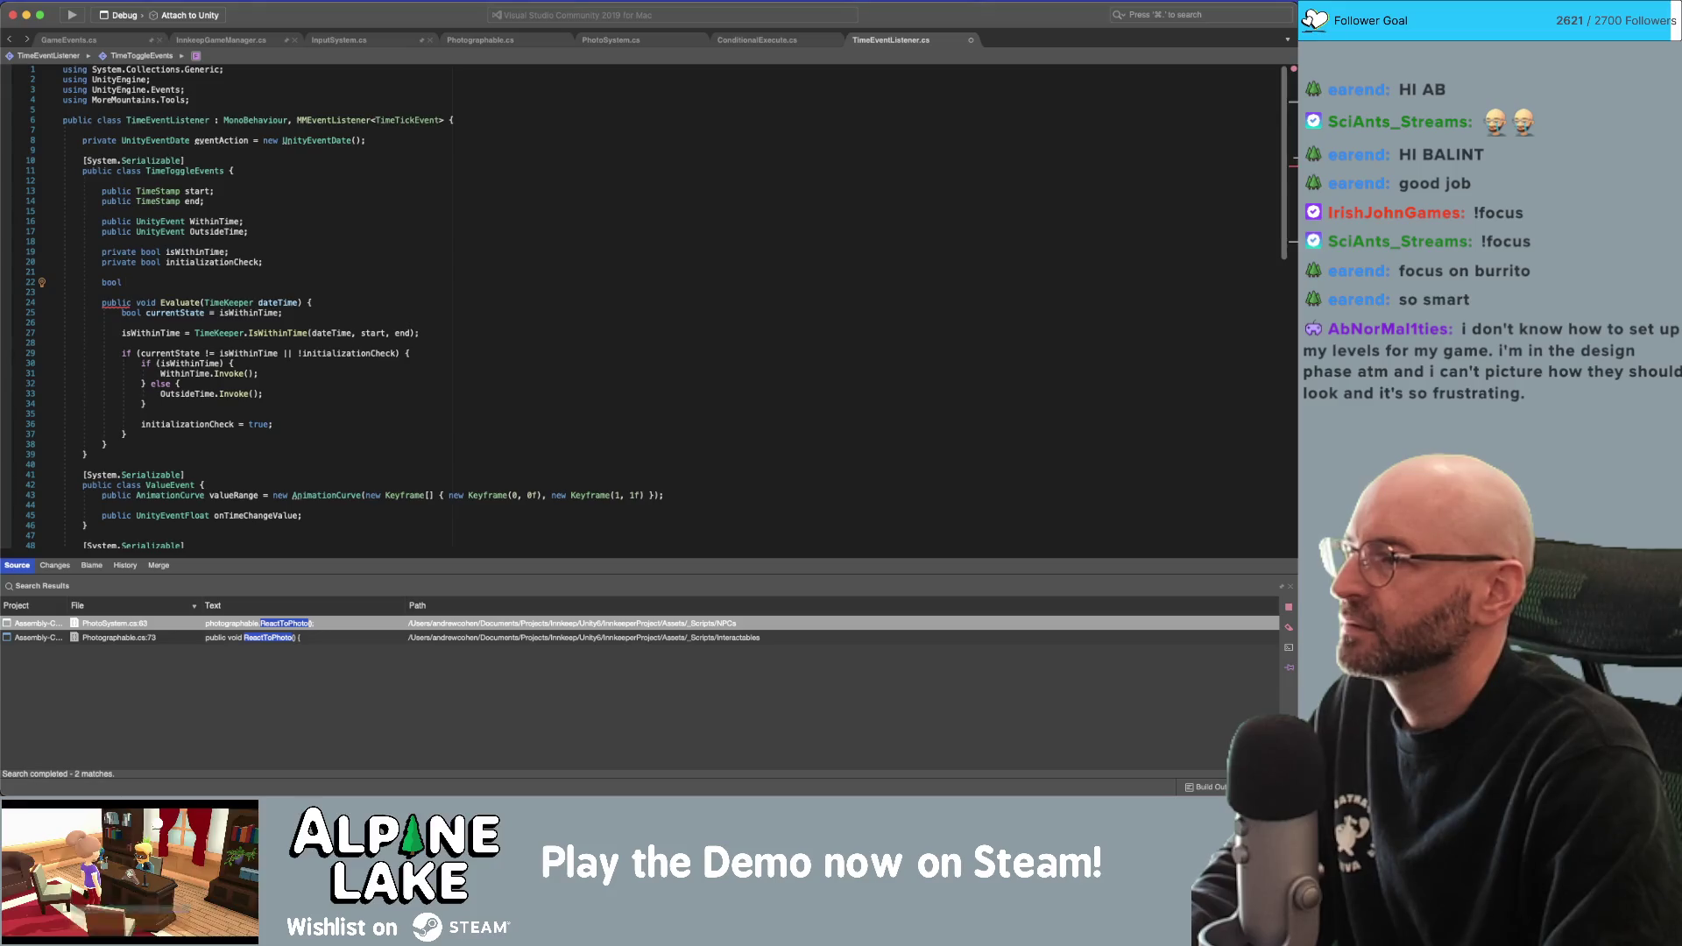
key("BackSpace")
key("BackSpace")
key("BackSpace")
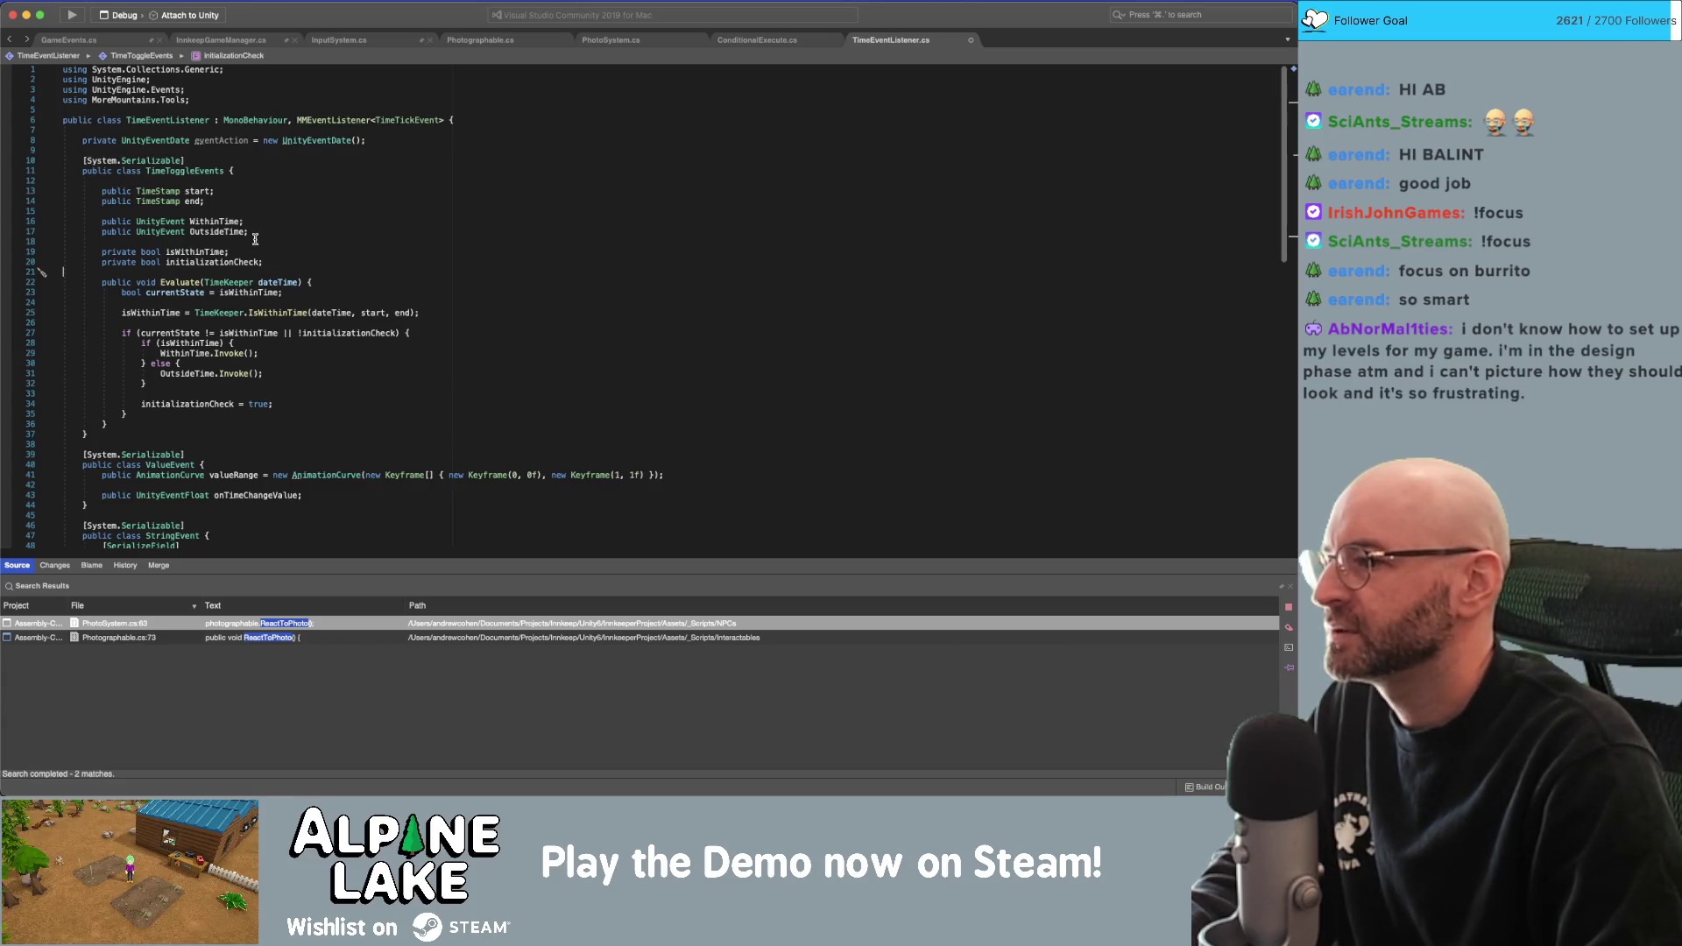
scroll(255, 238, "down", 15)
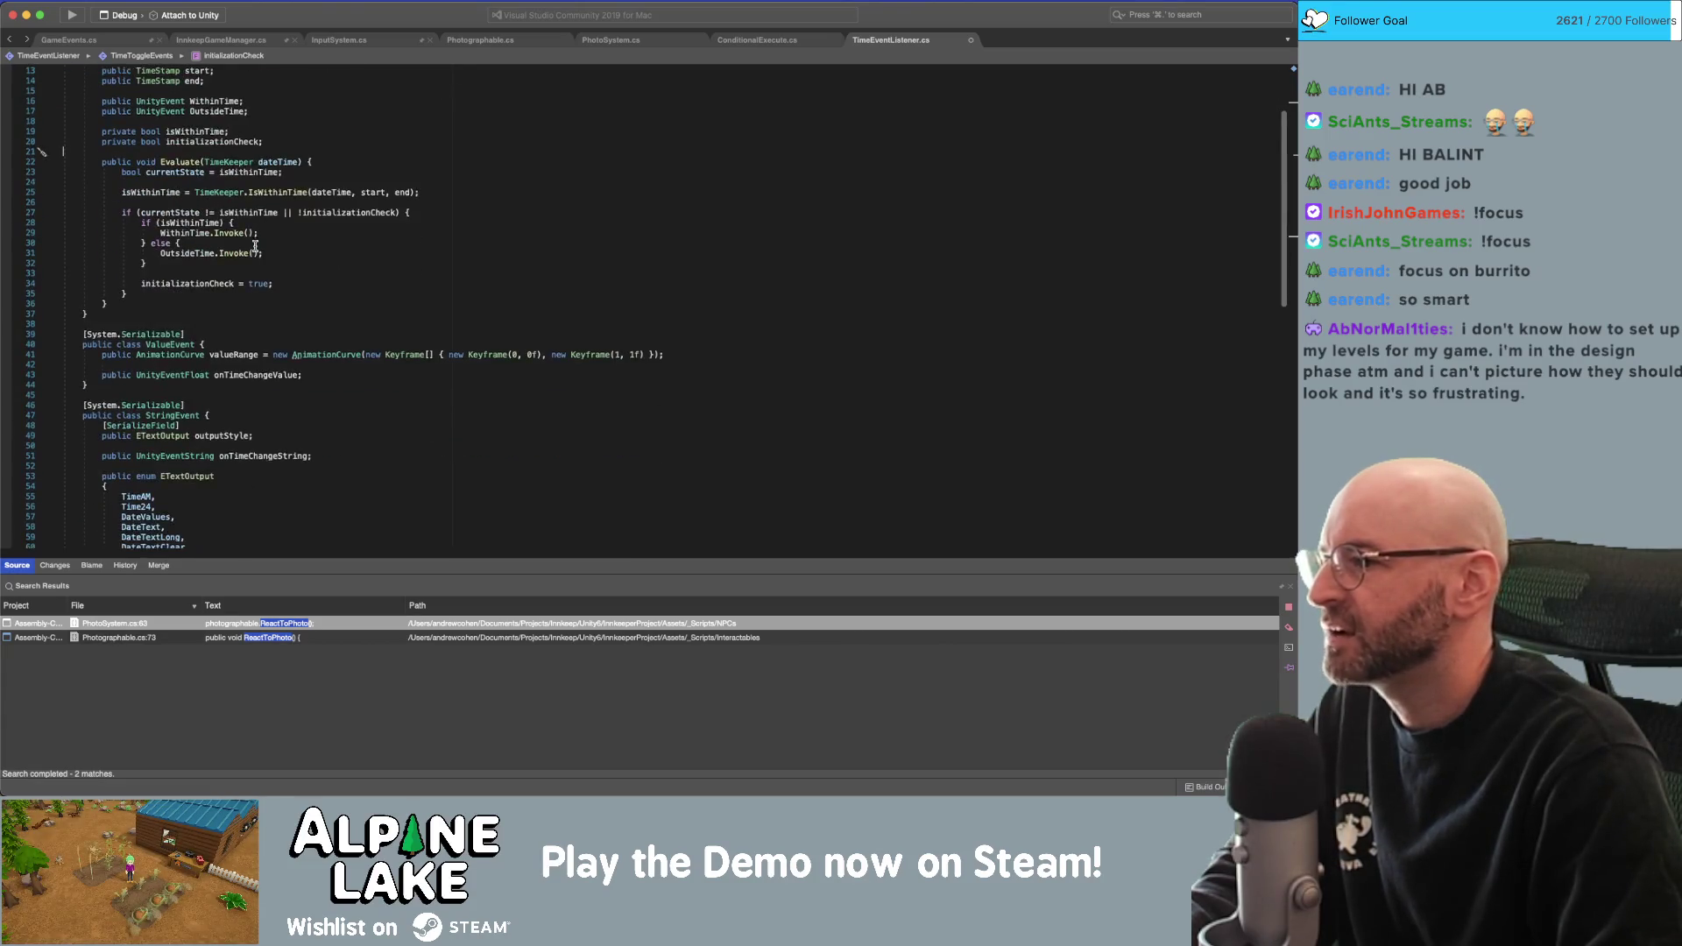
scroll(257, 311, "down", 10)
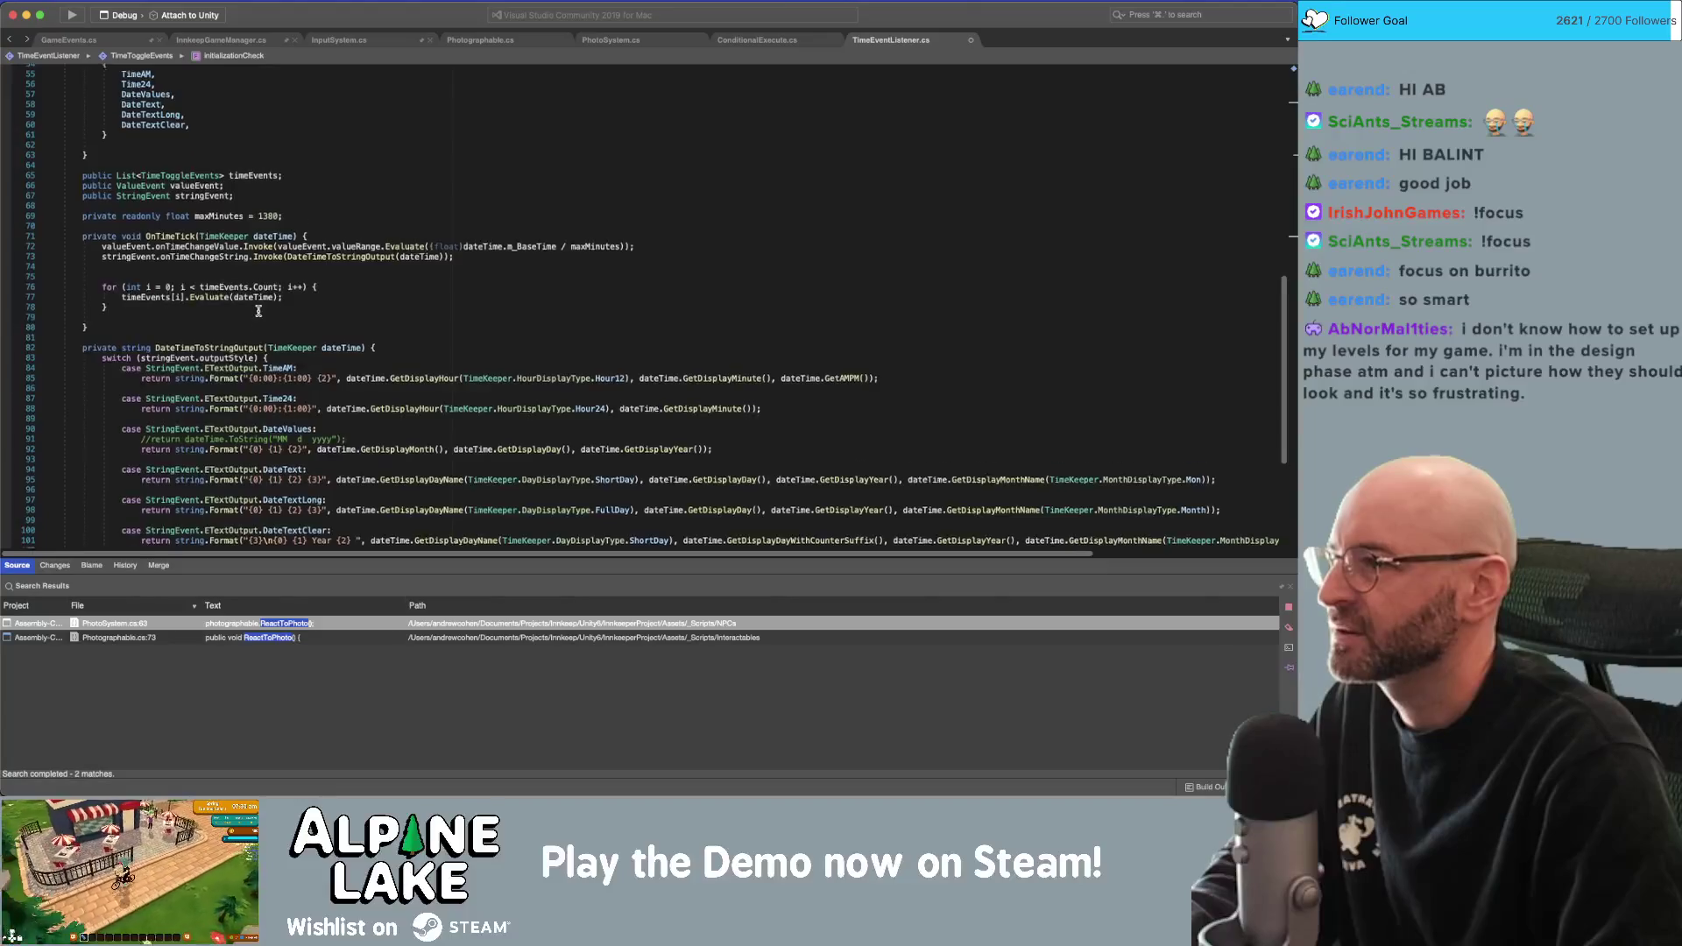
scroll(262, 310, "up", 10)
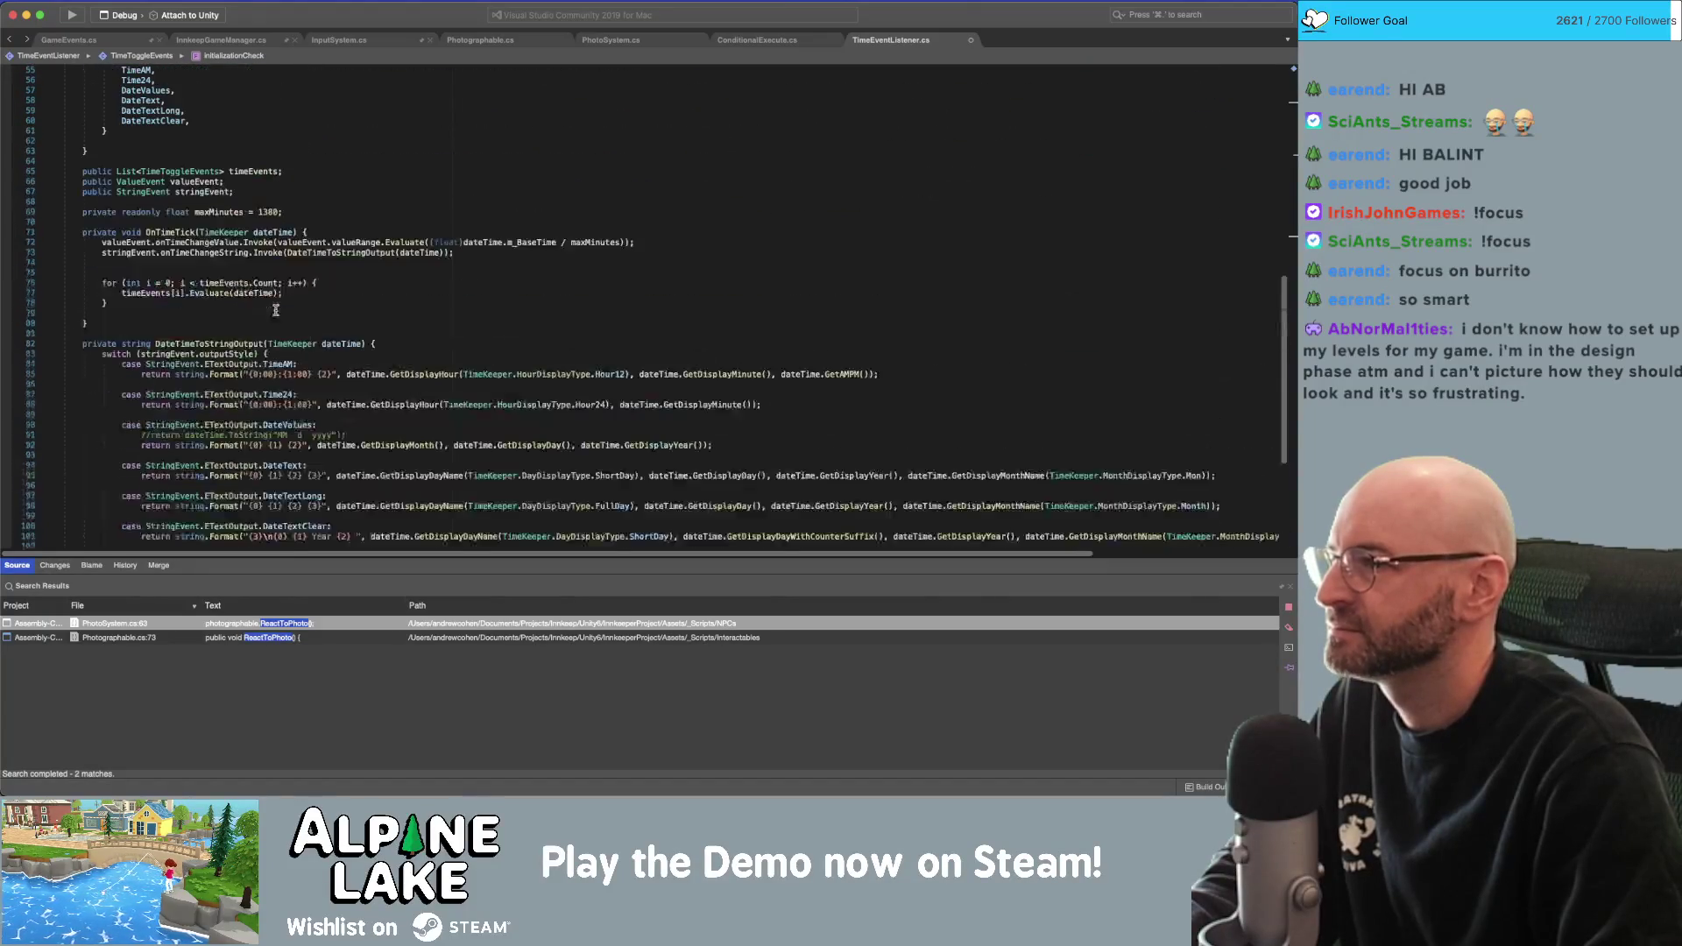
scroll(277, 311, "down", 10)
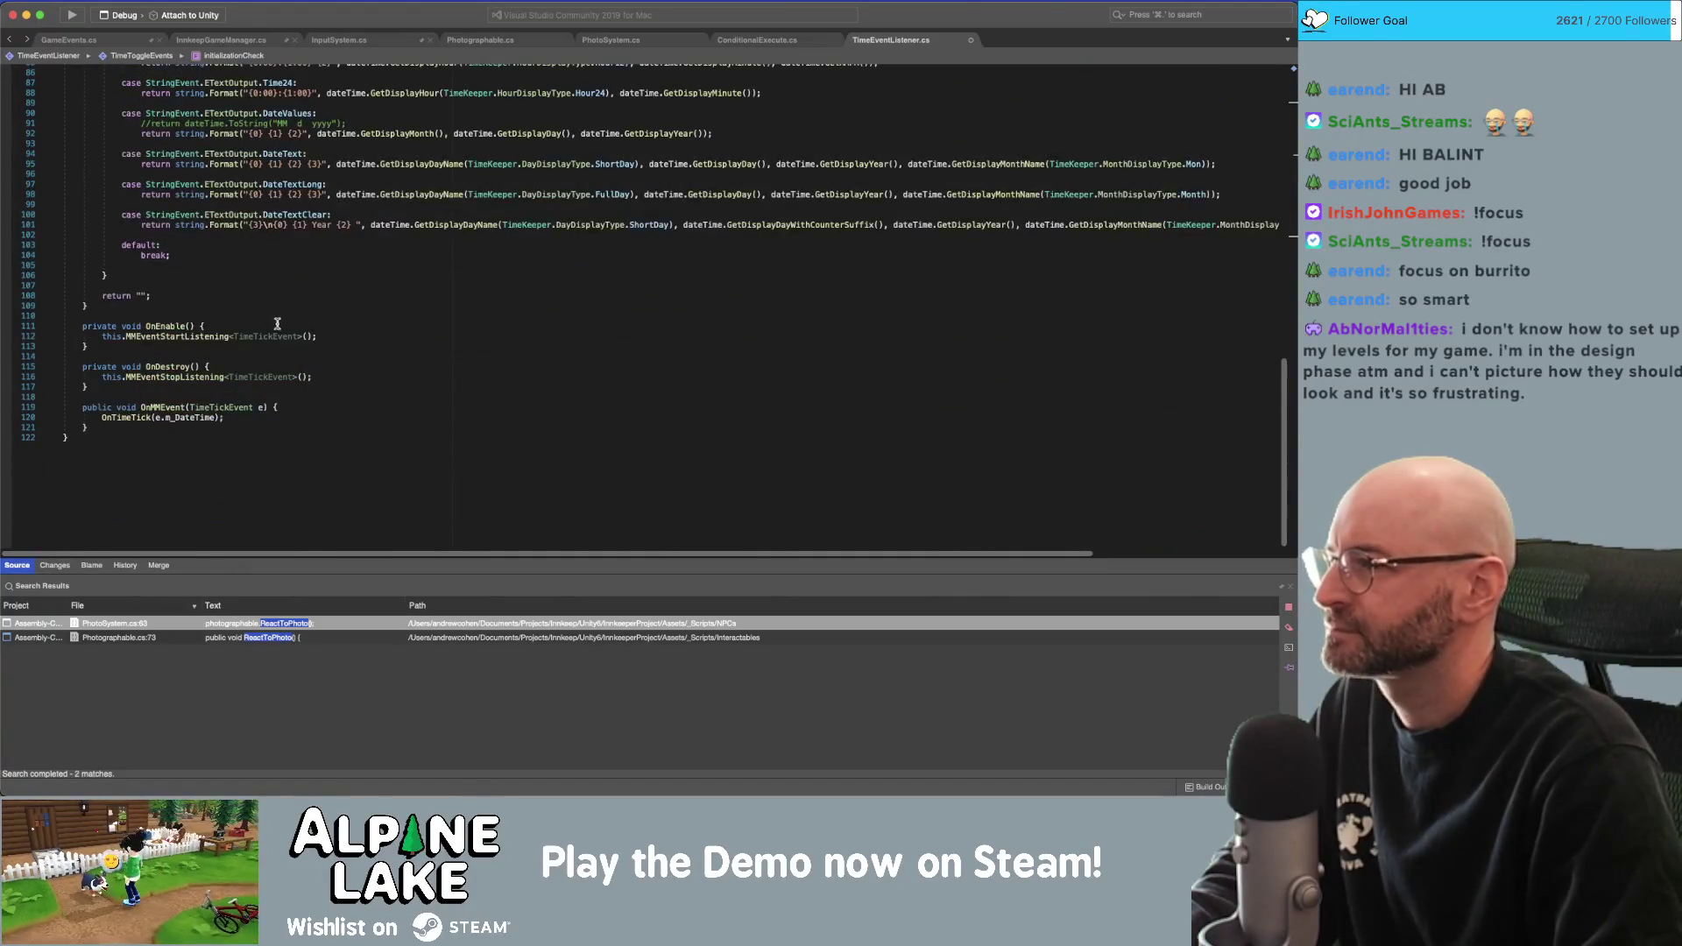
scroll(267, 394, "up", 20)
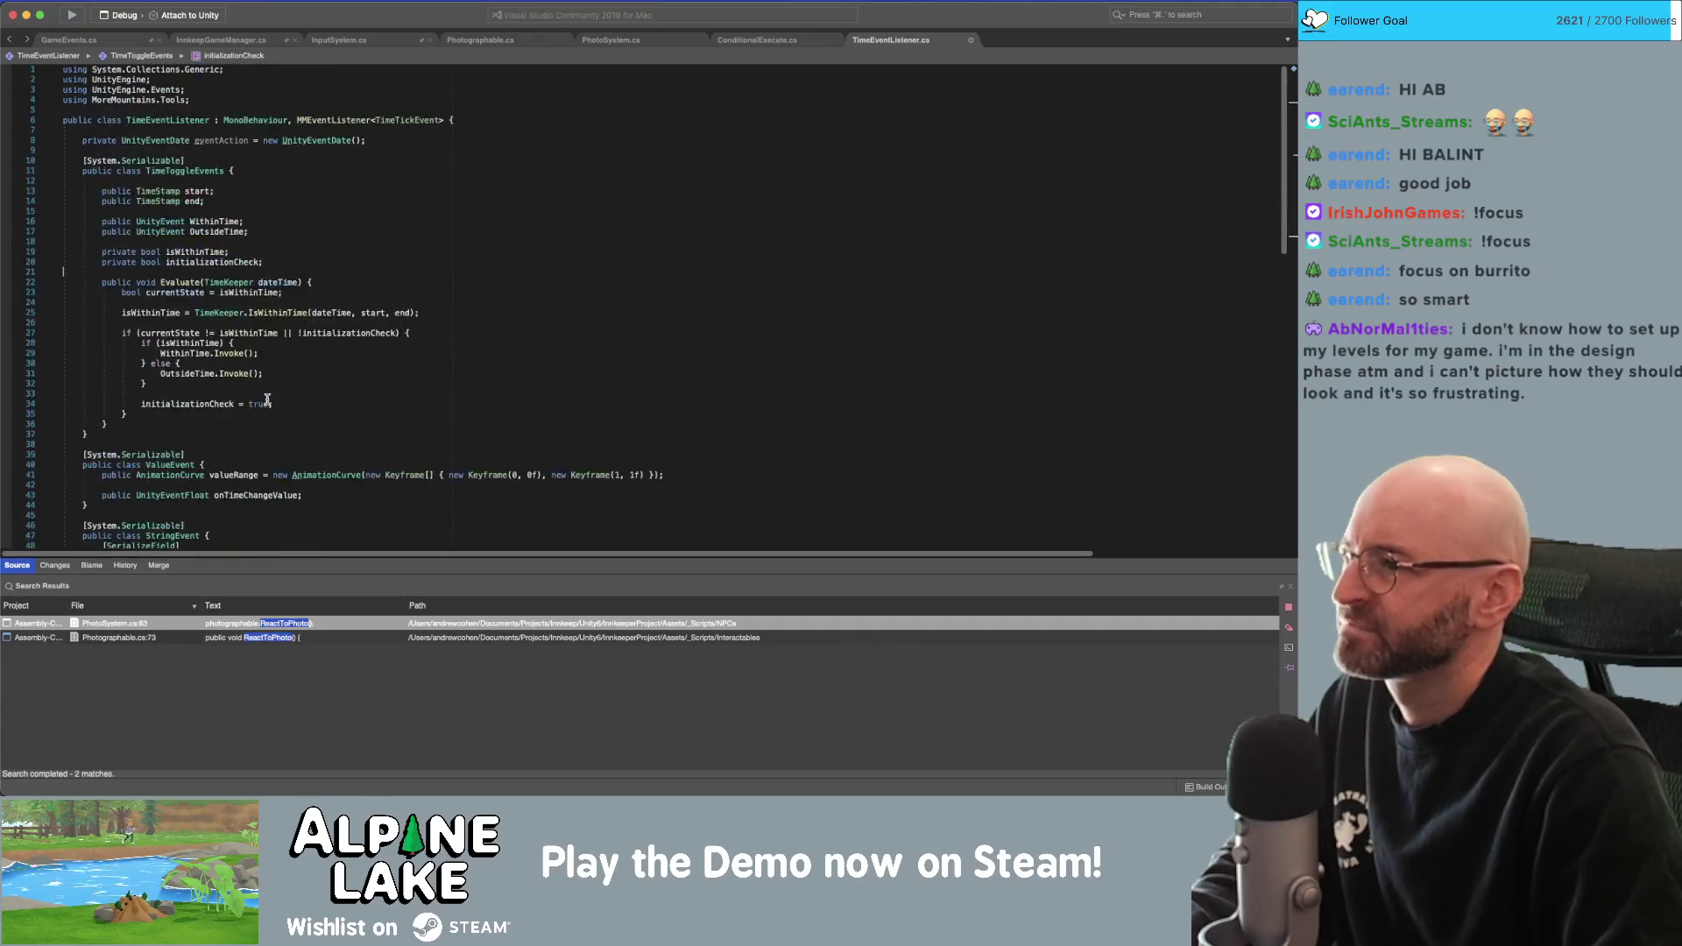
scroll(260, 292, "down", 10)
scroll(283, 330, "up", 10)
scroll(245, 210, "down", 10)
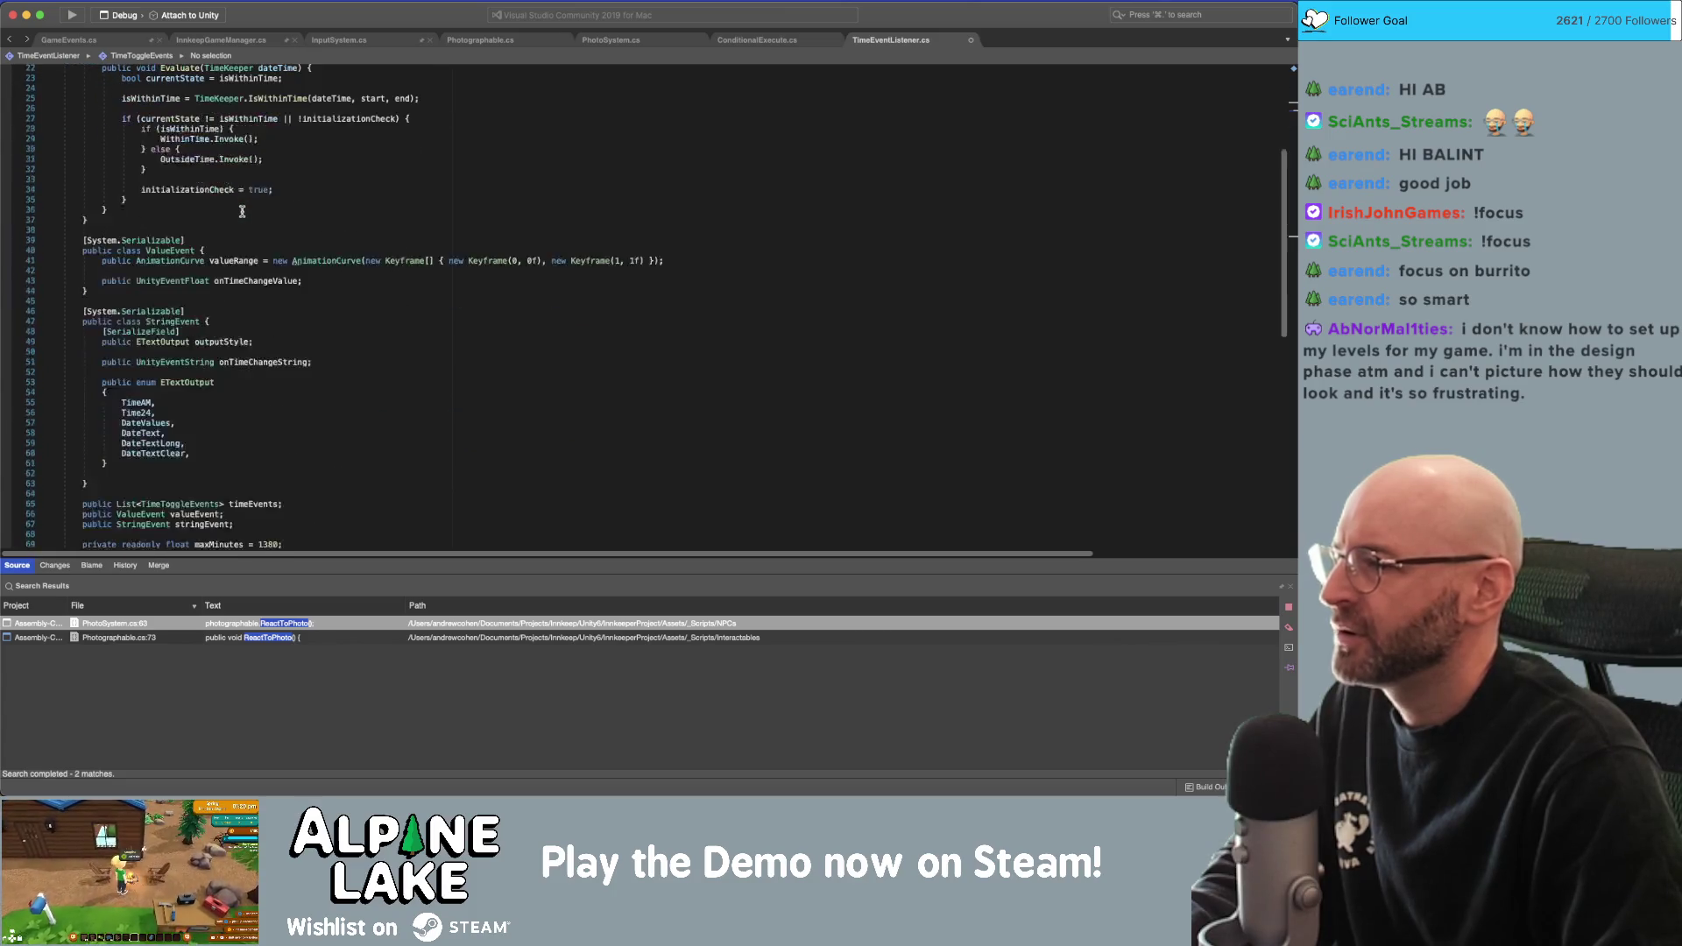
left_click(256, 425)
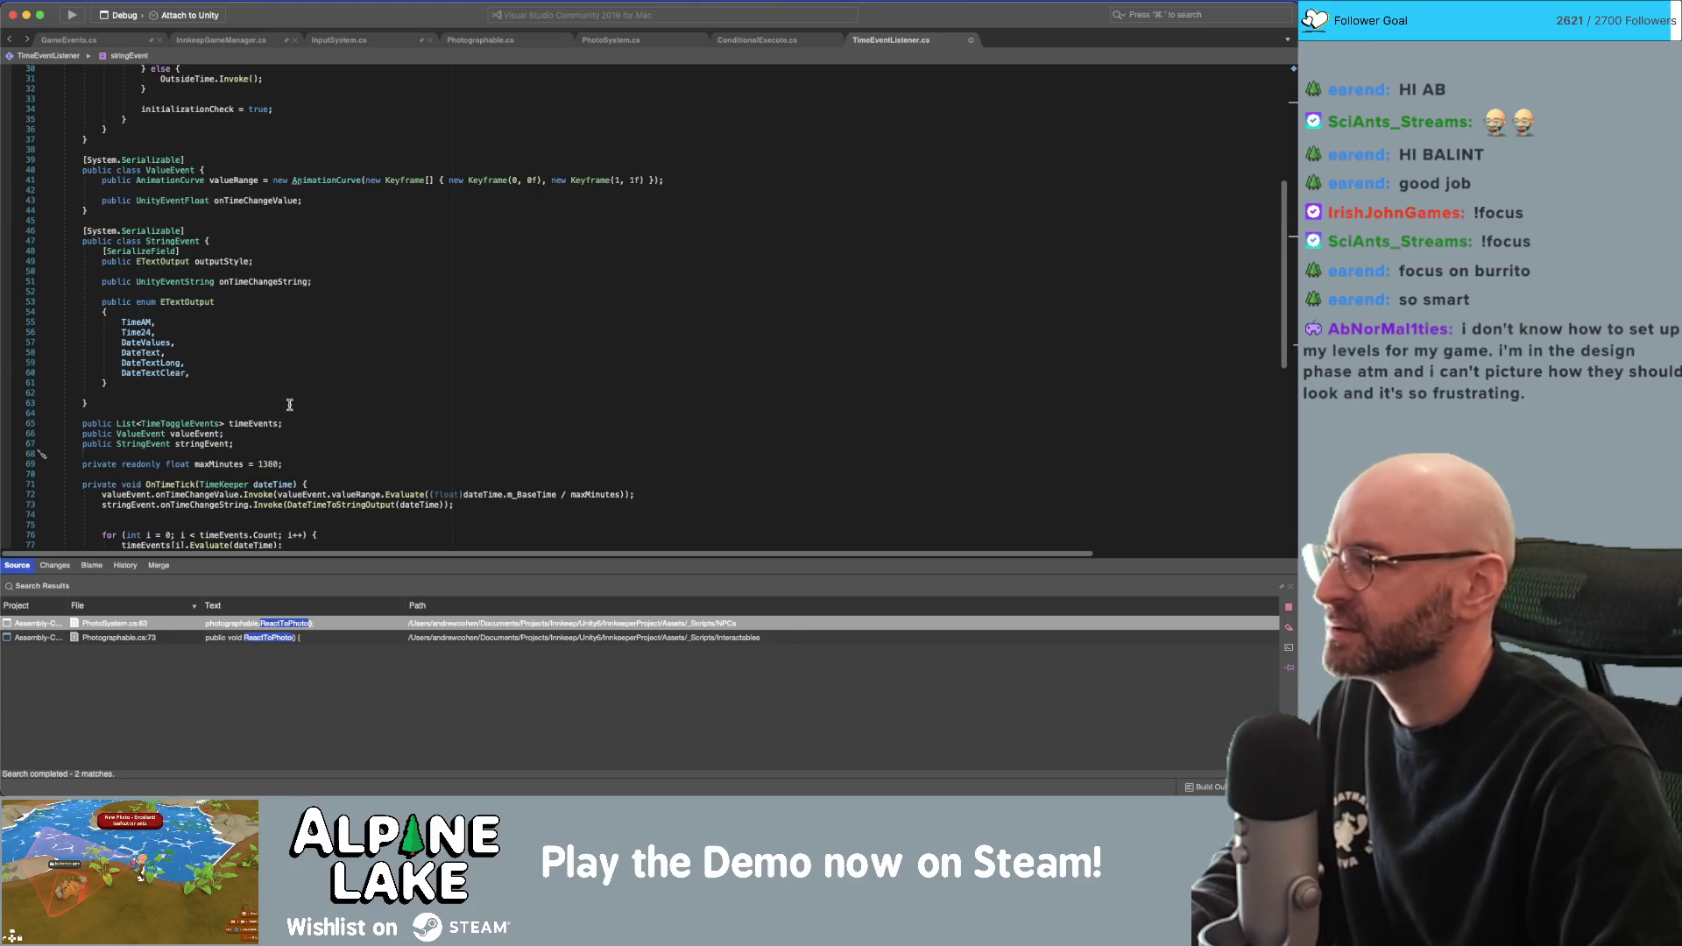
Add a 'public bool m_OnlyCheckOnStart;' field above the public event fields.
left_click(88, 403)
key("Return")
key("Return")
type("public")
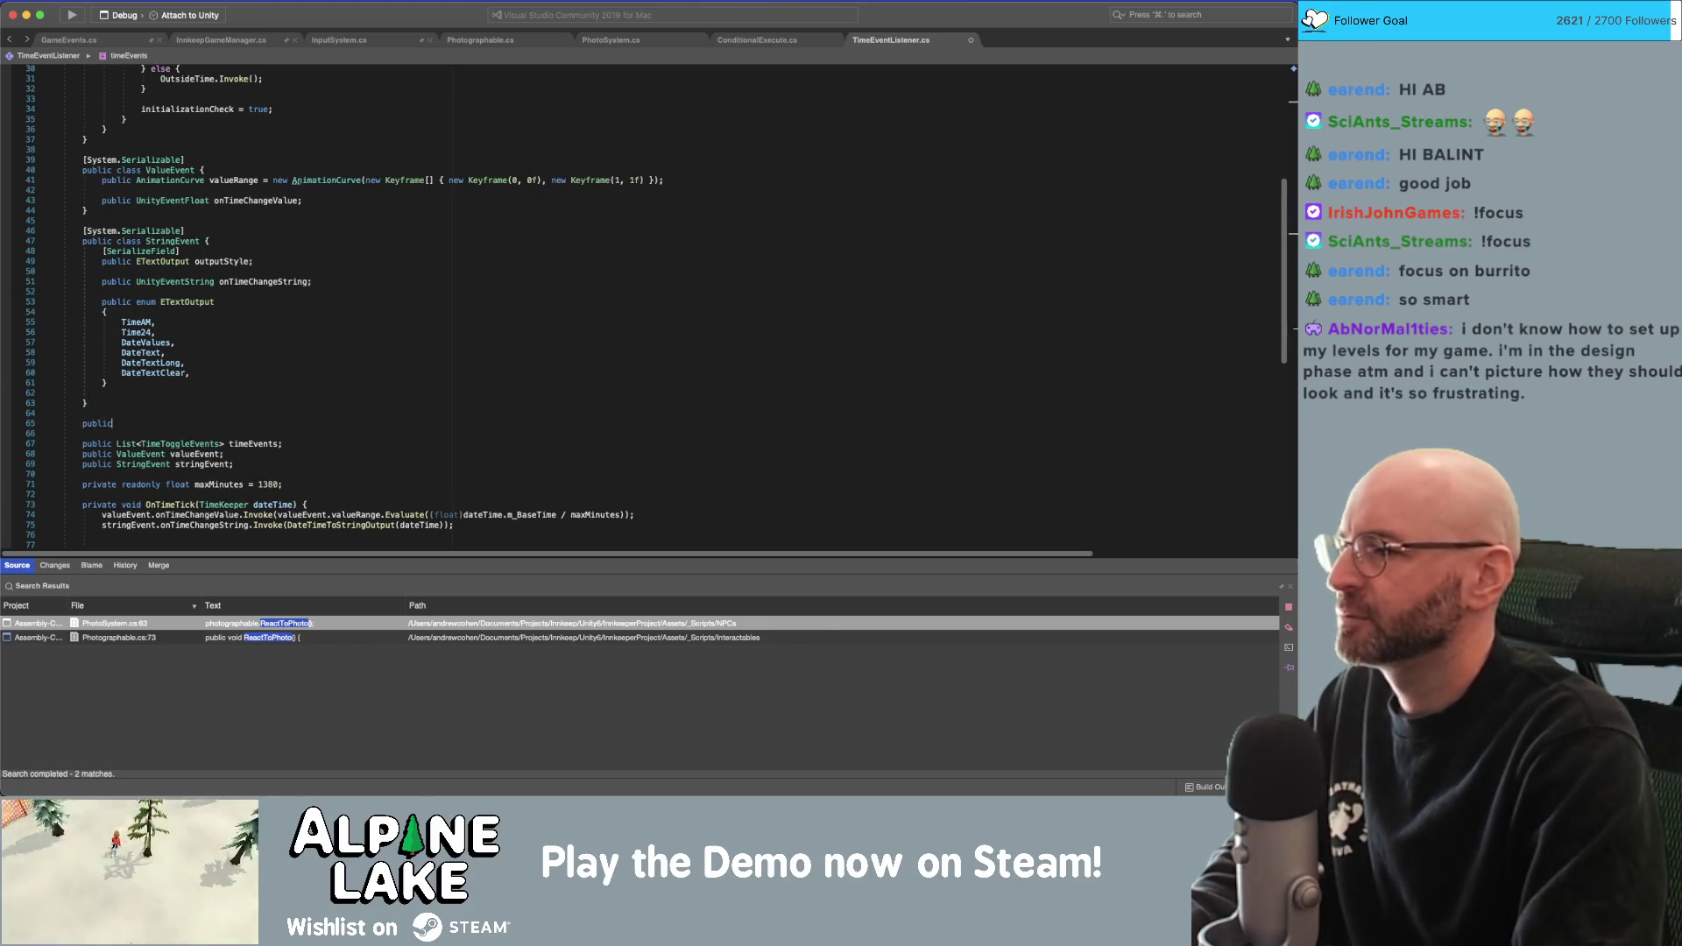
type(" bool m_Only")
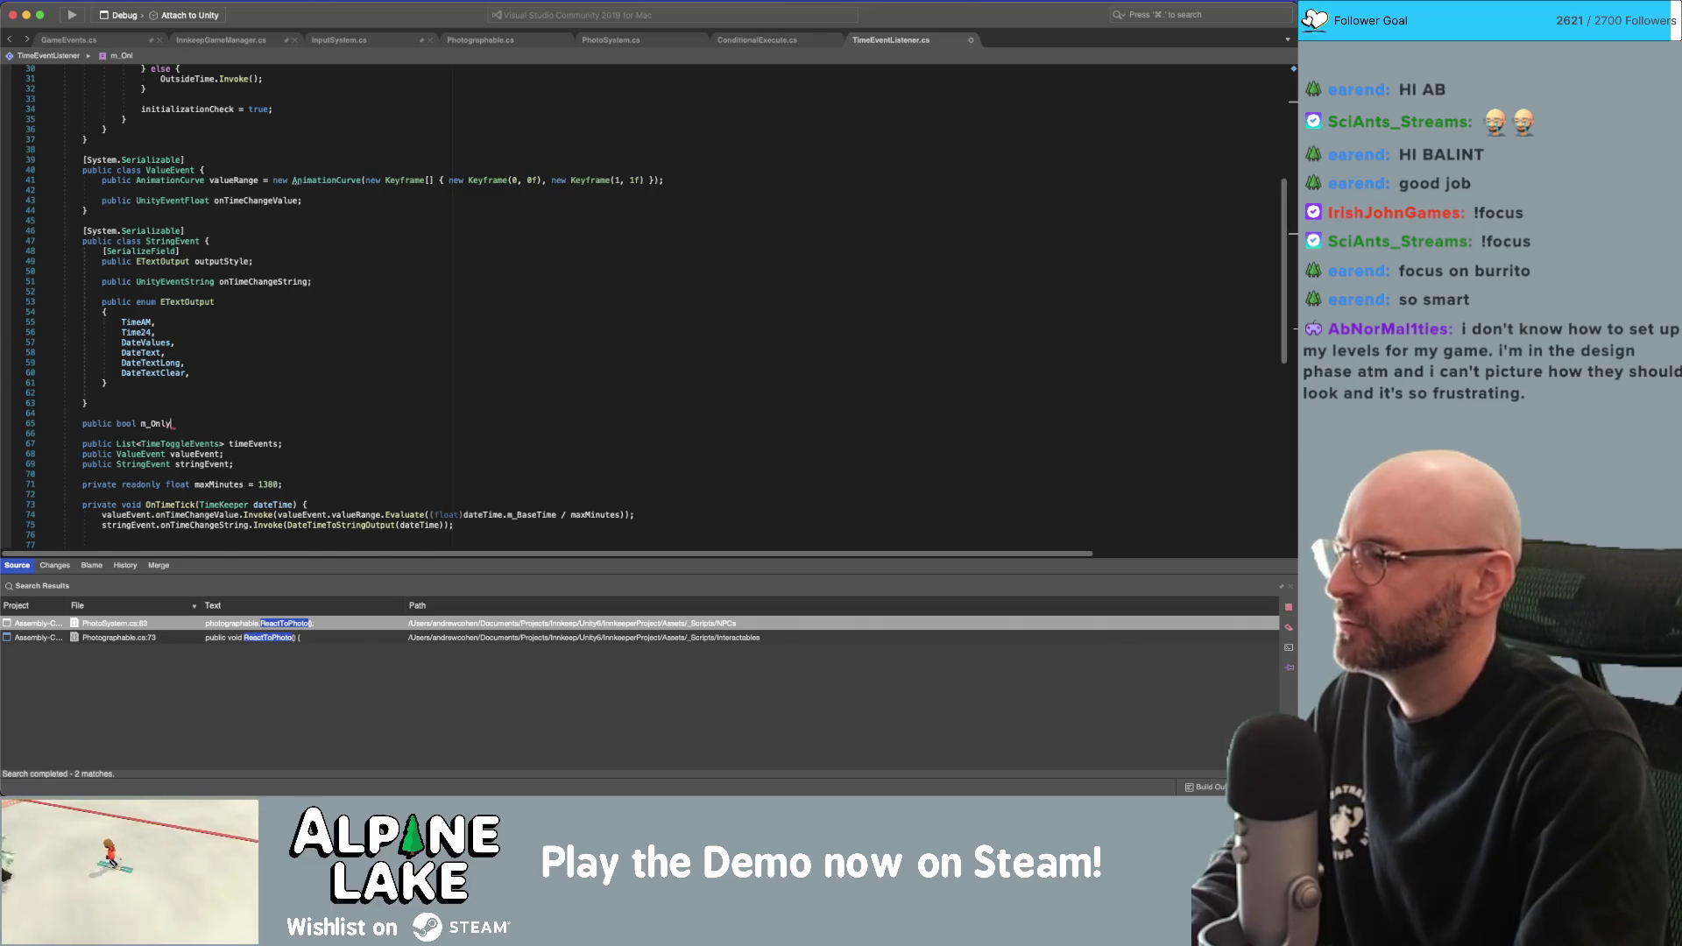
type("CheckOnStart;")
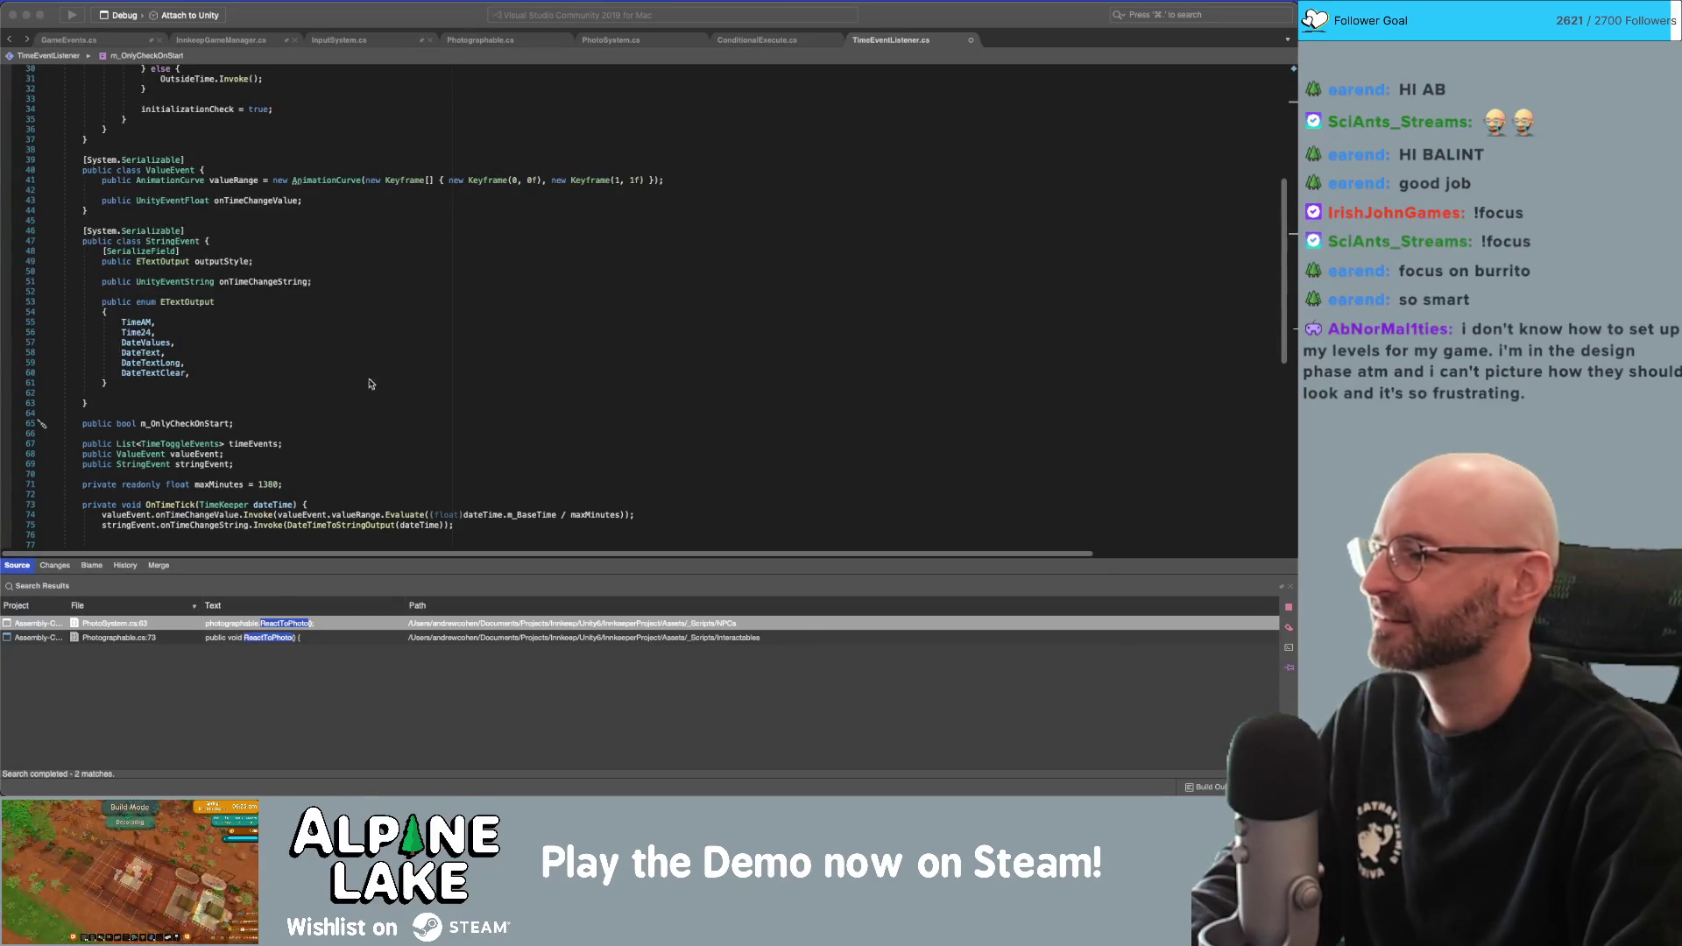
Make OnMMEvent start with 'if (m_OnlyCheckOnStart) { return; }'.
scroll(200, 430, "down", 6)
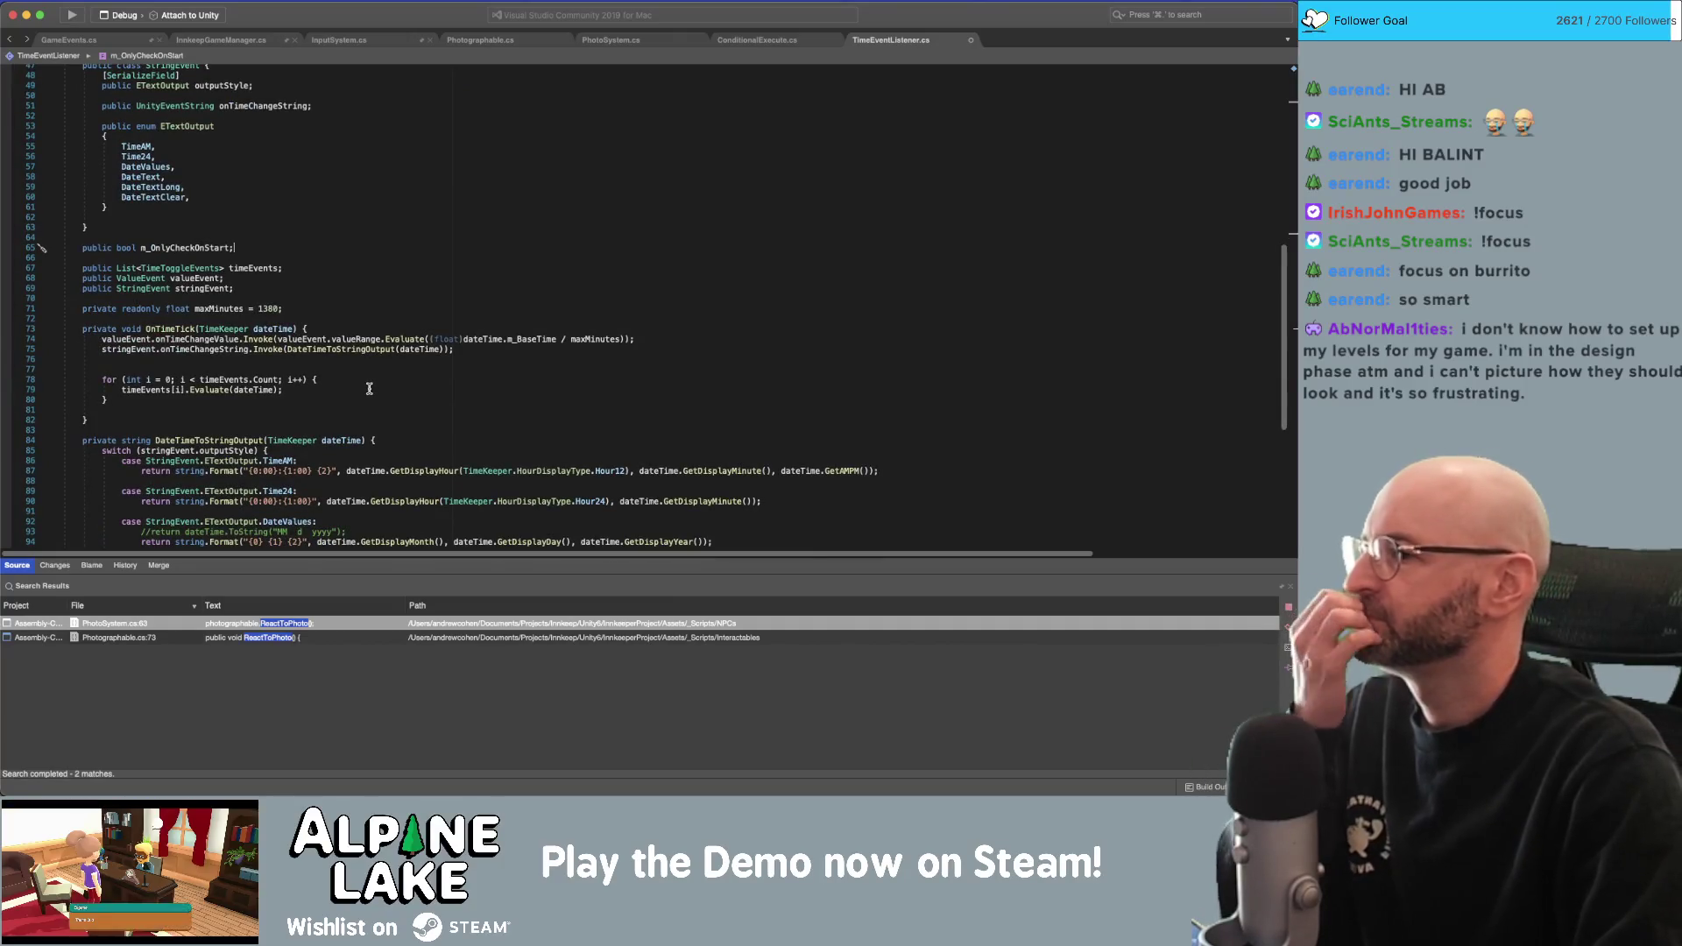
scroll(370, 390, "down", 12)
left_click(407, 391)
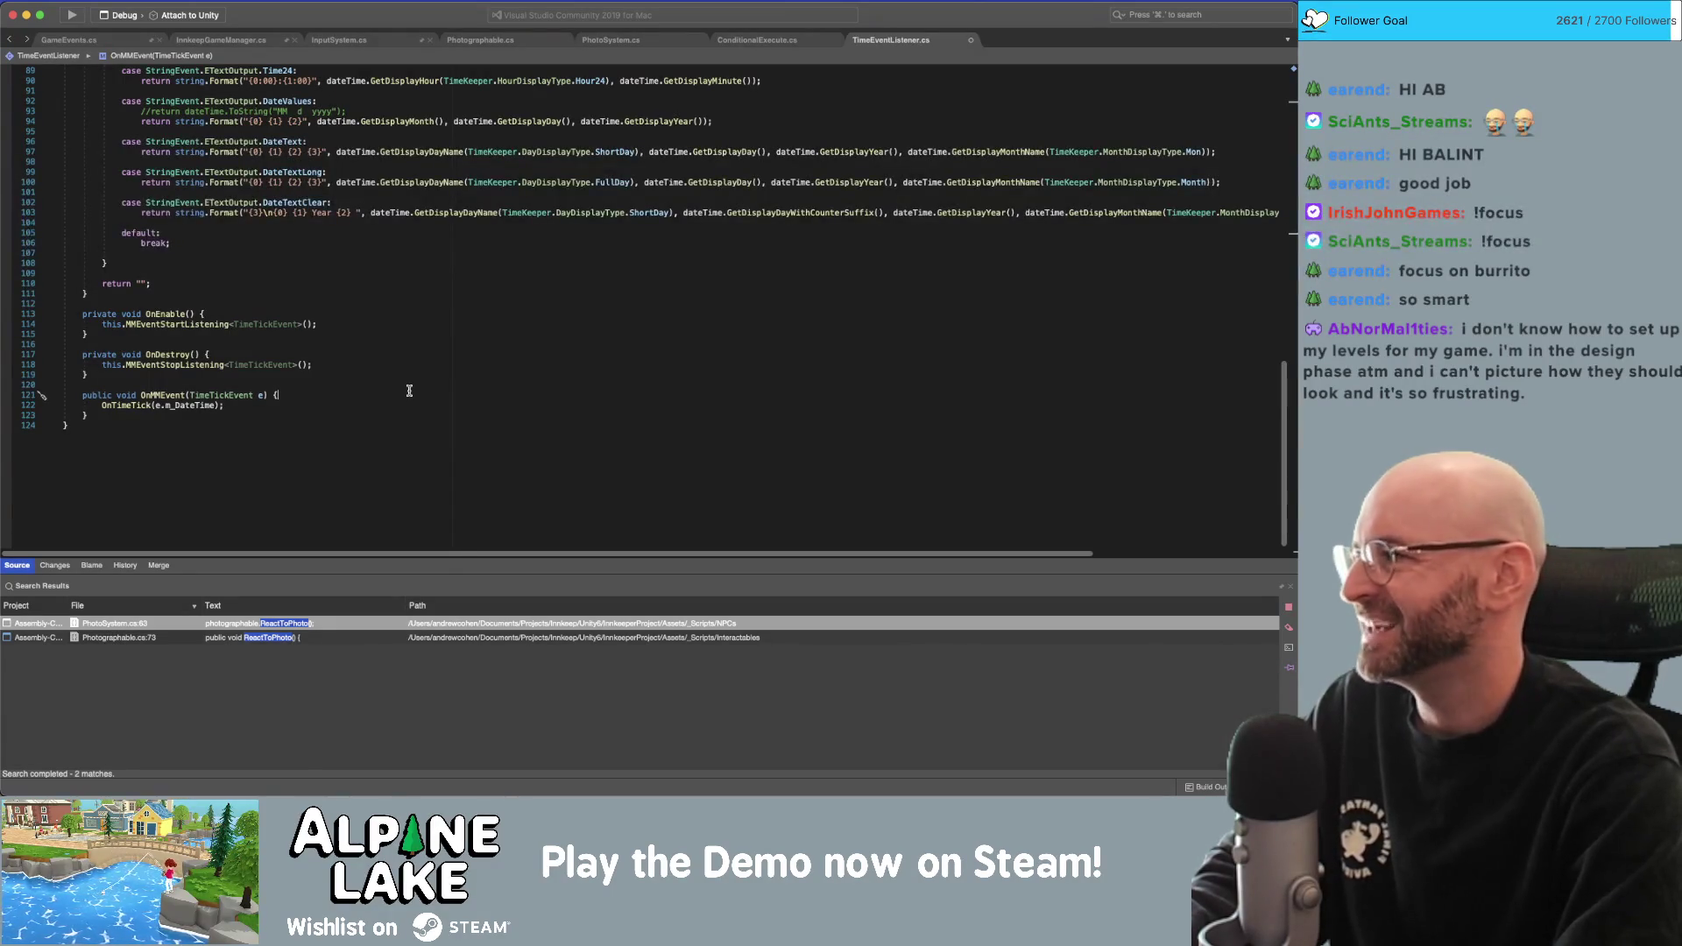
key("Return")
type("if(m")
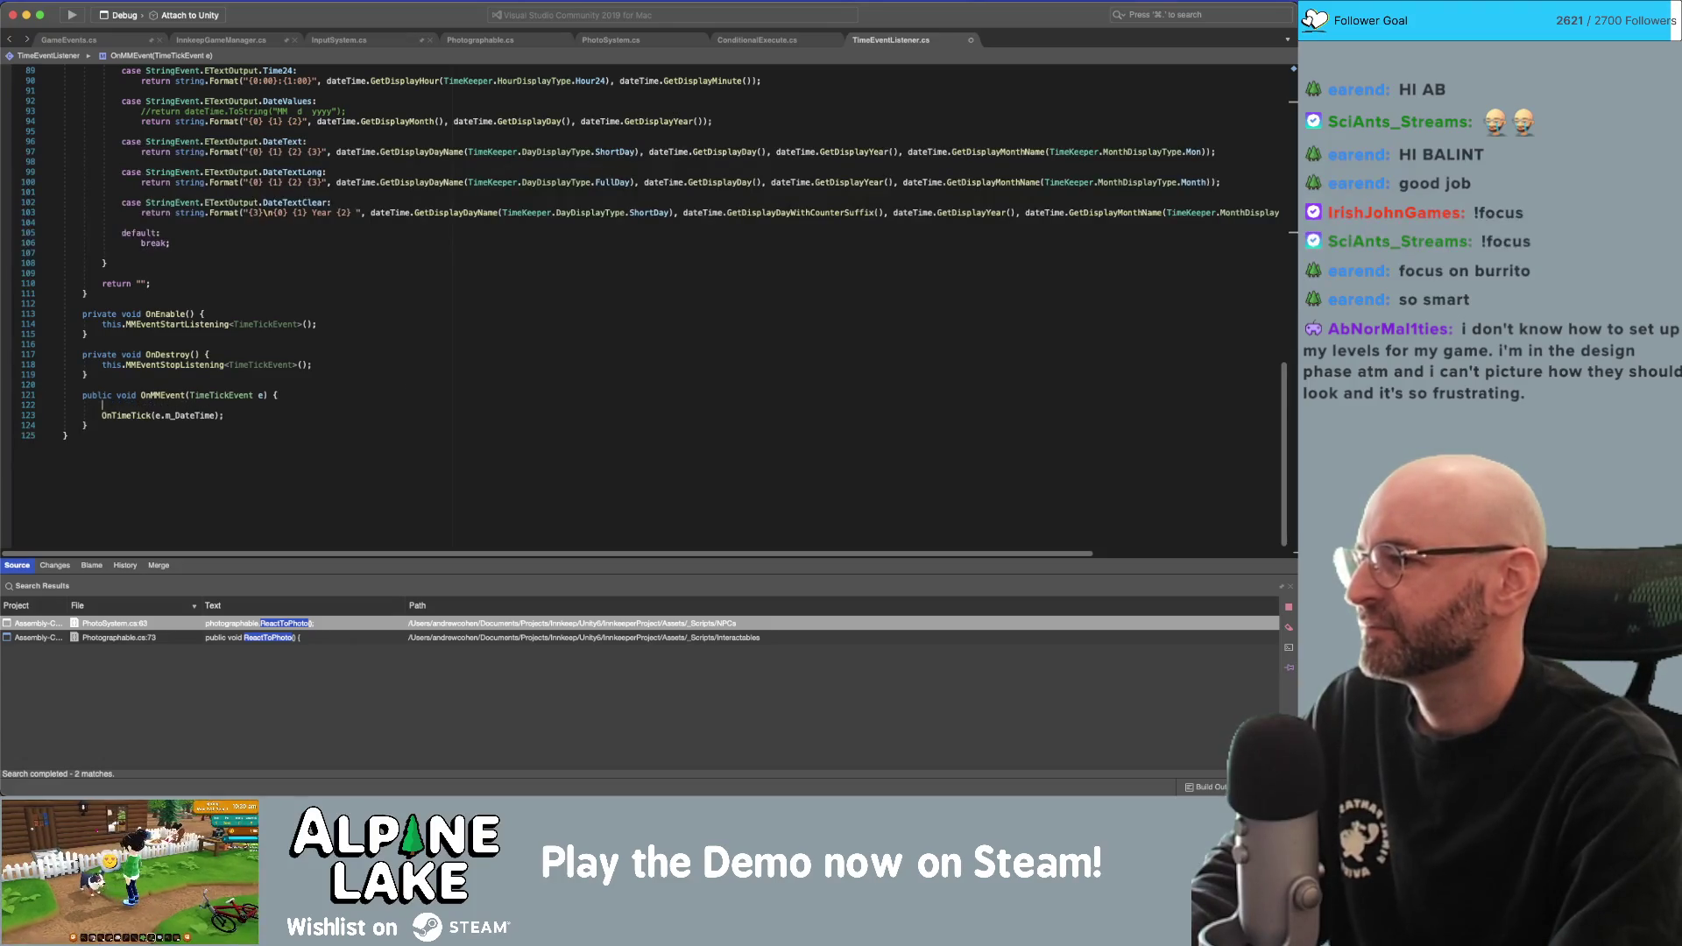
type("_Only")
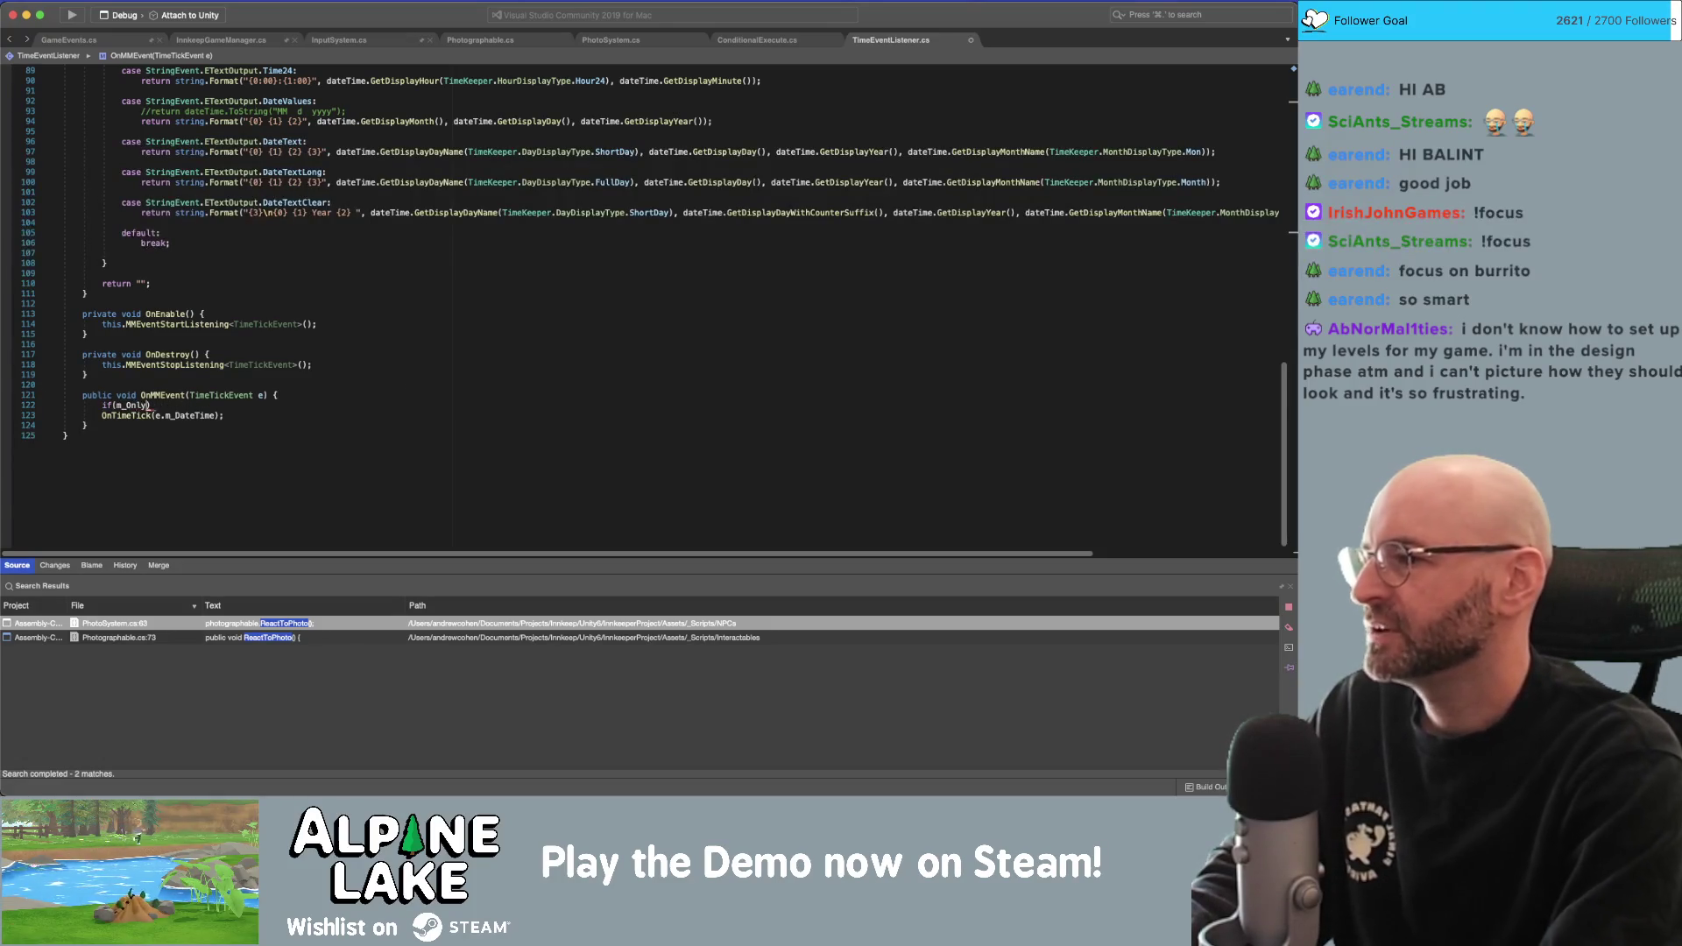
key("Return")
type("{ return; }")
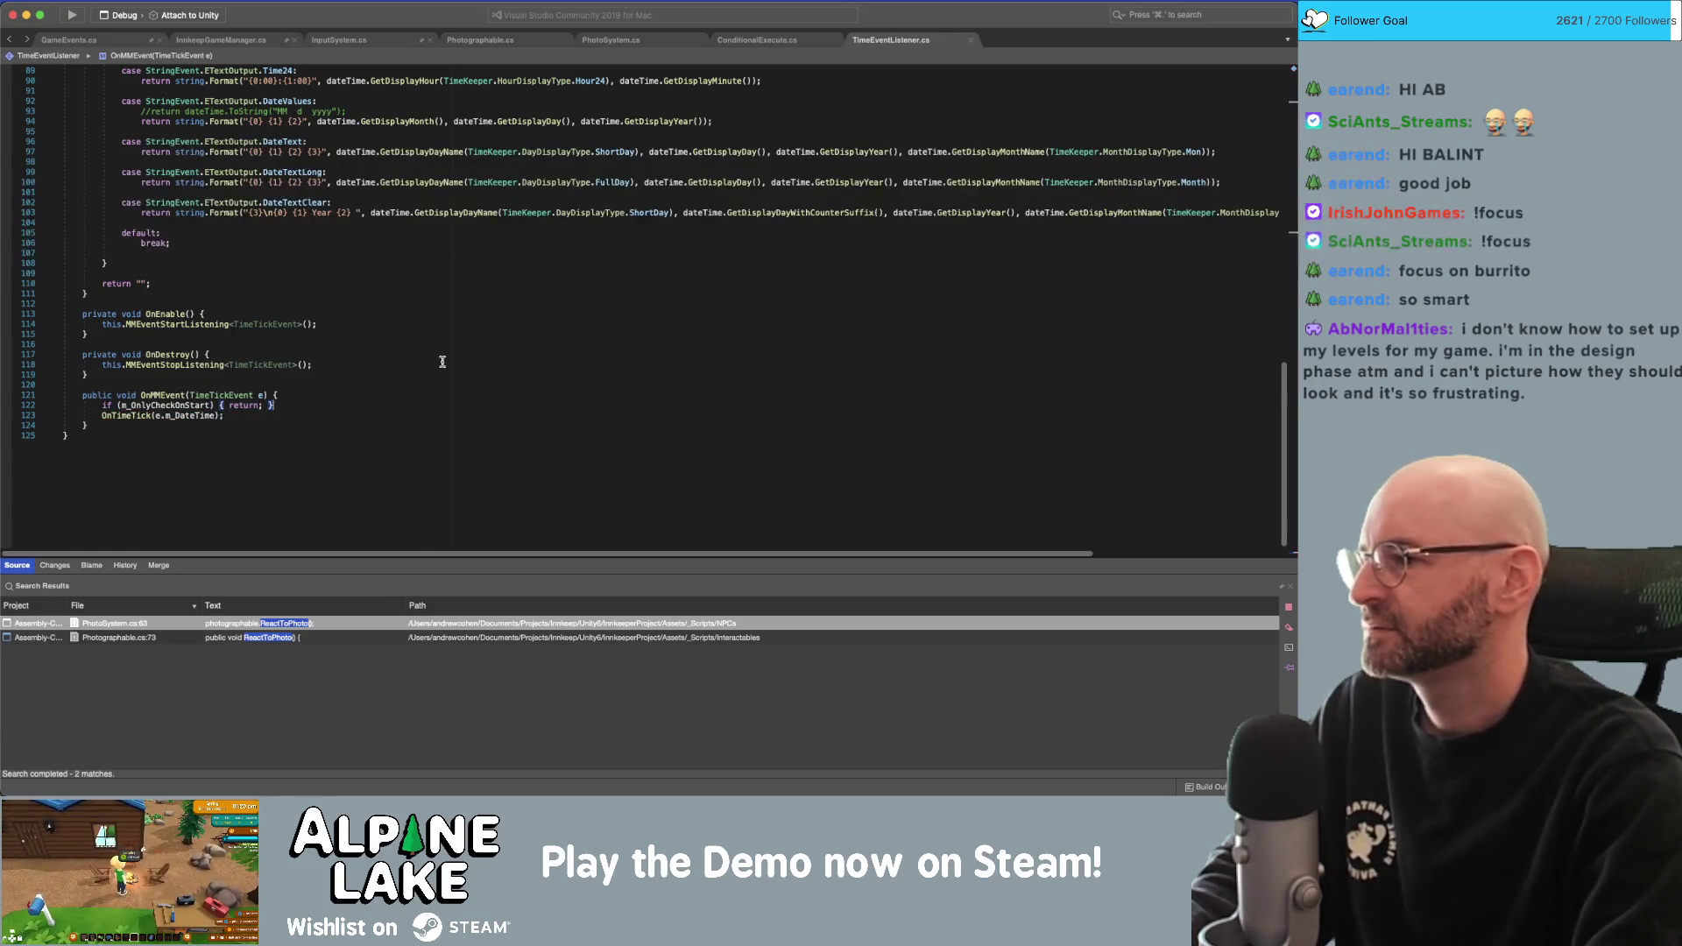
Locate the OnTimeTick definition and open a blank line 73 above it.
scroll(443, 371, "up", 5)
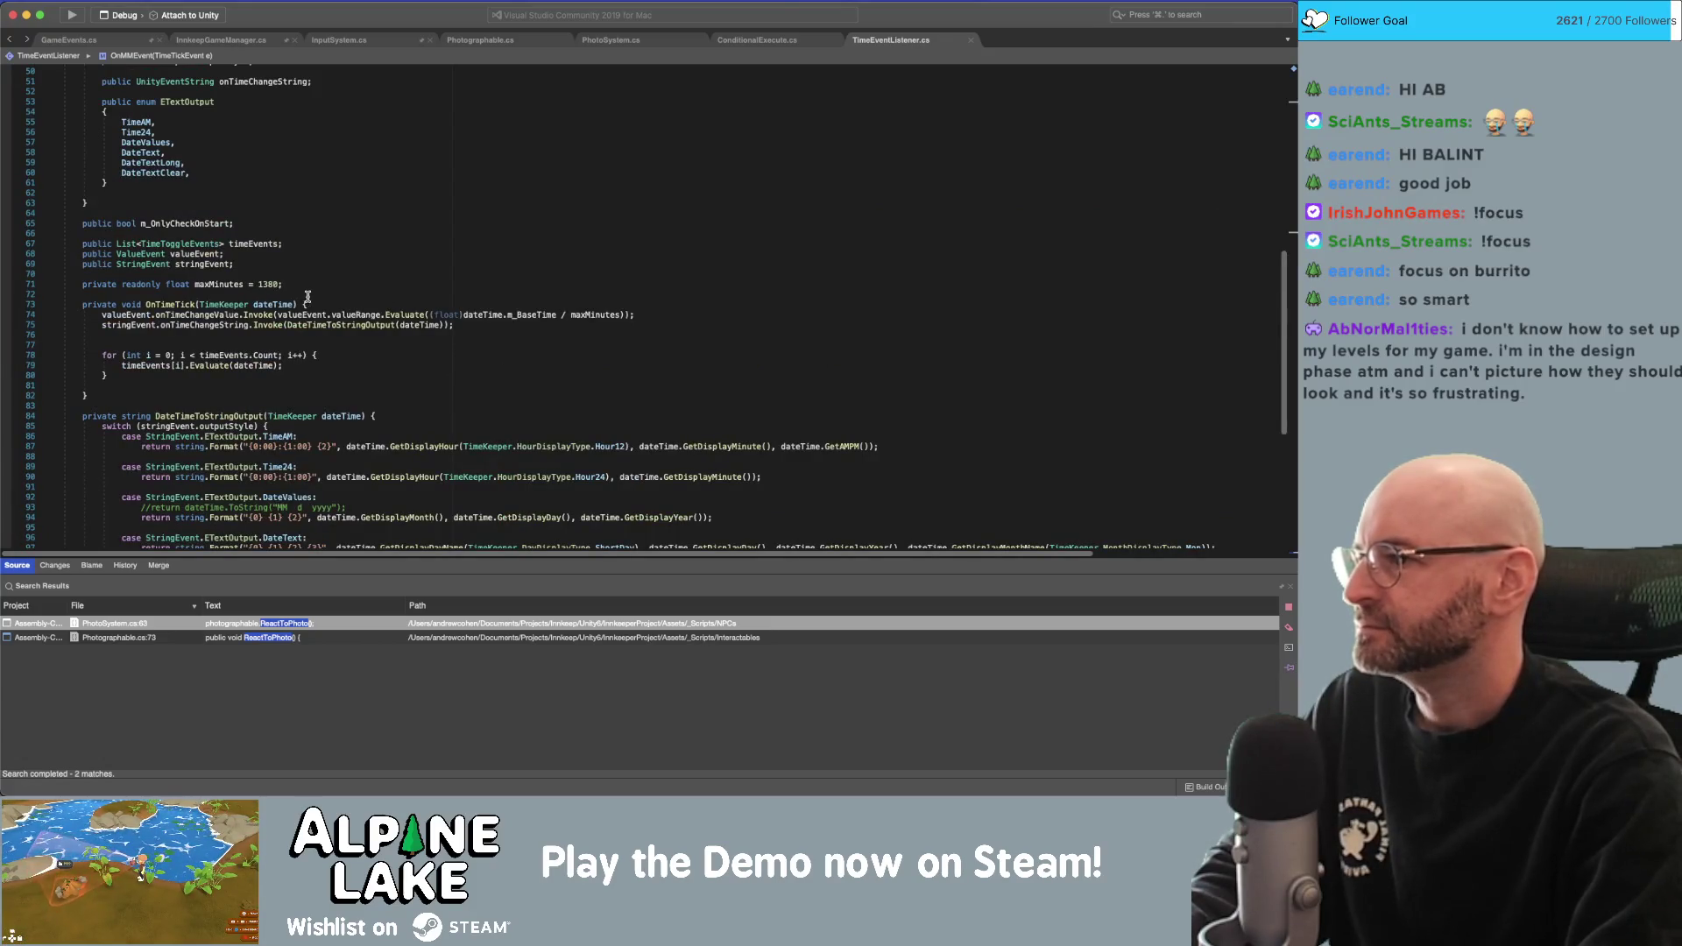
double_click(191, 304)
key("super+g")
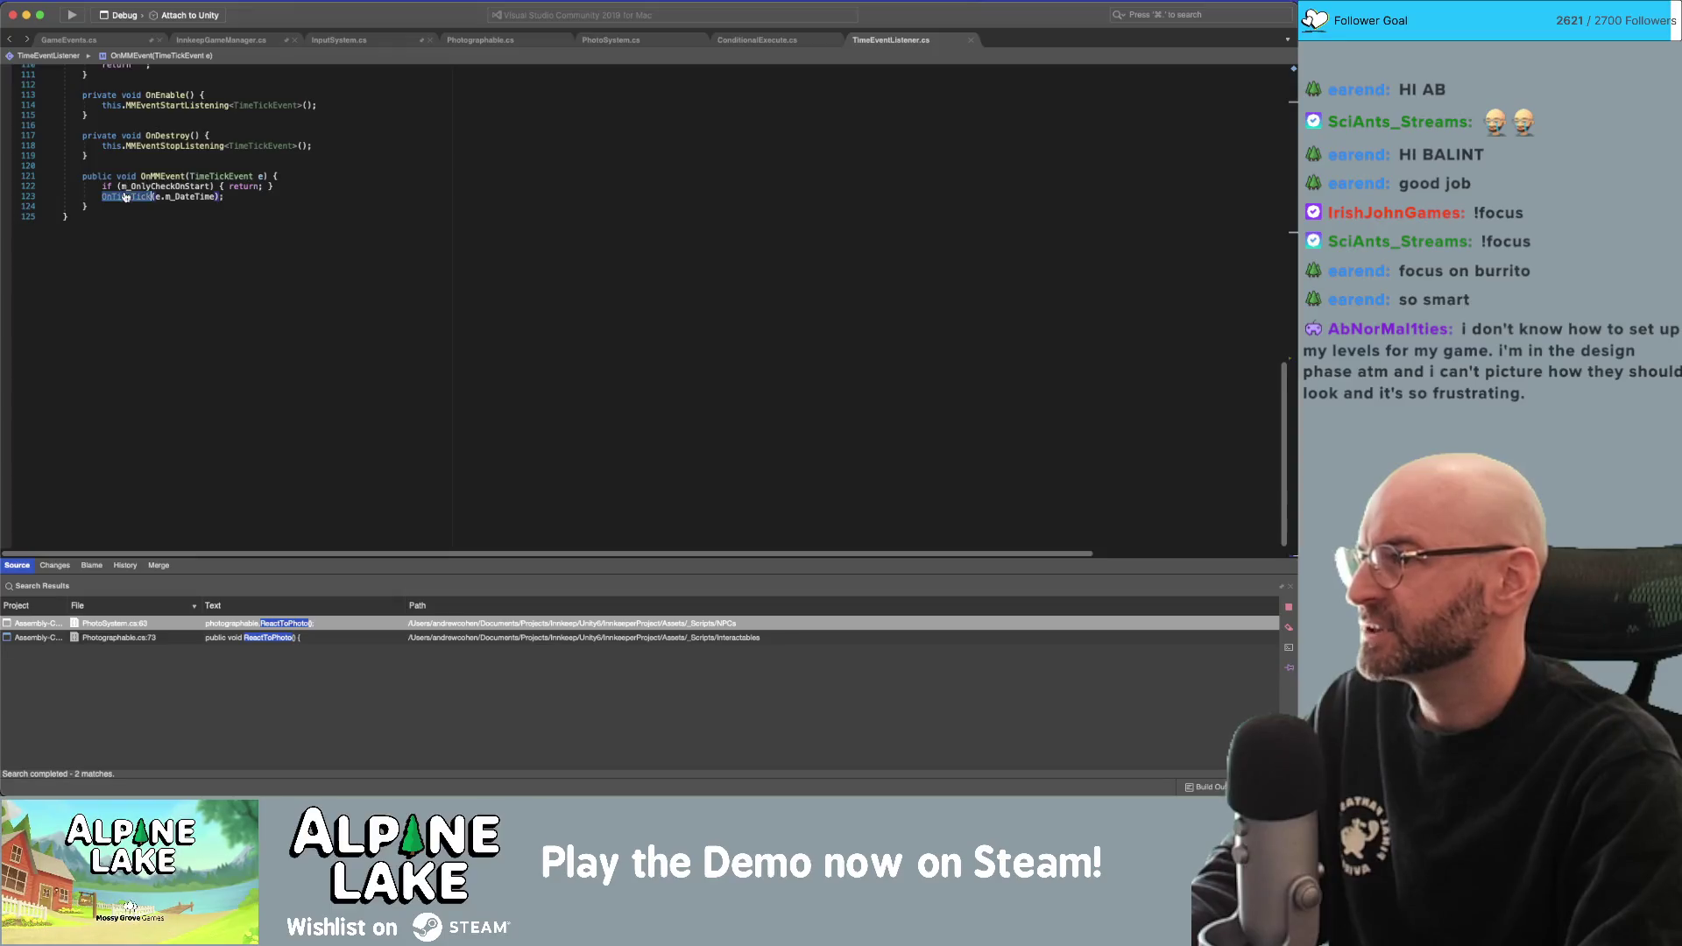
key("super+f")
key("Return")
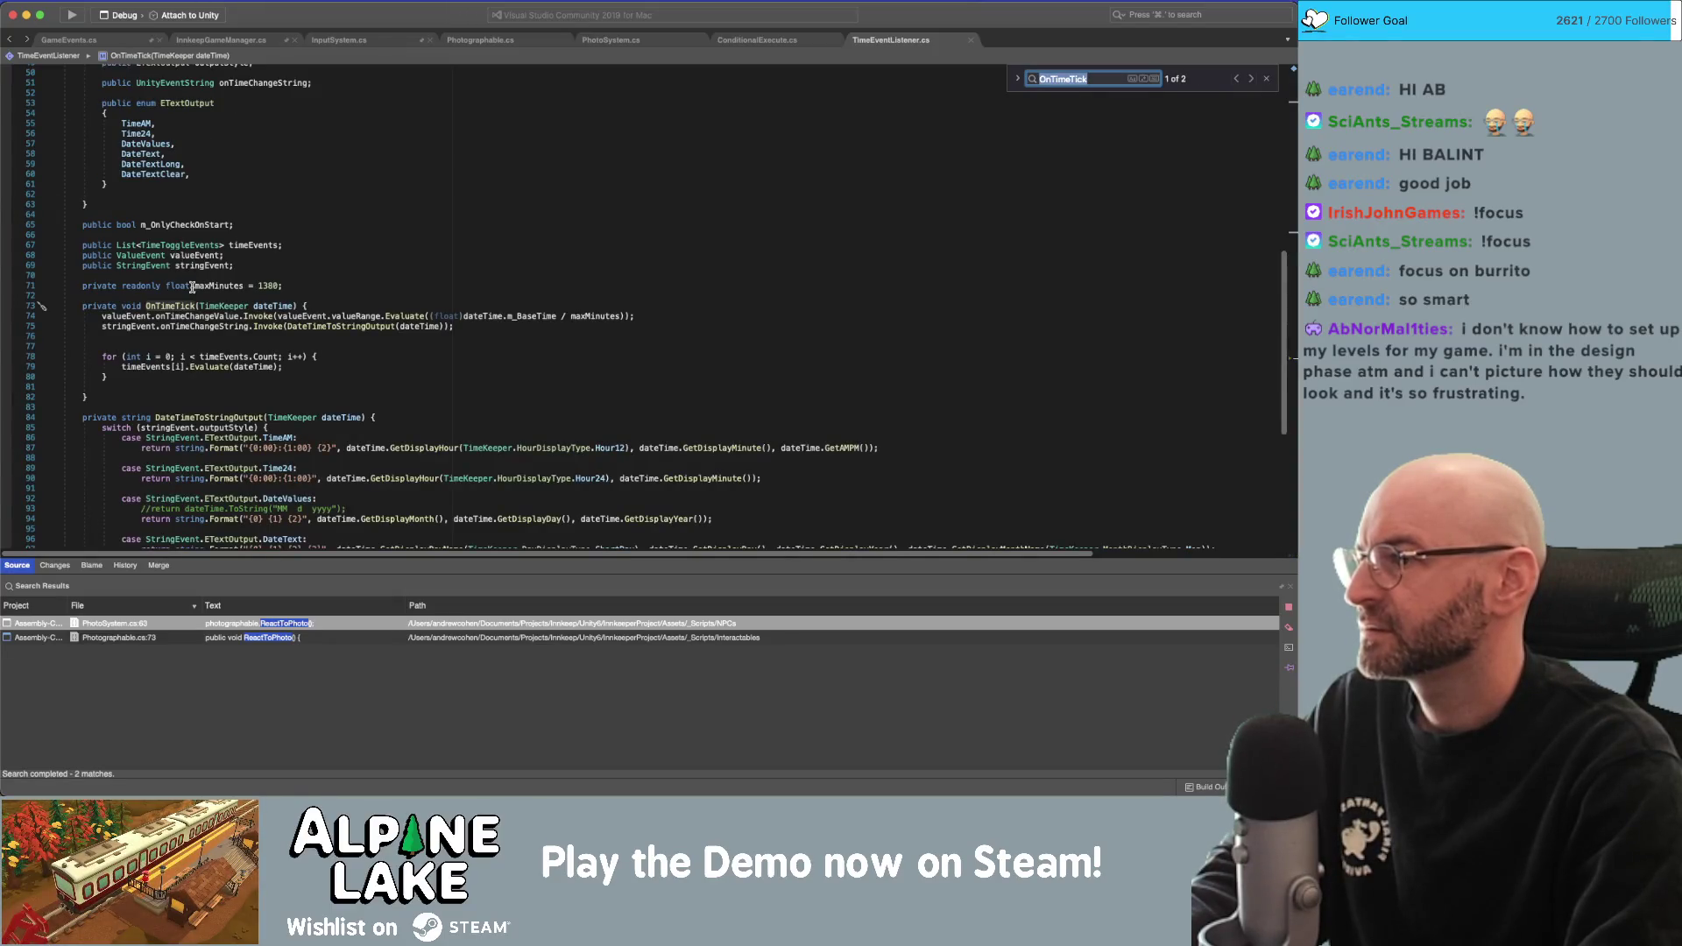
left_click(187, 296)
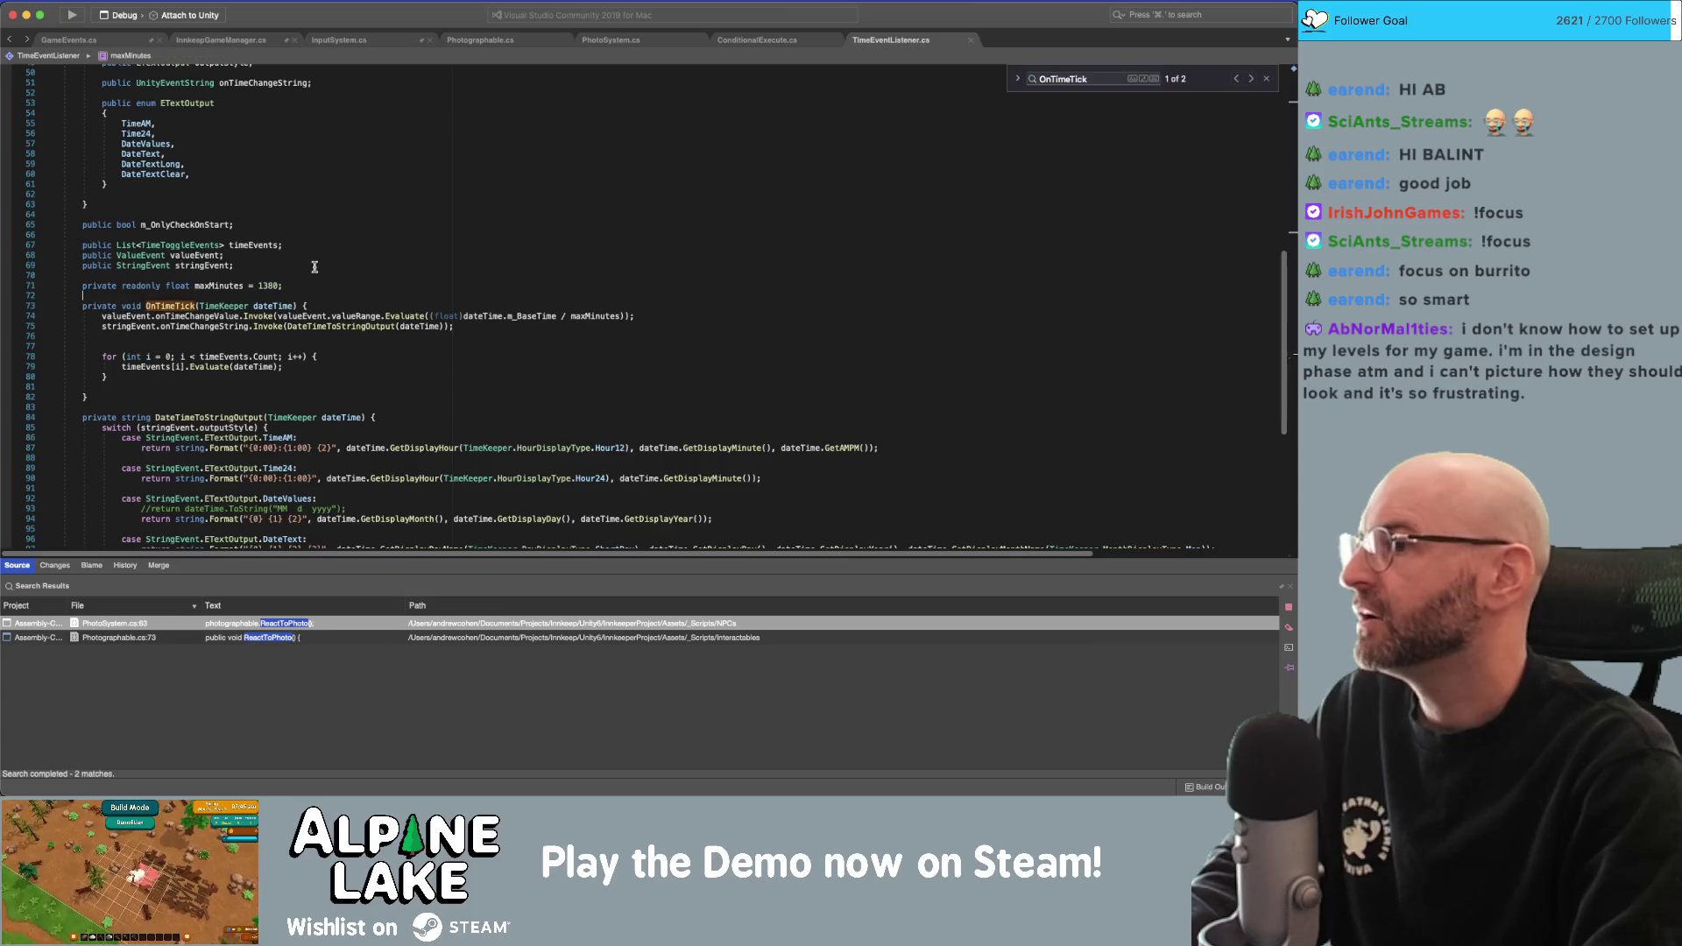
key("Return")
key("Return")
key("Up")
type("onstart")
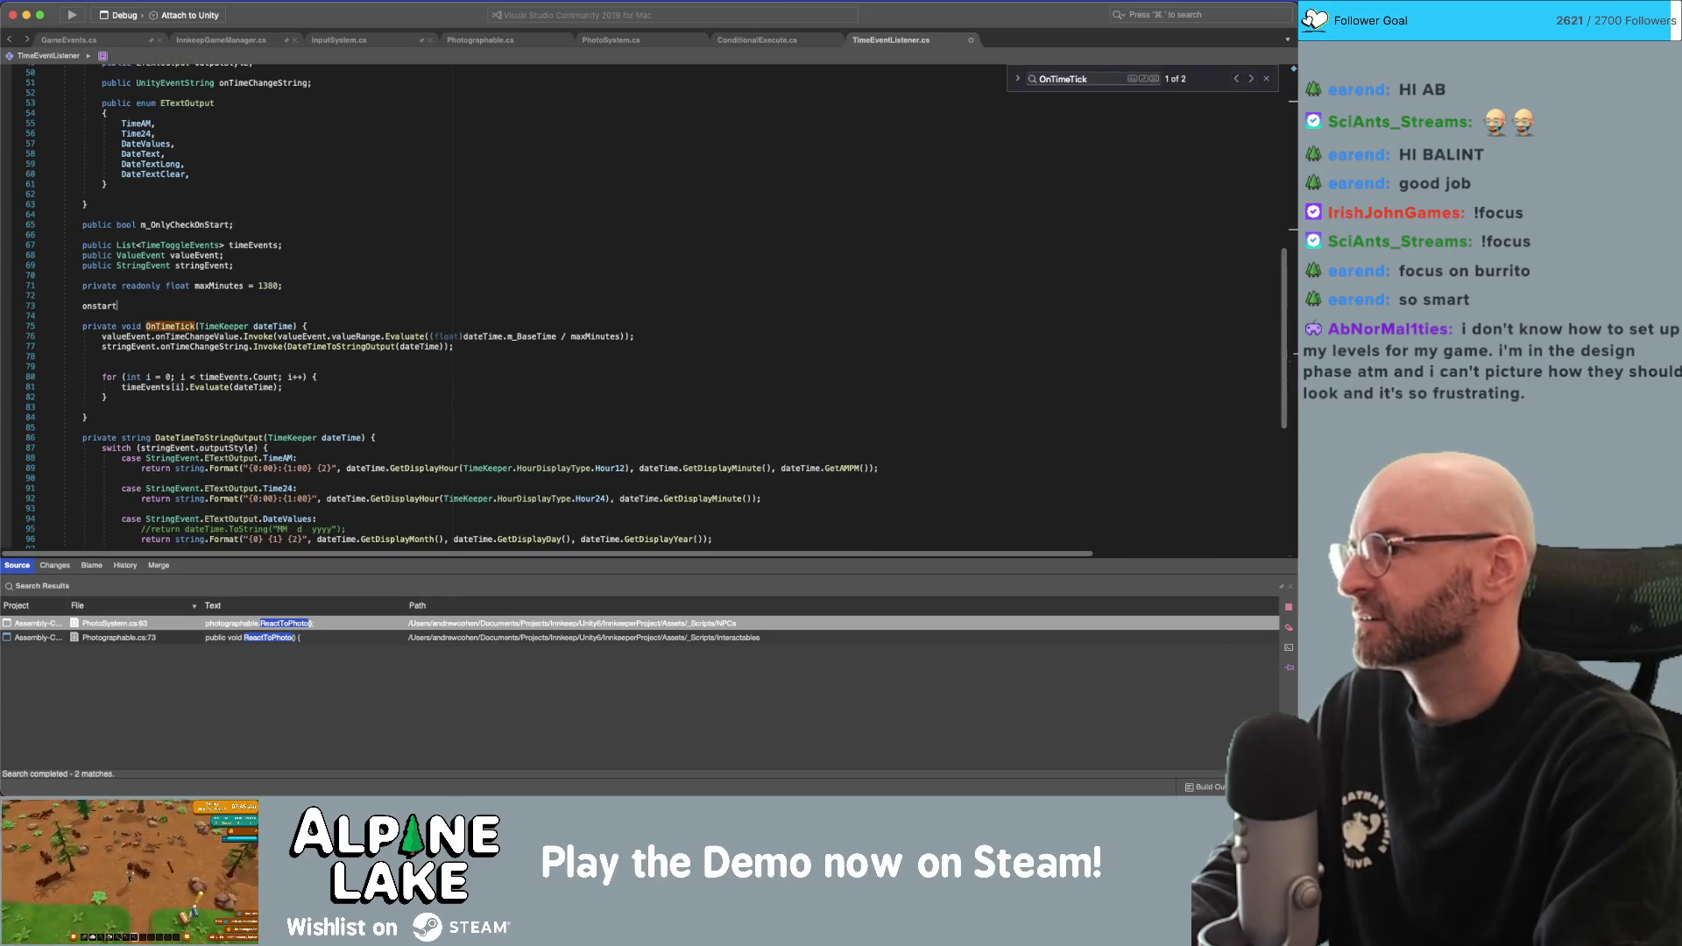
key("shift+alt+Left")
Write the 'public void Start() {' header, briefly checking the ConditionalExecute.cs tab.
type("S")
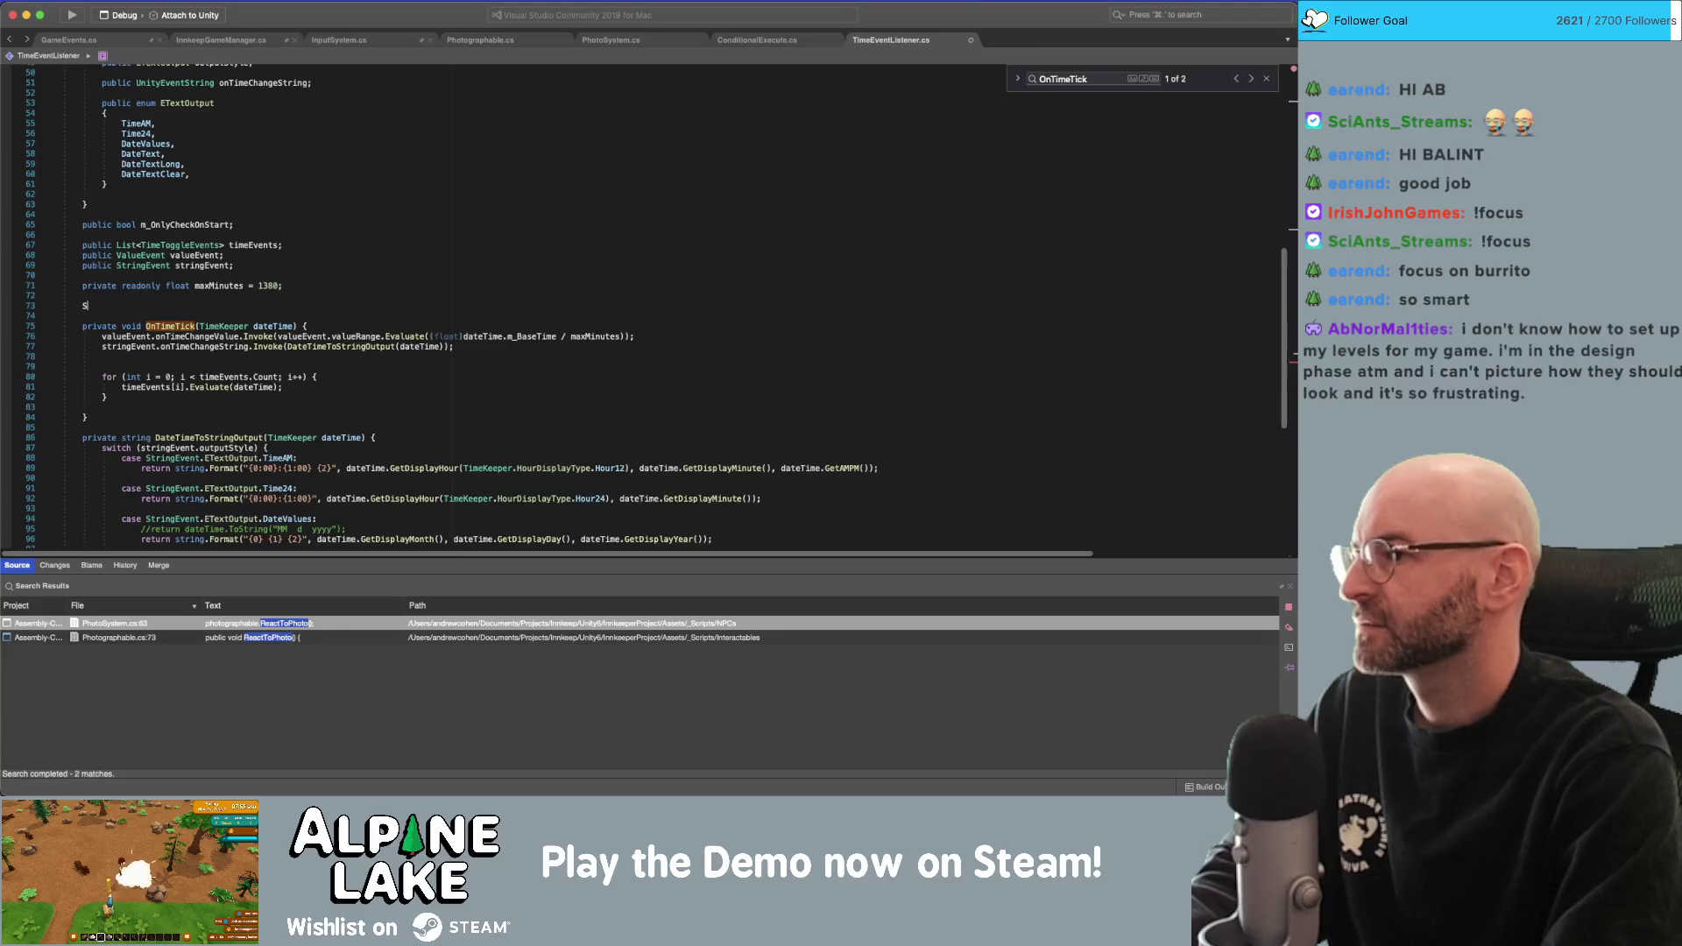
key("ctrl+space")
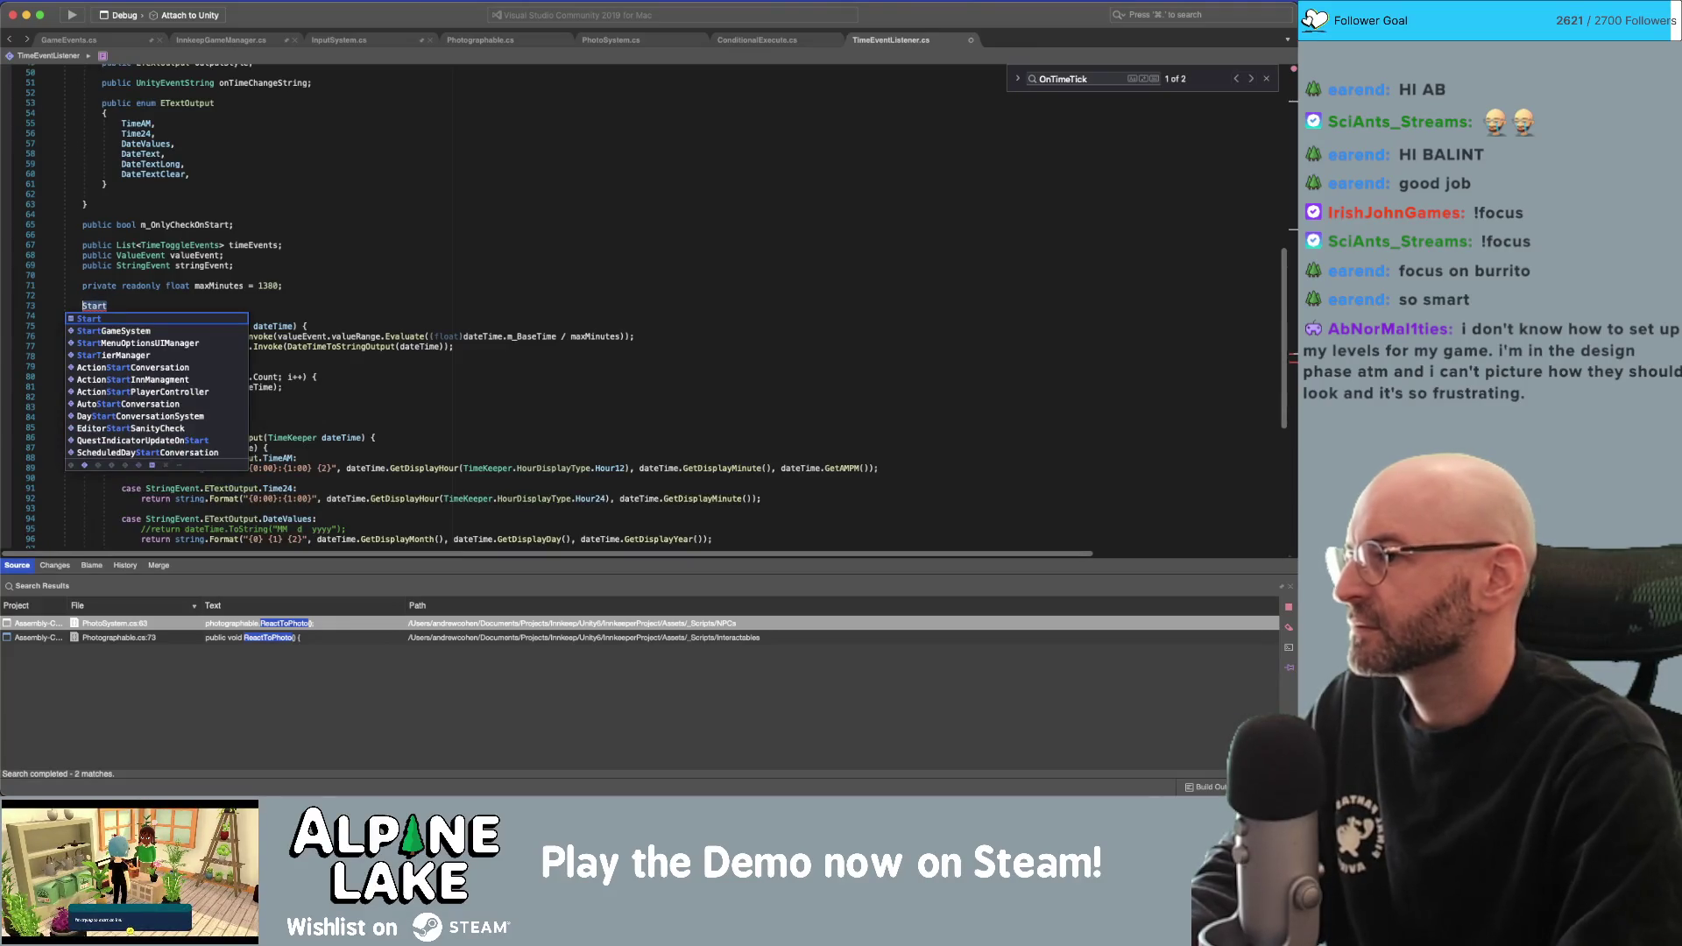
key("alt+BackSpace")
type("public")
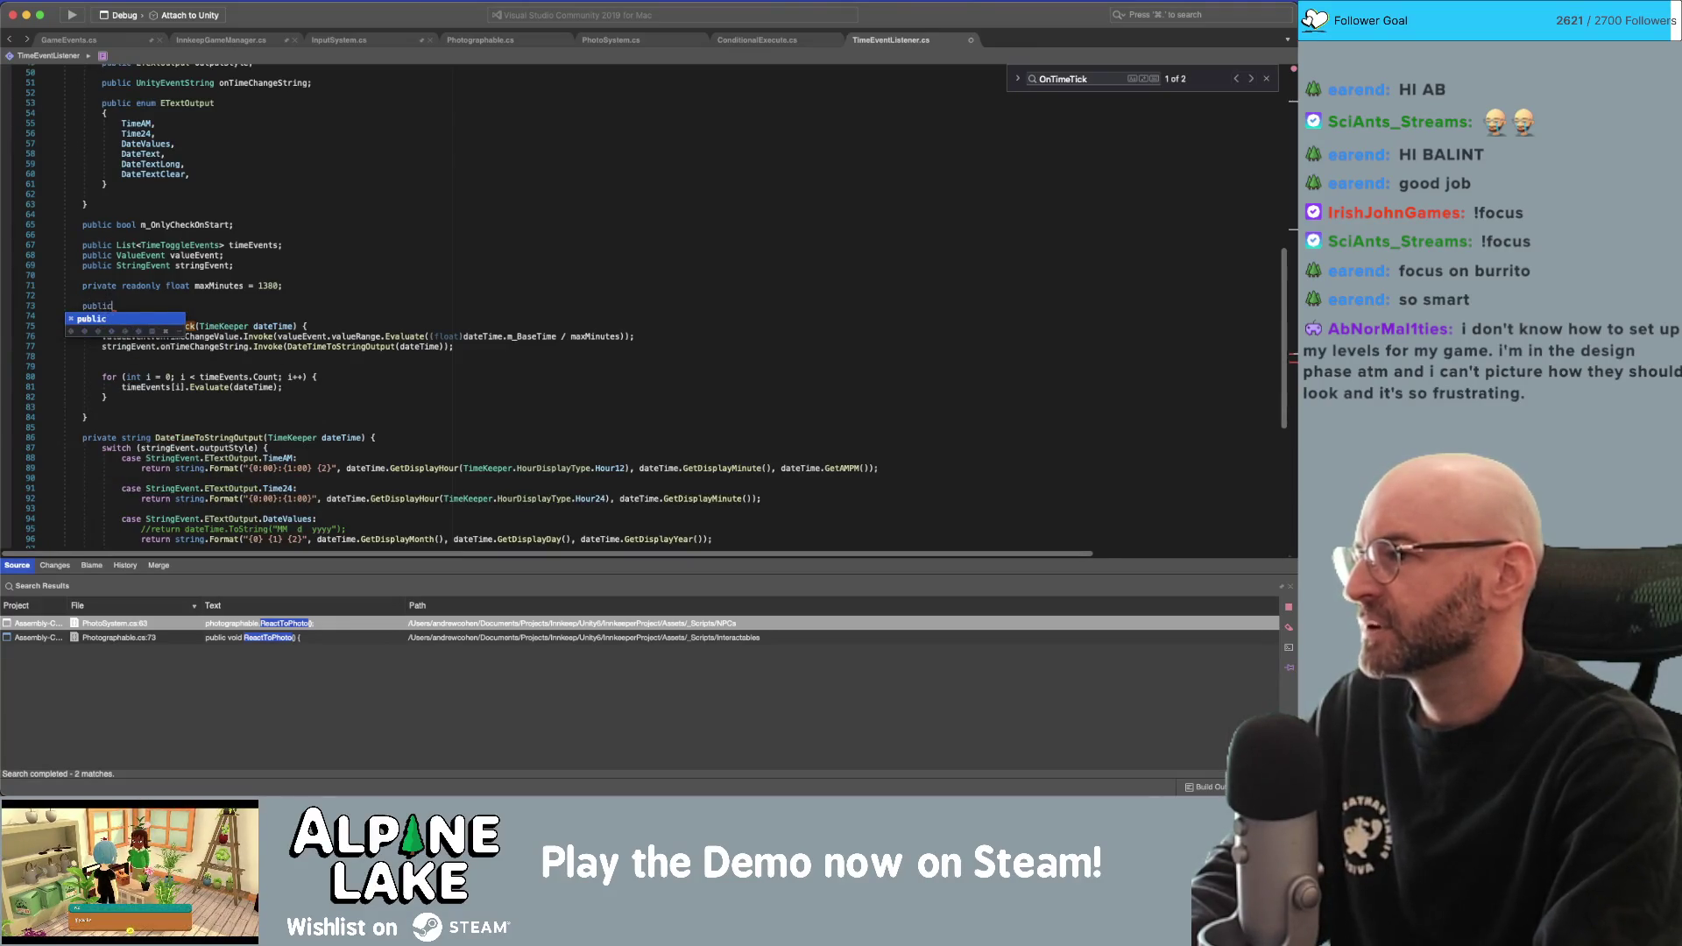
type(" void Start() {")
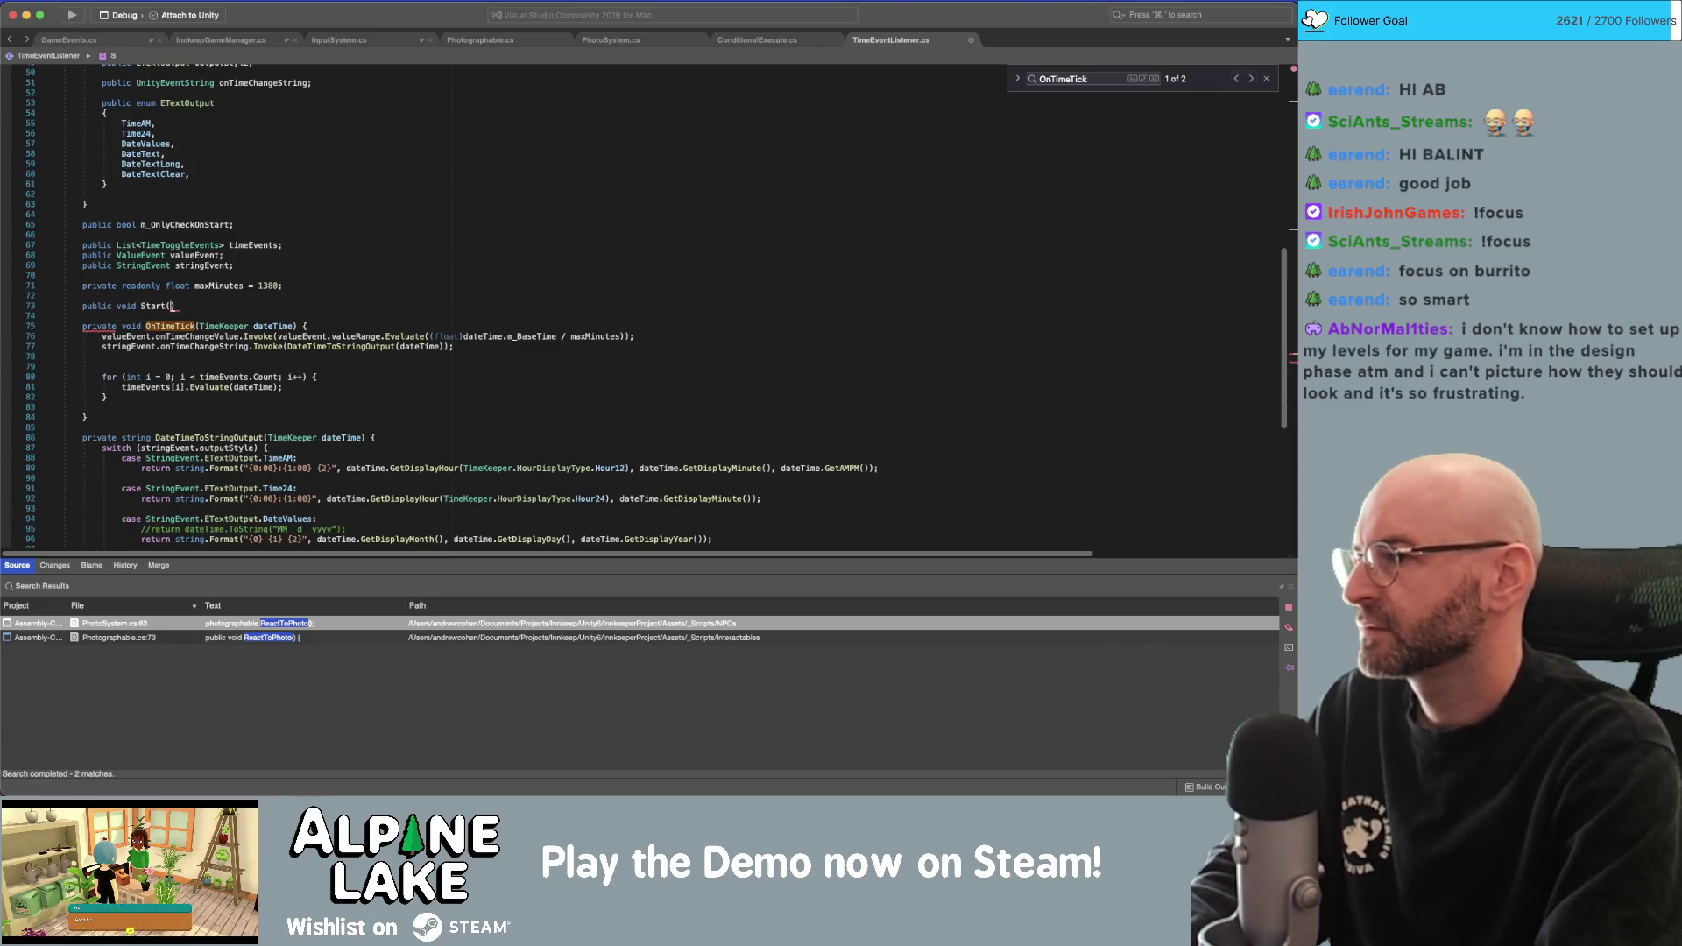
key("Return")
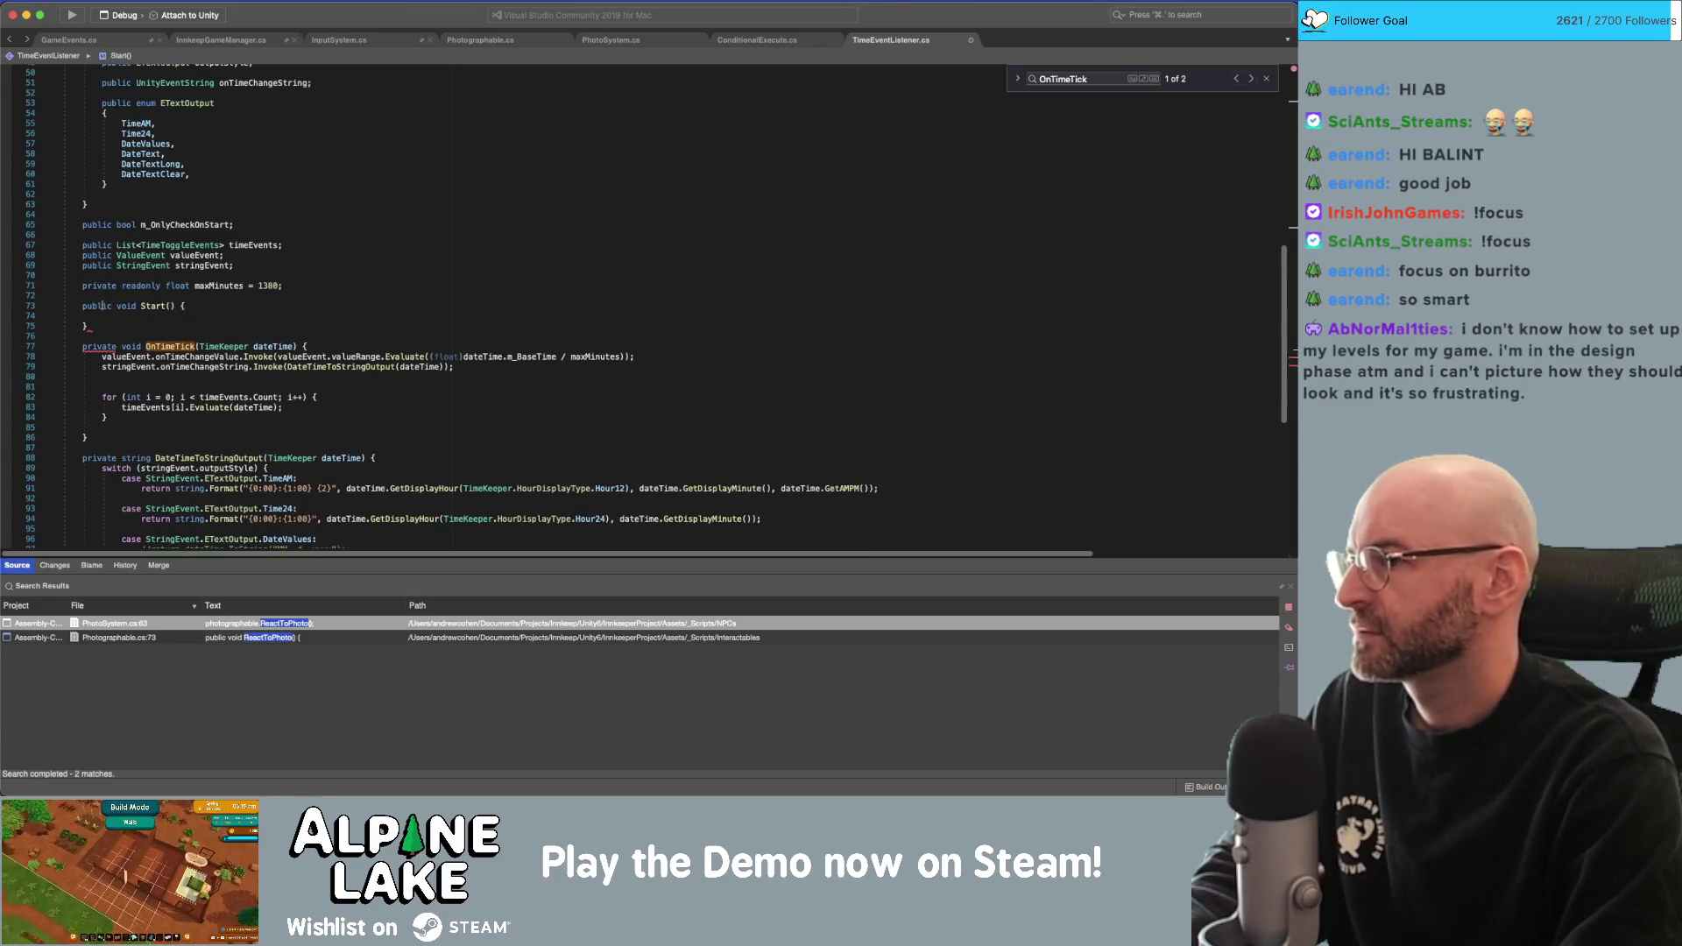
left_click(749, 42)
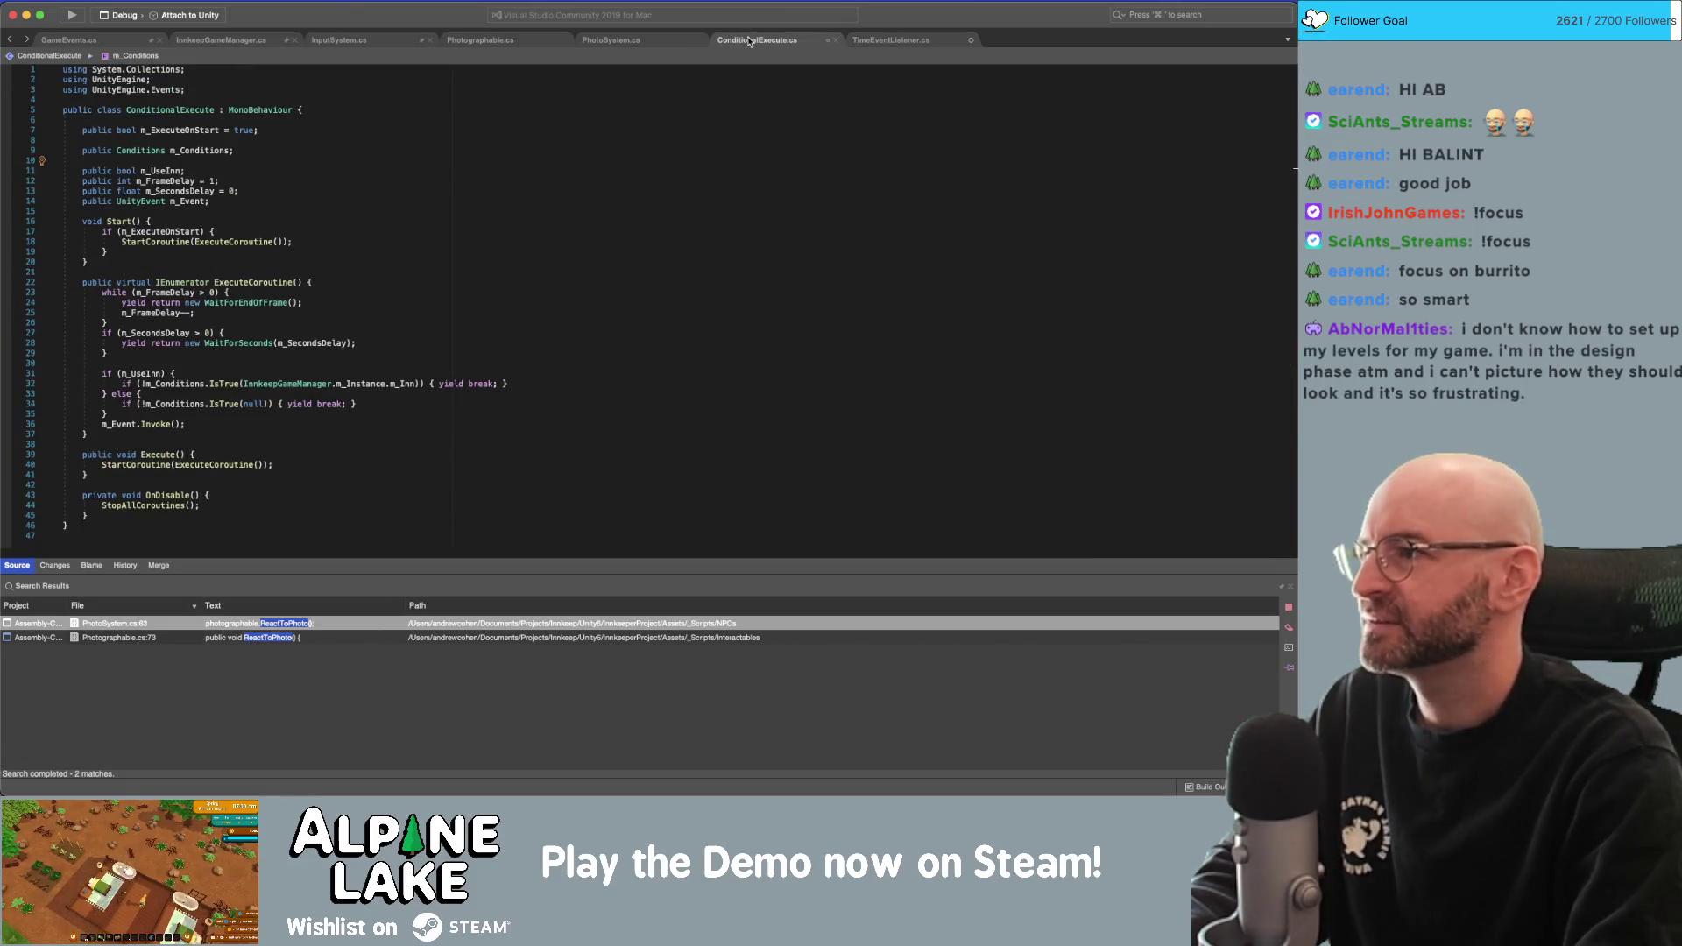
left_click(911, 42)
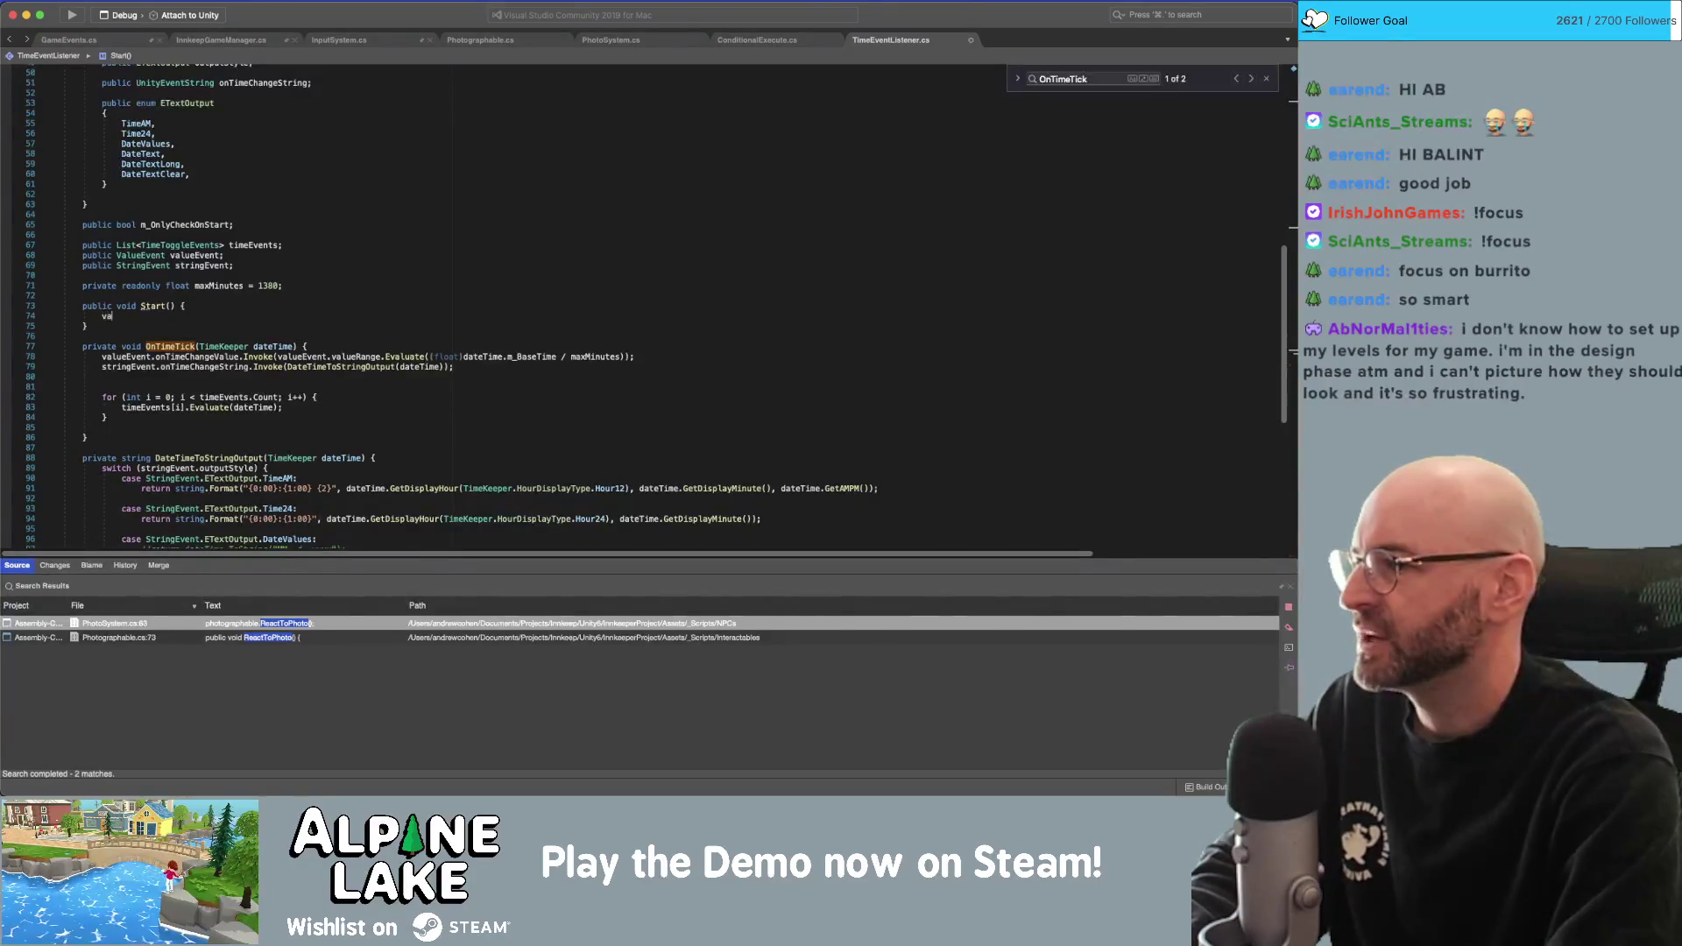
Fill Start() with OnTimeTick(TimeSystem.m_Instance.m_CurrentTime); using autocomplete.
type("valueEvent.ontime")
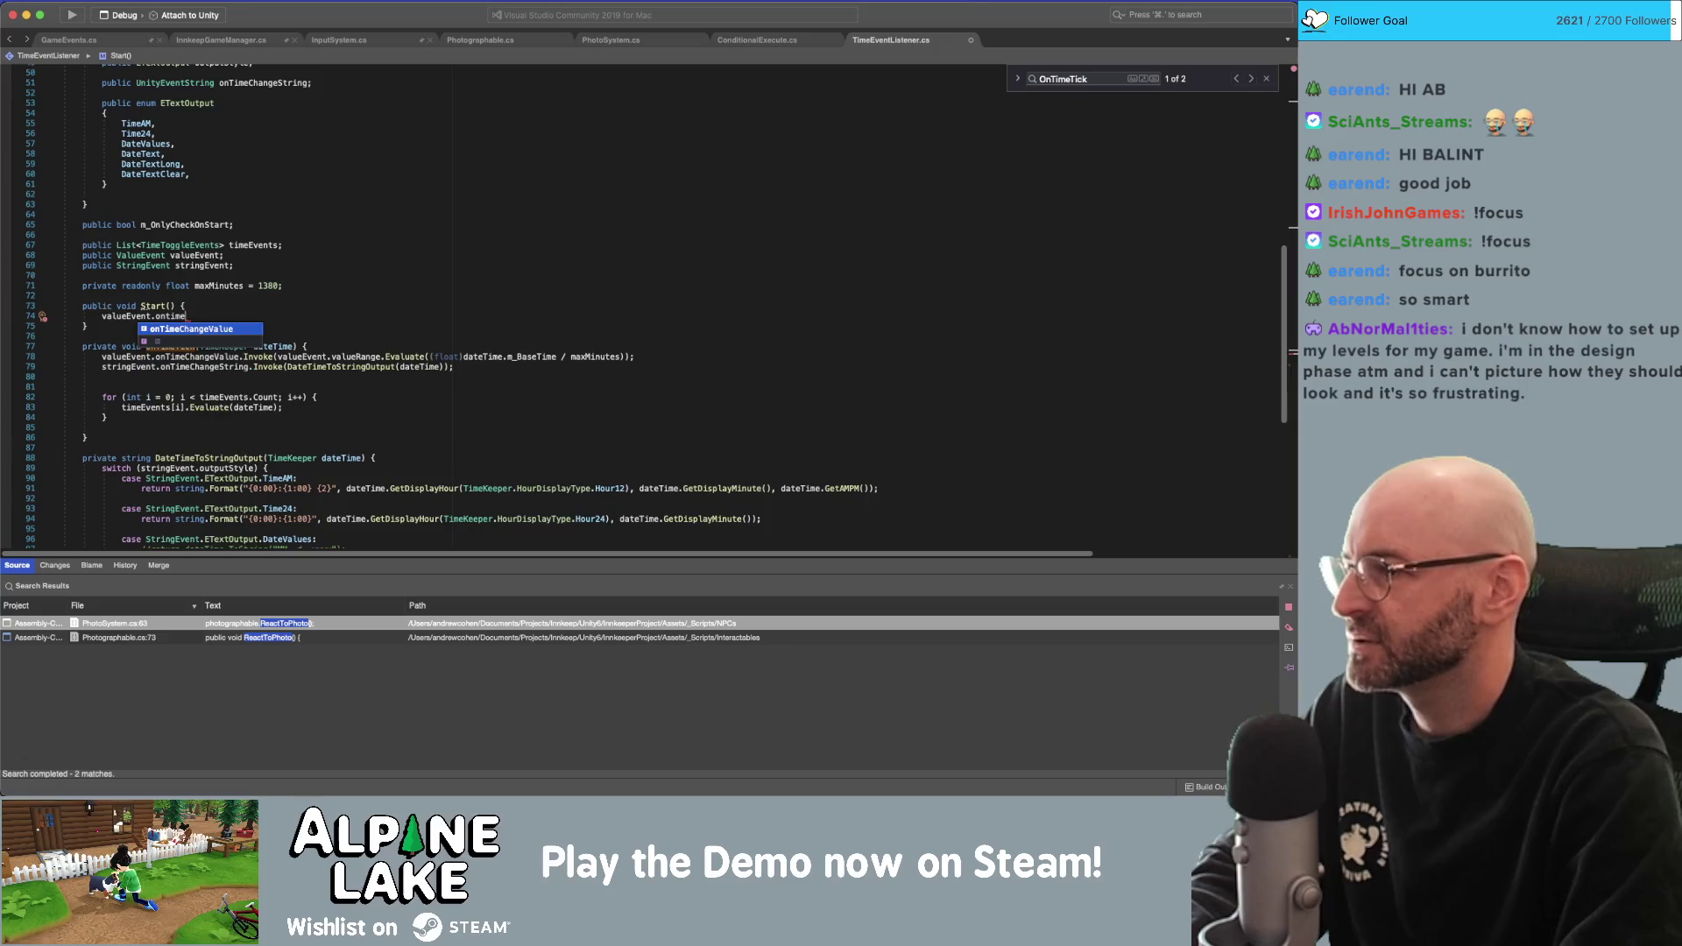
key("Return")
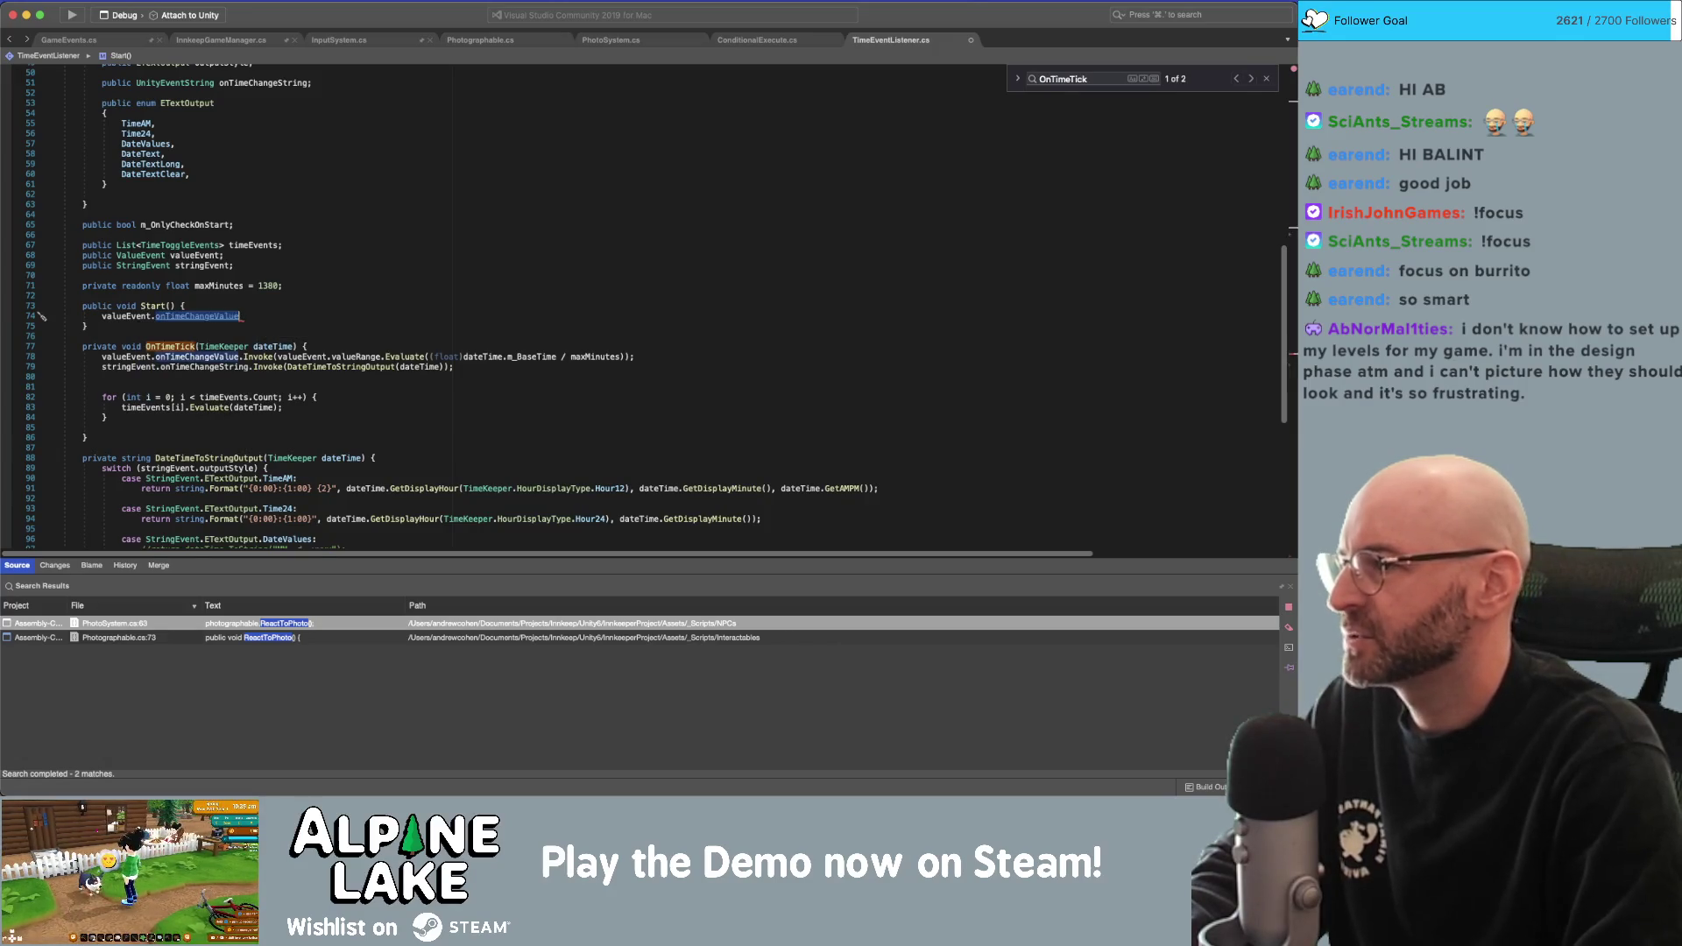
type("OnTimeTi")
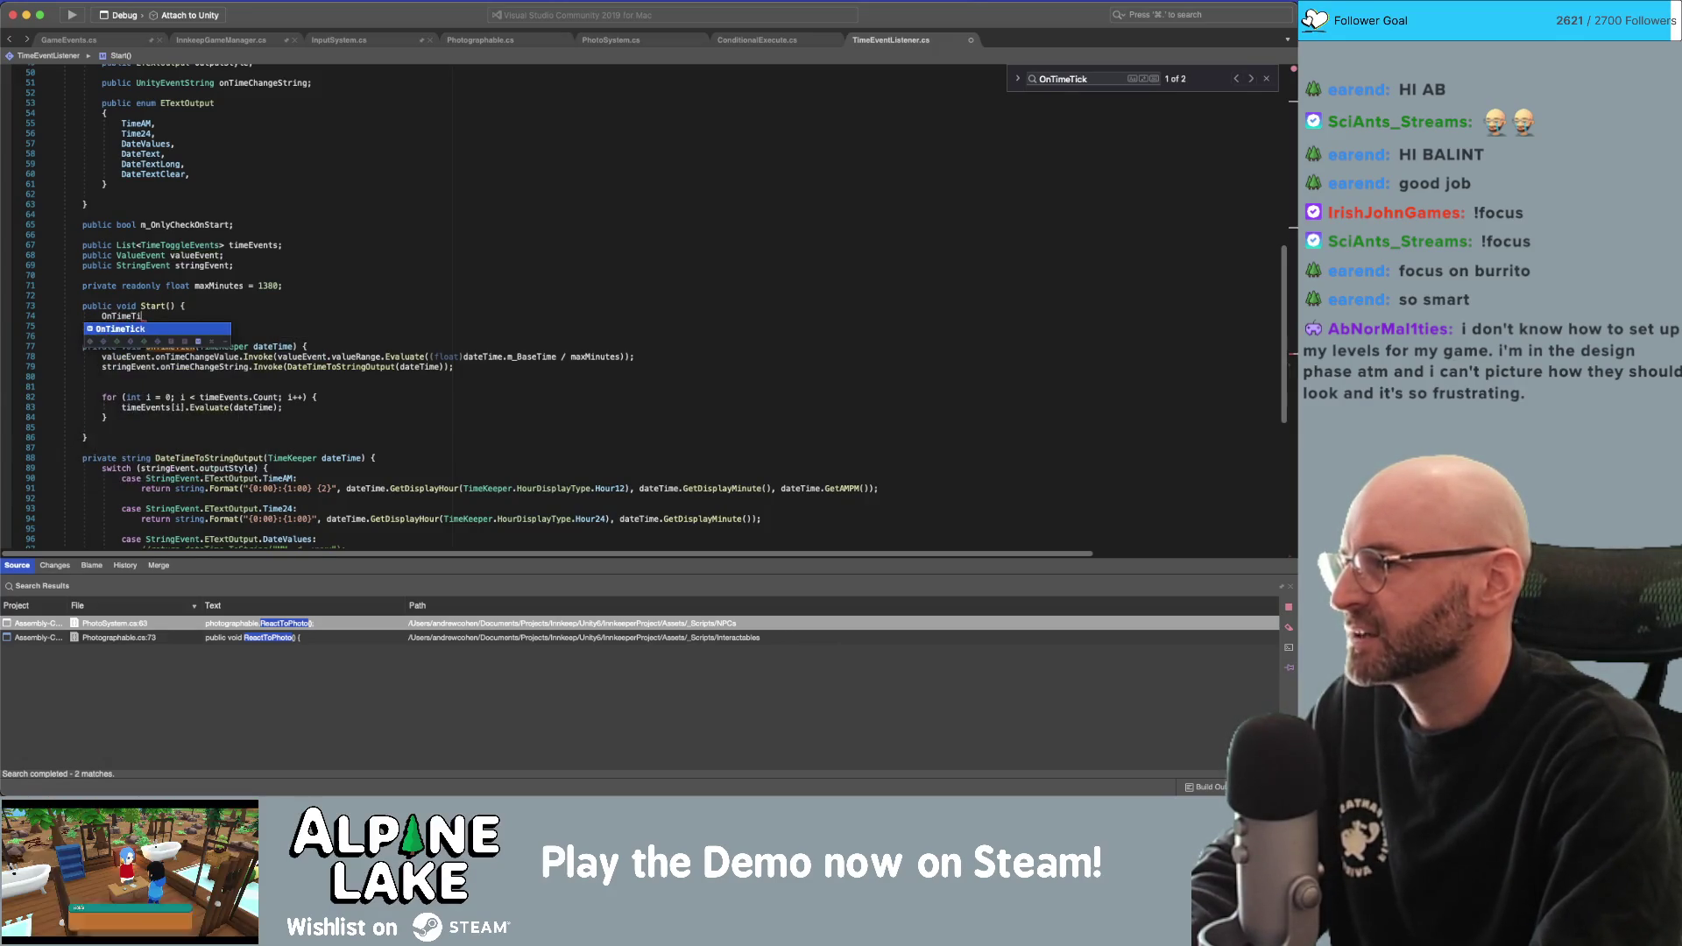
key("Return")
type("();")
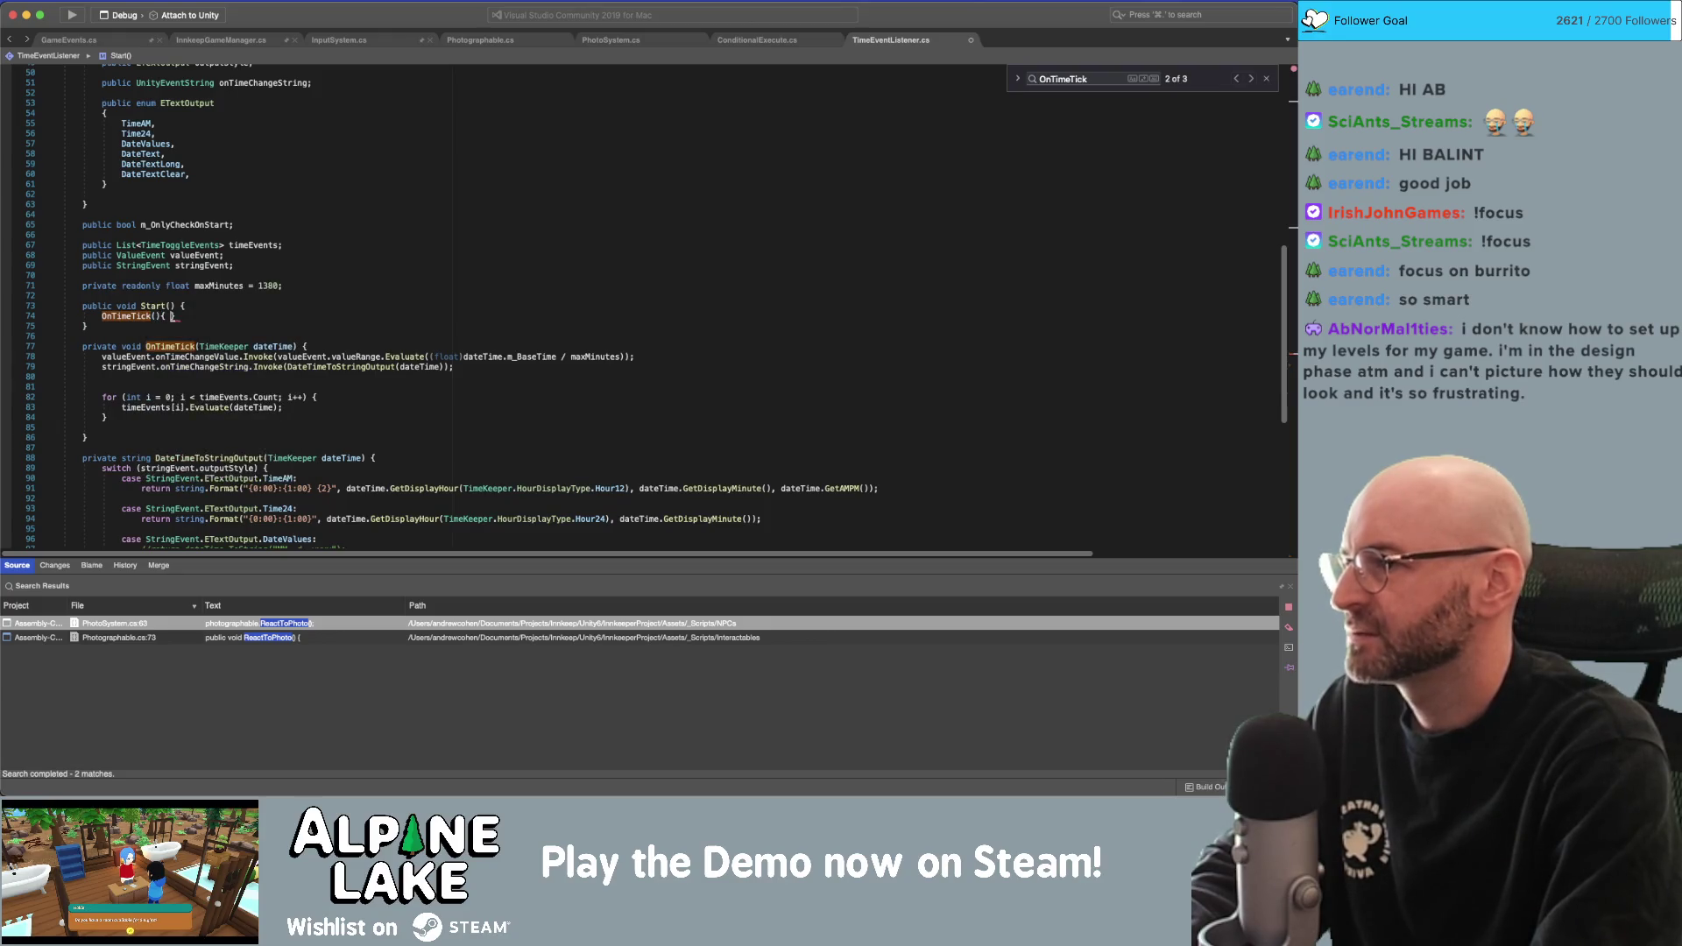
type(";")
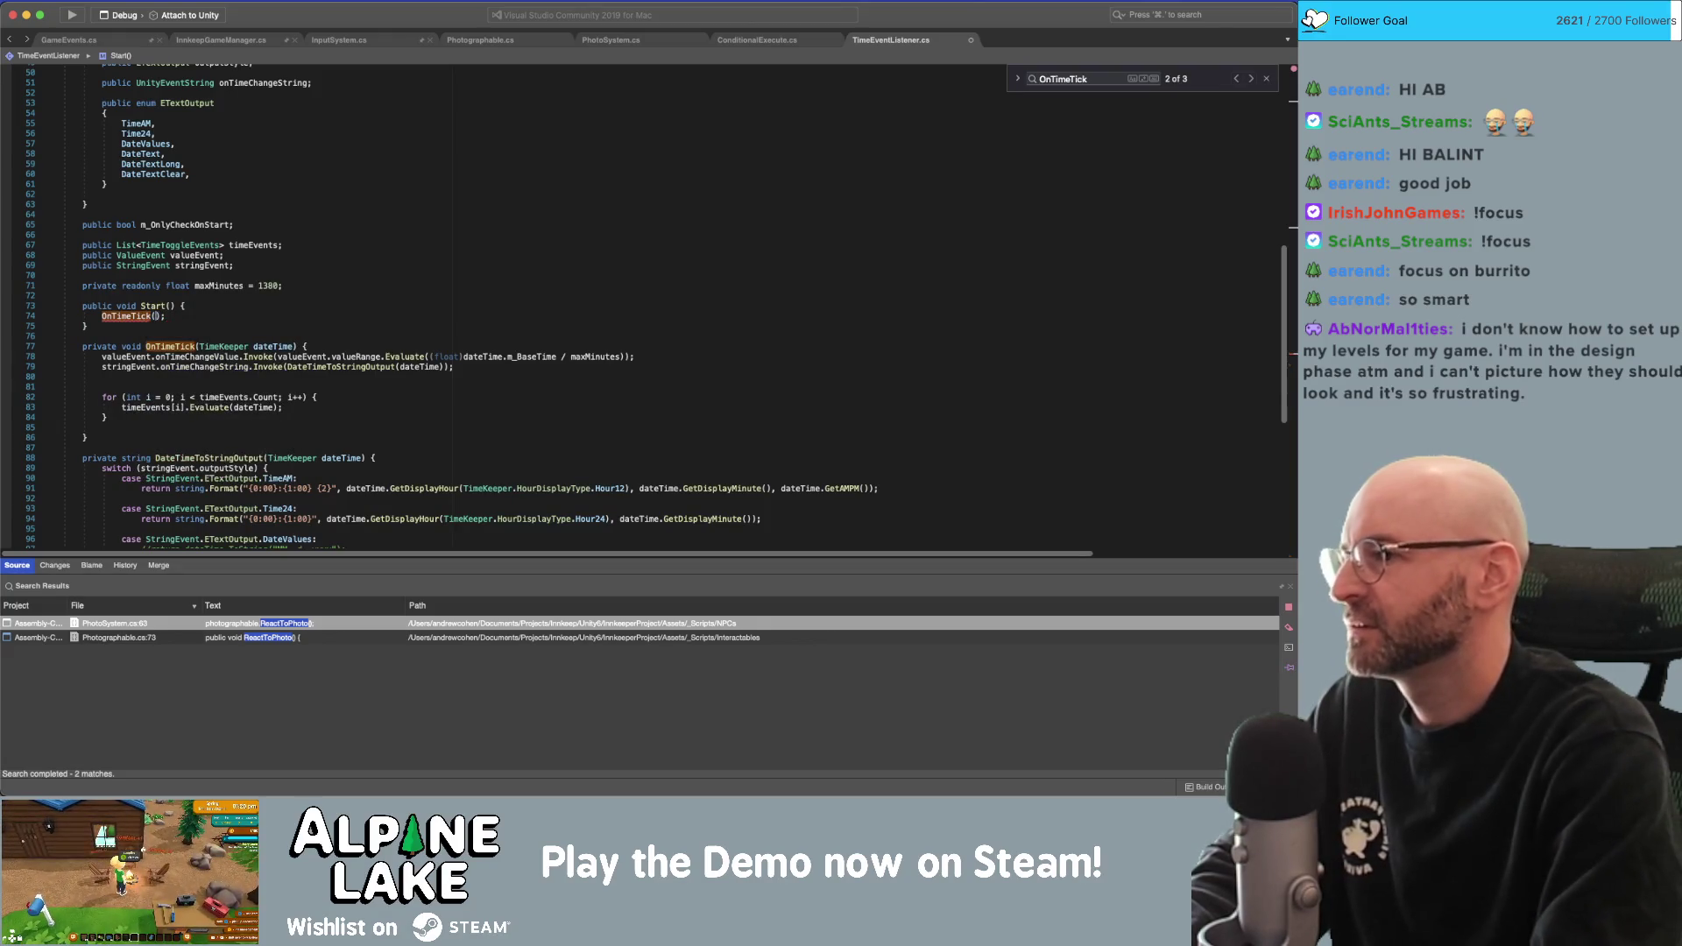
key("Left")
key("Left")
type("TimeSystem.m_")
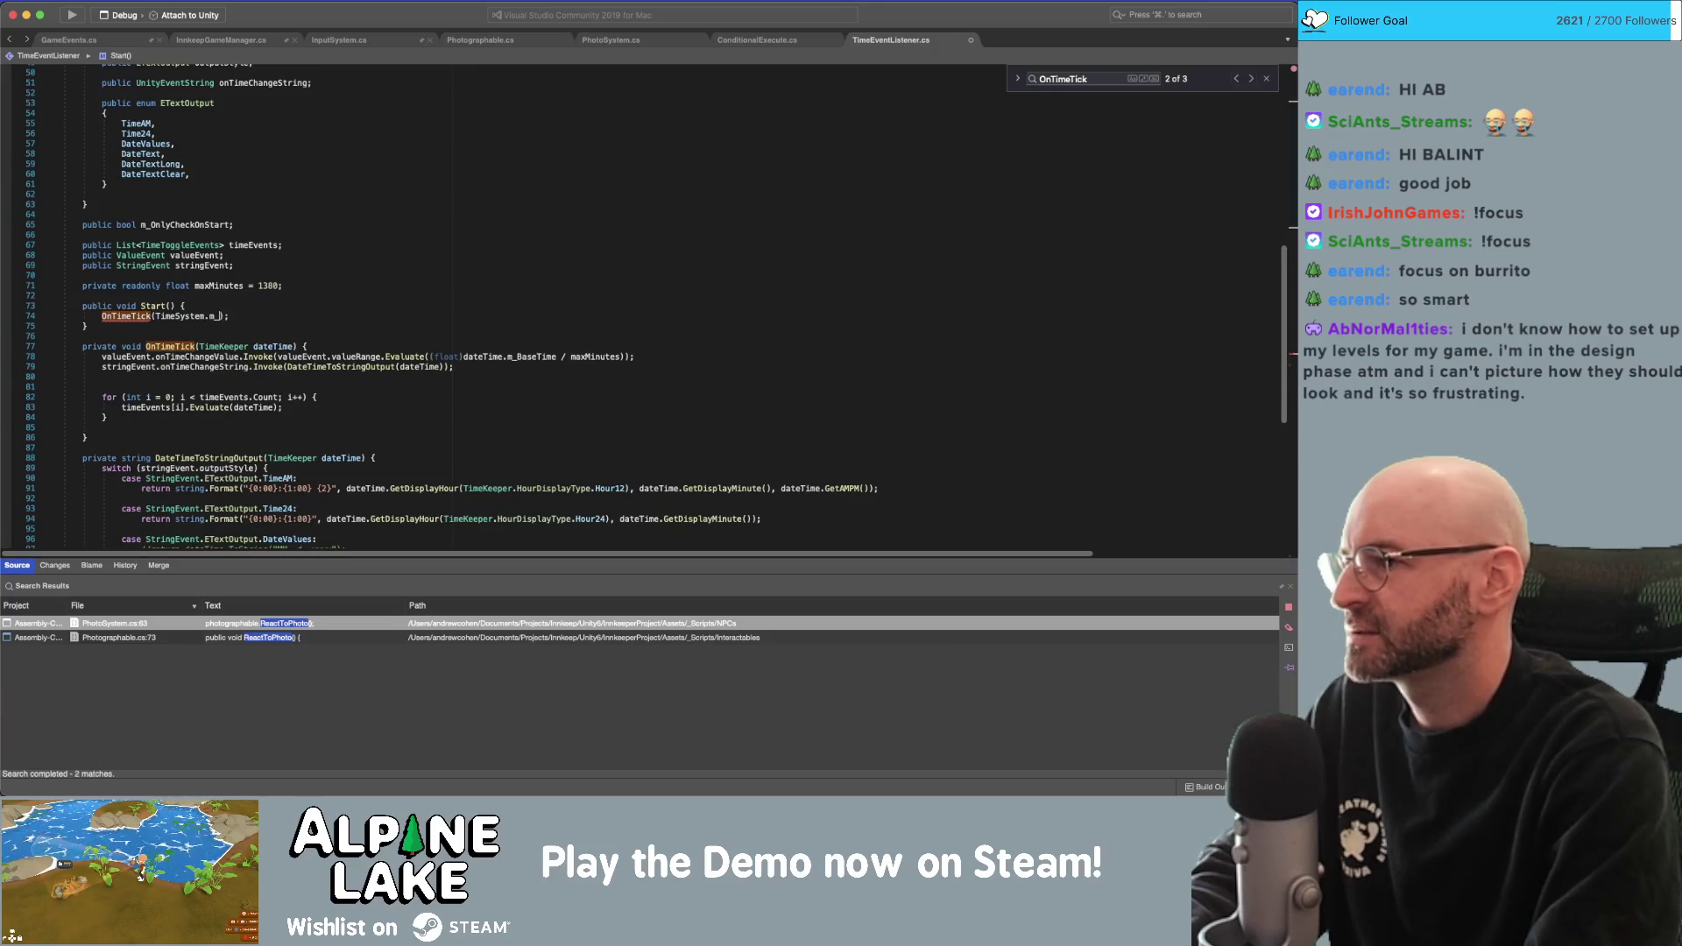
type("I")
key("Return")
type("_Cu")
key("Return")
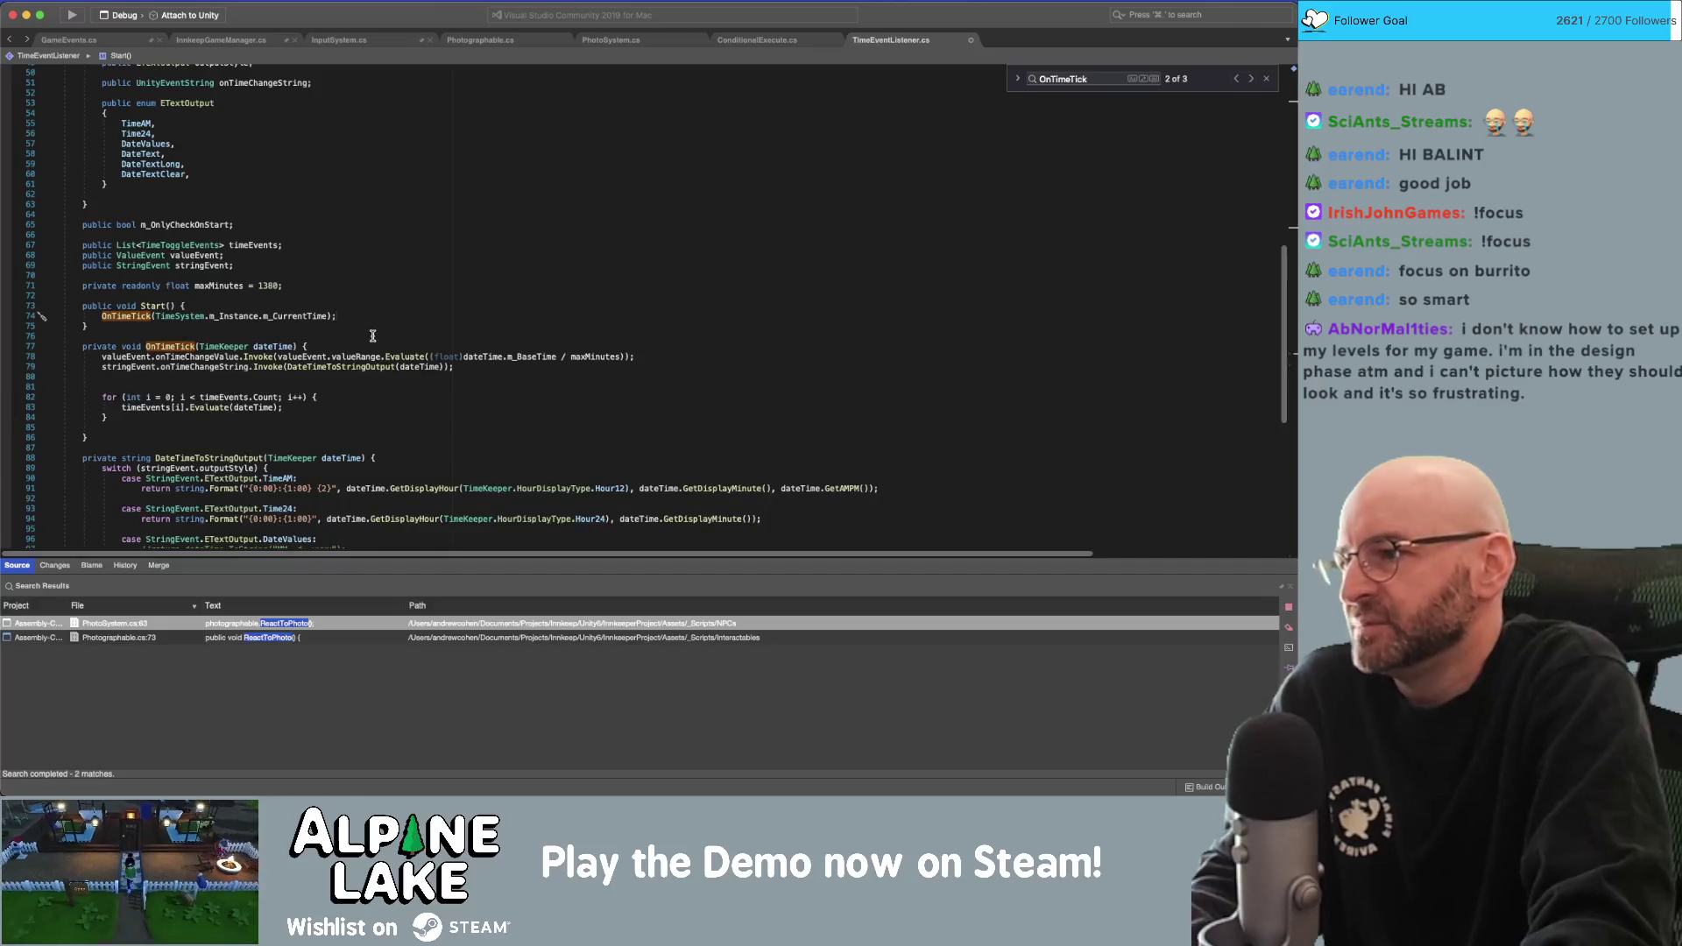
Review the OnTimeTick and DateTimeToStringOutput methods, then switch to the Miro board.
left_click(339, 421)
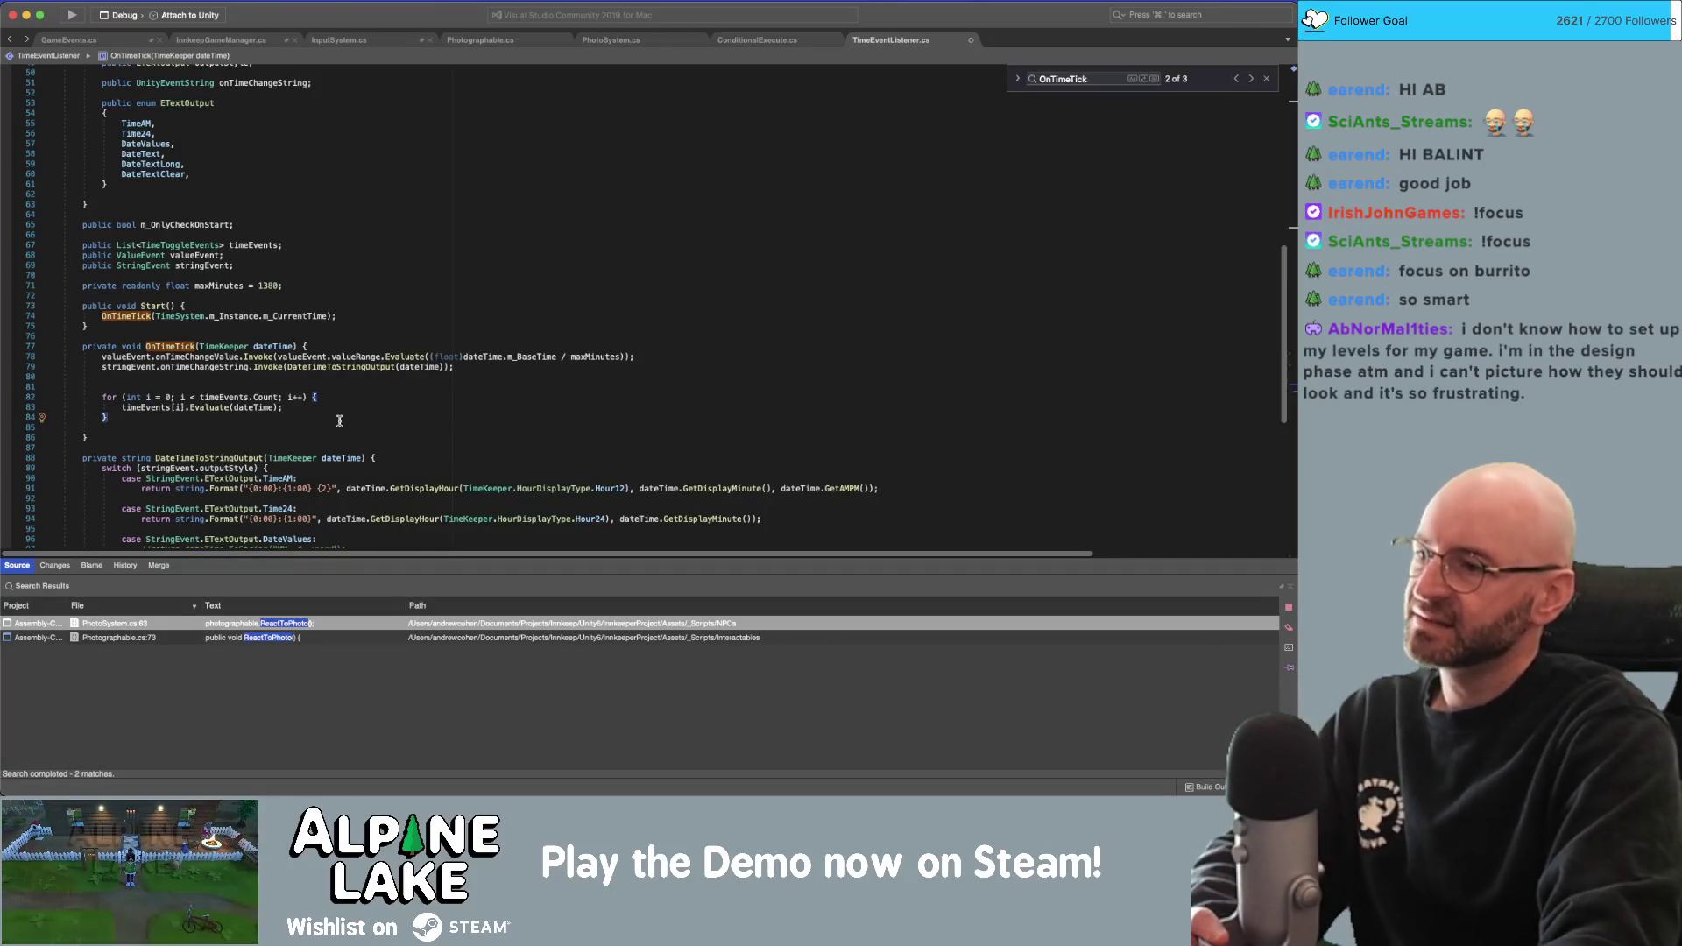
left_click(233, 456)
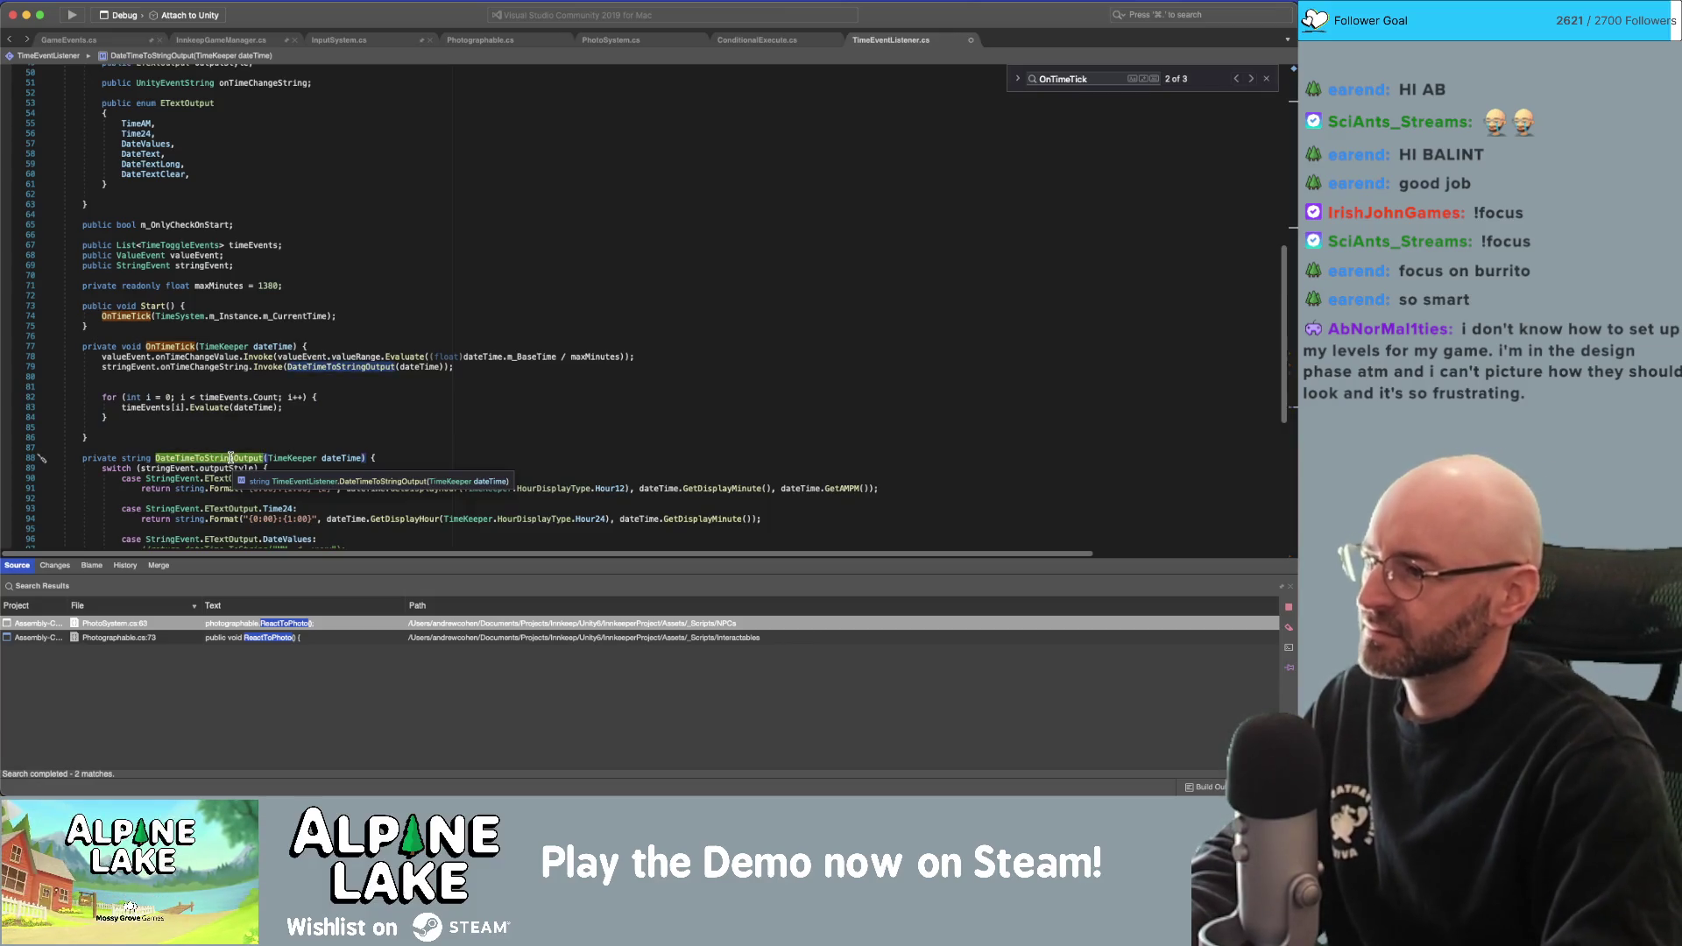
key("super+f")
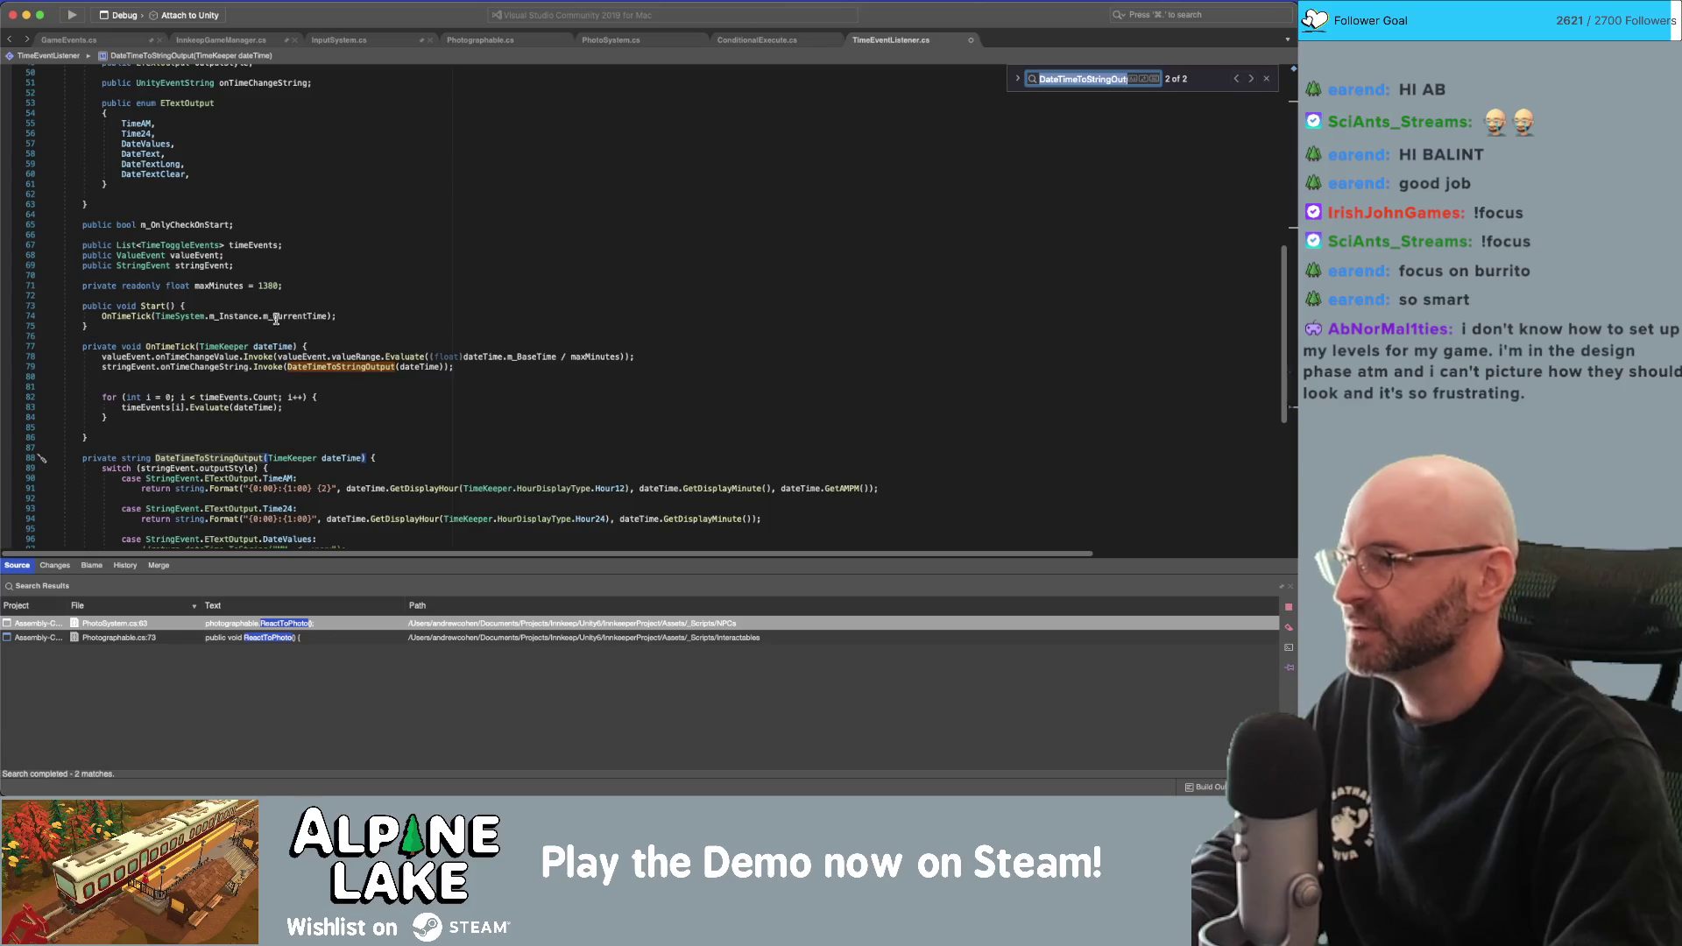
left_click(145, 319)
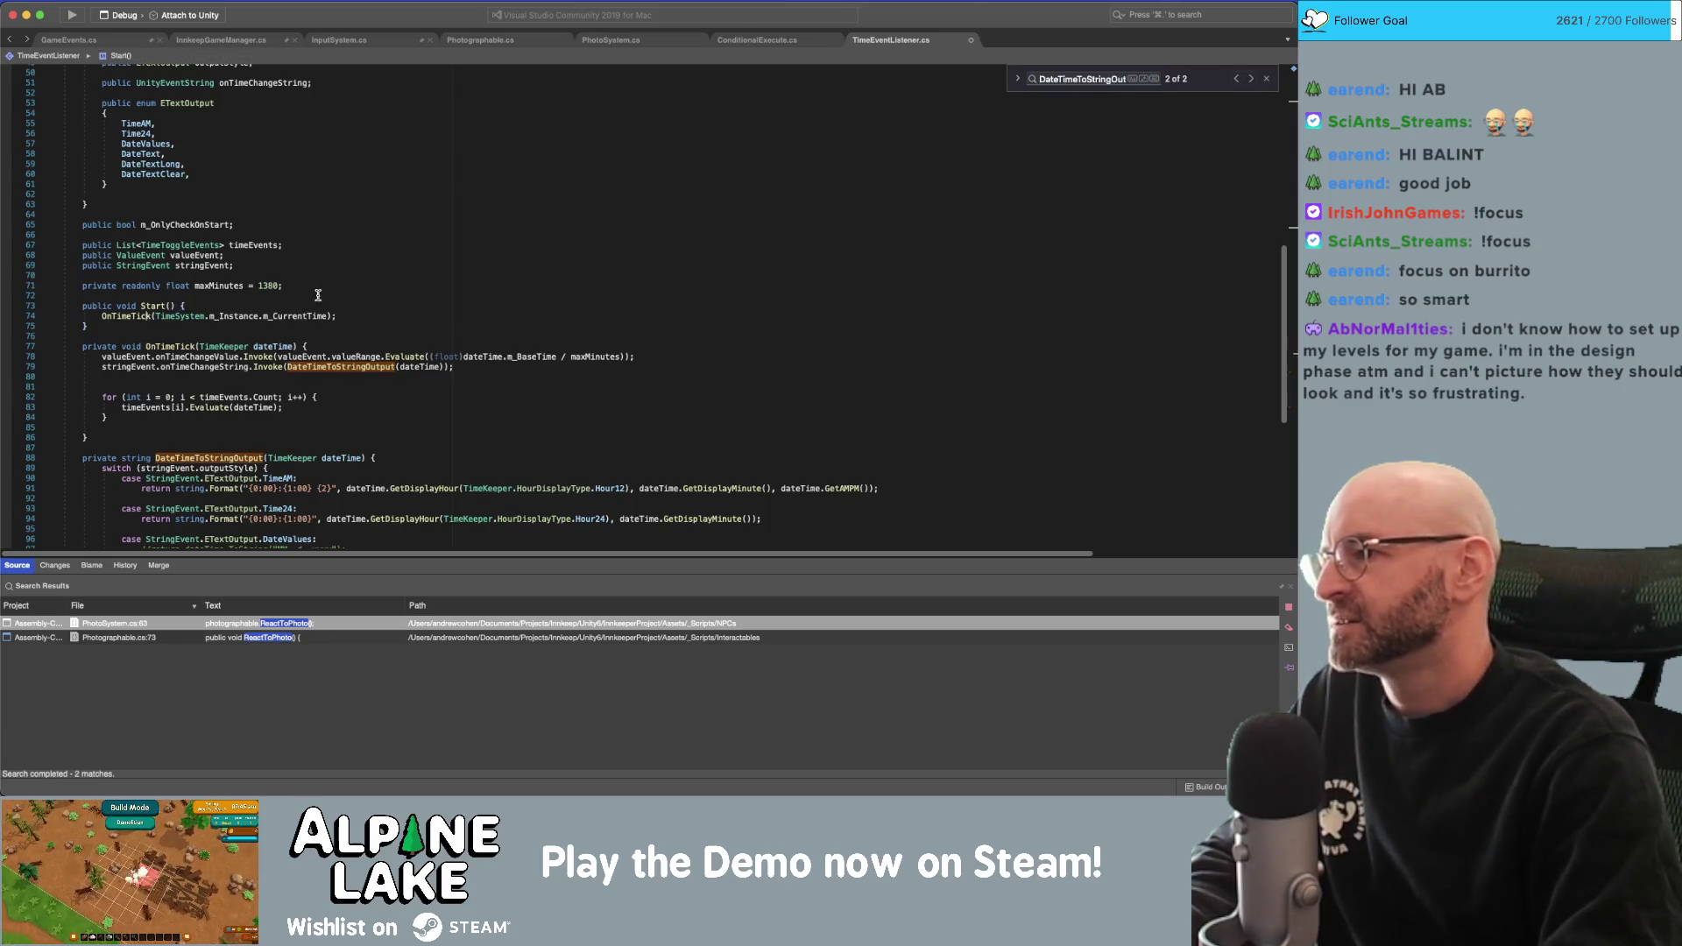
left_click(323, 382)
key("super+Tab")
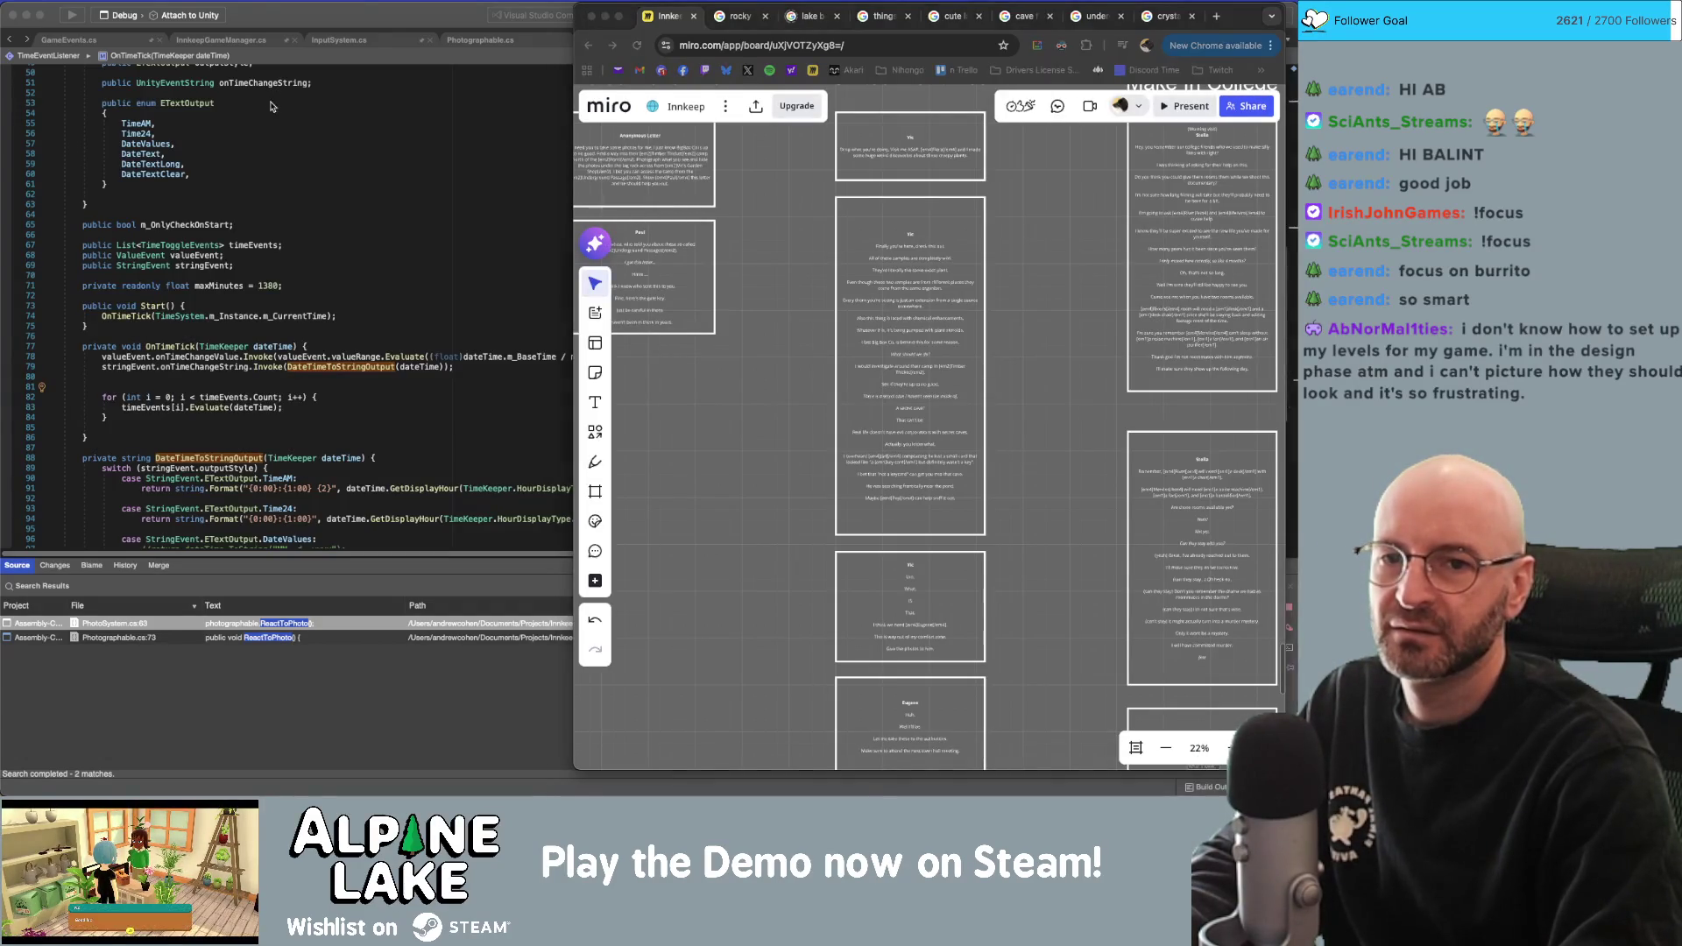
Switch from the Miro board back to the Unity editor.
key("super+Tab")
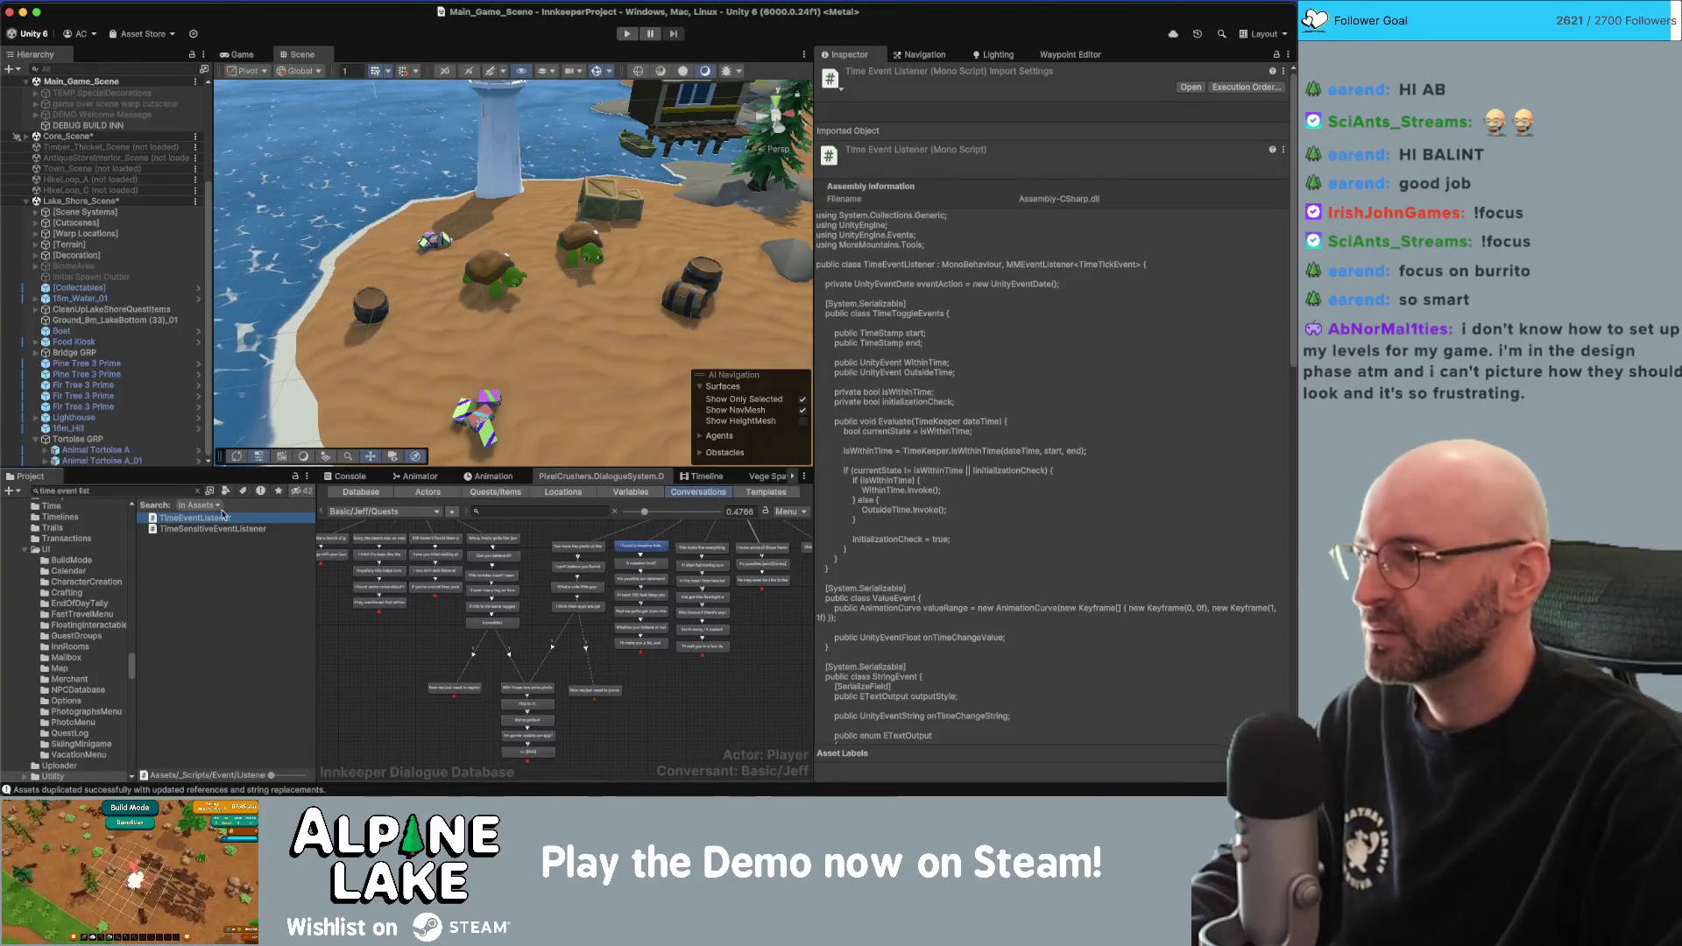
Add a Time Event Listener component to Tortoise GRP.
left_click(132, 441)
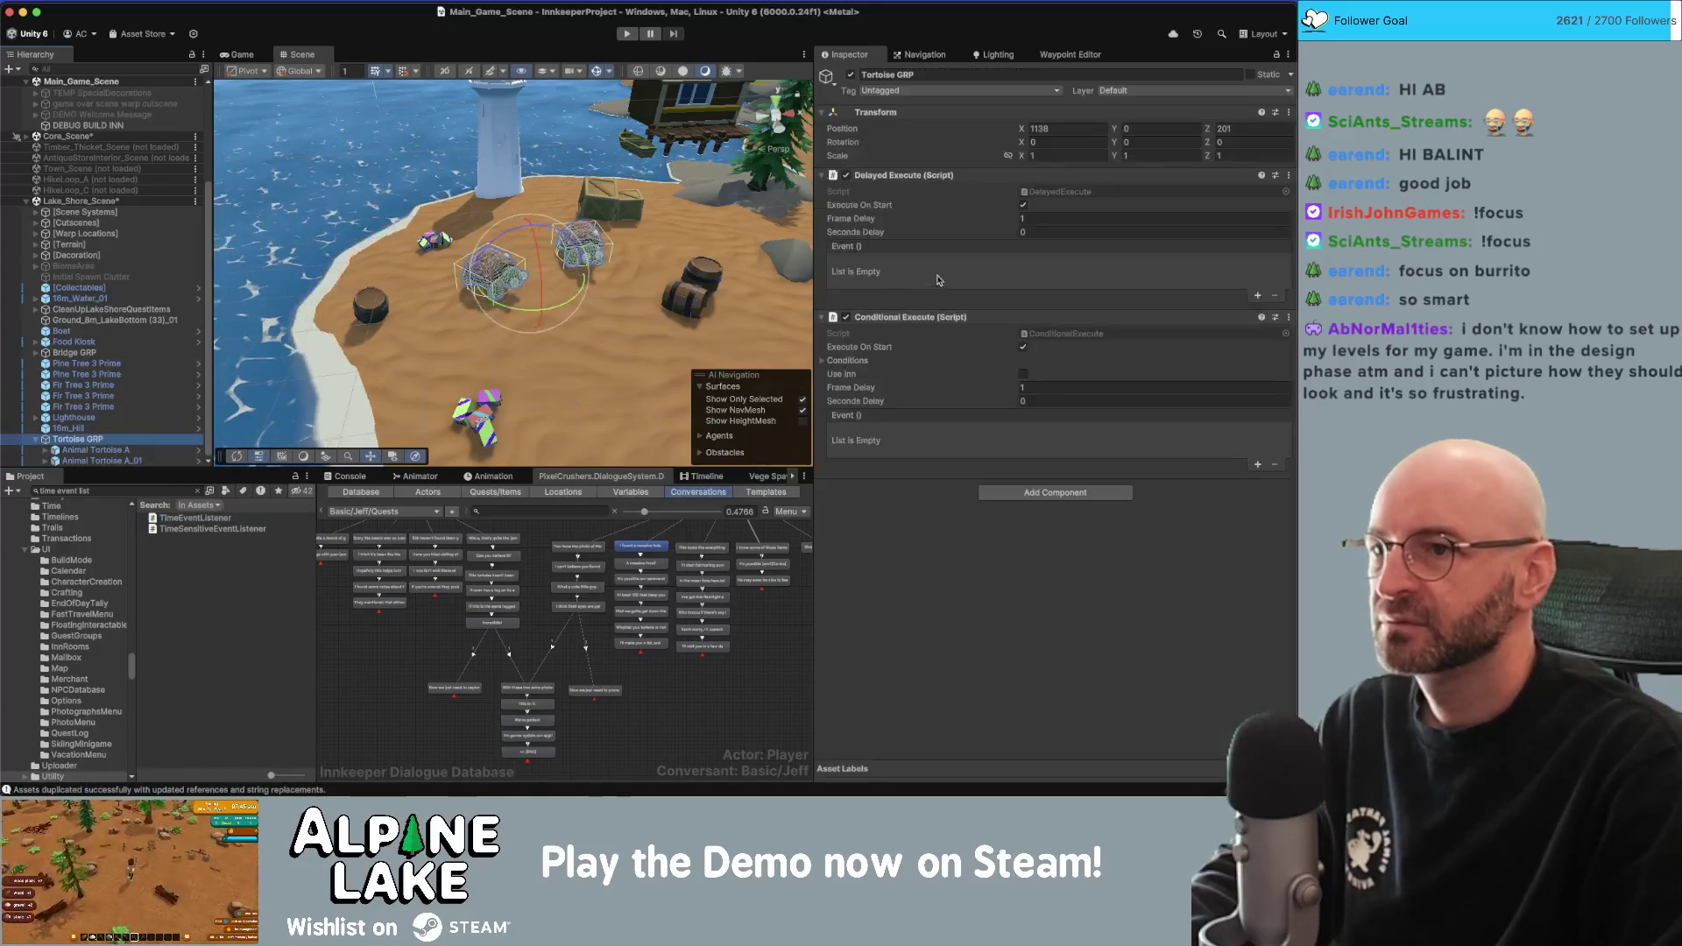
left_click(983, 496)
type("time")
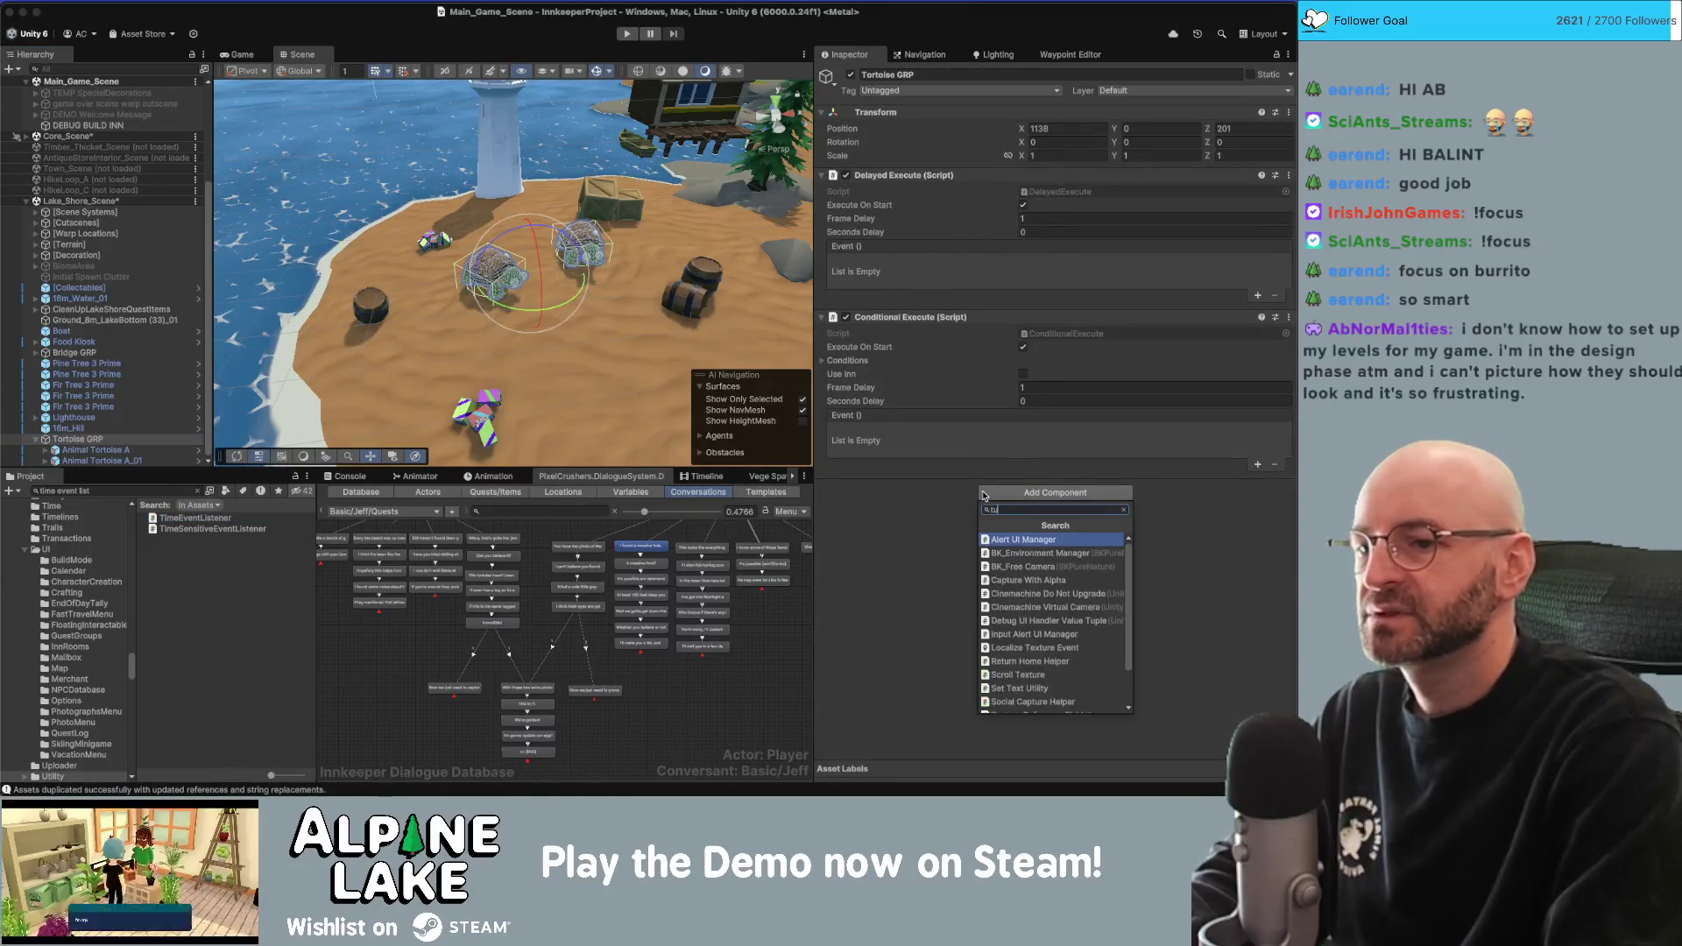
key("Return")
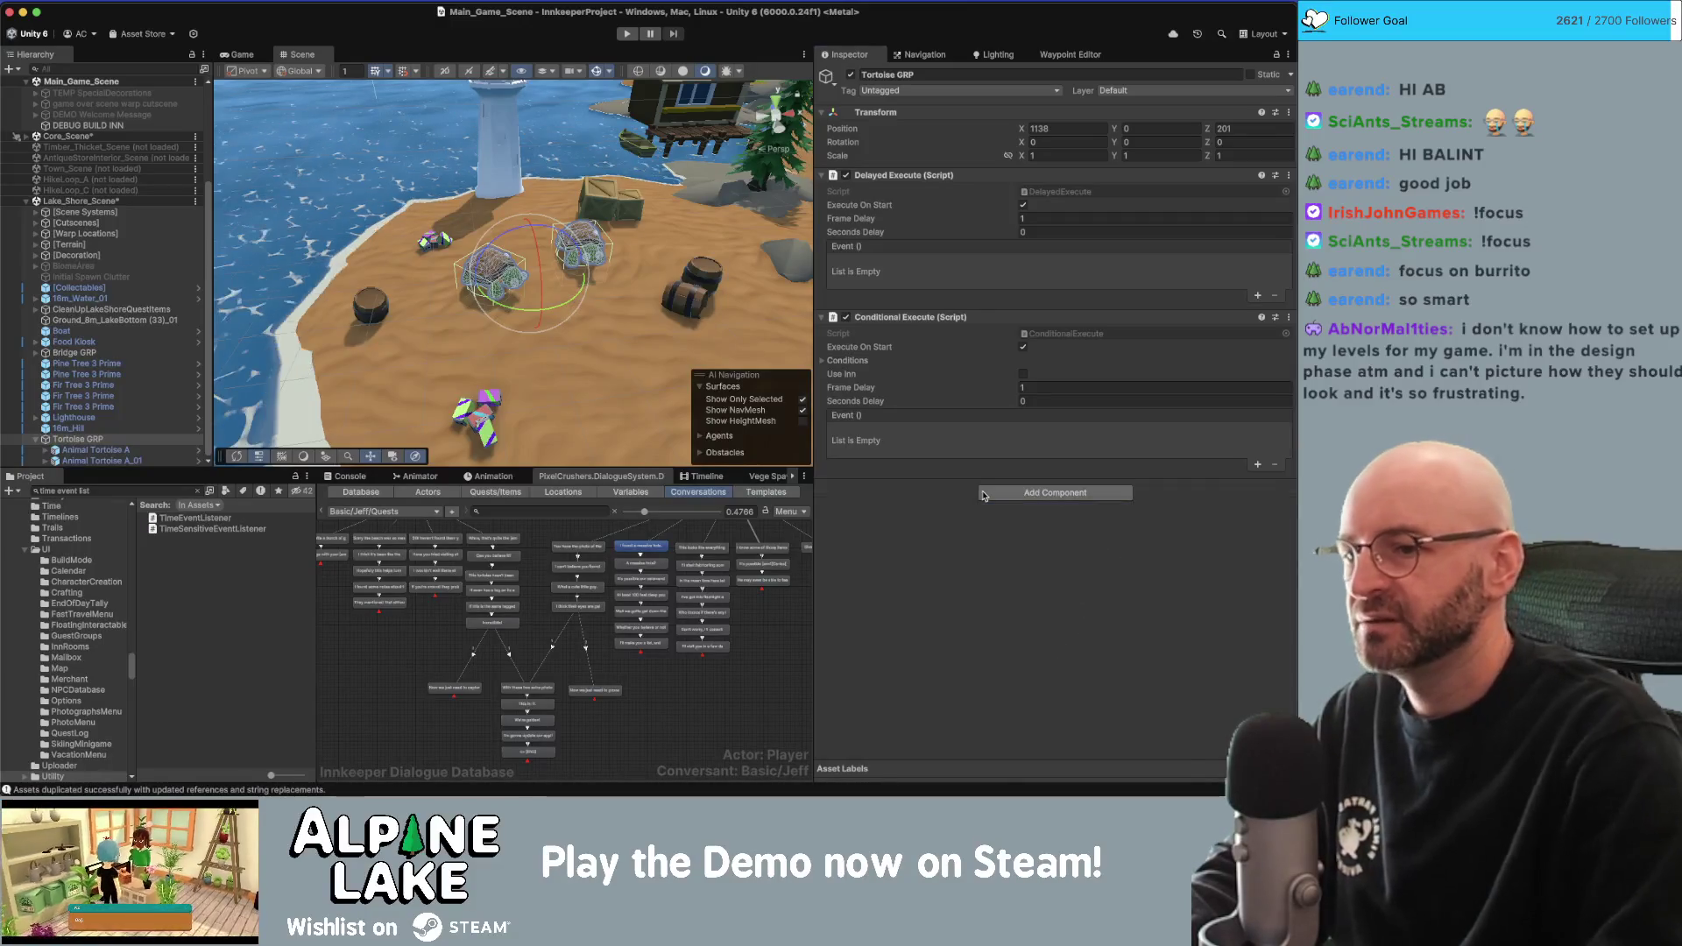
Remove the existing Conditional Execute and Delayed Execute components.
right_click(946, 318)
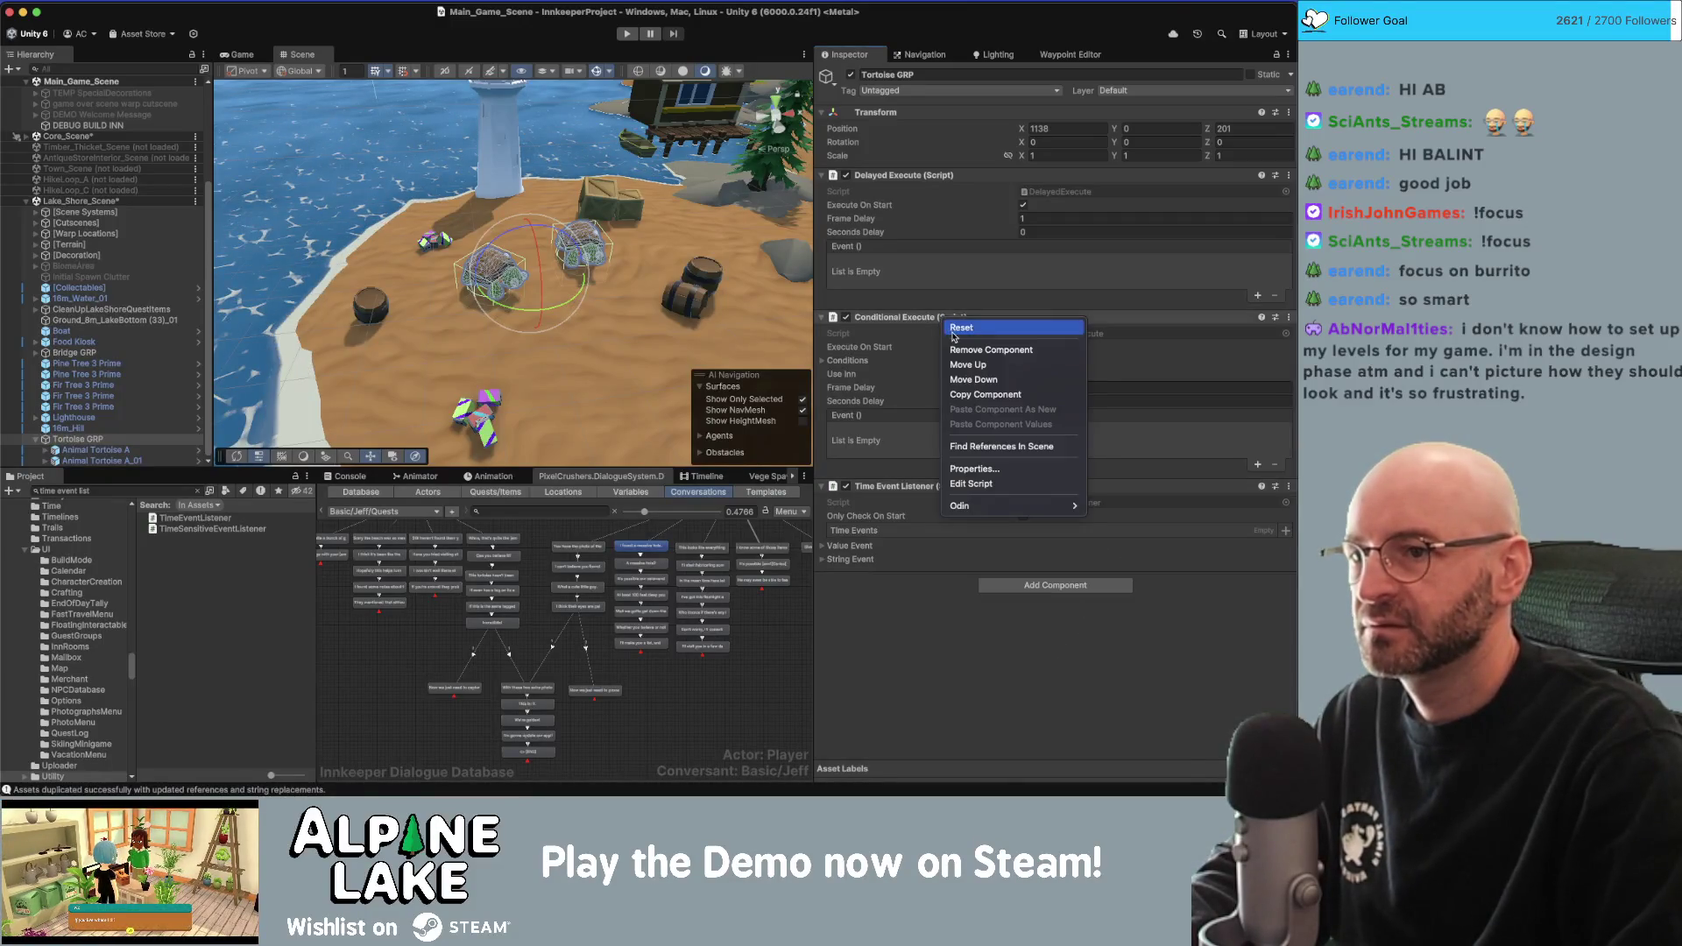
left_click(911, 319)
right_click(911, 319)
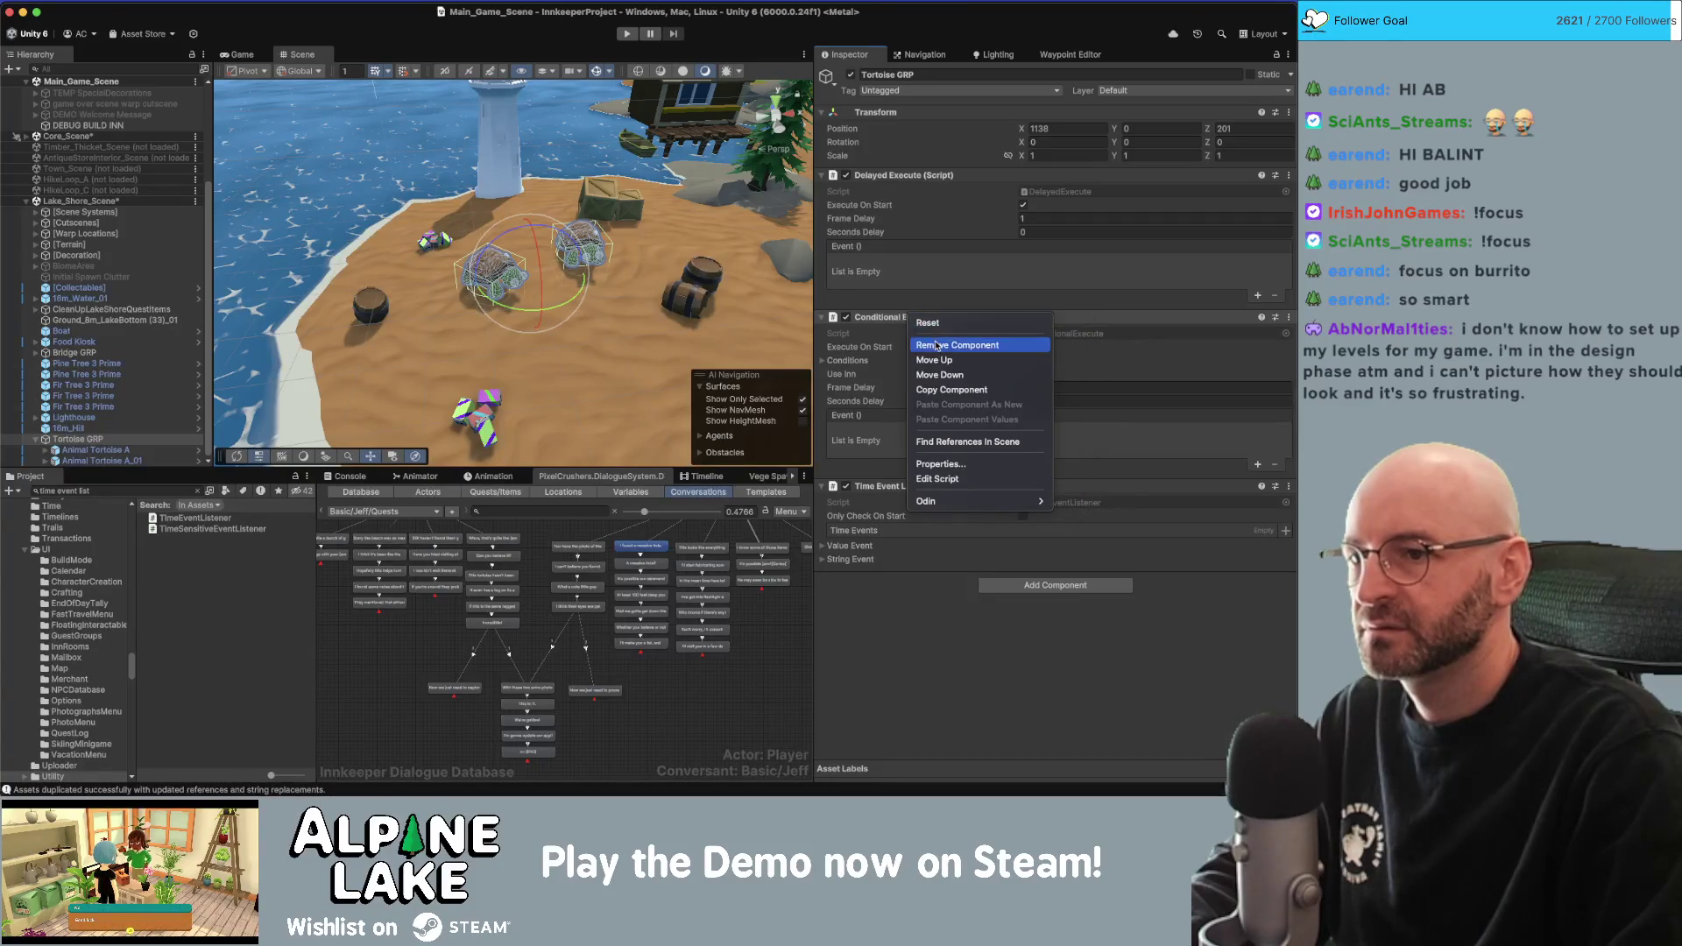
left_click(937, 345)
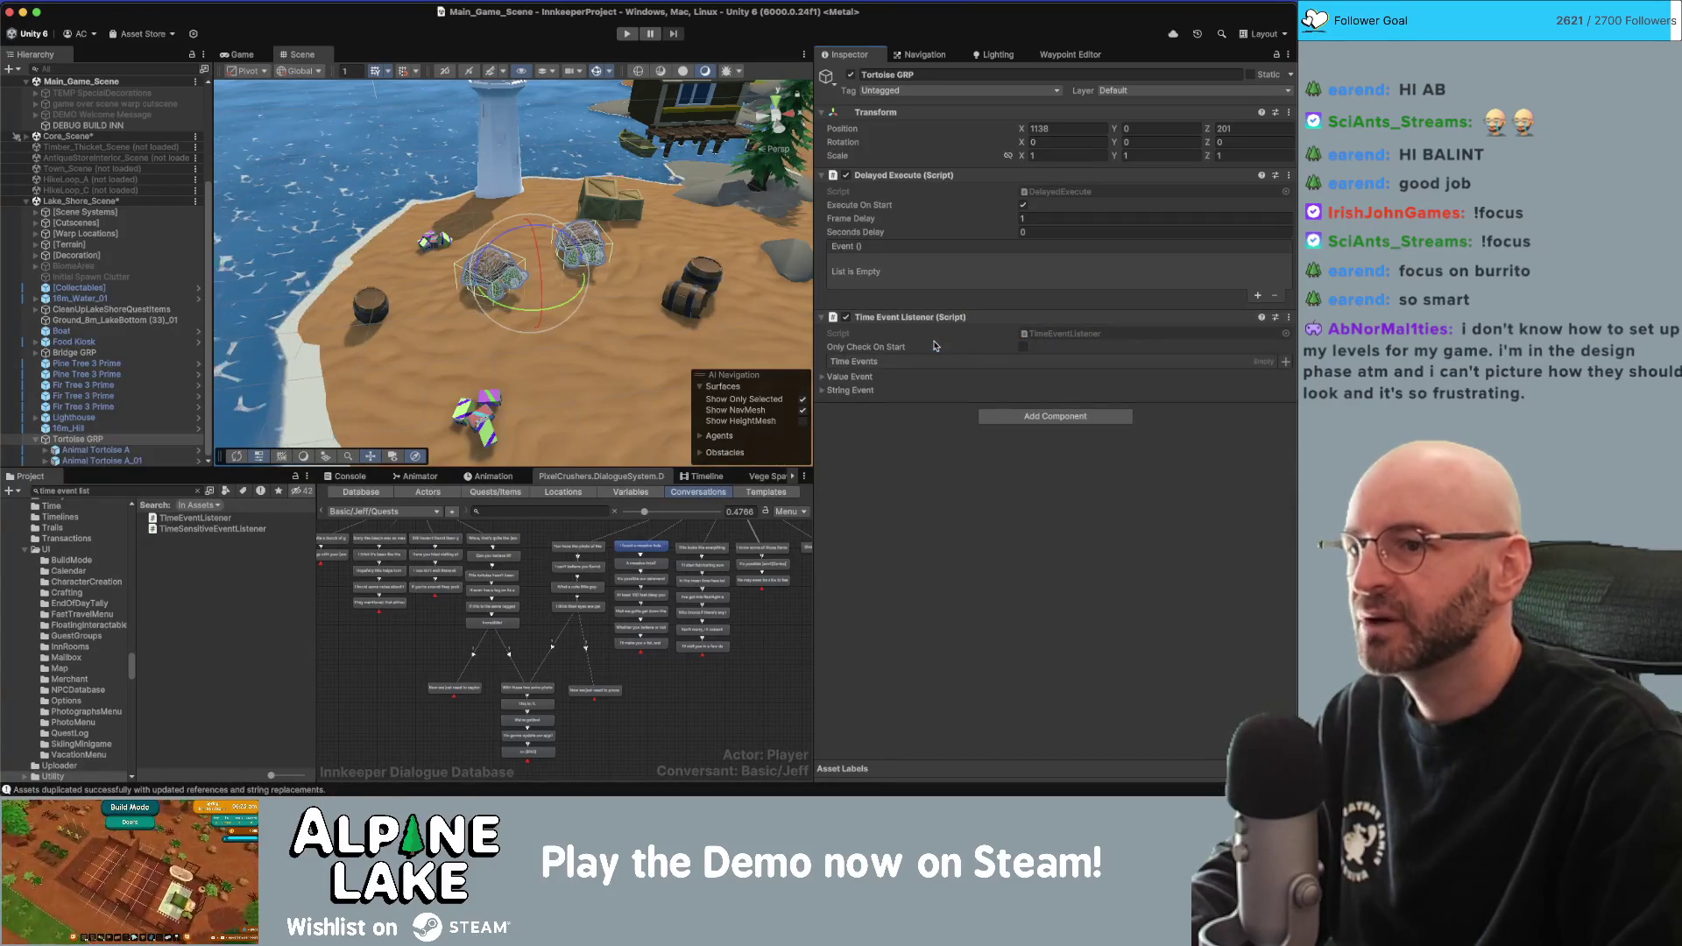
right_click(946, 179)
left_click(974, 203)
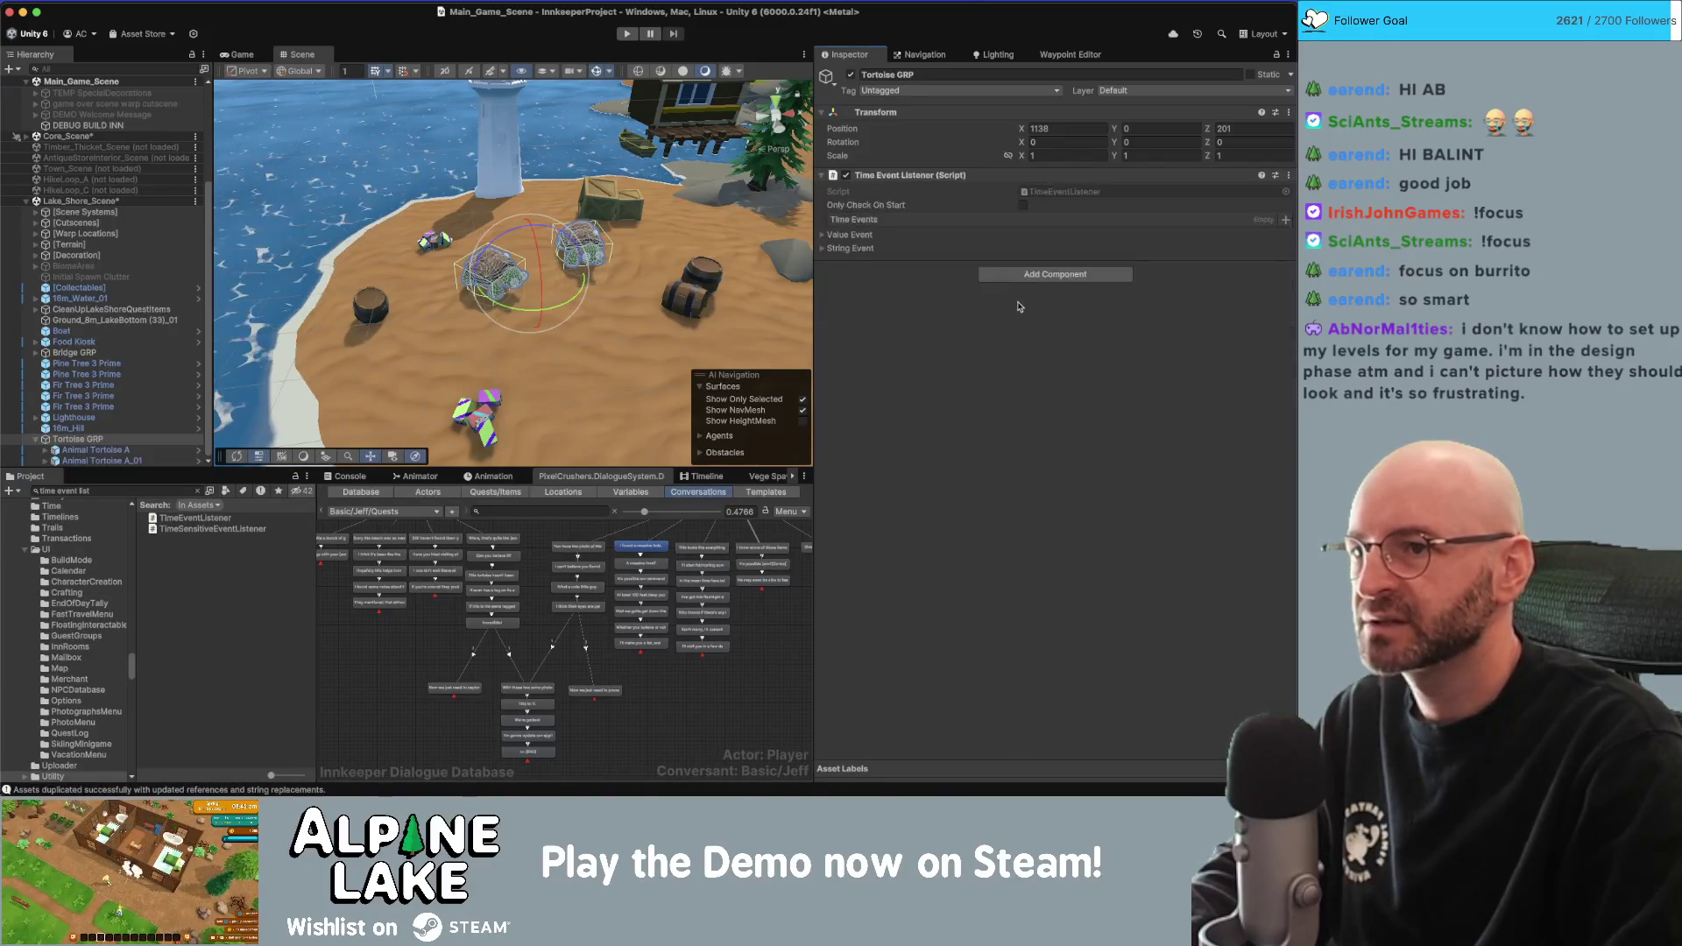
Search 'condition' and add Conditional Execute, discarding an accidentally added Condition Observer.
left_click(1019, 274)
type("condition")
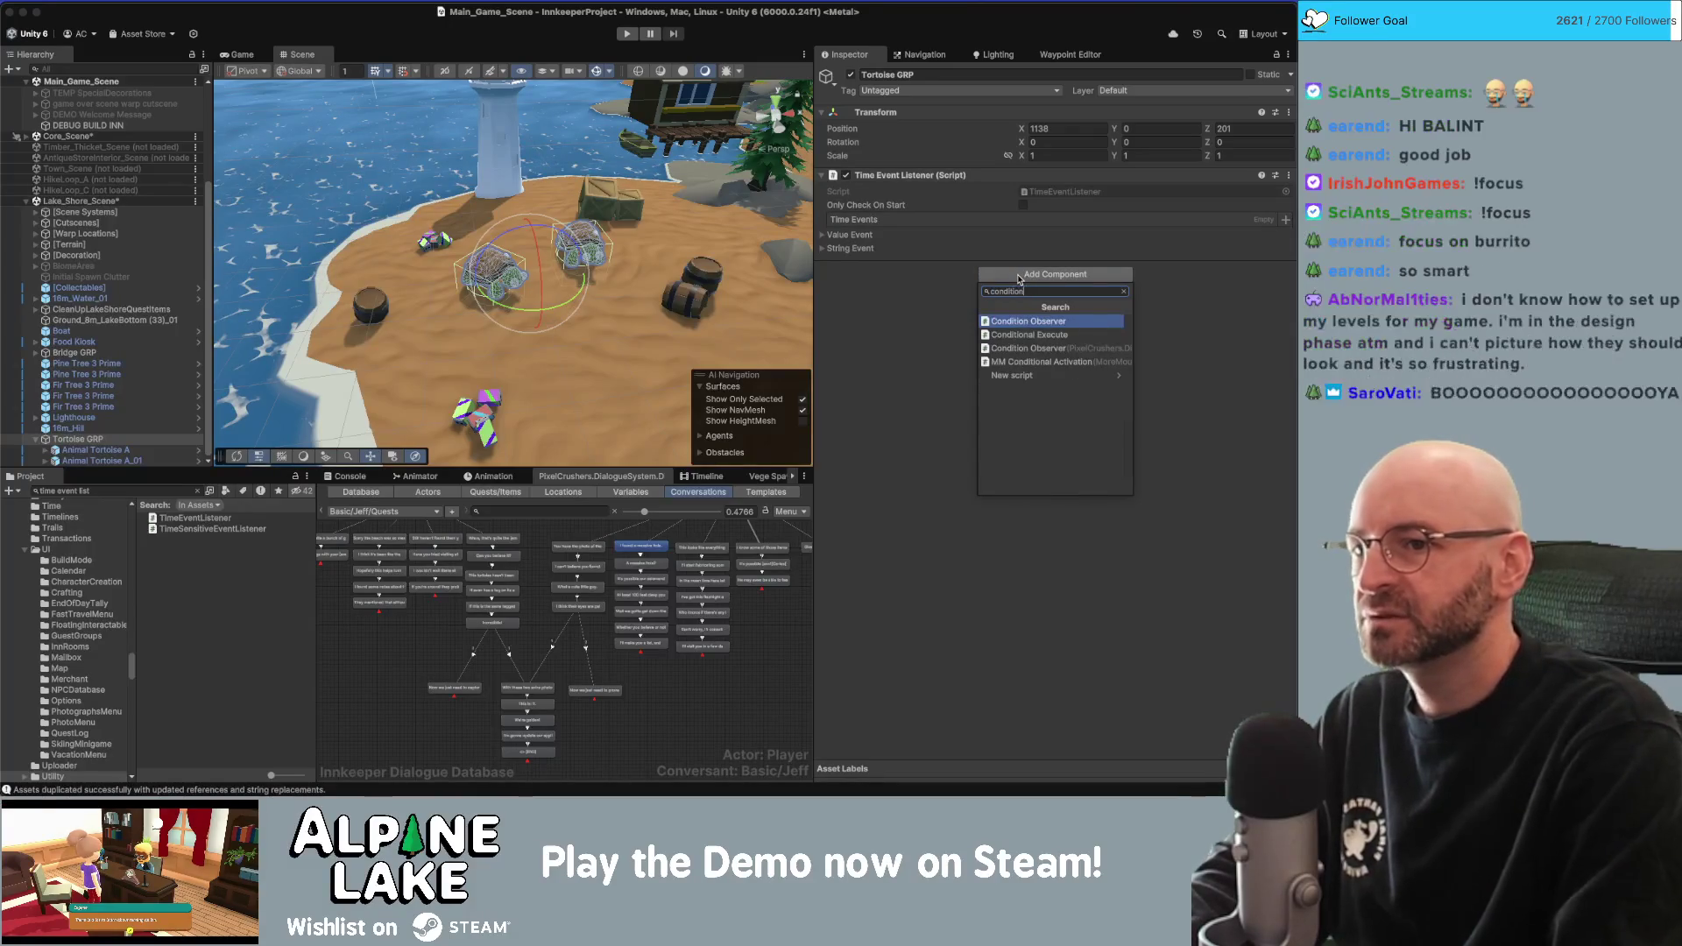
key("Return")
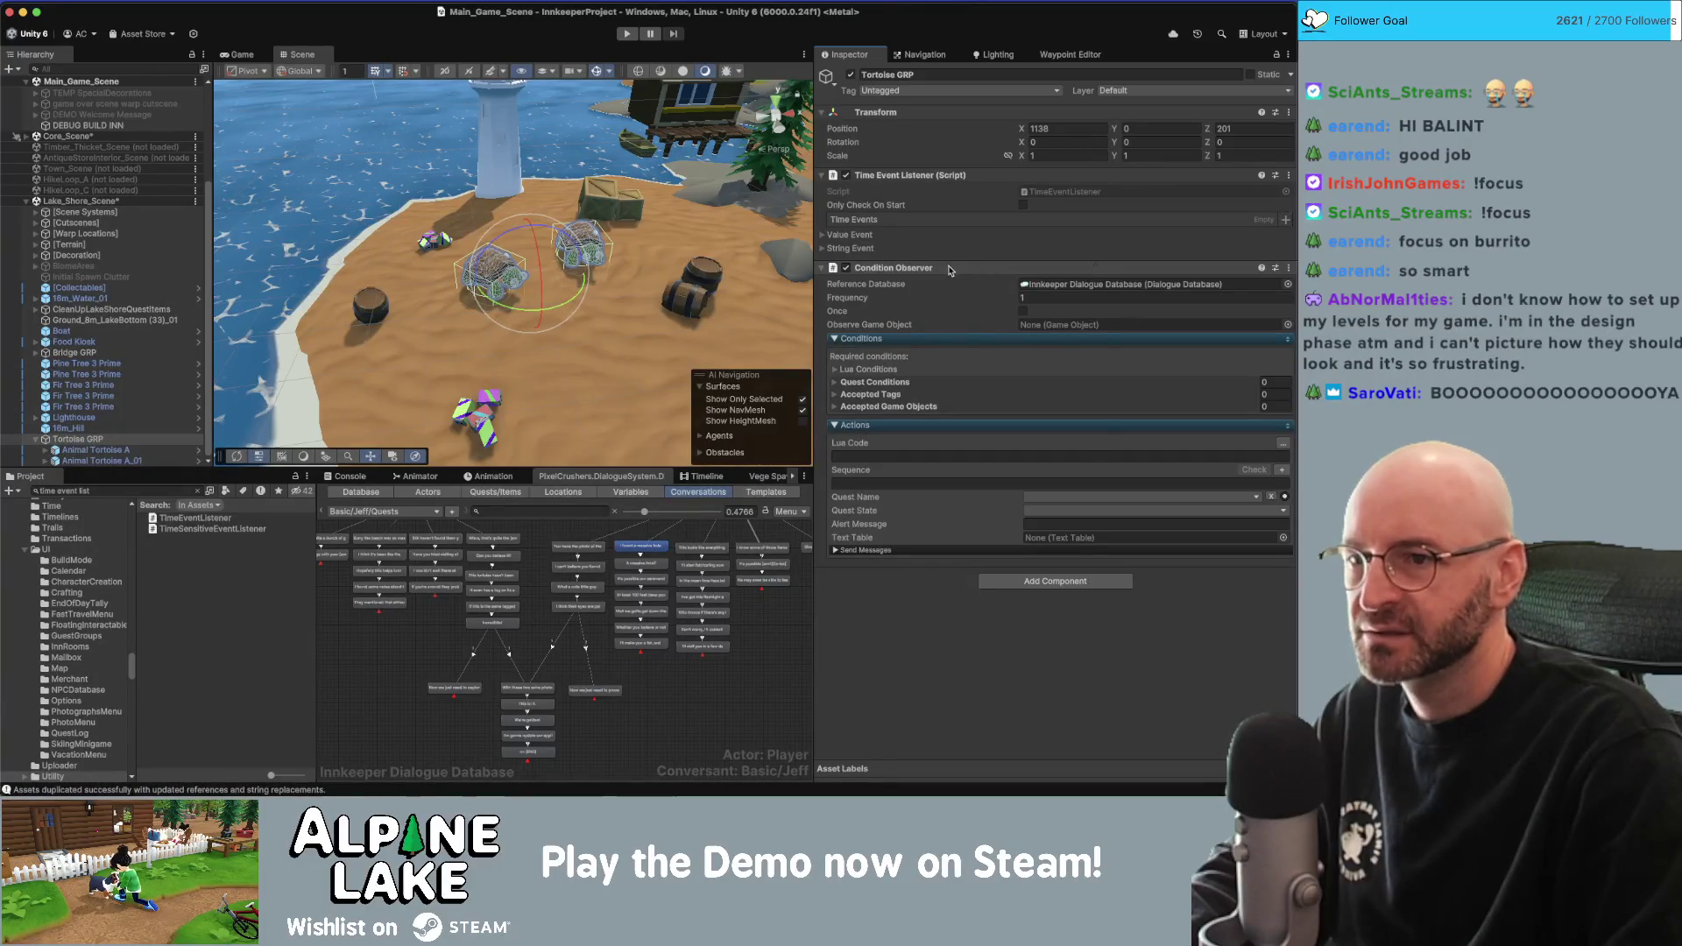
right_click(948, 270)
left_click(981, 296)
left_click(999, 276)
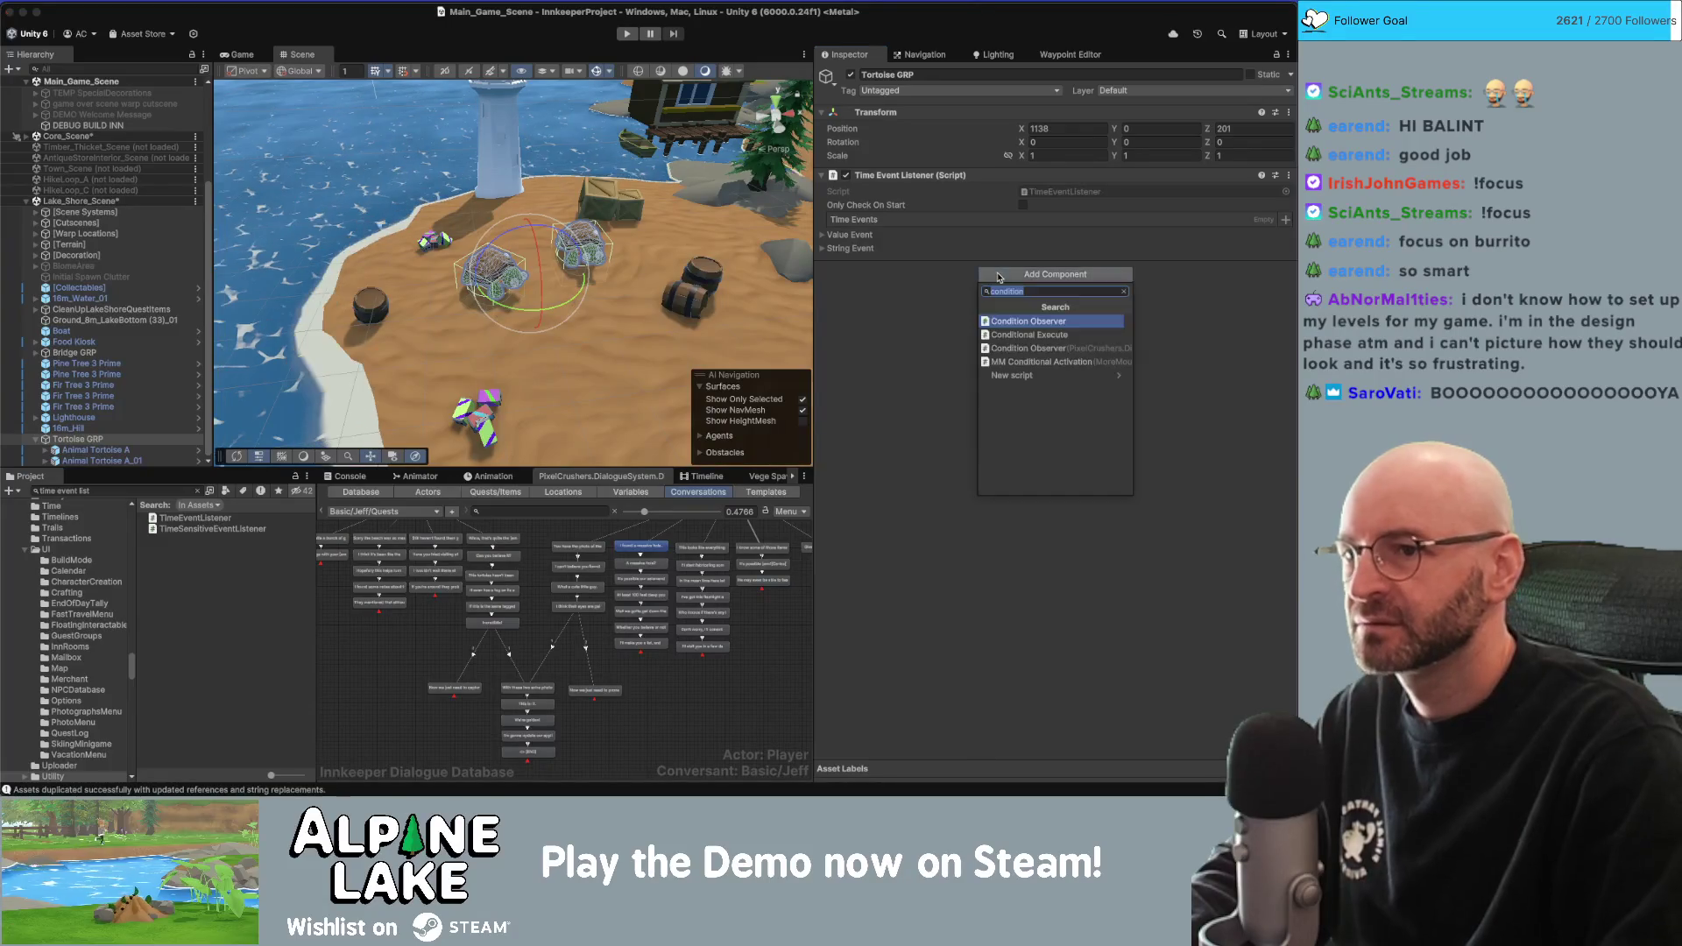
key("Down")
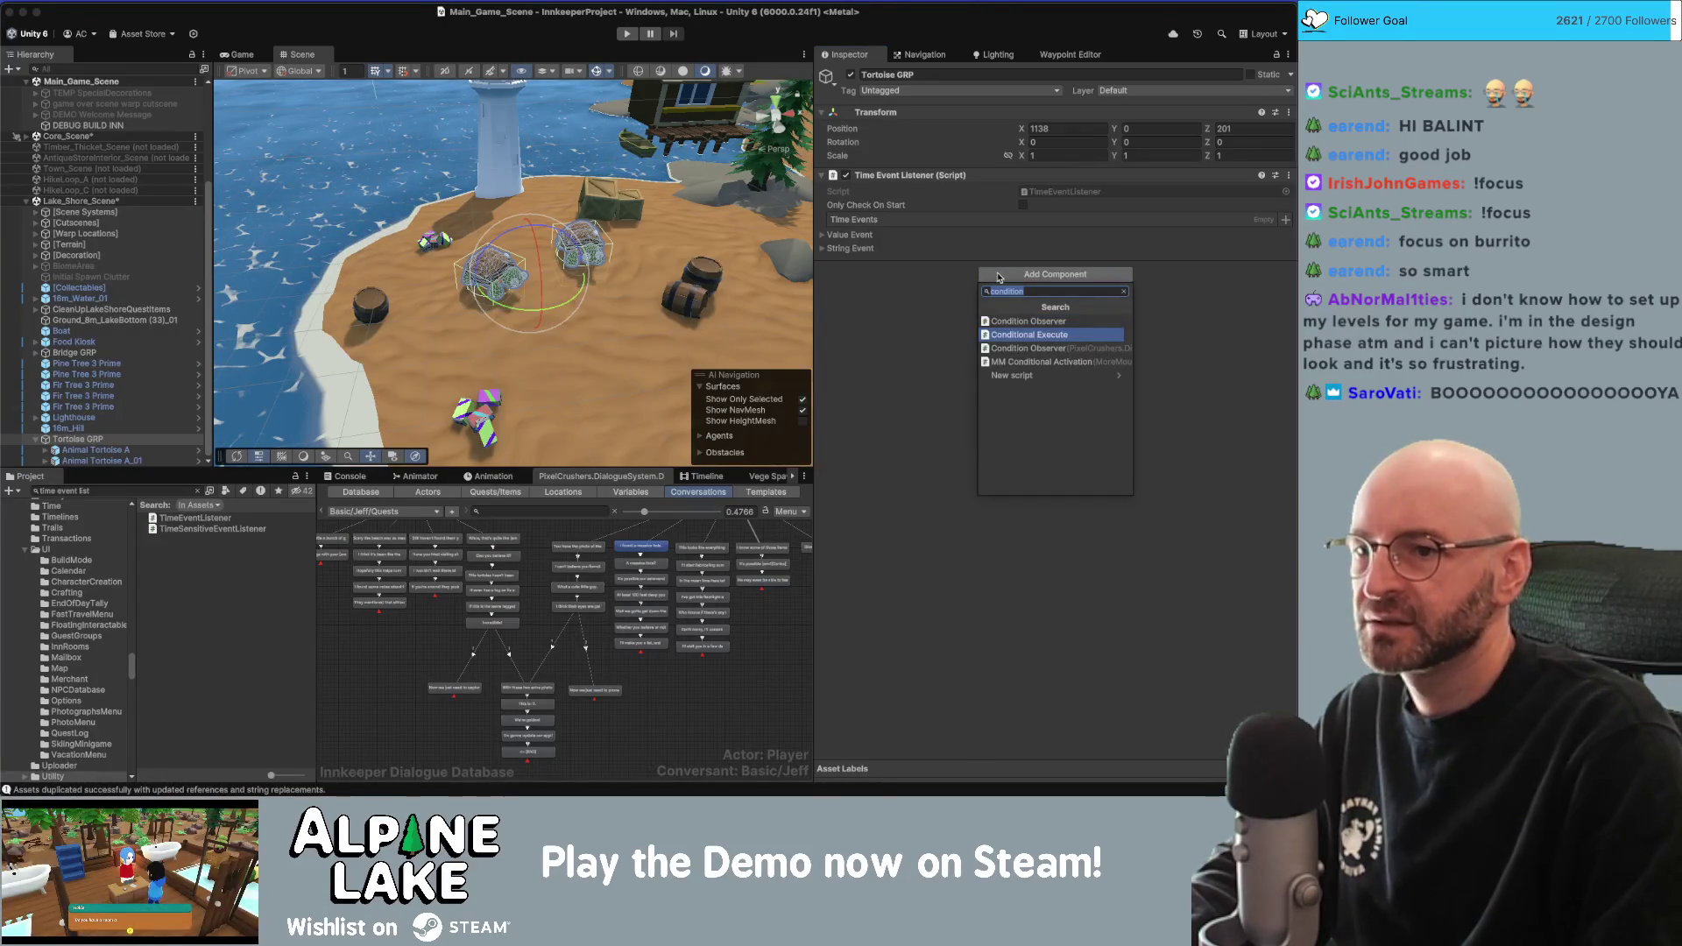
key("Return")
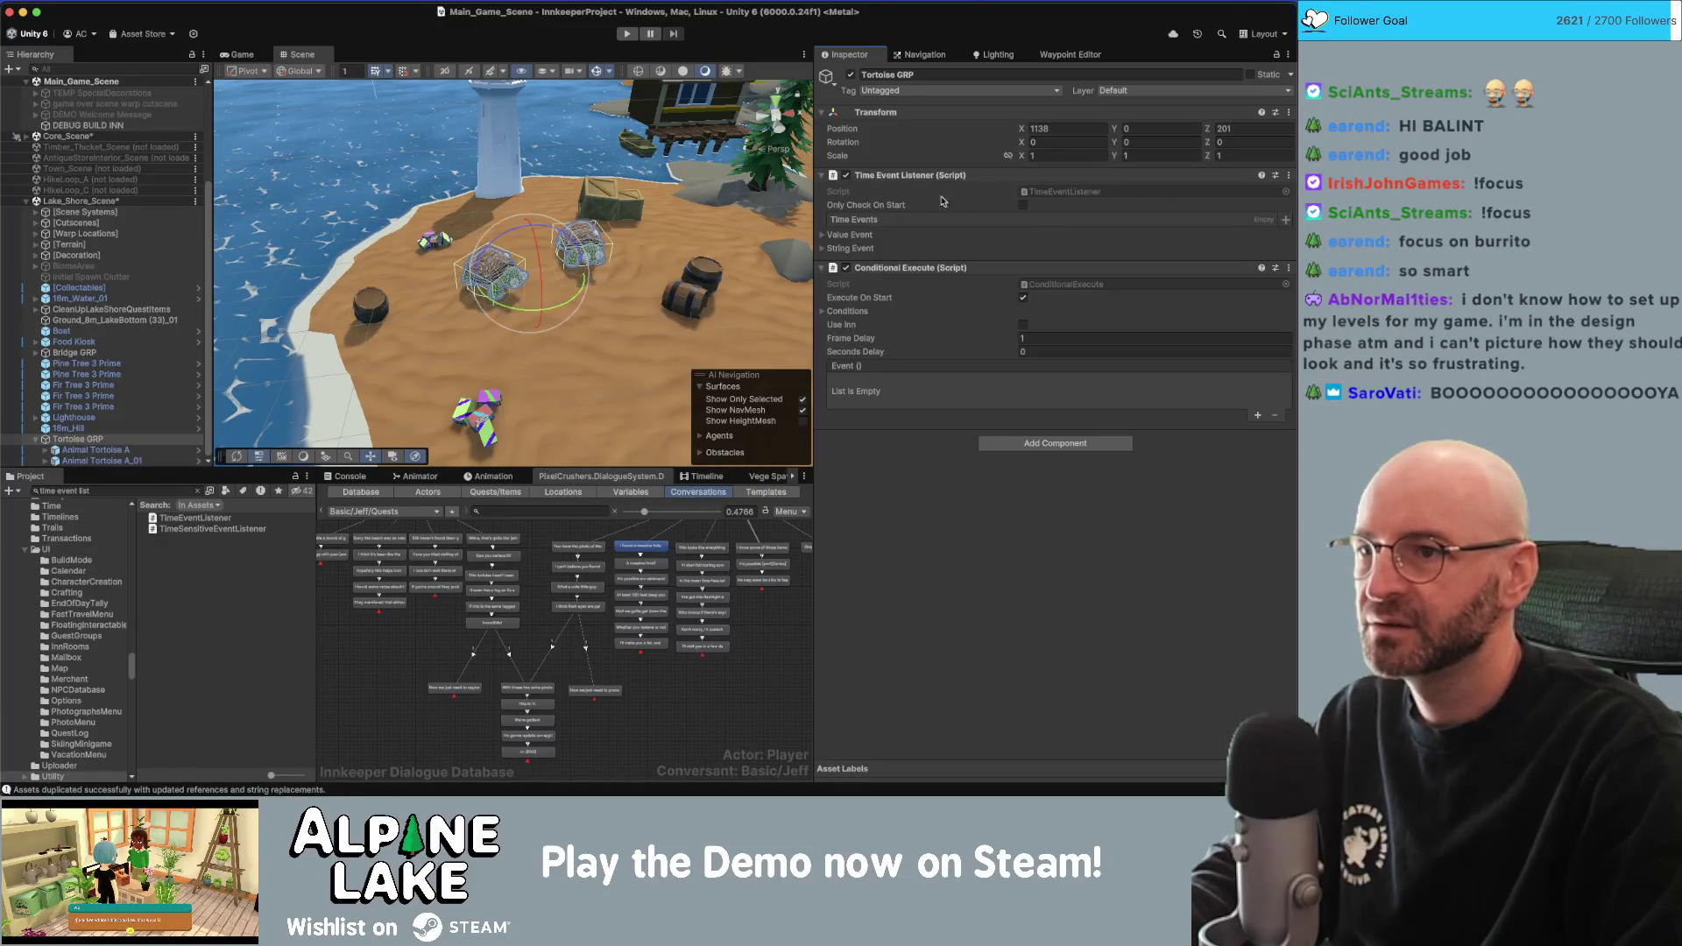
Tick Only Check On Start and add one time event running from hour 17 to hour 24.
left_click(1023, 206)
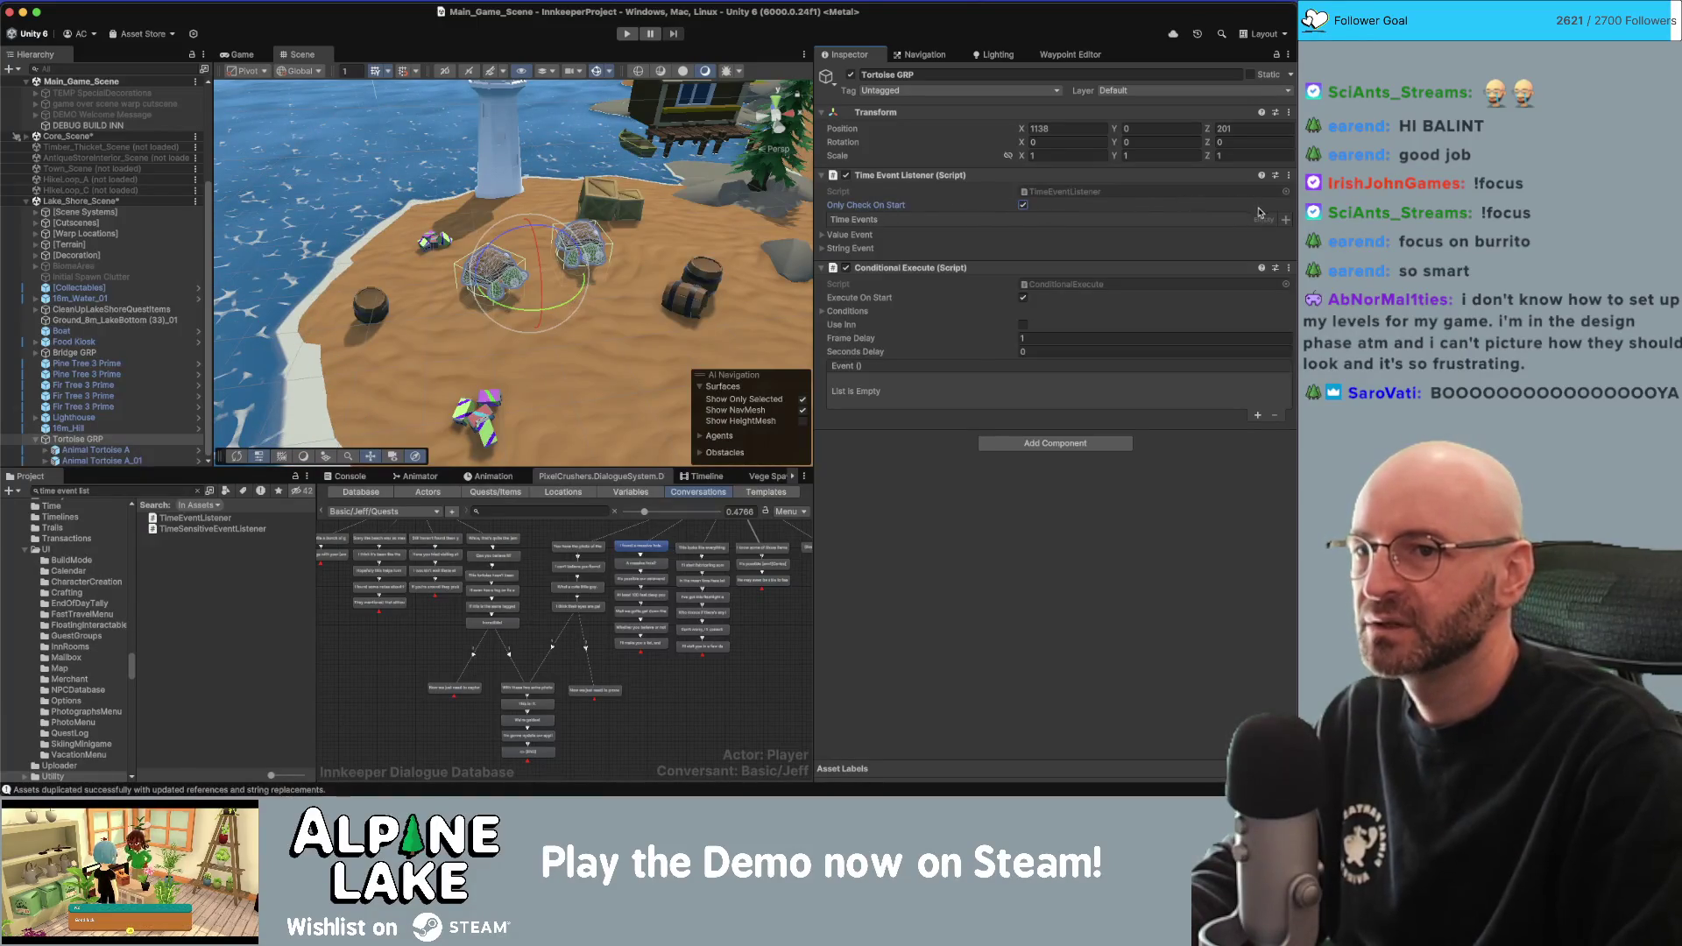
left_click(1285, 221)
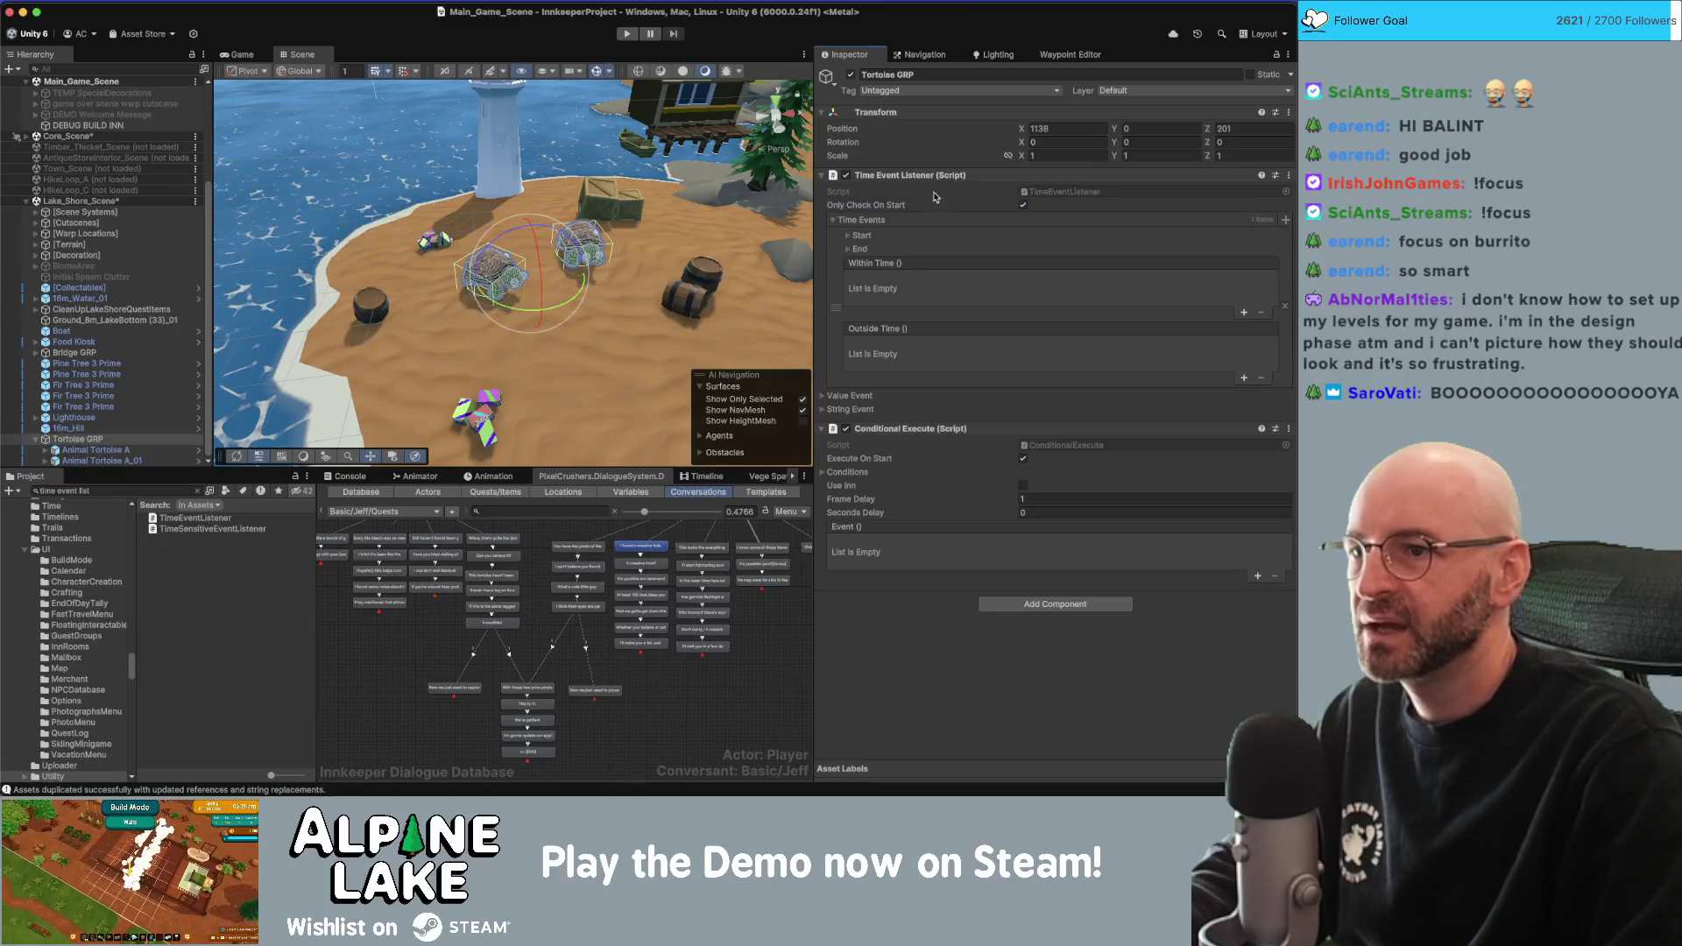
left_click(847, 239)
left_click(1100, 249)
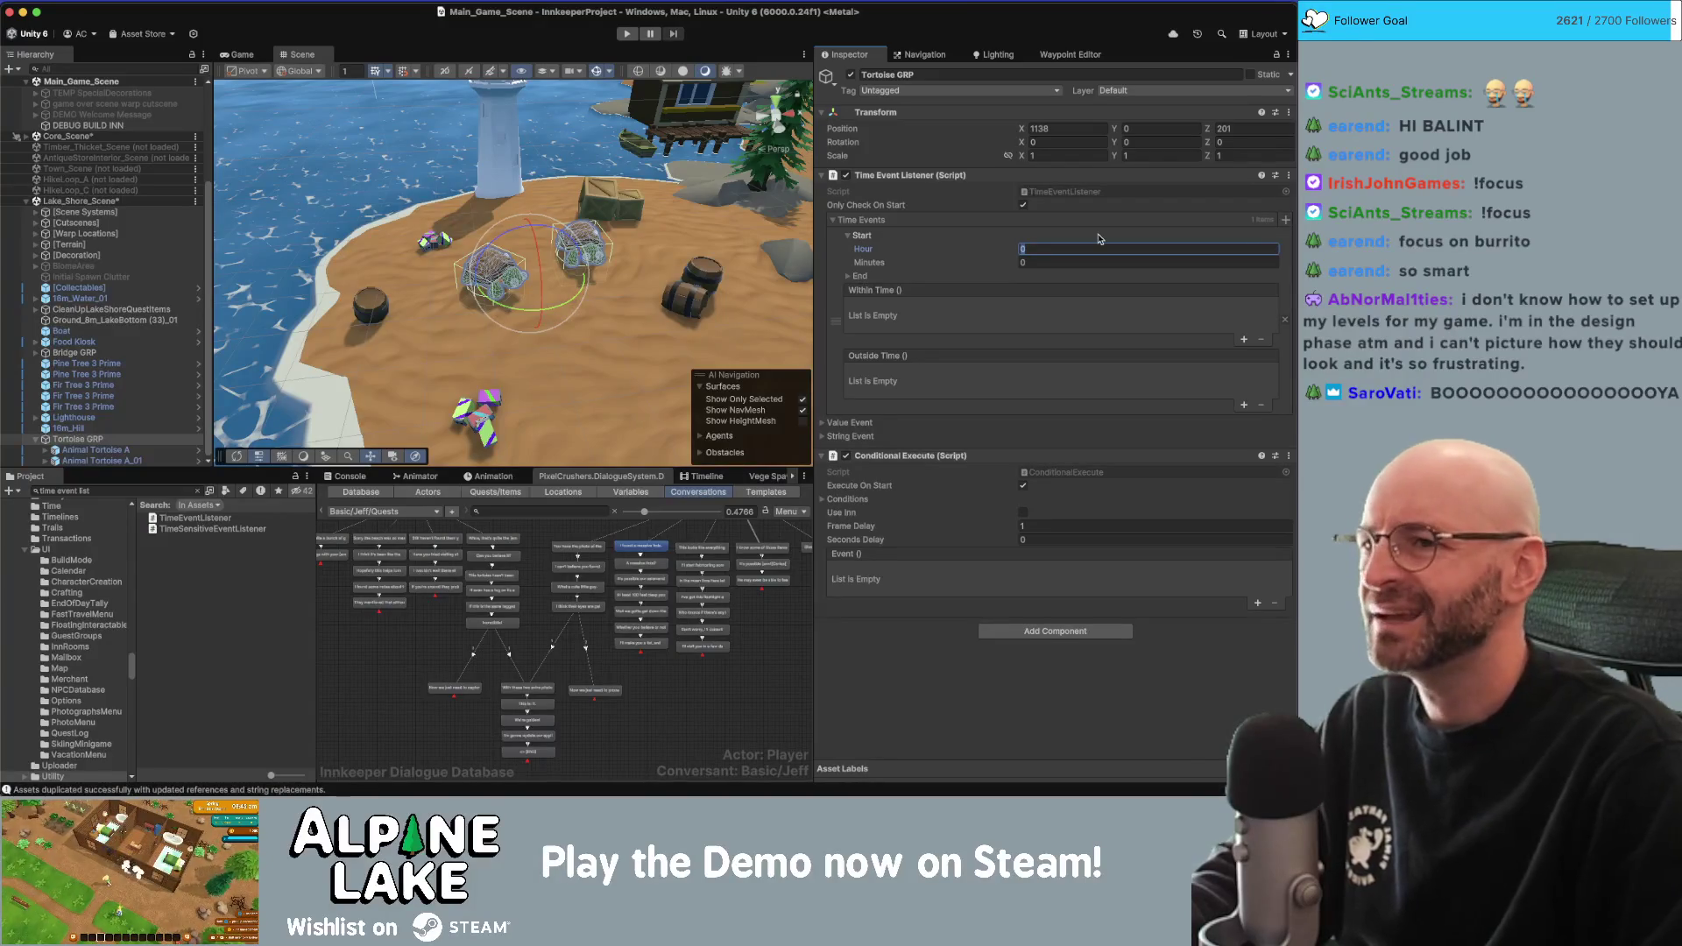
type("8")
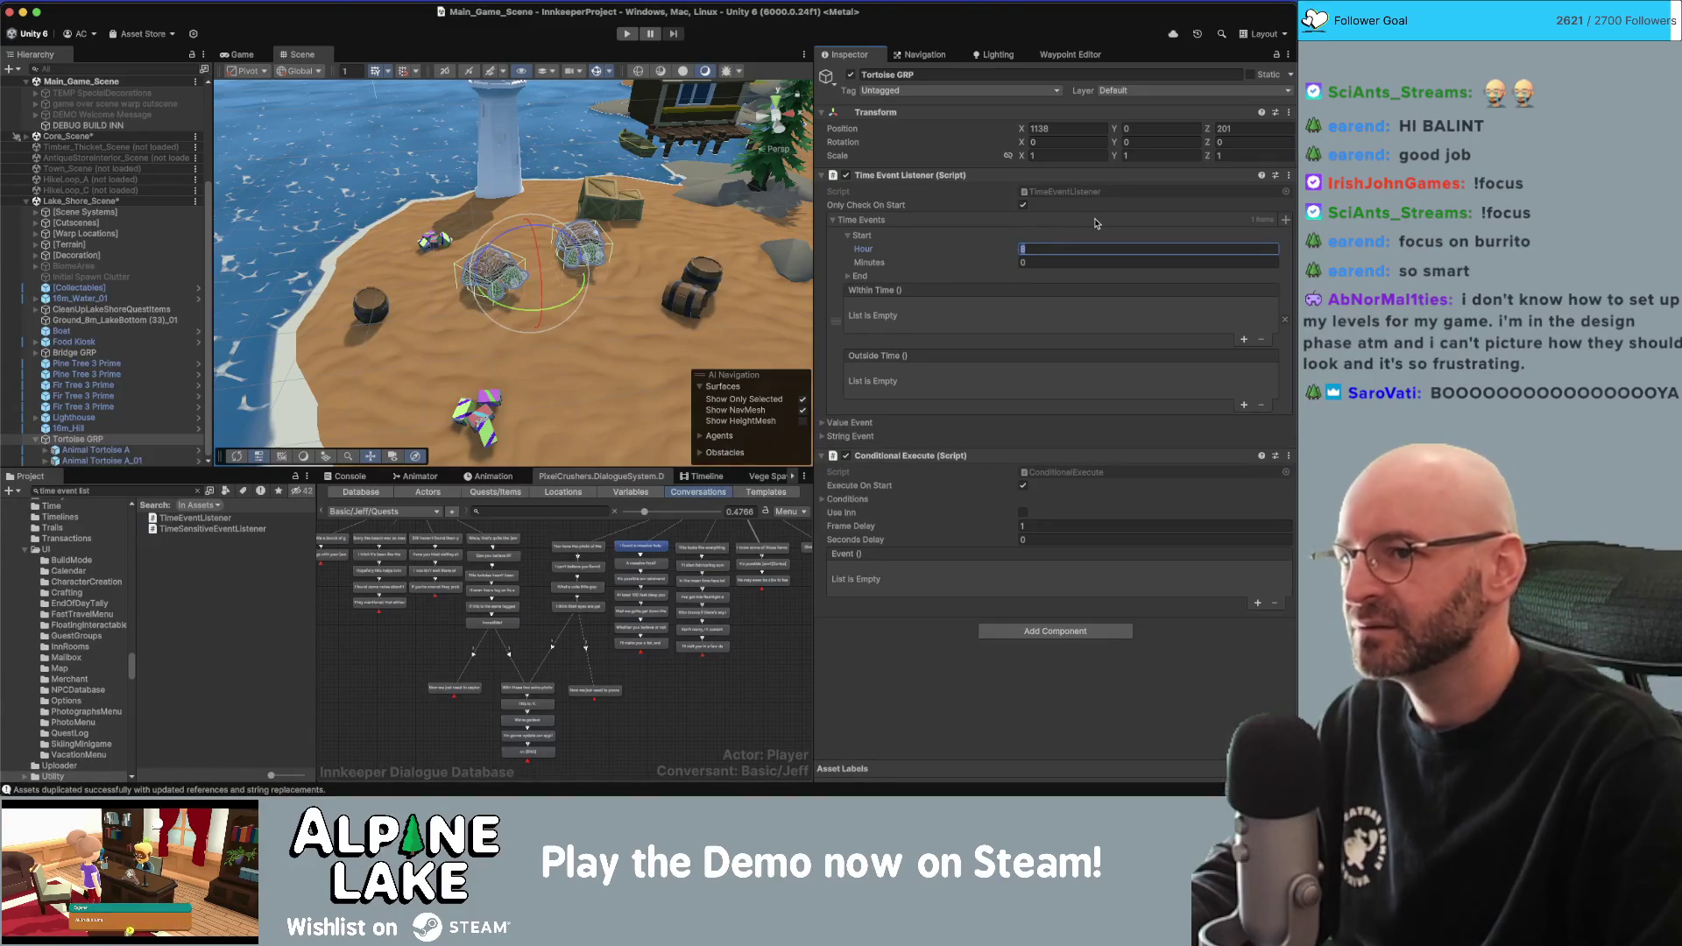
type("16")
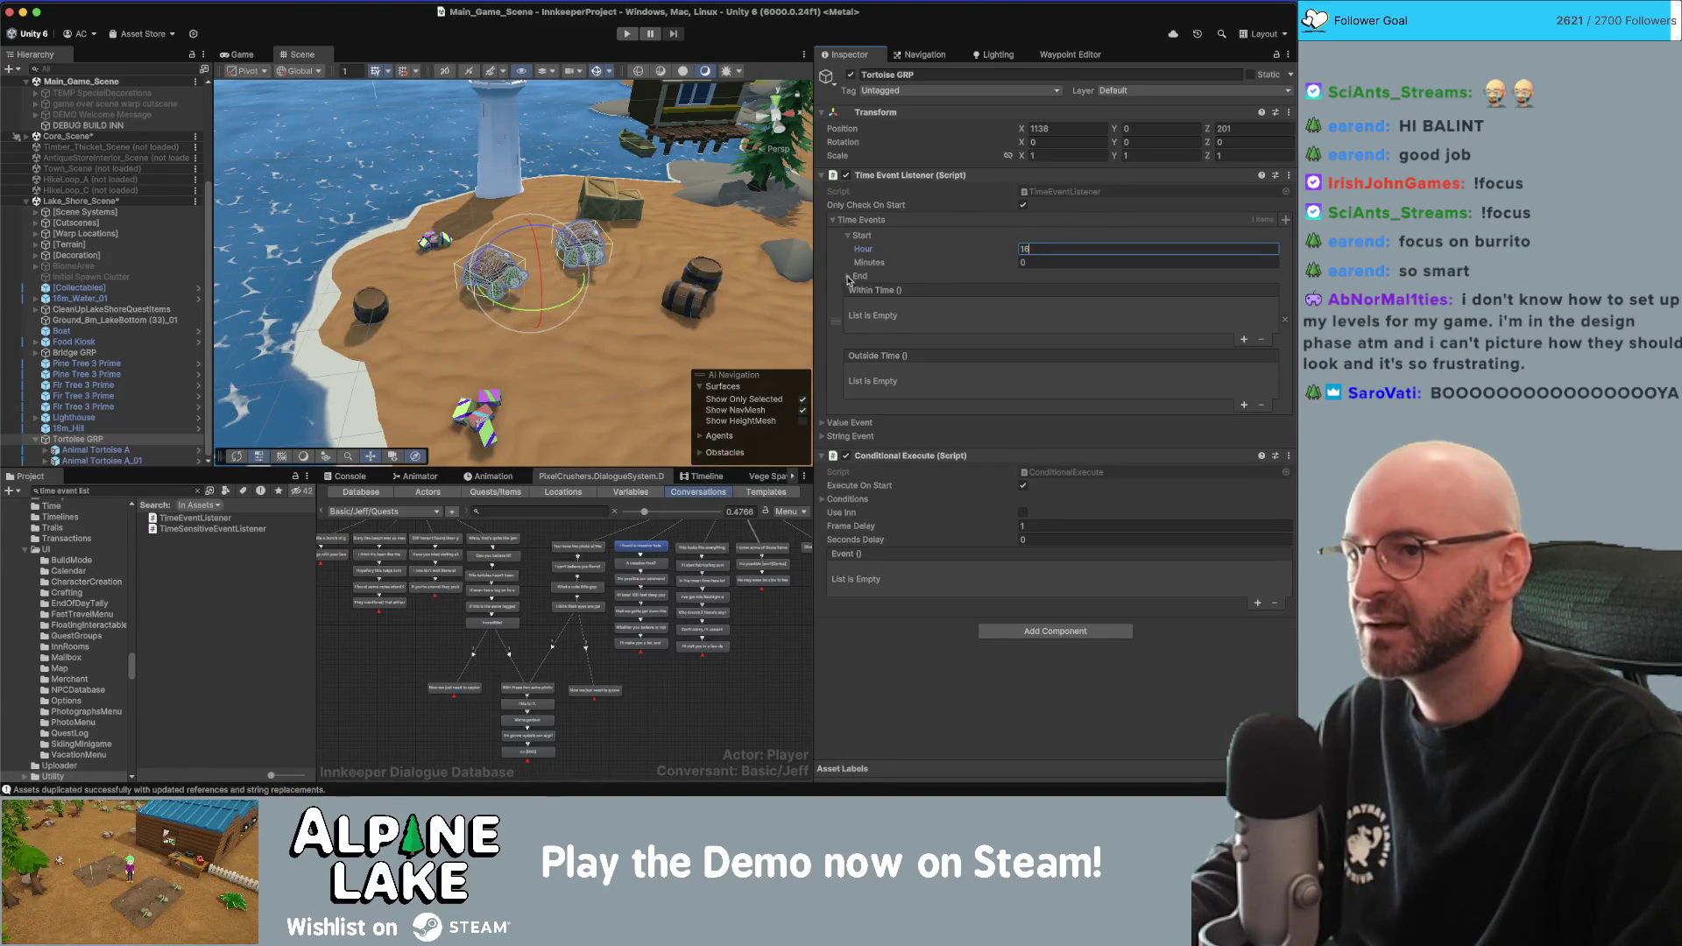
left_click(849, 277)
left_click(1130, 289)
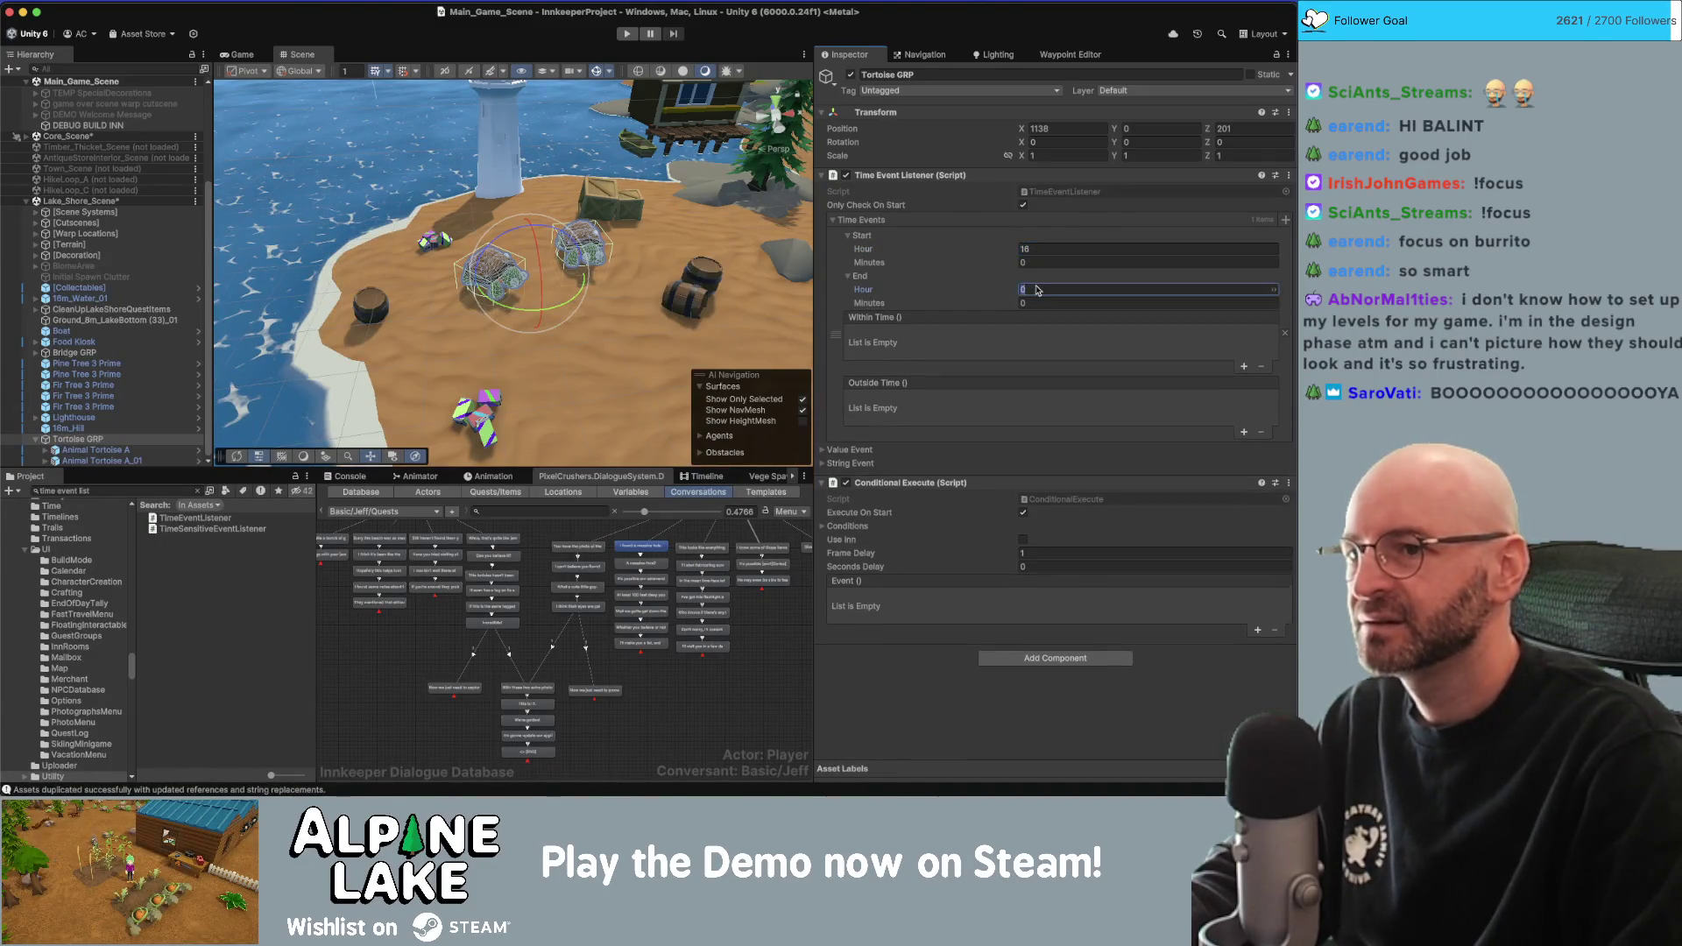
left_click(1129, 247)
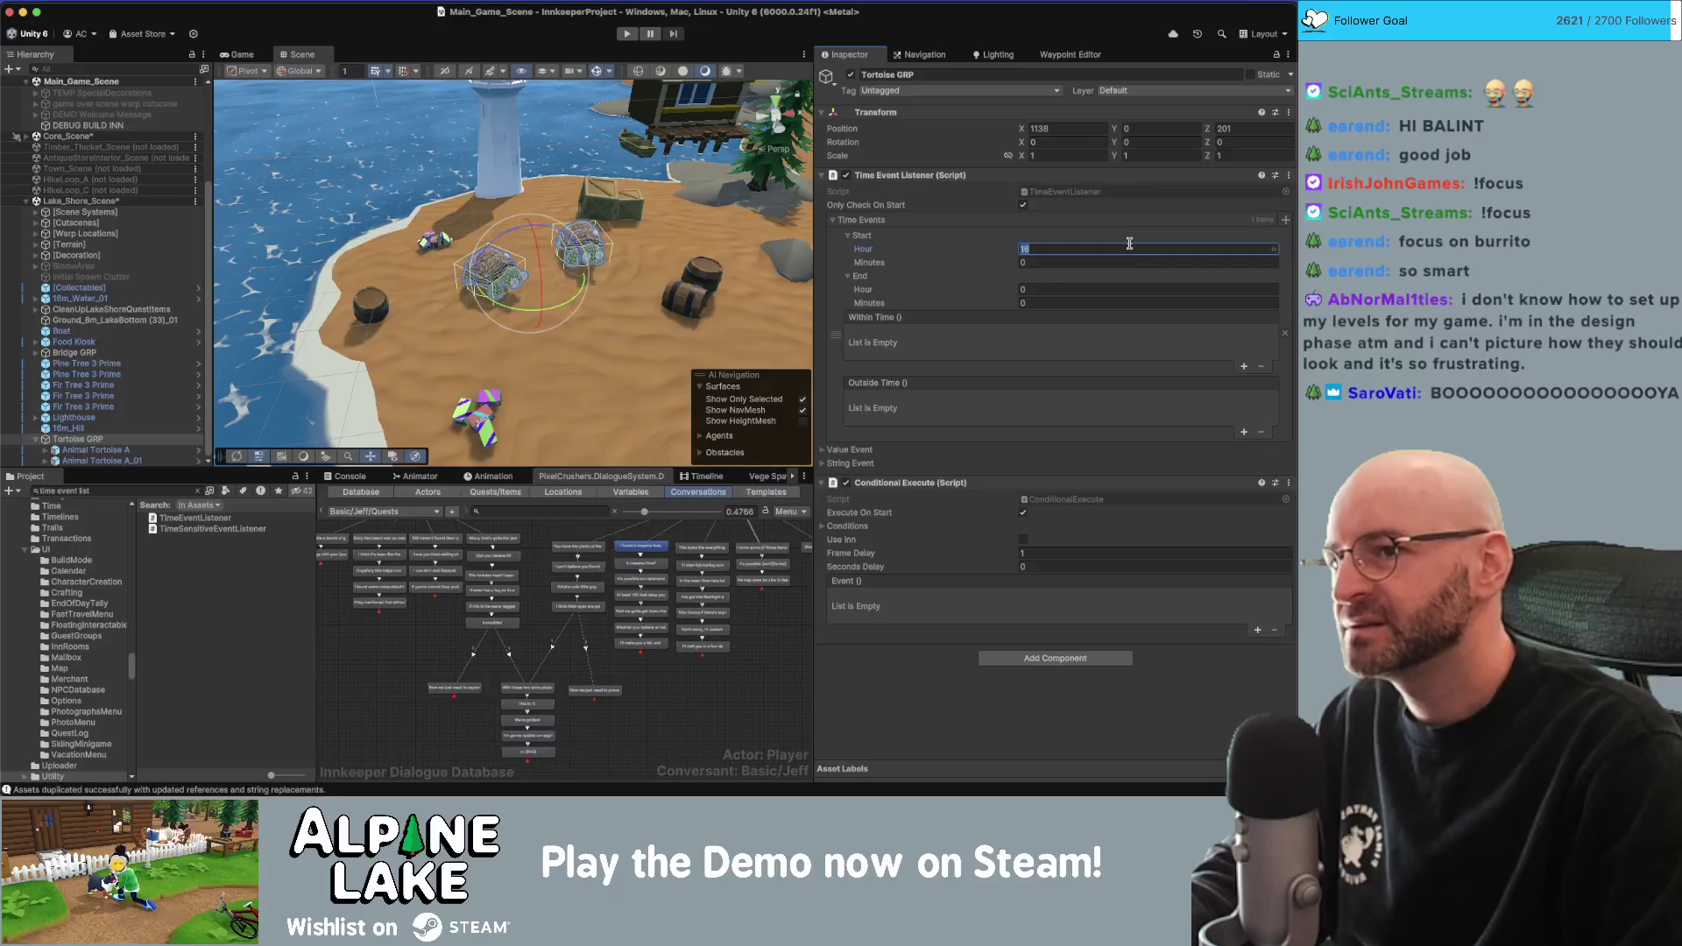
type("17")
left_click(1080, 288)
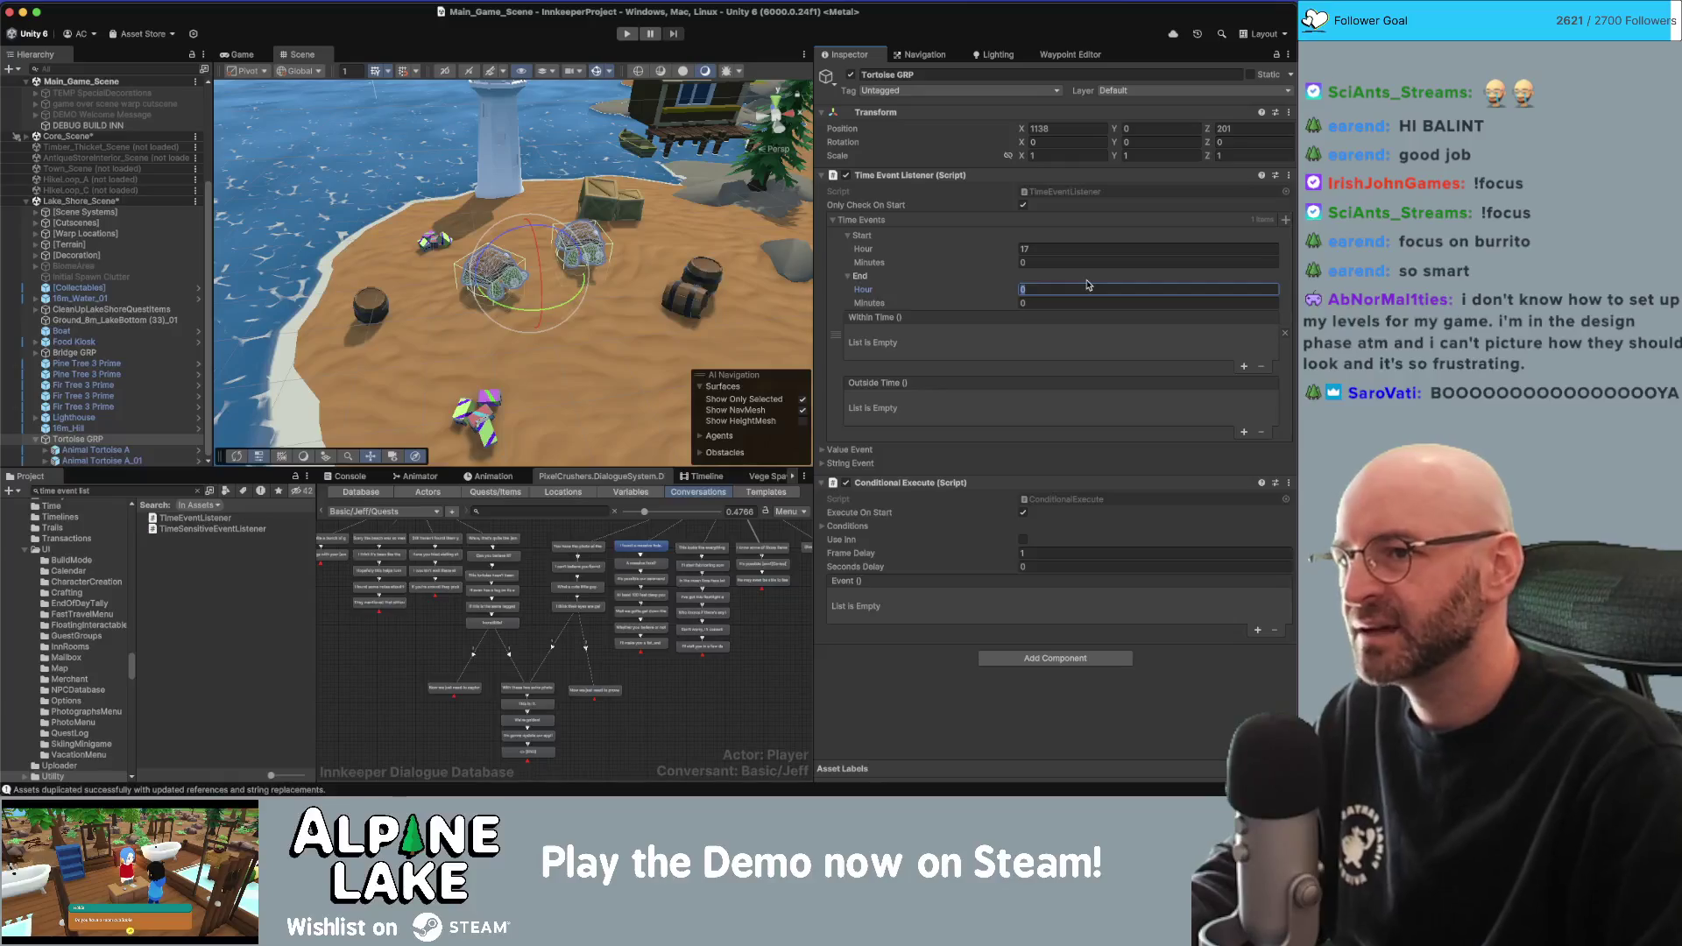
type("24")
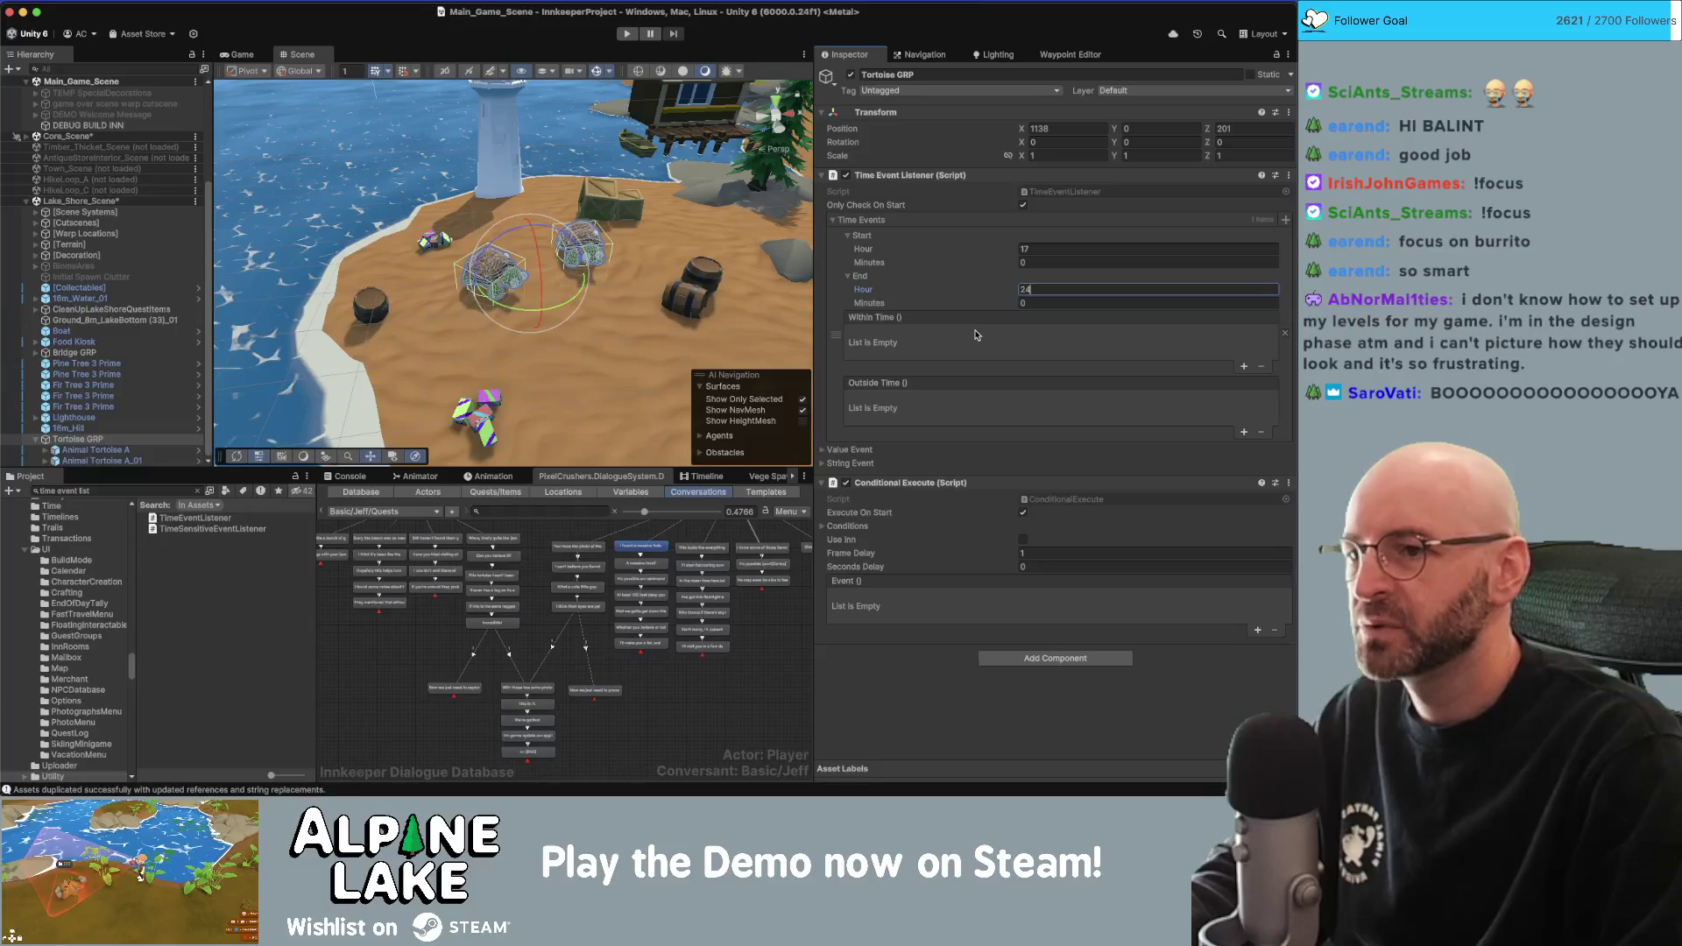
Make the Outside Time event call Tortoise GRP's ConditionalExecute.Execute ().
left_click(1244, 367)
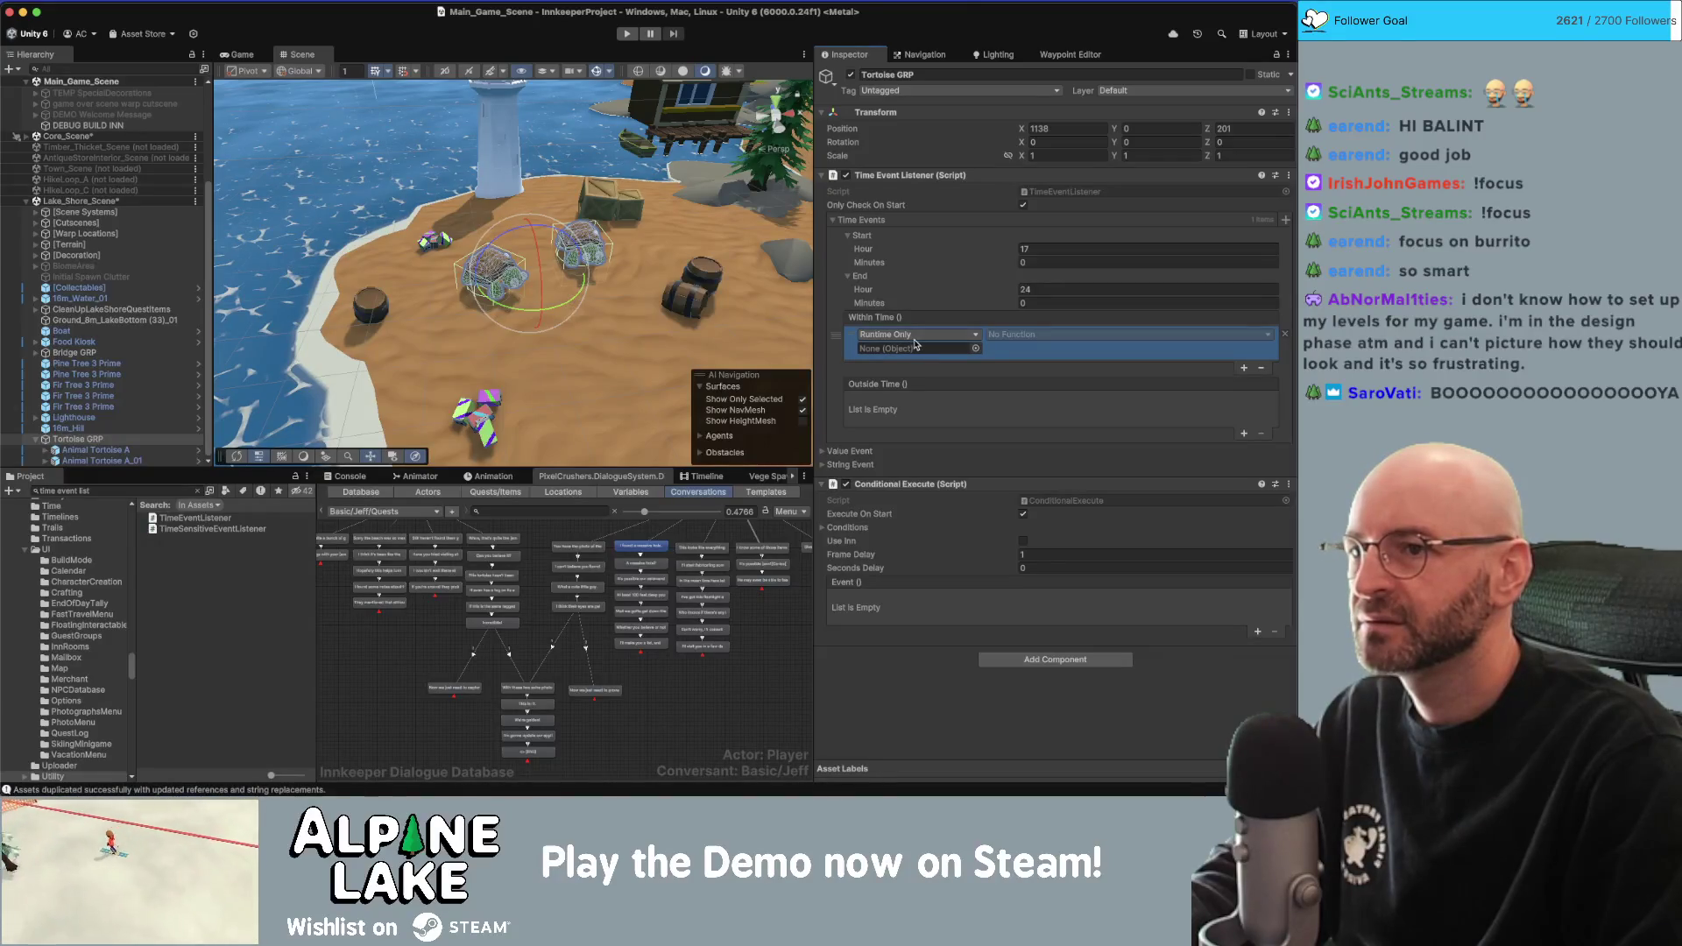
left_click(1261, 369)
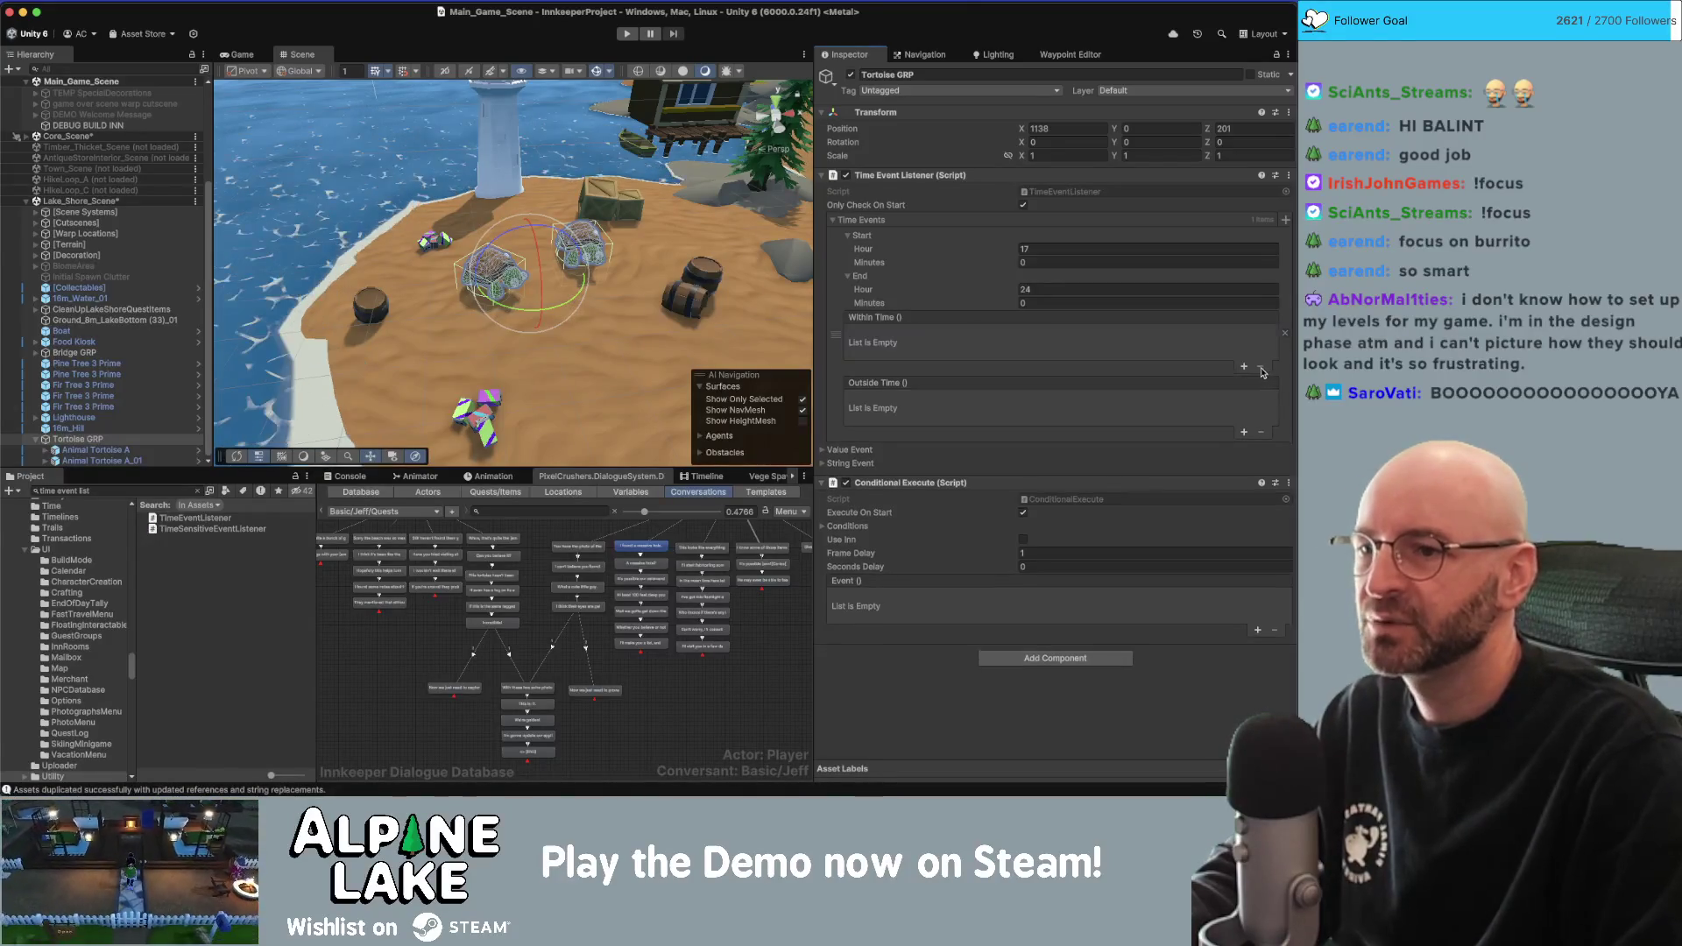
left_click(1244, 435)
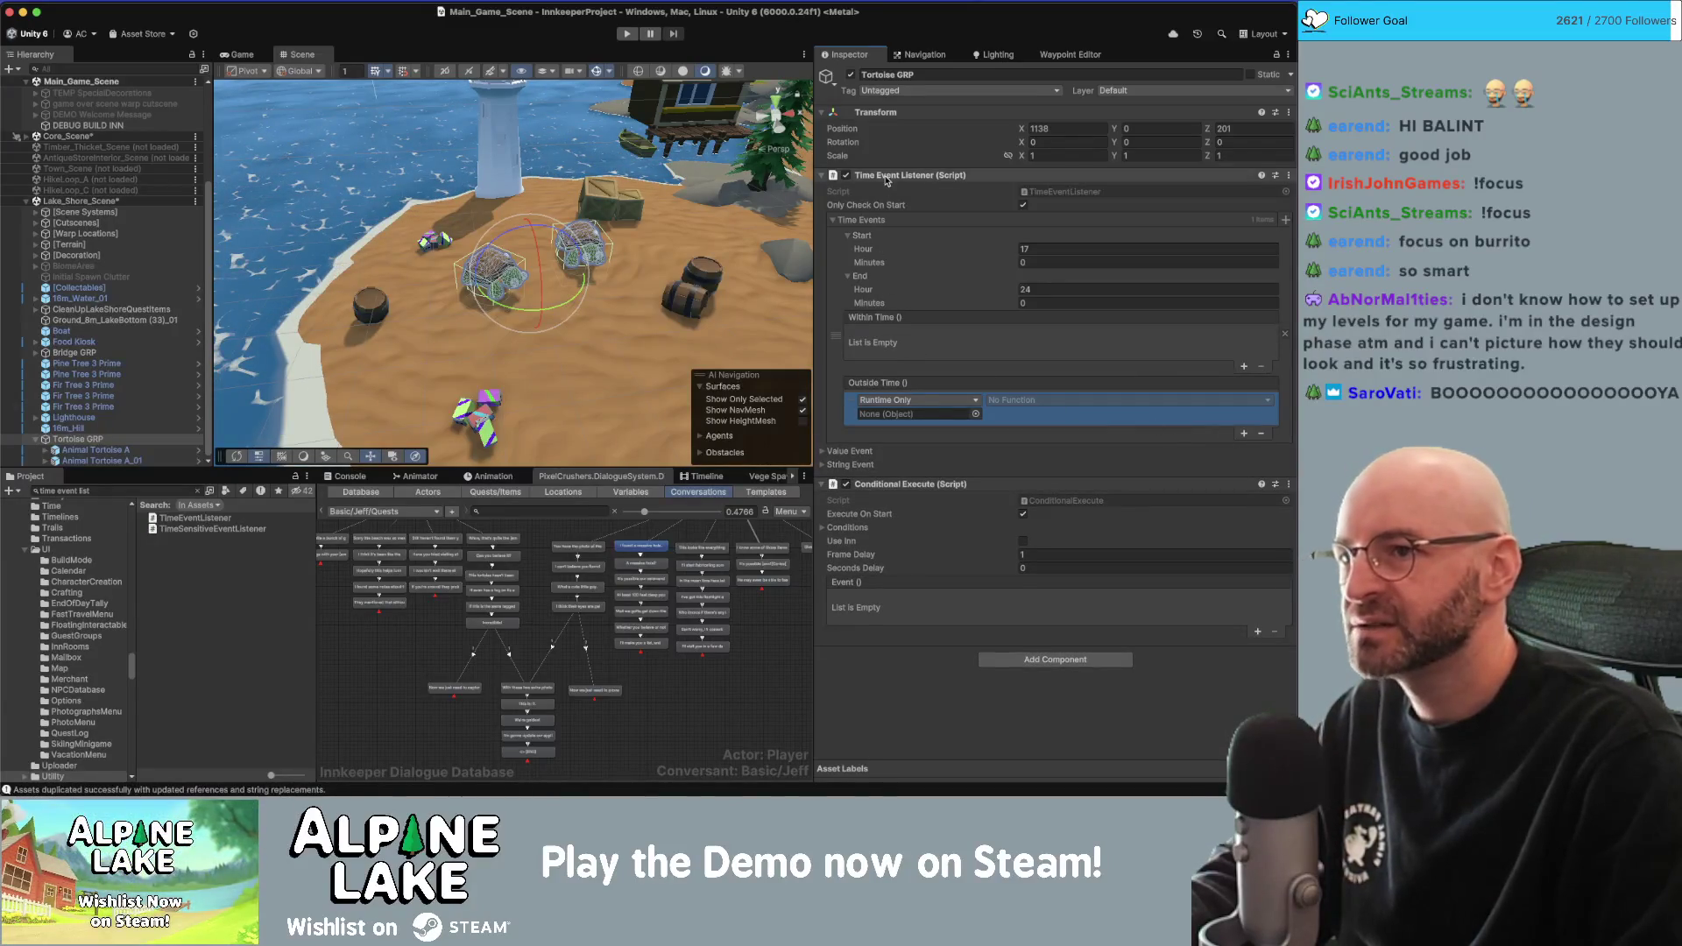
left_click(69, 439)
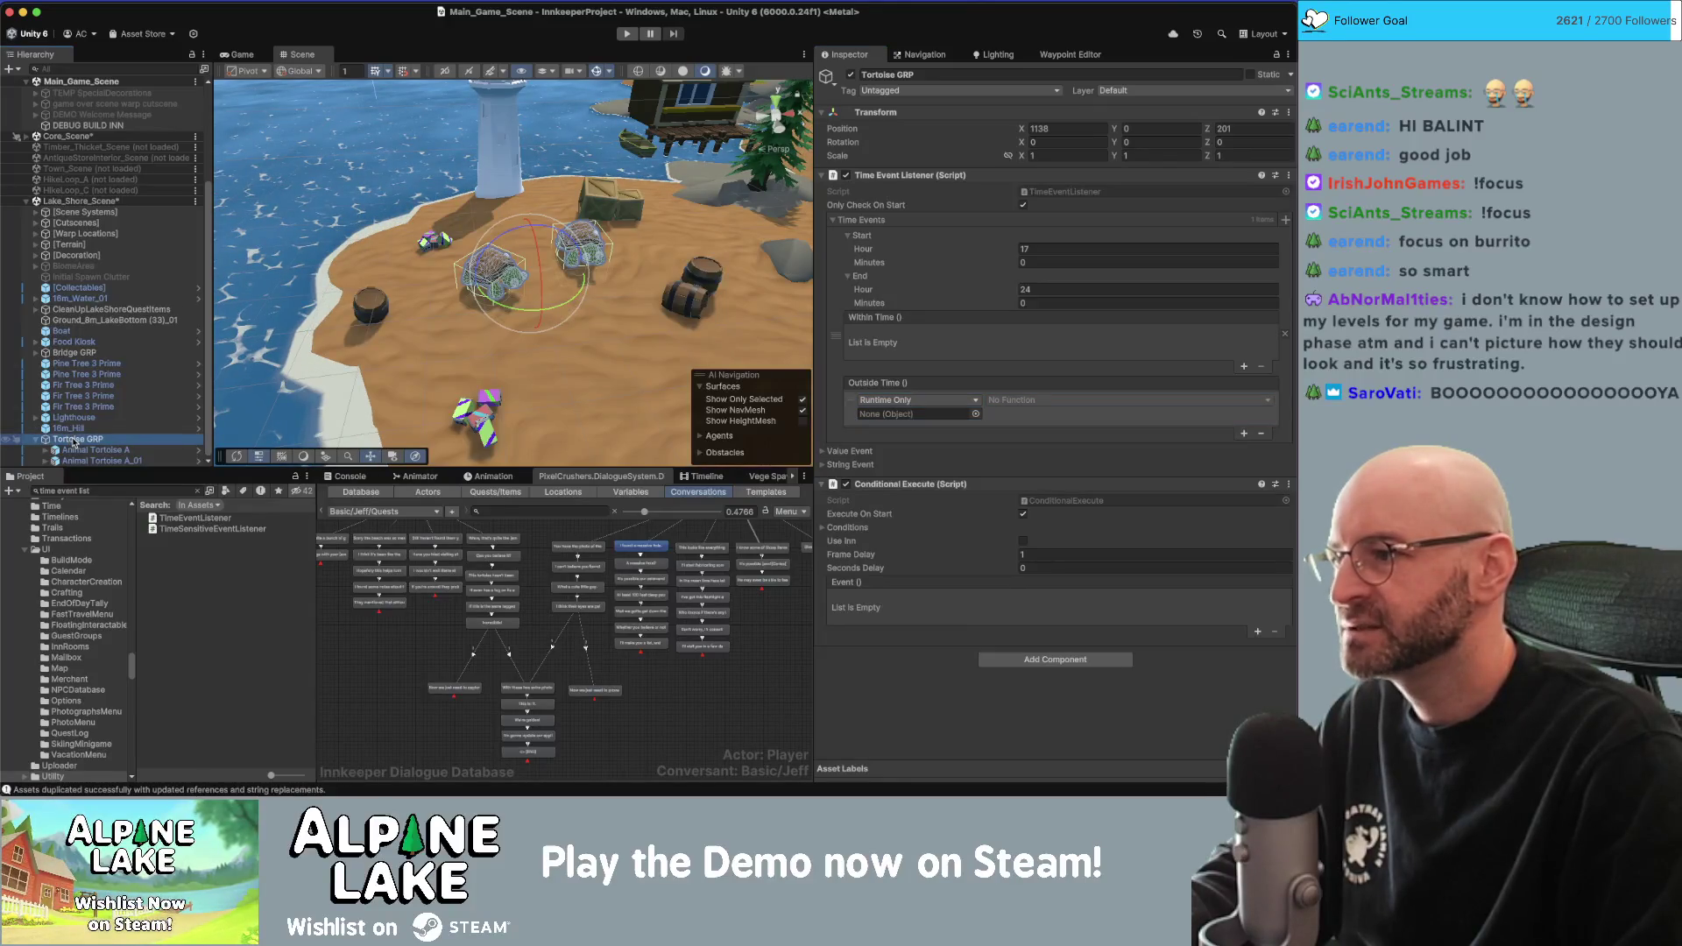
left_click_drag(77, 443, 926, 415)
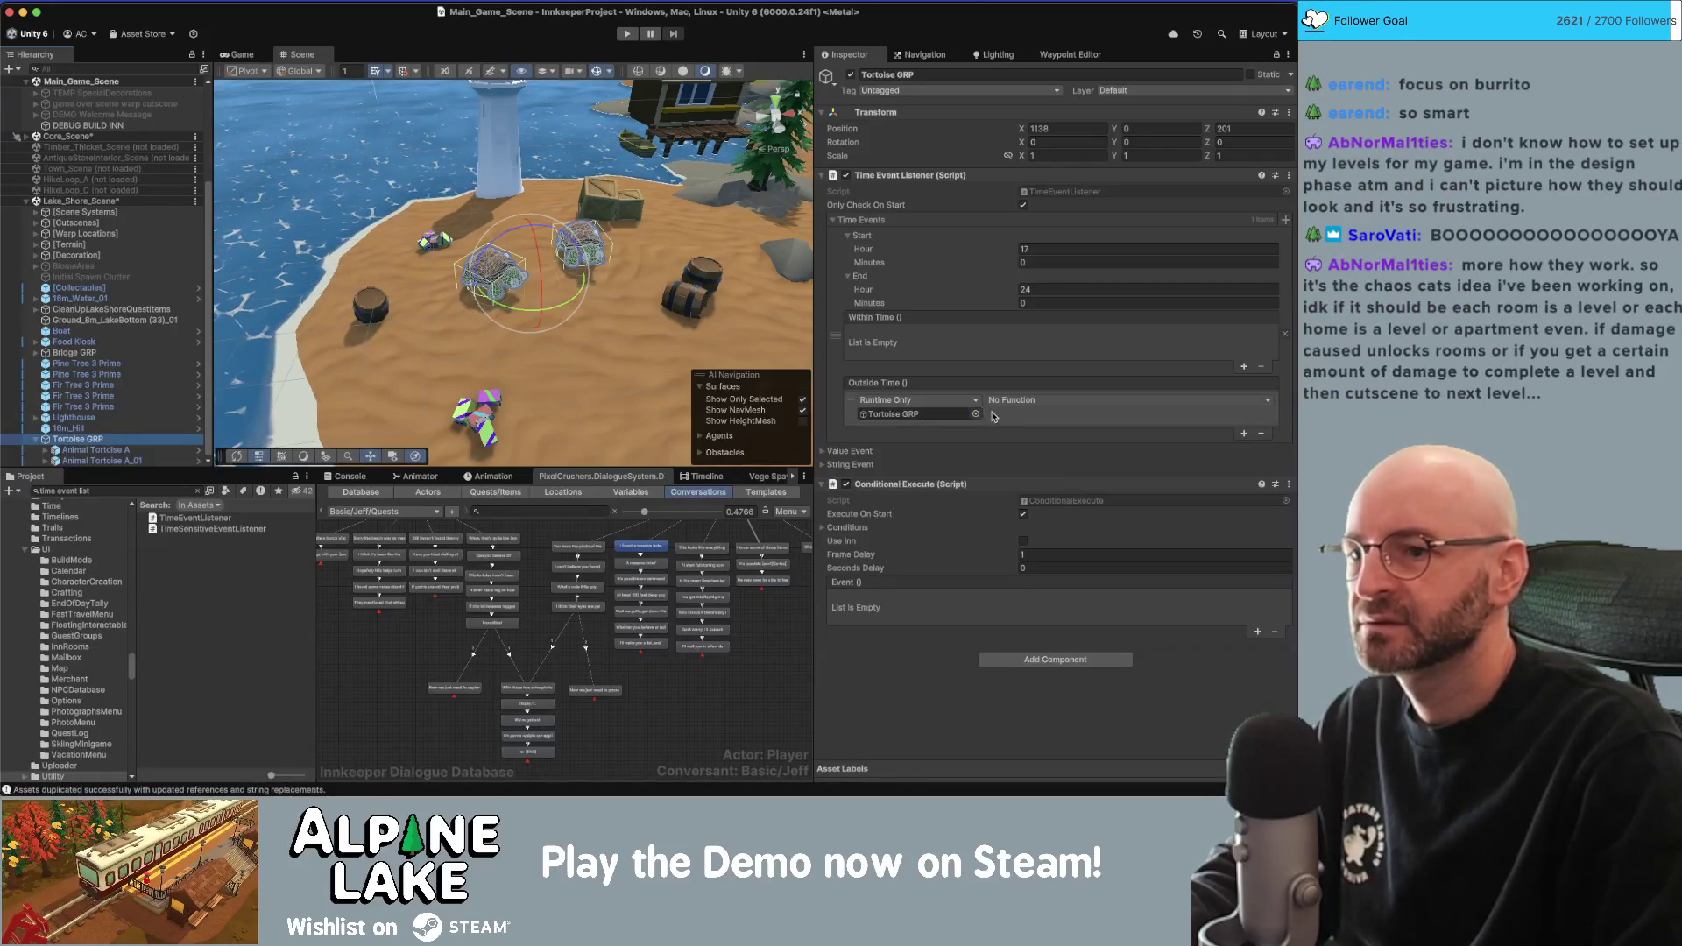
left_click(1003, 400)
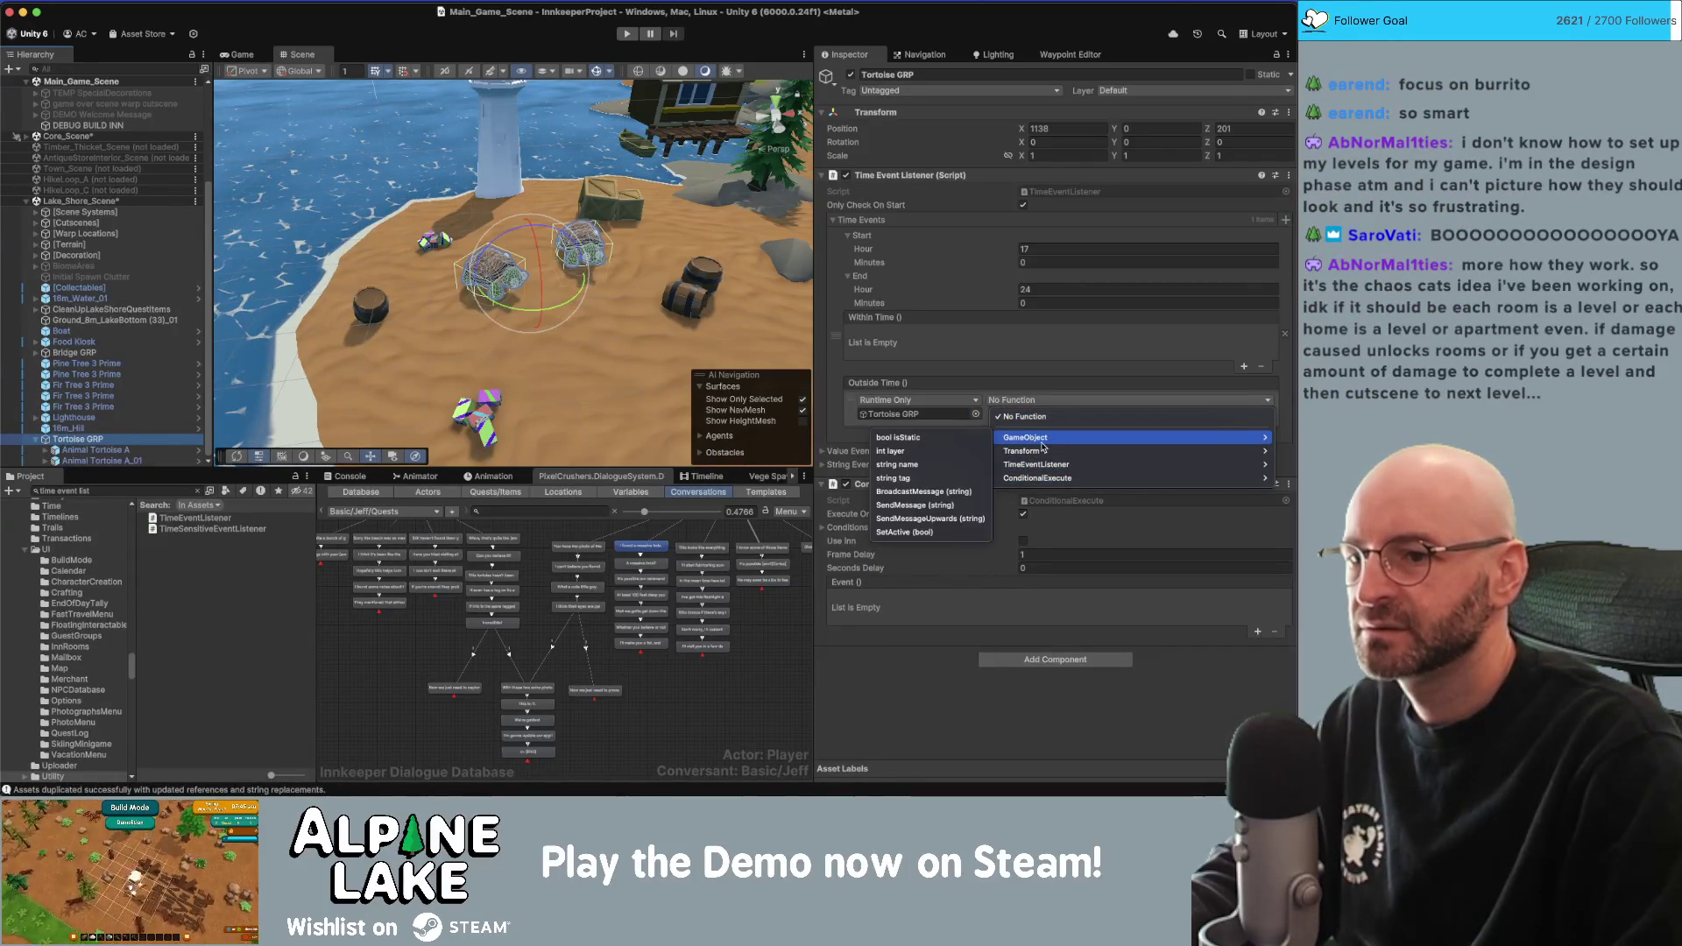
mouse_move(1042, 455)
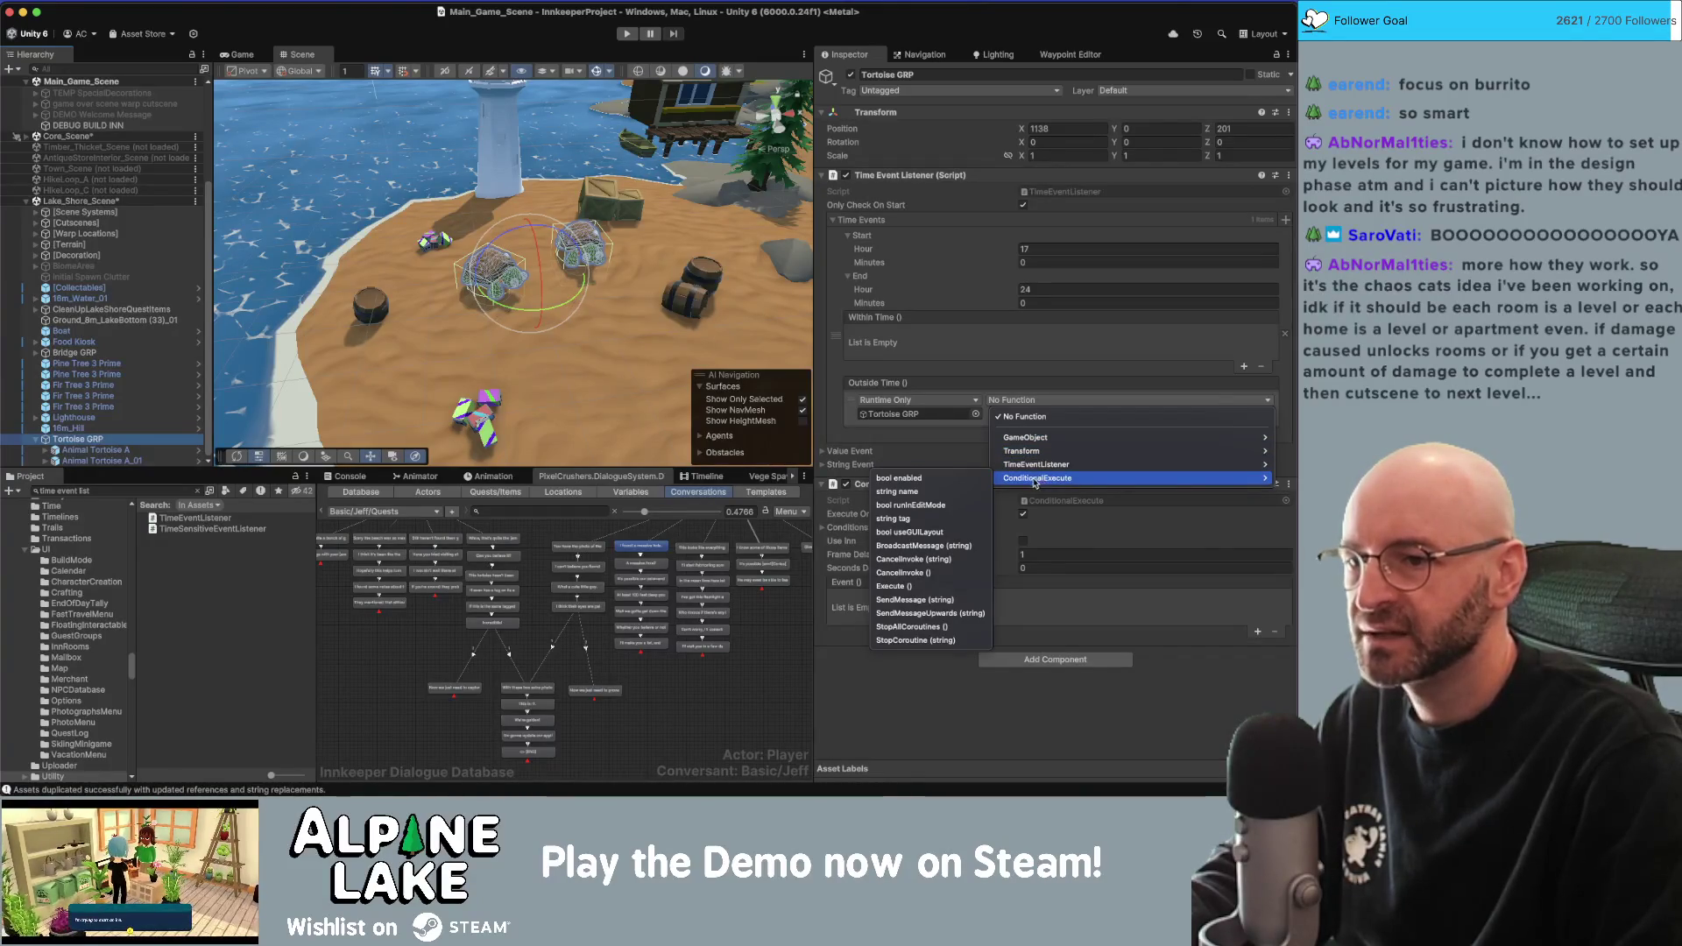
left_click(922, 588)
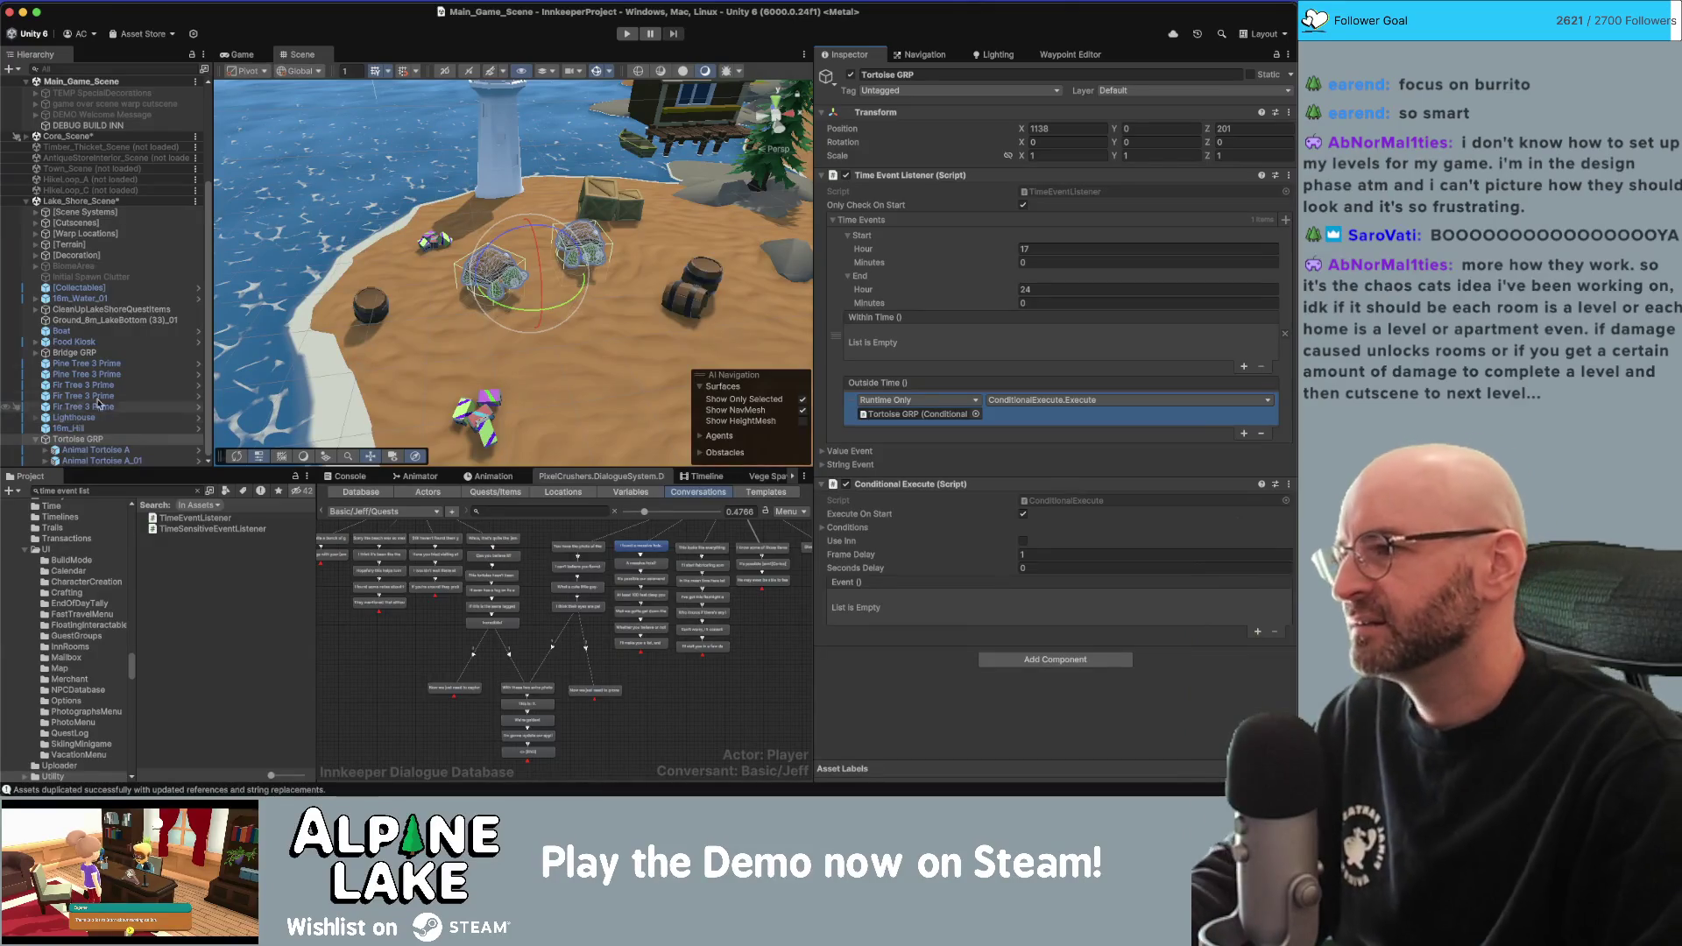
Wrap both Animal Tortoise objects in a new empty parent named 'HiDe GRP', then reselect Tortoise GRP.
left_click(110, 460)
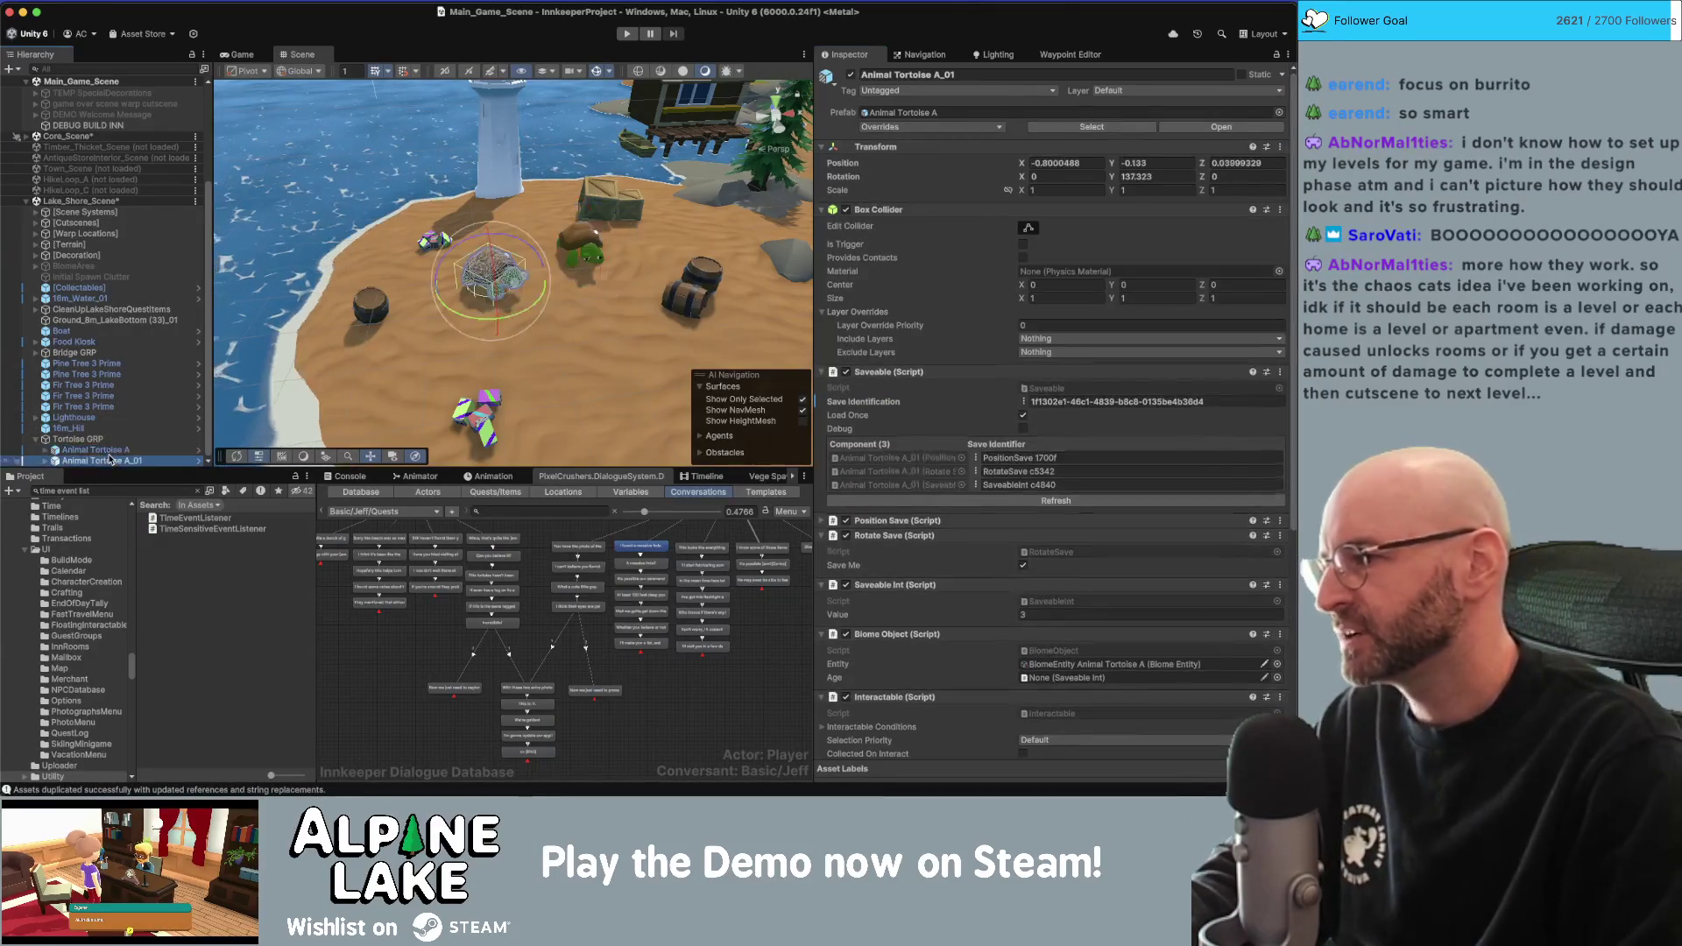
left_click(92, 449, "shift")
right_click(105, 451)
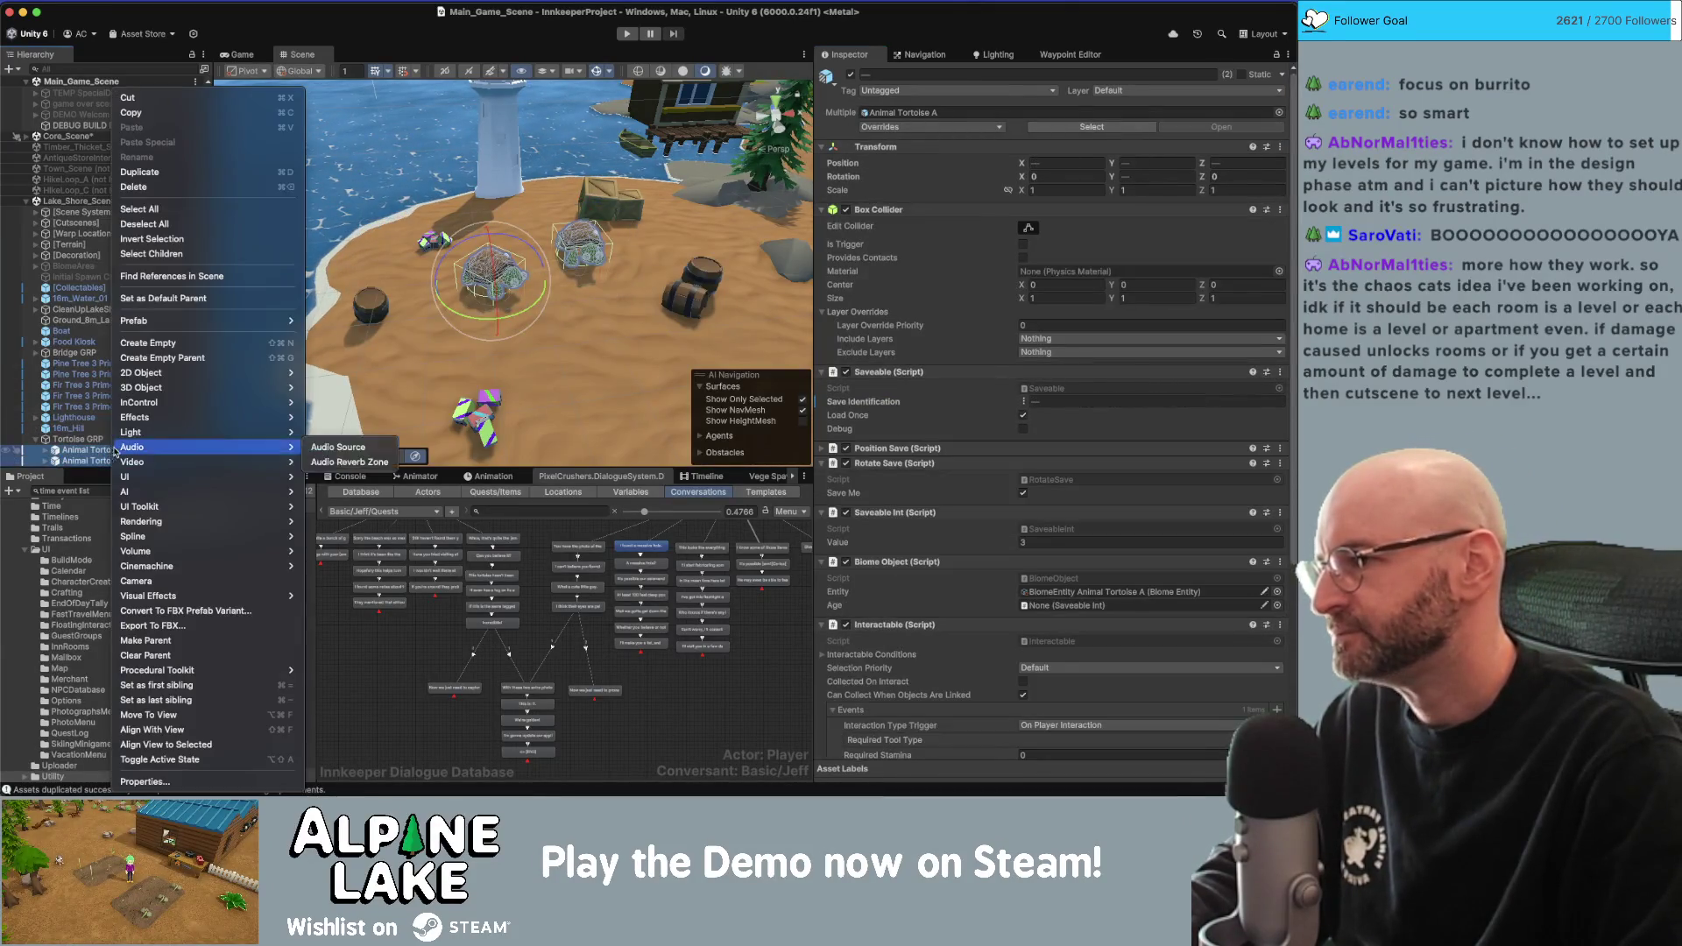
left_click(219, 358)
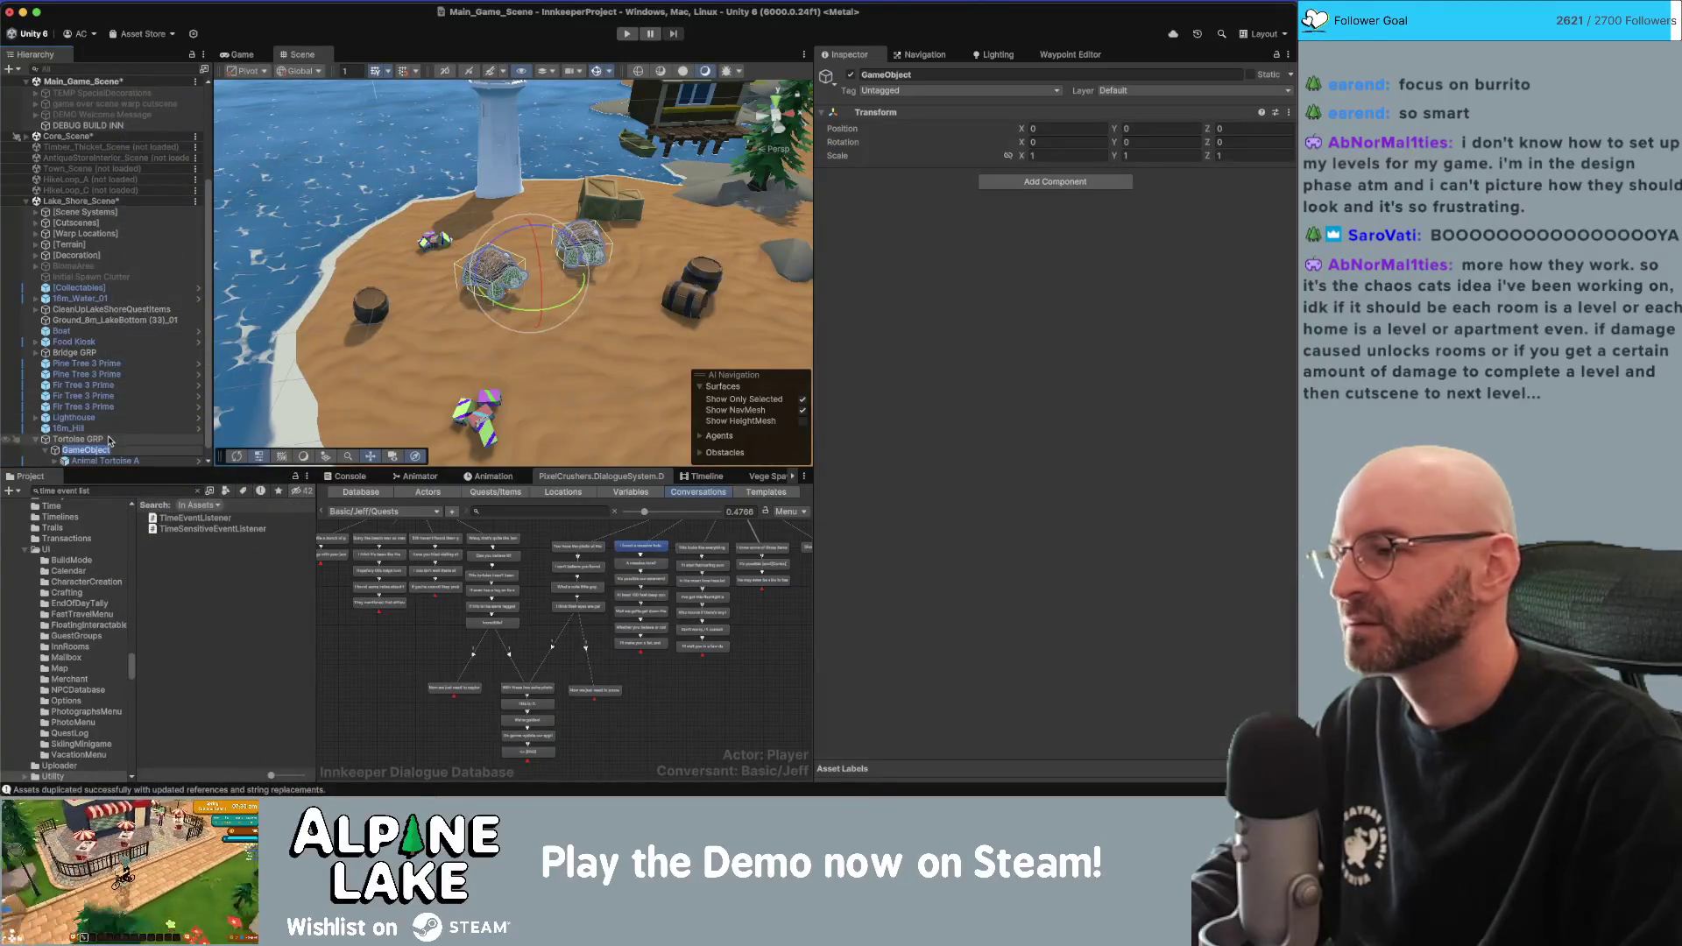
type("HiDe")
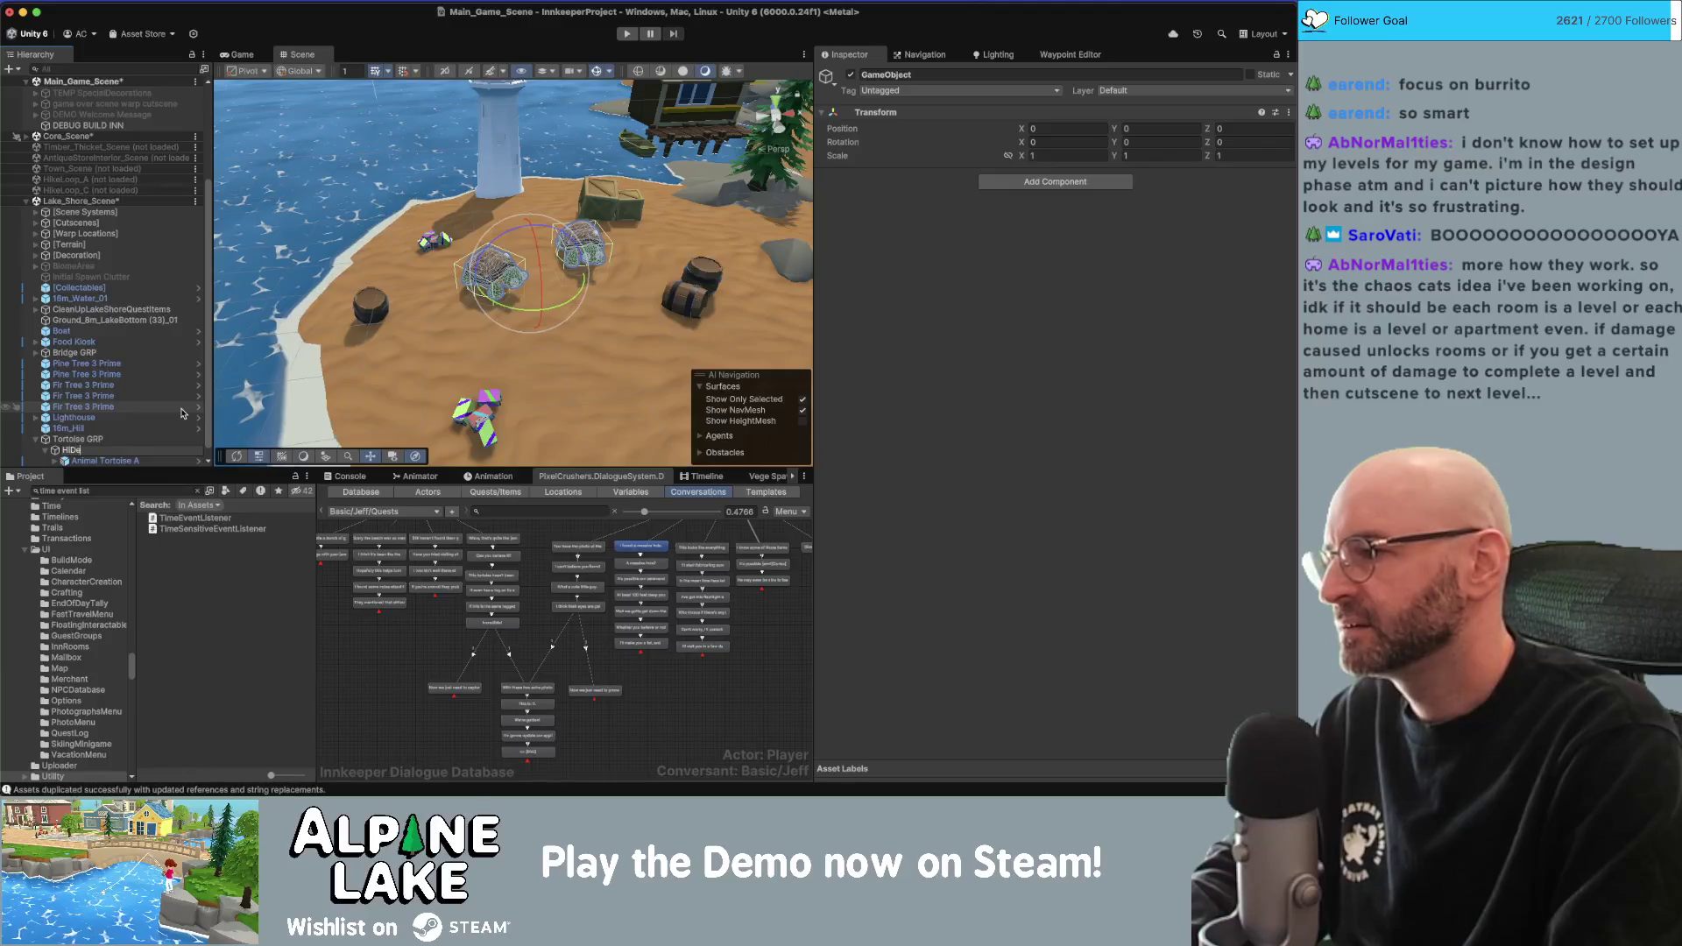
type(" GRP")
key("Return")
left_click(123, 439)
left_click(92, 450)
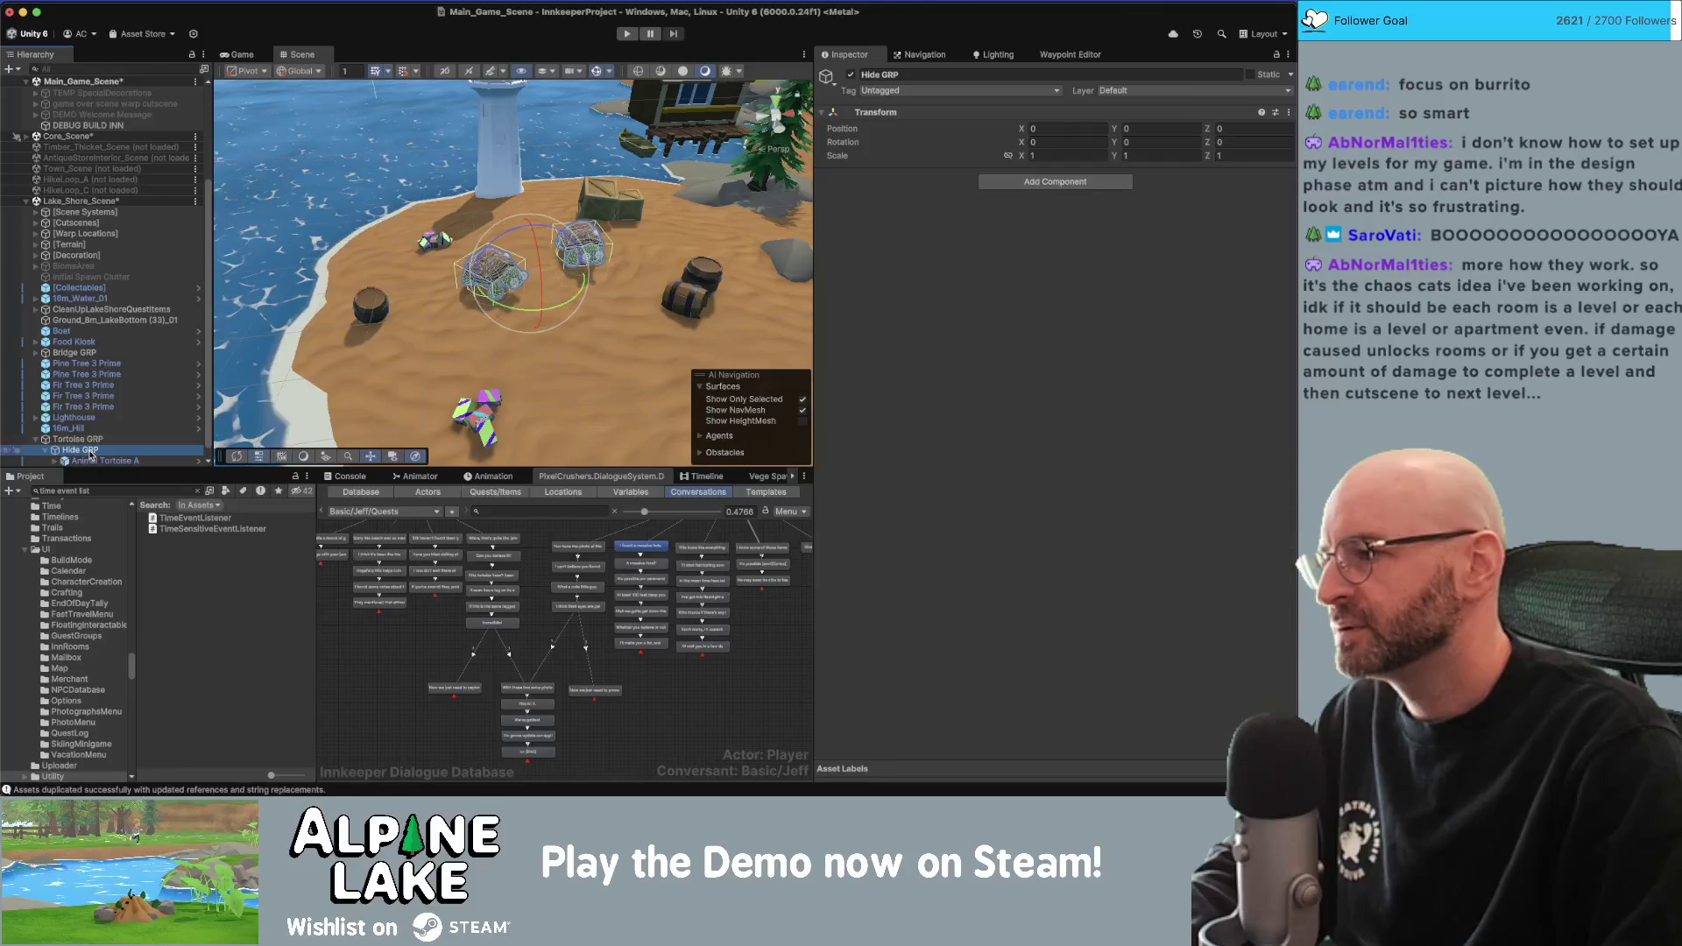
left_click(86, 439)
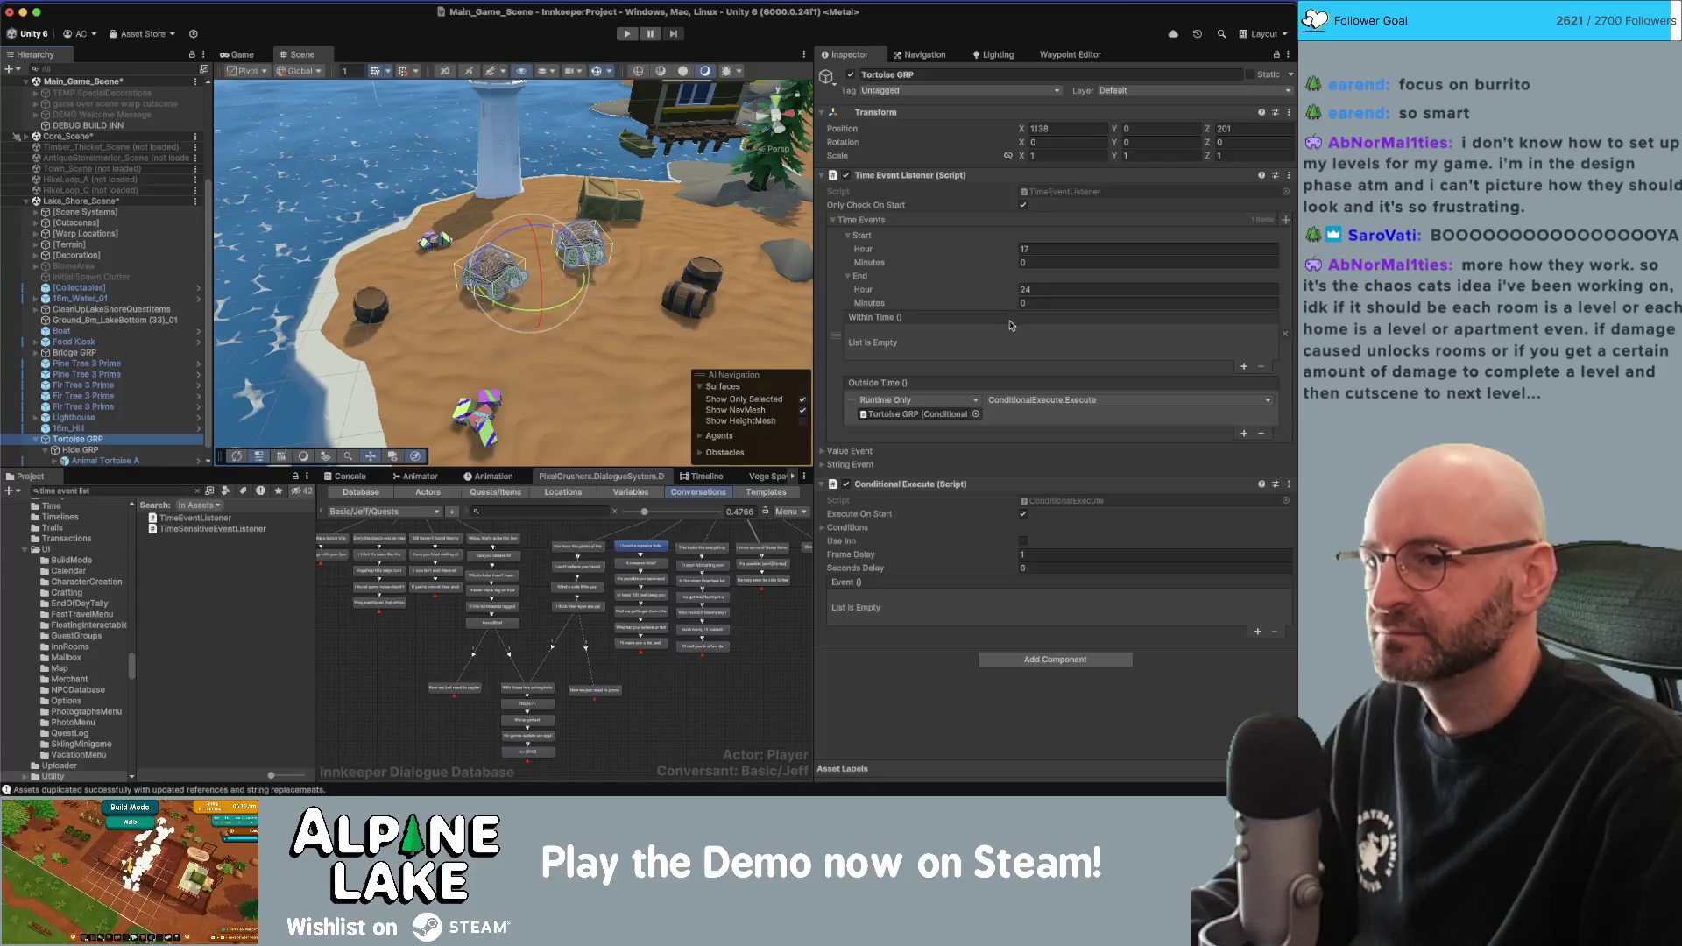
Assign Hide GRP as the Outside Time target object and browse its GameObject functions.
left_click(123, 451)
left_click_drag(123, 450, 903, 415)
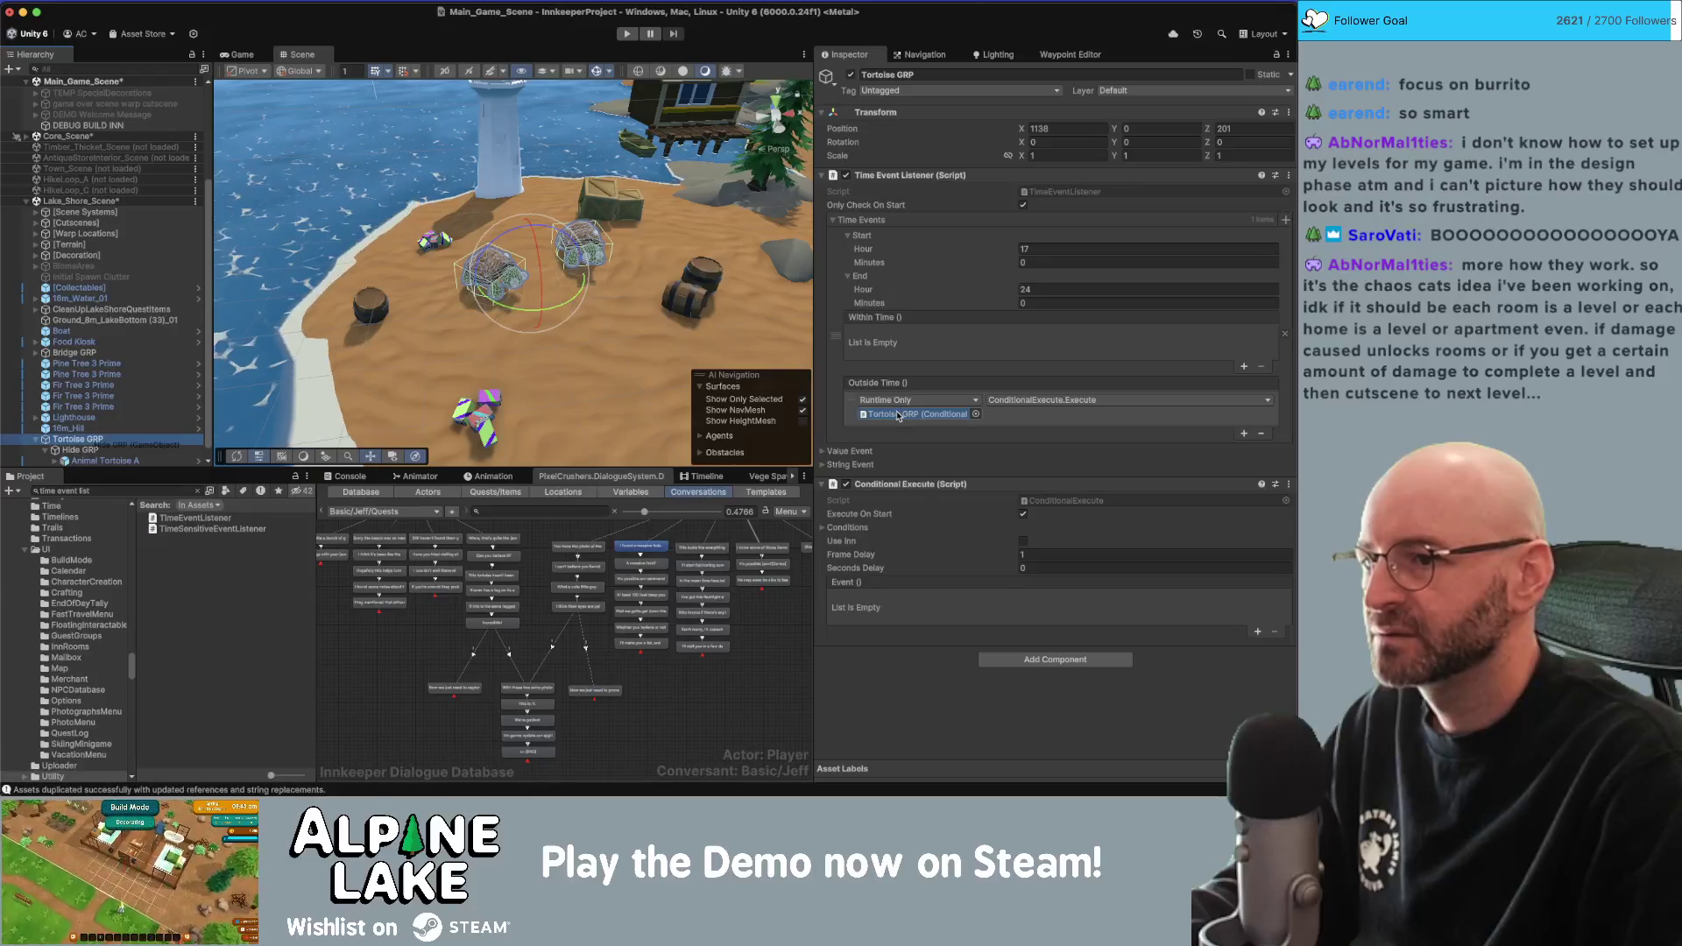
left_click(1050, 401)
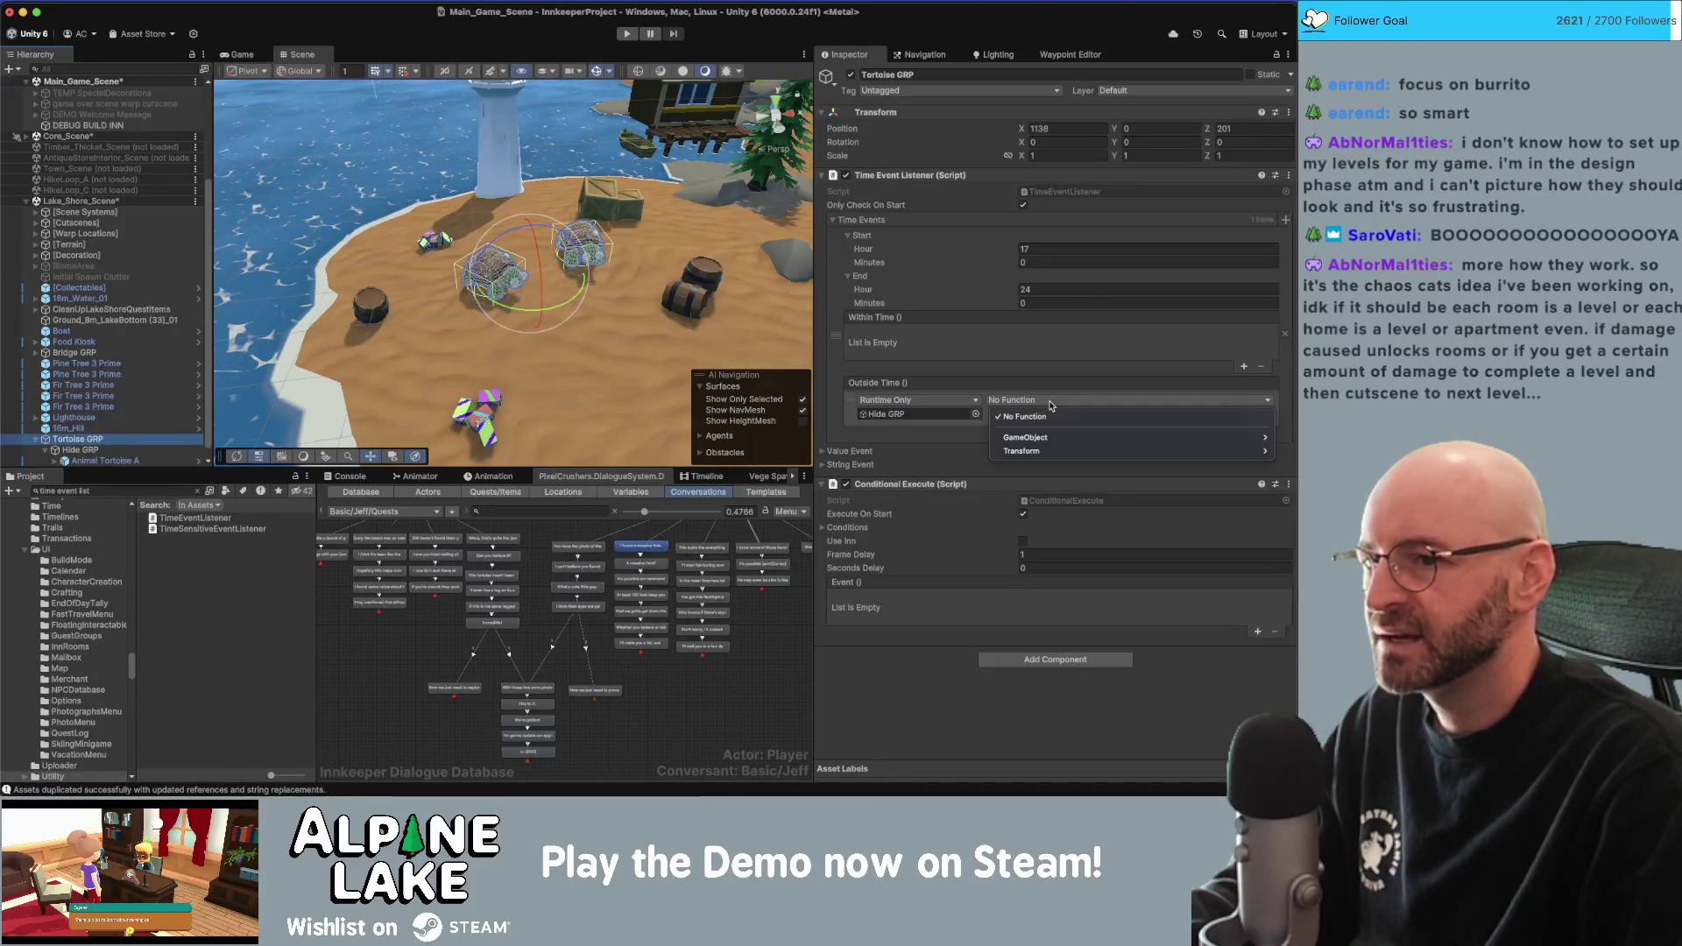
mouse_move(1044, 452)
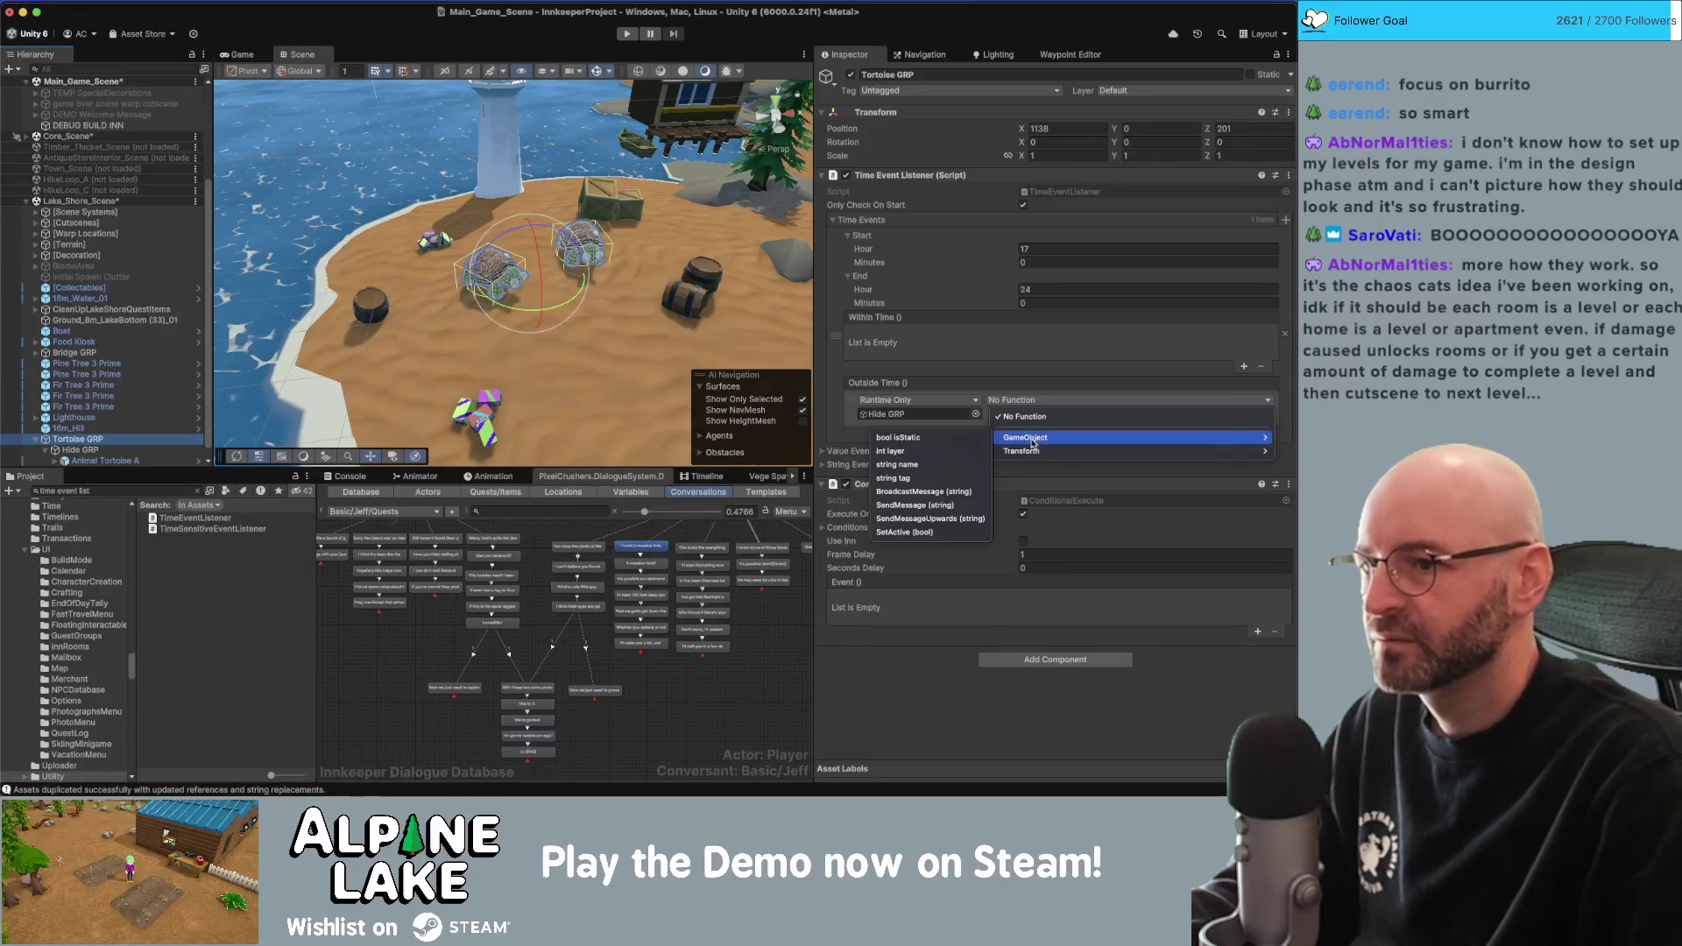
left_click(943, 683)
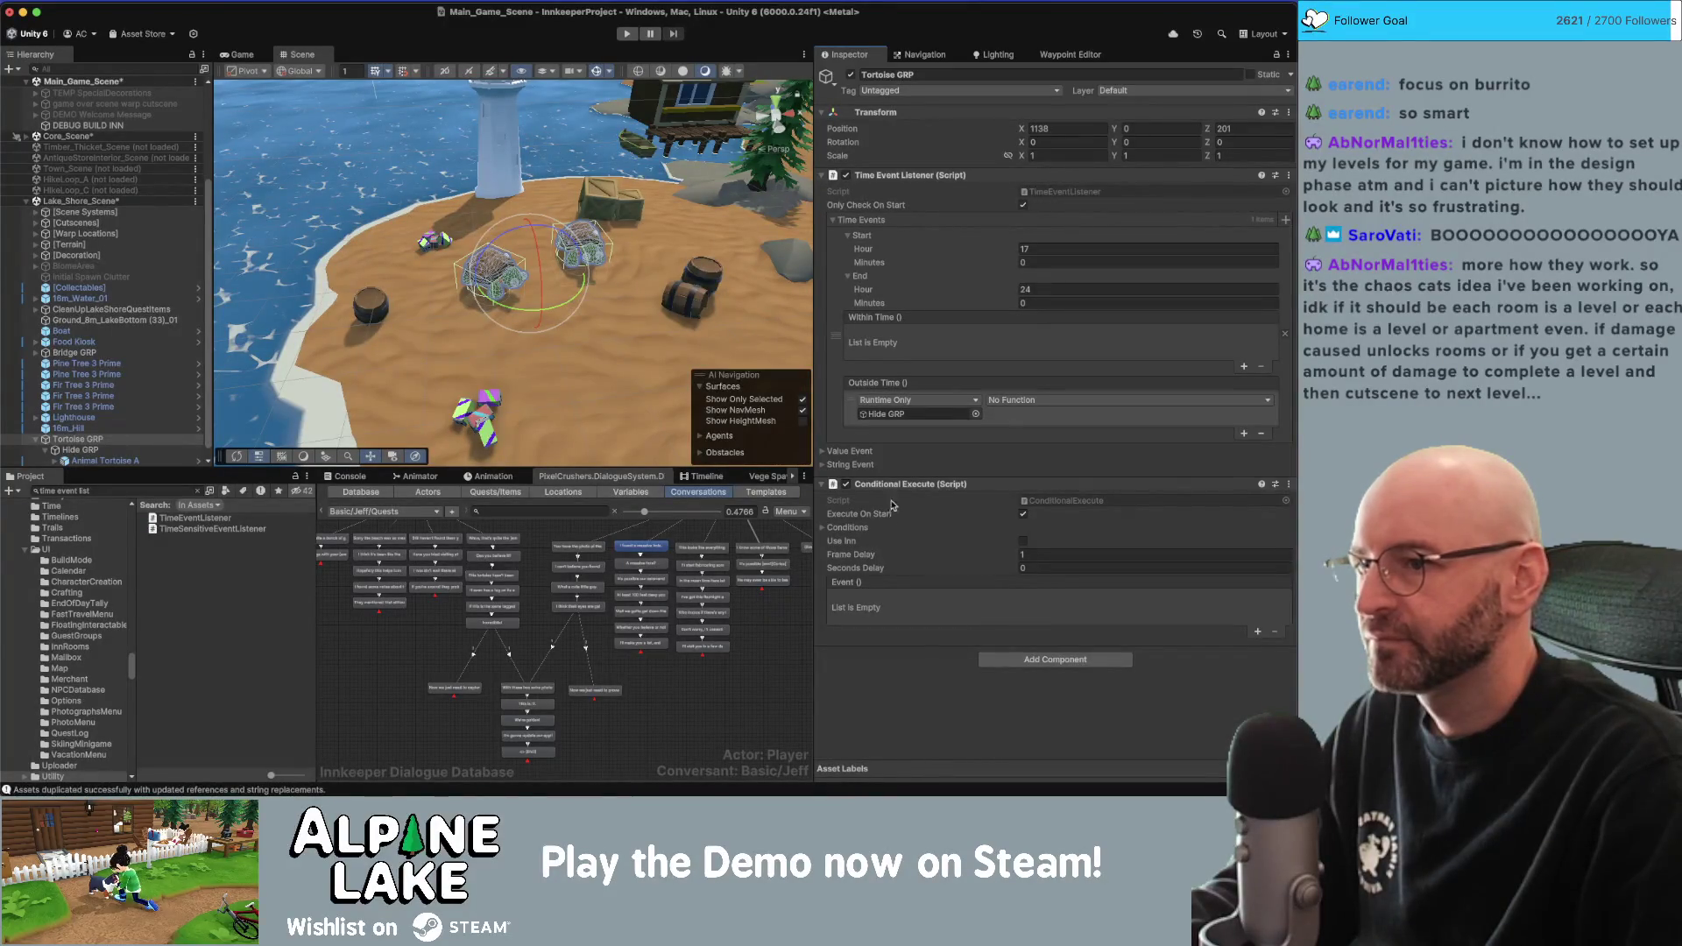
left_click(1014, 403)
mouse_move(1019, 440)
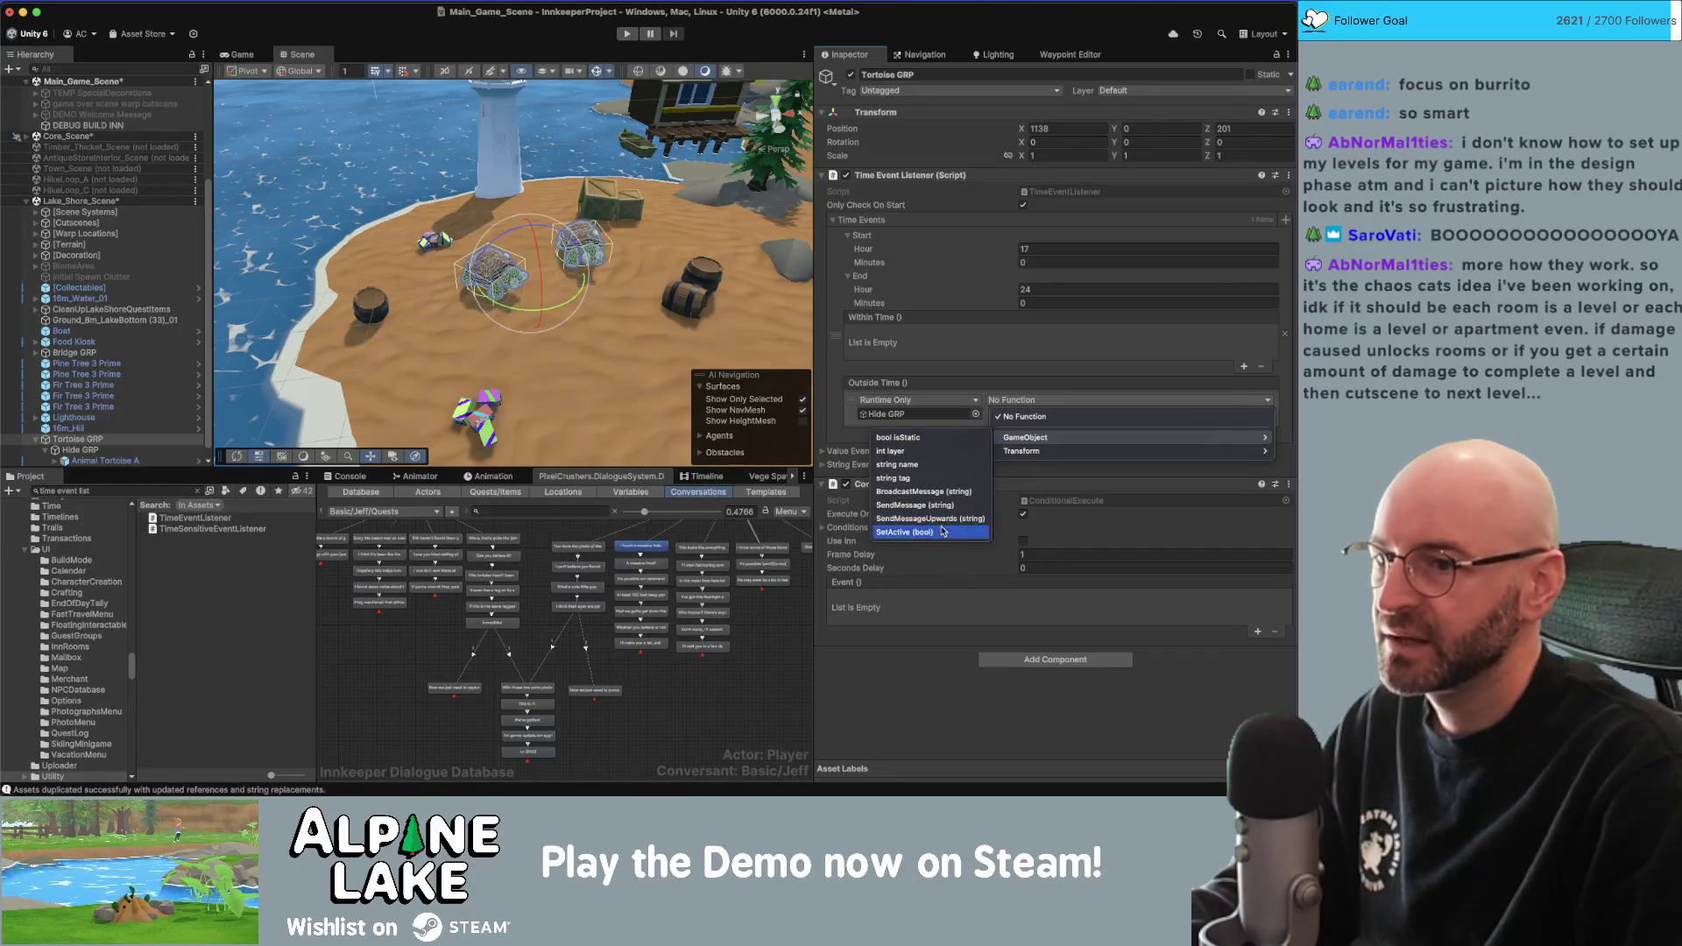
key("Escape")
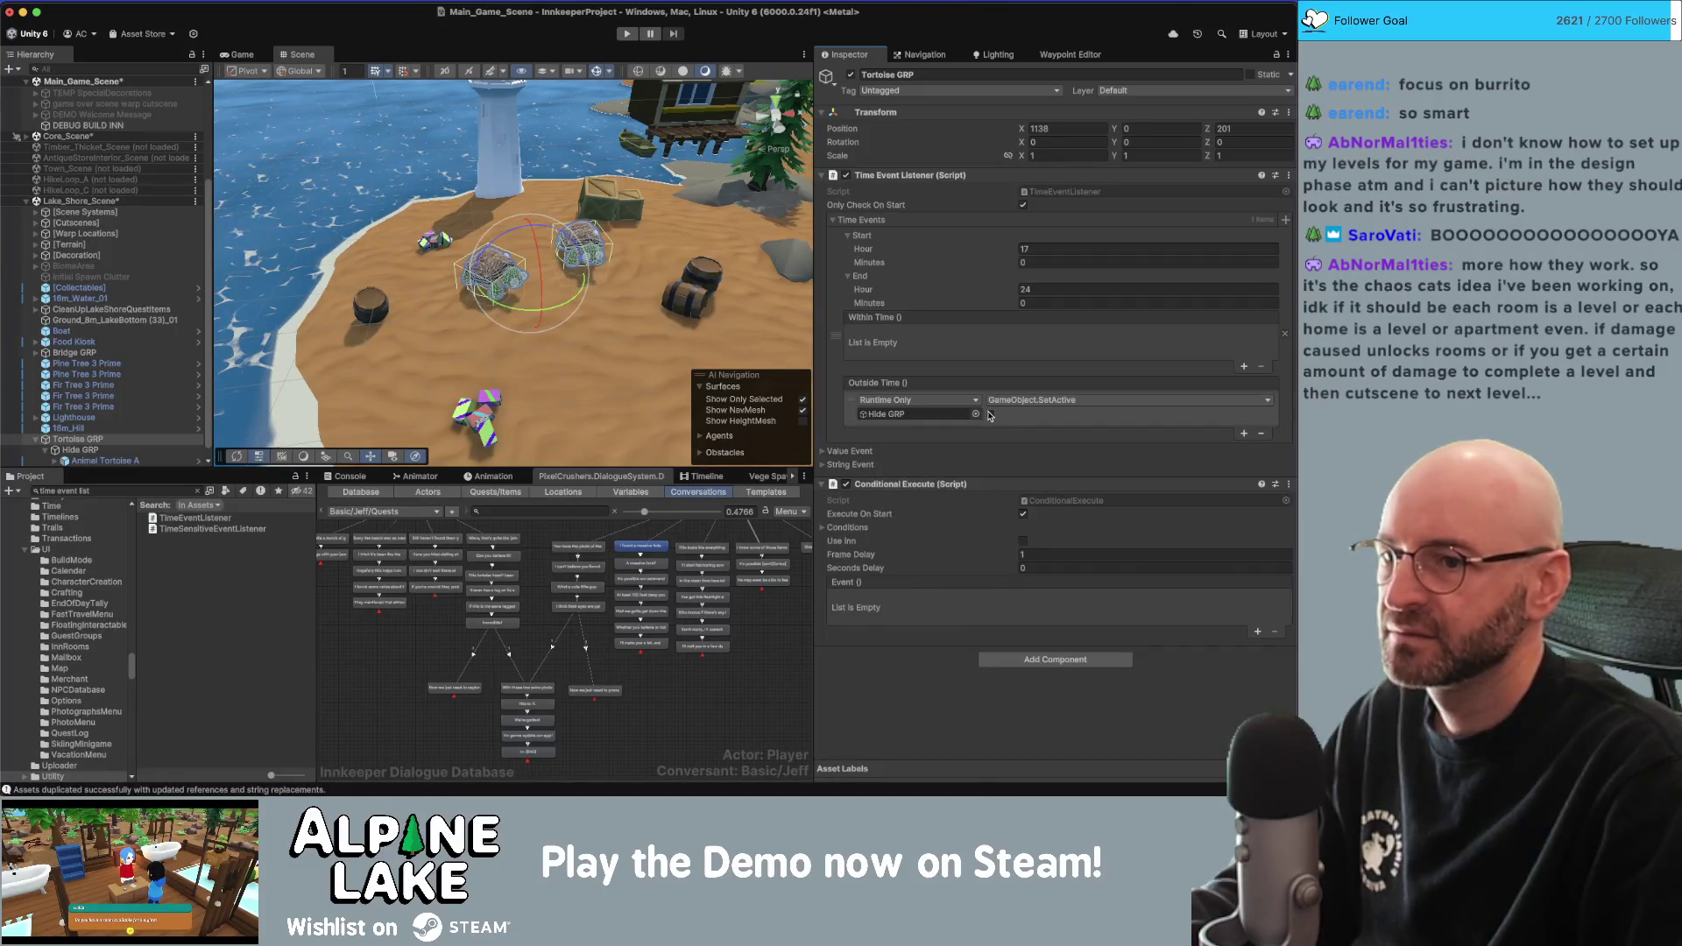
Make Within Time call ConditionalExecute.Execute and untick Execute On Start.
left_click(1244, 366)
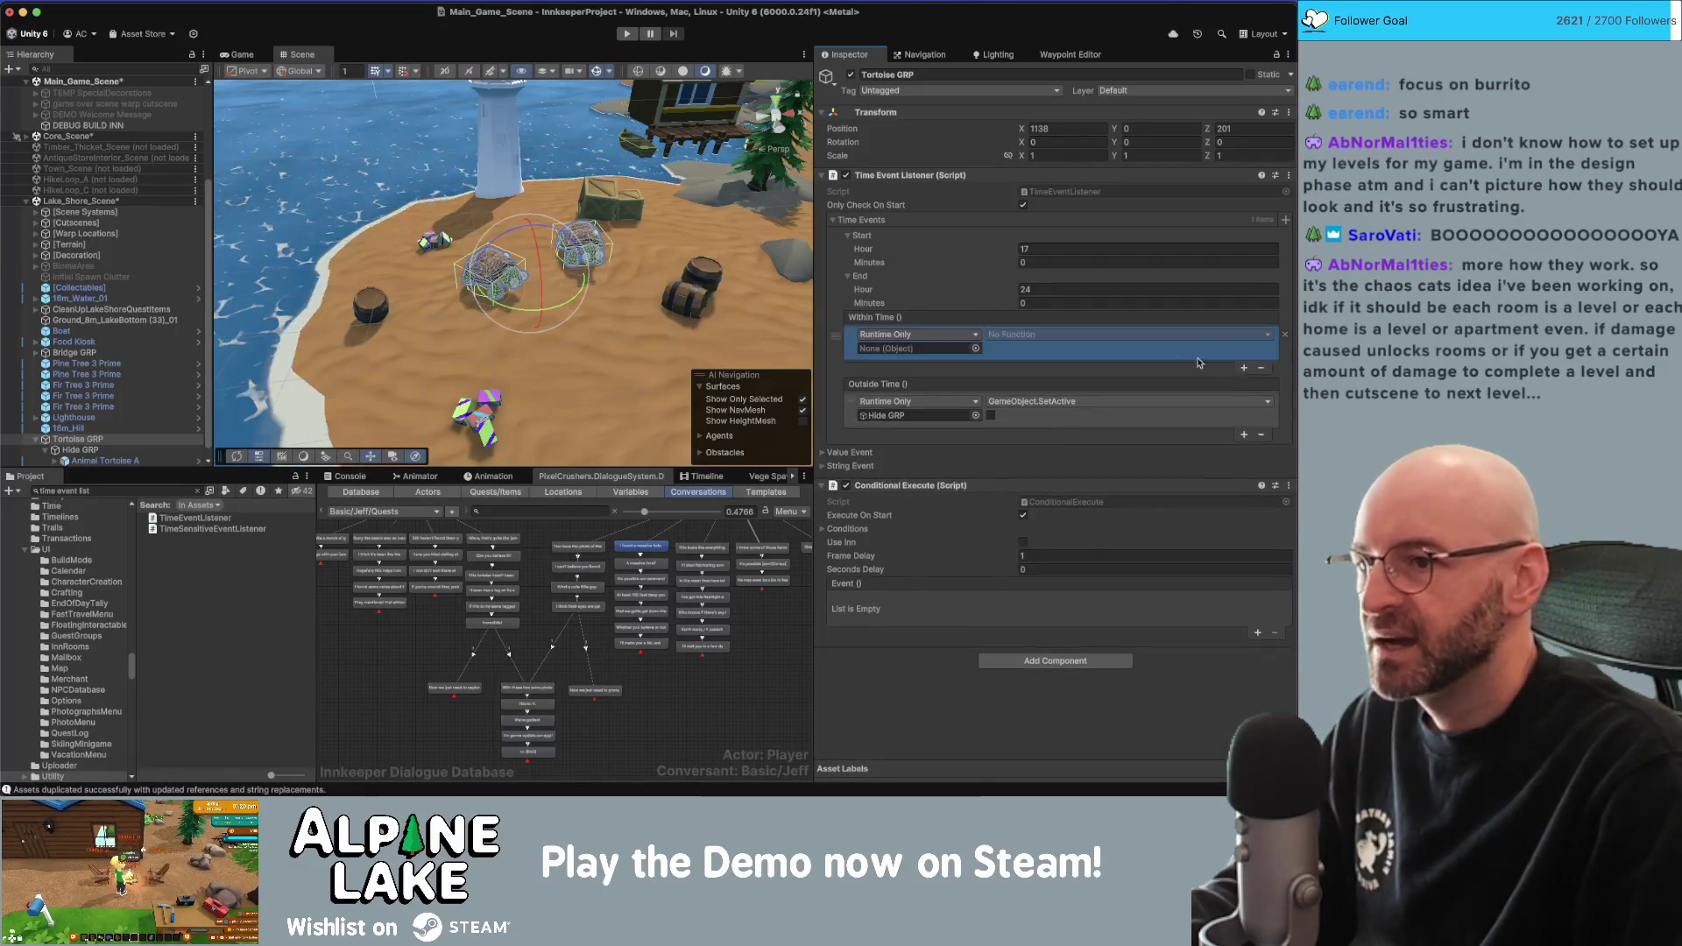
left_click_drag(903, 486, 890, 351)
left_click(1025, 333)
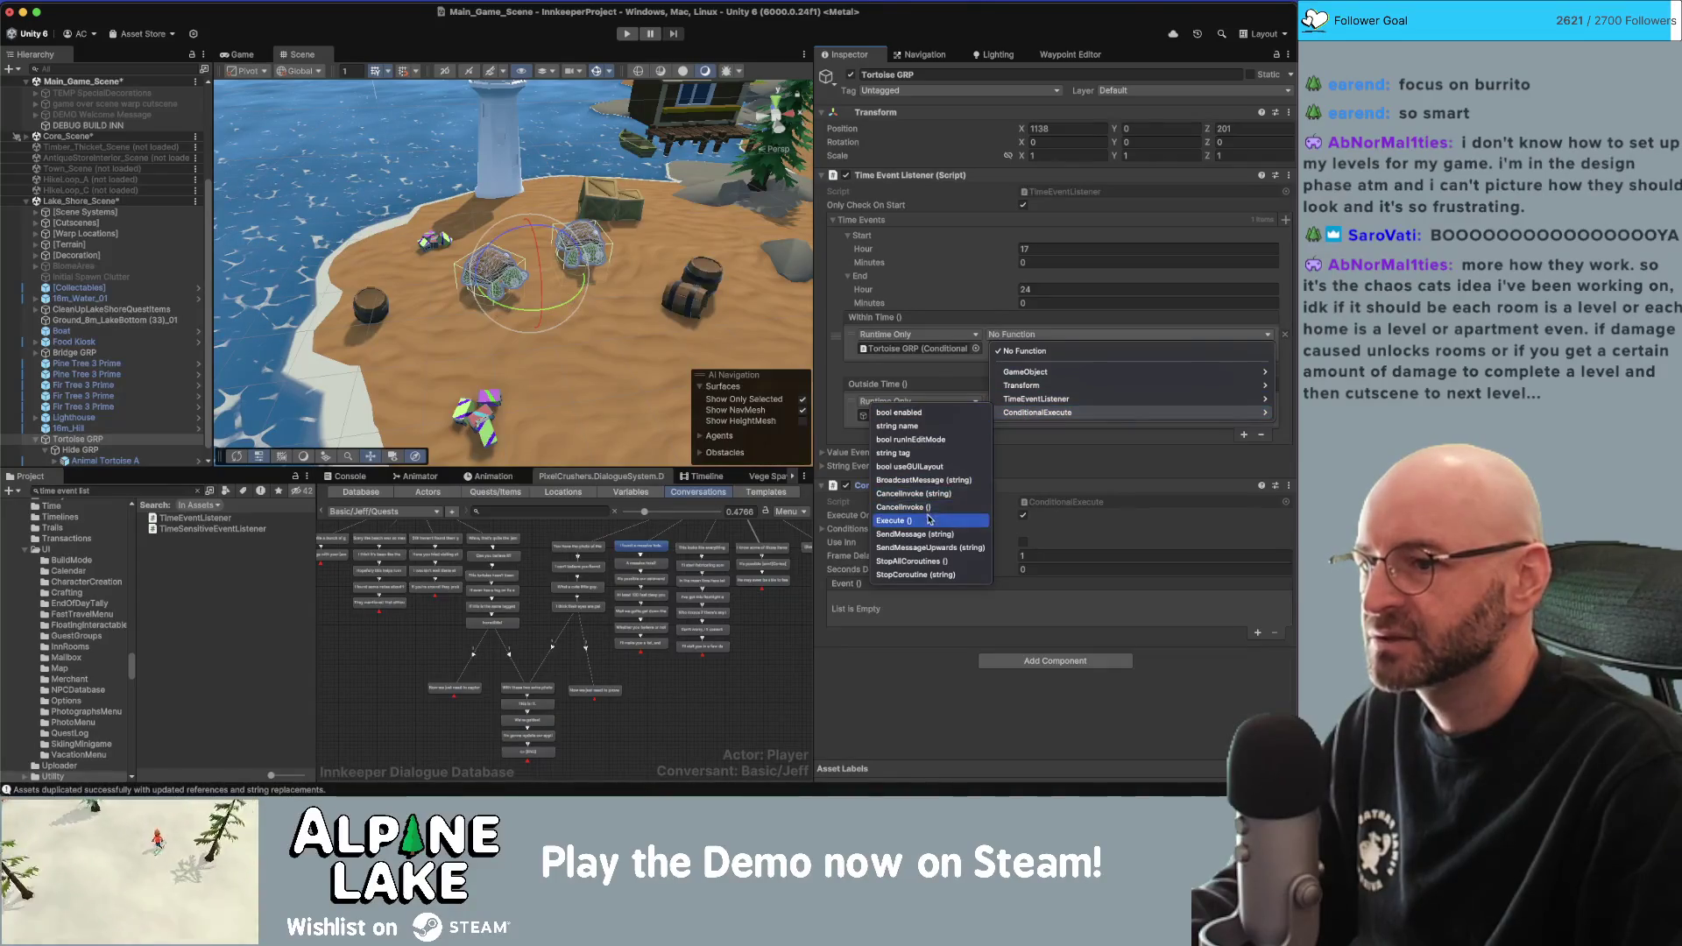
left_click(912, 517)
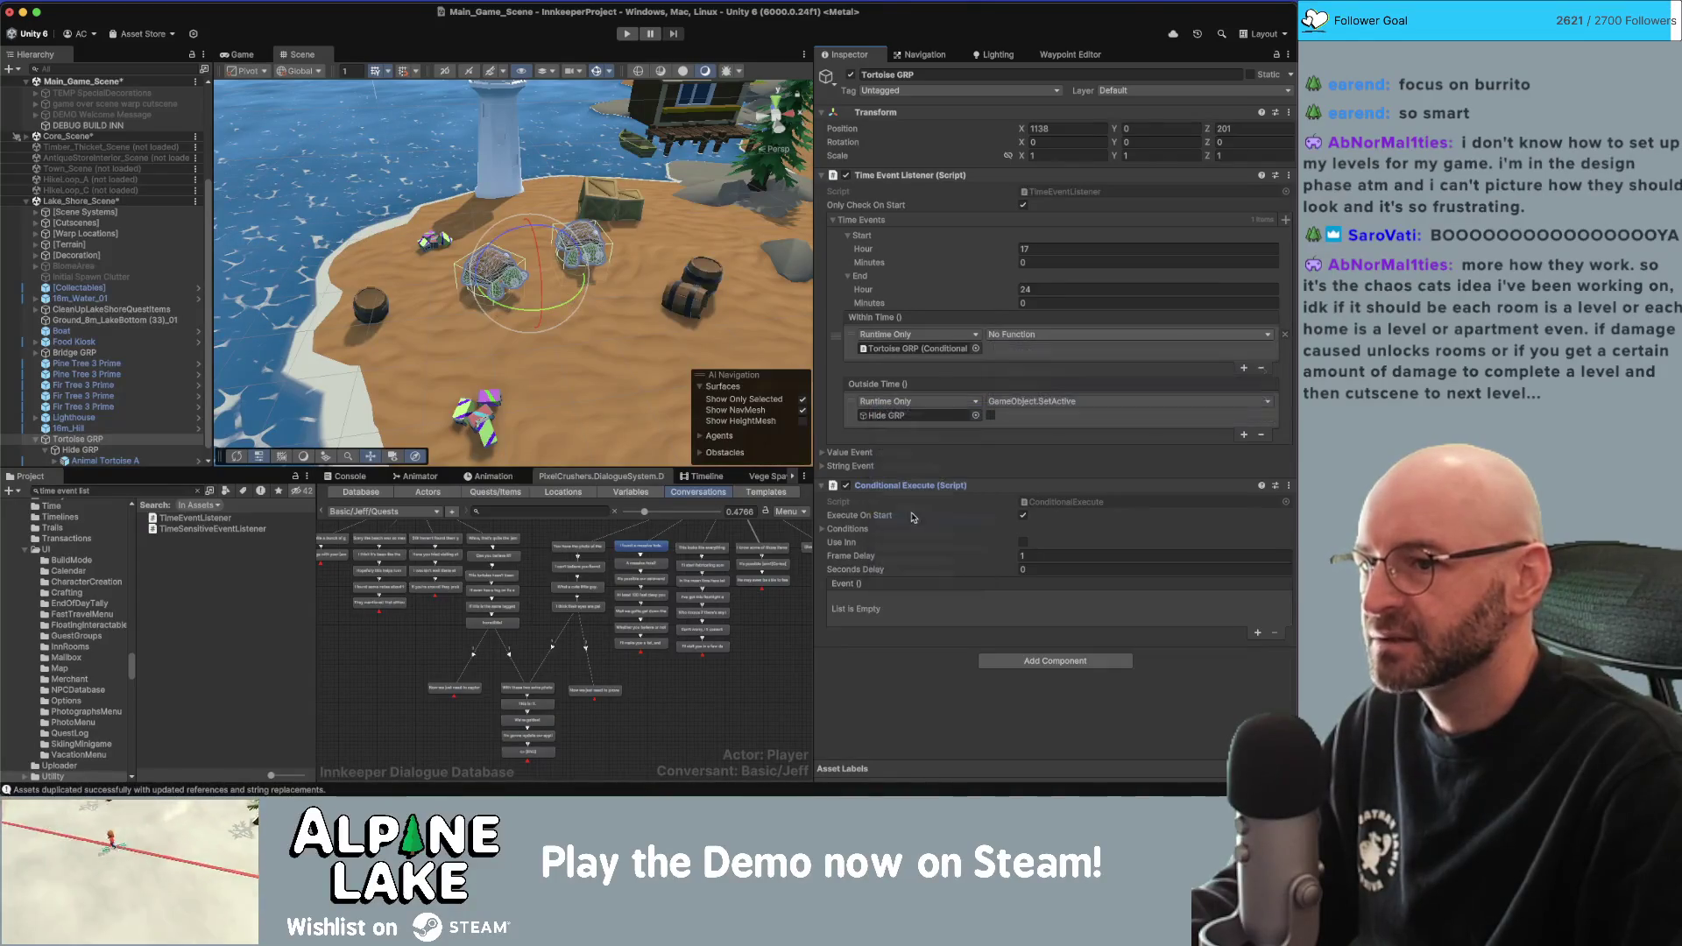
left_click(1023, 516)
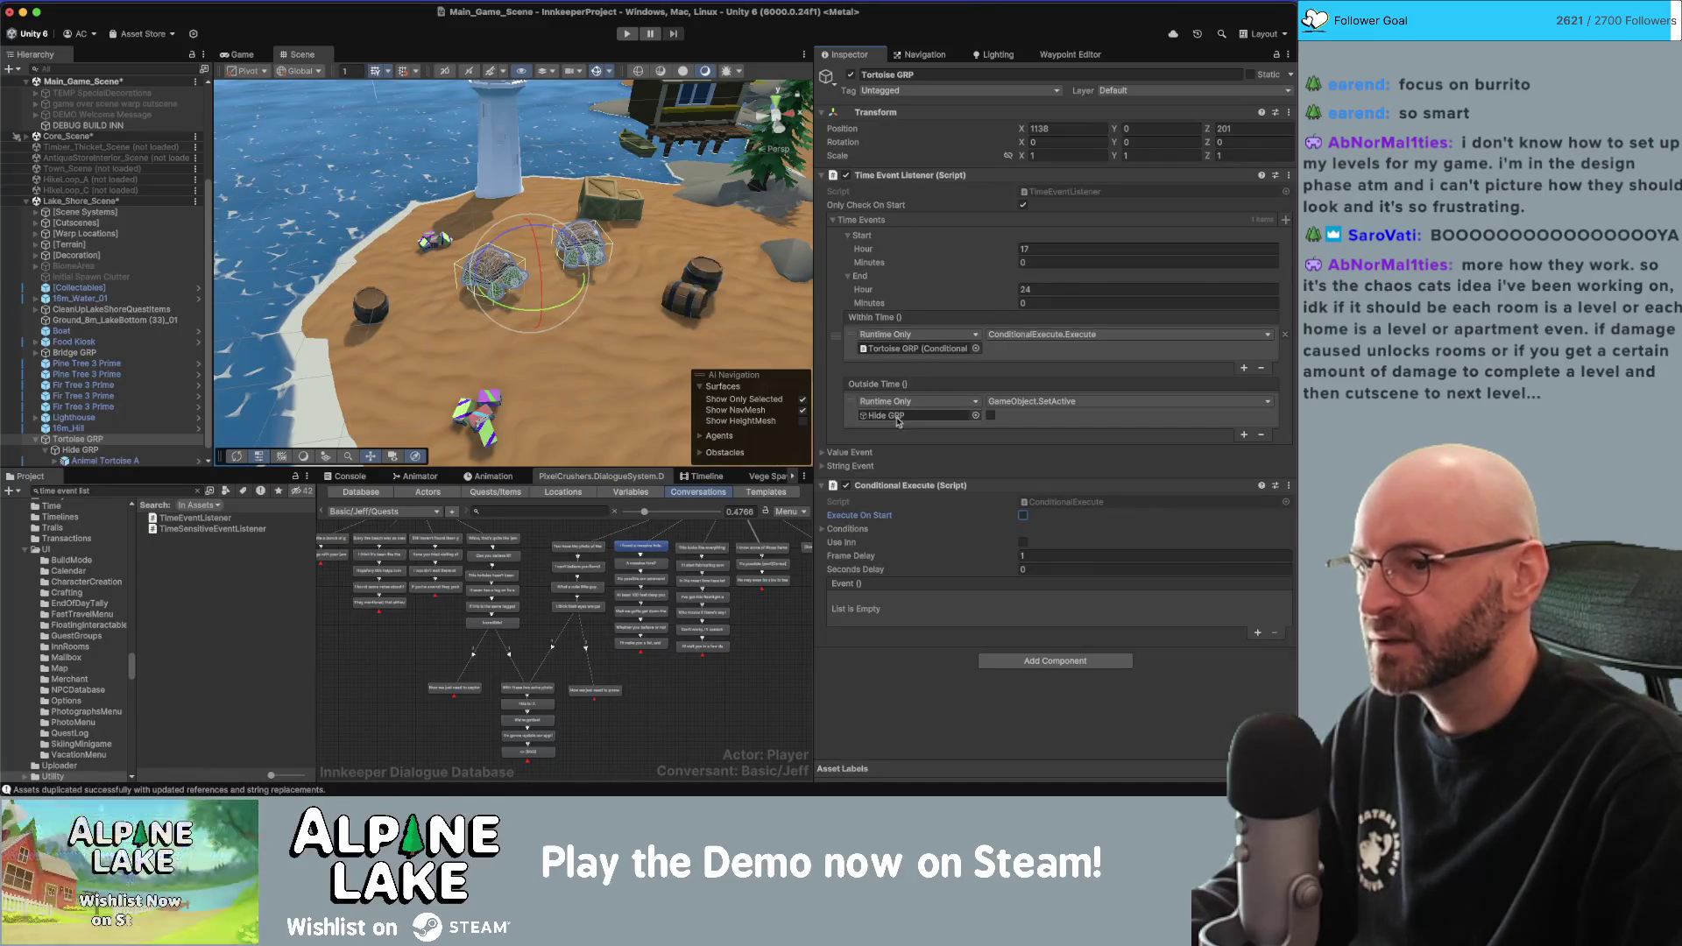
Expand Conditions > Dialogue System Conditions to reveal the empty Lua Conditions list.
left_click(825, 530)
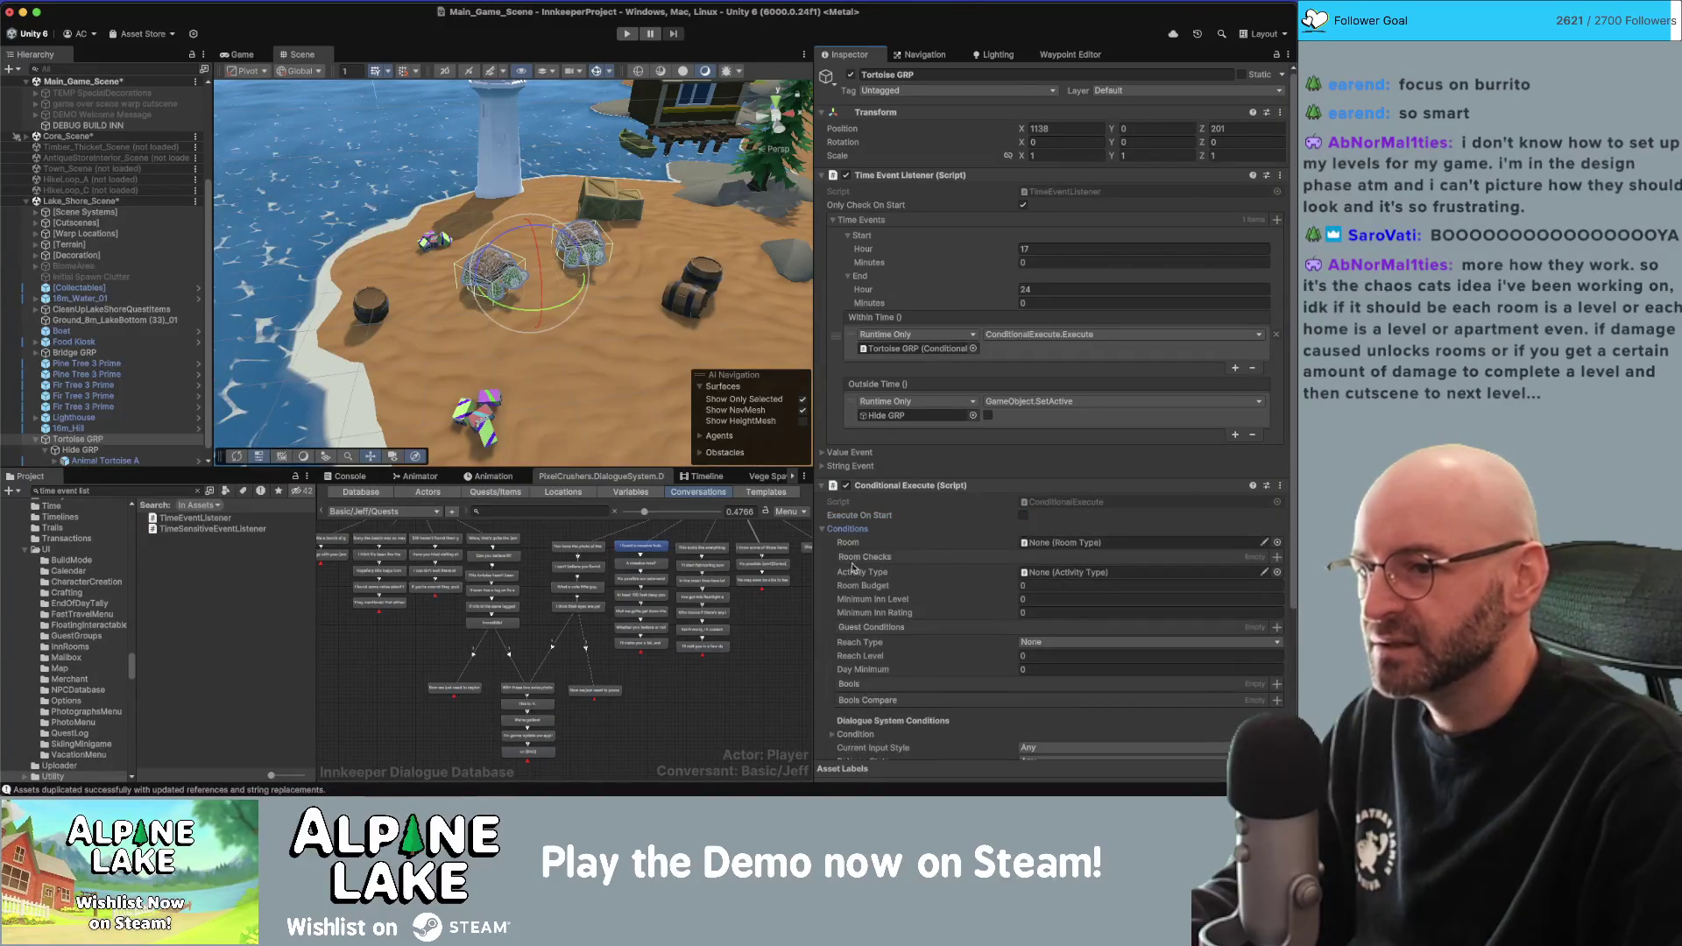
scroll(877, 537, "down", 3)
scroll(879, 539, "down", 1)
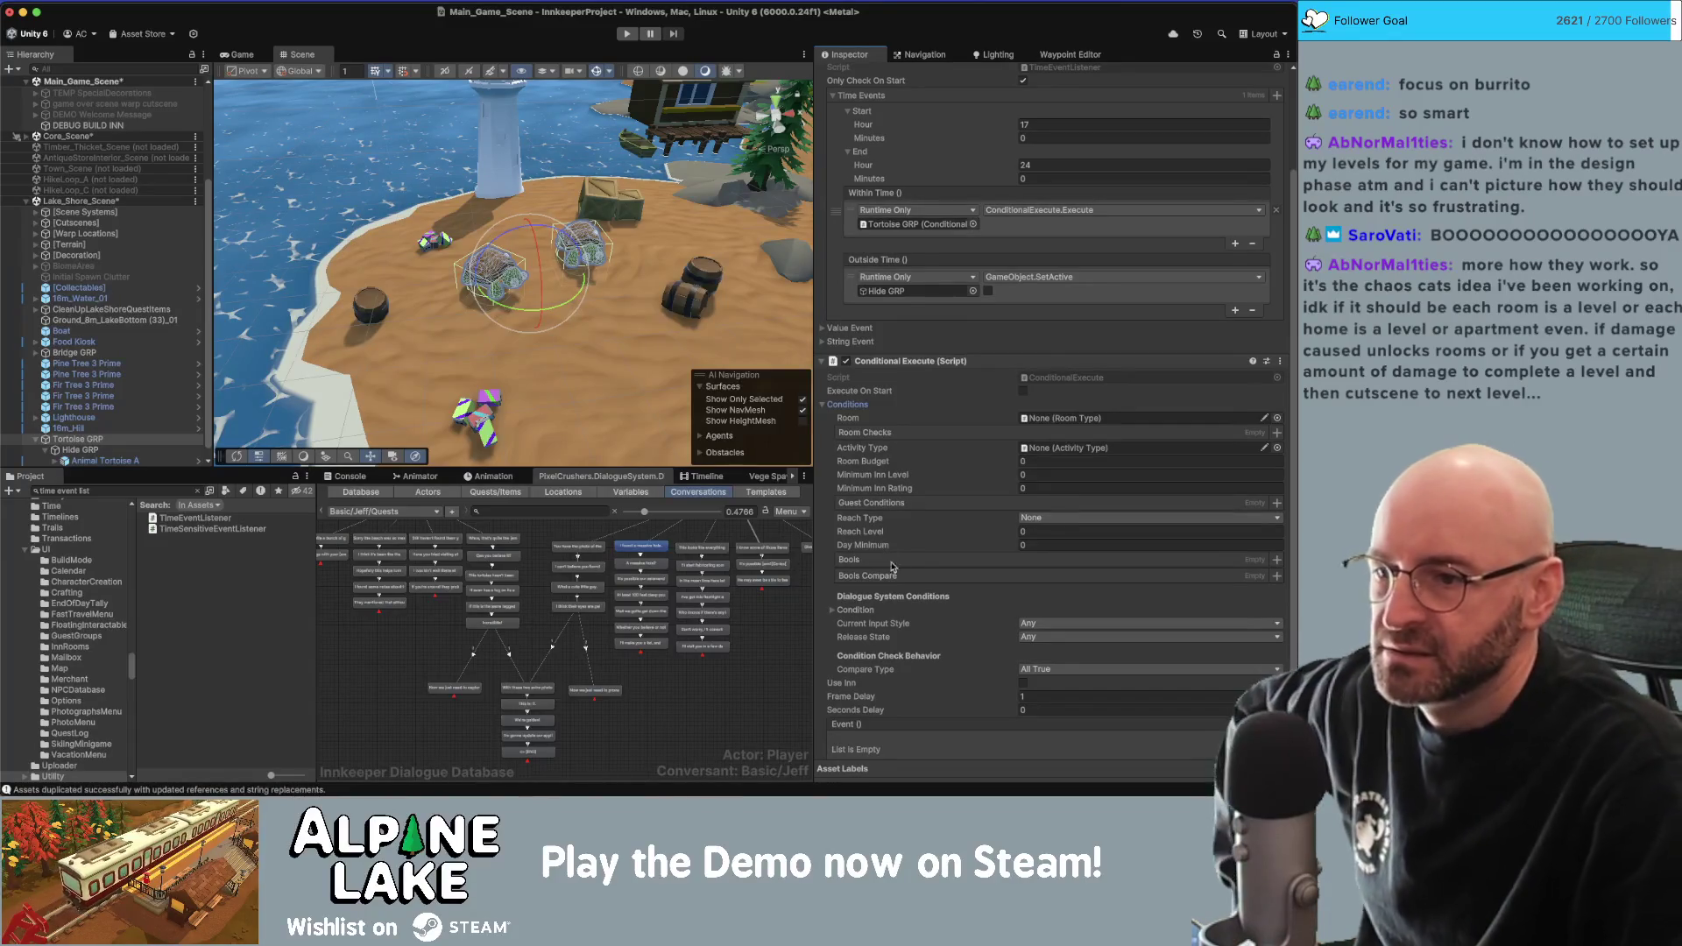
left_click(836, 610)
scroll(854, 583, "down", 2)
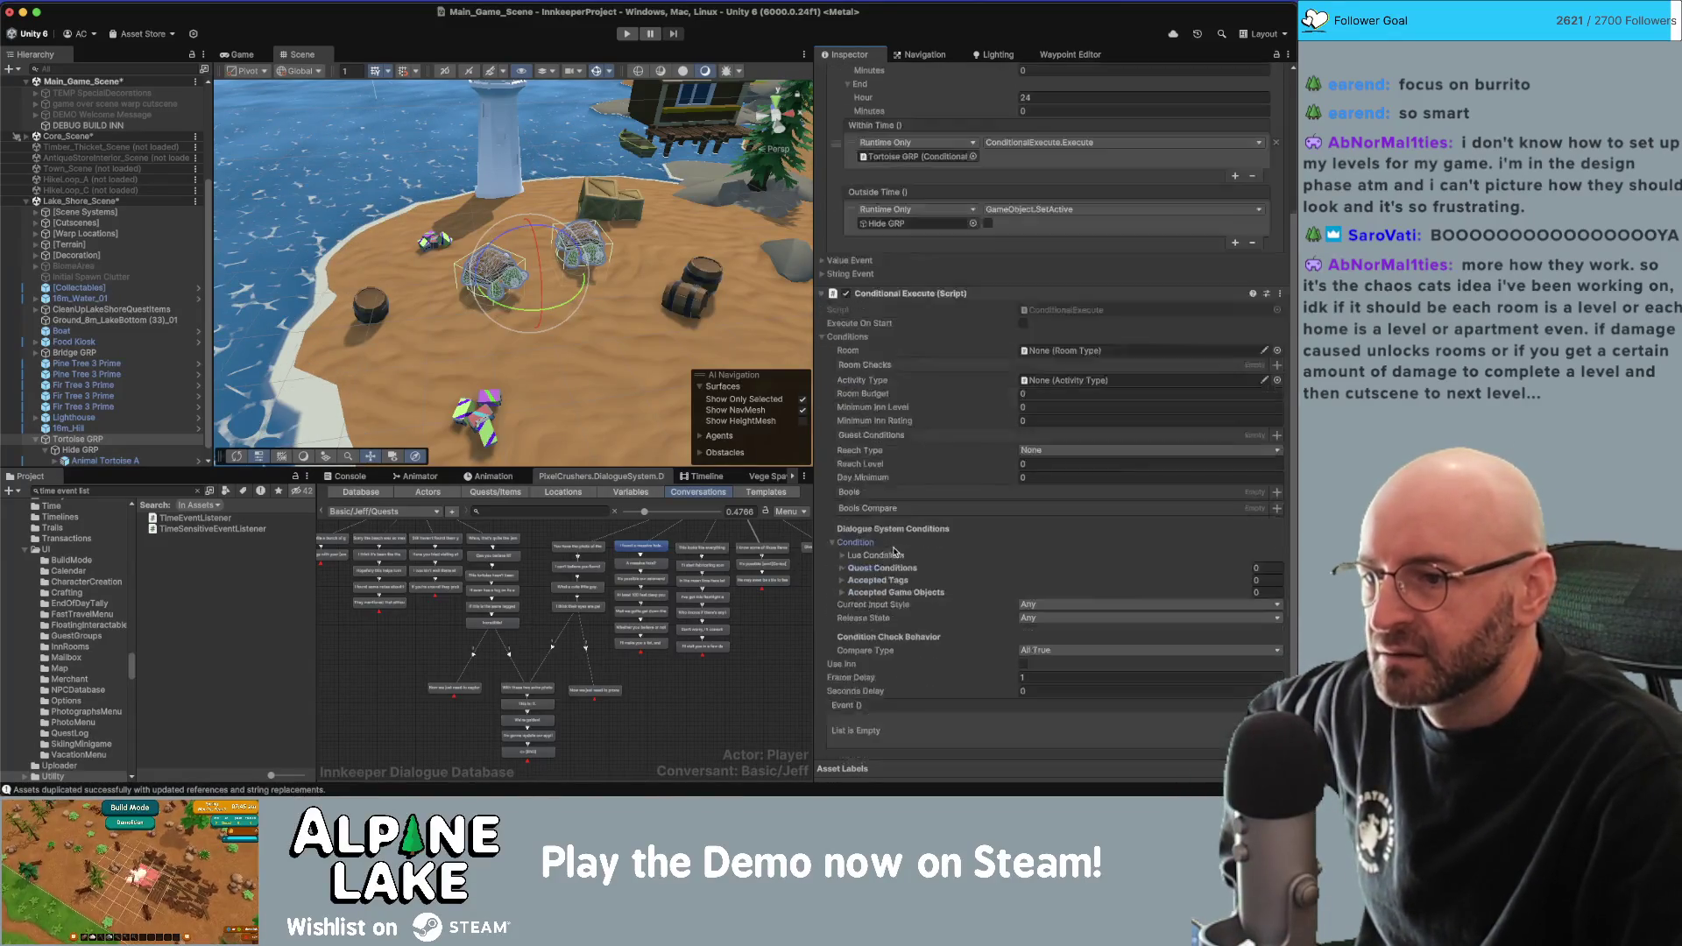
left_click(842, 569)
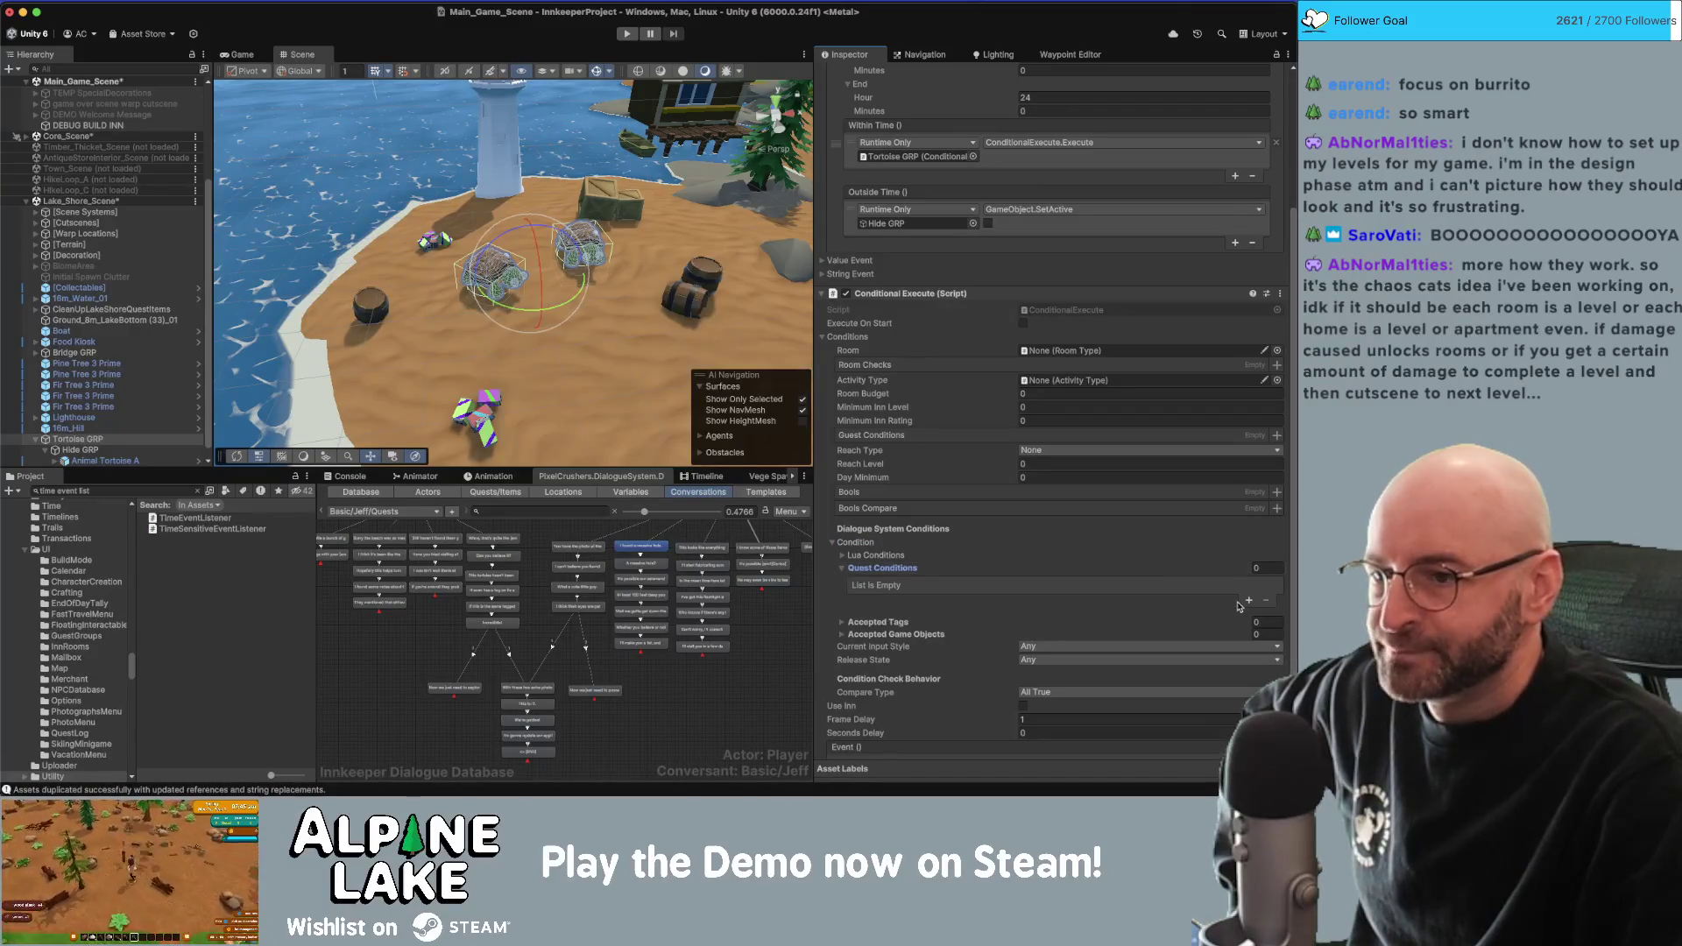
left_click(842, 568)
left_click(842, 556)
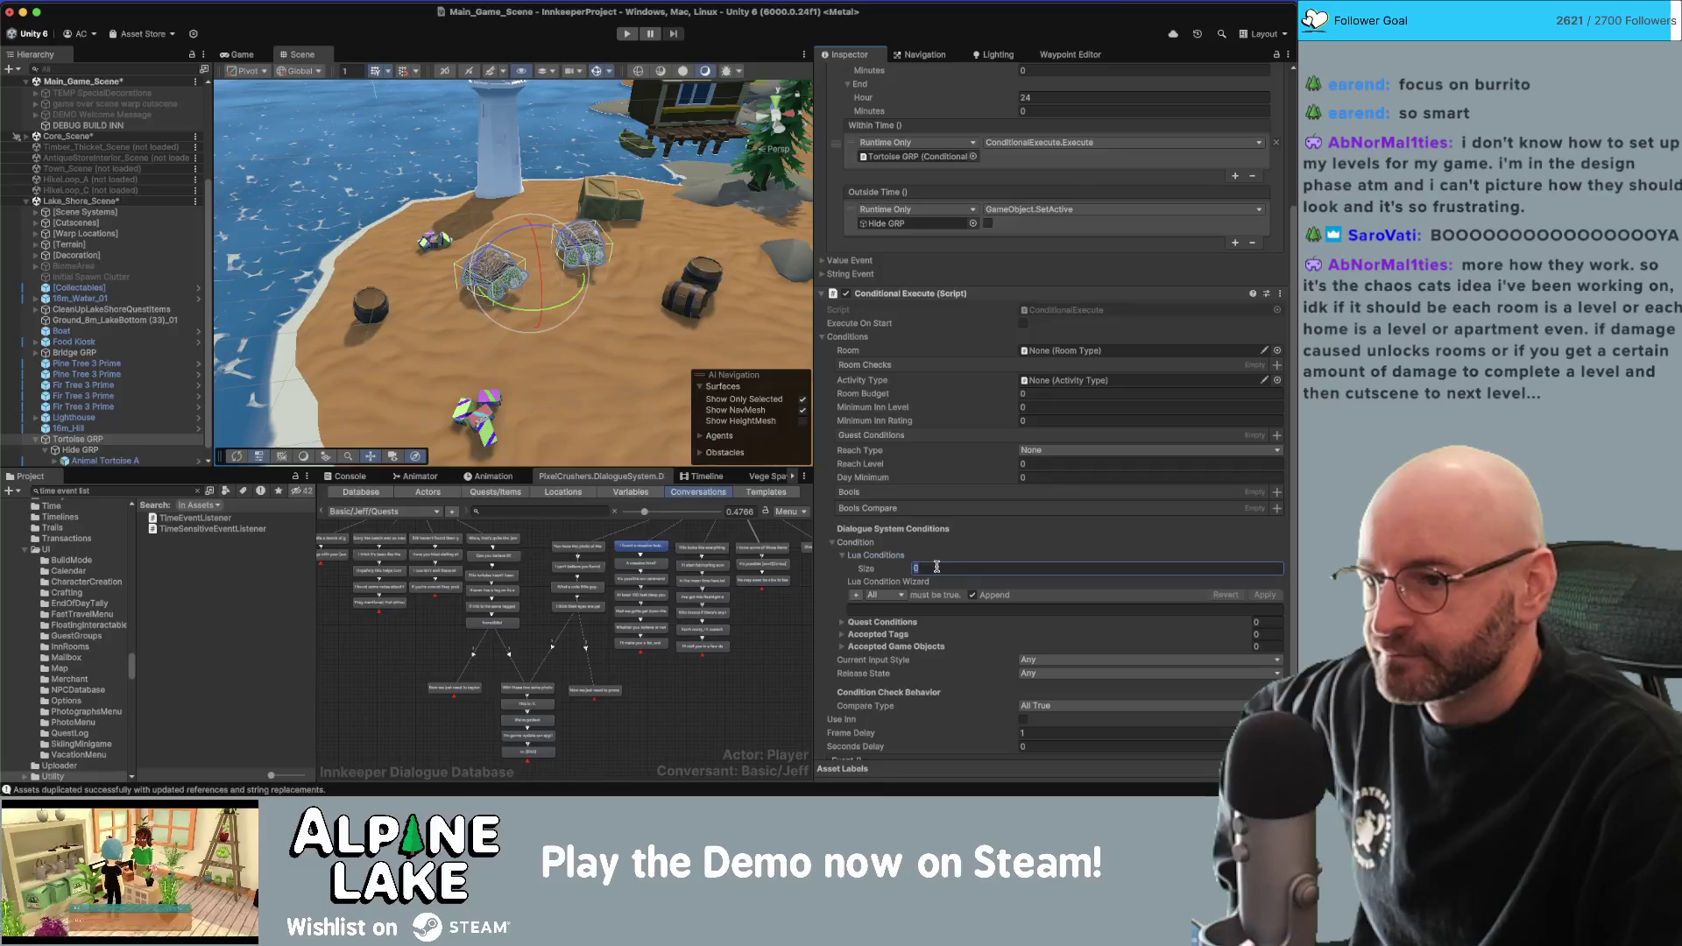
type("1")
key("Return")
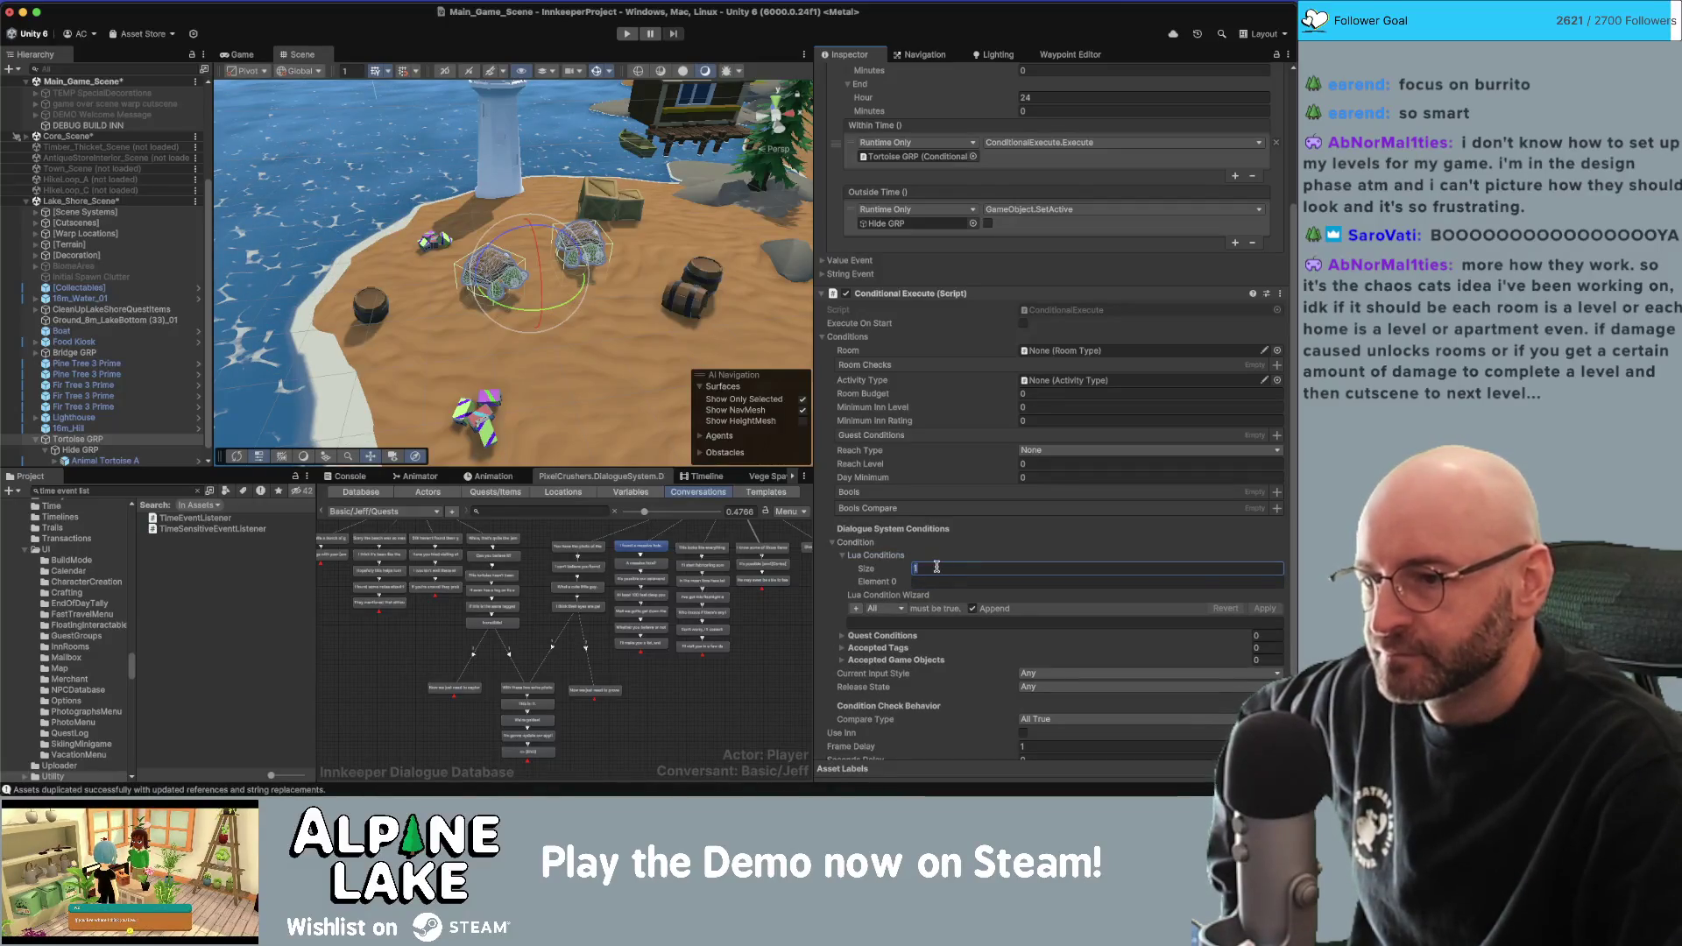
type("0")
key("Return")
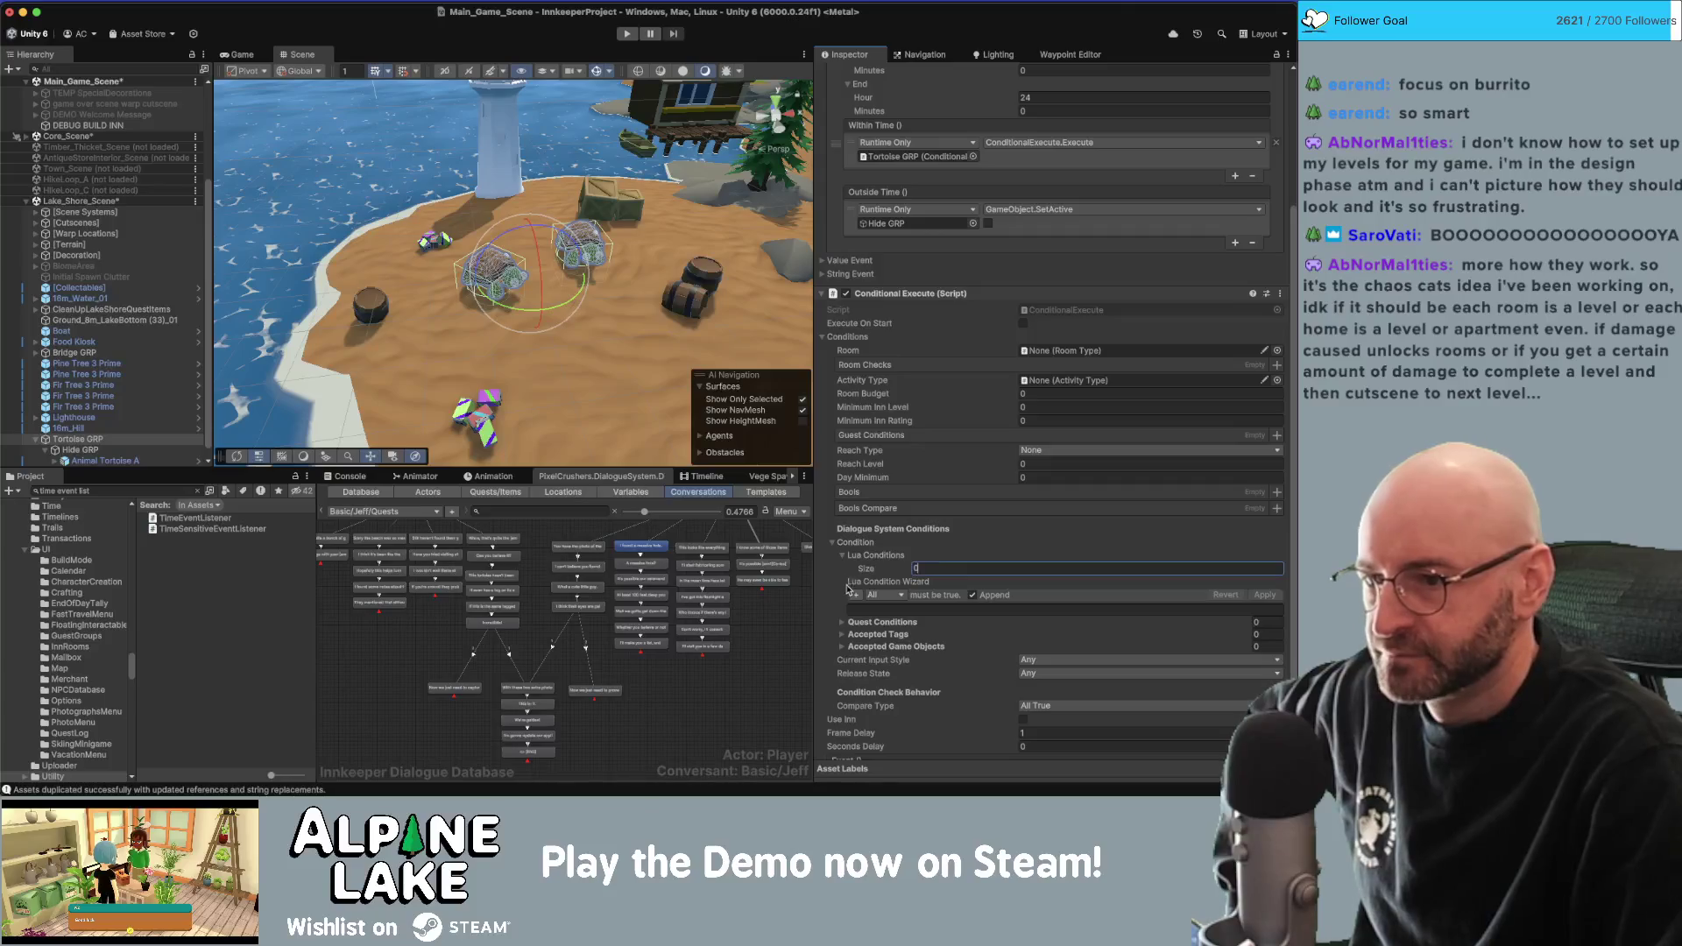
In the Lua Condition Wizard, build a Quest Entry check on Application For Success requiring success.
left_click(856, 595)
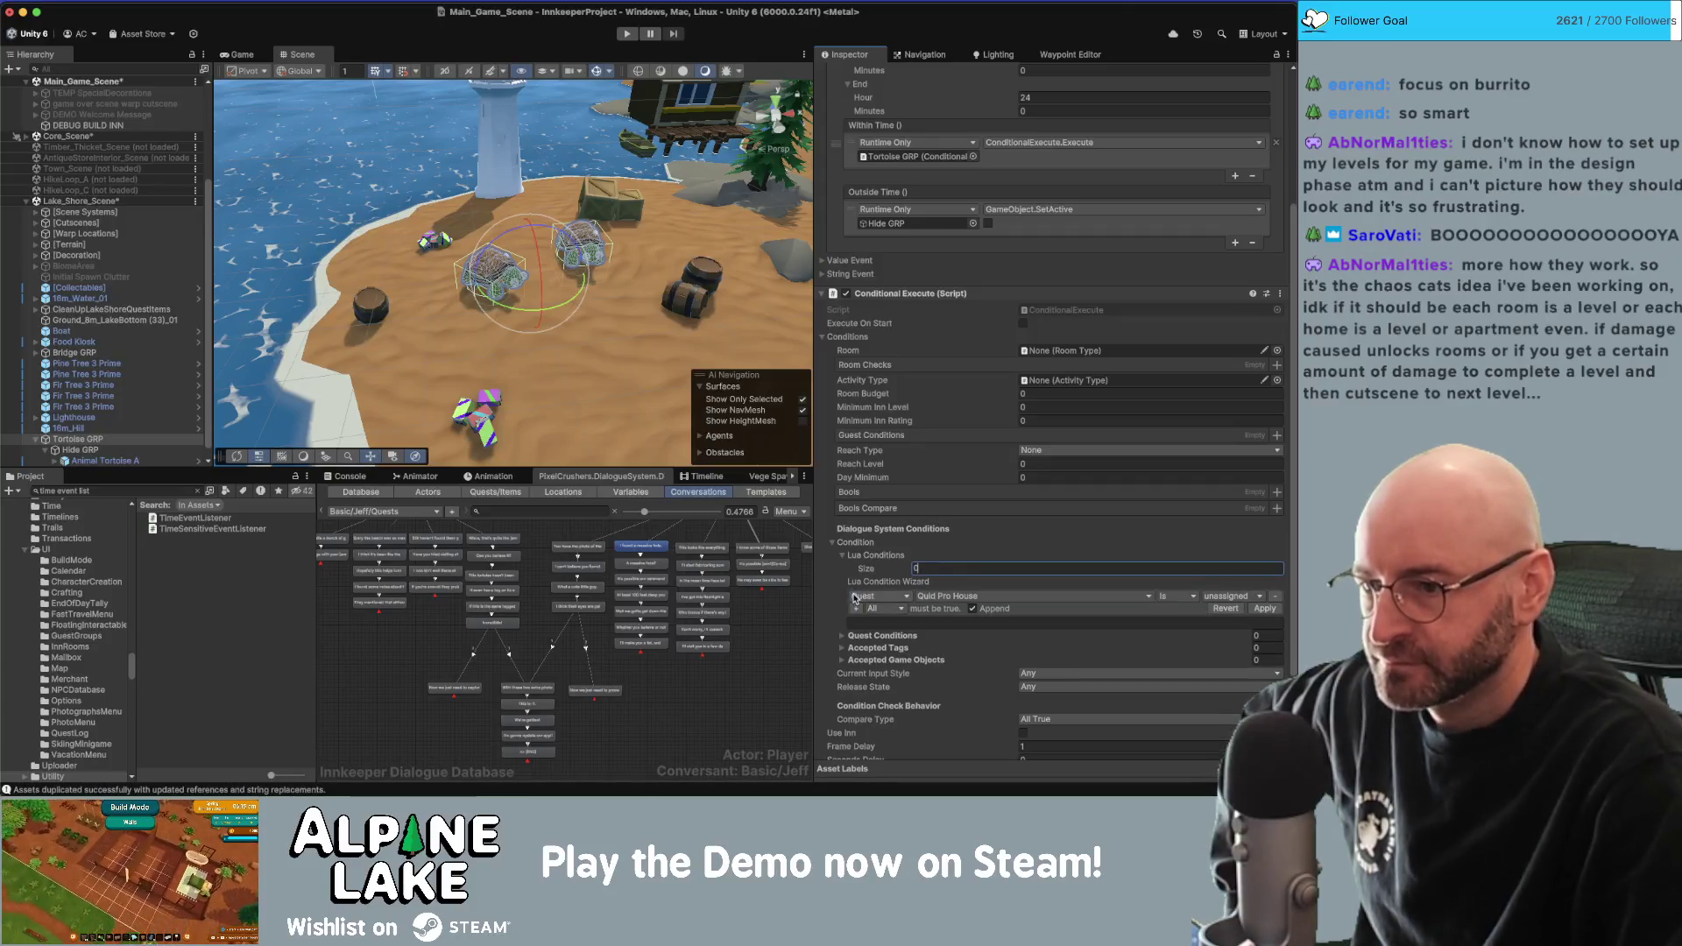
left_click(902, 597)
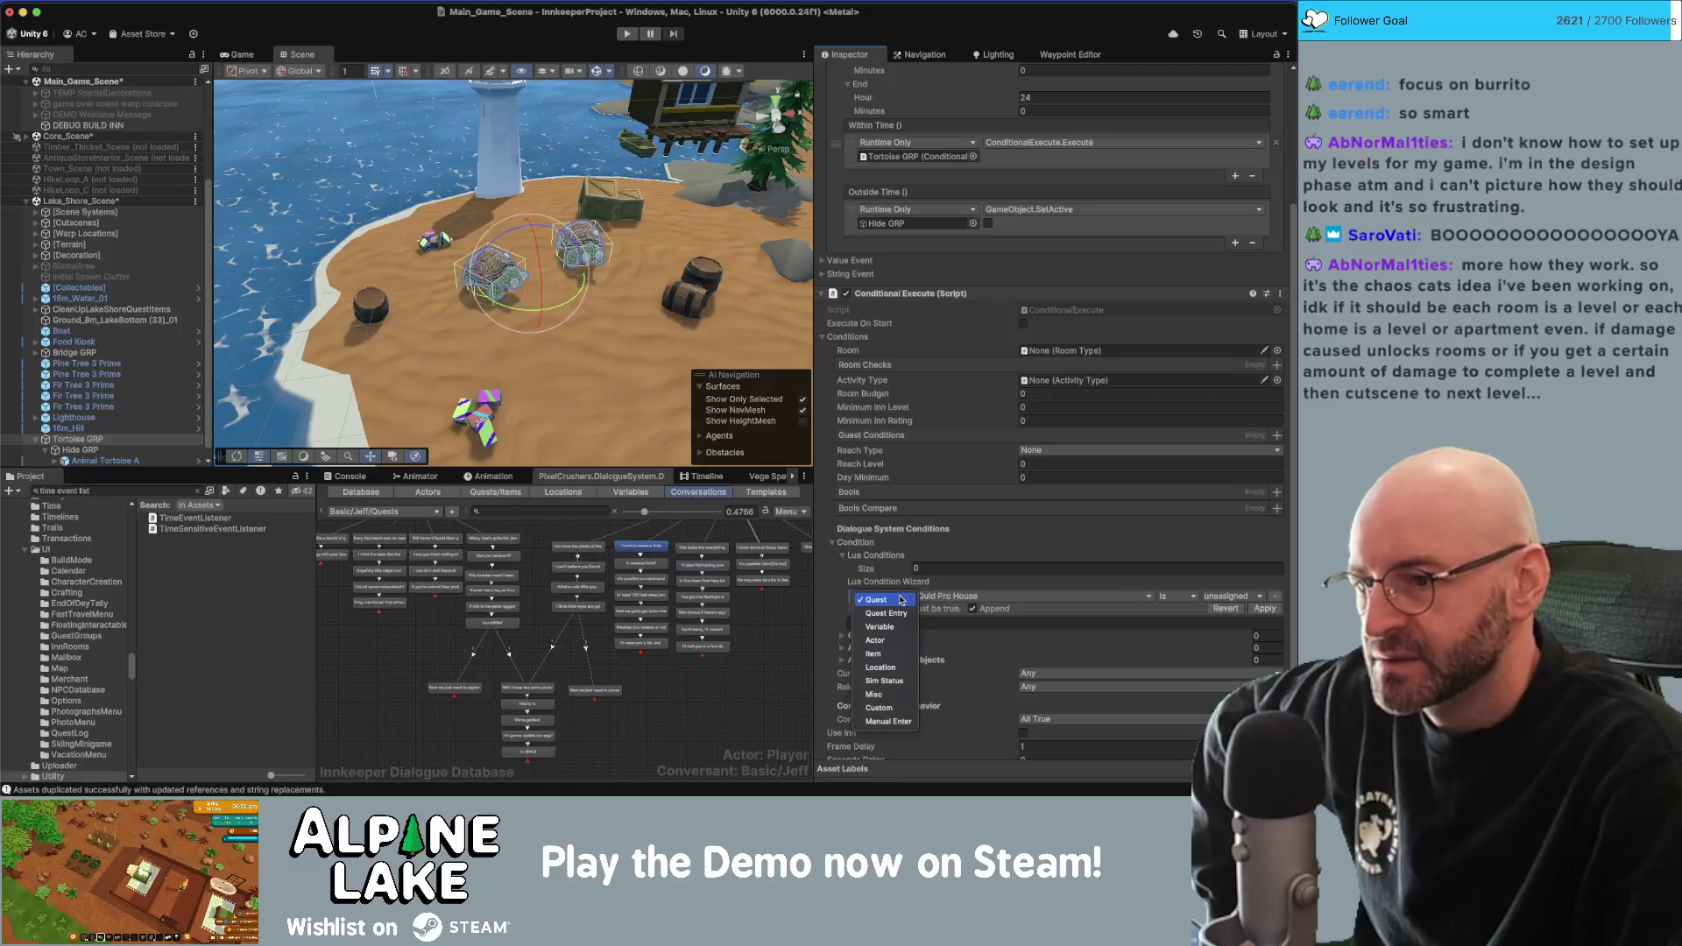
left_click(886, 613)
left_click(990, 596)
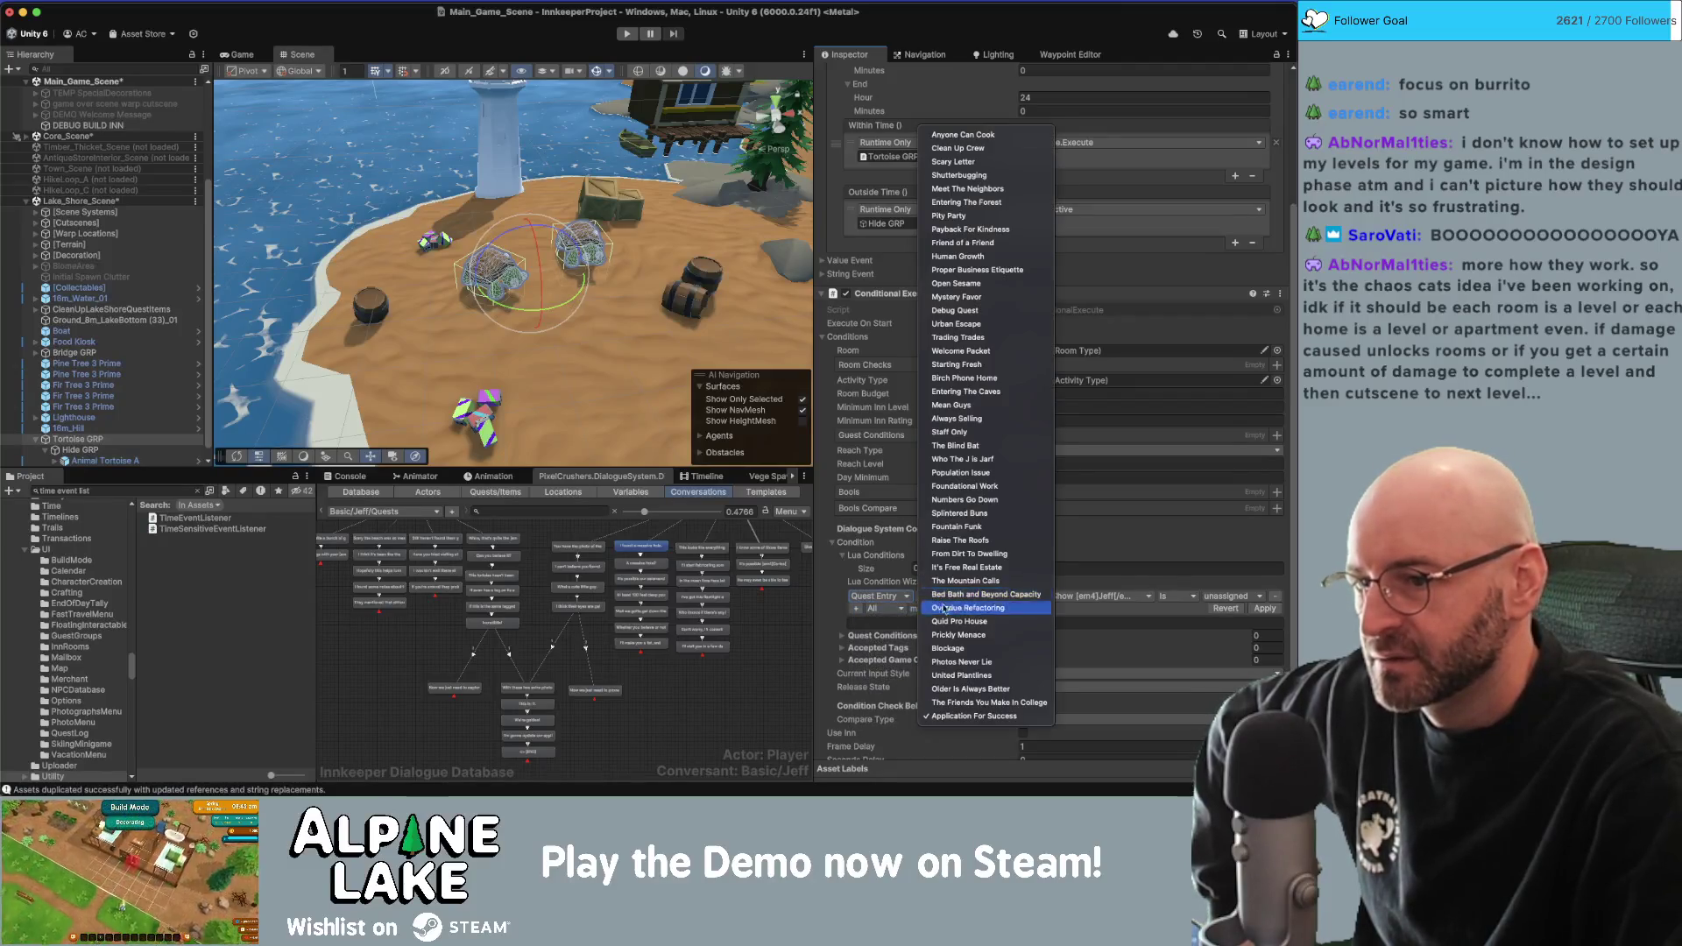
left_click(1093, 606)
left_click(1094, 597)
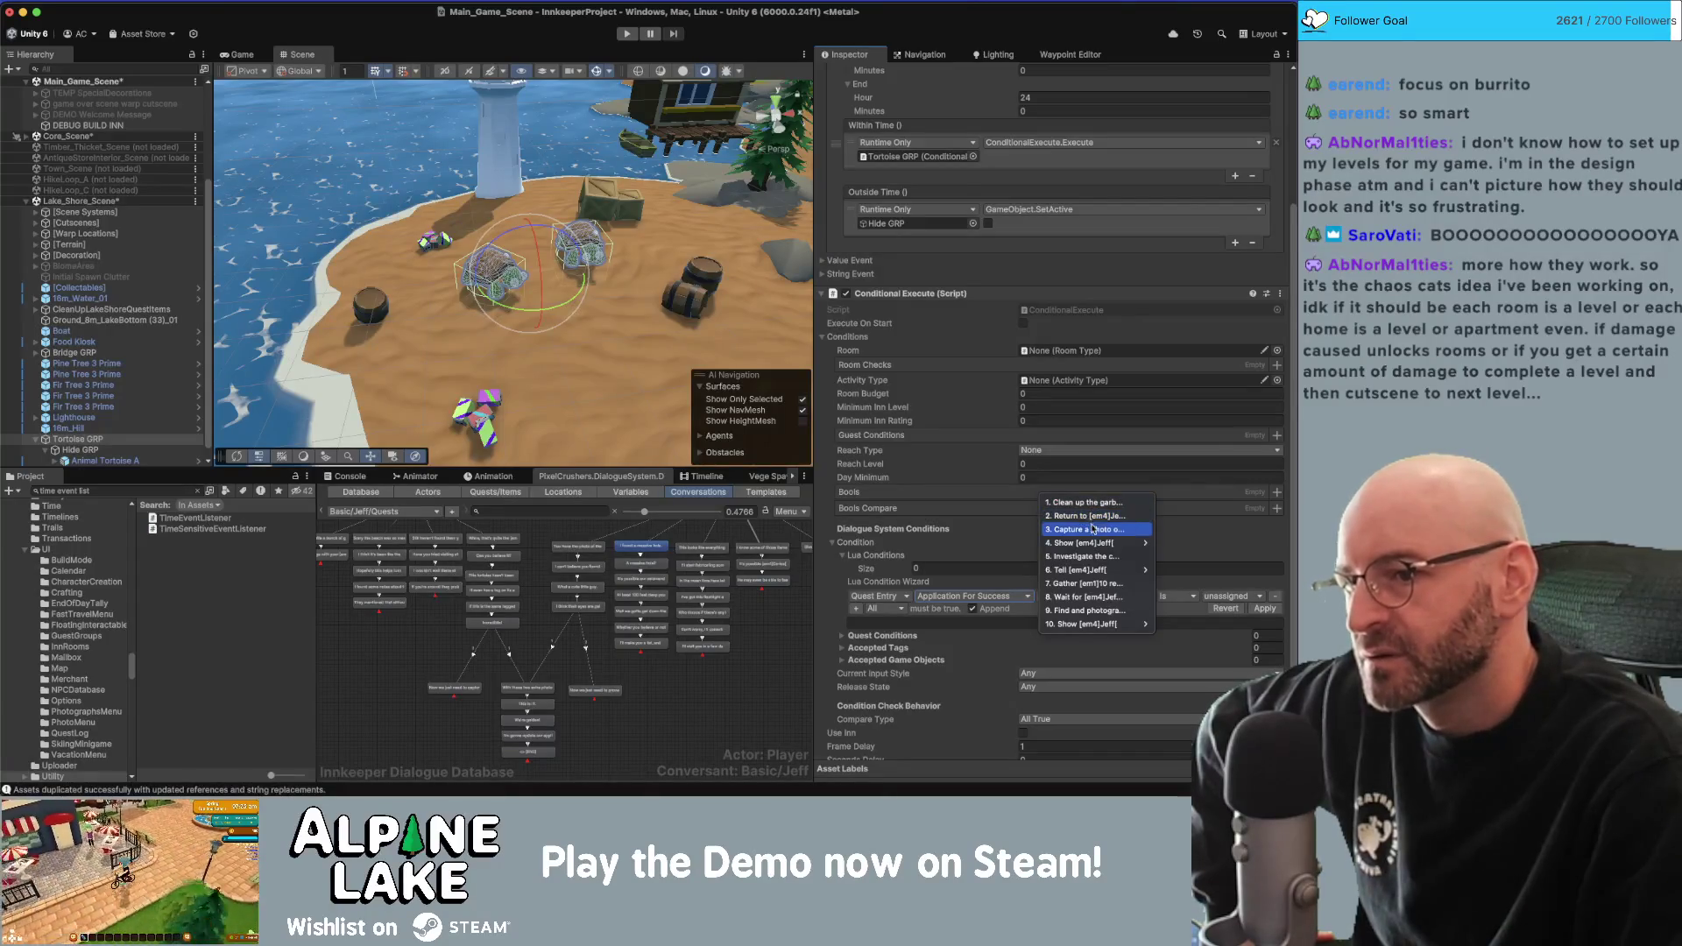
left_click(1094, 530)
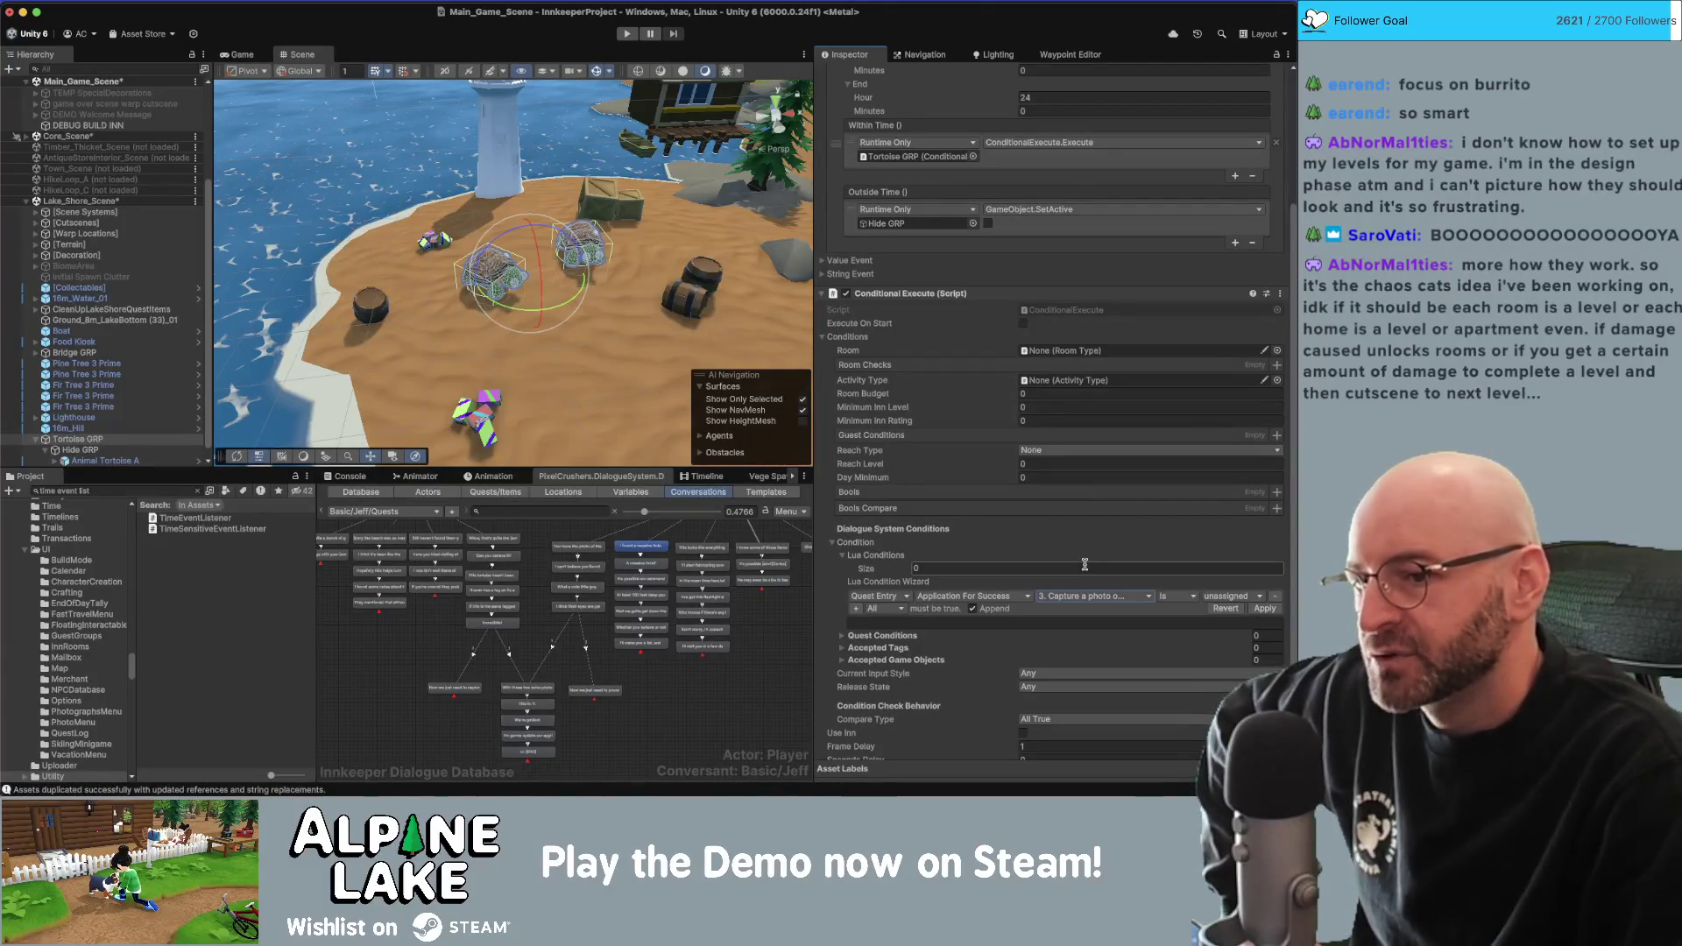
left_click(1225, 596)
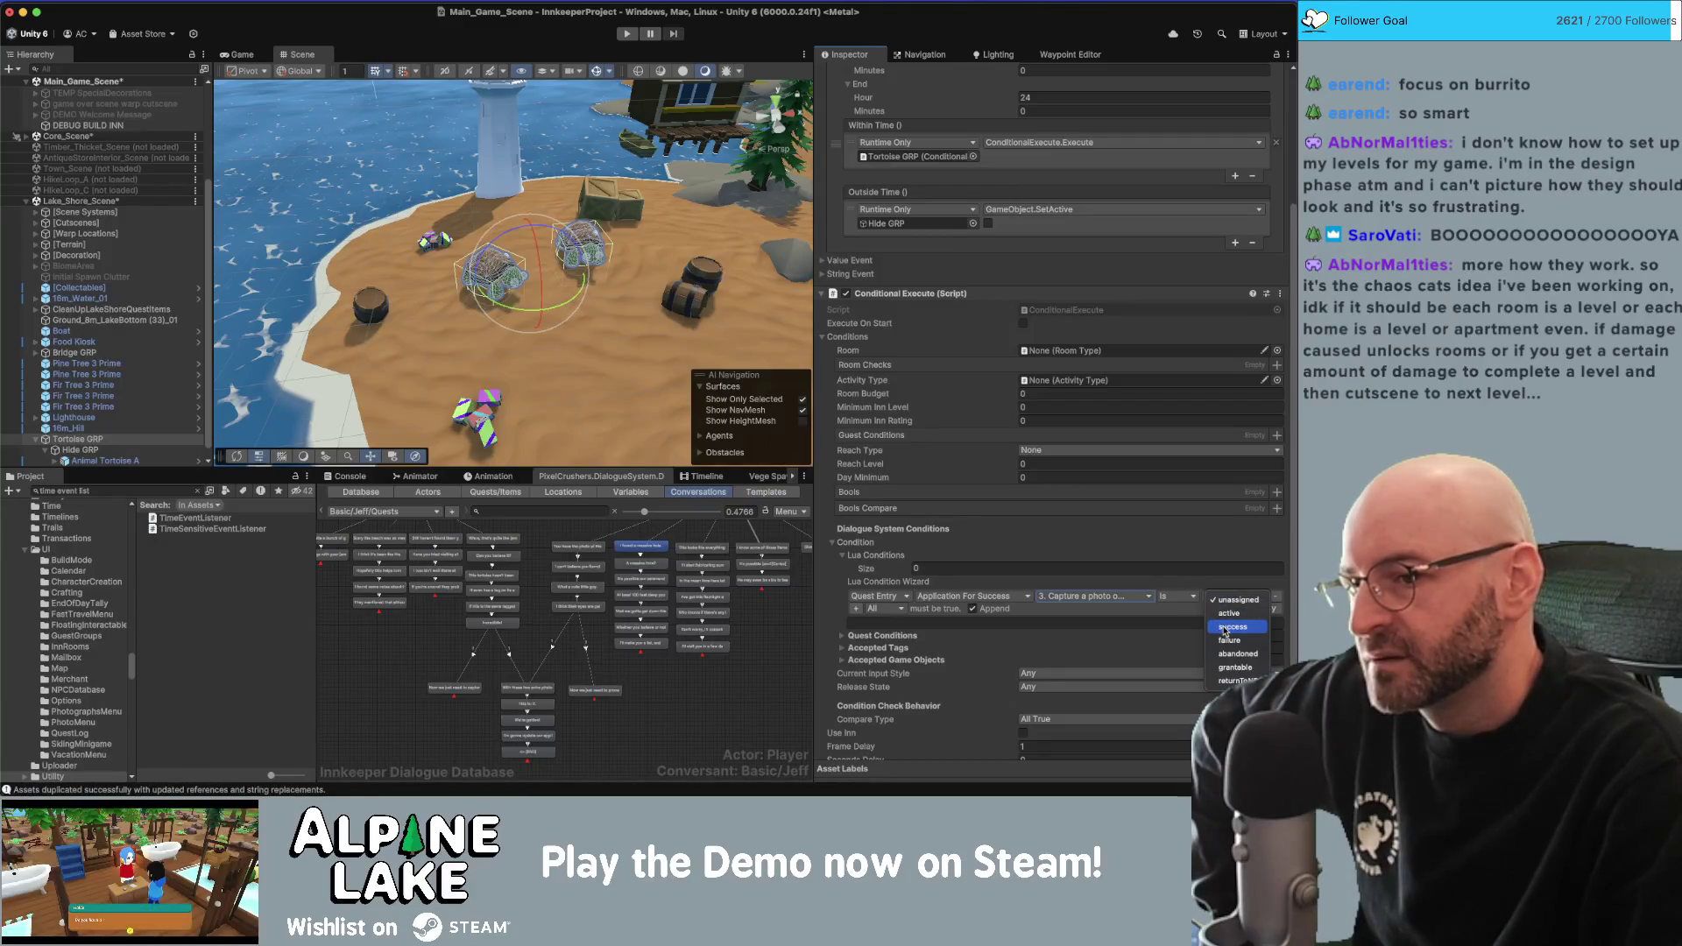
left_click(1095, 597)
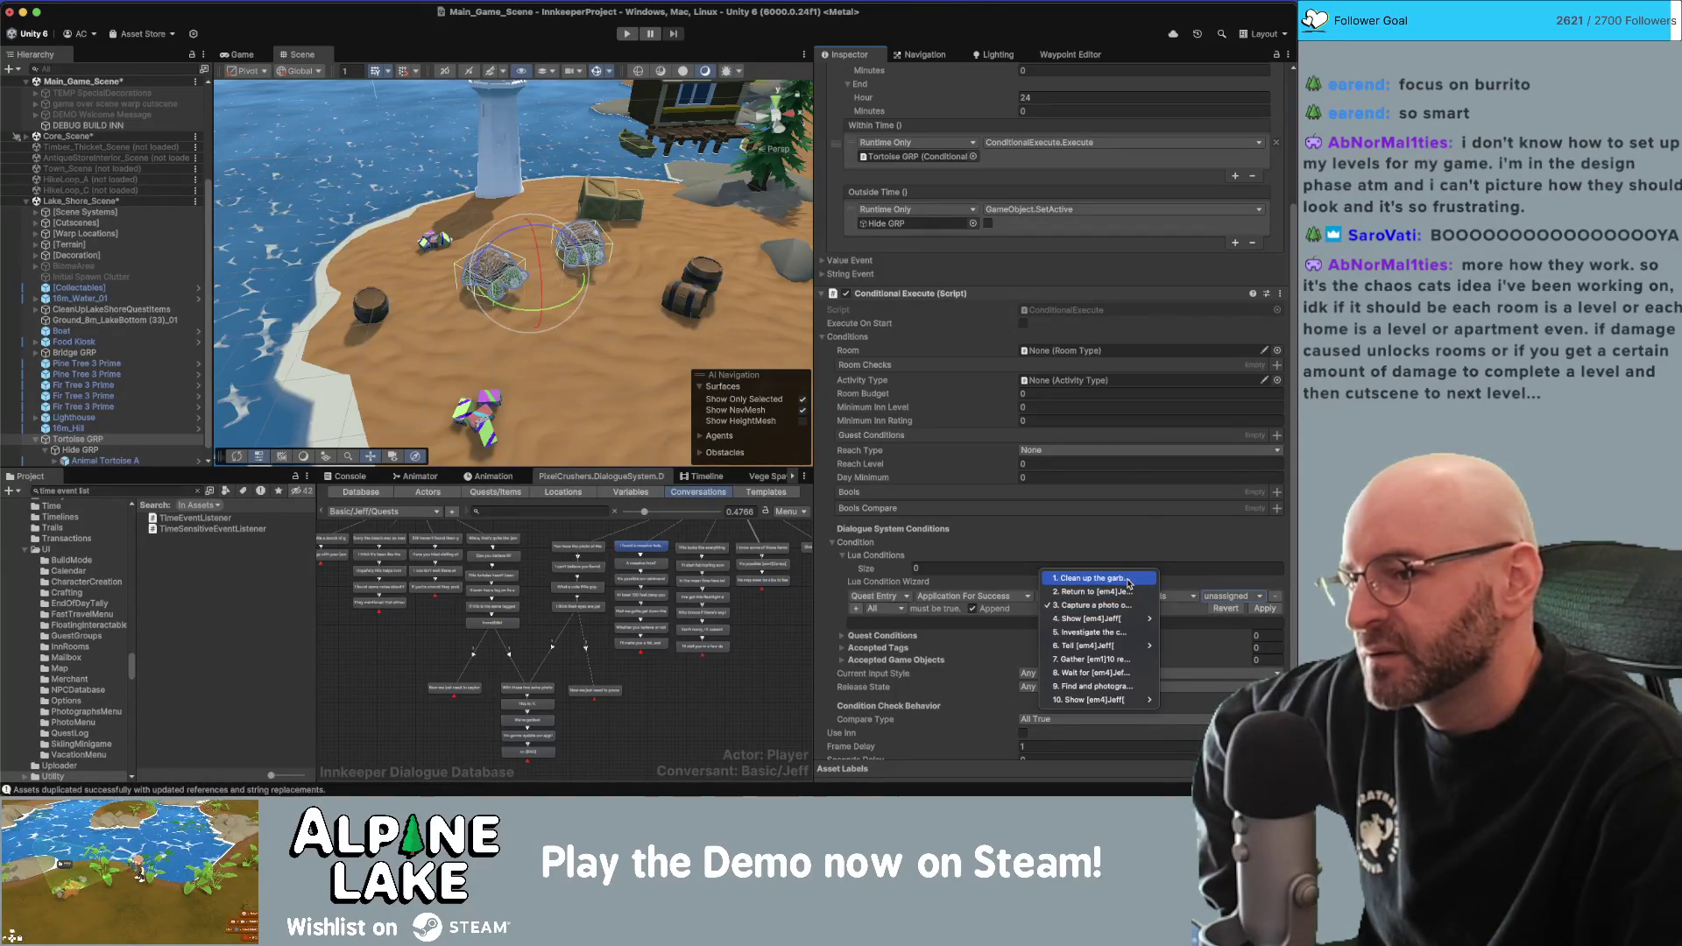
left_click(1129, 580)
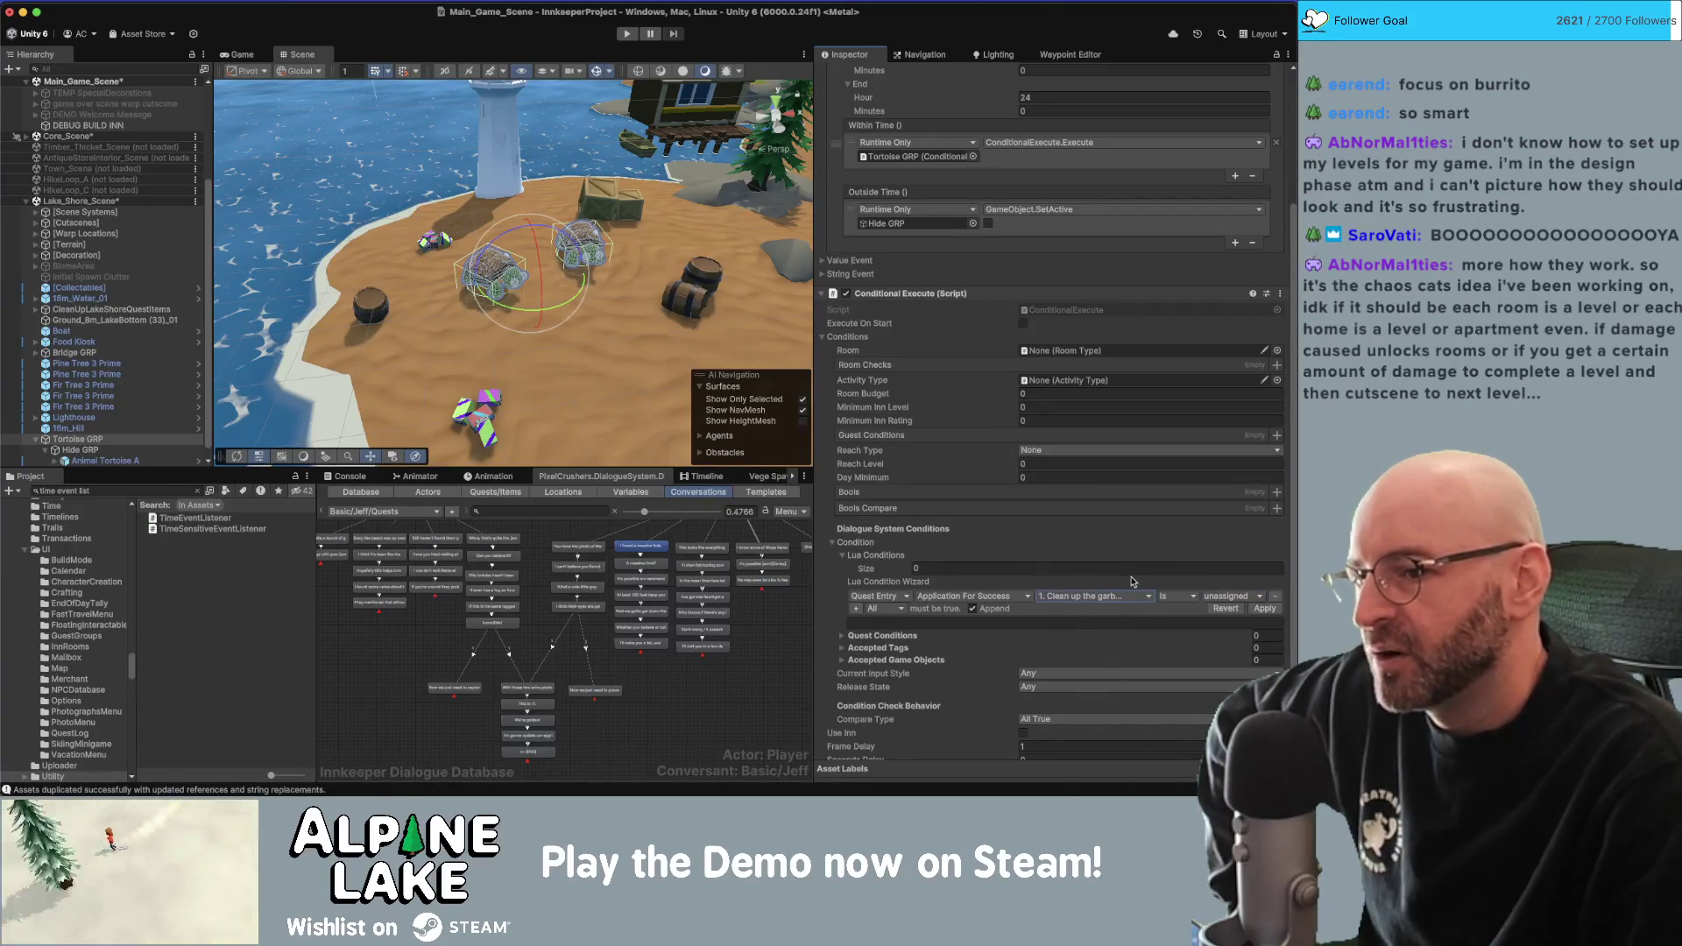
left_click(1213, 601)
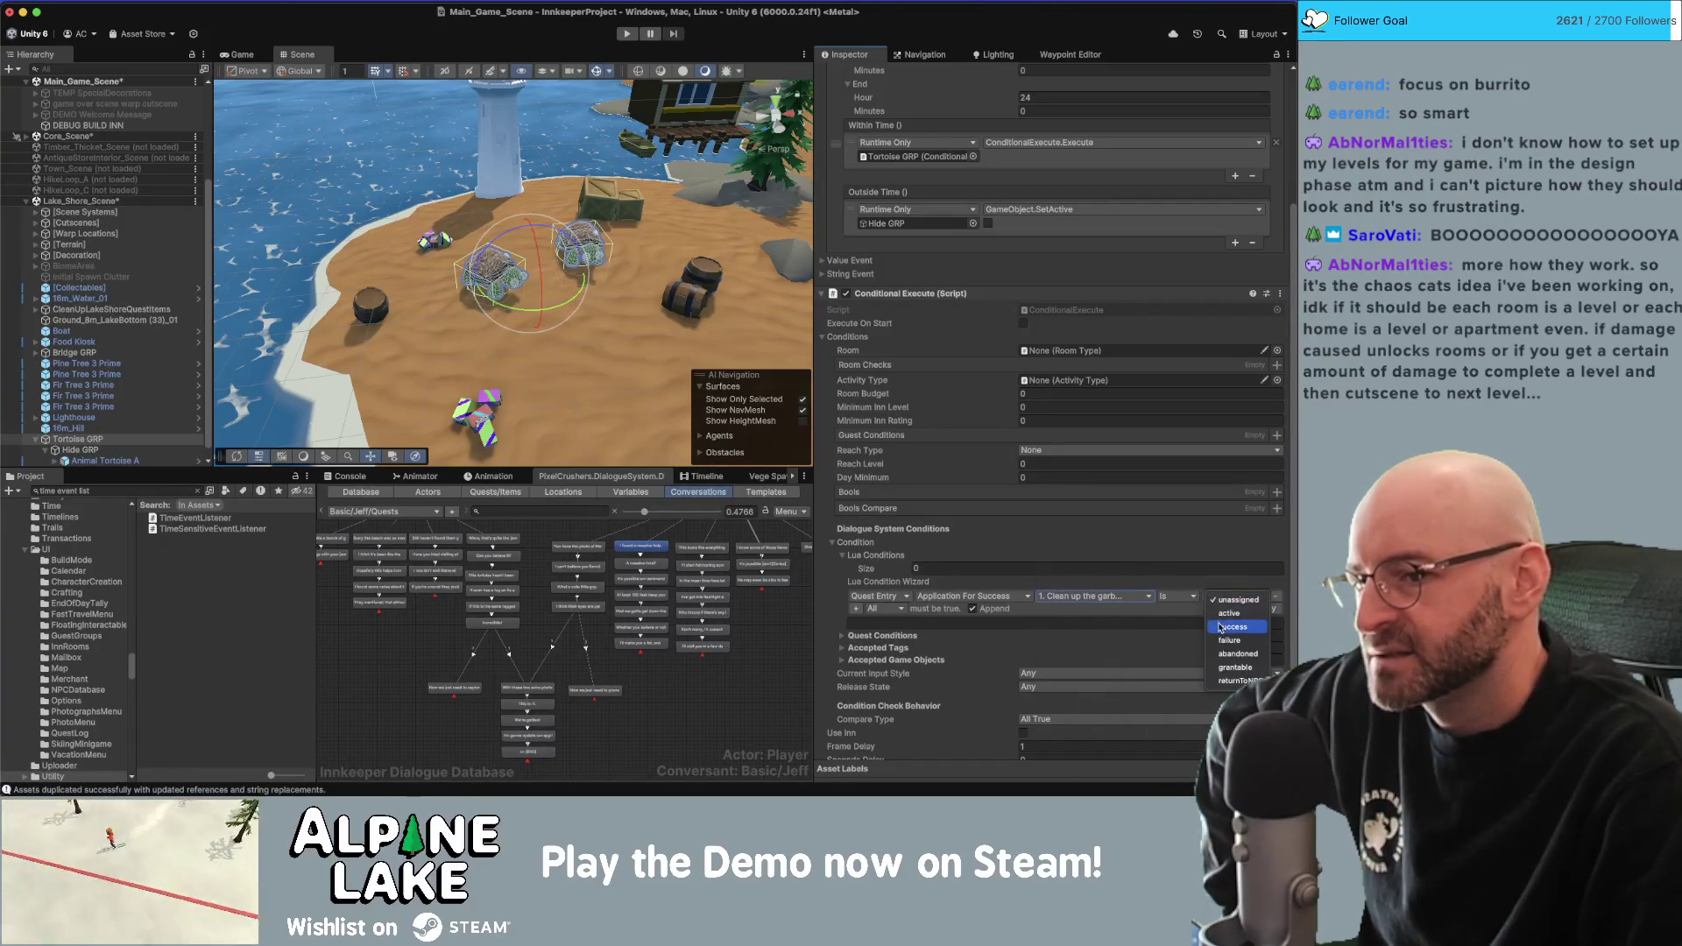
left_click(1219, 623)
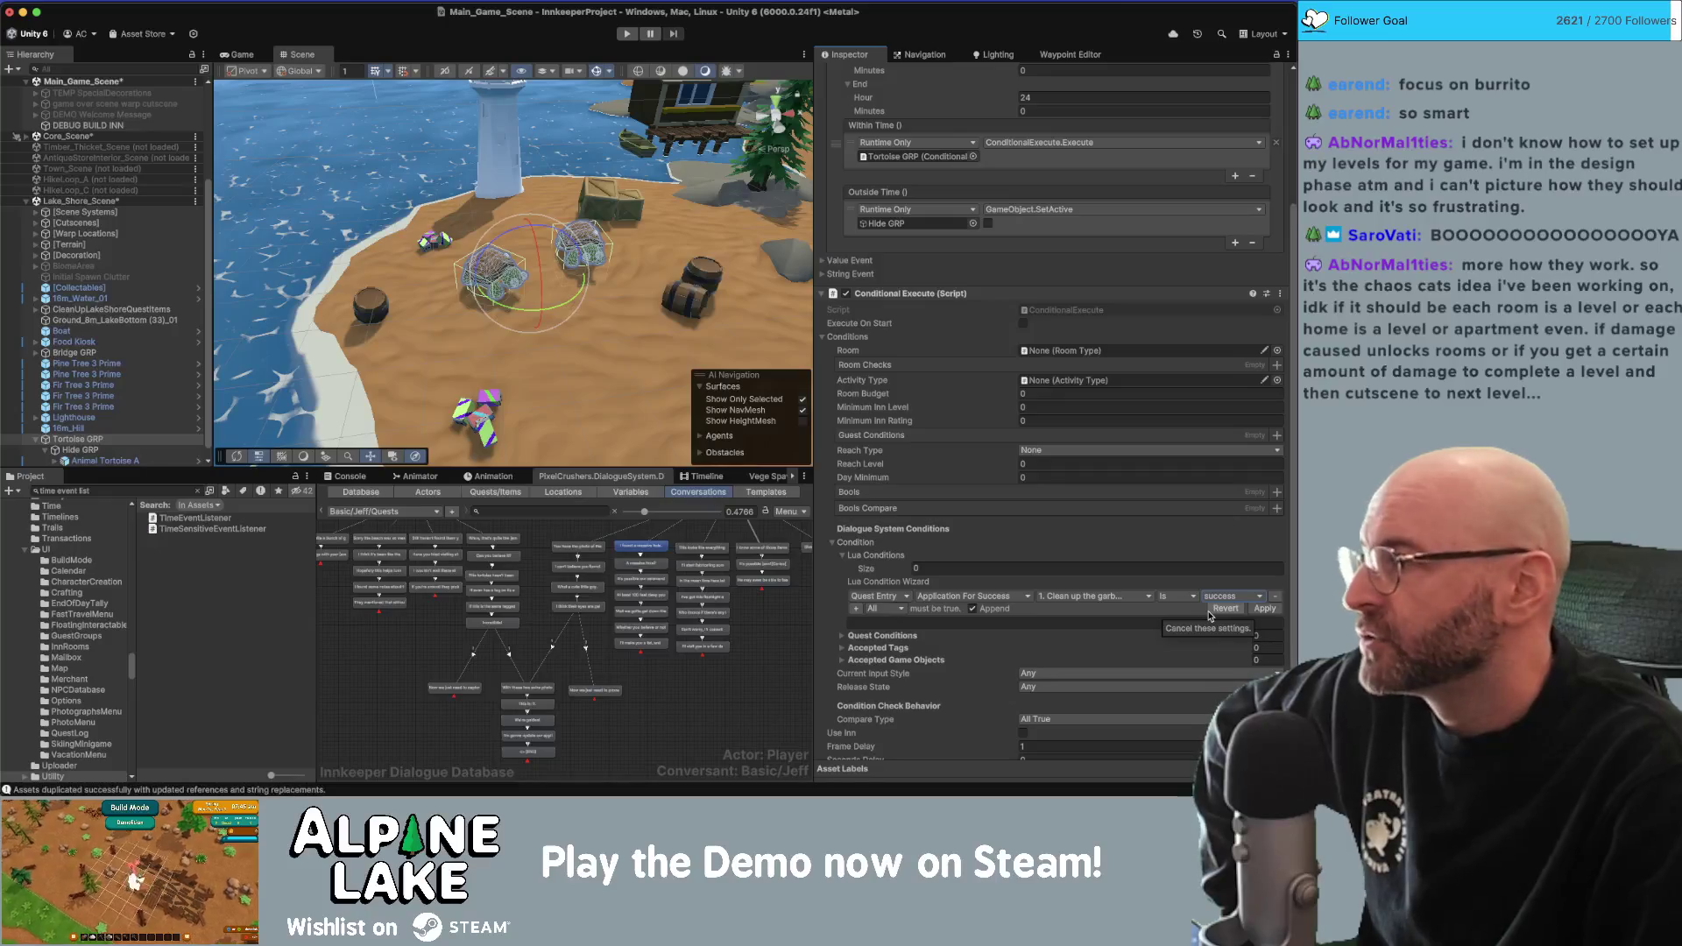
Set the quest entry to 2, keep the success state, and apply the condition.
left_click(1130, 597)
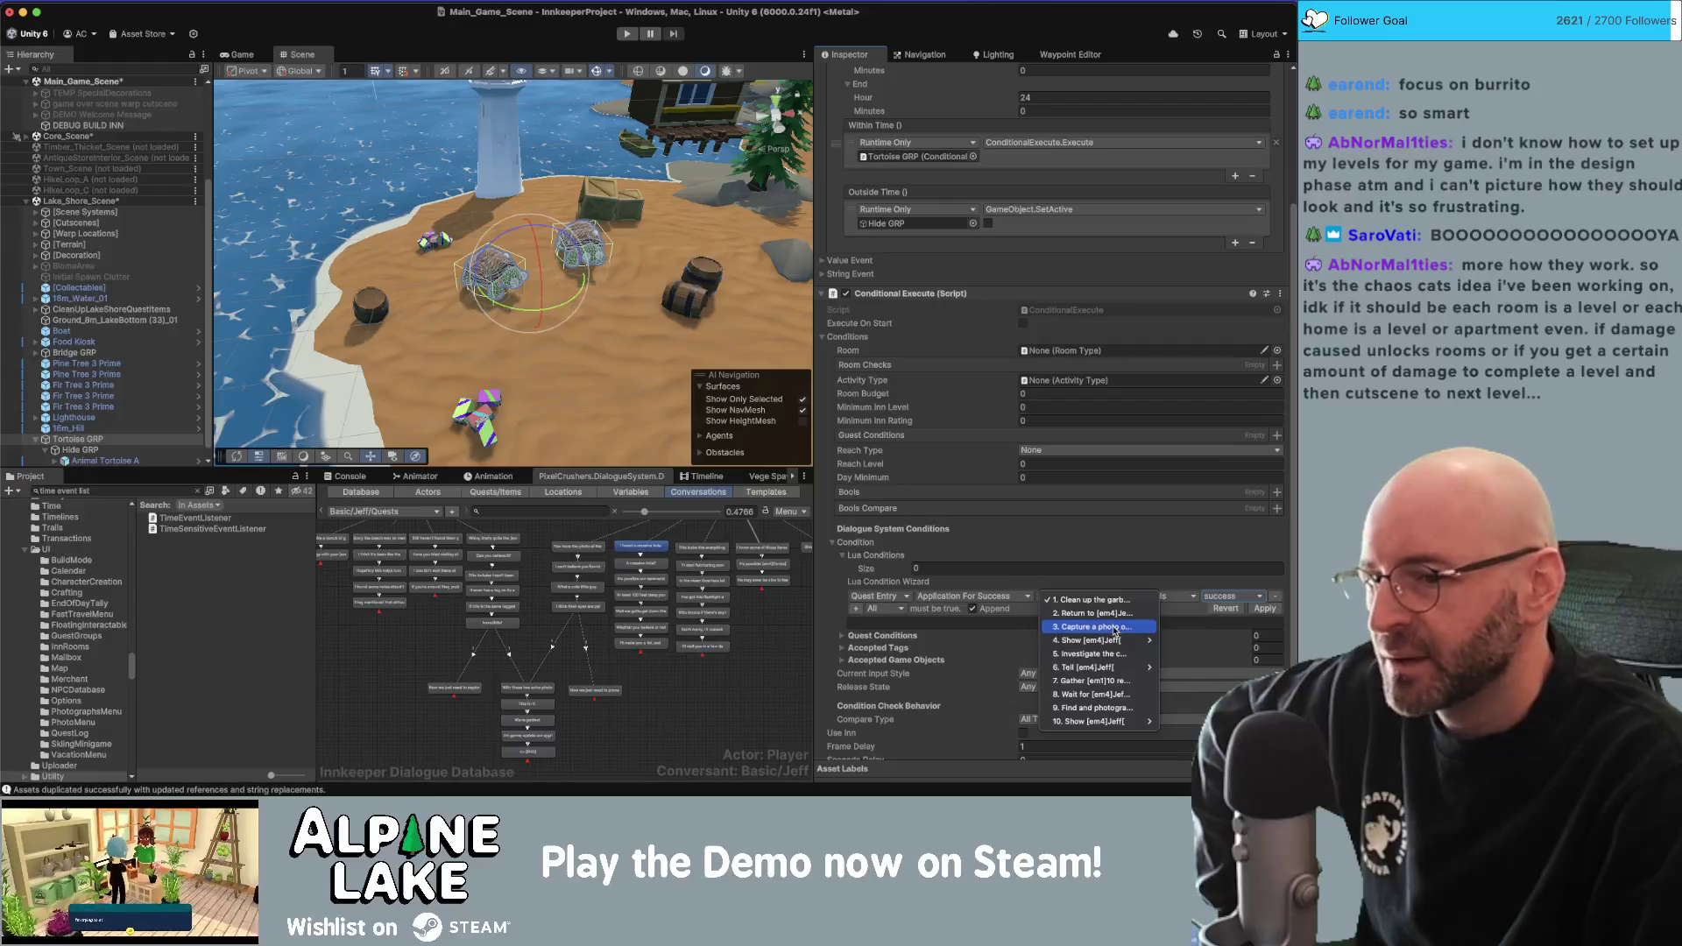
left_click(1114, 628)
left_click(1223, 597)
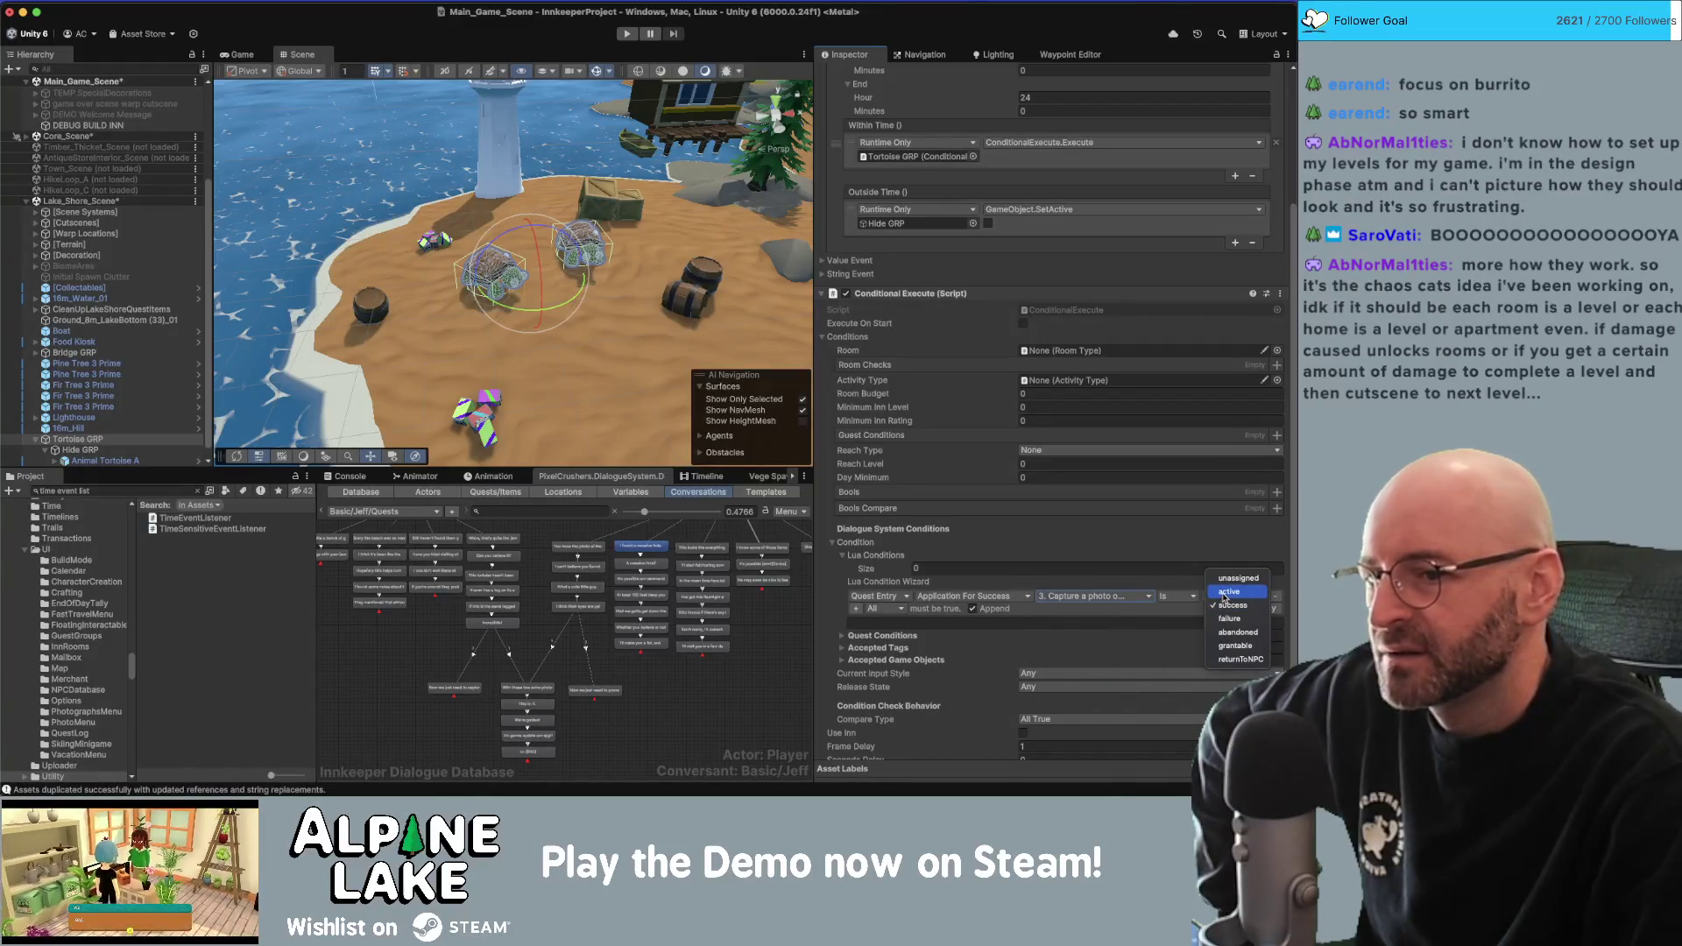
left_click(1130, 597)
left_click(1130, 596)
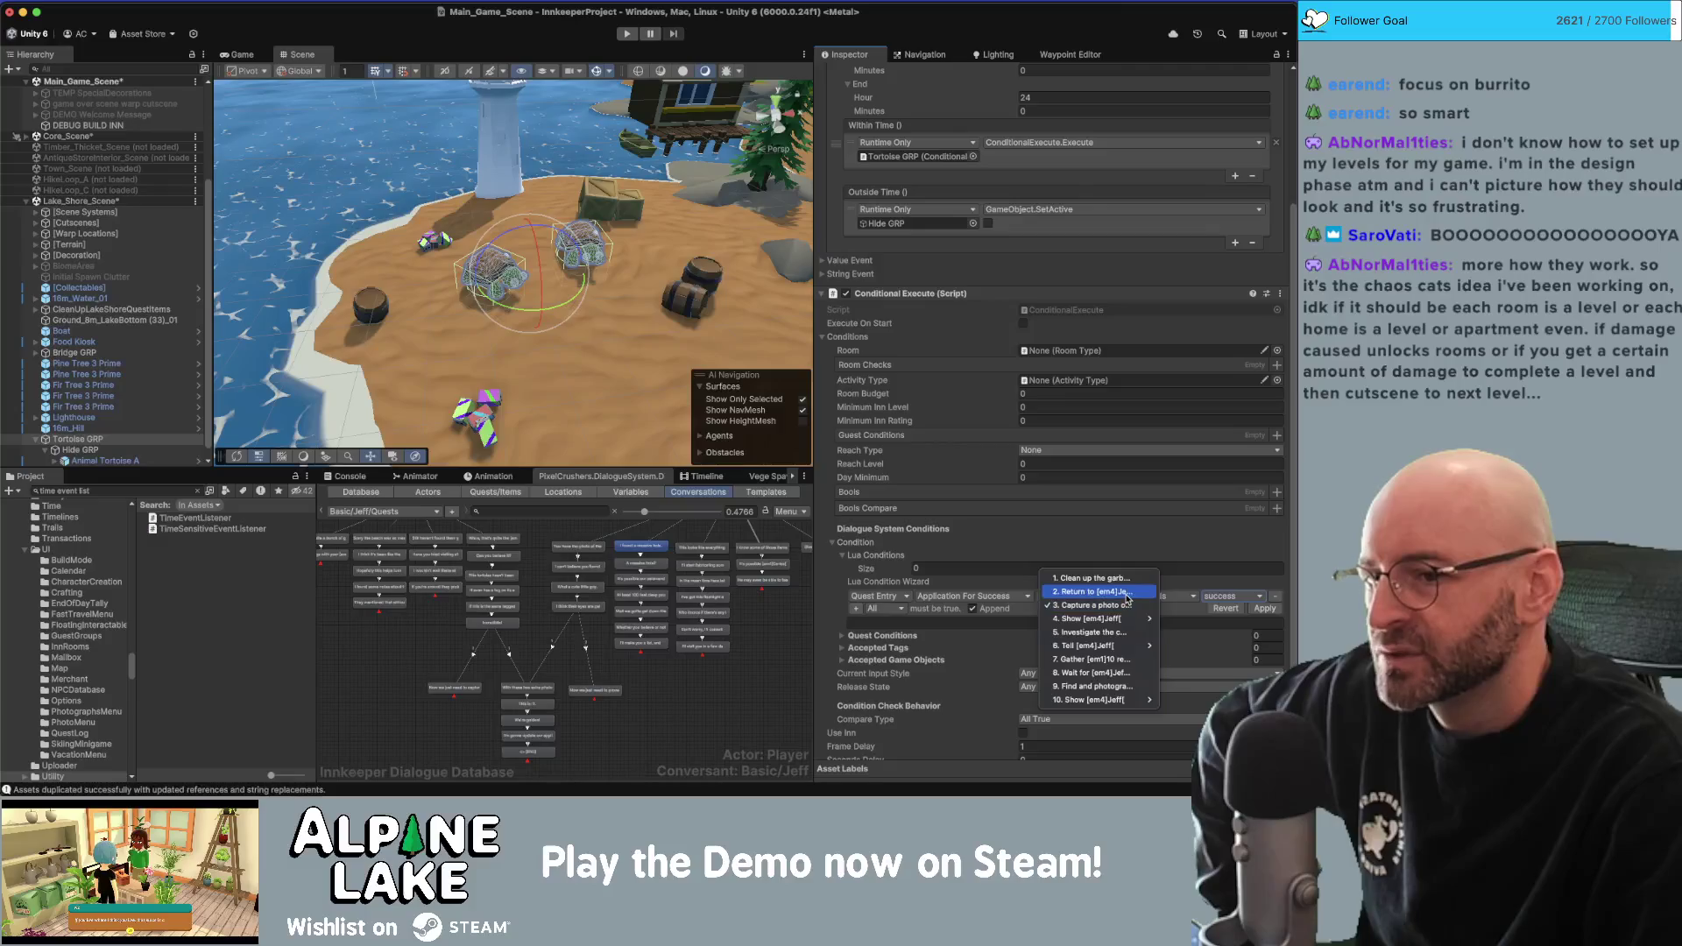
left_click(1131, 583)
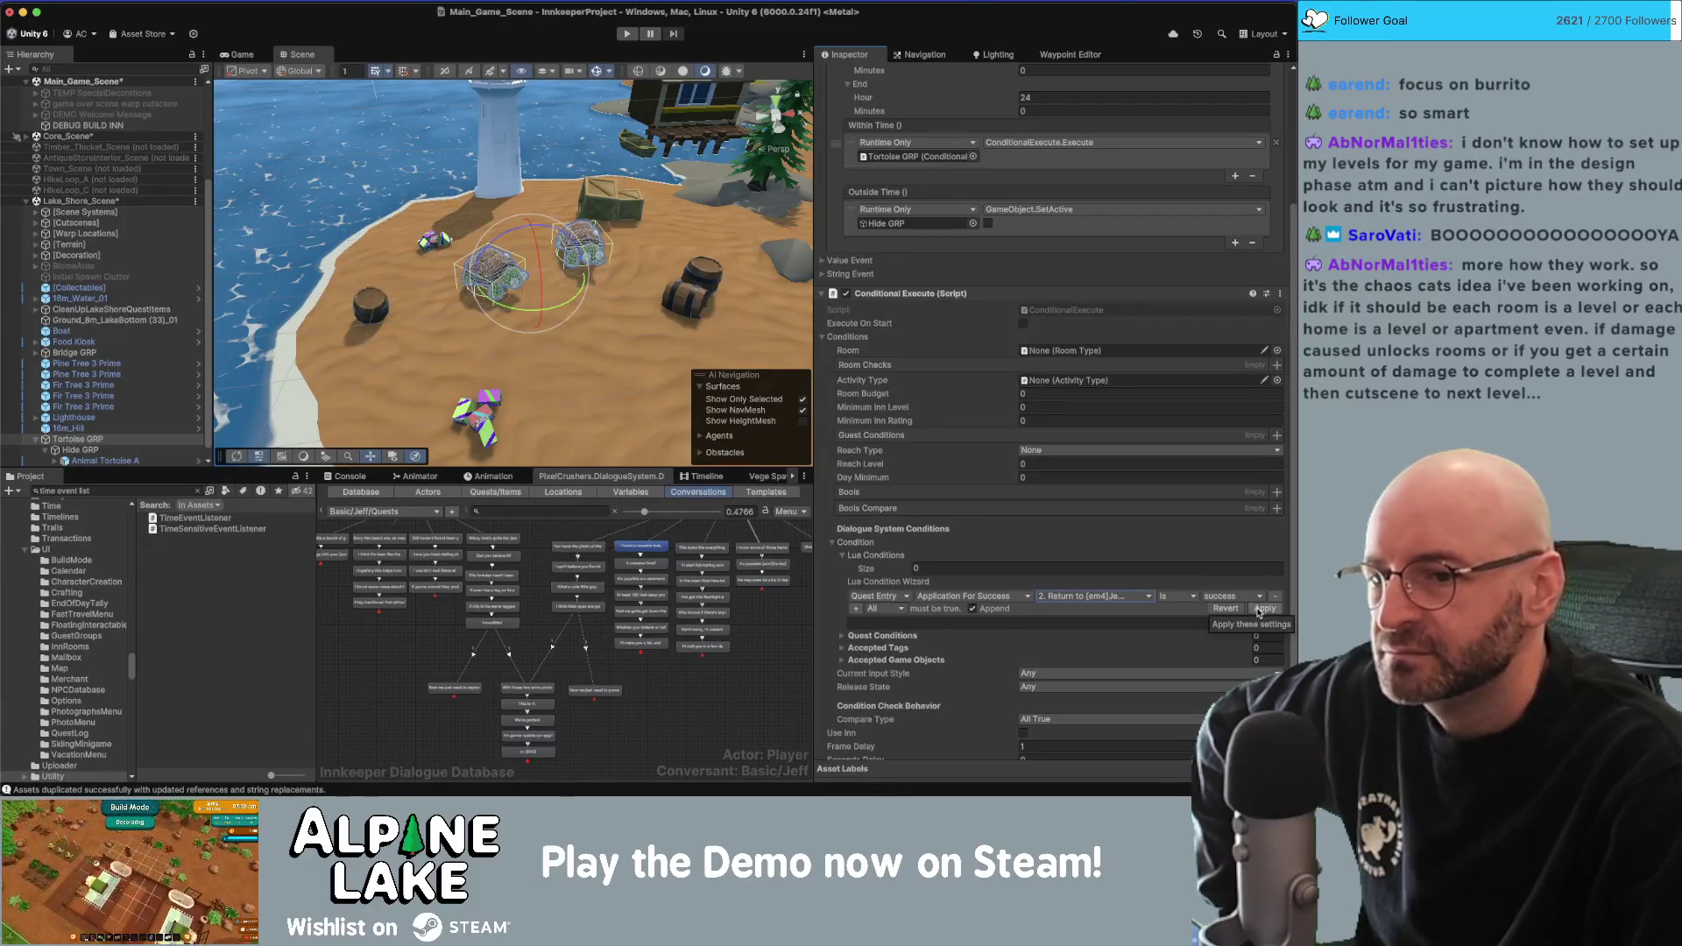
left_click(1259, 610)
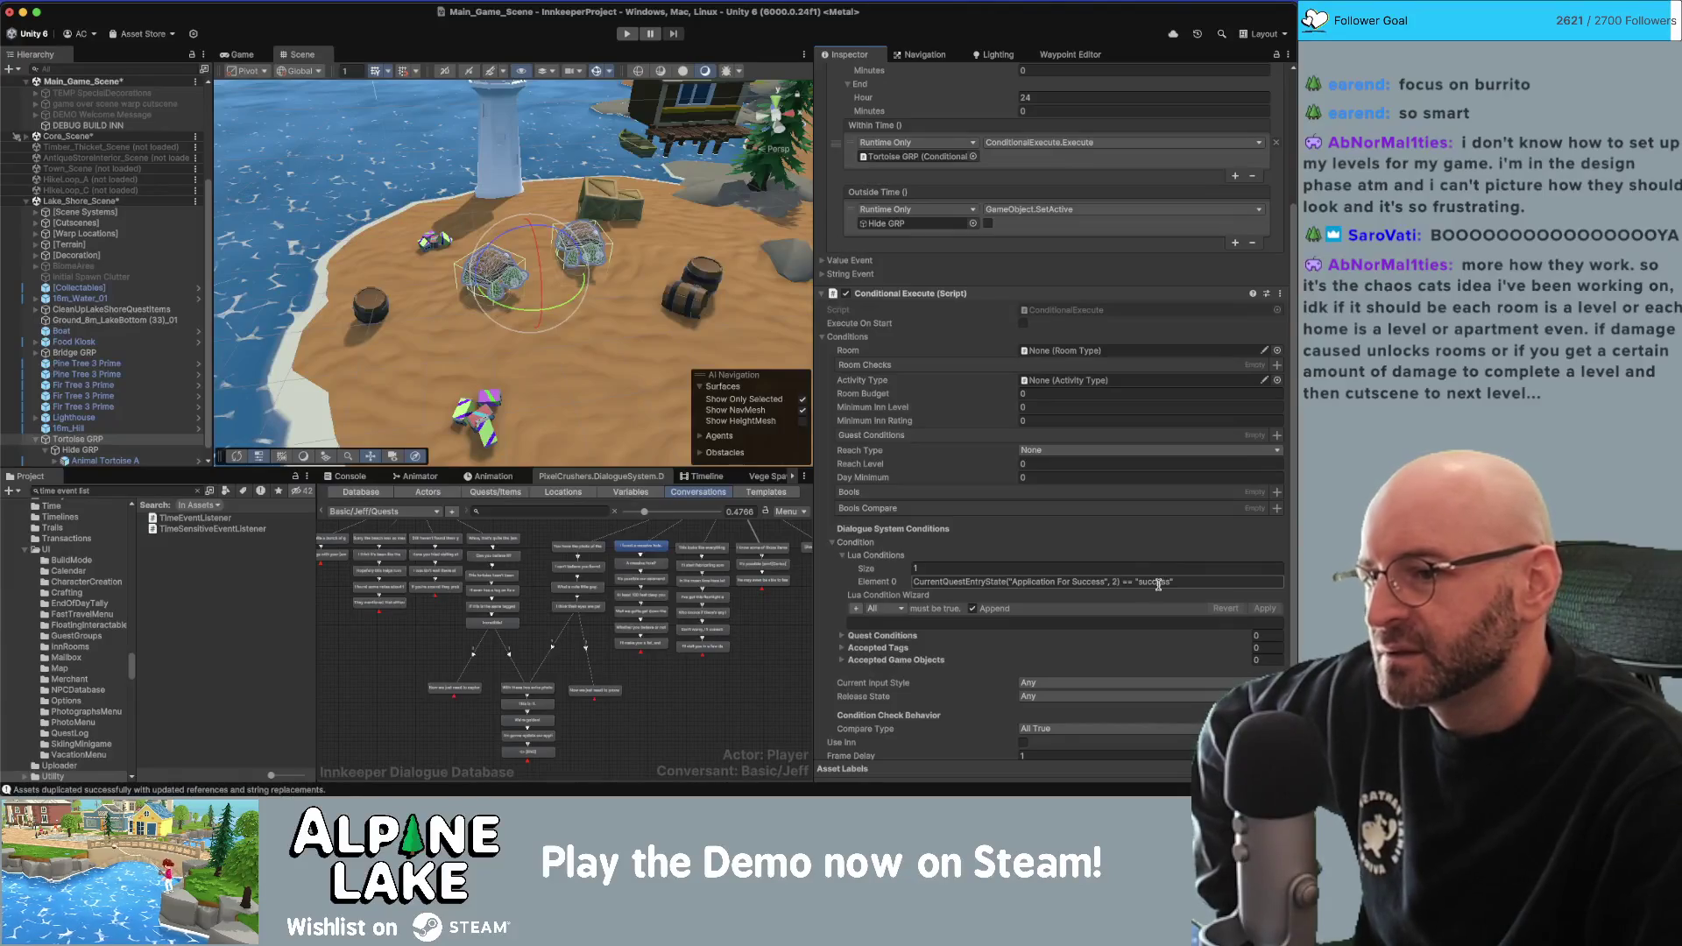
key("Return")
scroll(854, 556, "down", 1)
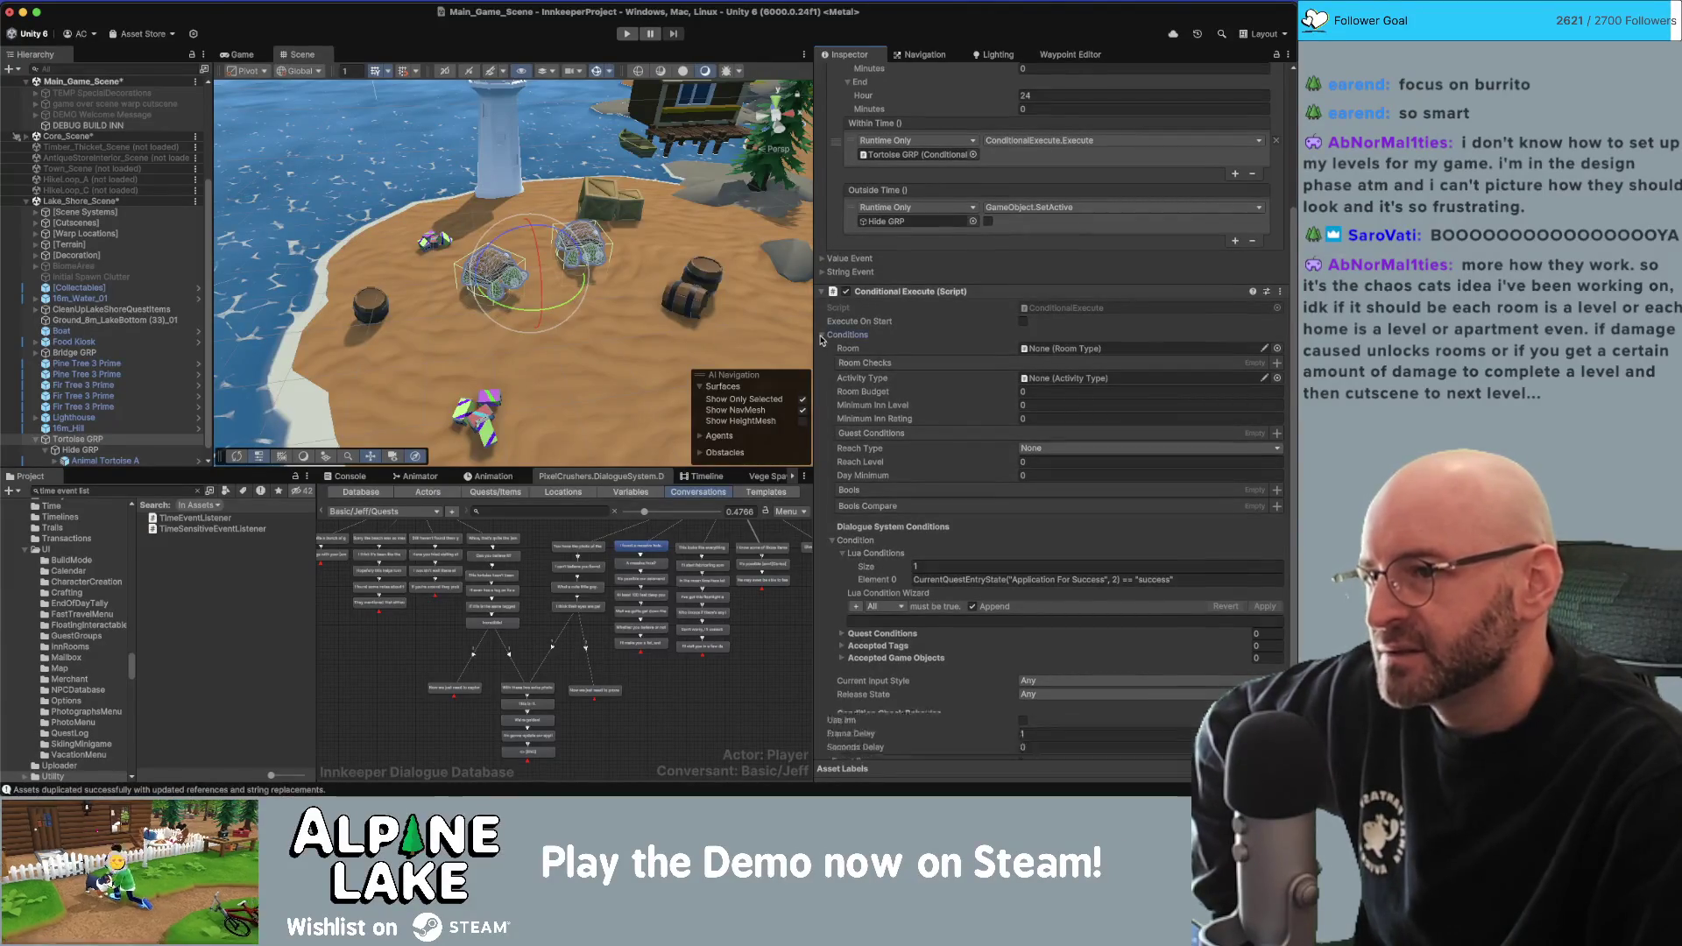
Add a Conditional Execute event entry targeting Tortoise GRP, then open ConditionalExecute.cs in Visual Studio.
left_click(823, 335)
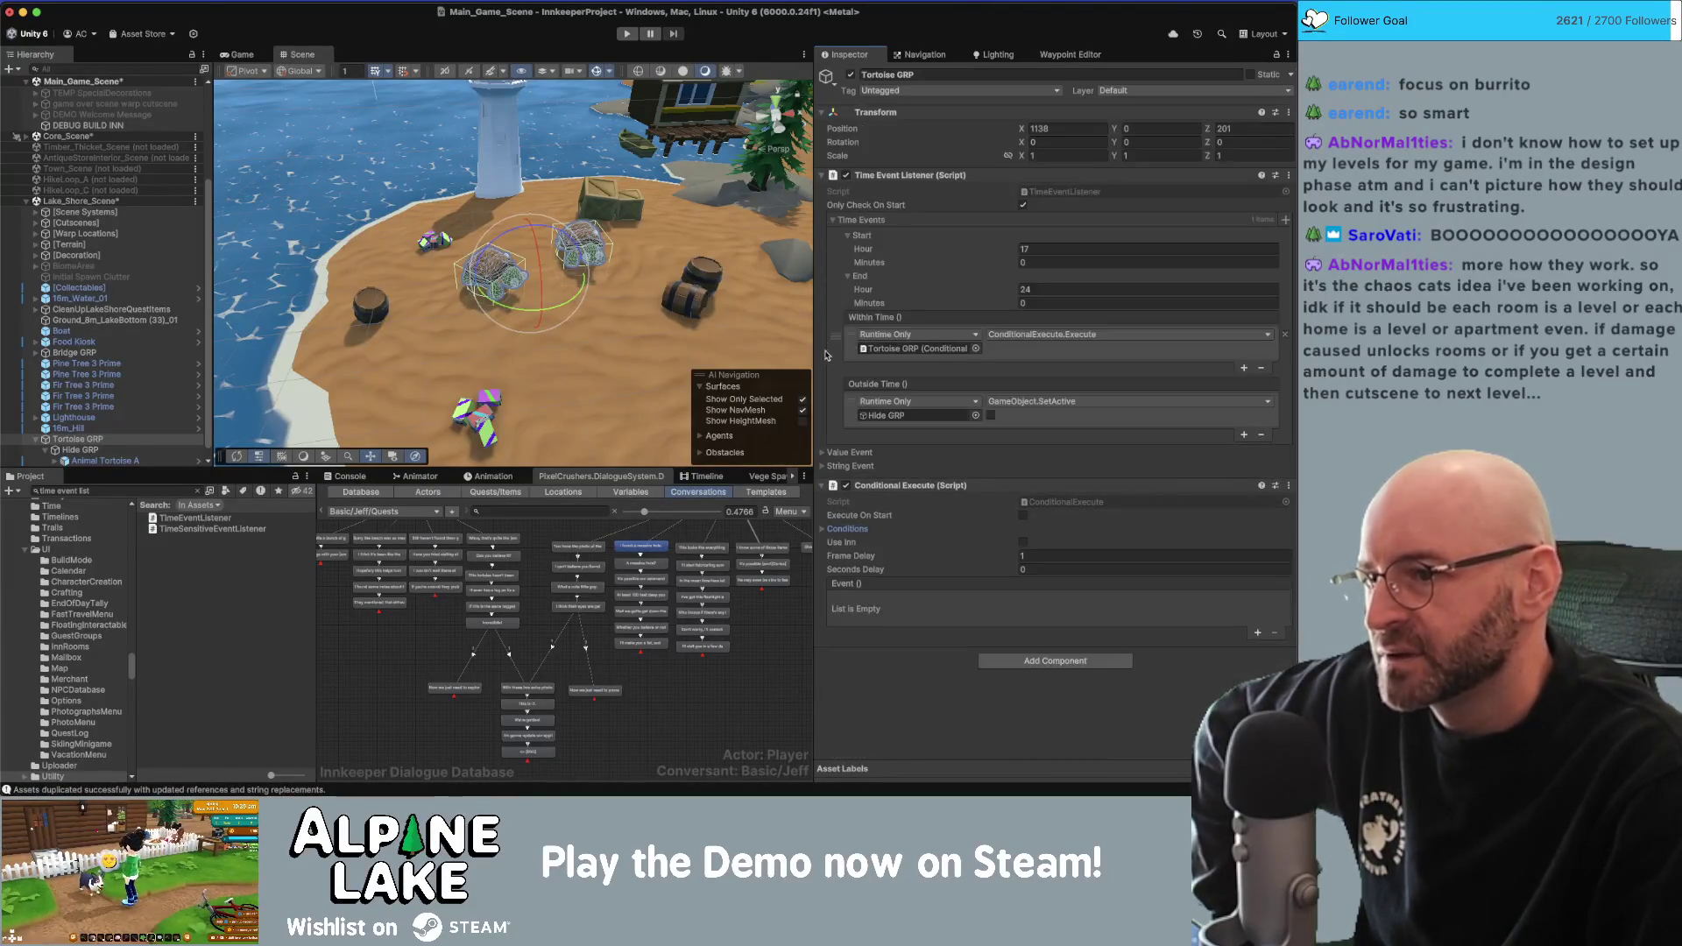
left_click(1257, 633)
scroll(124, 442, "down", 1)
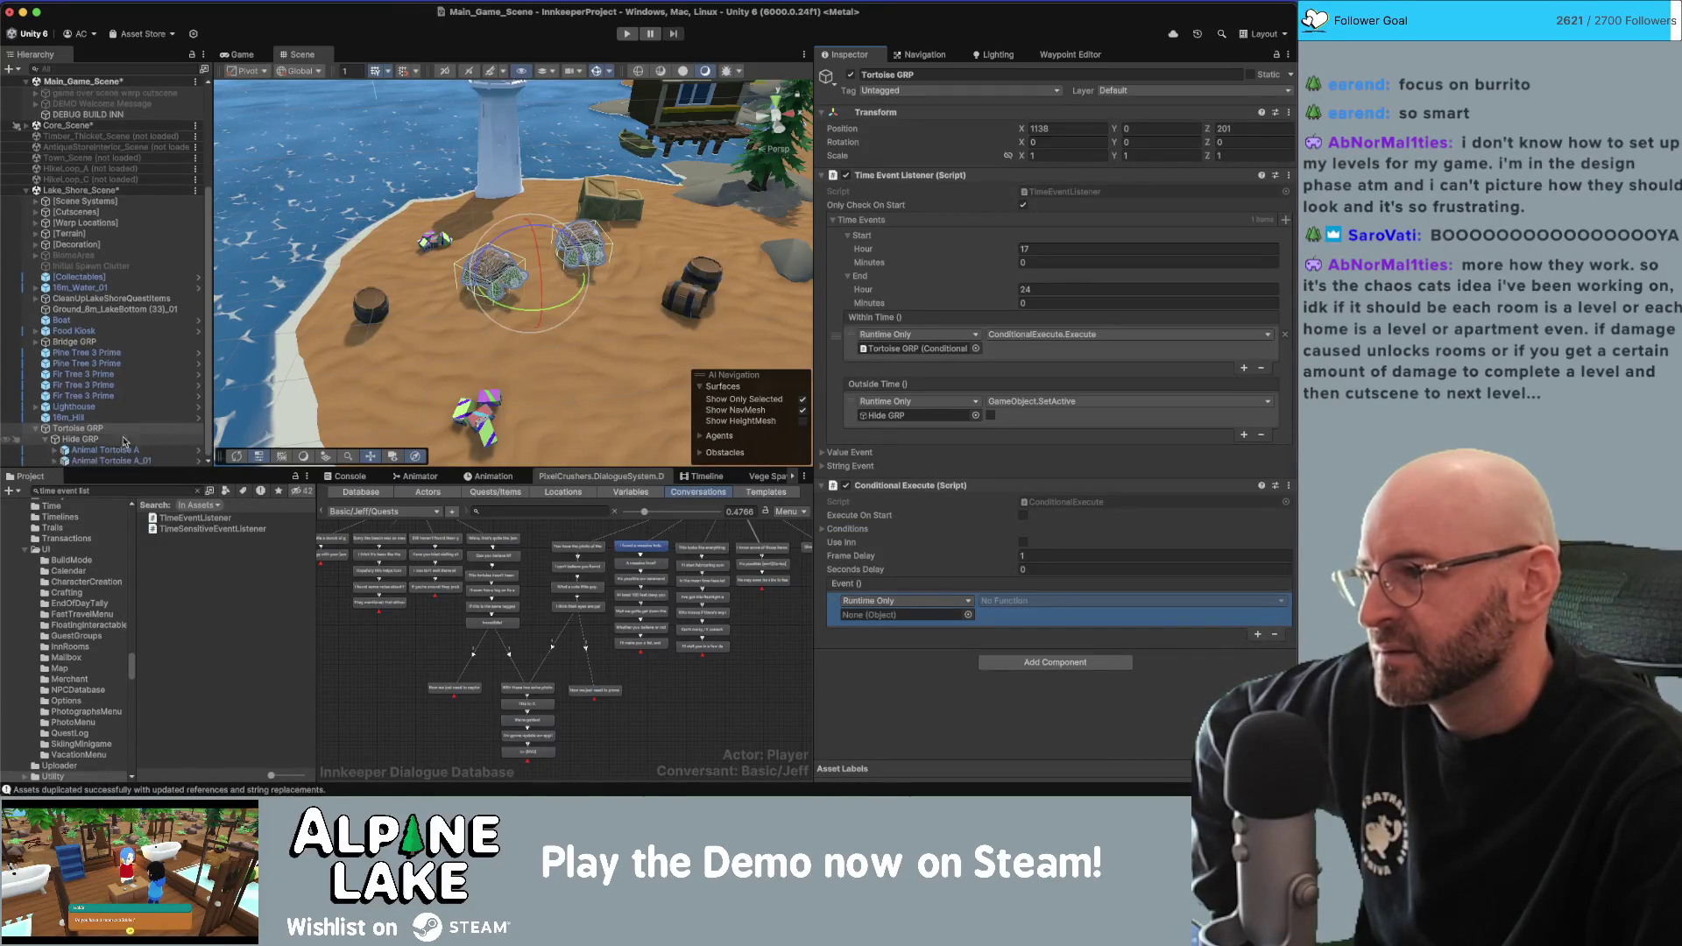
left_click_drag(79, 428, 888, 617)
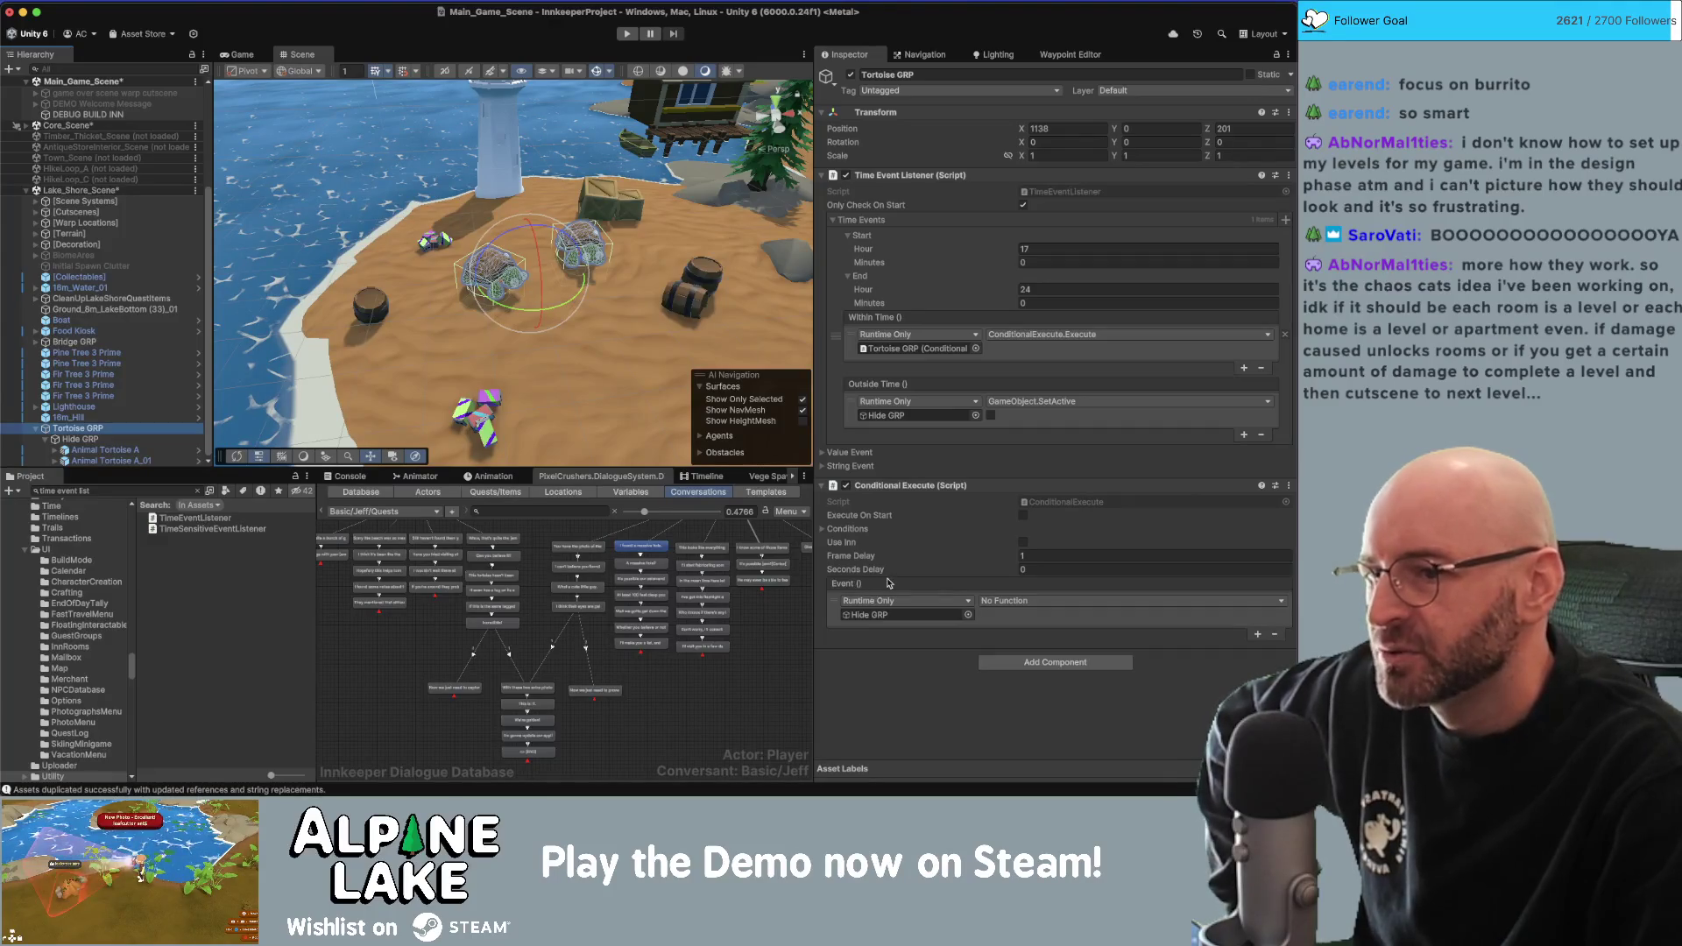
double_click(1041, 506)
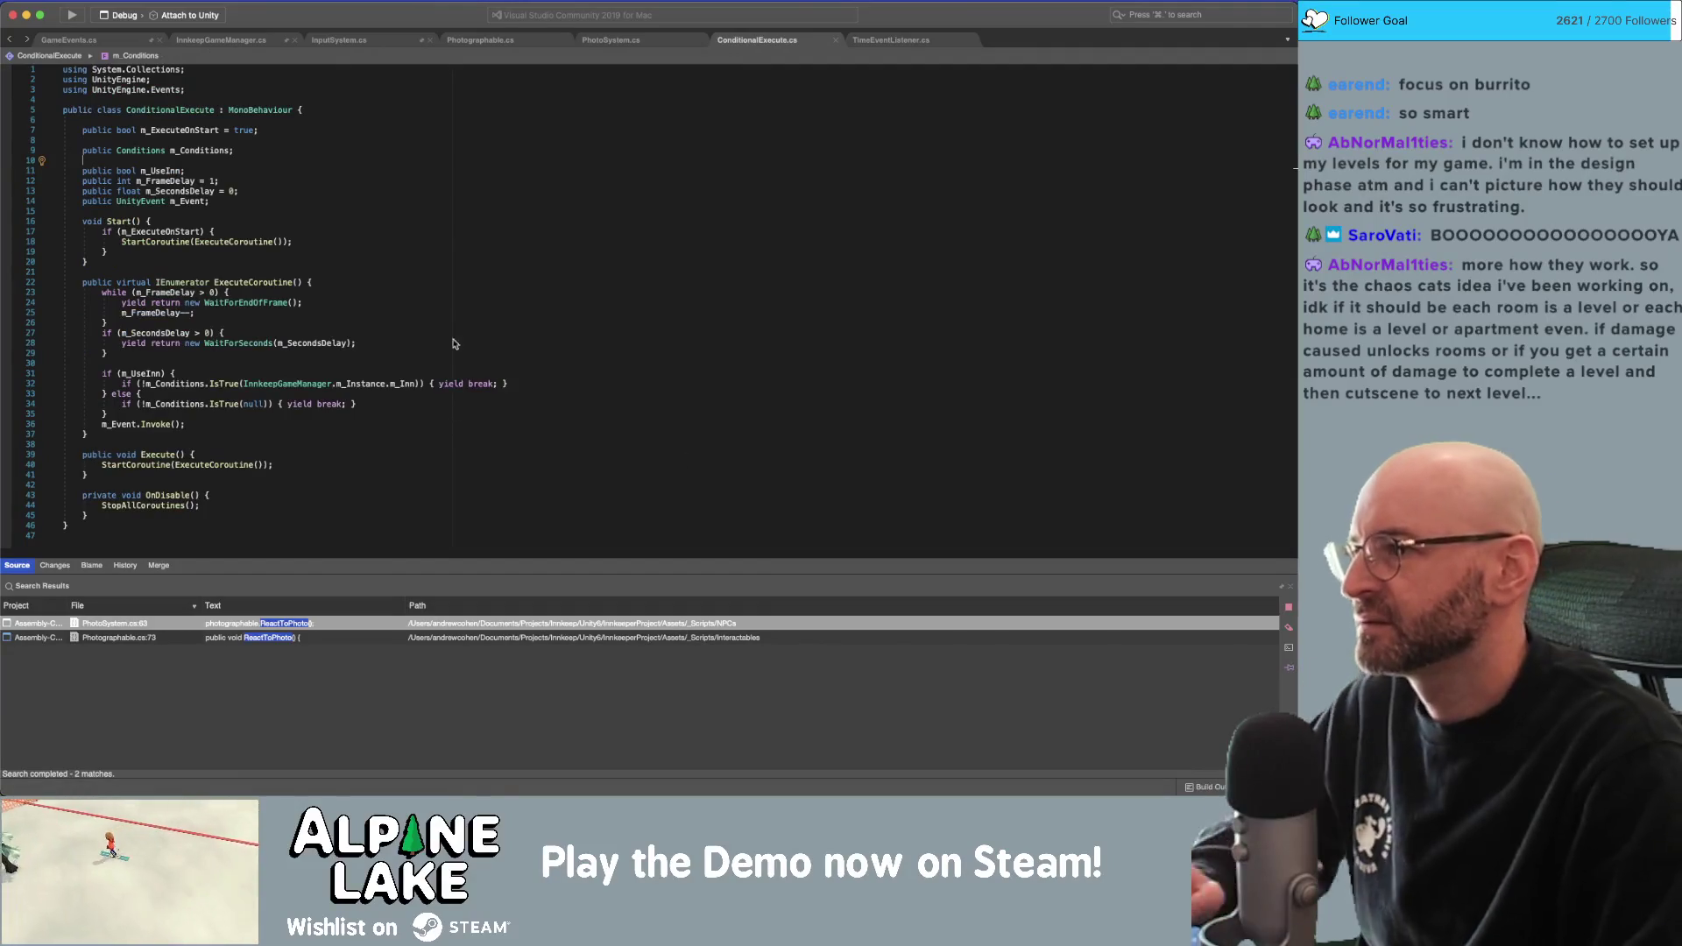
Add 'public UnityEvent m_FalseEvent;' below the m_Event field and review ExecuteCoroutine.
left_click(457, 199)
key("Return")
type("public UnityEvent m_")
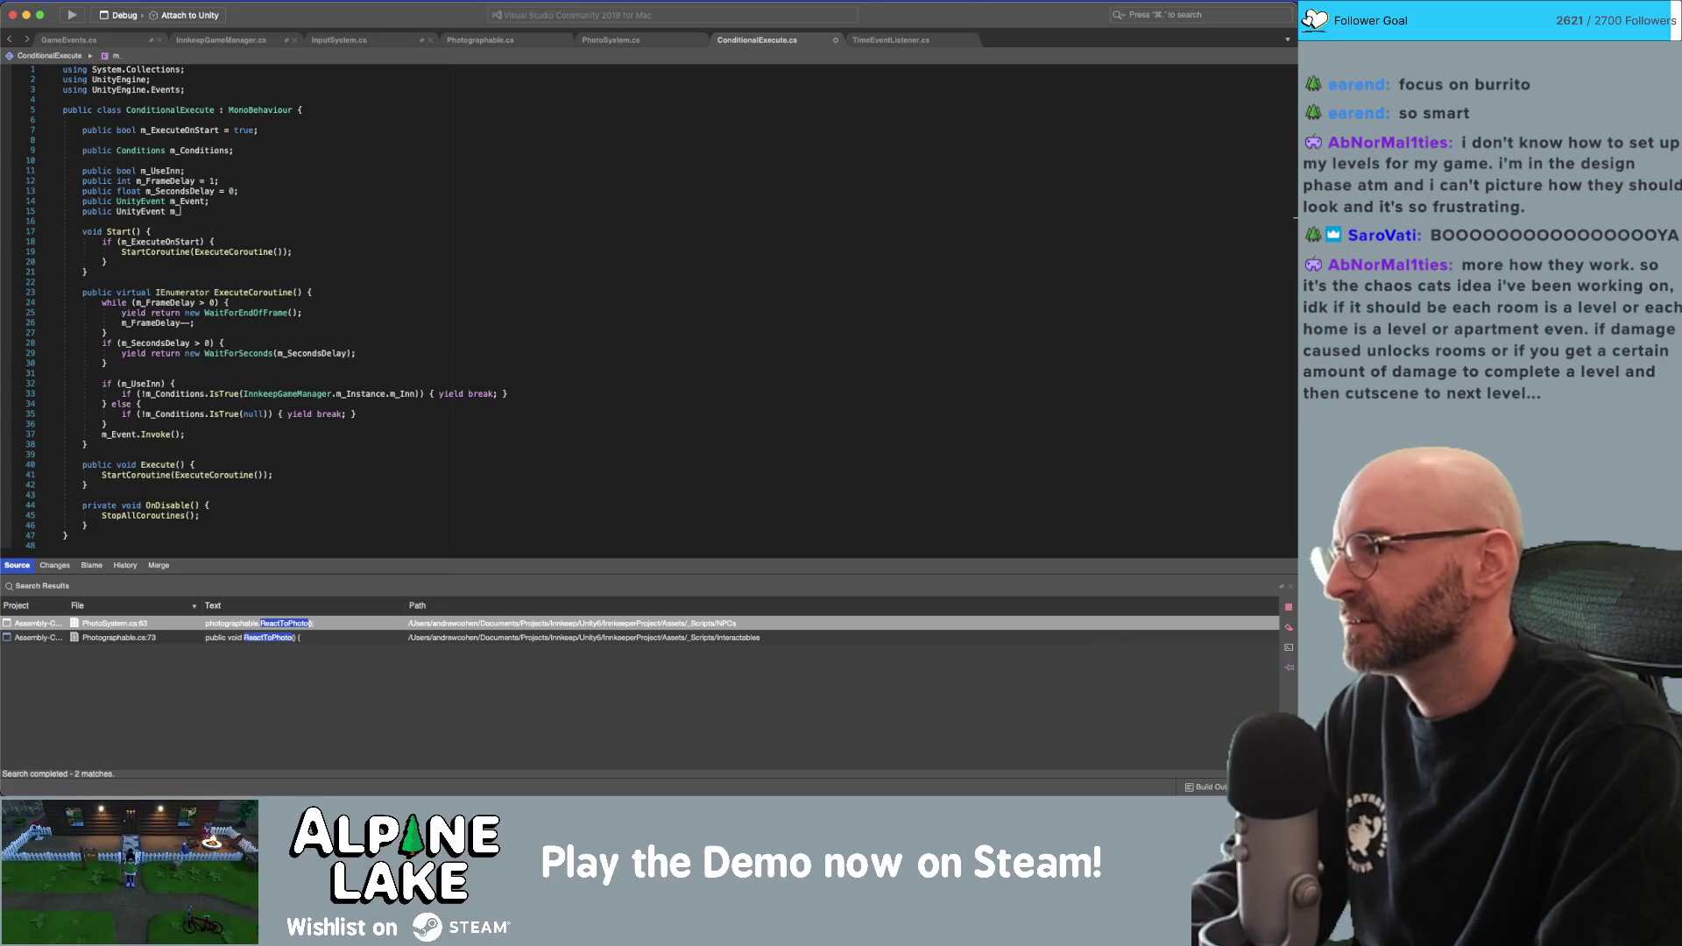
type("FalseEvent;")
left_click(398, 373)
left_click(210, 474)
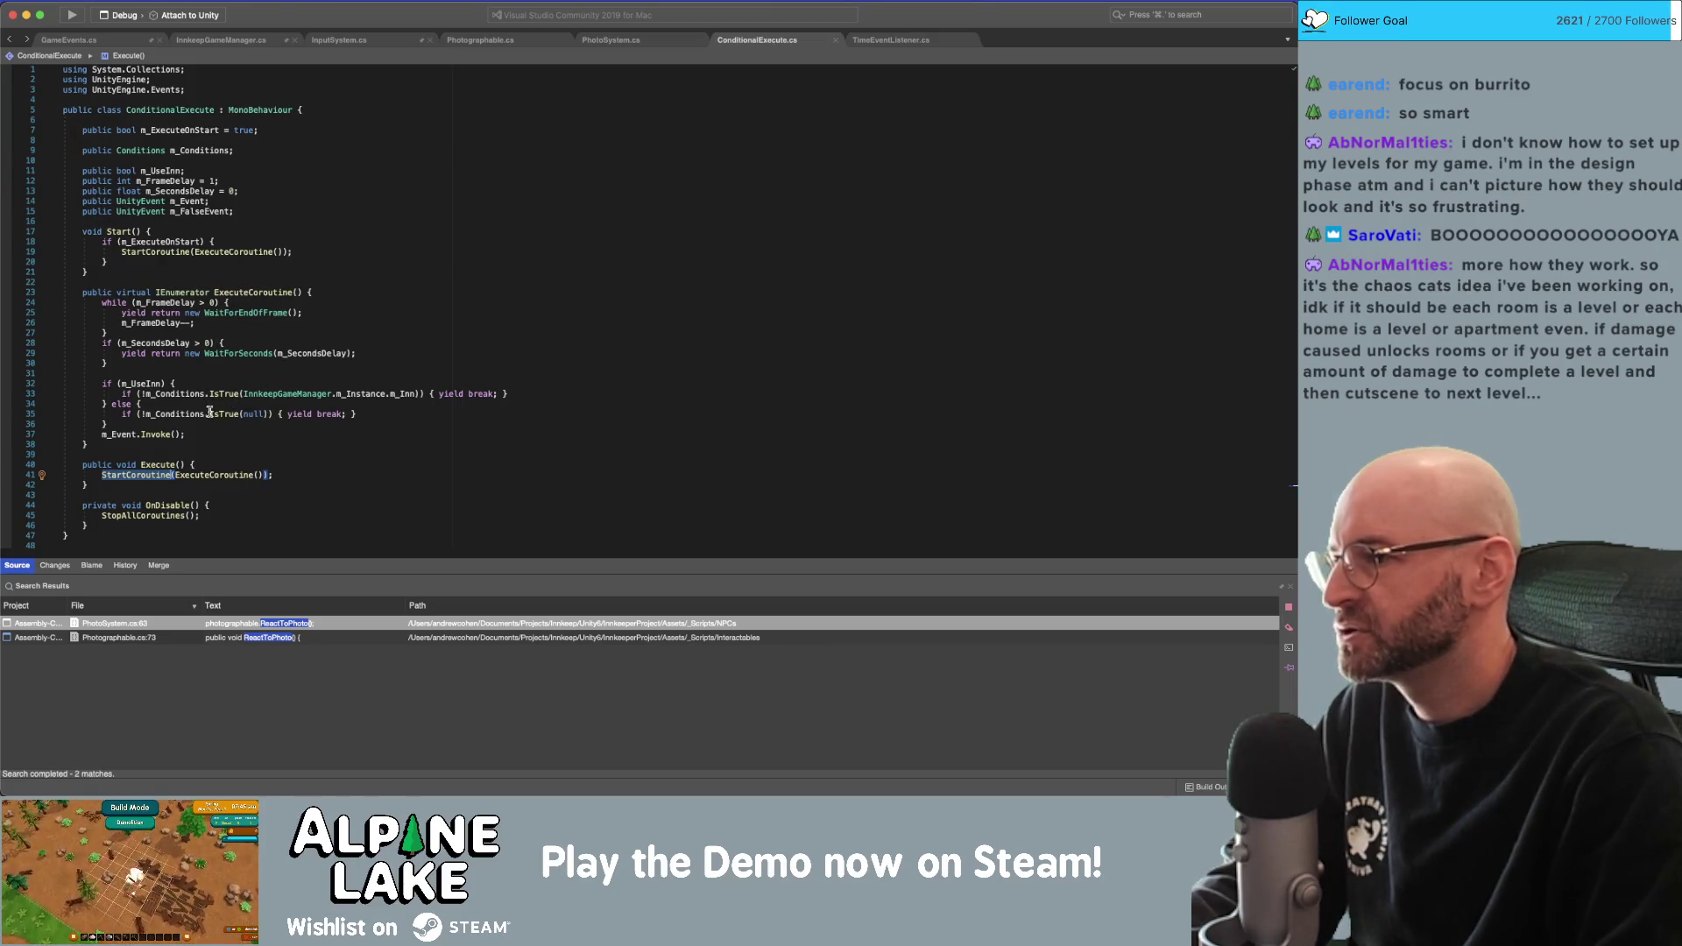
left_click(144, 426)
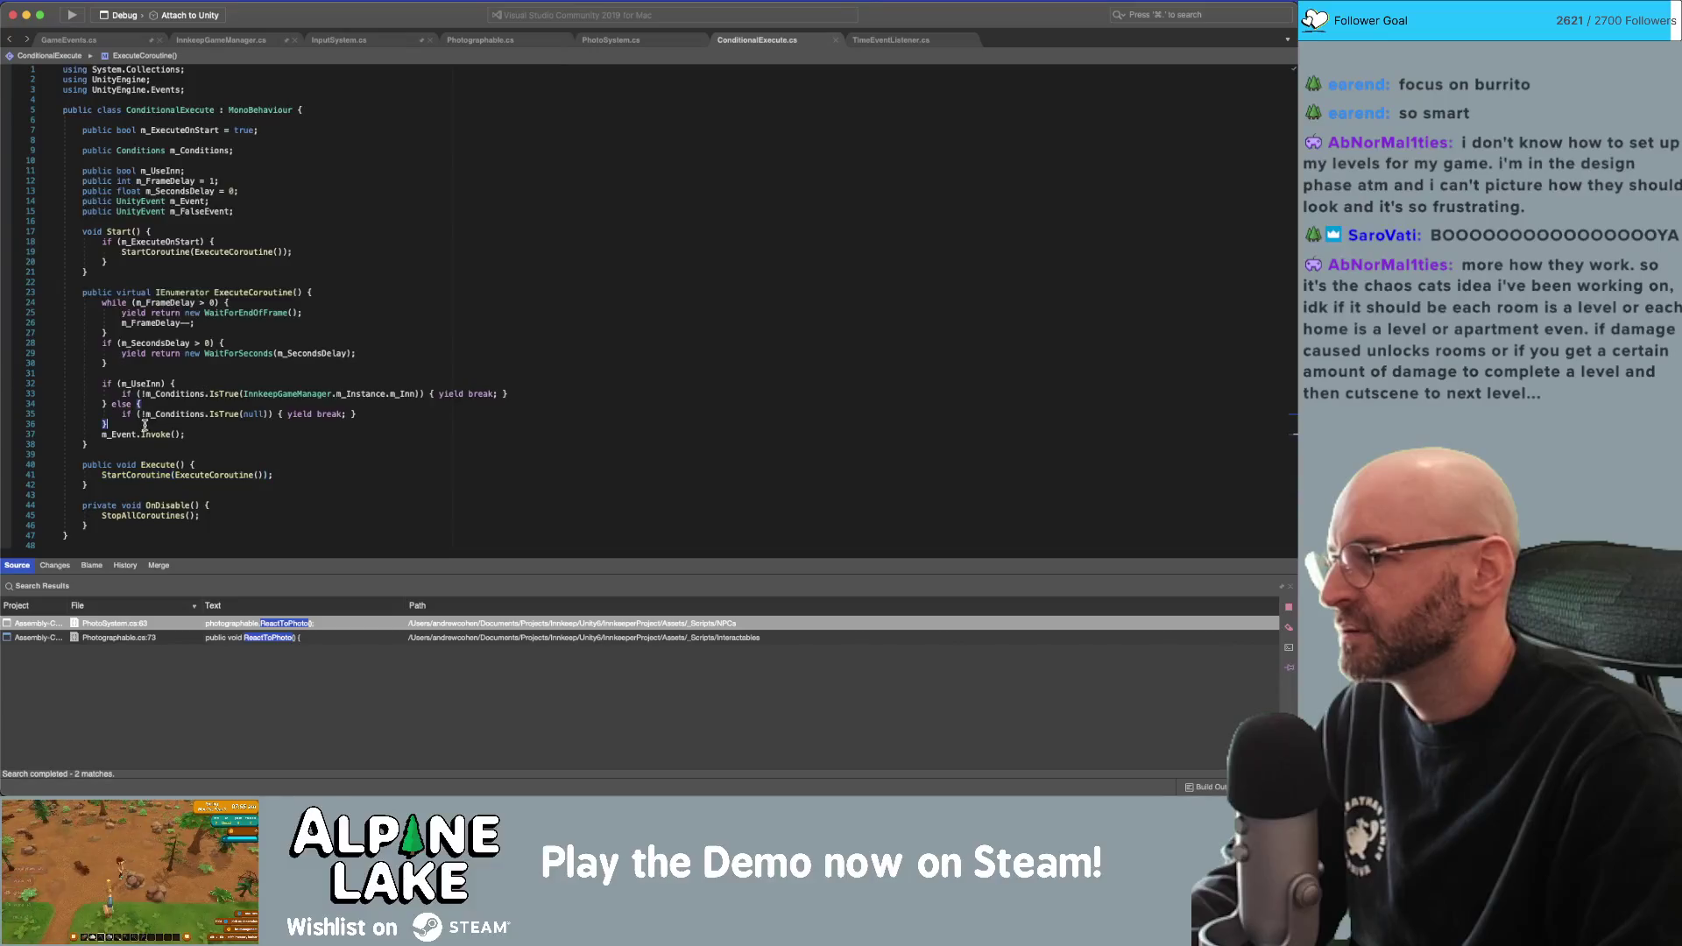
double_click(156, 434)
left_click(193, 424)
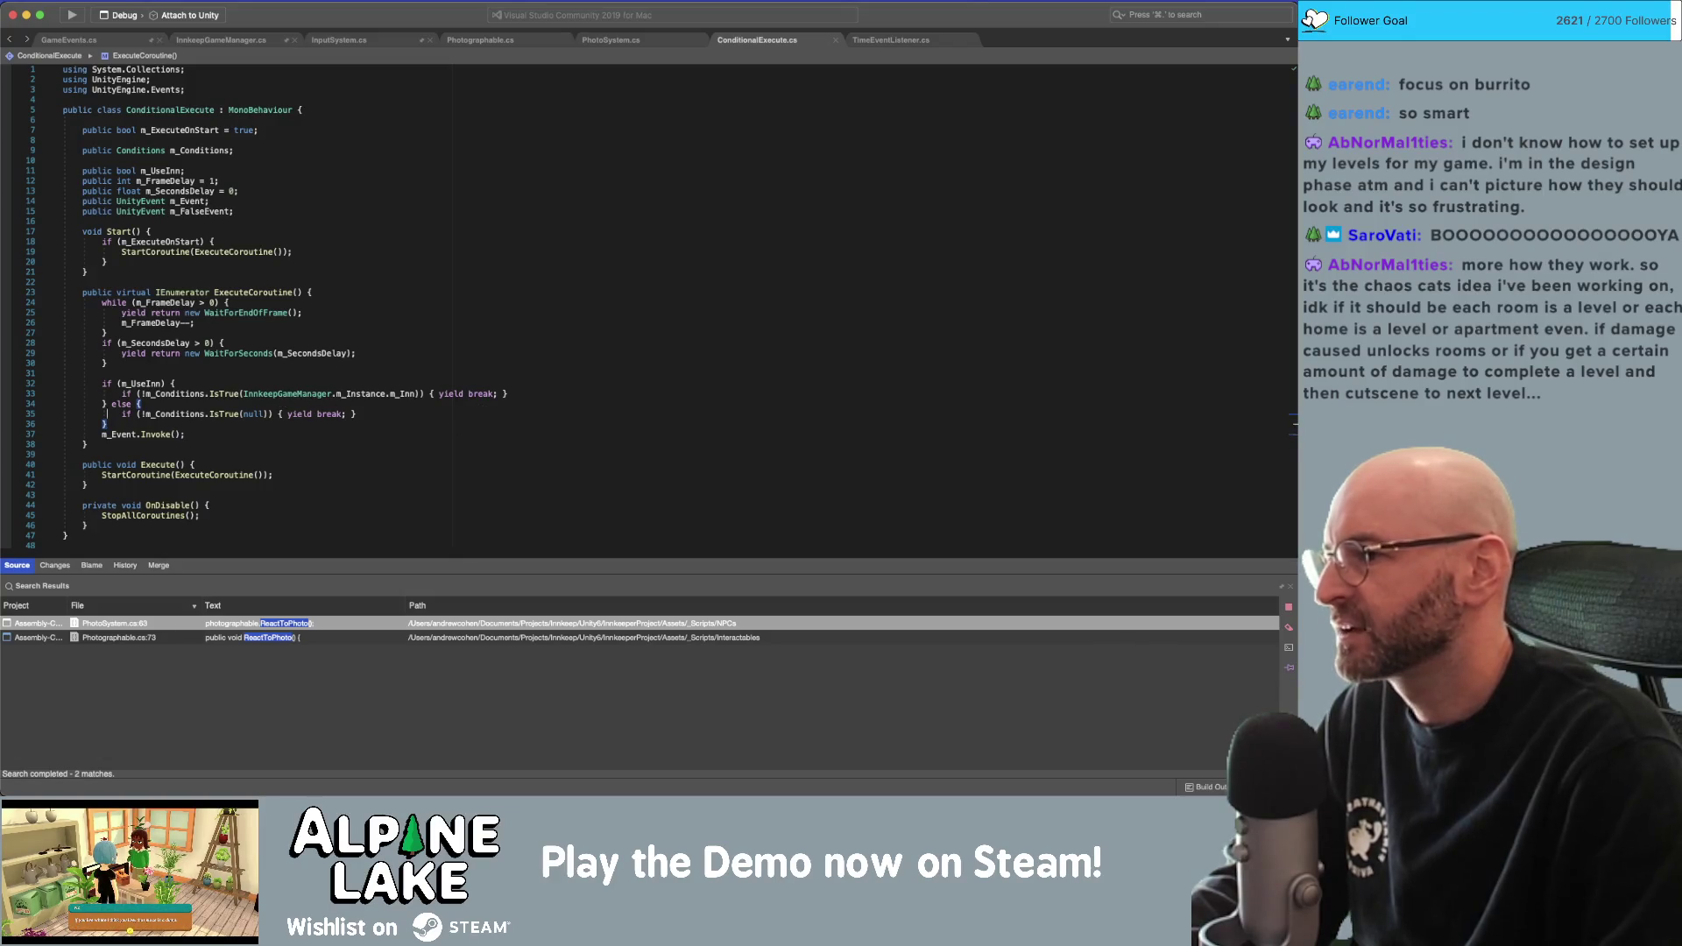
Try splitting the first yield break block across lines, then undo the change.
left_click(495, 394)
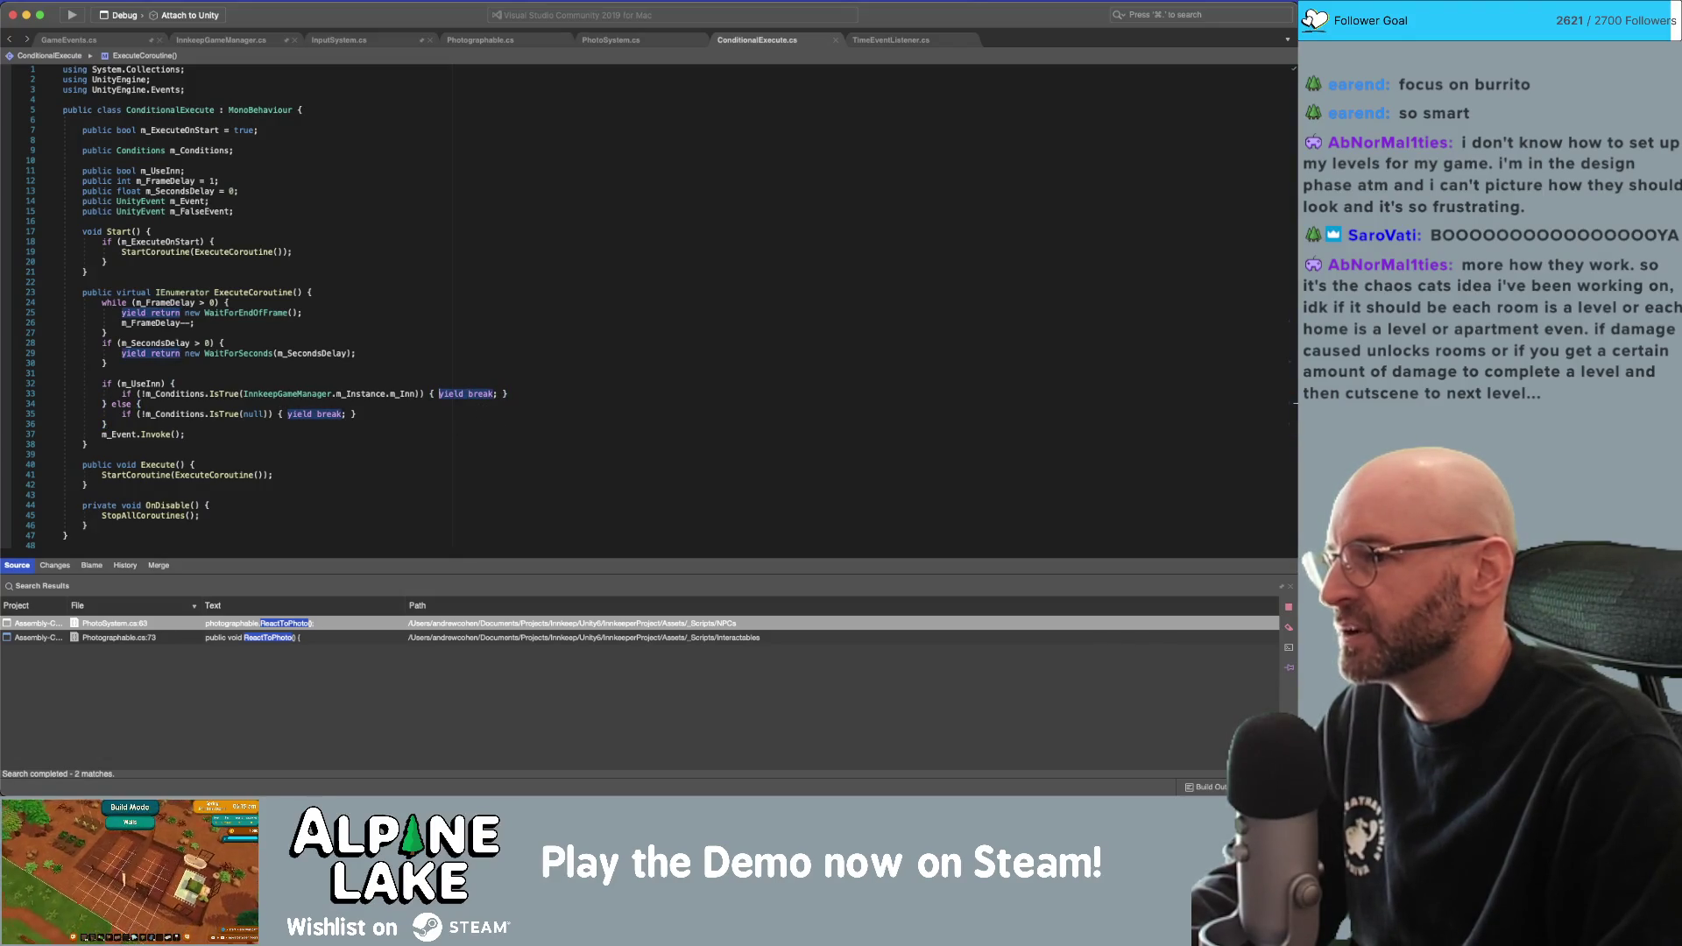
left_click(436, 394)
key("Return")
left_click(207, 404)
key("Return")
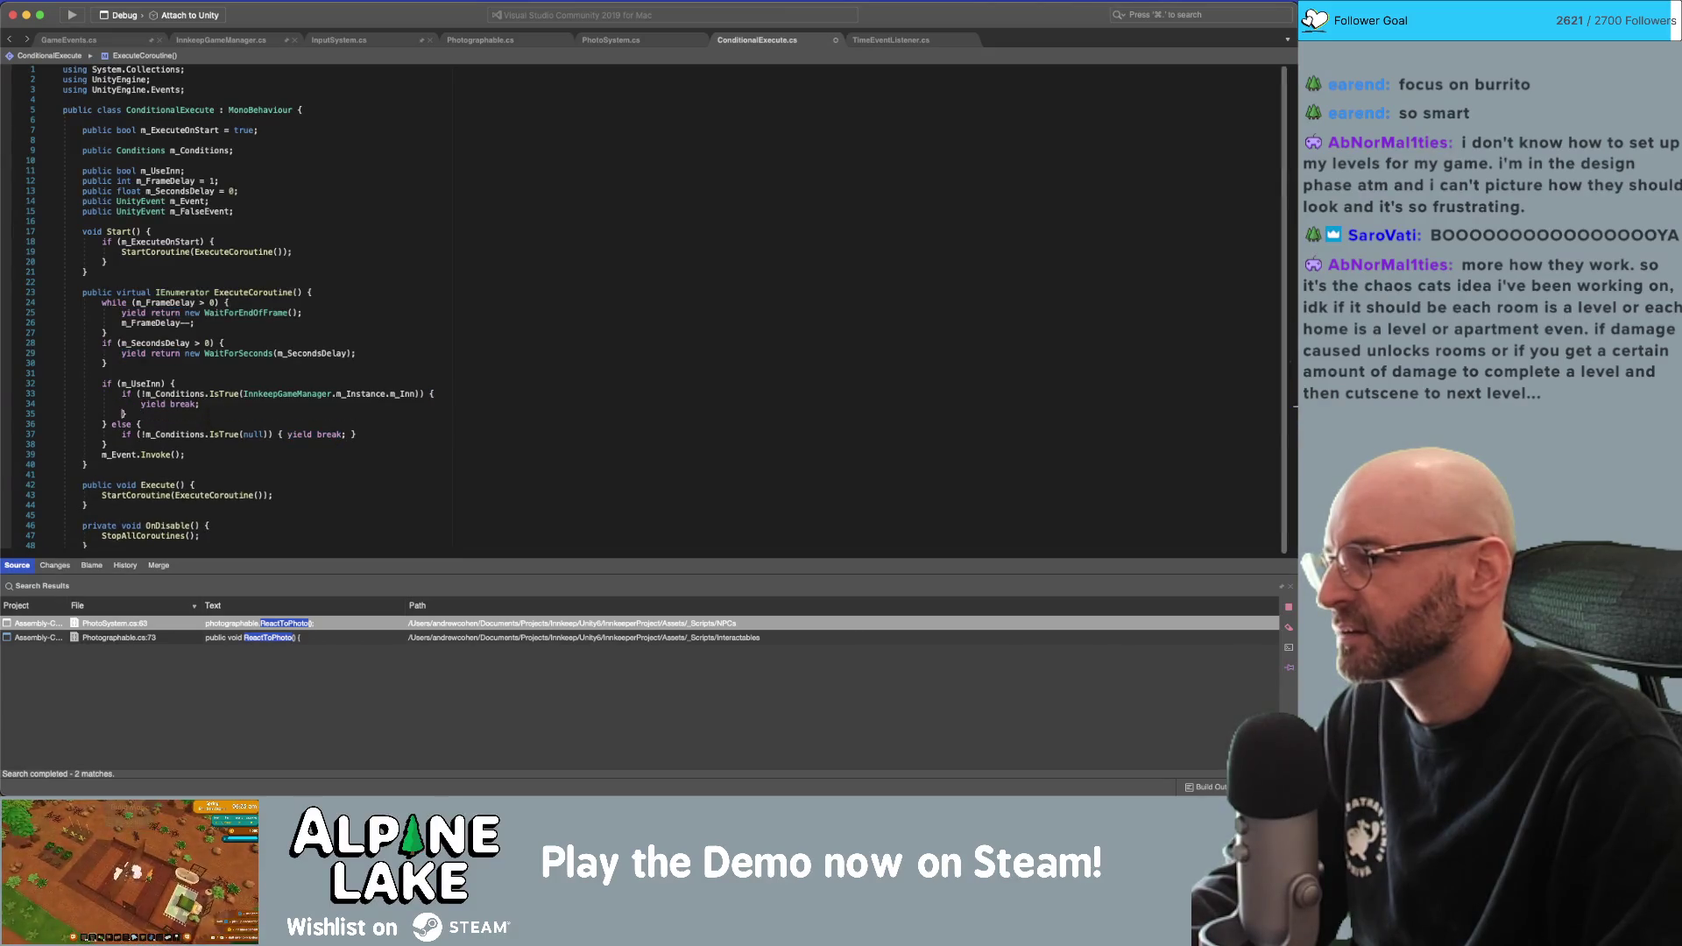
key("Down")
key("Down")
key("super+z")
key("super+z")
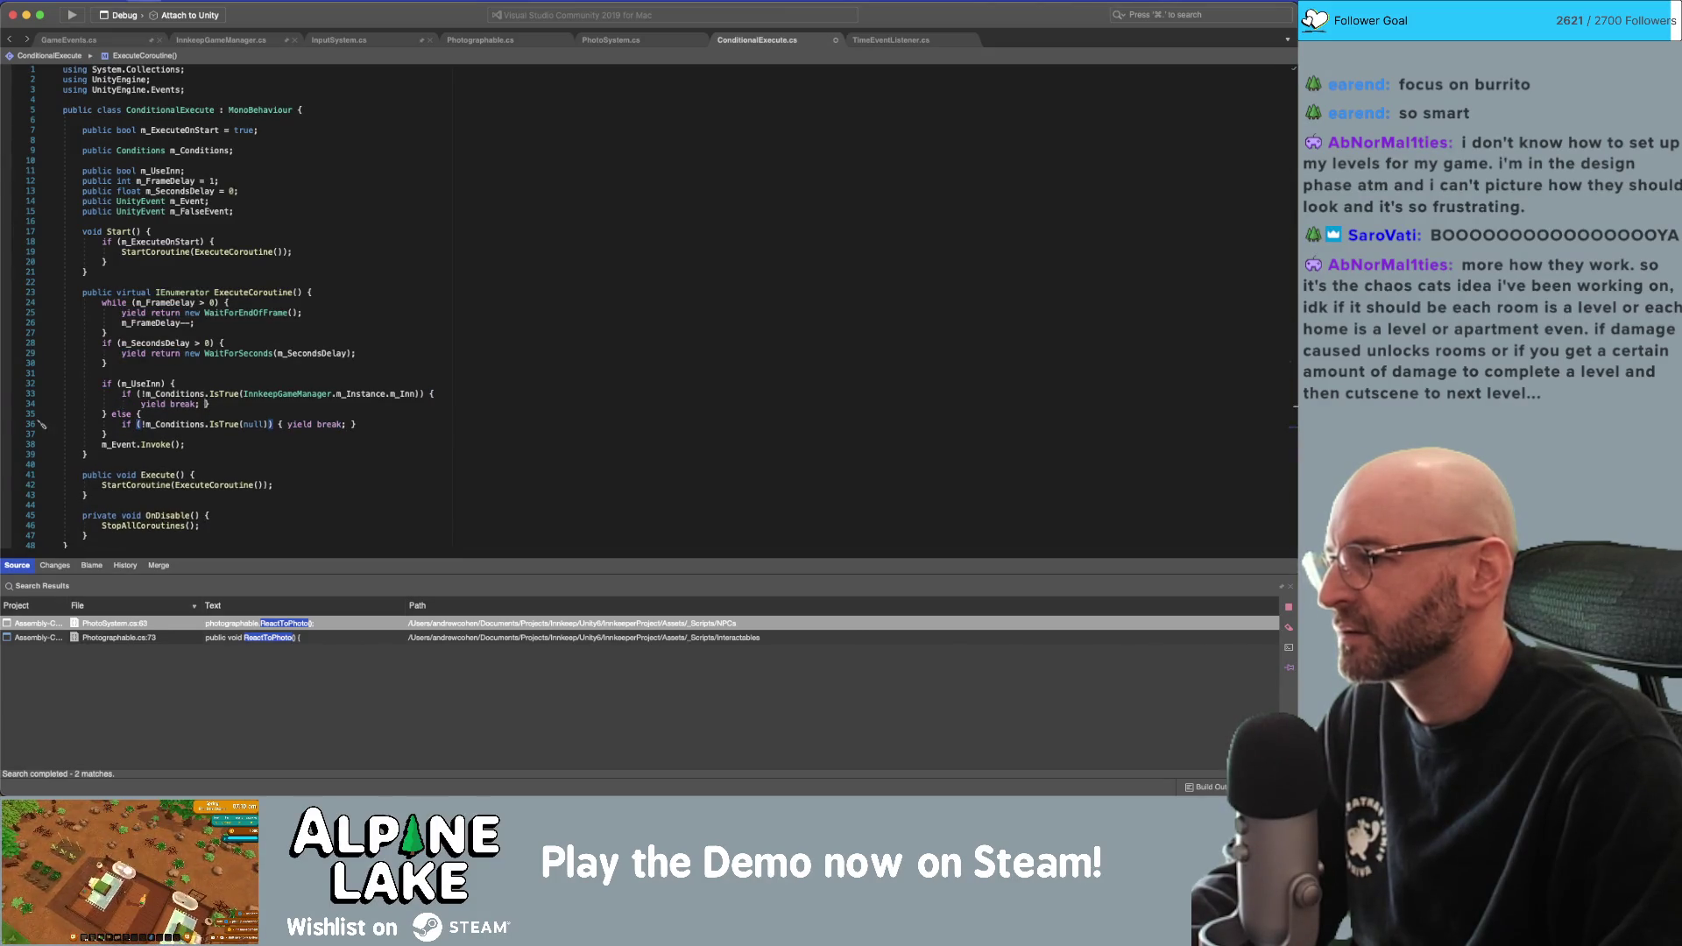
left_click(52, 373)
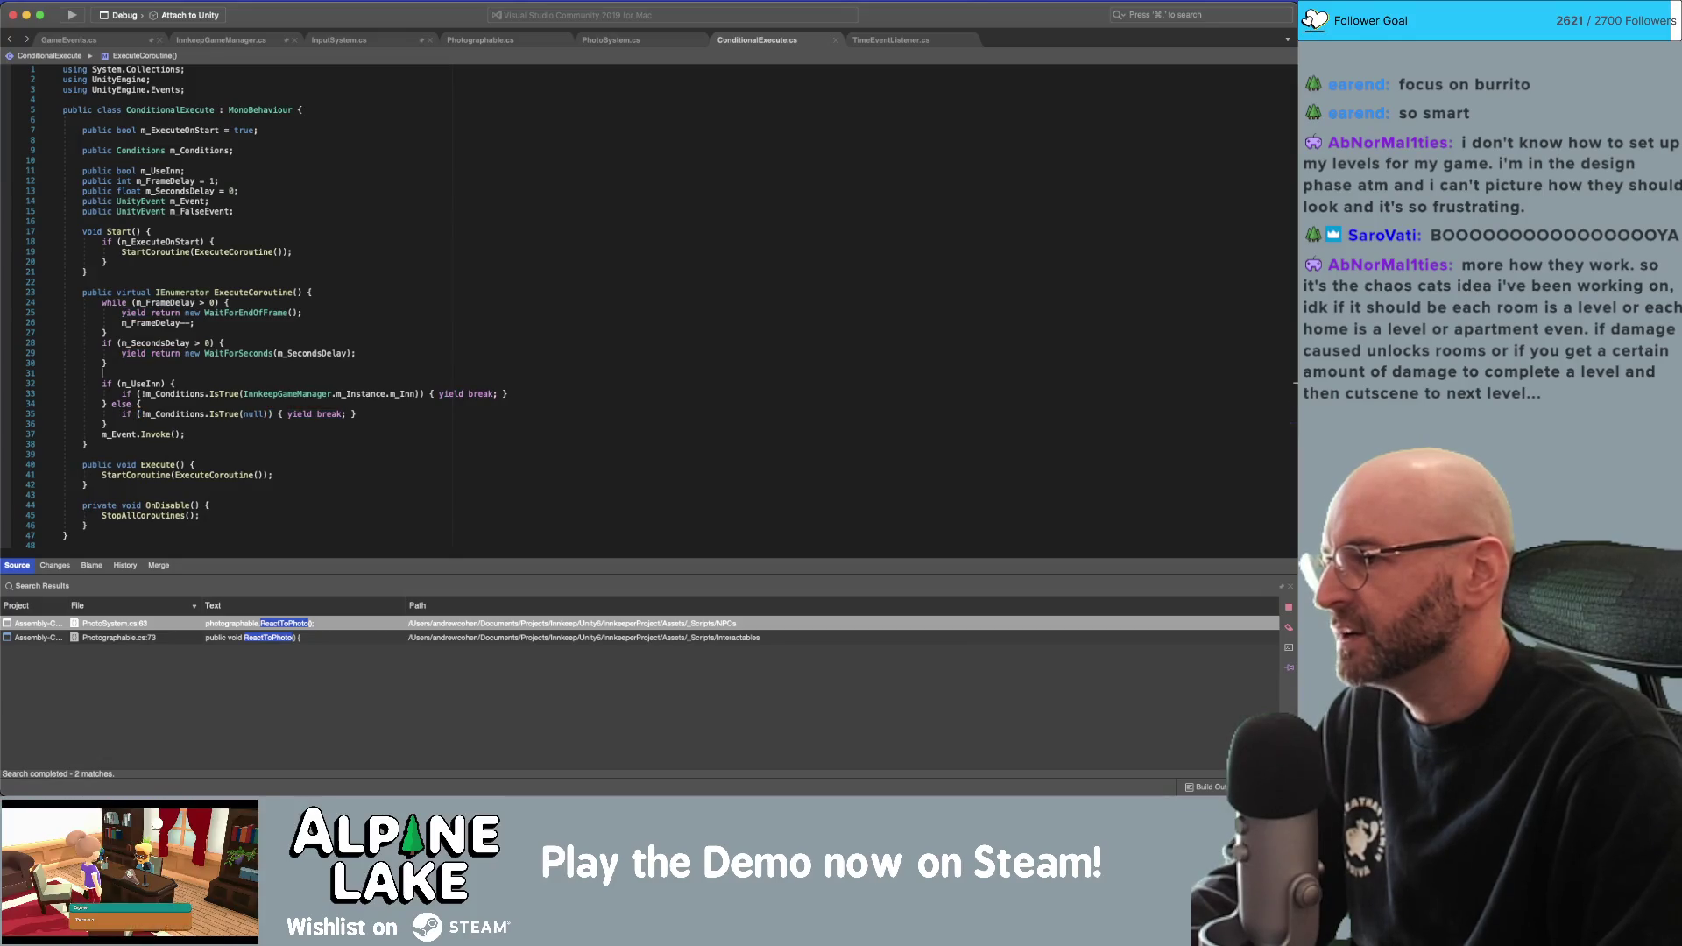
Declare 'bool condition = false;' and turn the first IsTrue check into 'condition = true;'.
key("Return")
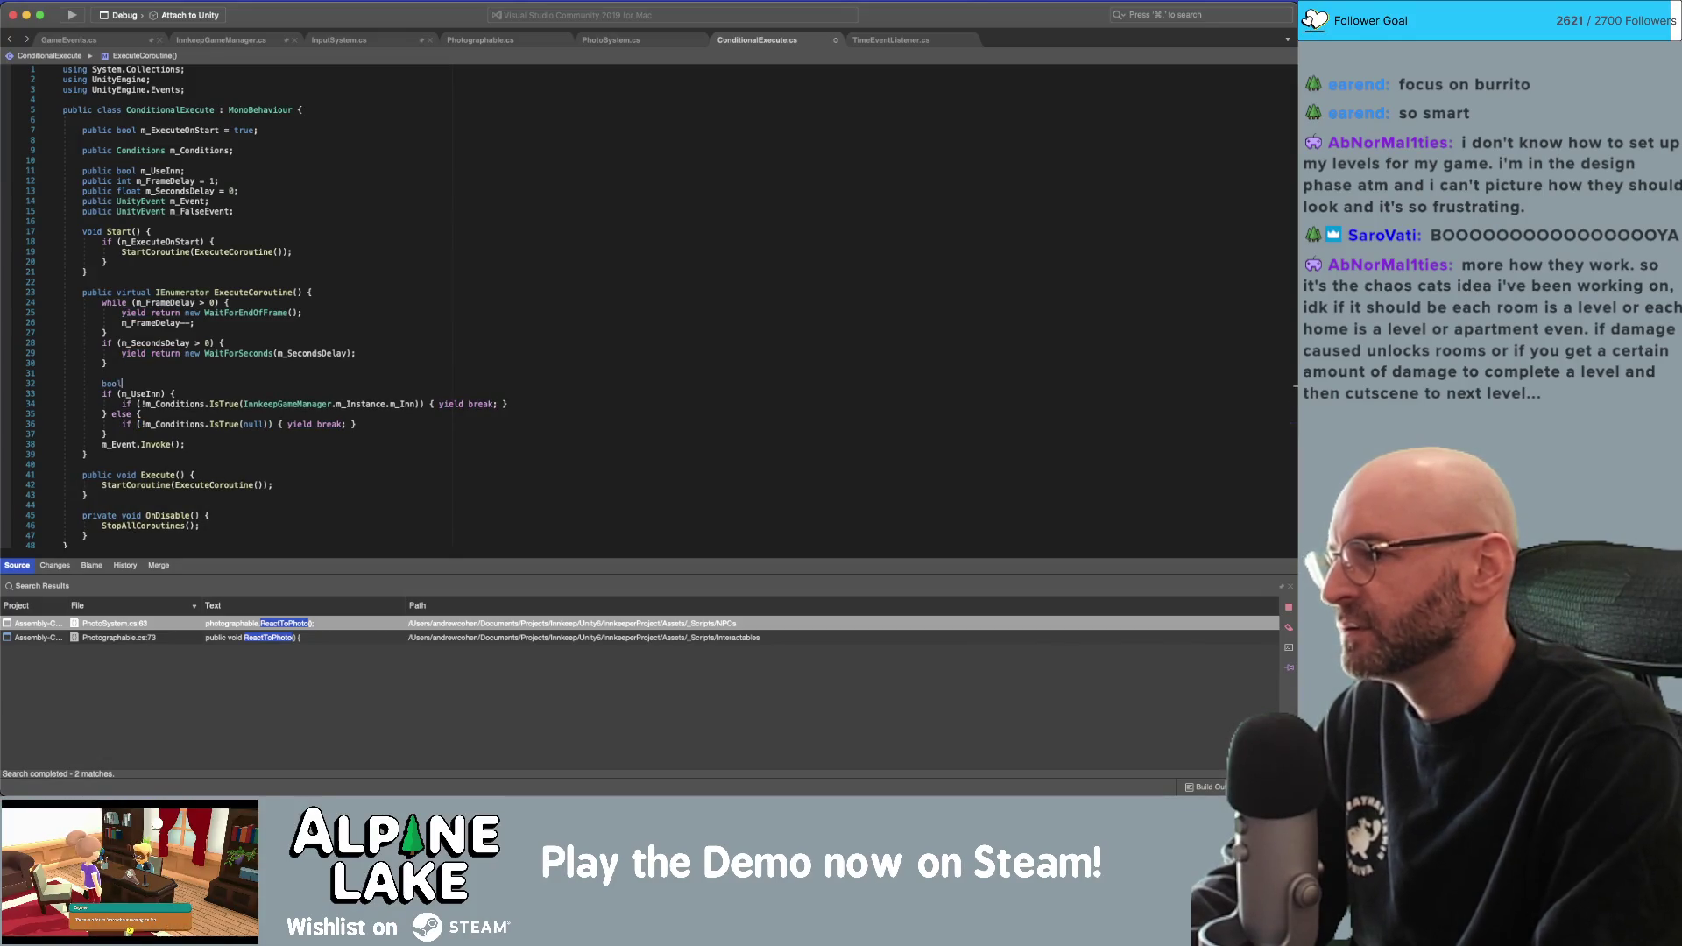
type("bool condit")
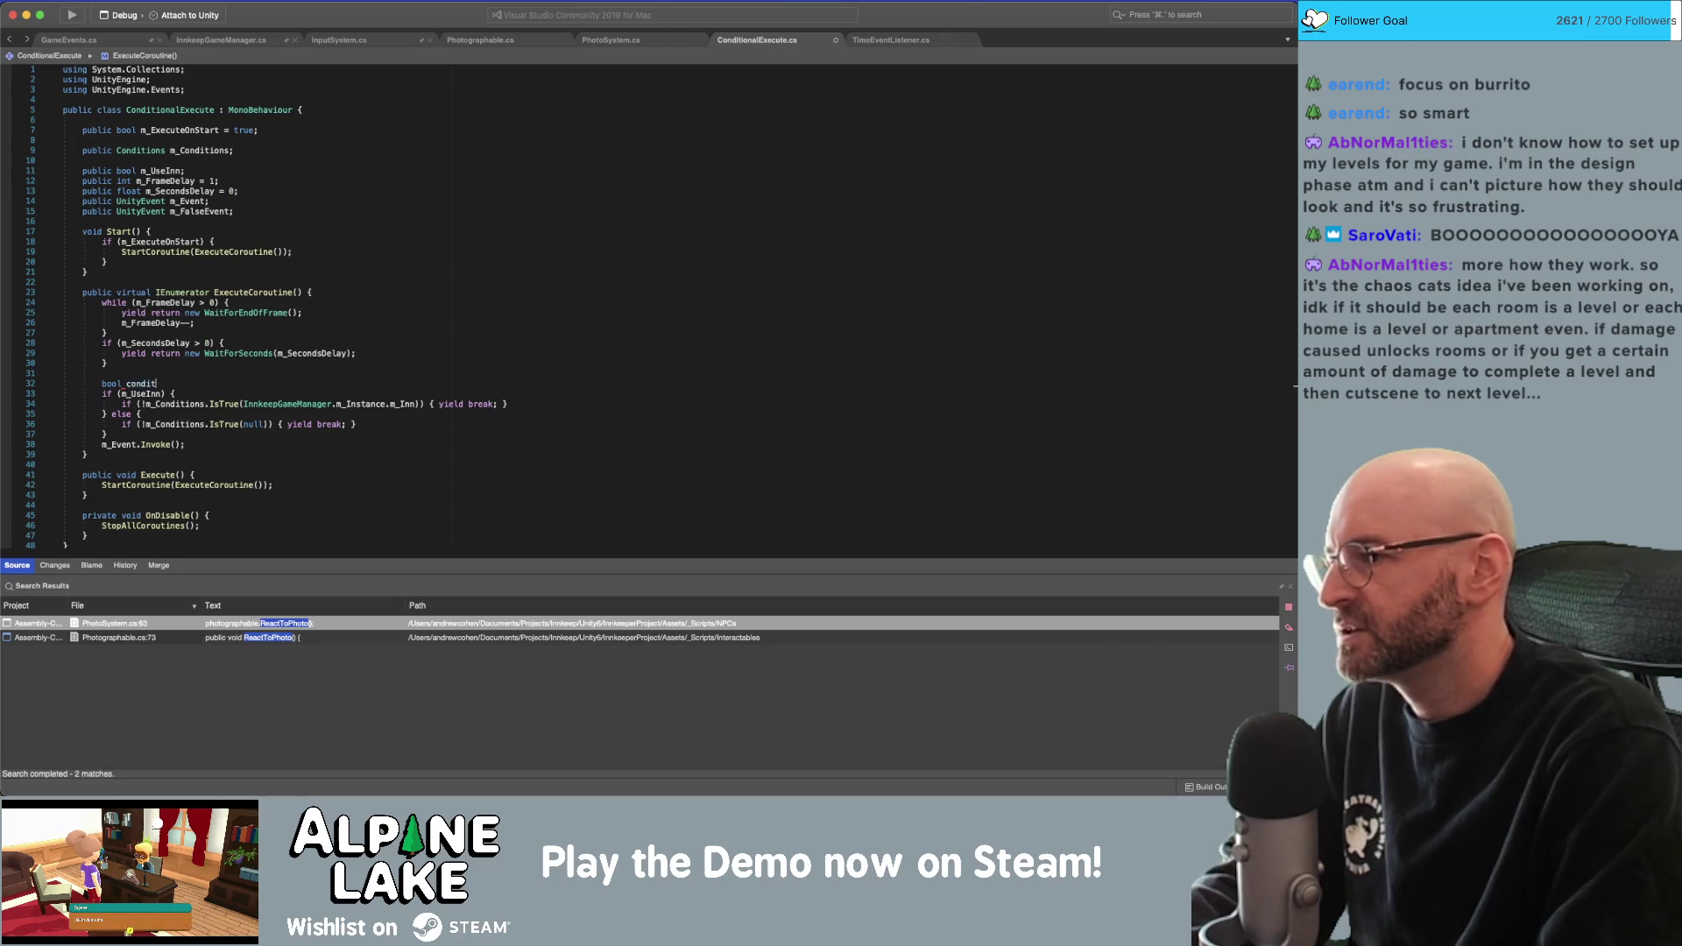
type("ion = false;")
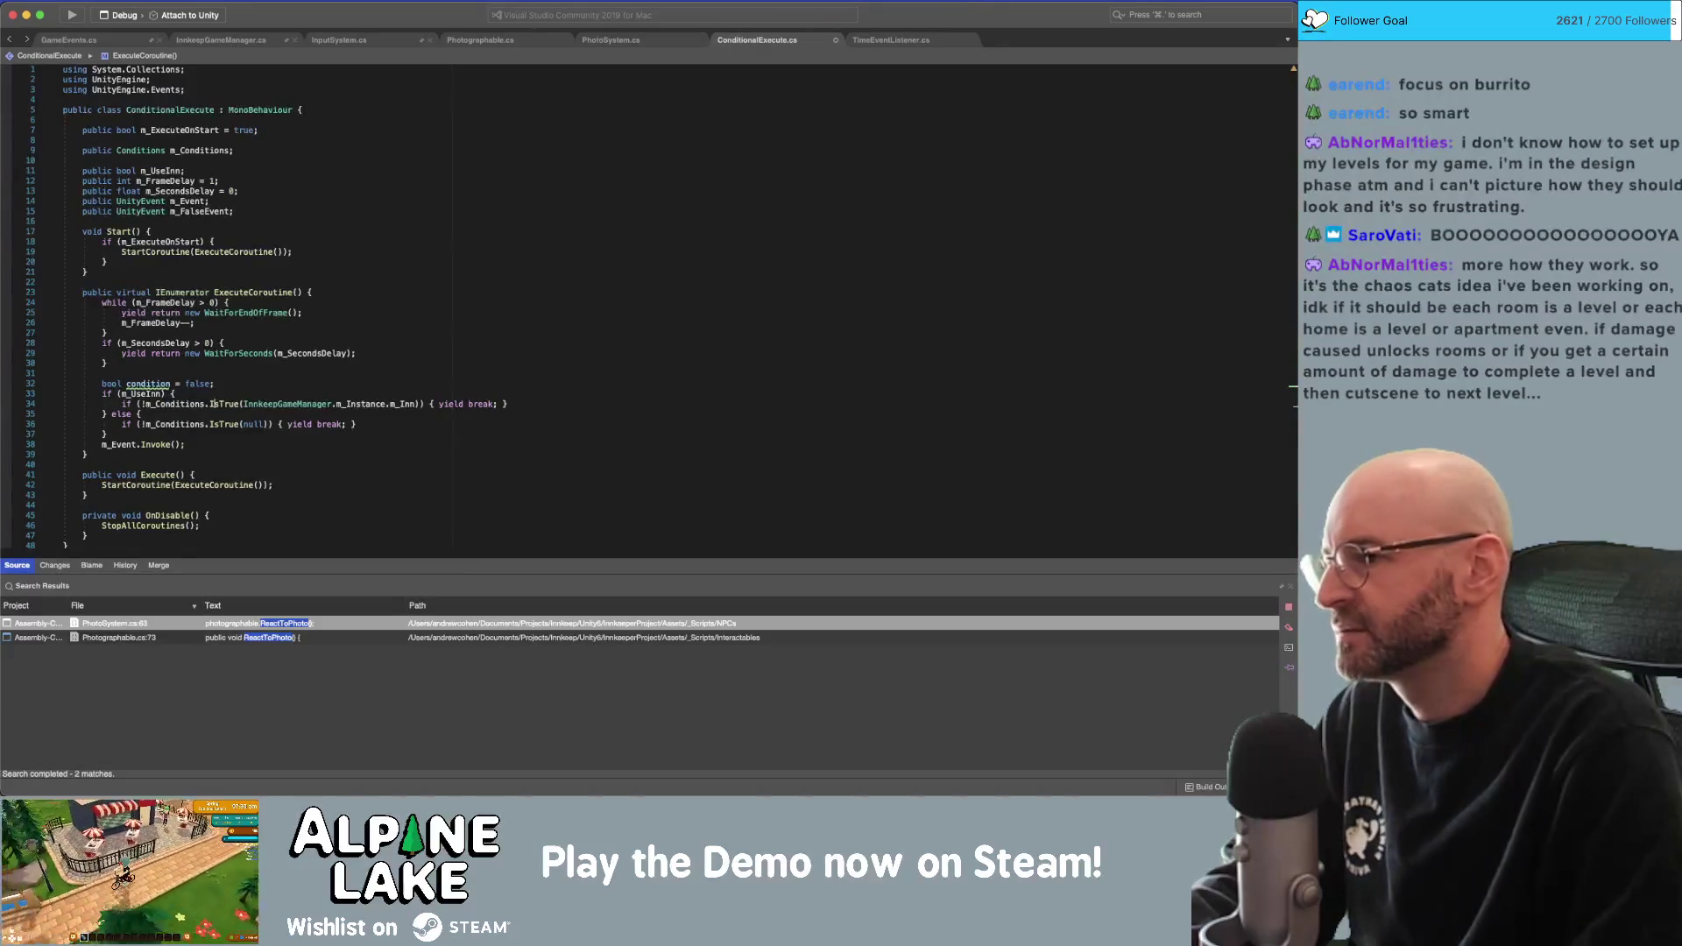
key("Down")
key("Down")
left_click(335, 404)
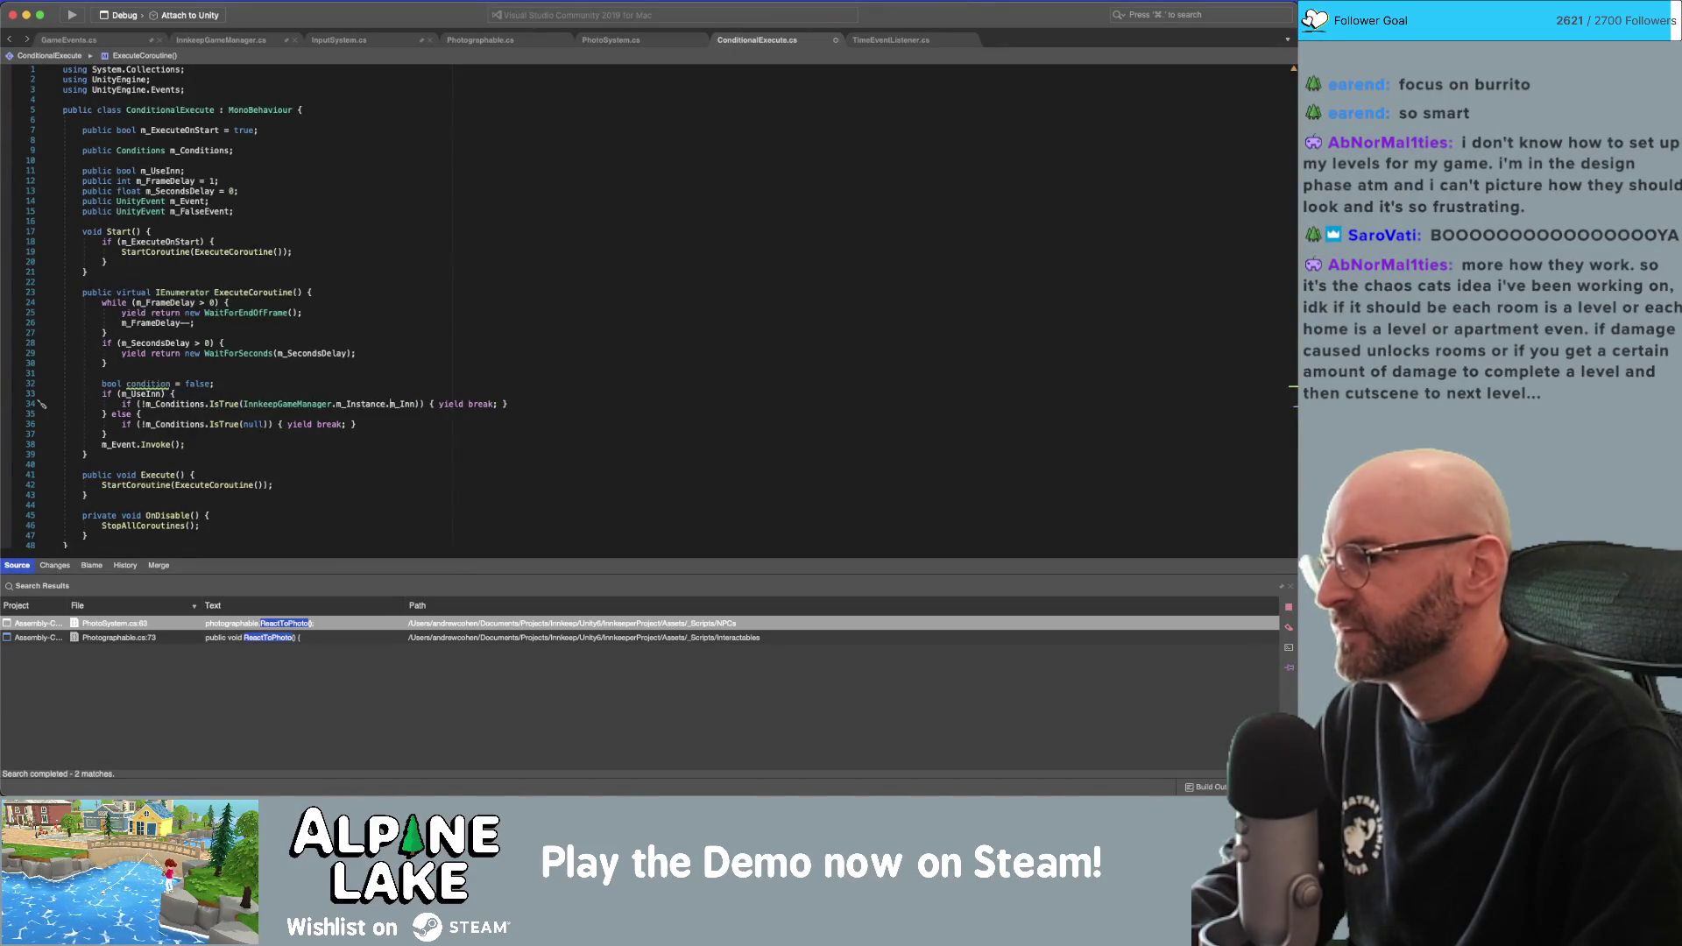
key("Right")
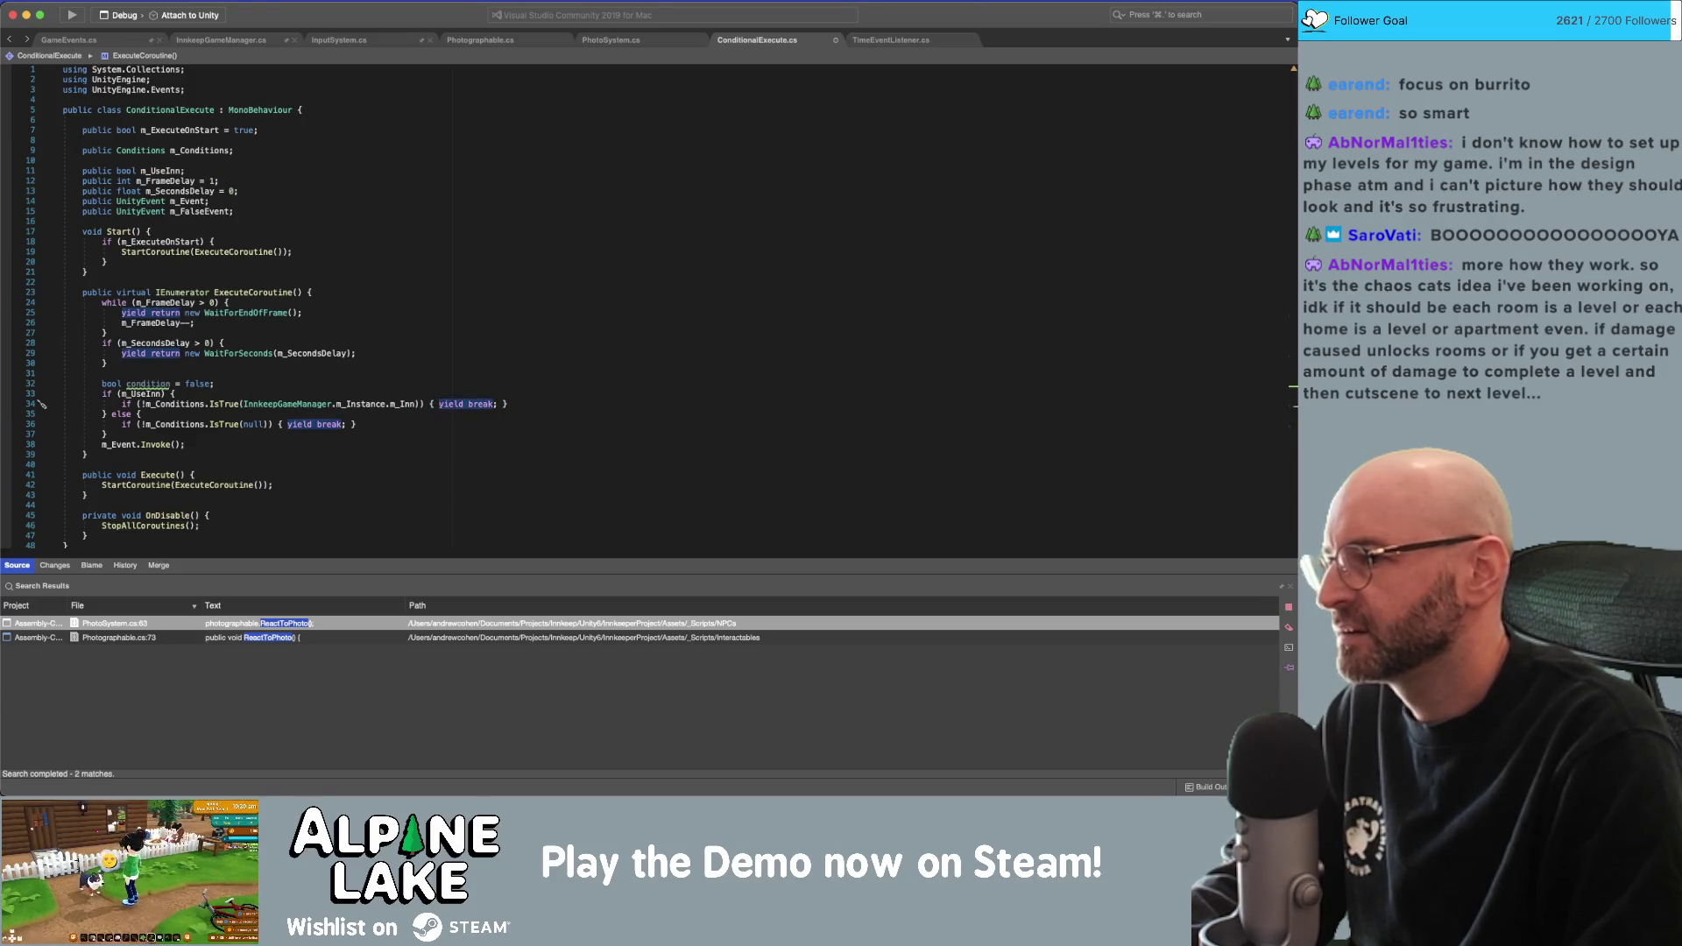
key("Up")
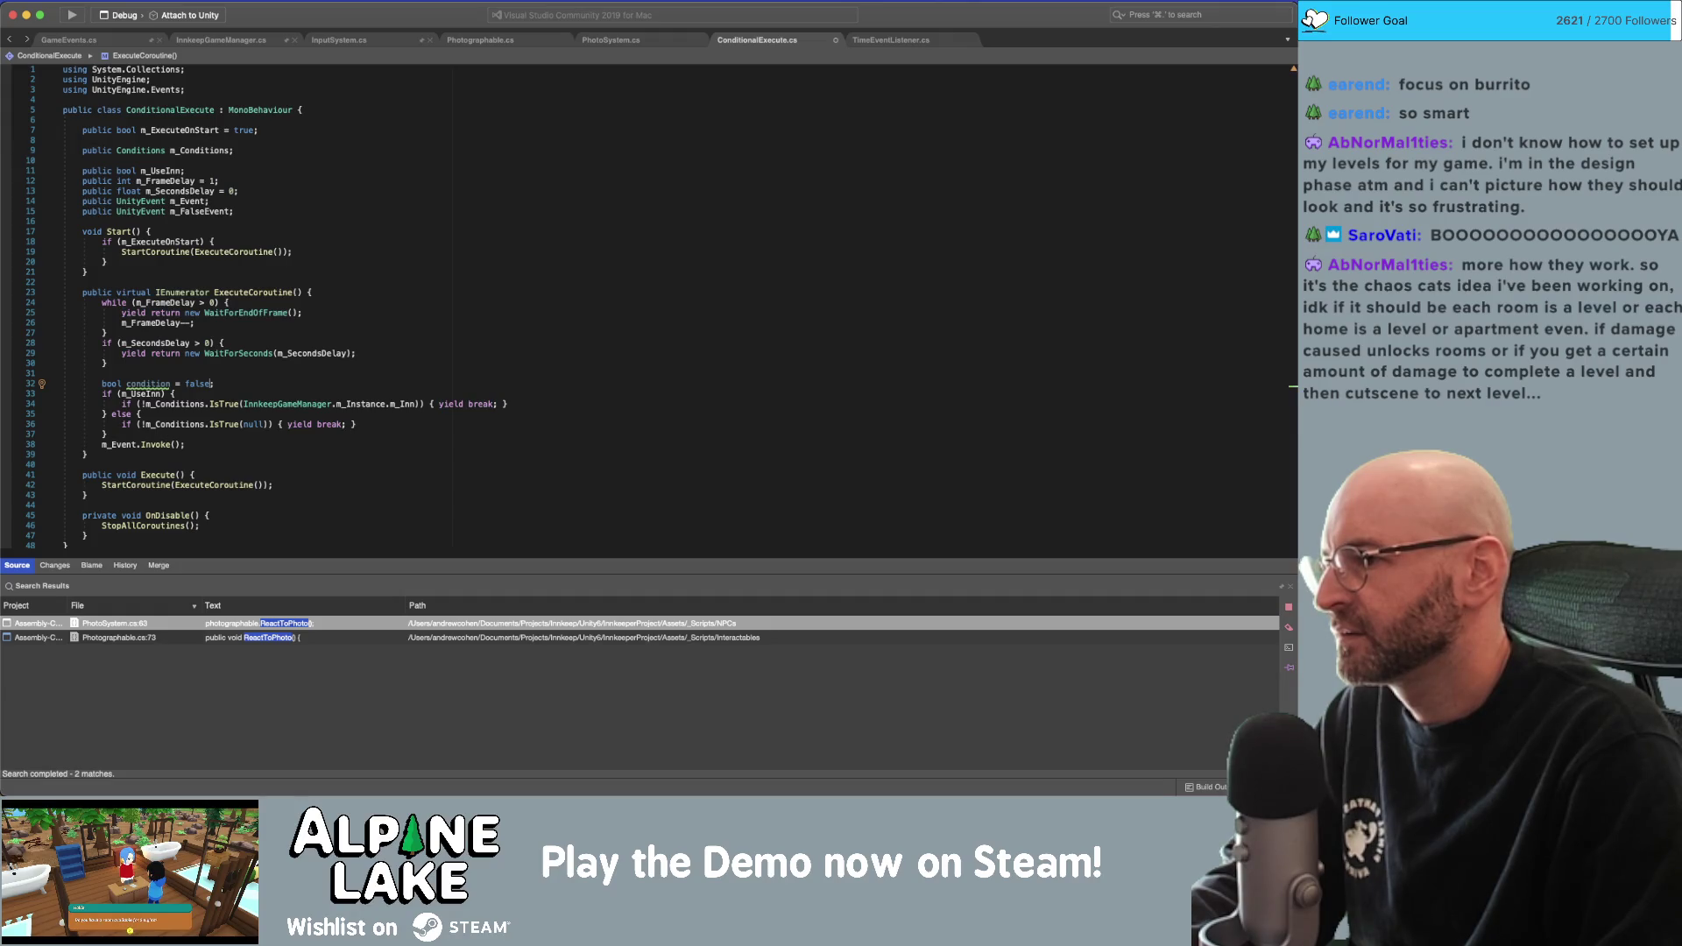
left_click(210, 403)
key("Home")
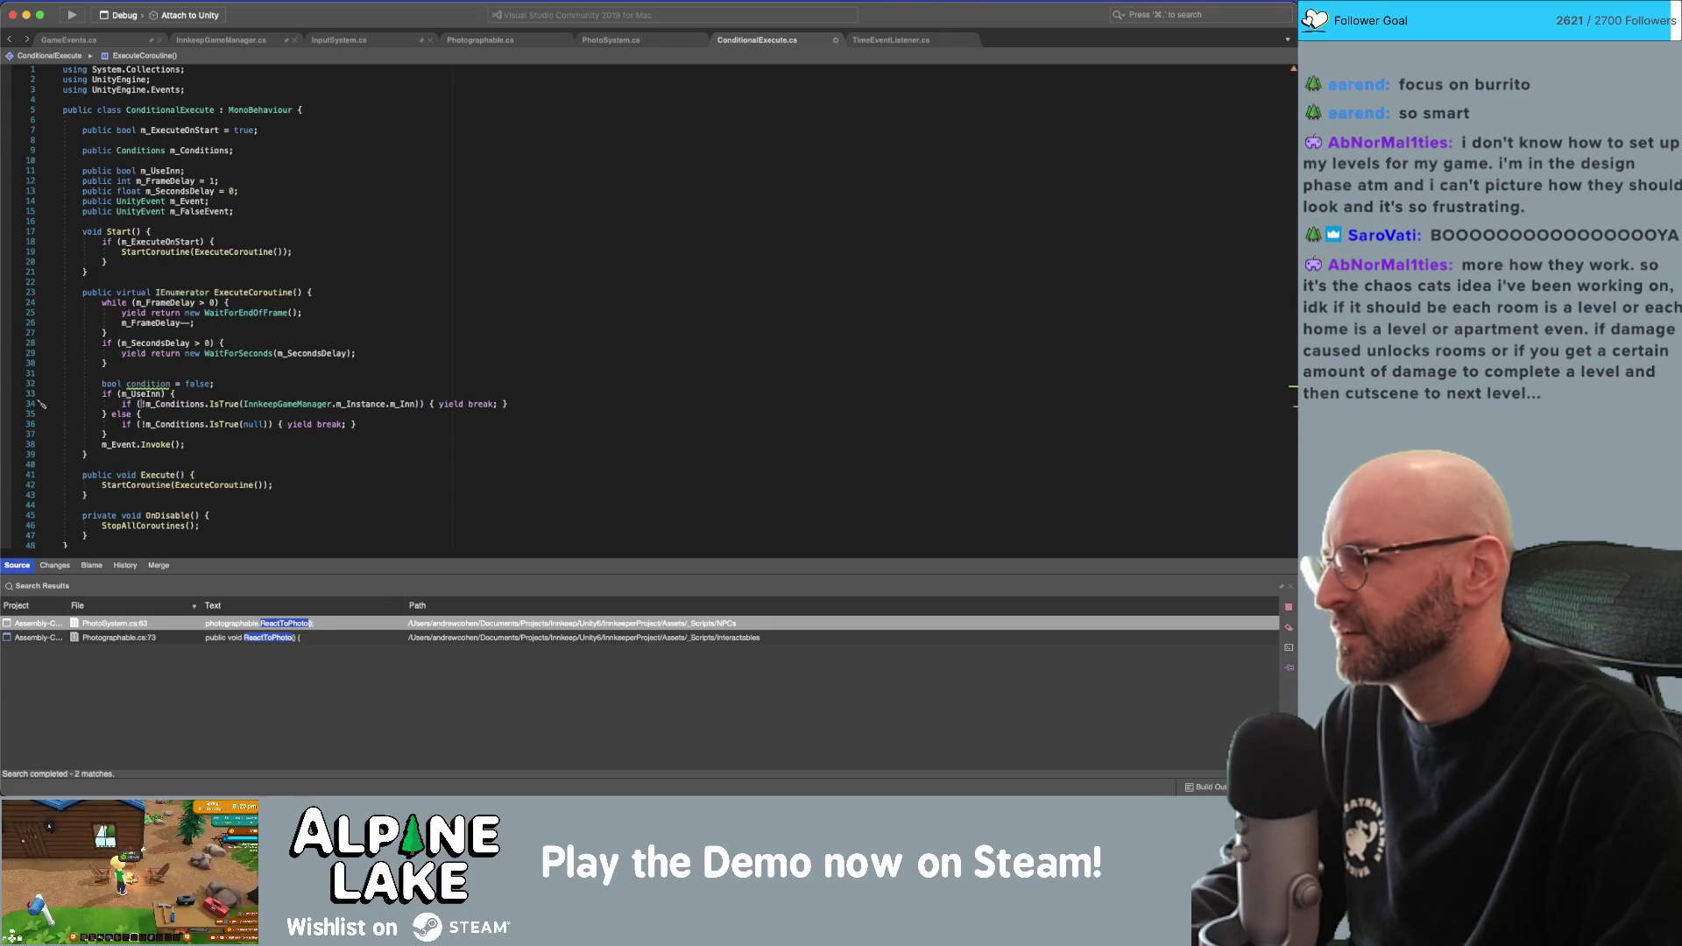
key("Delete")
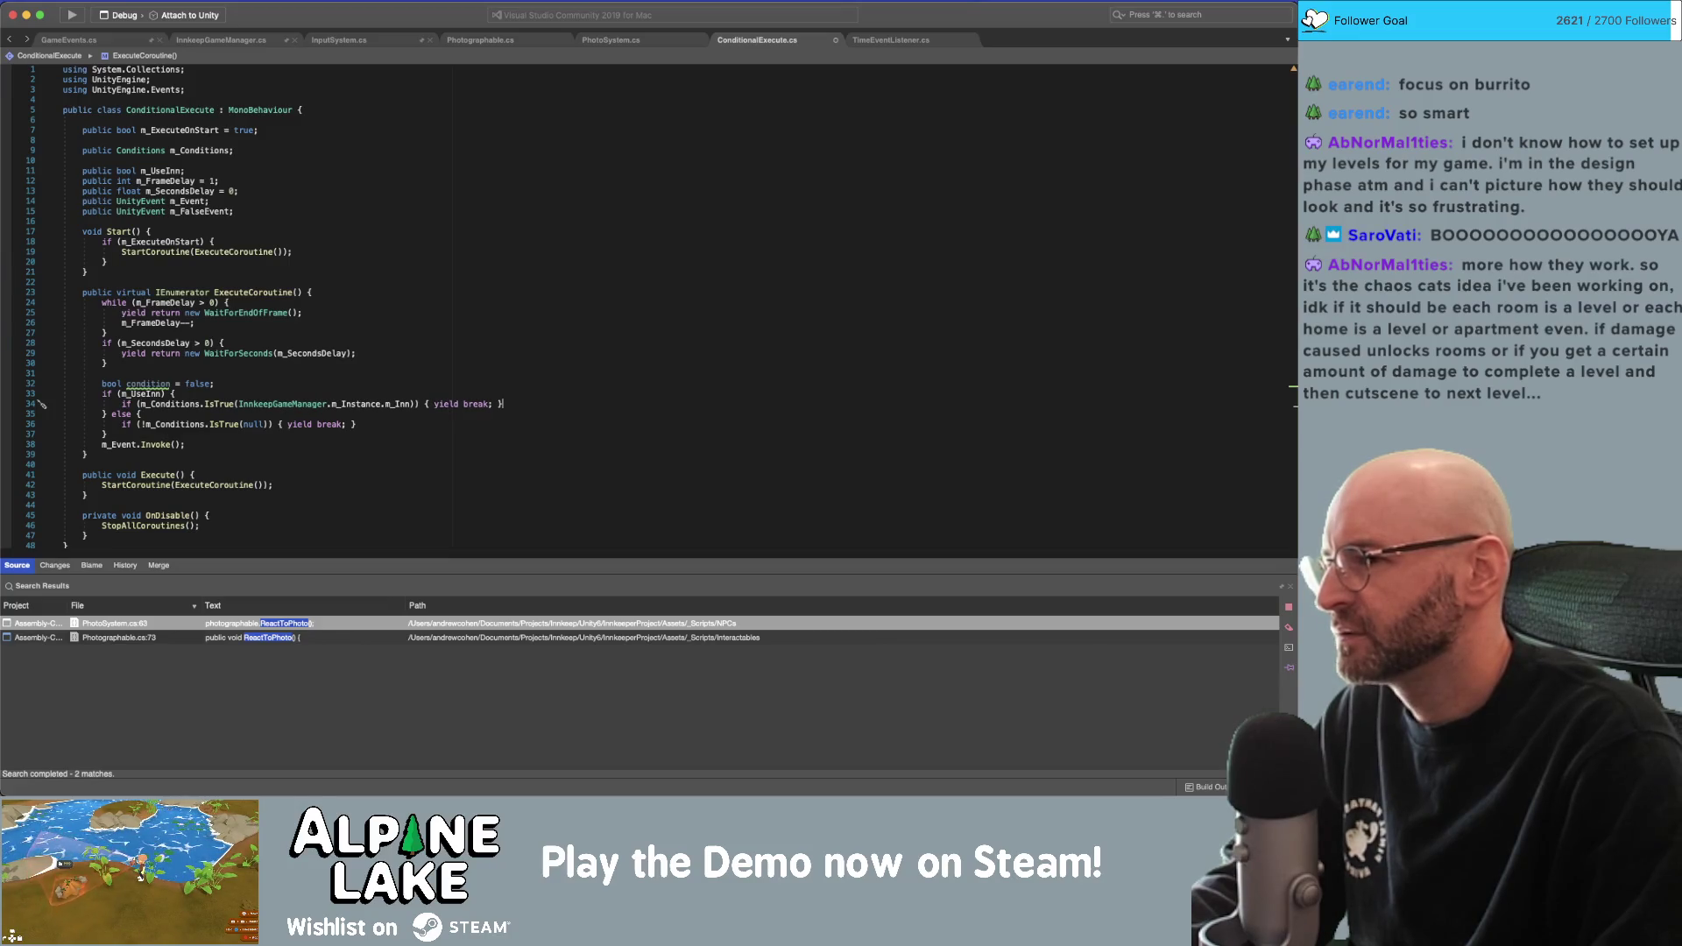
key("BackSpace")
key("BackSpace")
key("BackSpace")
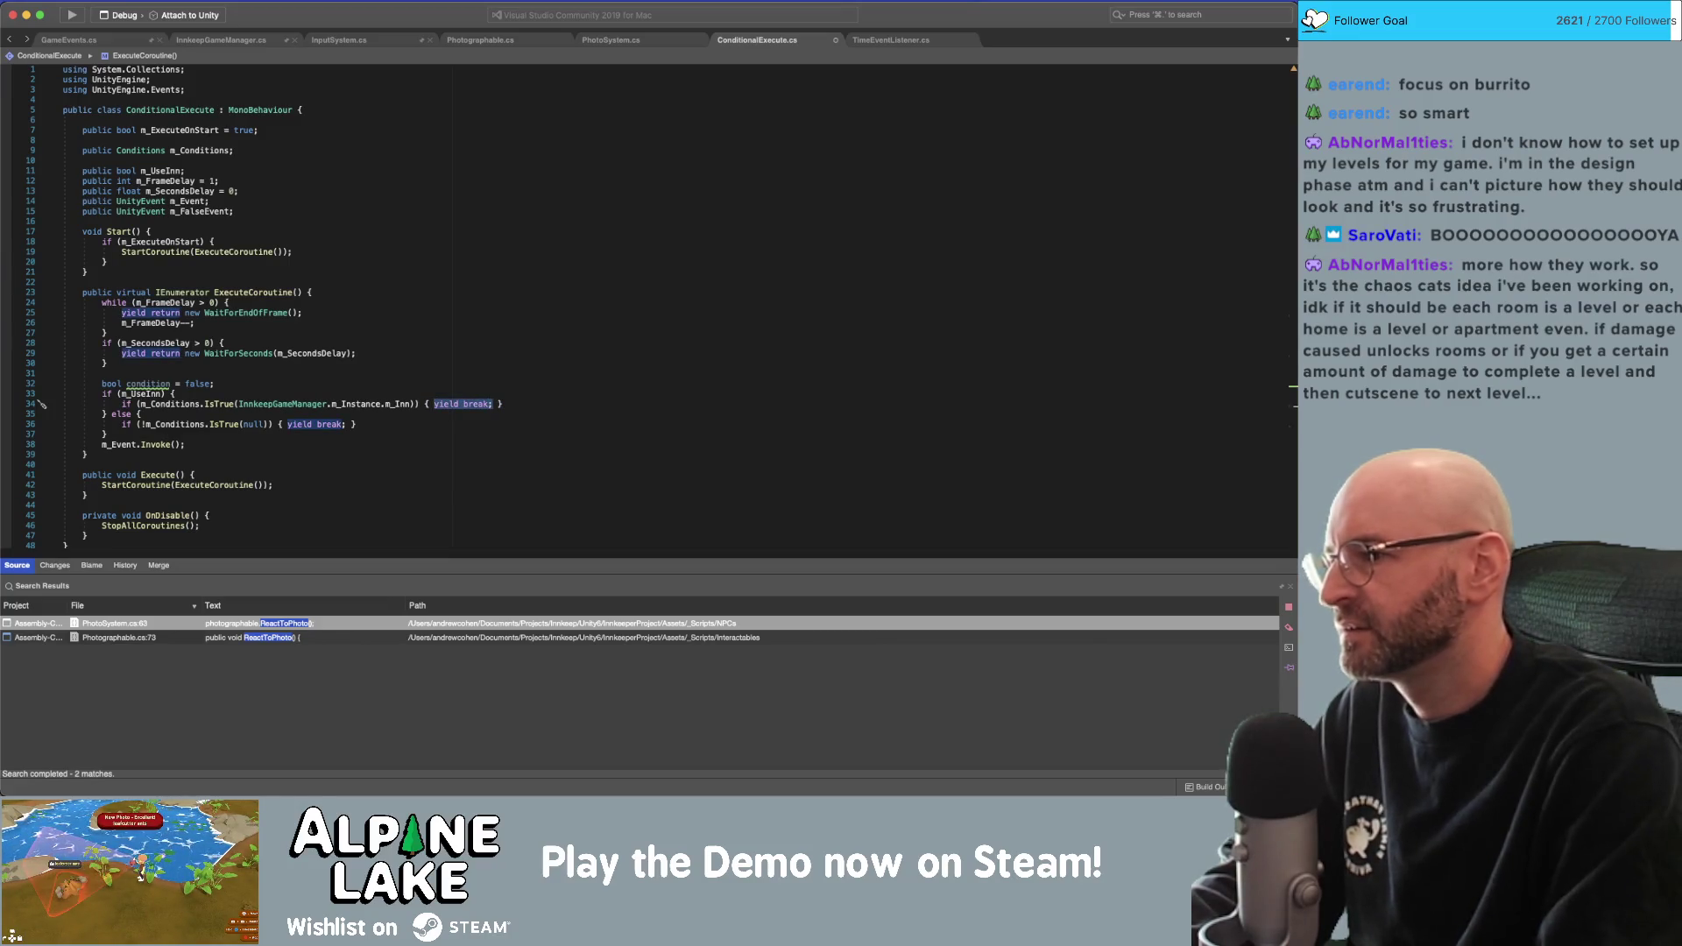
type("co")
key("Return")
type("= true")
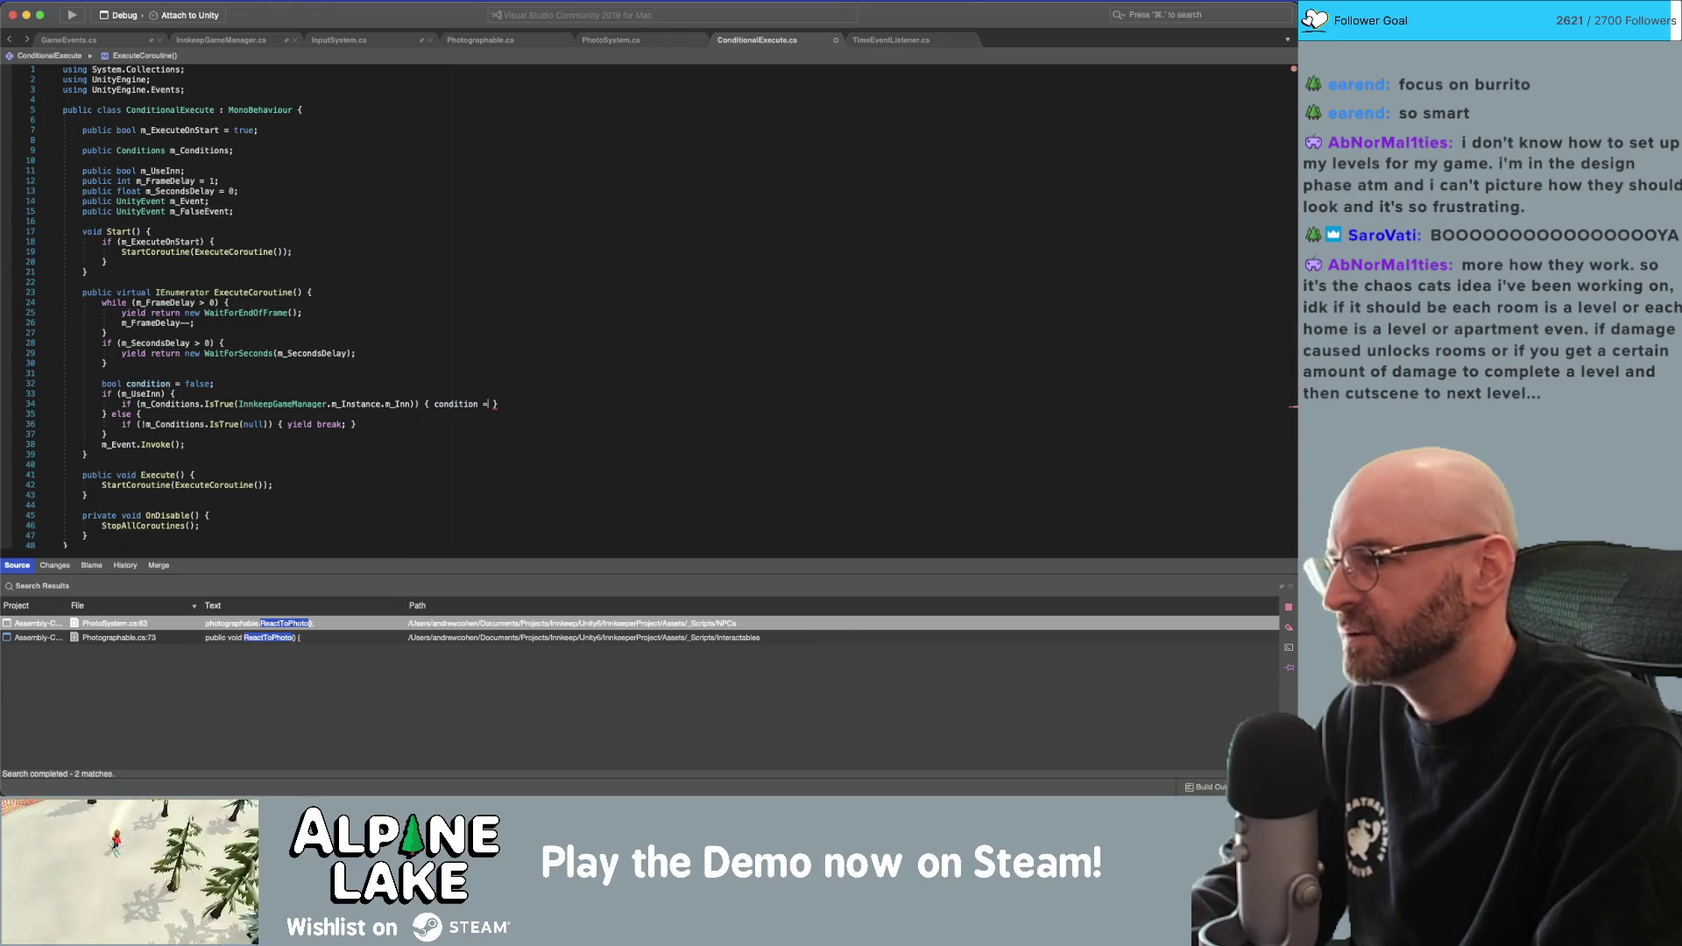
type(";")
Replace the second check's negation and yield break with 'condition = true;'.
key("Down")
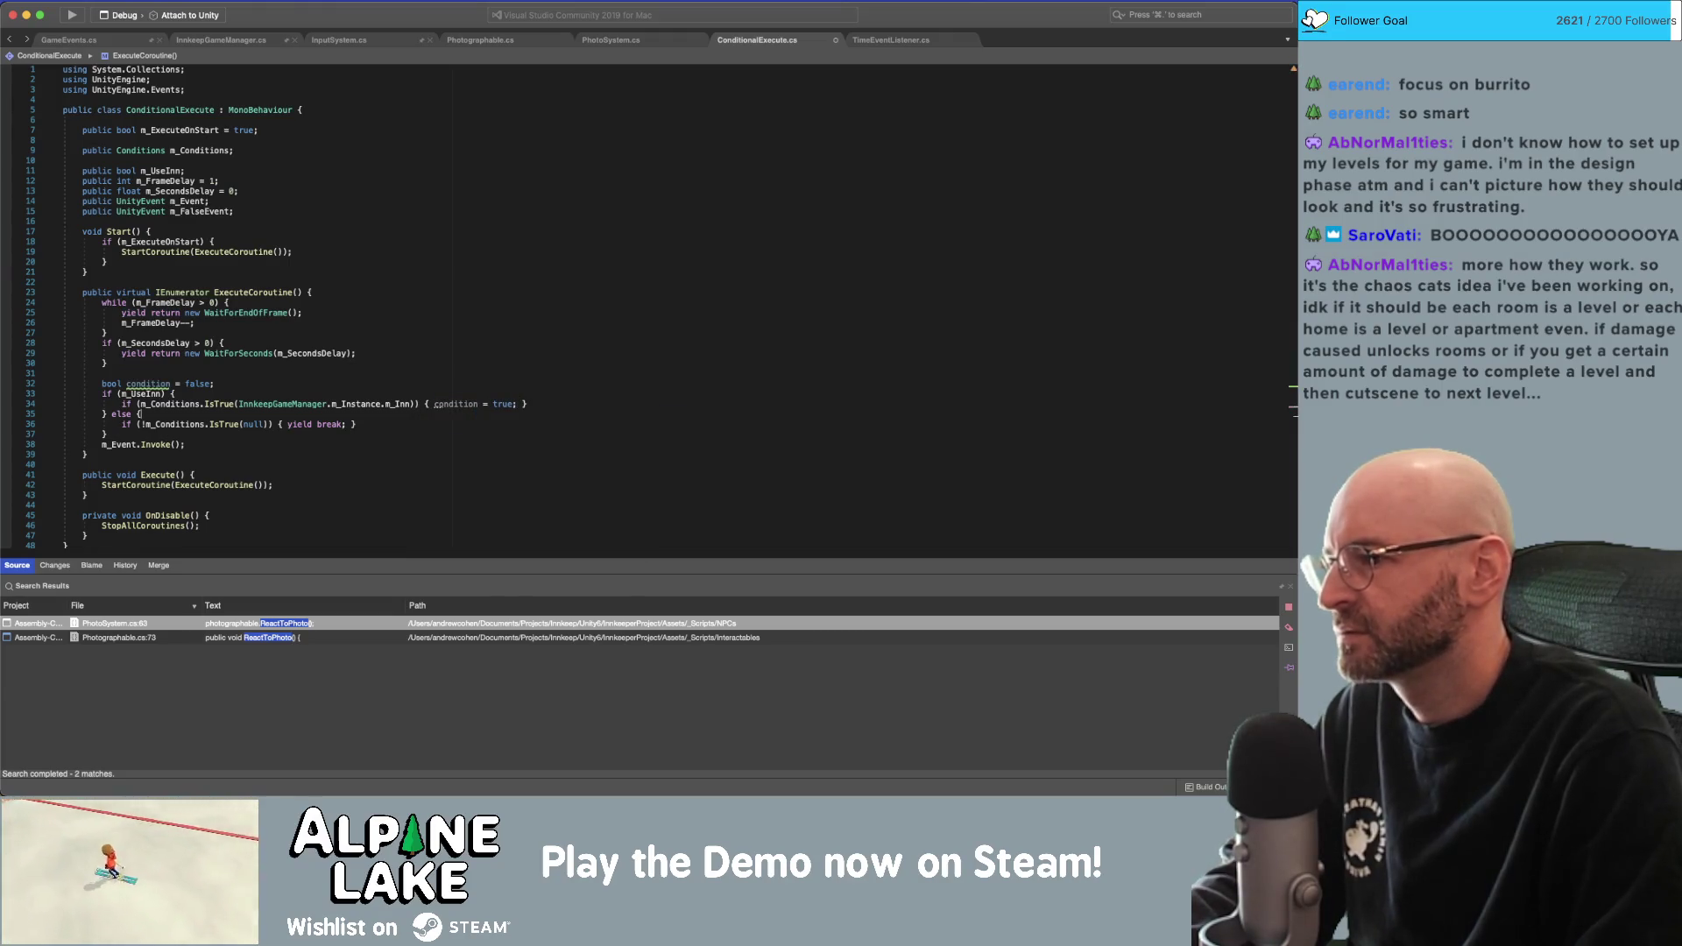
key("BackSpace")
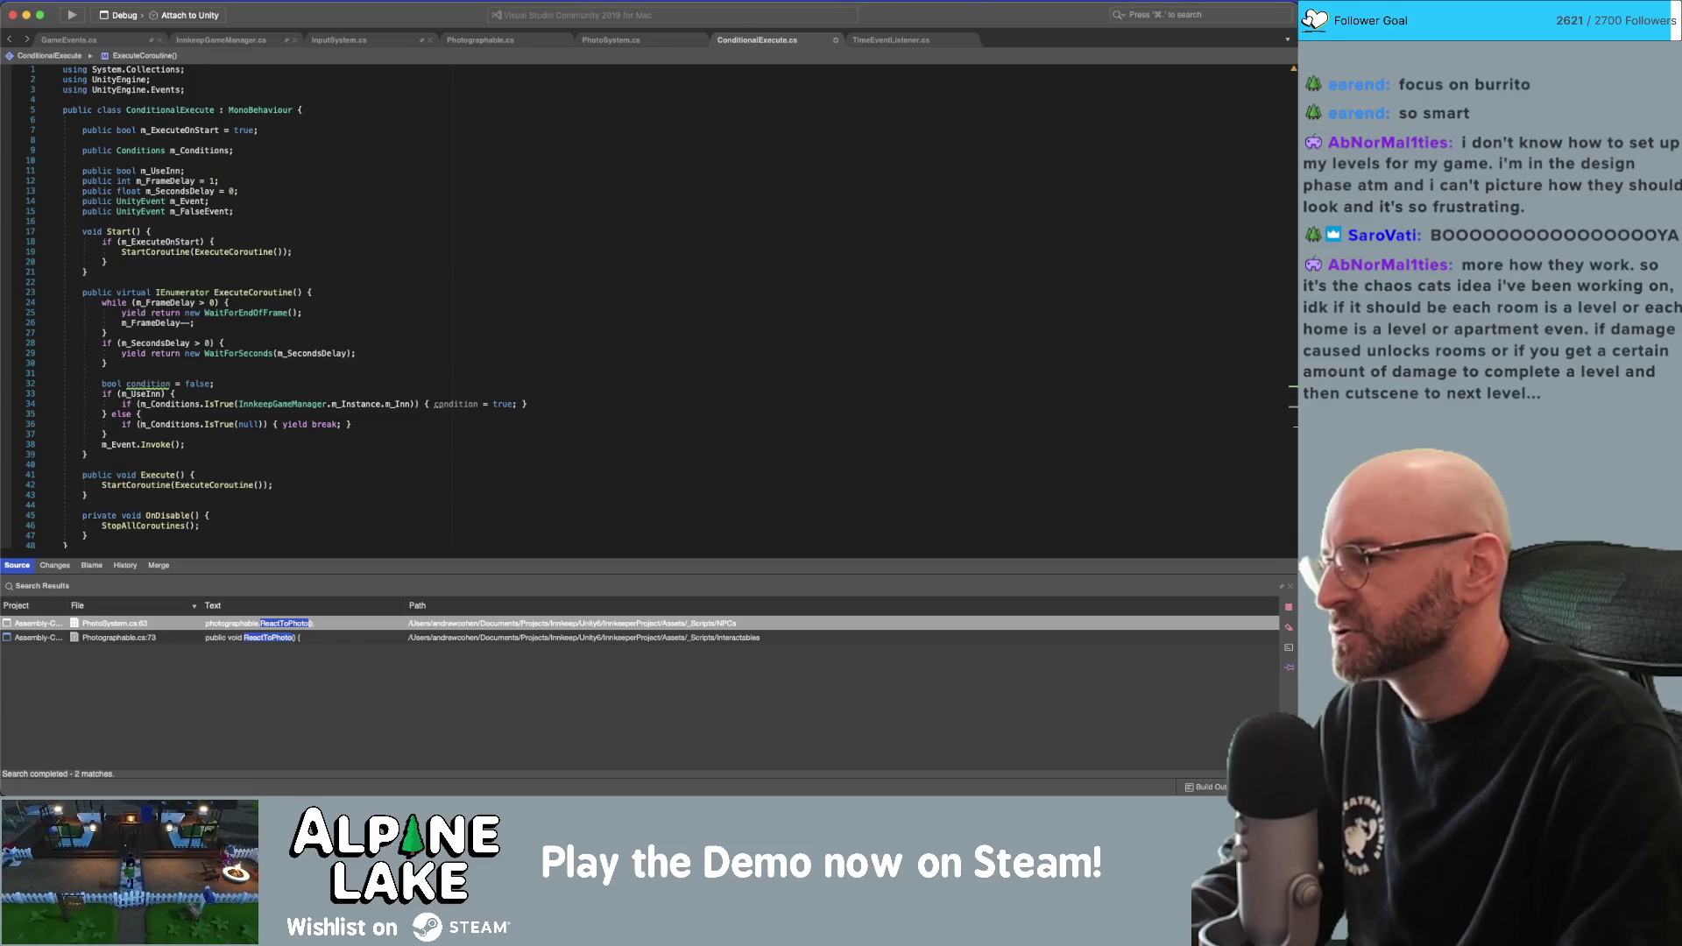
left_click_drag(352, 424, 281, 424)
type("conditio")
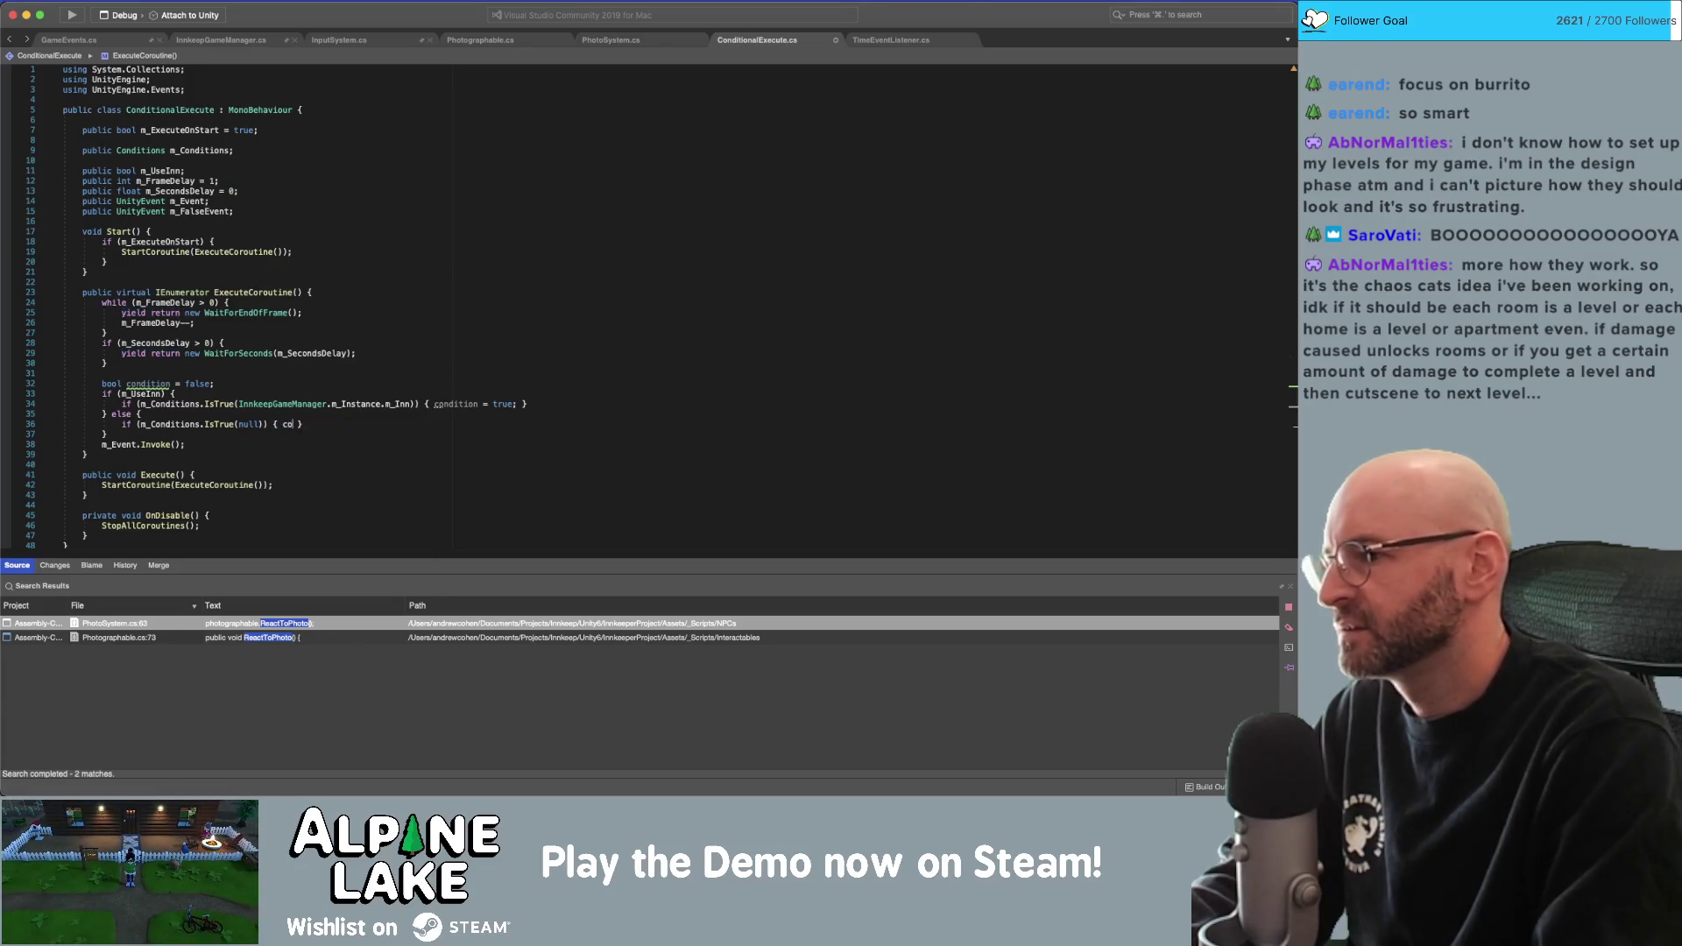
type("n = true")
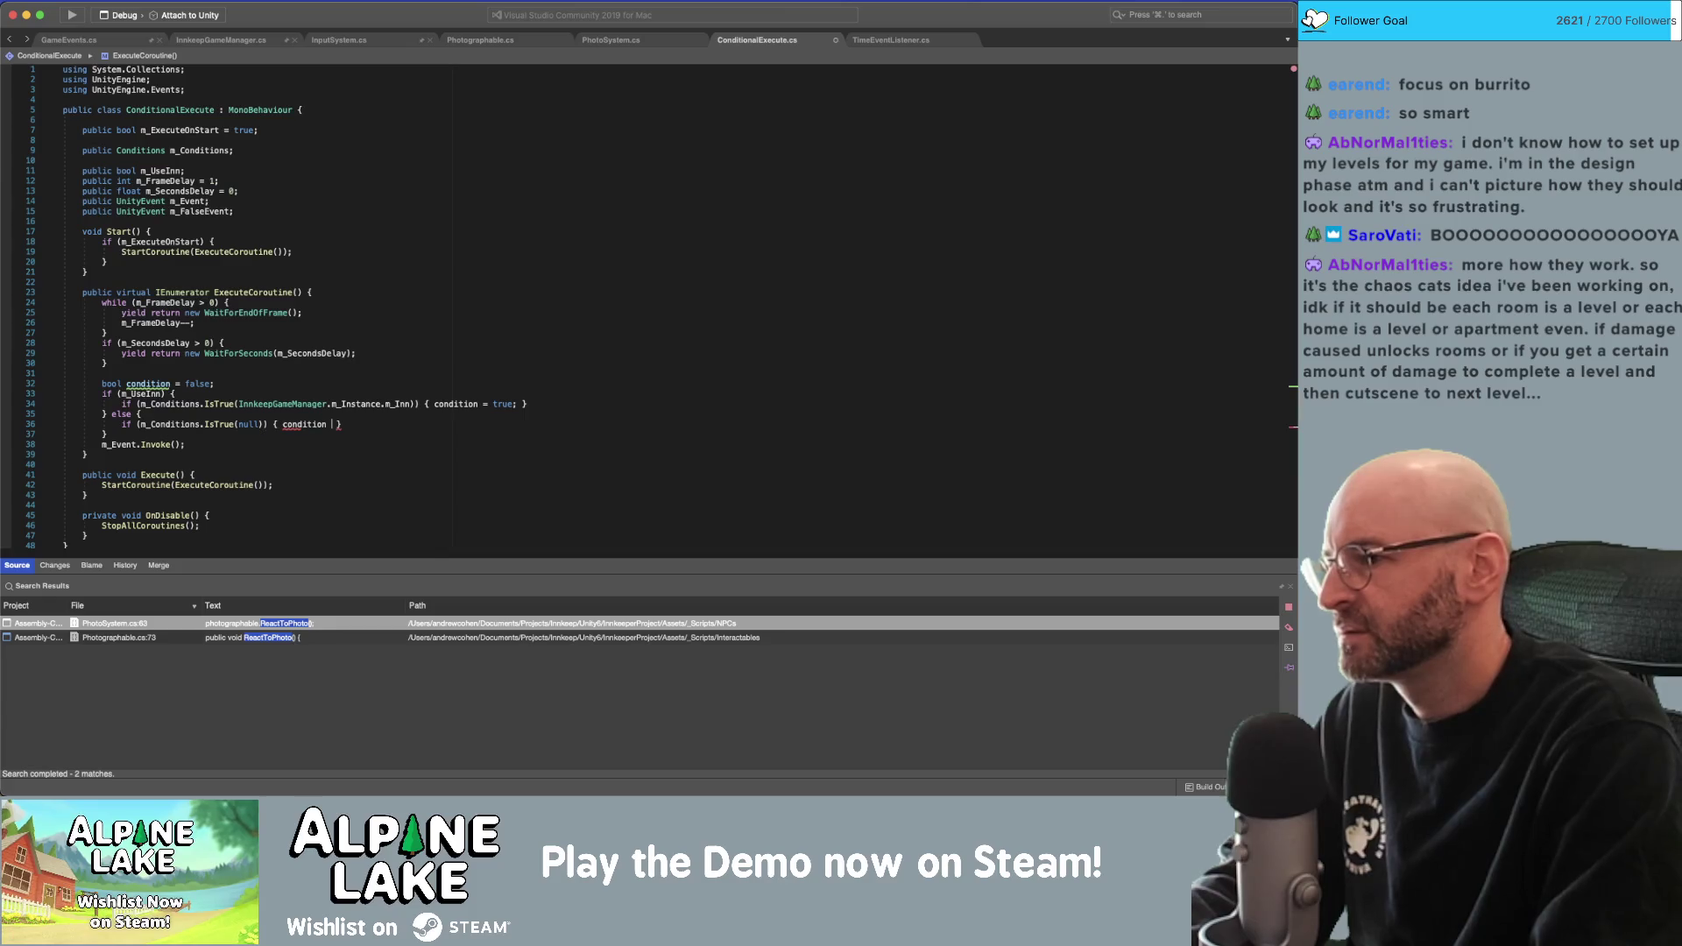
type(";")
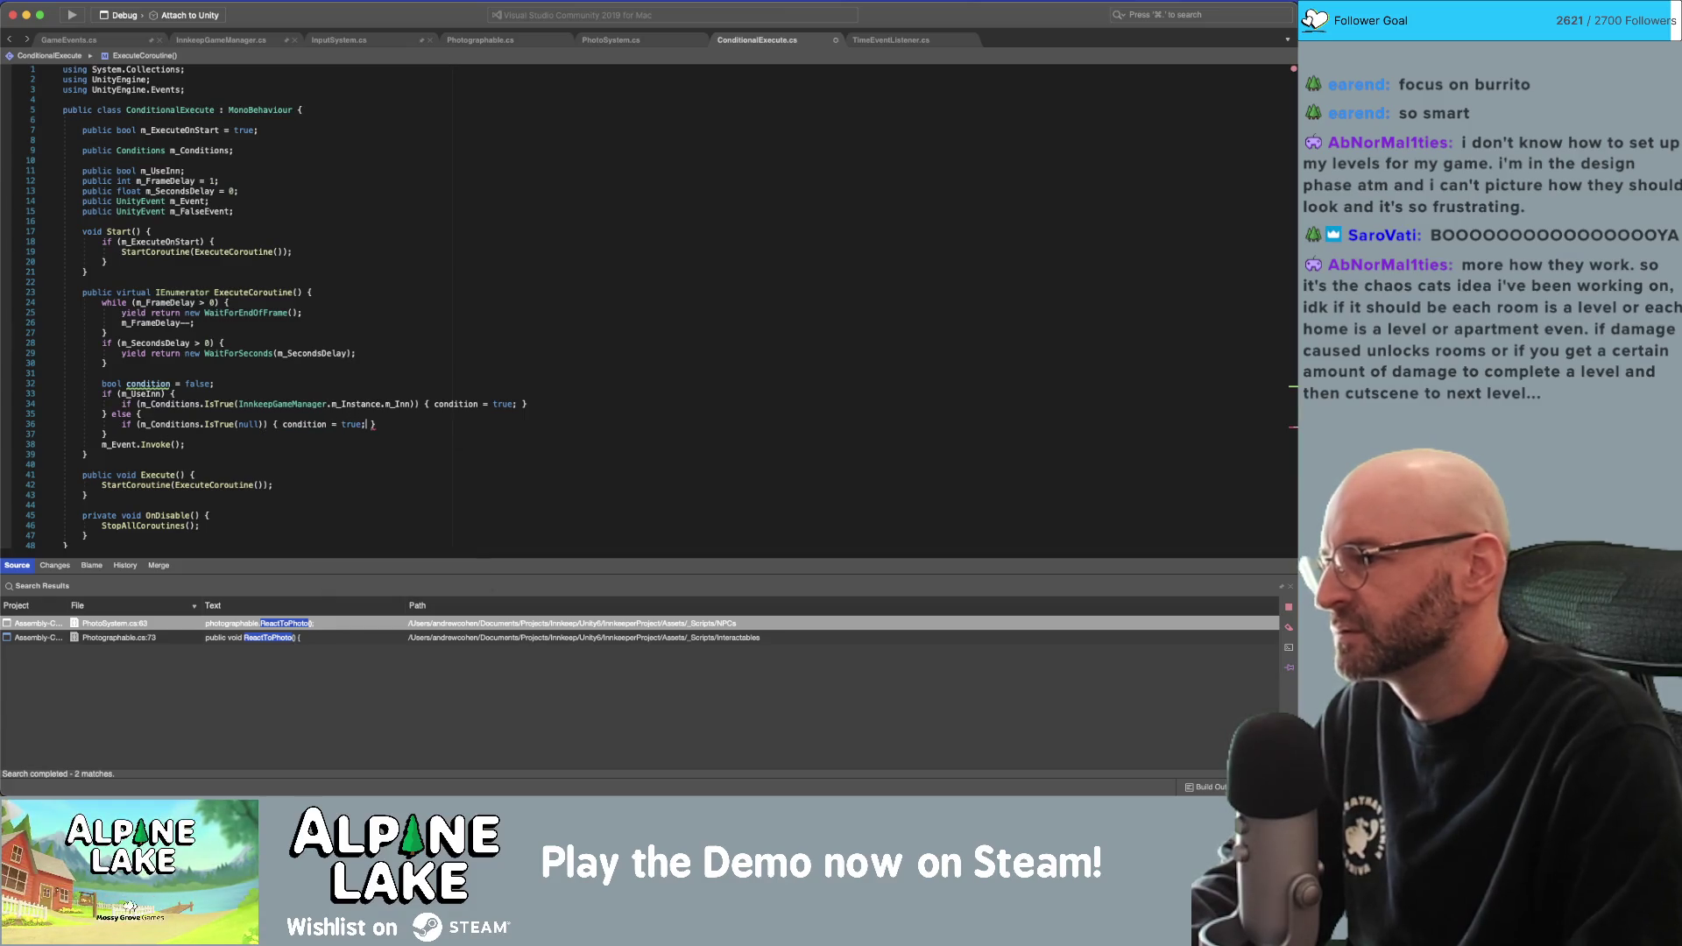
Wrap m_Event.Invoke() in 'if (condition)' with an else calling m_FalseEvent.Invoke().
key("Return")
type("if (c")
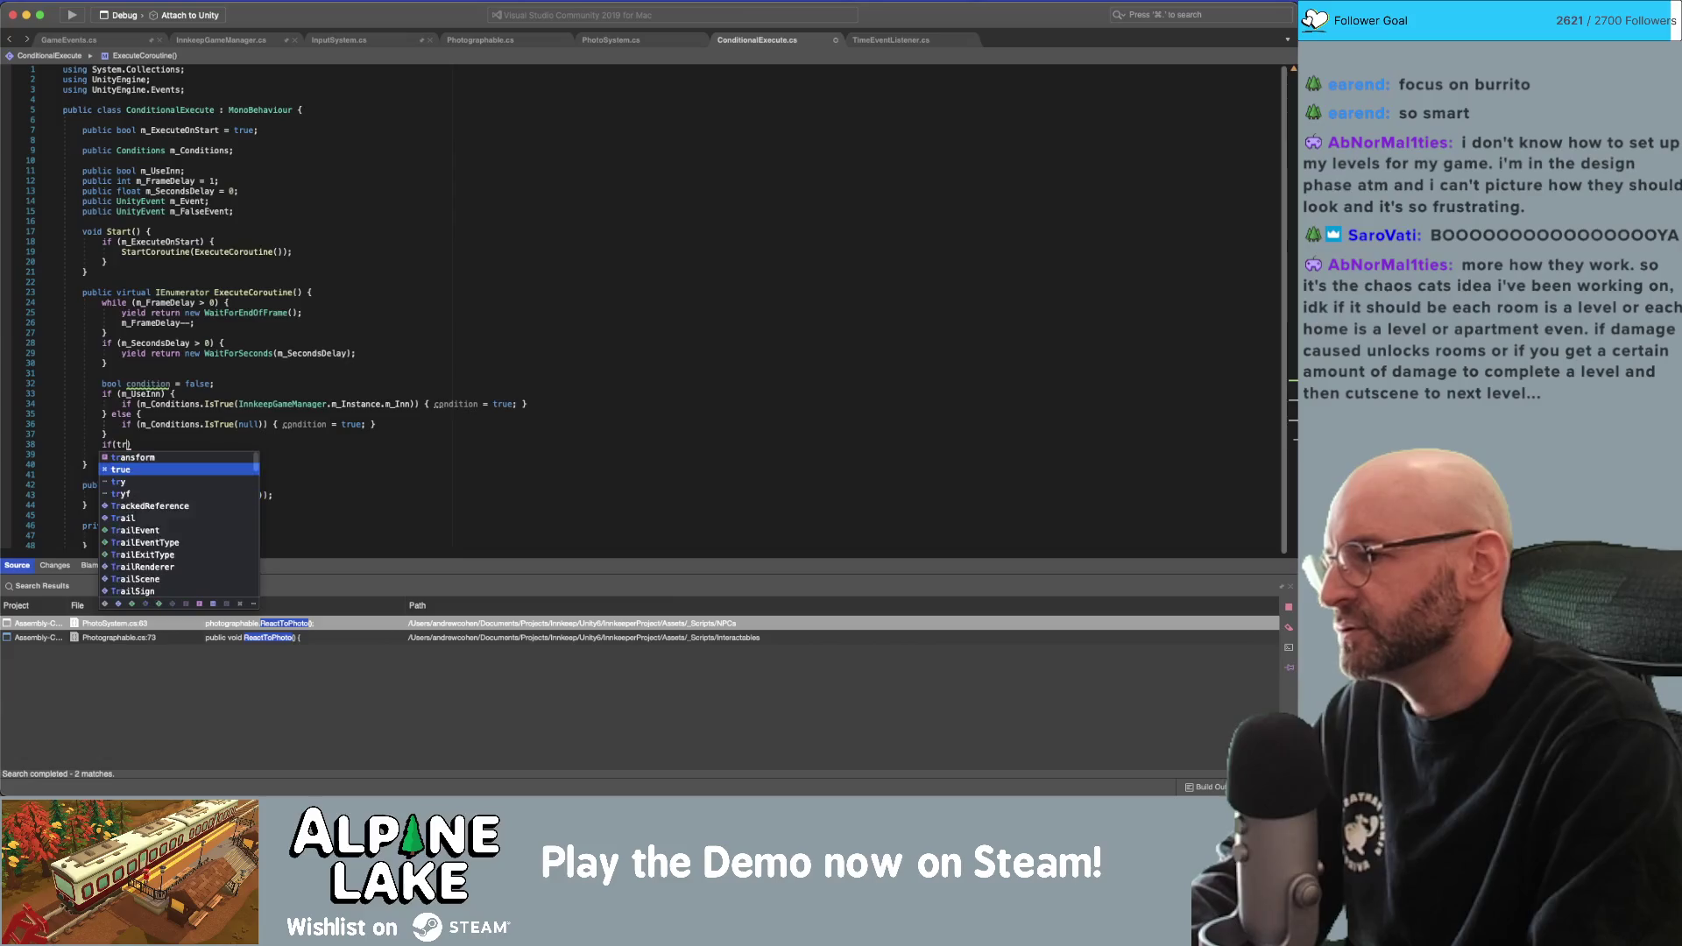
type("ondition) {")
key("Return")
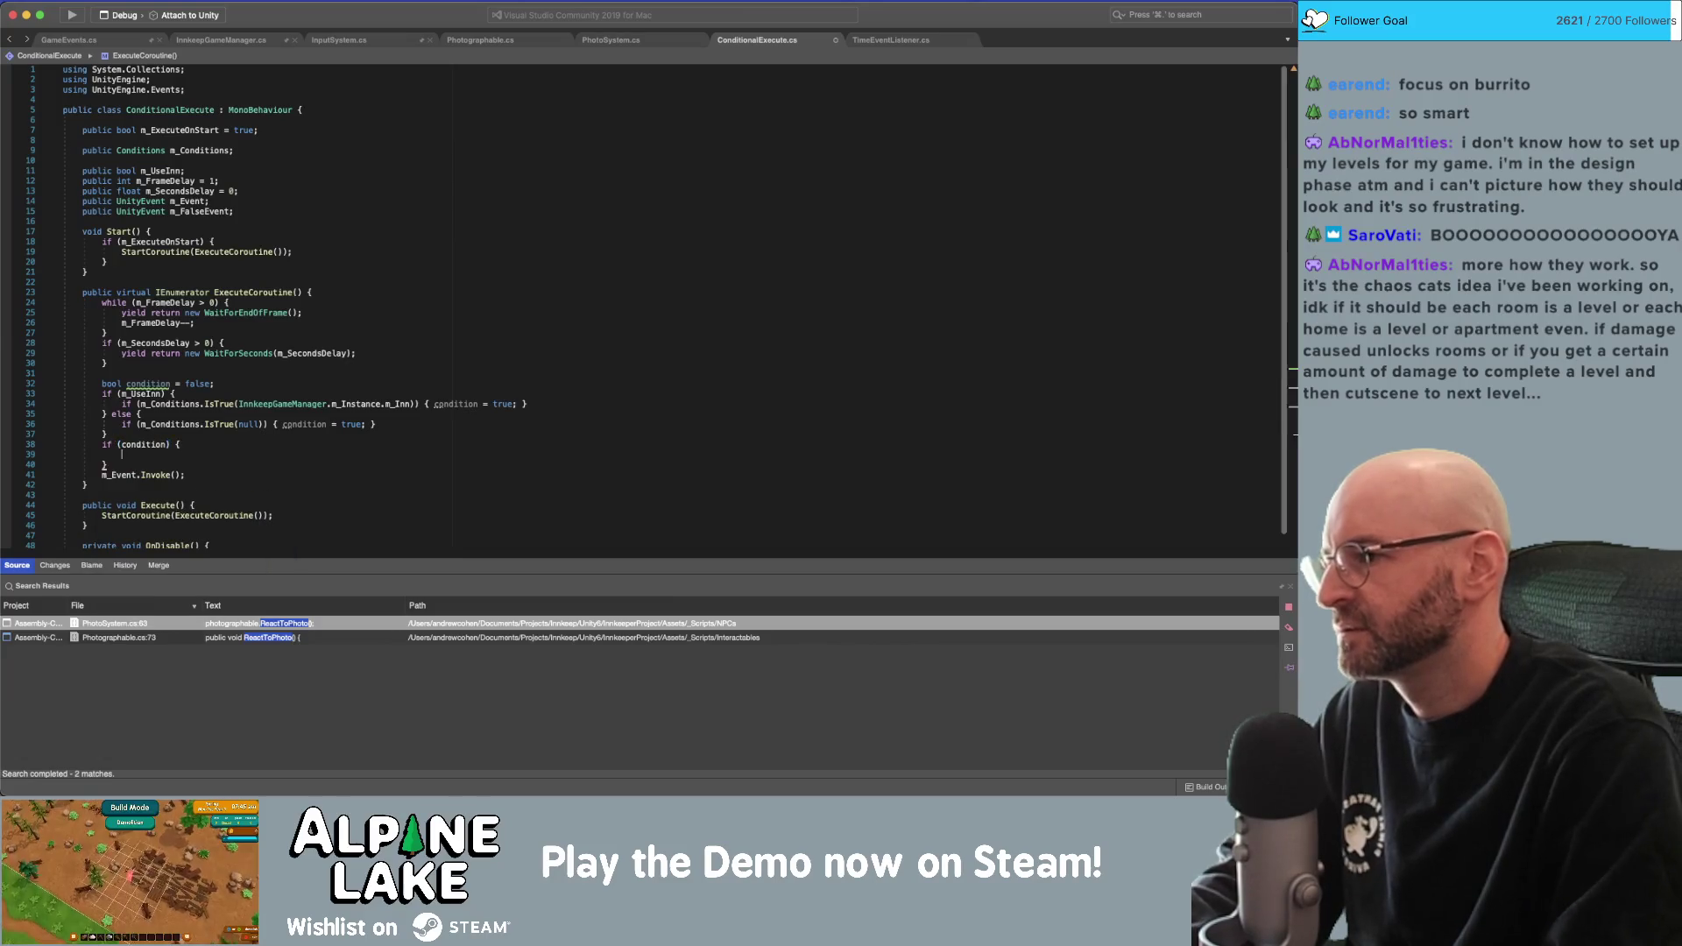
key("alt+Up")
key("alt+Up")
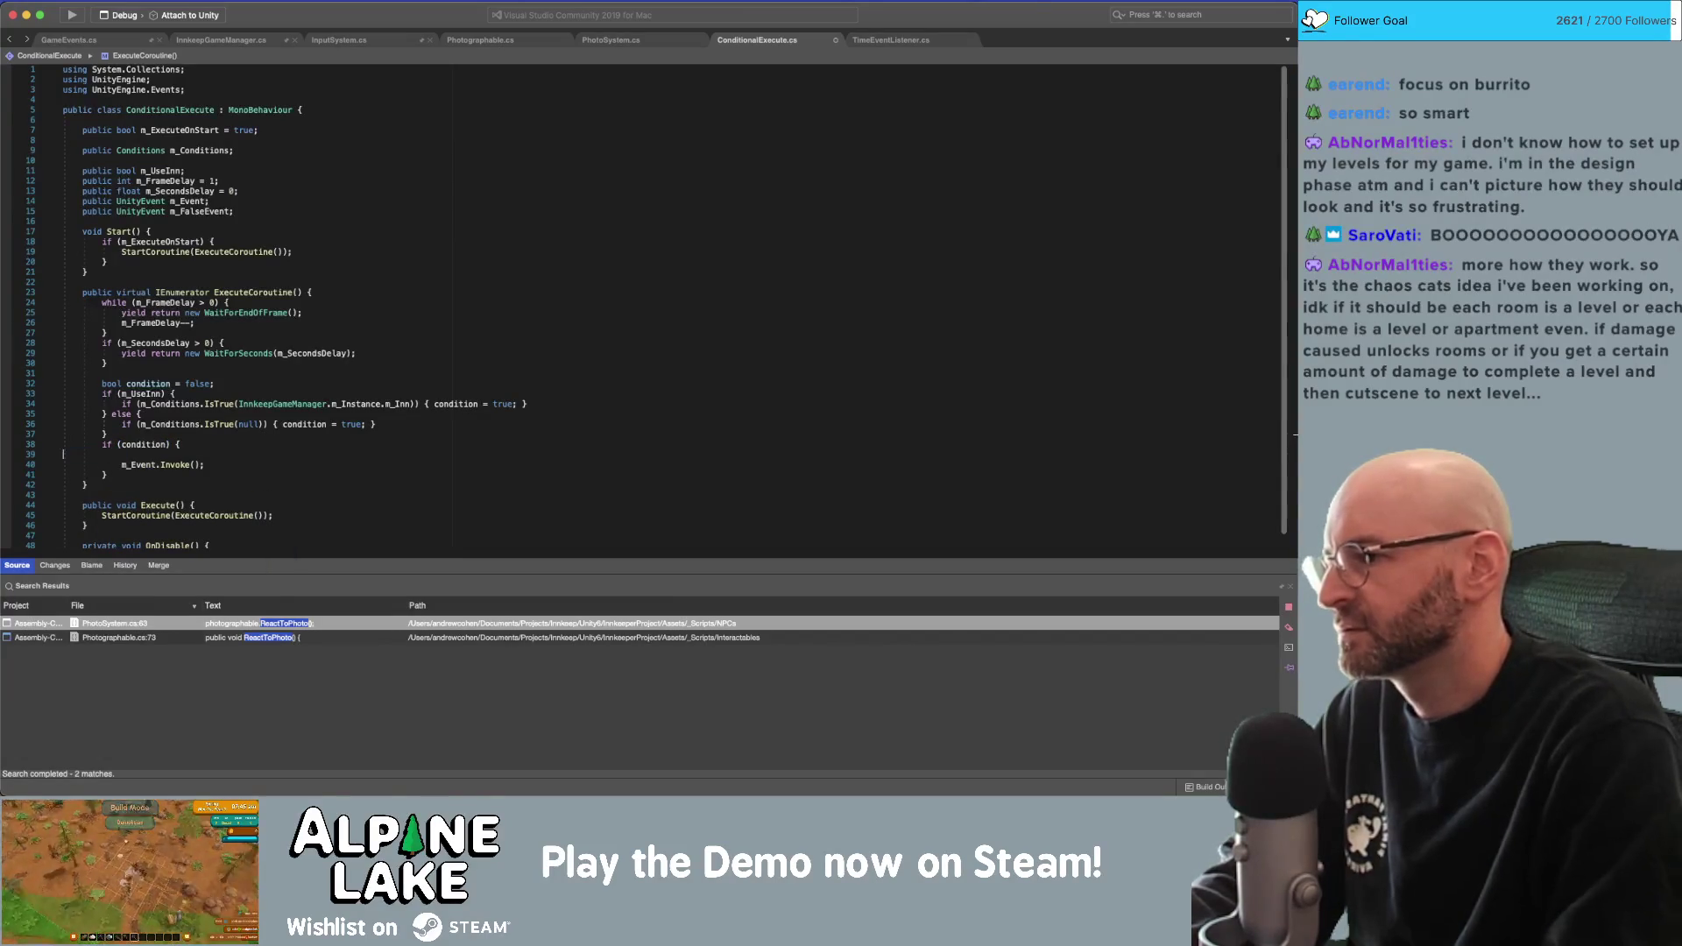
key("Delete")
type("else {")
key("Return")
type("m_FalseEvent.")
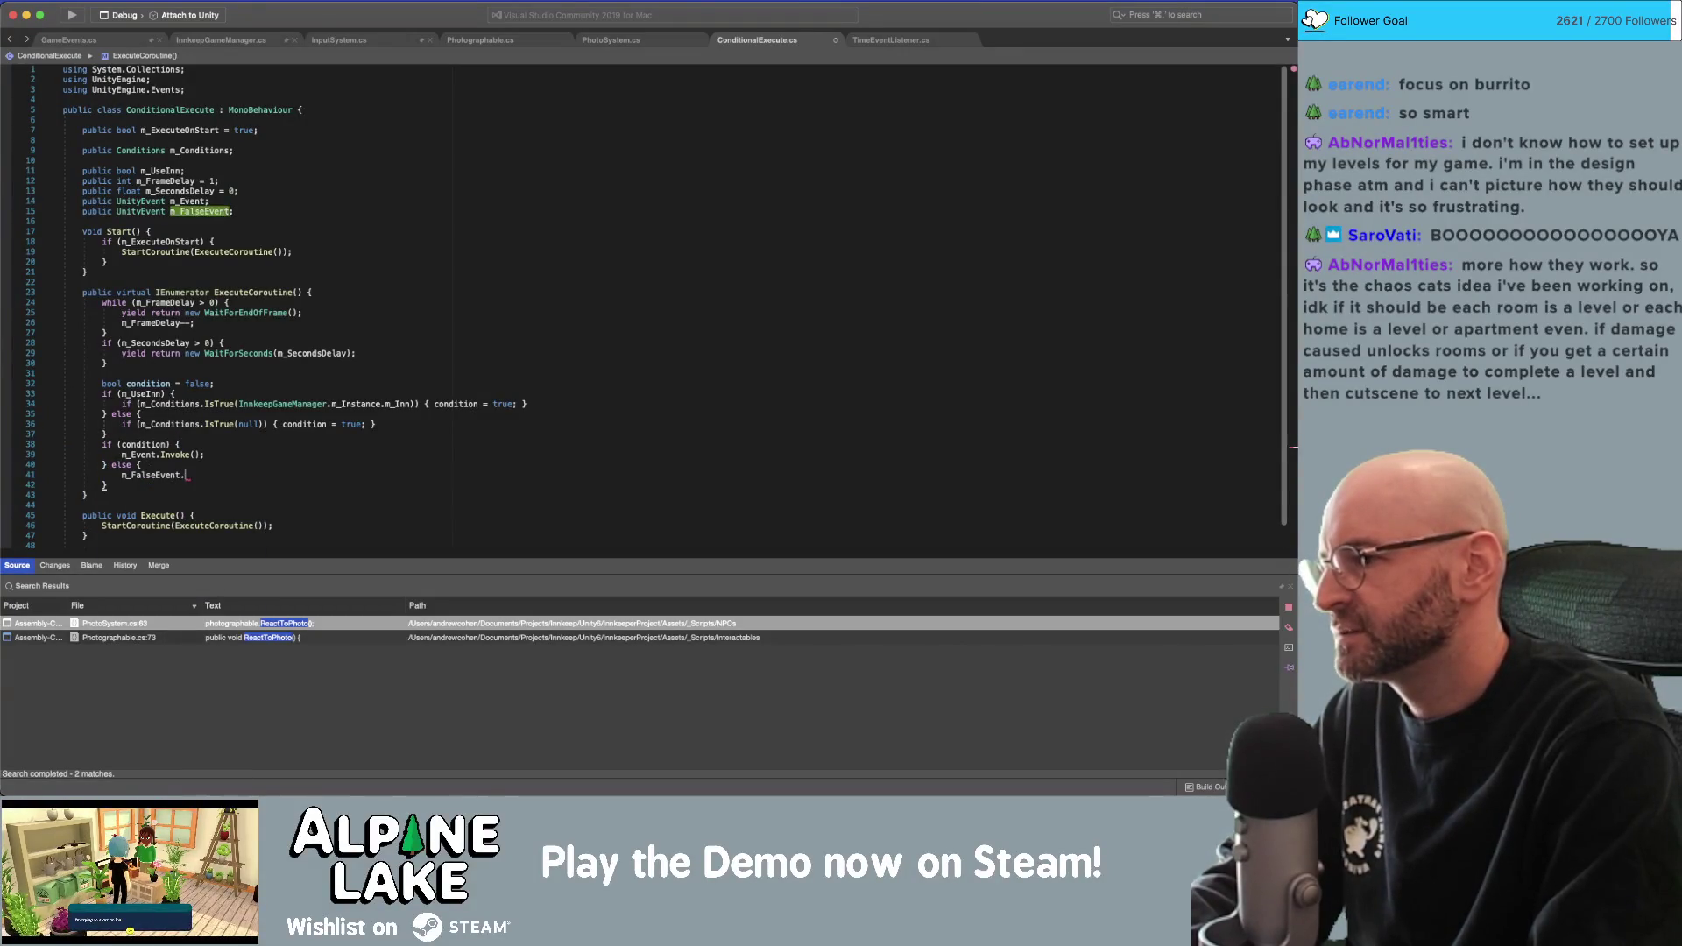
type("Invoke();")
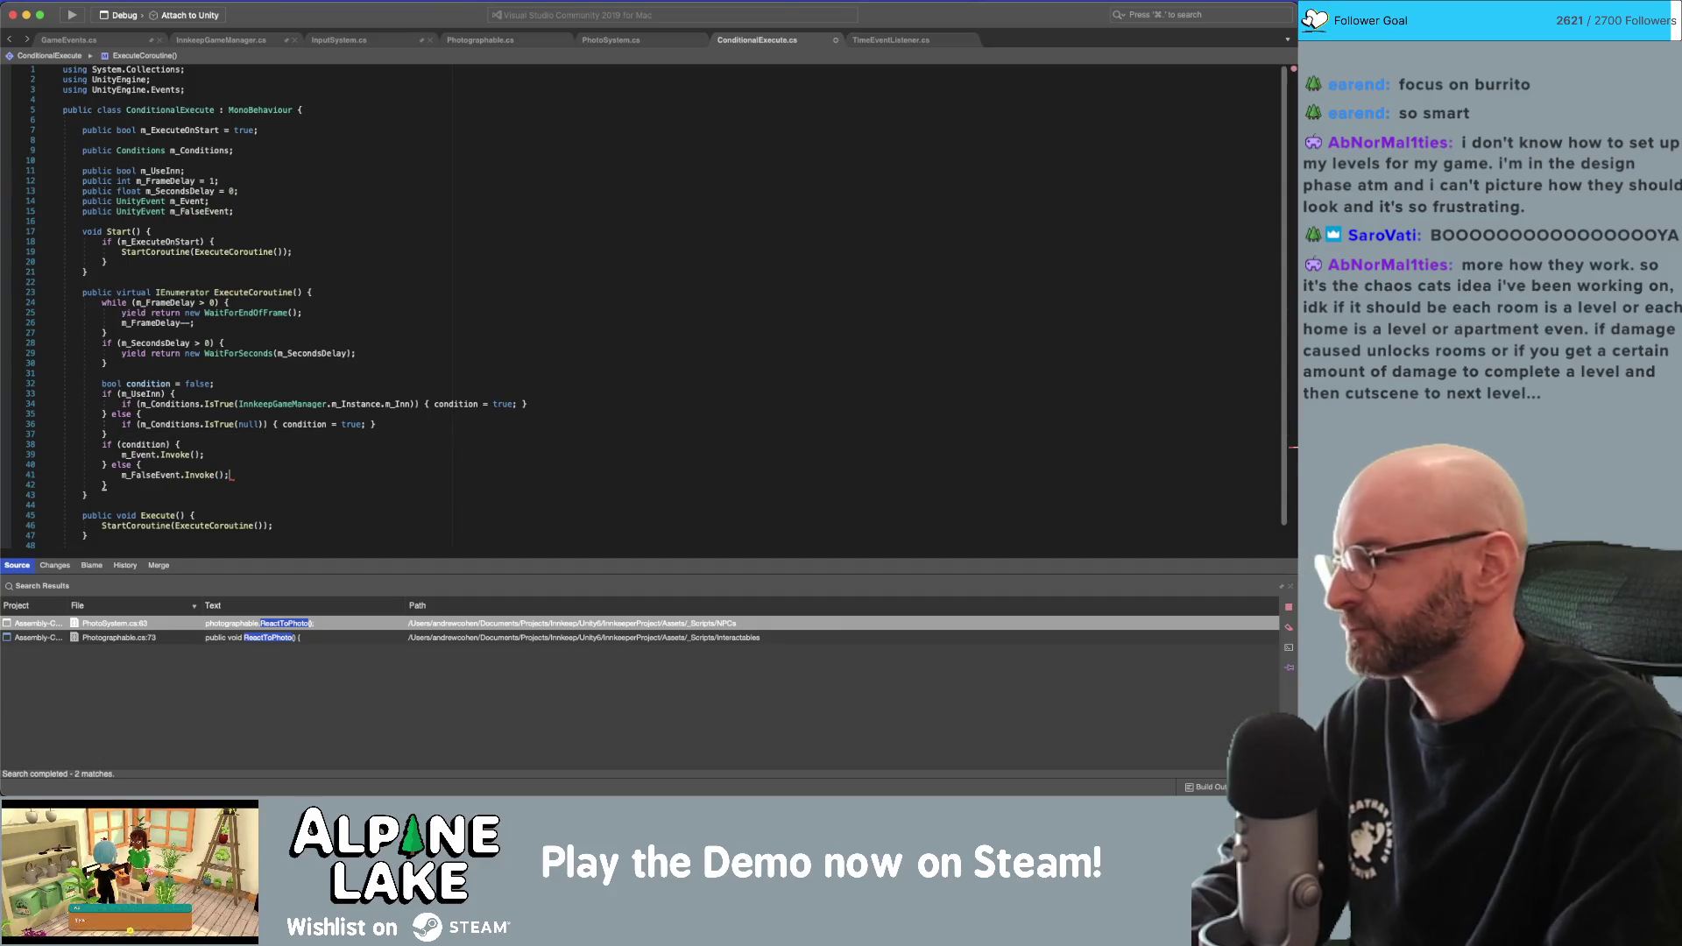